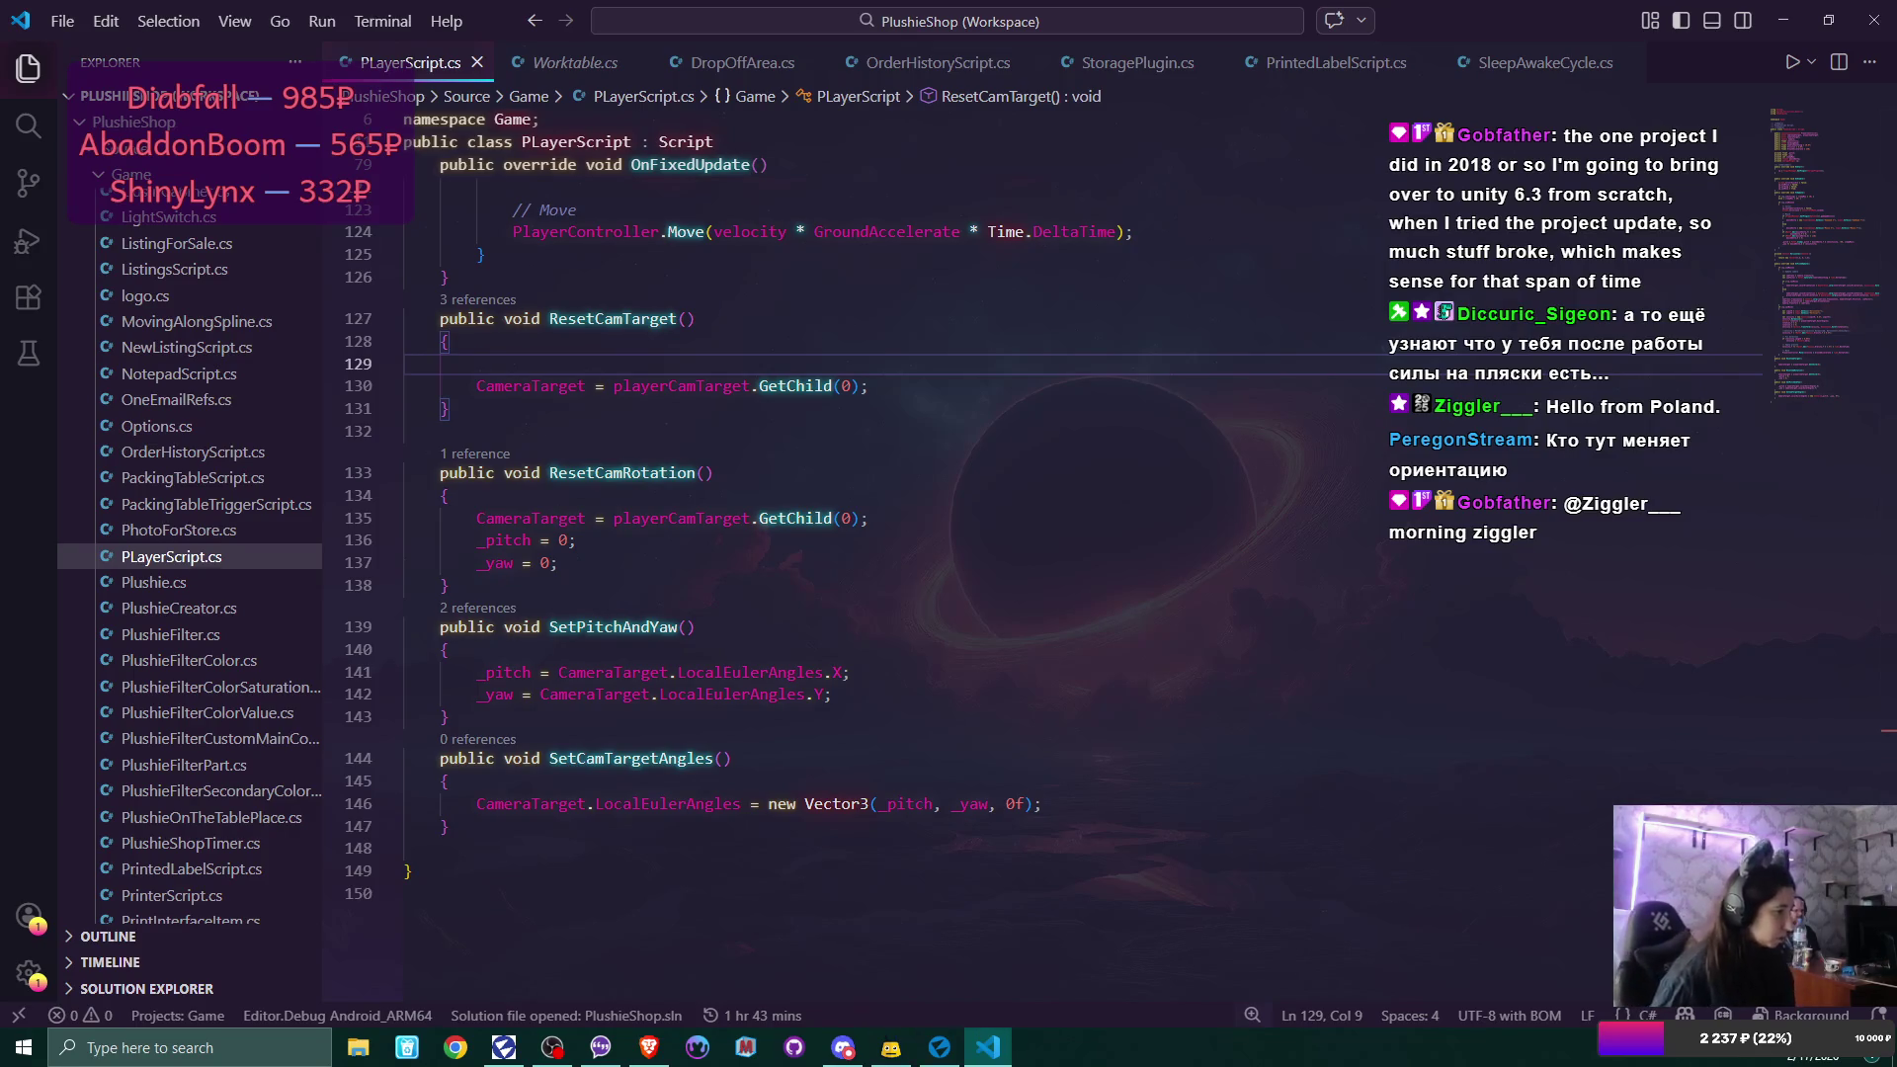
Insert an empty line after the orientation Lerp on line 90 of PLayerScript.cs.
key(alt+Tab)
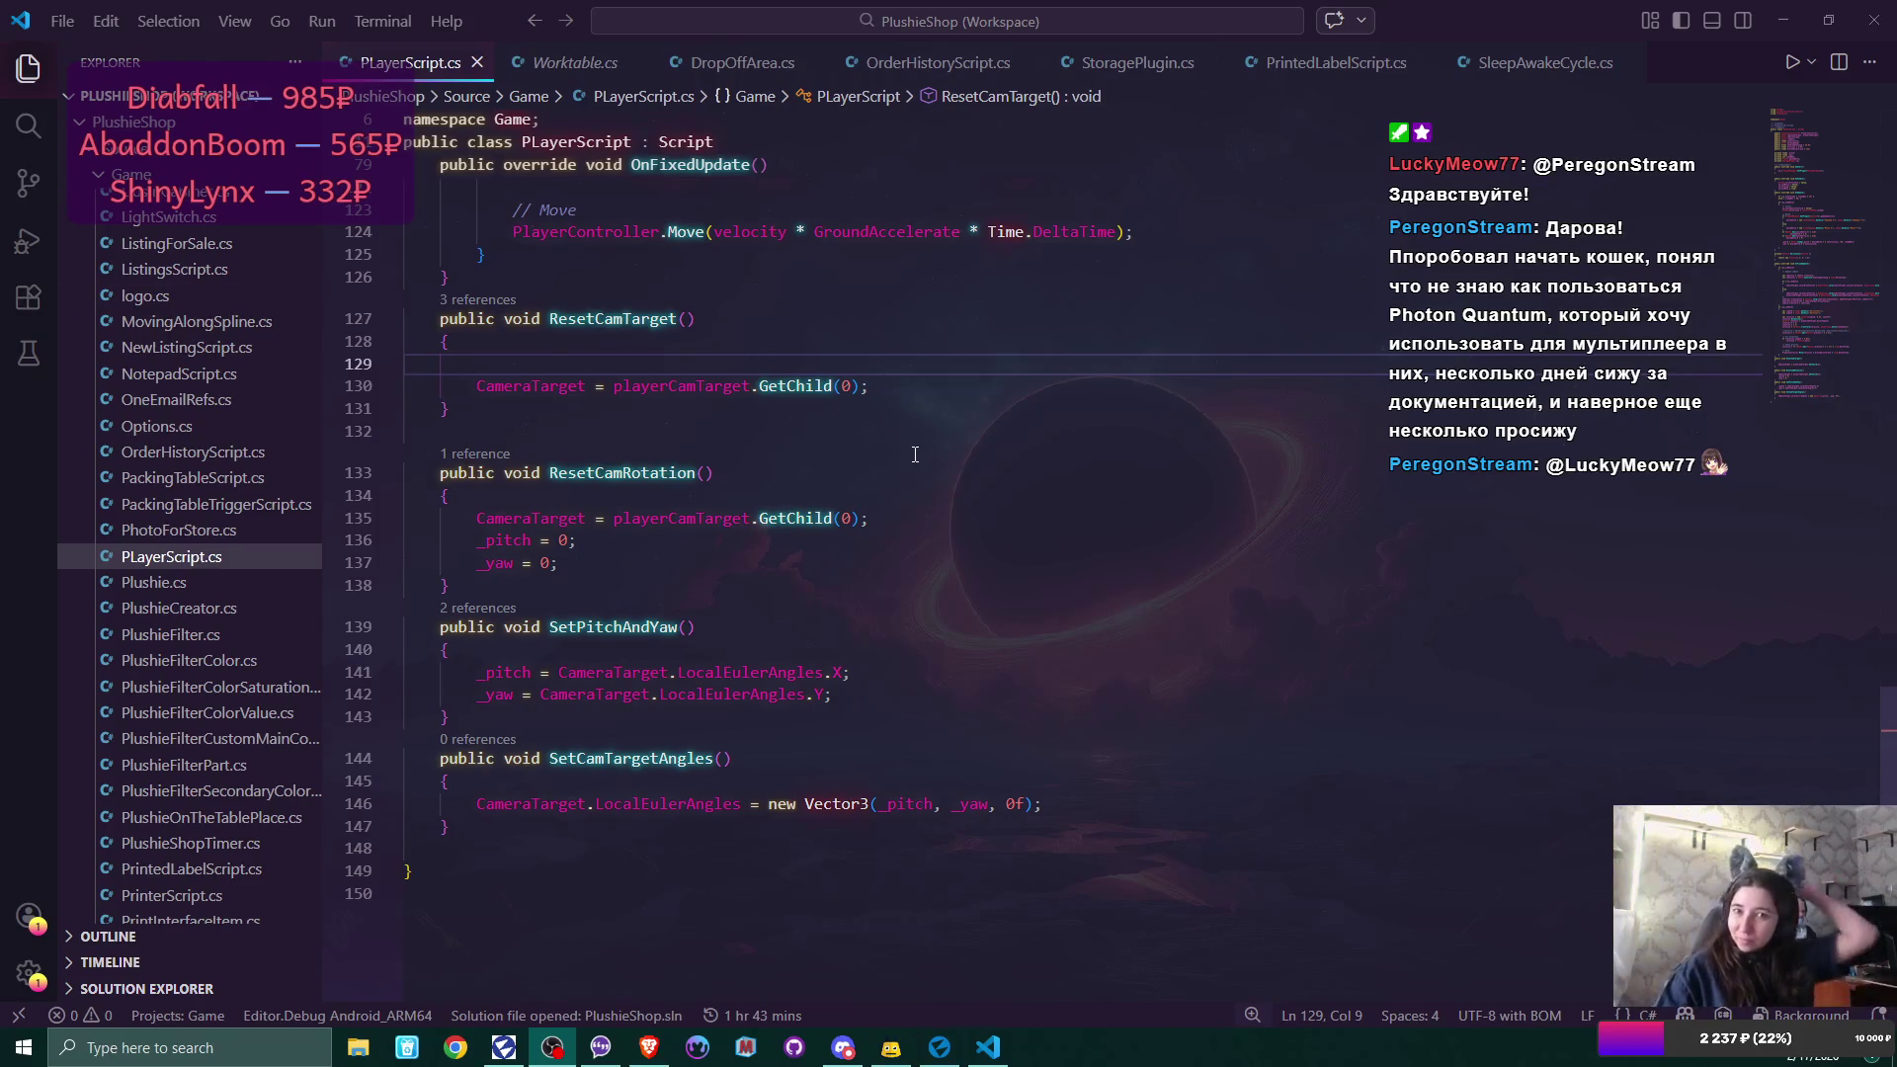
scroll(813, 423, up, 15)
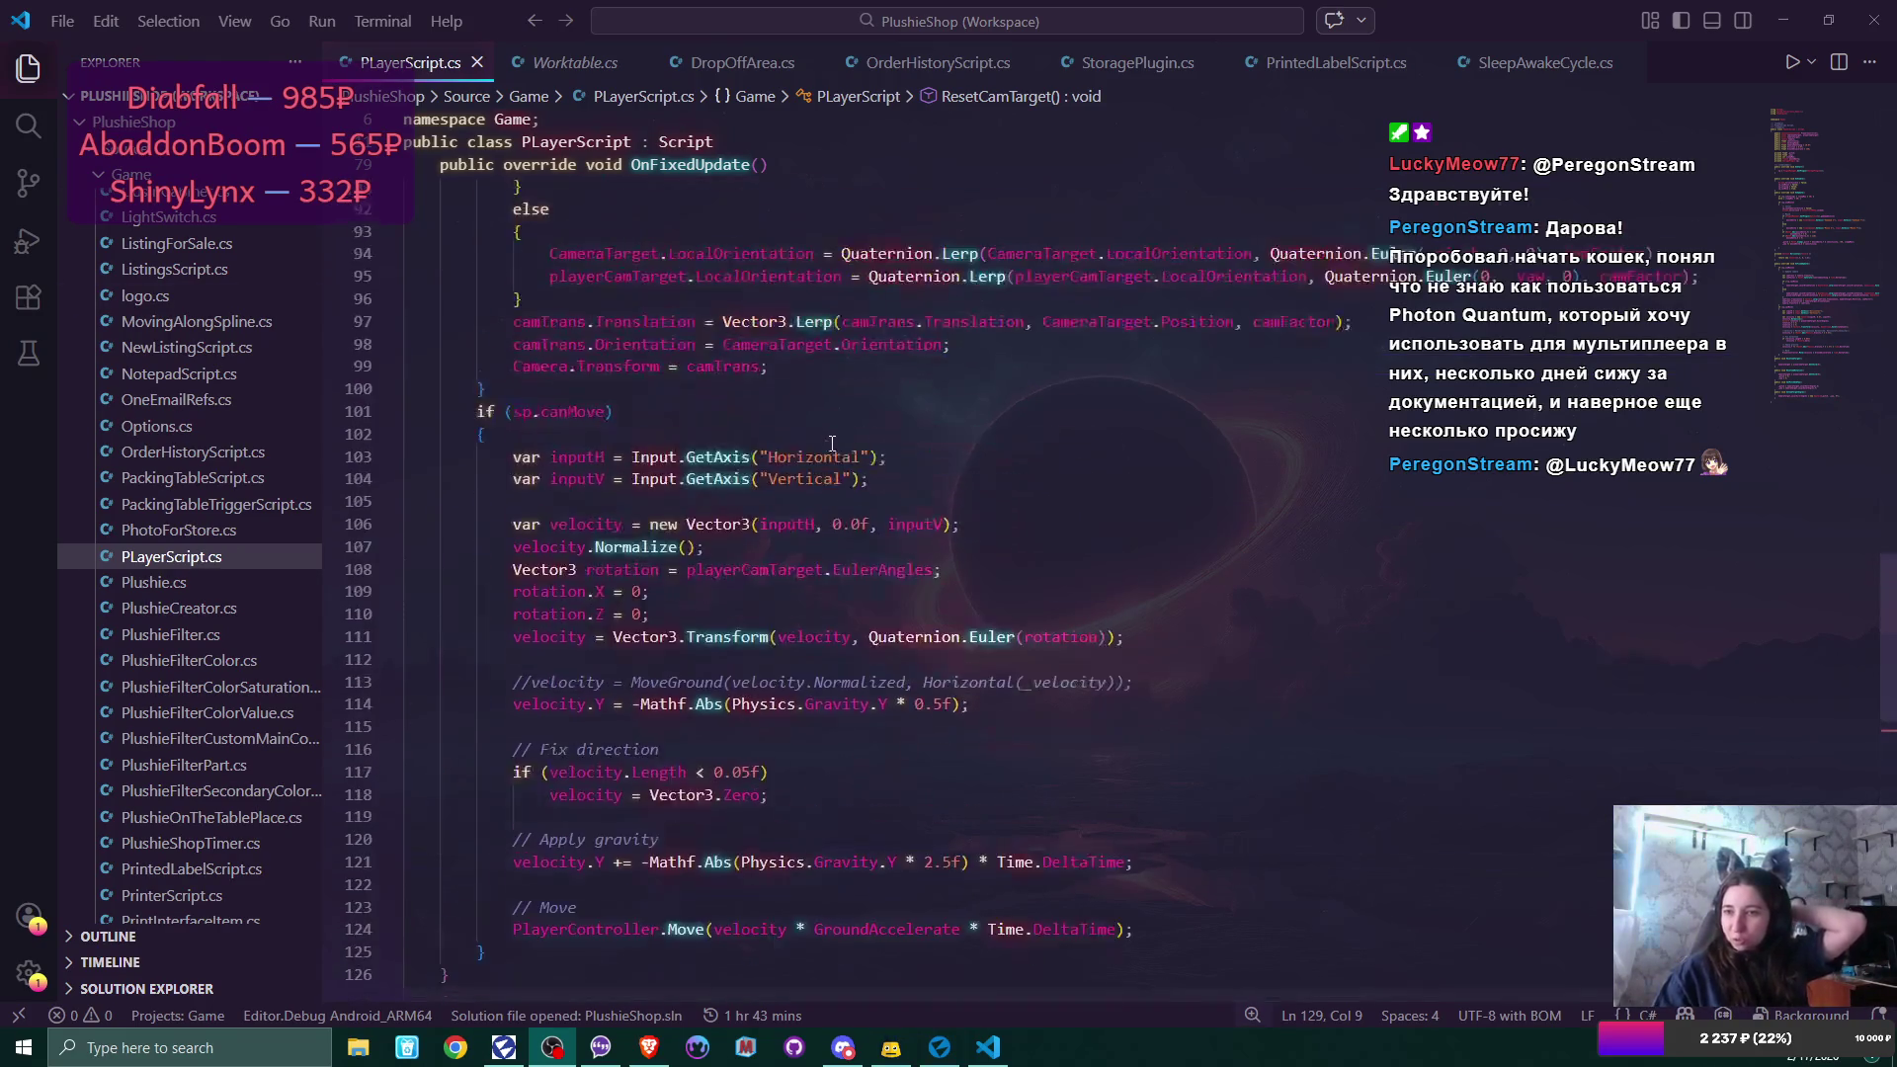
scroll(840, 450, up, 18)
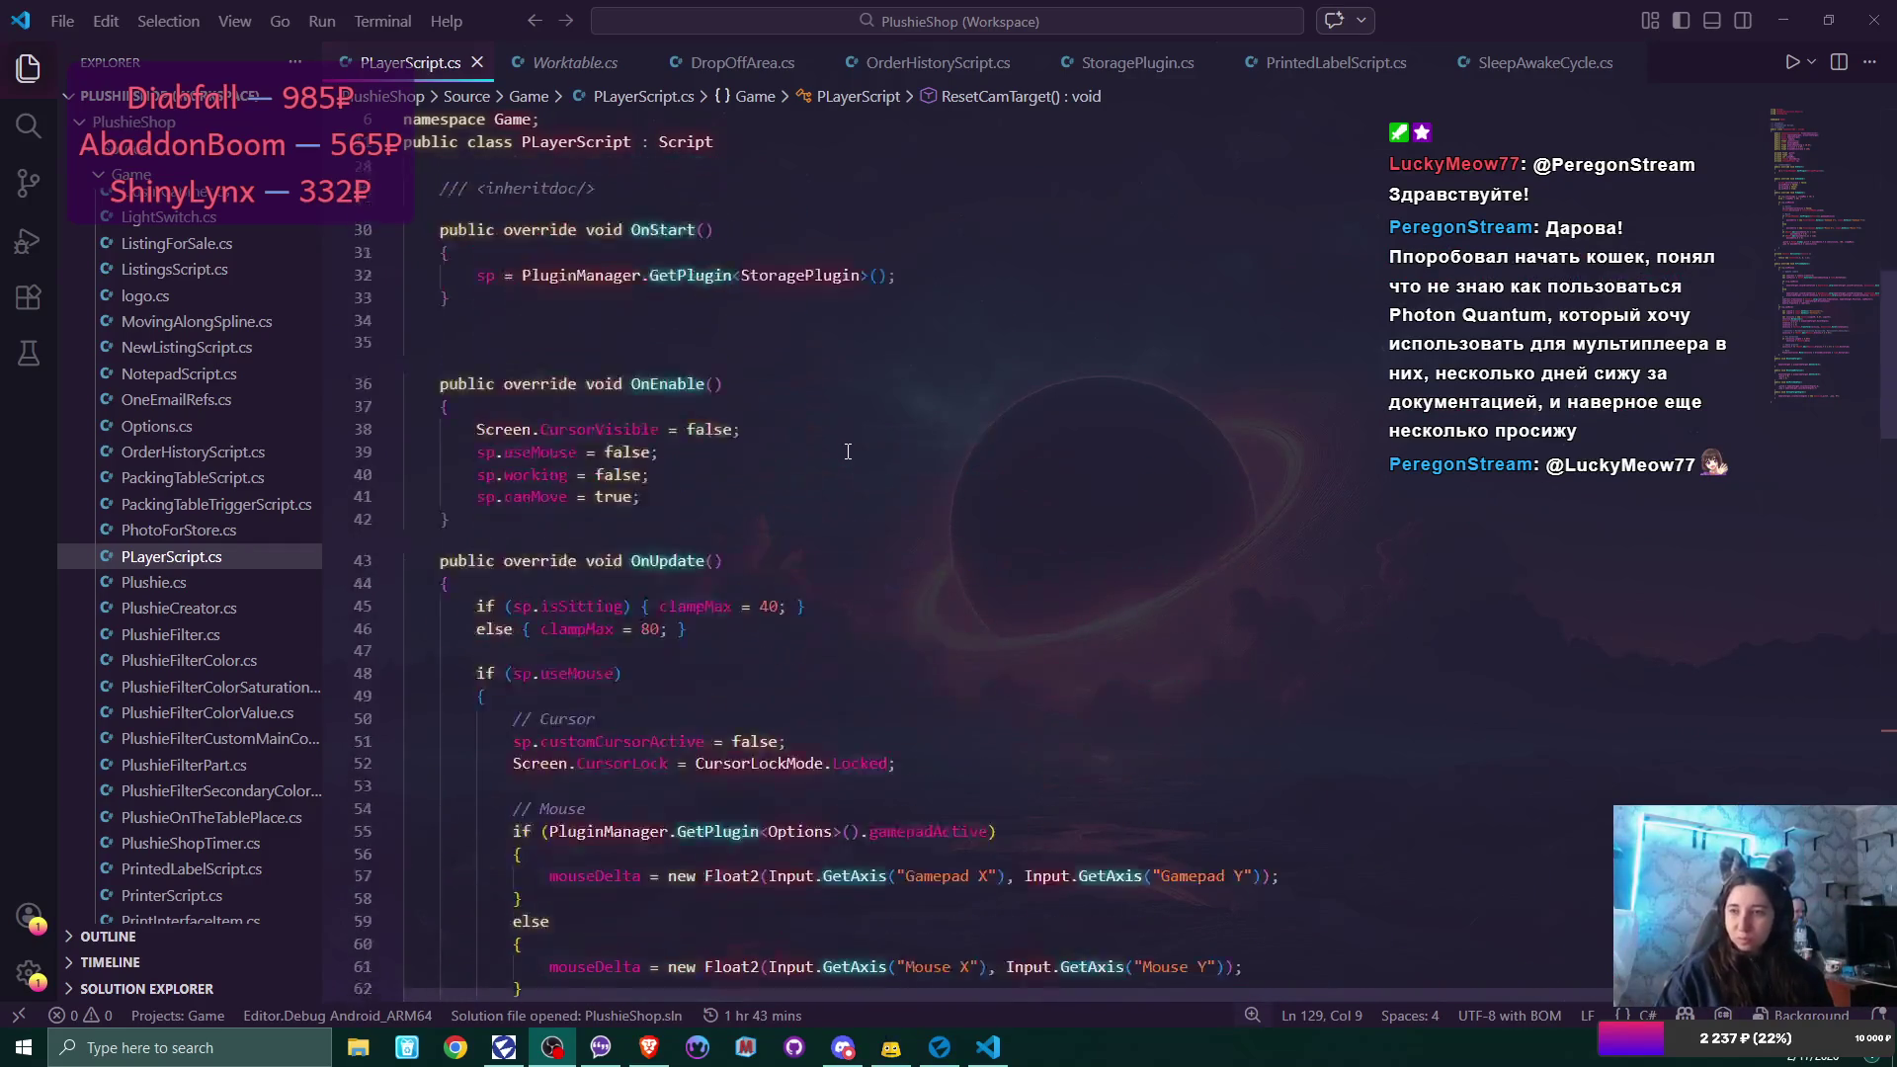
scroll(848, 452, up, 5)
scroll(848, 452, down, 3)
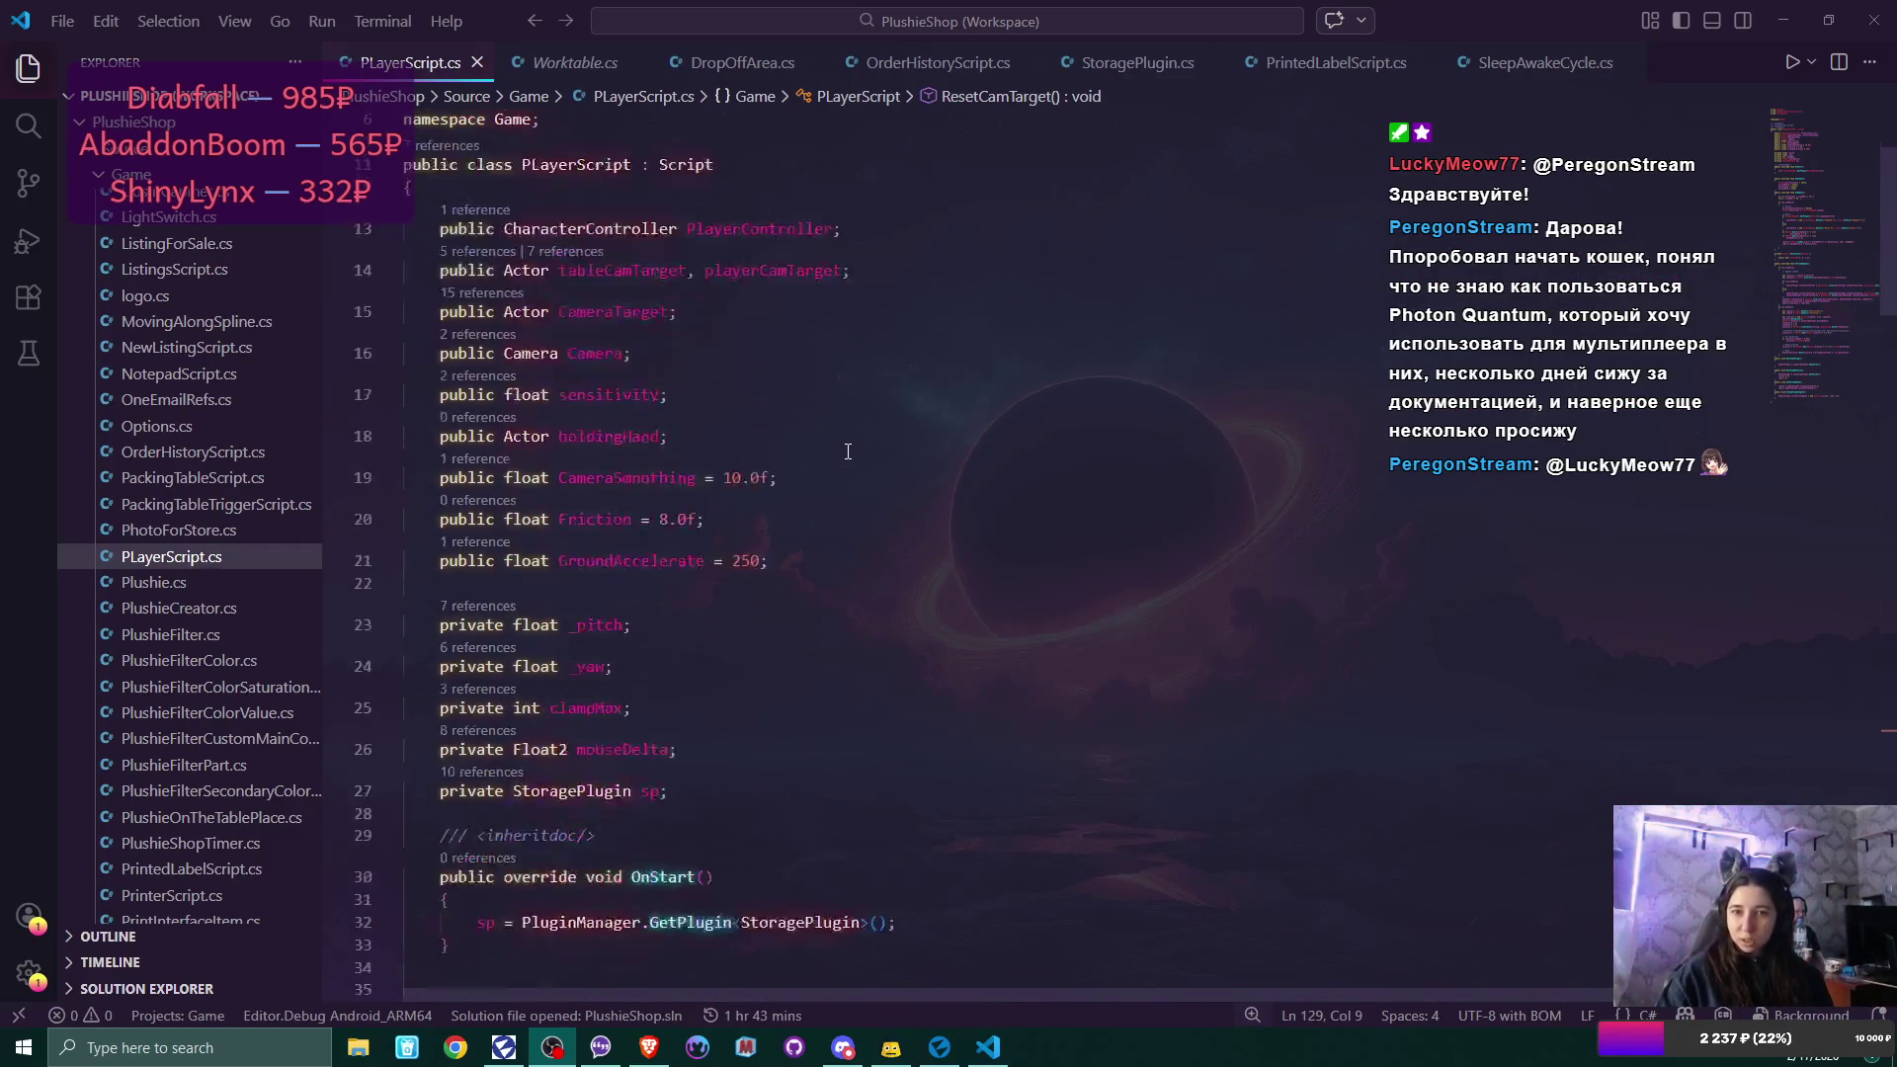
scroll(847, 451, down, 3)
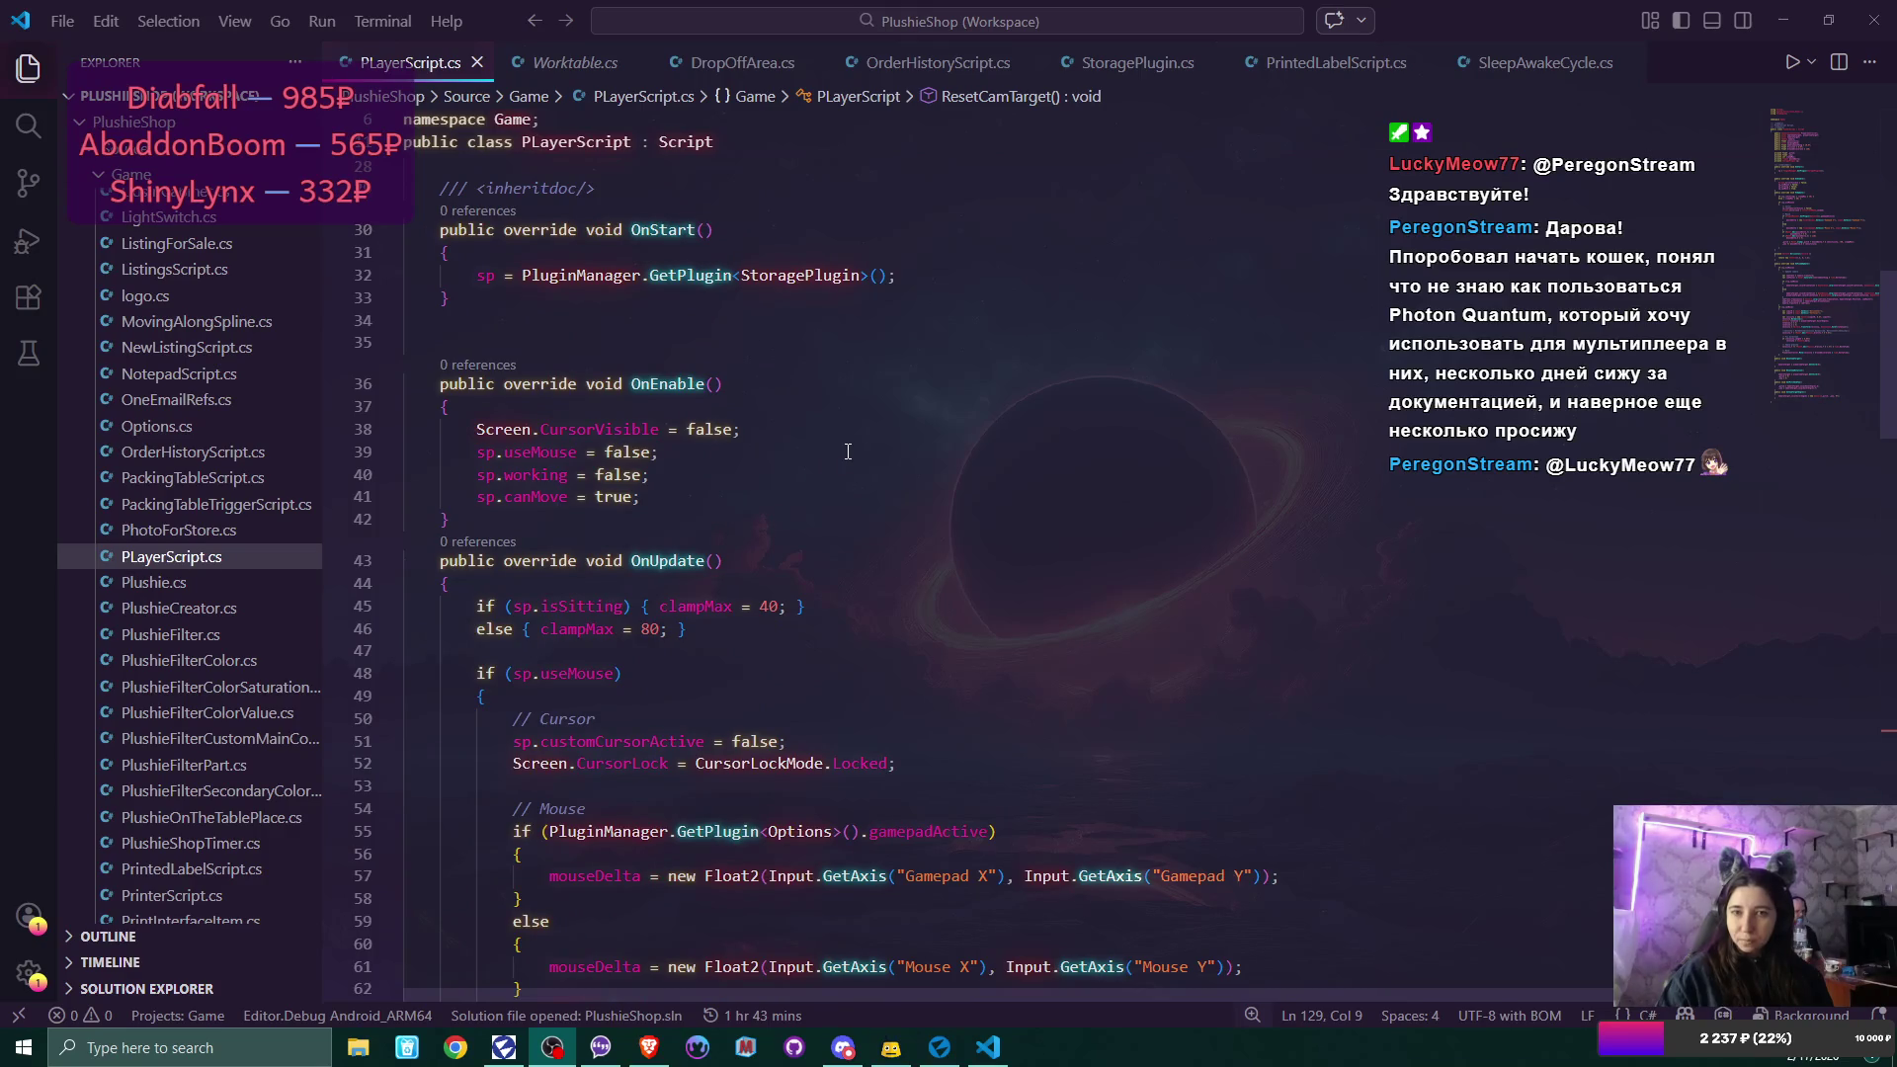
scroll(847, 452, down, 5)
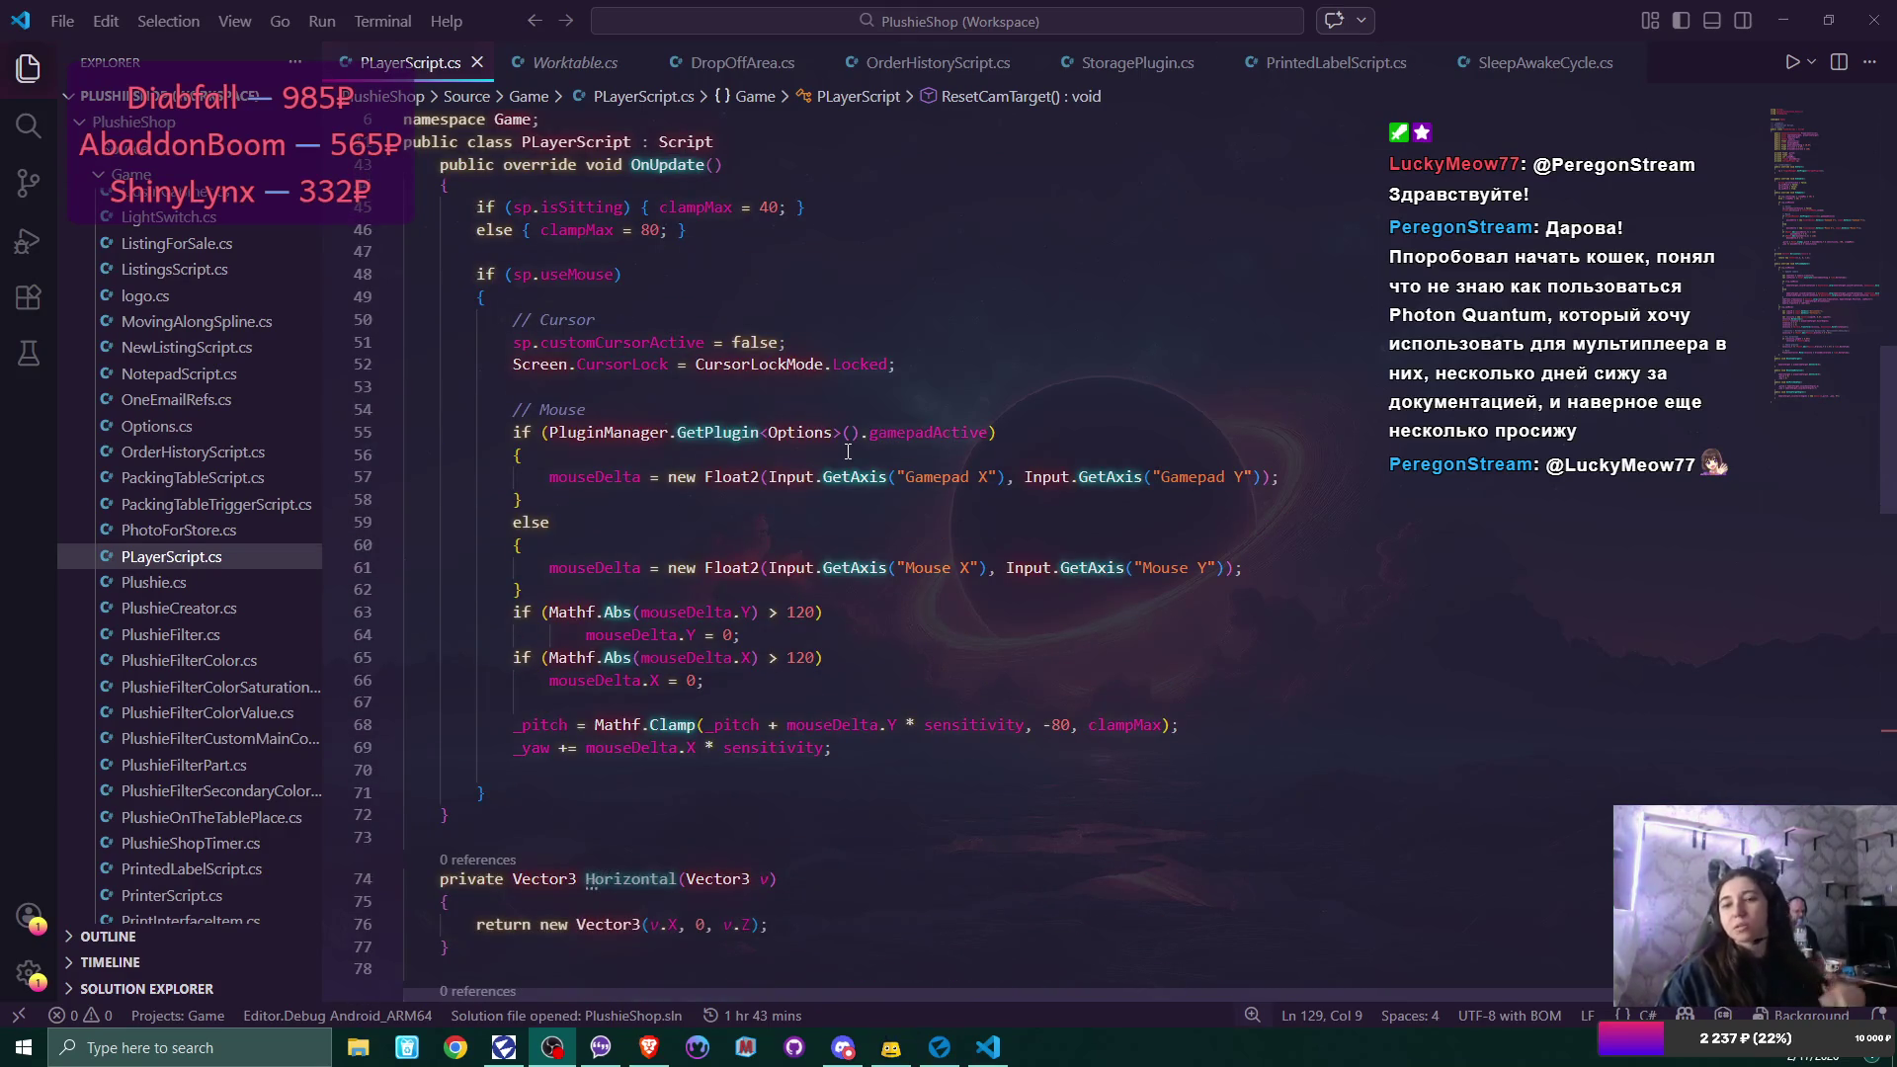
scroll(847, 452, down, 13)
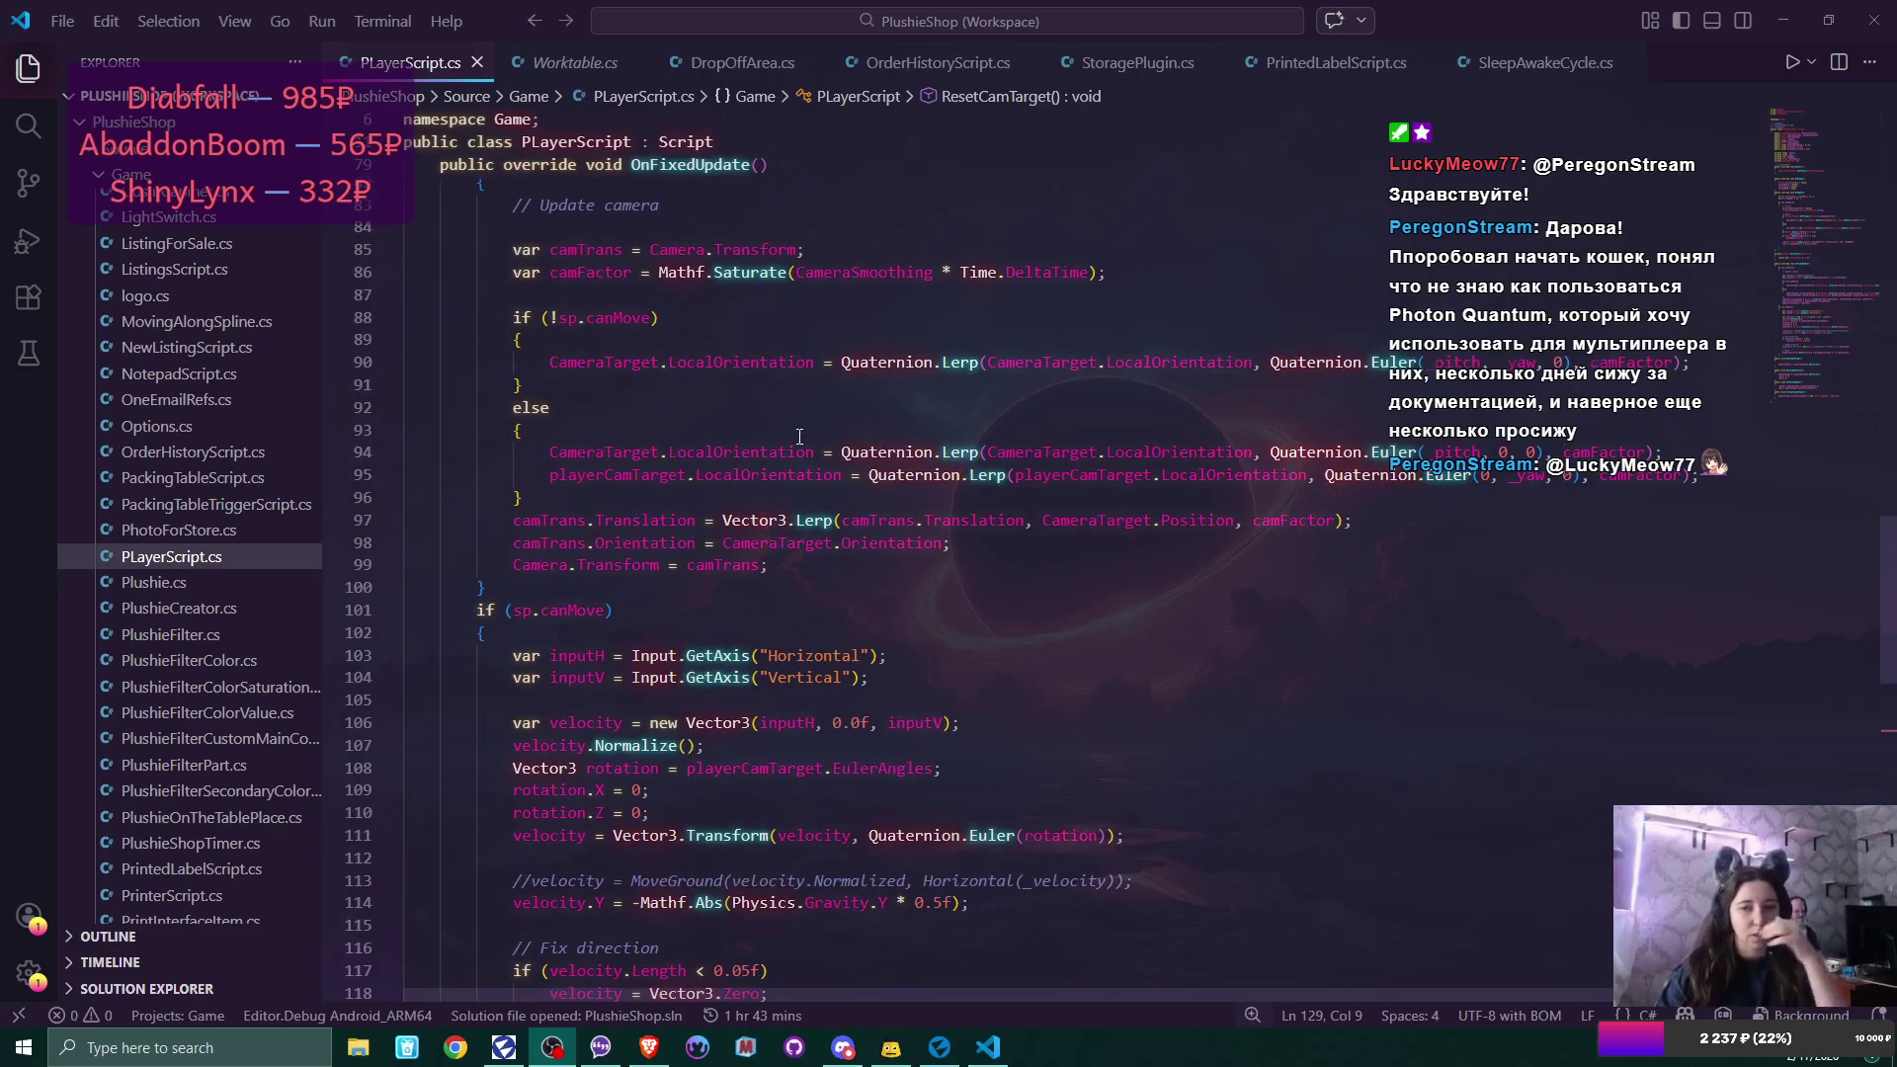
scroll(799, 436, up, 3)
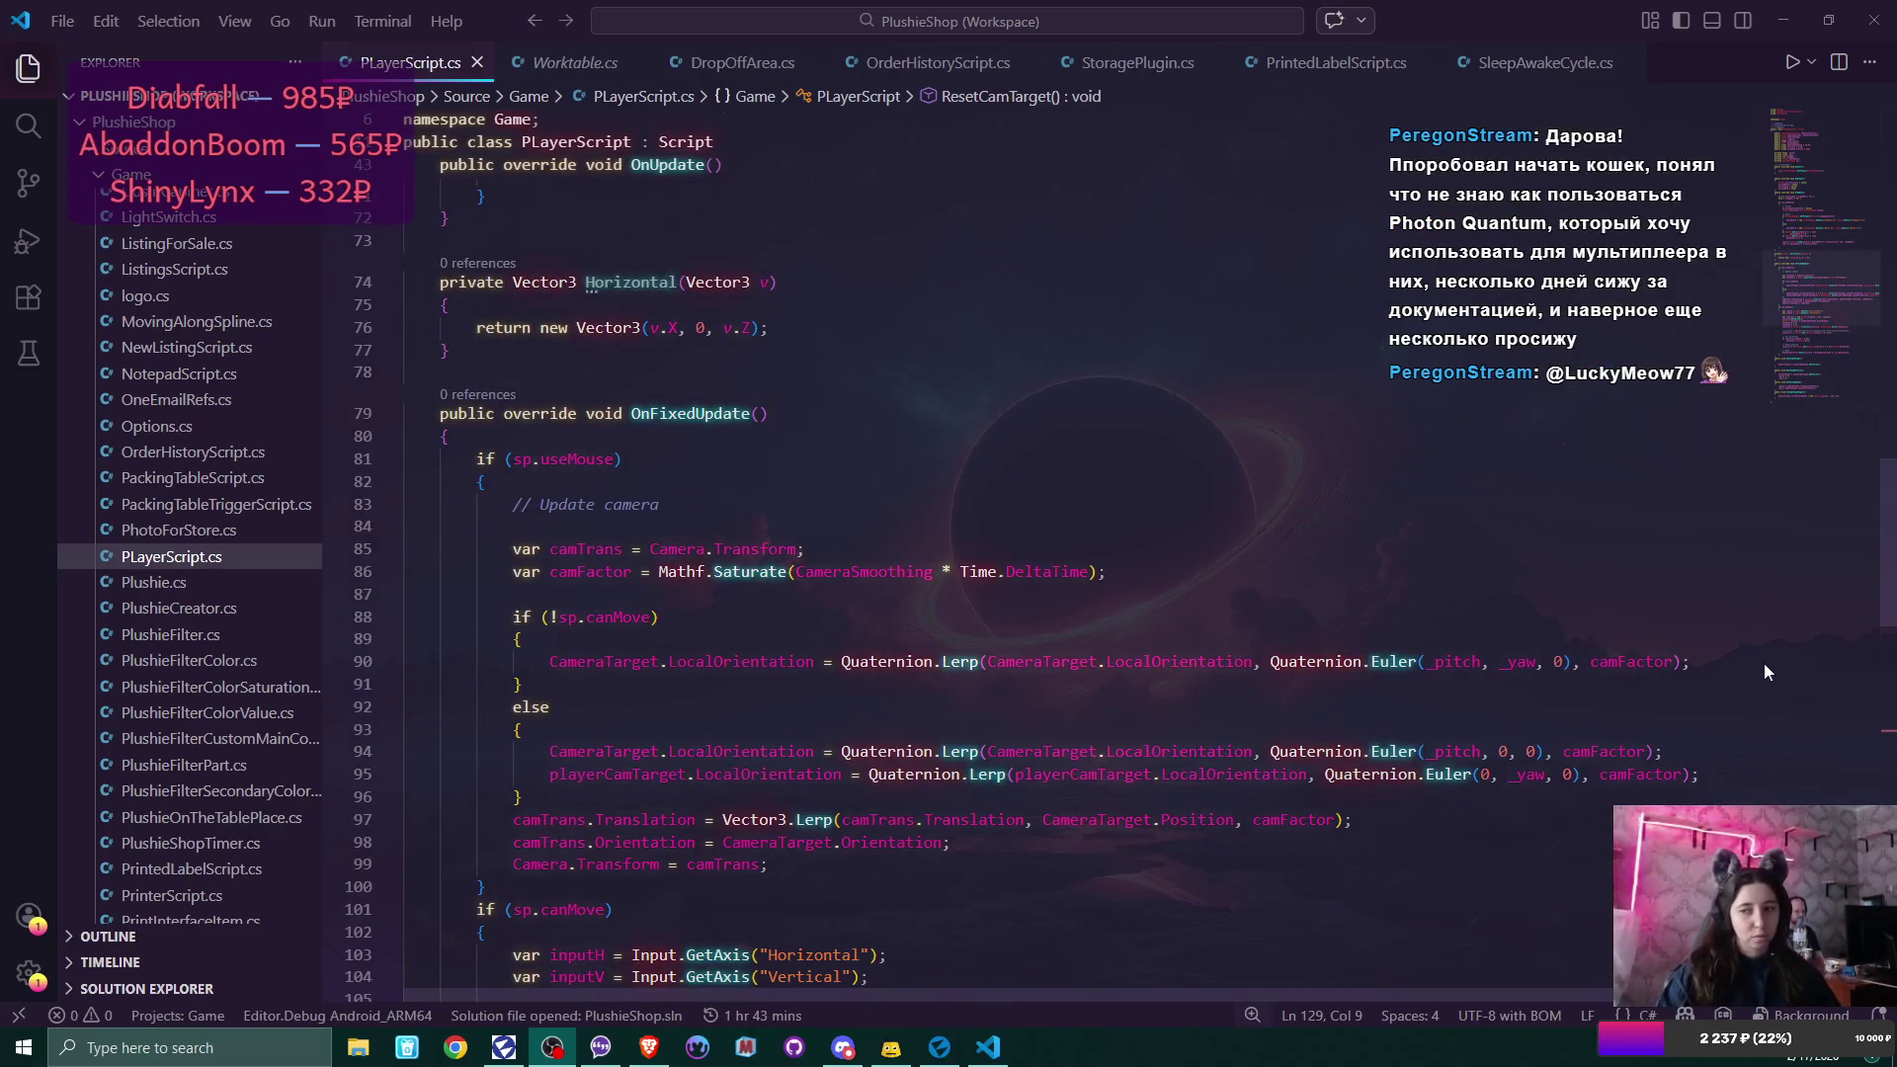
click(1700, 662)
key(Return)
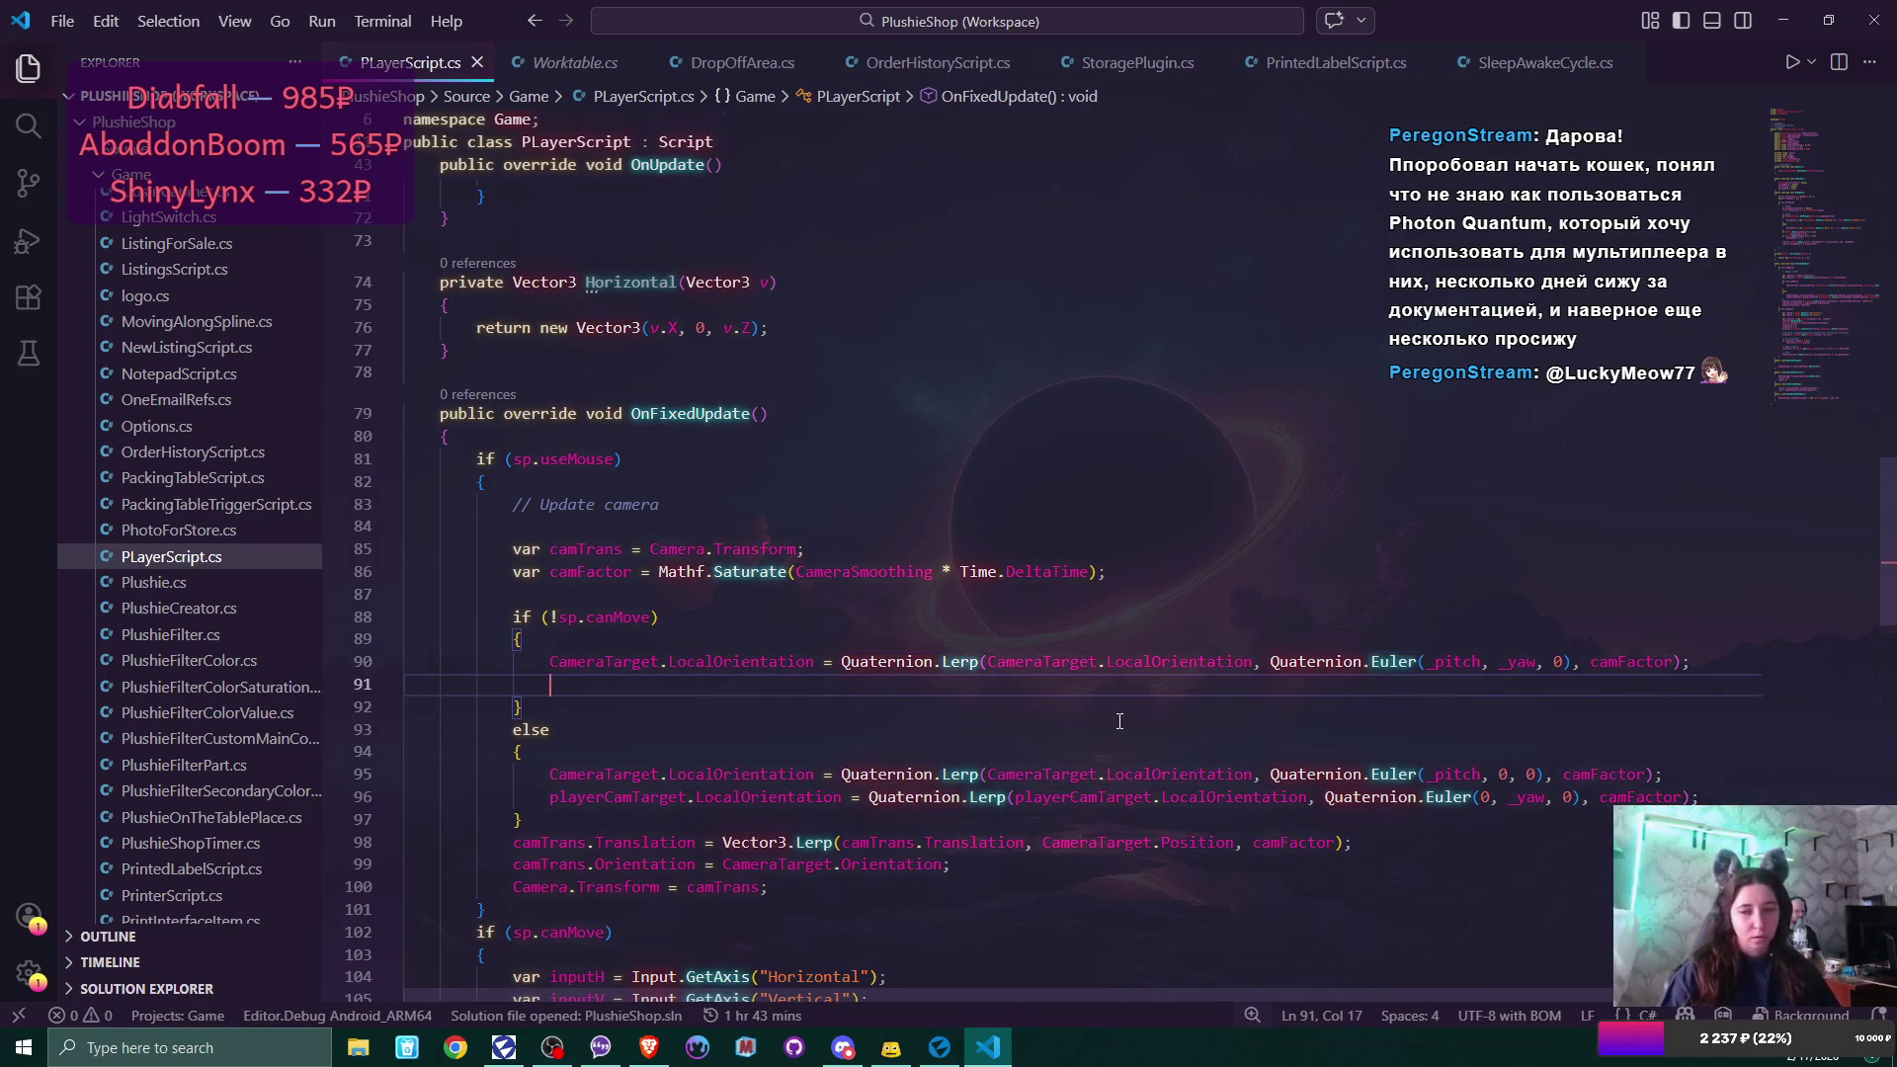
Go back up to the field declarations and place the cursor after GroundAccelerate.
scroll(988, 677, up, 15)
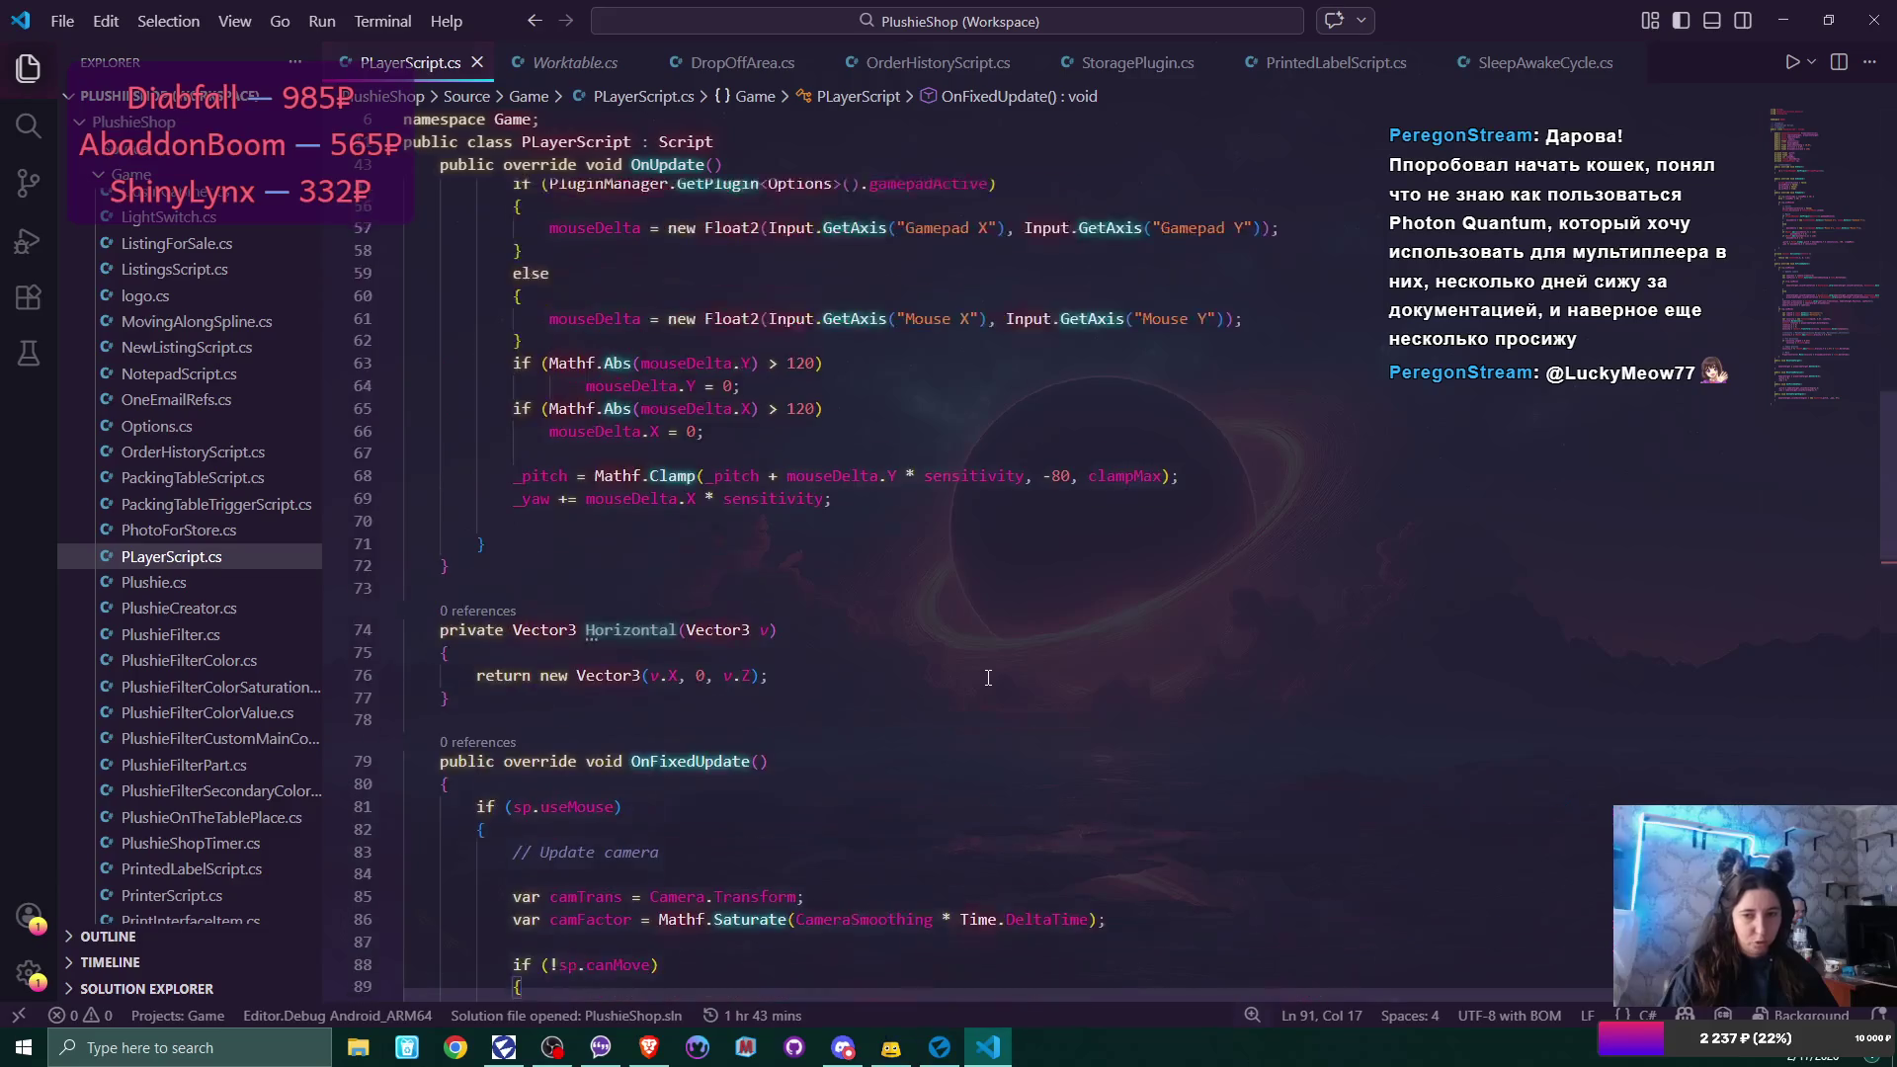
scroll(991, 678, up, 8)
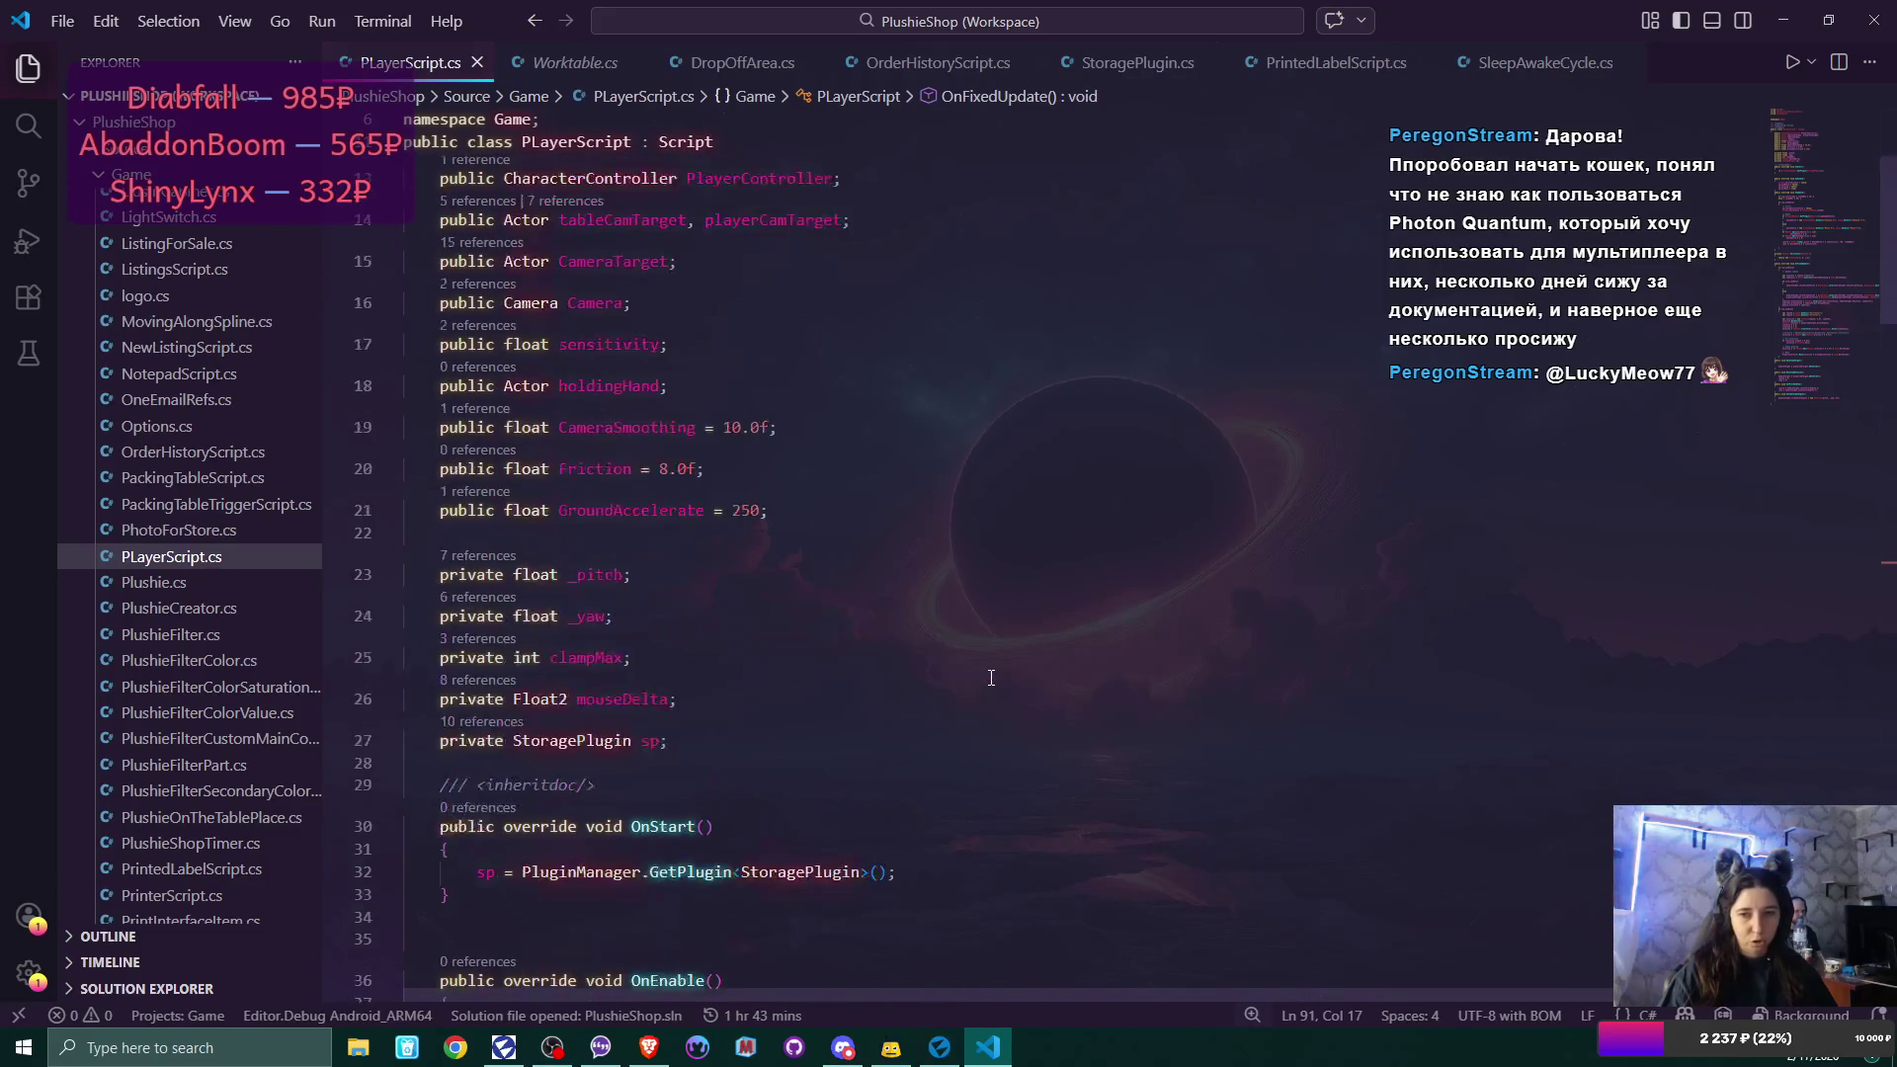
scroll(991, 678, up, 1)
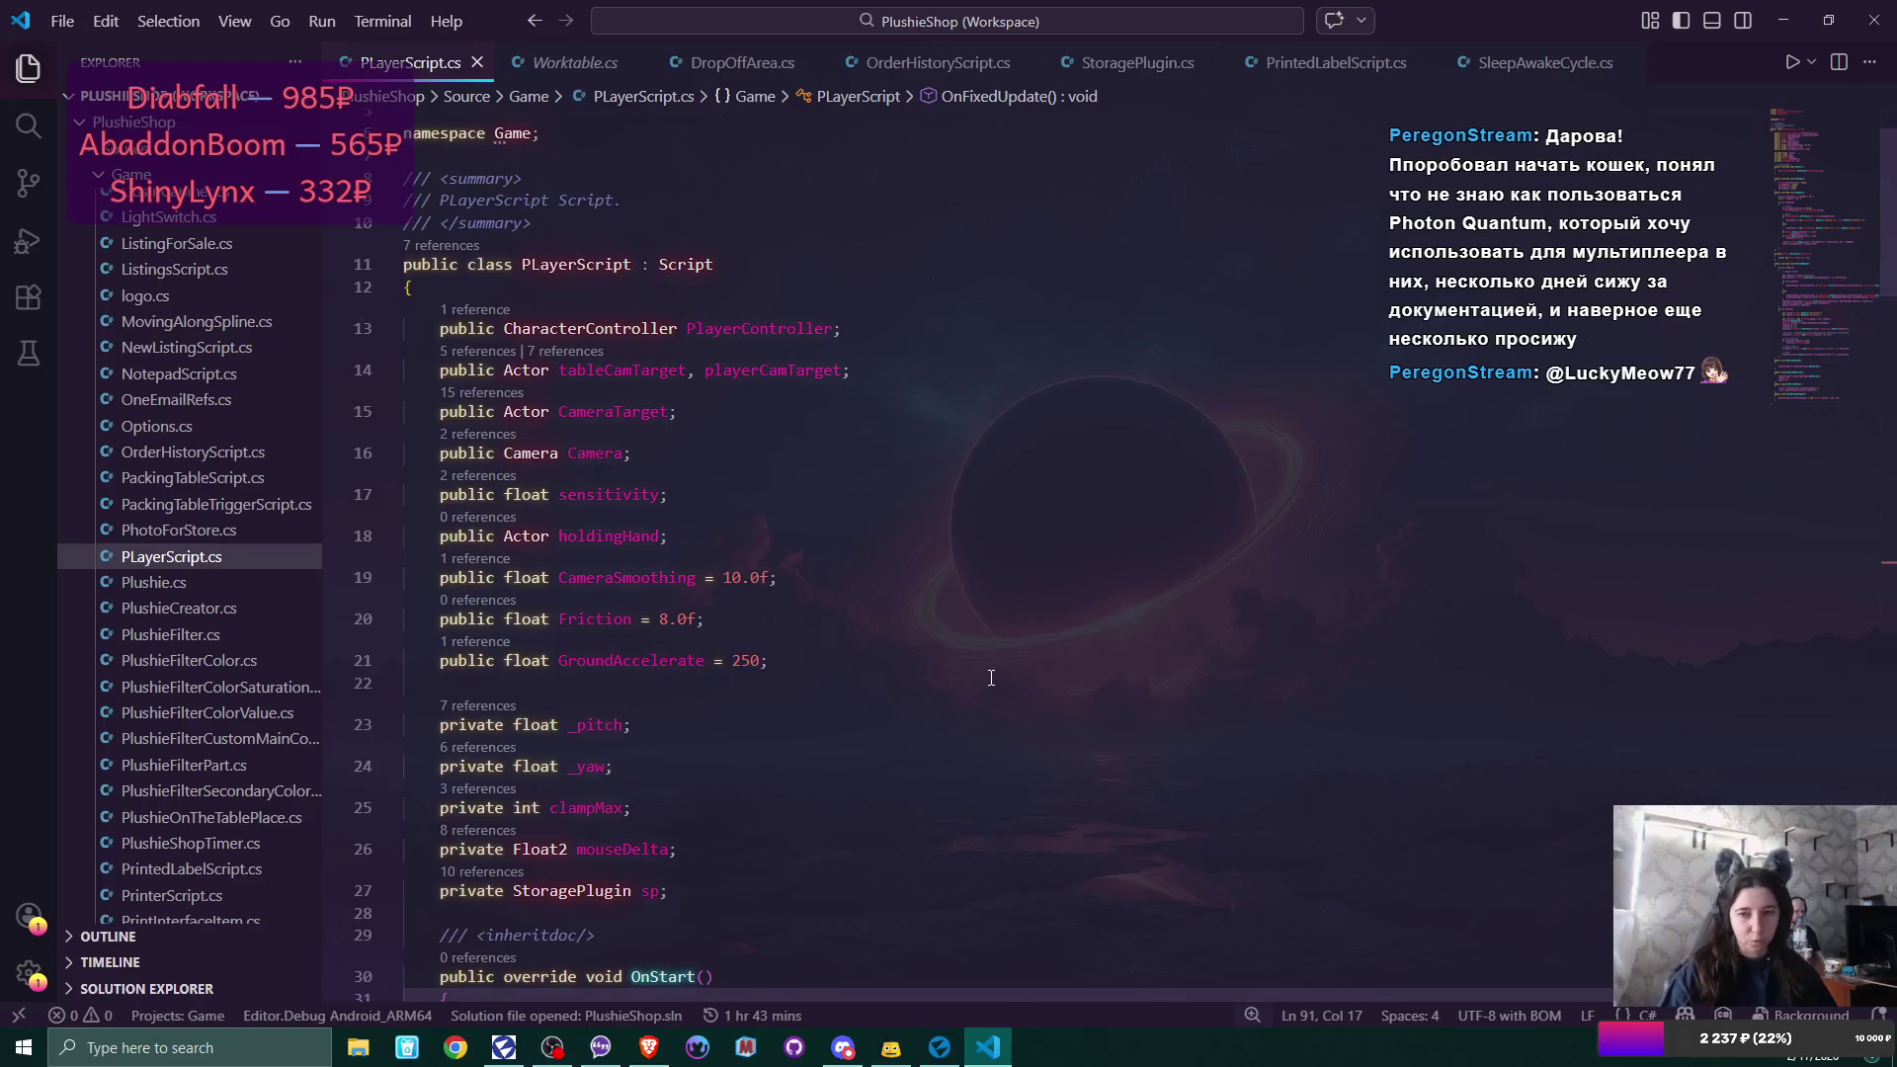
click(844, 370)
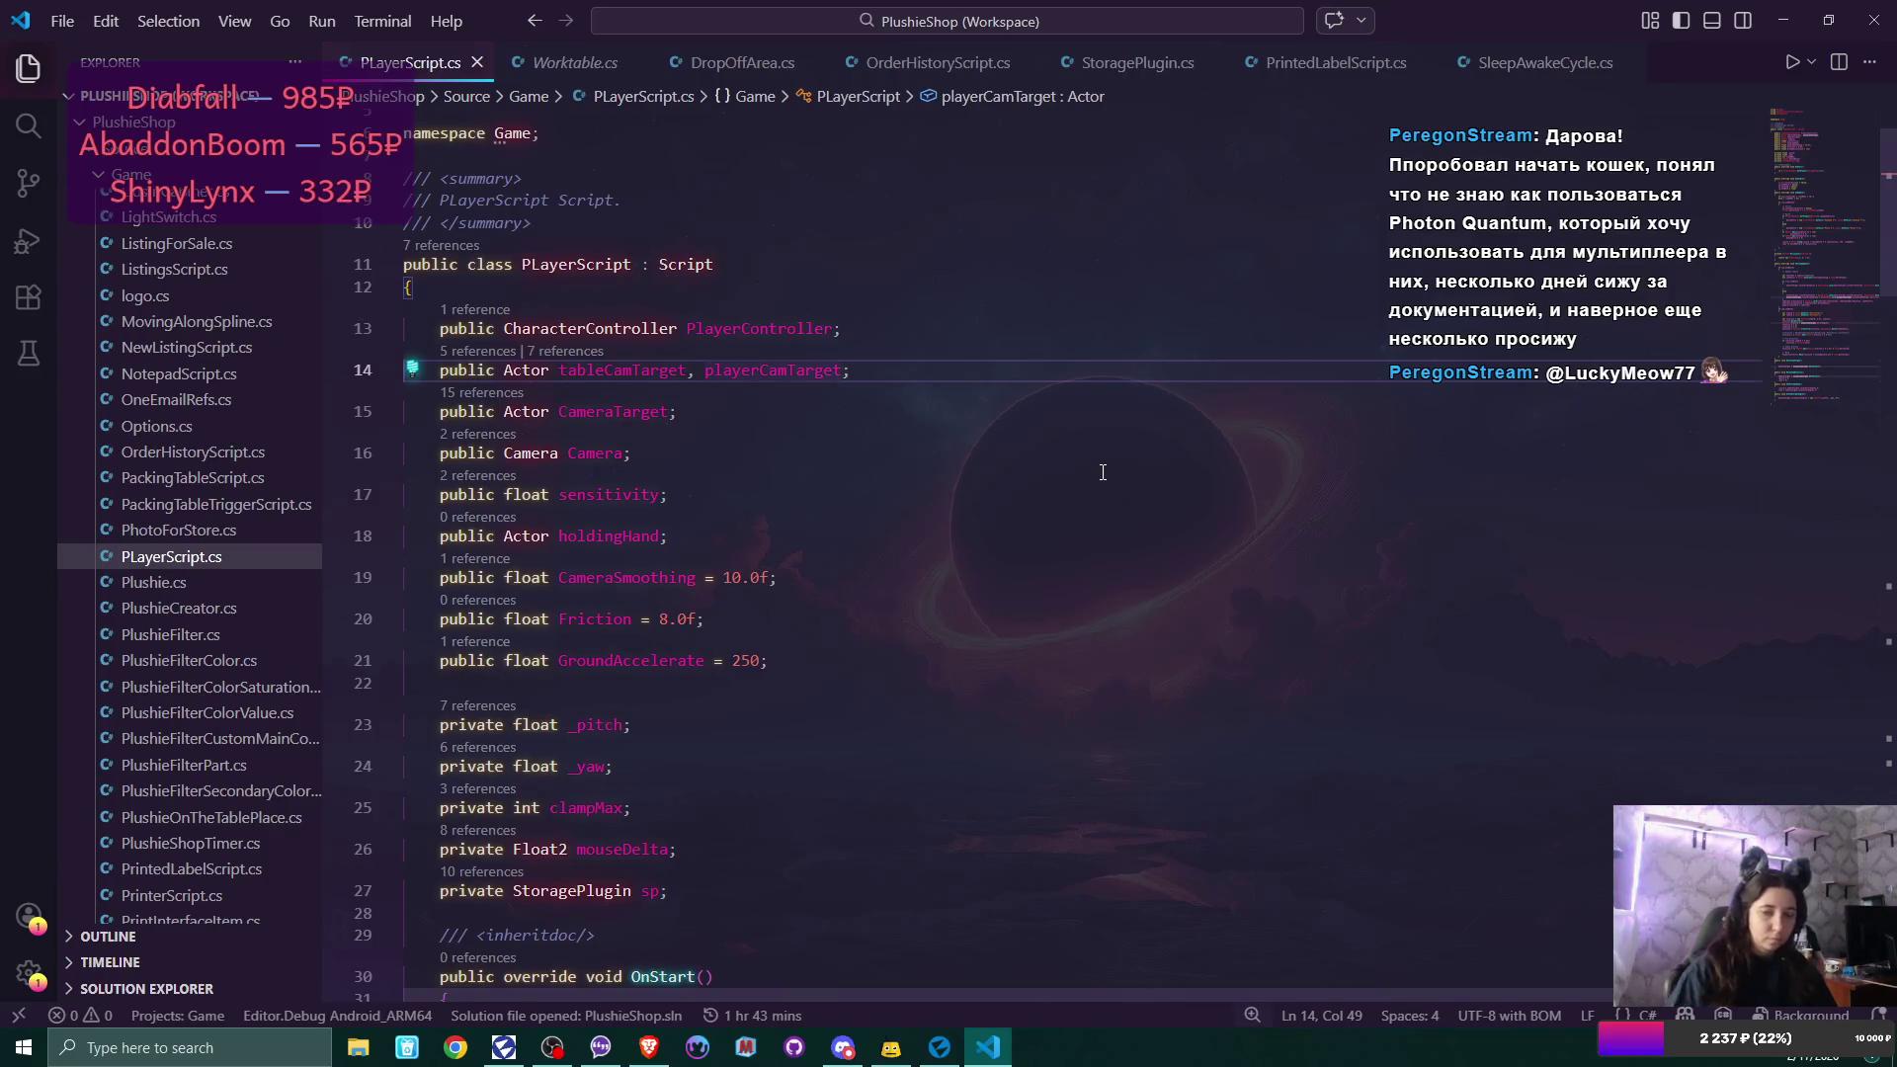
click(803, 656)
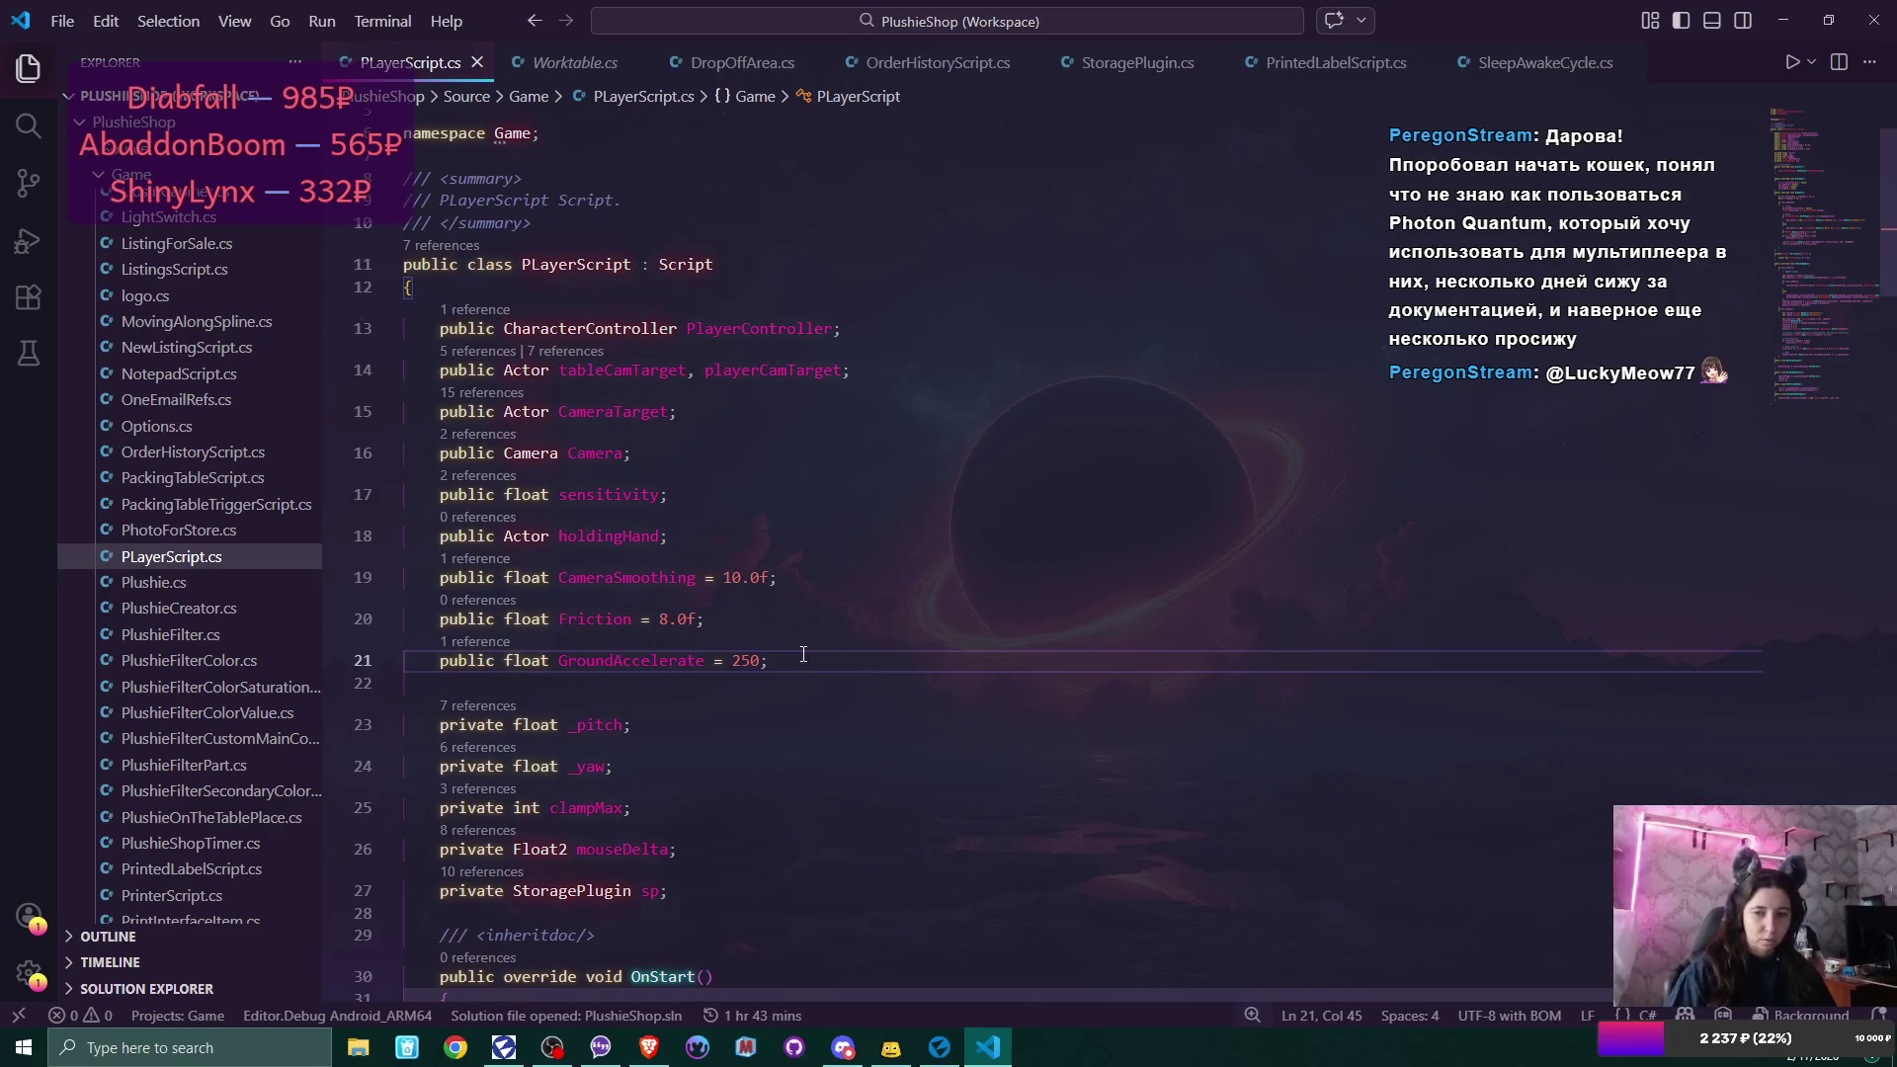
Declare 'private Actor playerCamTargetChild;' on a new line below the GroundAccelerate field.
key(Return)
key(Return)
key(Delete)
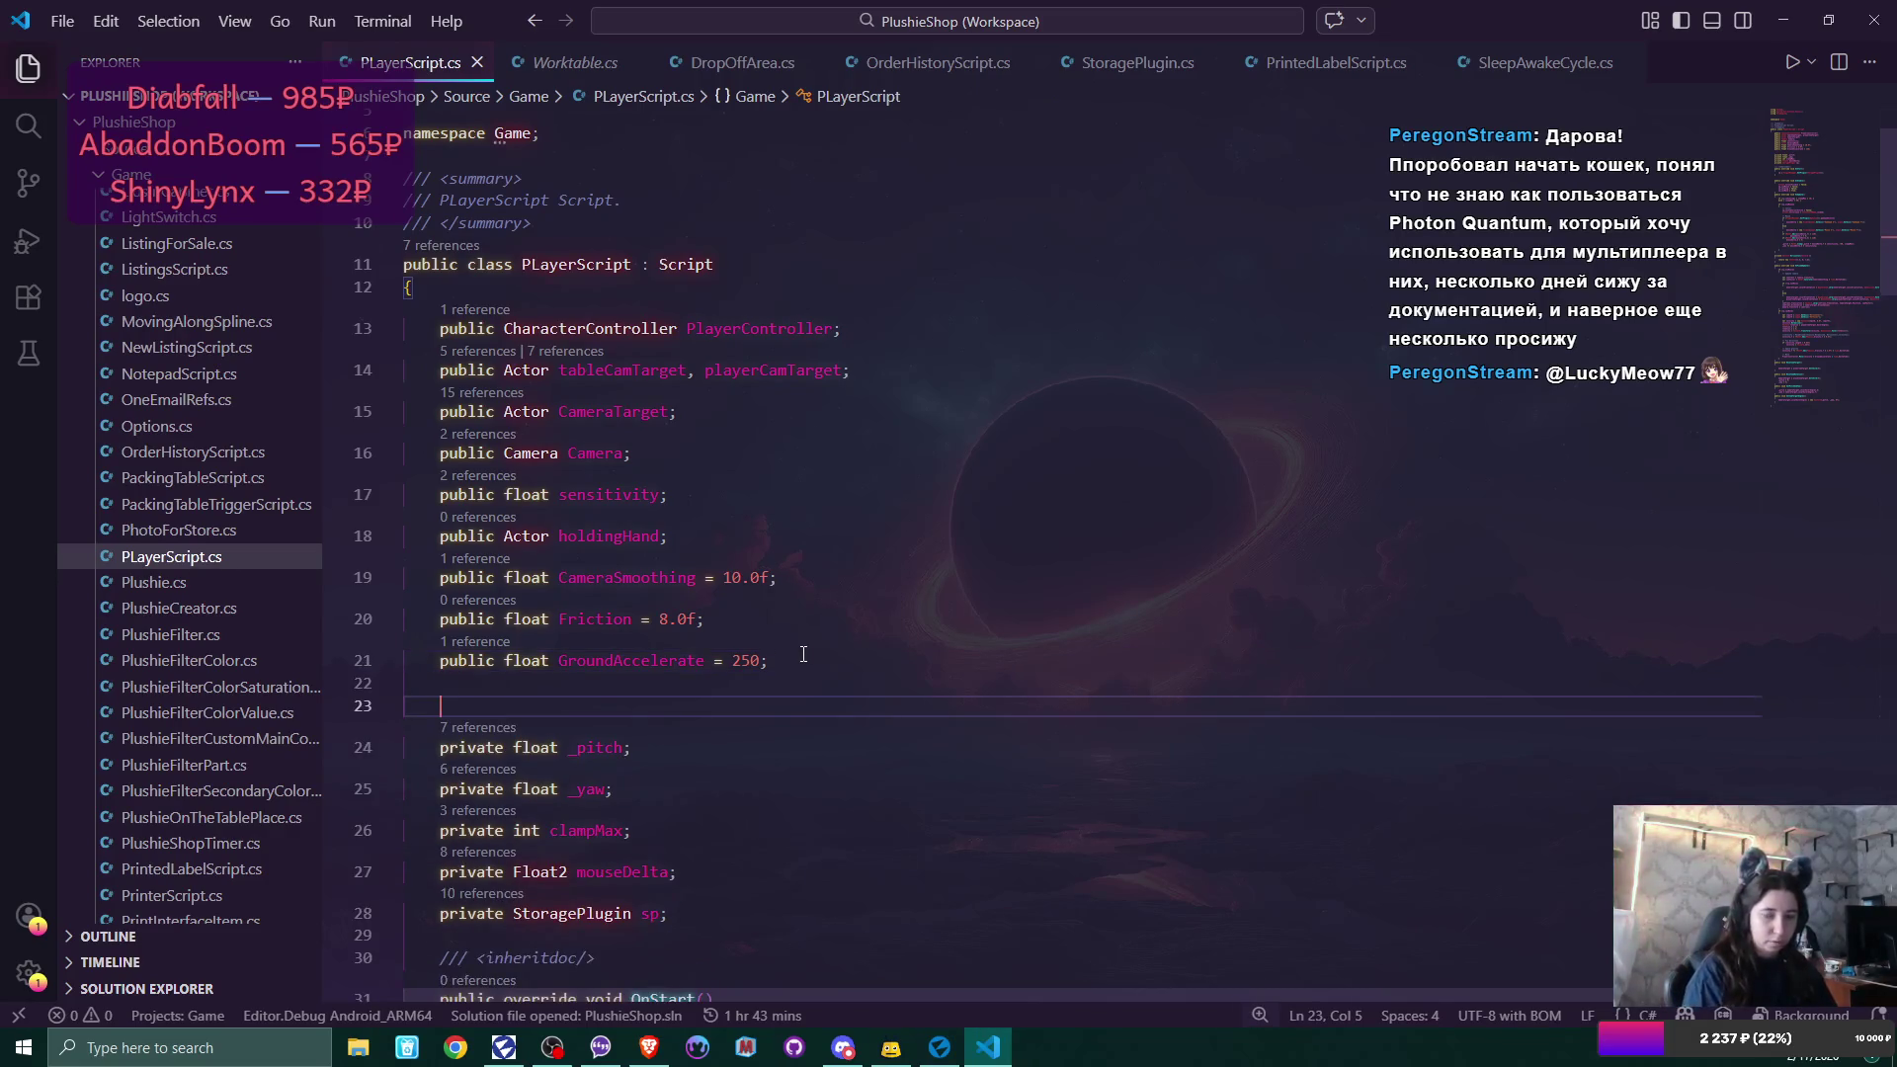
text(private)
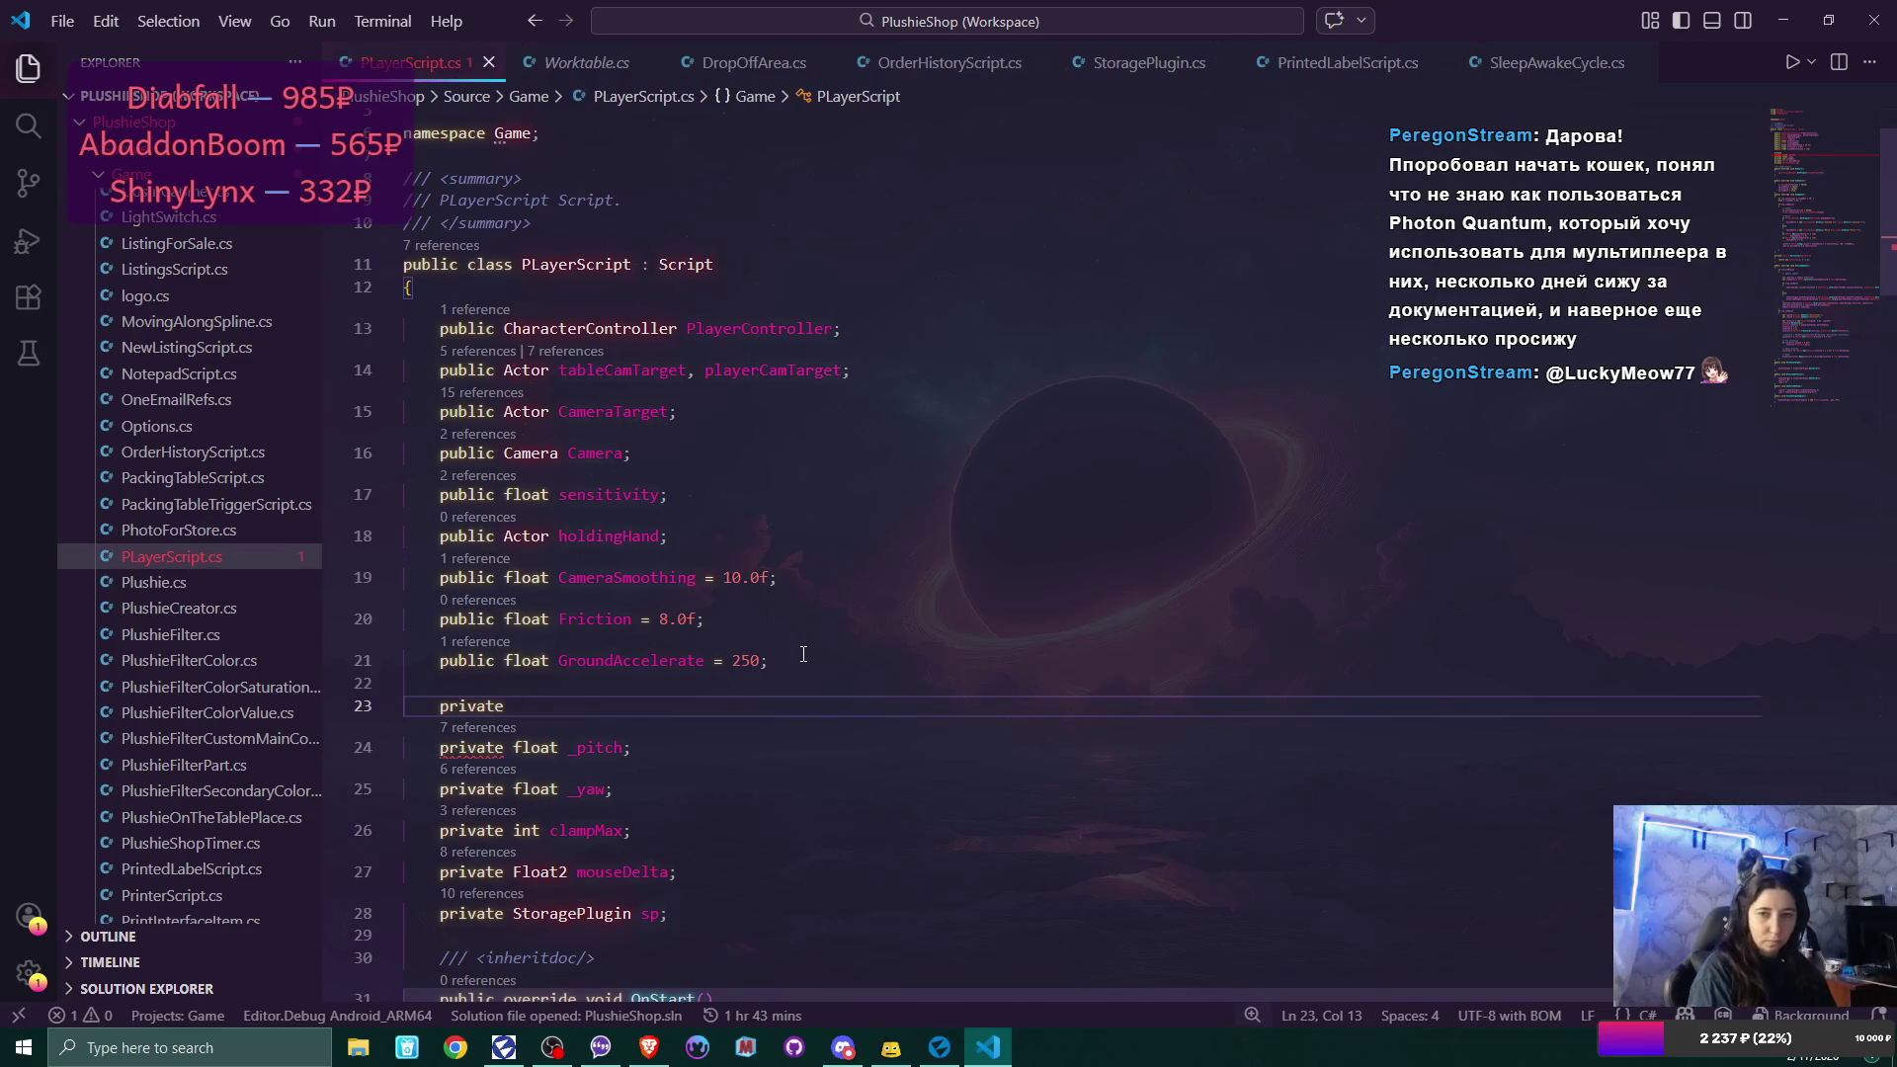
text(Actor )
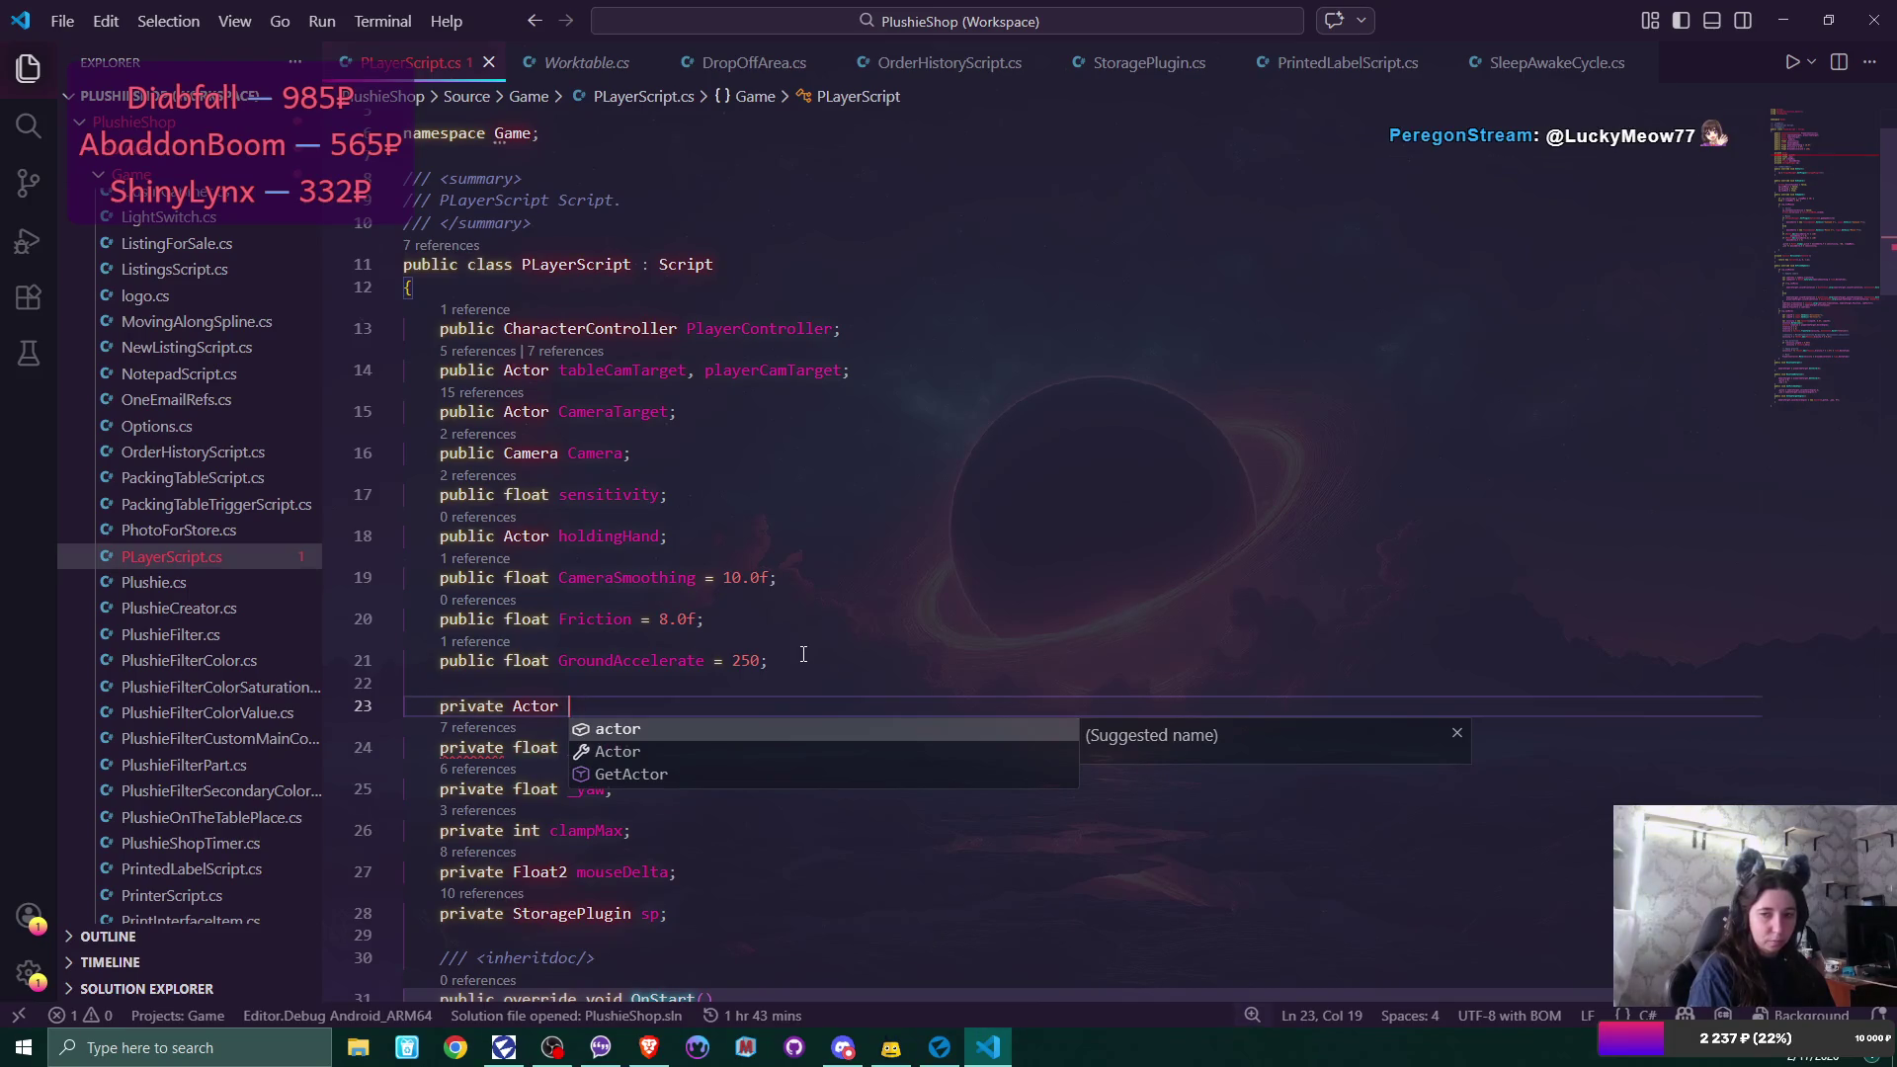
text(p)
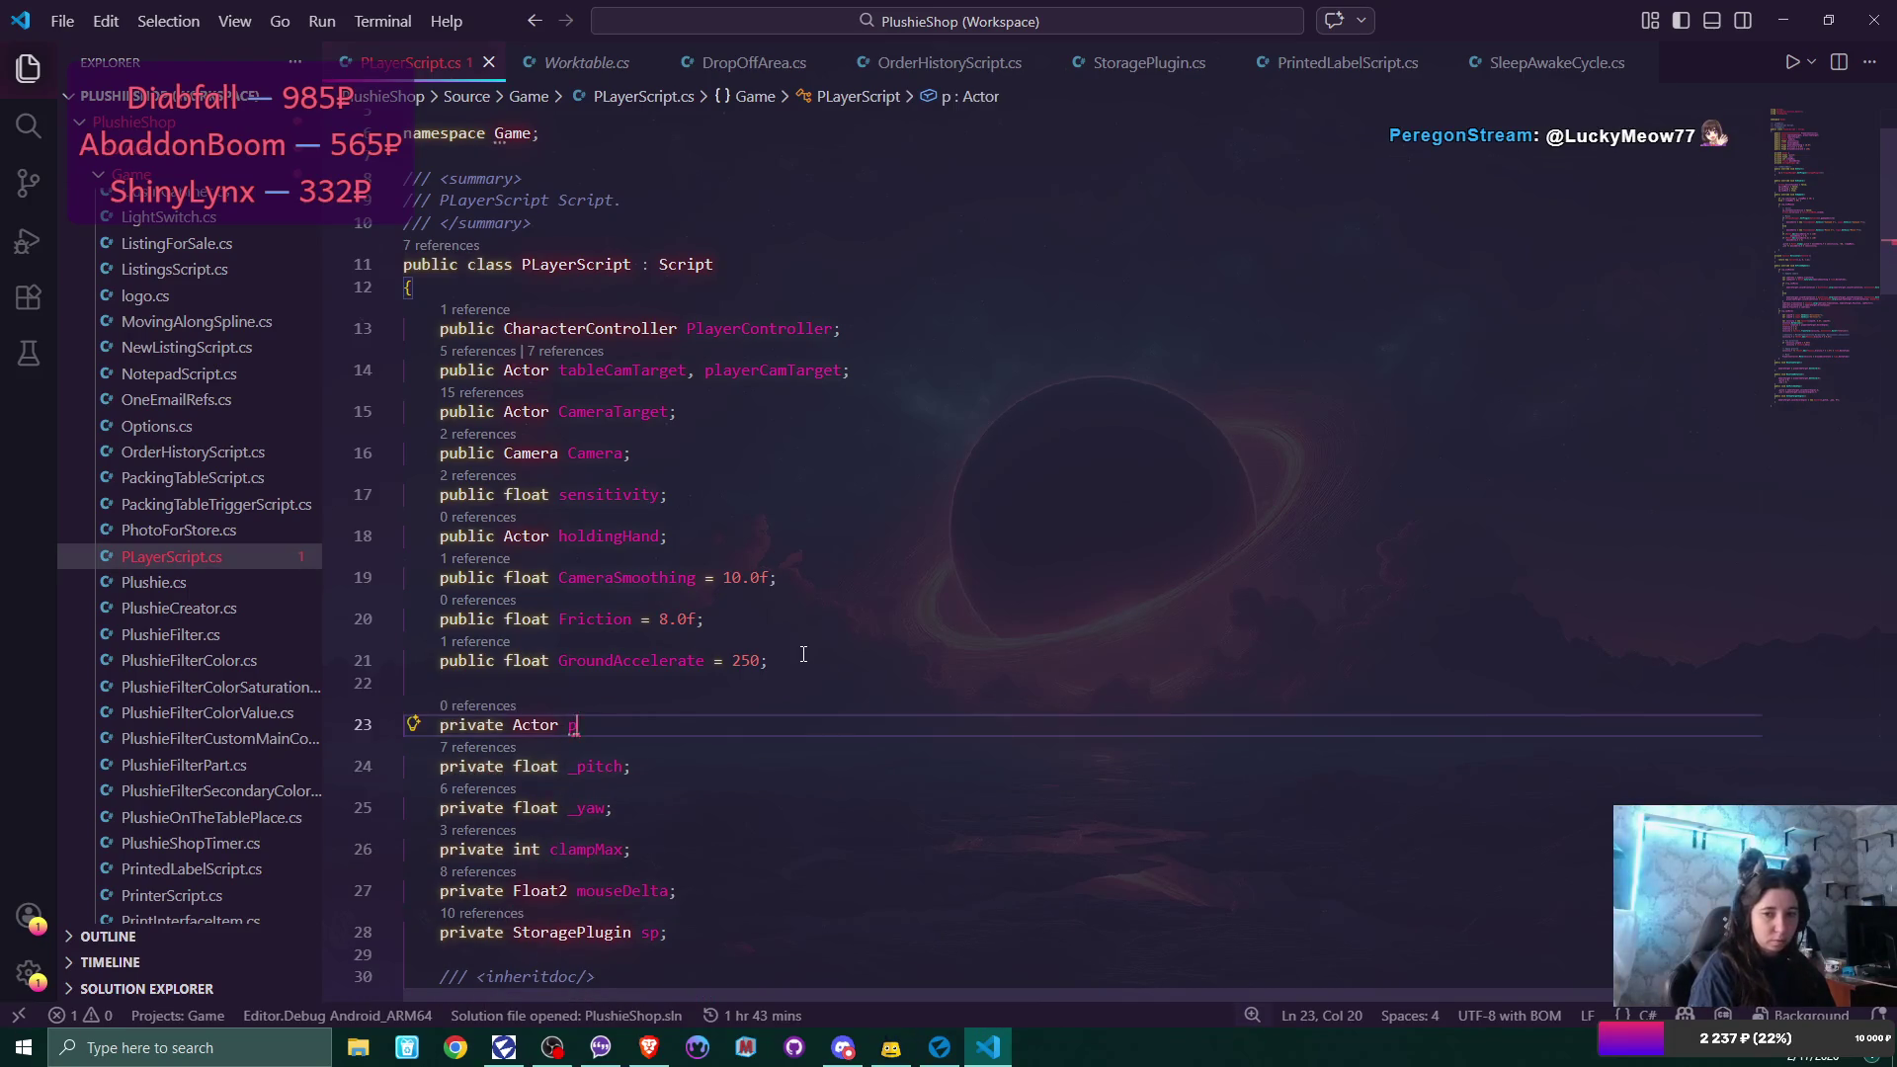
text(layer)
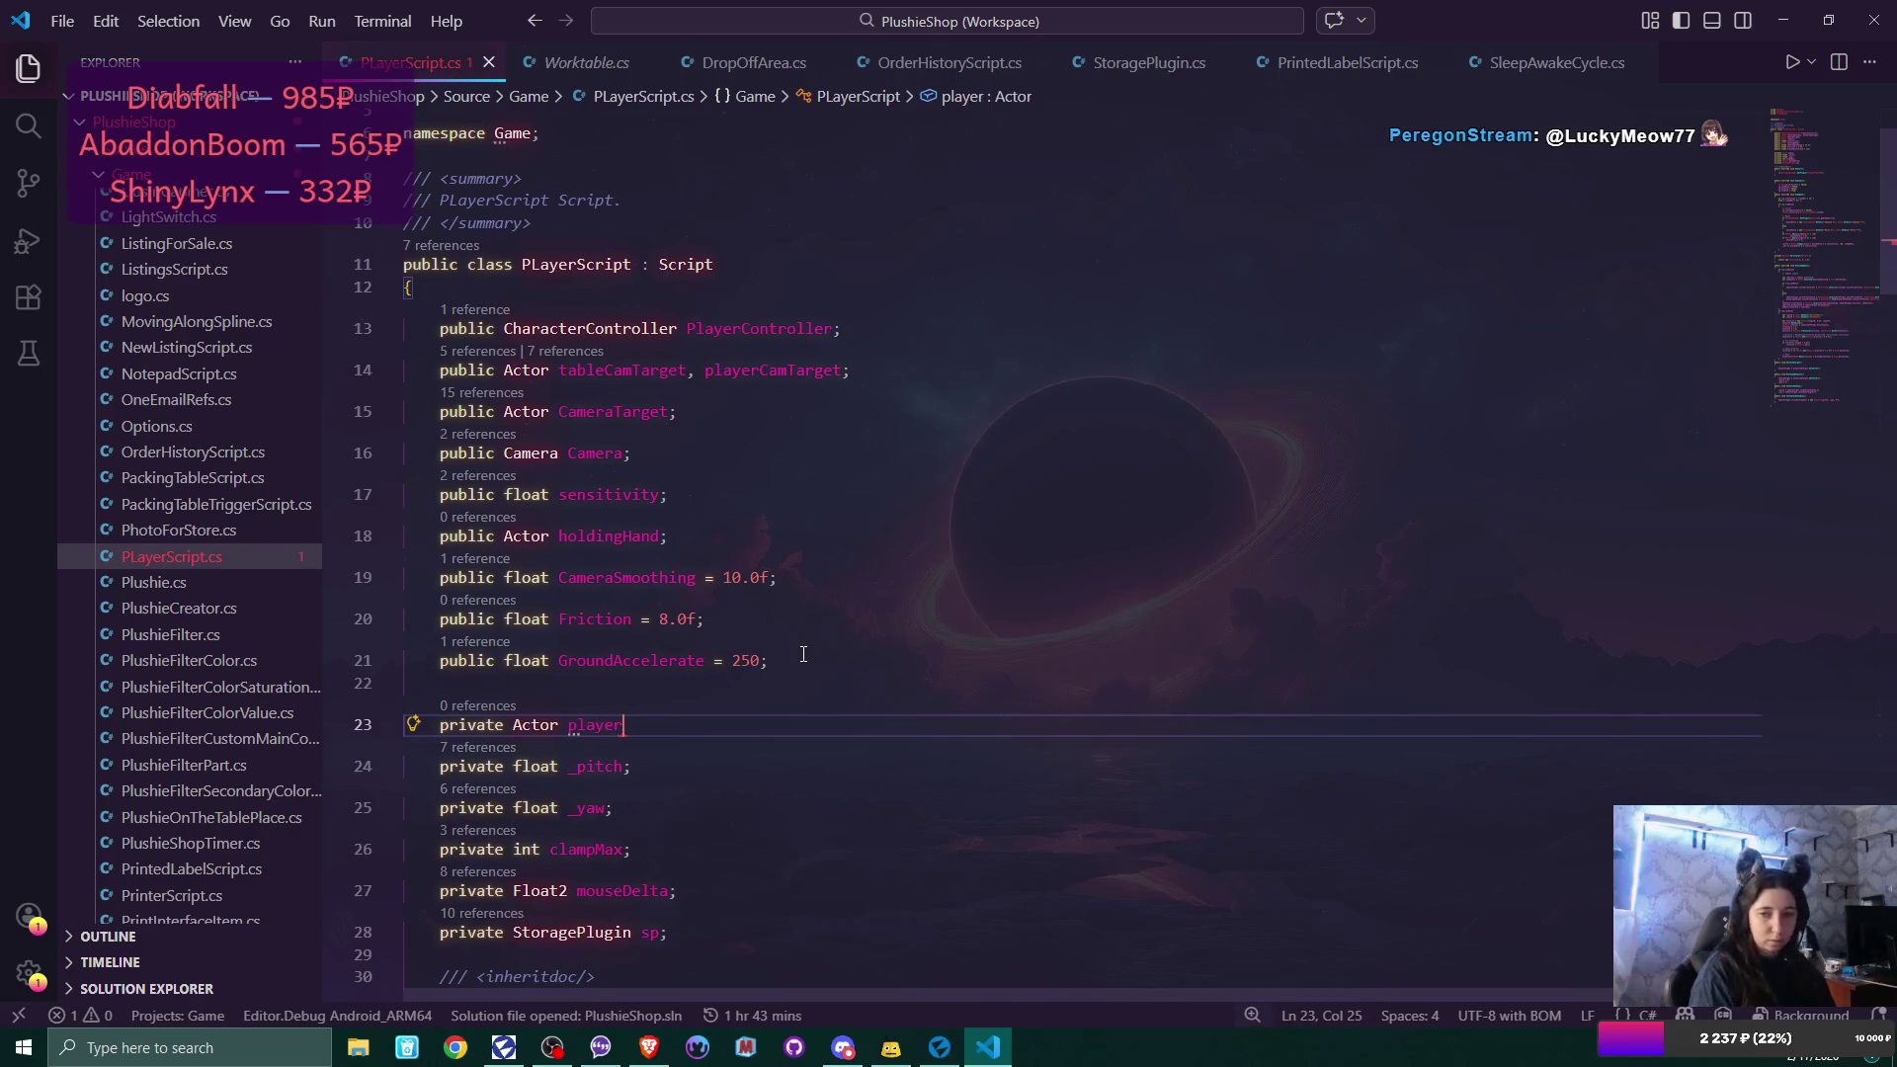
text(Ca)
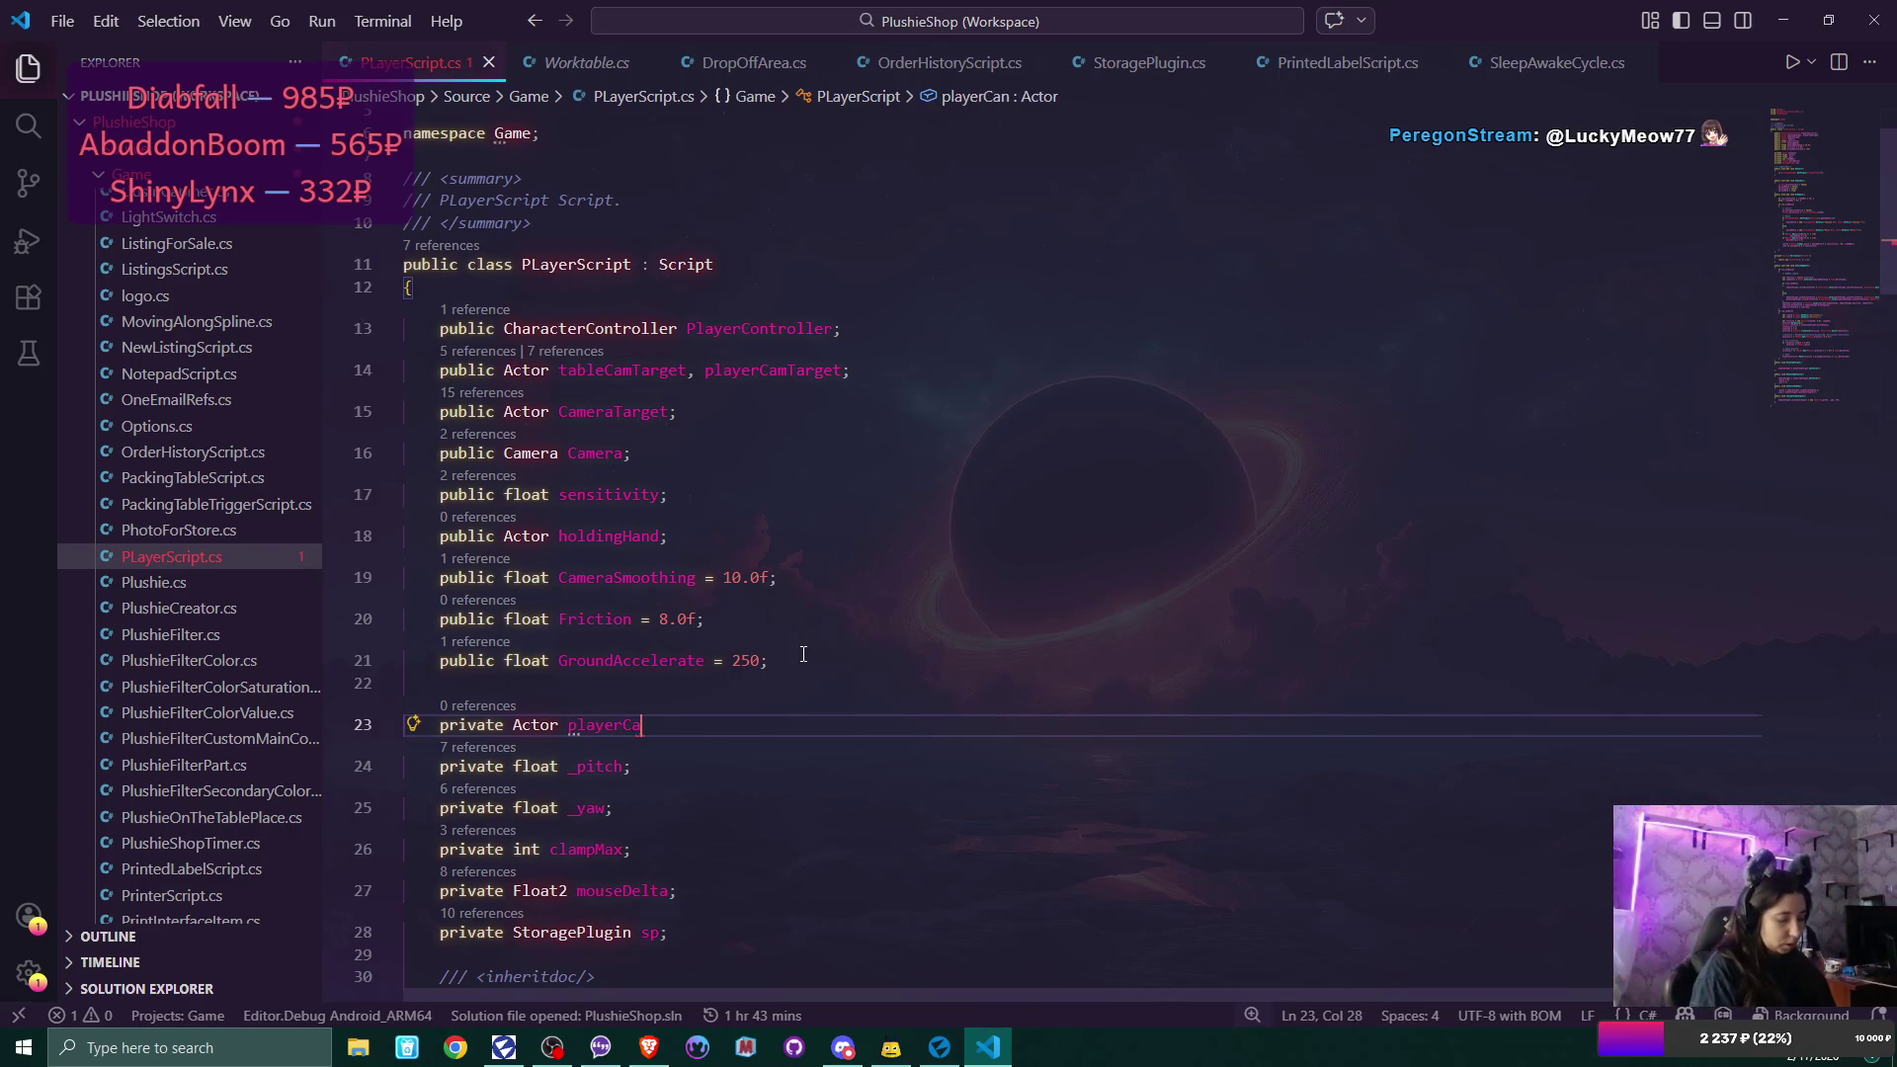
text(mTarget)
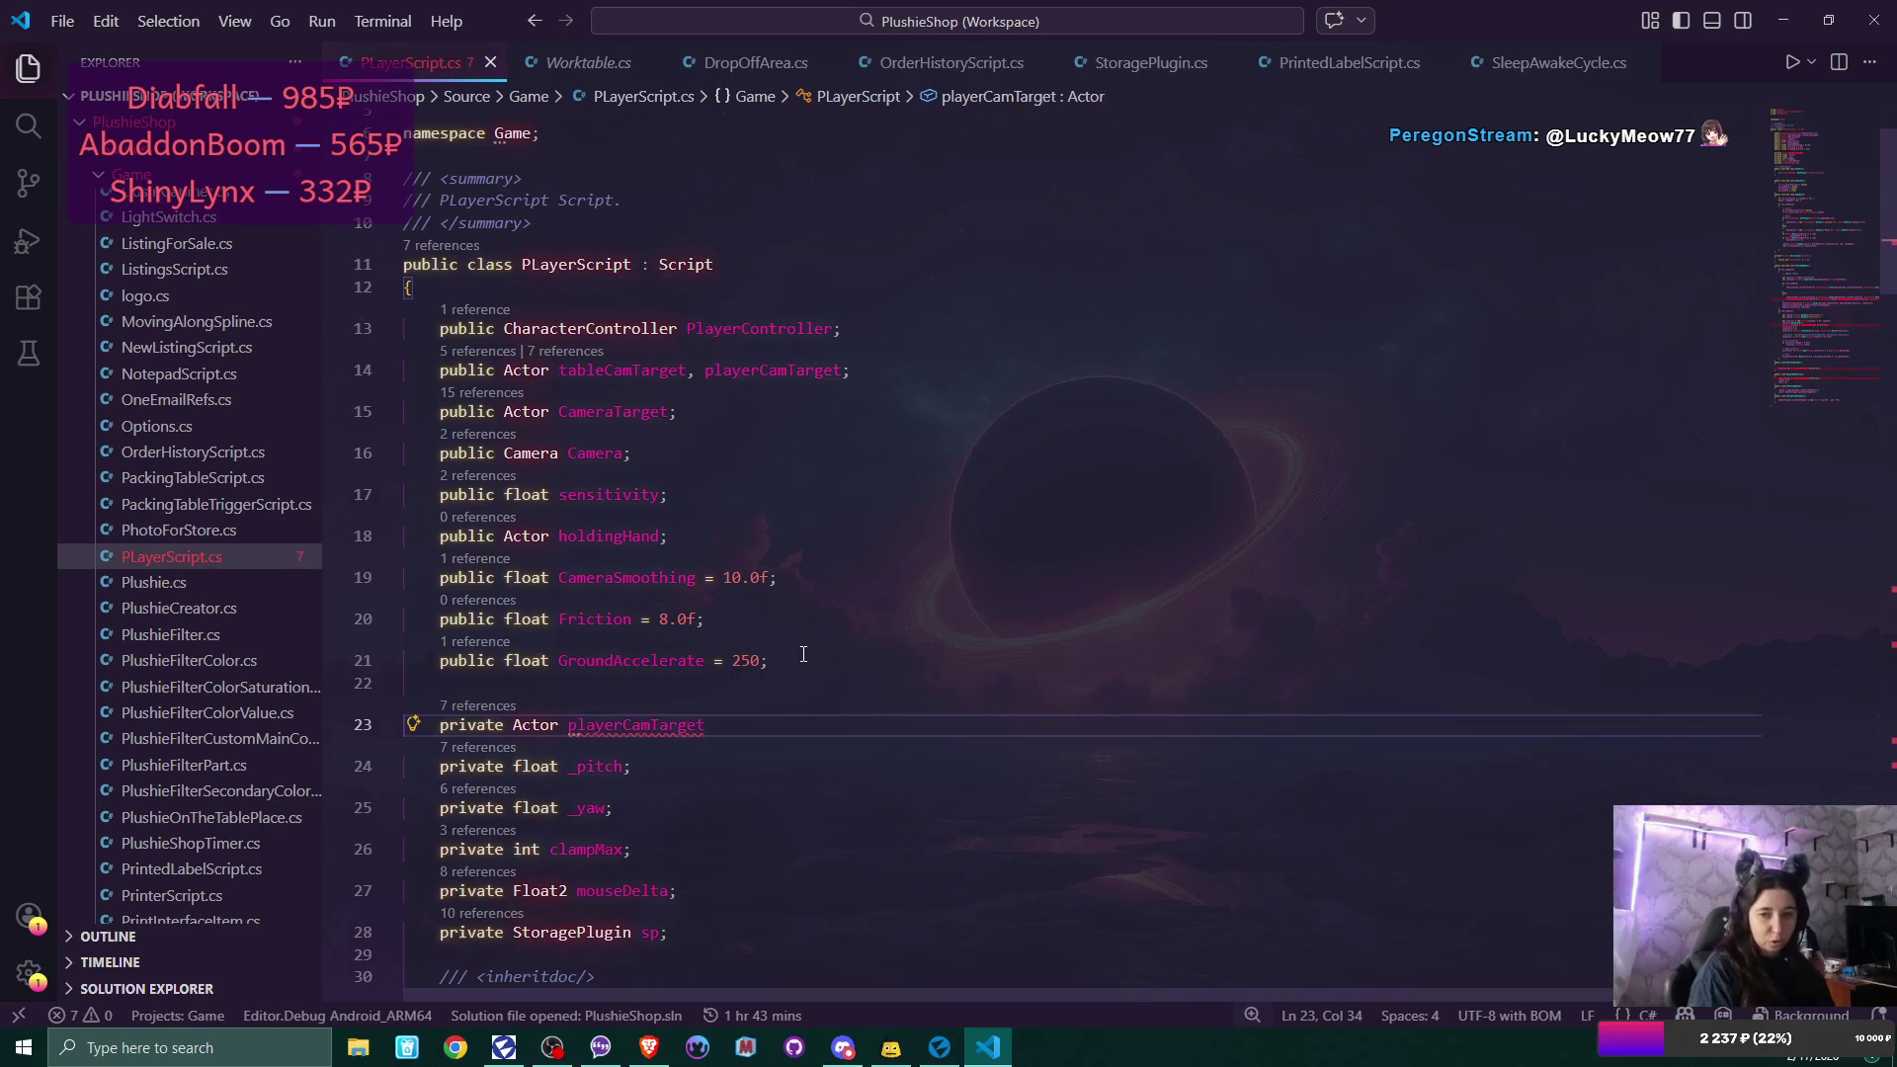
text(Child)
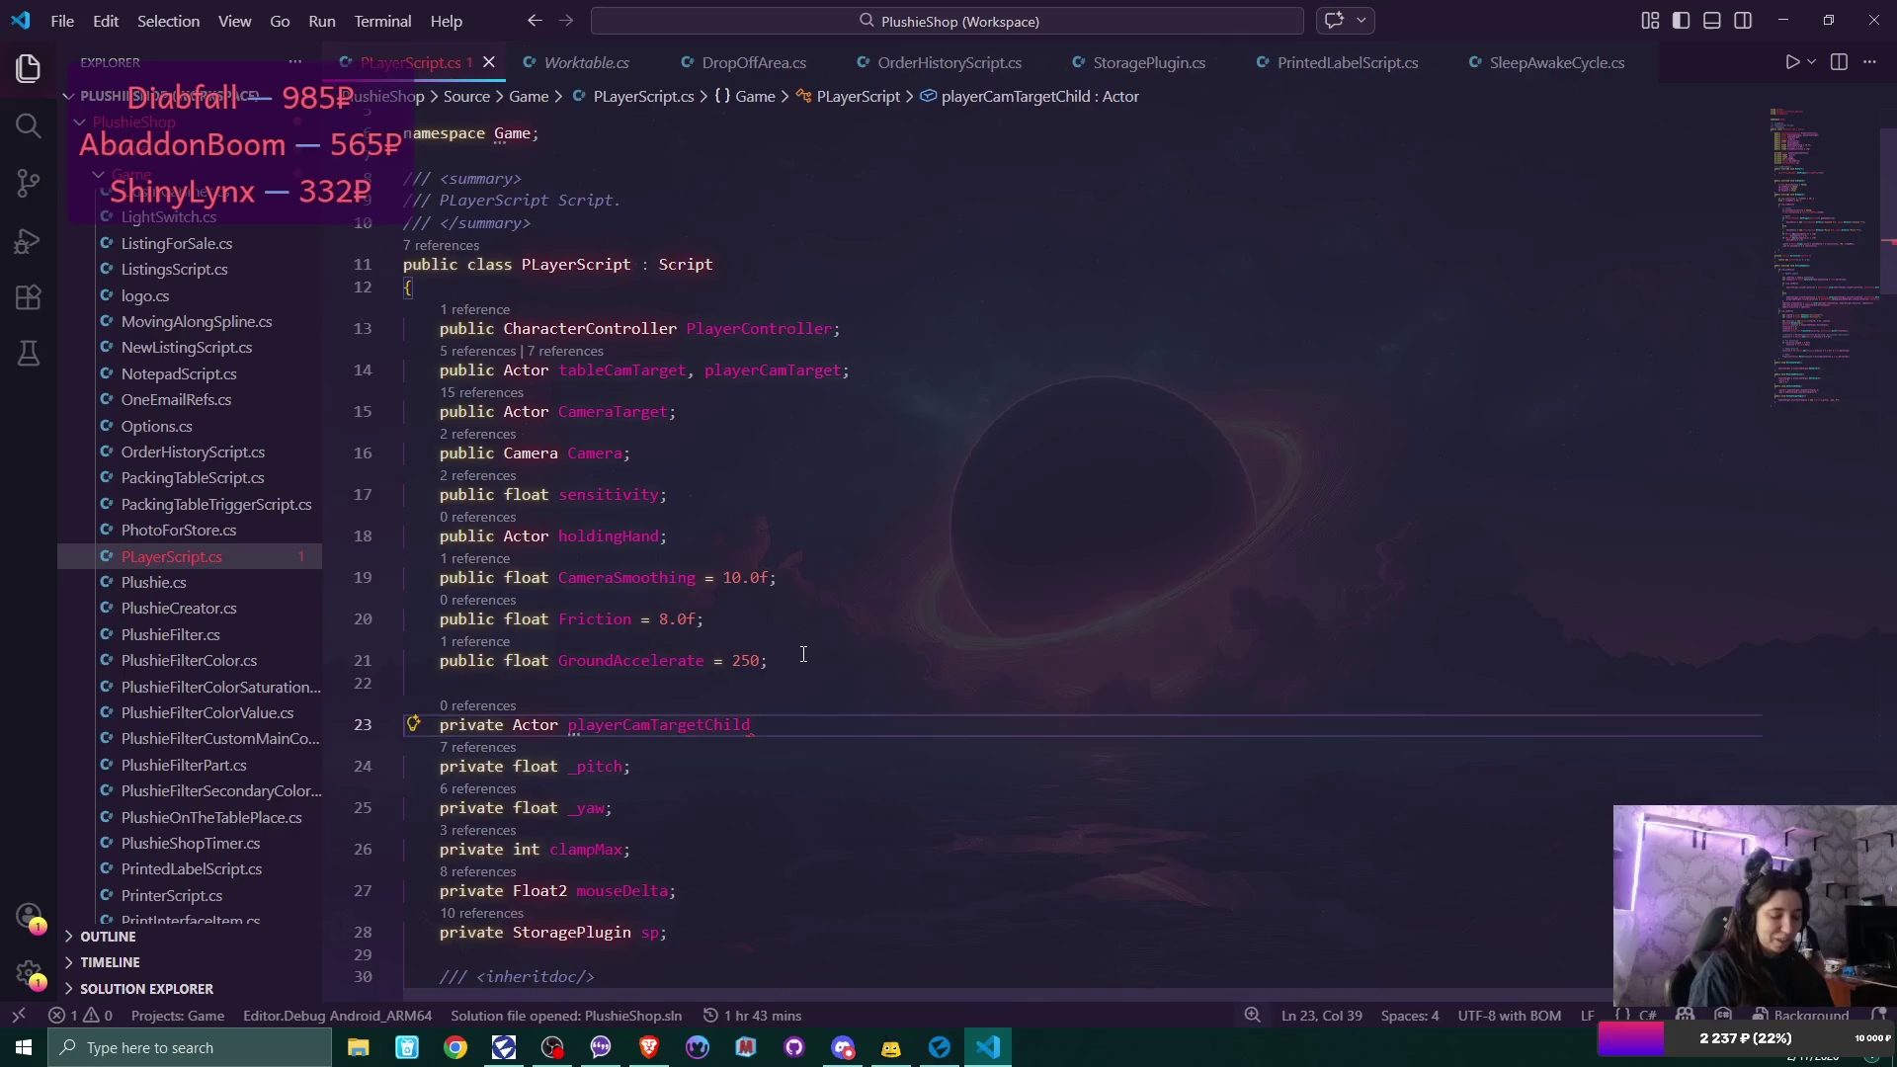
text(;)
scroll(803, 654, down, 5)
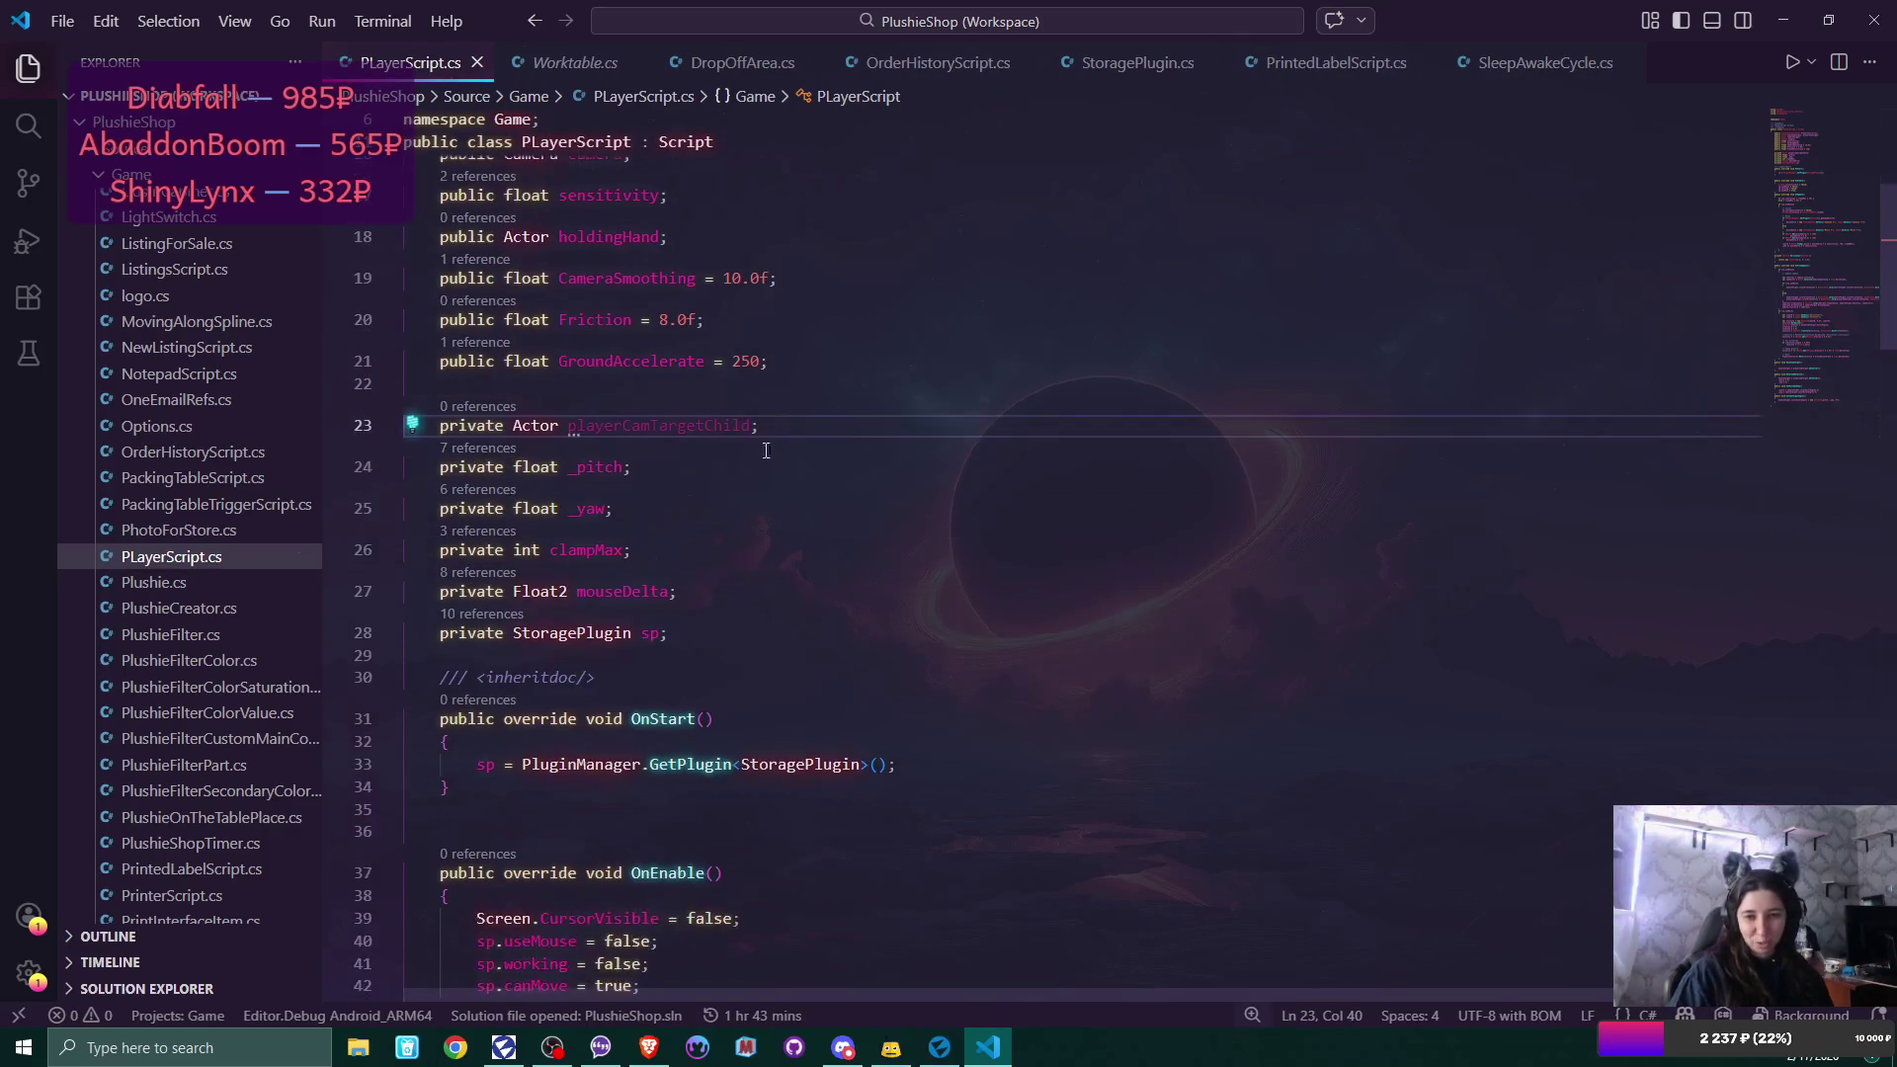
Start a new OnStart line reading 'playerCamTargetChild =' after the plugin lookup.
double_click(731, 425)
key(ctrl+c)
scroll(768, 561, down, 3)
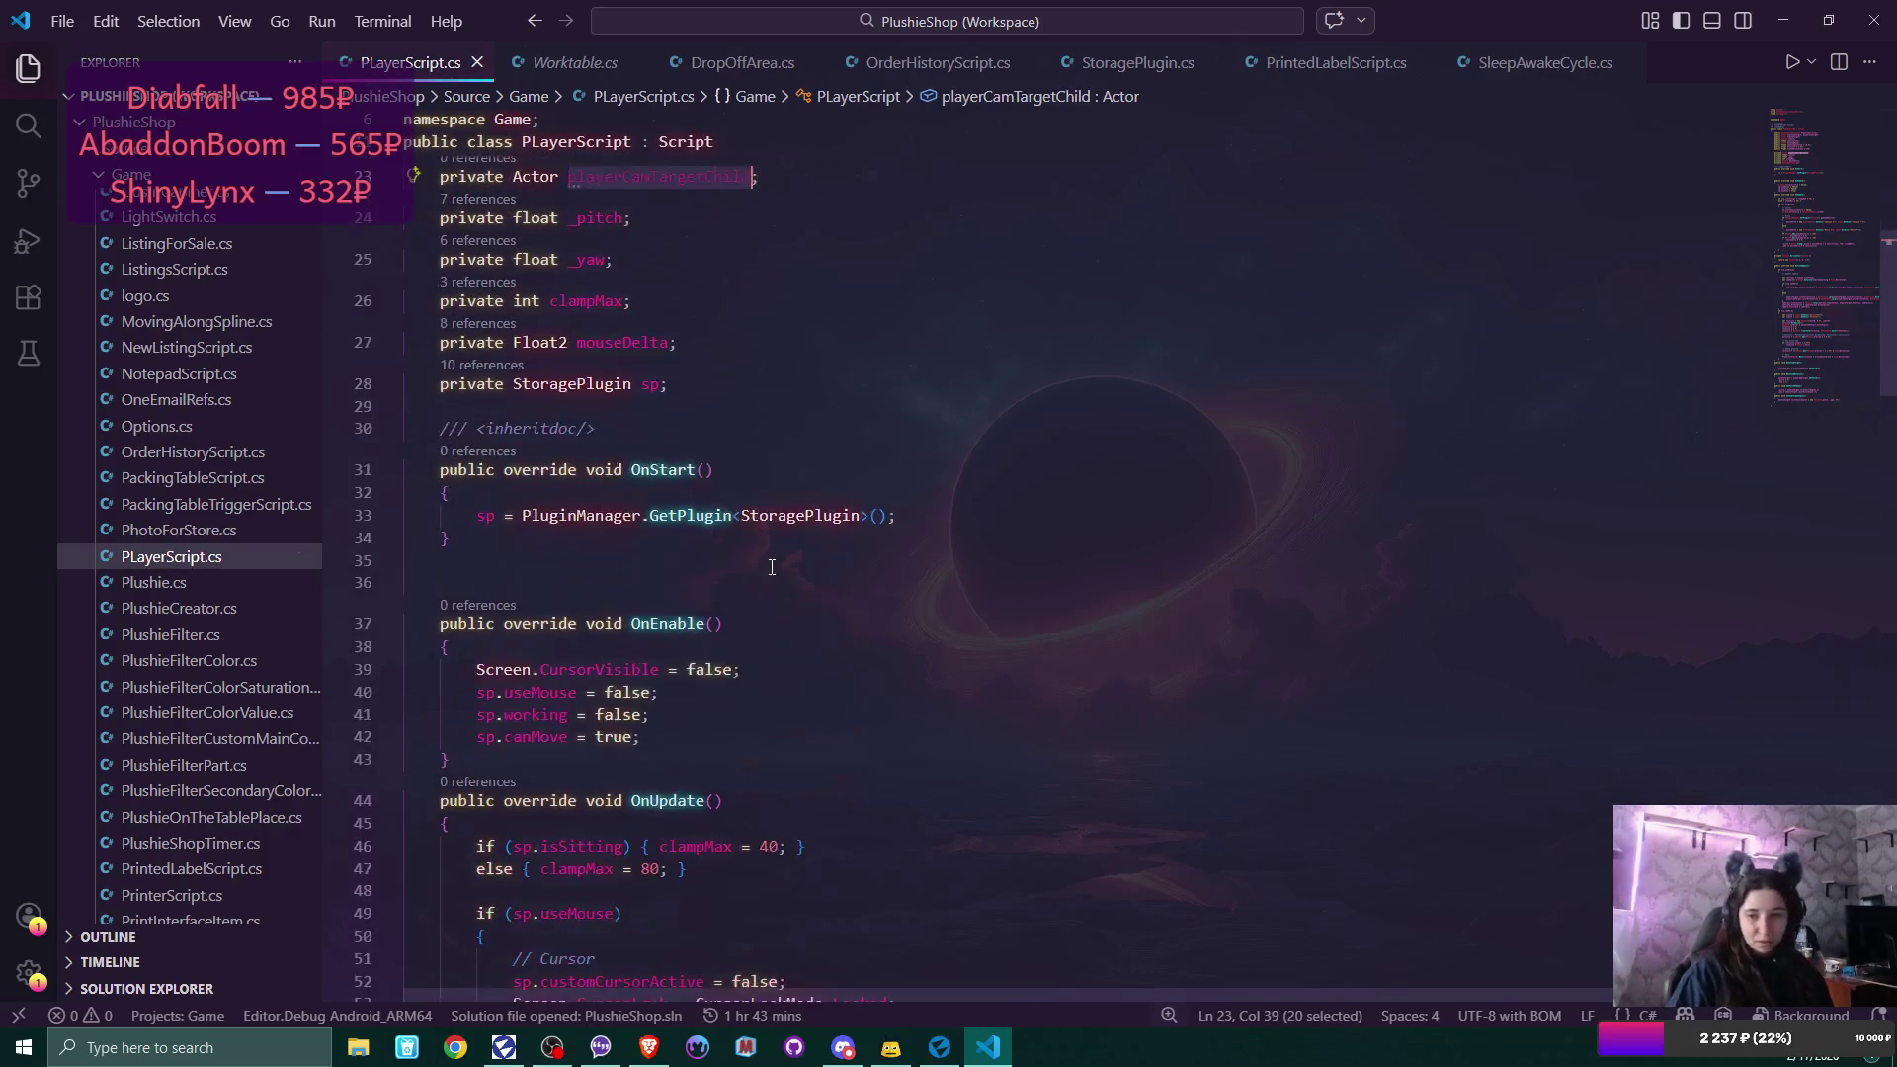
click(922, 518)
key(Return)
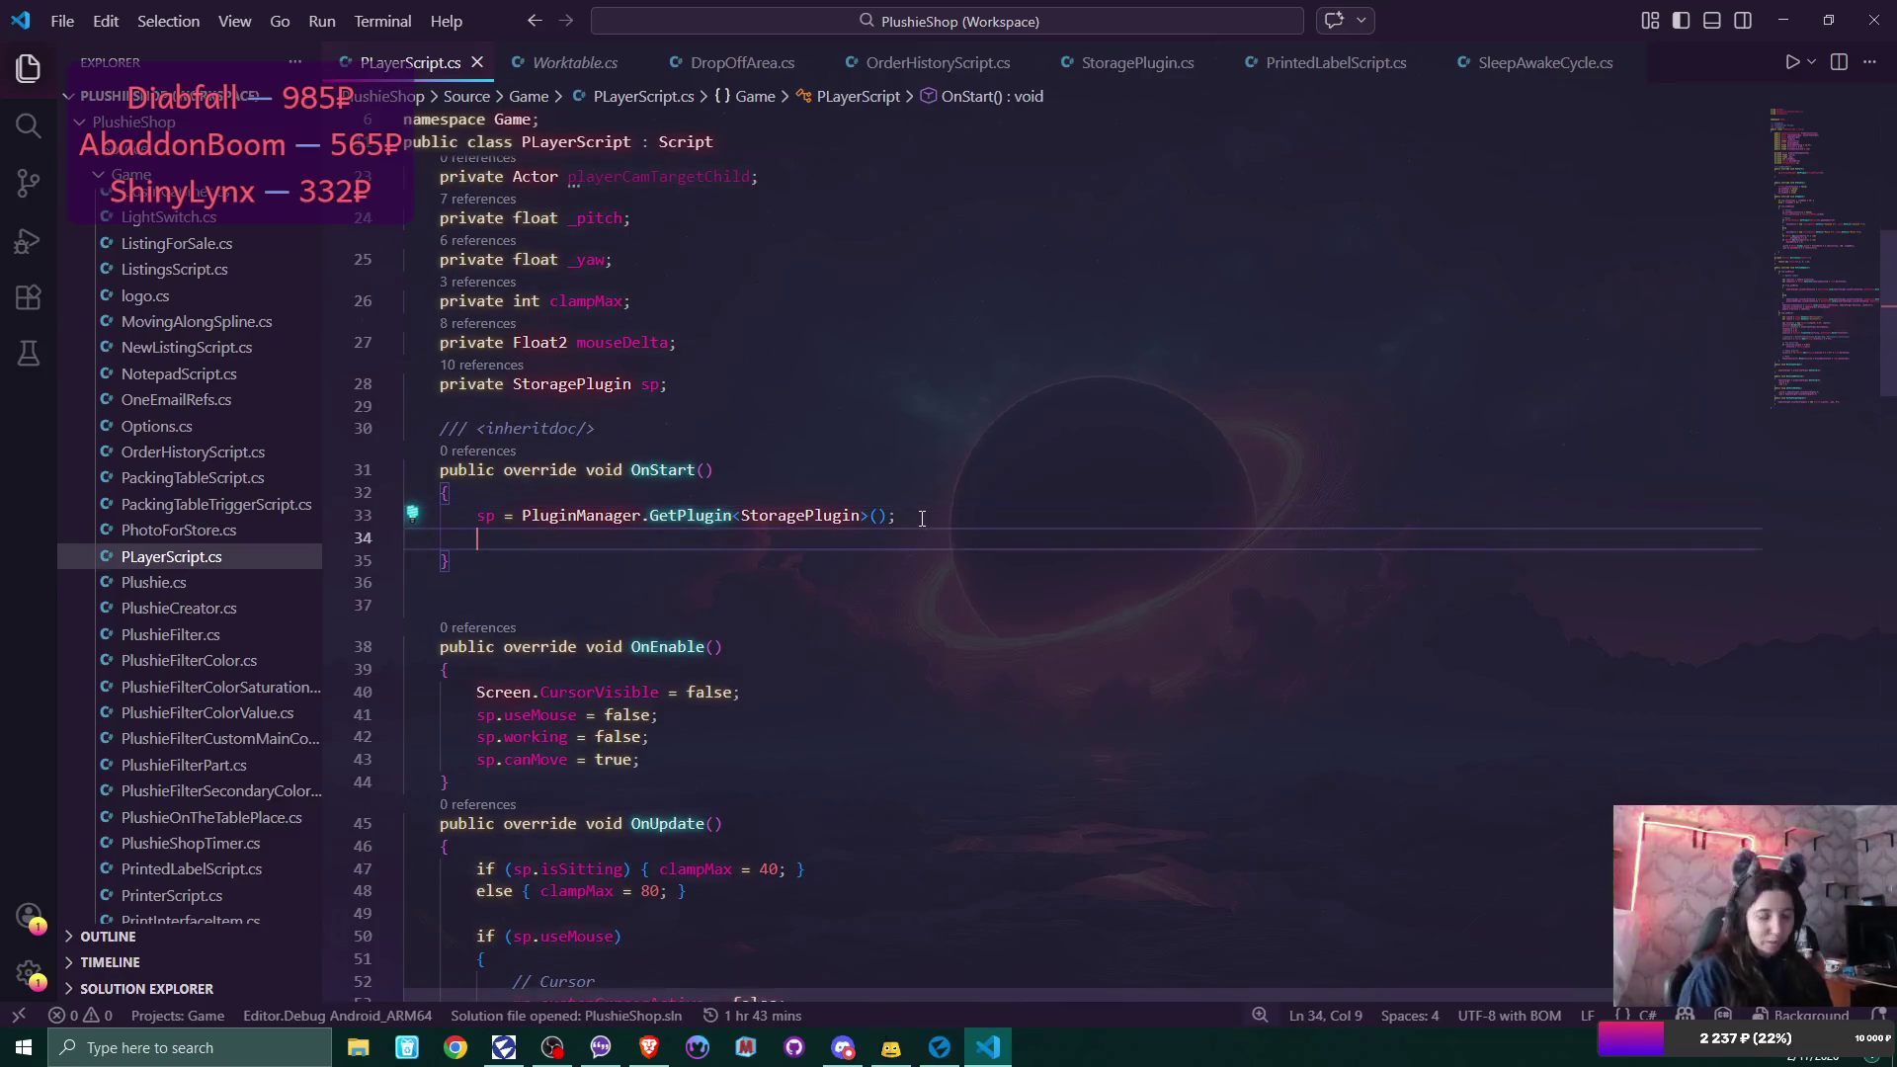
key(ctrl+v)
text(=)
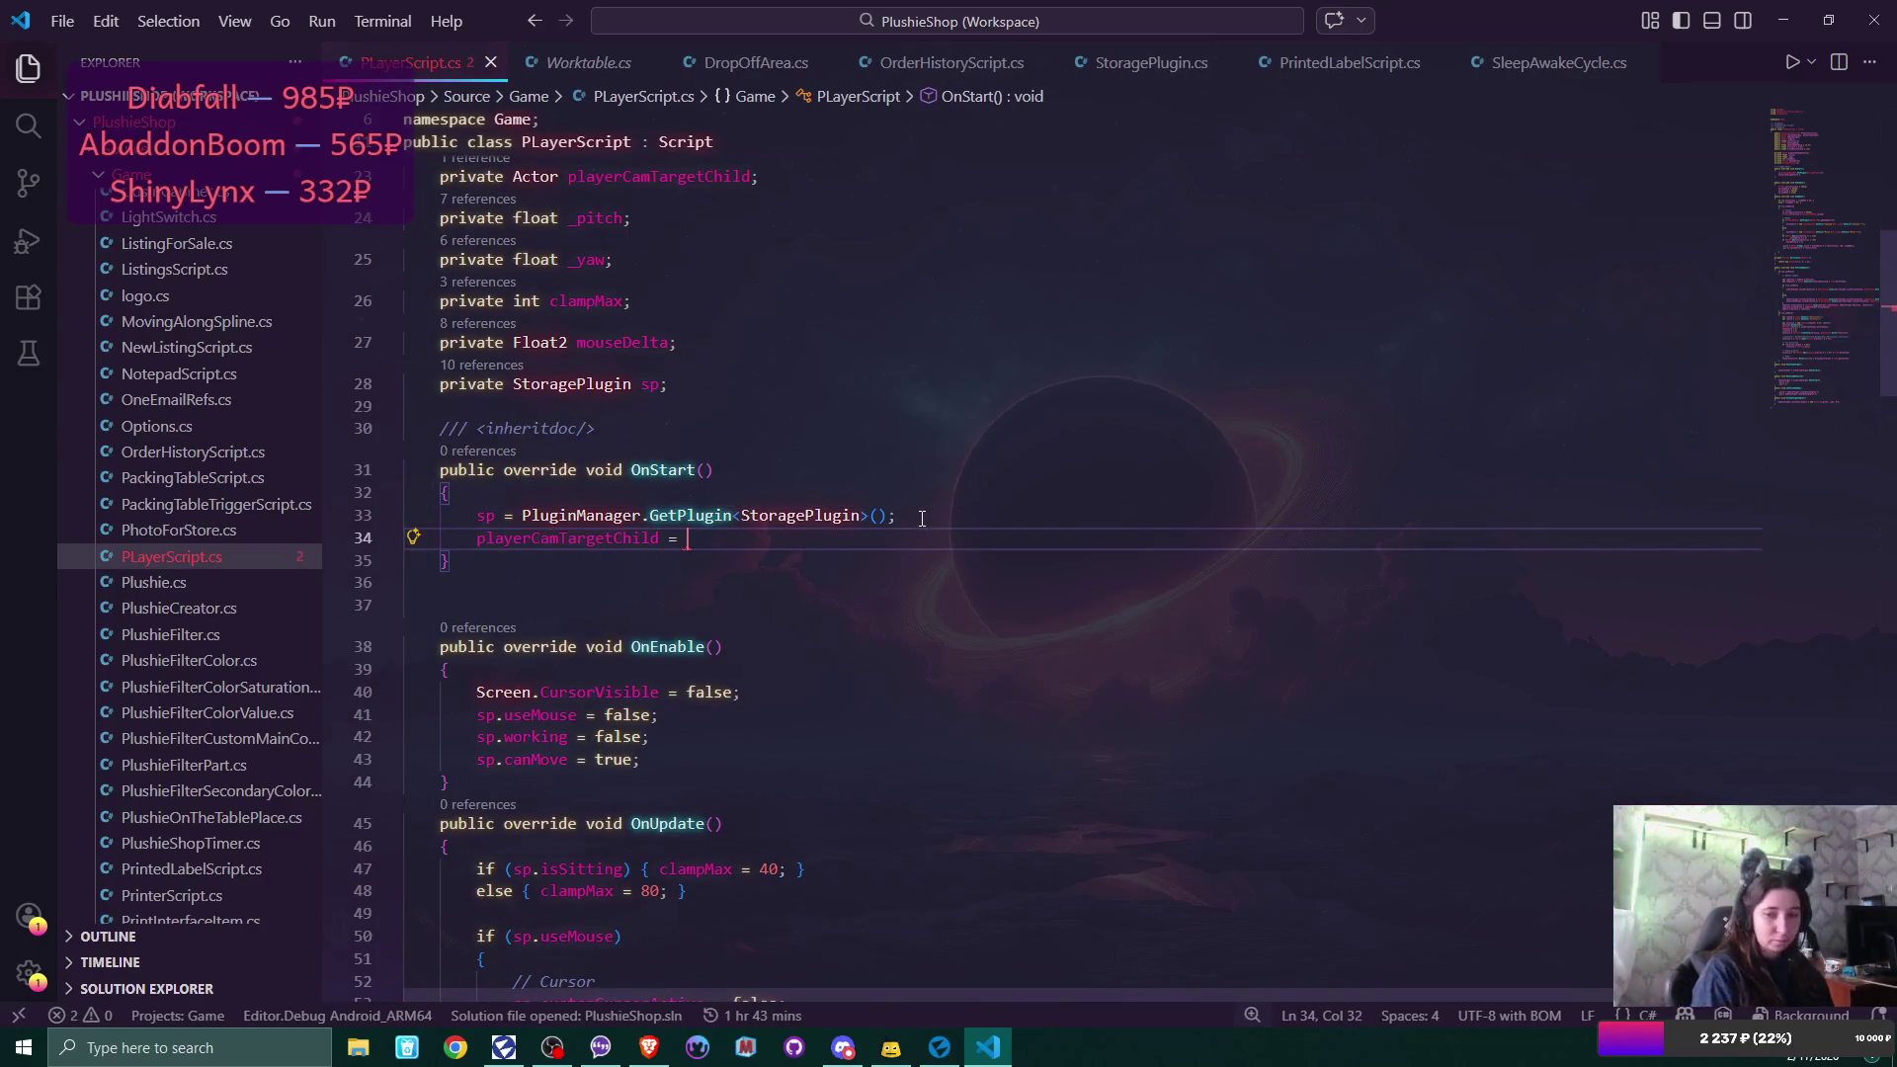
Complete line 34 as playerCamTargetChild = playerCamTarget.GetChild(0);.
scroll(925, 515, up, 5)
scroll(927, 513, up, 3)
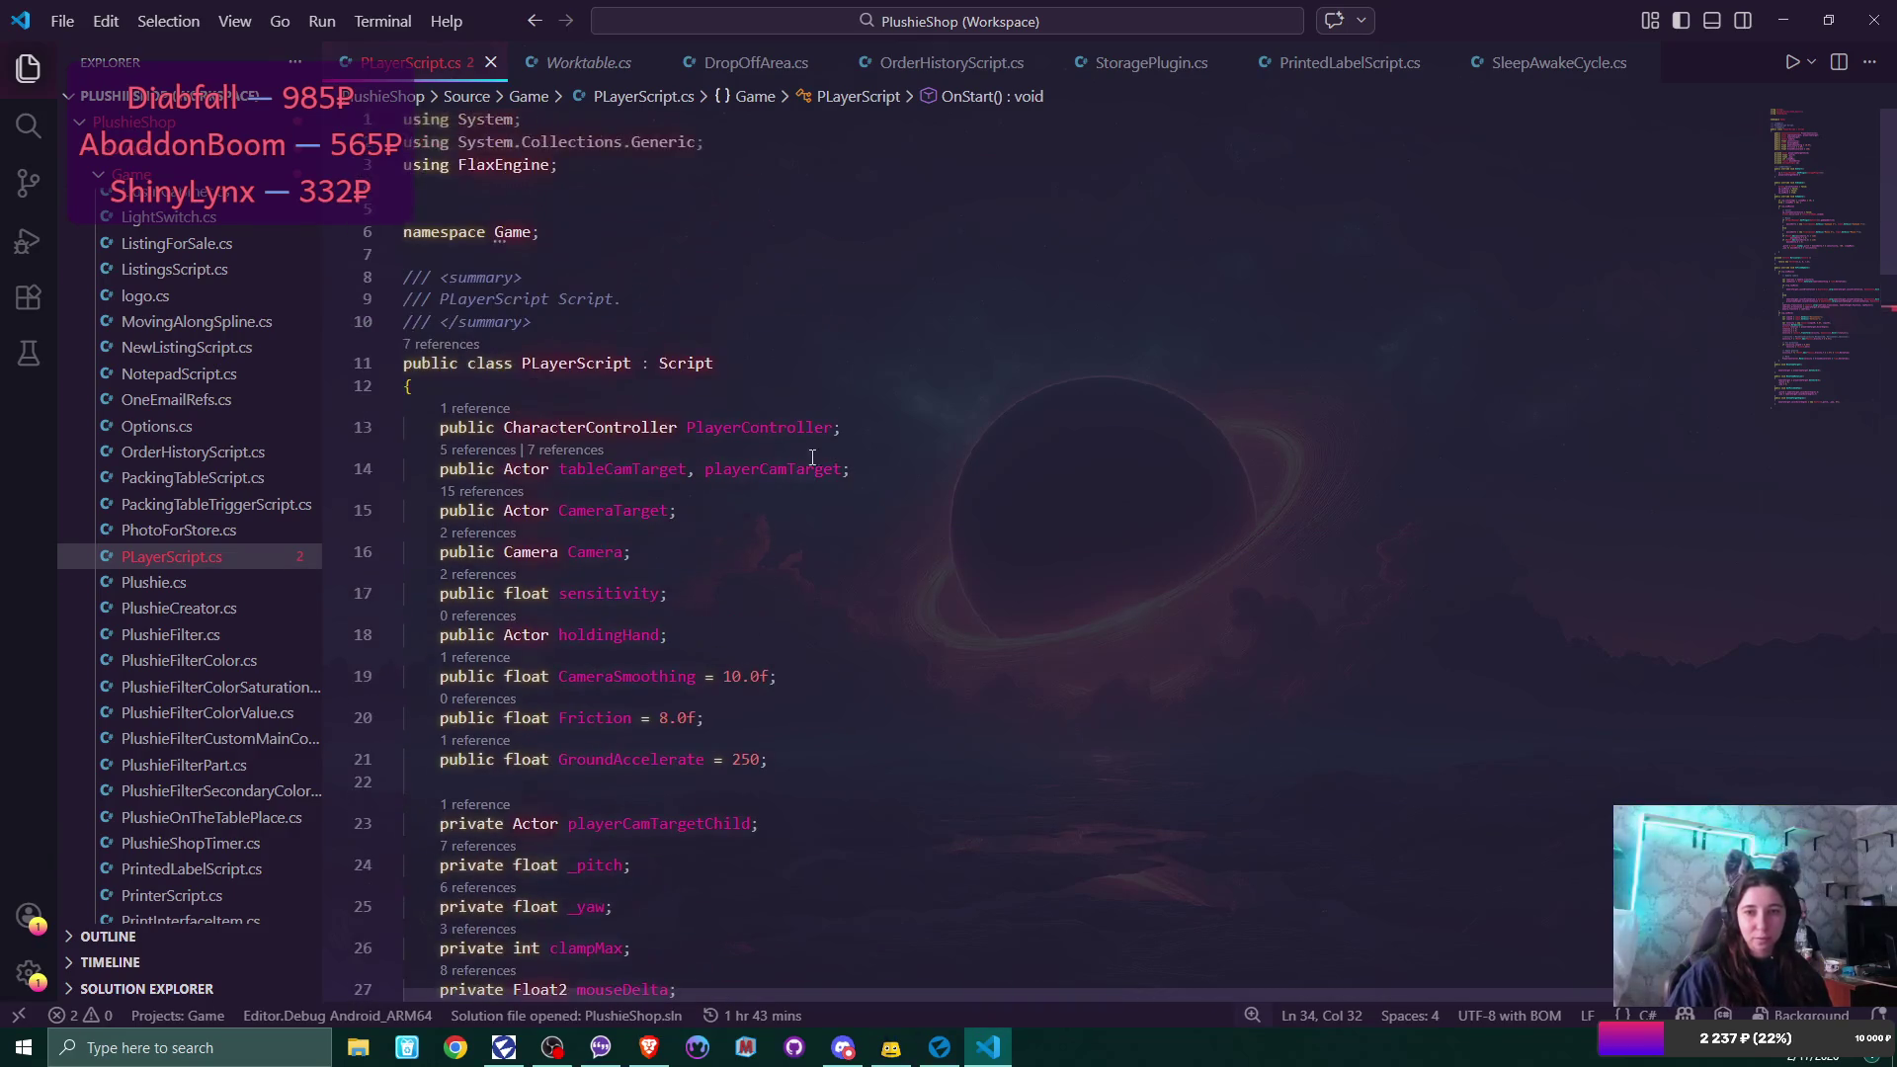
double_click(763, 476)
key(ctrl+c)
scroll(763, 475, down, 5)
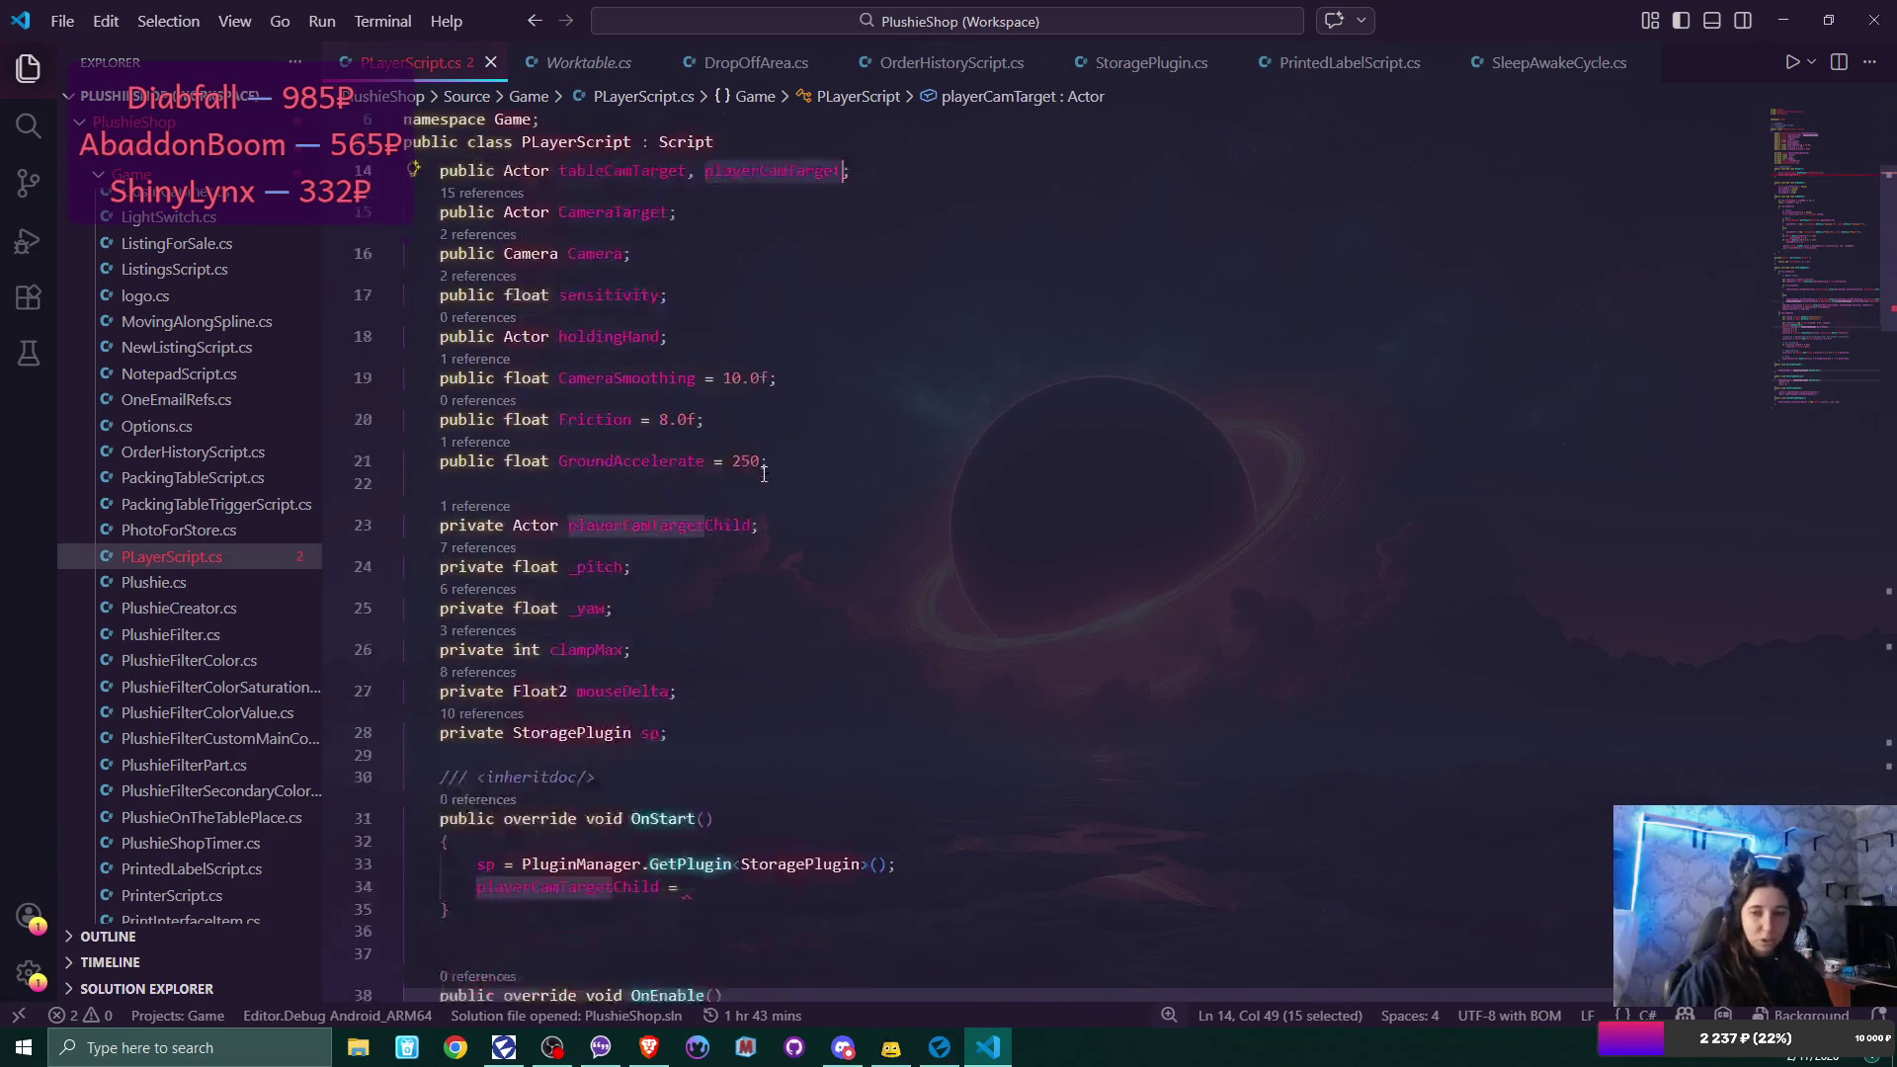
click(712, 593)
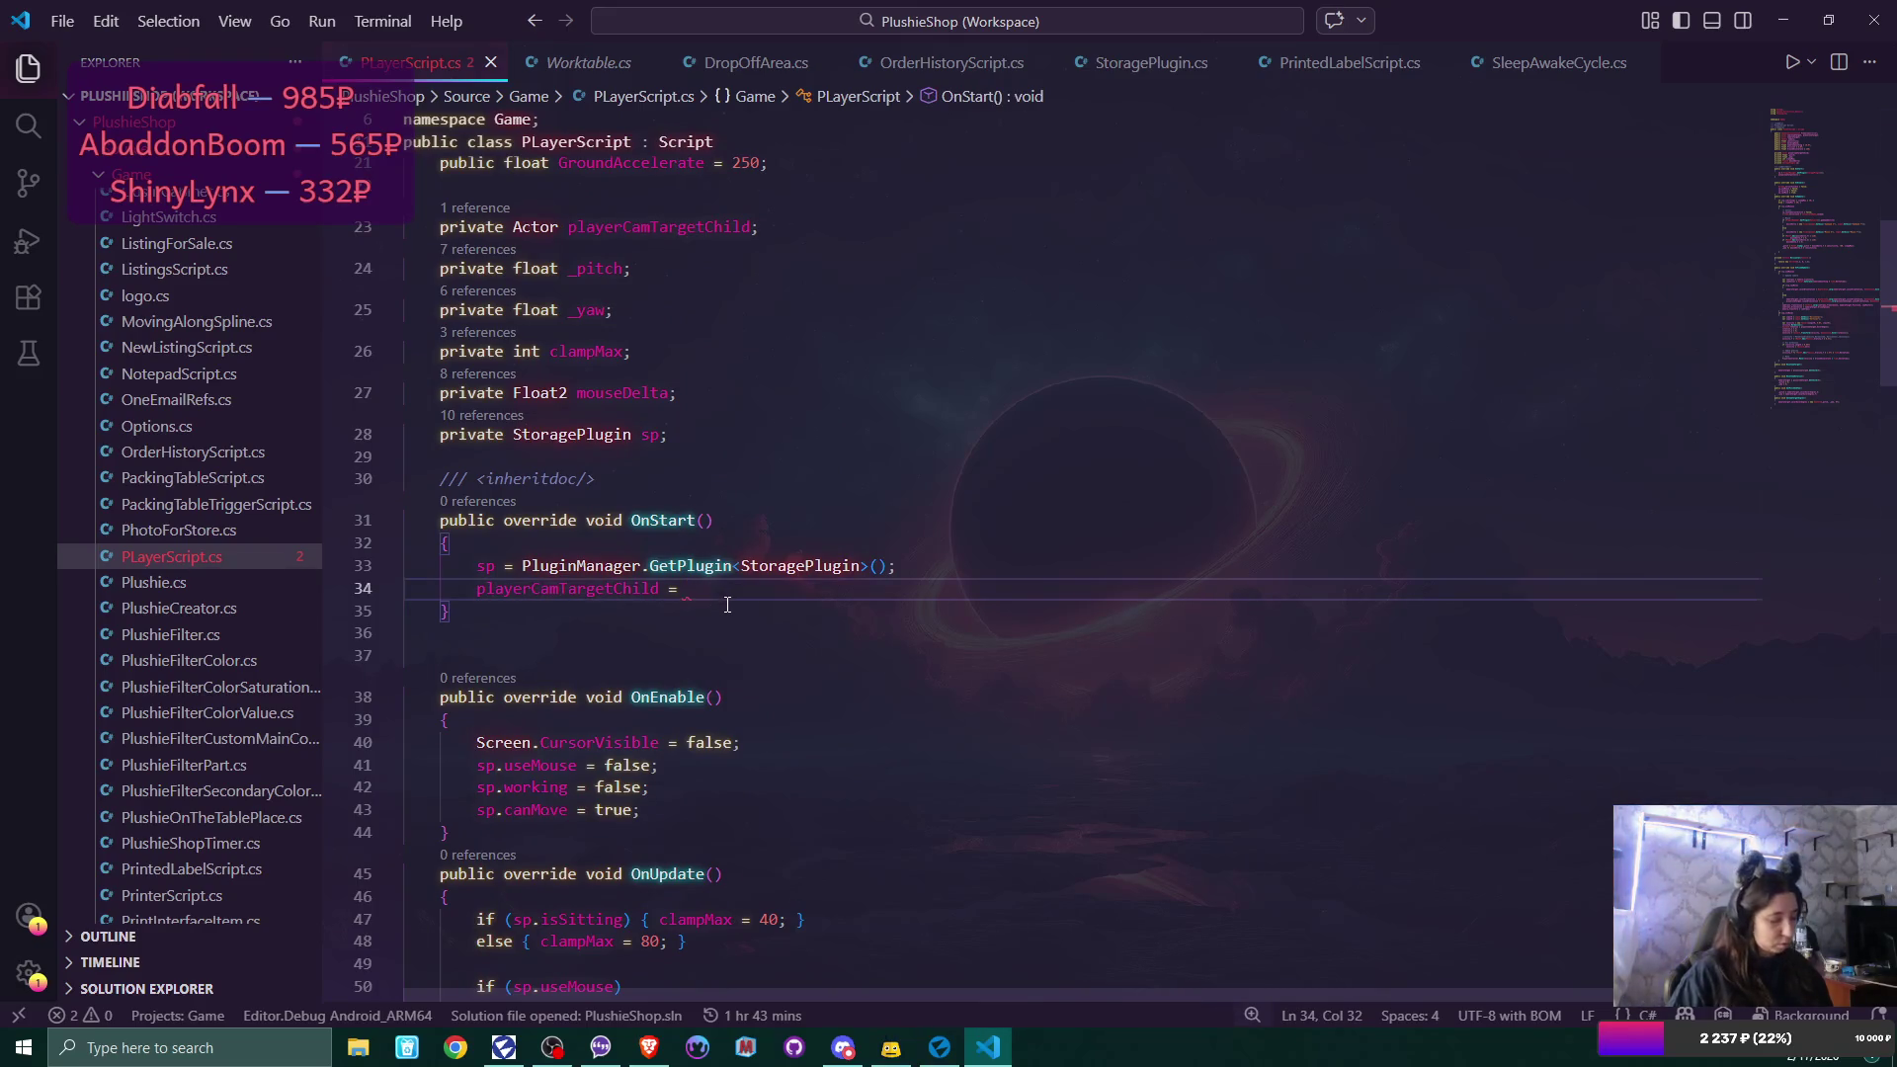
key(ctrl+v)
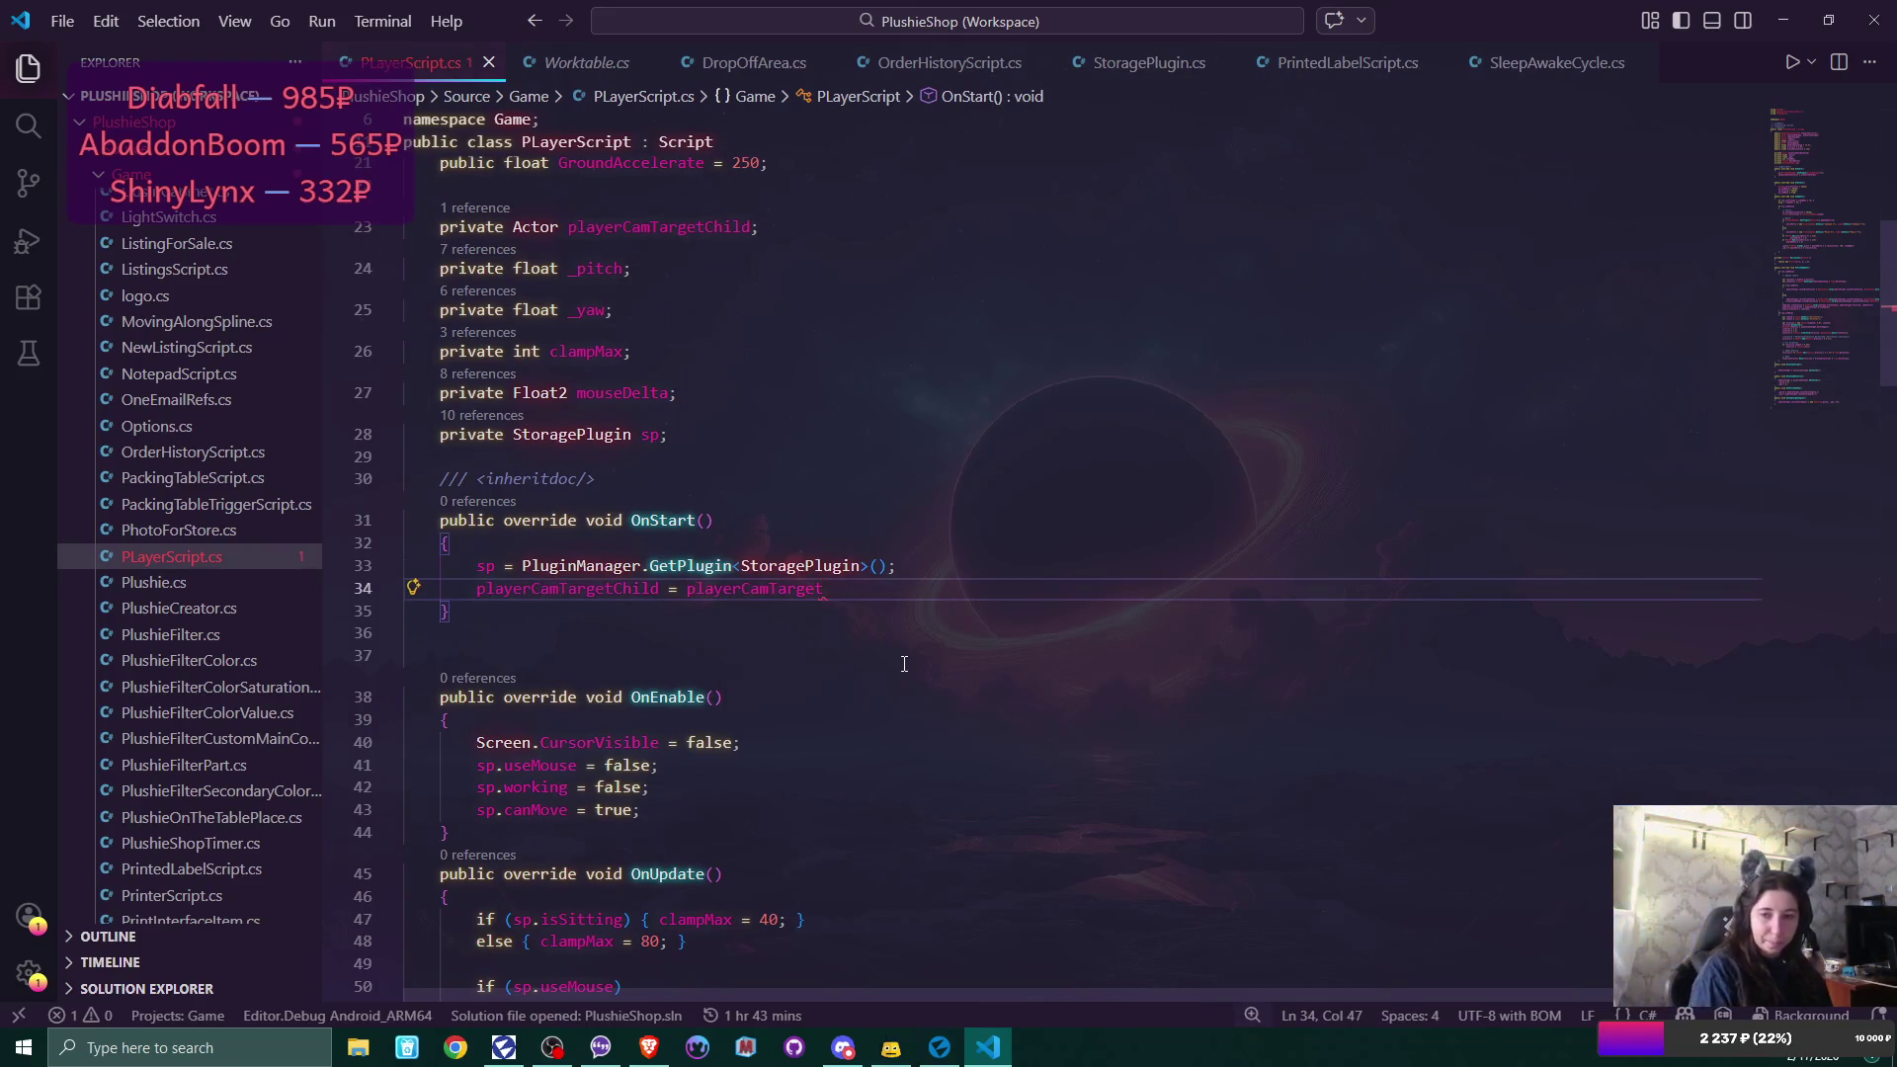
text(.G)
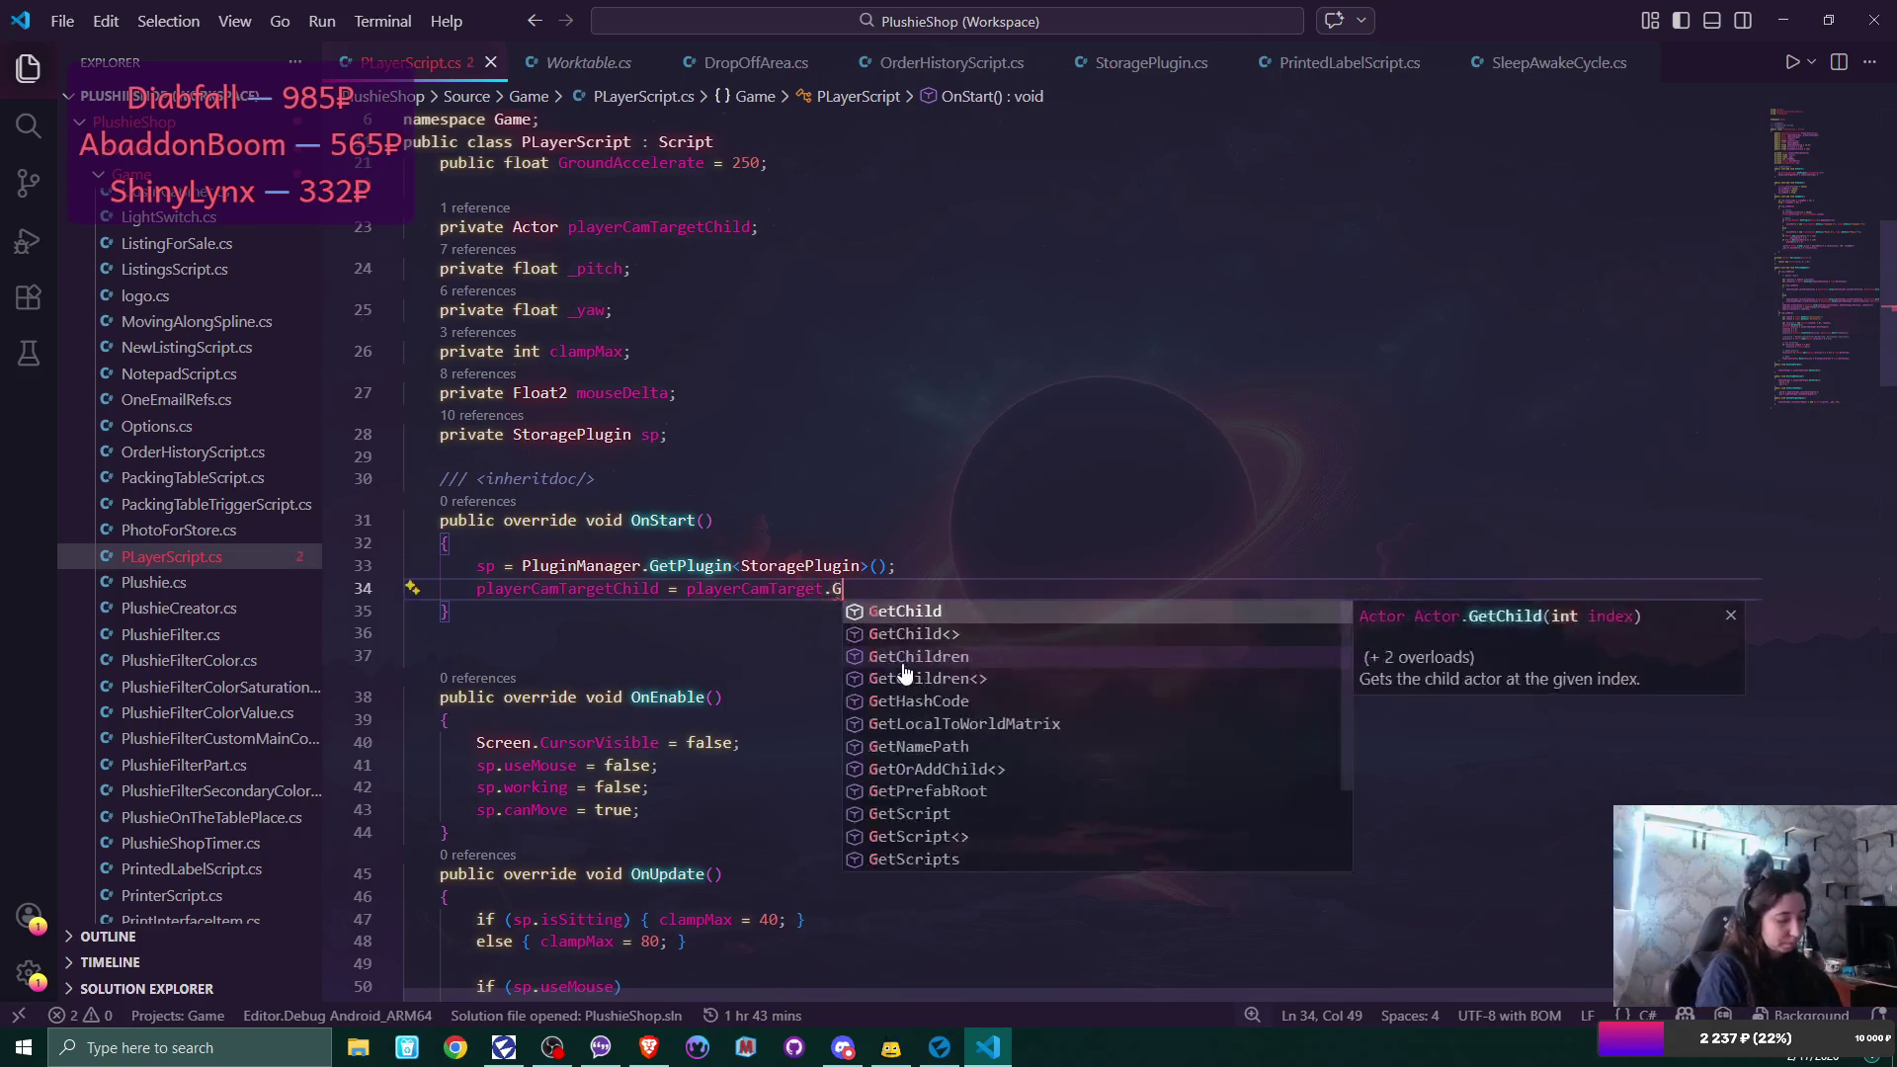
text(et)
key(Tab)
text((0))
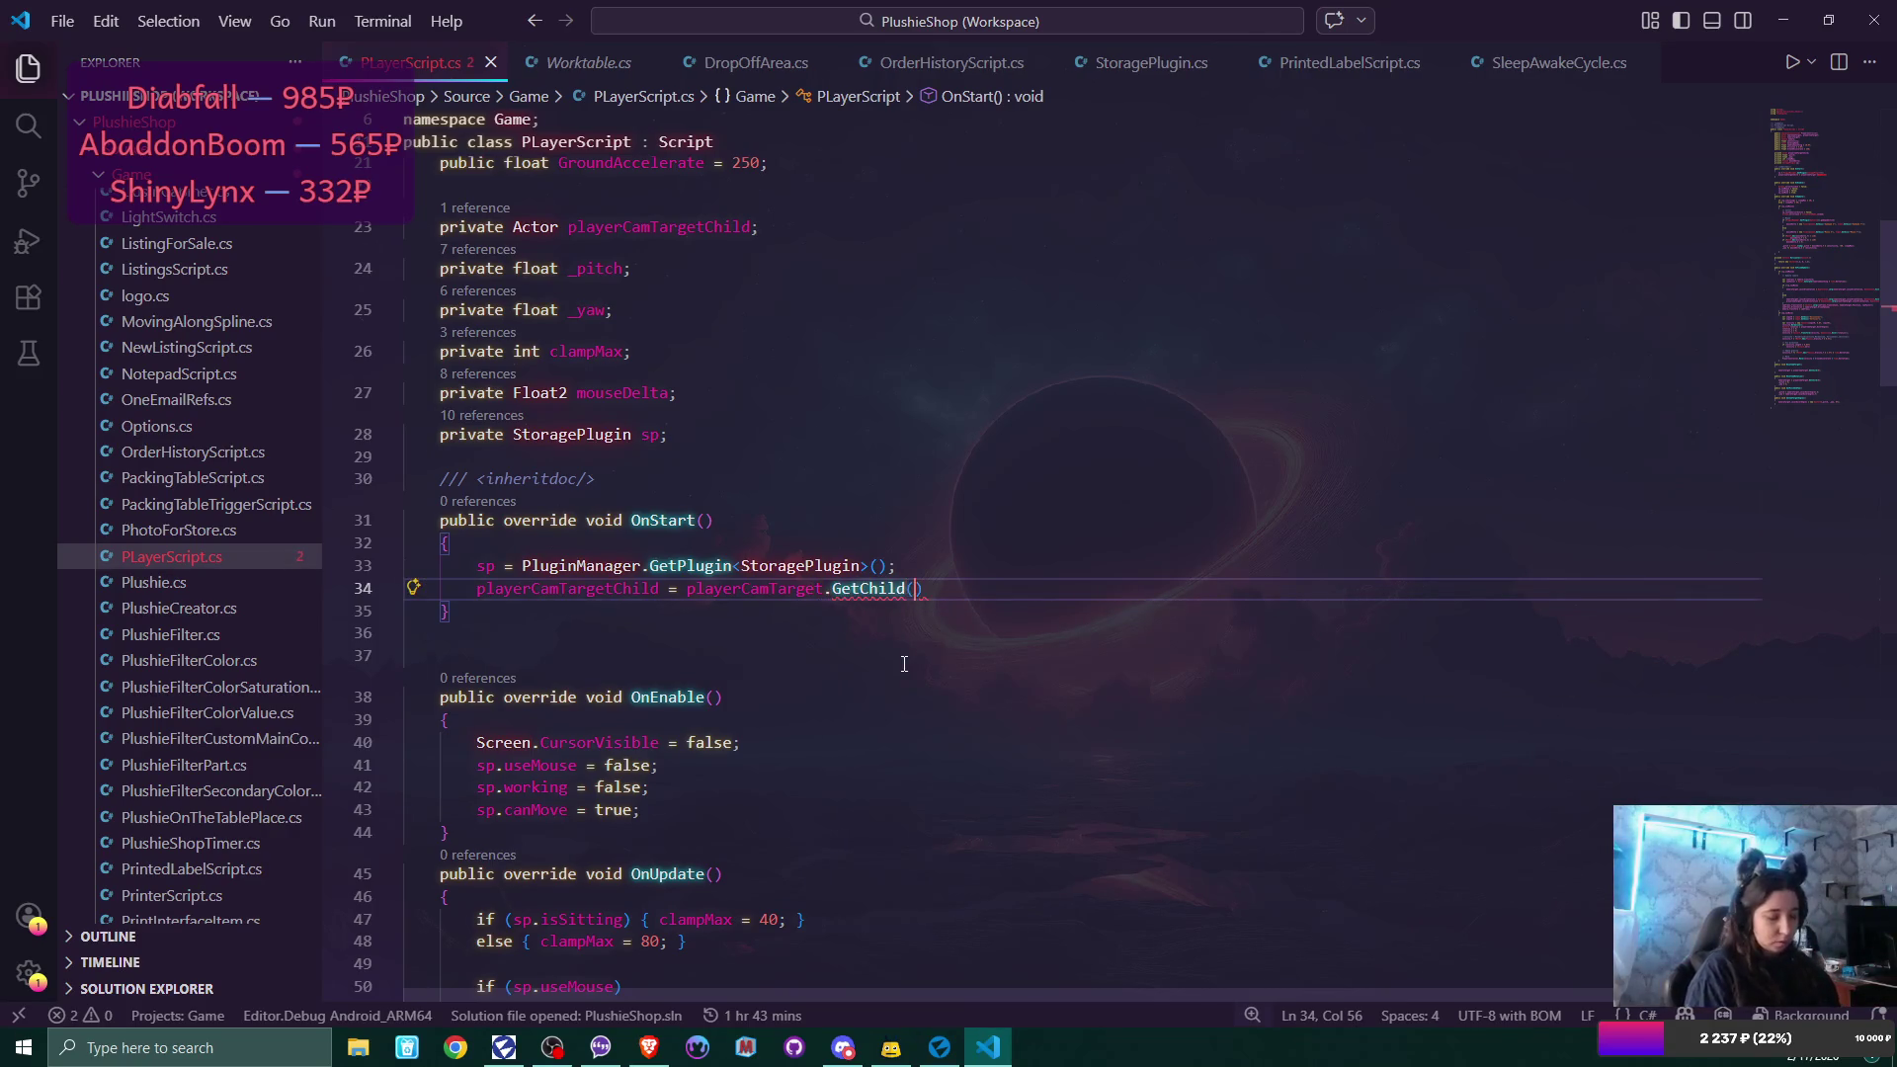
text(;)
Copy the playerCamTargetChild name and move down to the camera reset methods.
scroll(889, 652, down, 10)
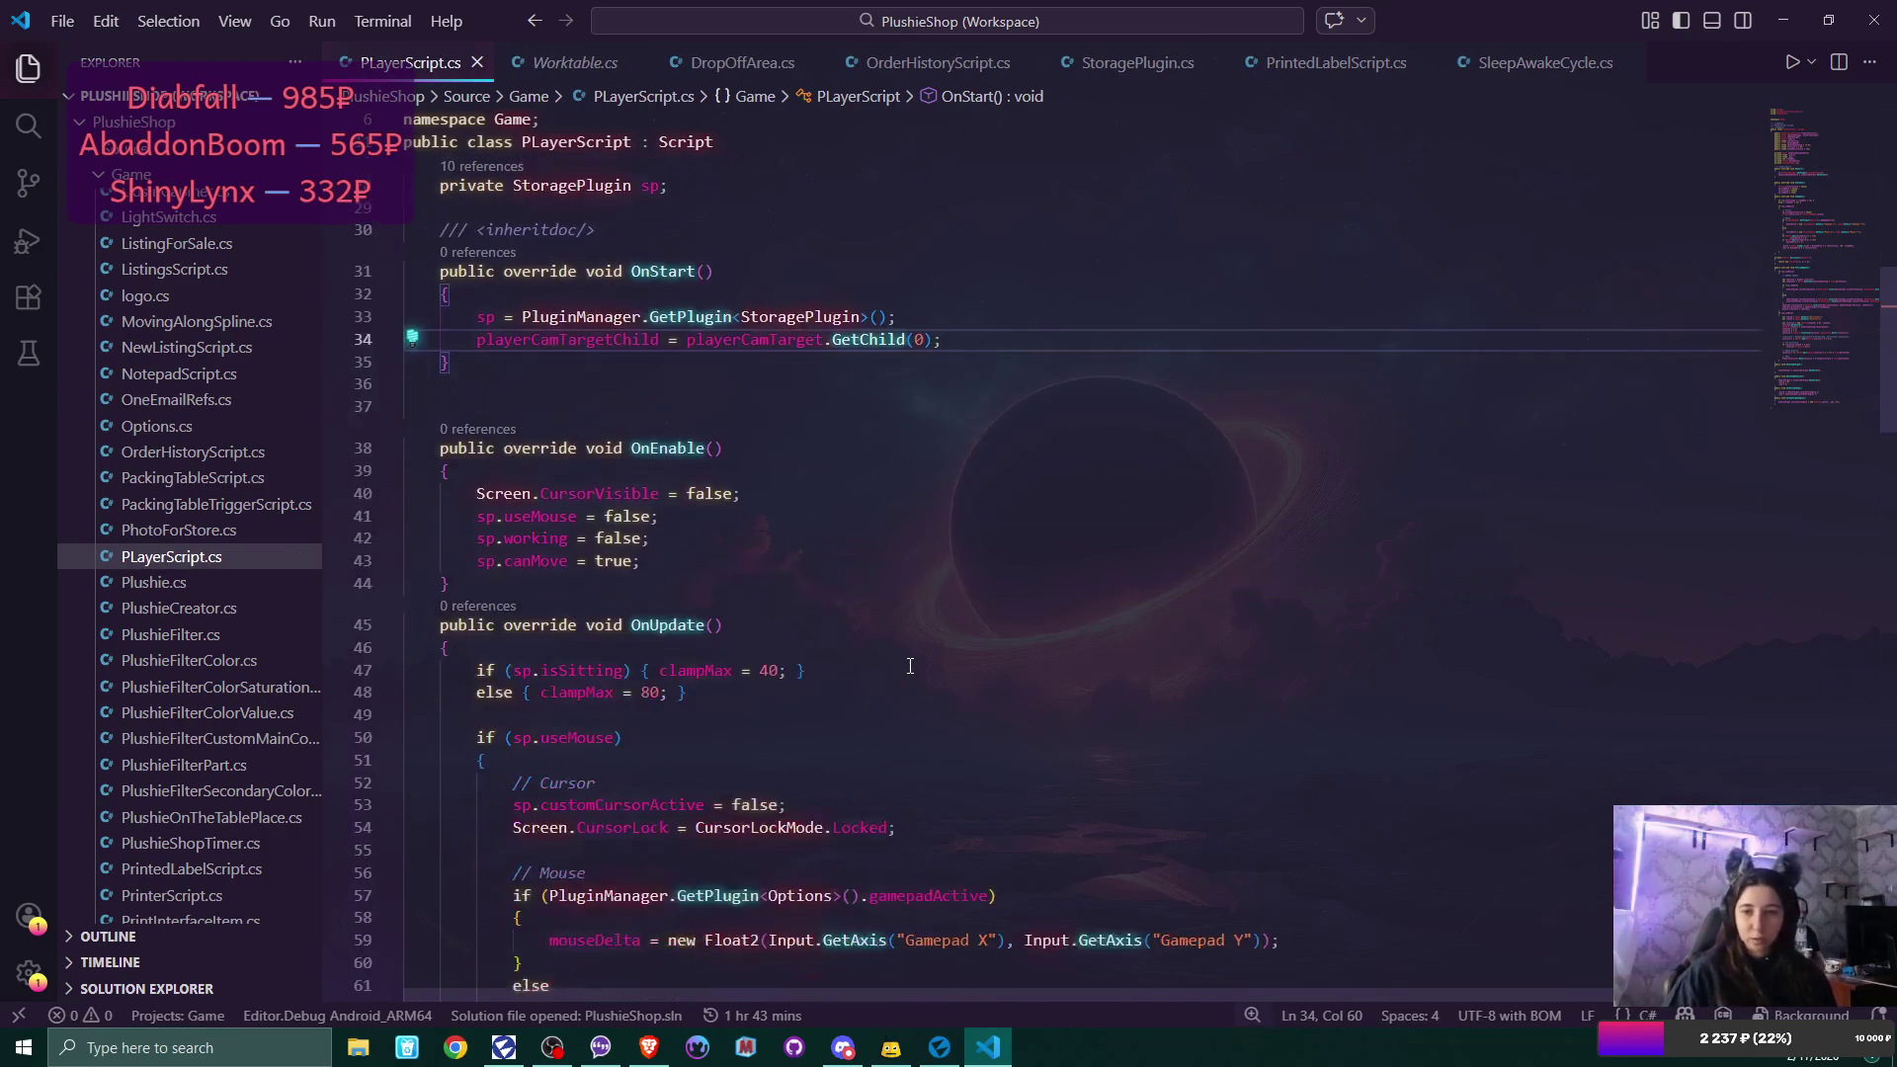
scroll(875, 636, up, 9)
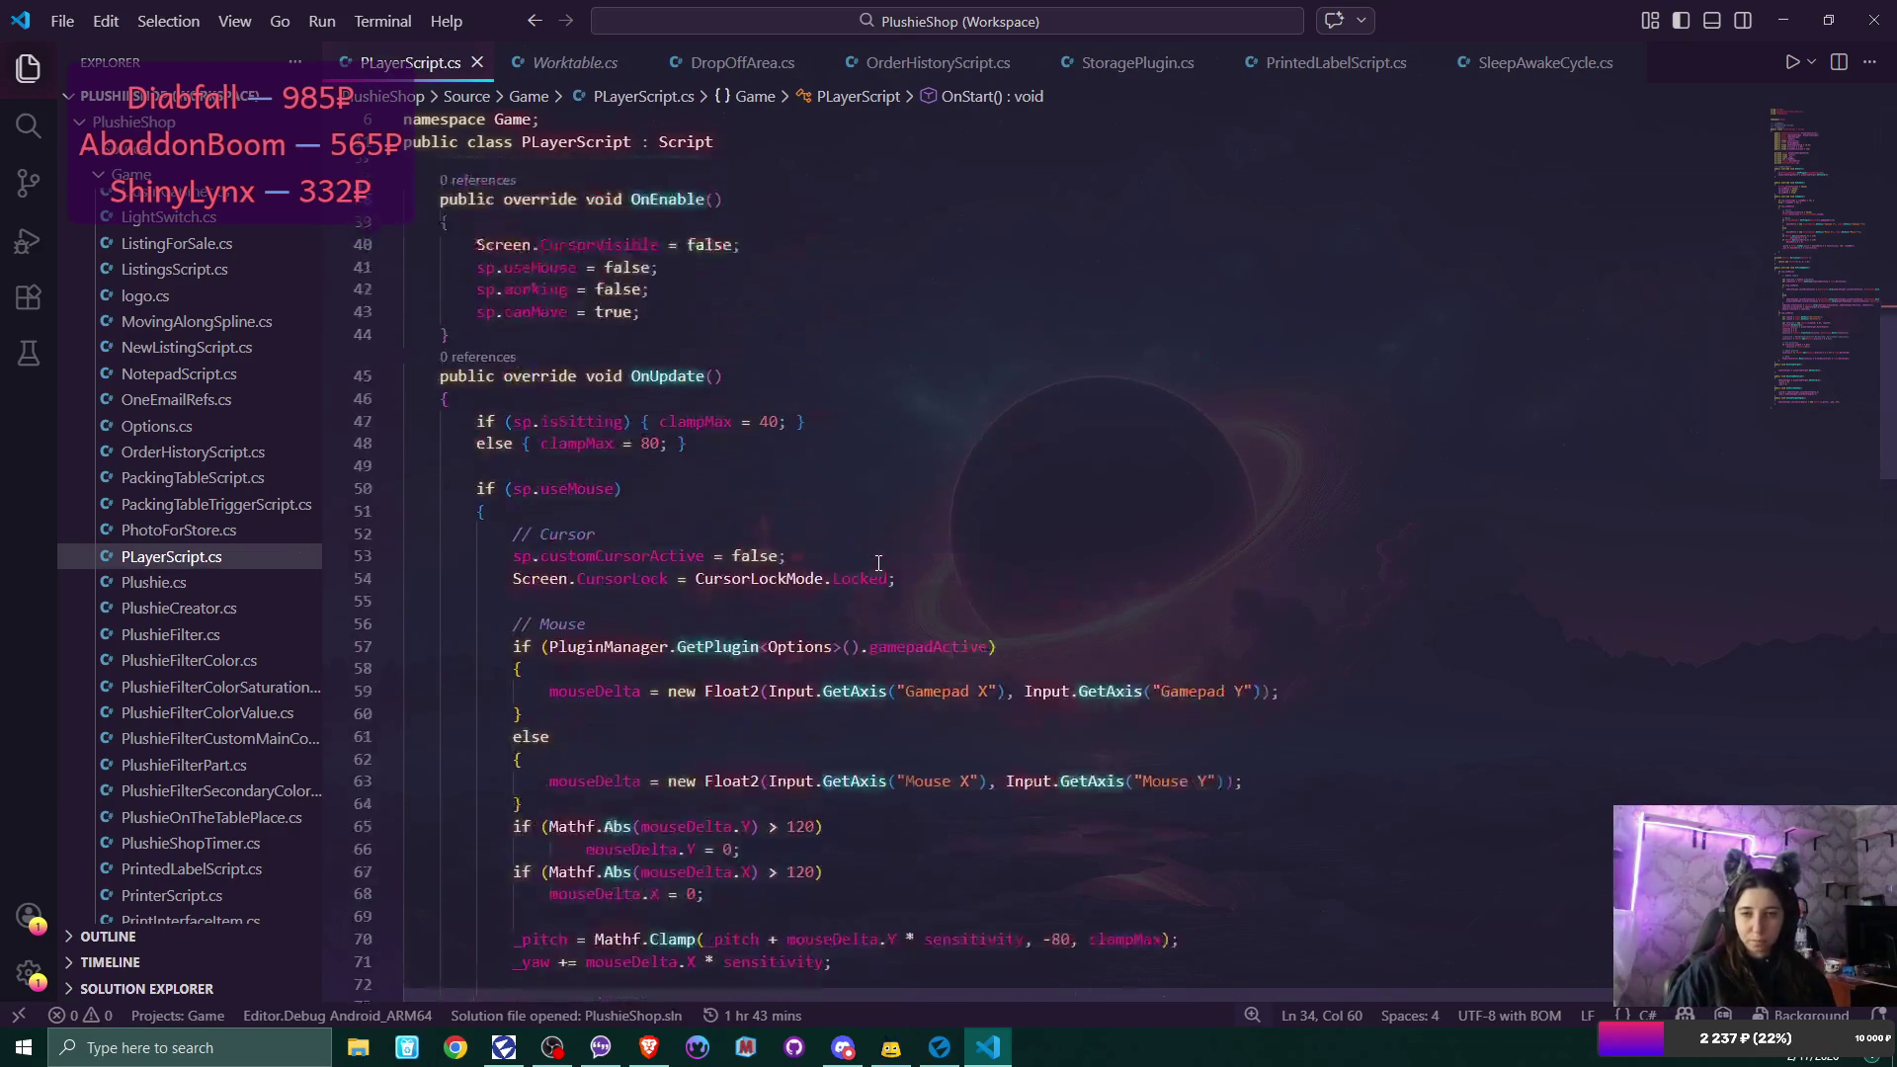
double_click(621, 438)
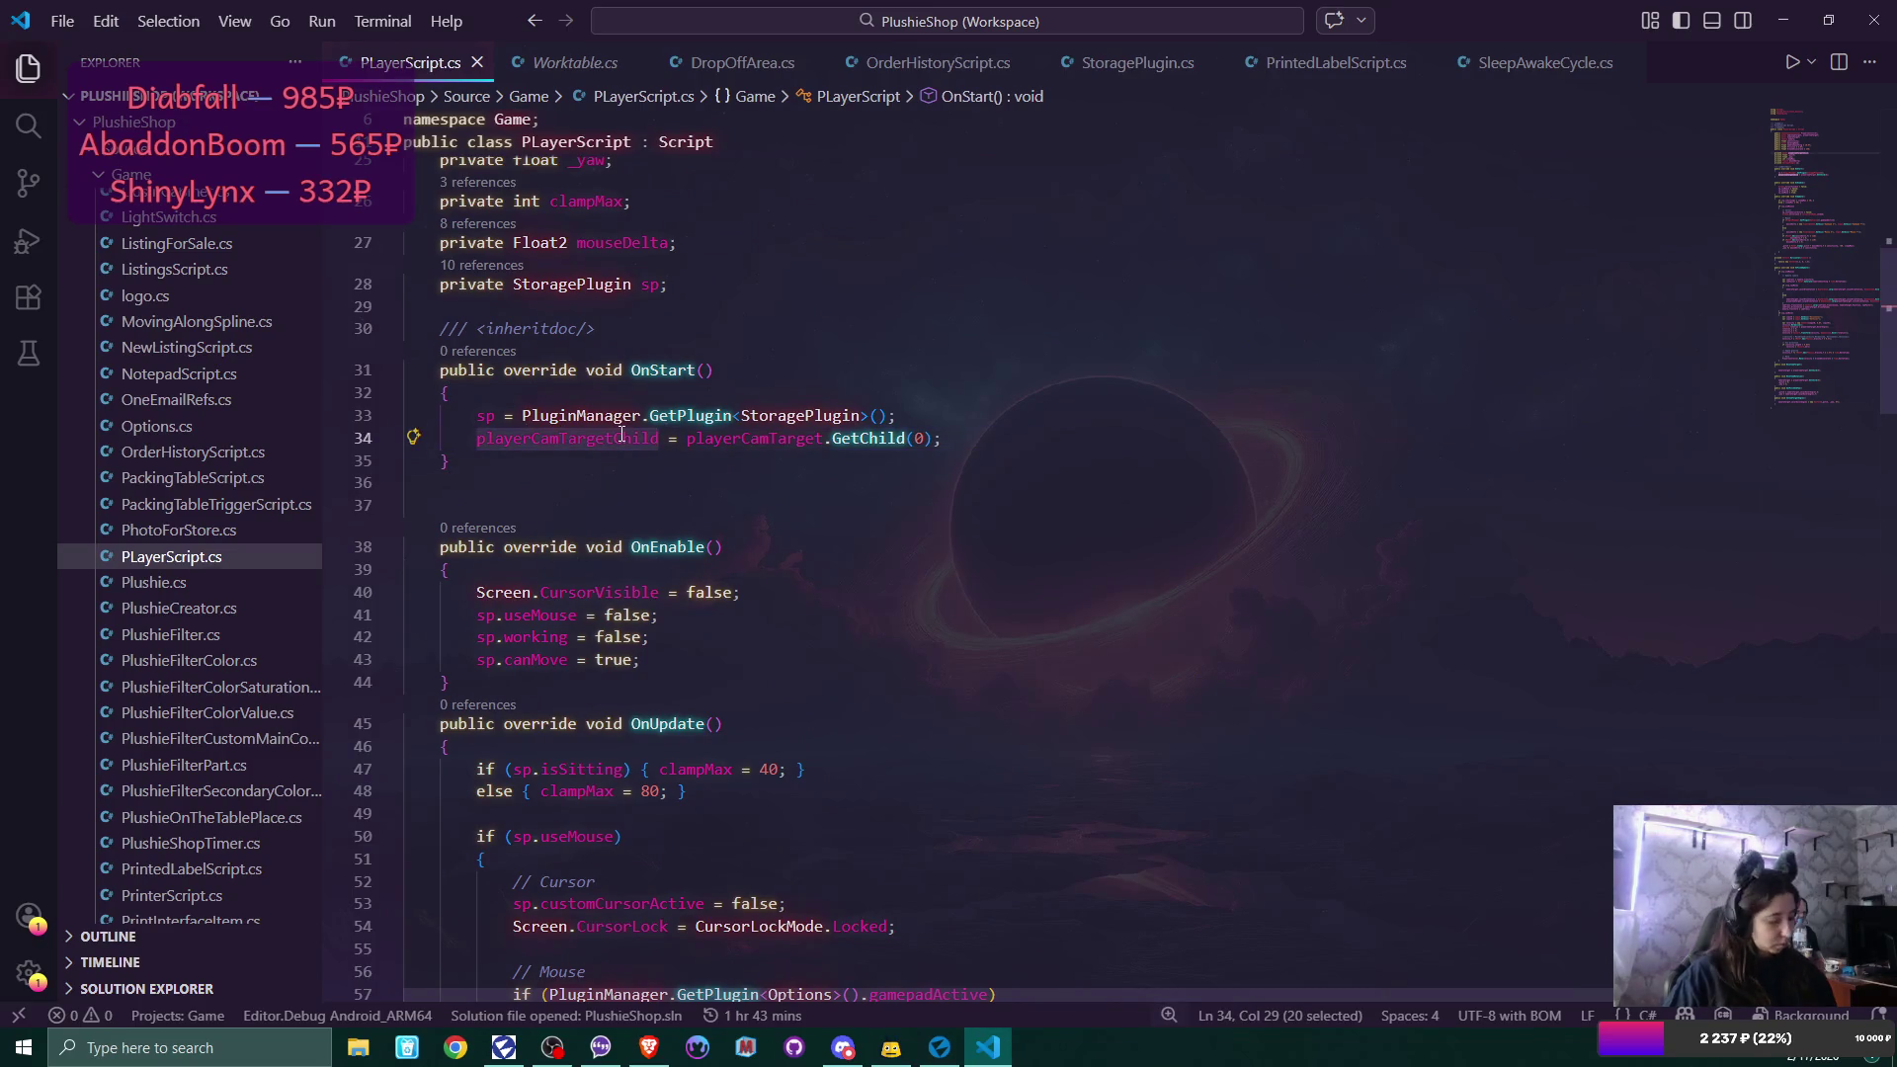
scroll(769, 583, down, 8)
scroll(770, 583, down, 20)
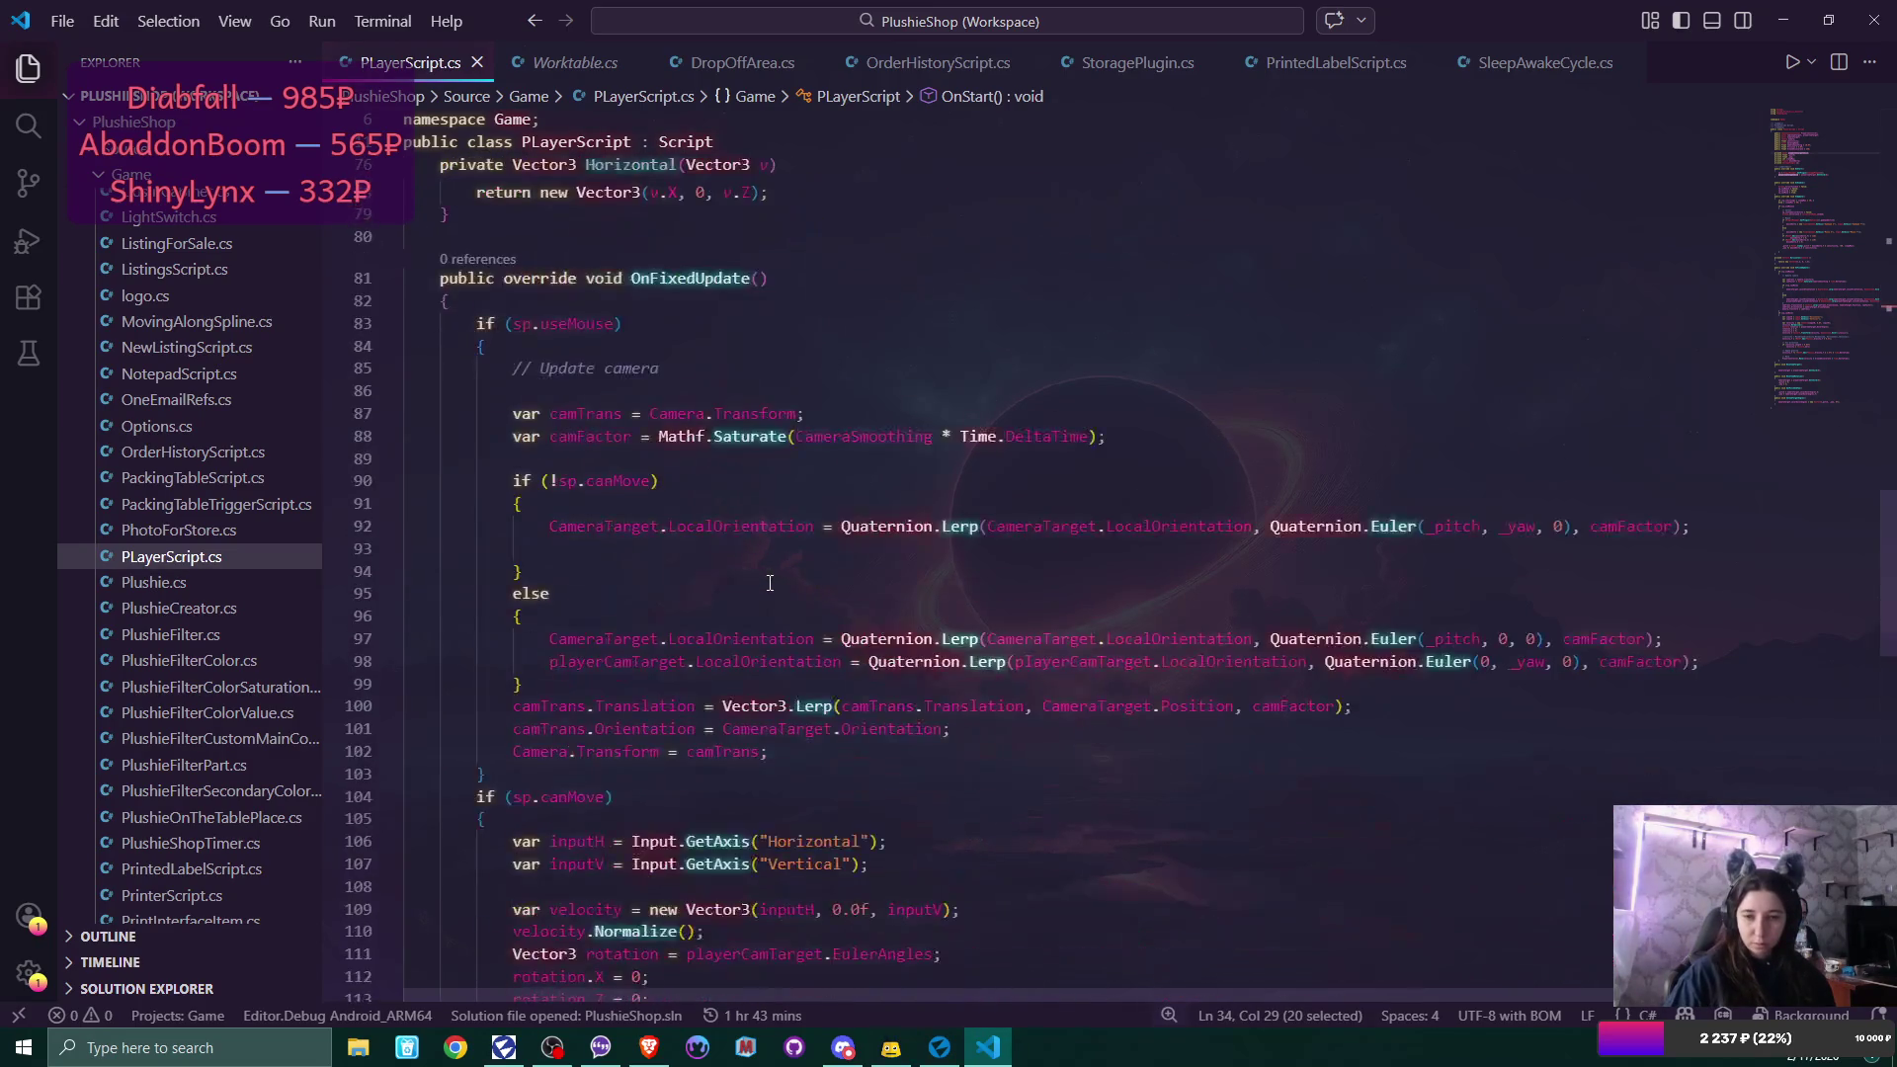
scroll(769, 582, down, 5)
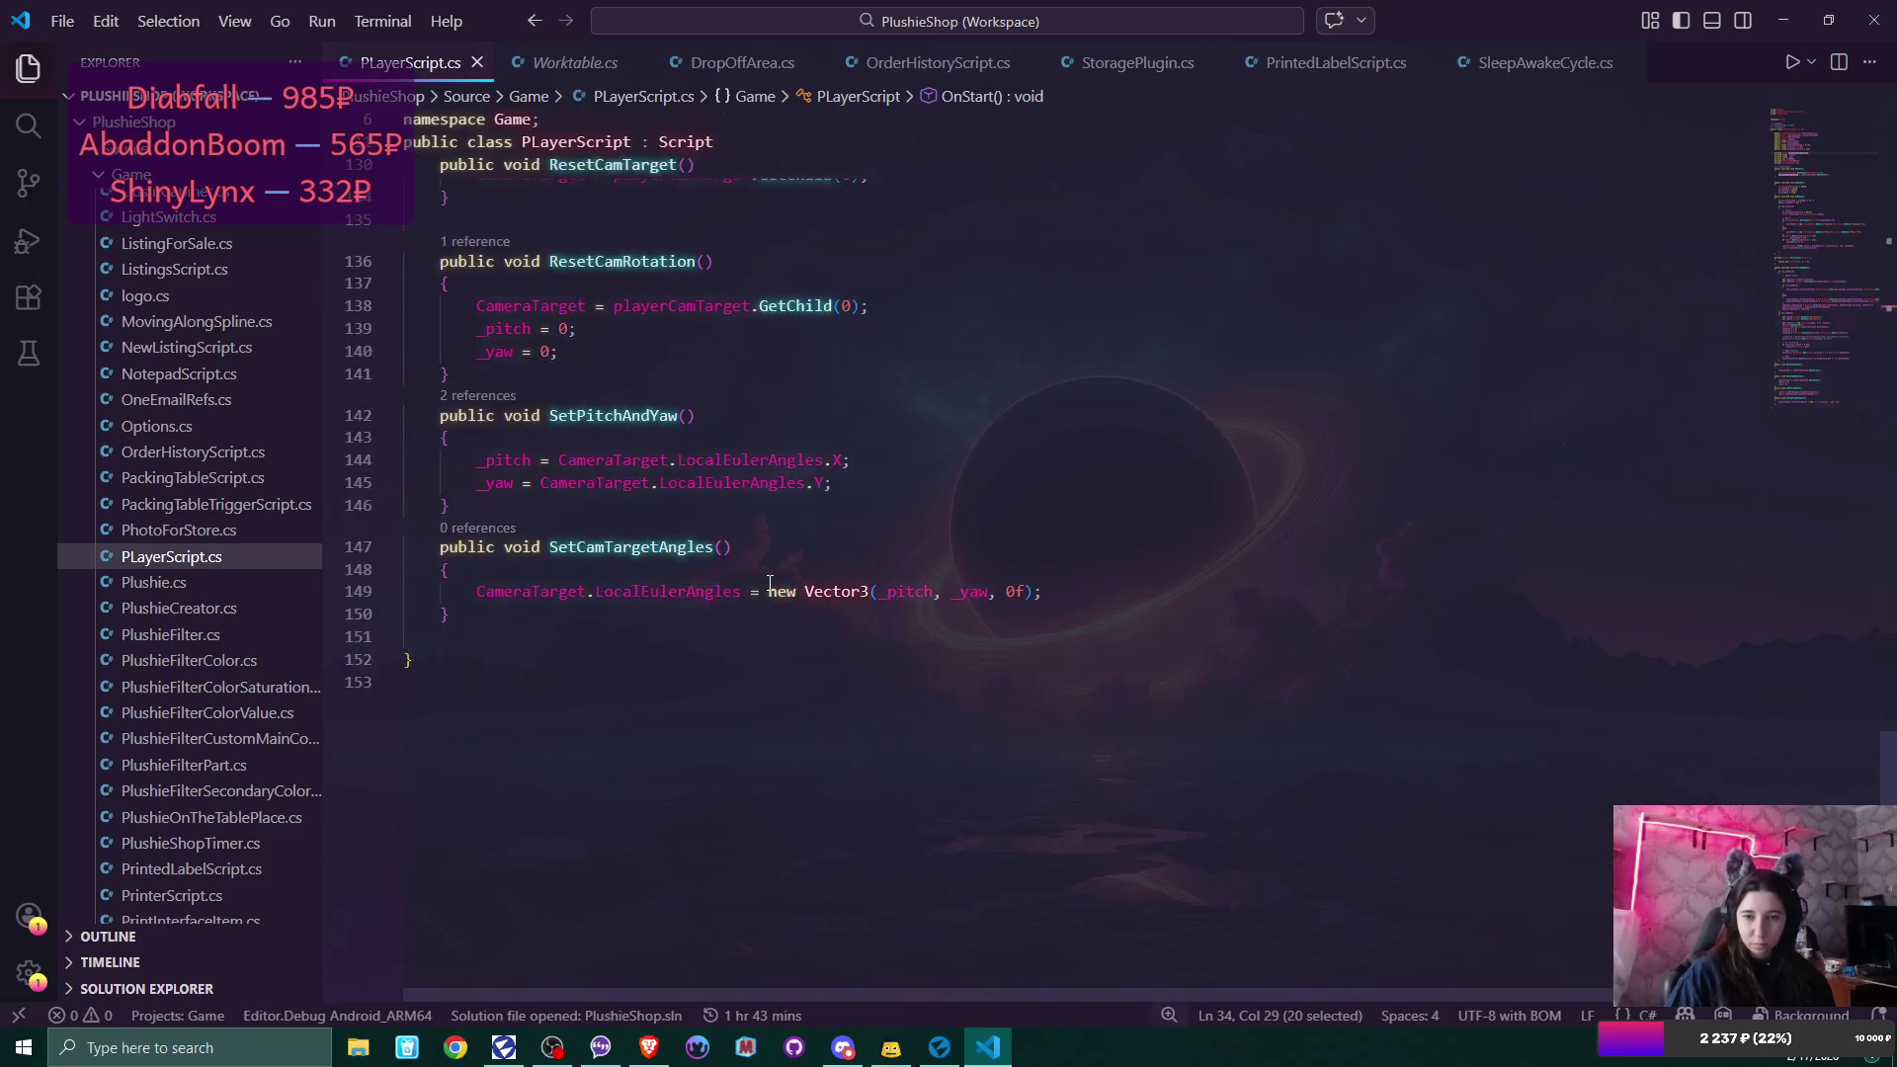
Replace playerCamTarget.GetChild(0) with playerCamTargetChild on lines 138 and 133.
scroll(770, 582, up, 3)
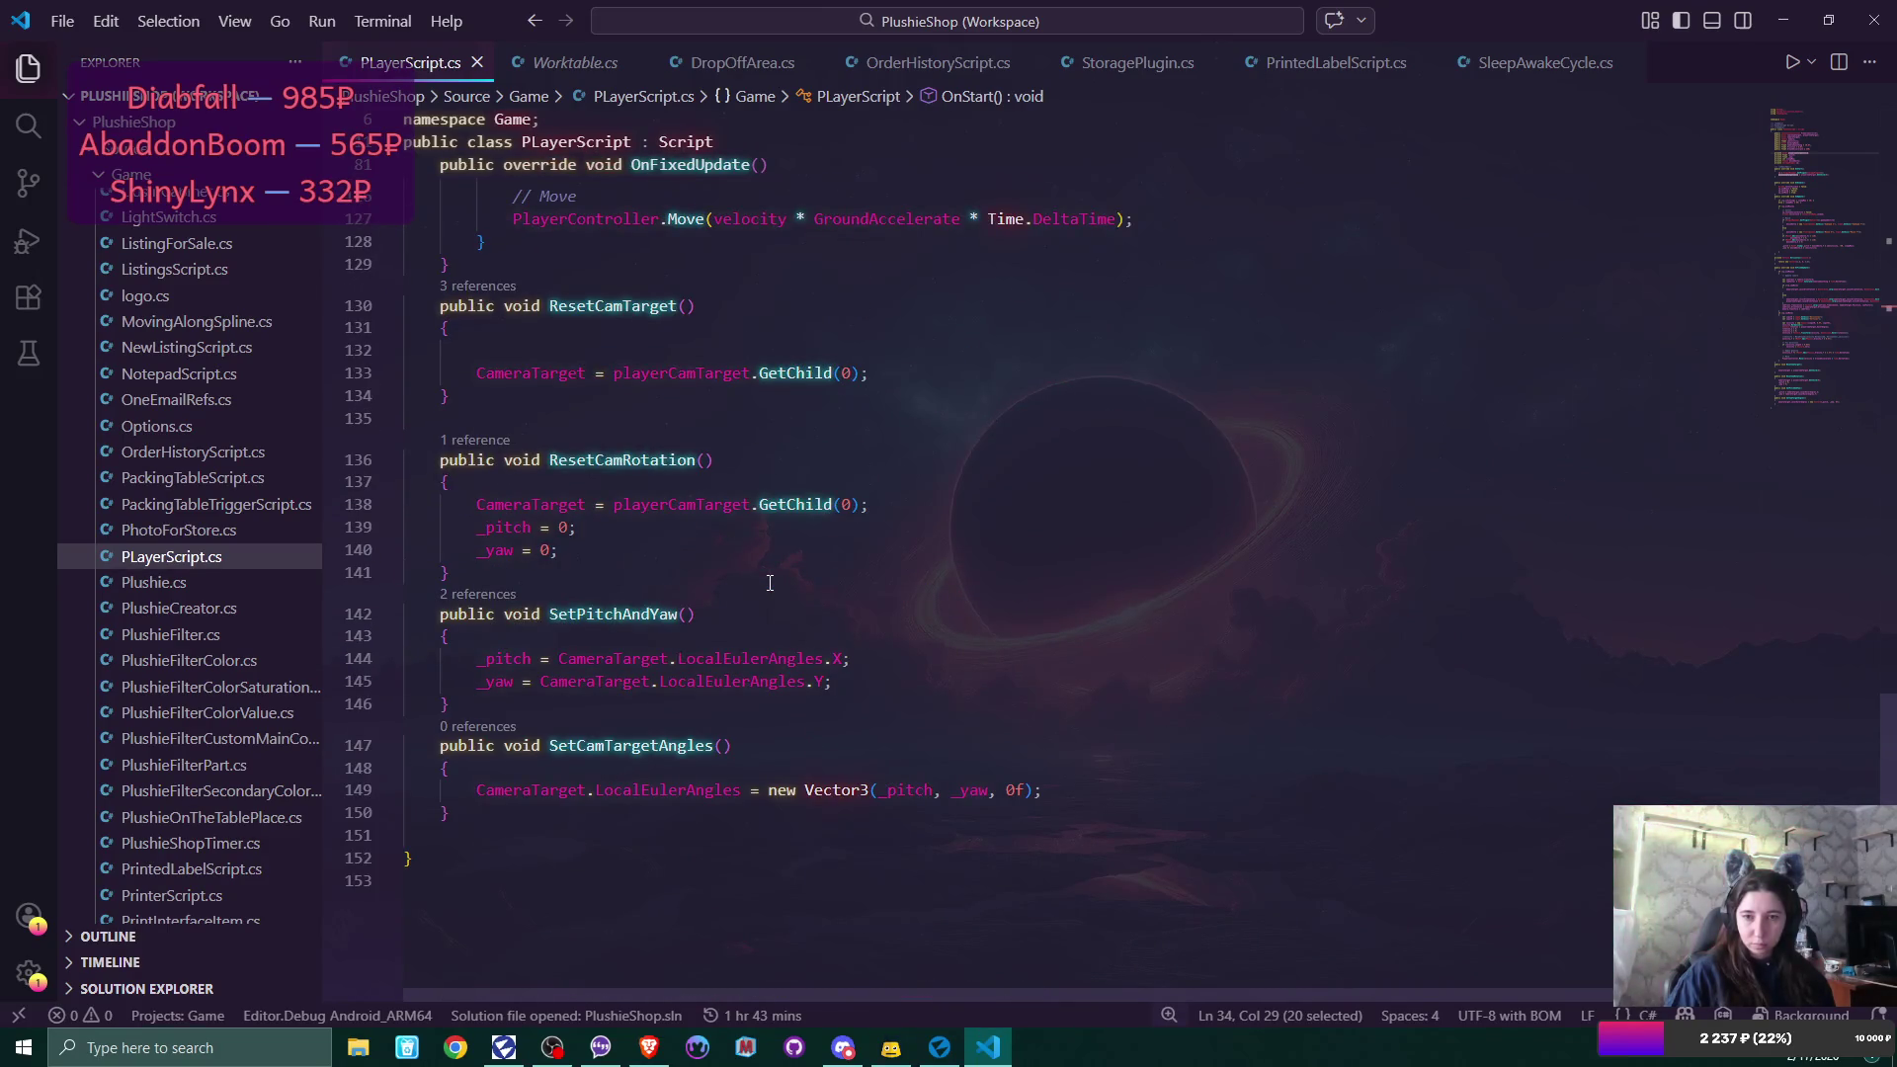
scroll(769, 583, up, 2)
drag(613, 604, 863, 609)
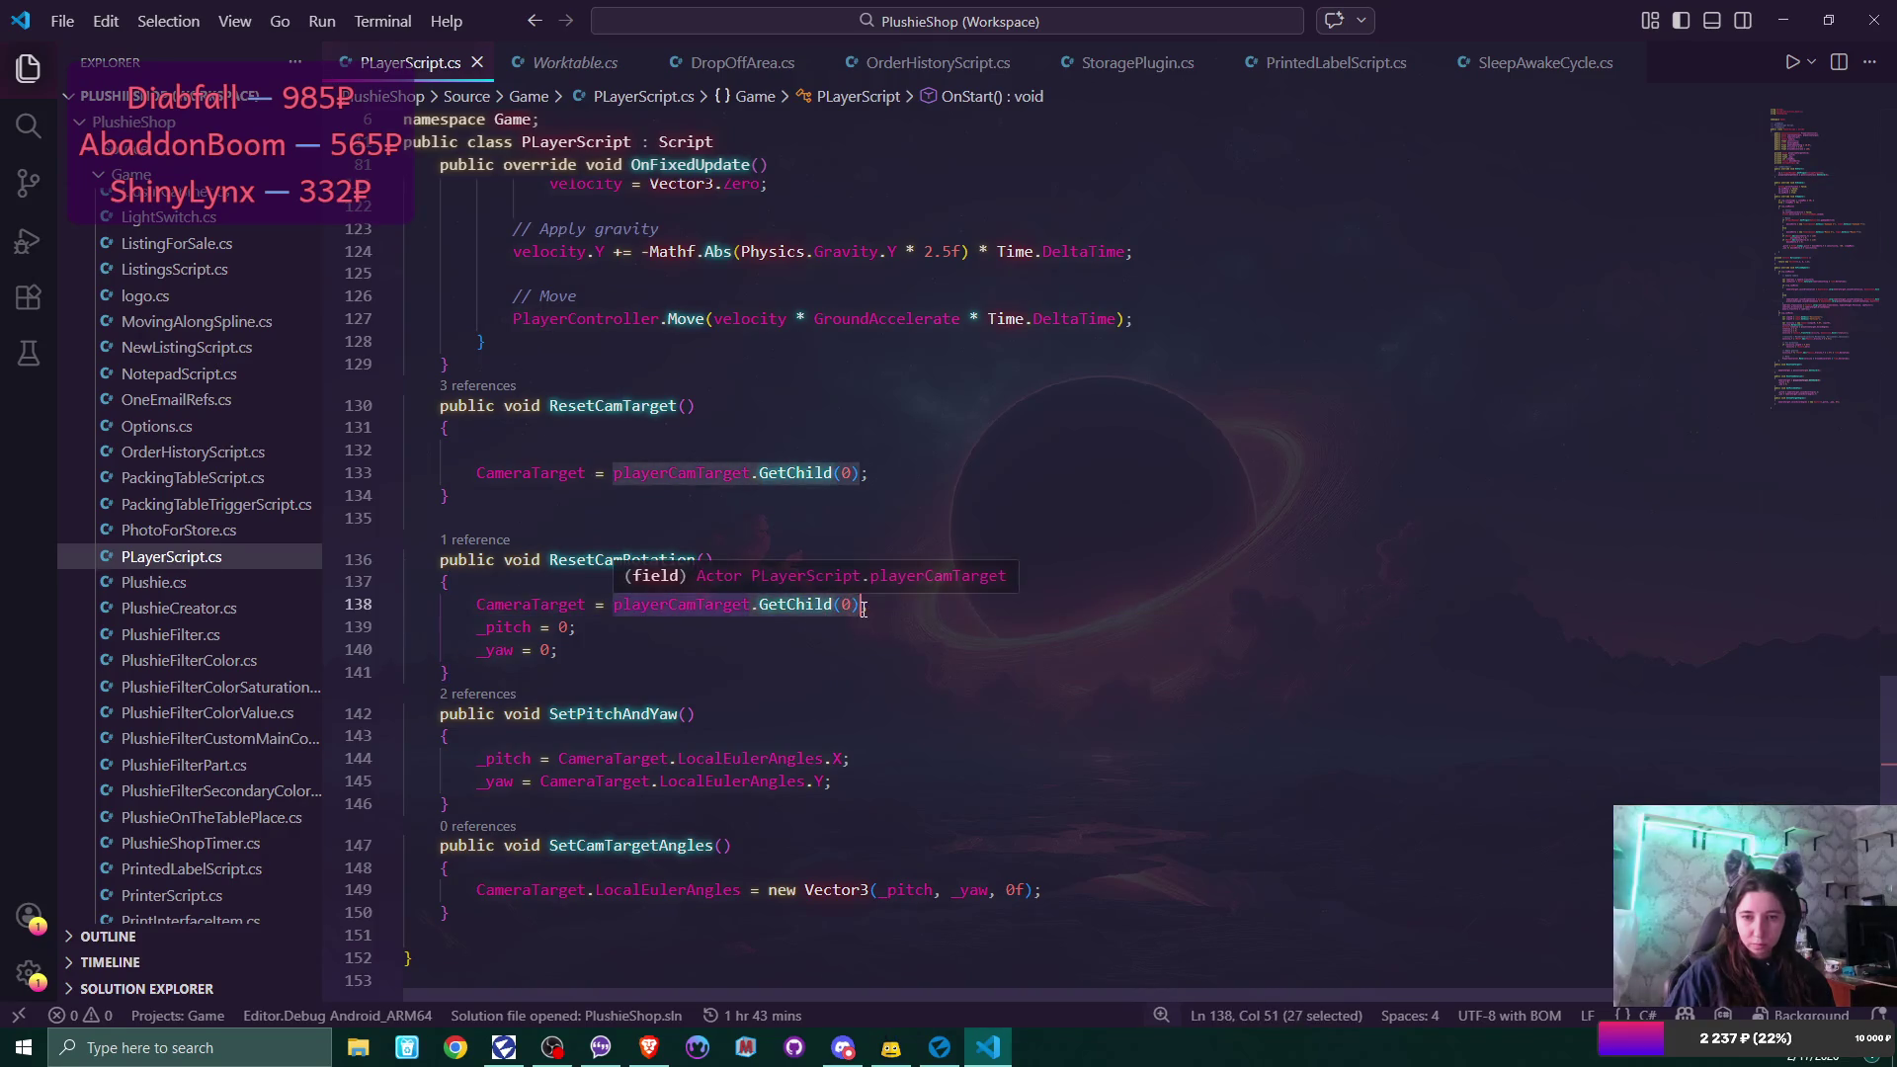
text(playerCamTargetChild)
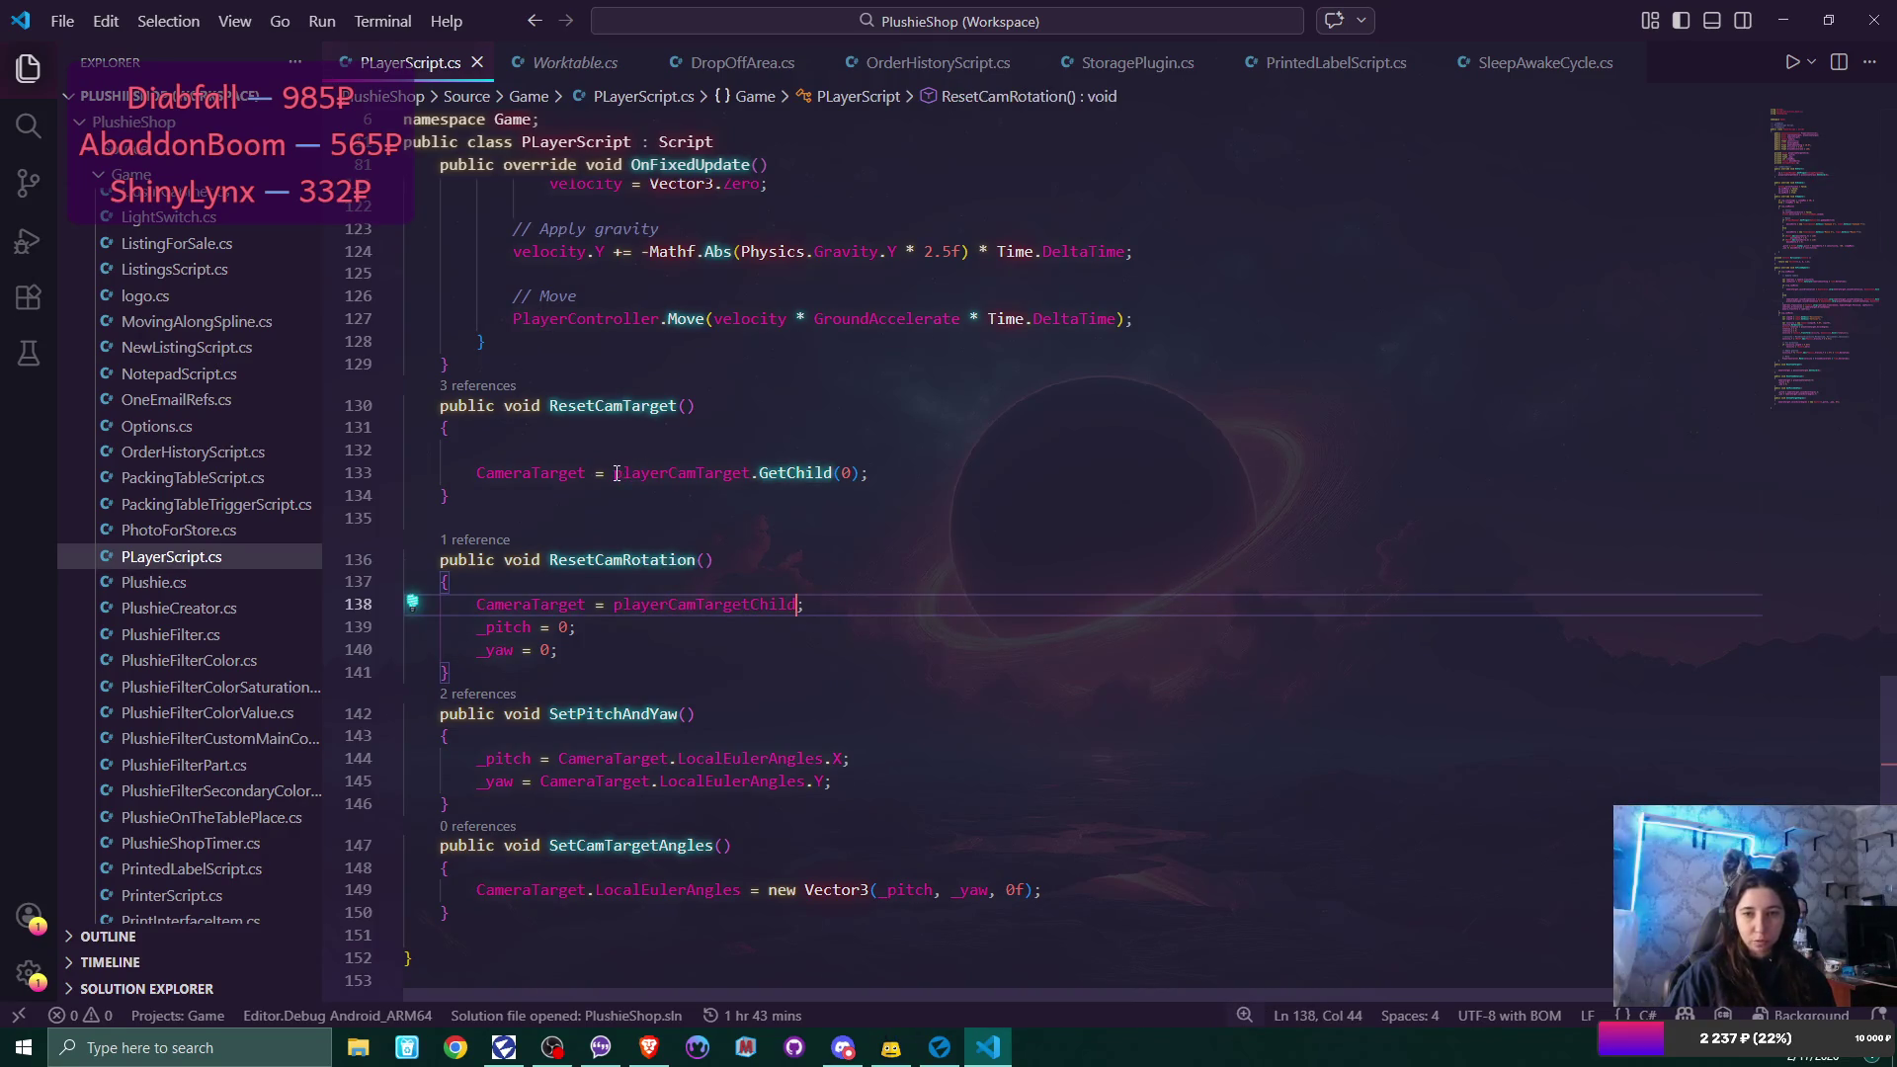
drag(615, 473, 864, 474)
text(playerCamTargetChild)
scroll(1123, 524, up, 3)
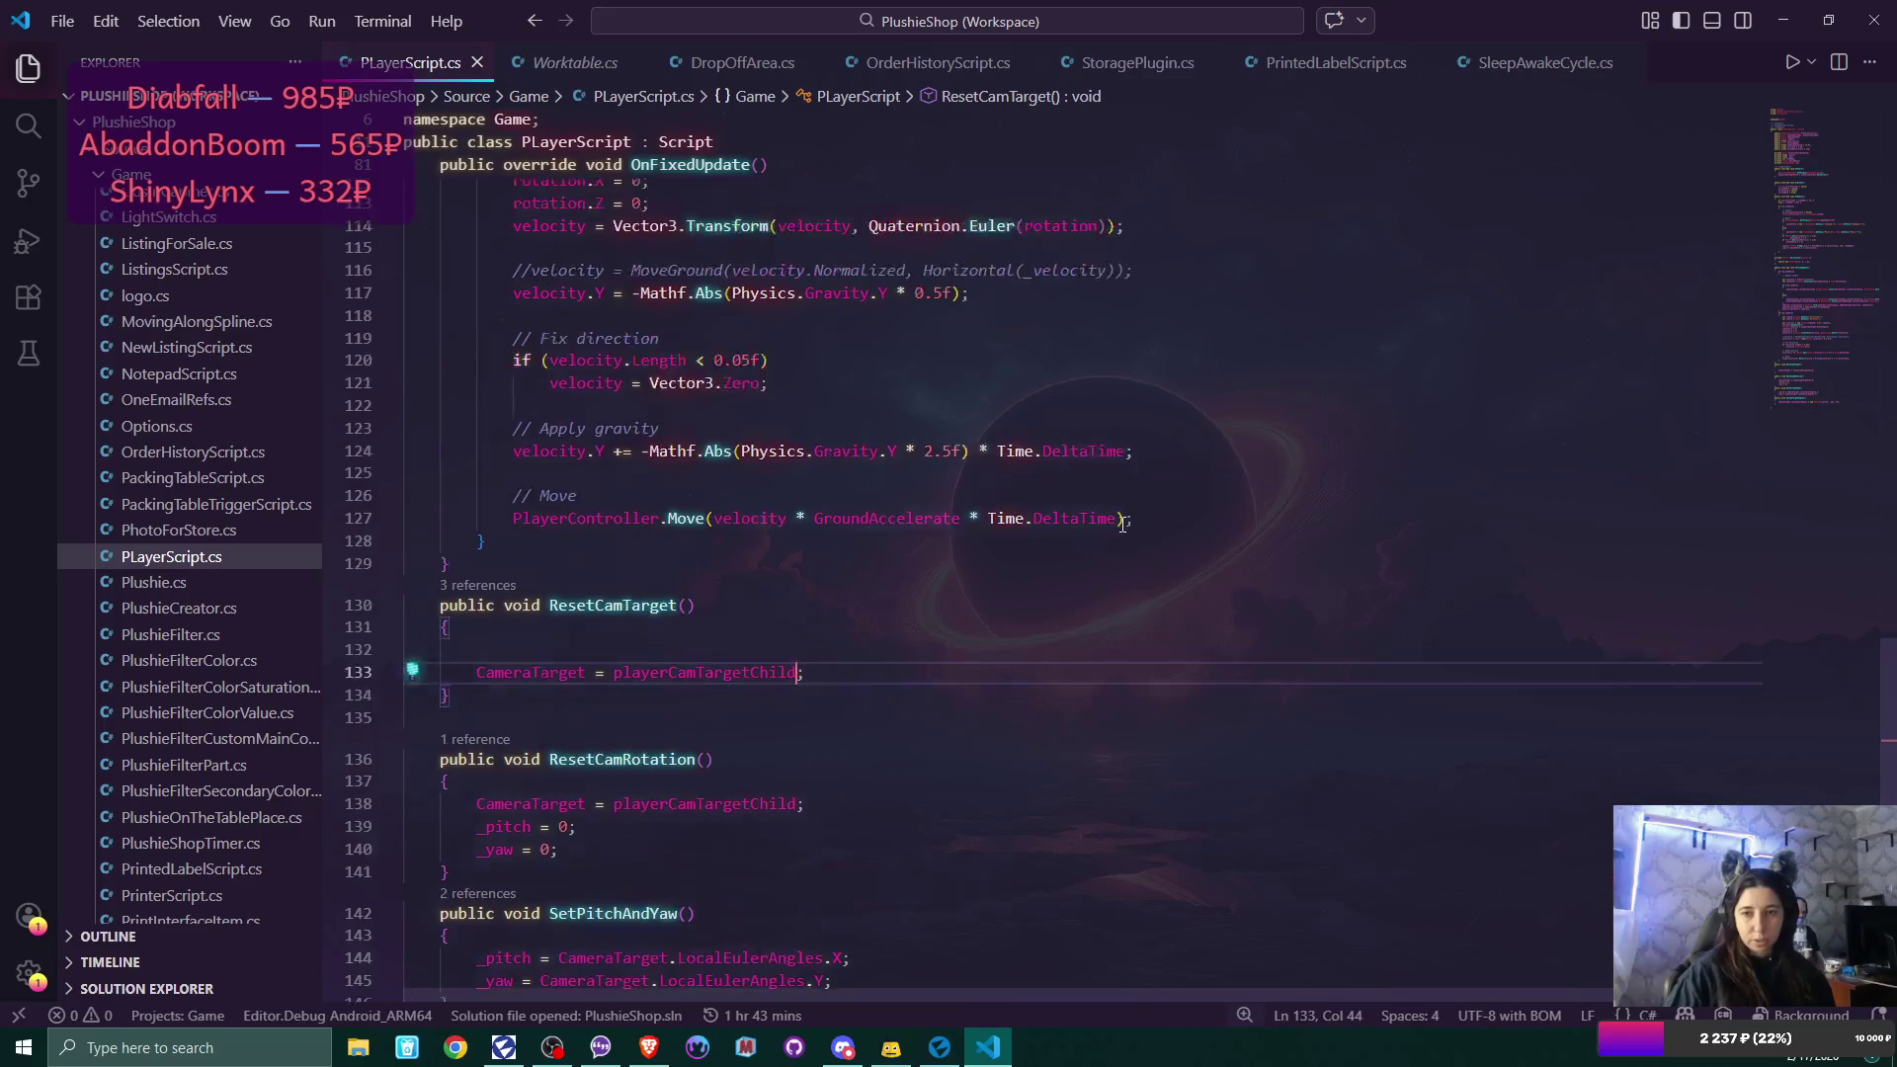
scroll(1123, 524, up, 13)
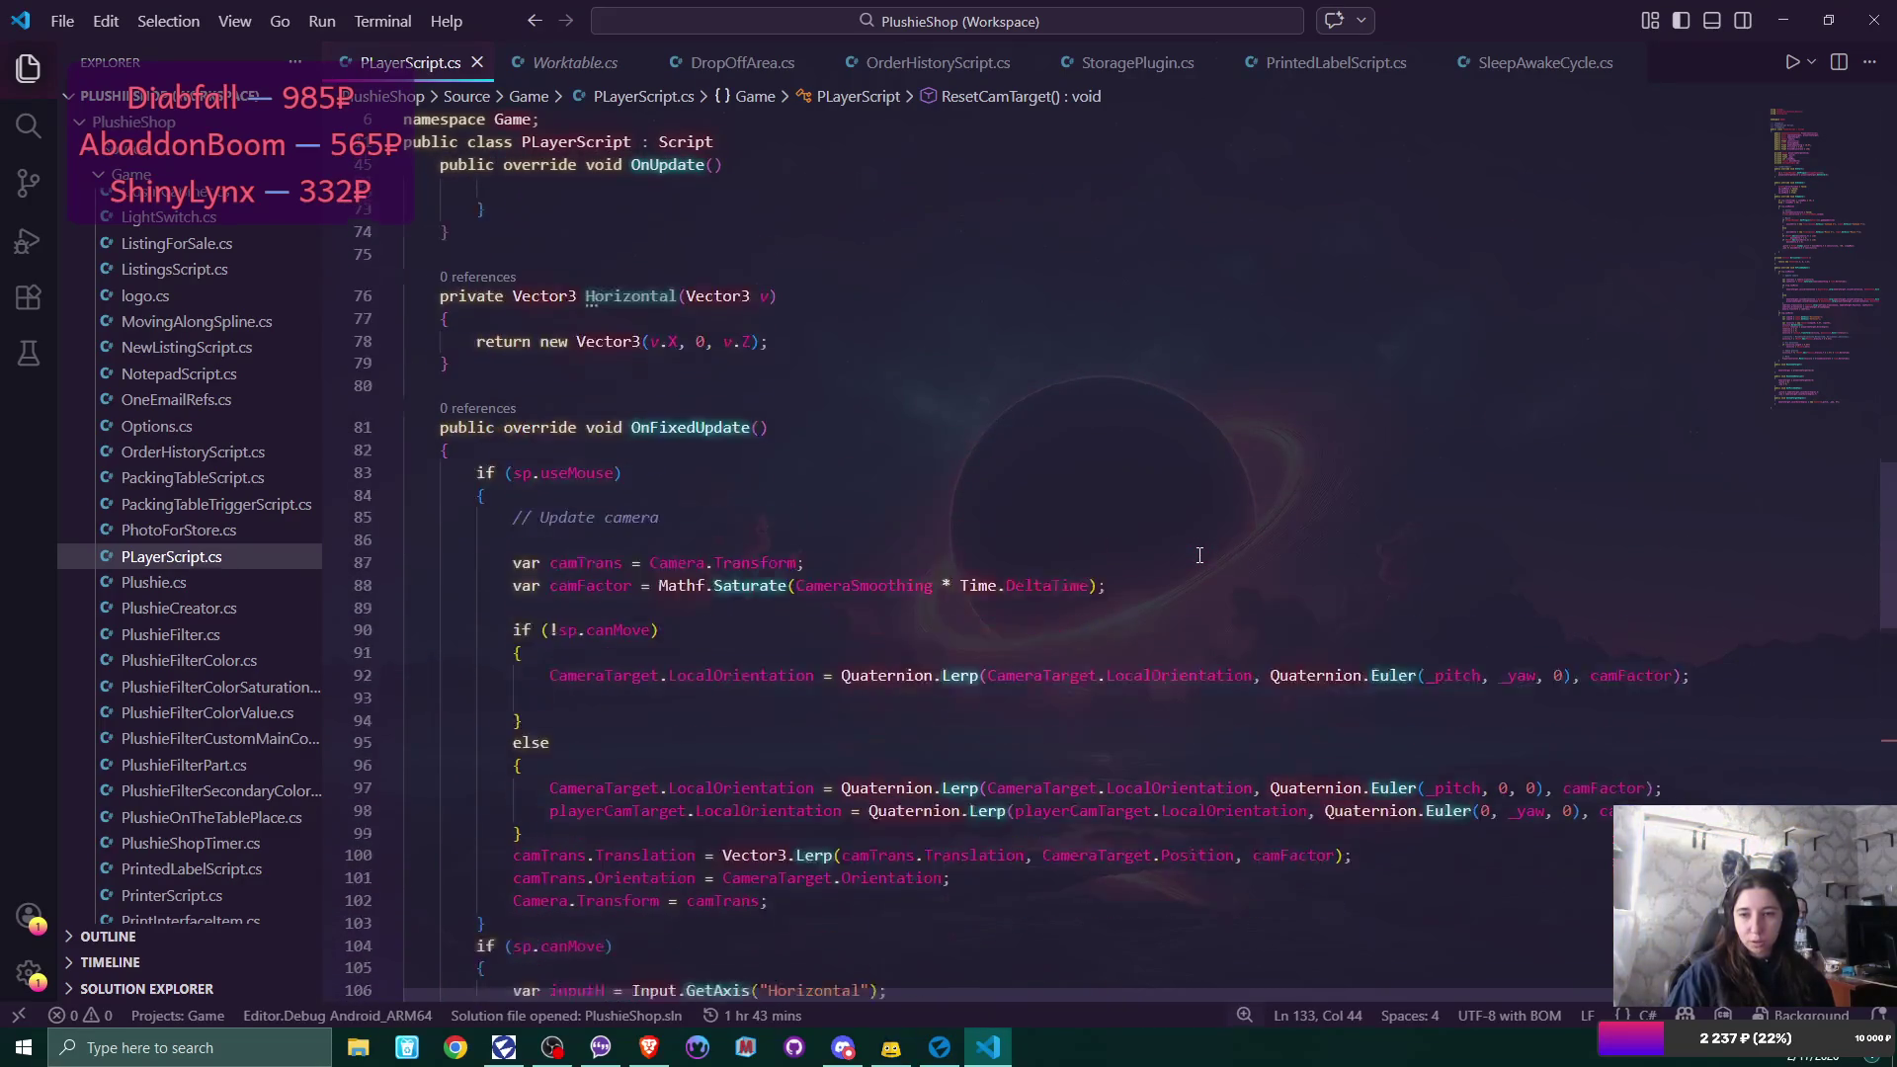
On blank line 93, begin 'playerCamTarget.Orientation =' using IntelliSense.
scroll(1199, 555, down, 1)
click(747, 600)
click(1750, 572)
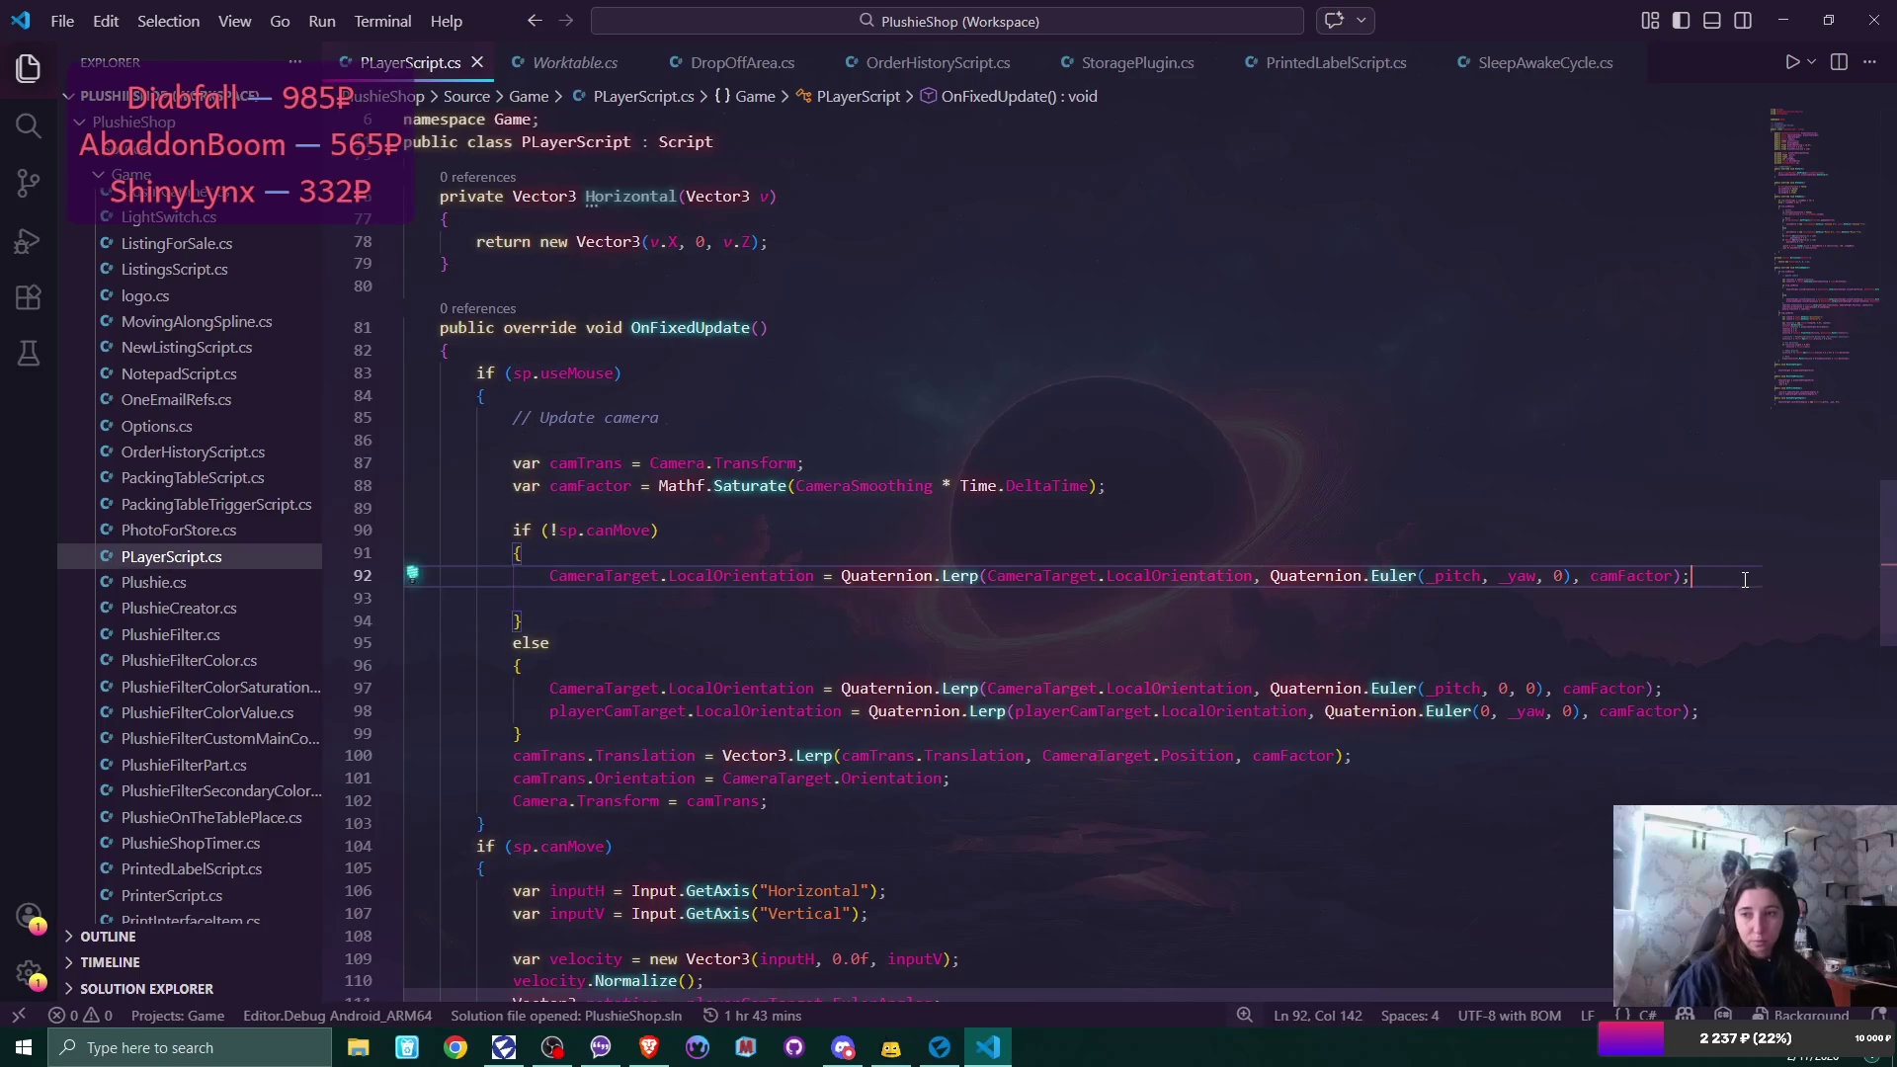
key(Down)
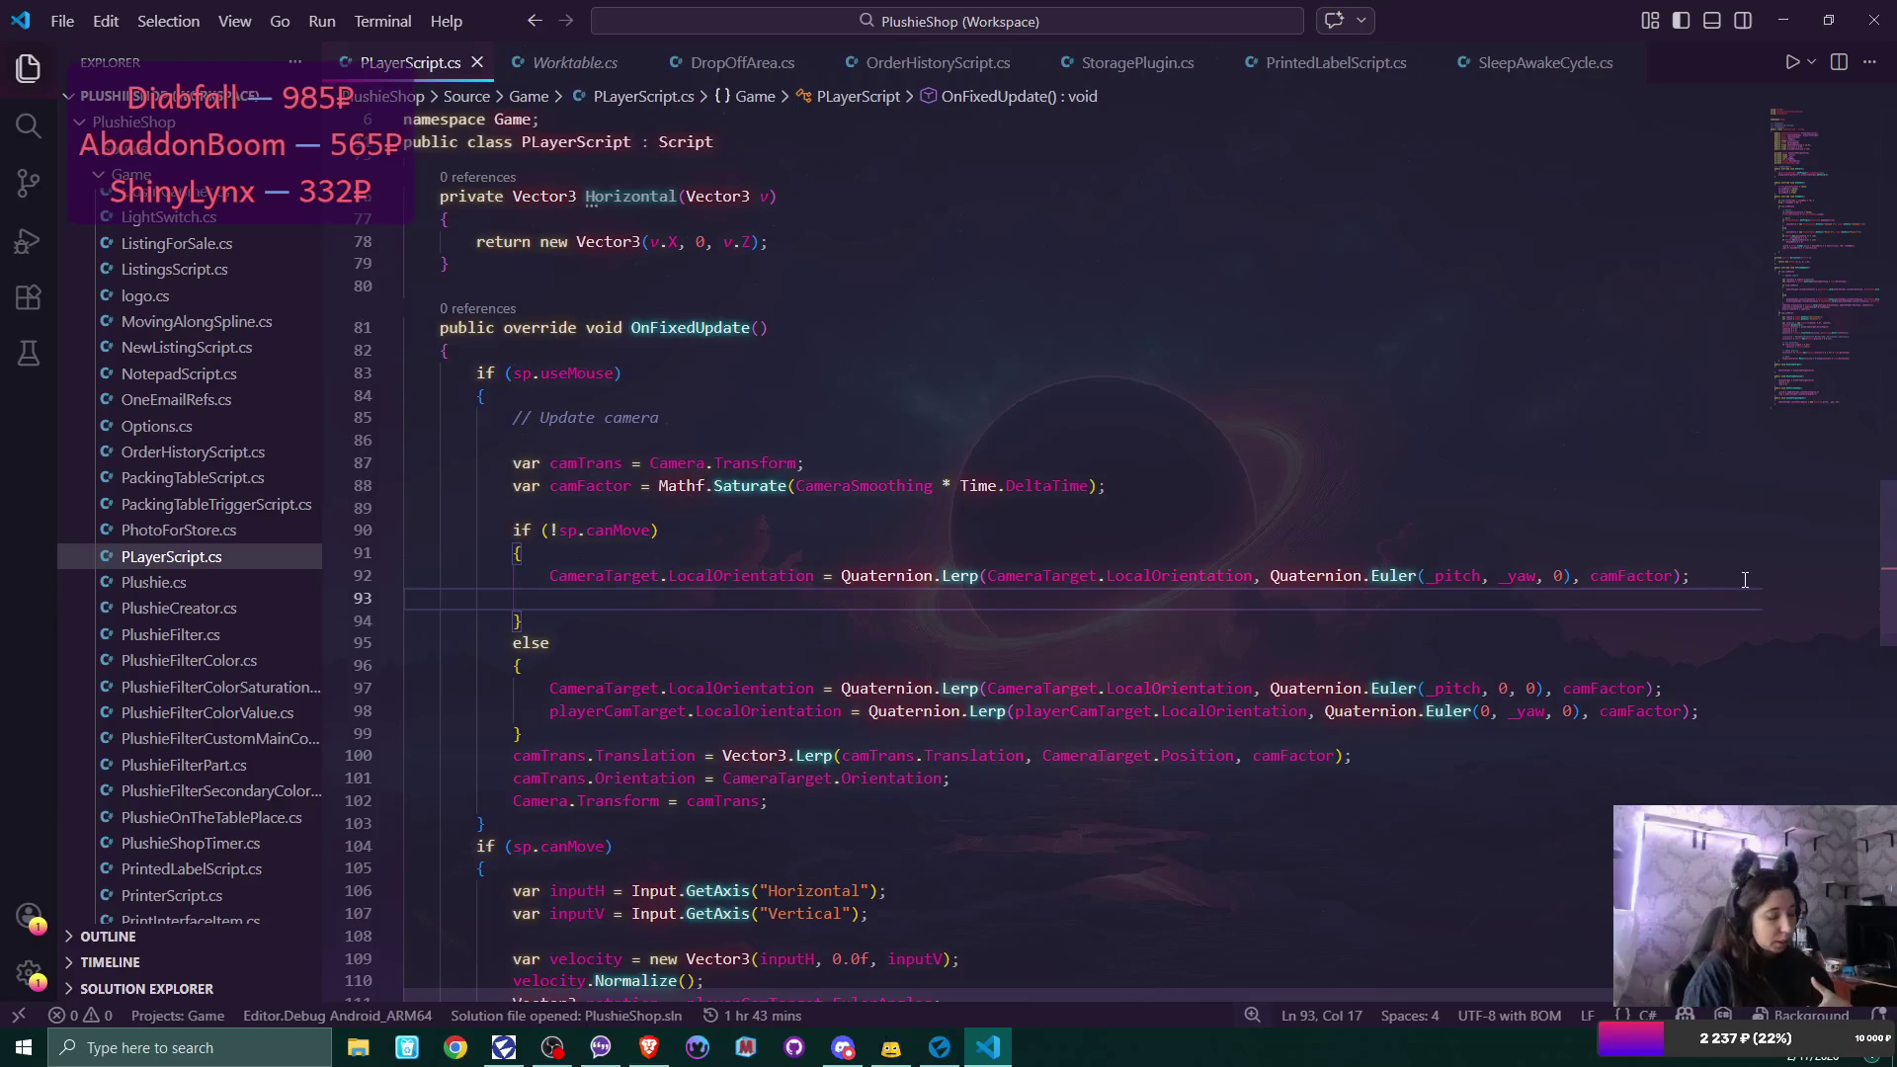
text(play)
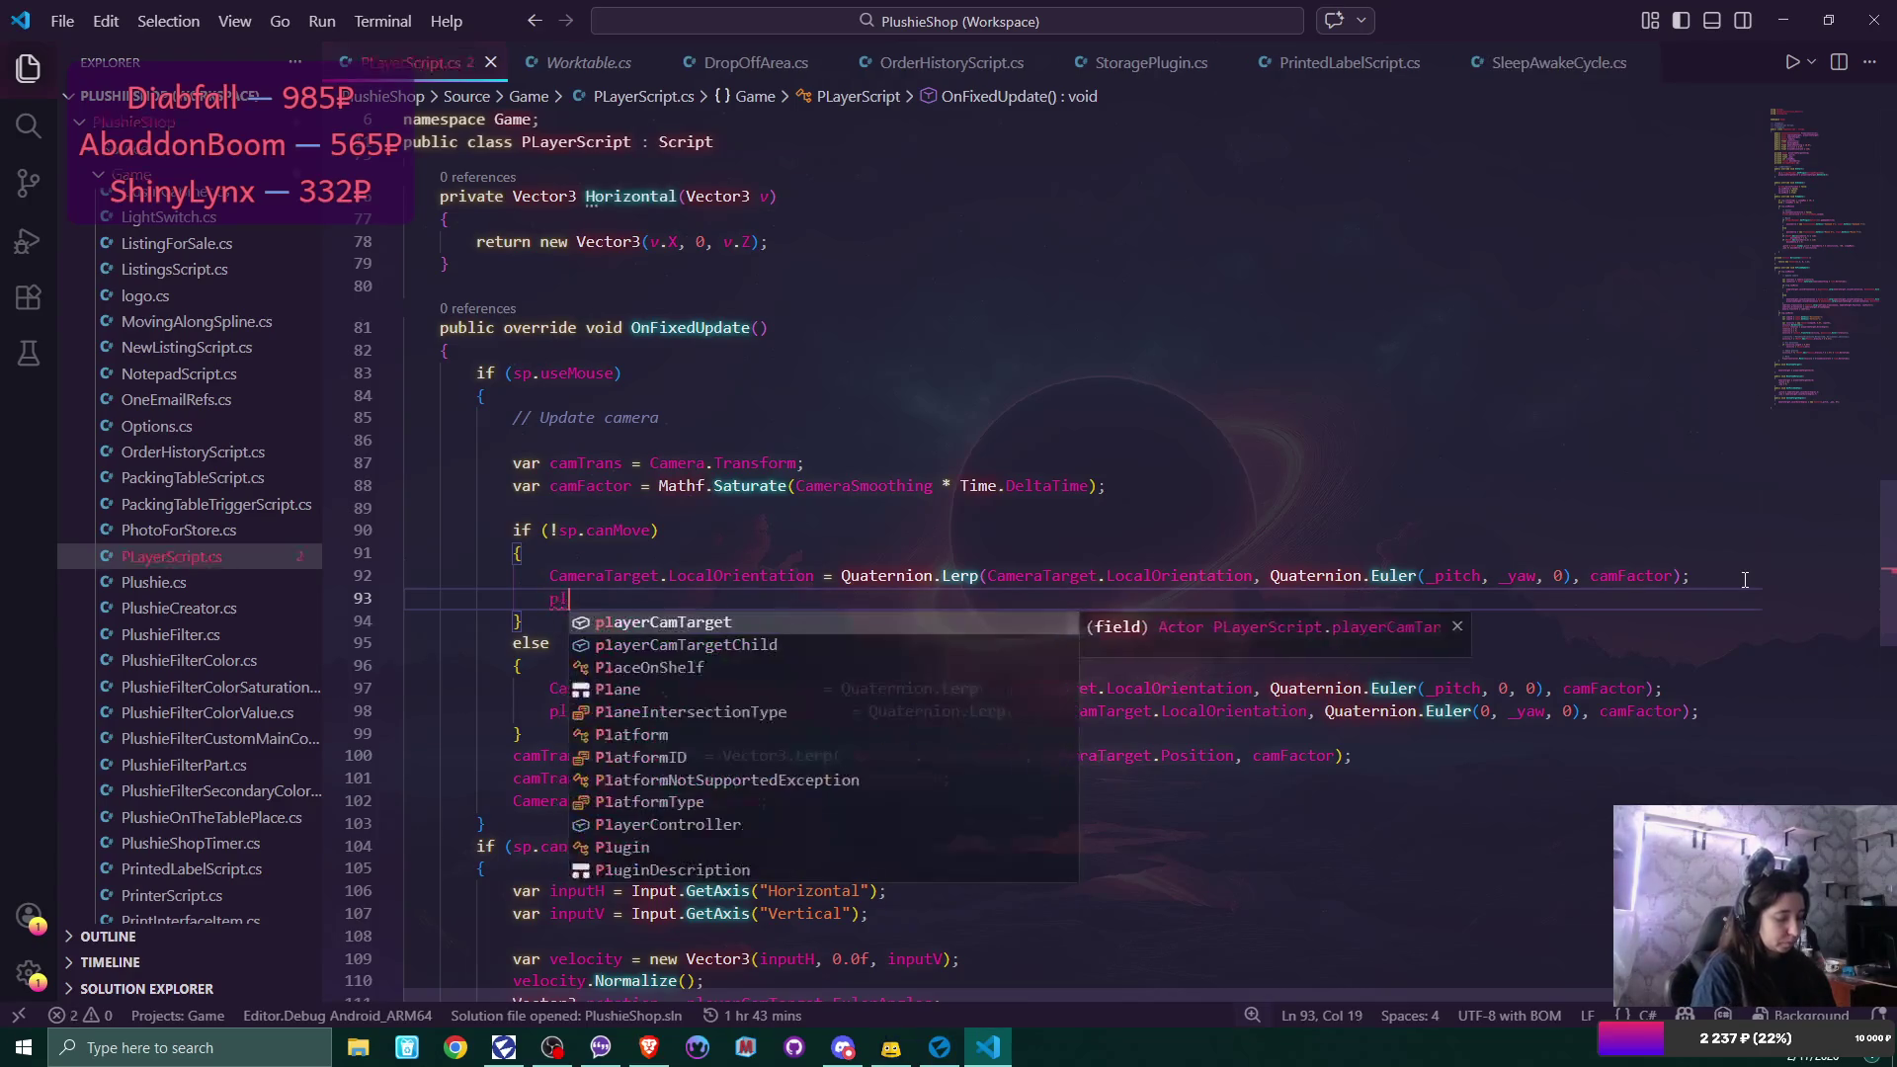
key(Tab)
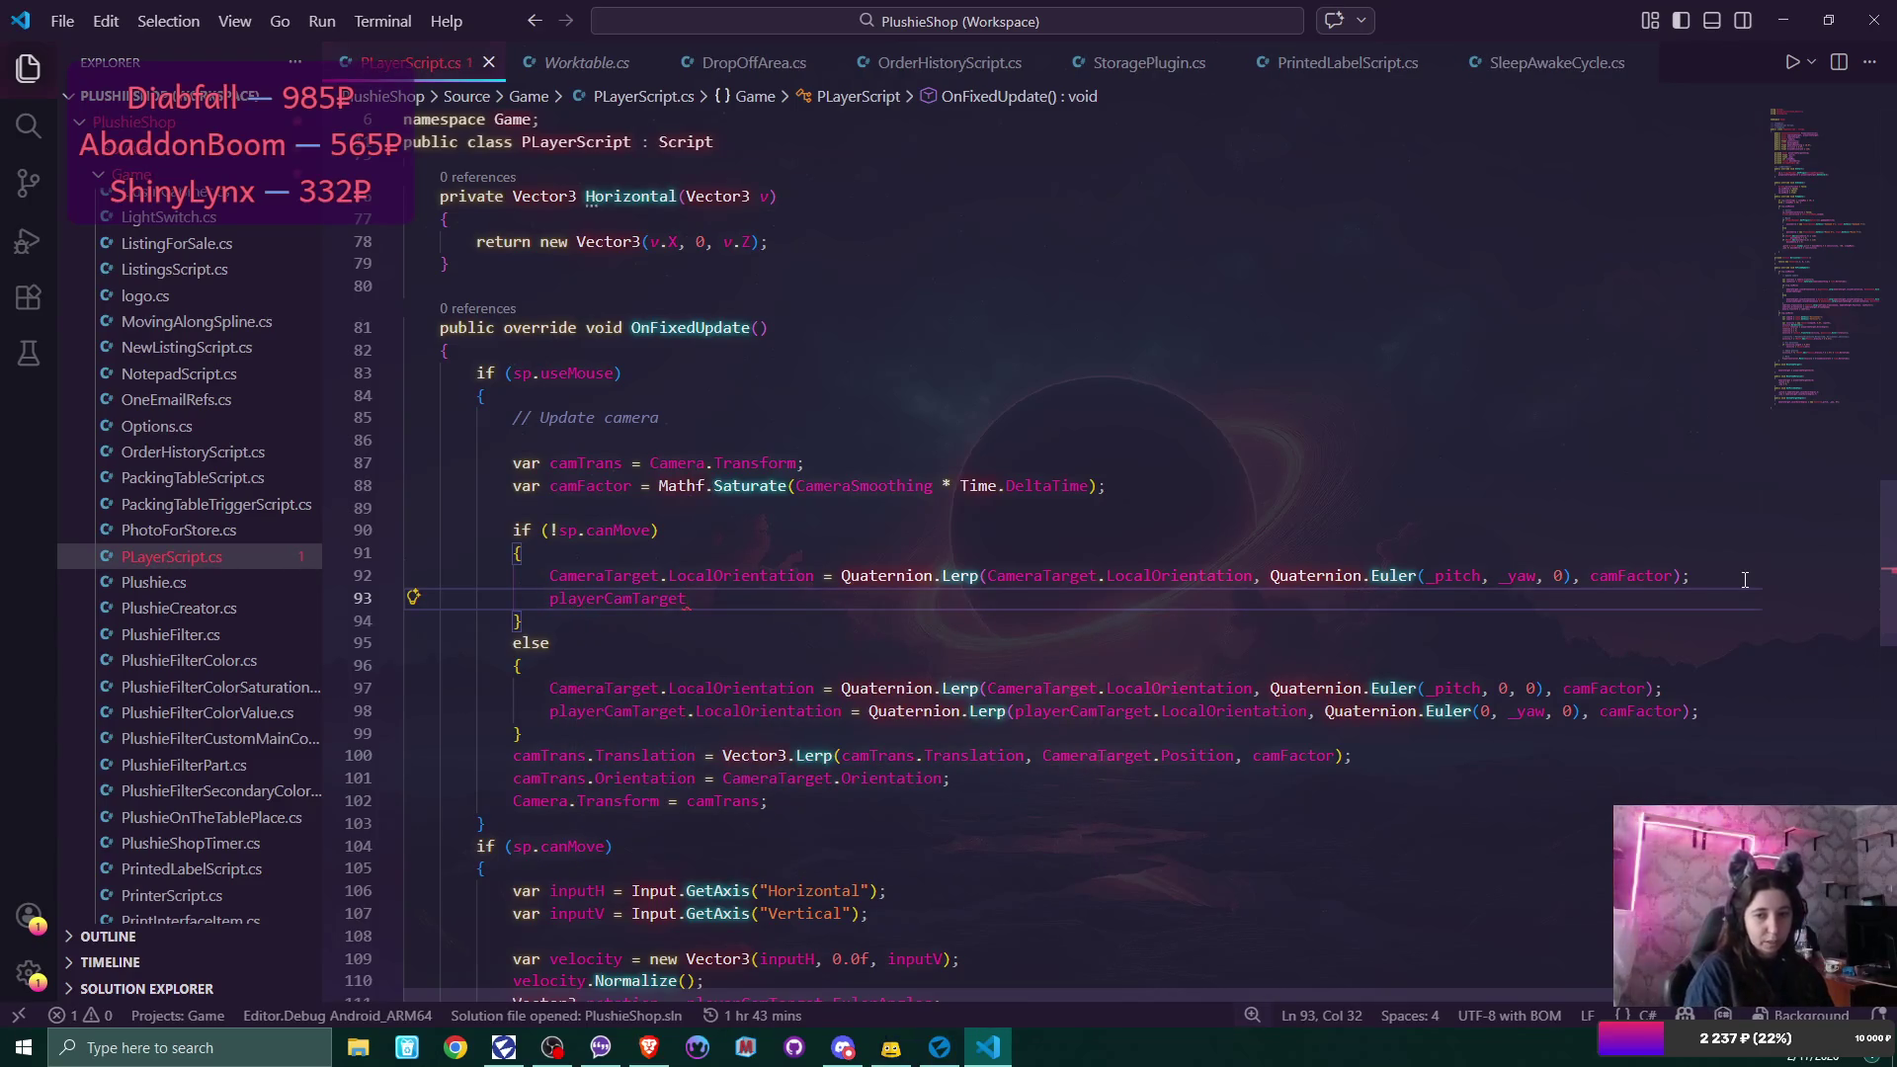
text(.or)
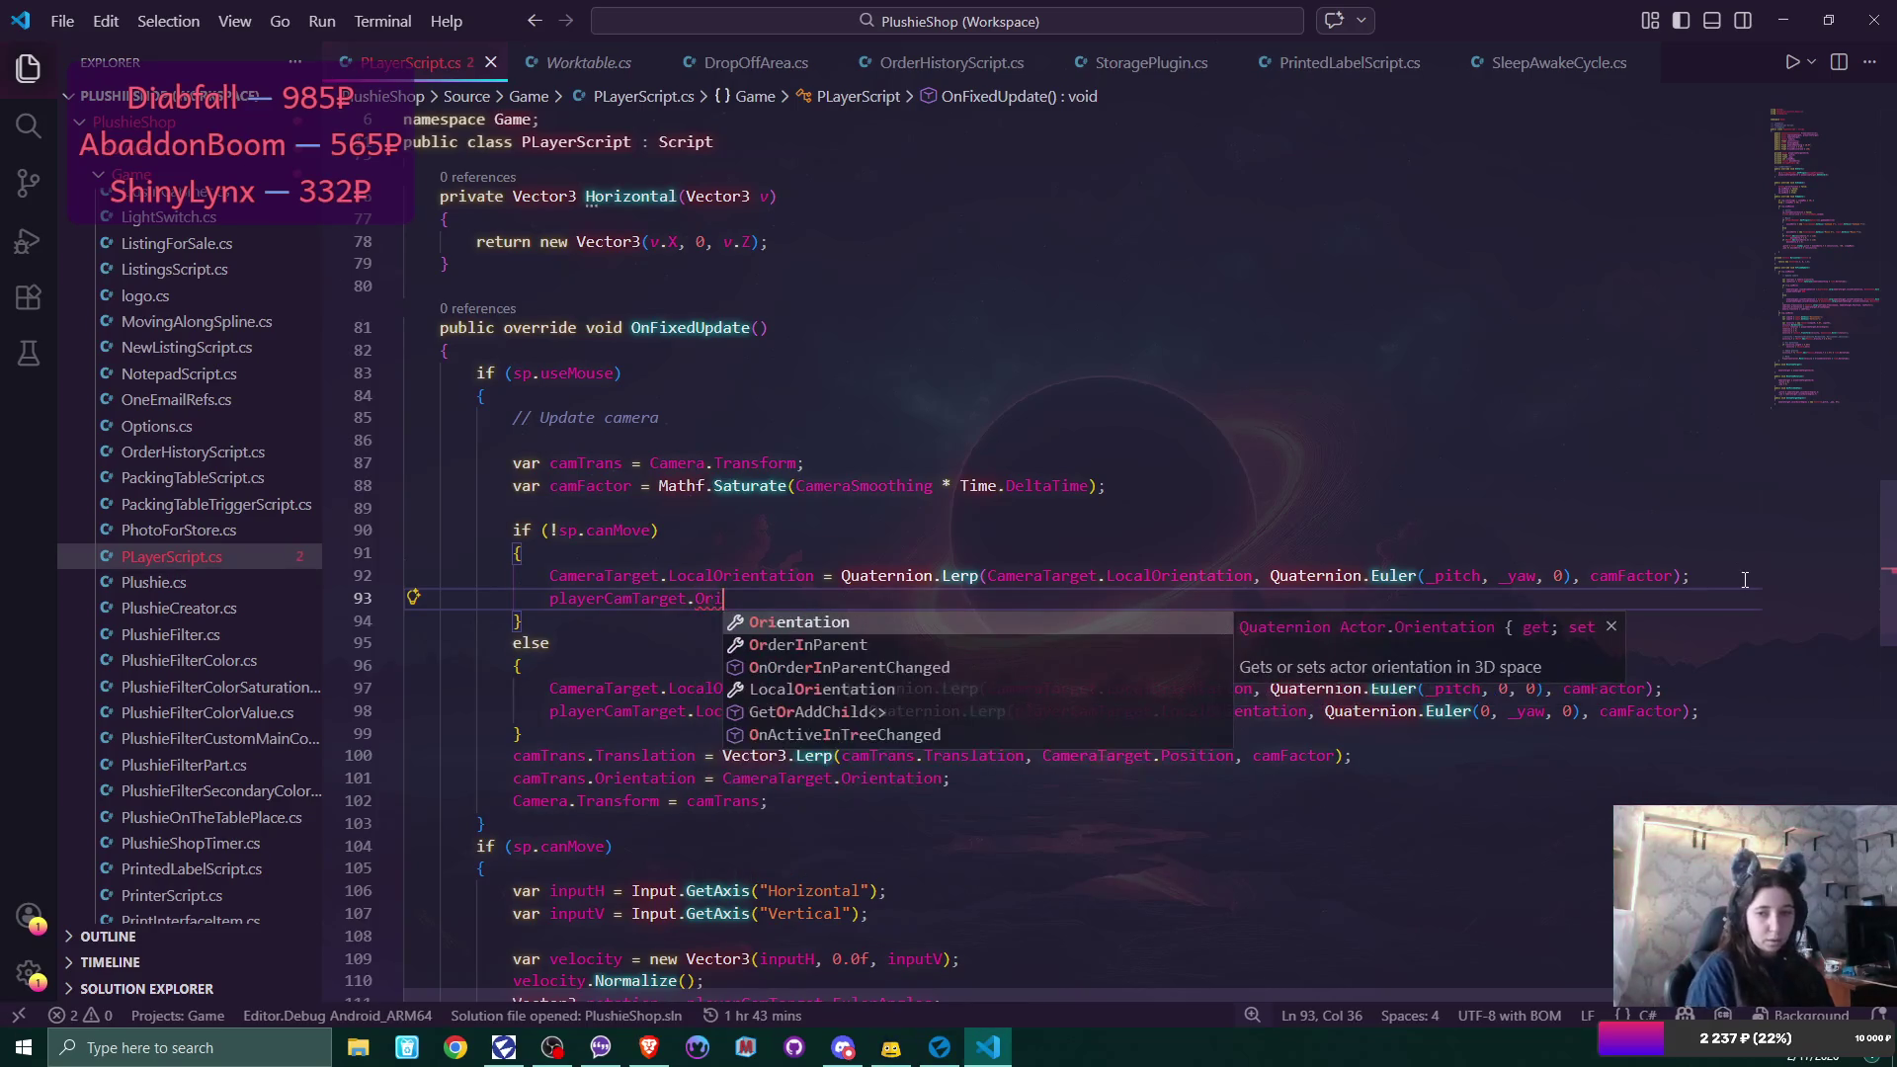
key(Tab)
text(=)
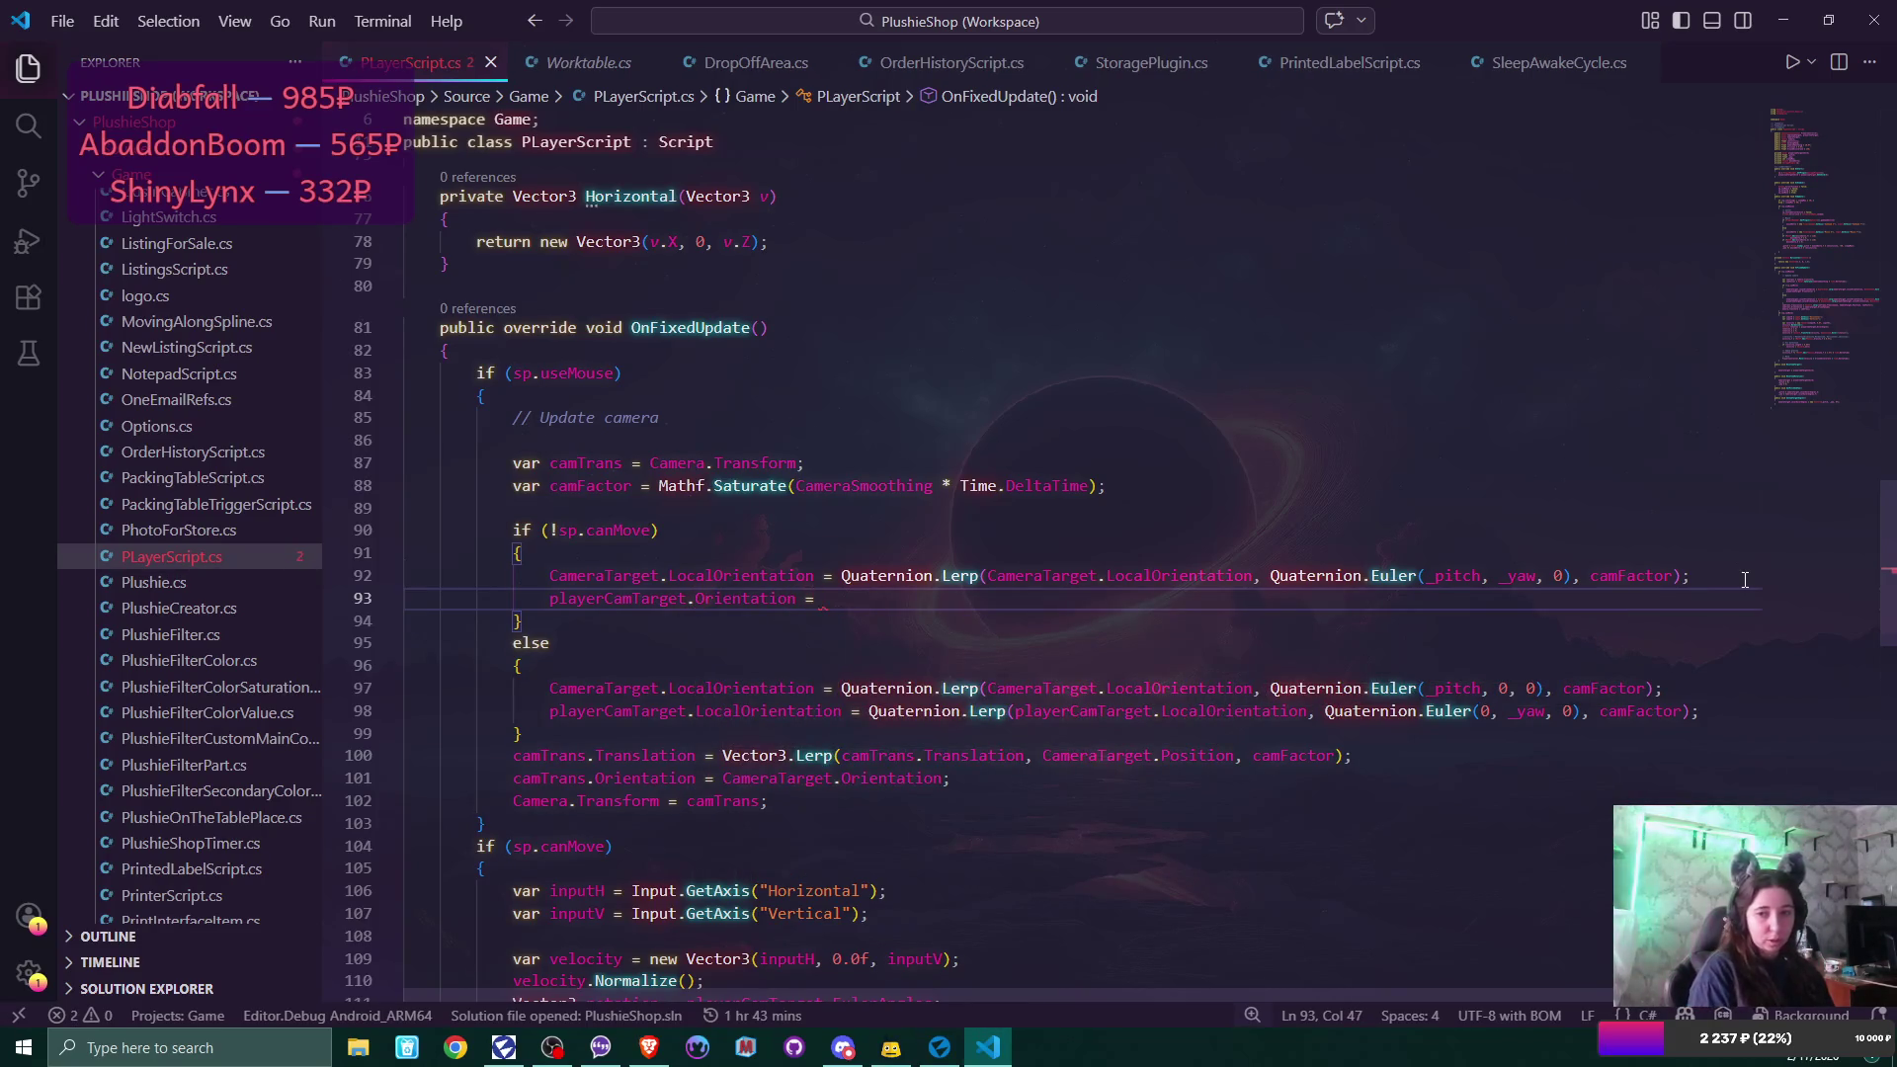
Finish line 93 with CameraTarget.Orientation; and save the script.
double_click(593, 576)
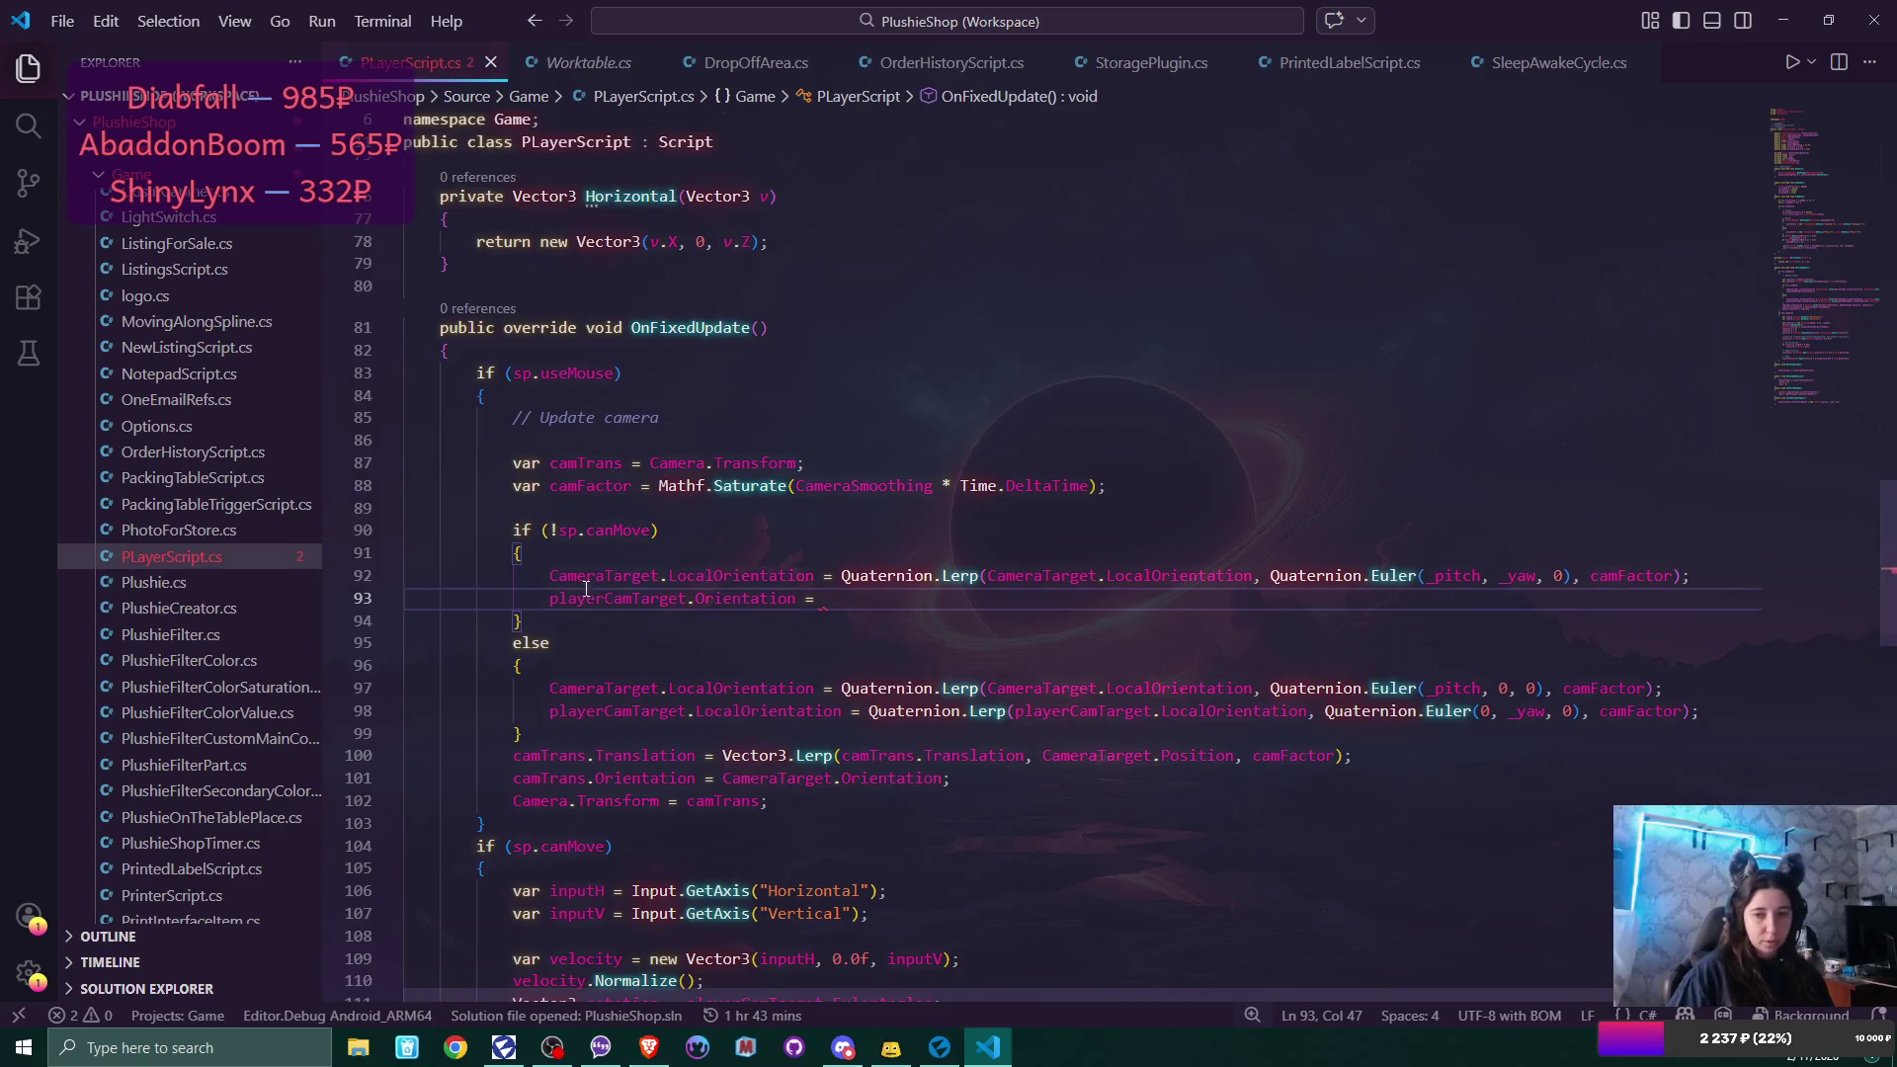
key(ctrl+c)
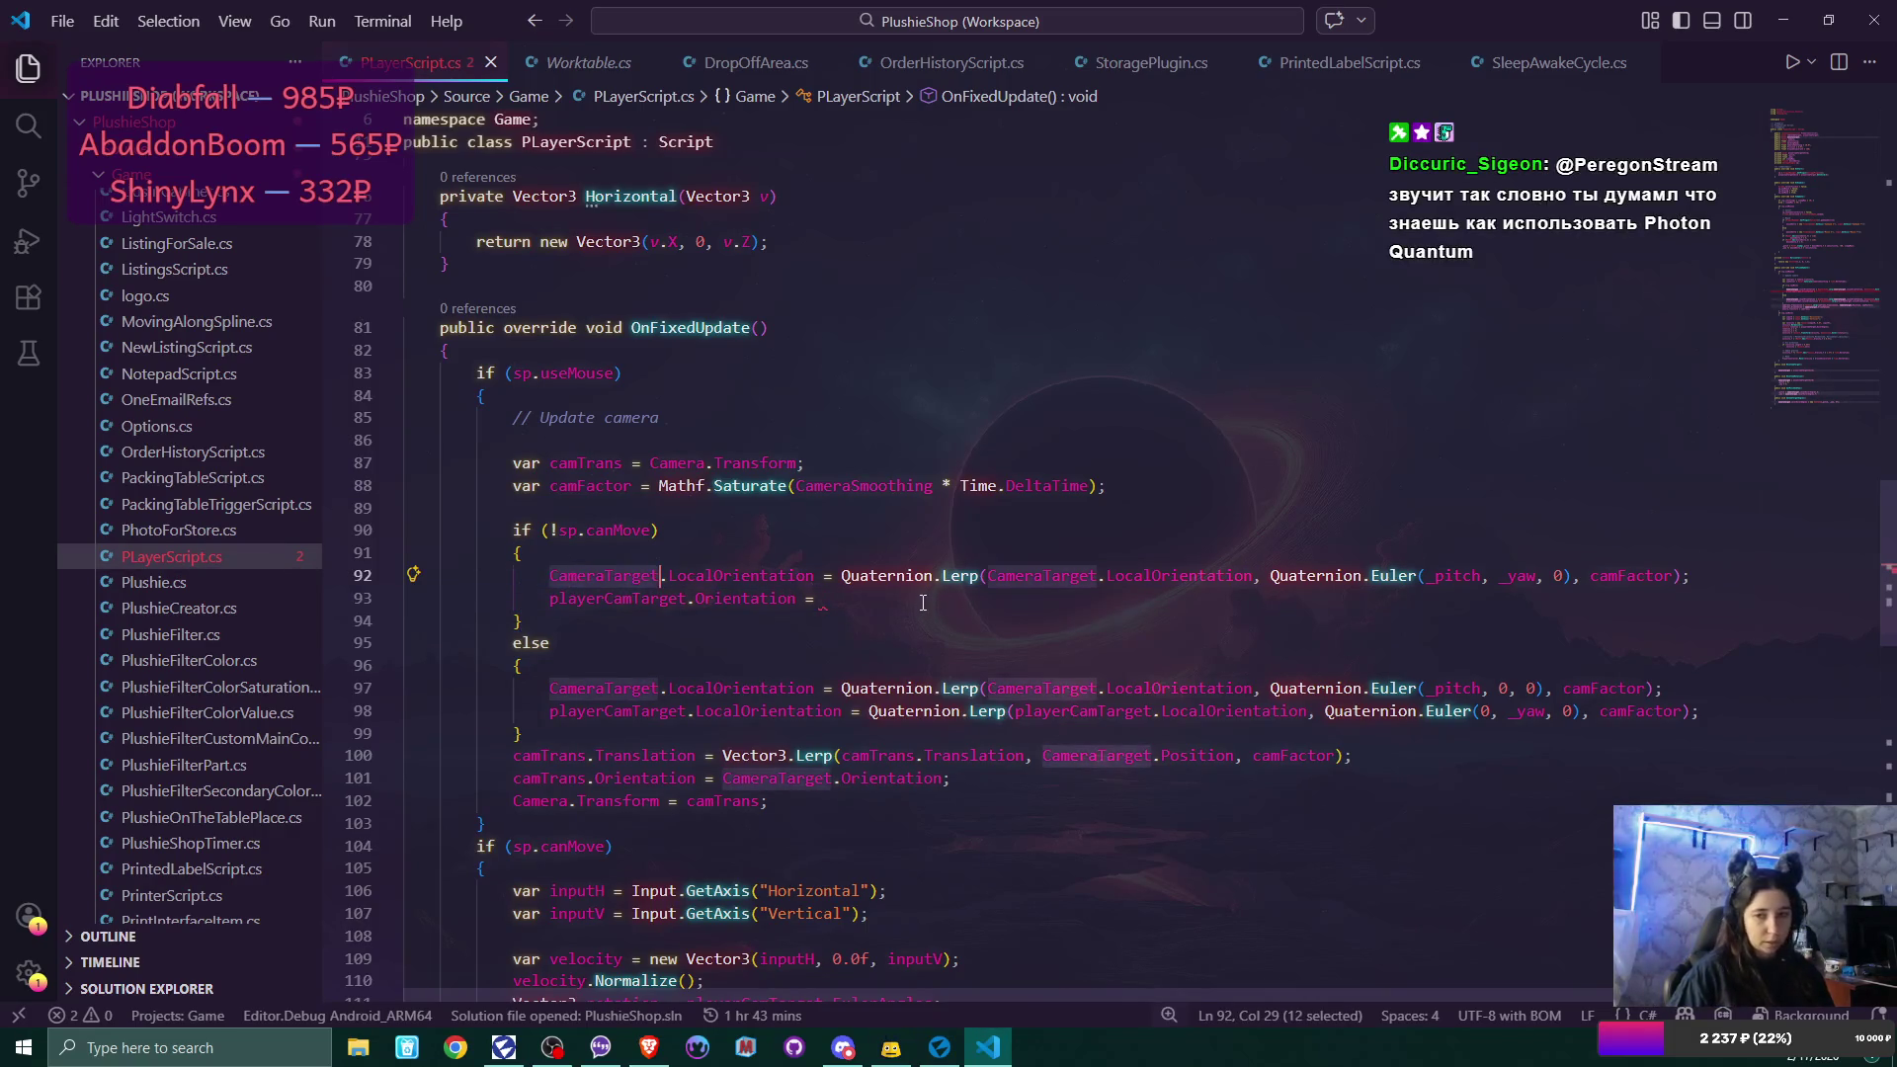
click(1028, 599)
key(ctrl+v)
text(.)
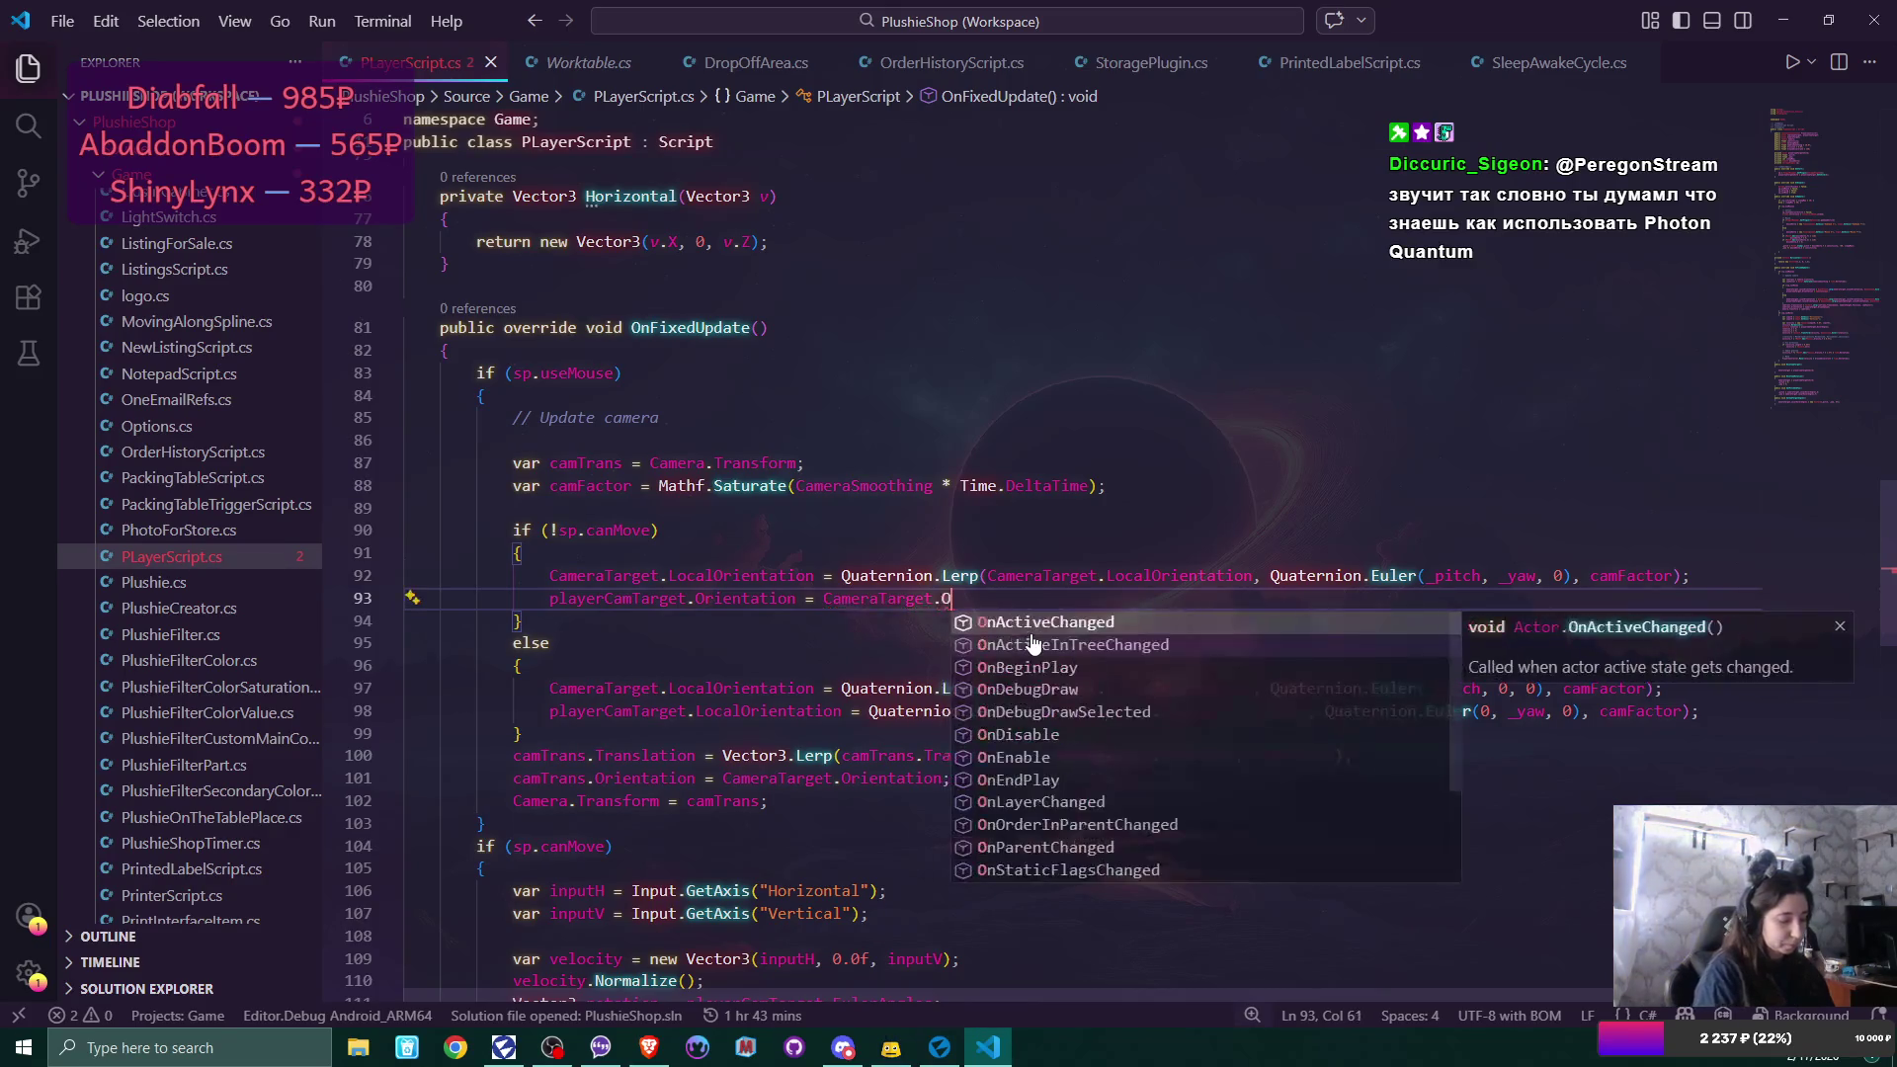
text(Orie)
key(Tab)
text(;)
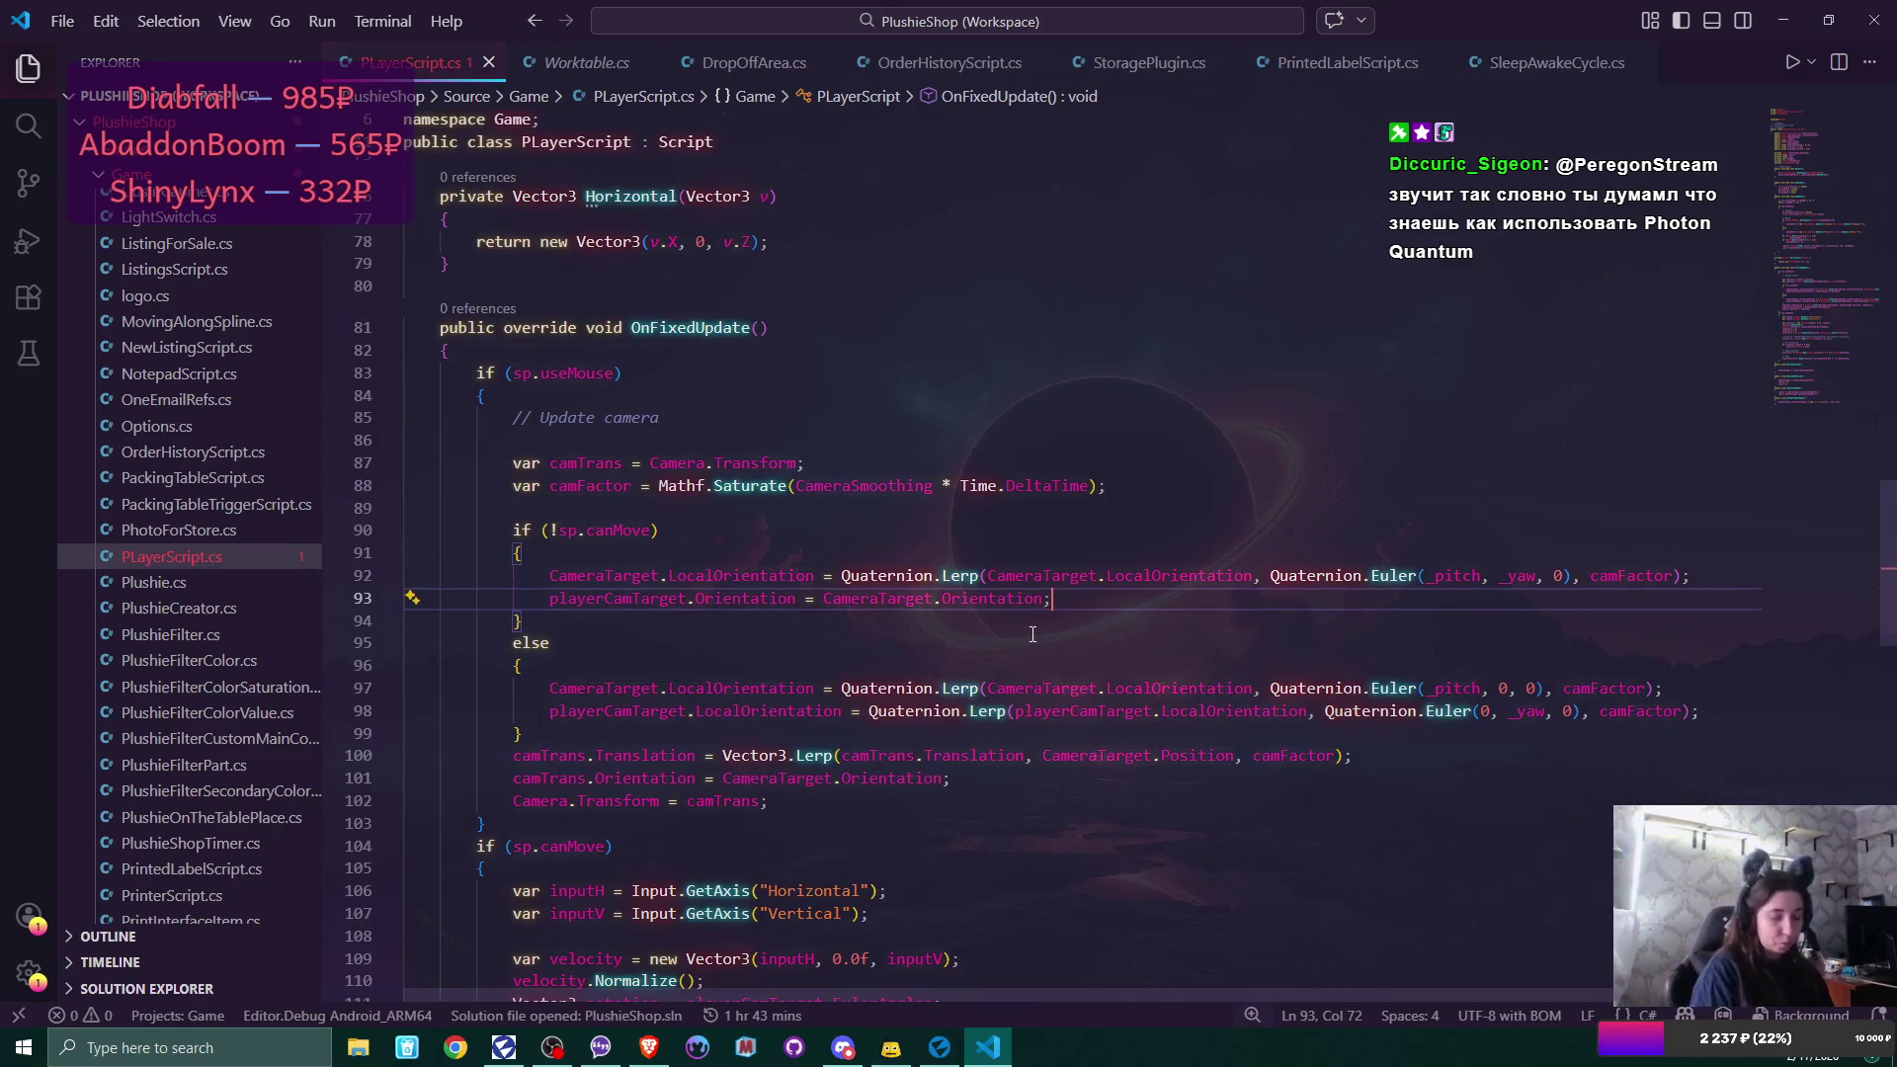
key(ctrl+s)
Add line 94: playerCamTargetChild.Orientation = CameraTarget.Orientation;.
key(Return)
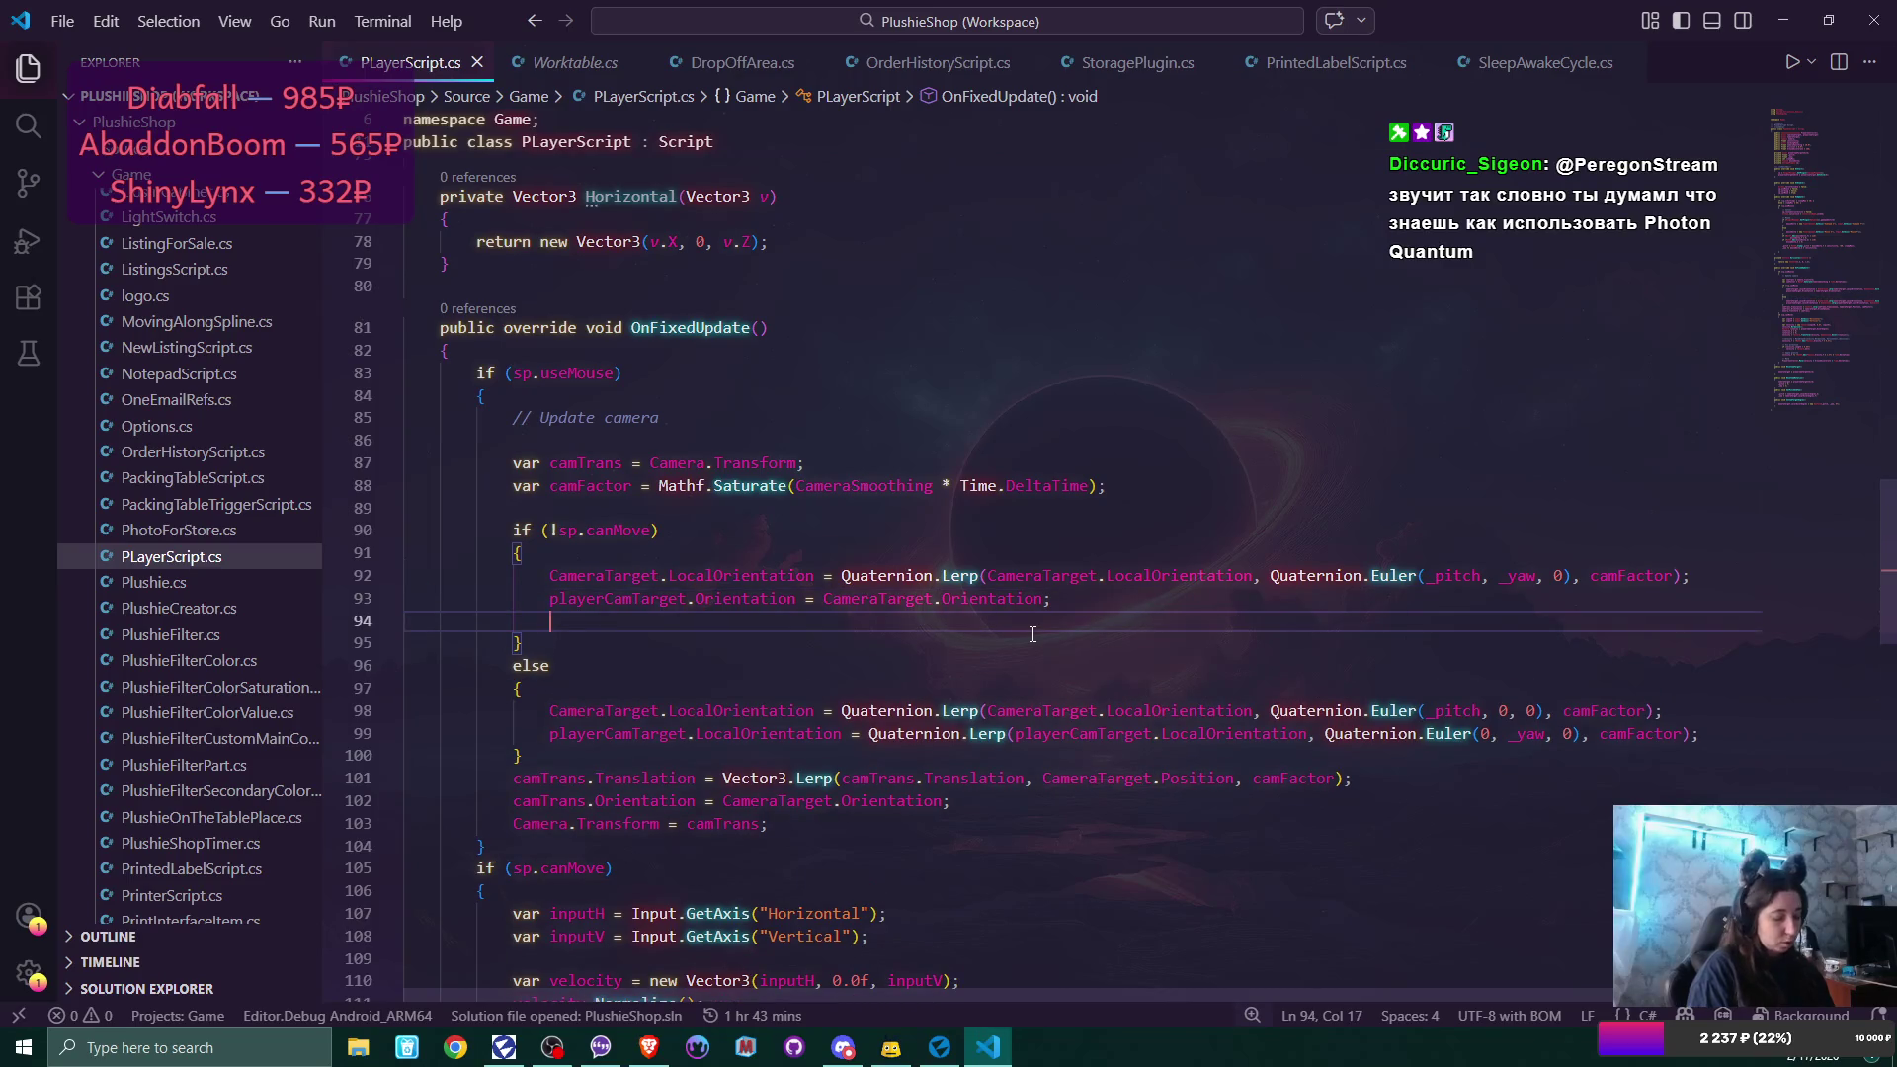
text(CameraTarget)
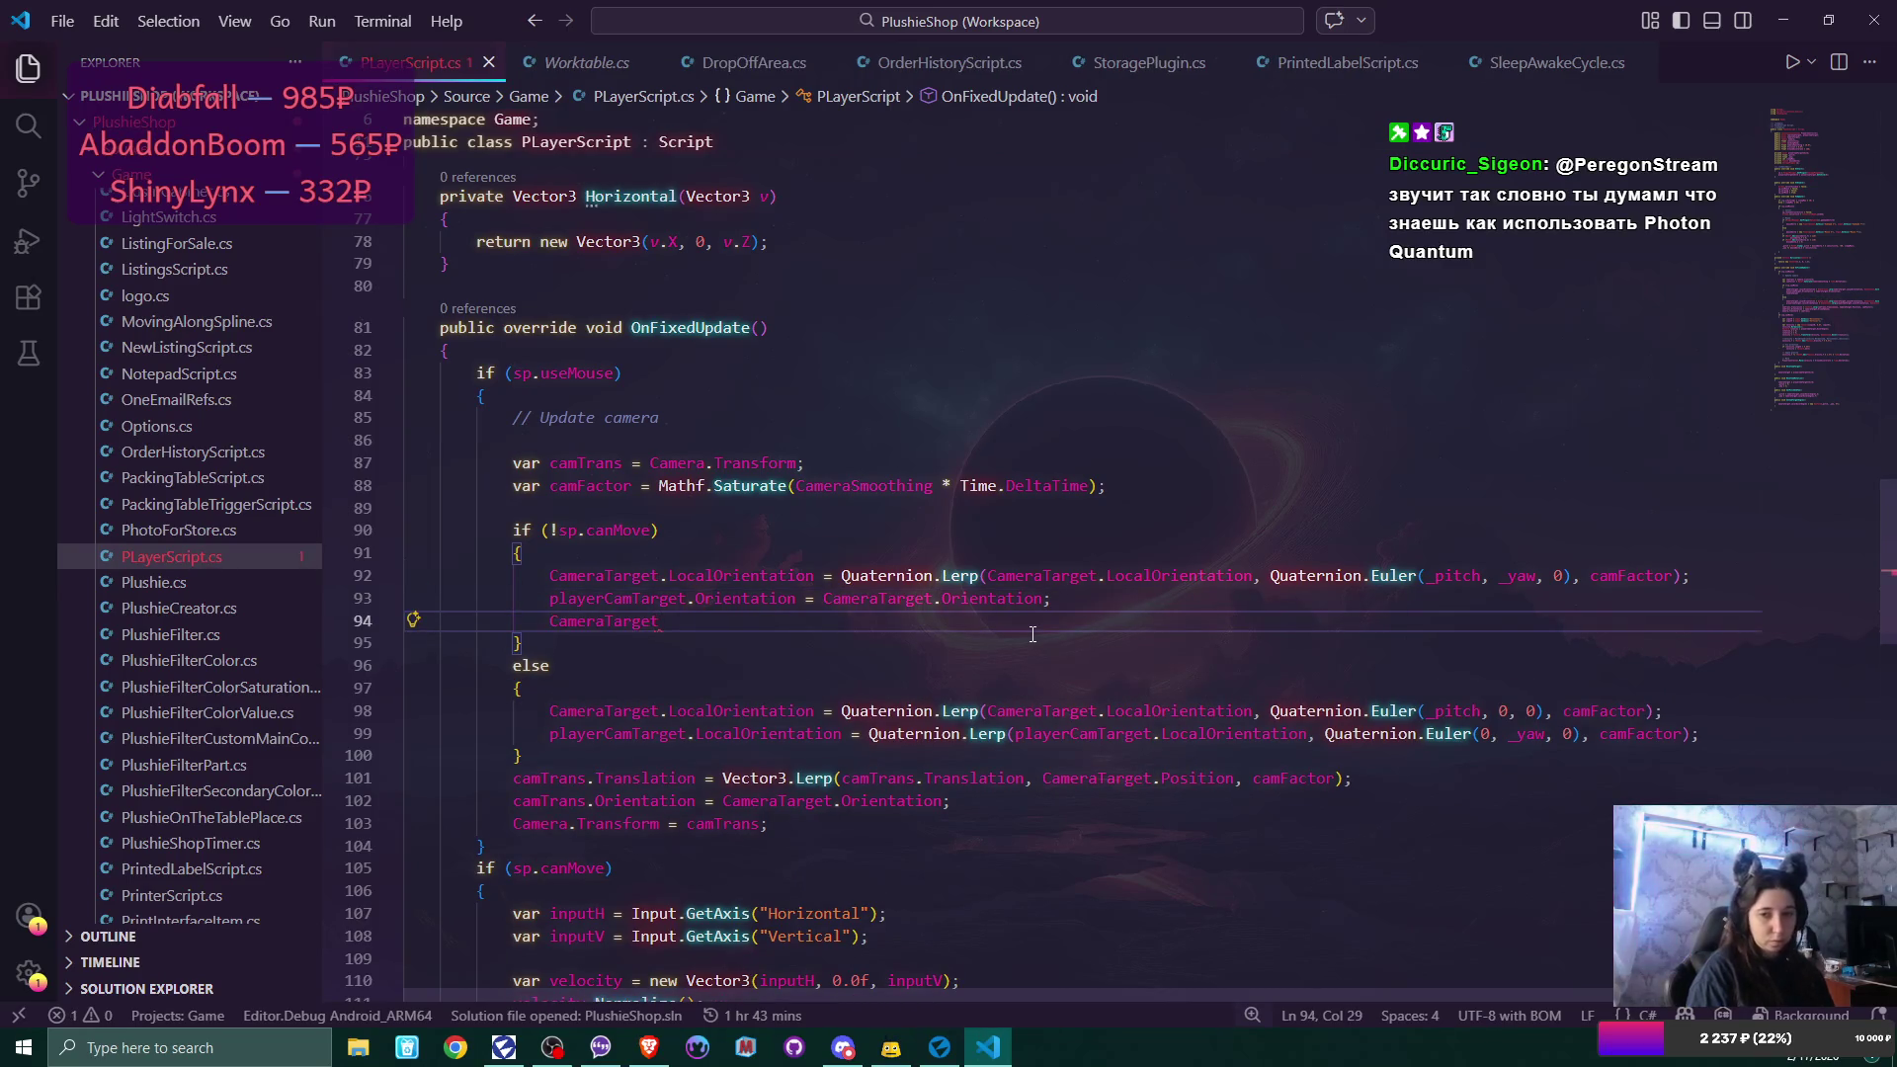
key(BackSpace)
key(BackSpace)
key(BackSpace)
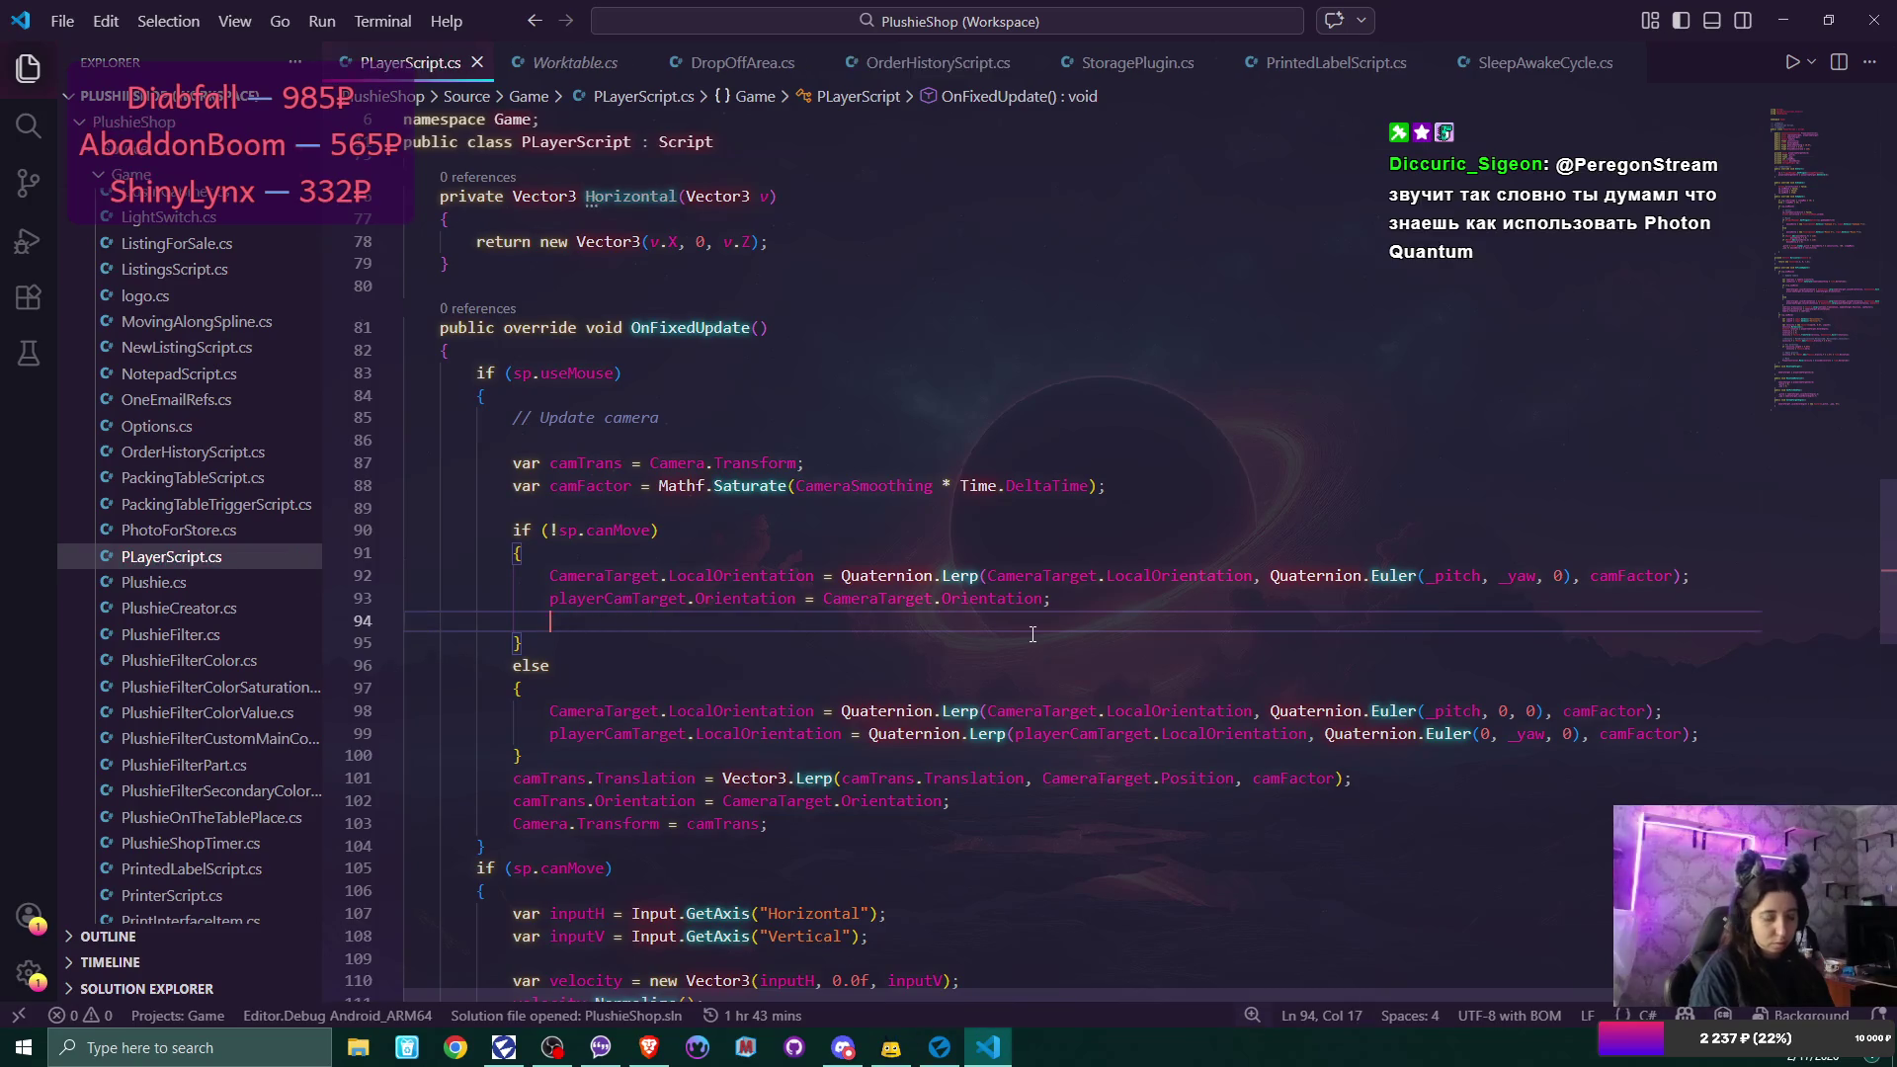
text(player)
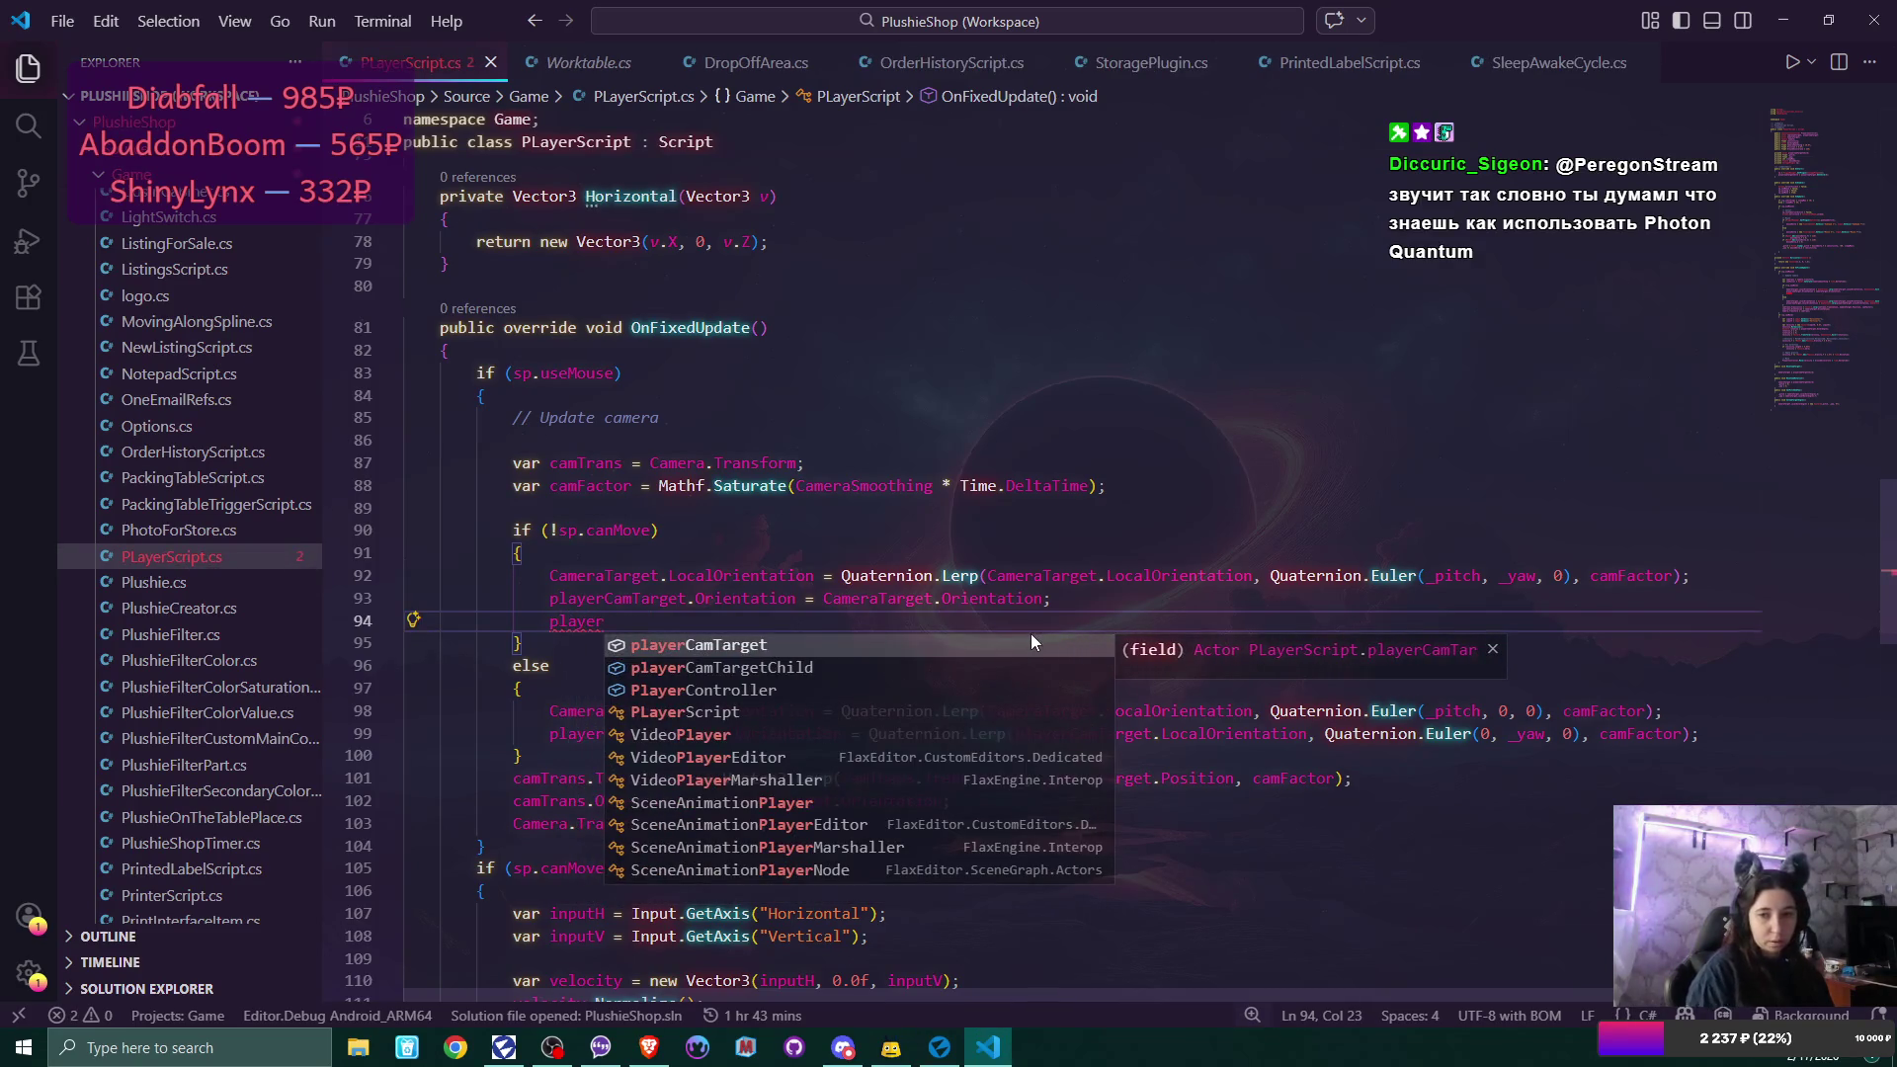
key(Down)
key(Tab)
text(.or)
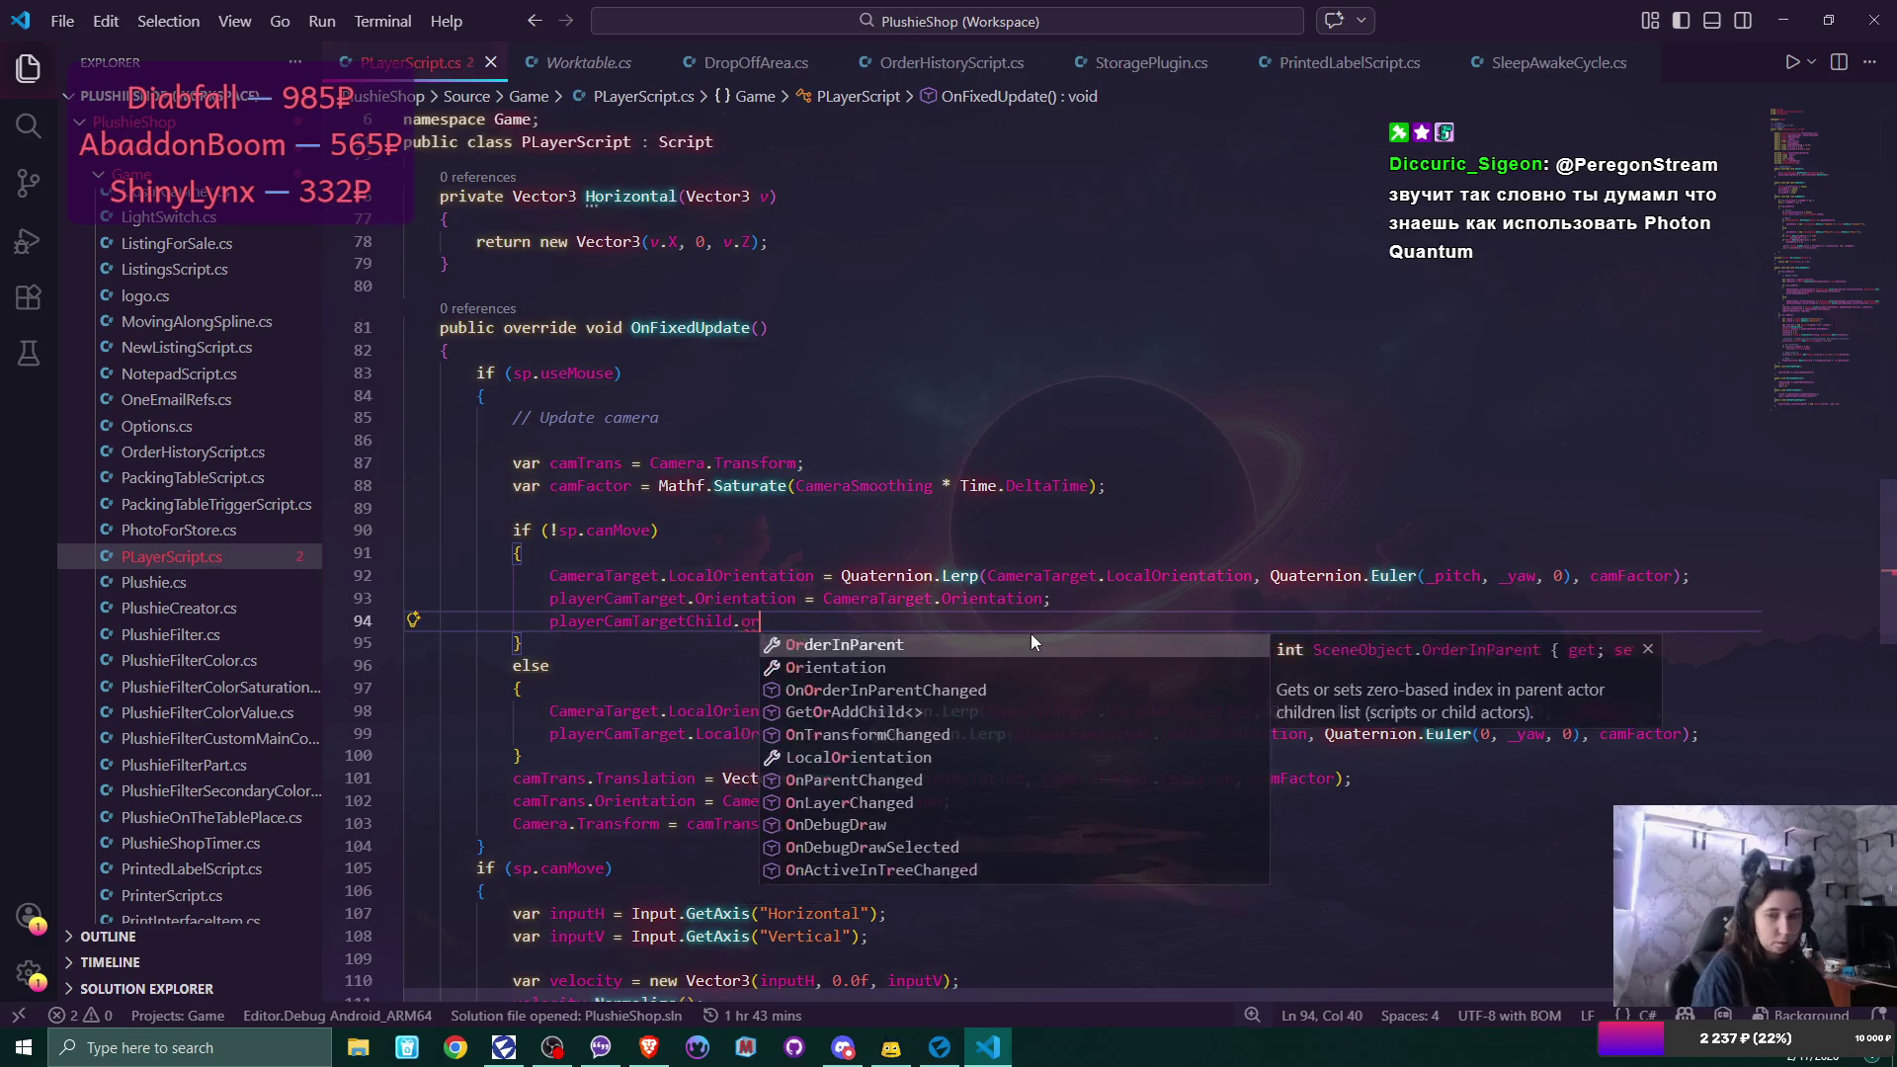
key(Down)
key(Tab)
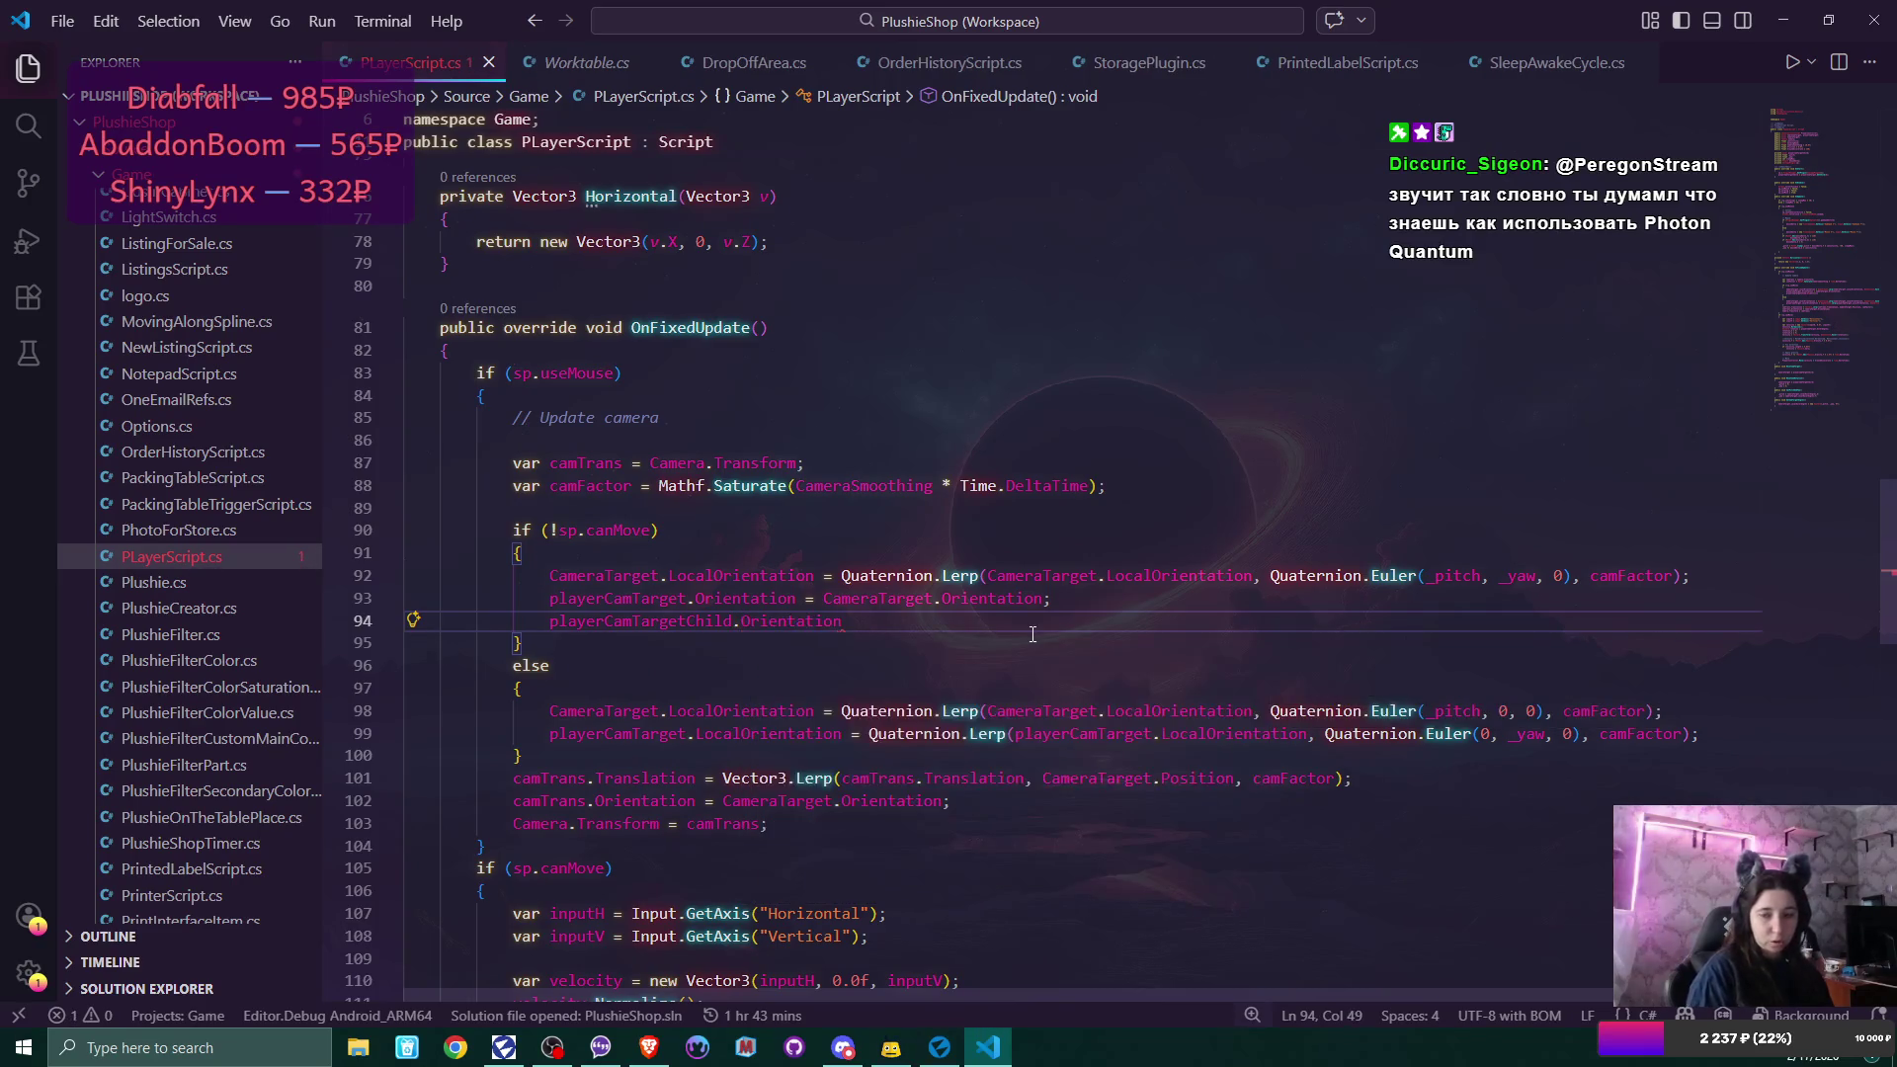
text( = )
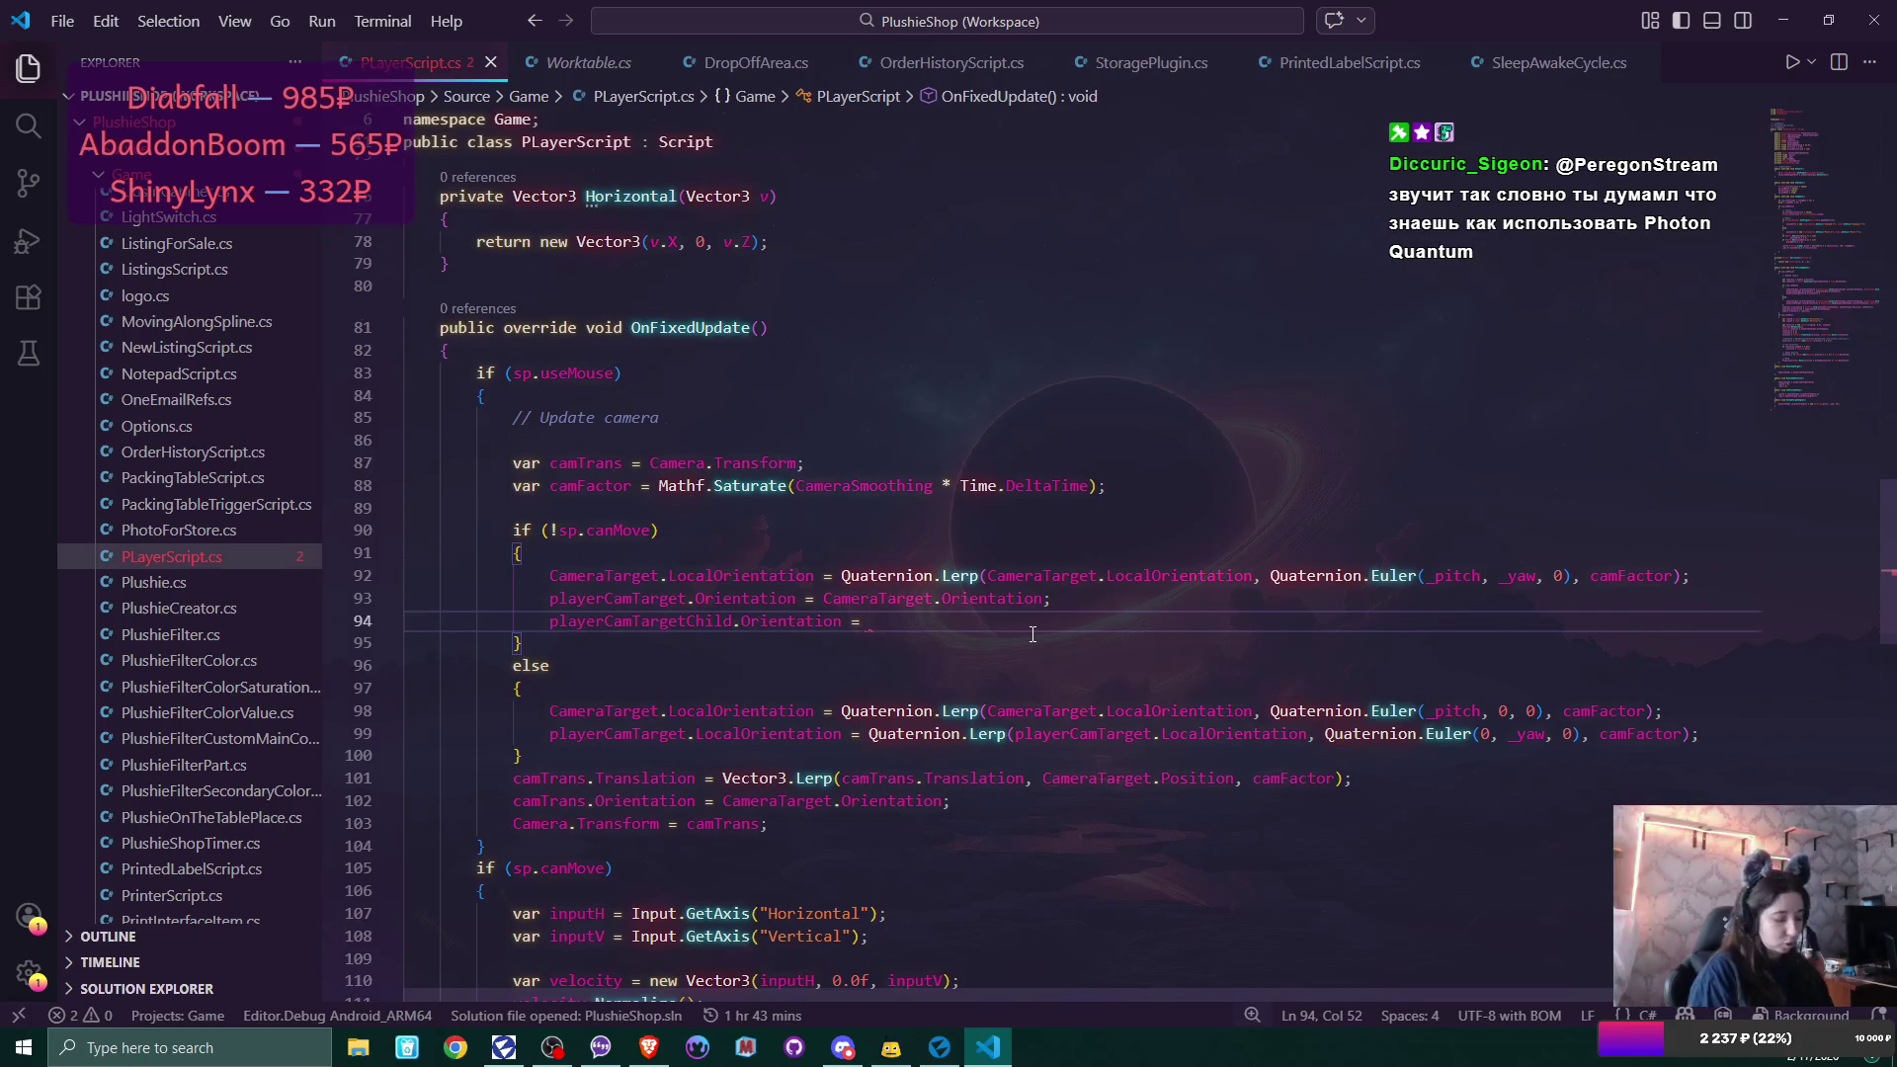
text(Came)
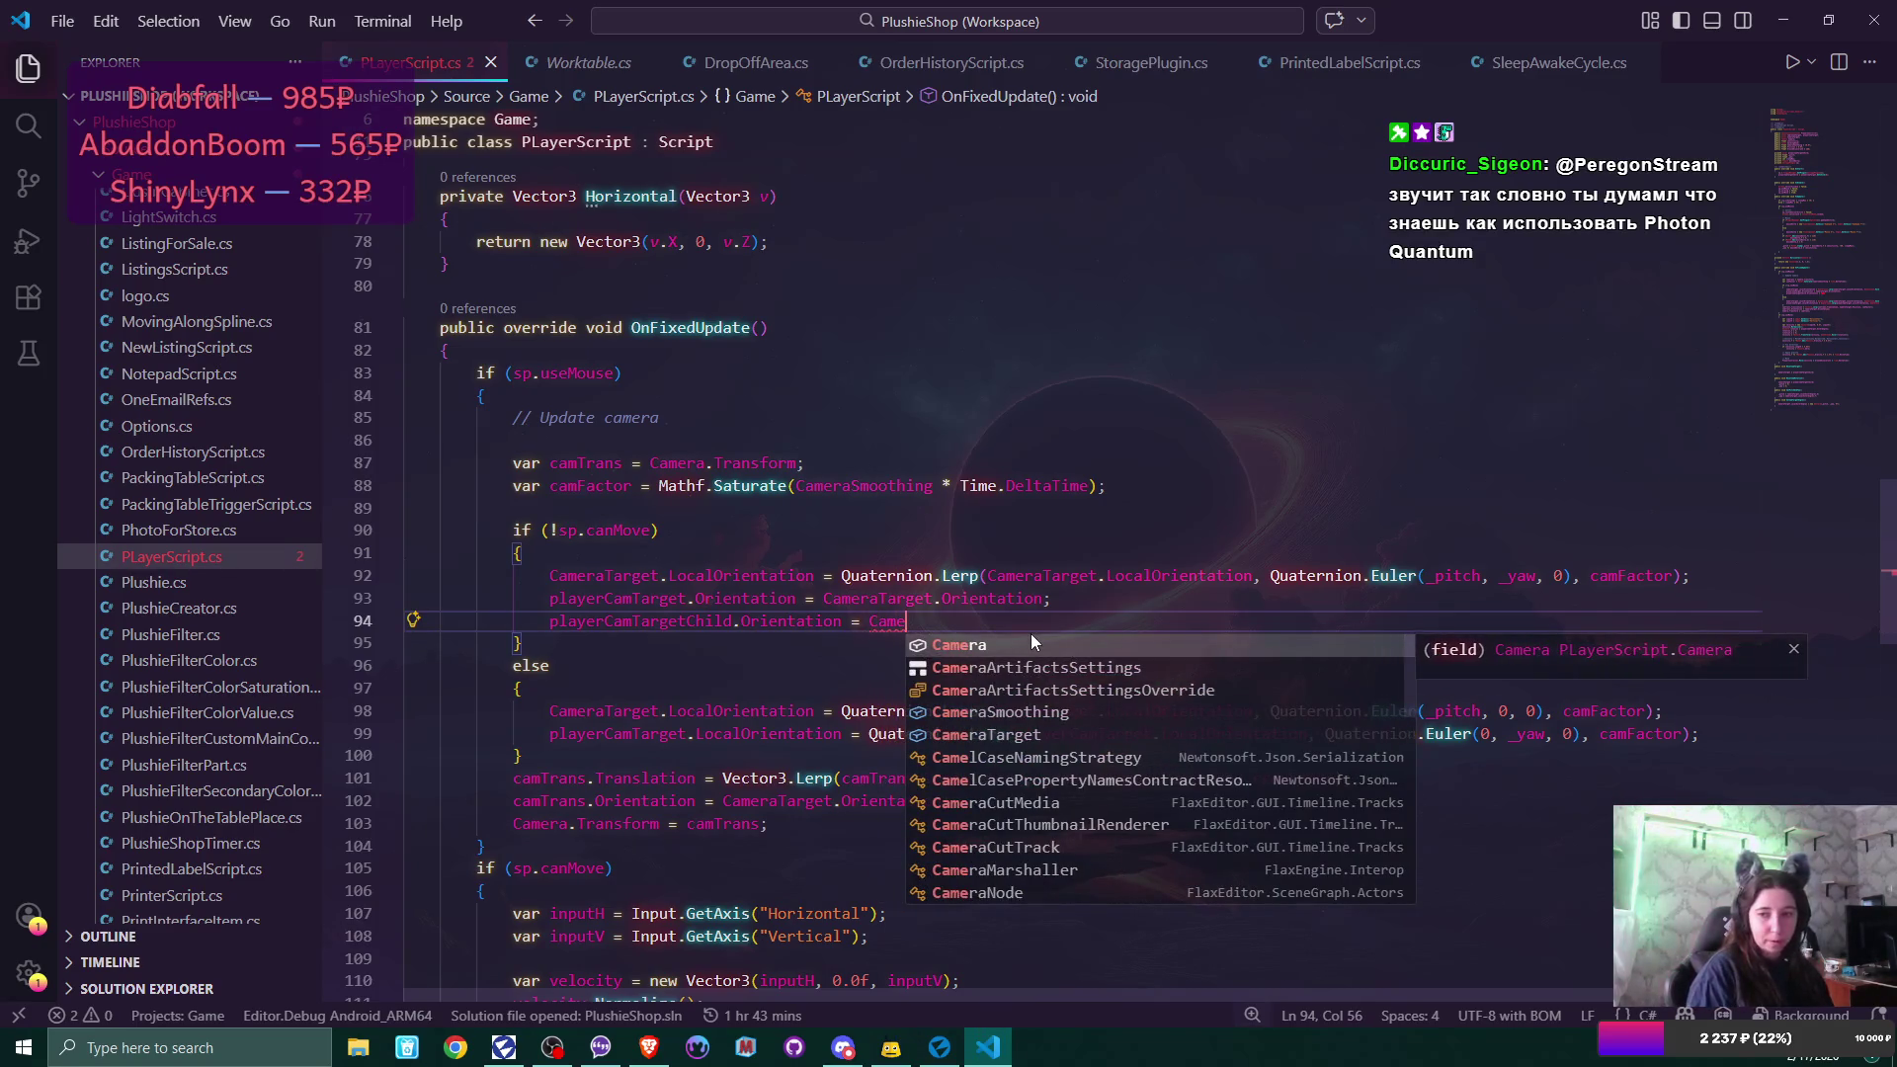
text(ra)
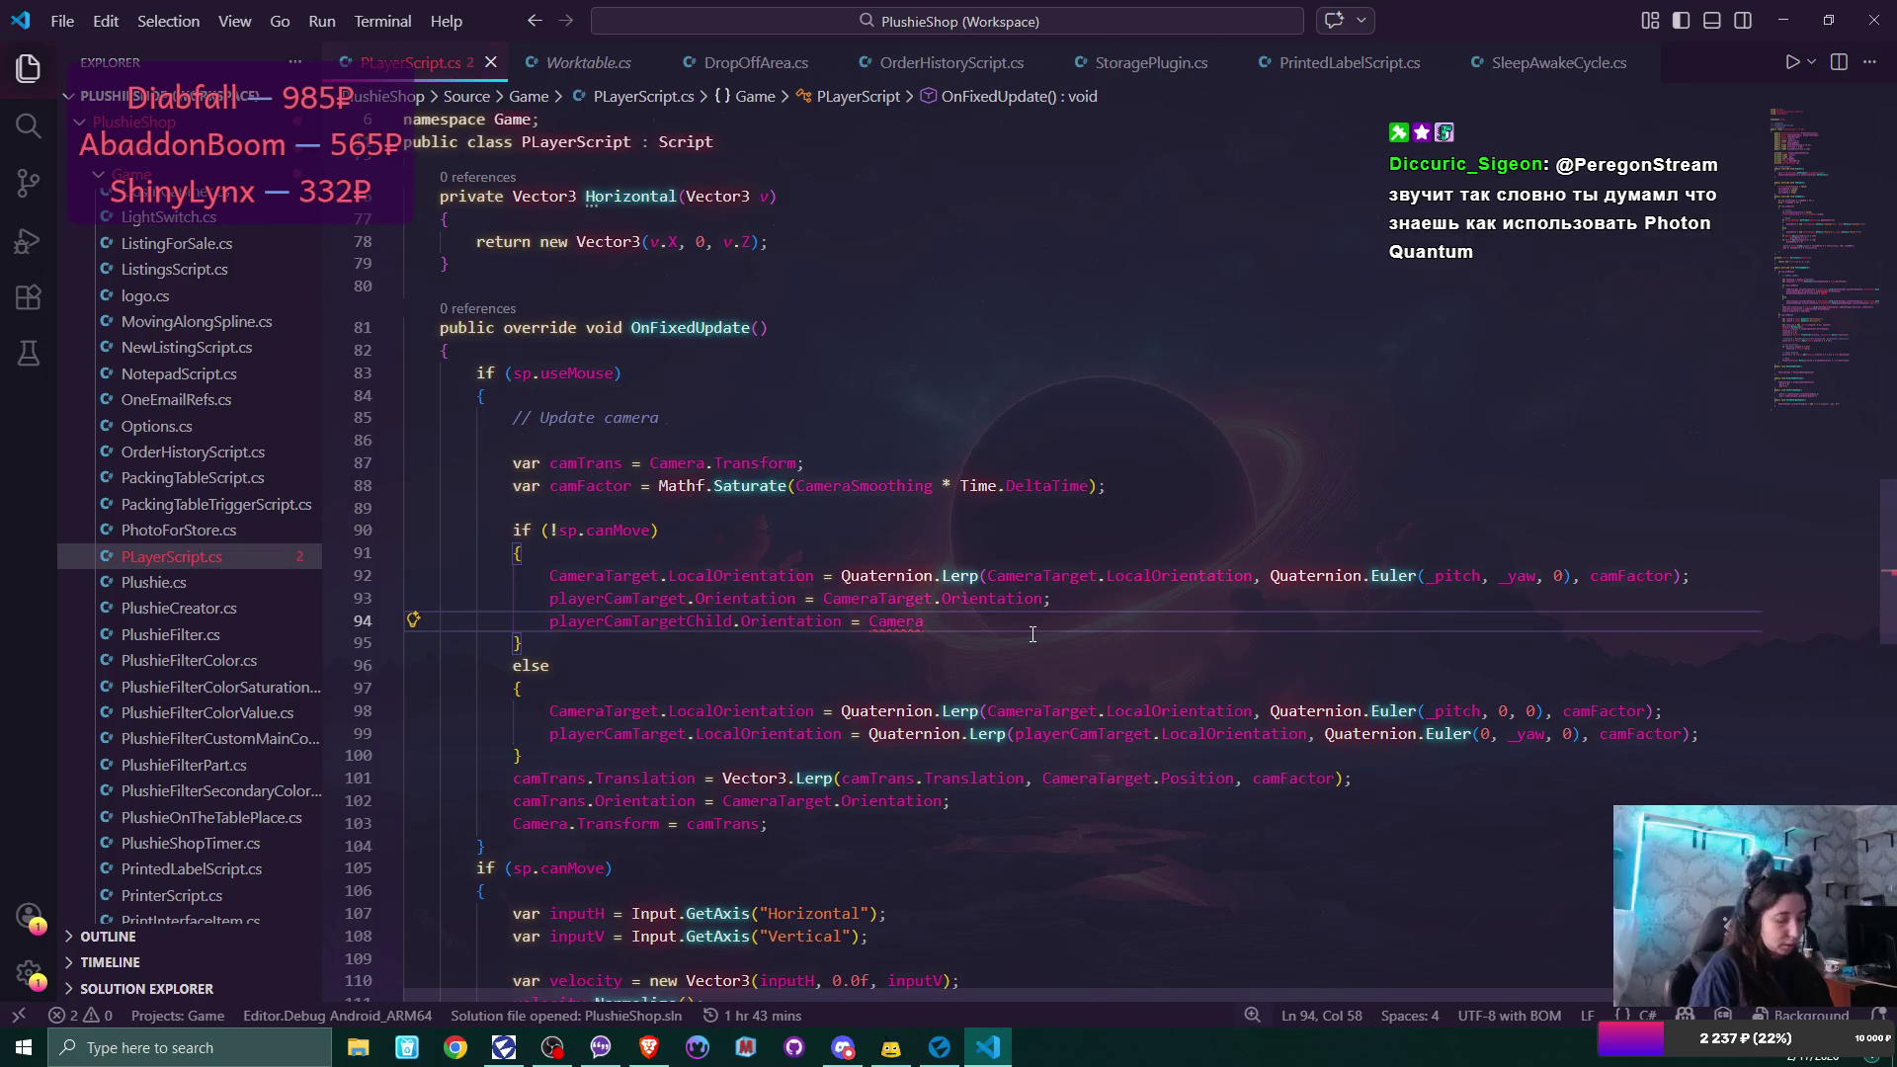
text(Targ)
key(Tab)
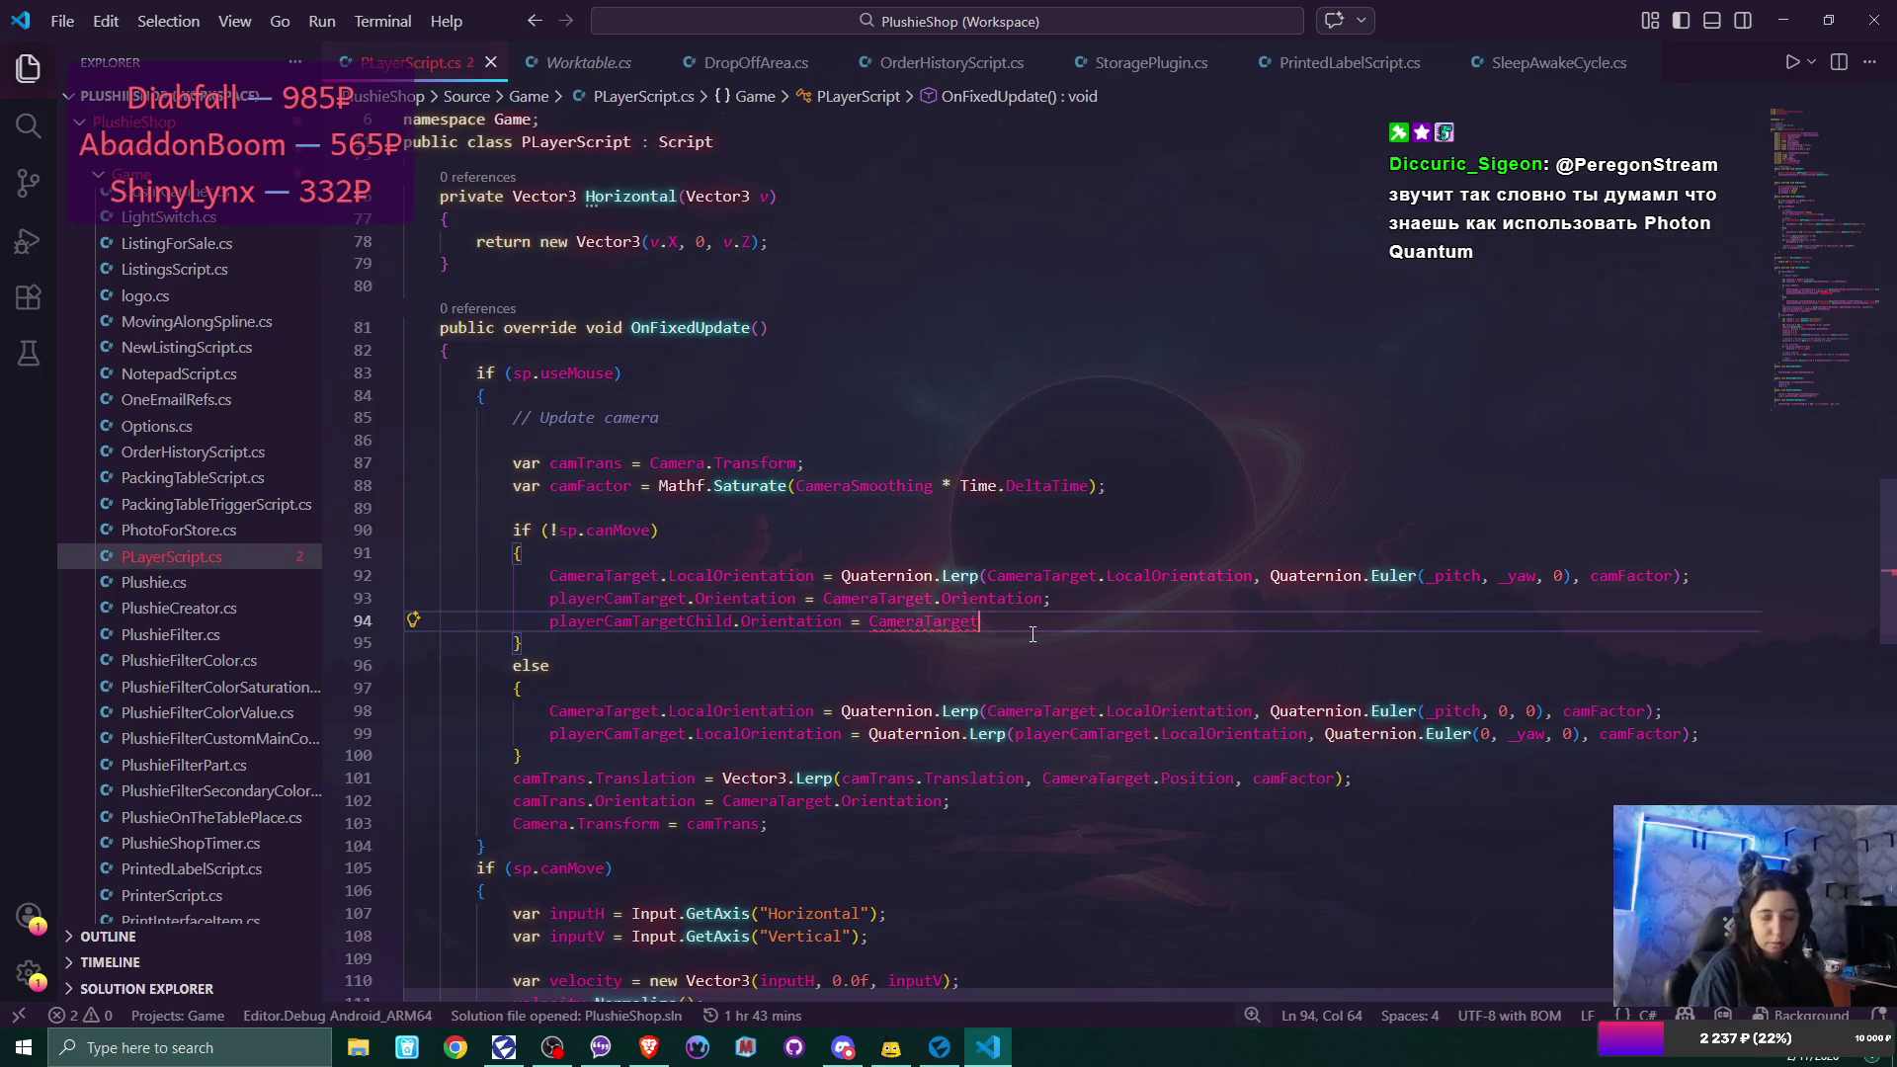
text(.orie)
text(ntat)
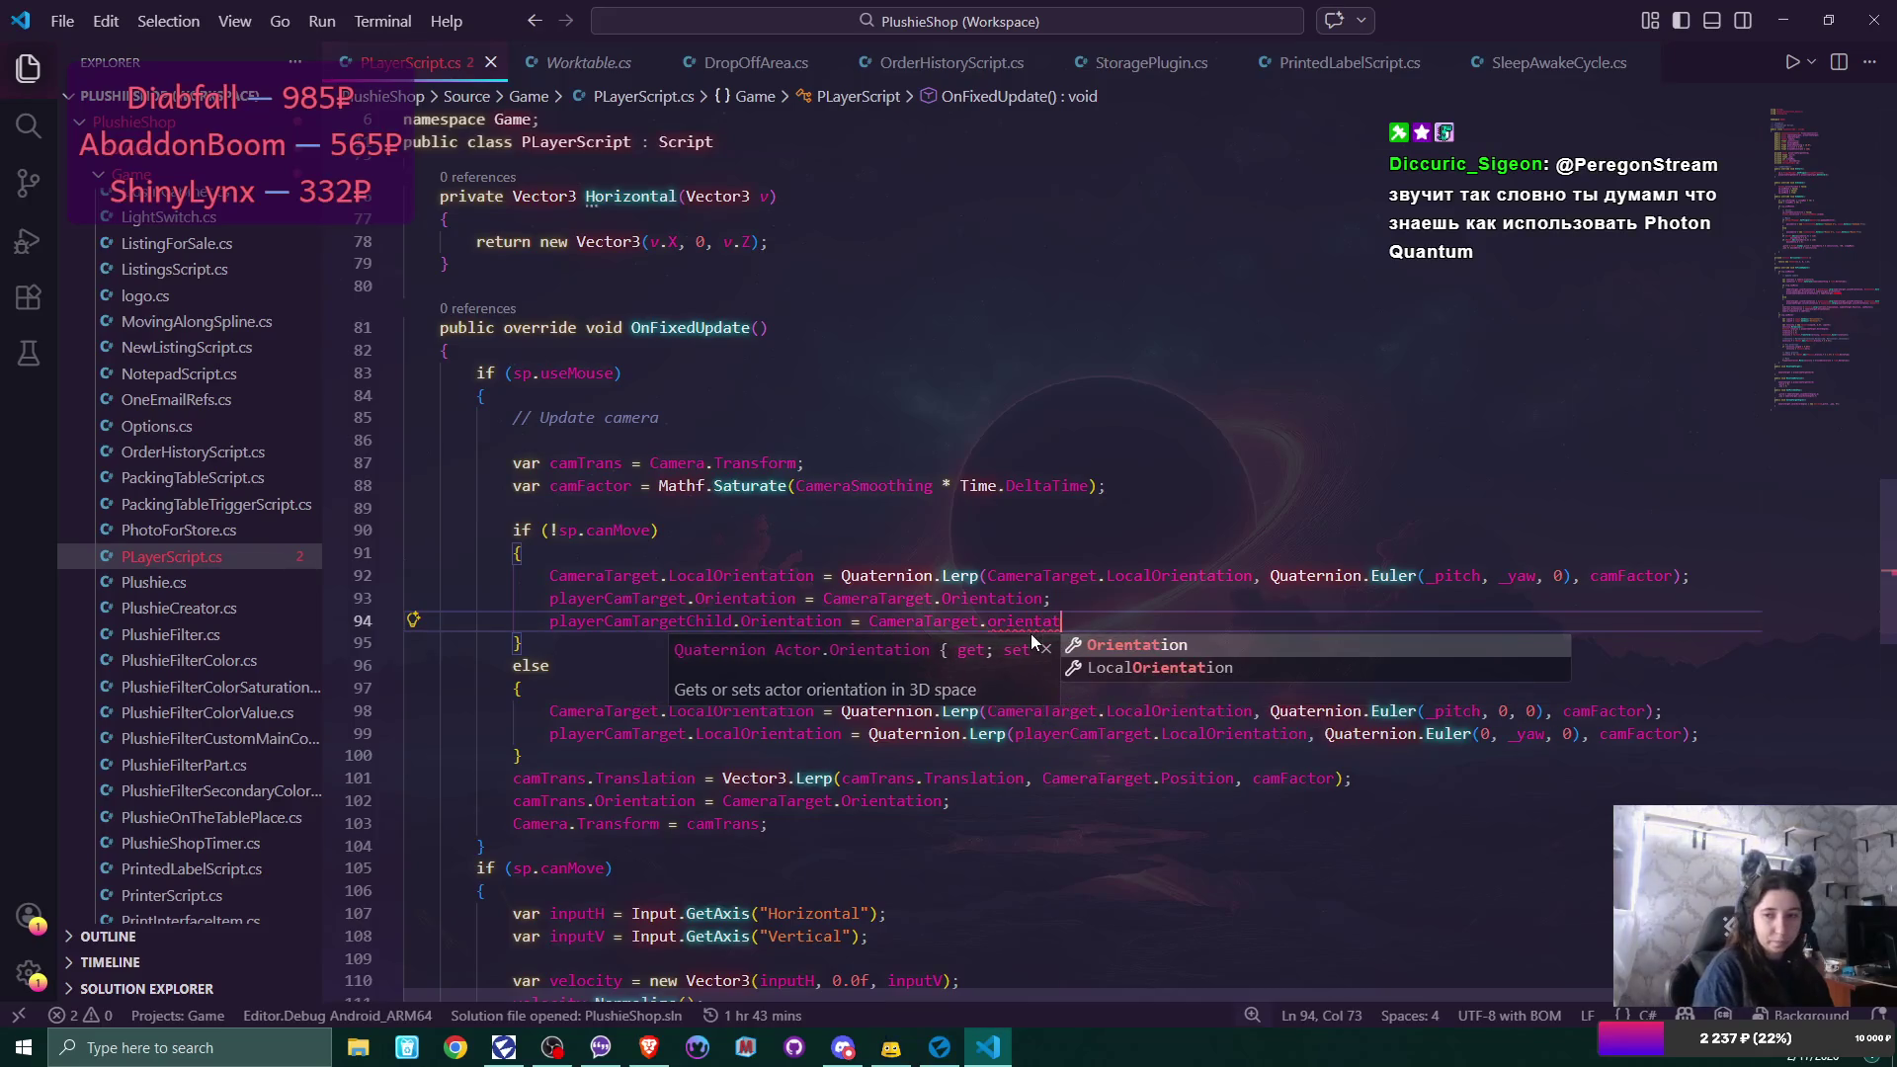
key(Return)
text(;)
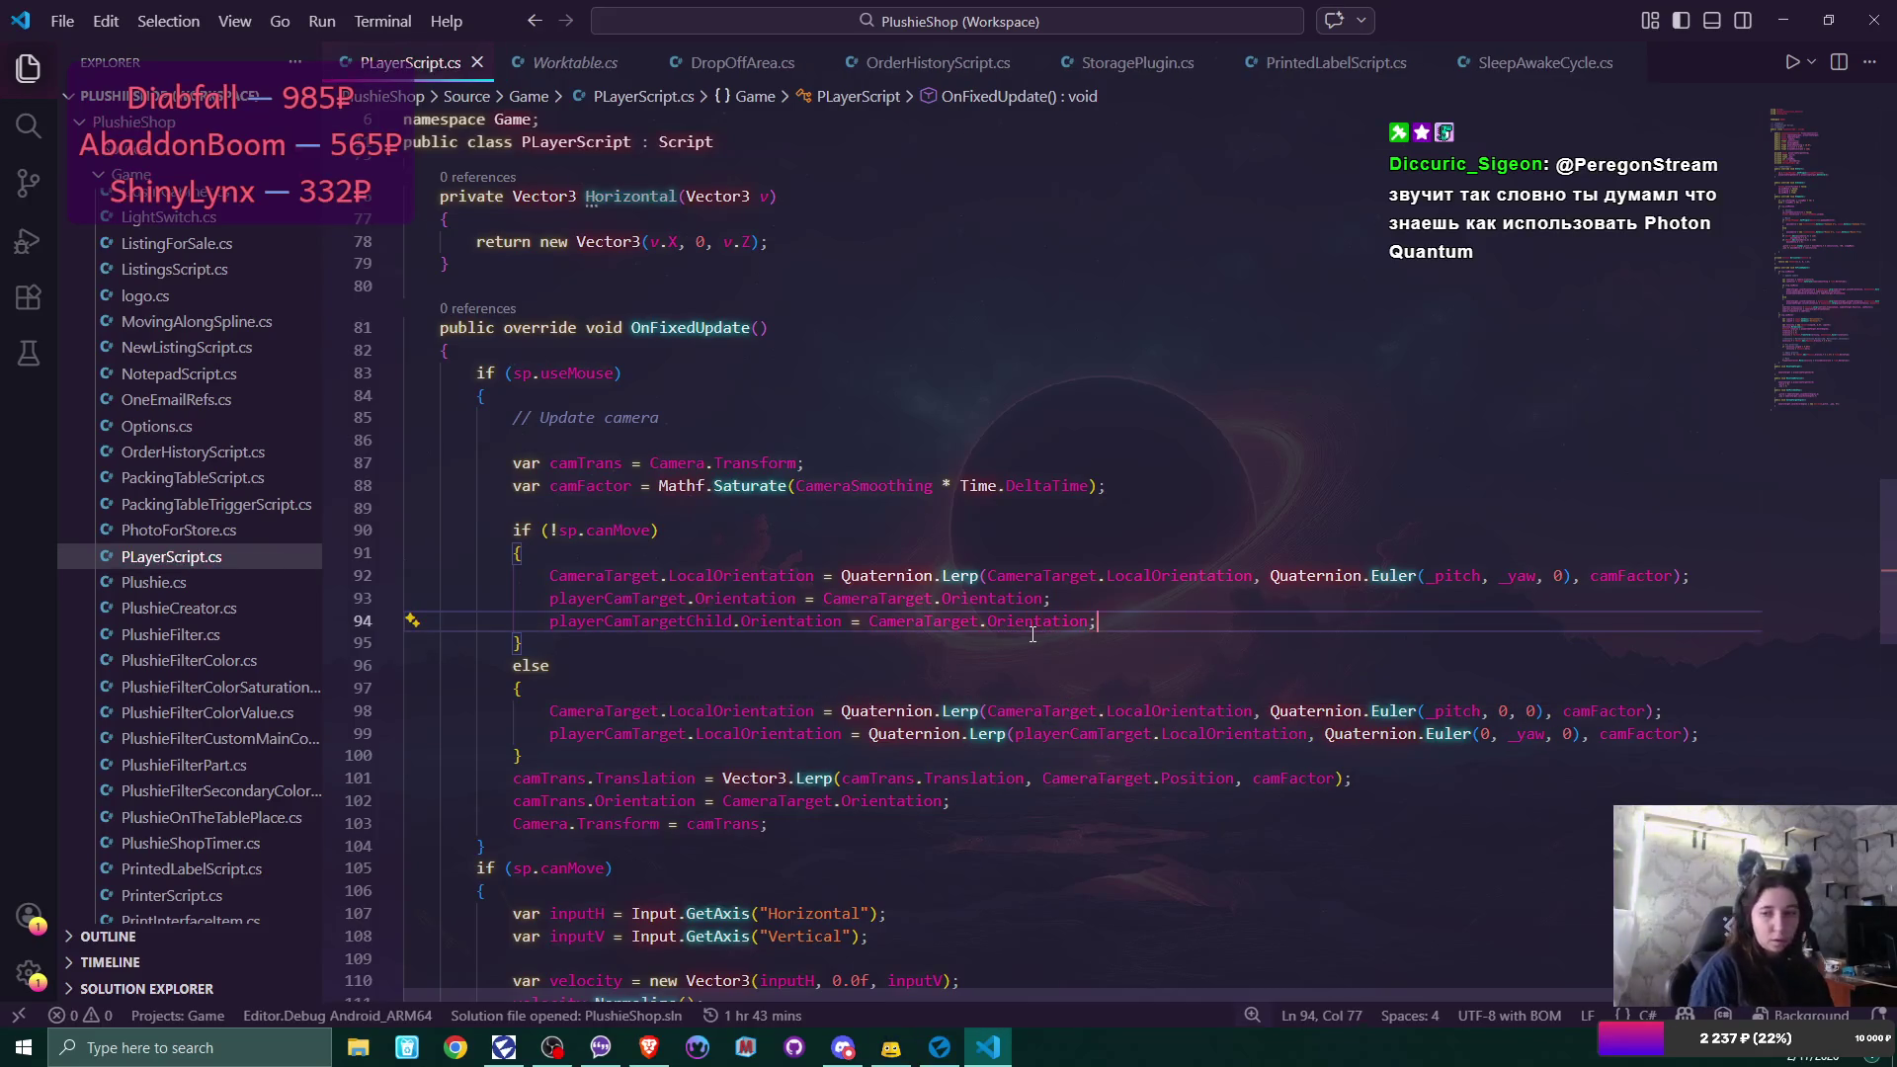
scroll(1037, 632, down, 10)
scroll(1047, 629, down, 8)
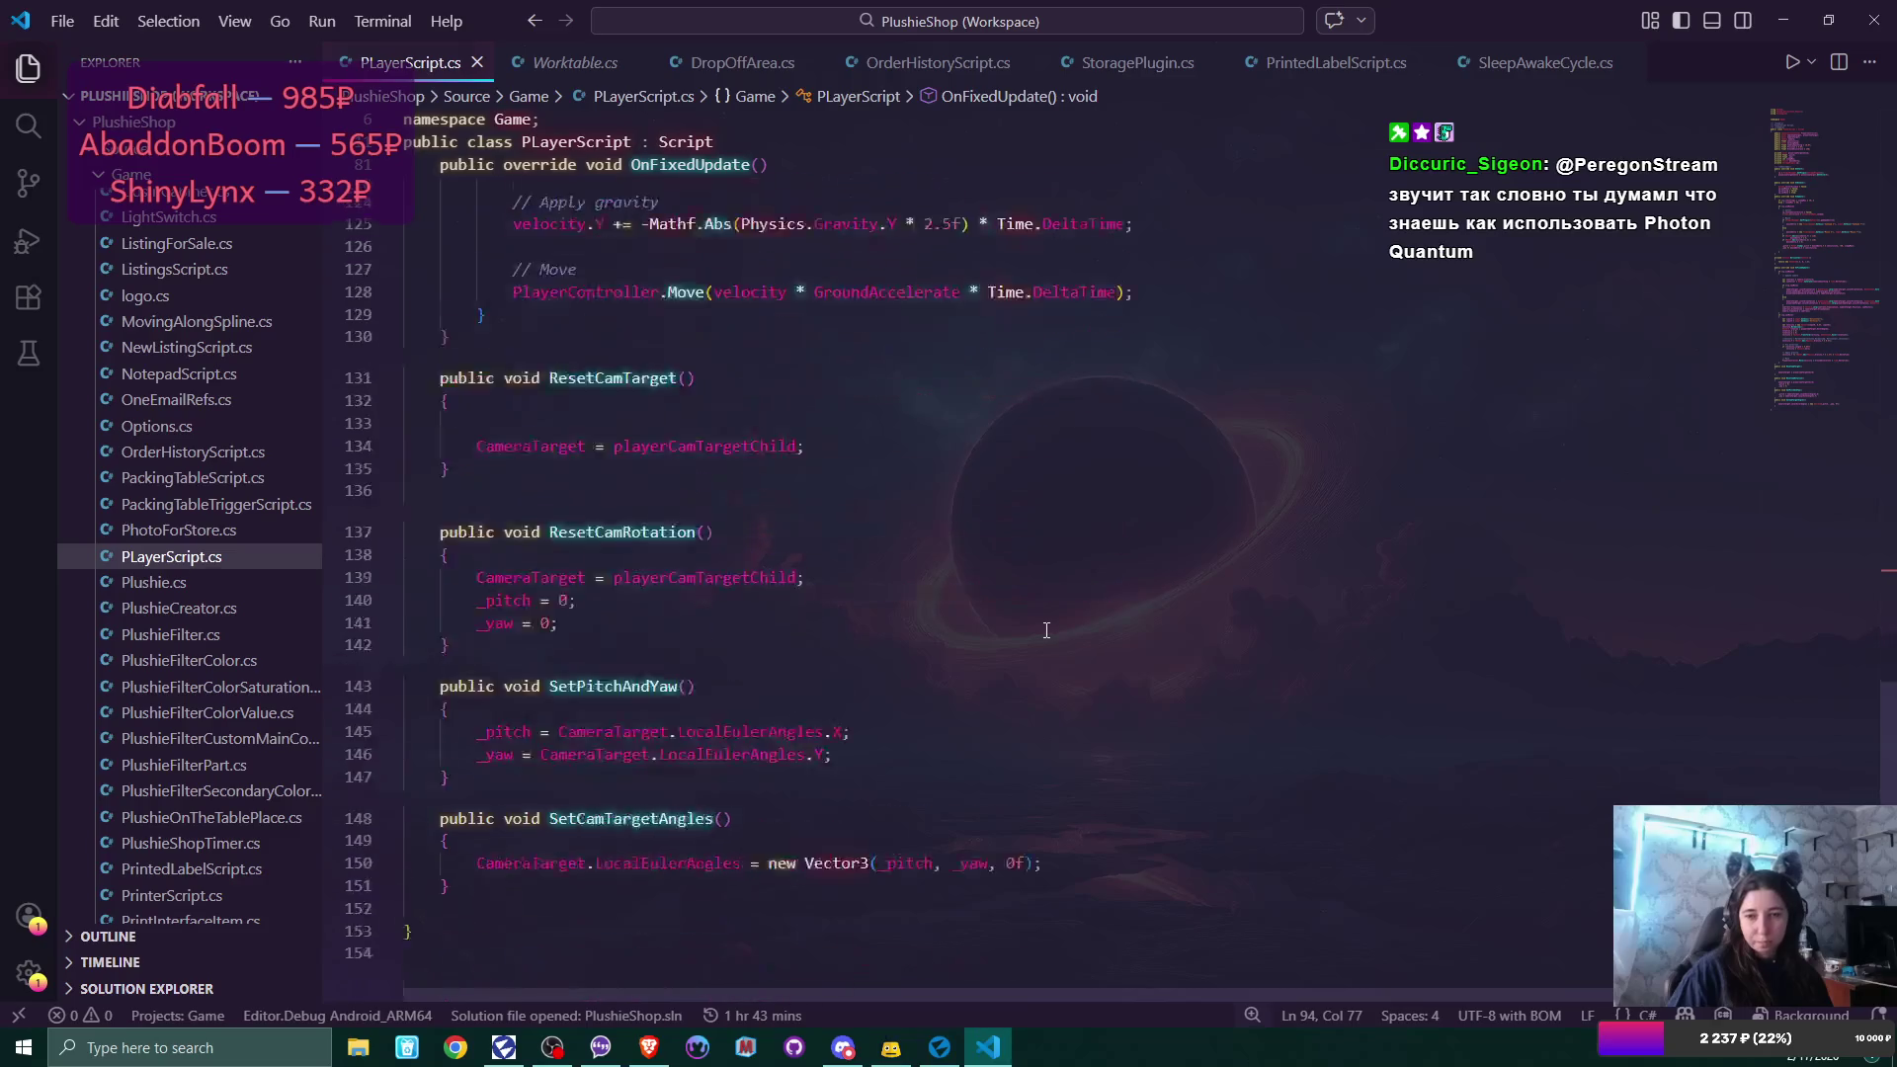
scroll(1049, 629, up, 5)
scroll(1050, 628, up, 1)
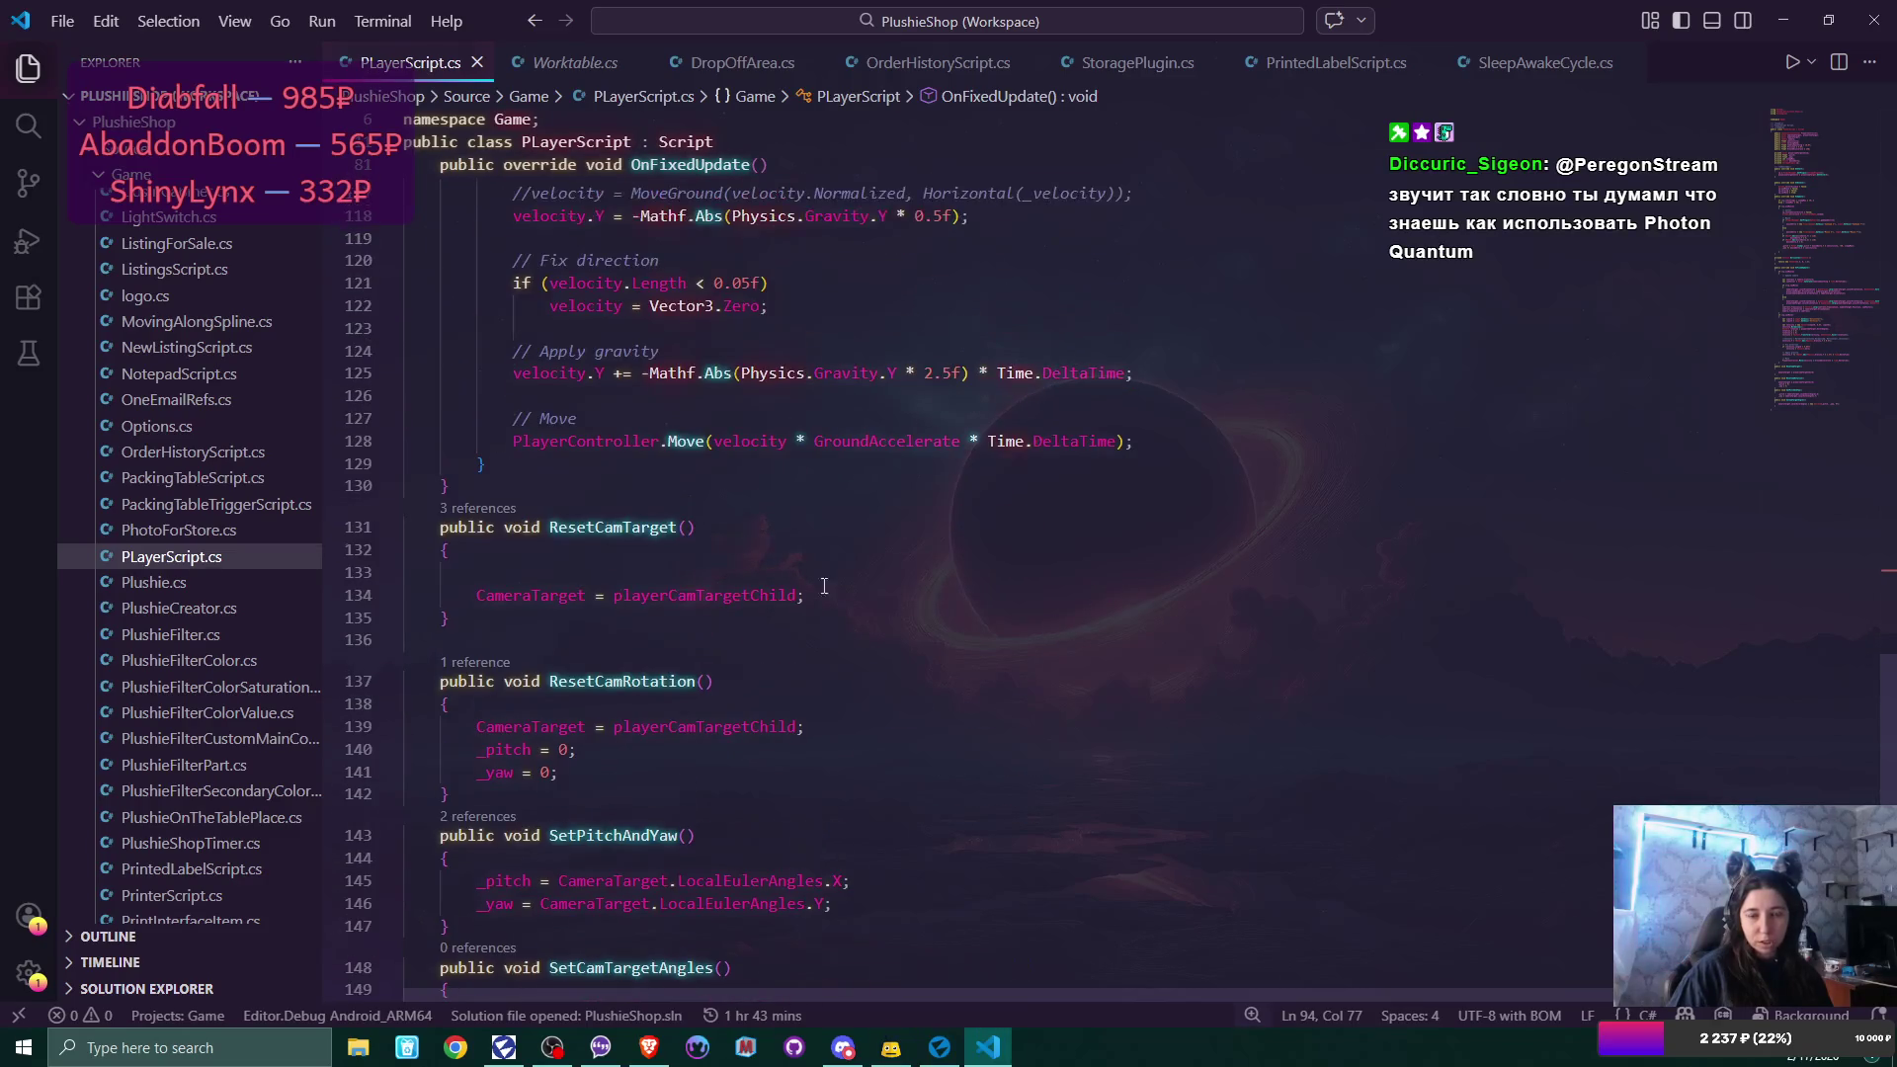
click(566, 564)
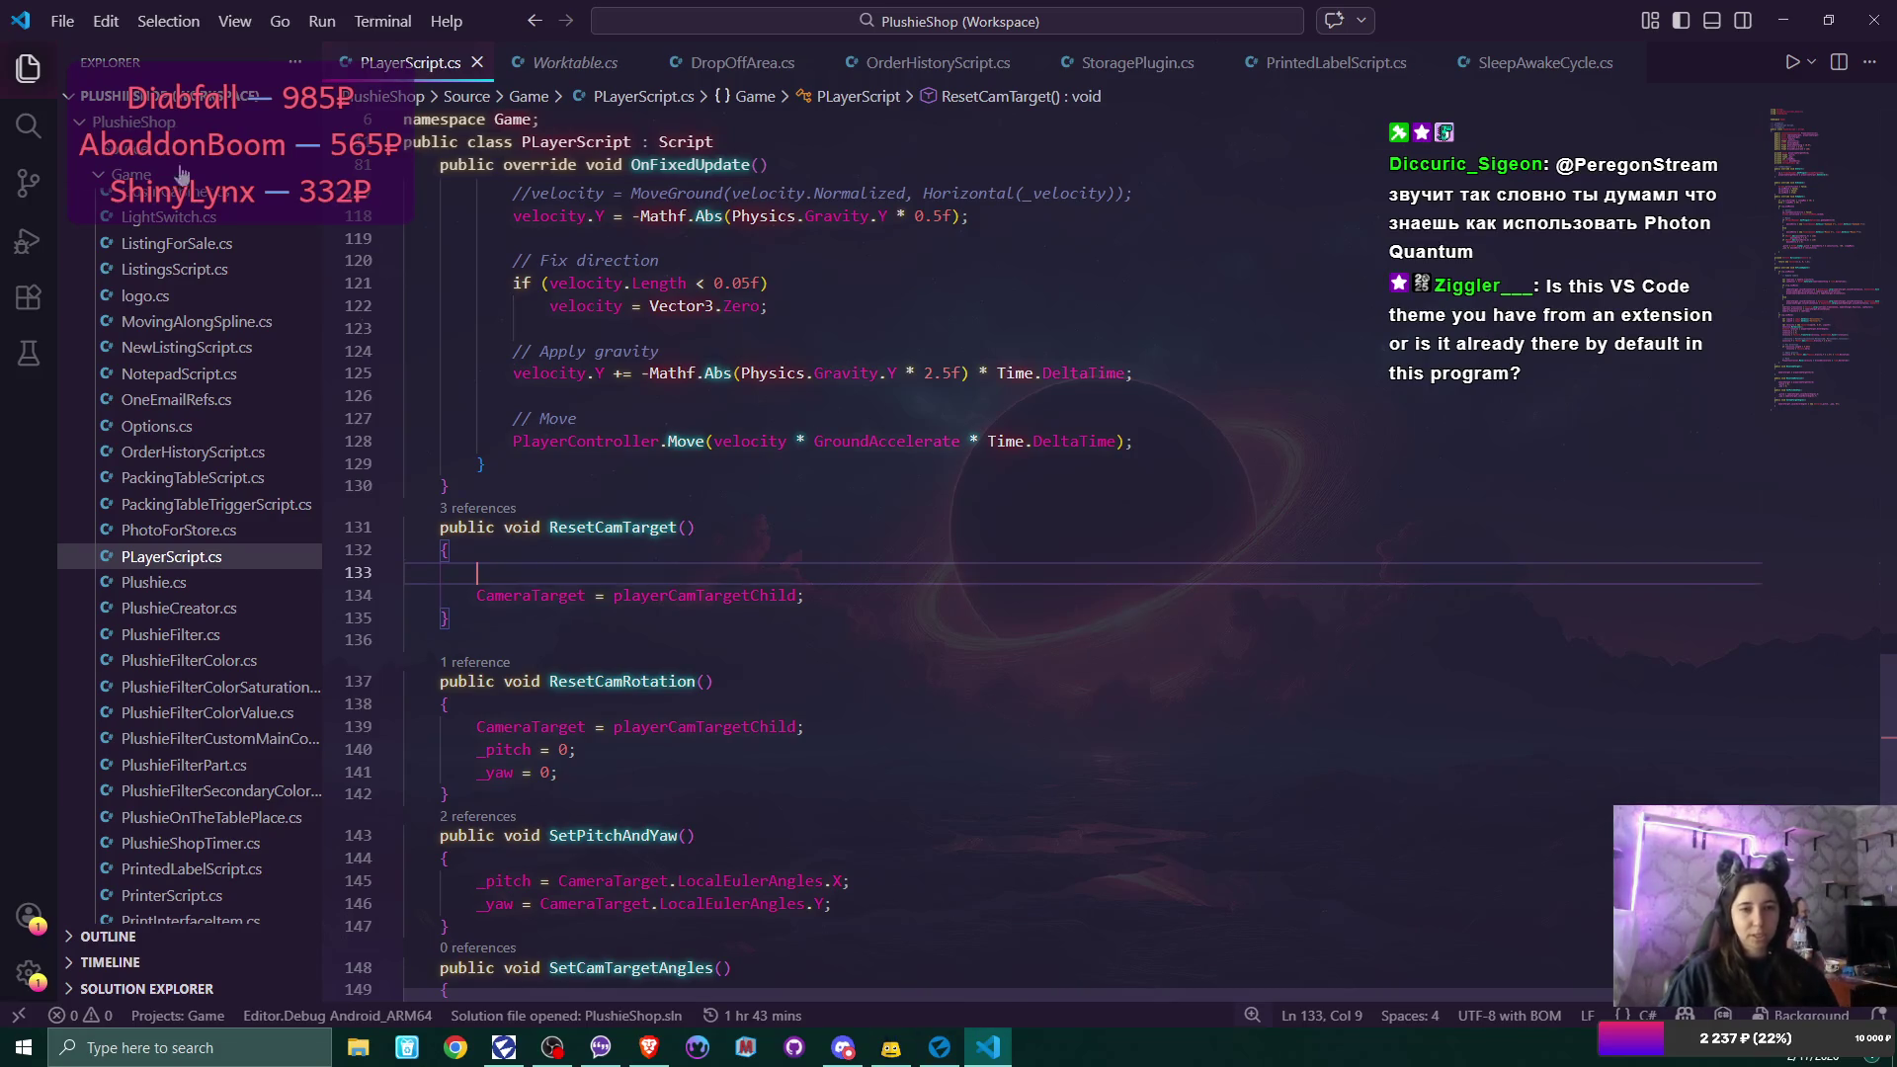
click(35, 253)
Browse the list of installed extensions and themes in the Extensions view.
click(38, 301)
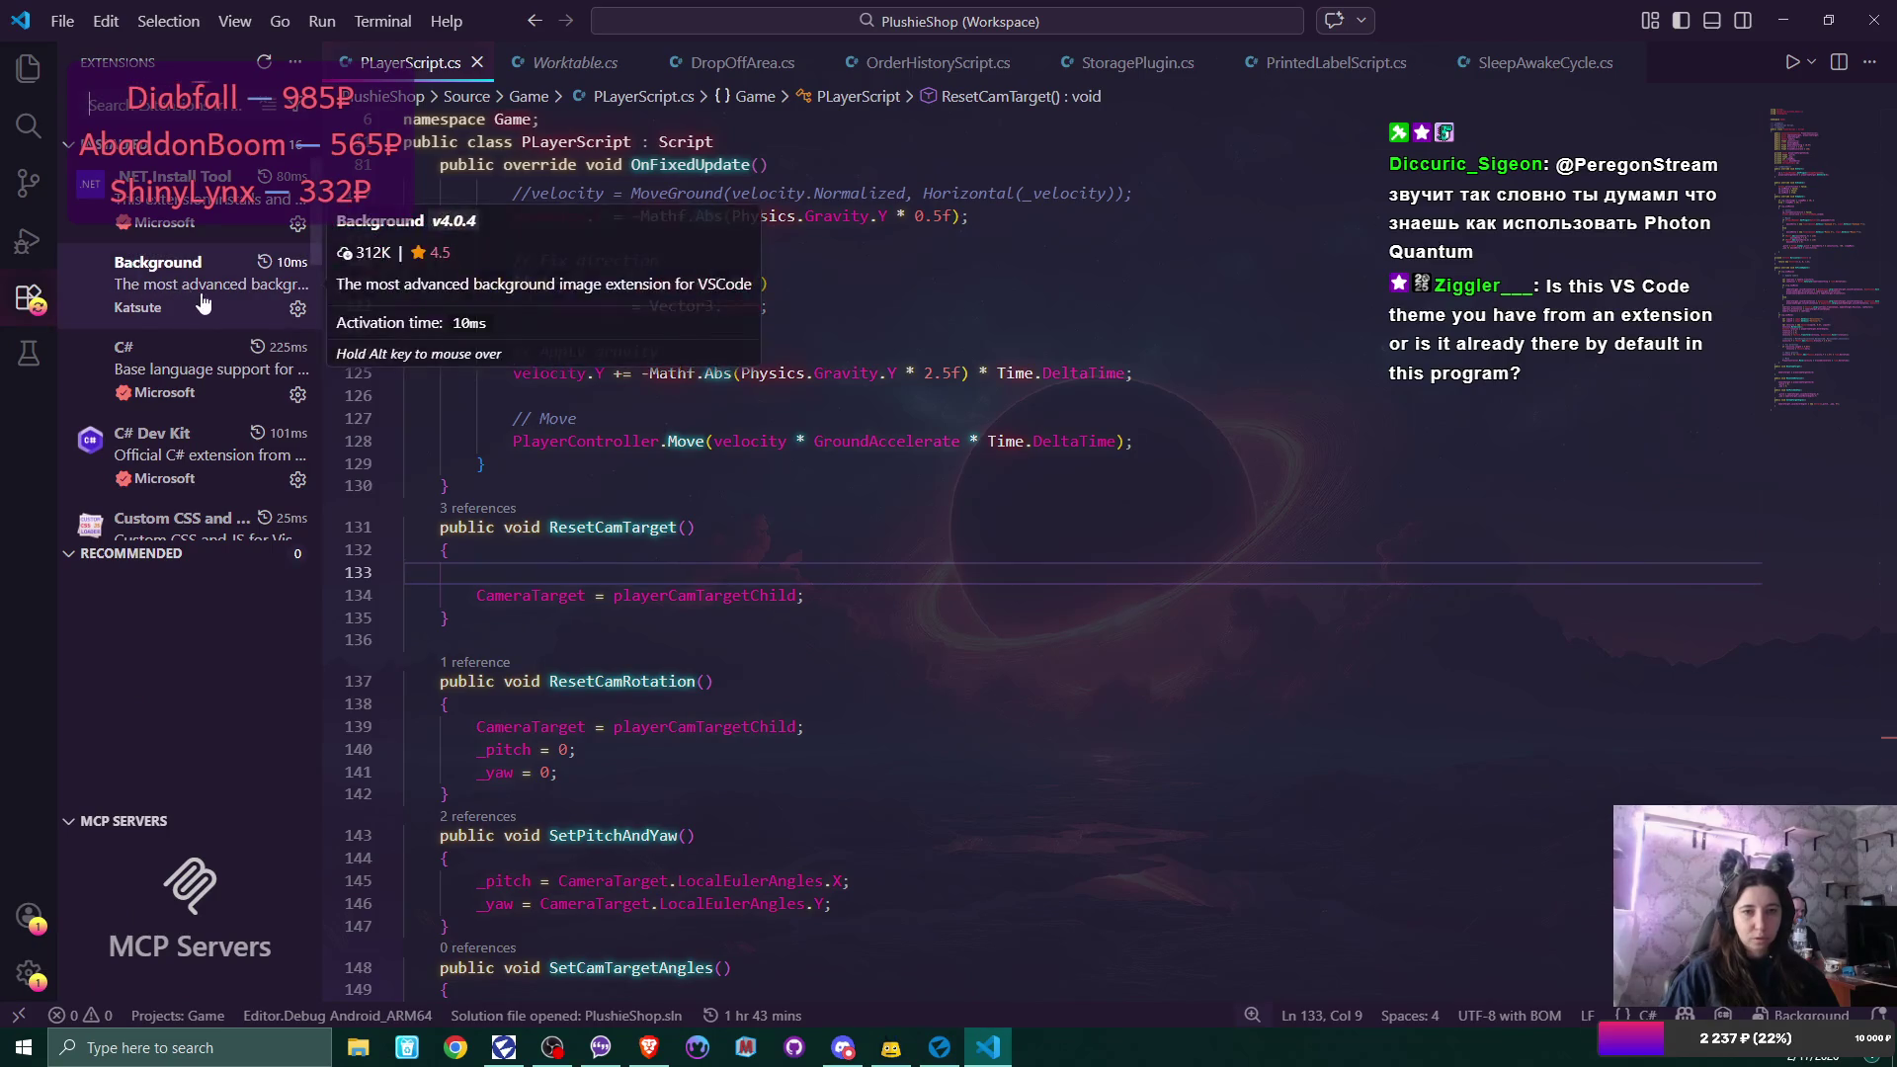
scroll(197, 302, down, 1)
scroll(203, 307, down, 1)
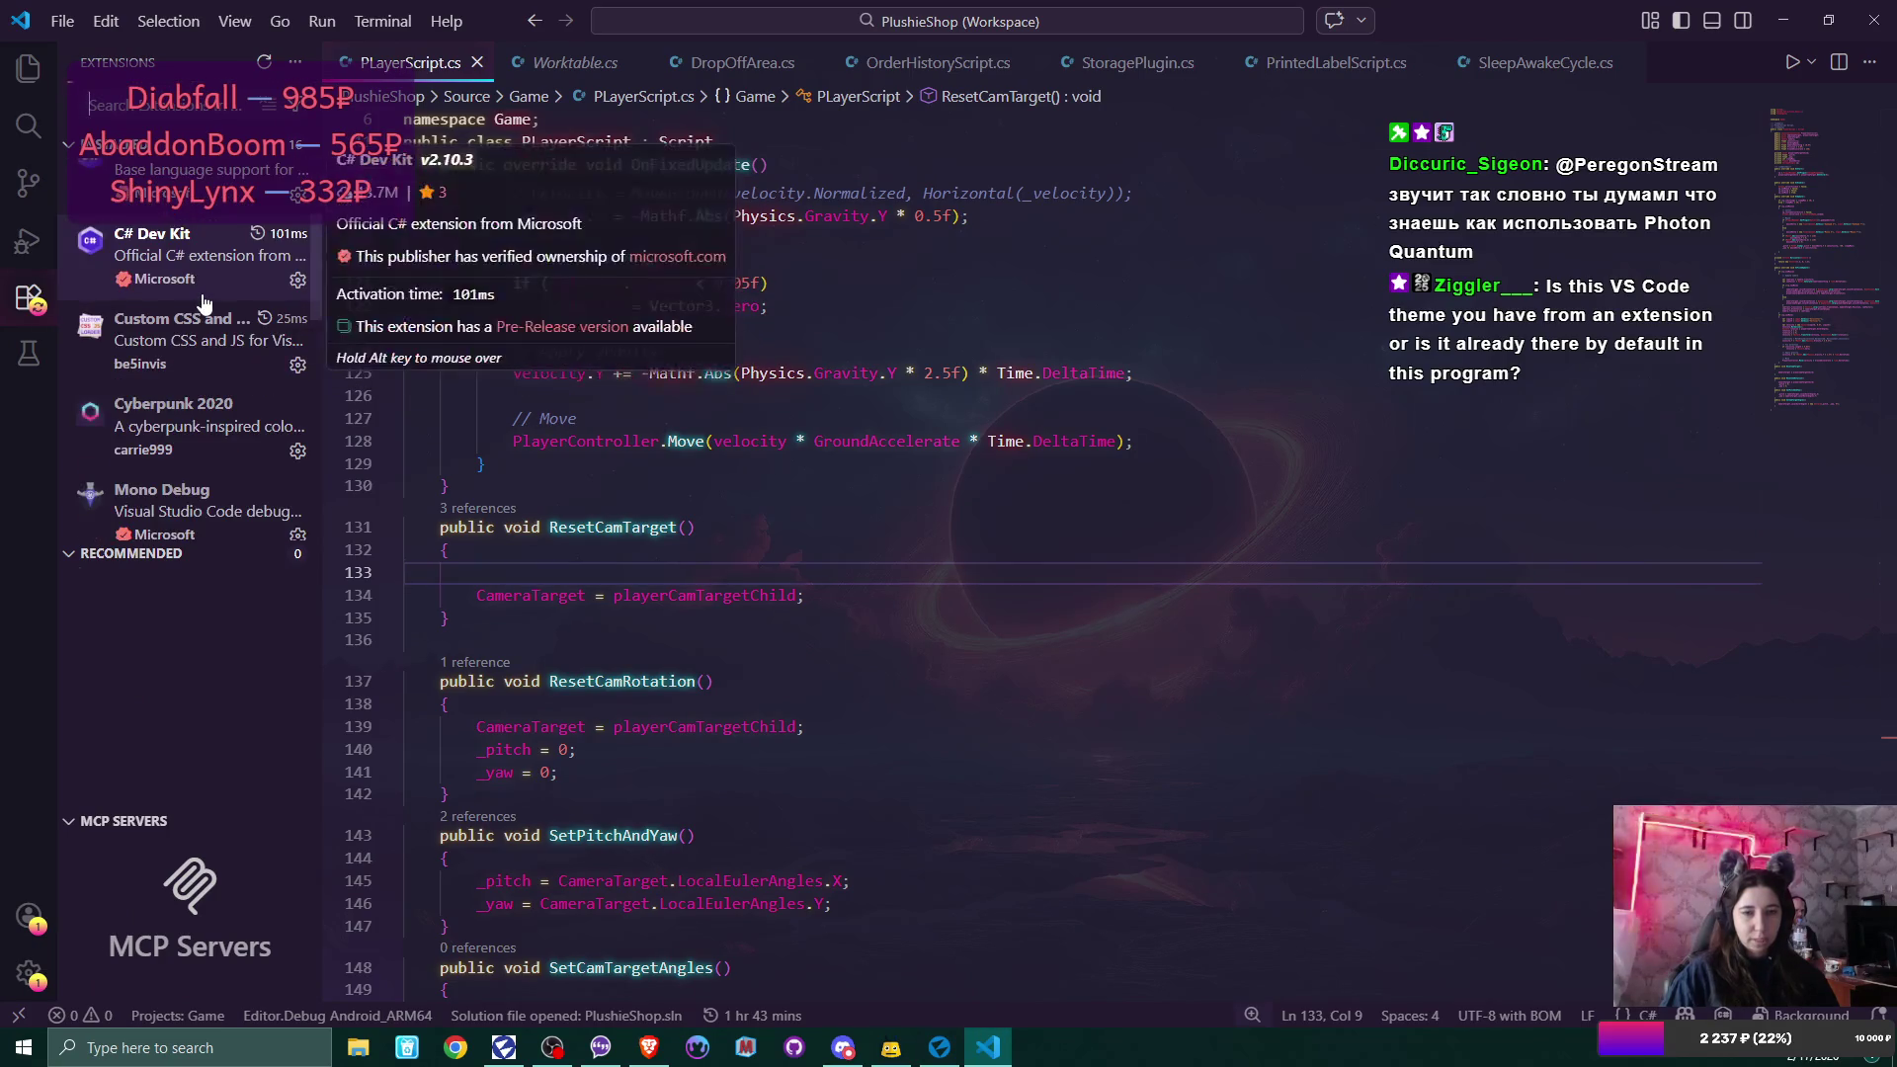
scroll(183, 356, down, 1)
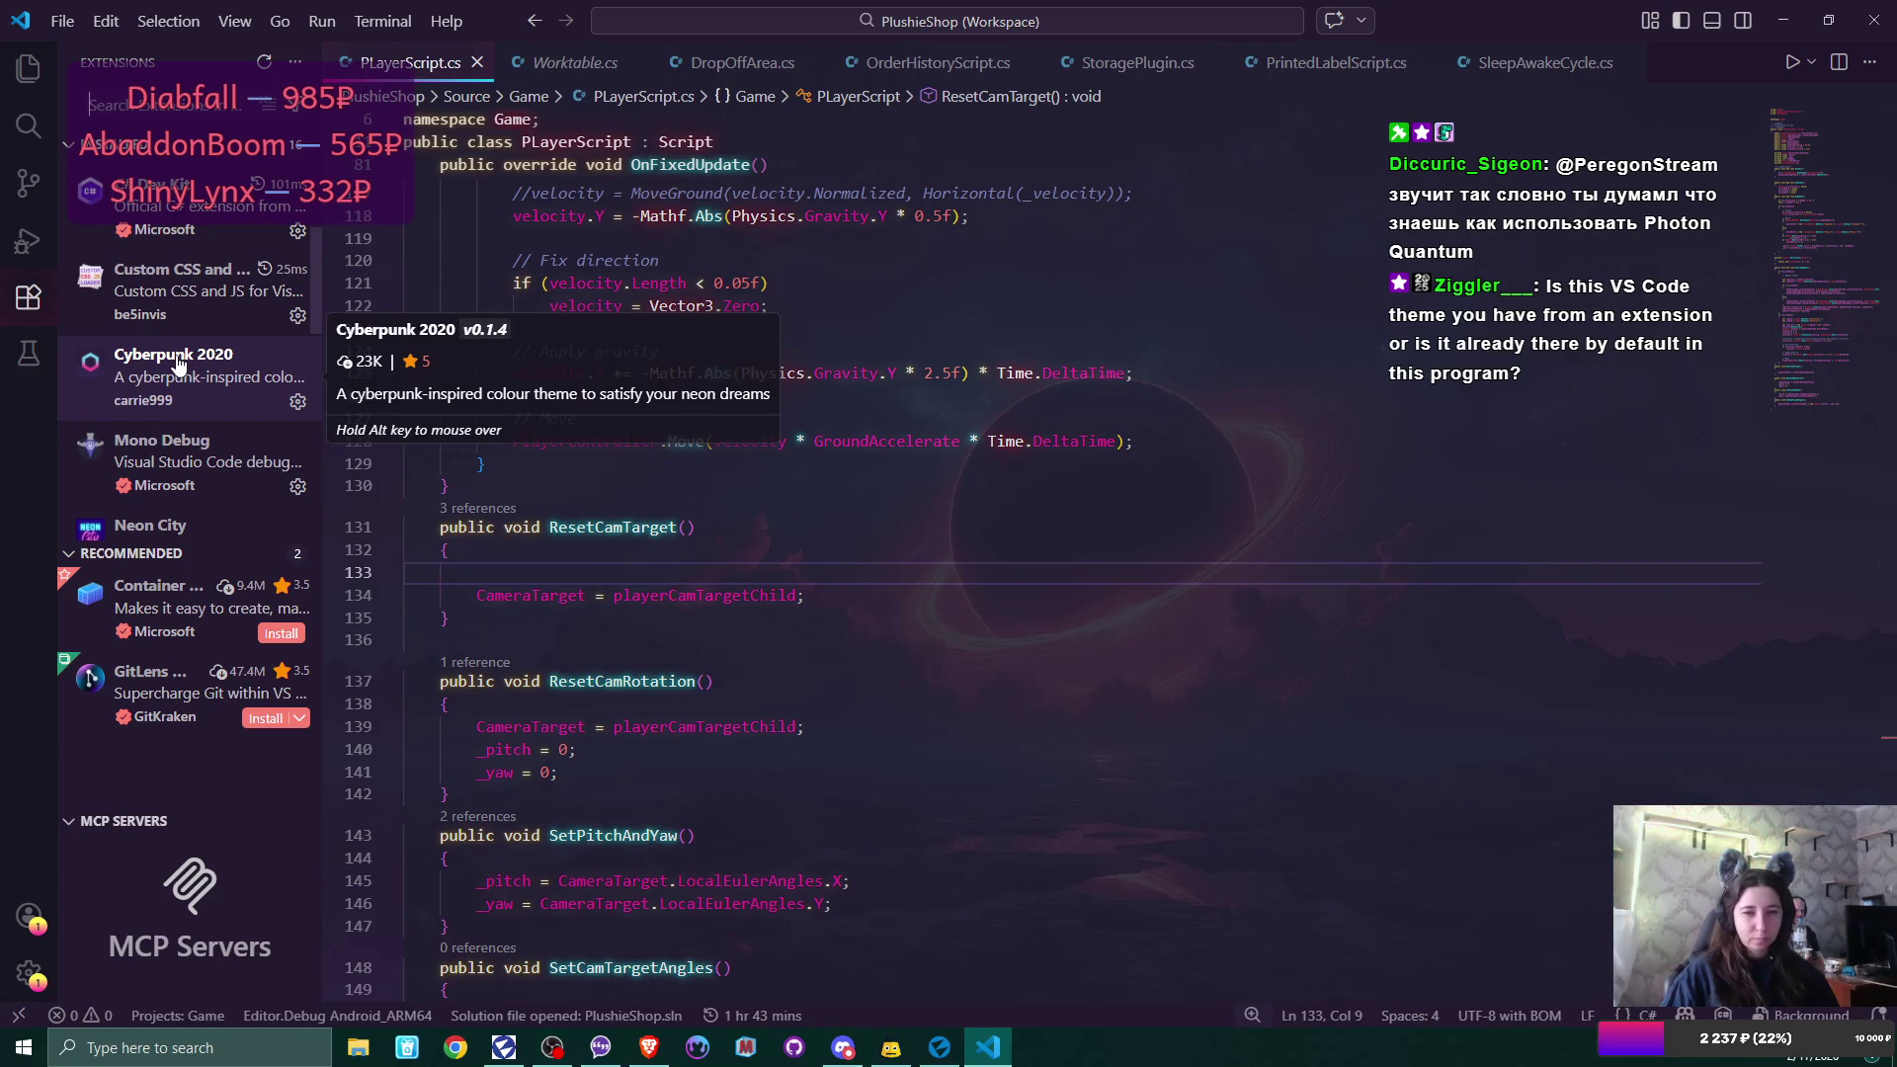
scroll(179, 366, down, 1)
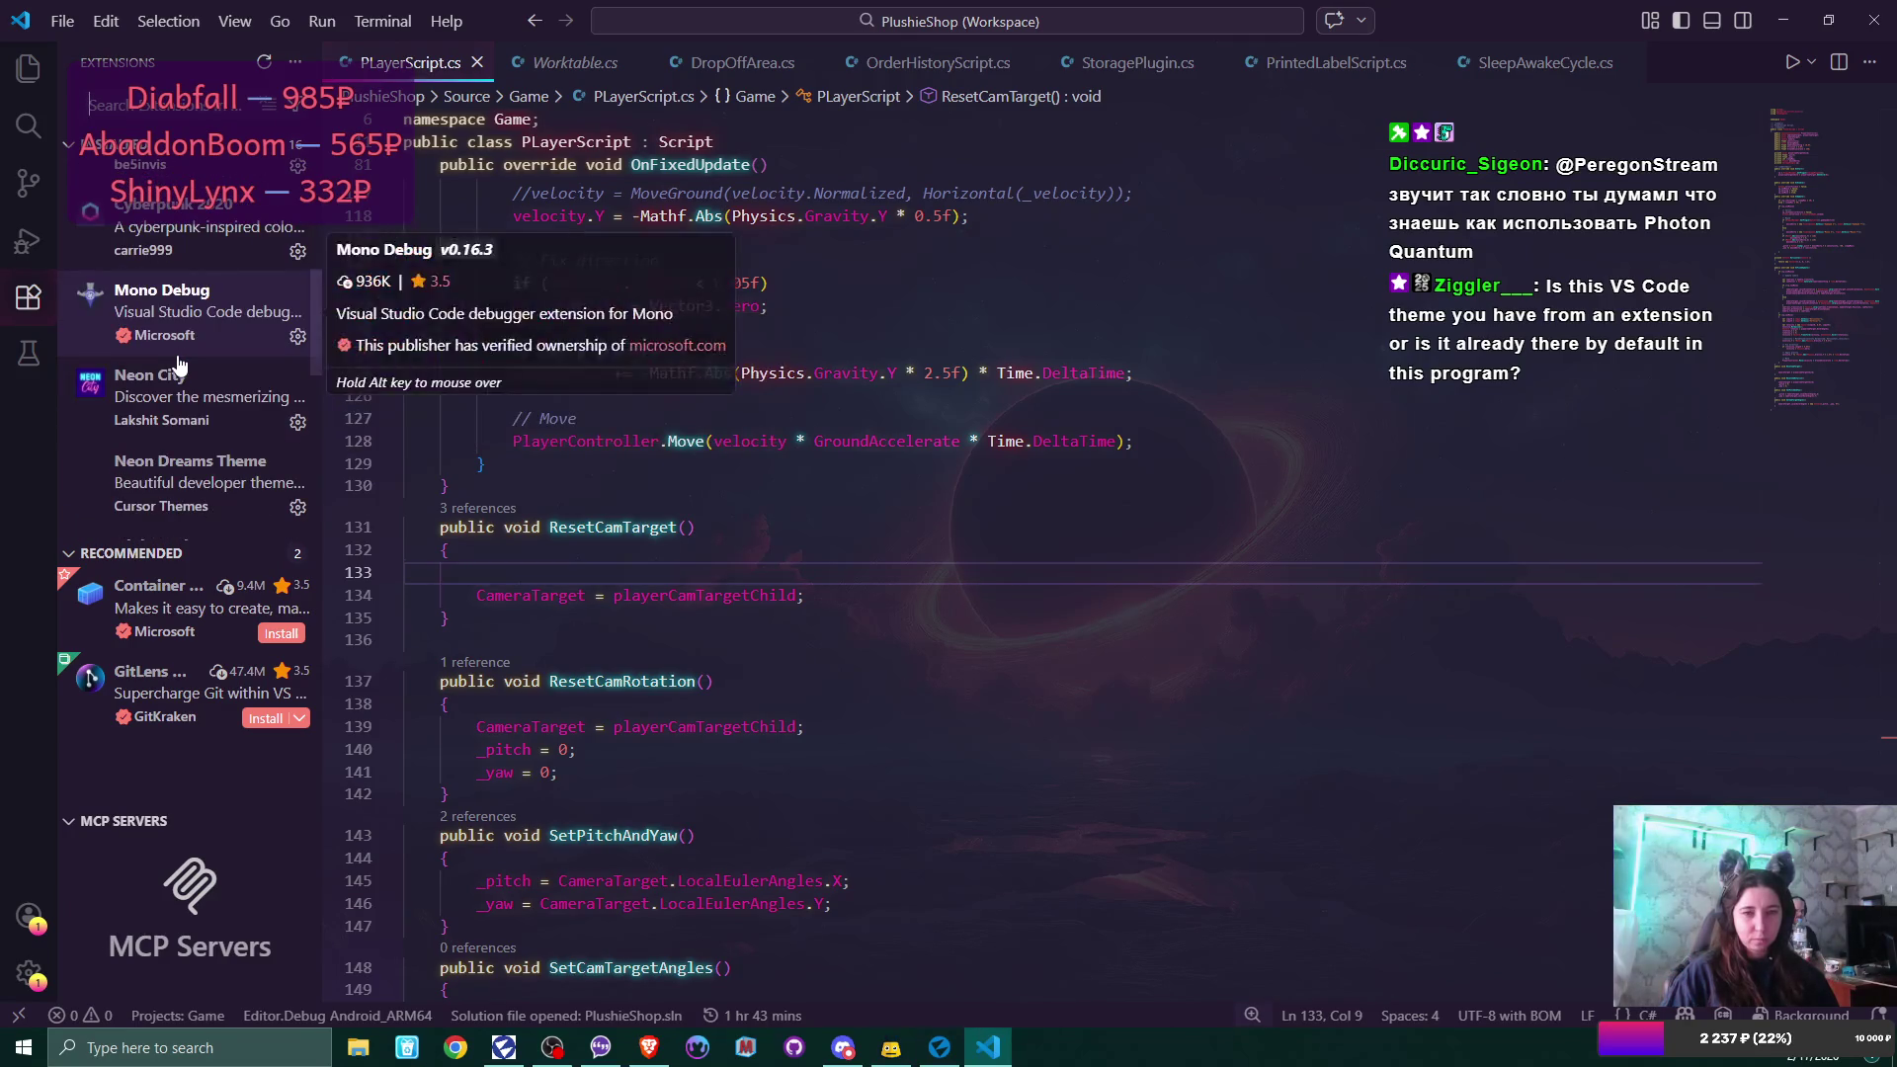
scroll(201, 464, down, 1)
mouse_move(202, 481)
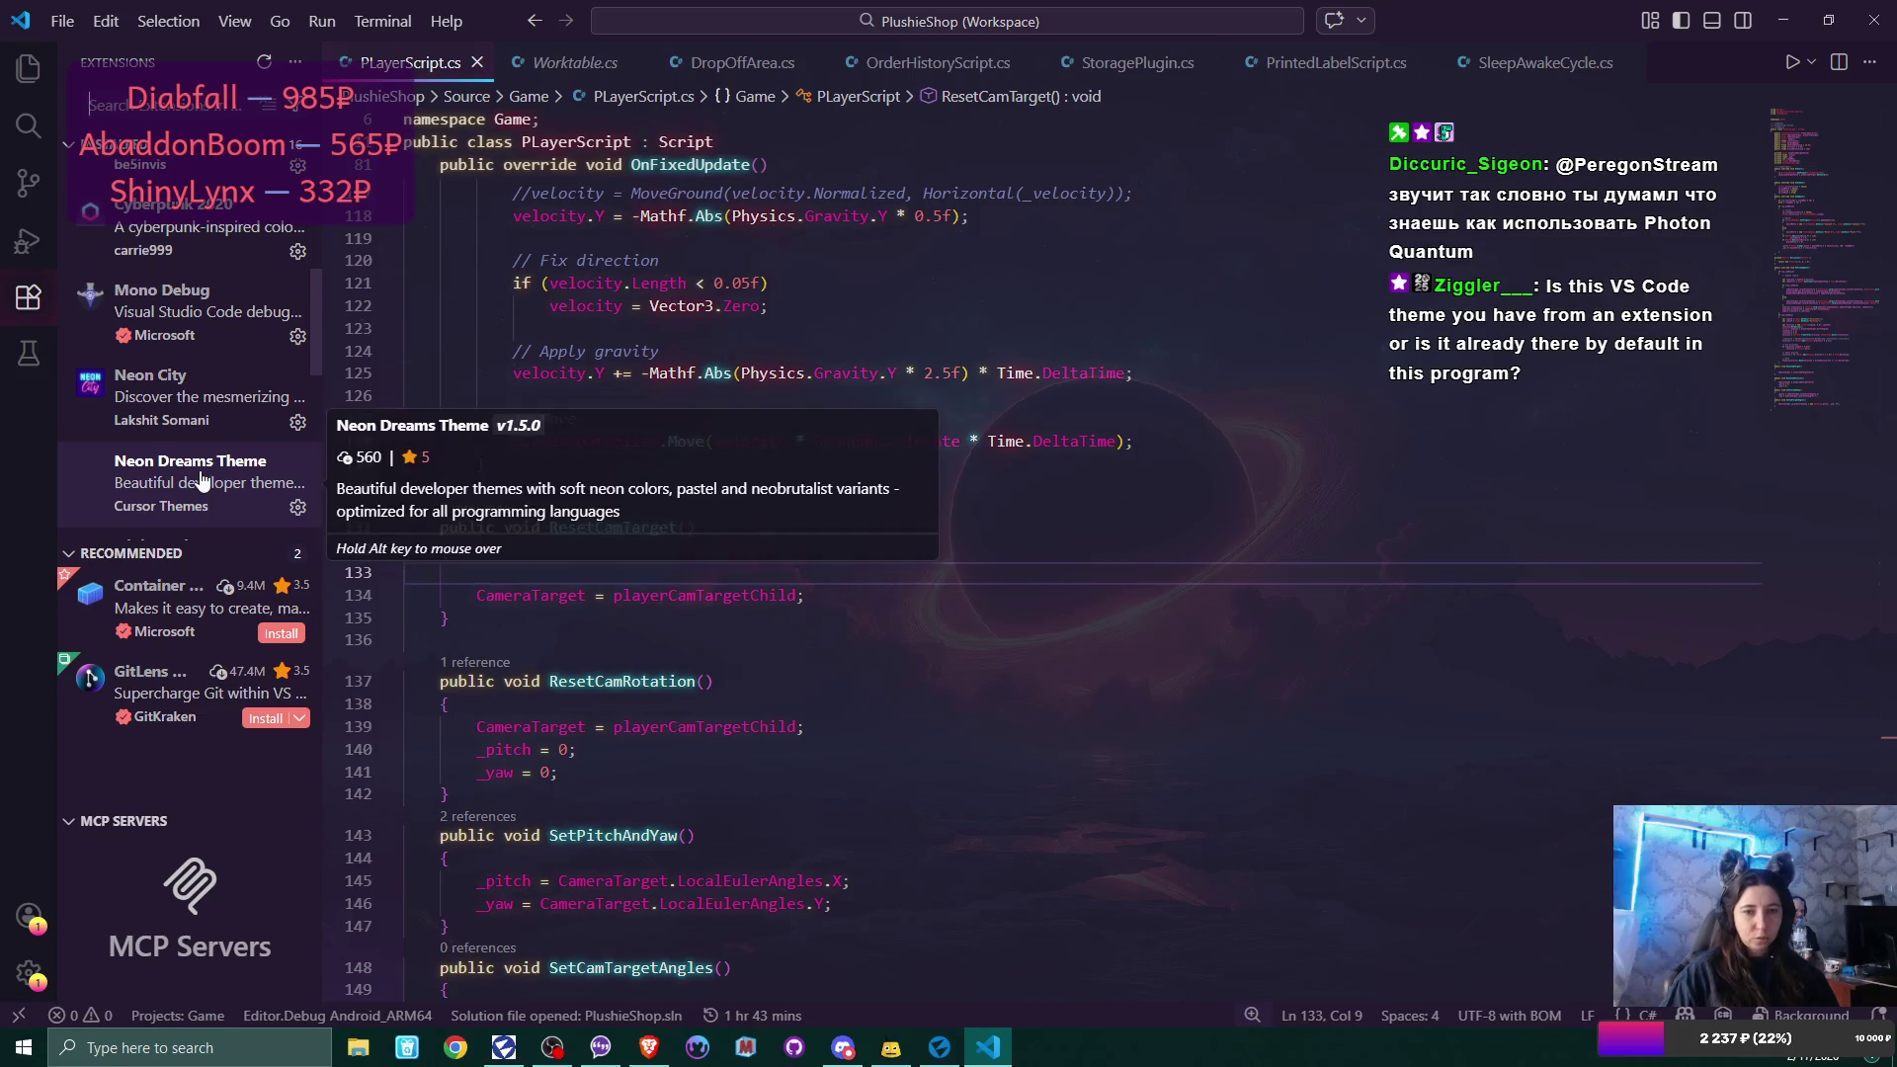
scroll(201, 479, down, 1)
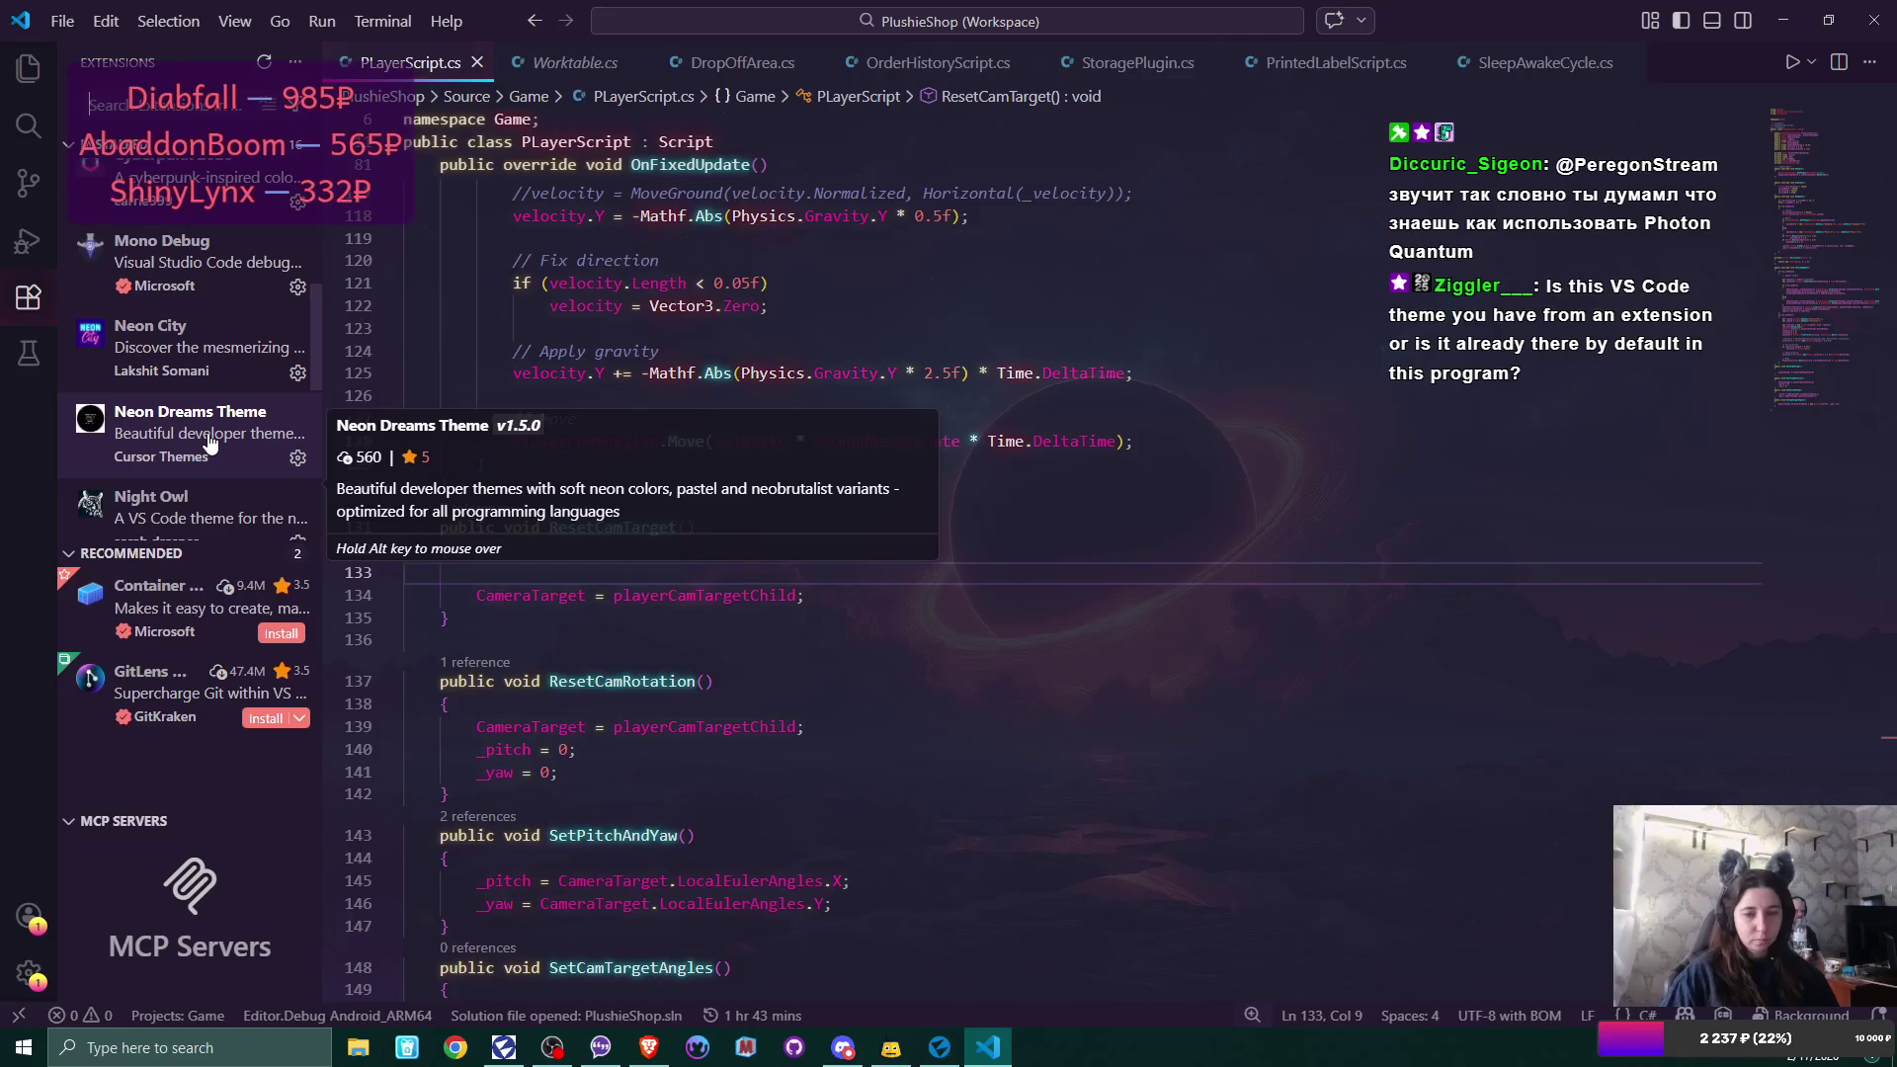
scroll(208, 455, down, 2)
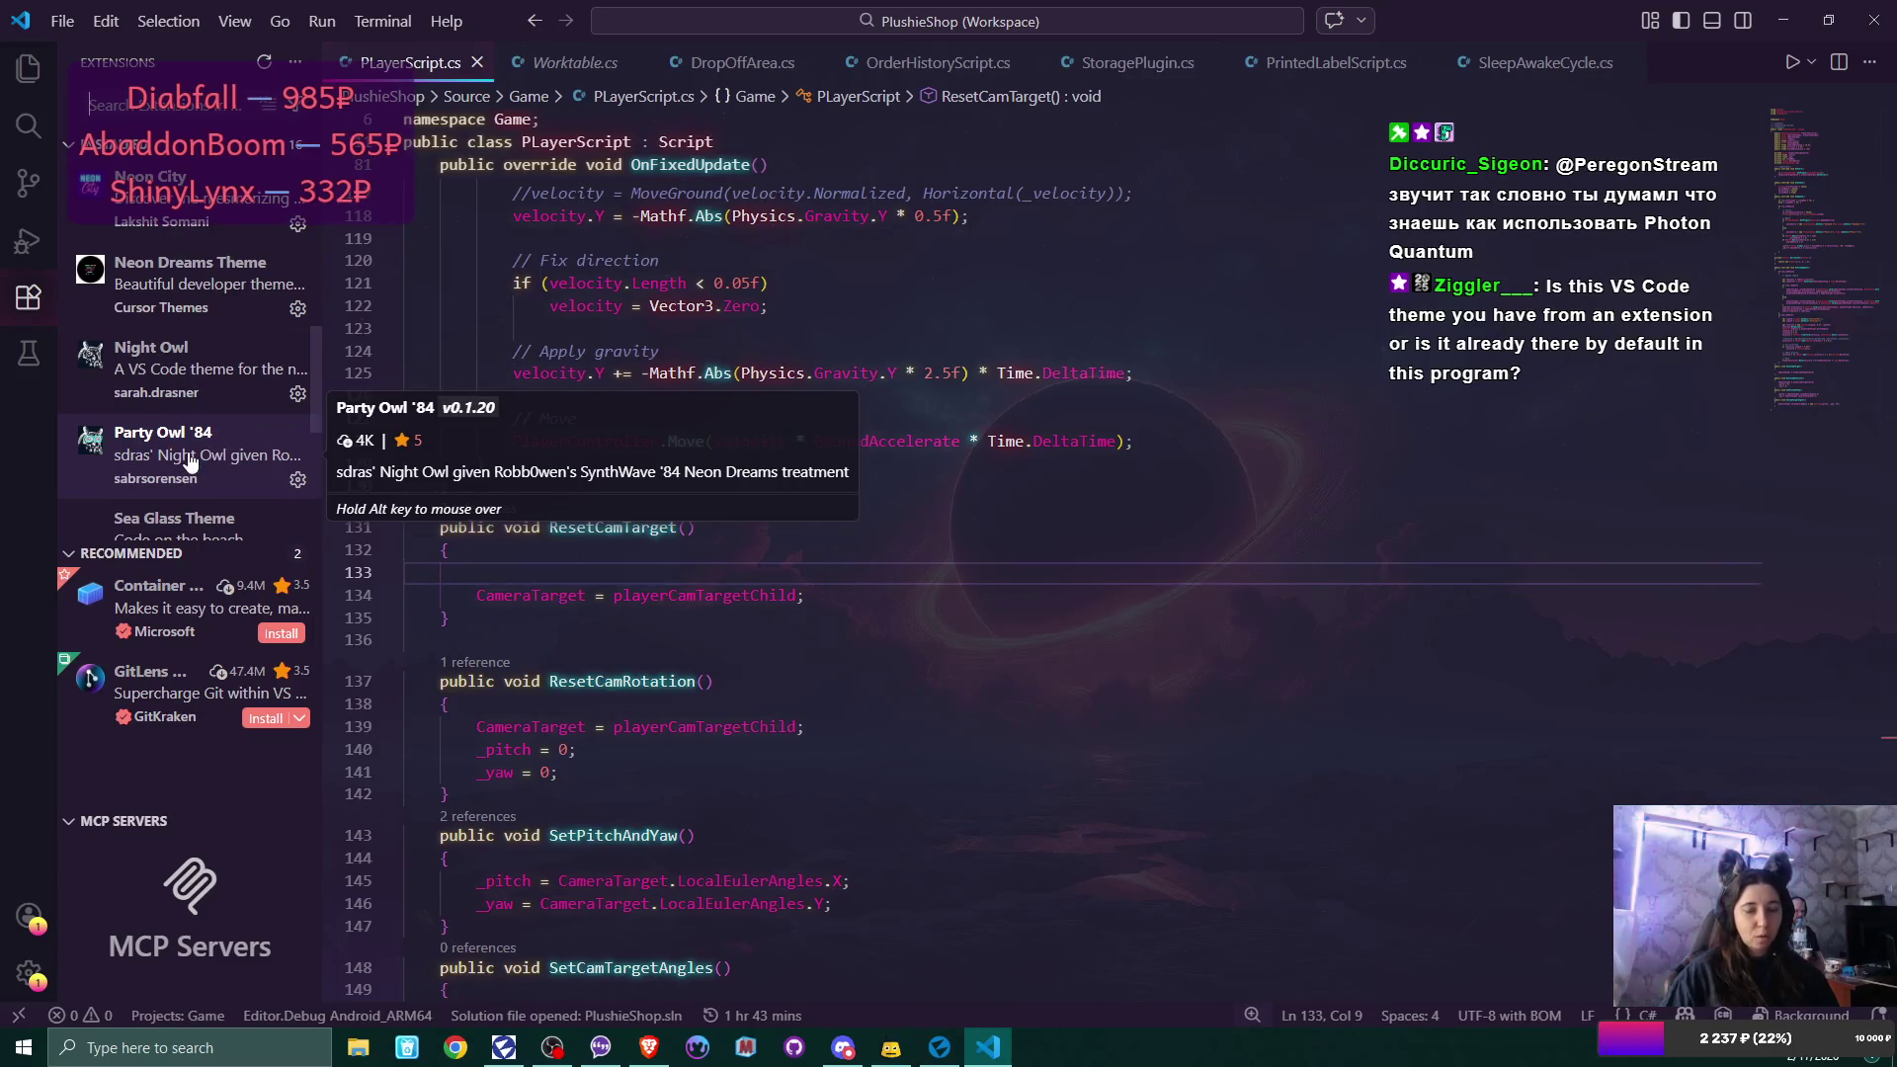
scroll(209, 457, up, 1)
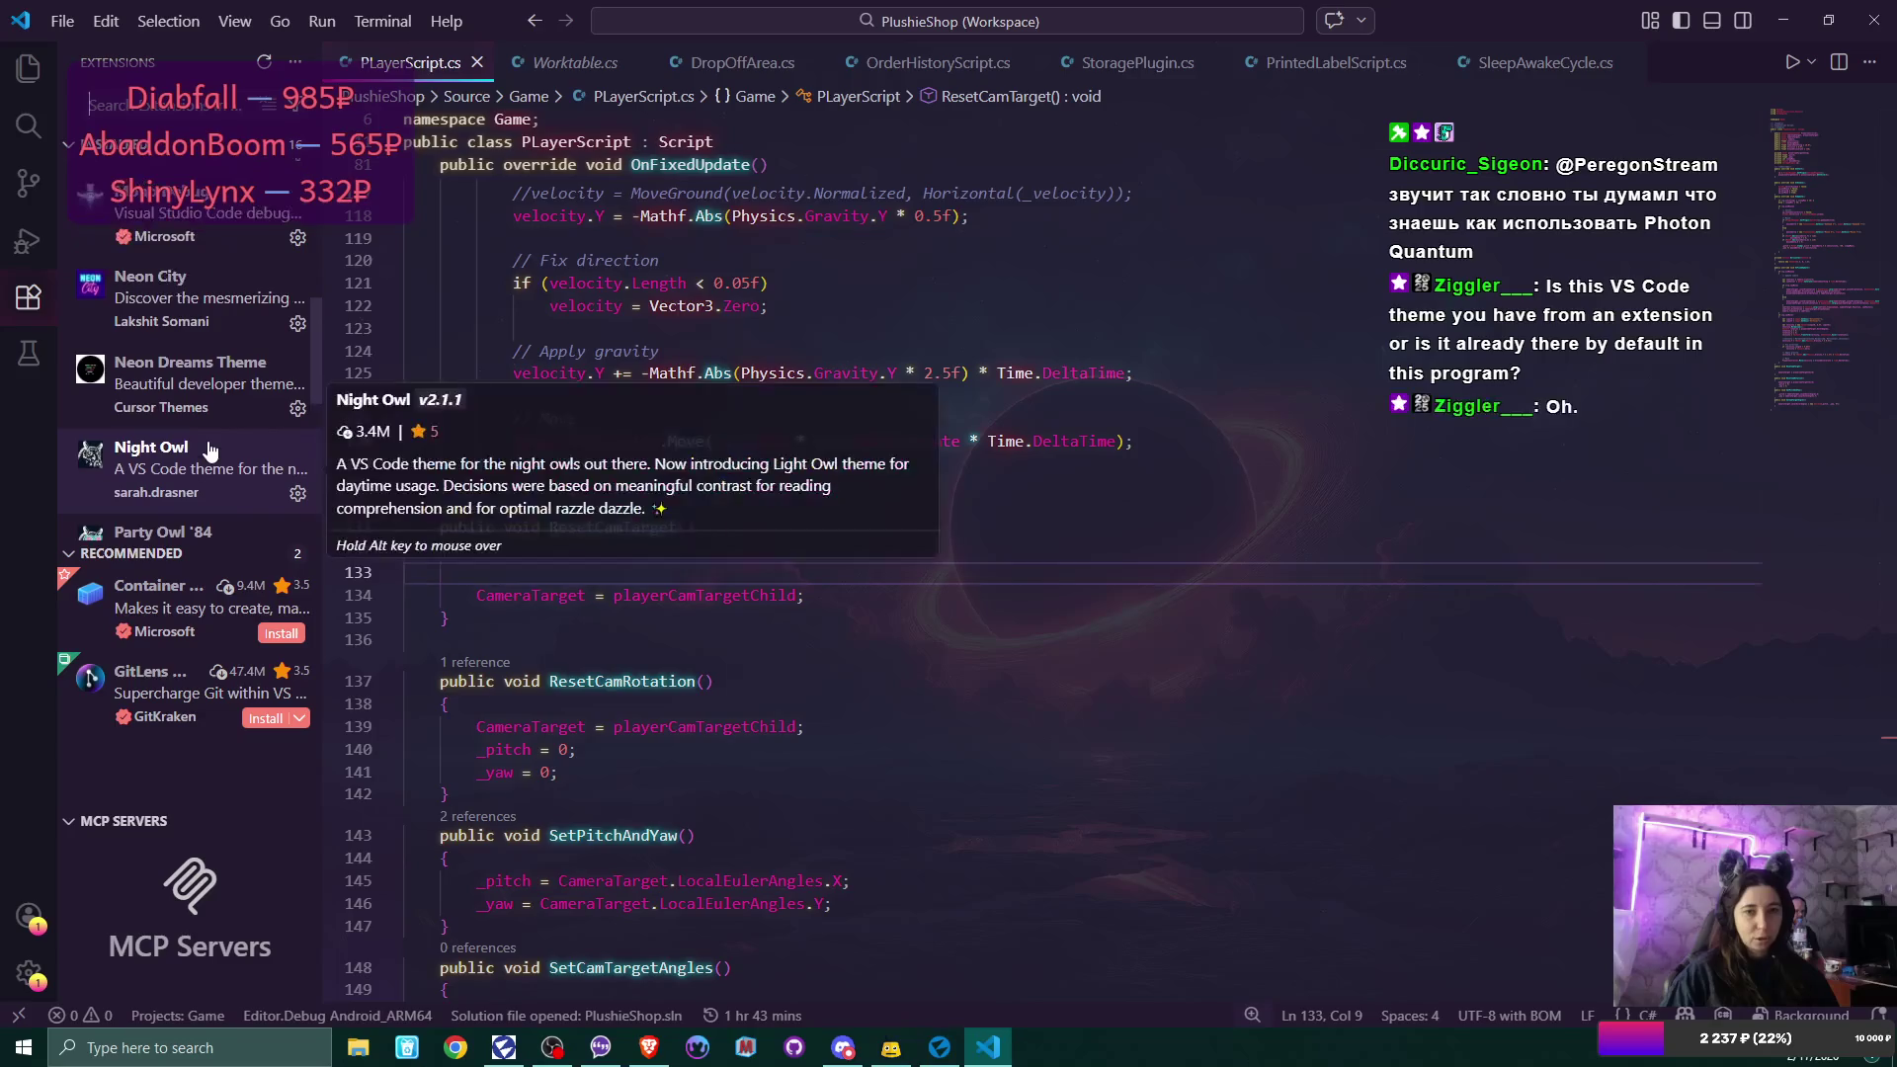
scroll(210, 454, down, 3)
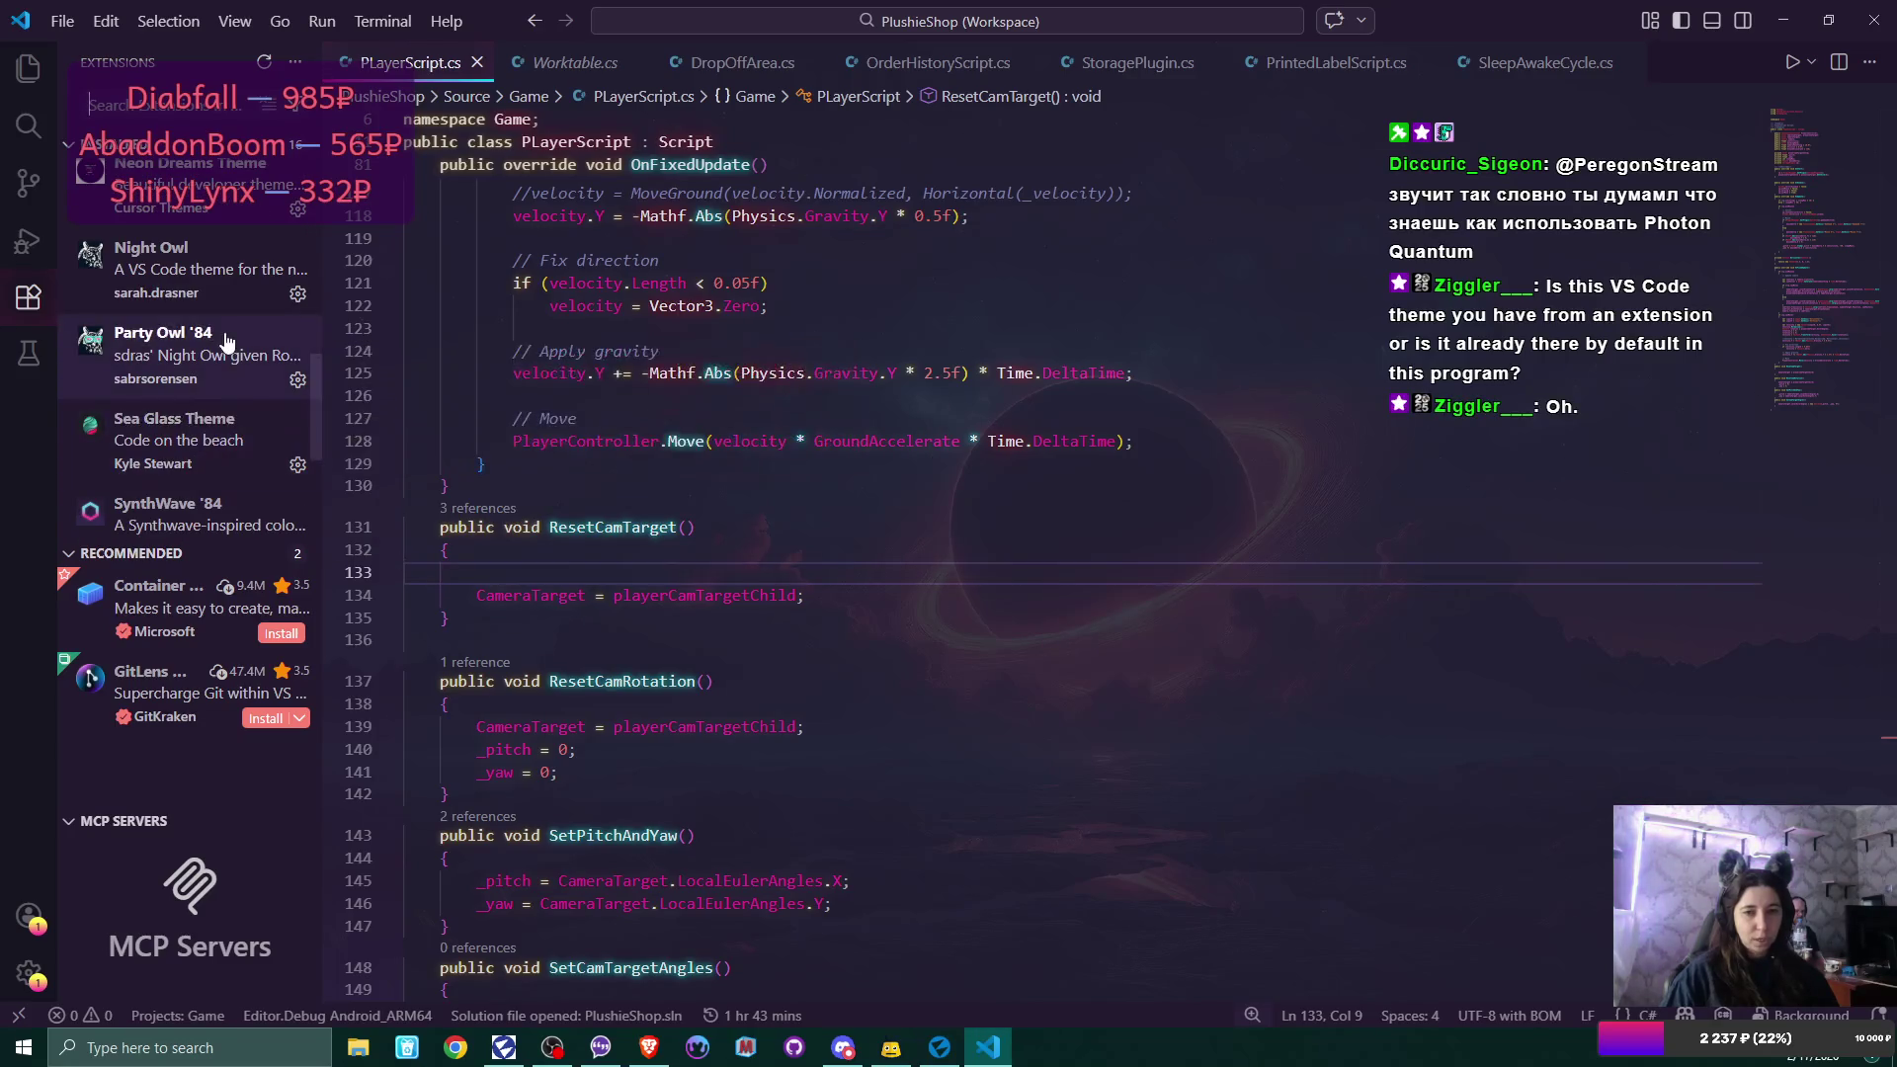
scroll(226, 340, down, 3)
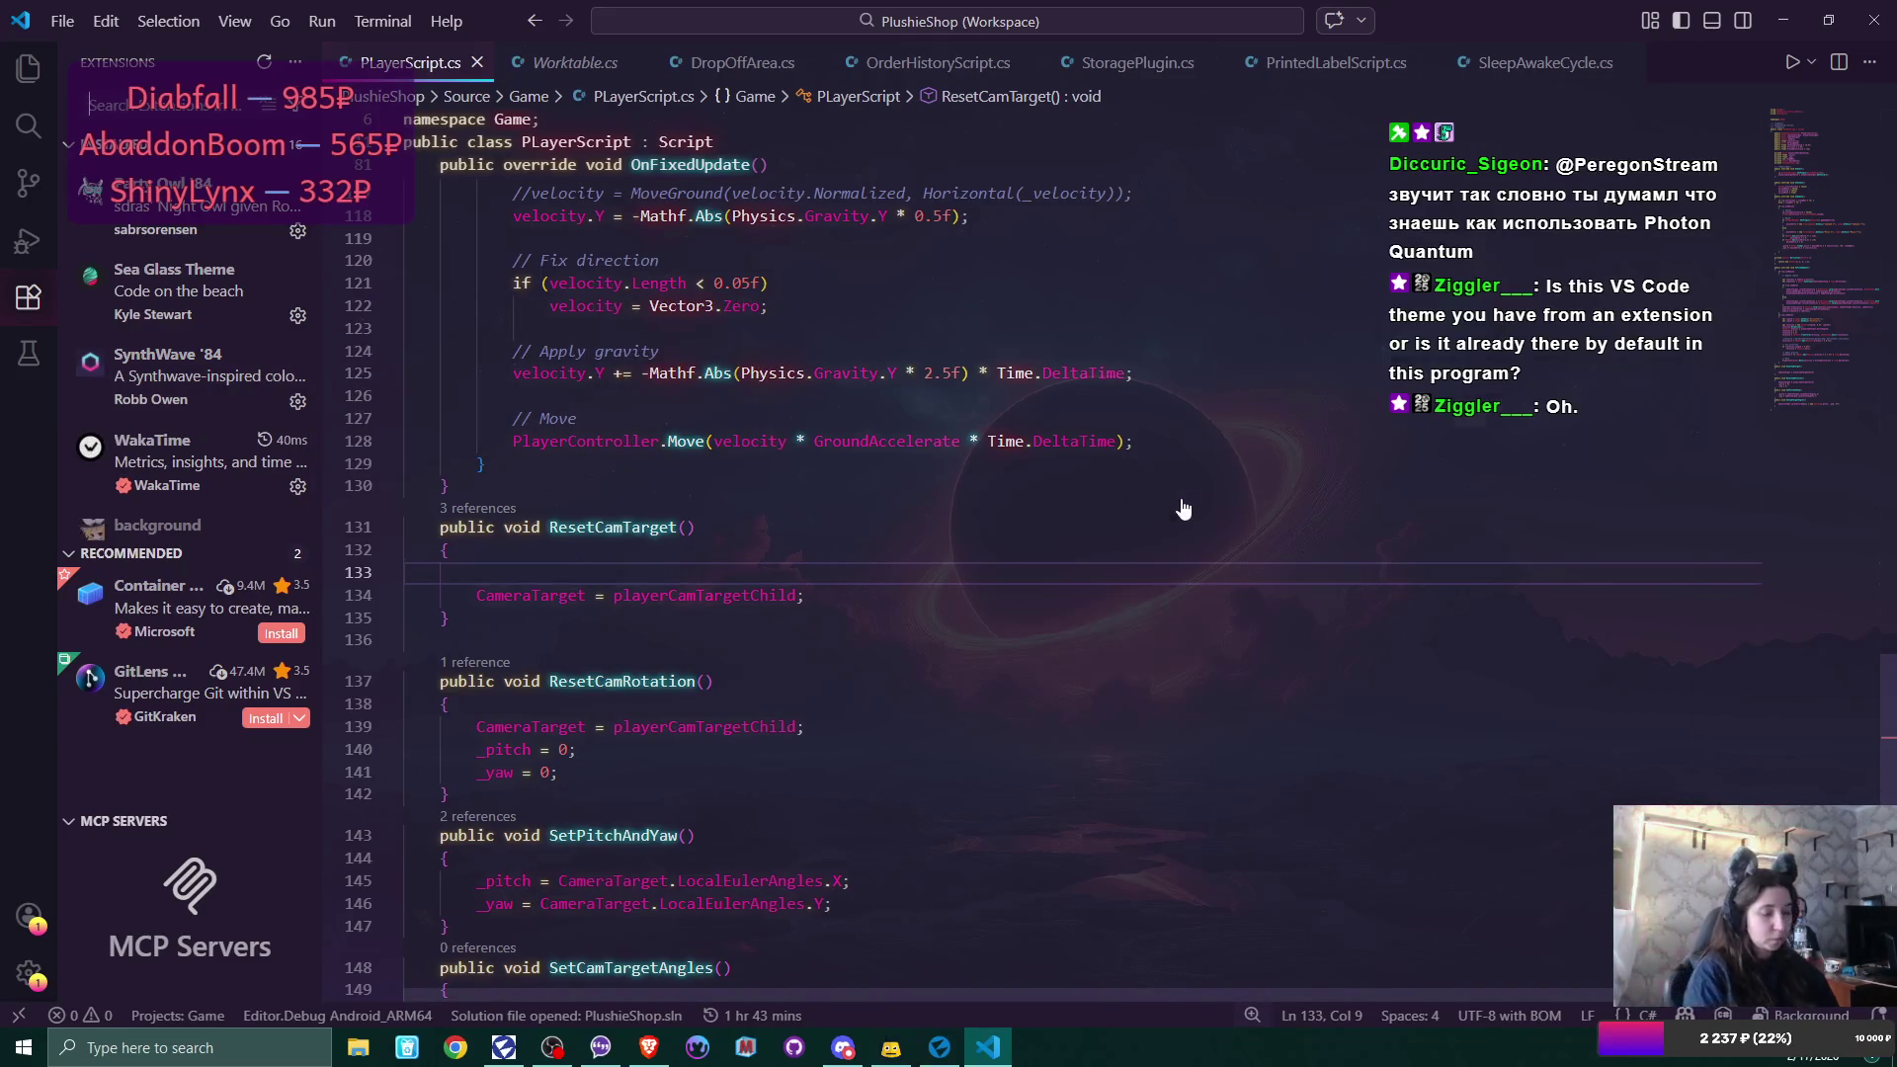
Glance at the command palette twice, then open the 'background' extension's details page.
key(ctrl+shift+p)
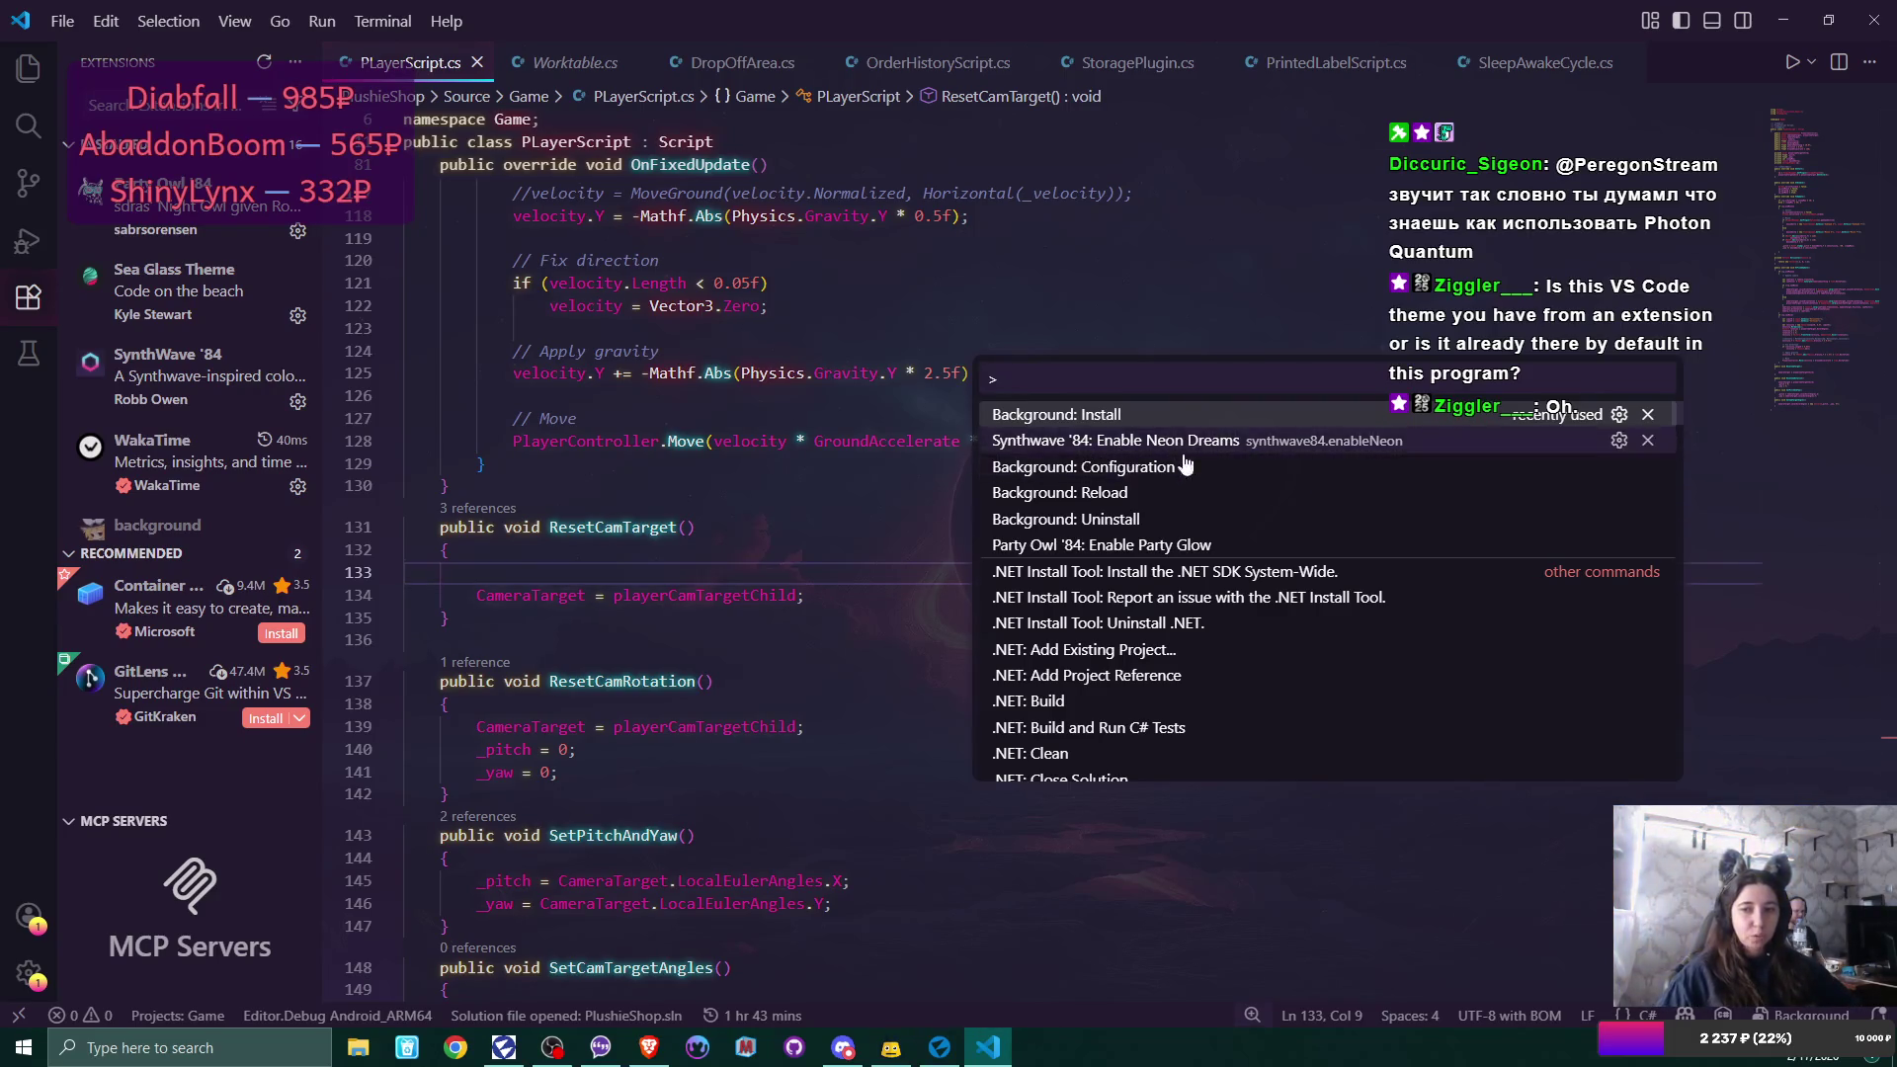
click(715, 436)
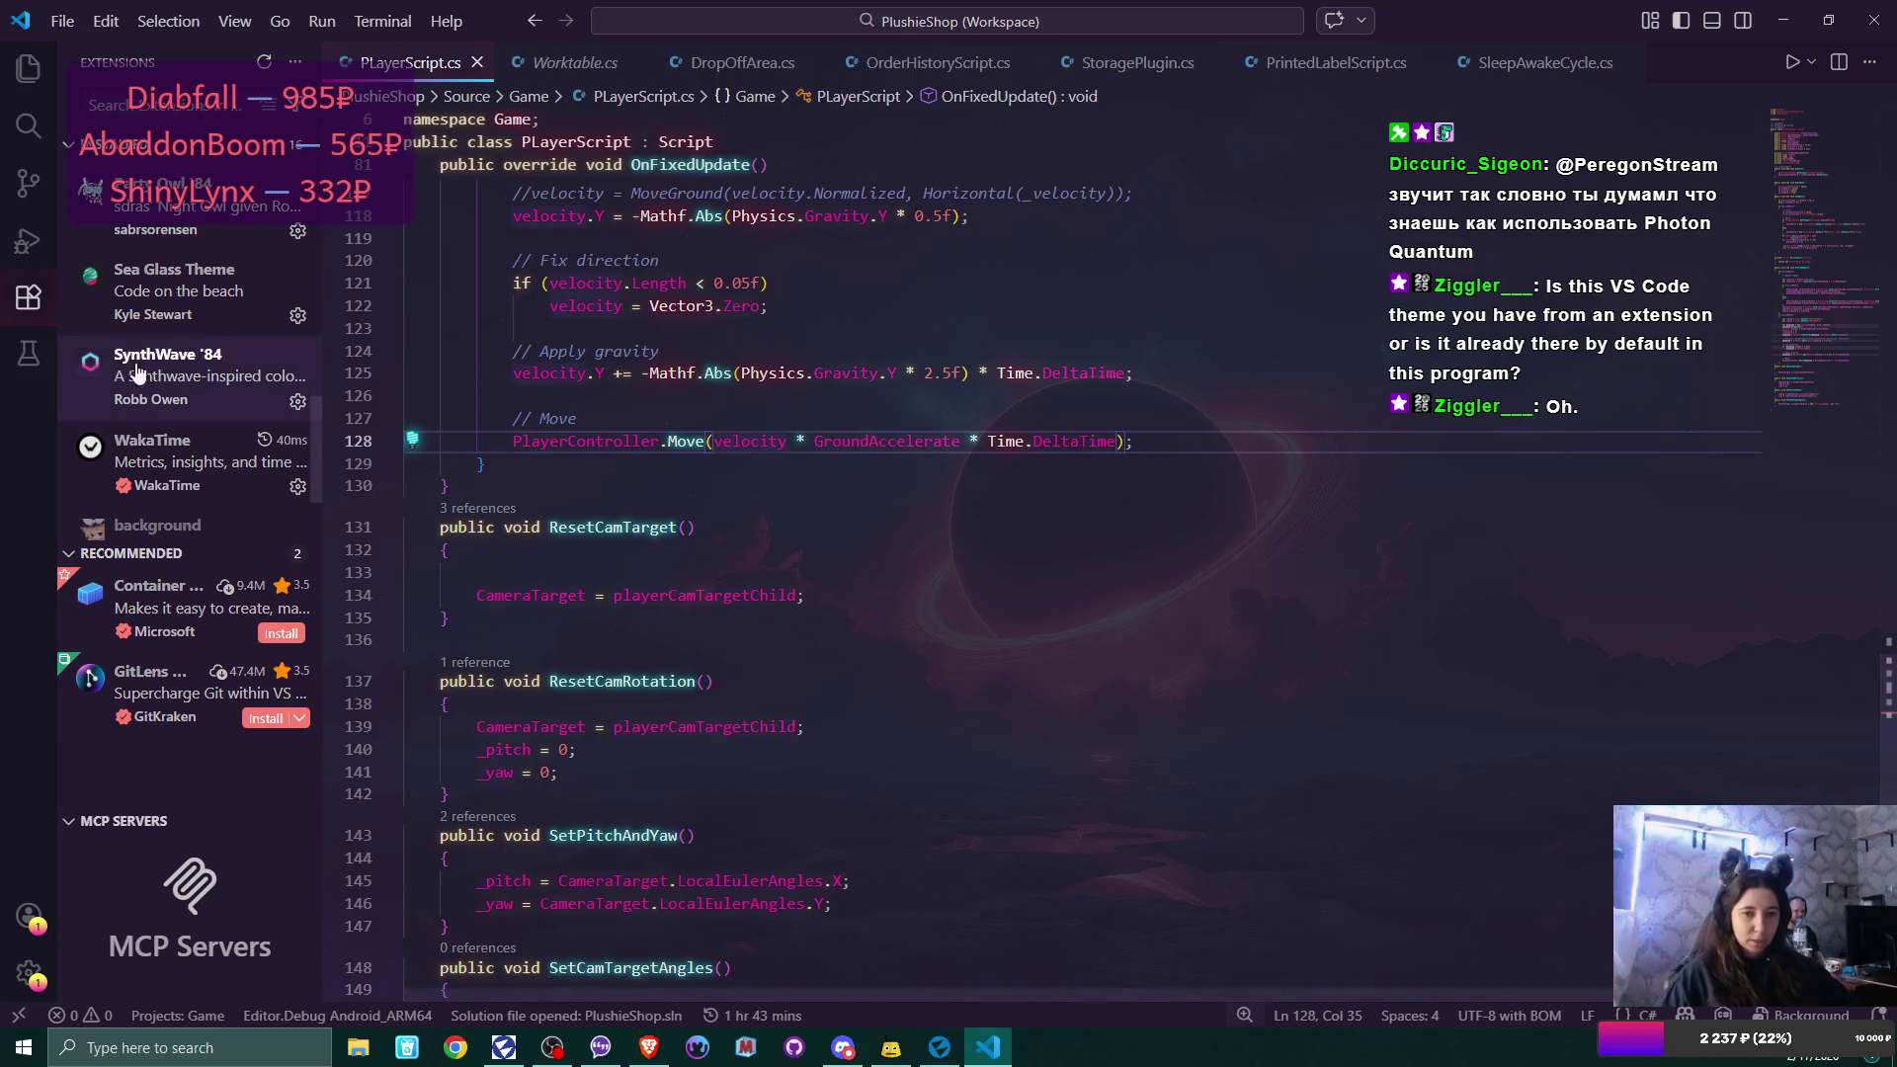
scroll(181, 438, down, 2)
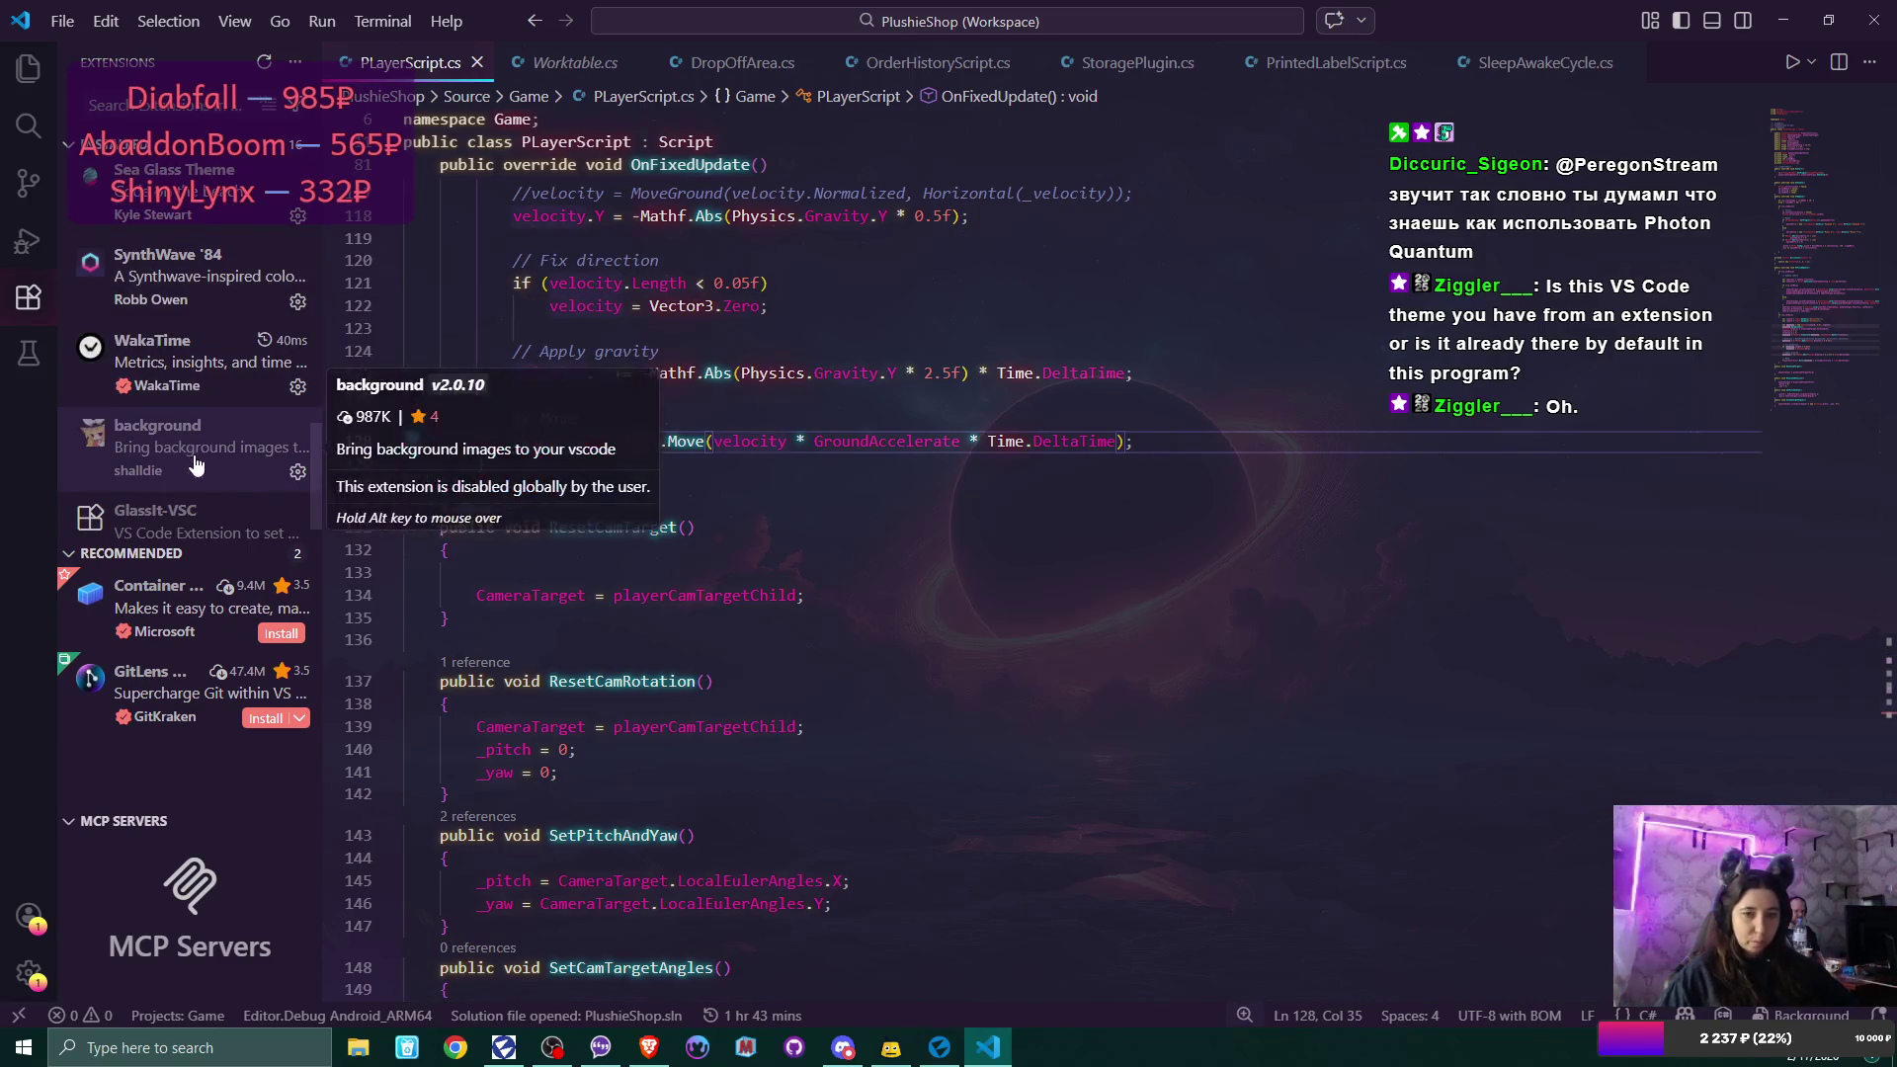
scroll(197, 460, up, 2)
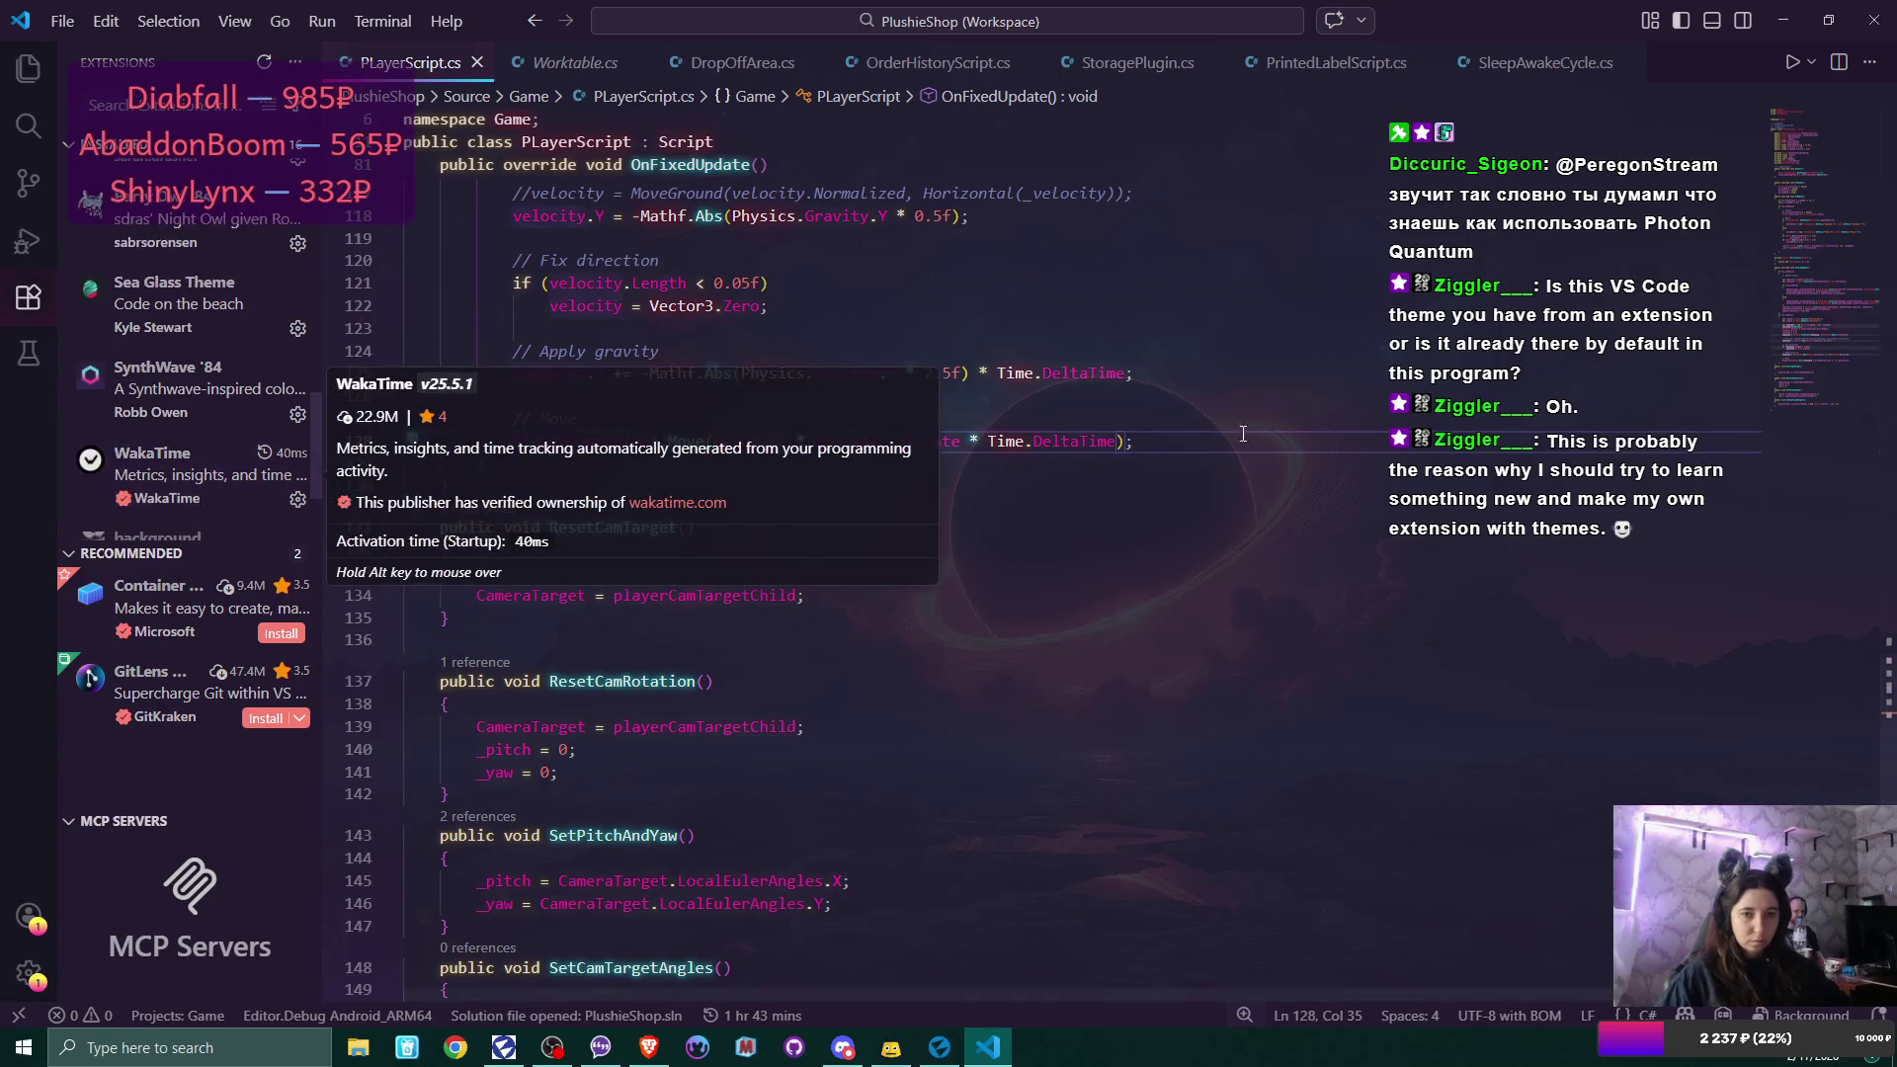
key(ctrl+shift+p)
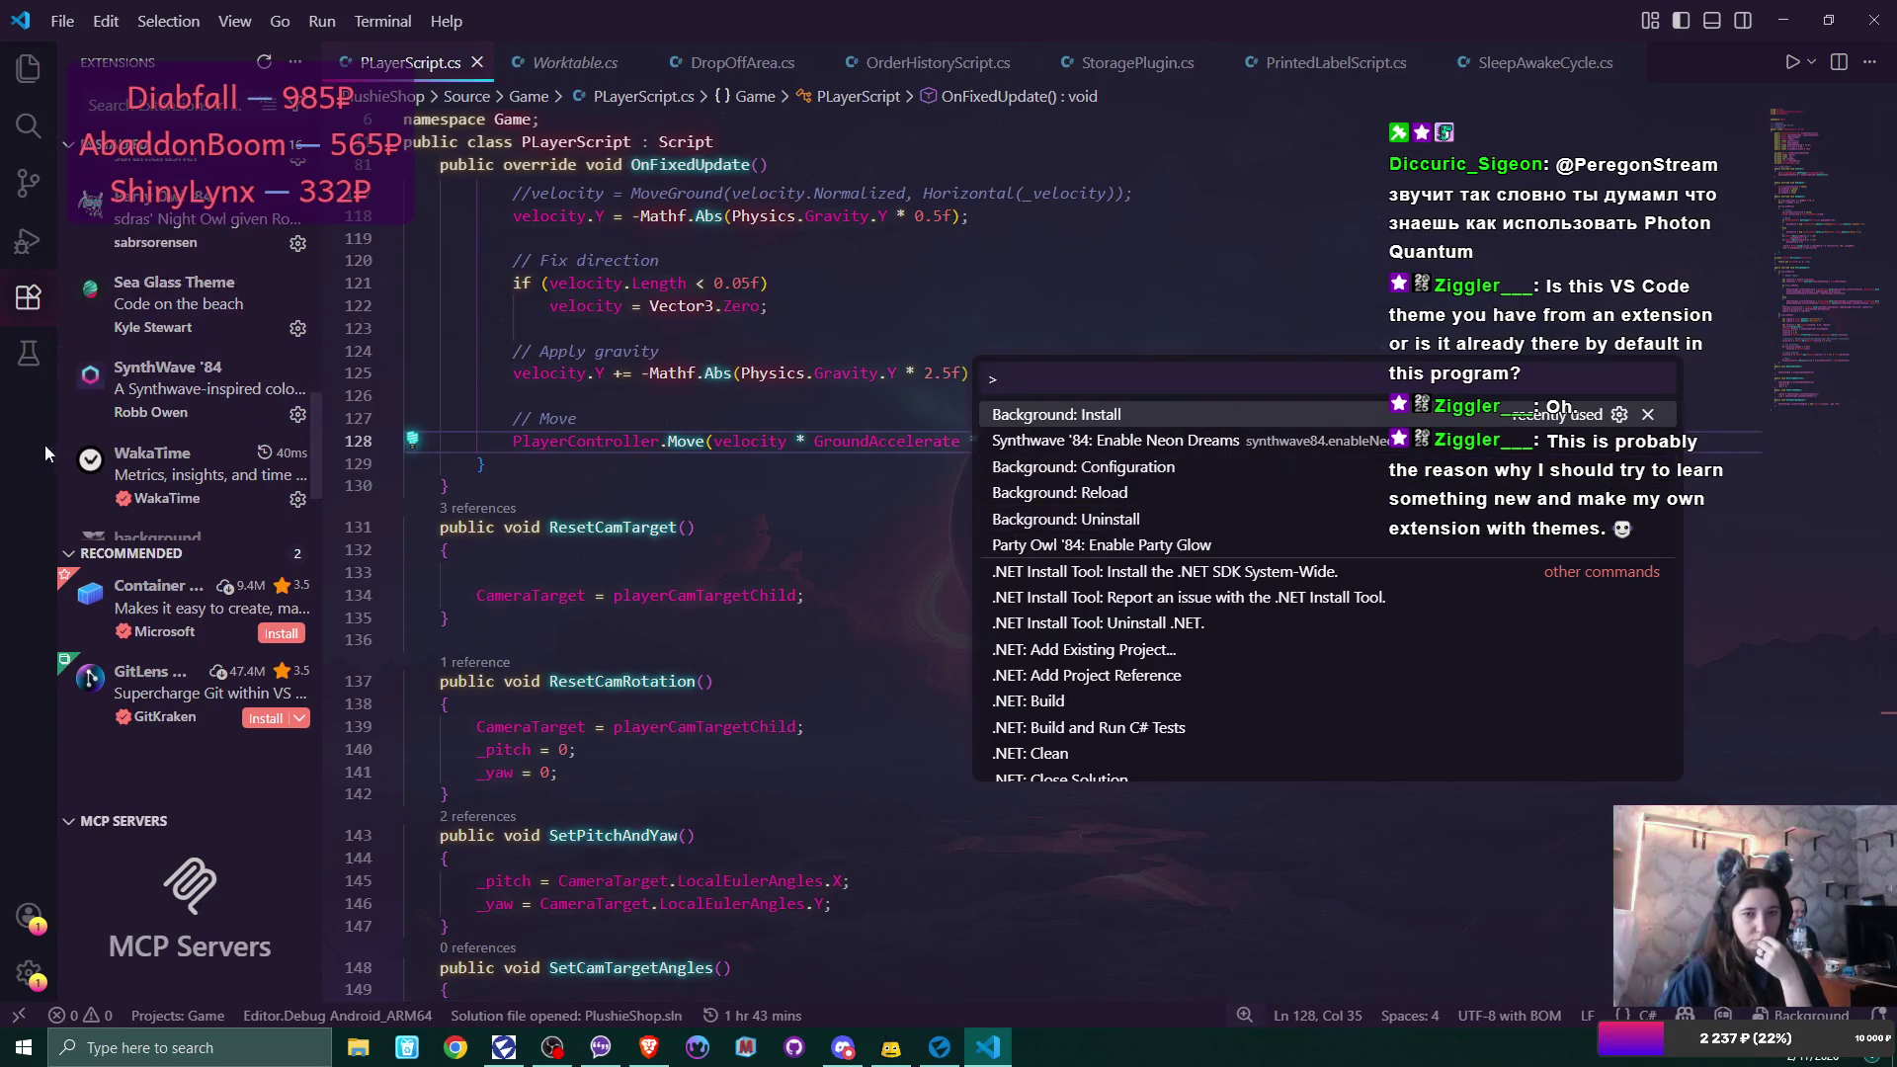
key(Escape)
scroll(148, 415, down, 3)
mouse_move(79, 395)
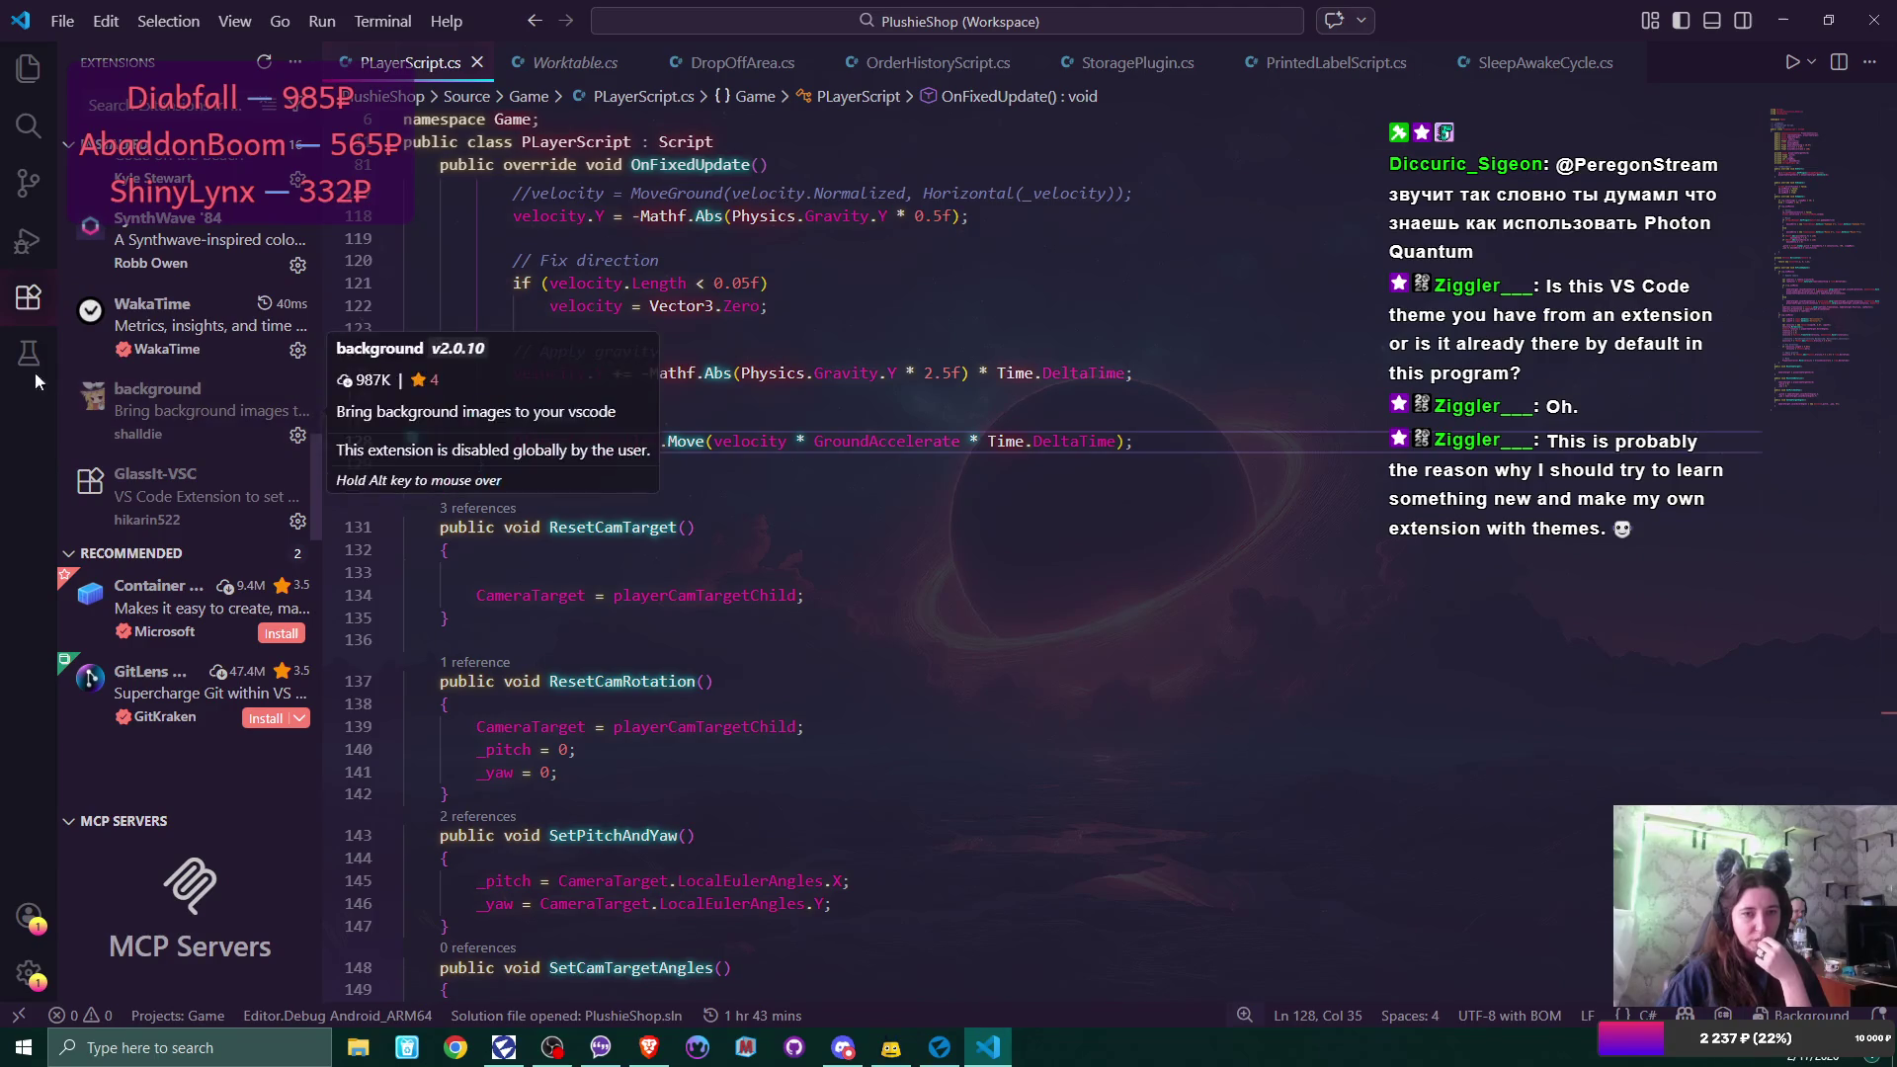
click(174, 407)
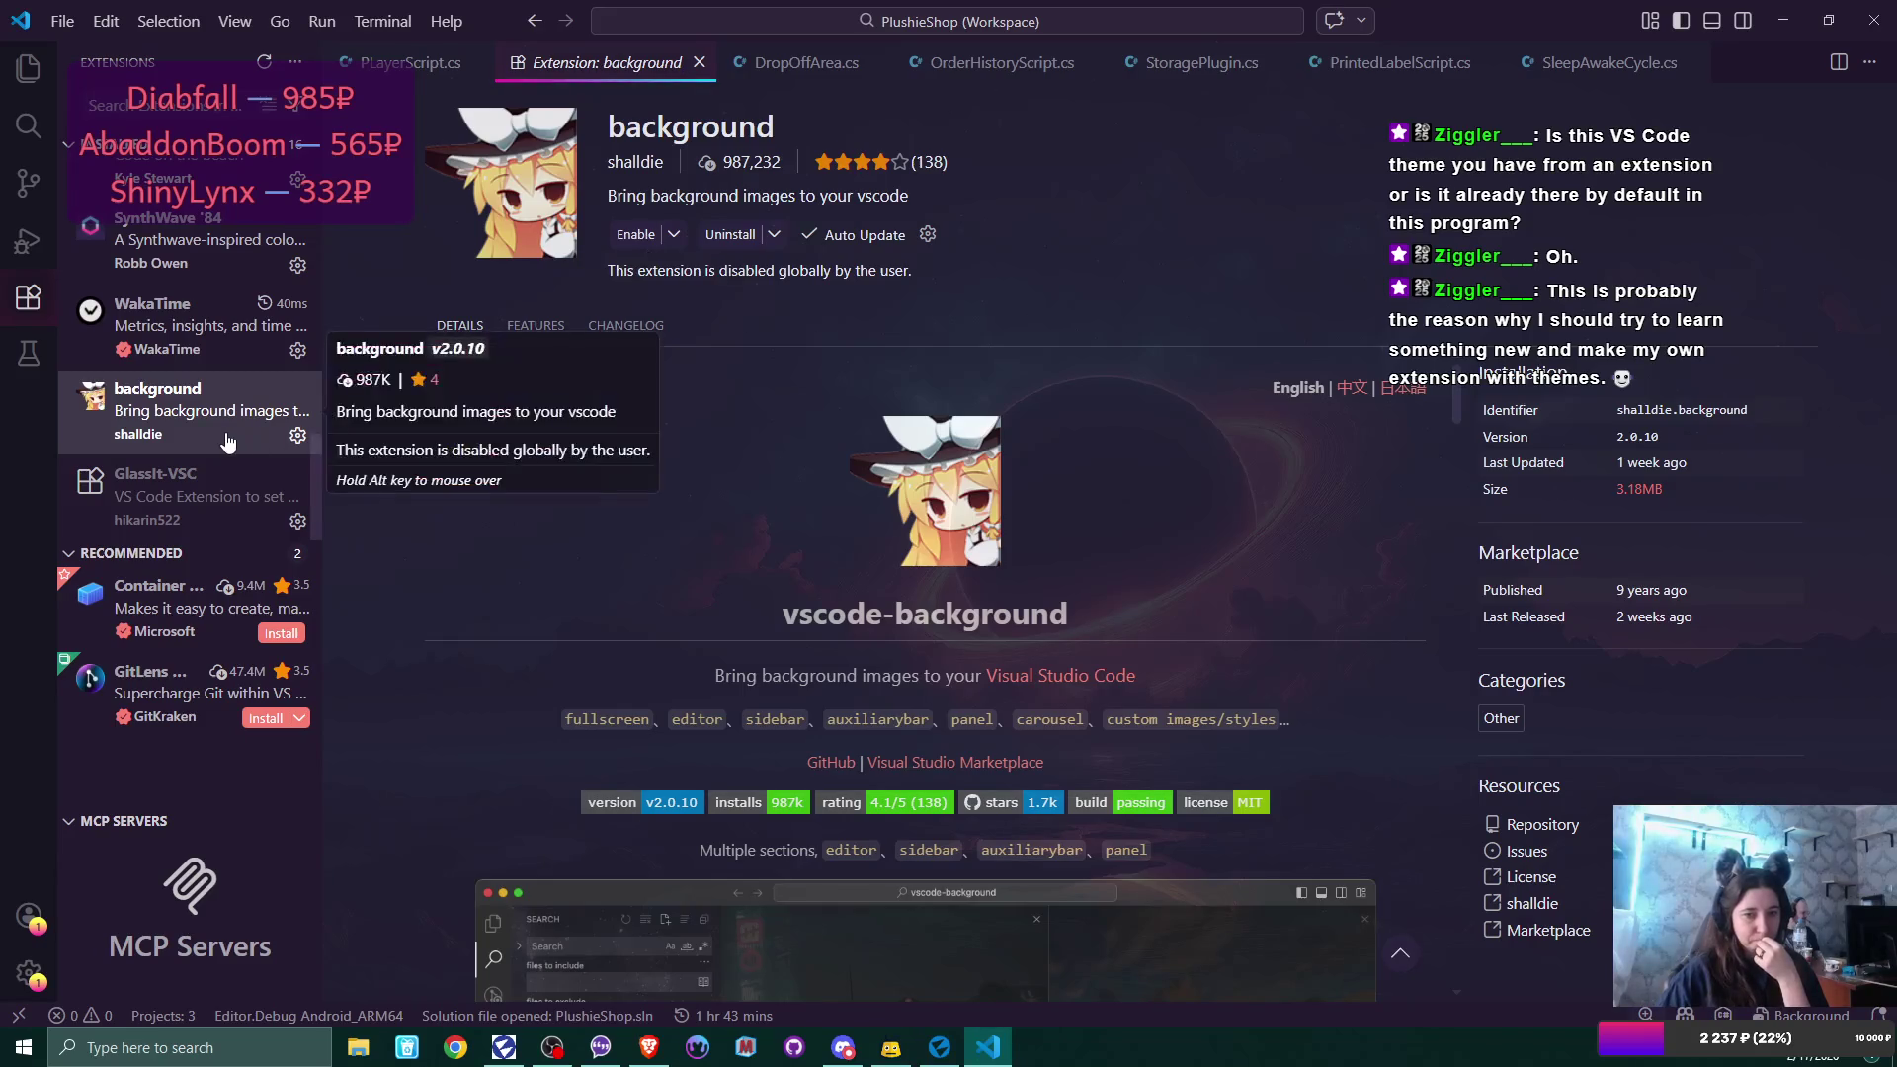
View GlassIt-VSC's details, then open the Background extension v4.0.4 details page.
click(186, 503)
scroll(195, 498, up, 1)
scroll(195, 499, up, 6)
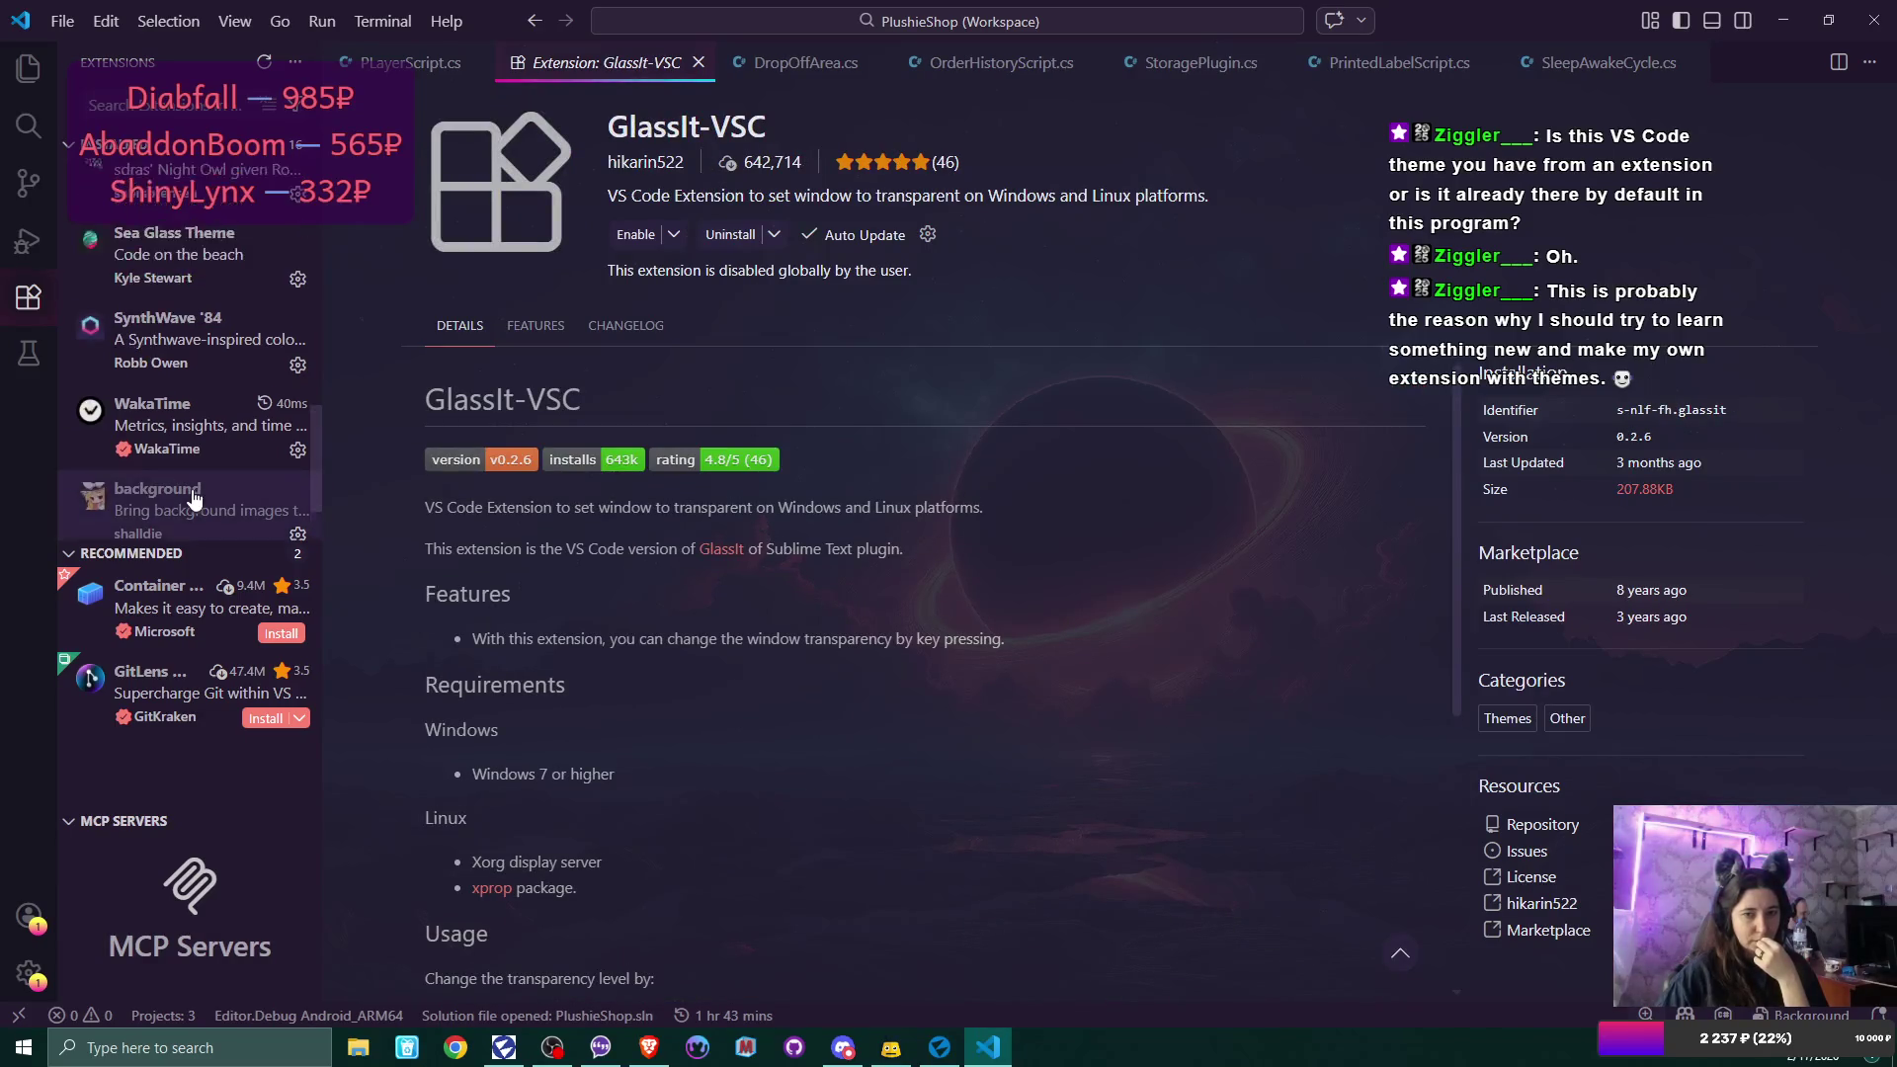
scroll(195, 499, up, 5)
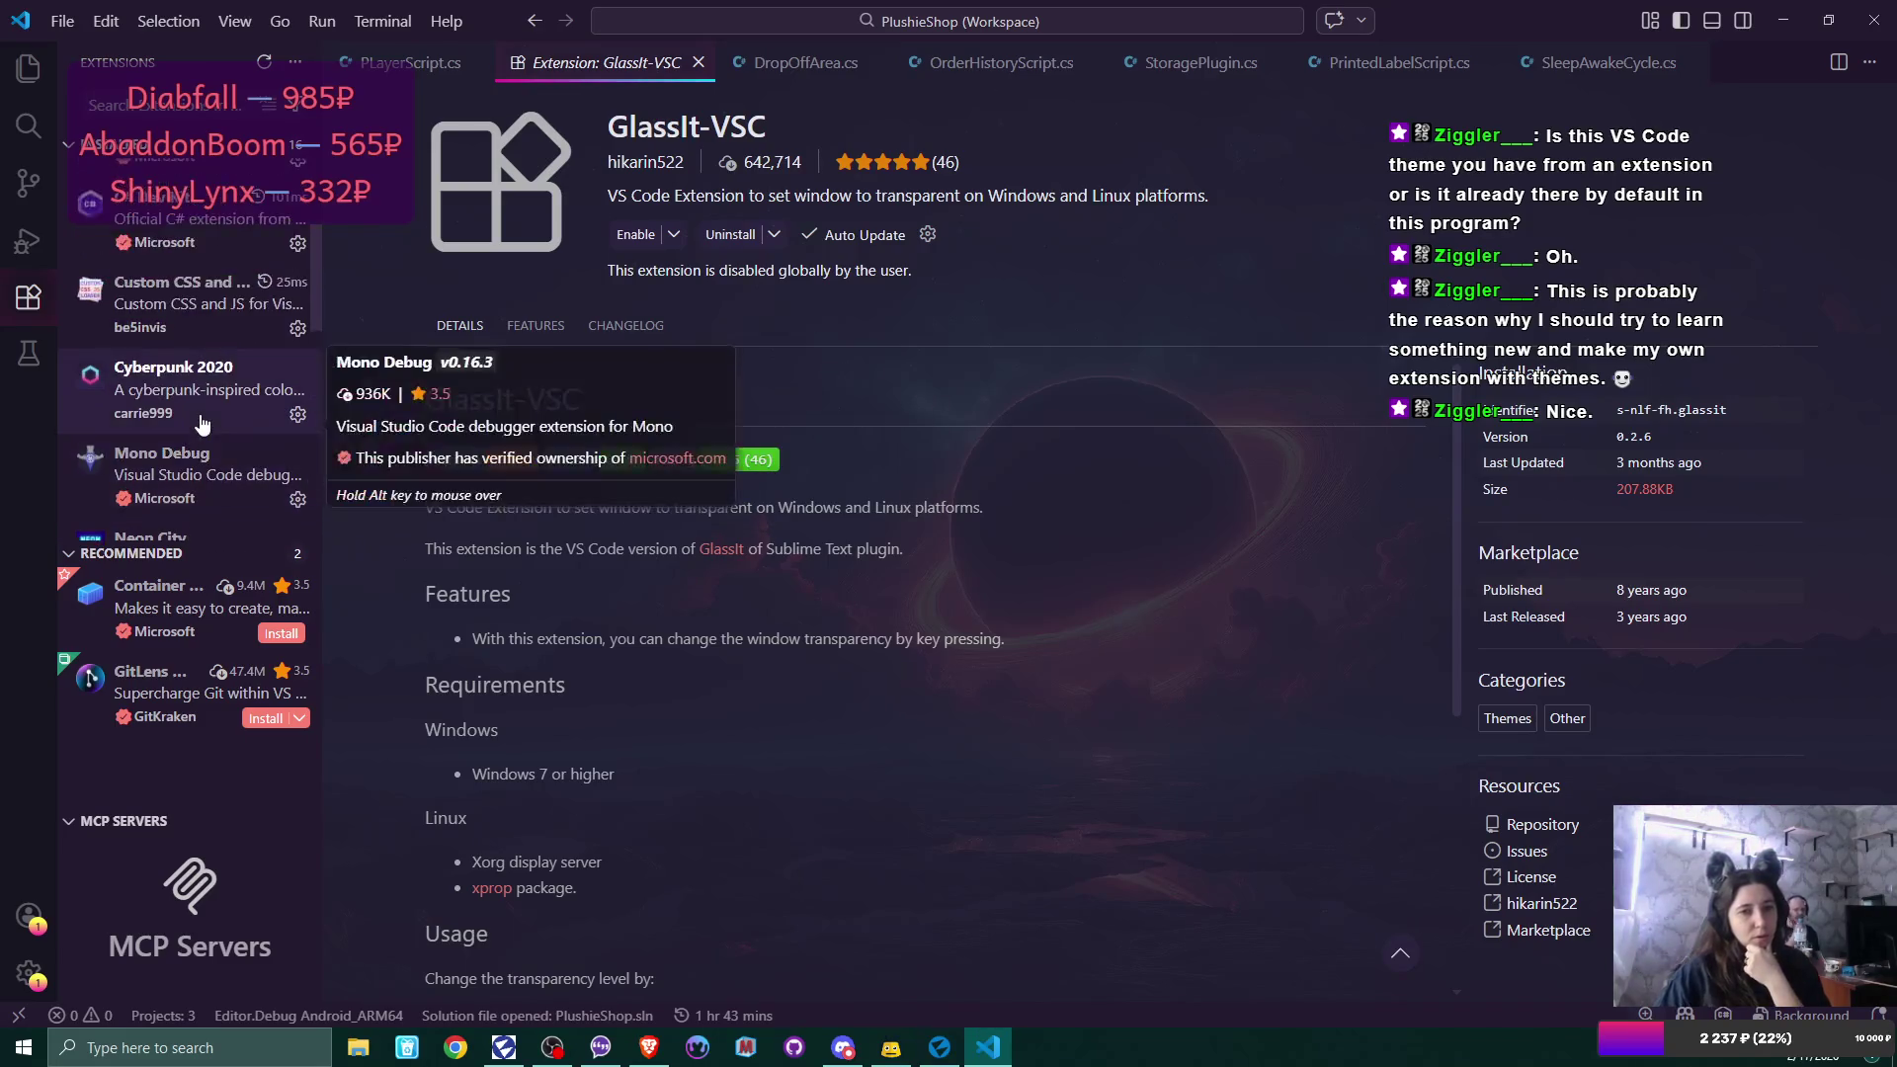
scroll(201, 423, up, 4)
mouse_move(201, 422)
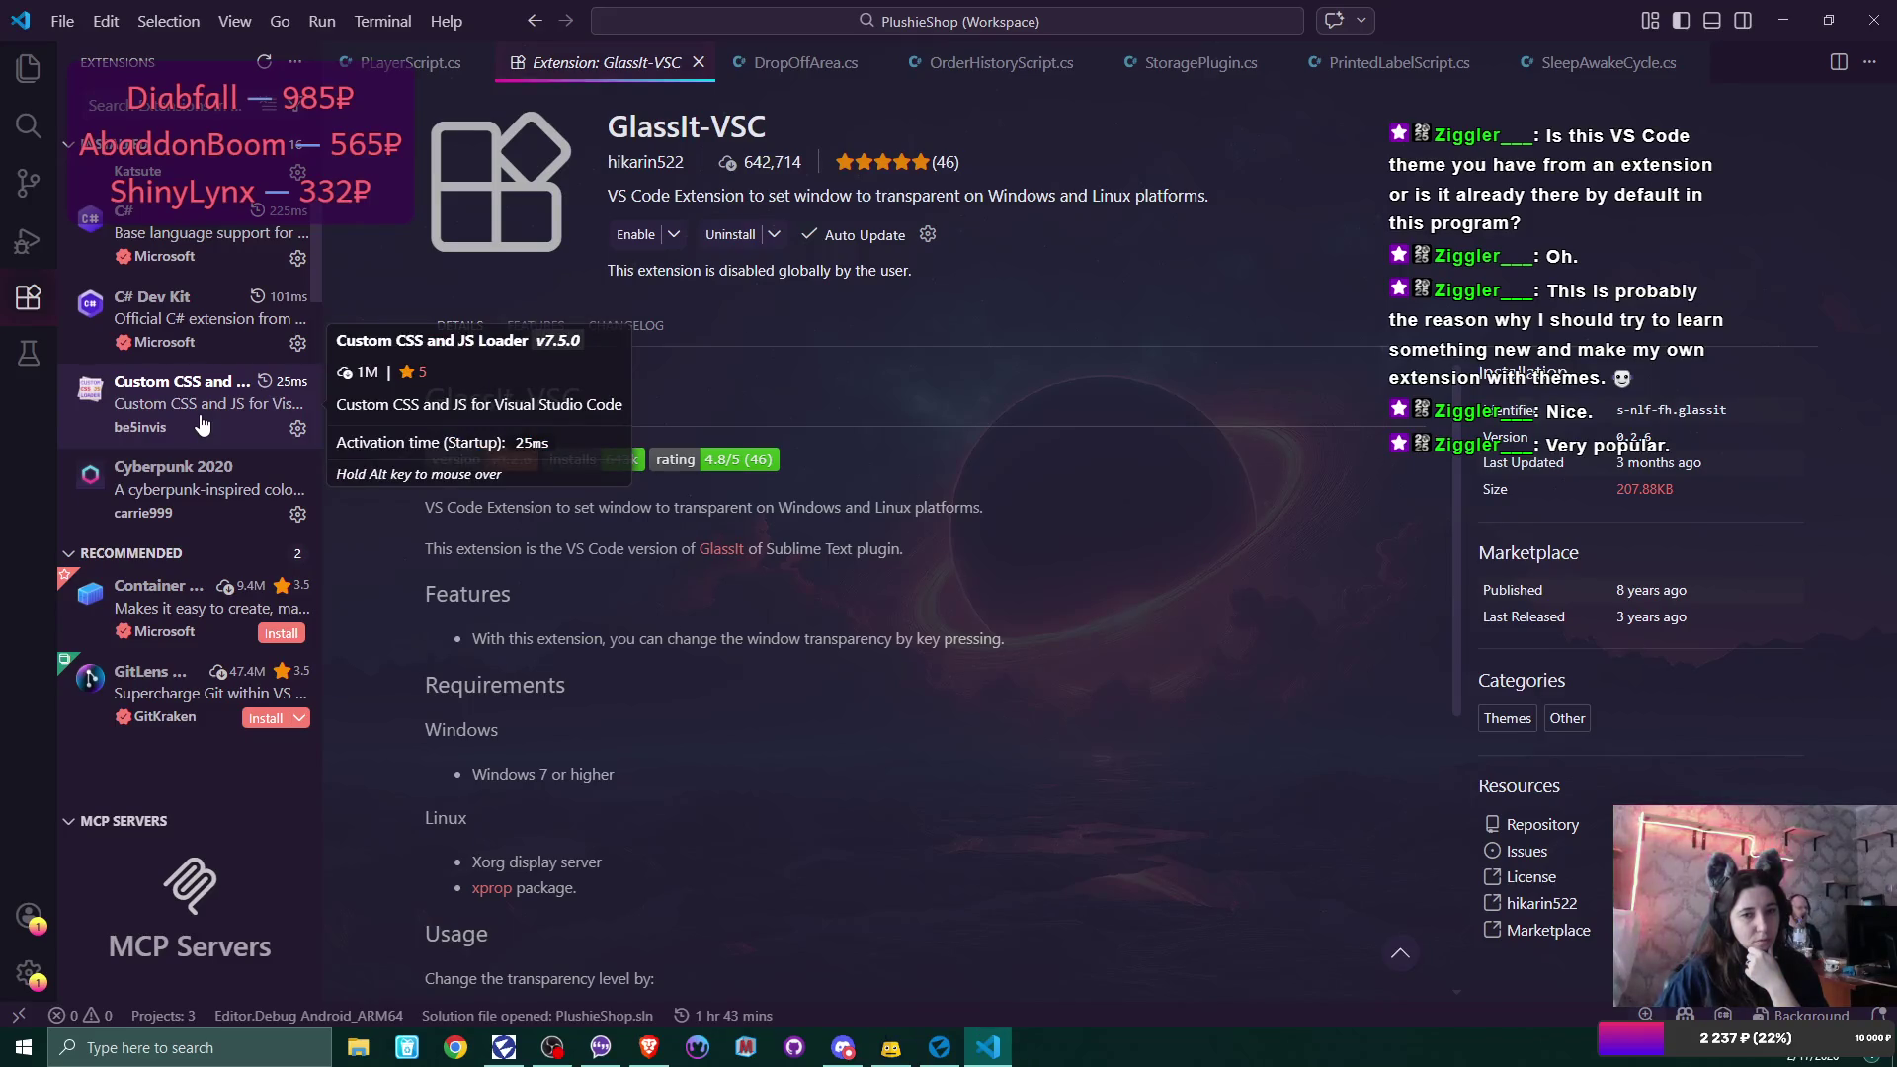
scroll(198, 396, up, 3)
click(187, 308)
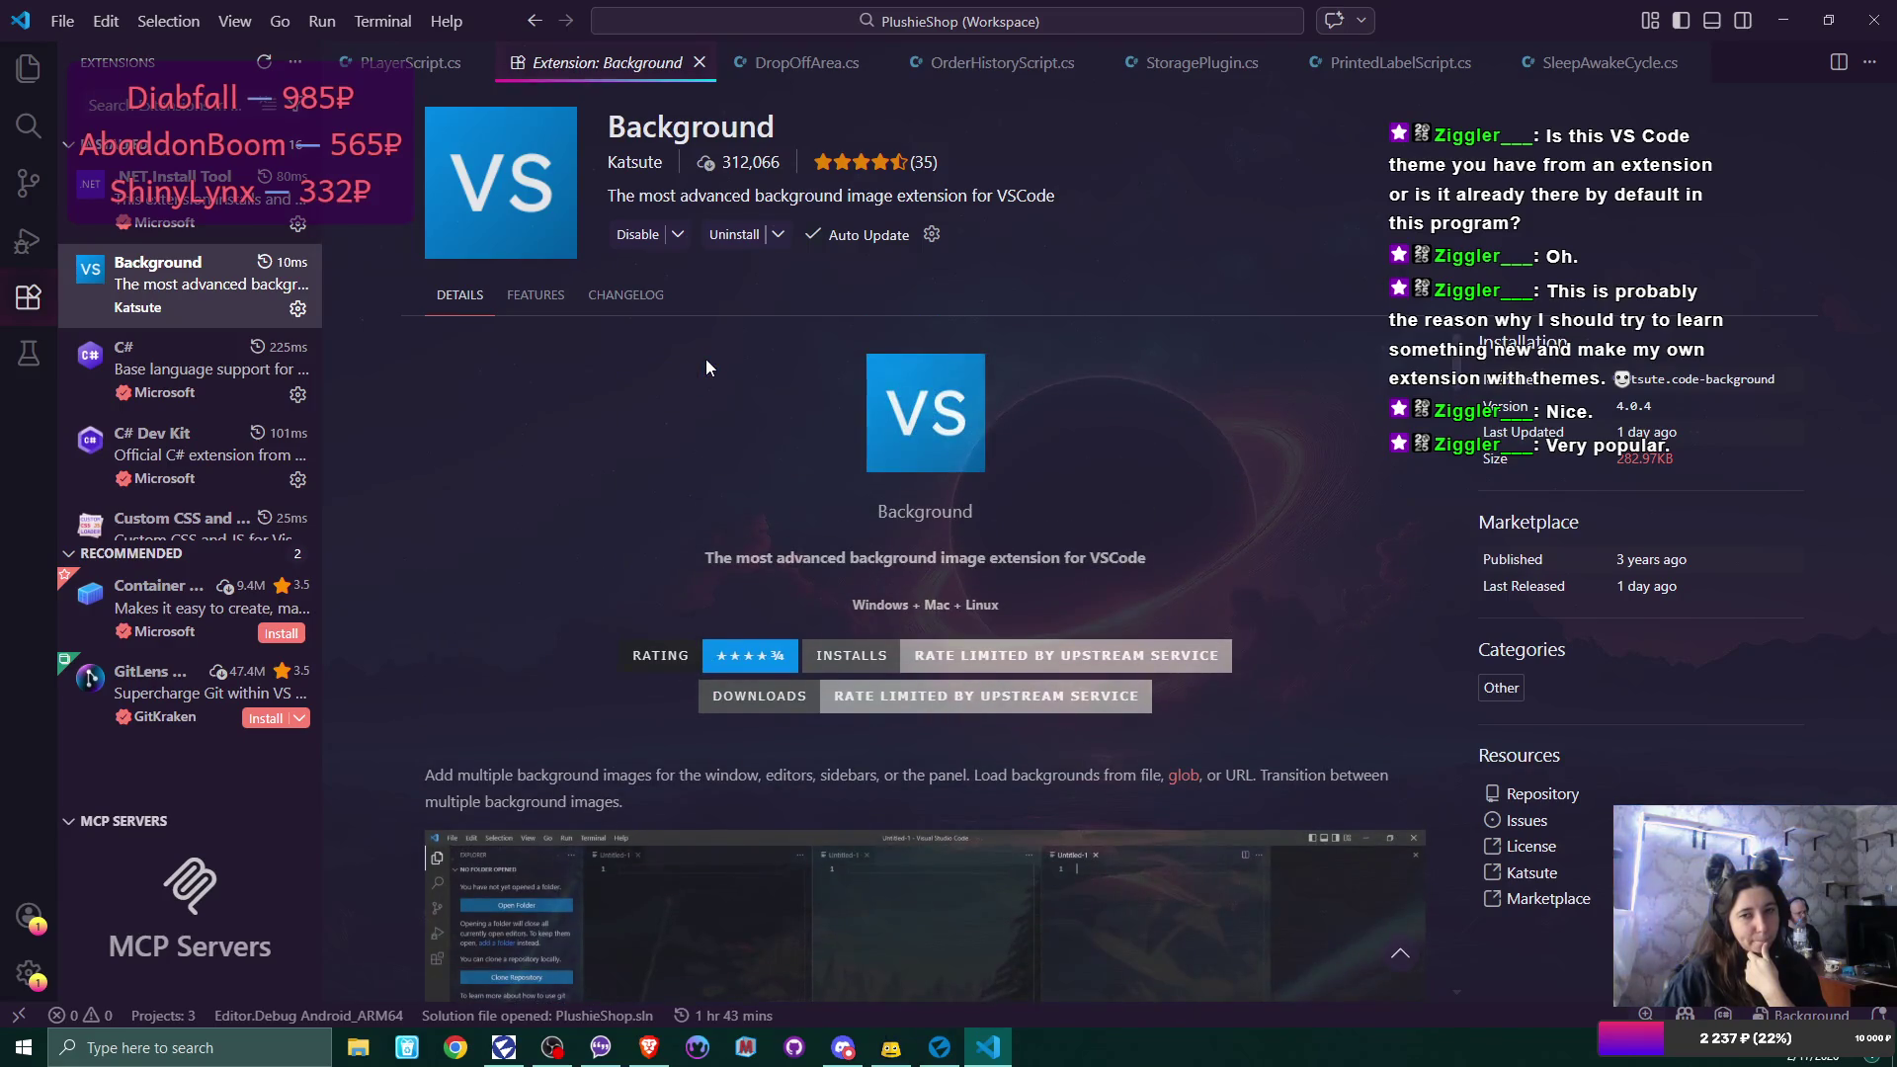
Return to the file tree, close the extension tab, and review PLayerScript.cs's OnFixedUpdate code.
click(28, 69)
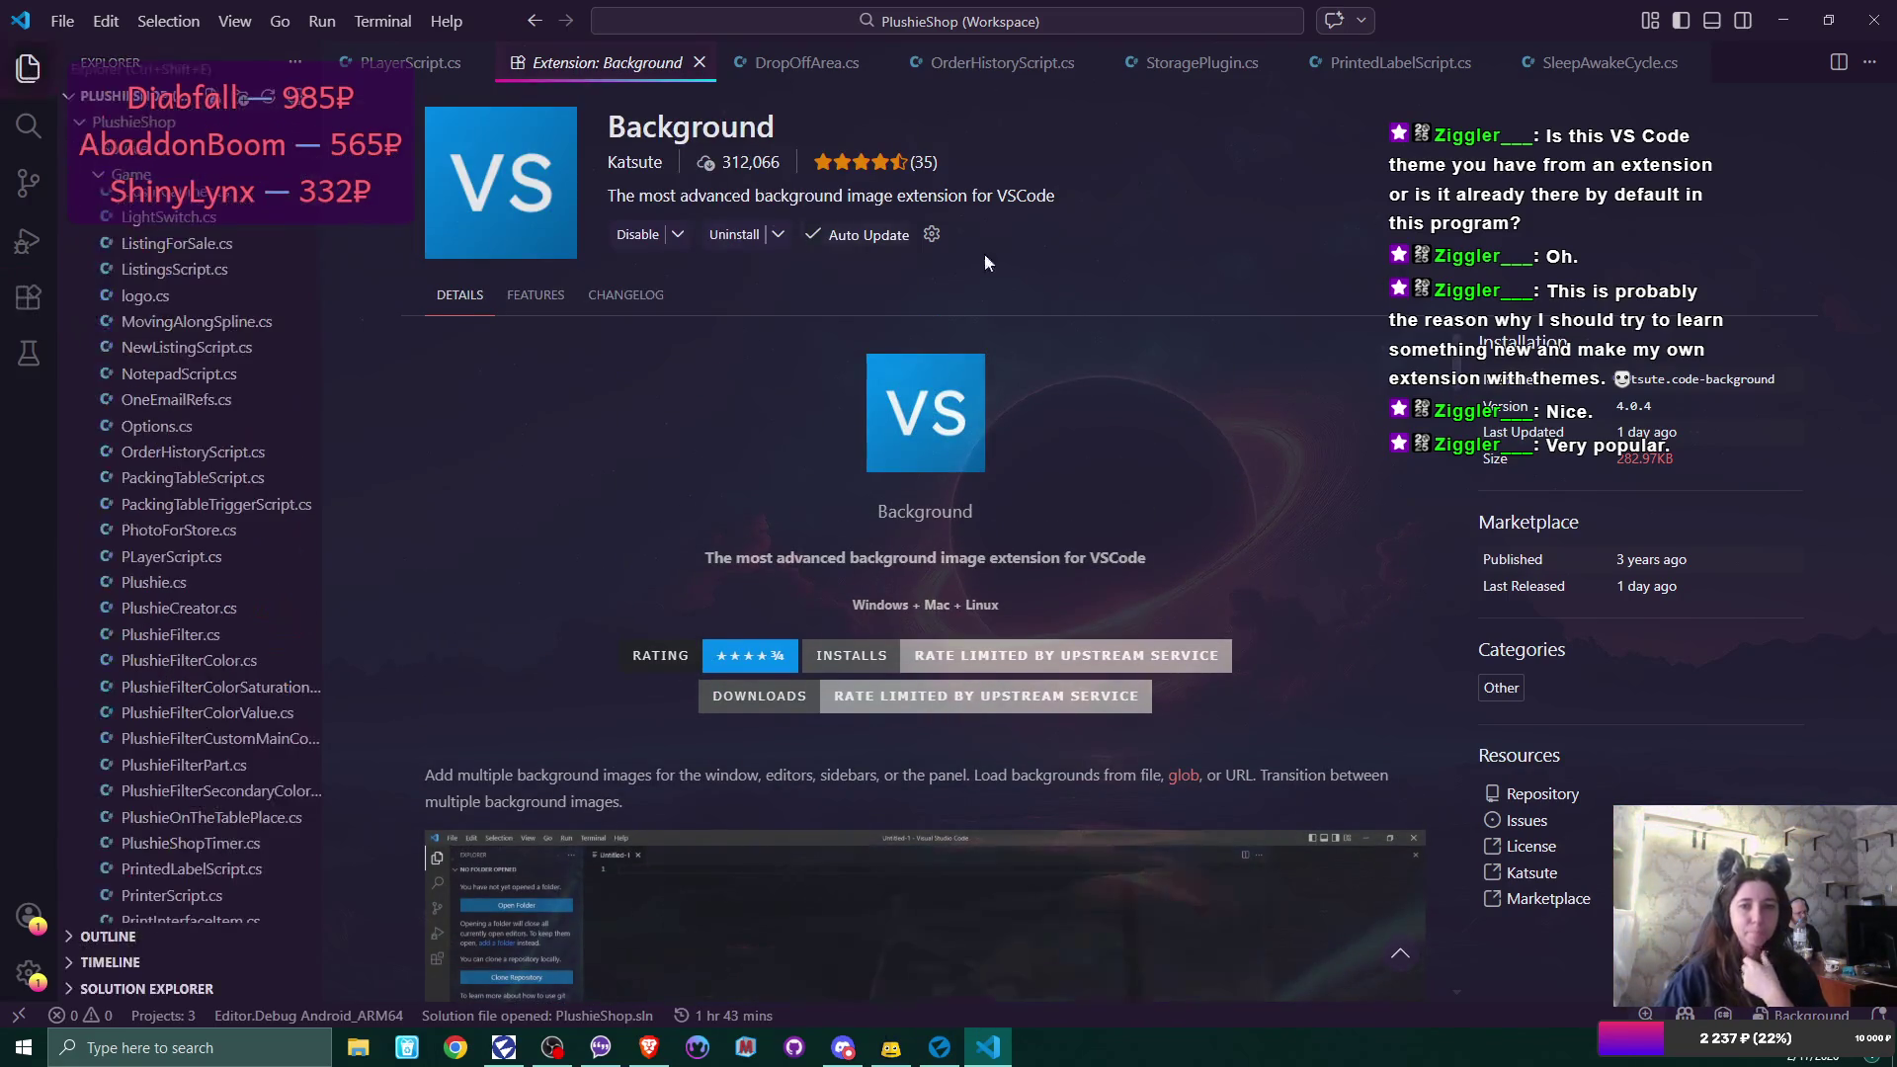
click(701, 64)
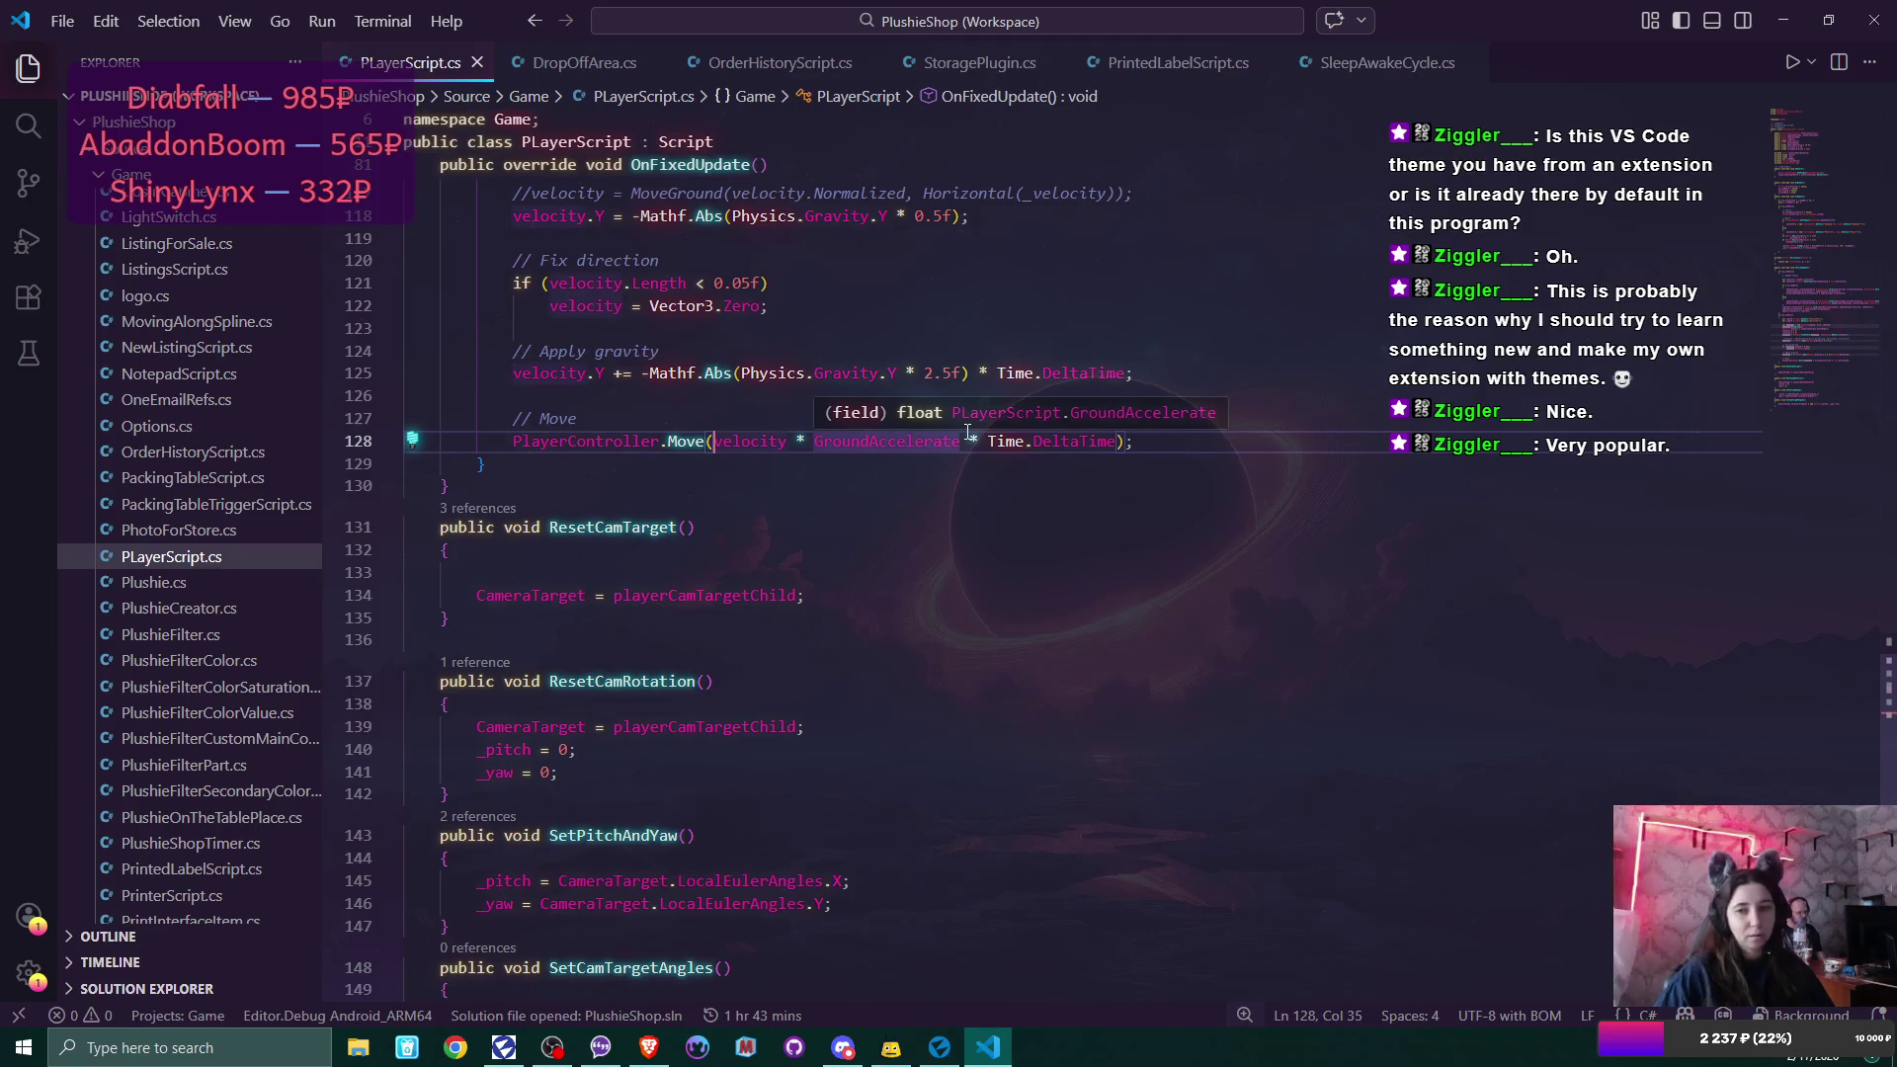
scroll(958, 491, up, 2)
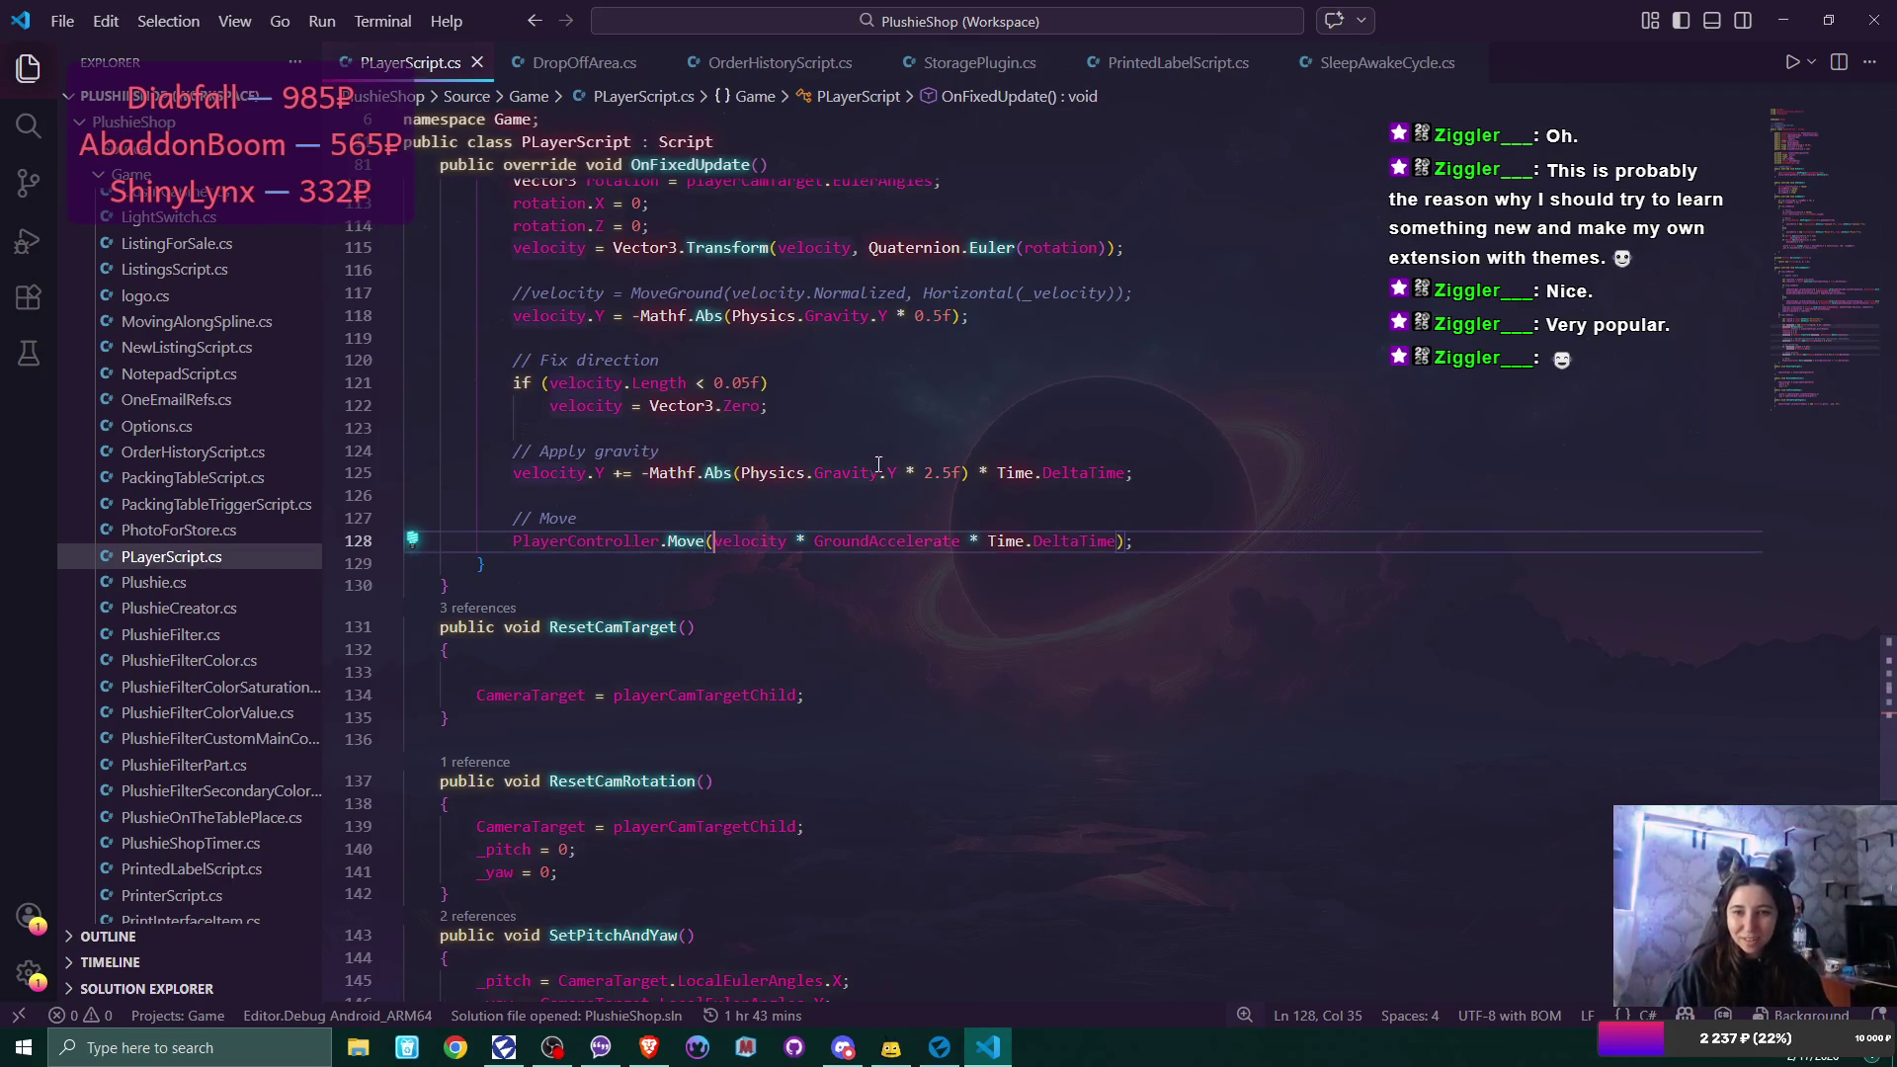
scroll(879, 464, down, 3)
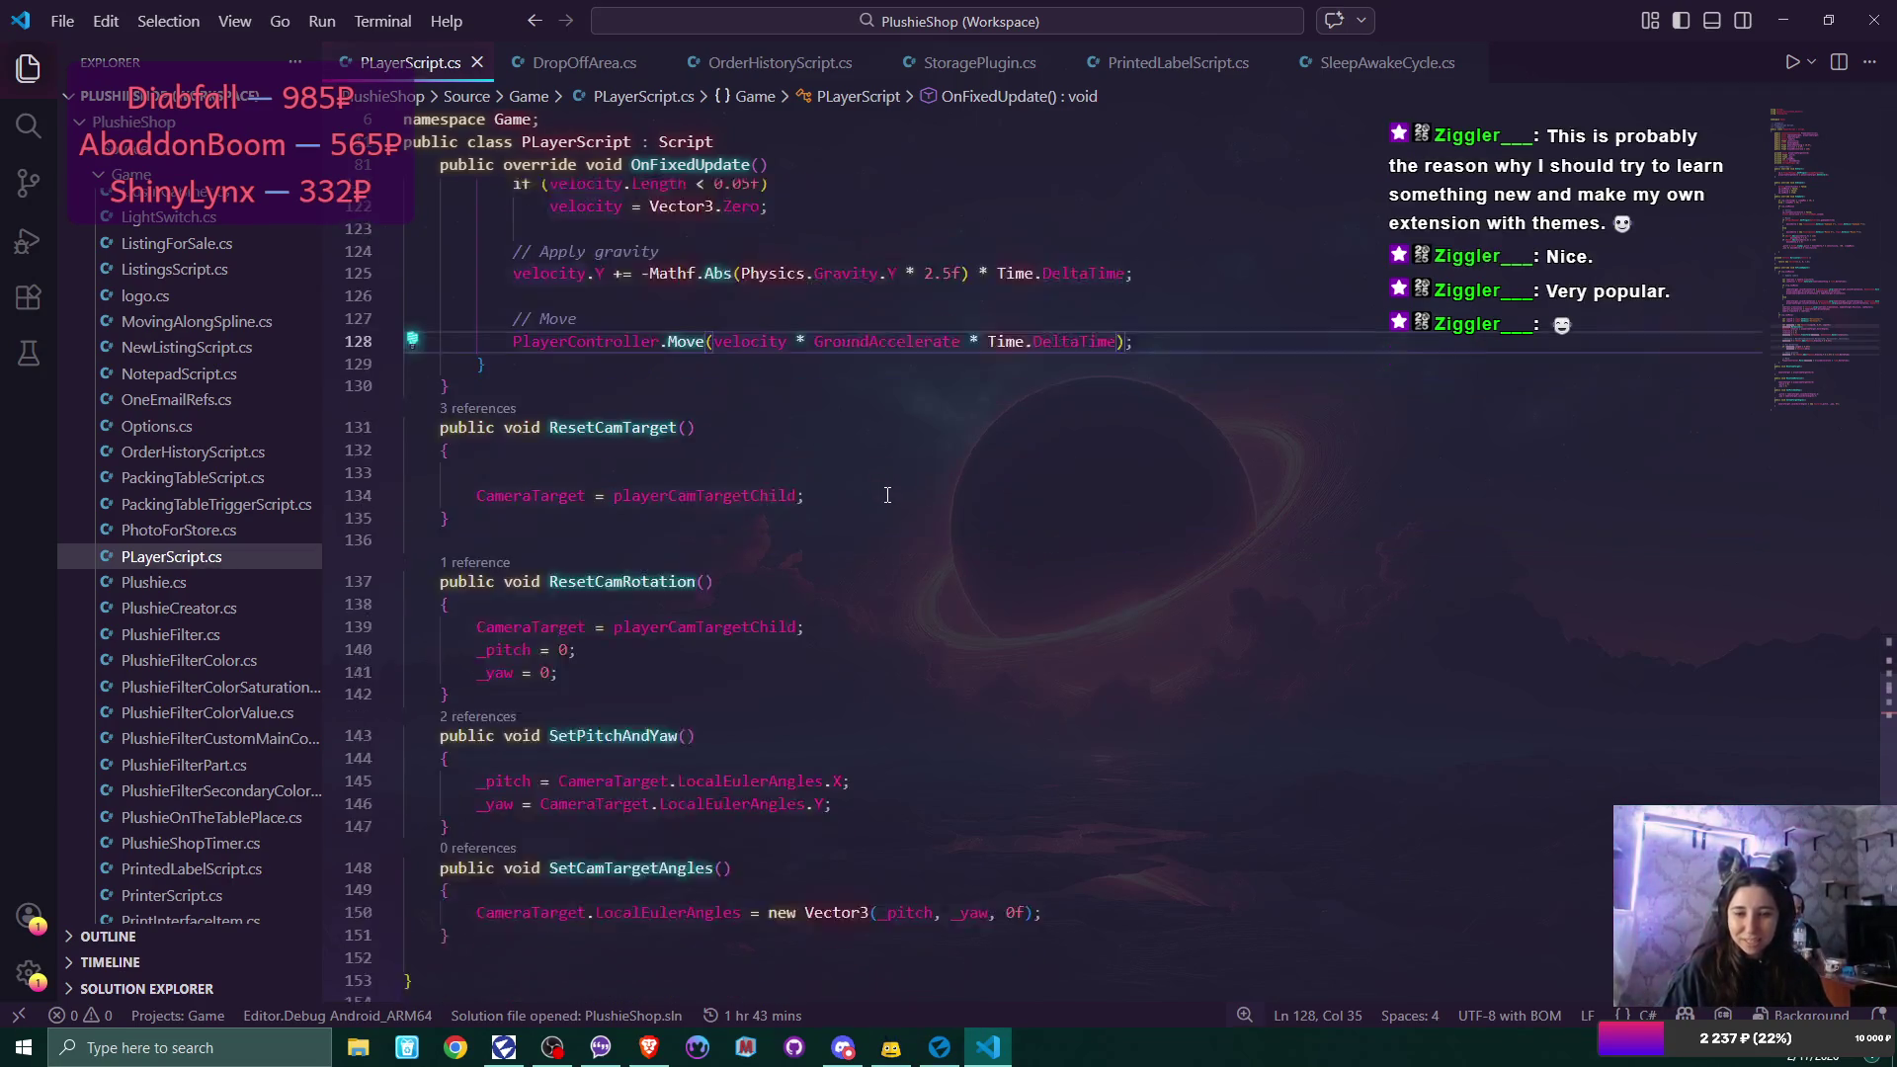
Begin a '_pitch =' assignment on line 133 of ResetCamTarget, trying then removing a CameraTarget reference.
click(550, 457)
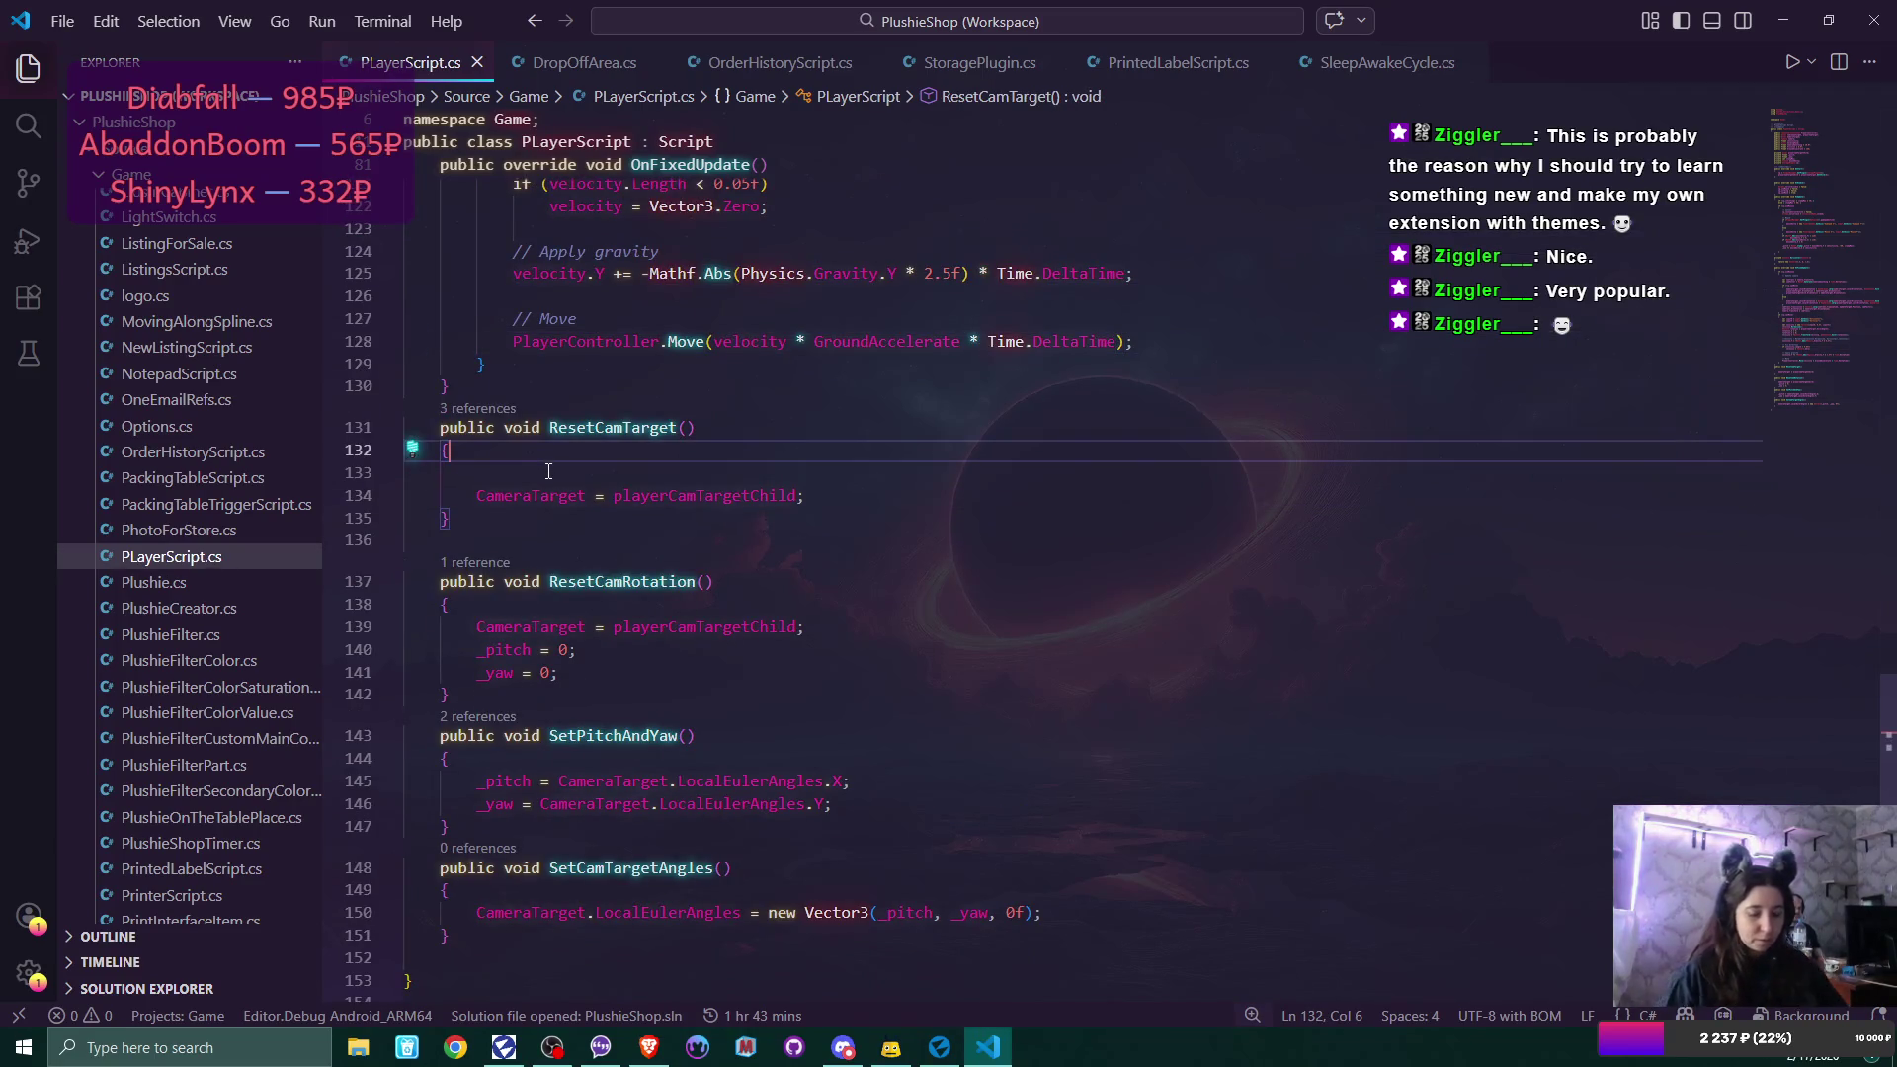
click(549, 472)
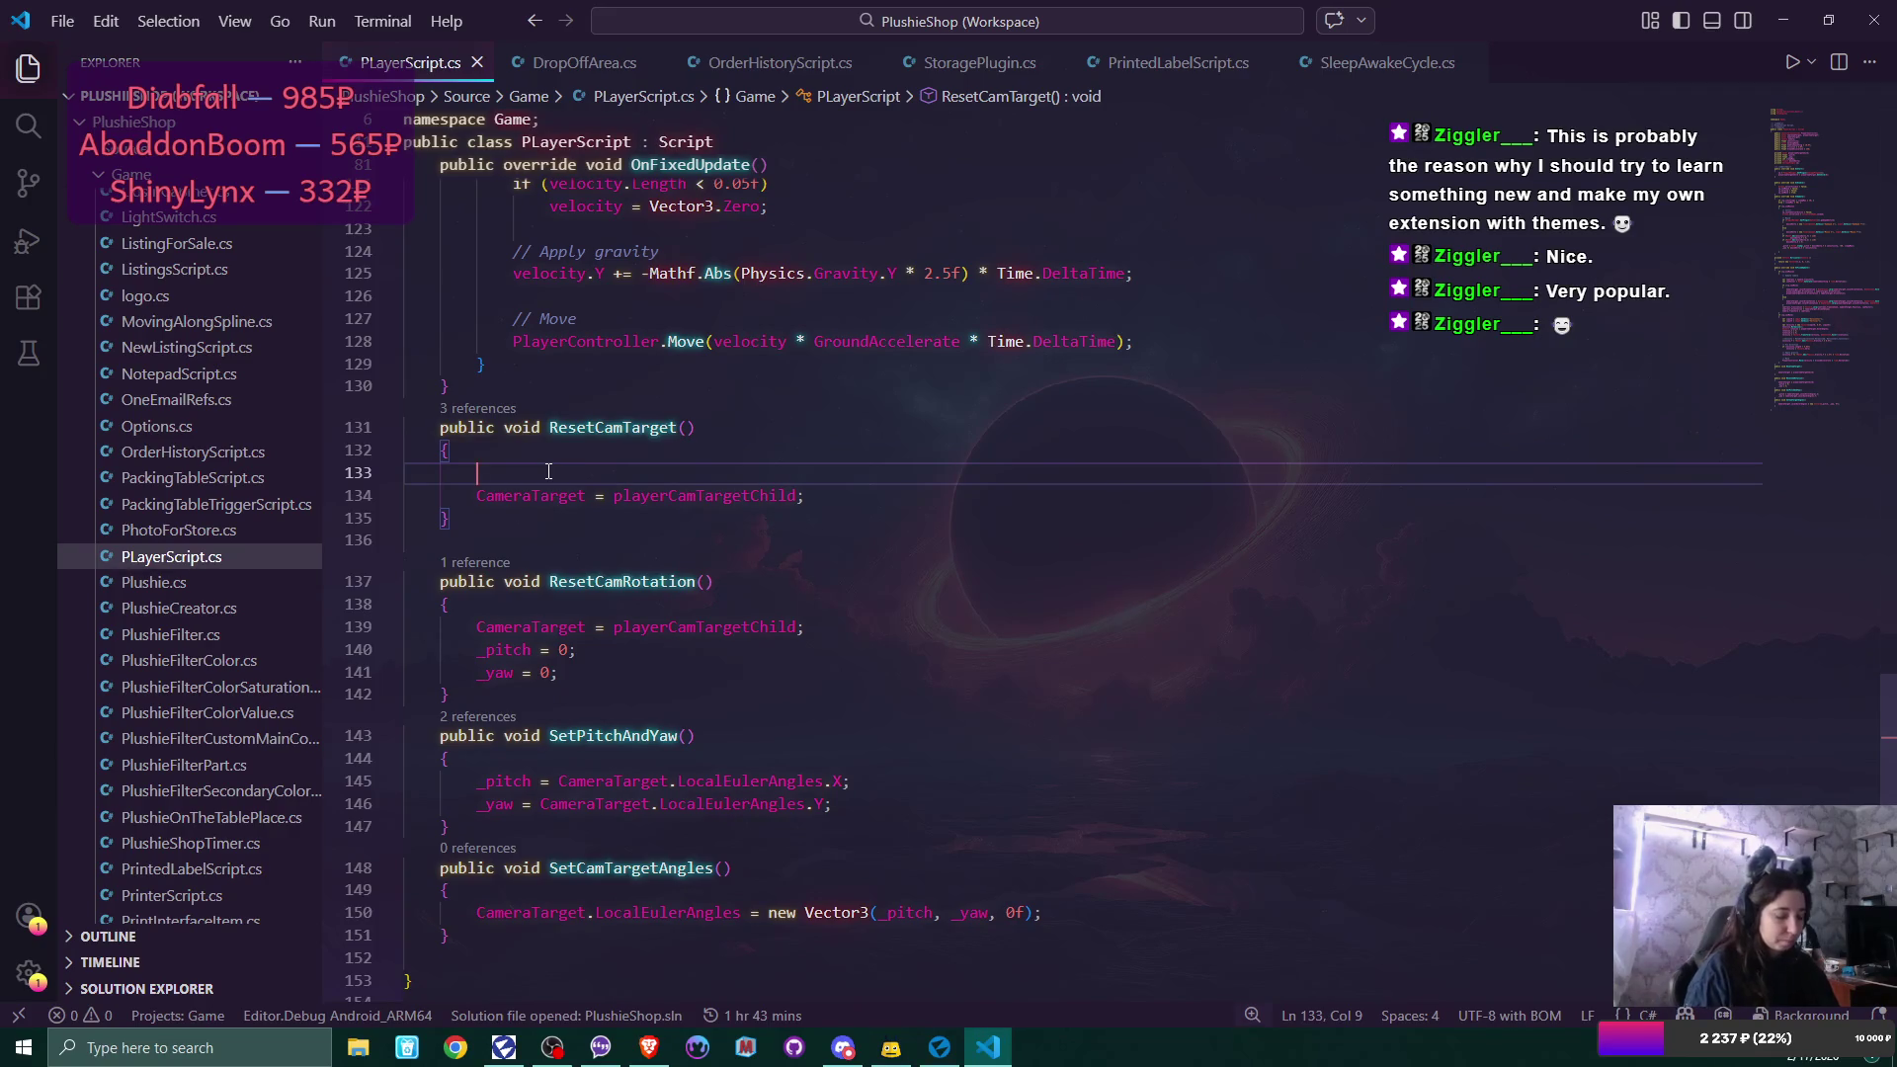
text(()
key(ctrl+space)
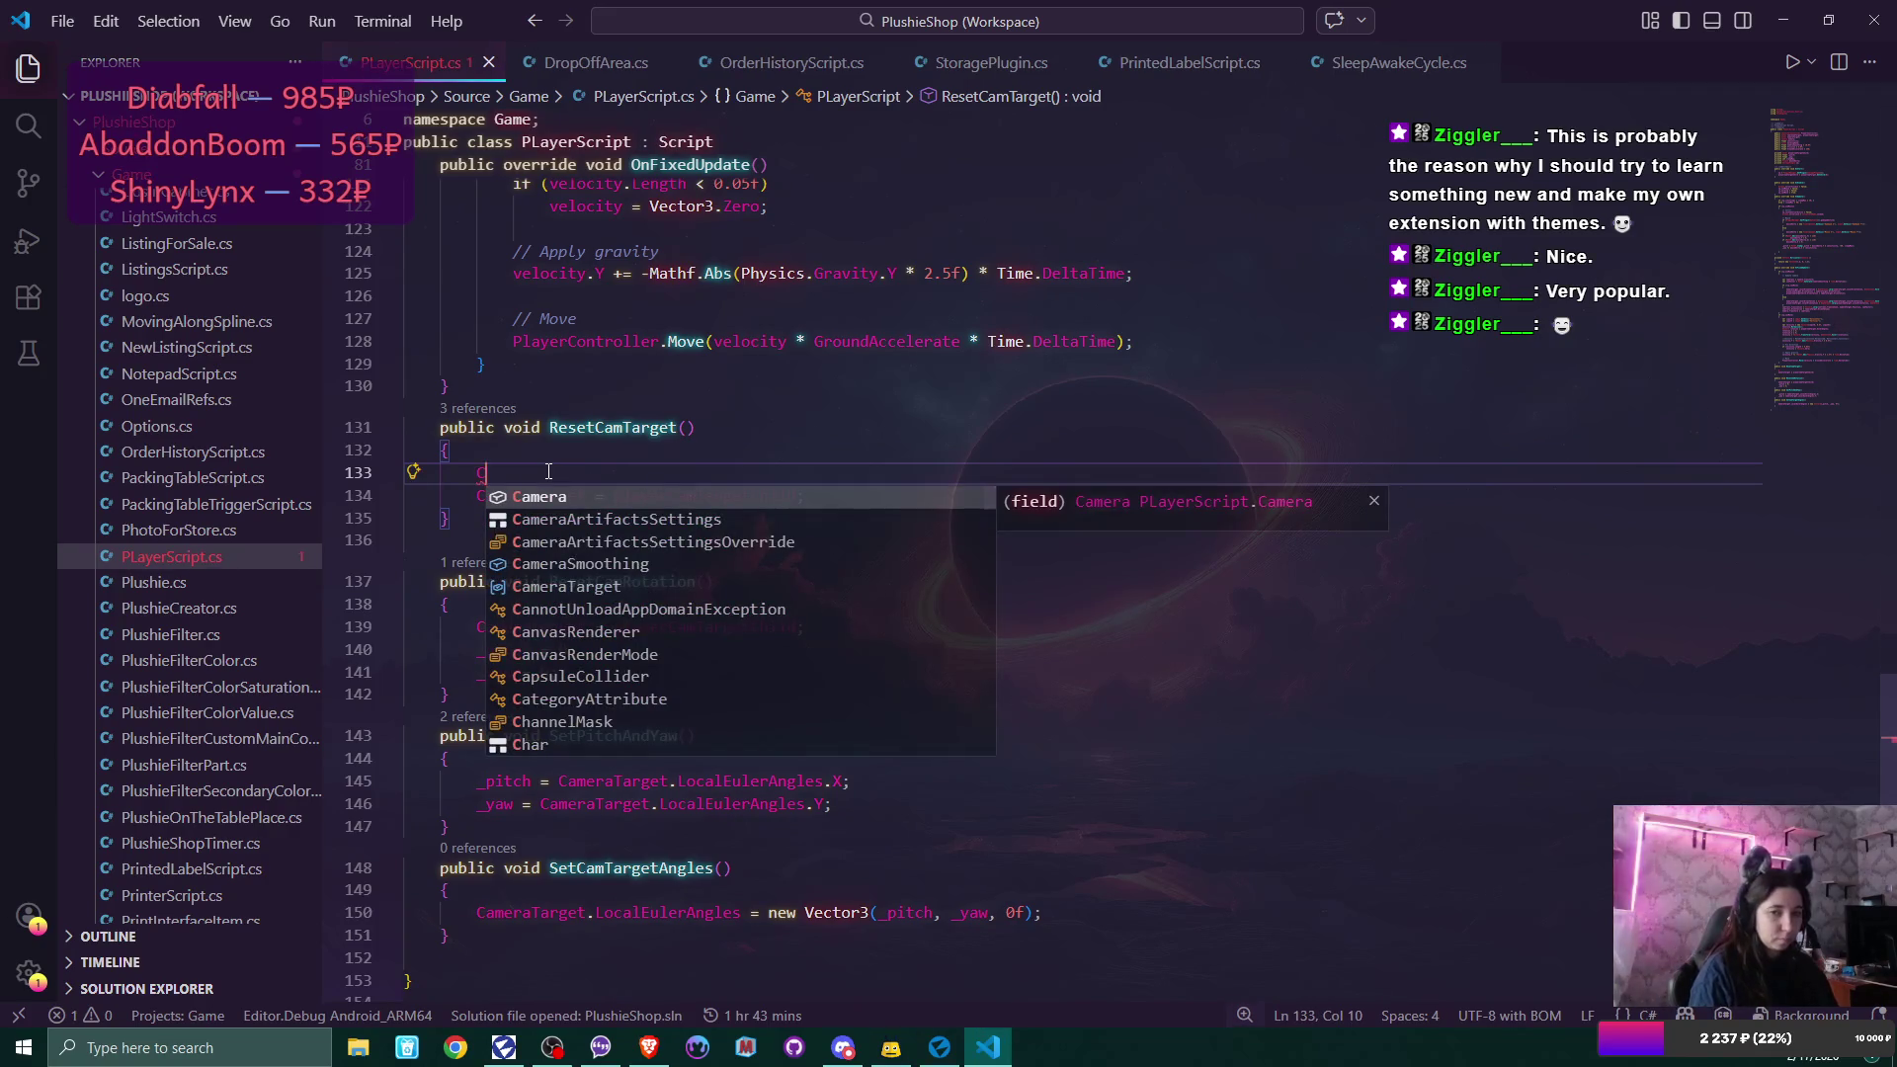
key(Escape)
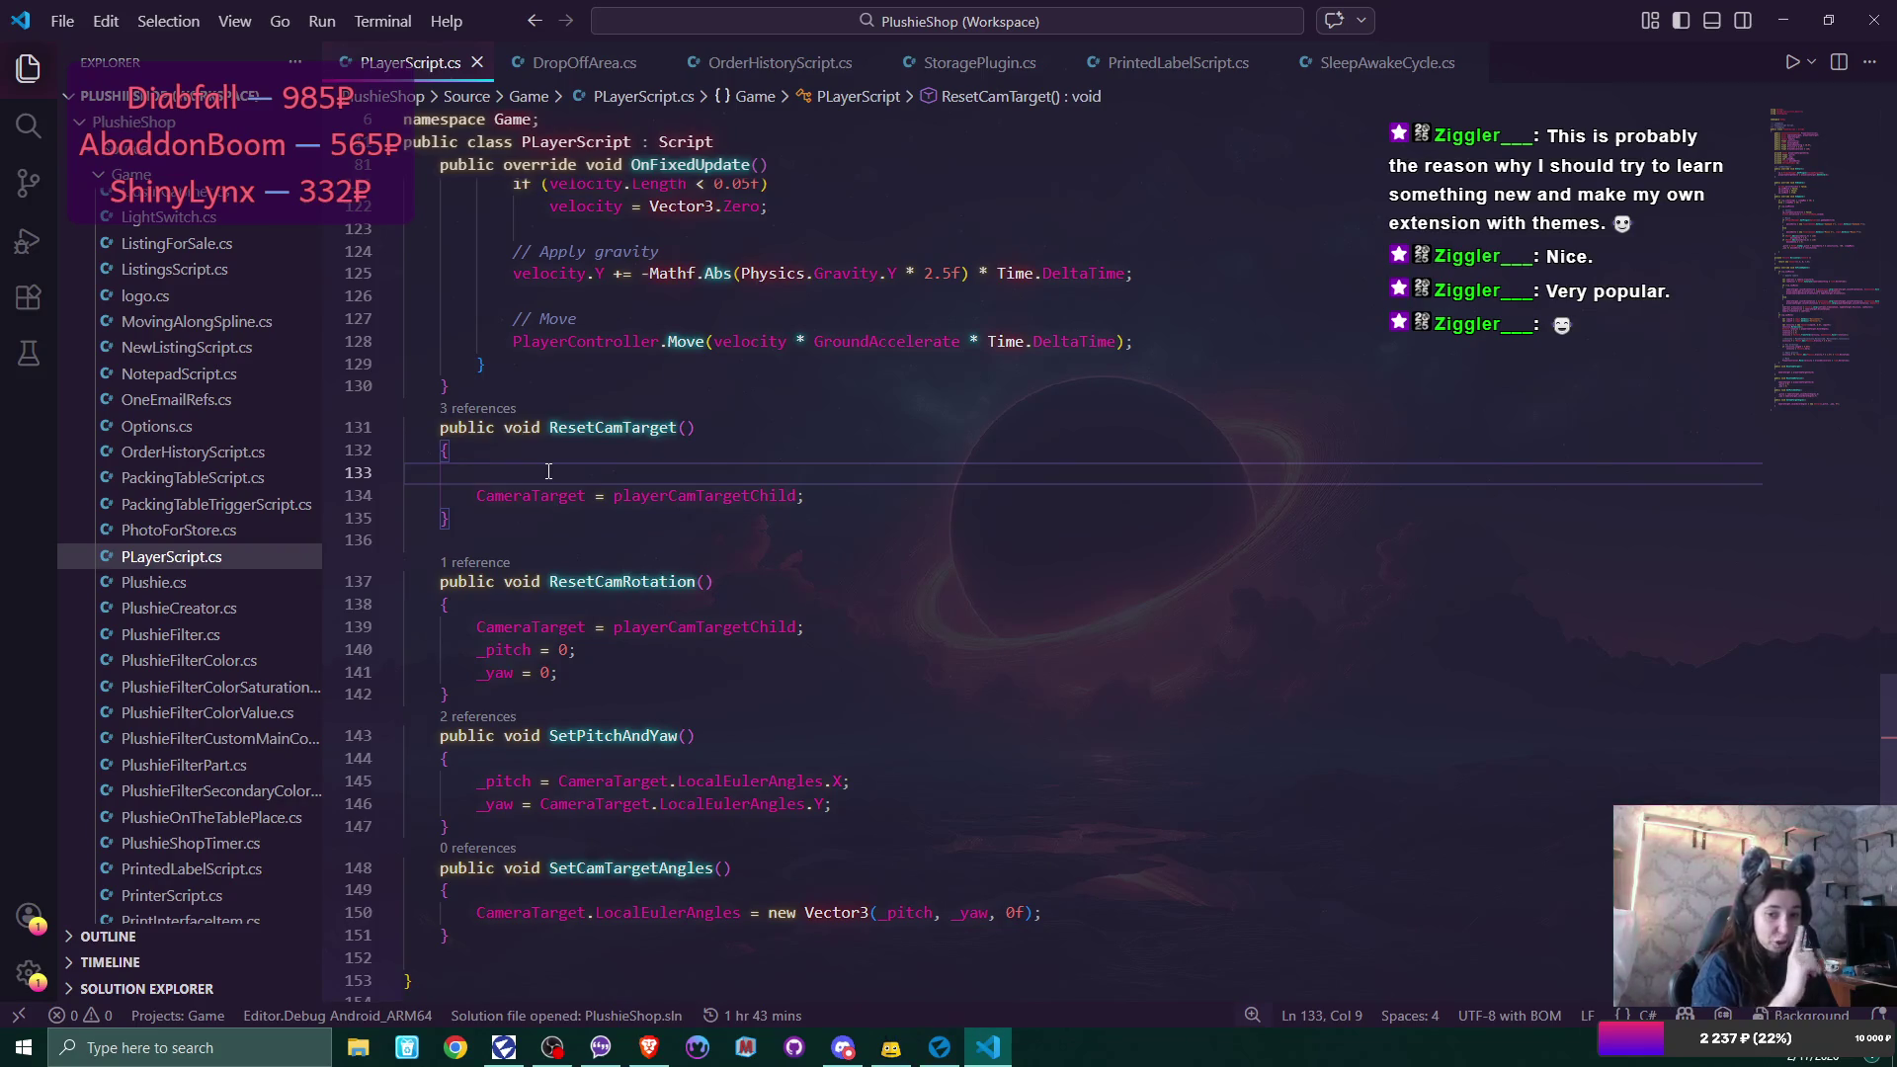
text(_)
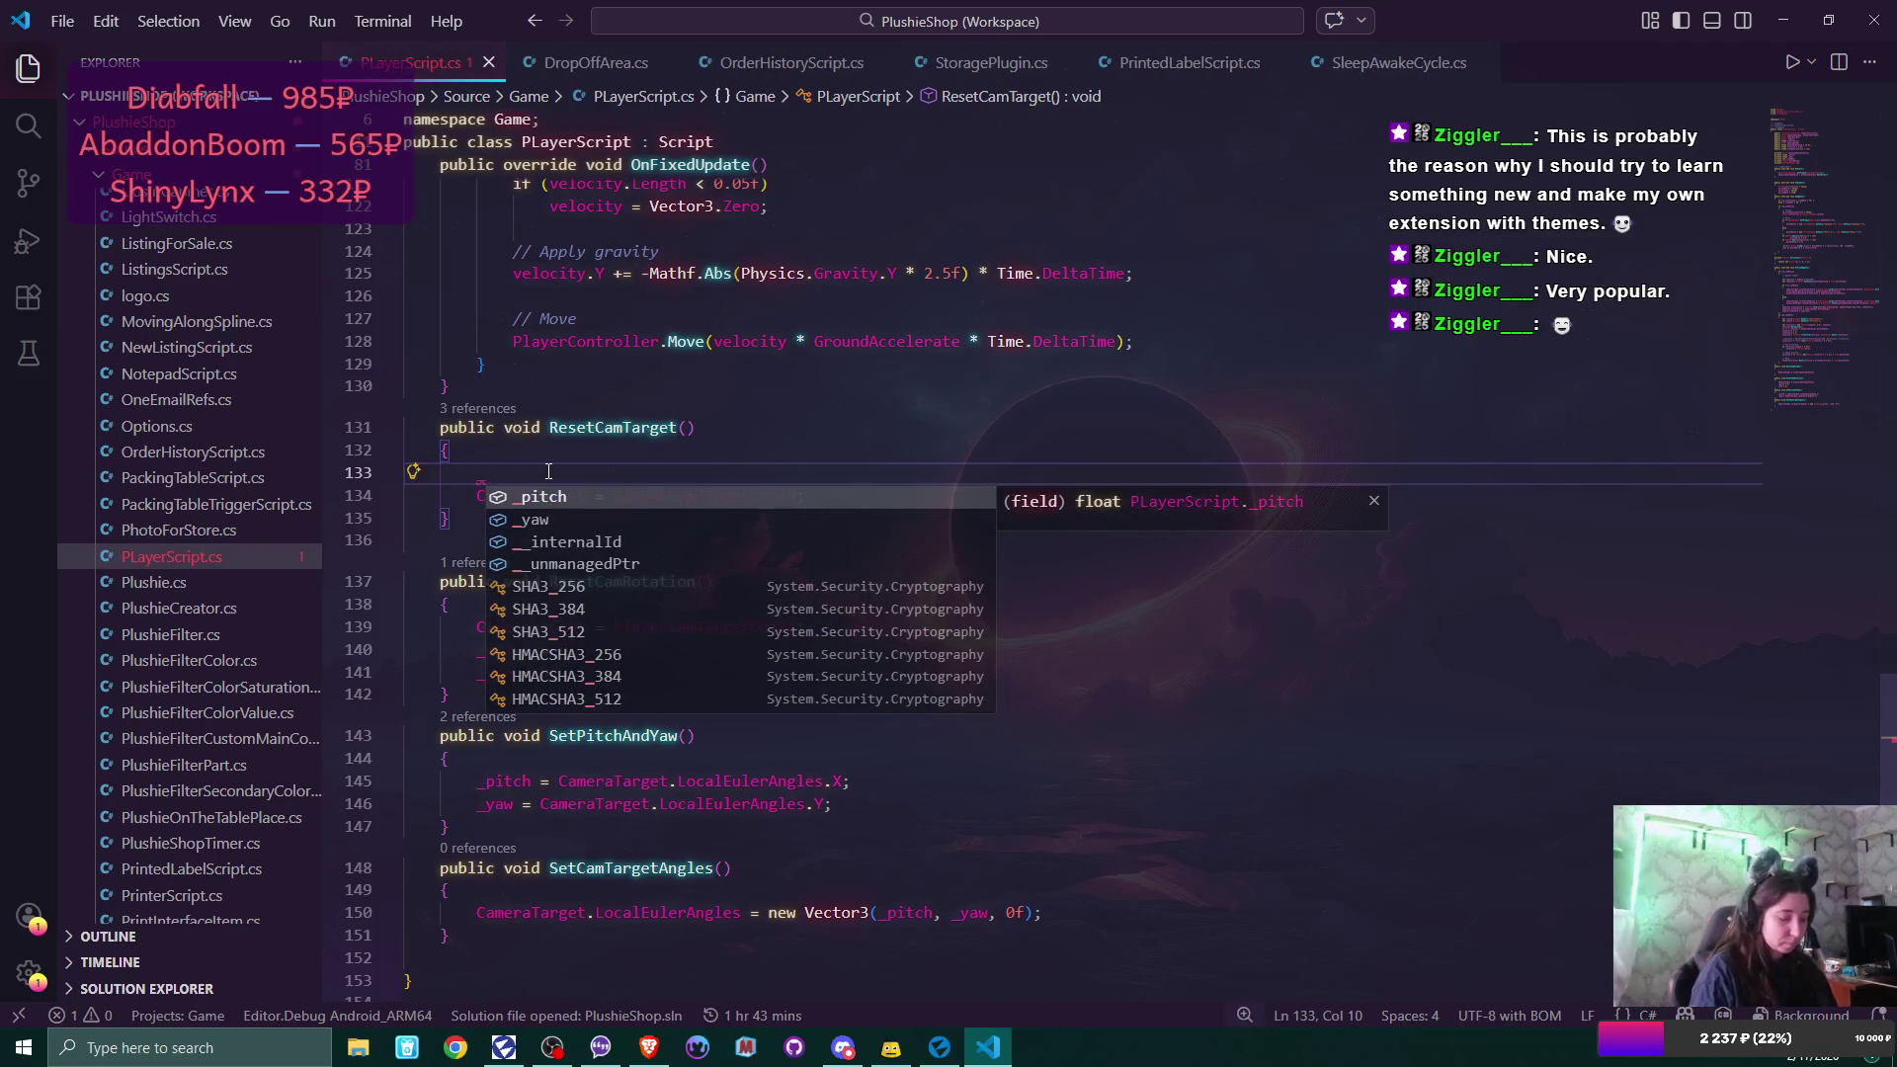
key(Tab)
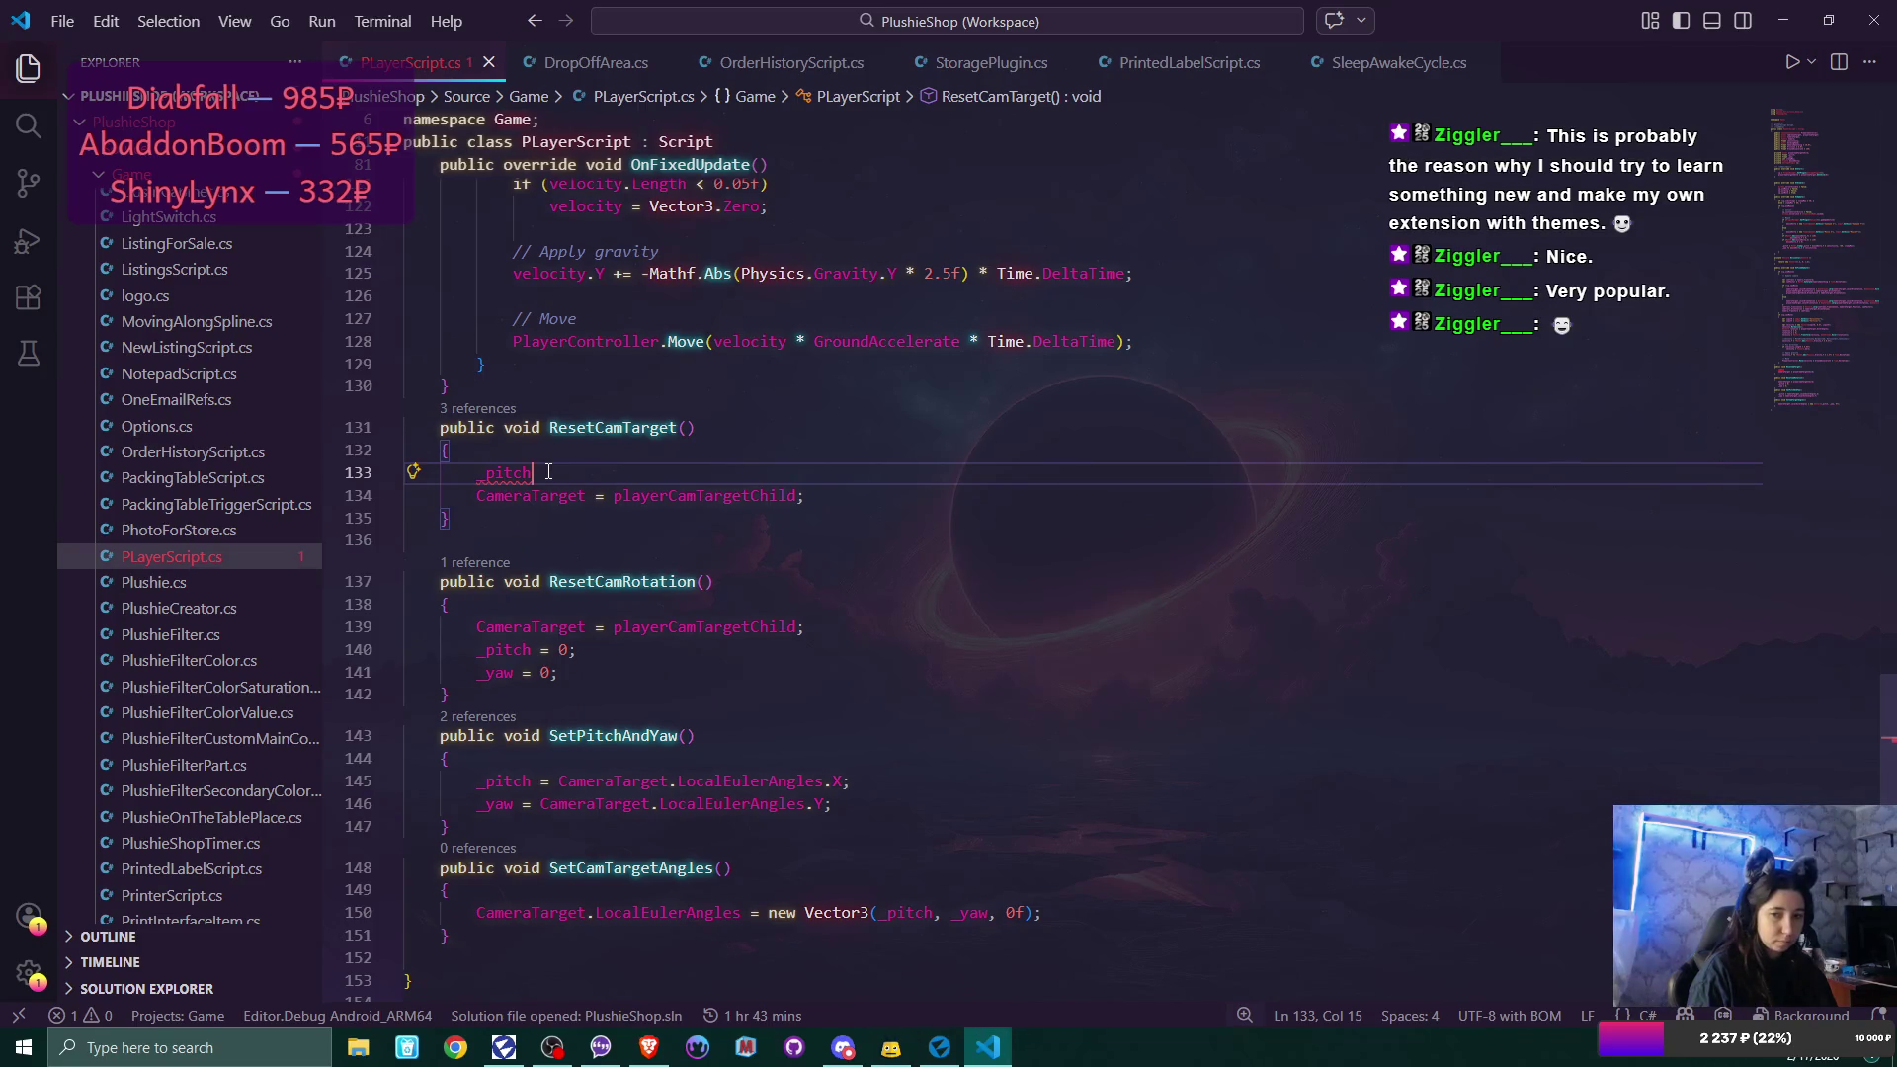
text( =)
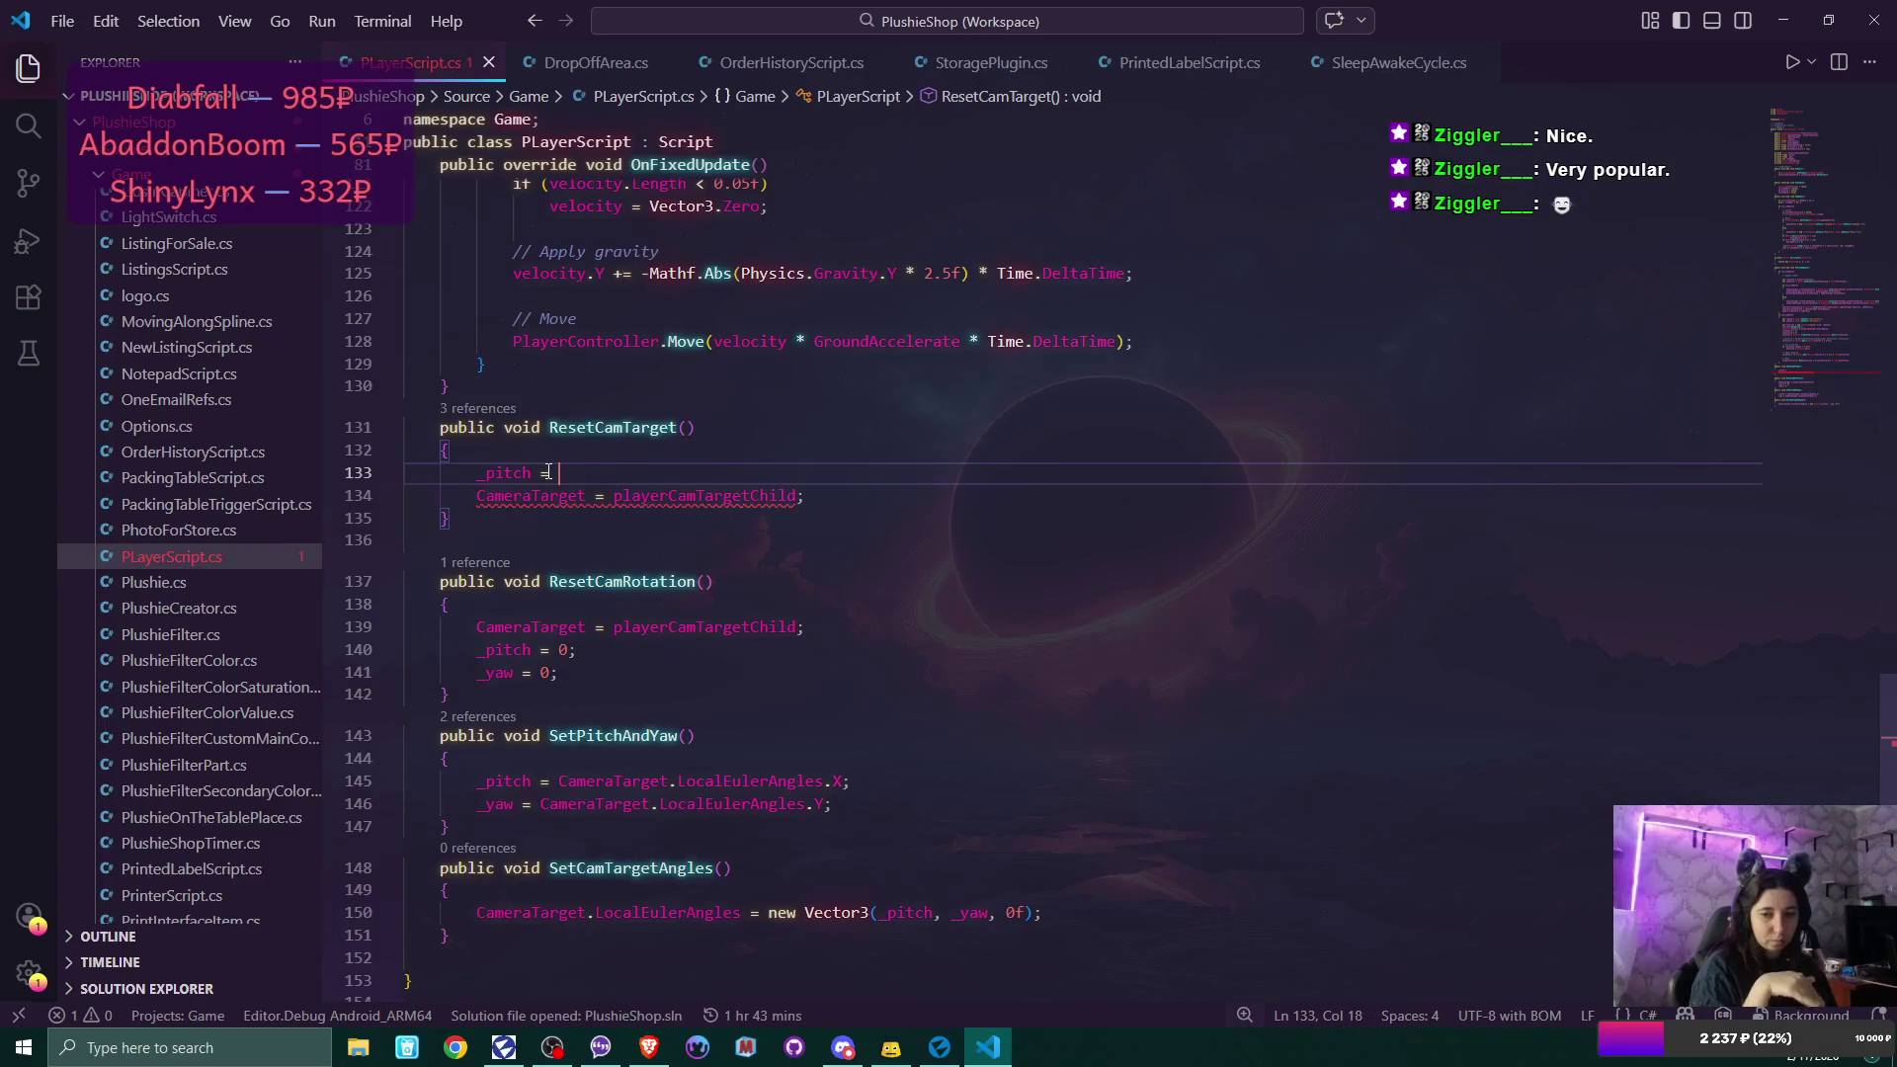
mouse_move(1887, 788)
mouse_down()
mouse_move(1889, 390)
mouse_move(1891, 632)
mouse_up()
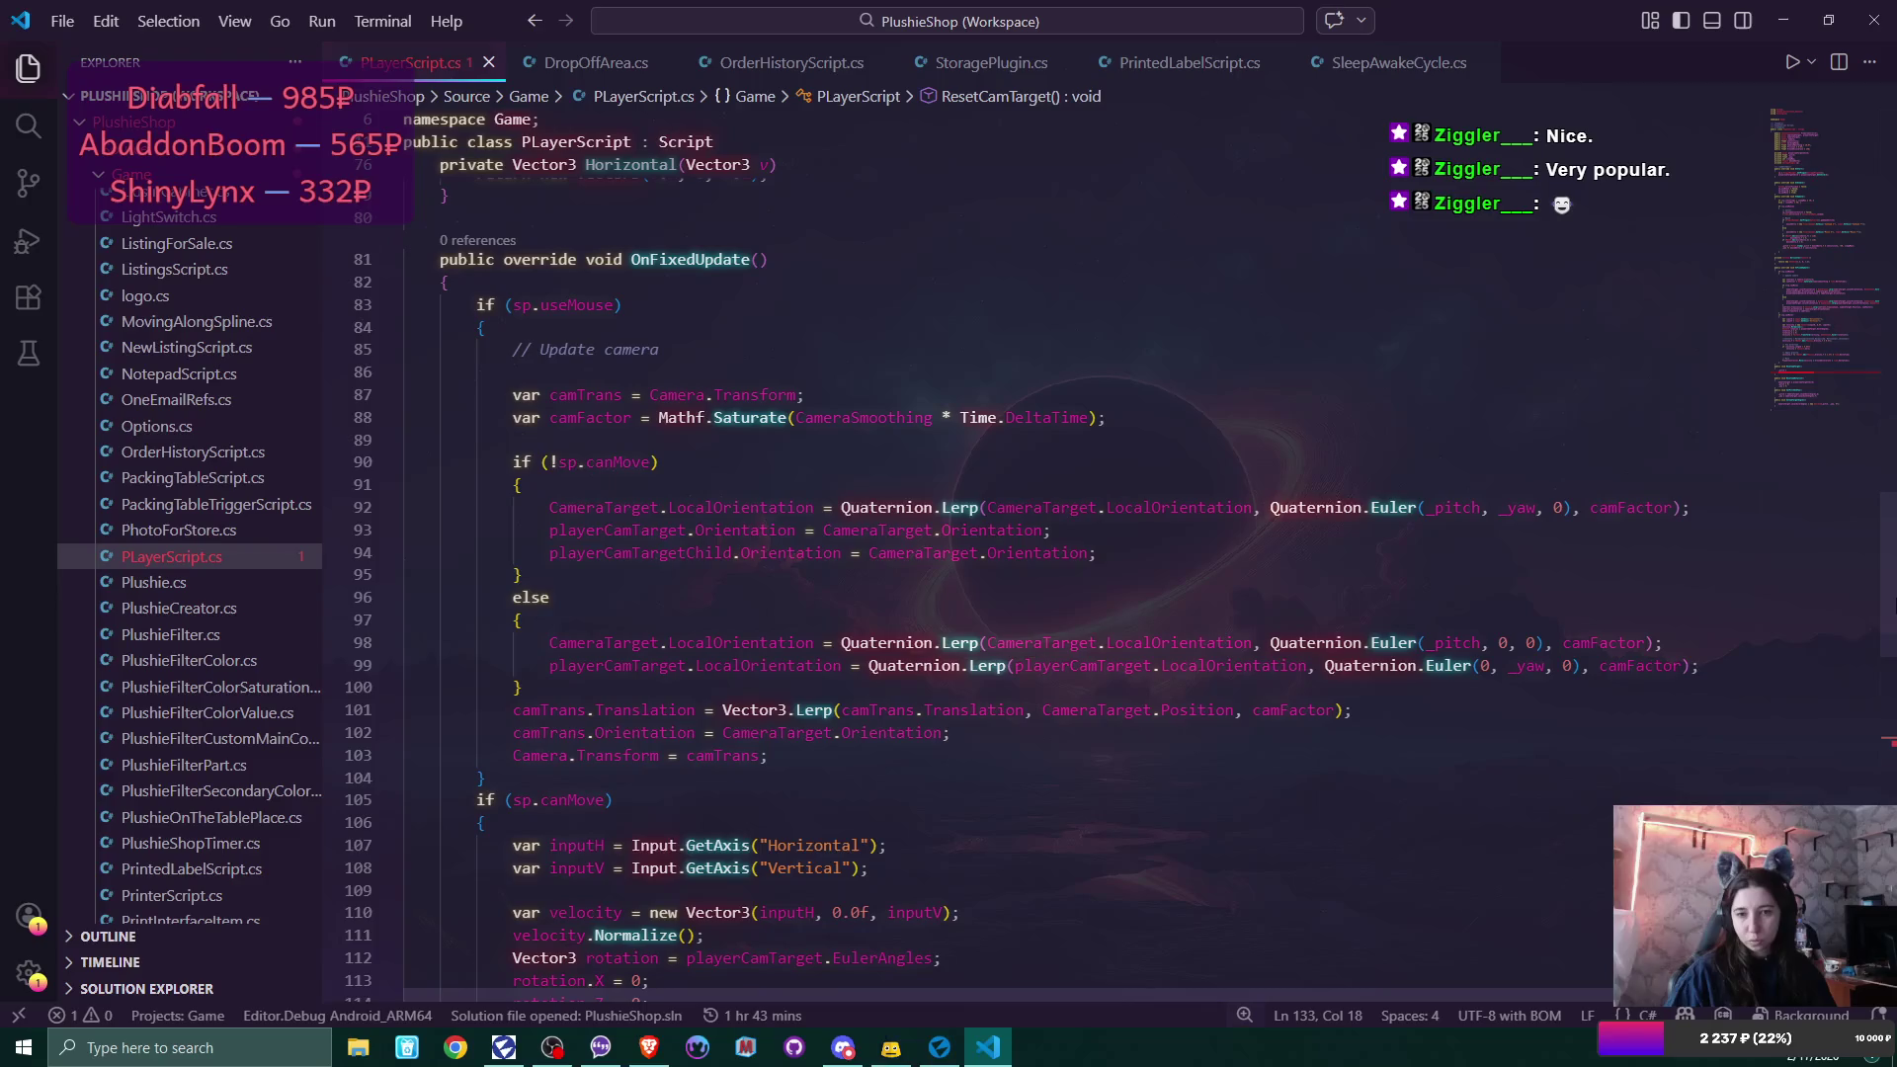
scroll(988, 593, down, 15)
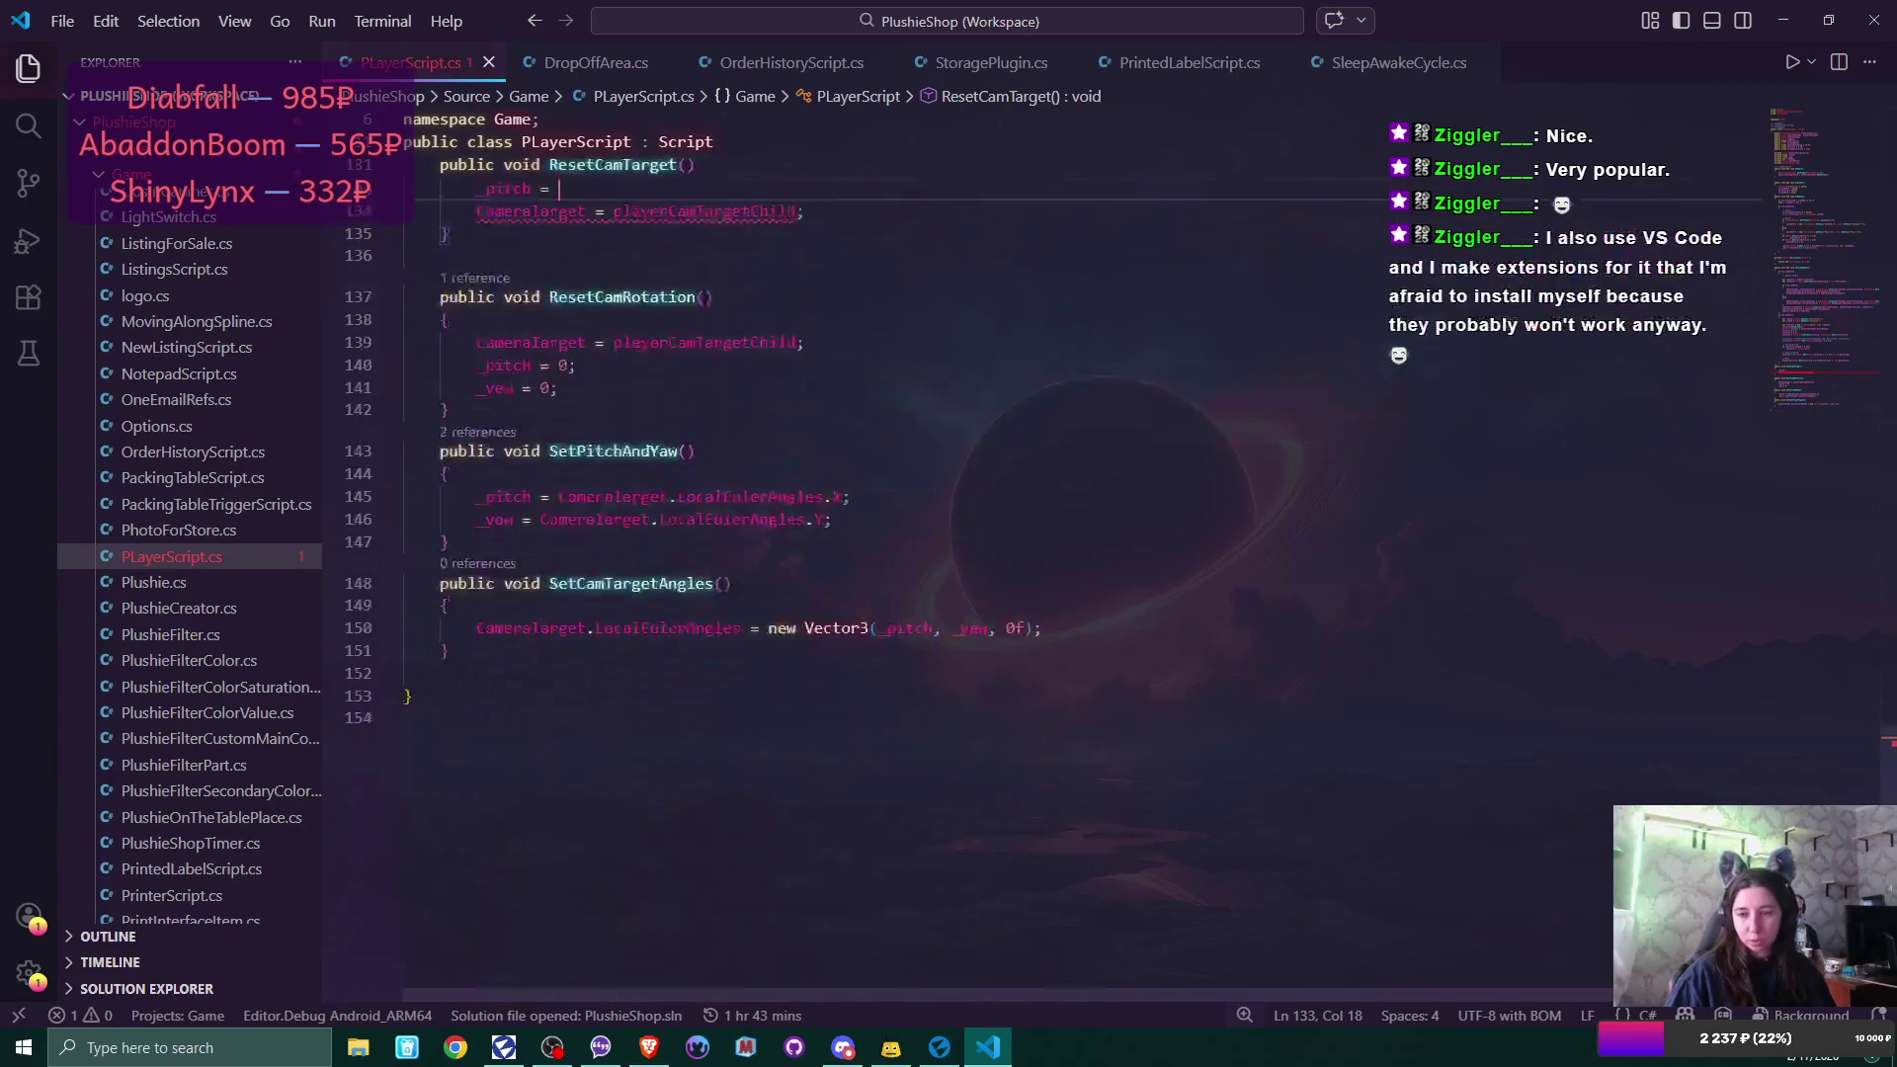
scroll(807, 432, up, 3)
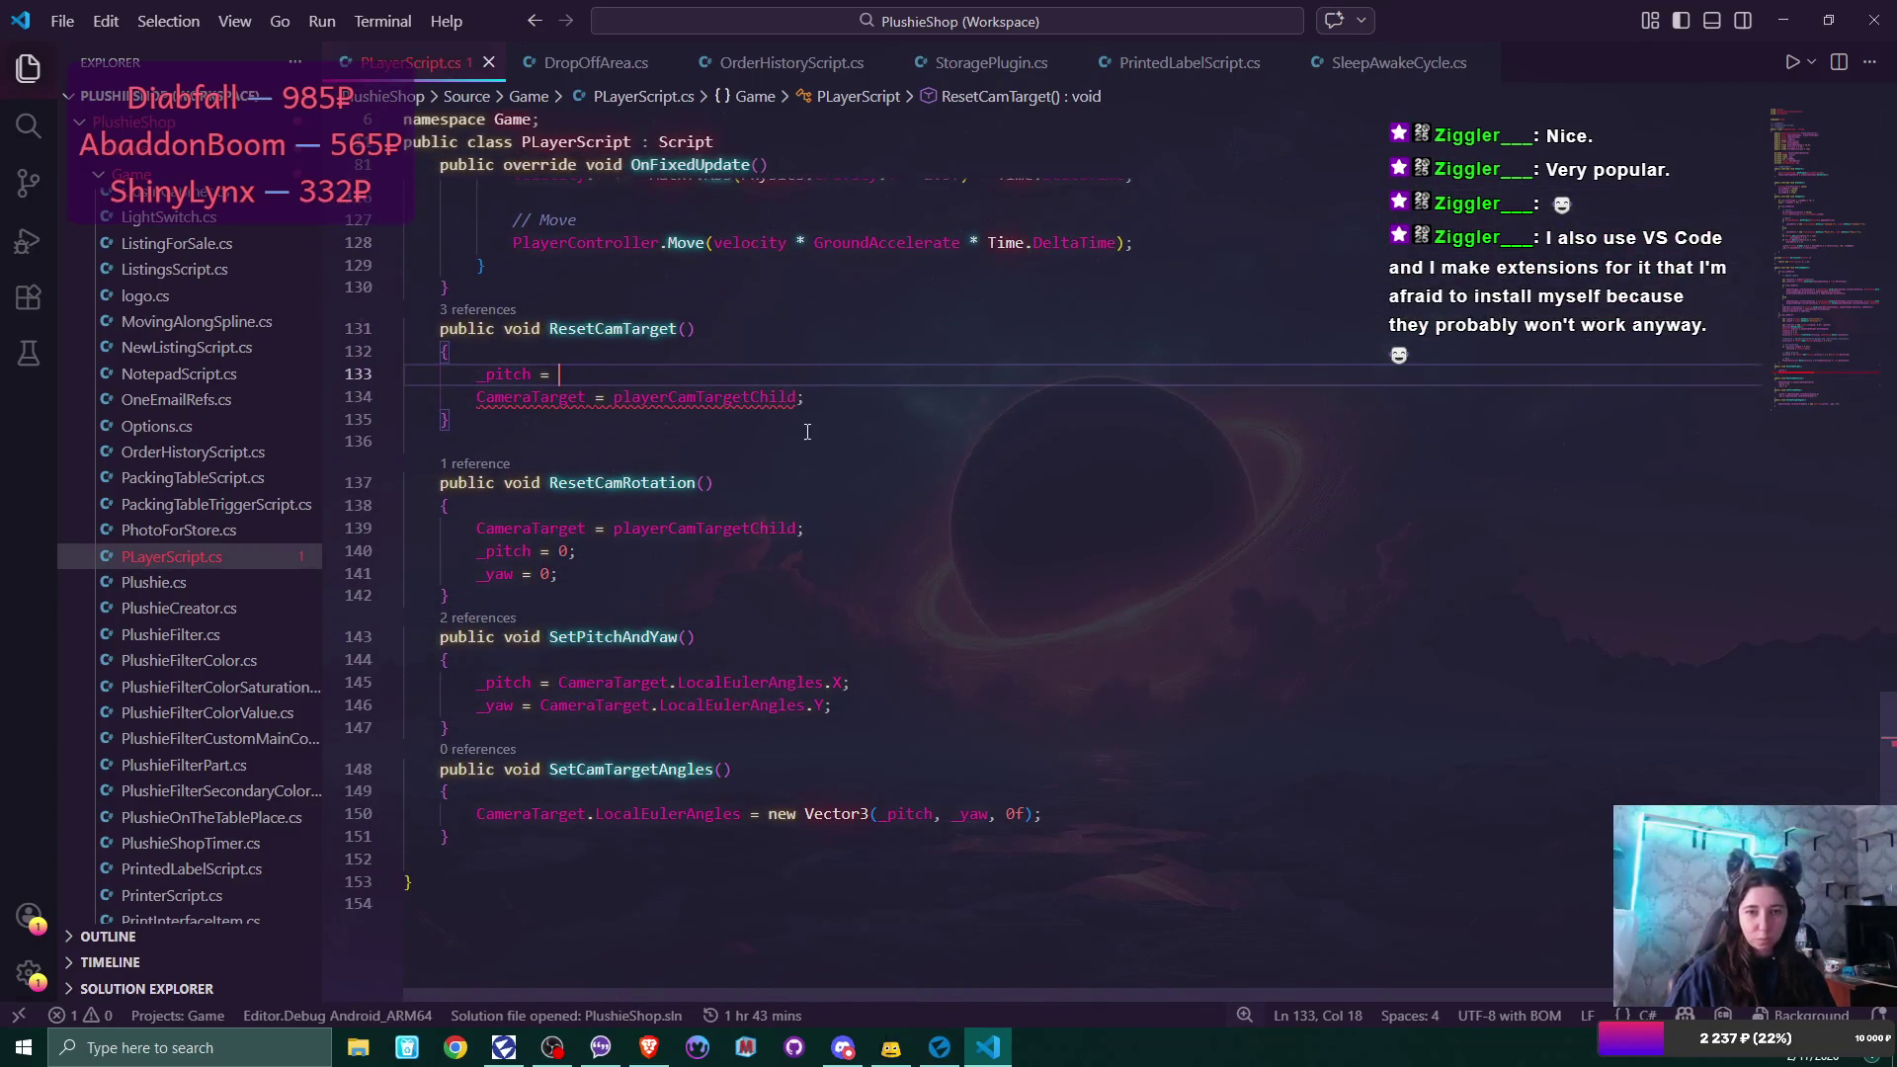
text(Came)
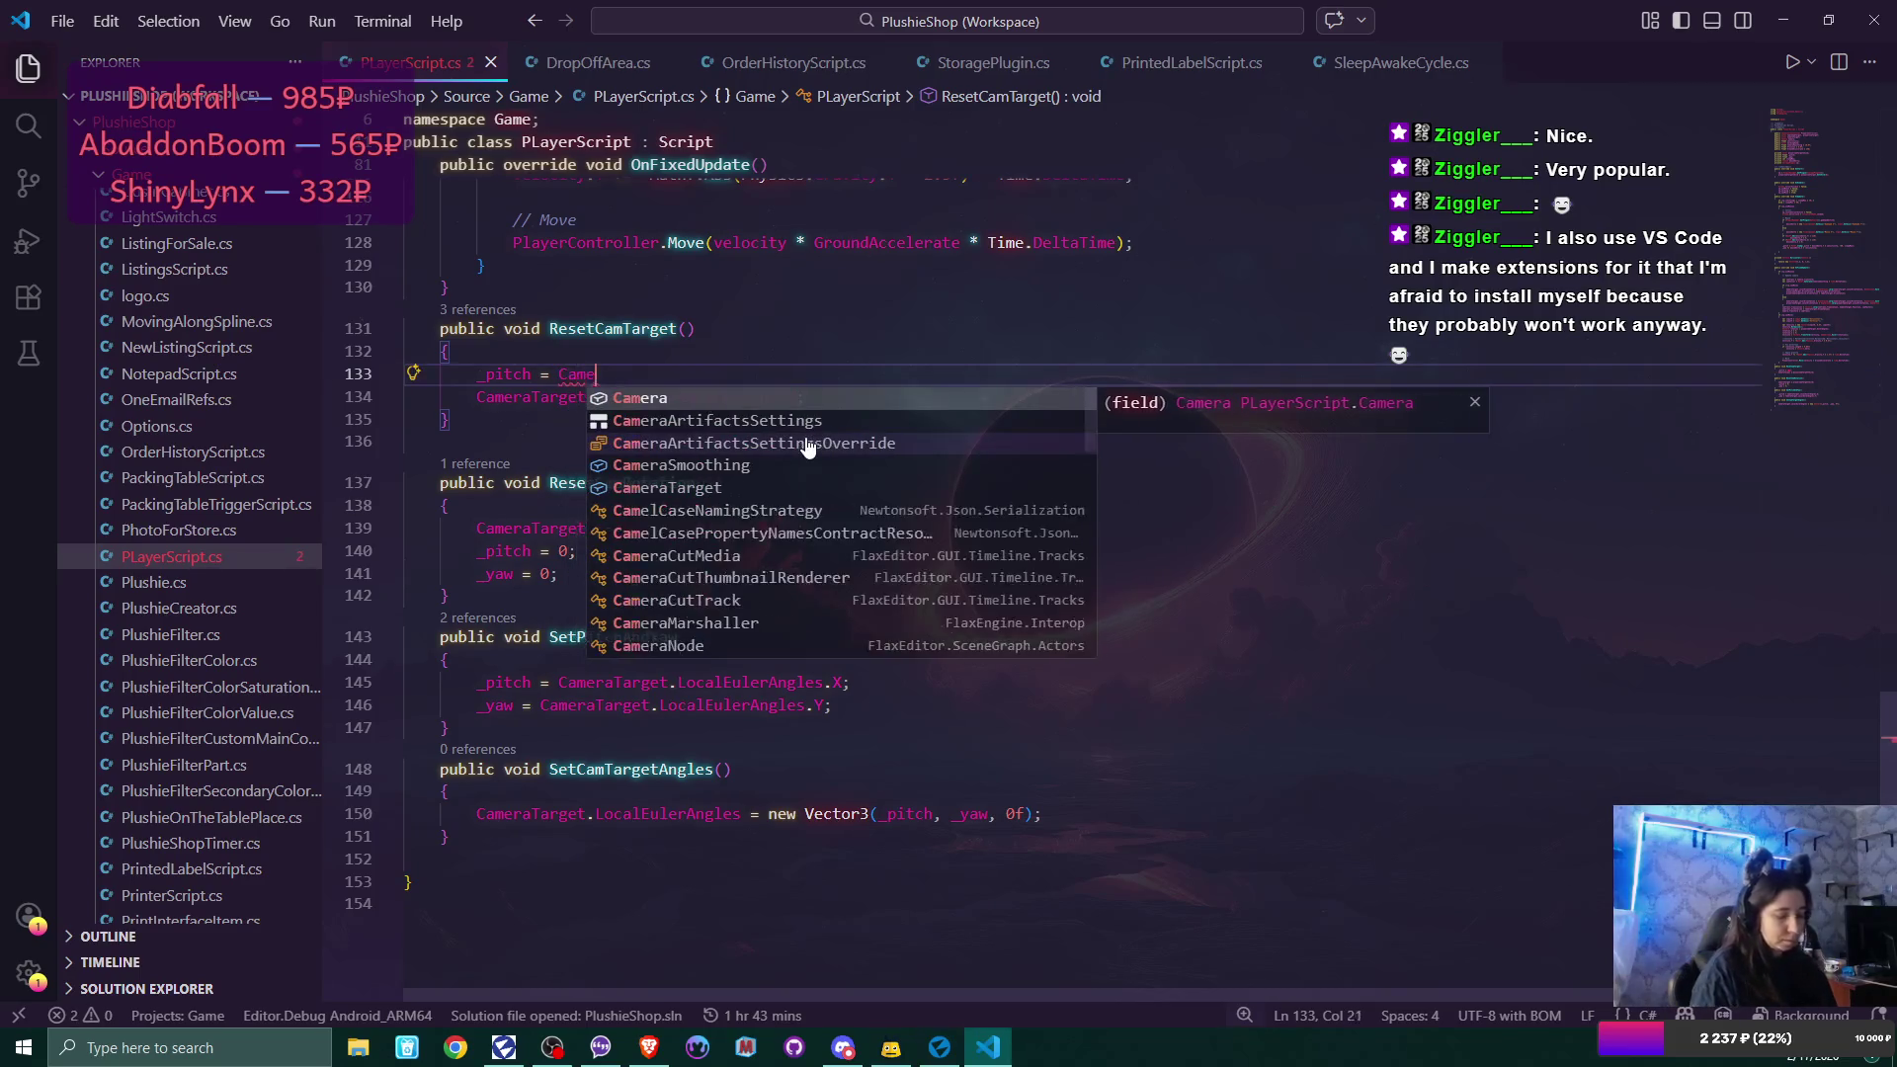
text(r)
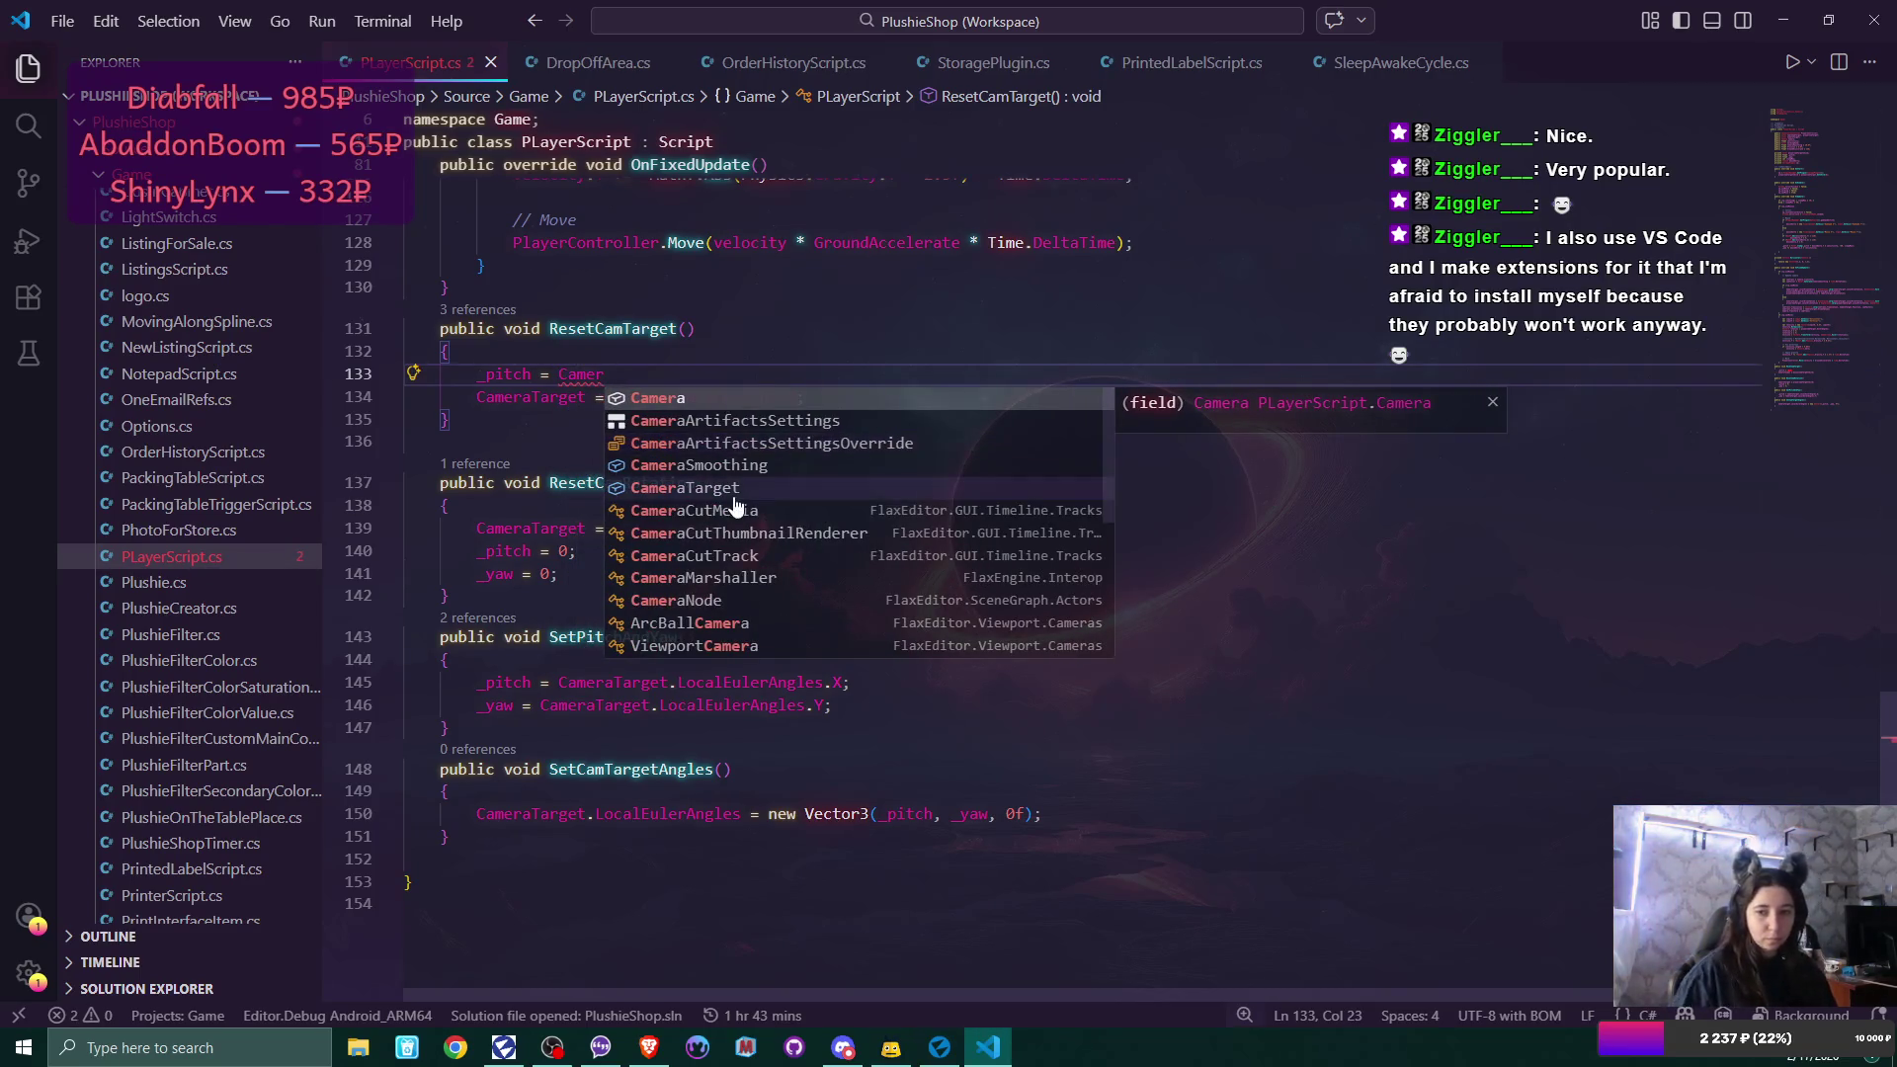
click(735, 498)
text(.)
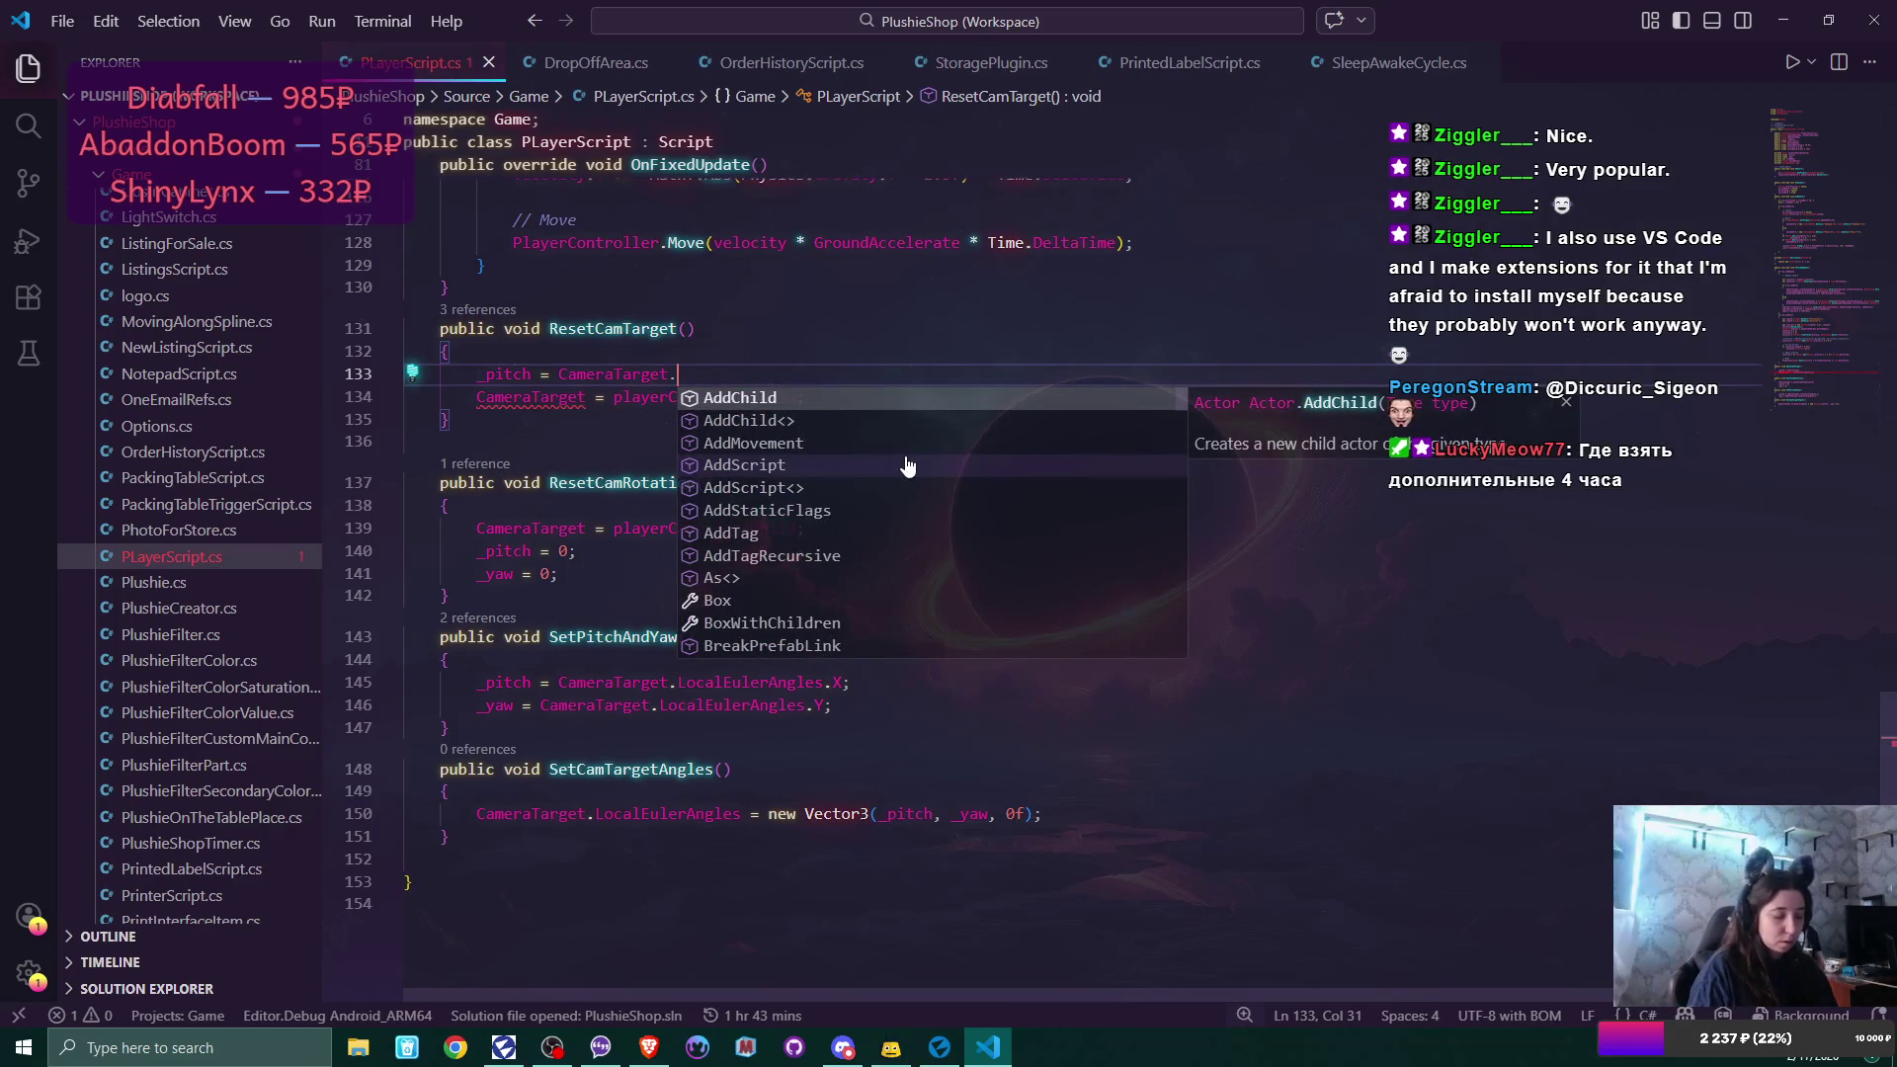
text(Eu)
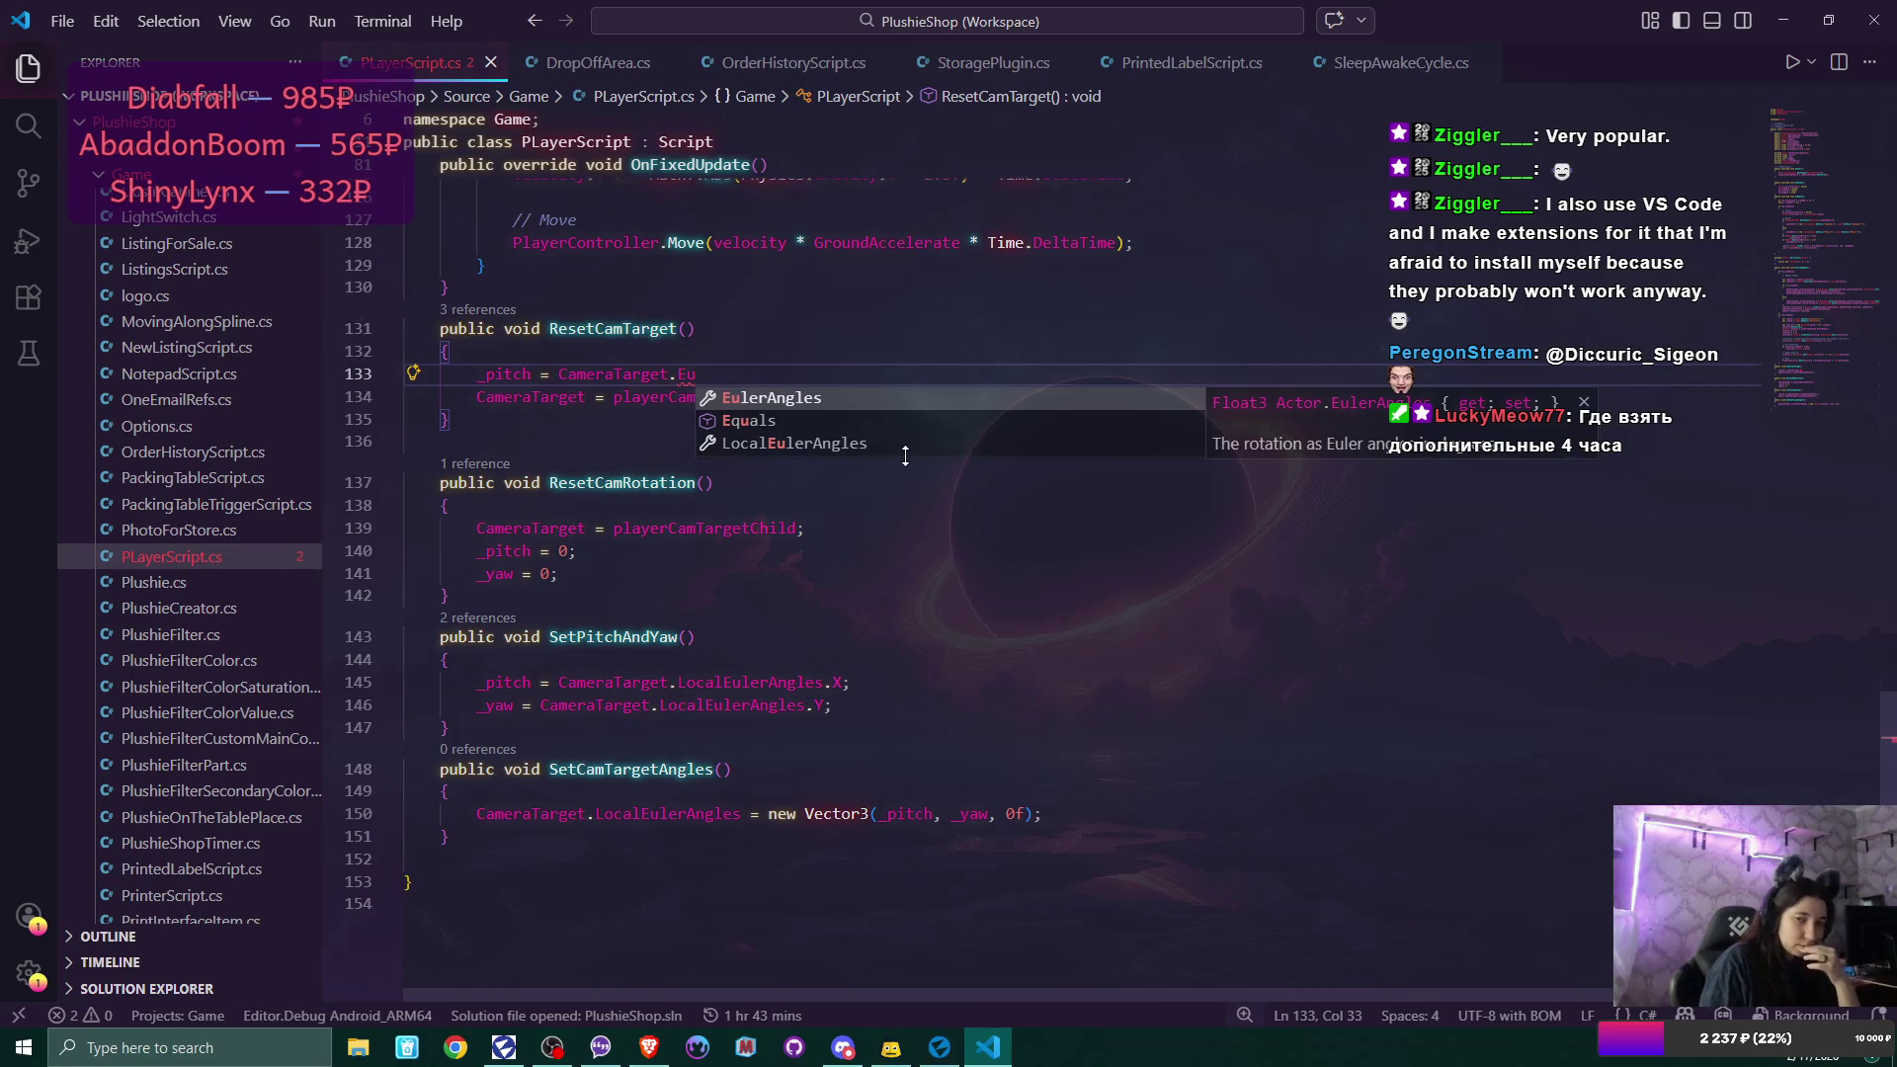
key(BackSpace)
key(BackSpace)
key(BackSpace)
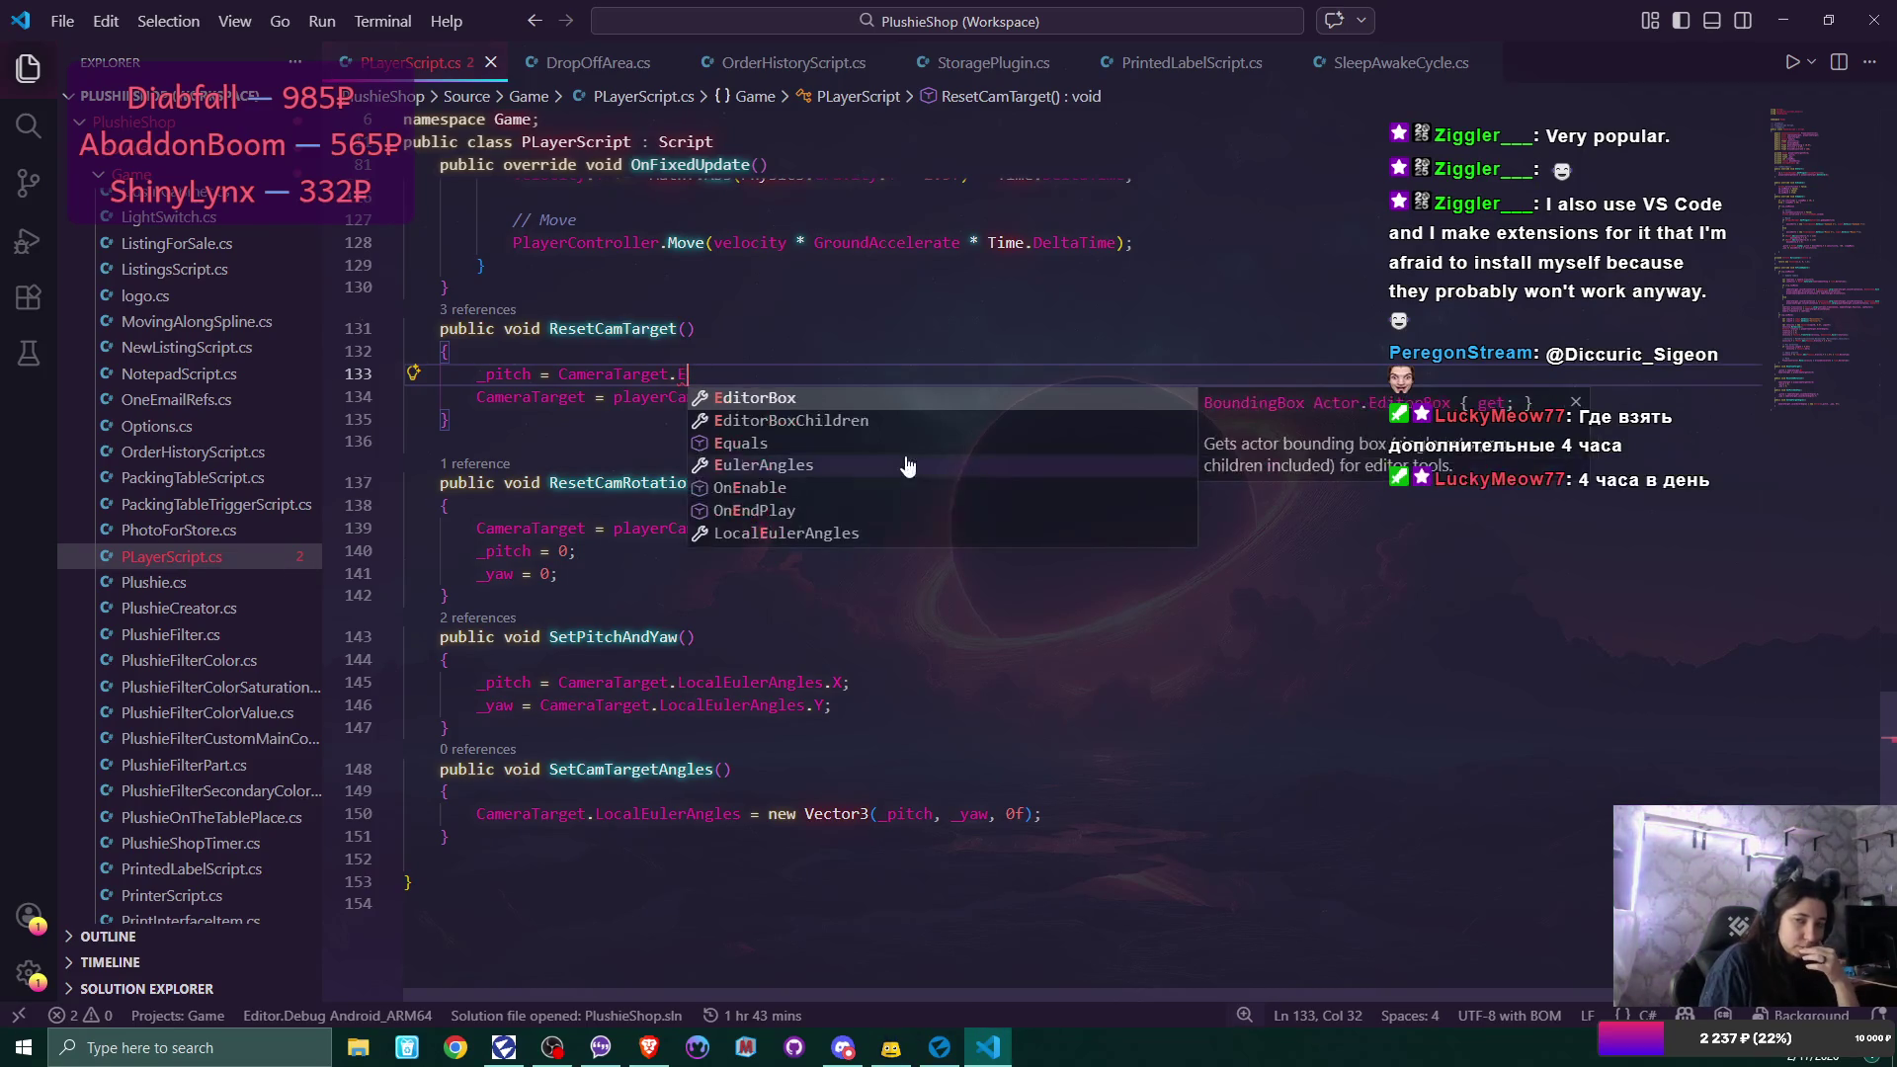
key(BackSpace)
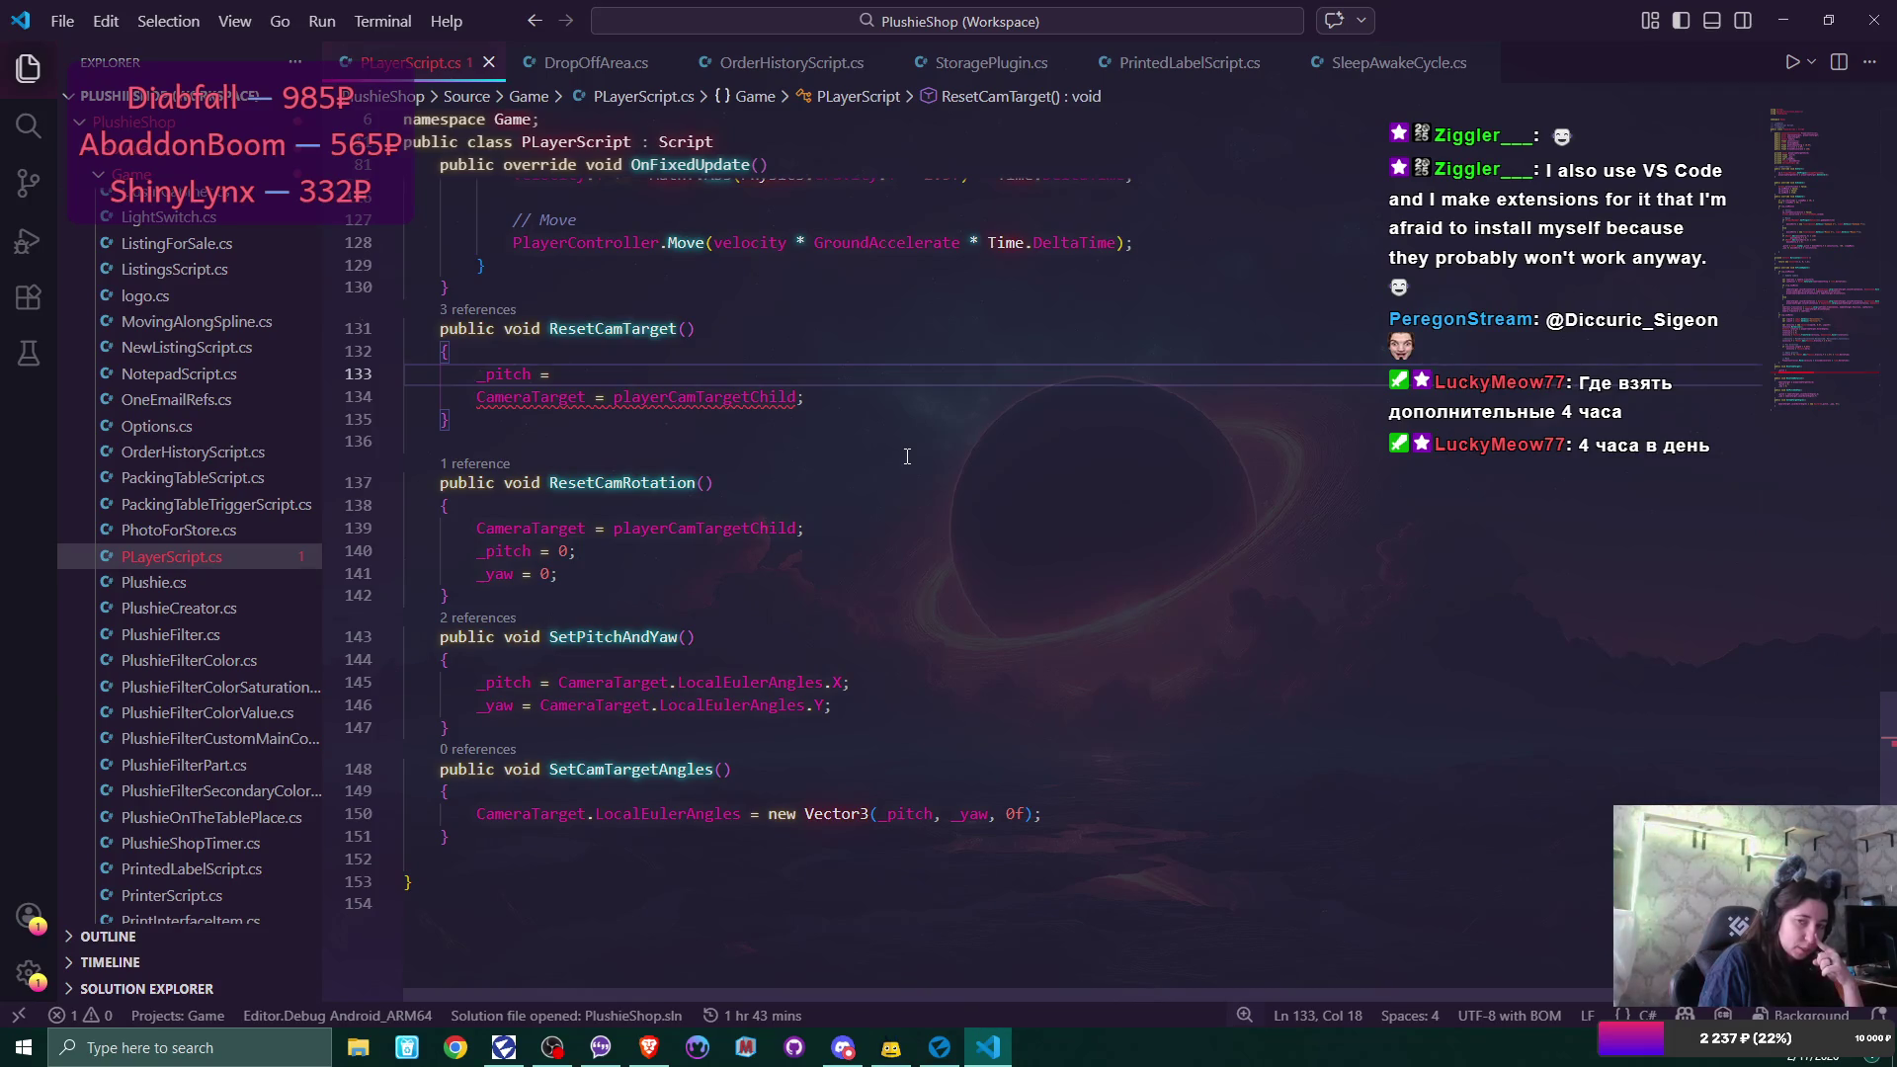
Complete the line as '_pitch = playerCamTargetChild.LocalEulerAngles.X;' using the copied name.
double_click(756, 397)
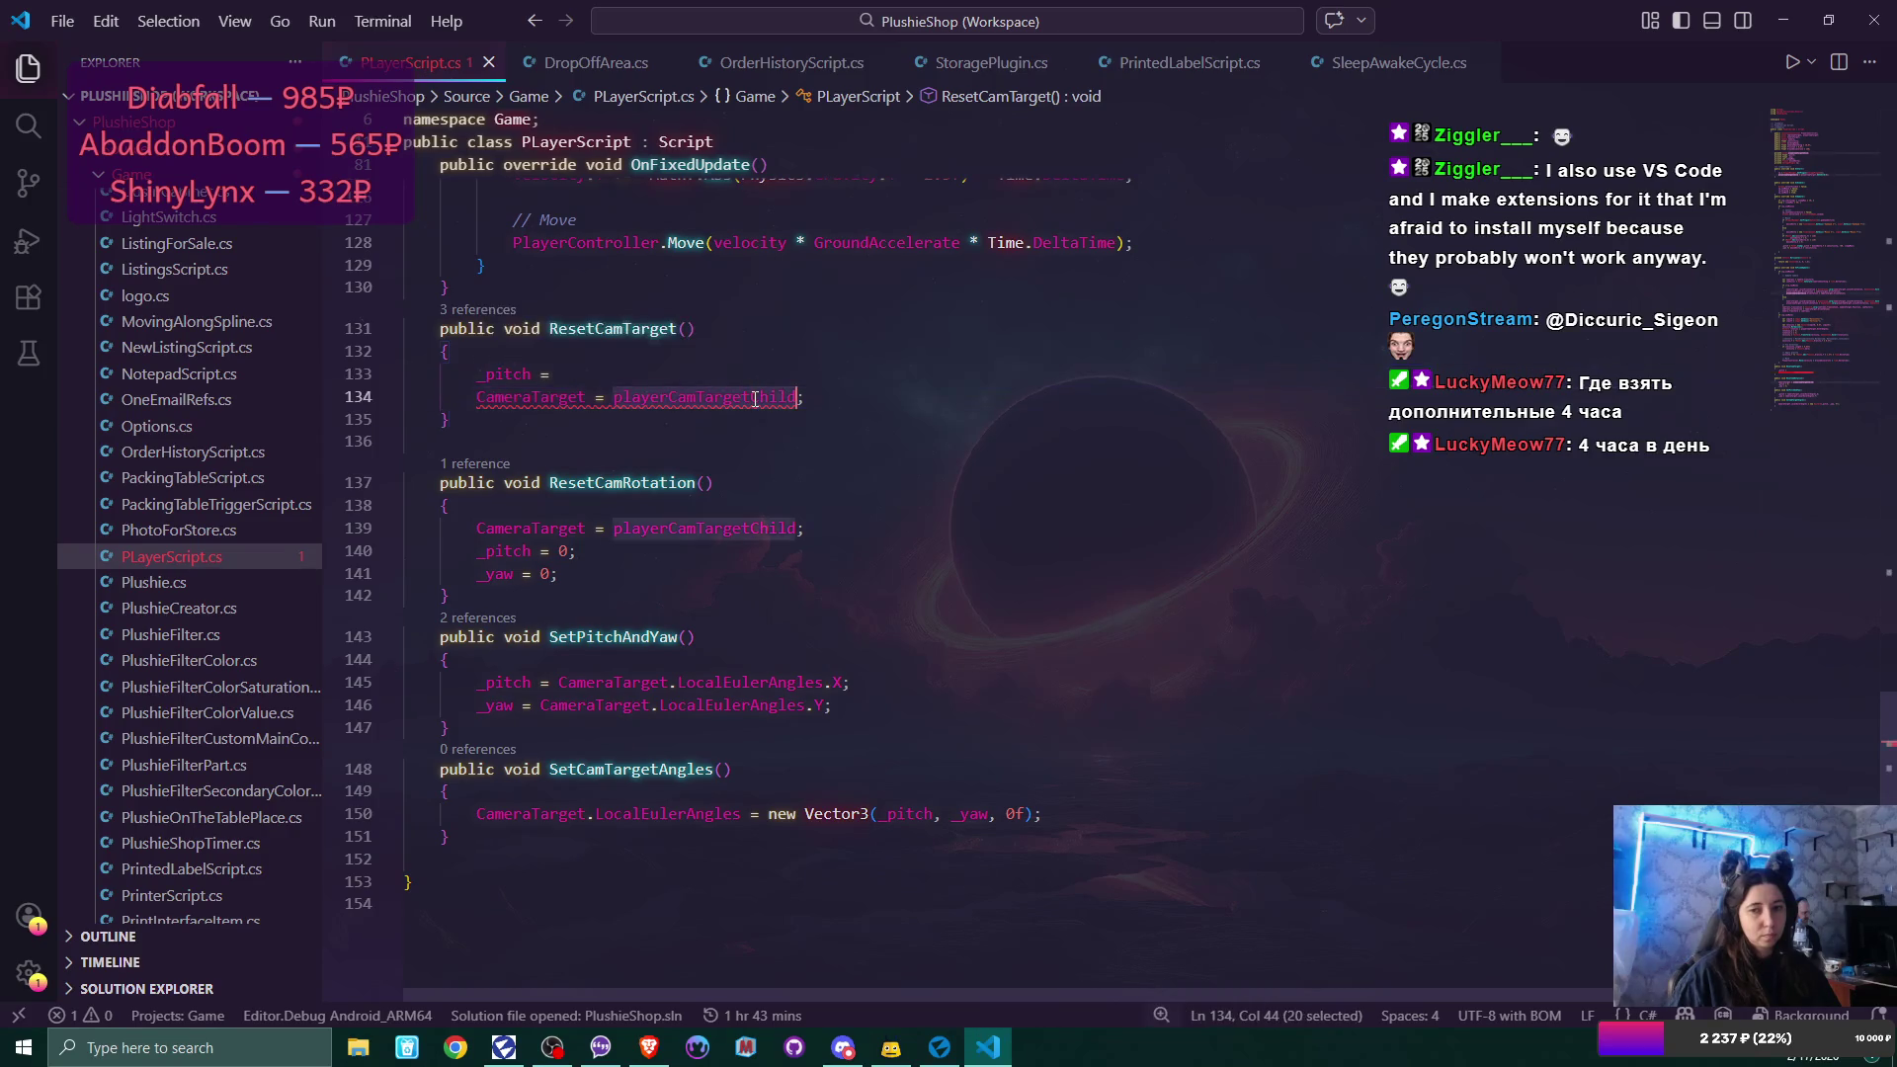
key(ctrl+c)
click(665, 380)
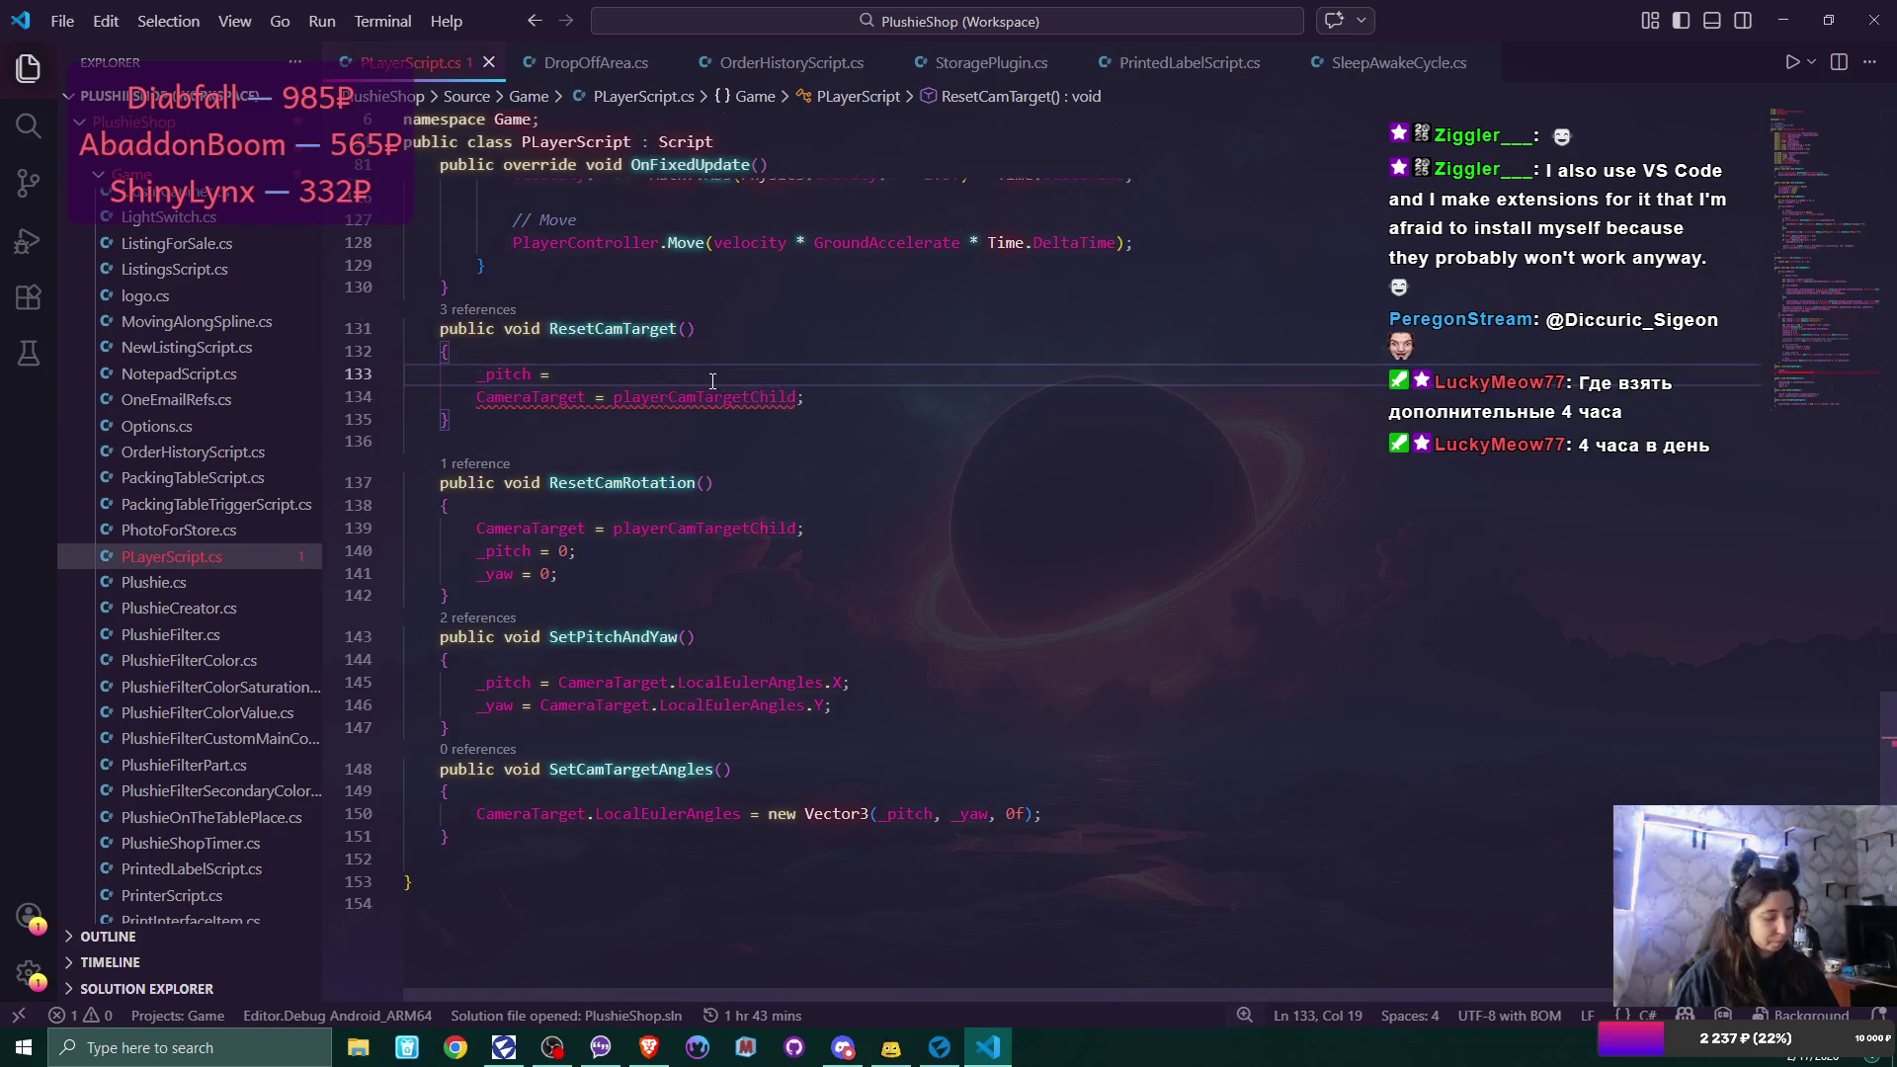
key(ctrl+v)
text(.Loc)
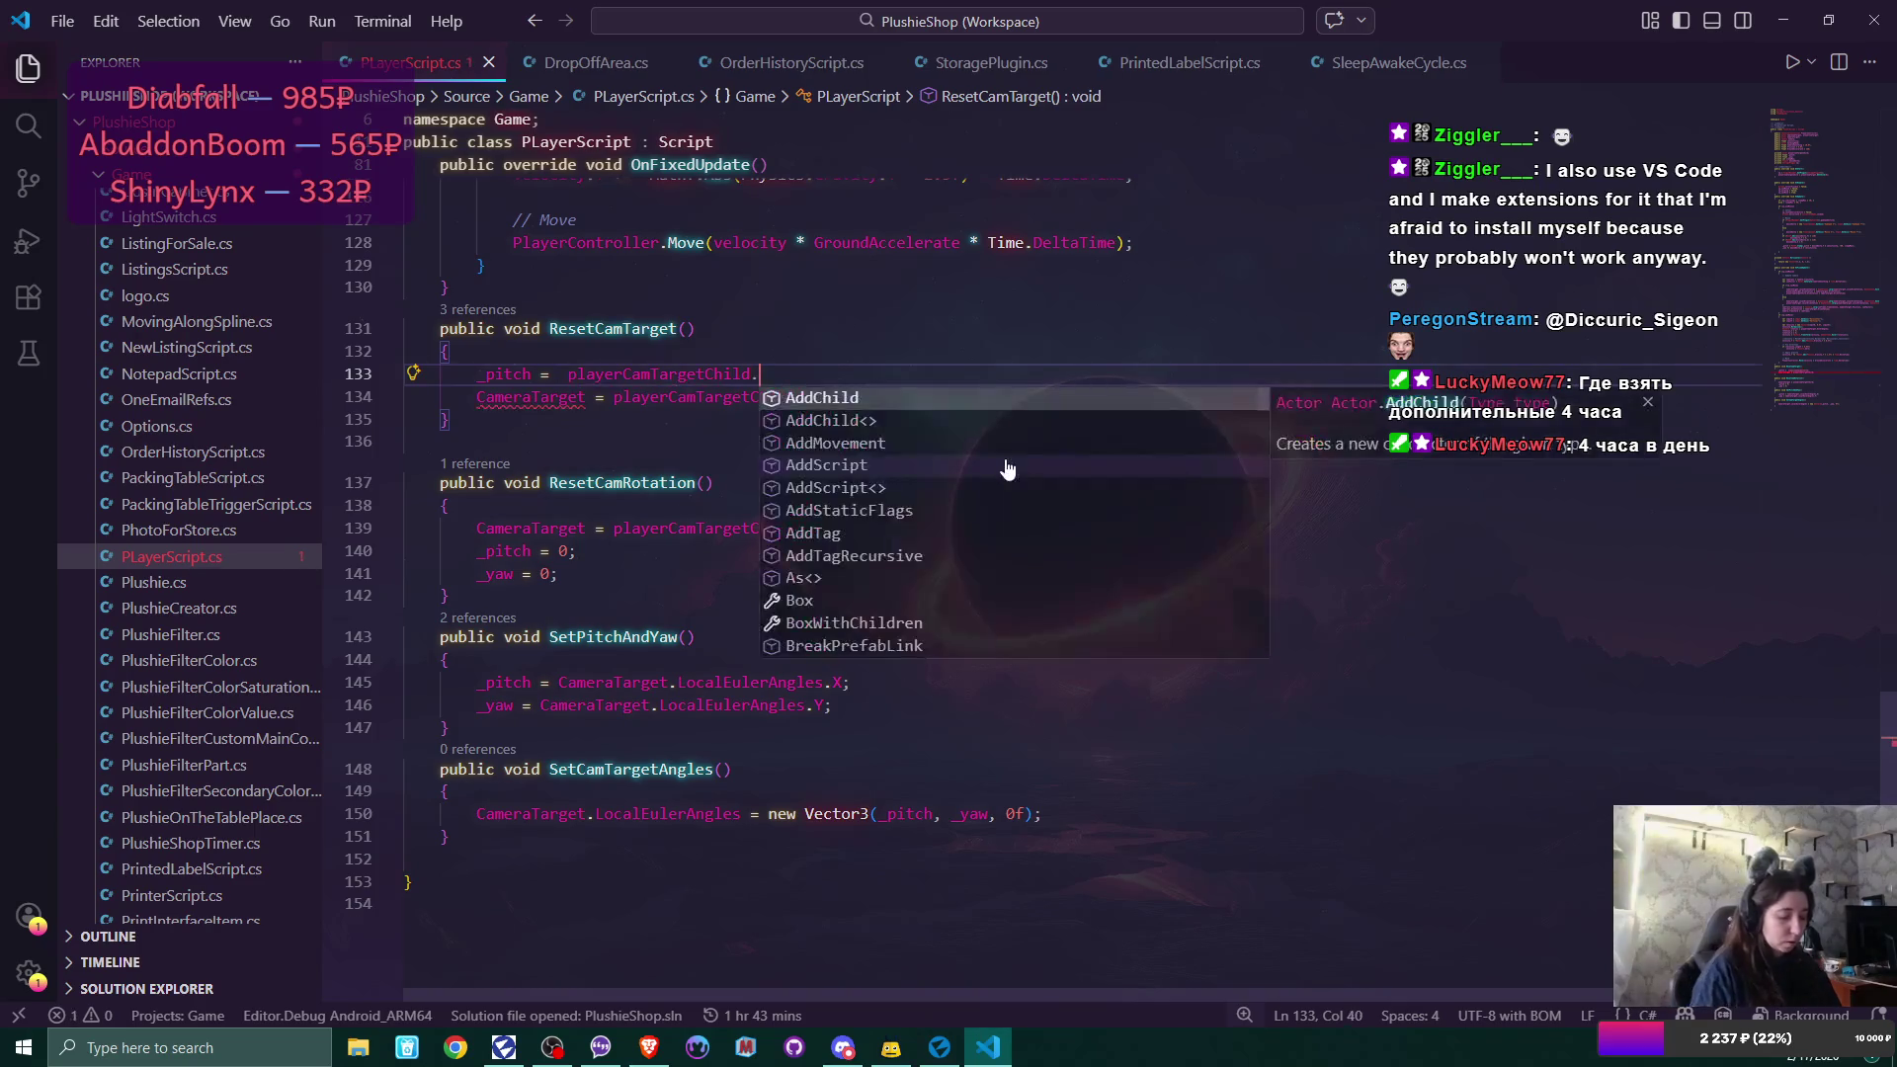
key(Tab)
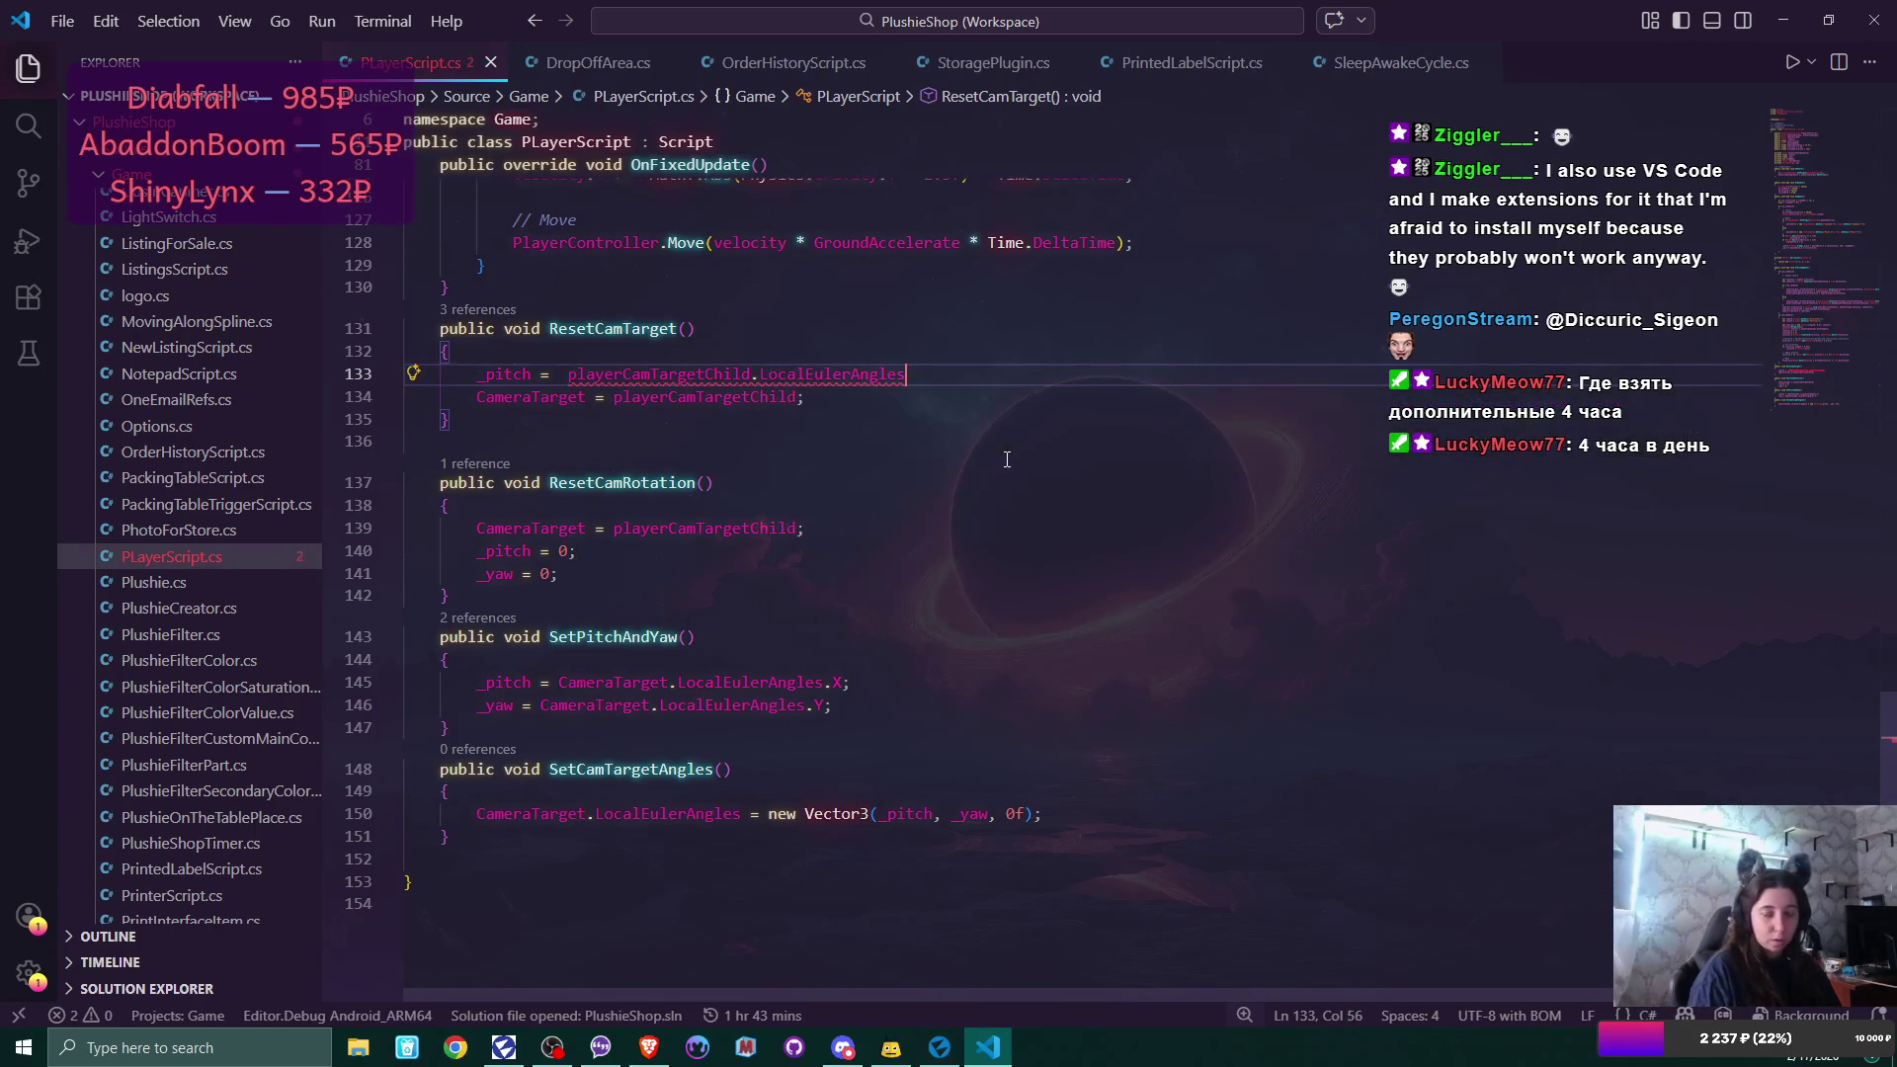
text(.X)
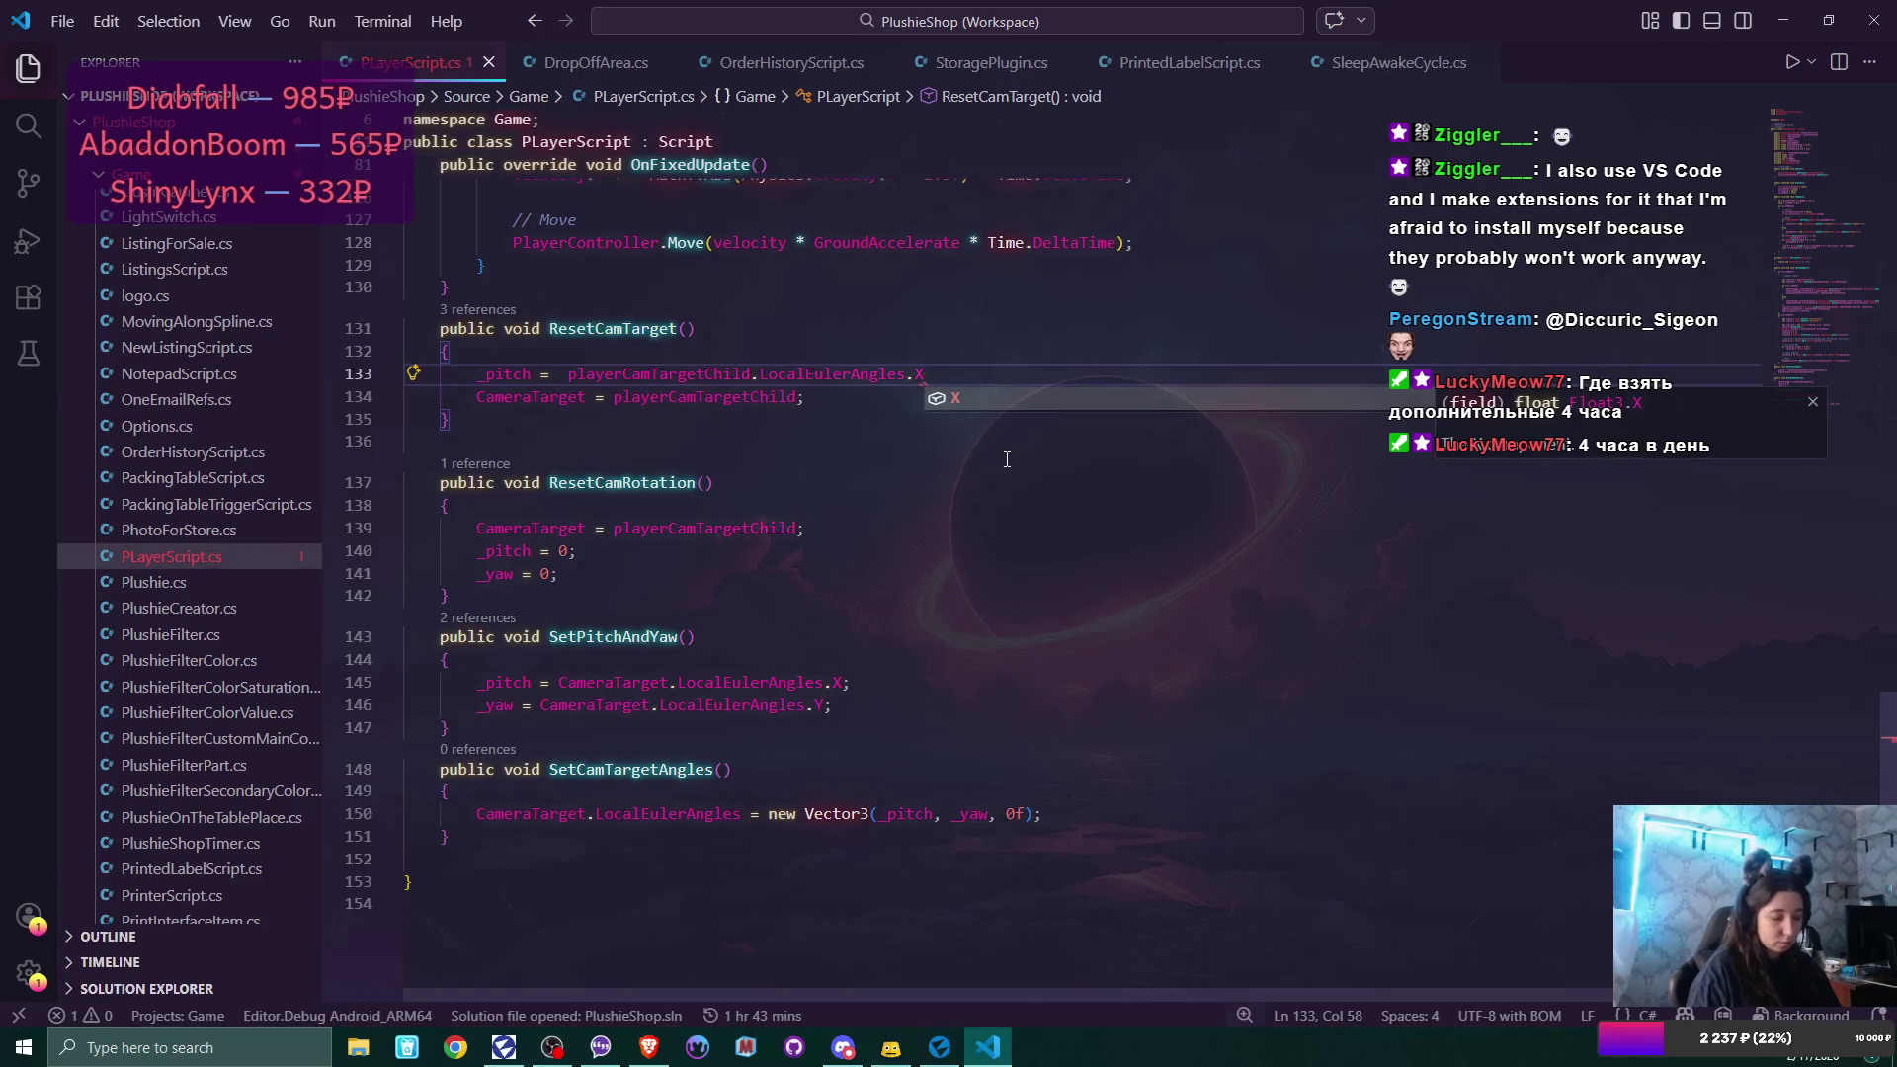
text(;)
key(Return)
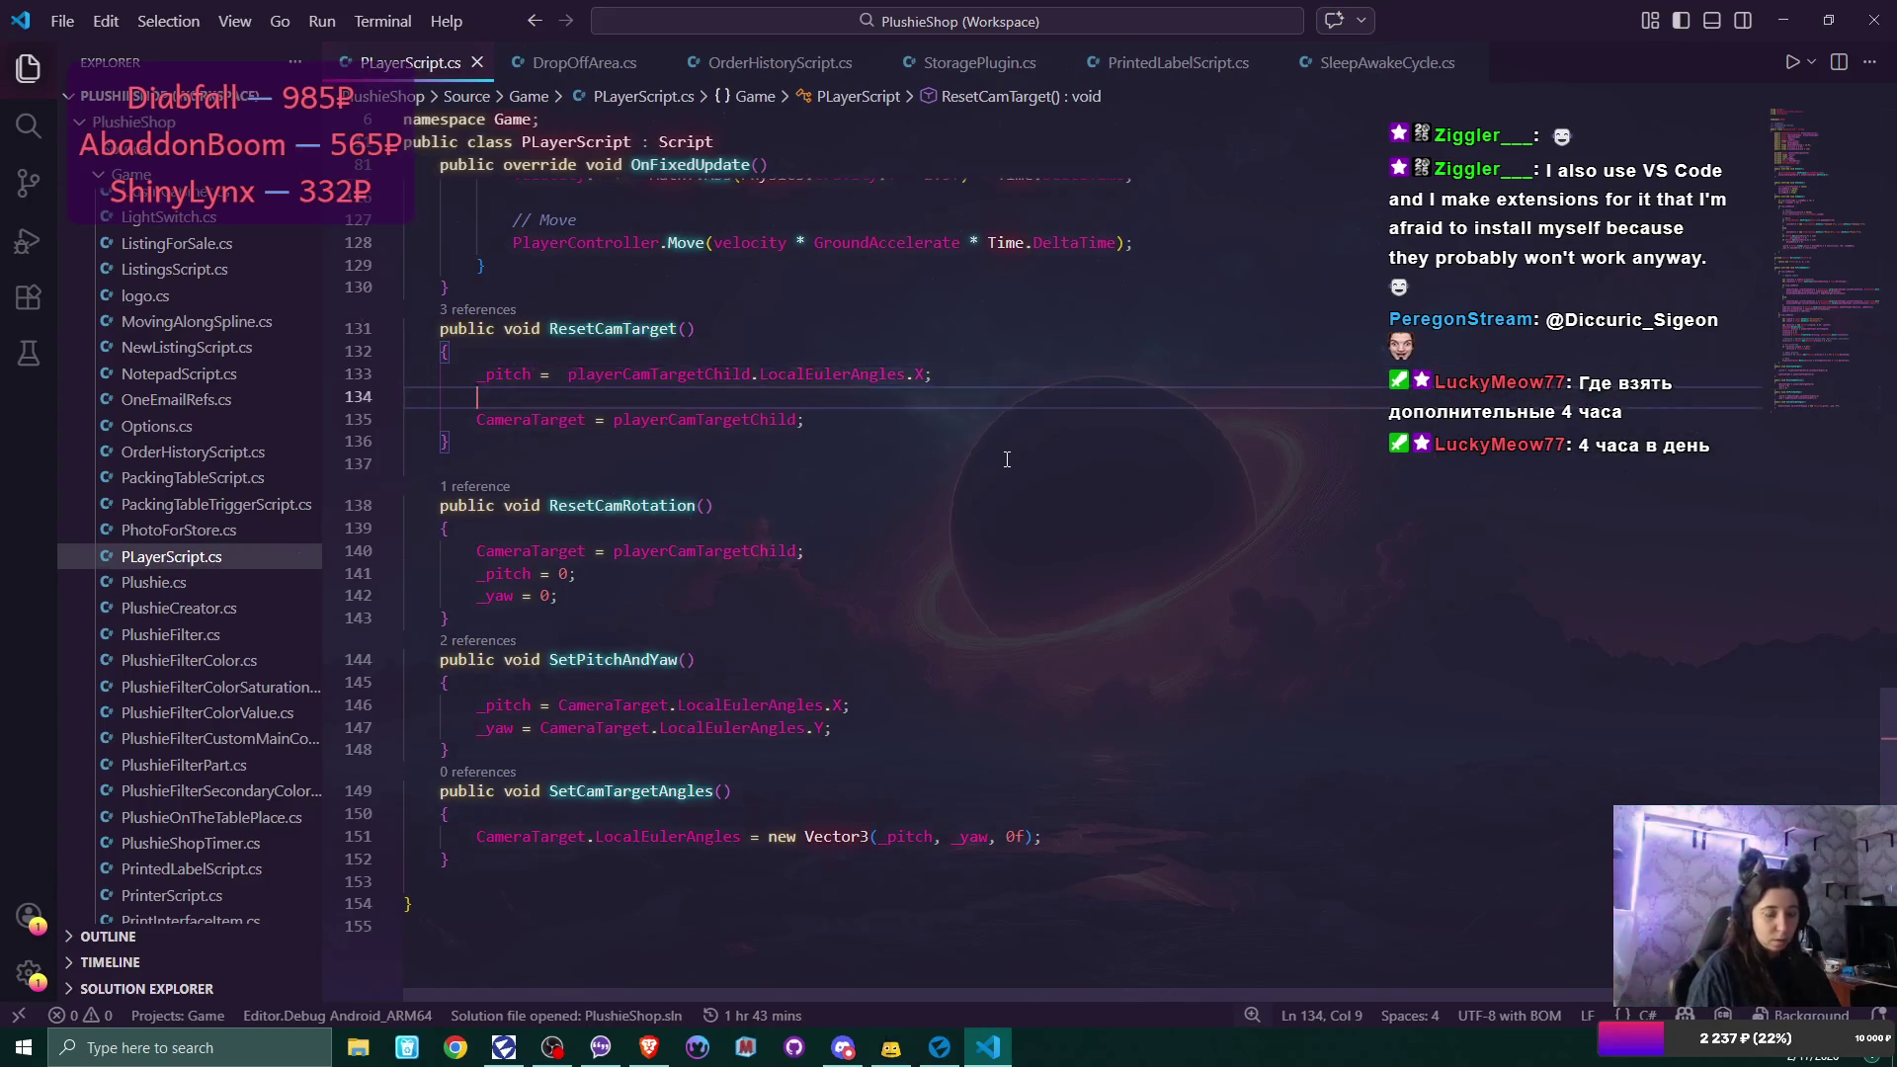
Add '_yaw = playerCamTarget.LocalEulerAngles.Y;' on the following line.
text(_)
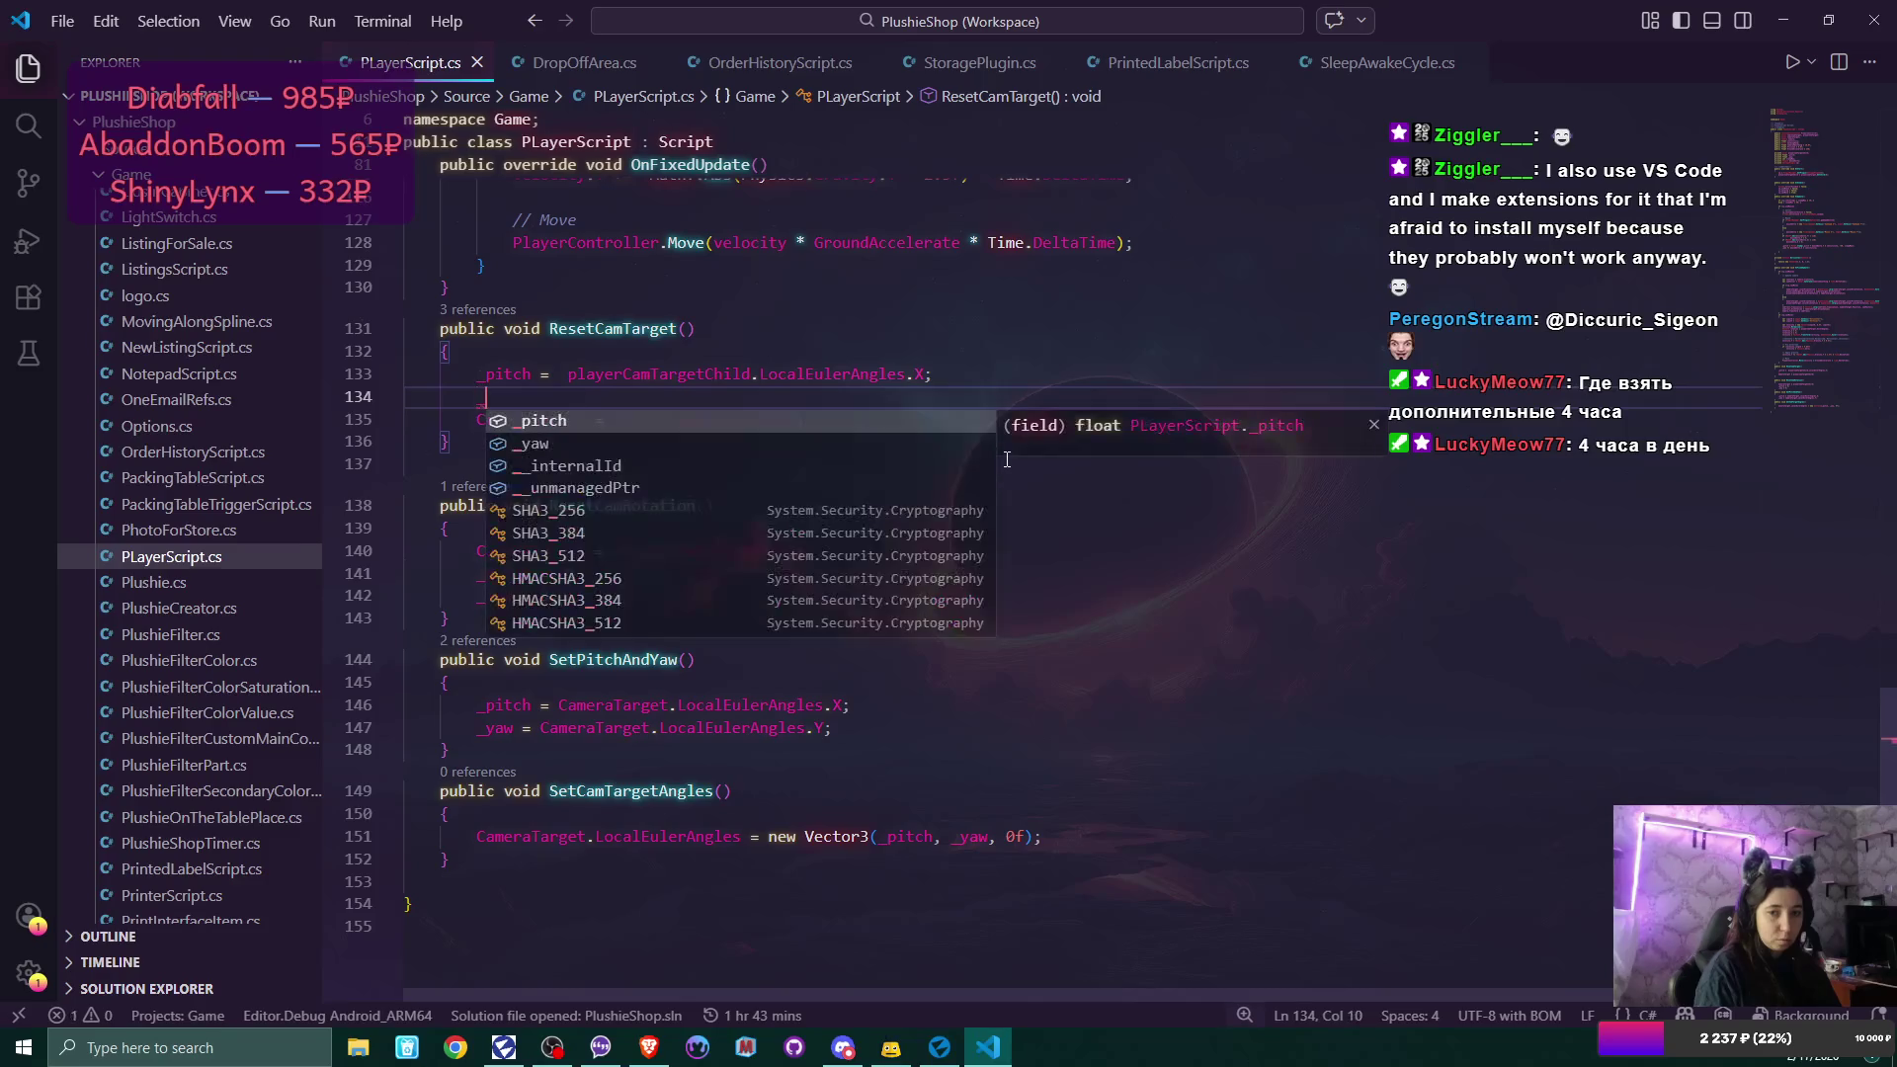
text(yaw)
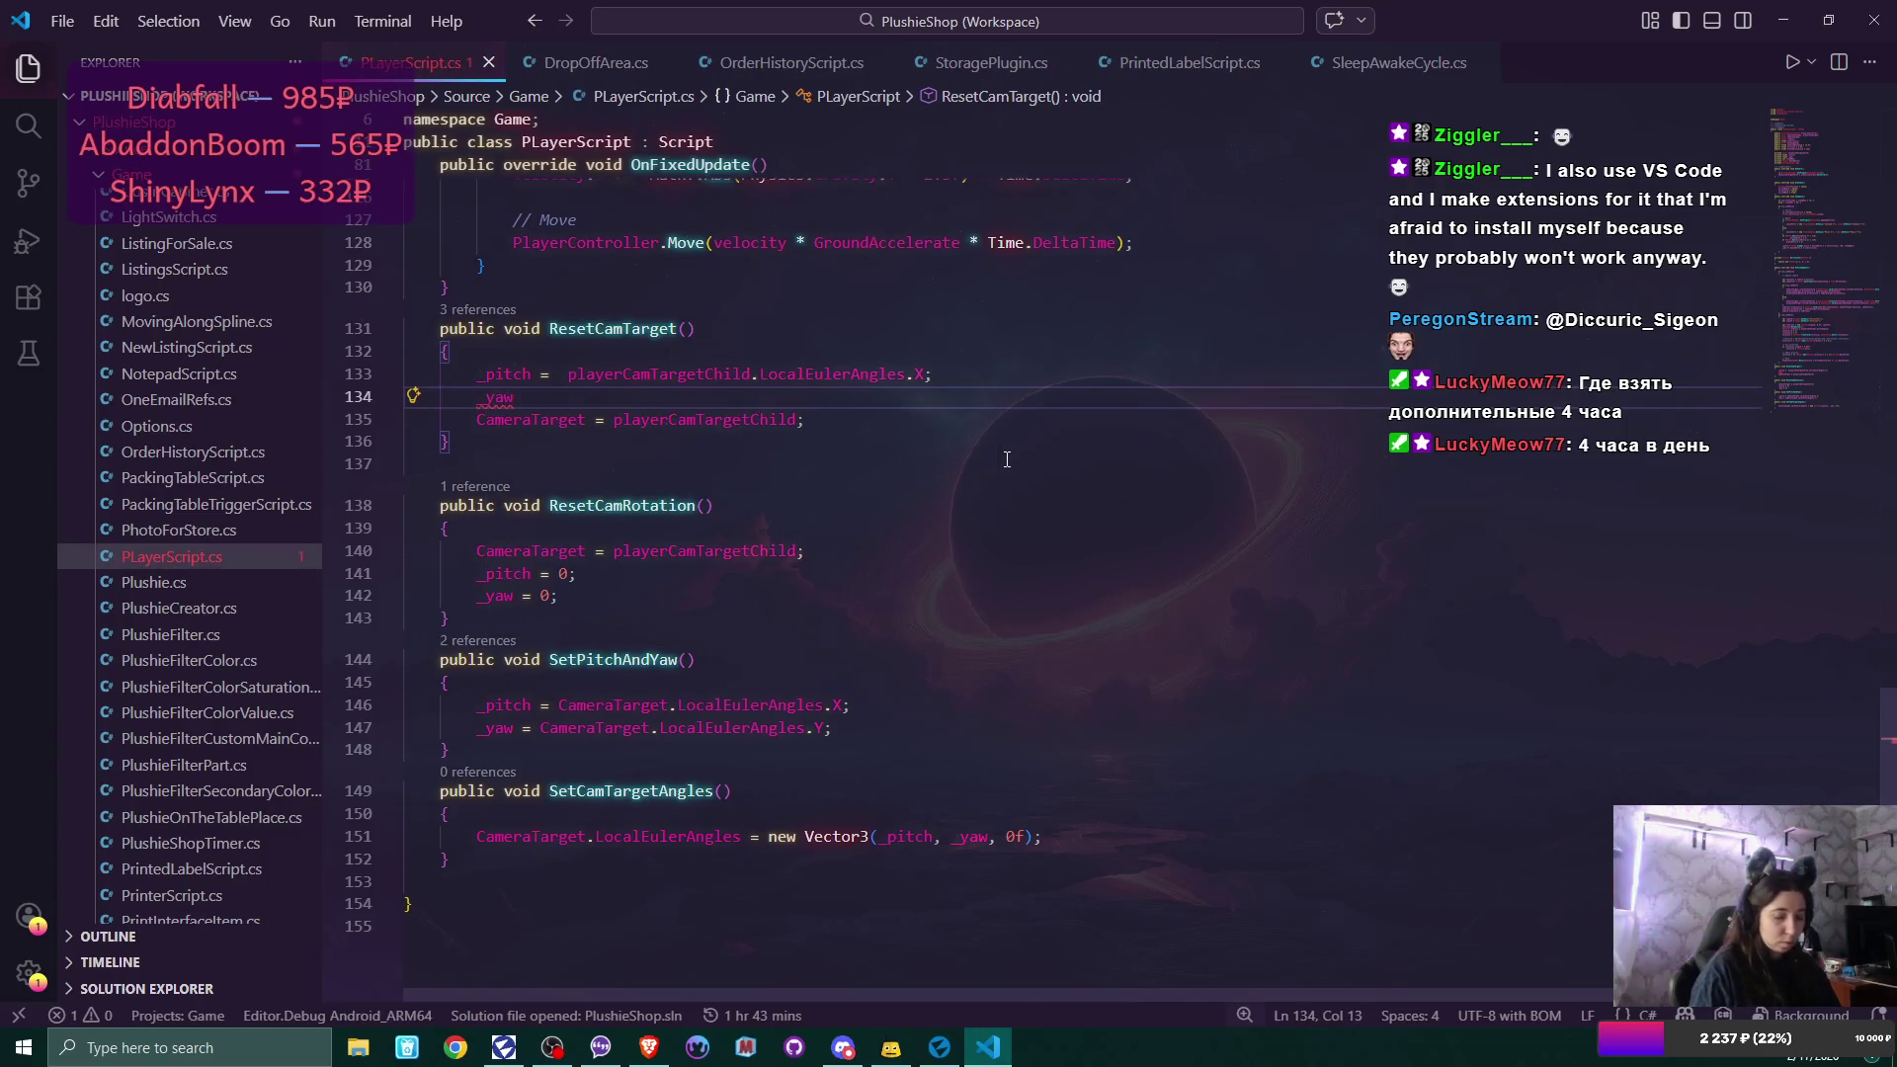
text( = player)
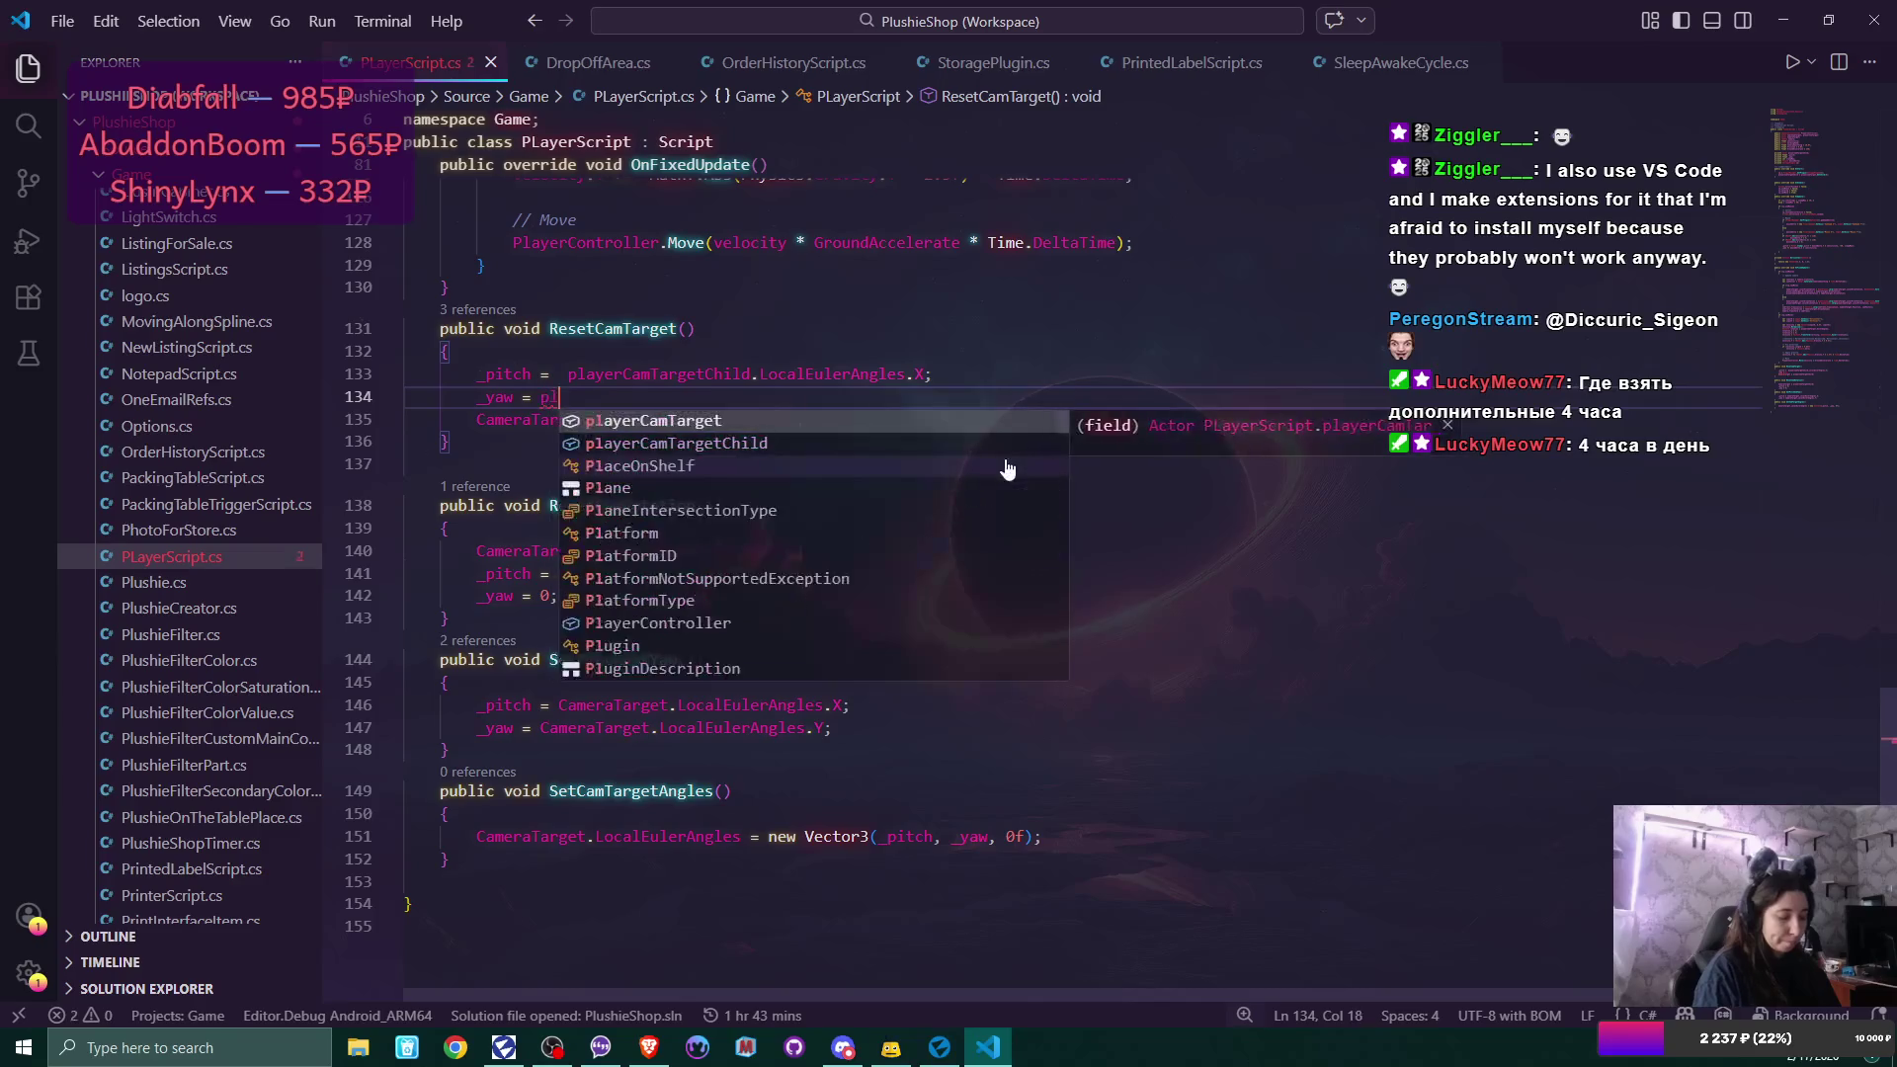
key(Tab)
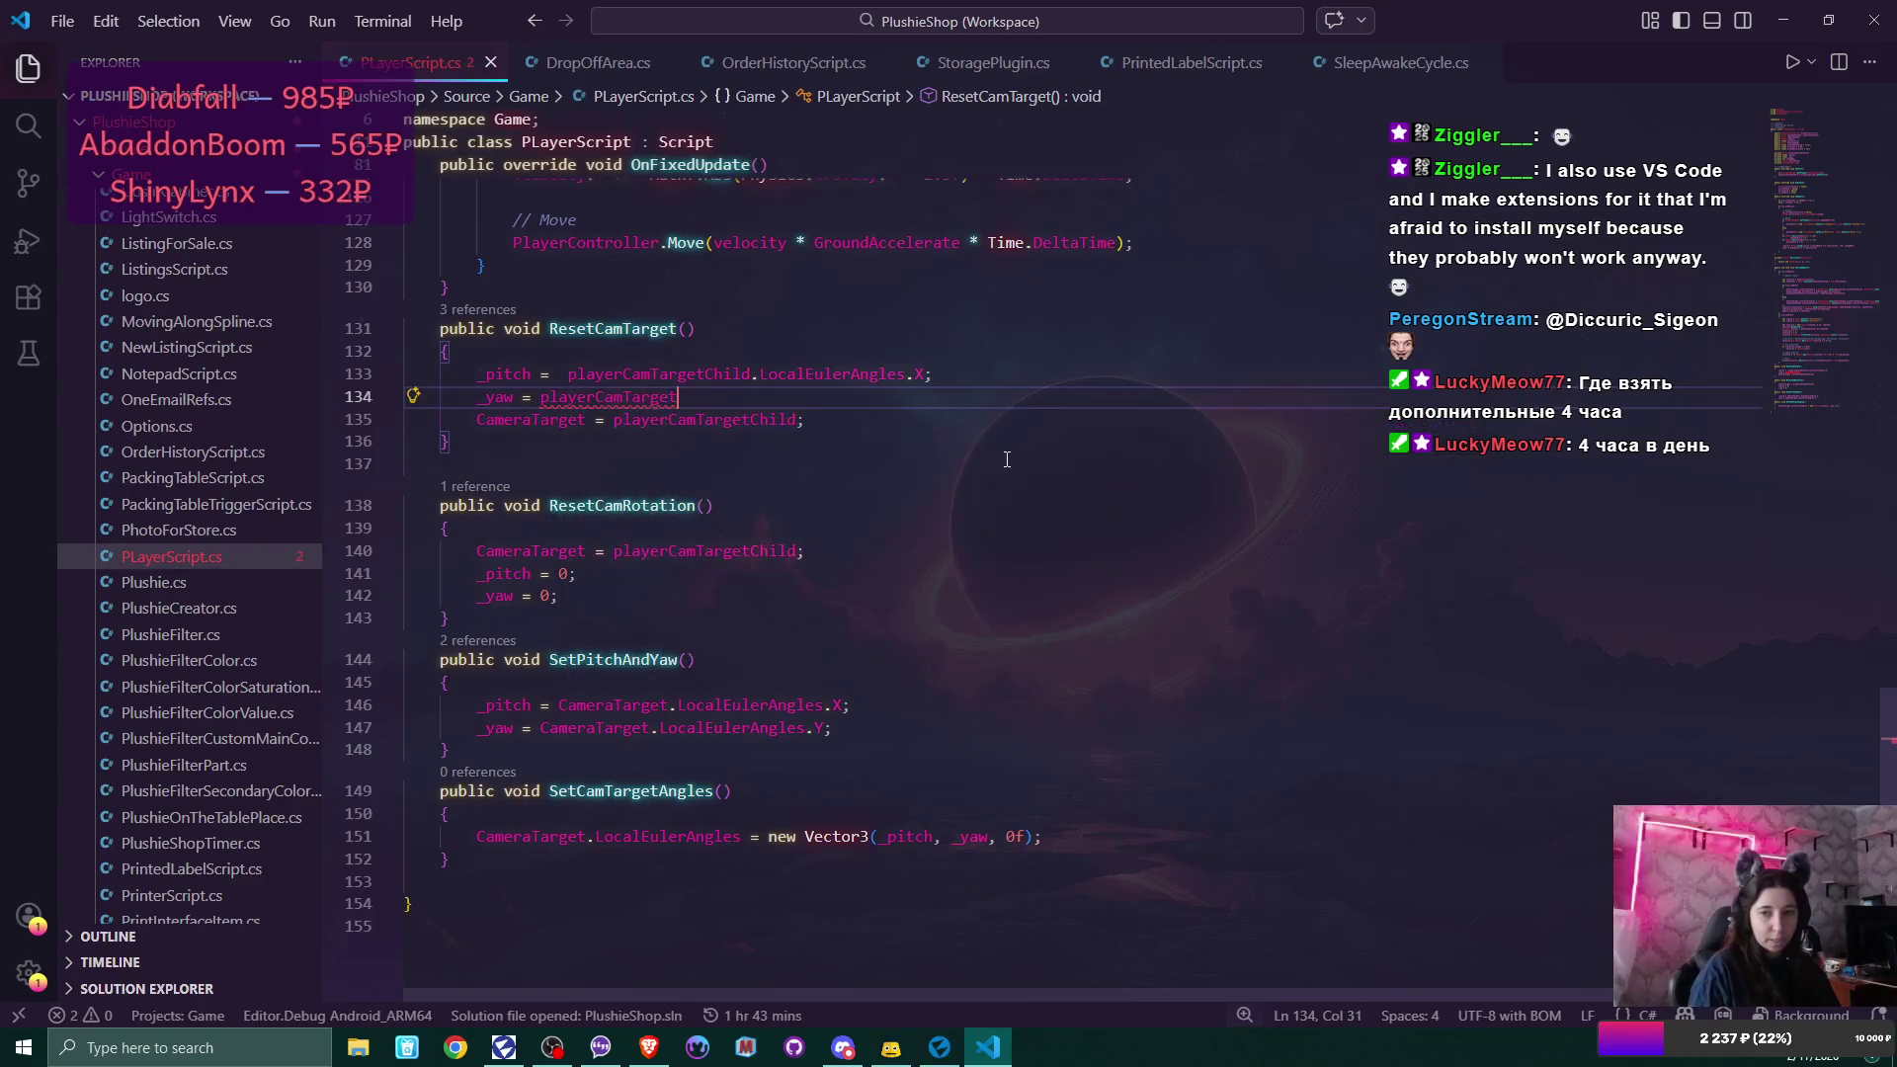
text(.Loc)
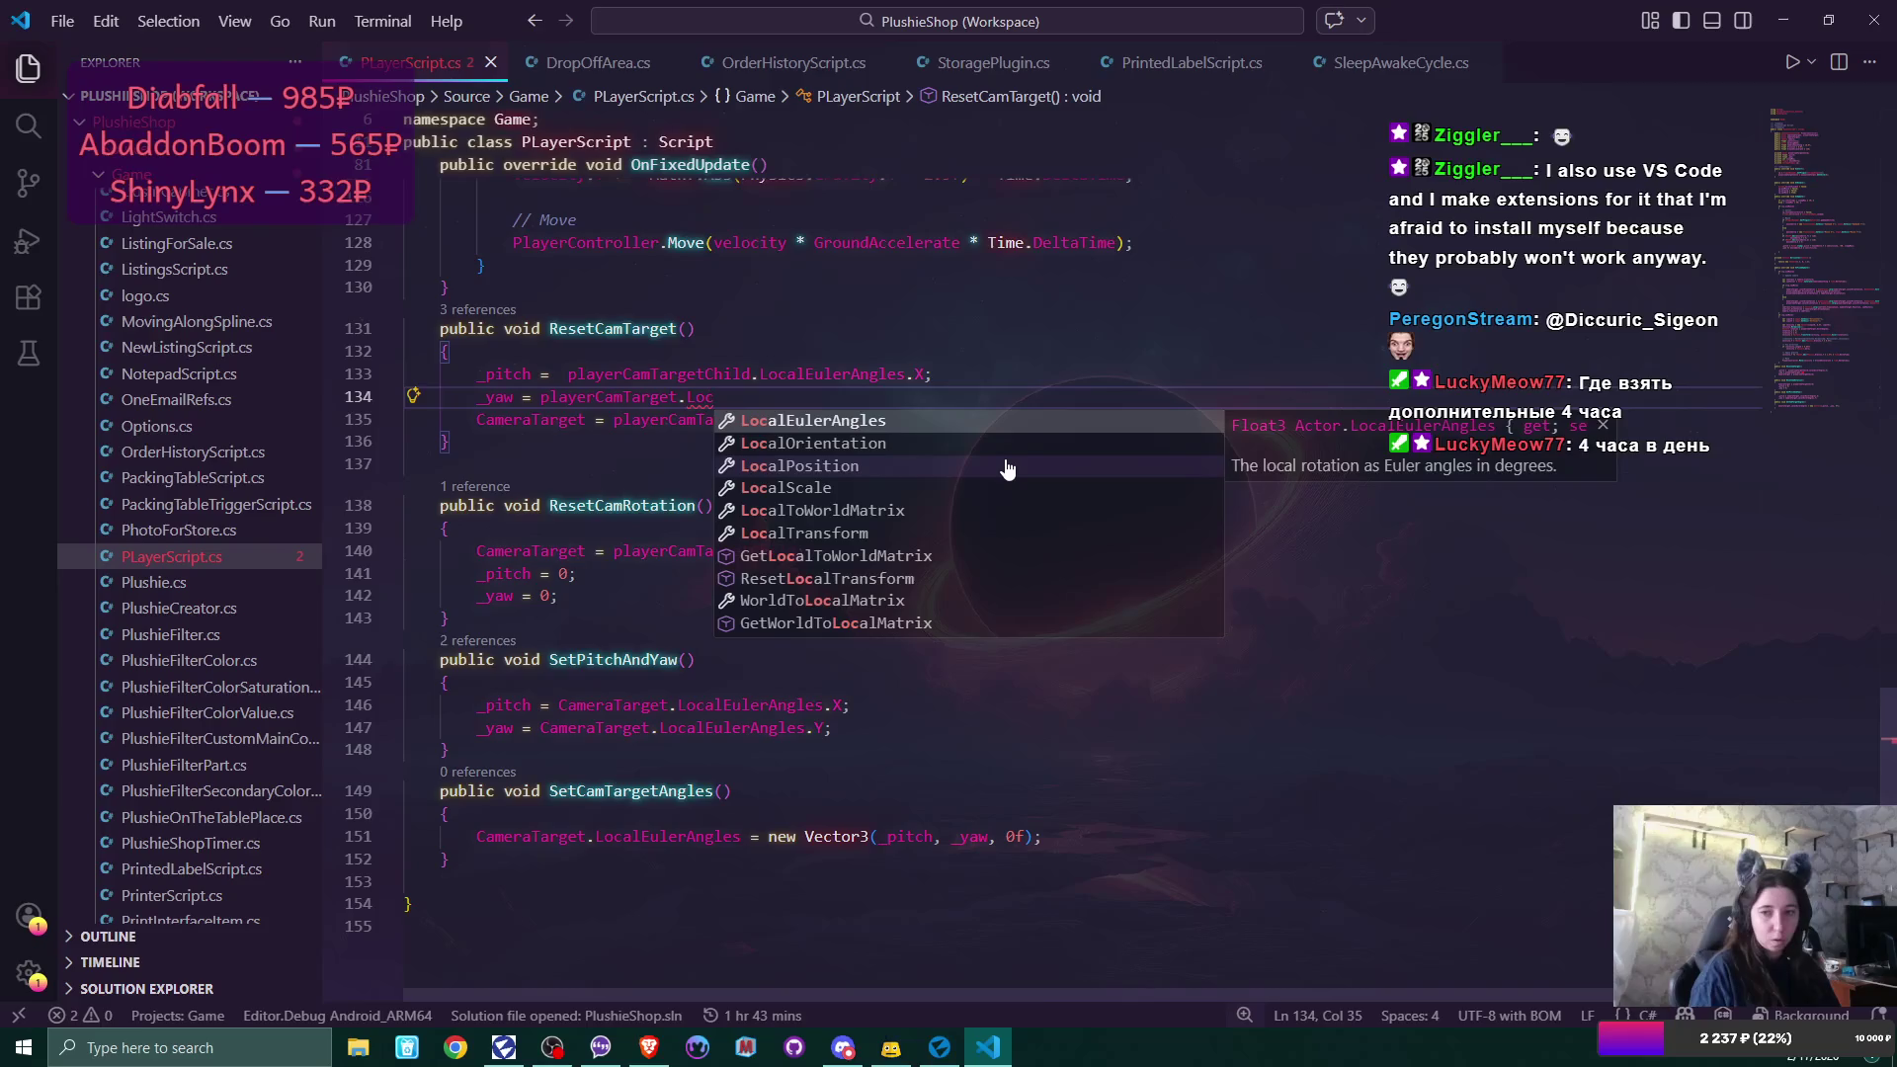
key(Tab)
text(.Y;)
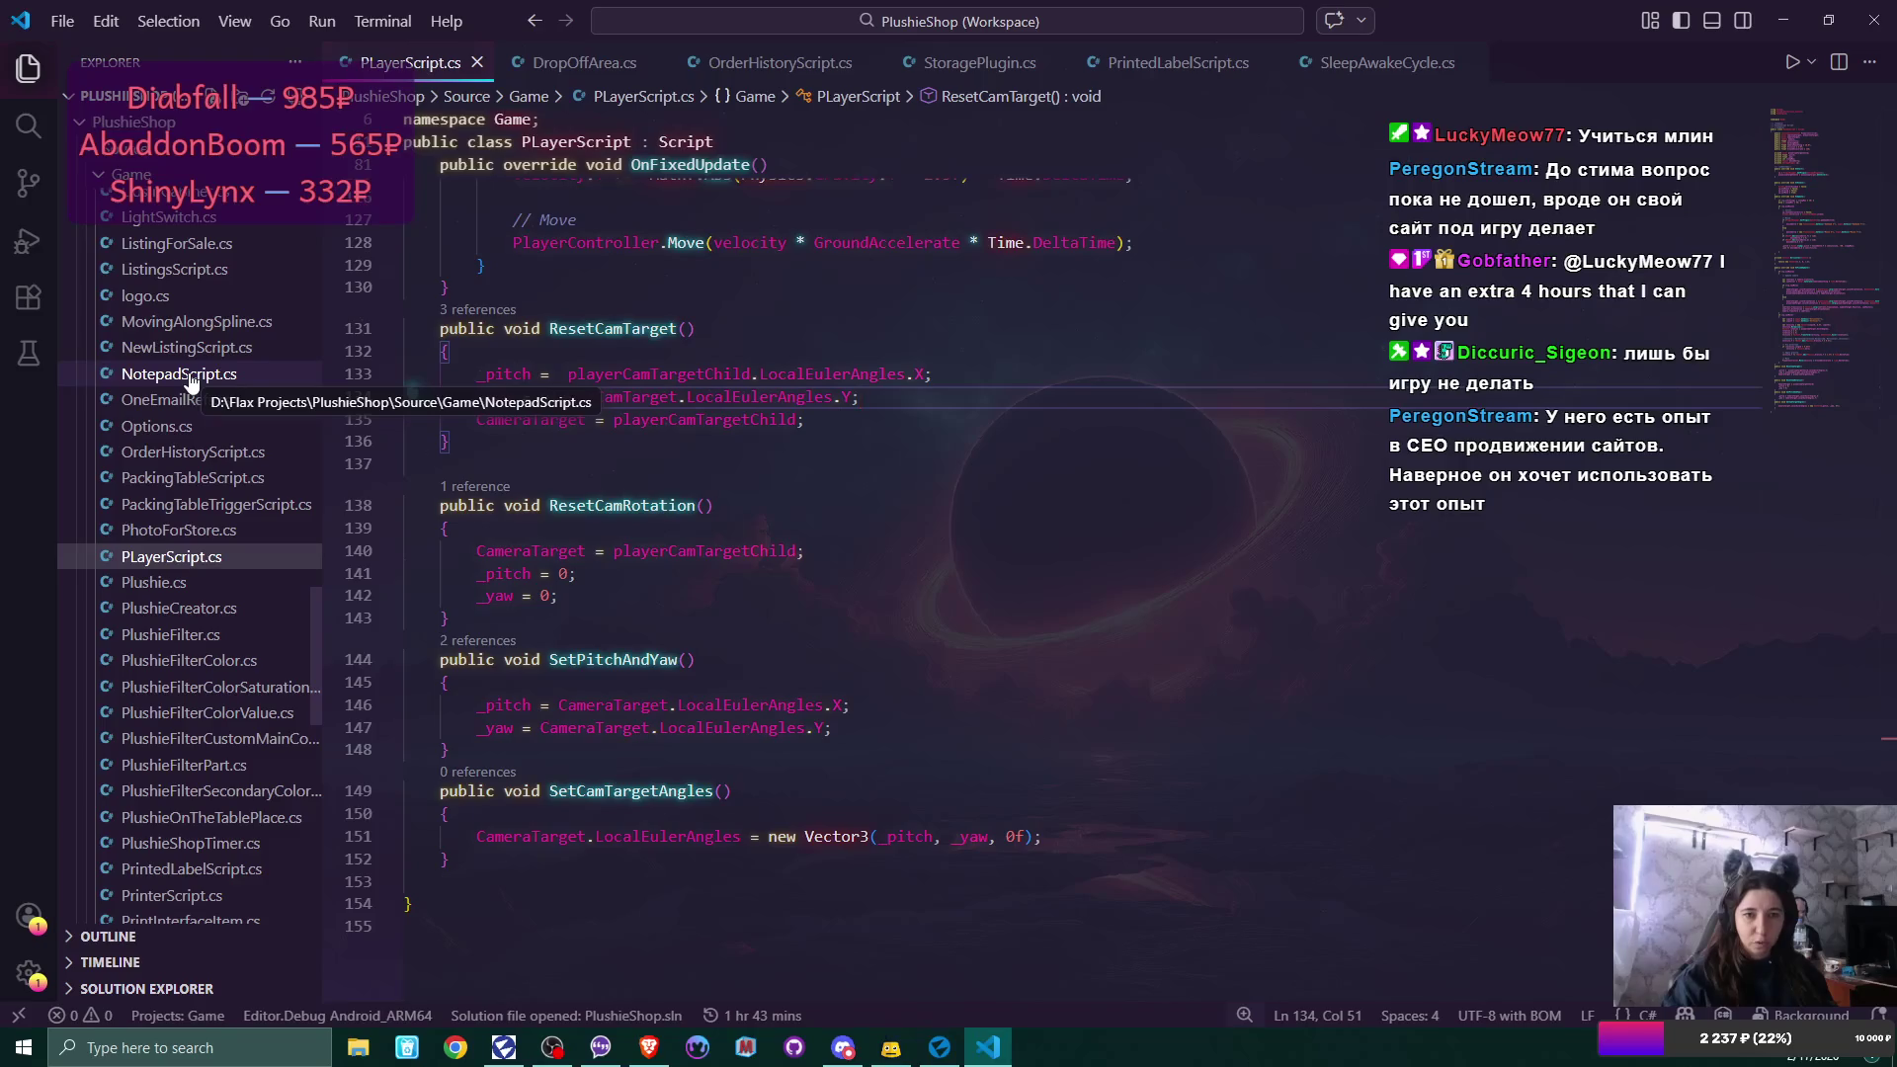
Glance at Worktable.cs, return to line 135 of PLayerScript.cs, then switch to Flax Editor.
scroll(190, 381, up, 10)
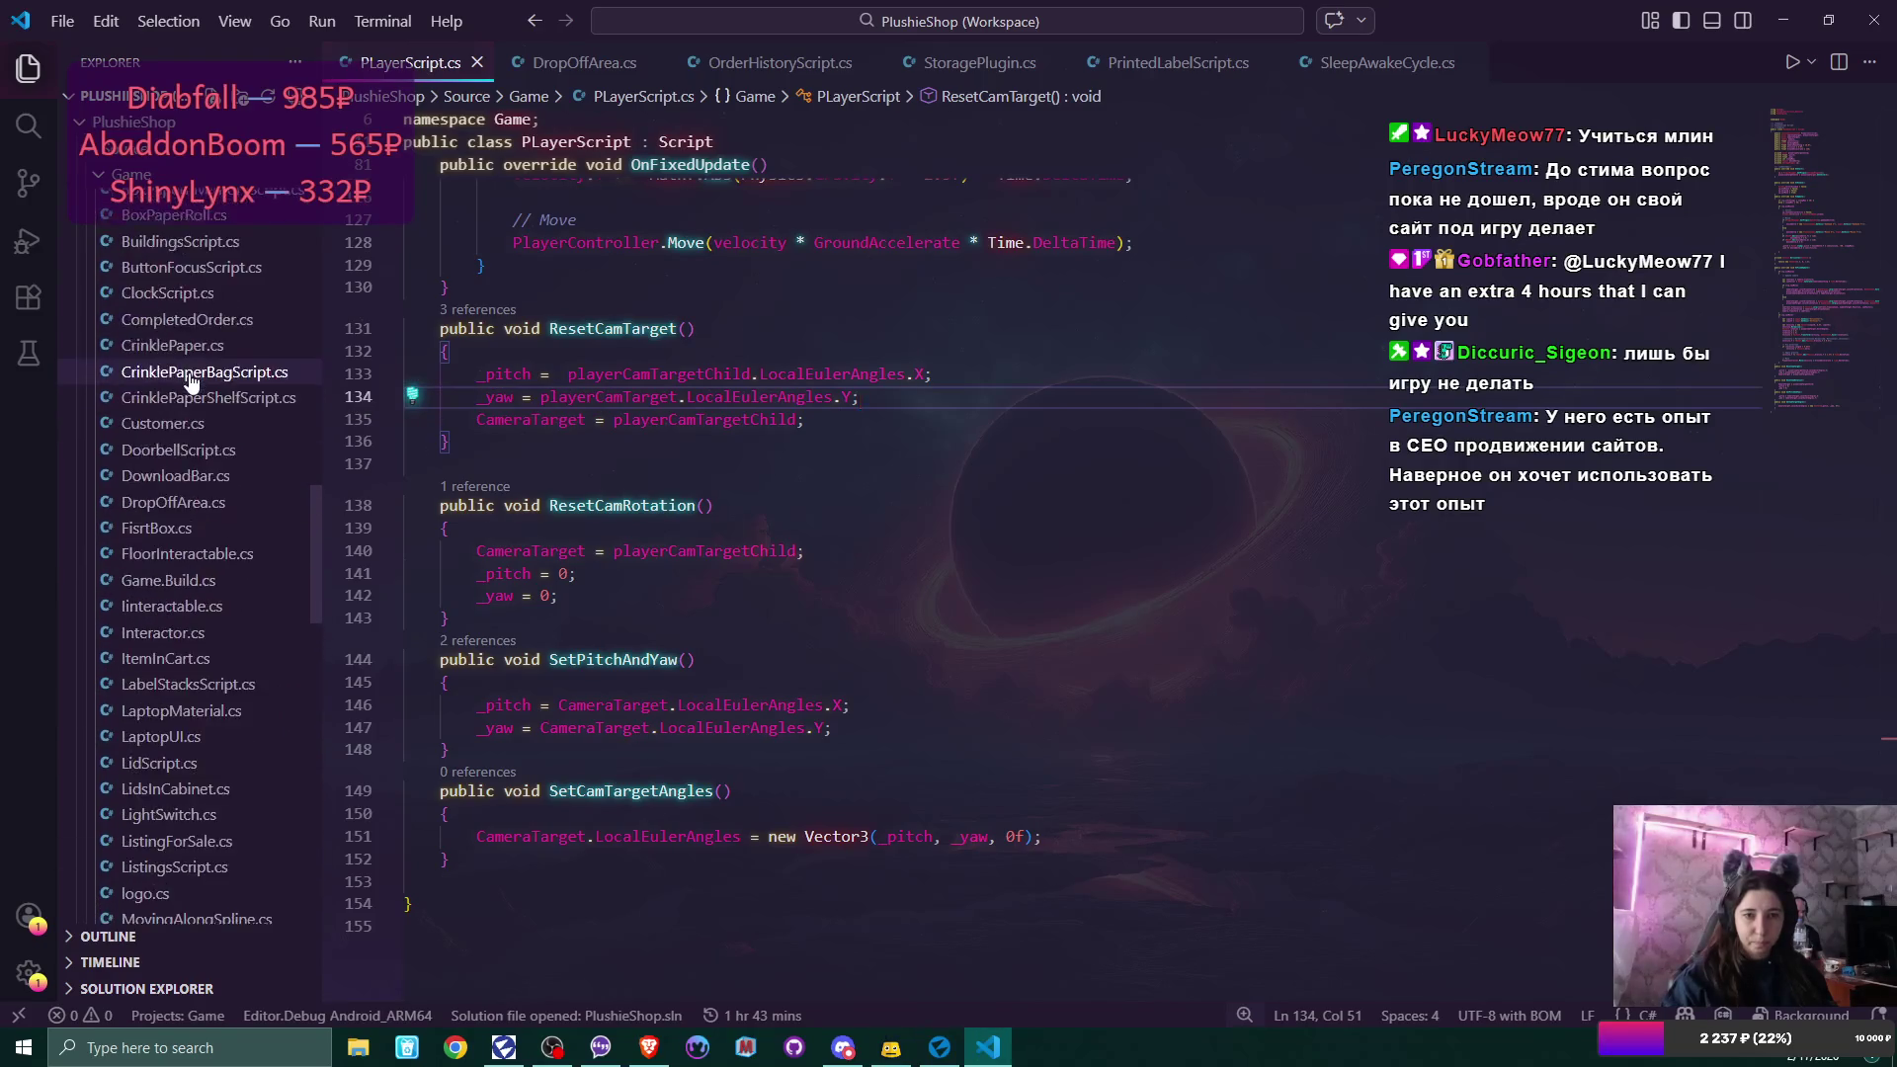
scroll(191, 383, up, 8)
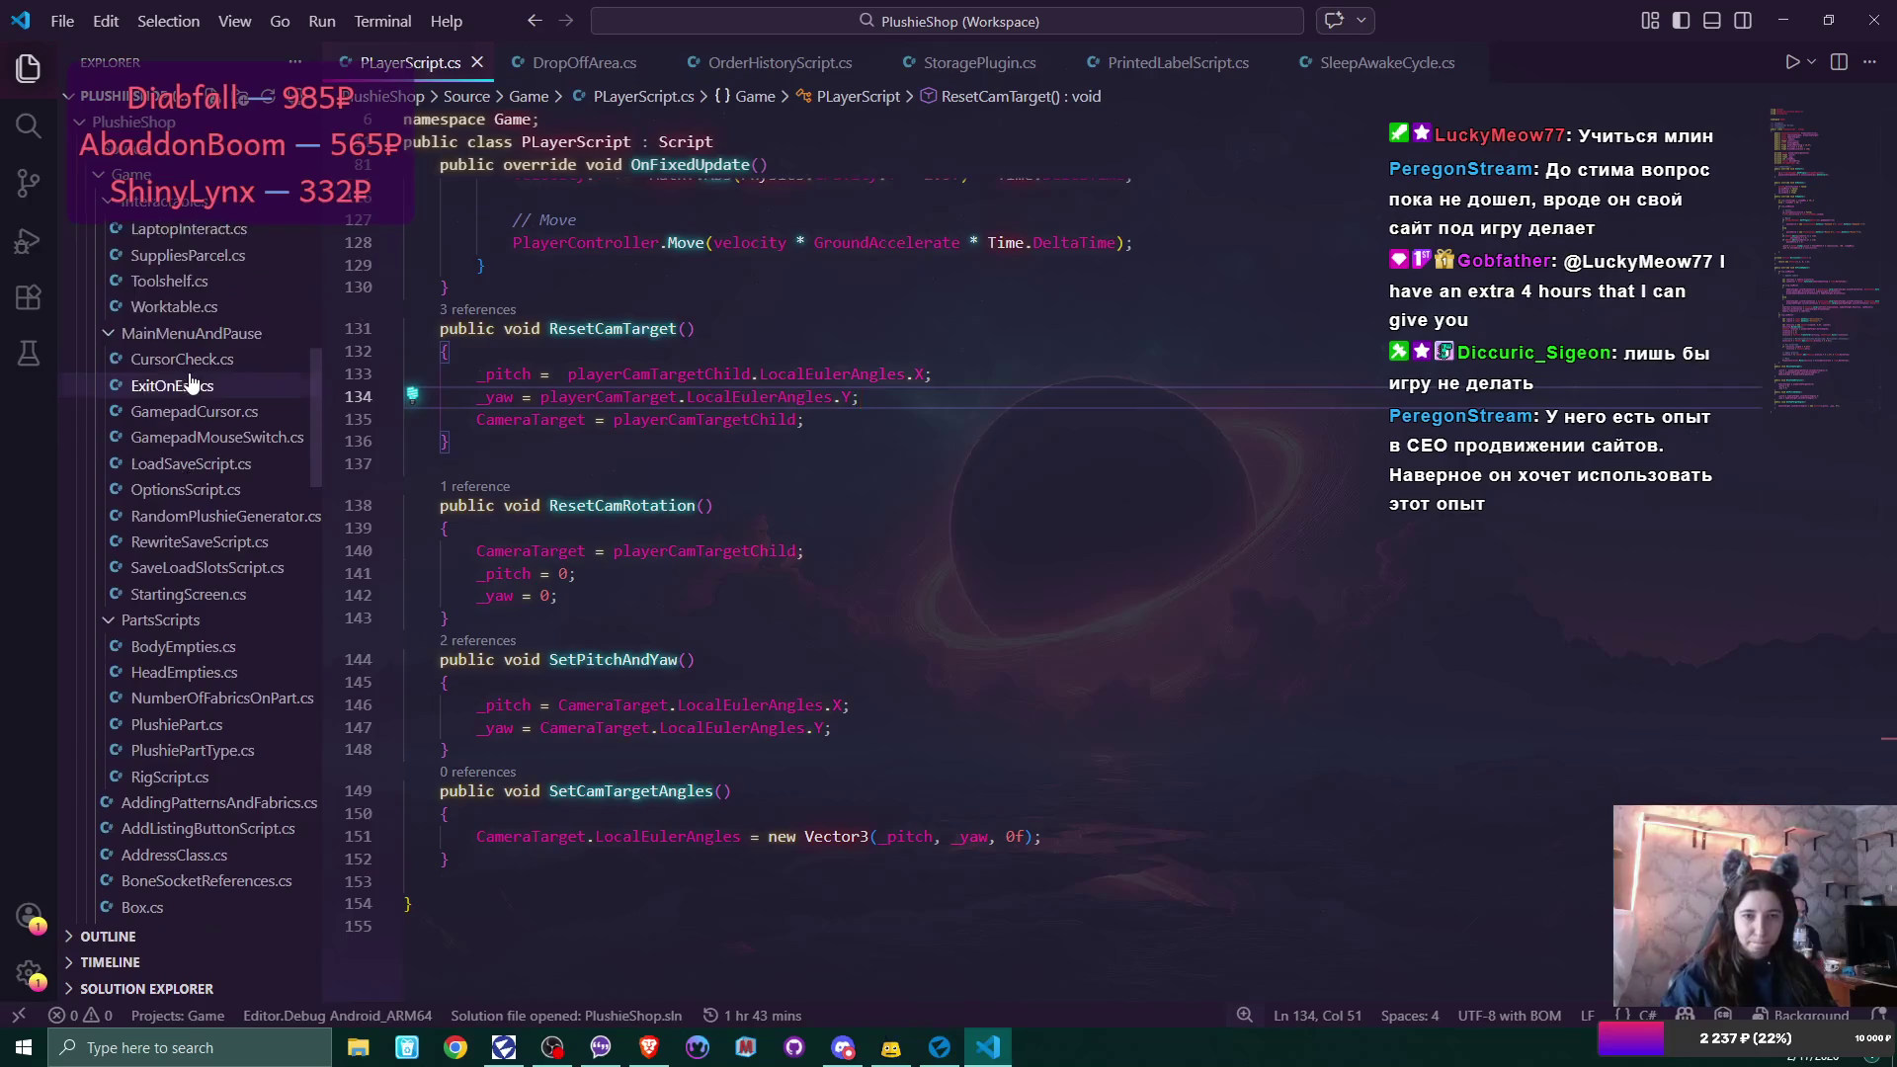
click(177, 406)
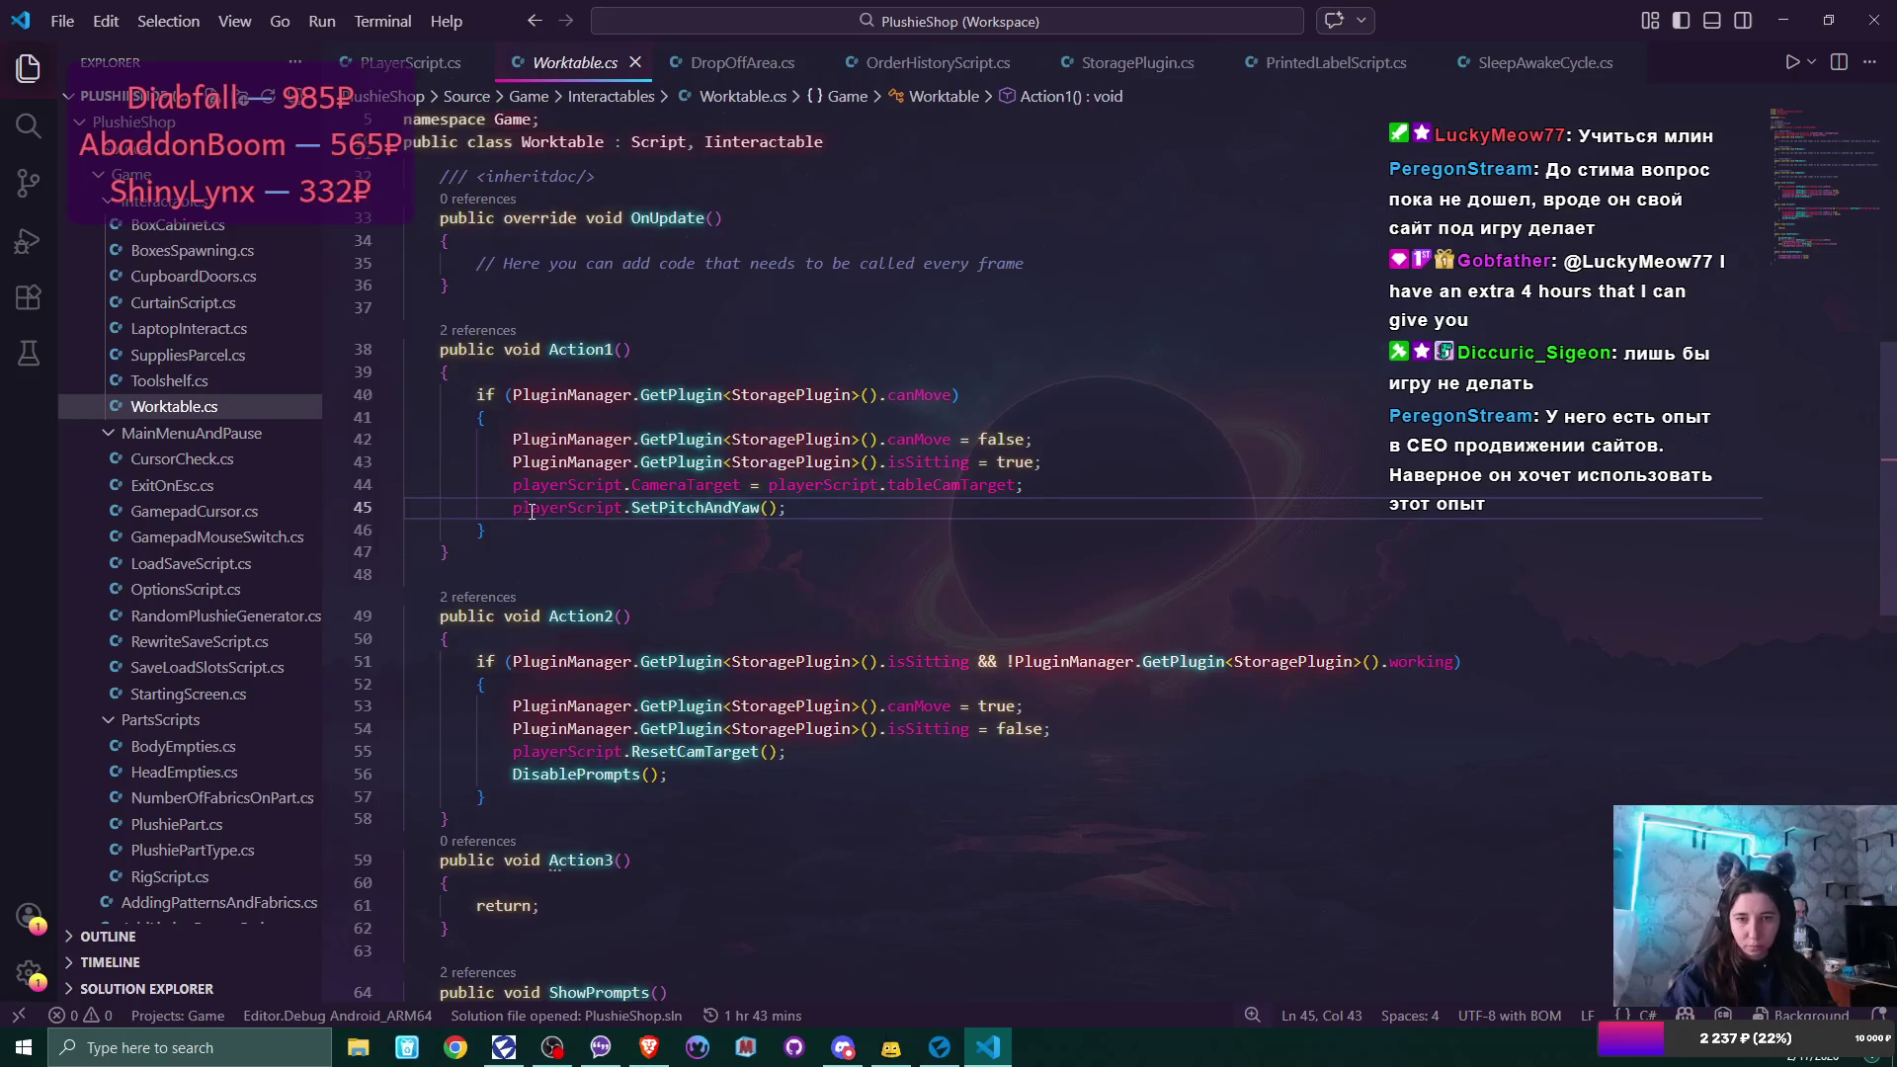
key(alt+Left)
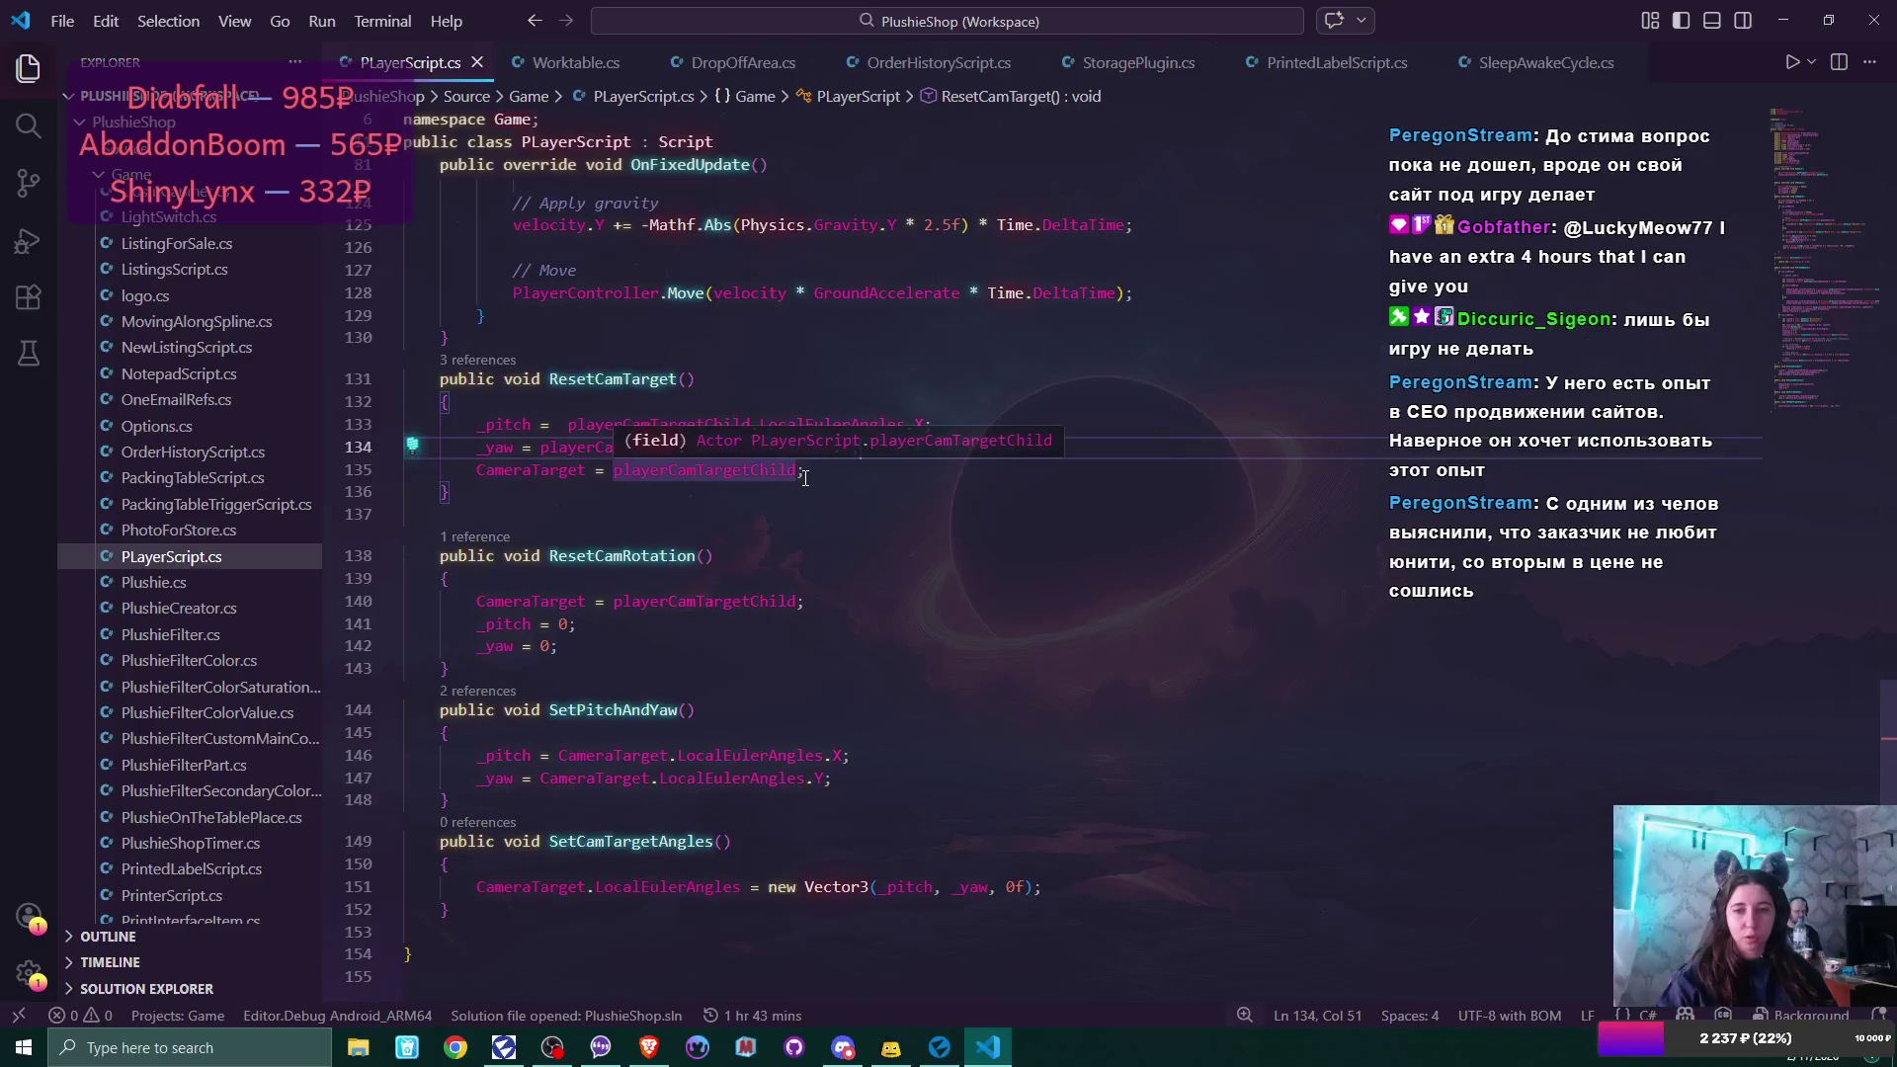
click(806, 478)
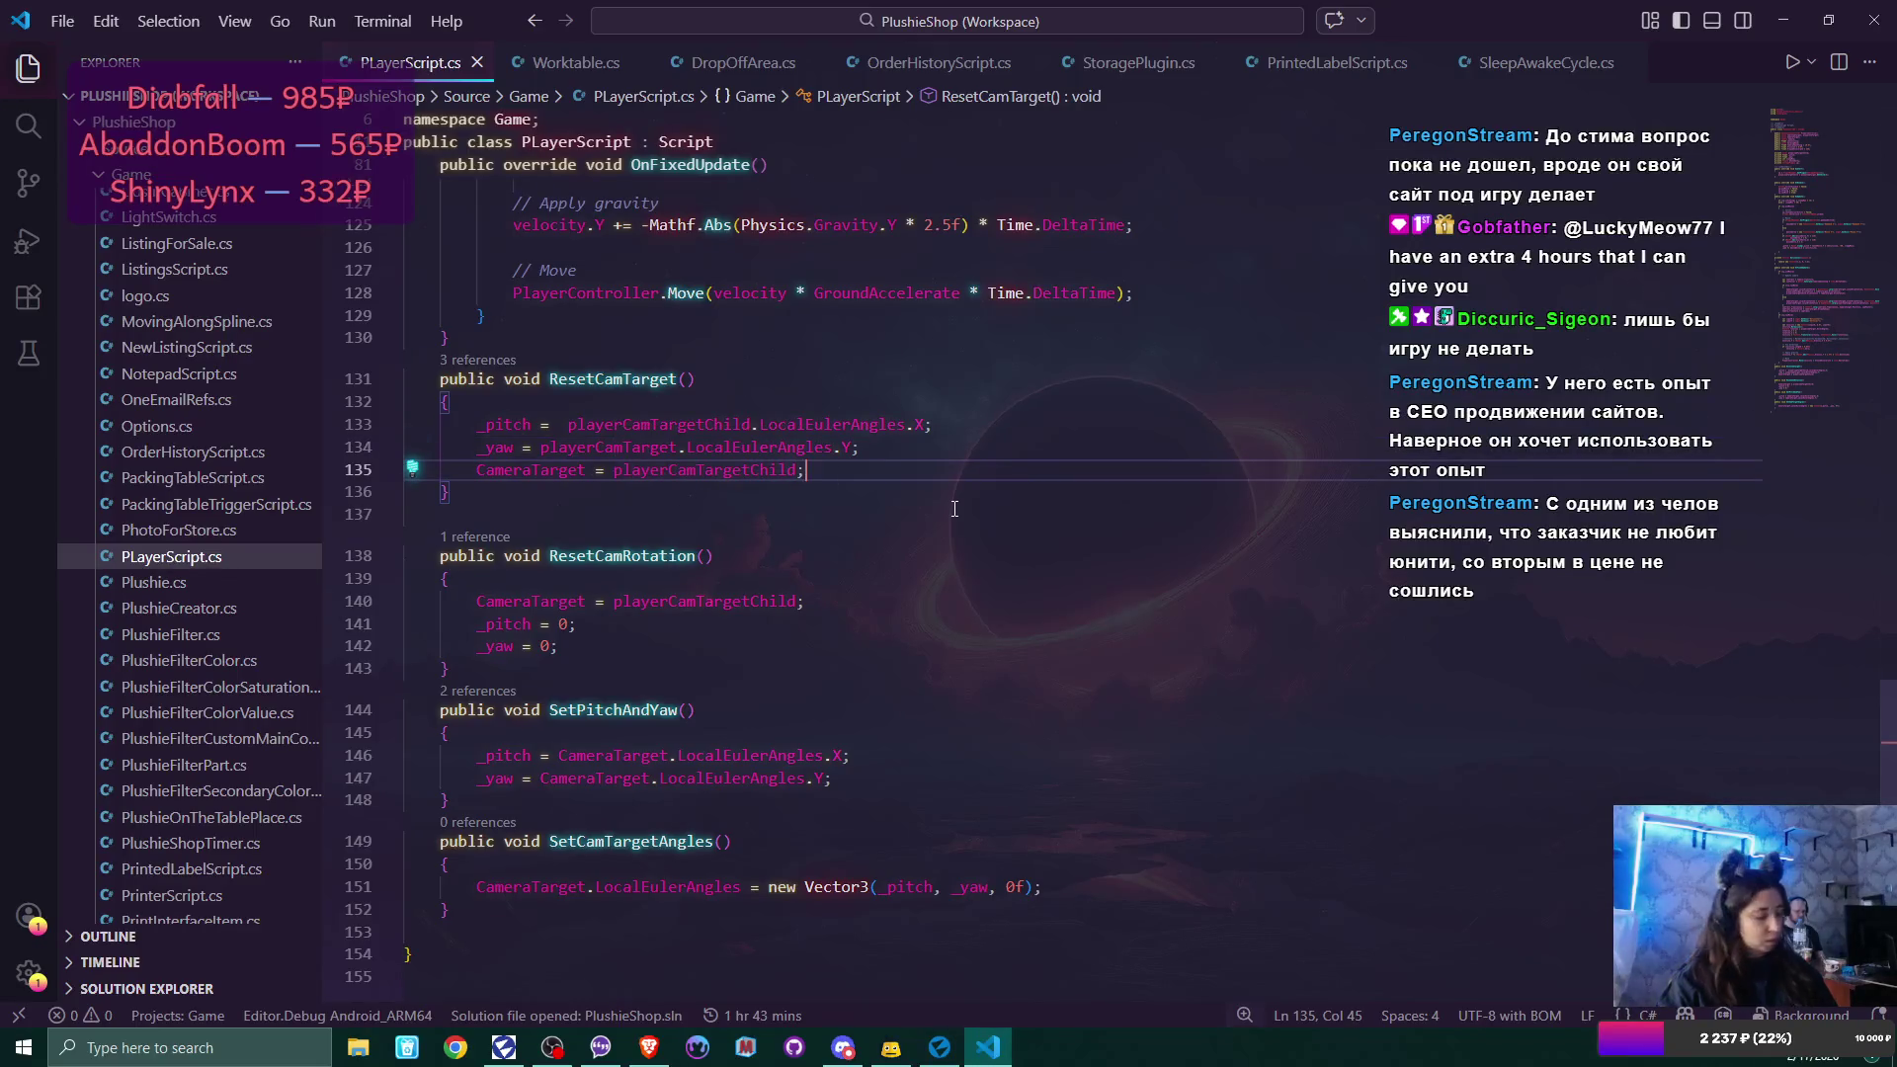
click(939, 1047)
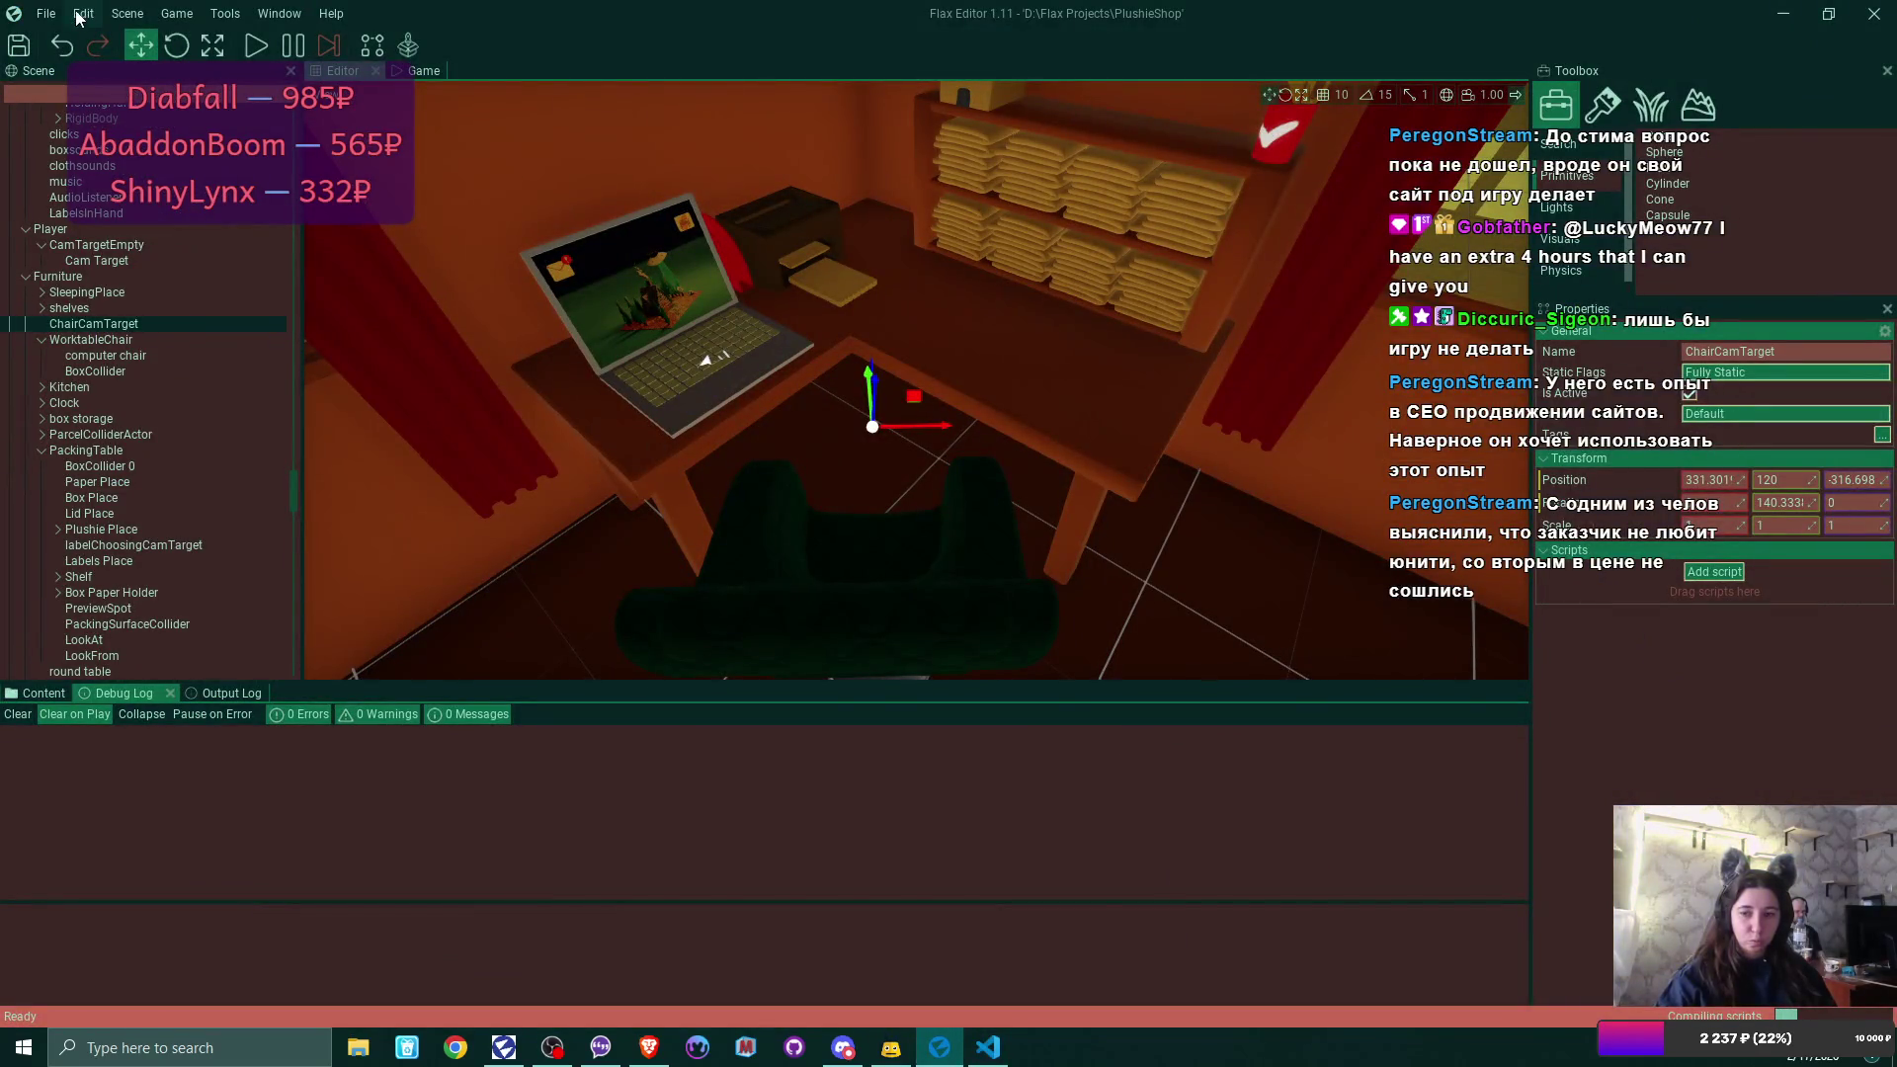
Start Play In Editor with F5 to run the Plushie Shop game.
key(F5)
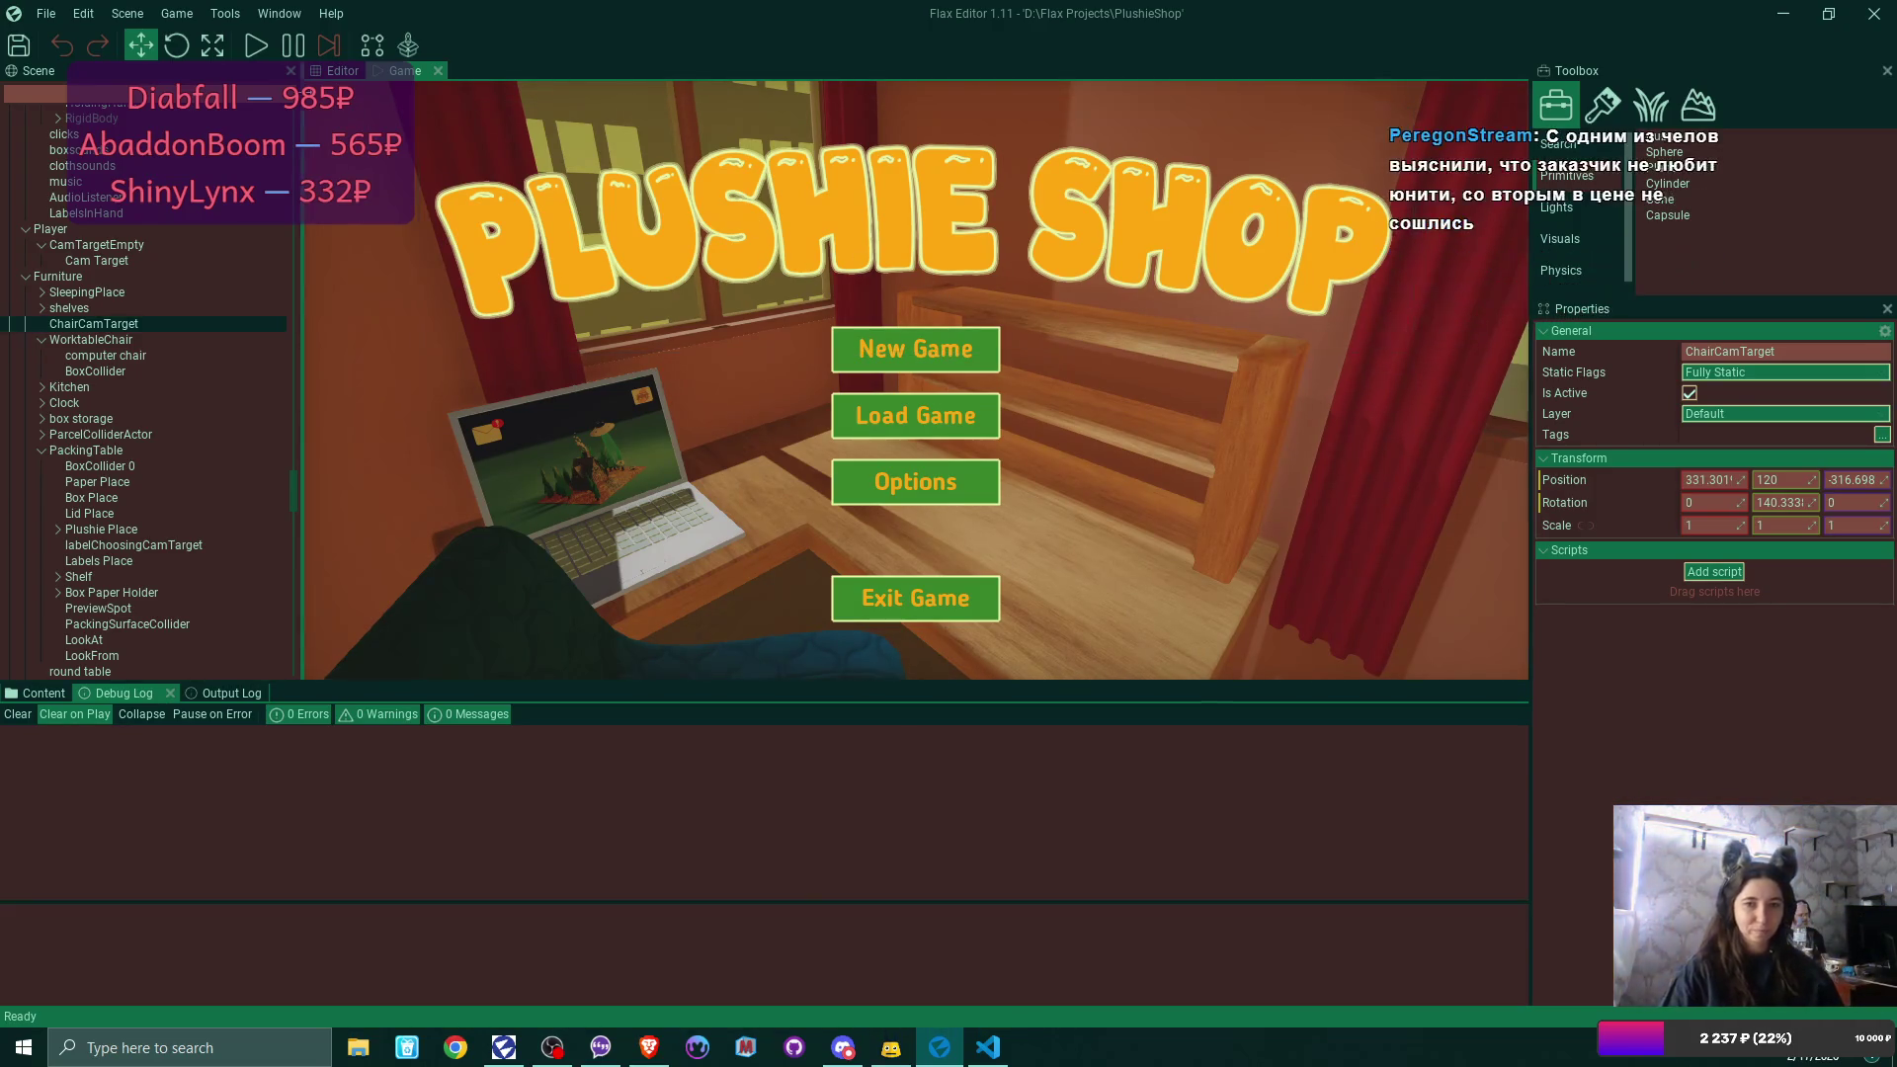
Start a New Game in the first save slot, confirming the overwrite of the existing save.
click(259, 46)
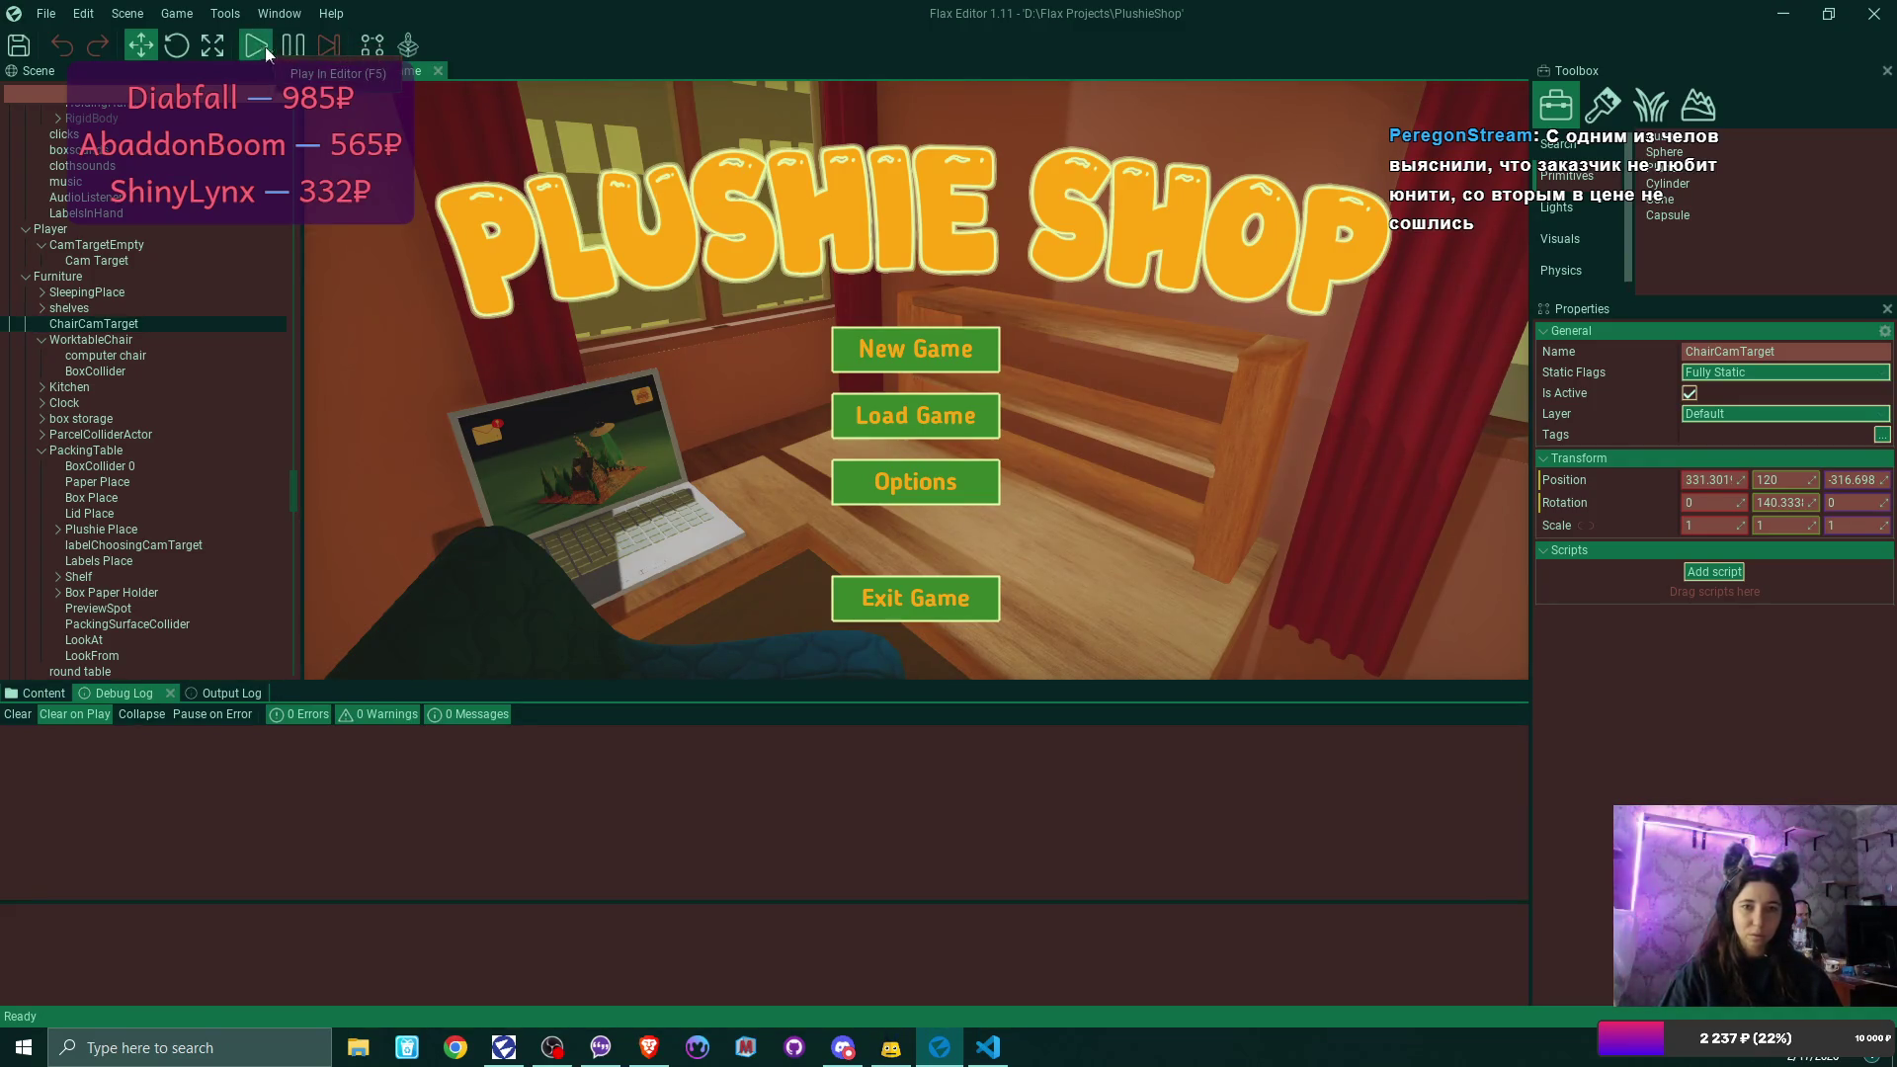
click(958, 346)
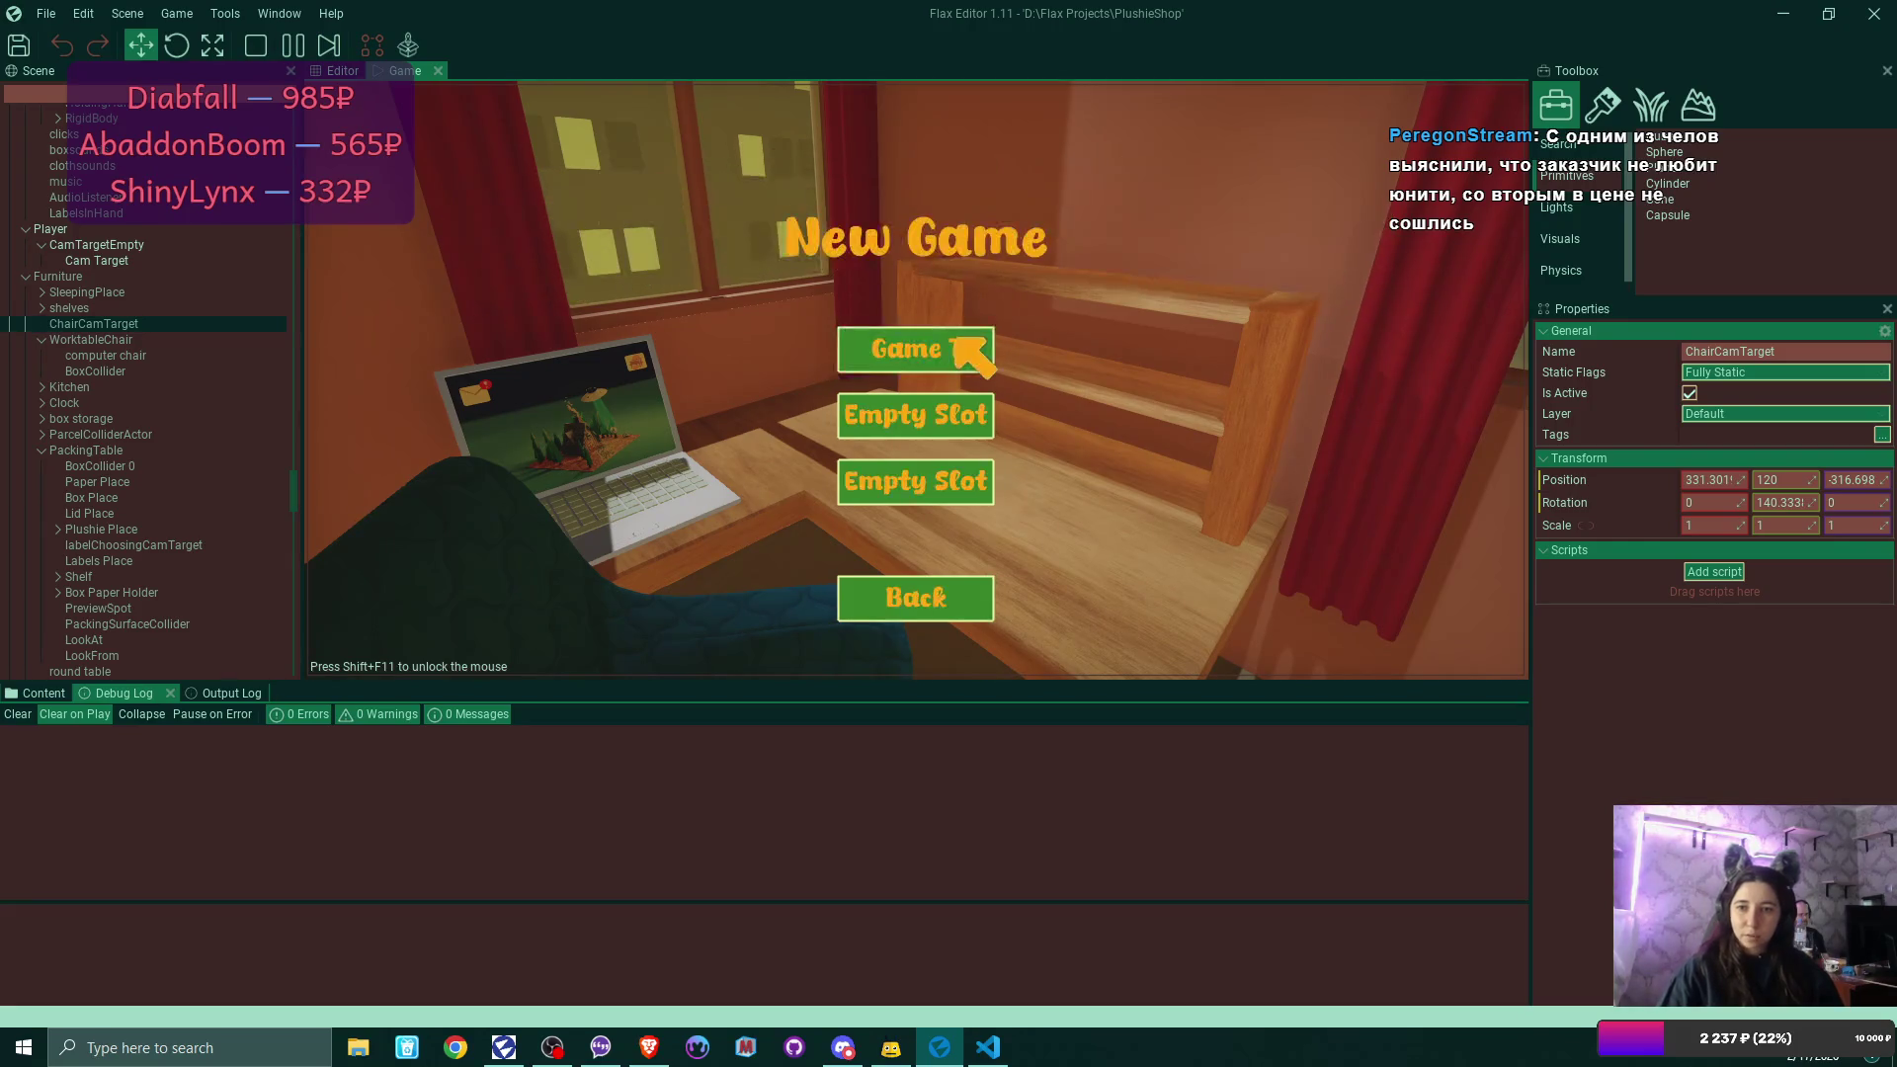
click(959, 344)
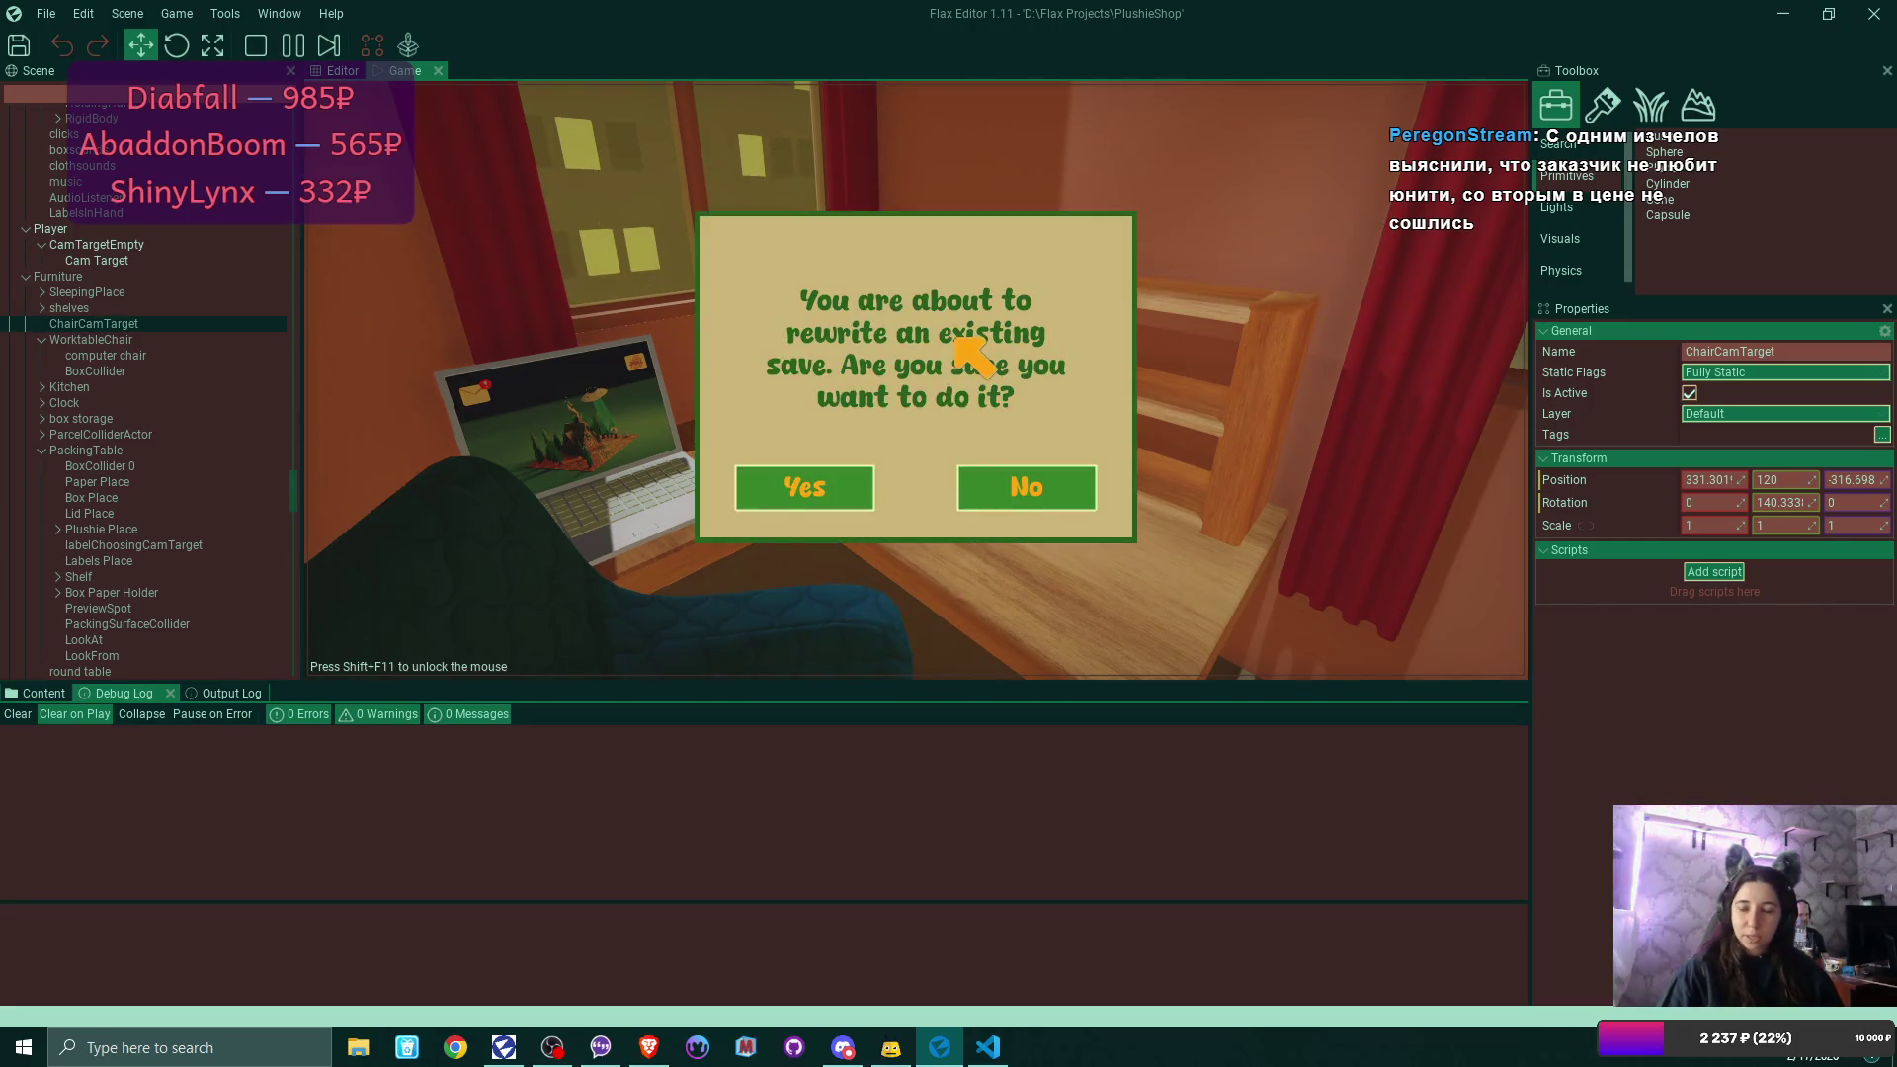
click(866, 484)
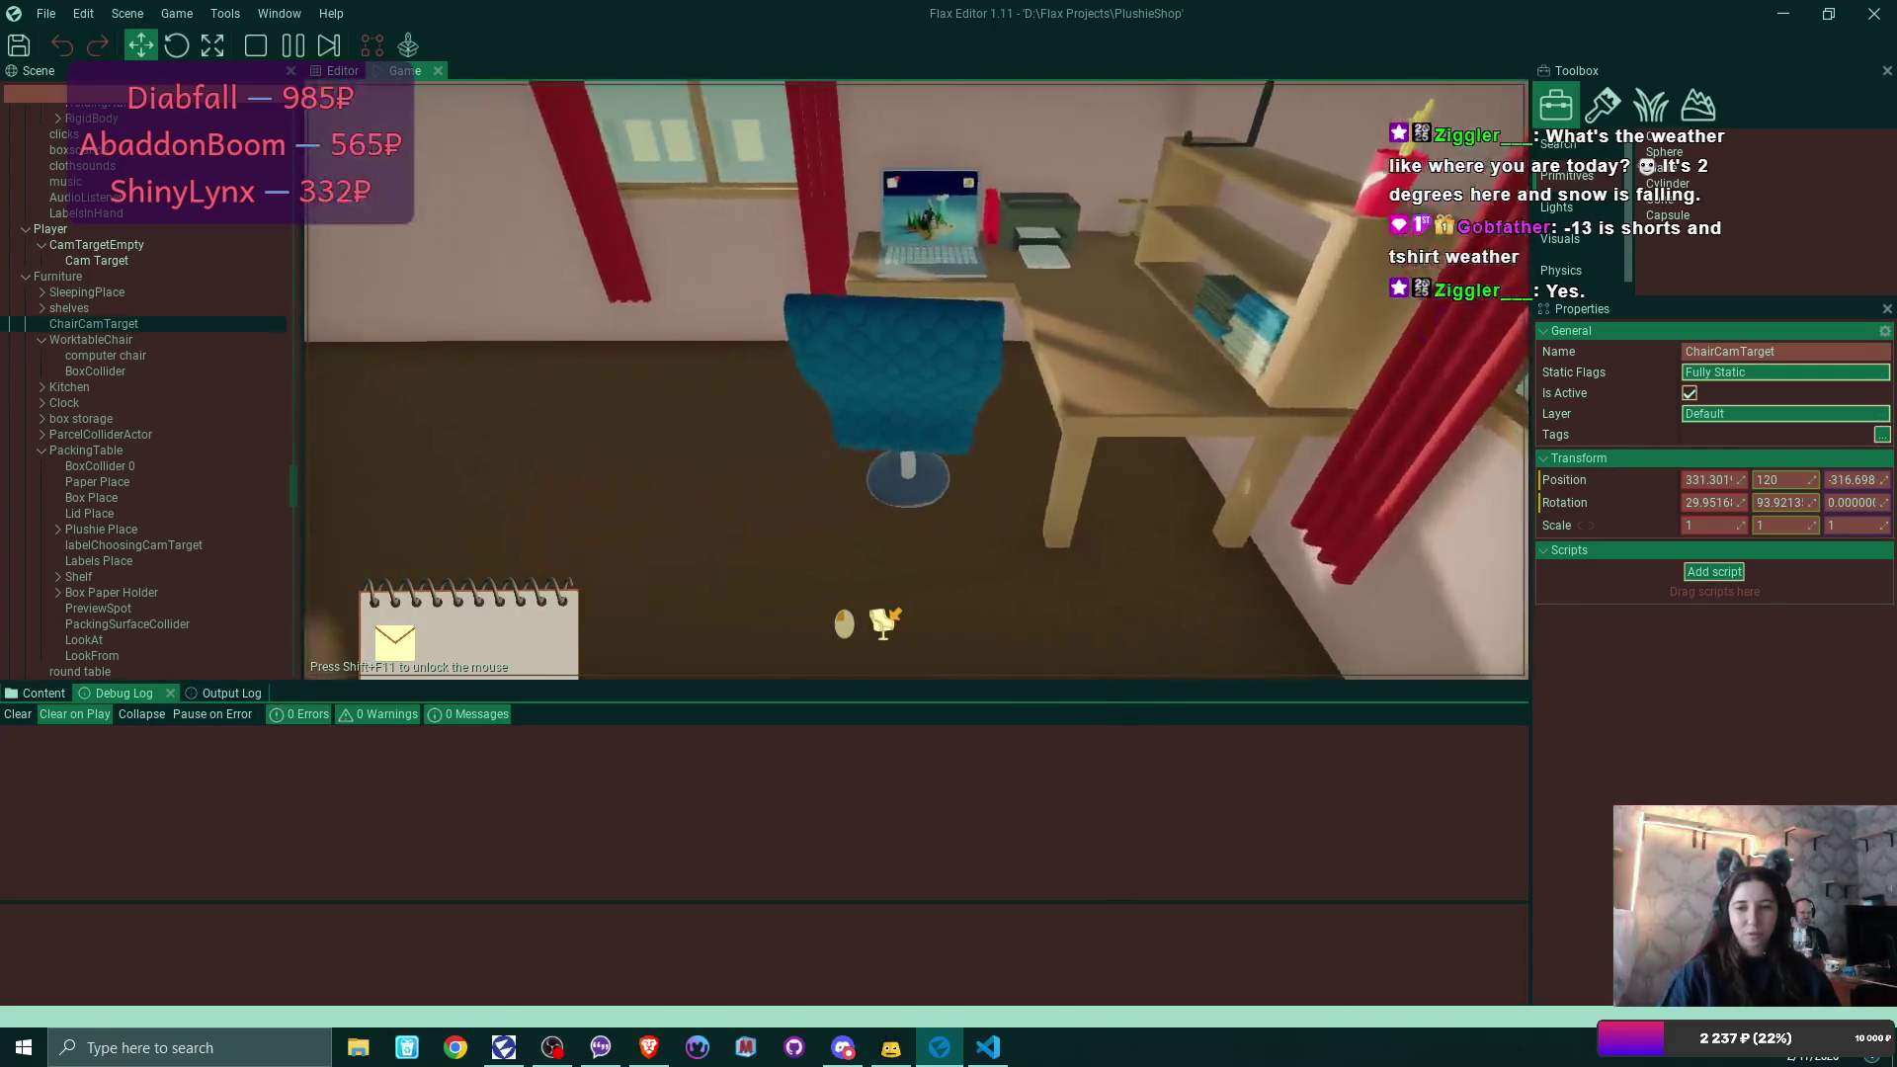
Leave the laptop view with Escape to stand up from the chair.
key(Escape)
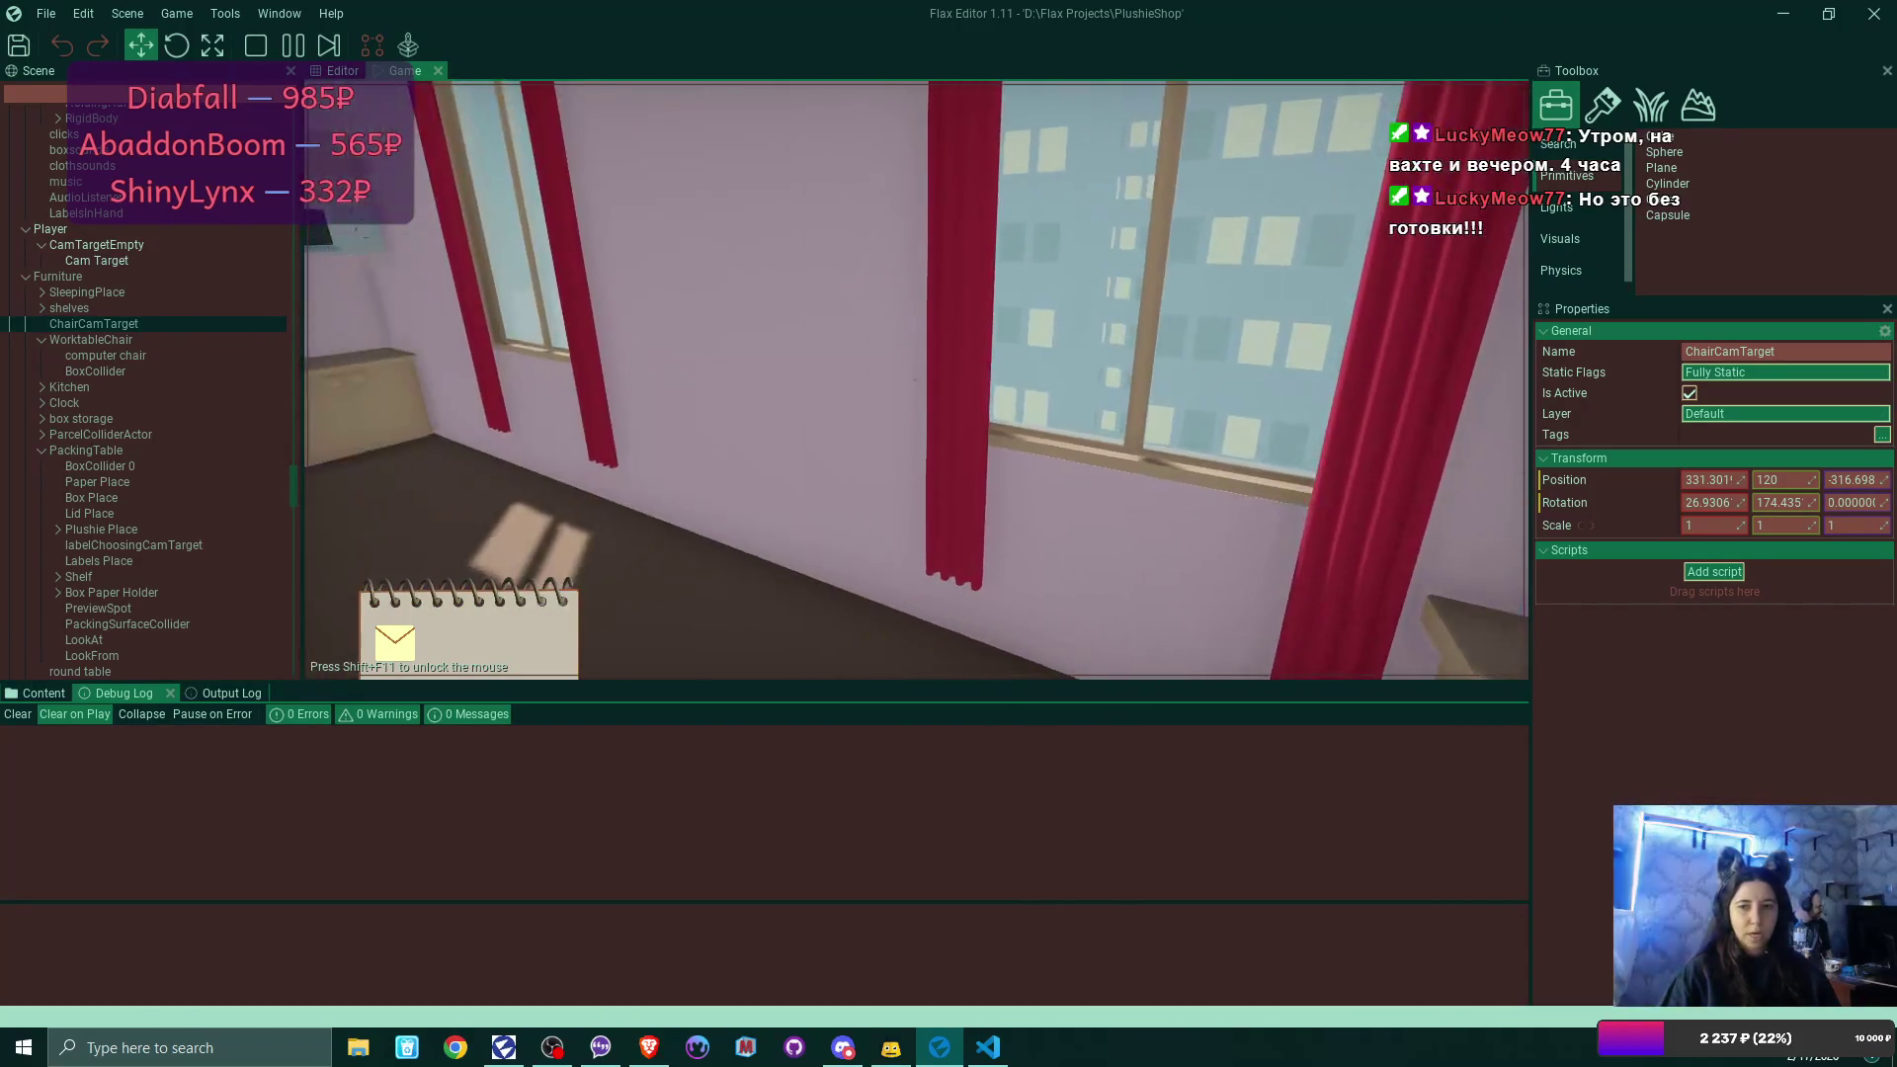
Sit at the laptop, read the friend's first Bmail letter, and close it back to the inbox.
click(916, 379)
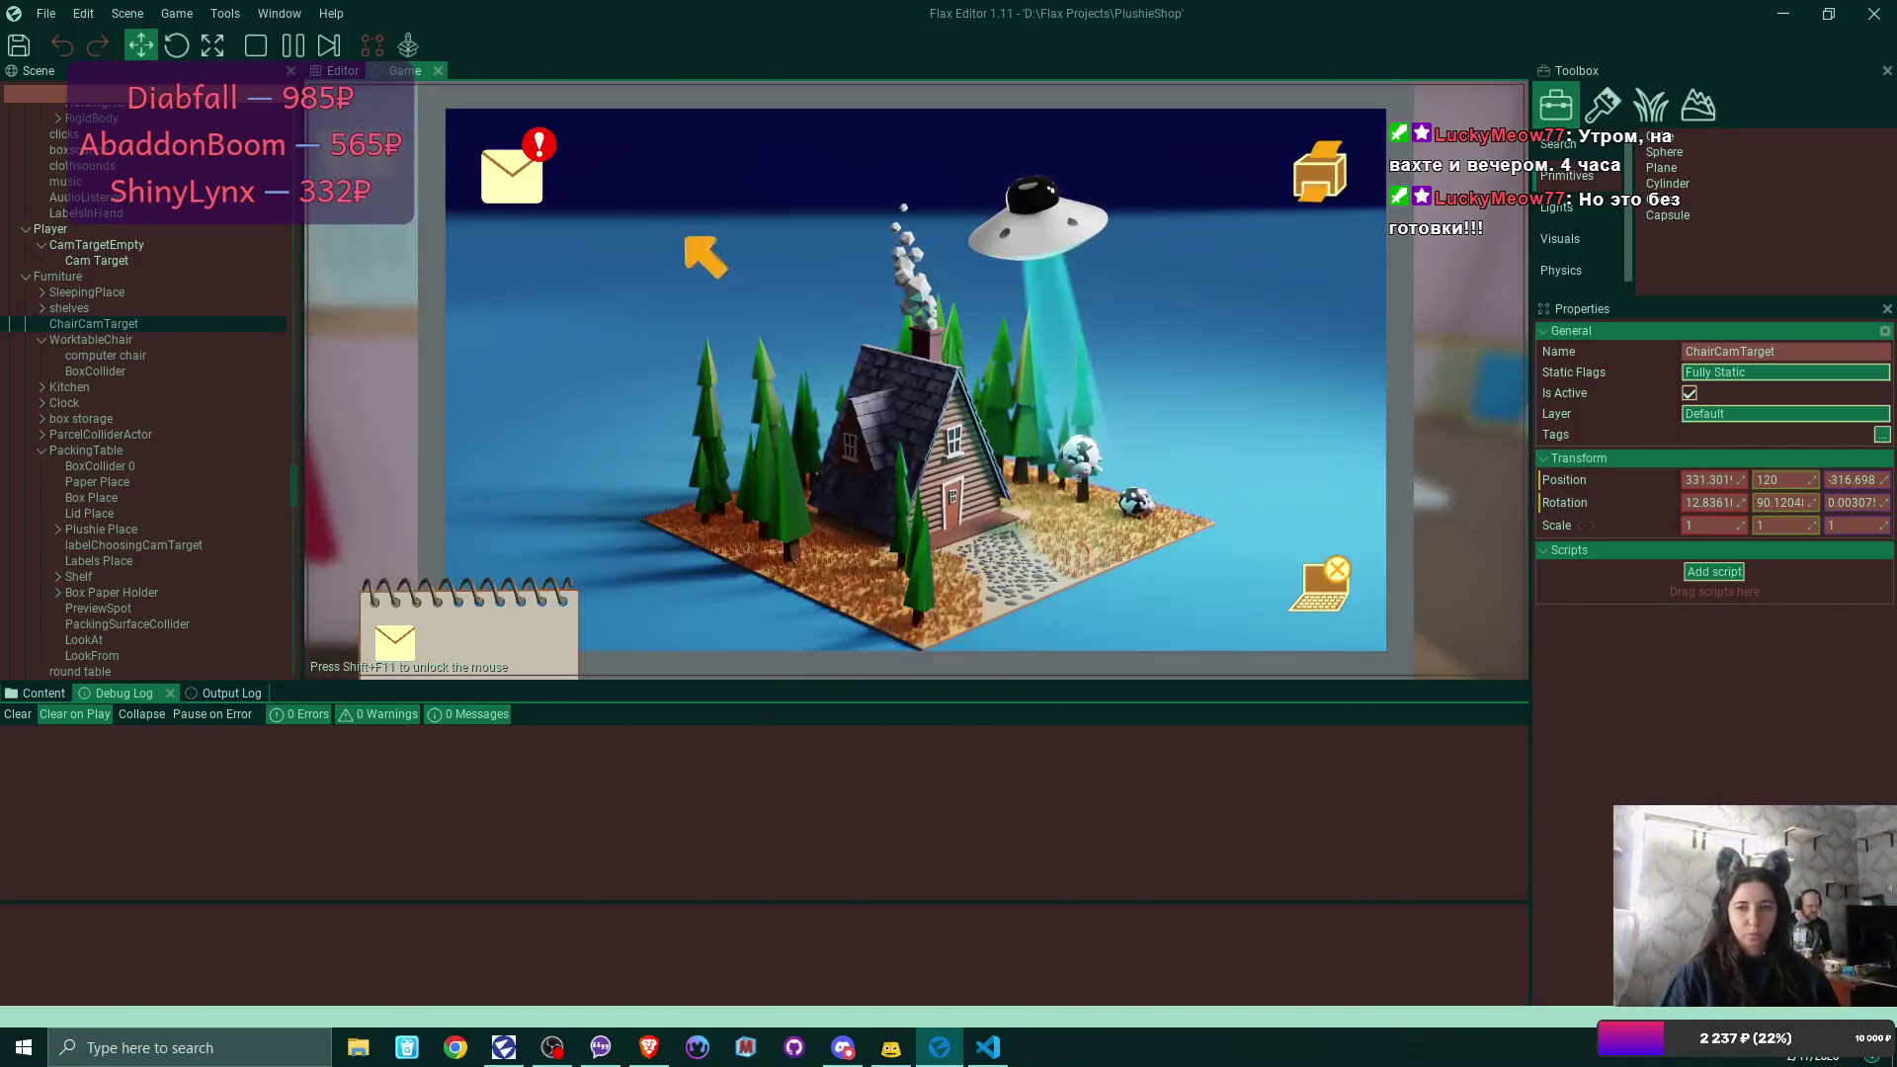
click(509, 175)
click(811, 251)
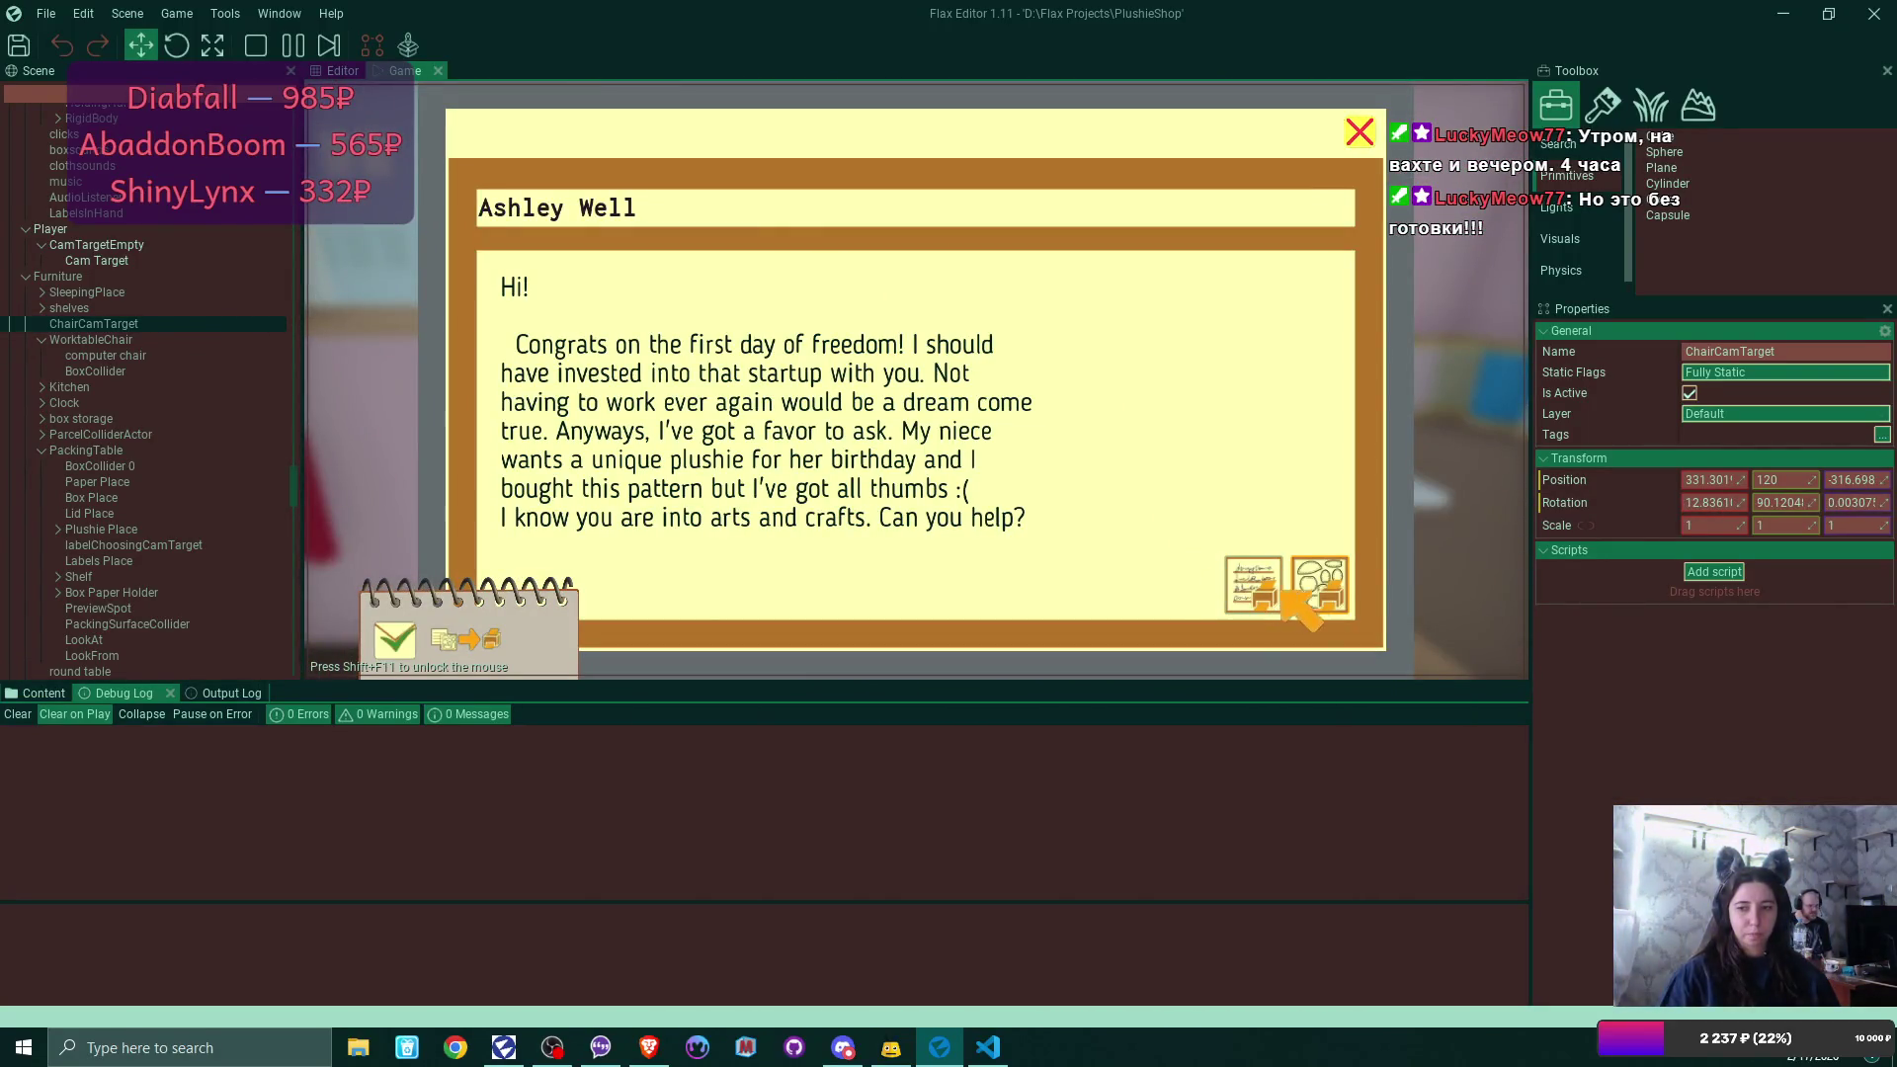
click(1333, 583)
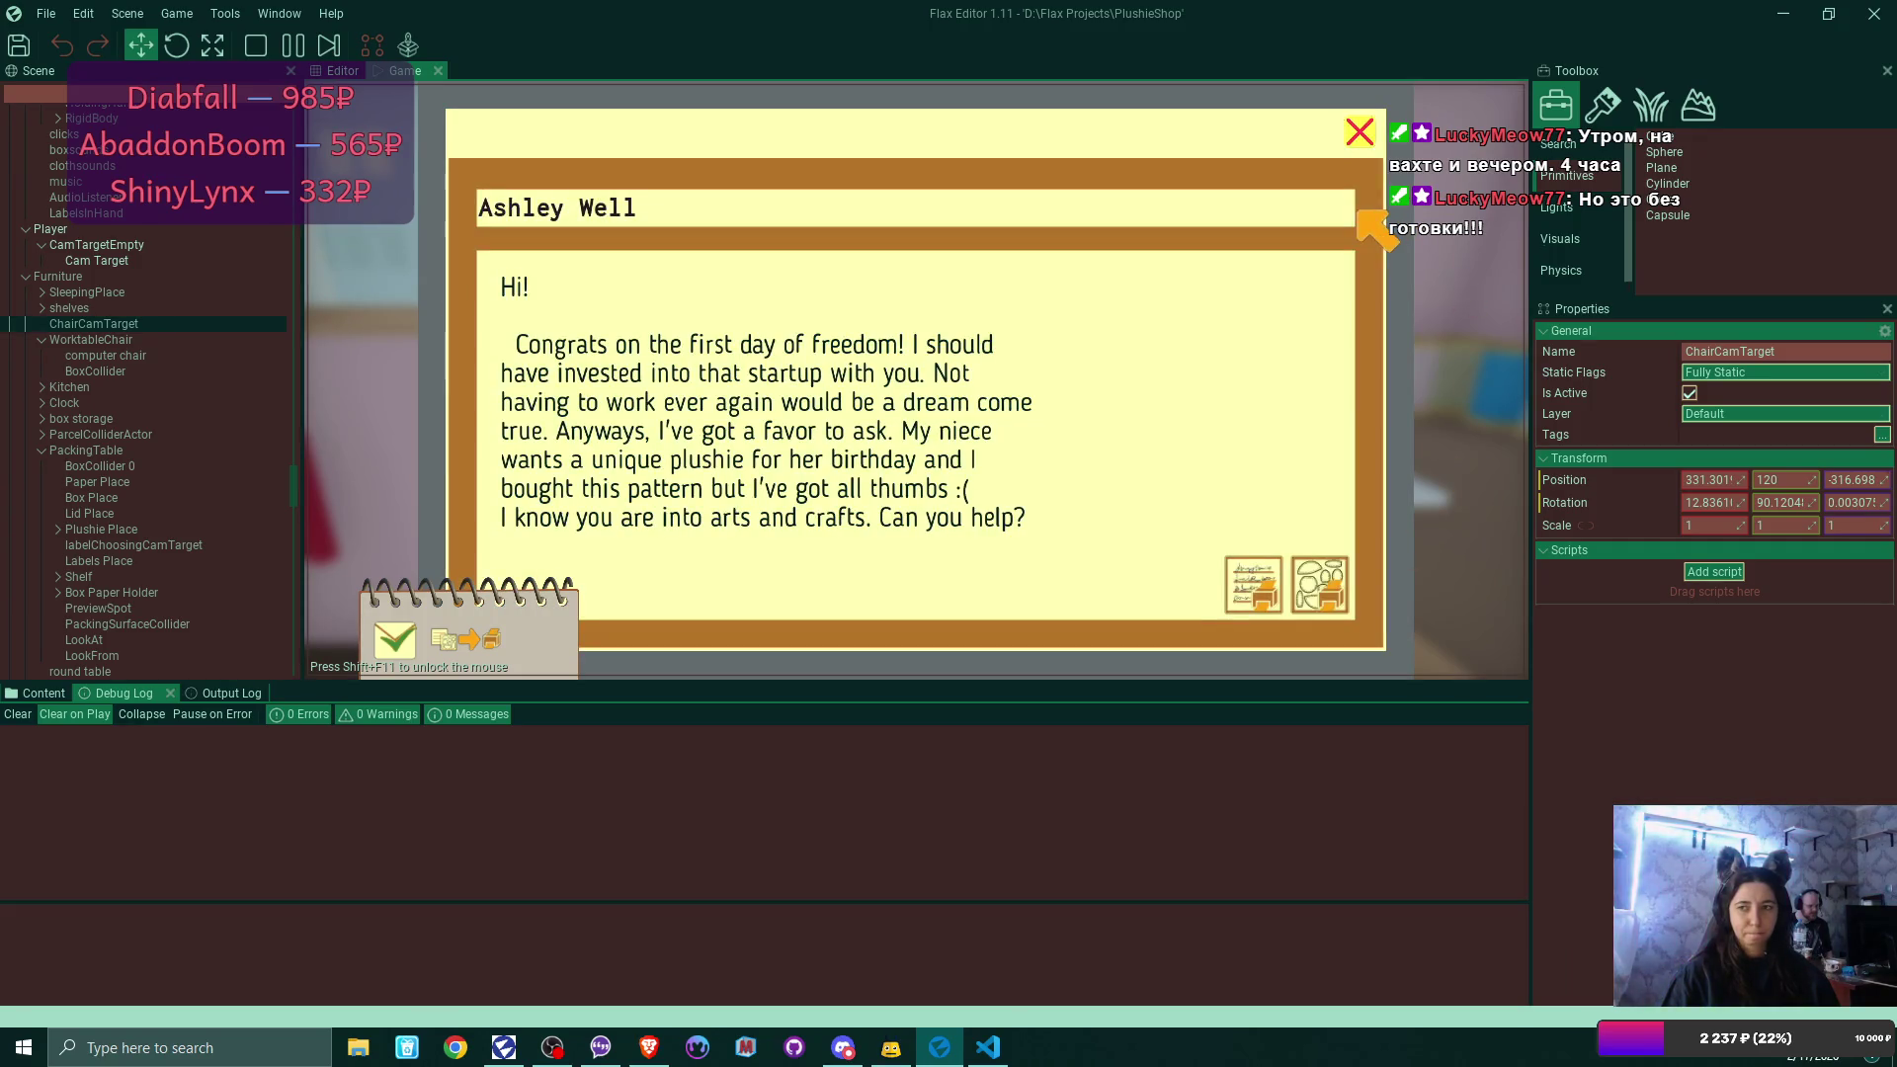
click(1359, 134)
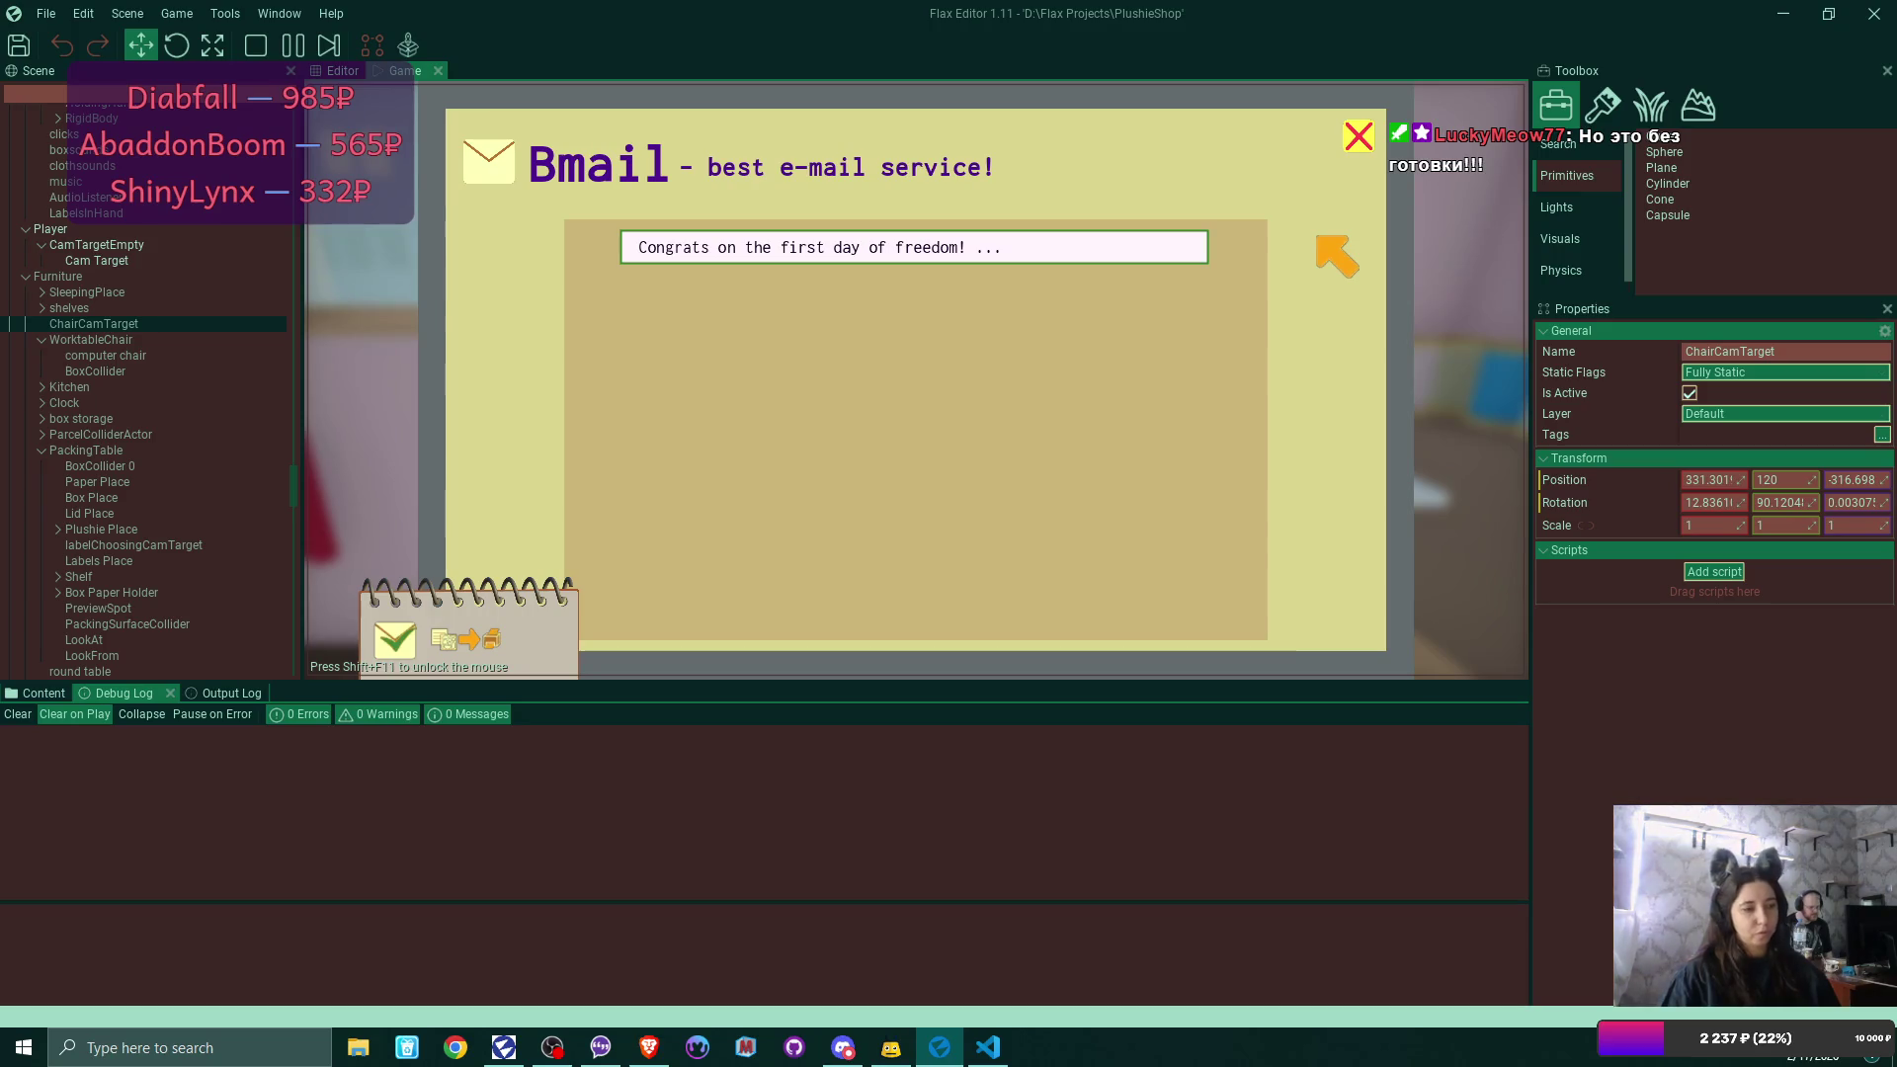
Close the mail, take the bear plushie order from the new orders list, and collect its address label.
click(1355, 134)
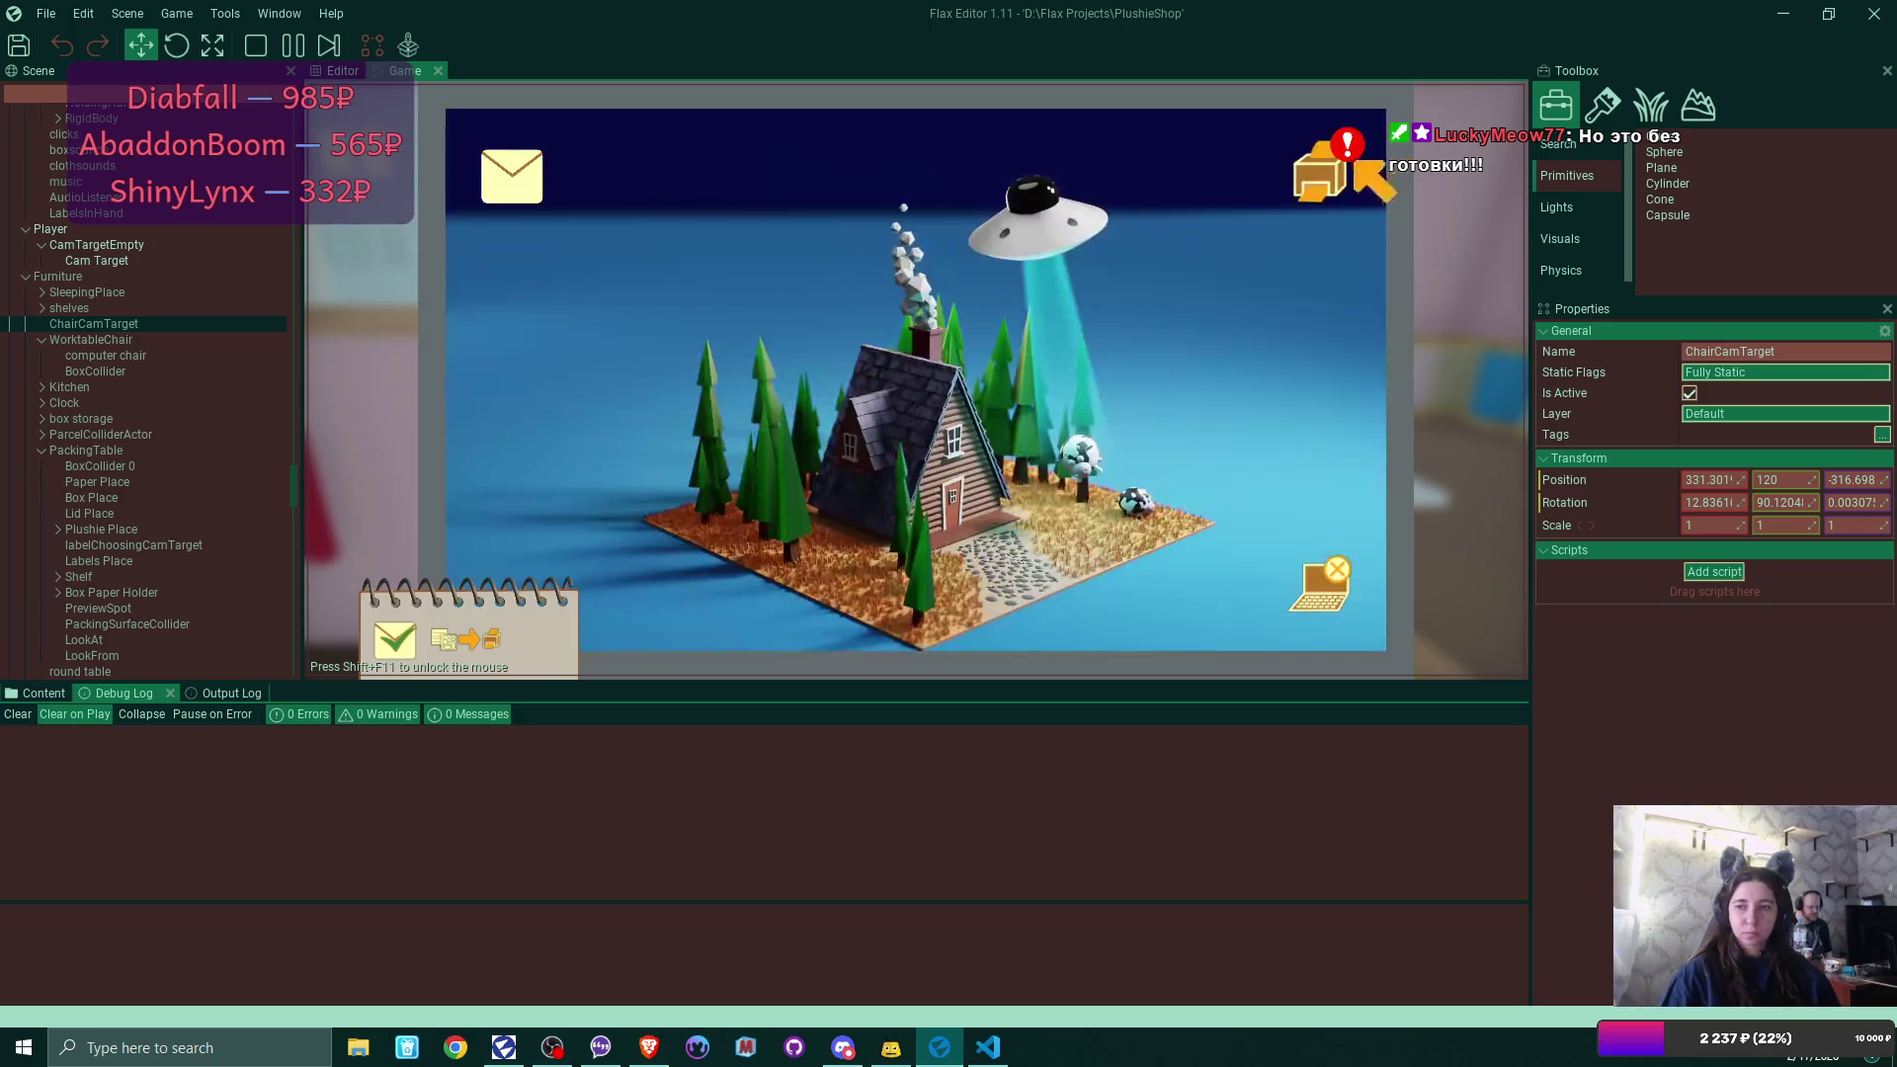
click(1306, 186)
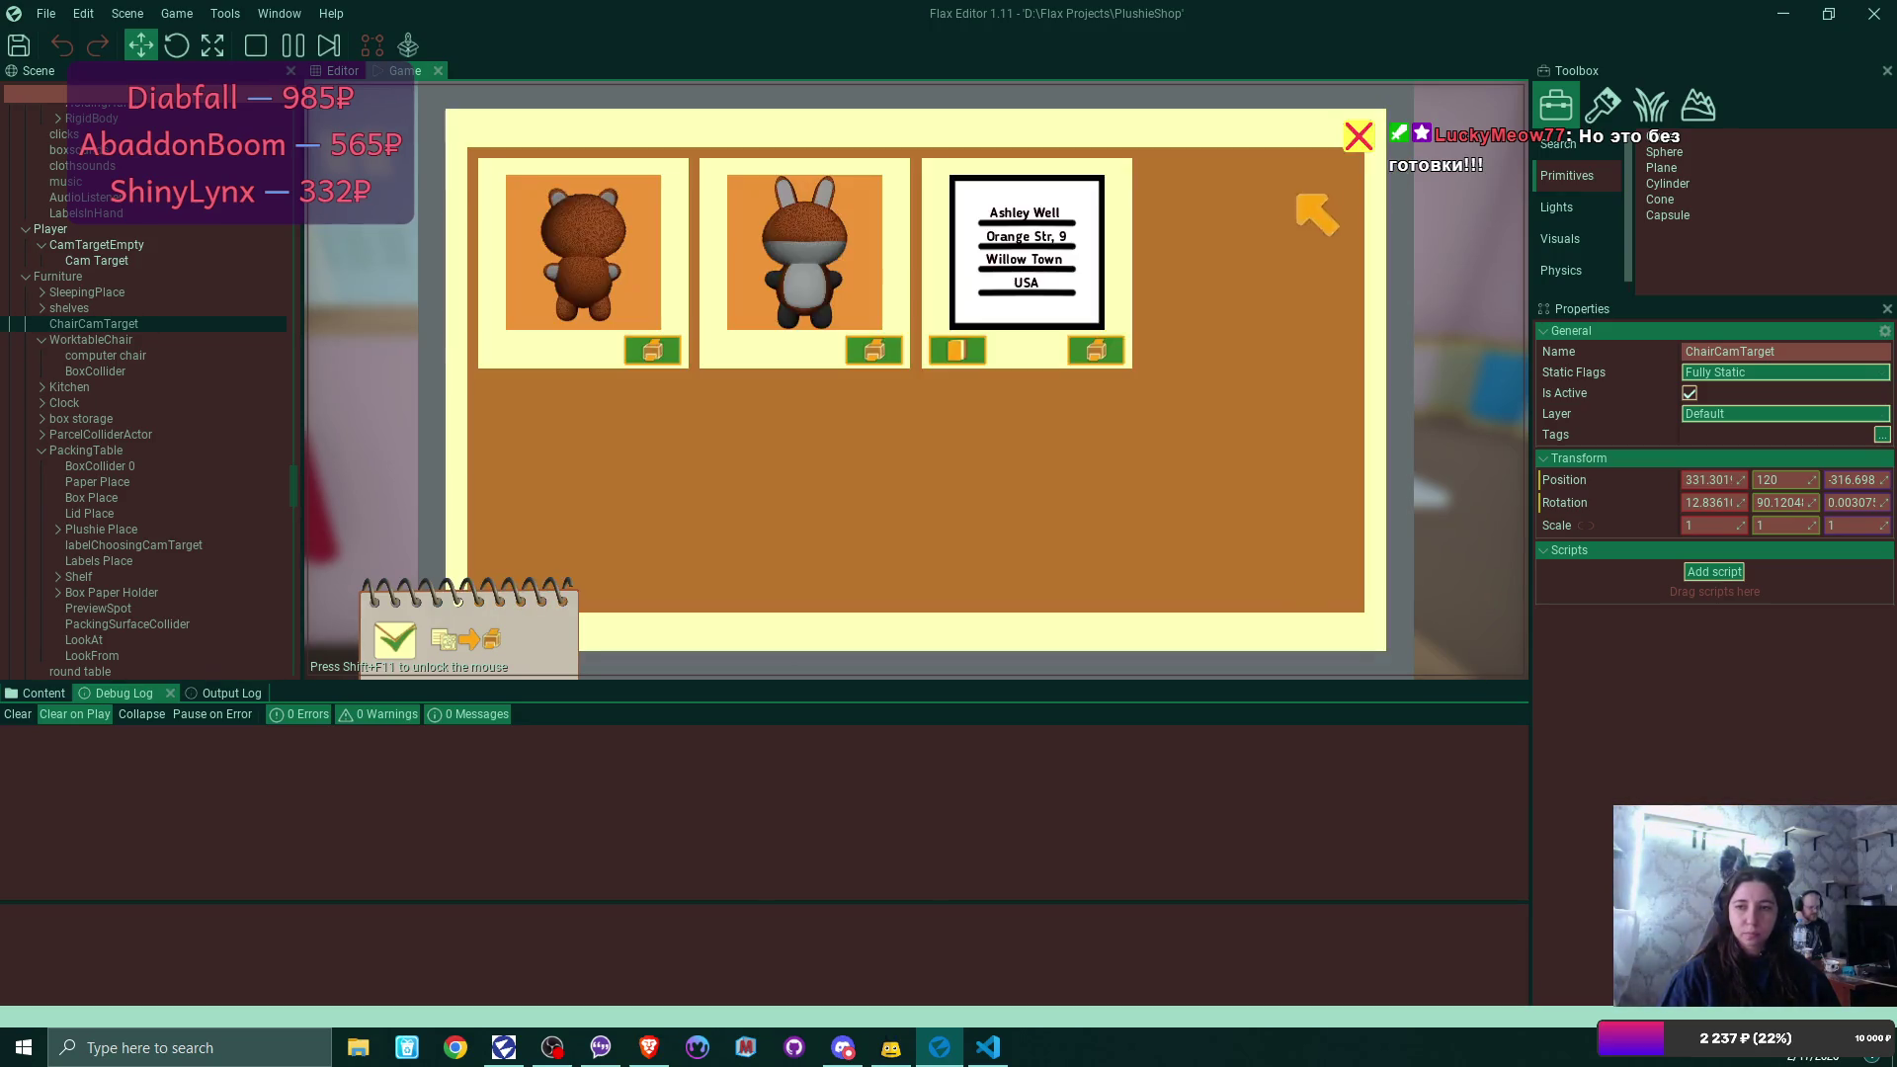
click(673, 346)
click(673, 346)
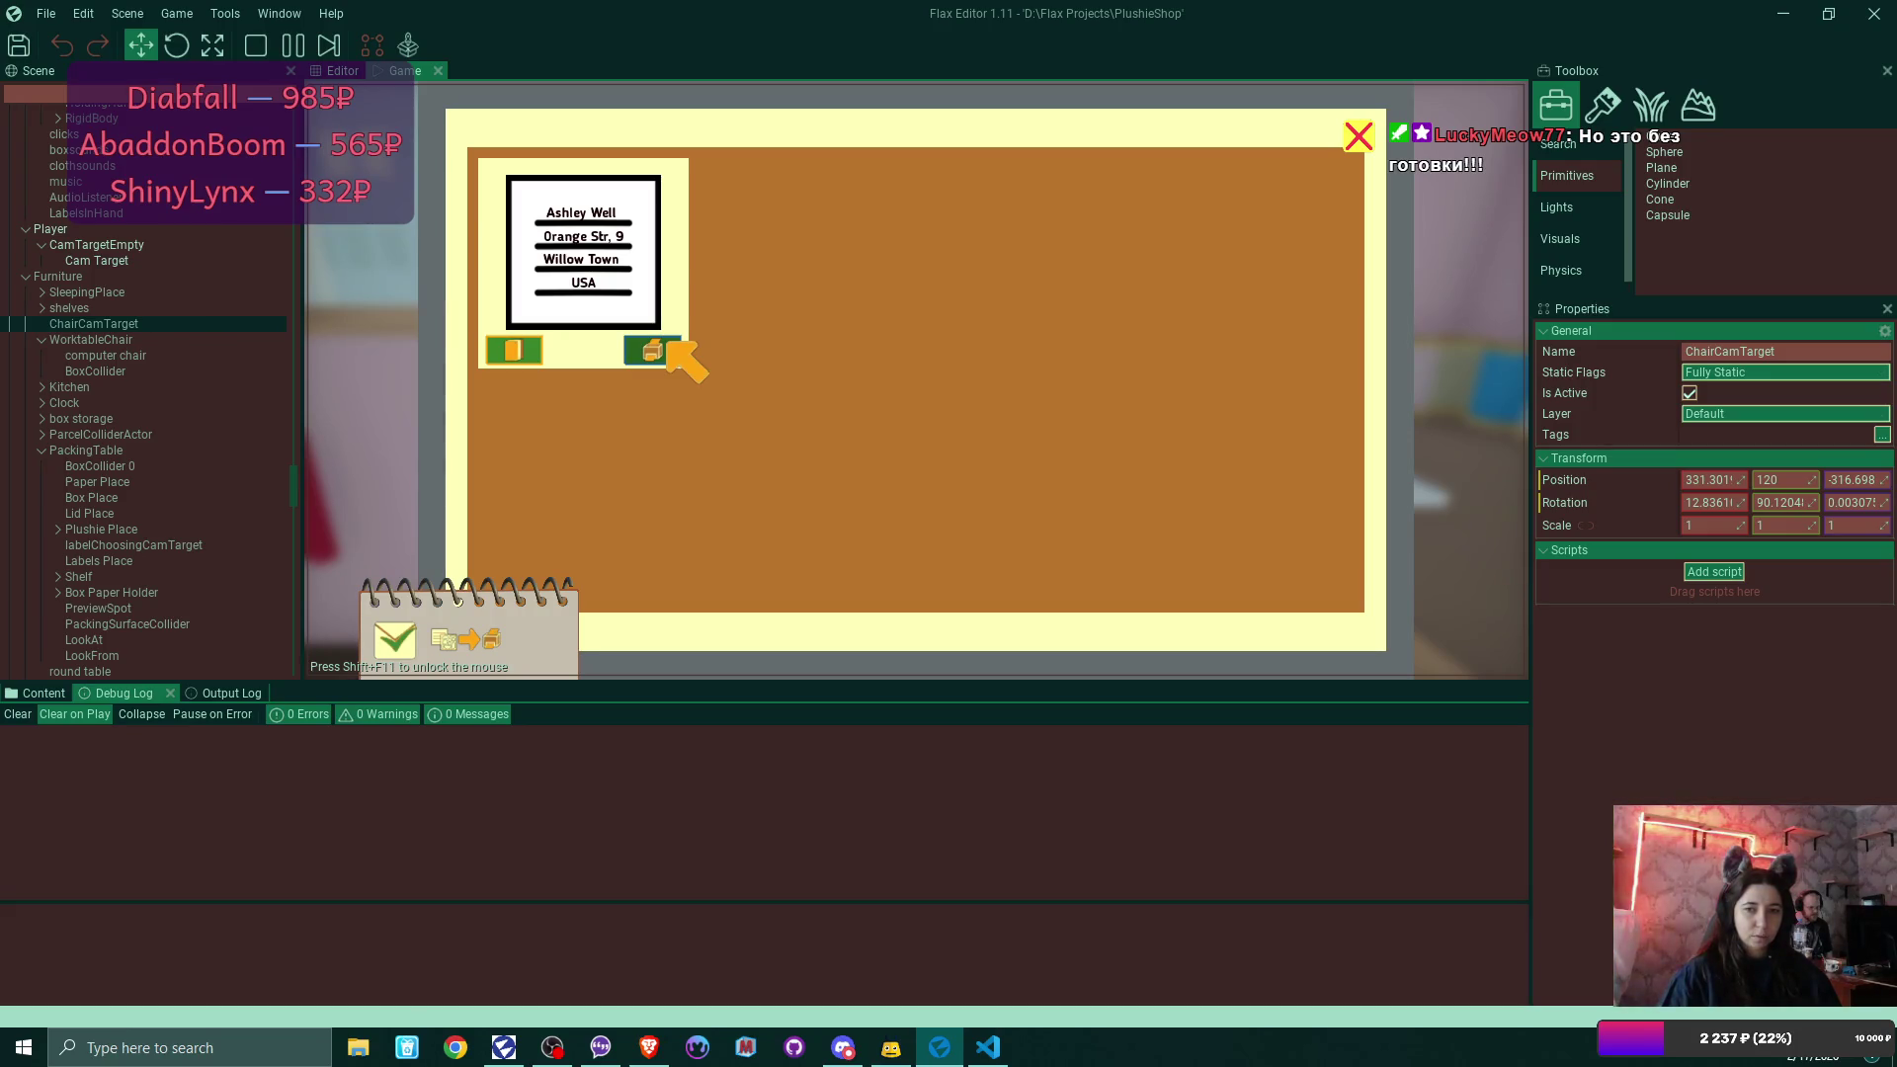
click(645, 351)
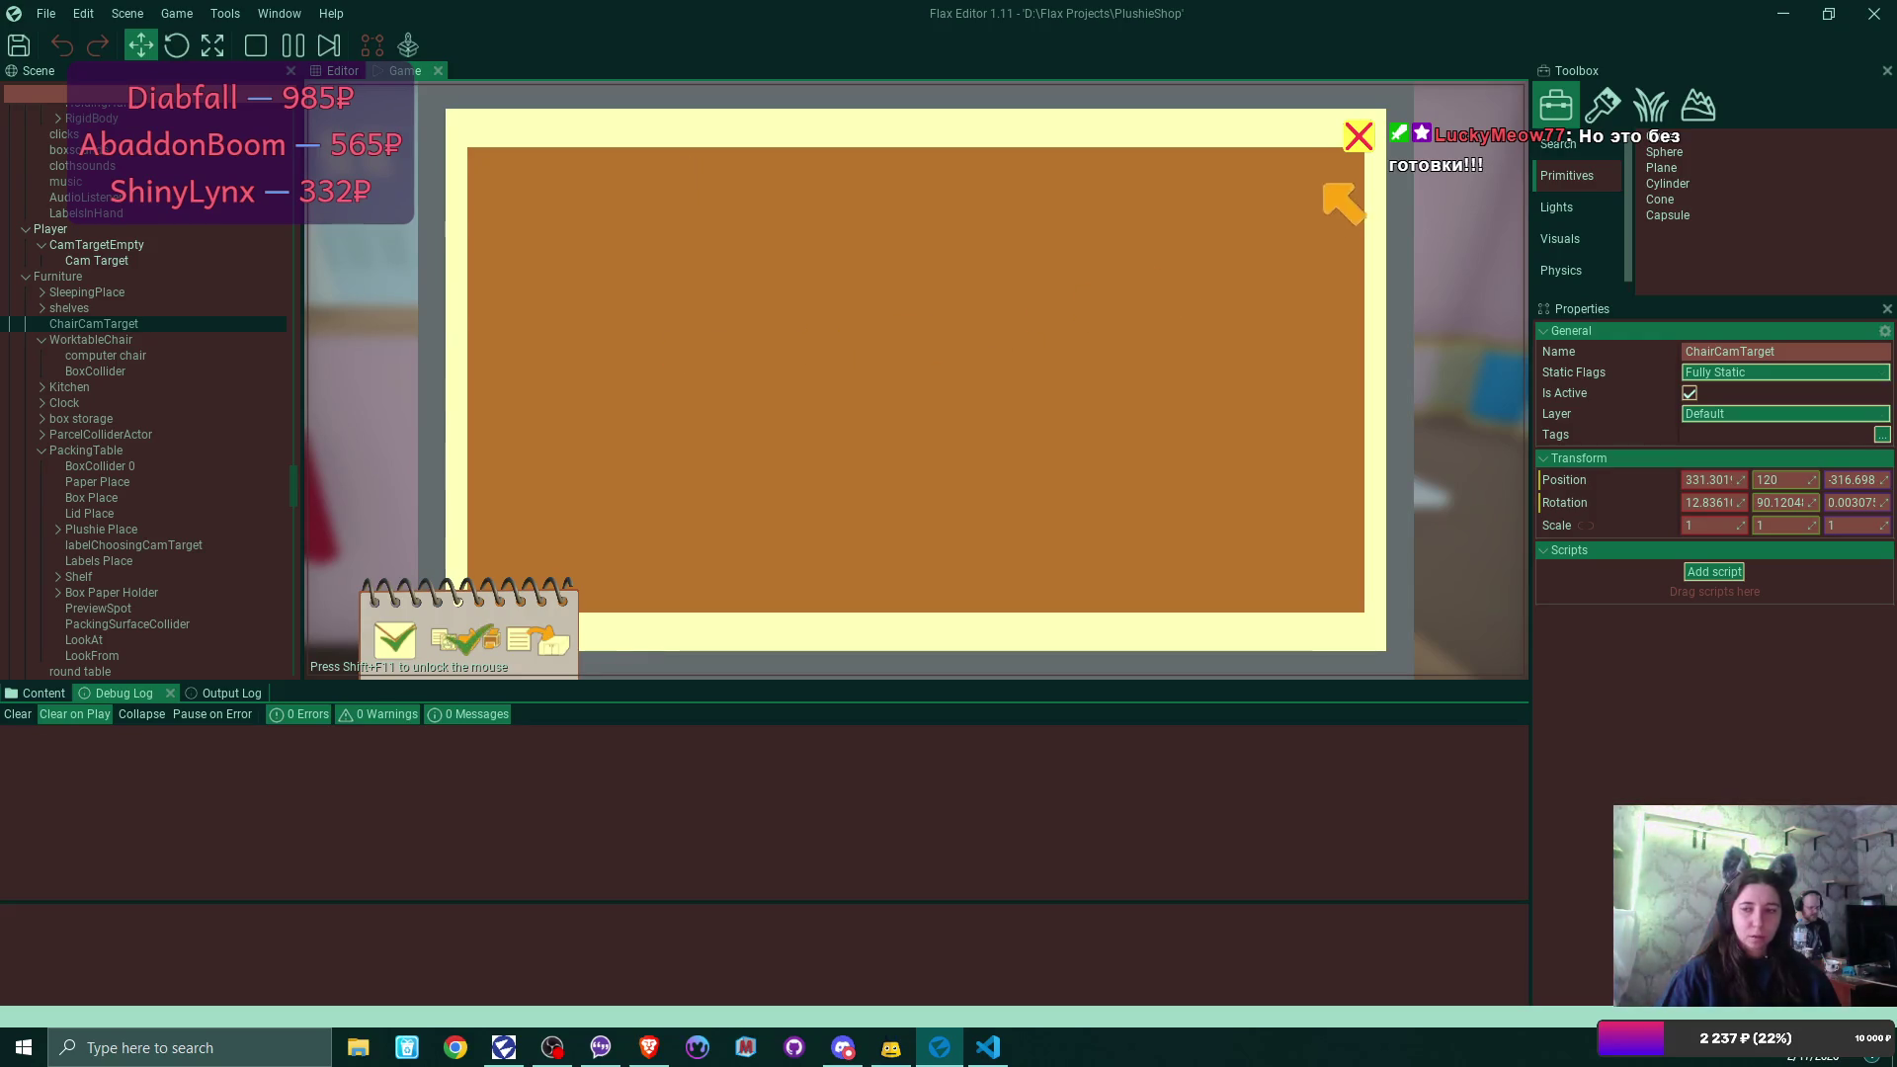
click(1359, 135)
Step back from the laptop and place the address label at the packing table.
click(1328, 583)
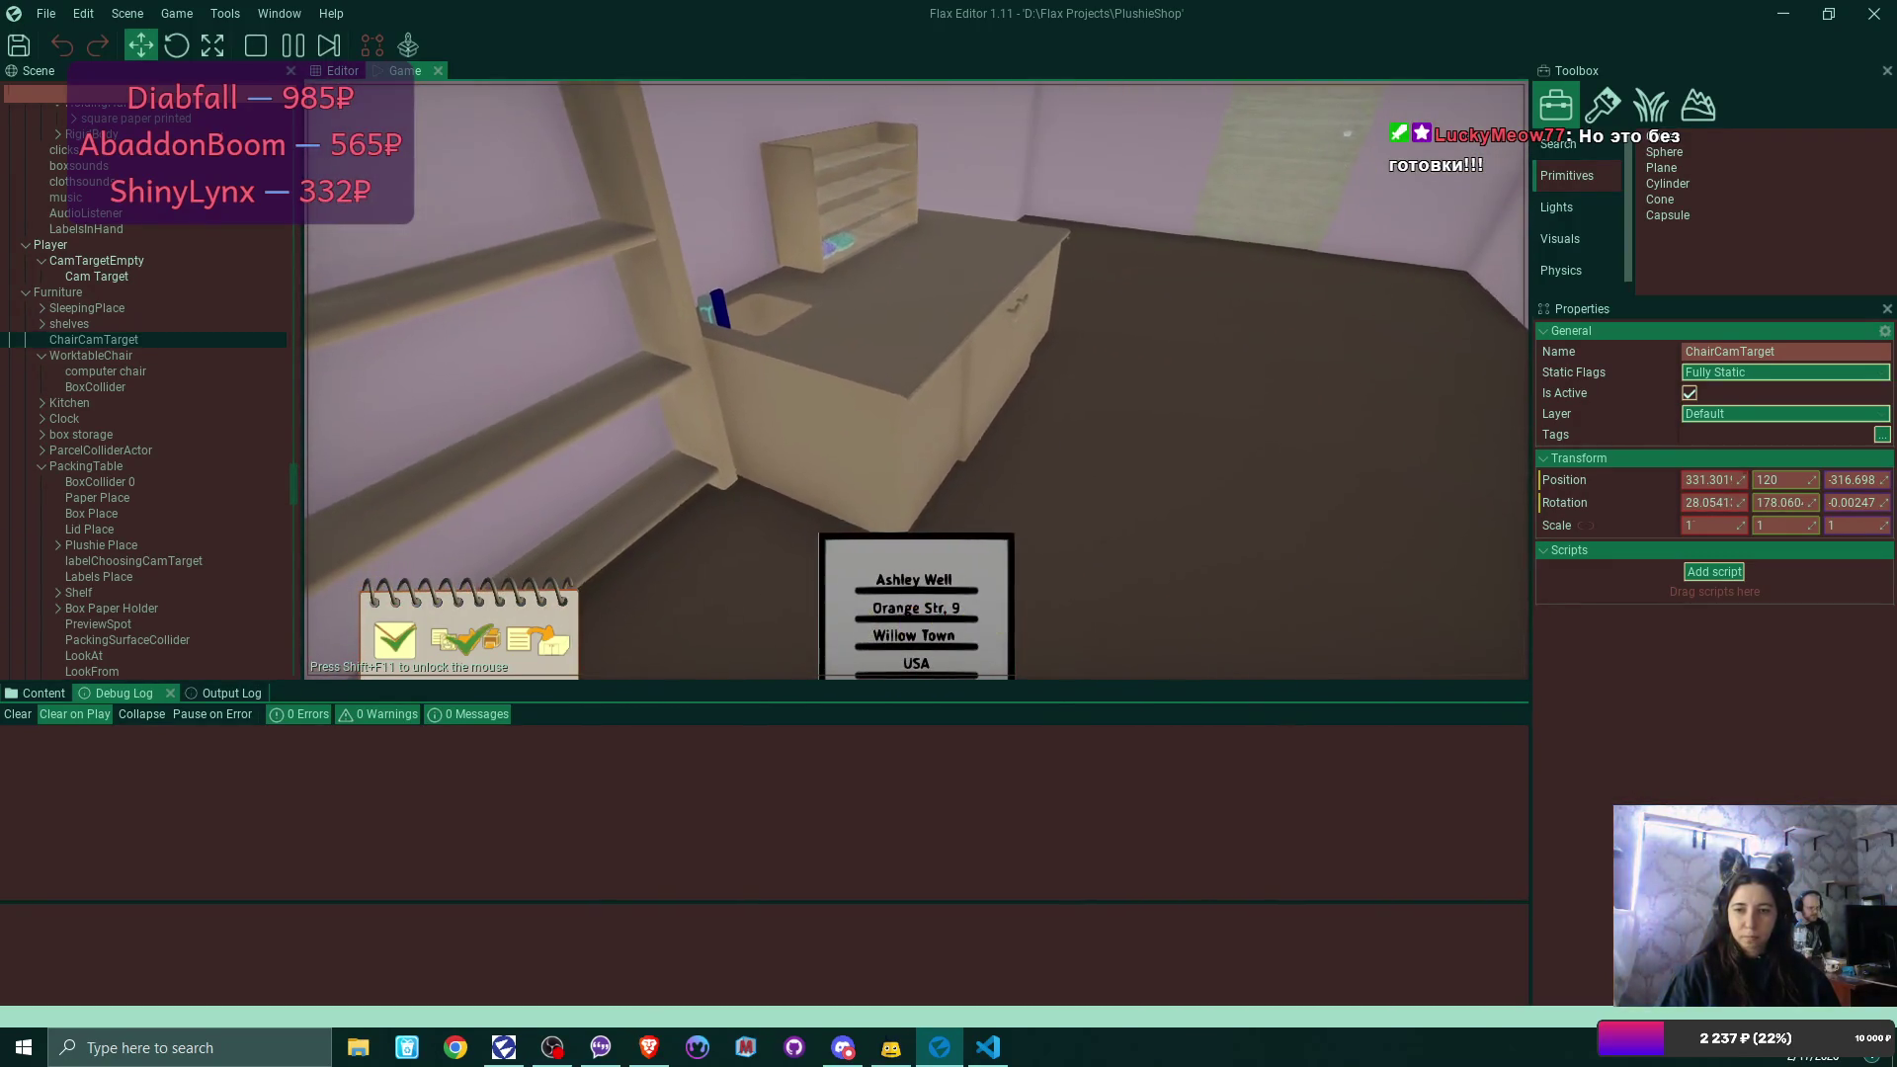
click(951, 624)
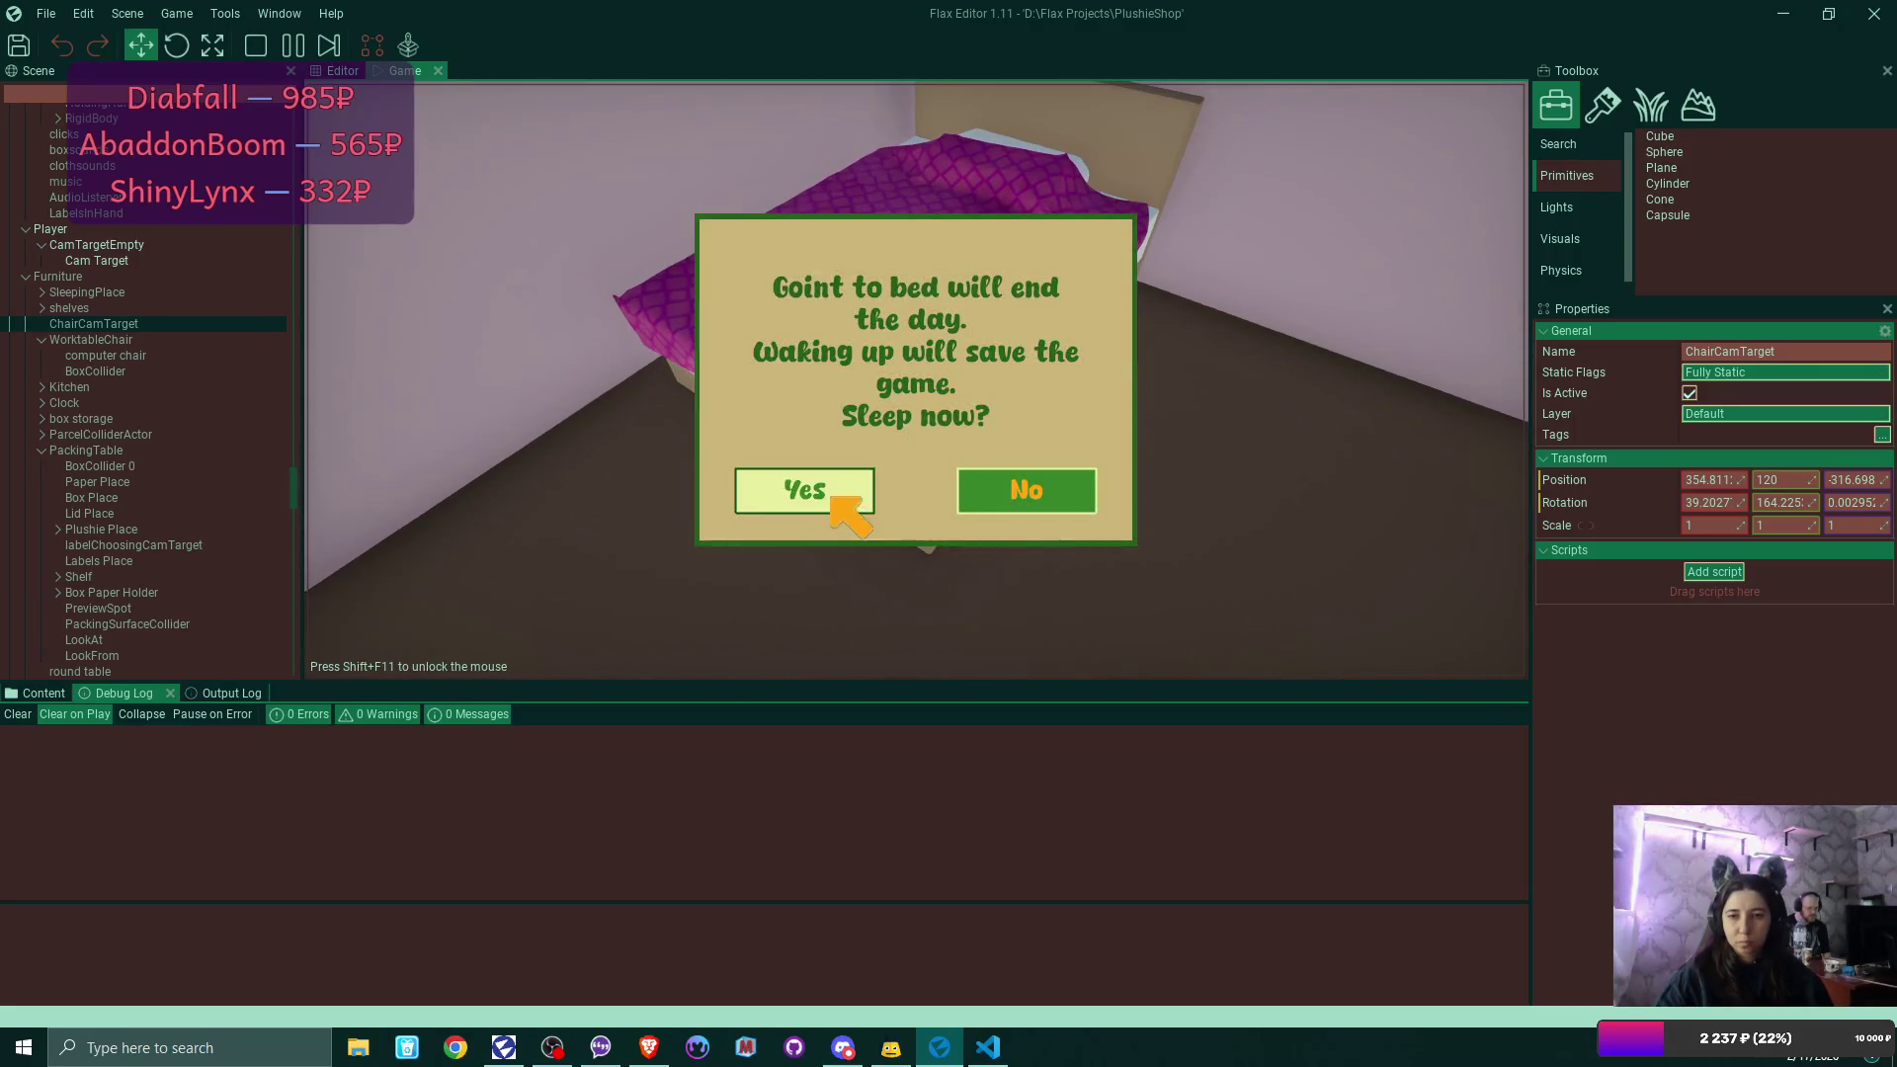
Answer Yes to the Sleep now? prompt to end the day.
click(834, 497)
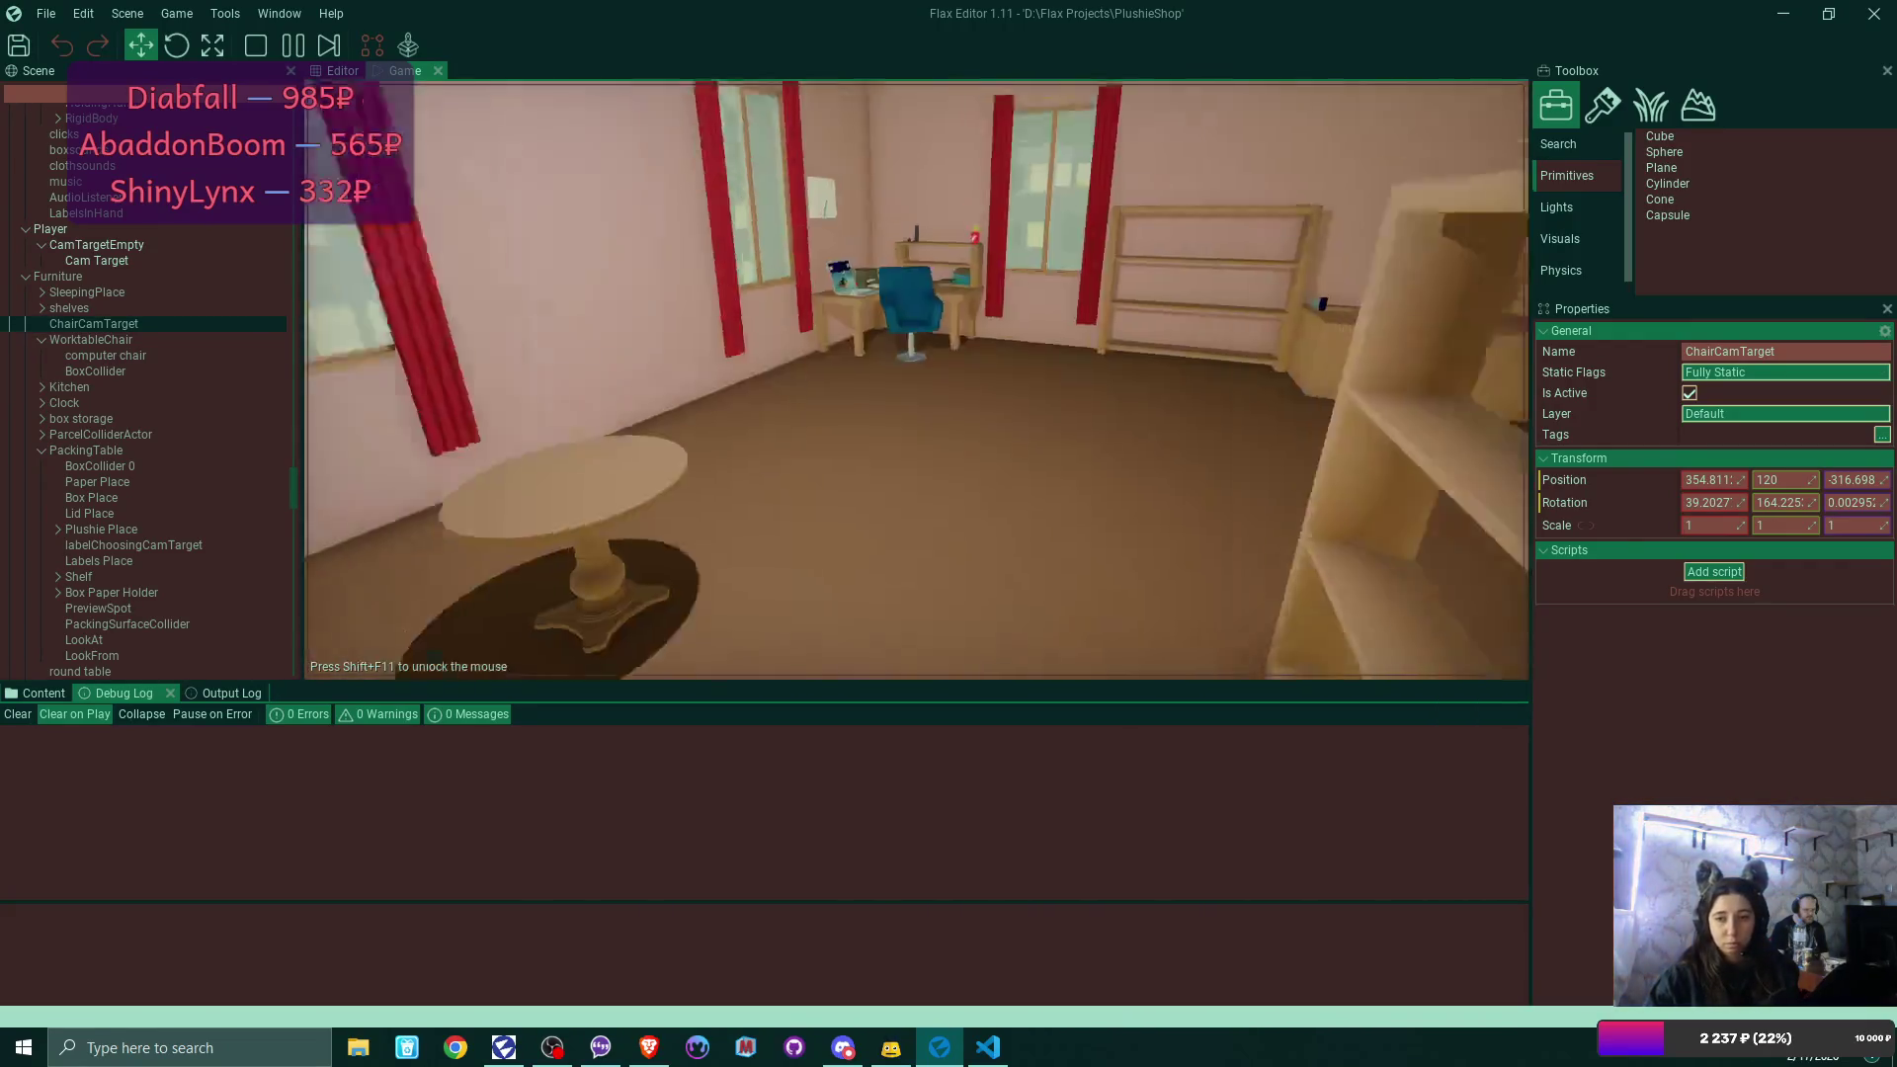
Walk to the laptop, follow the welcome email's link to the patterns website, then close Bmail.
key(w)
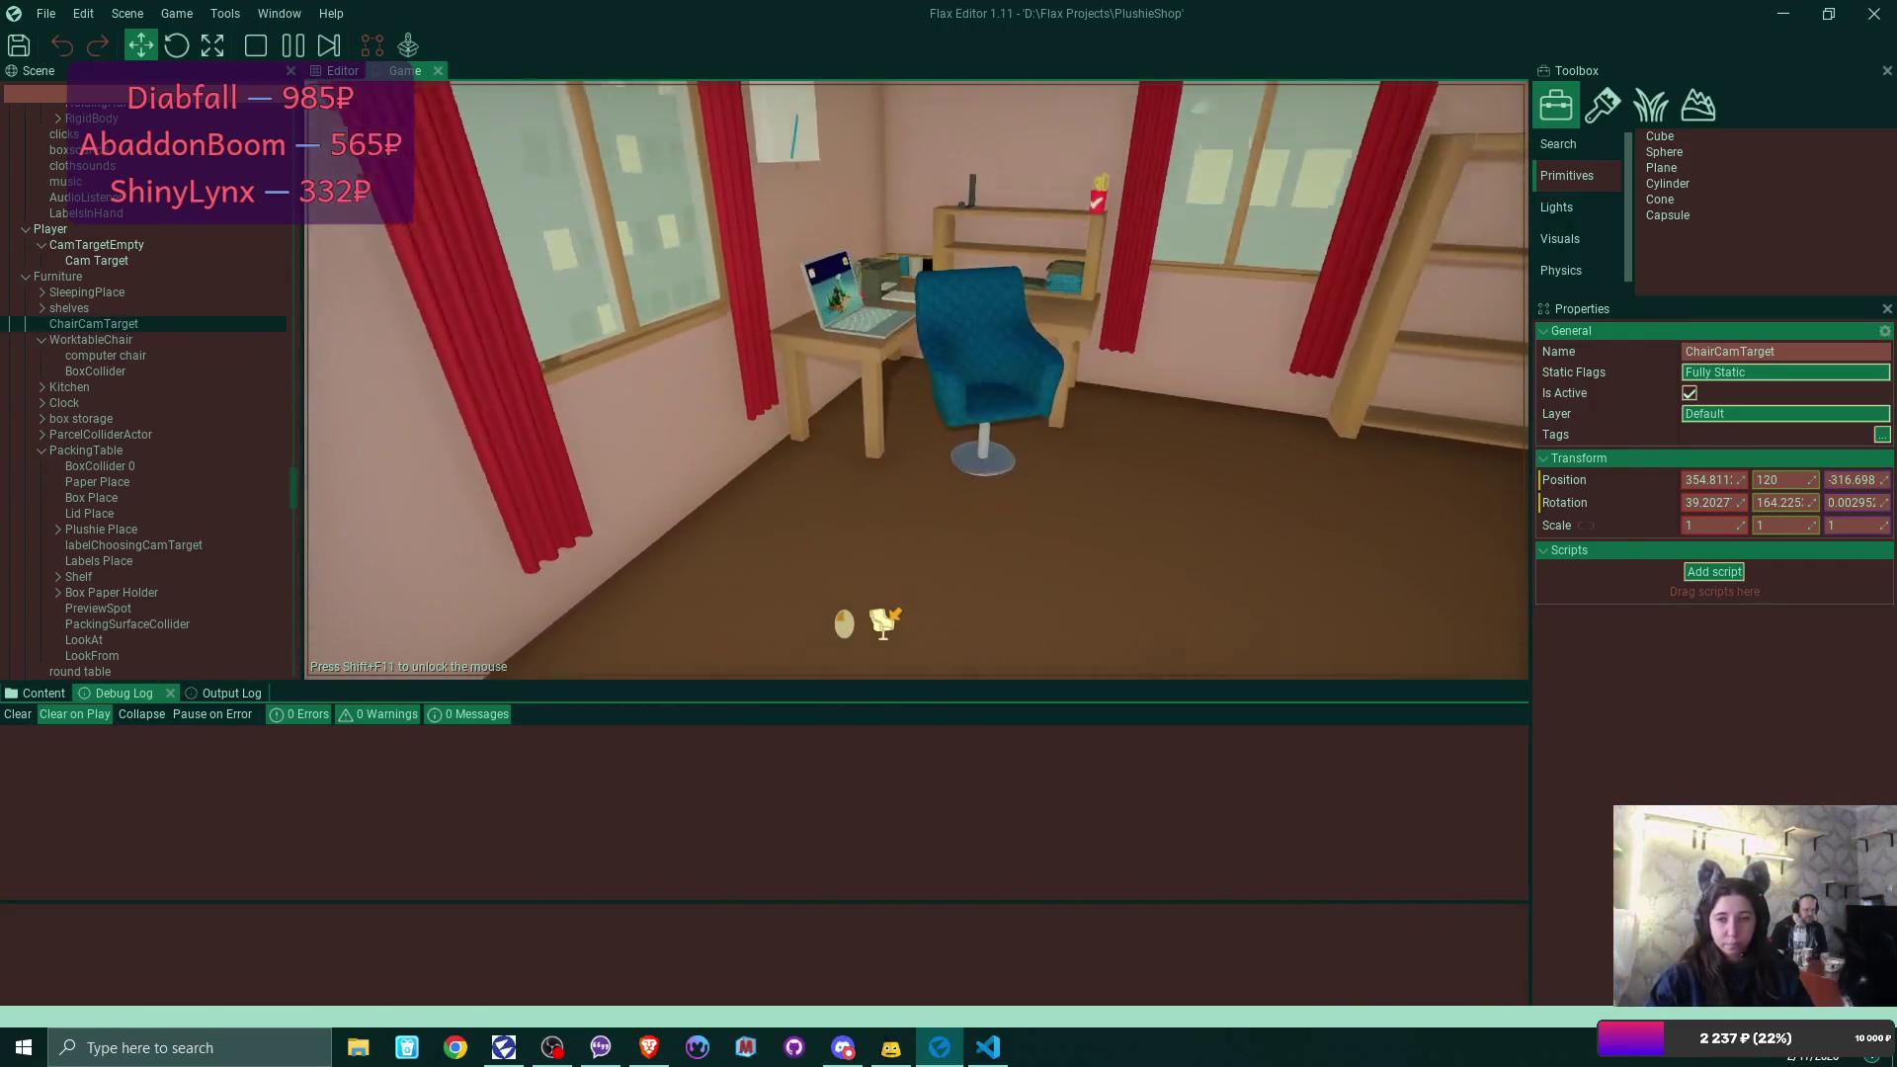
click(916, 378)
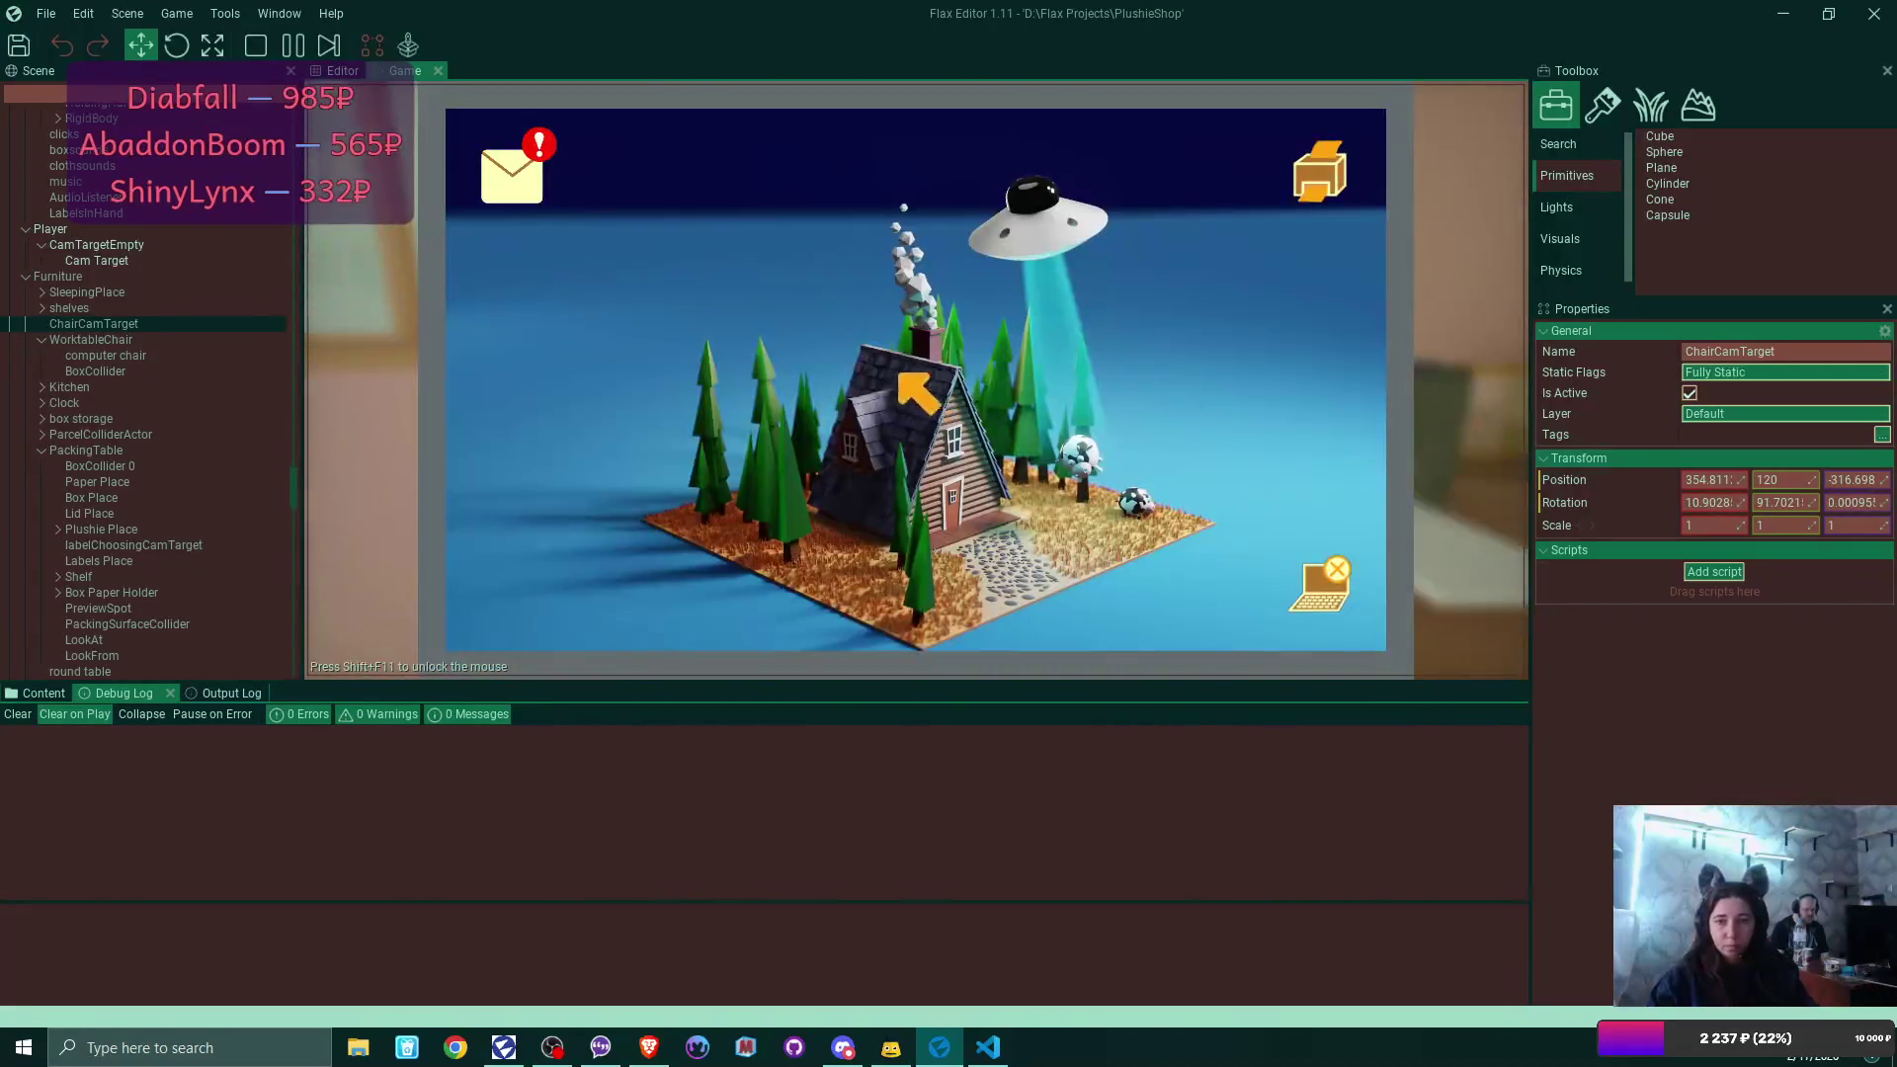
click(510, 170)
click(652, 286)
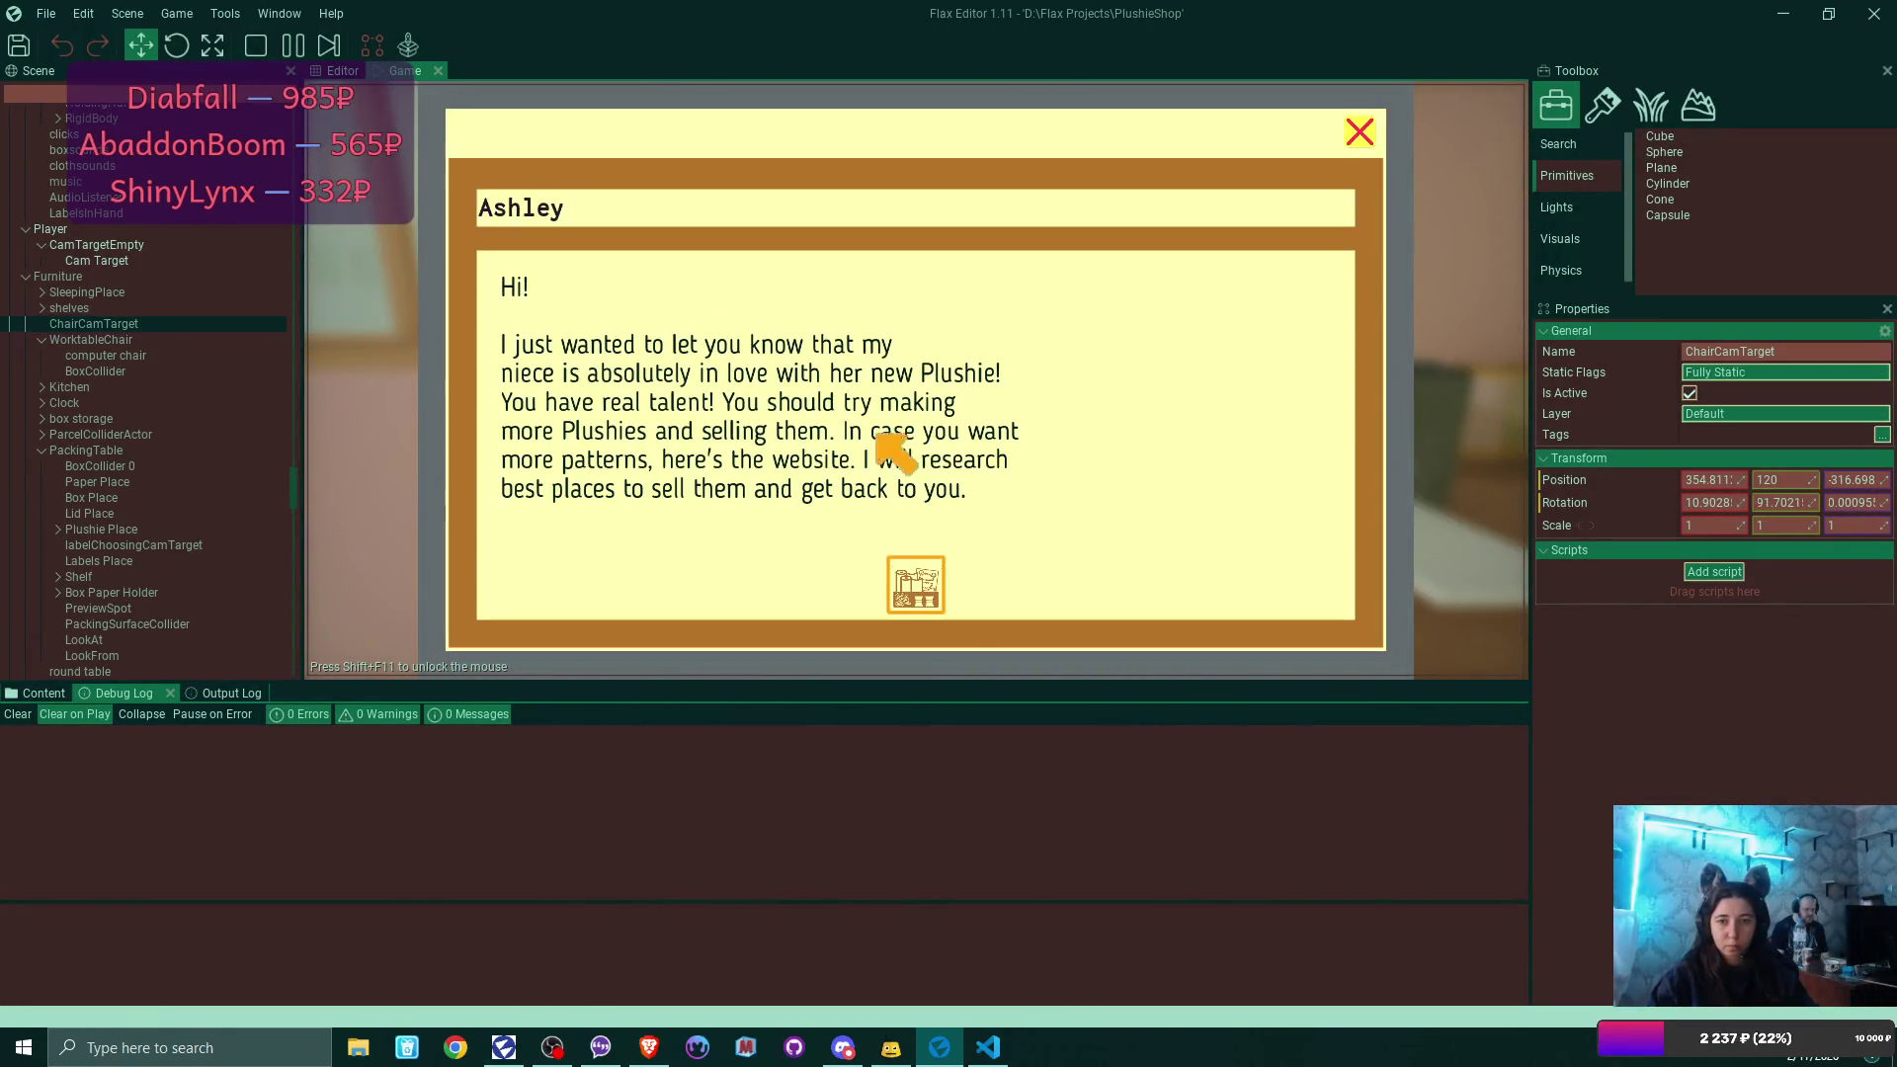
click(919, 591)
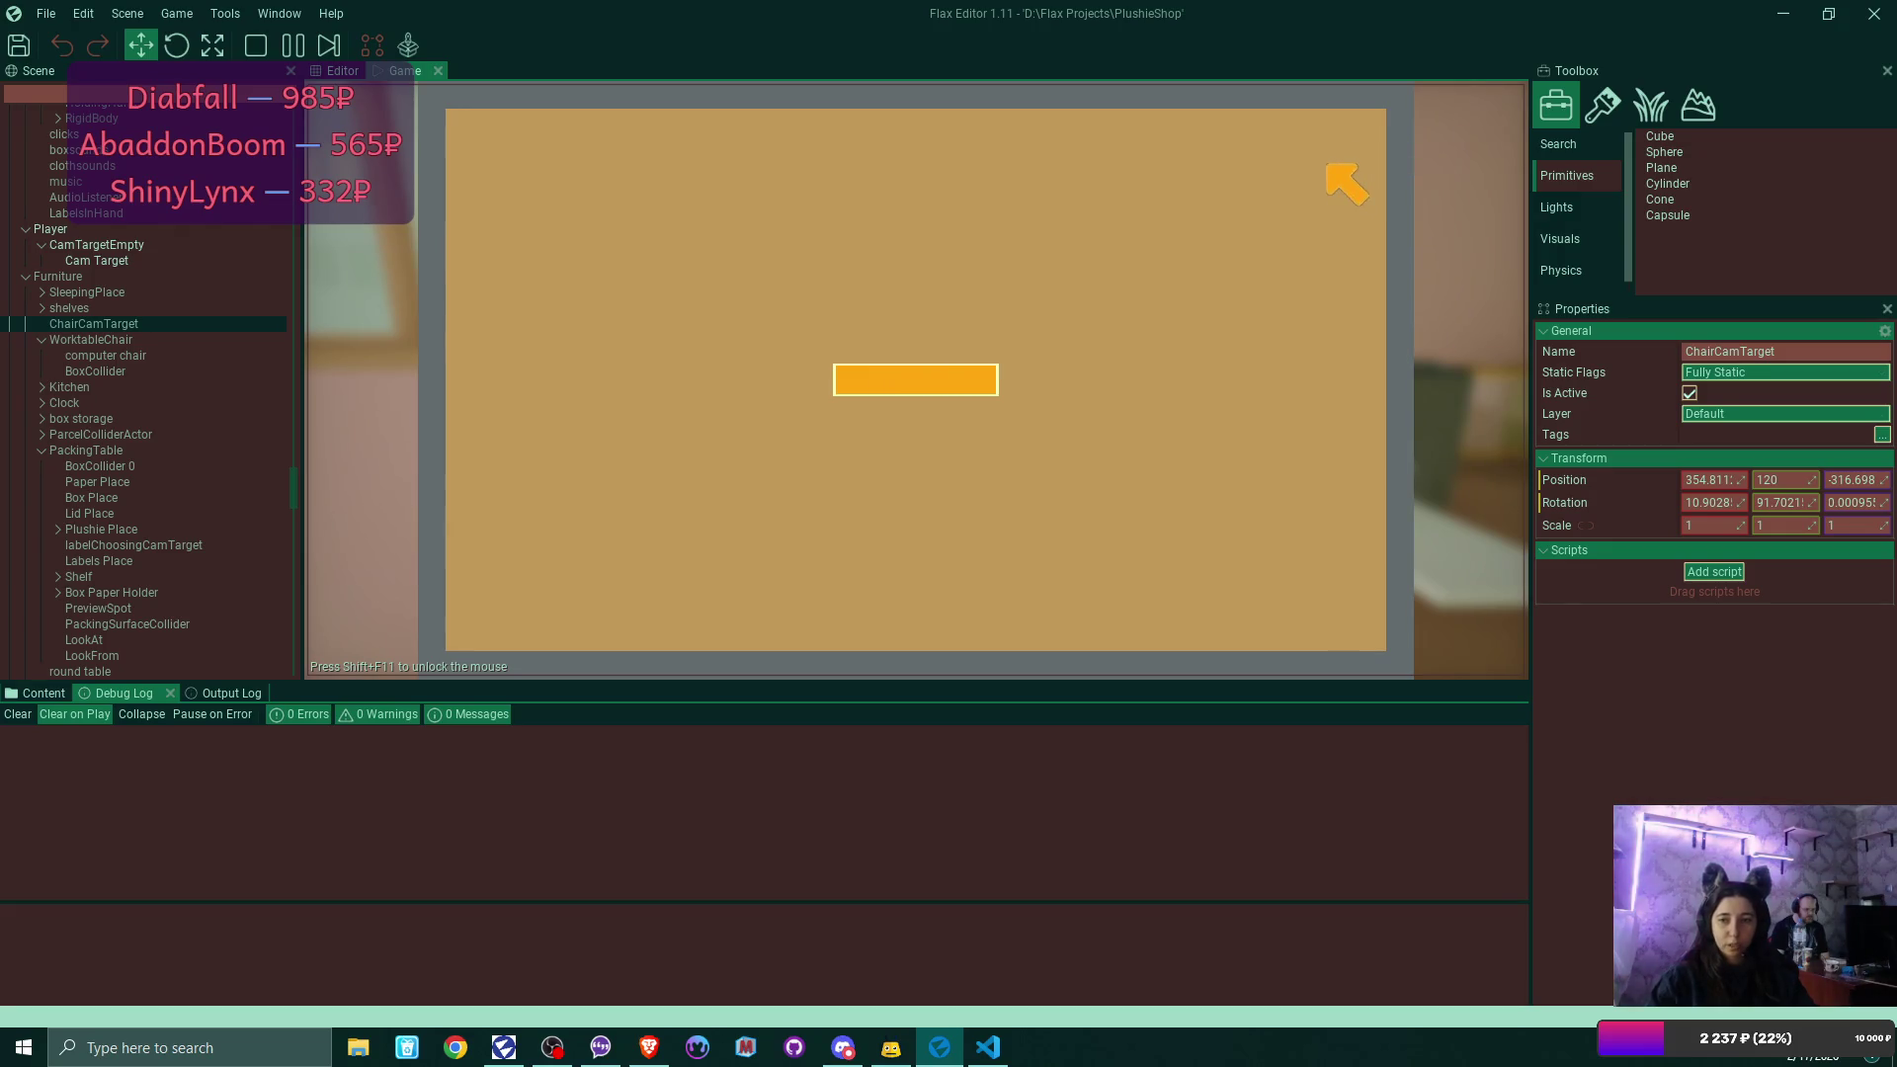
click(1358, 130)
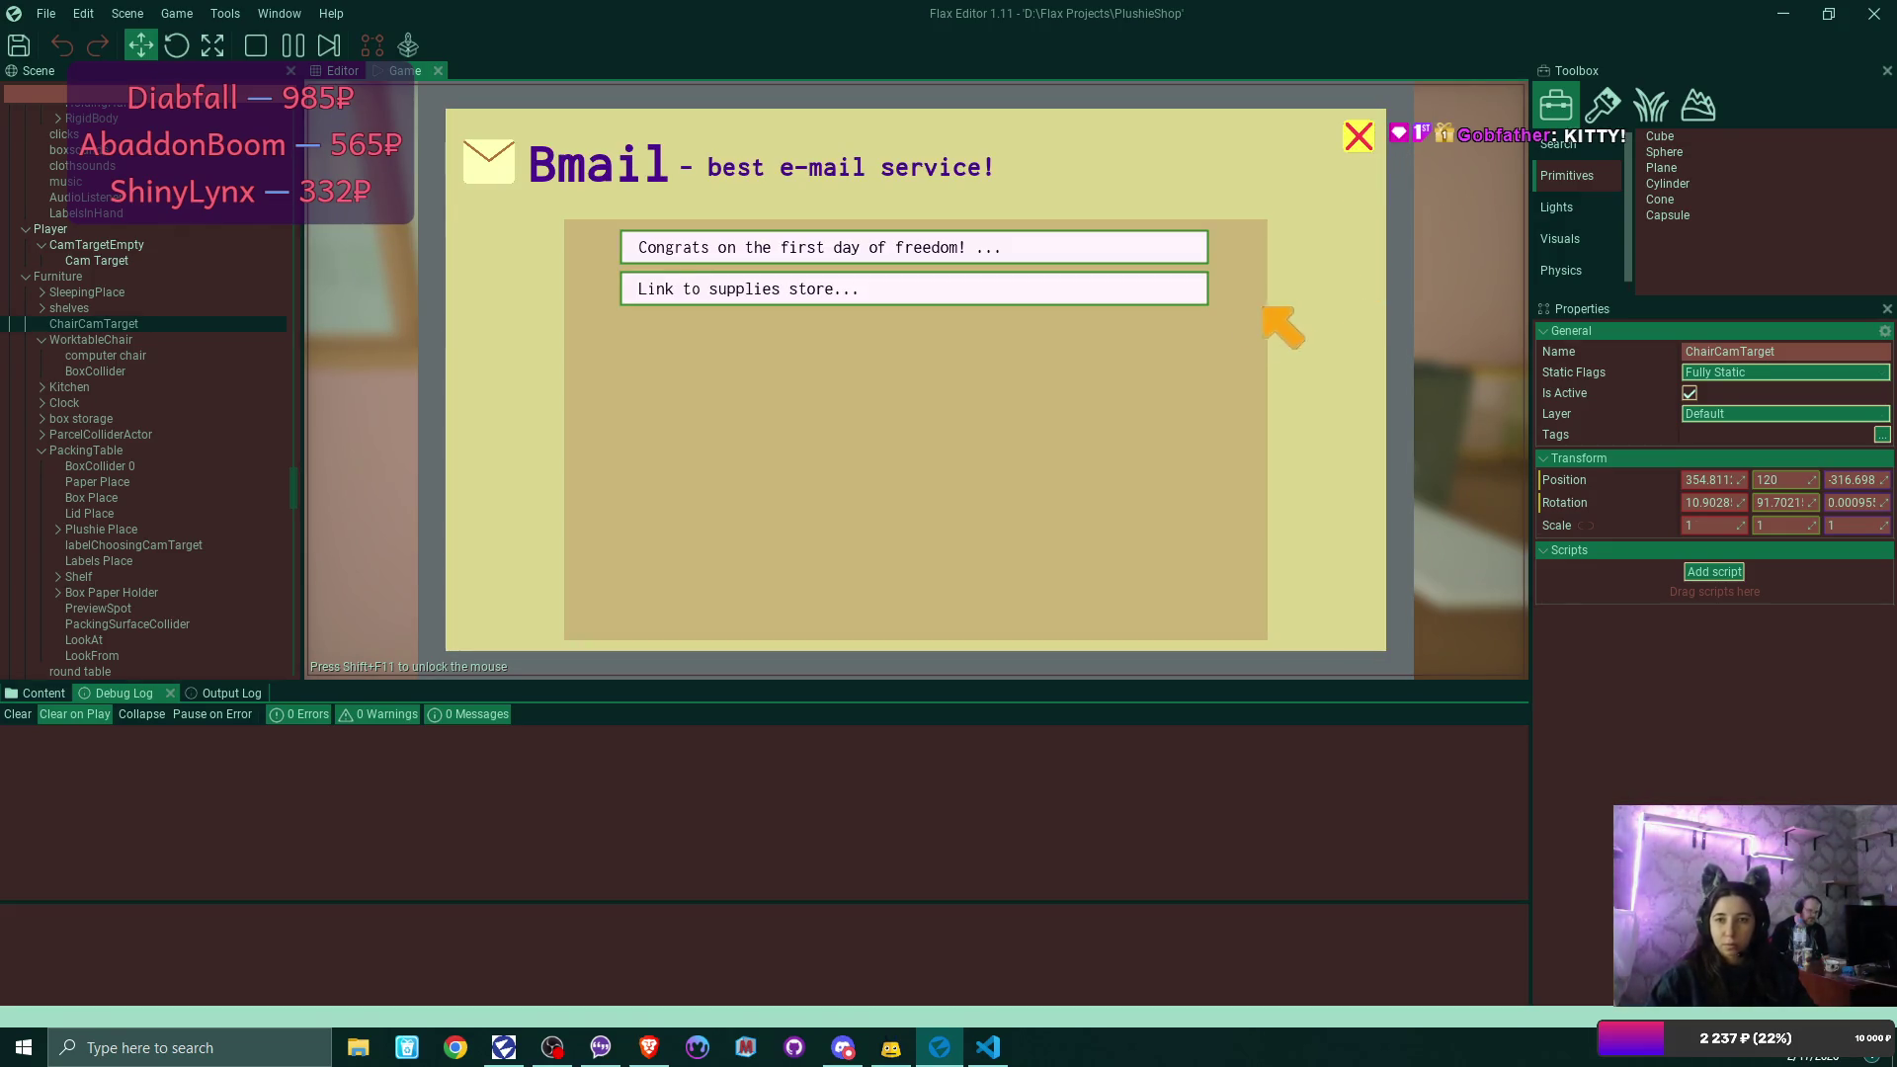
click(1356, 134)
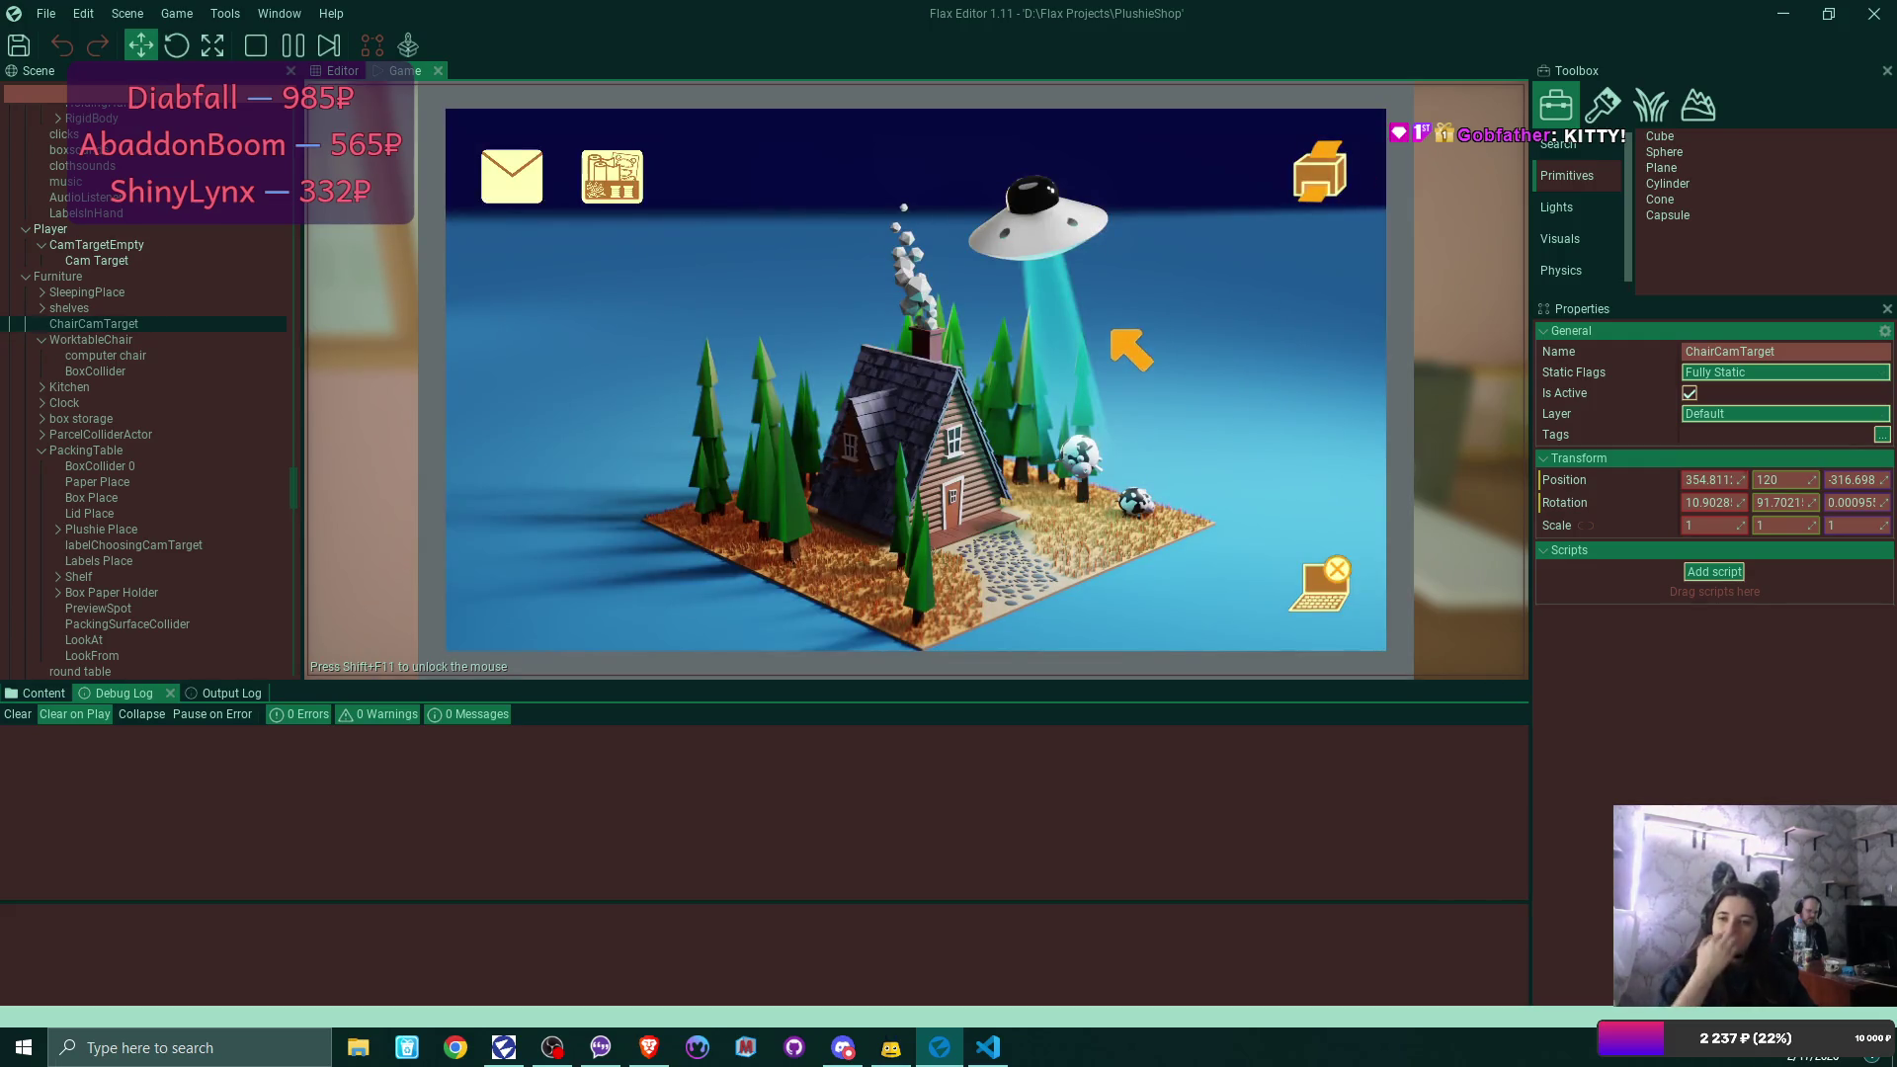
Add three $15 rolls to the supplies store cart.
click(613, 176)
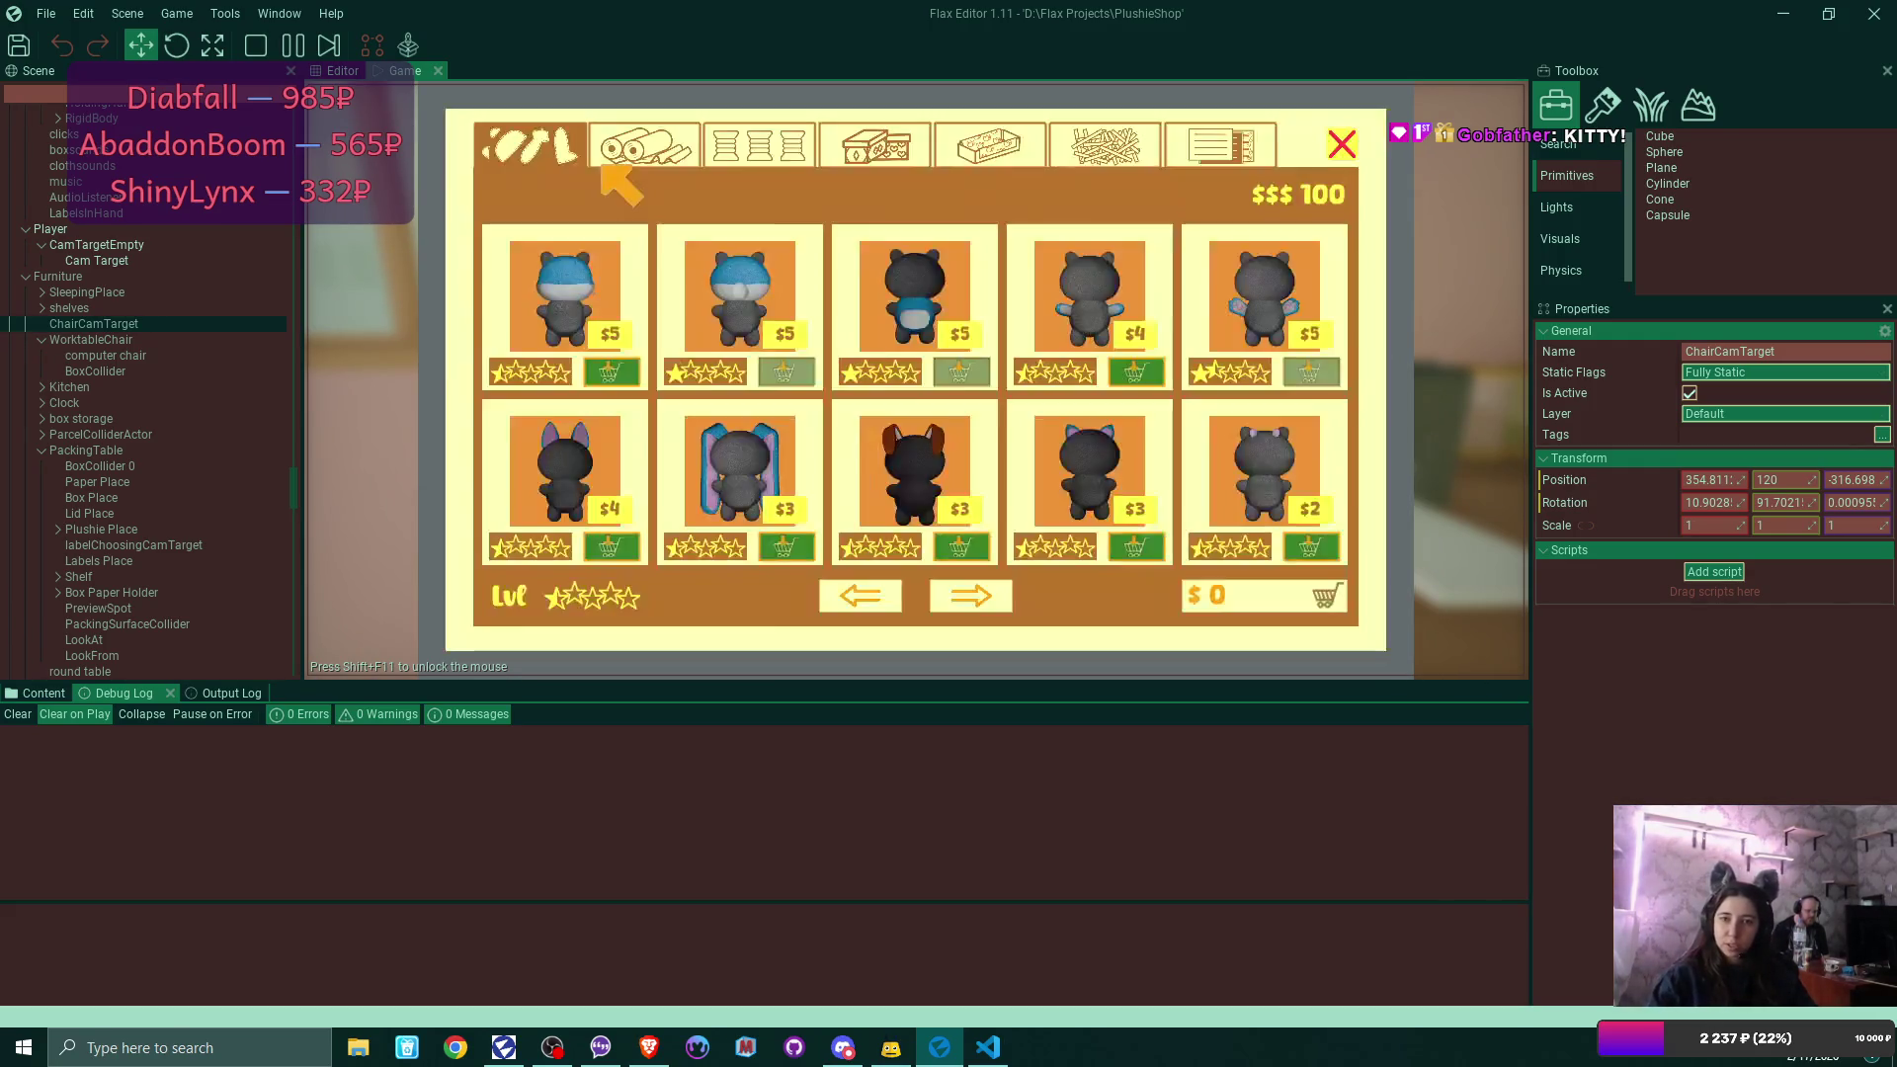
click(638, 149)
click(619, 546)
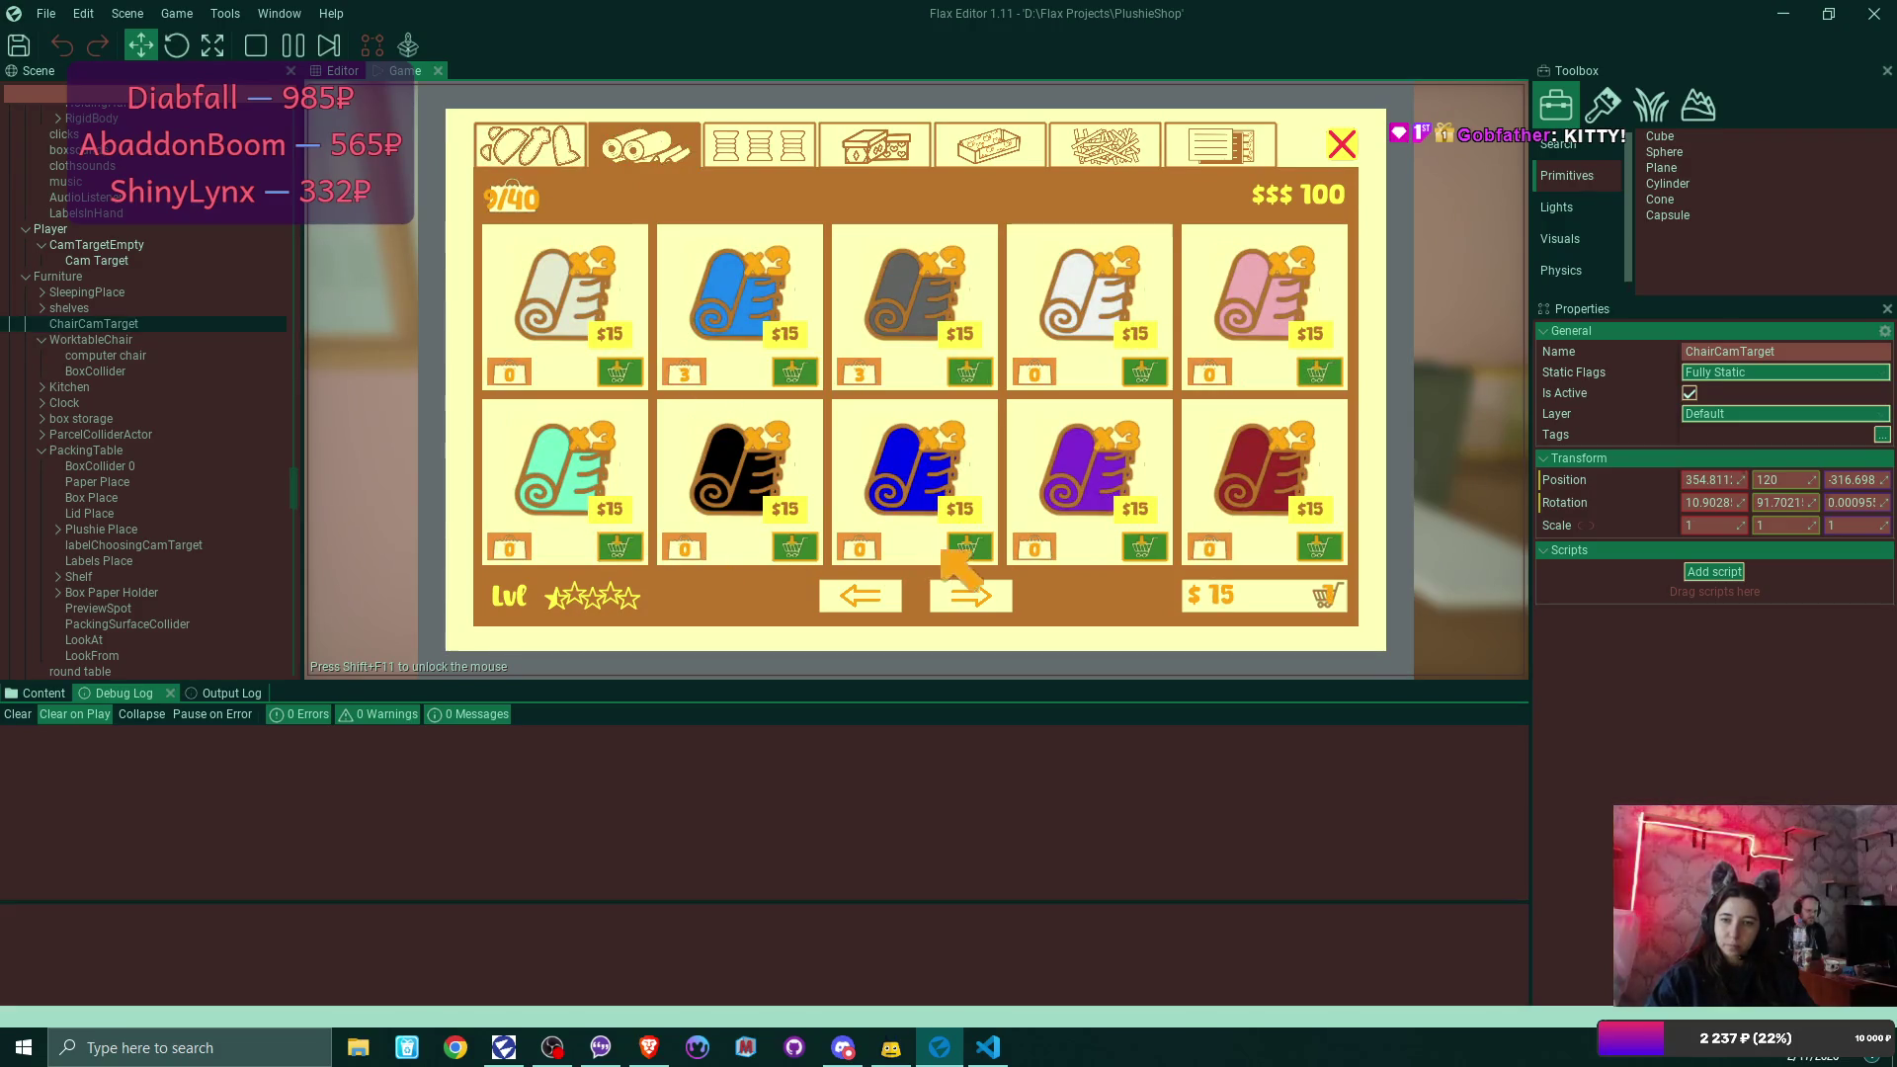
click(970, 596)
click(968, 546)
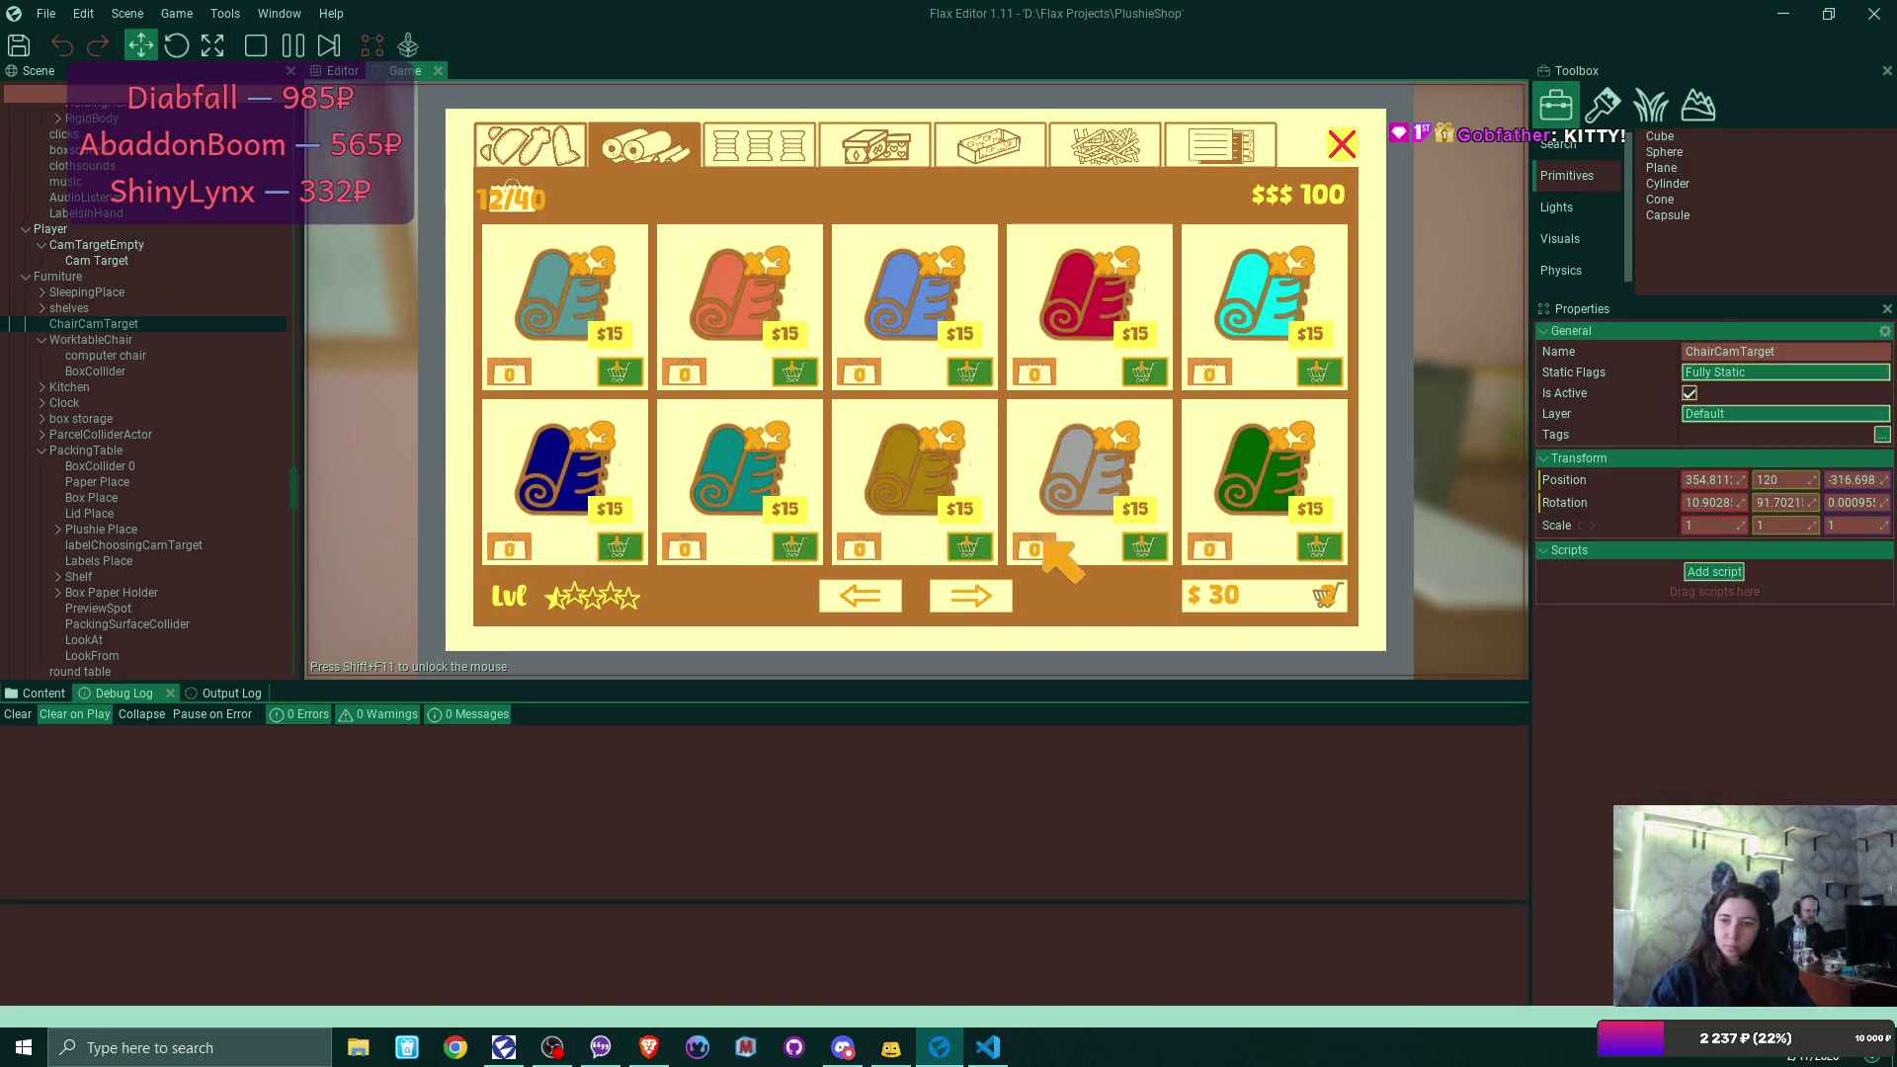
click(1318, 547)
Add four $10 boxes to the cart.
click(879, 148)
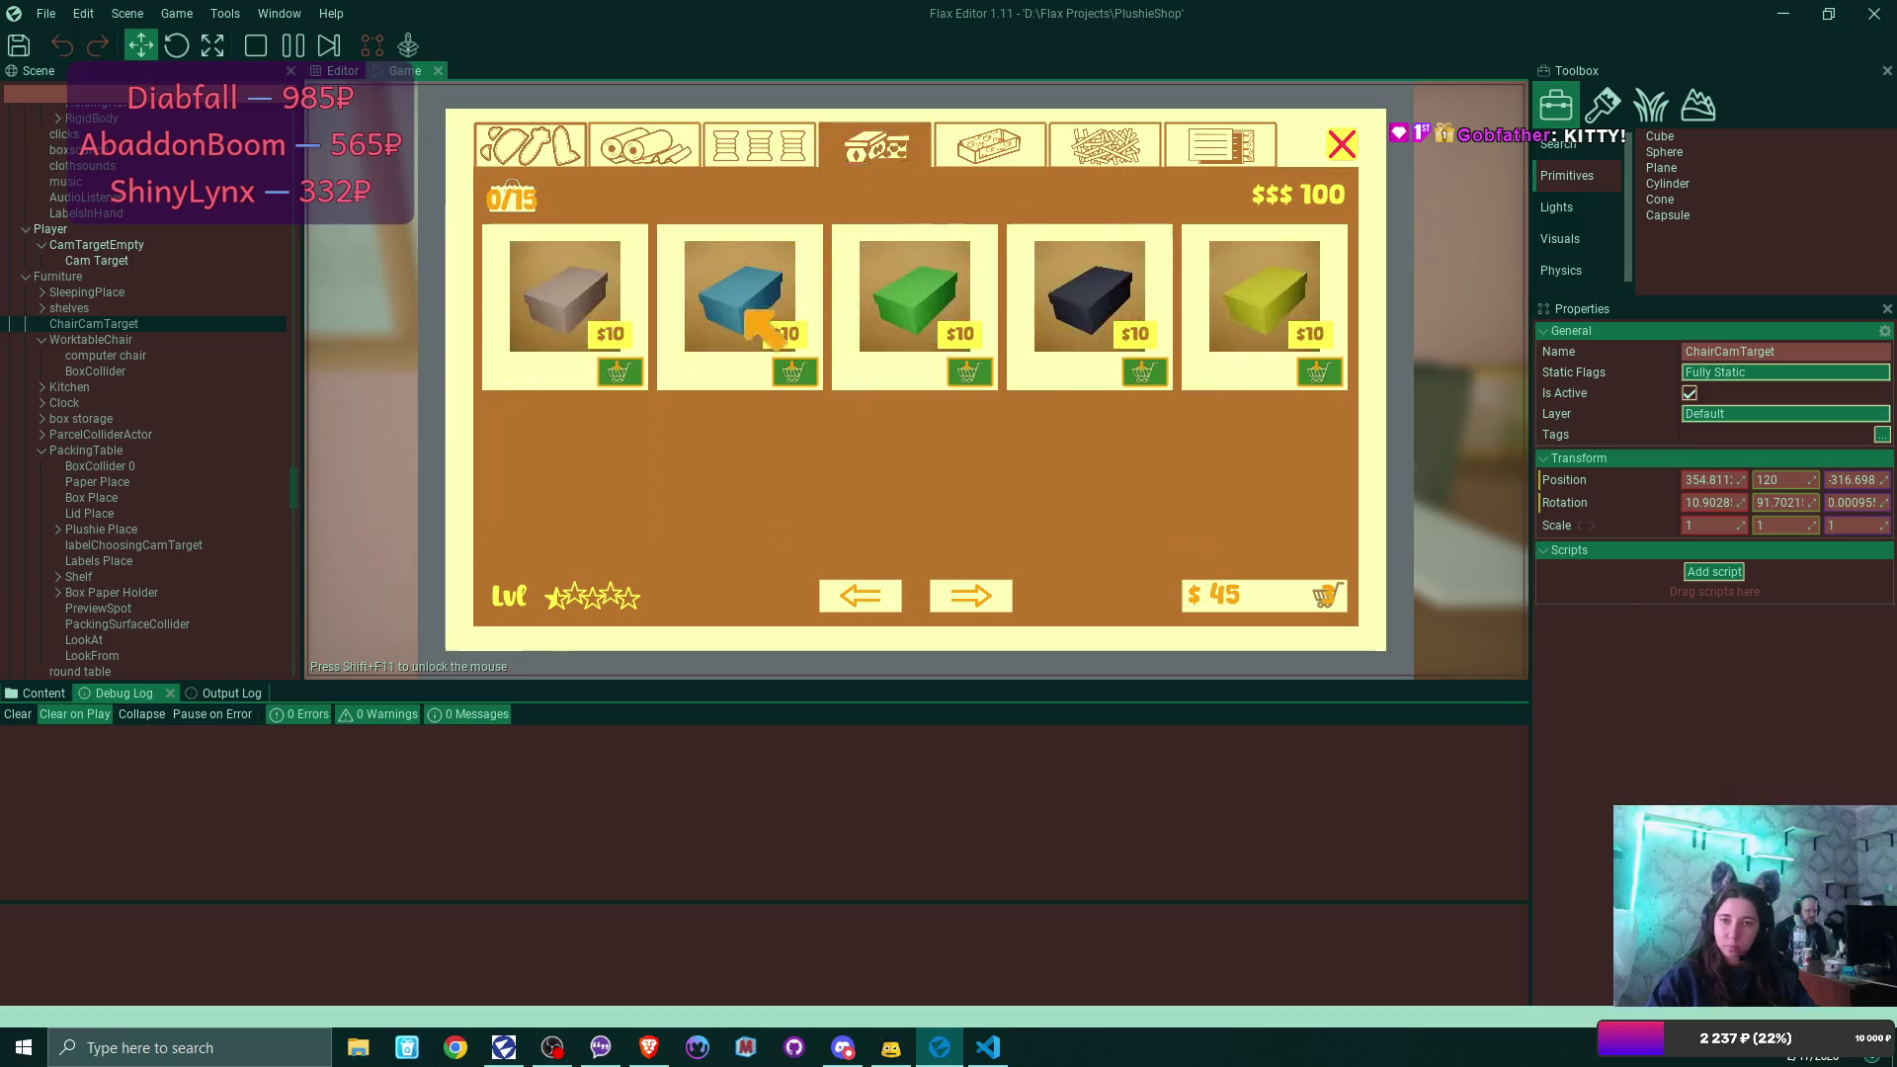
click(621, 371)
click(793, 371)
click(968, 372)
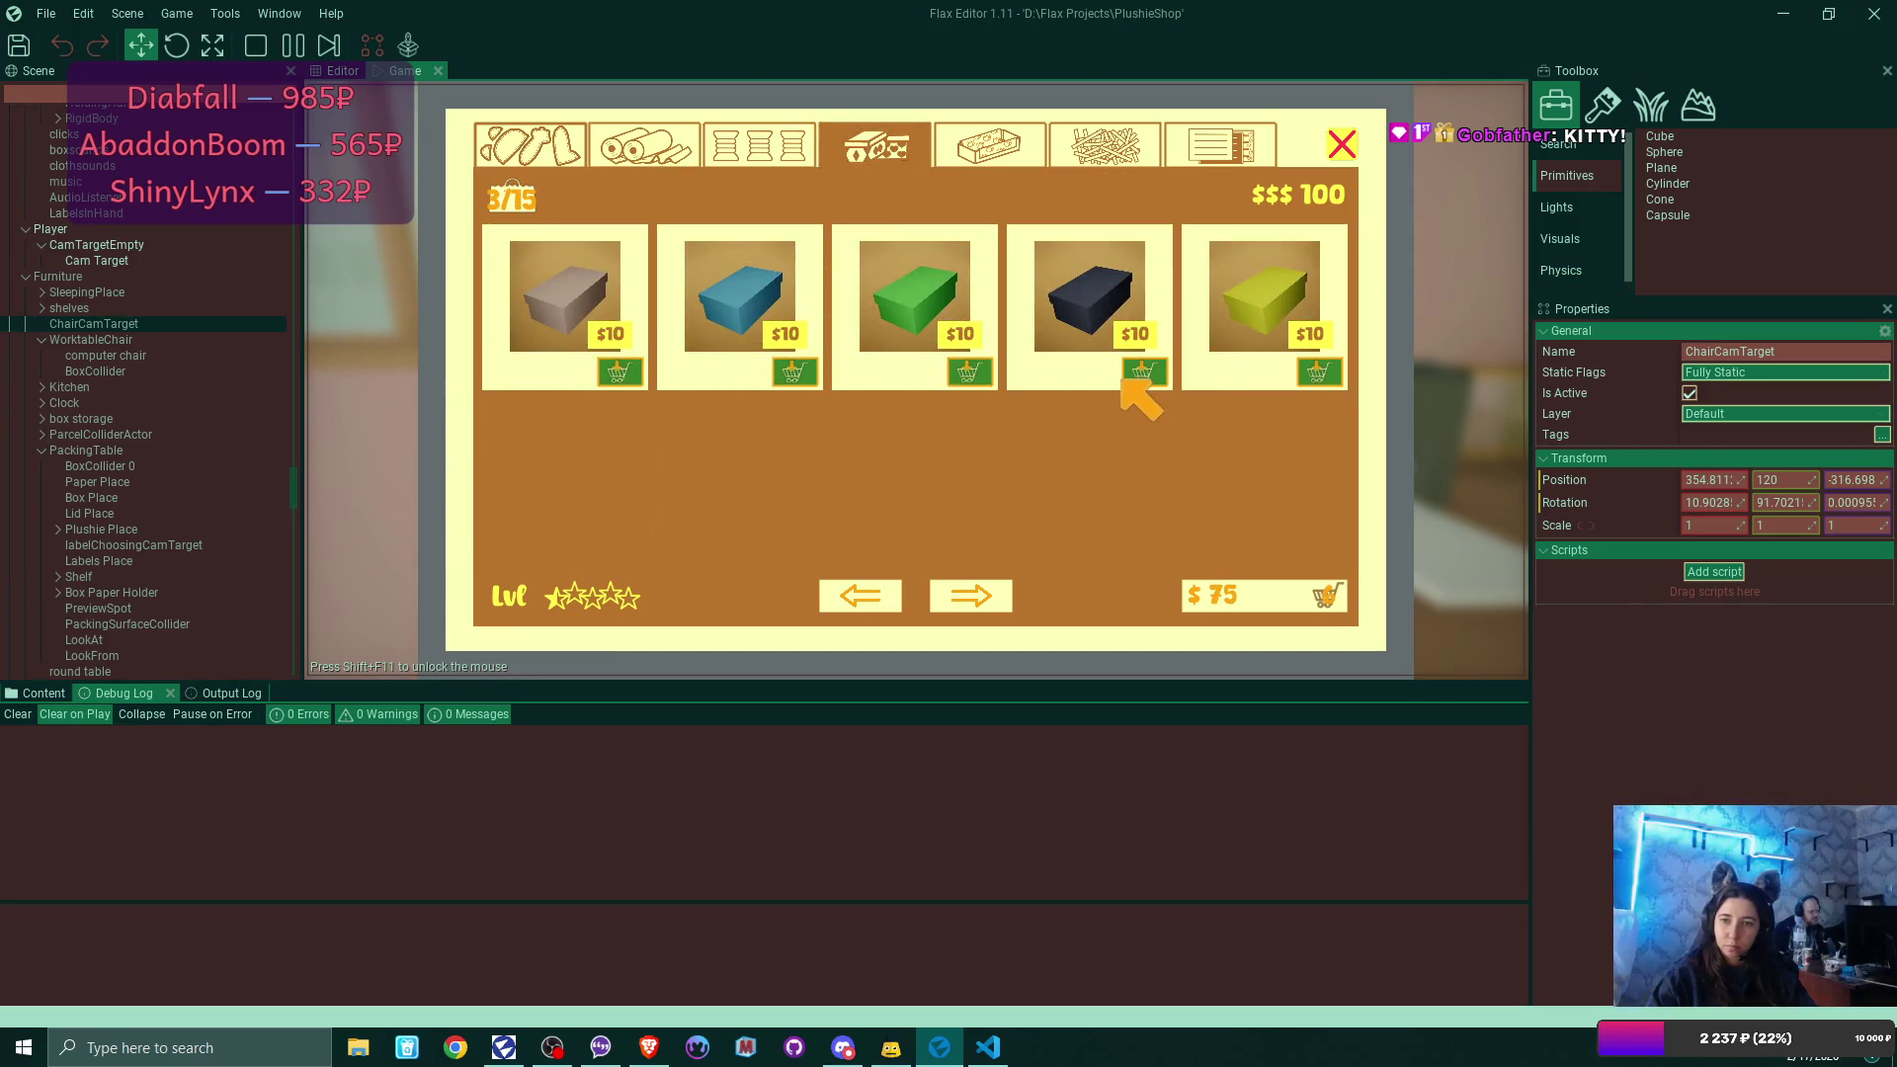
click(1143, 372)
Add a plushie pattern, then check out and pay the $94 total.
click(633, 148)
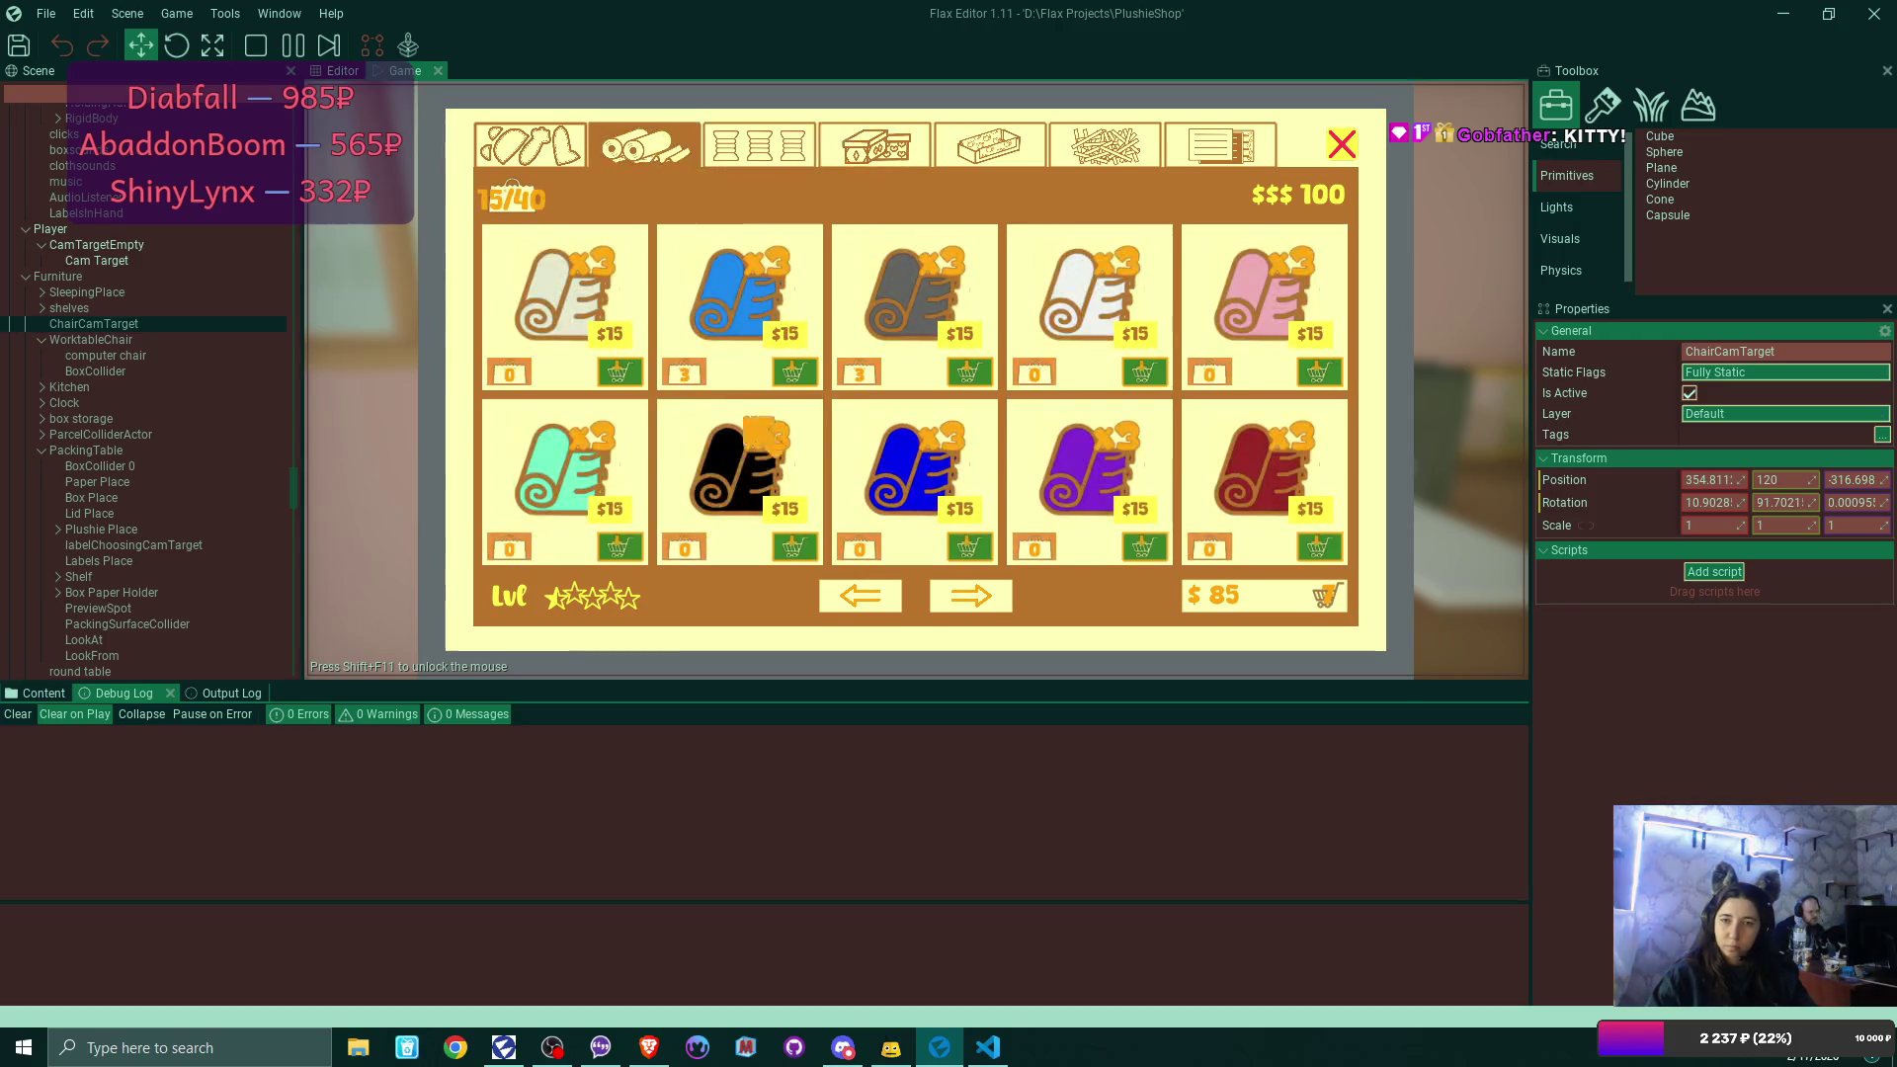
click(553, 149)
click(611, 371)
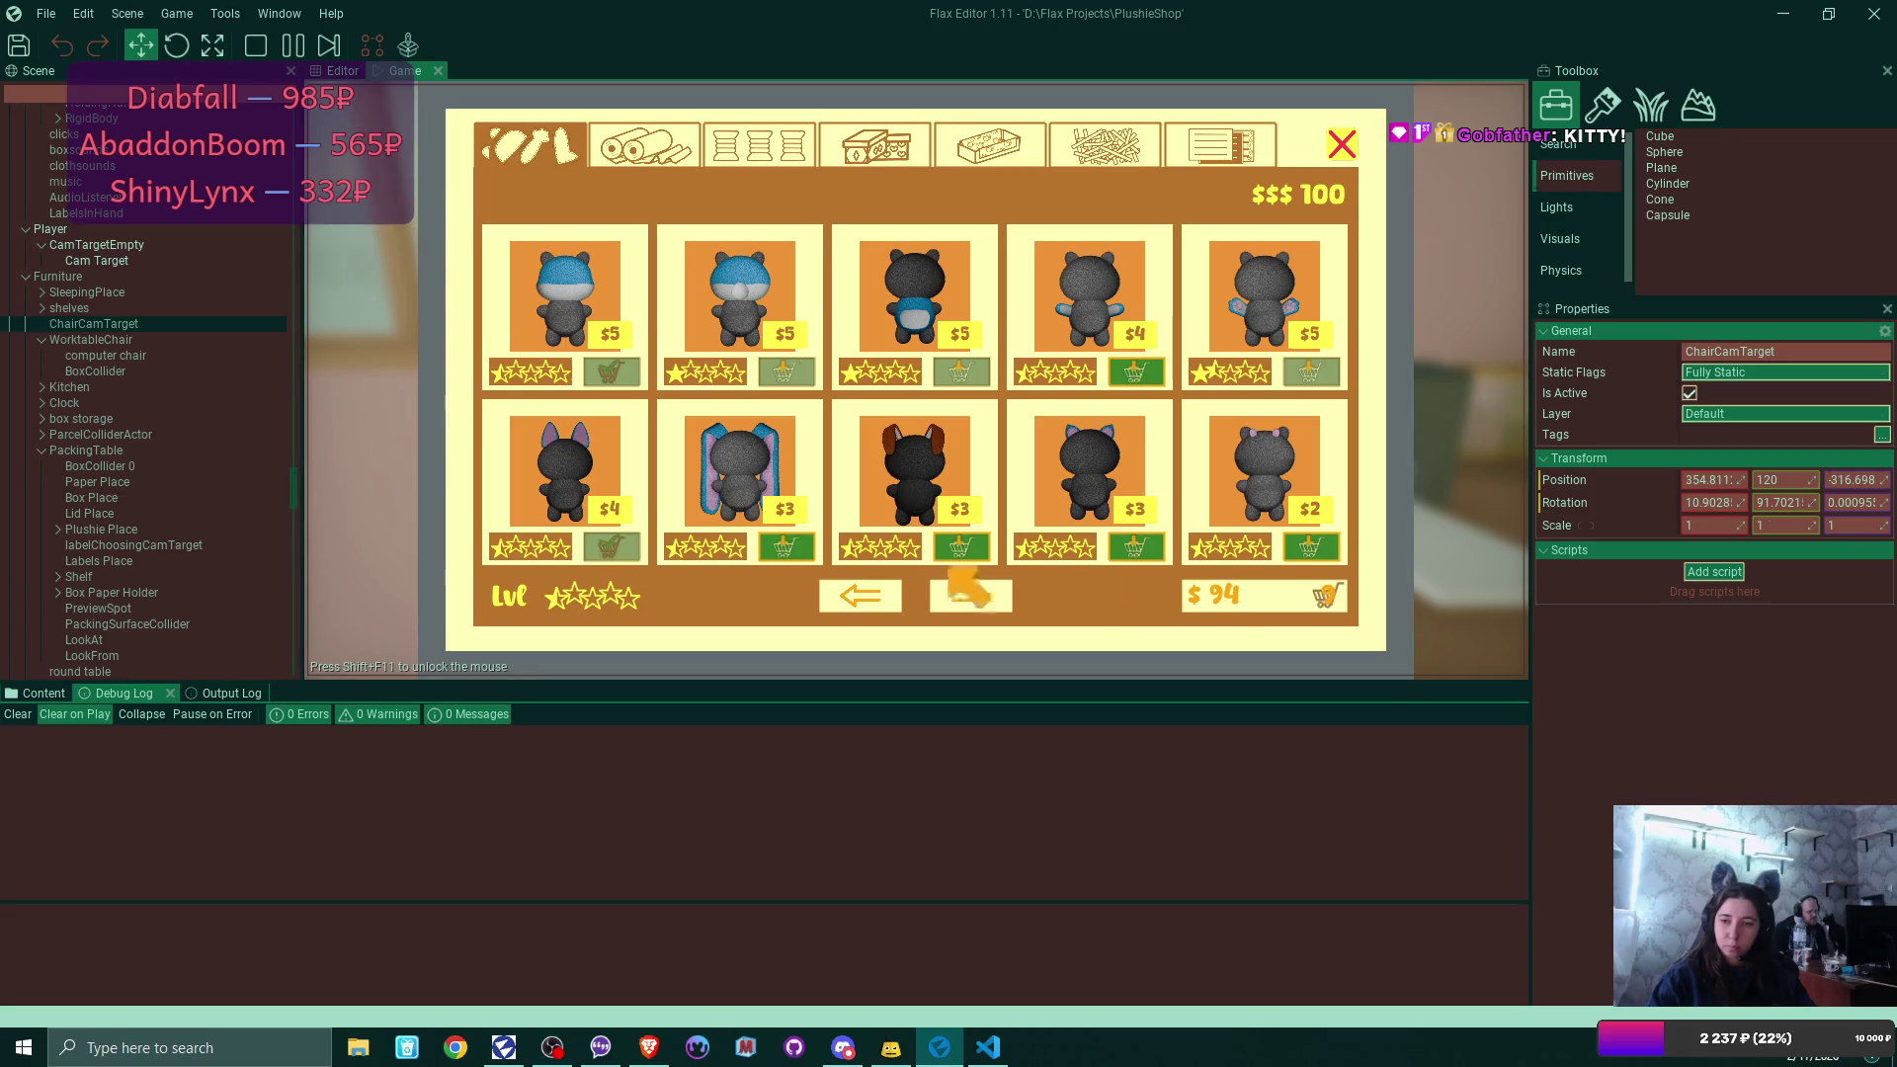
click(1265, 596)
click(1255, 608)
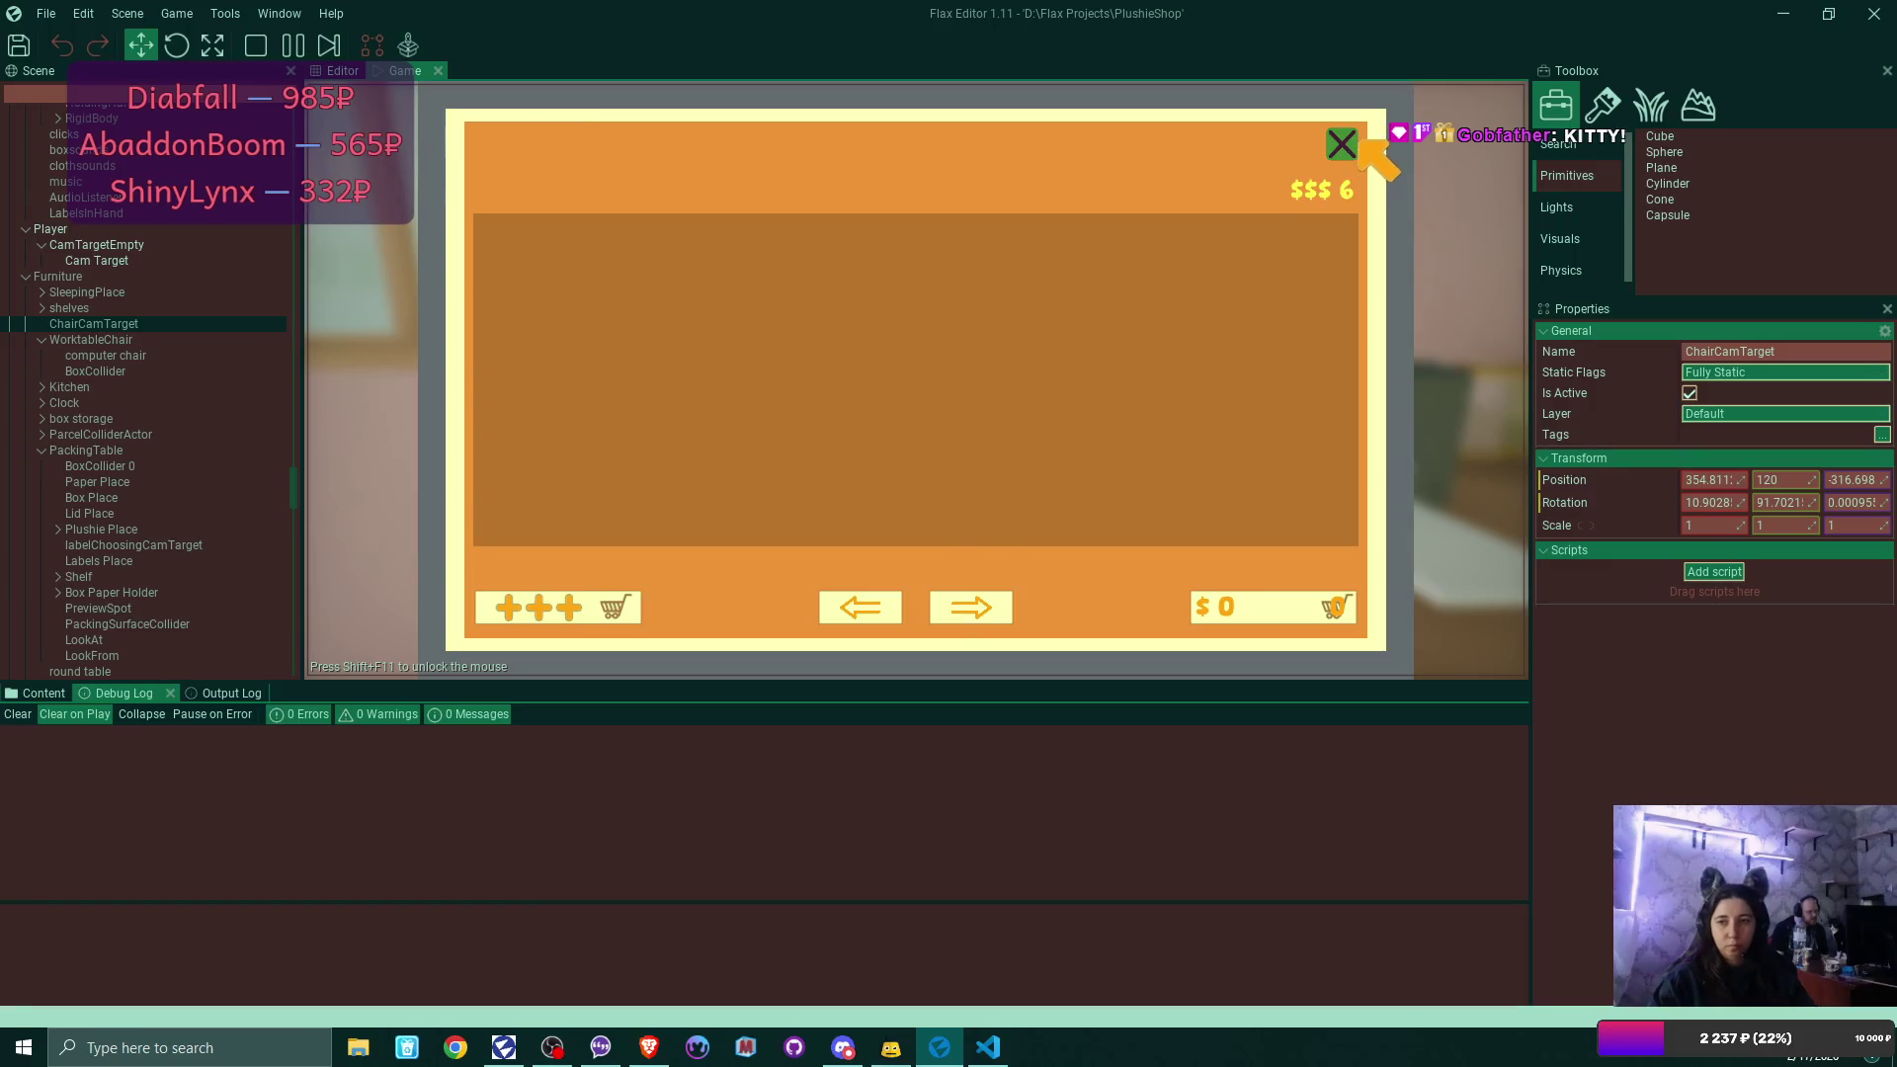
click(1346, 141)
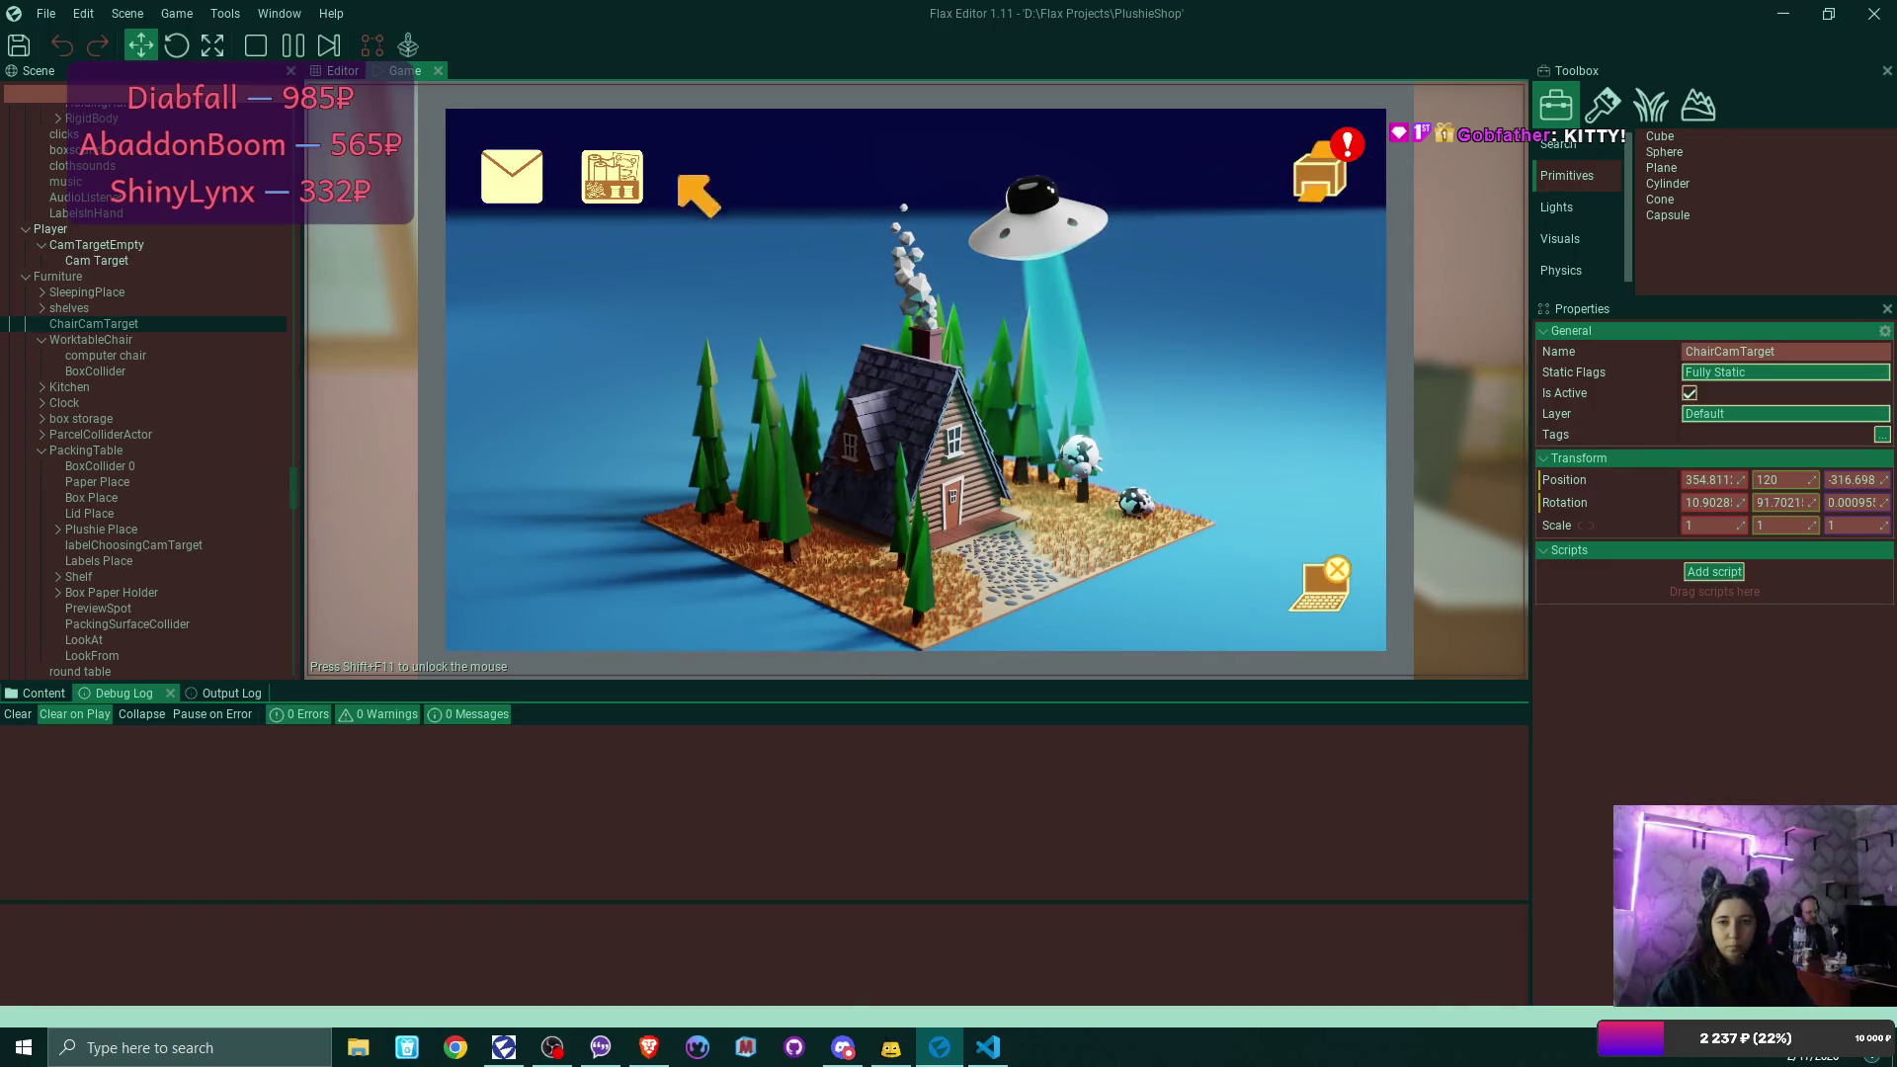
Take both delivered plushies out of storage and step back from the laptop.
click(1324, 163)
click(652, 351)
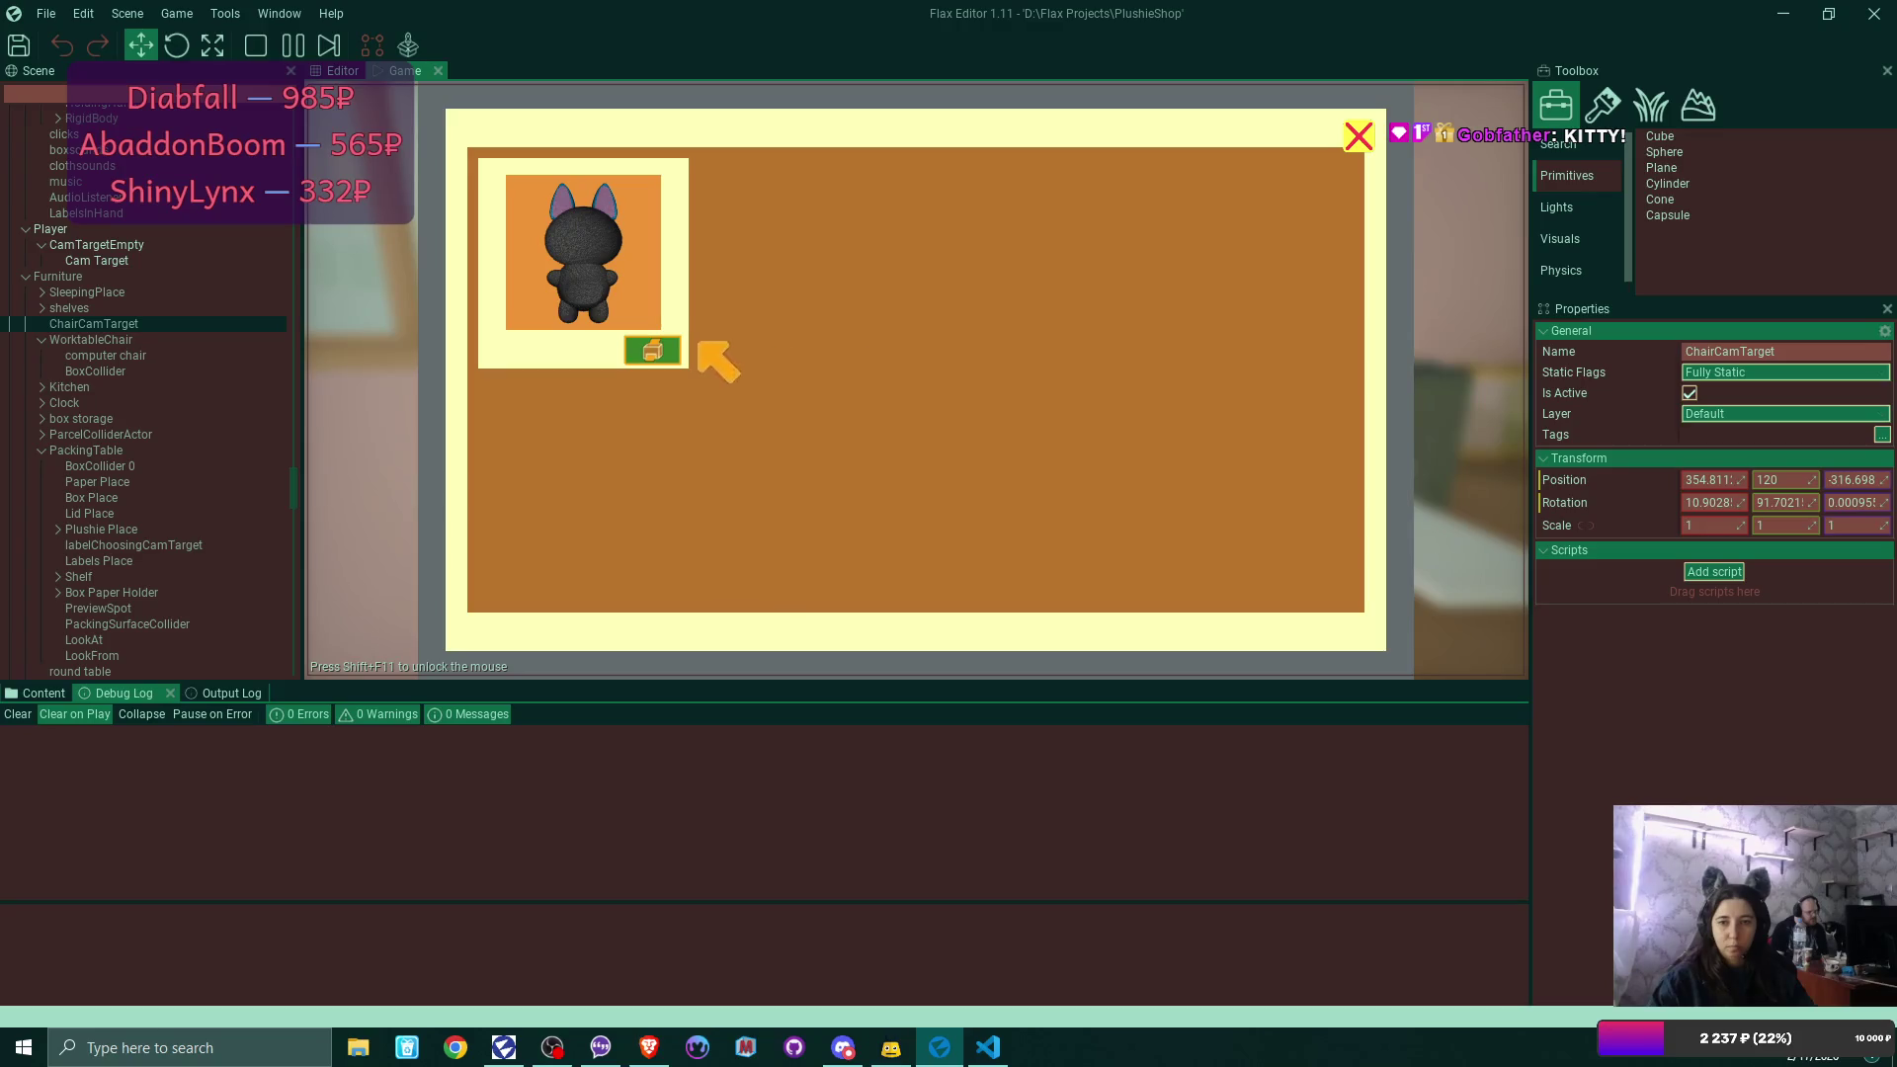
click(661, 351)
click(1358, 136)
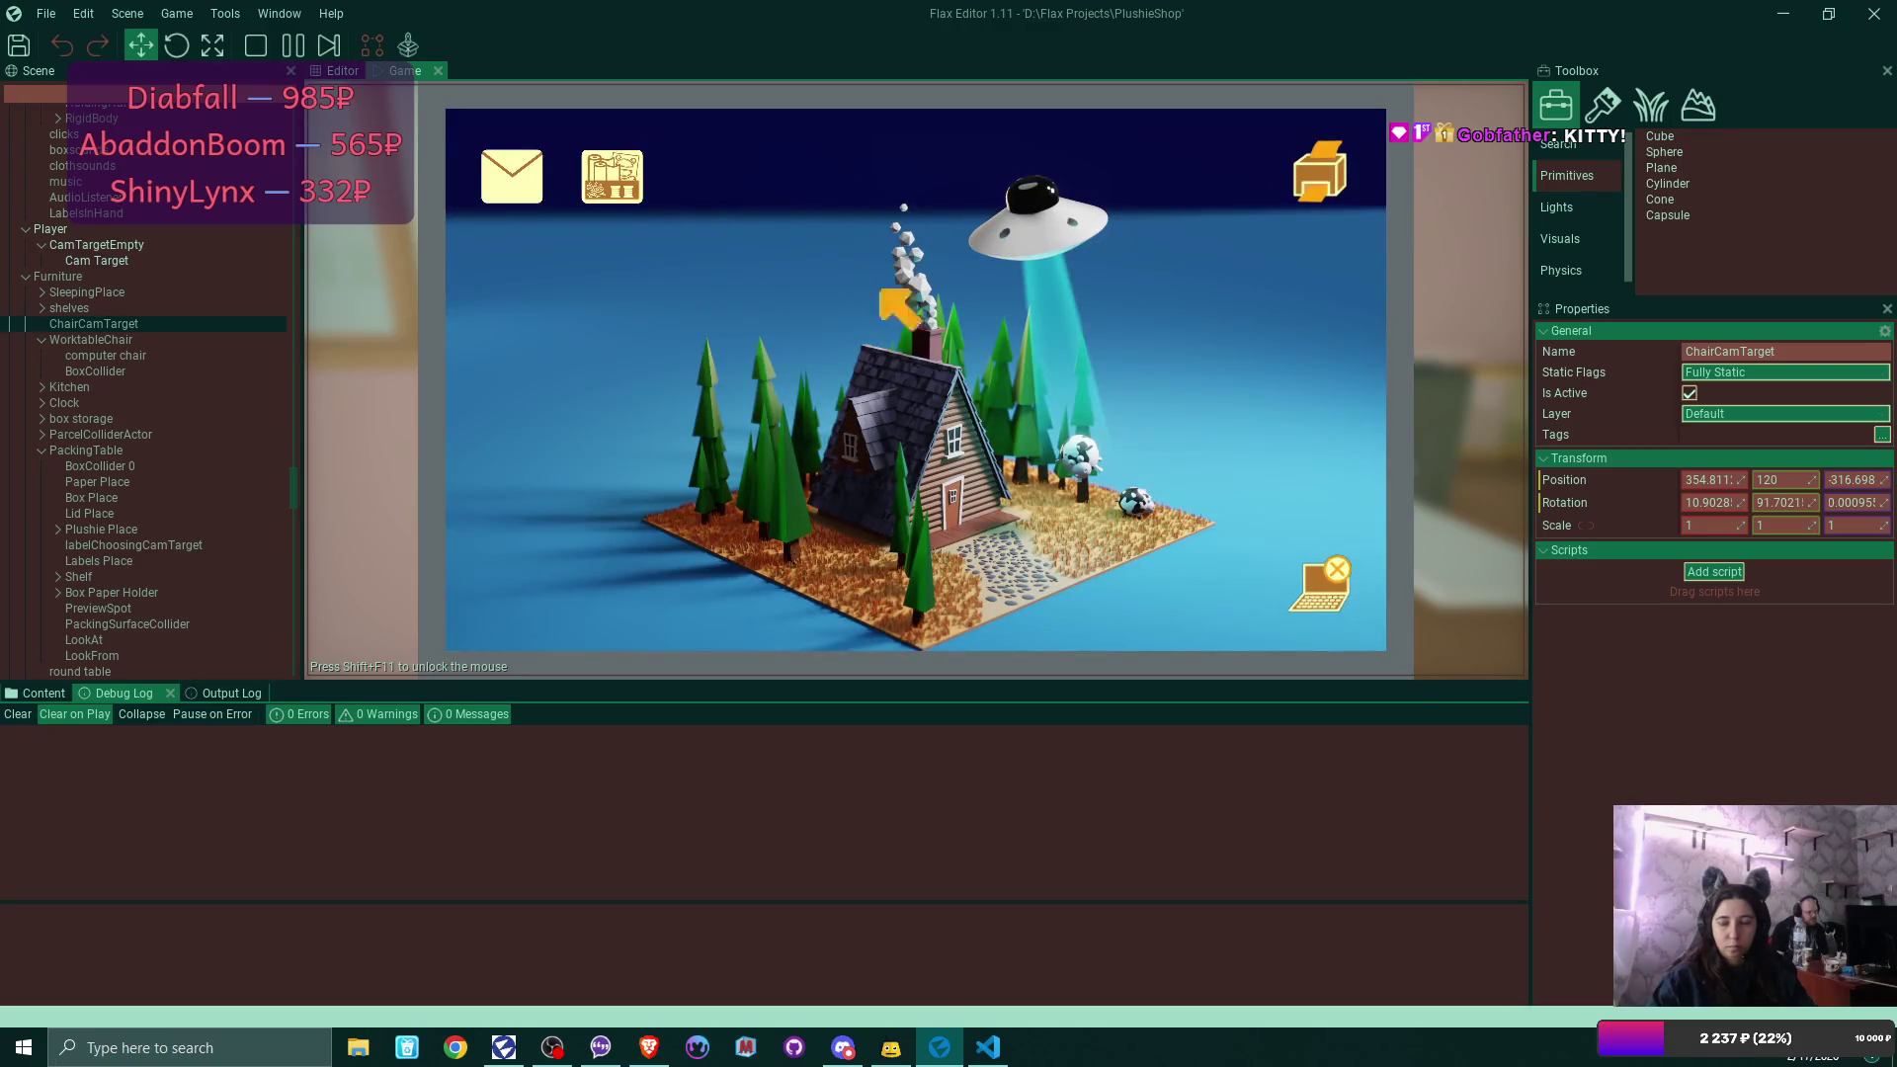
click(1319, 588)
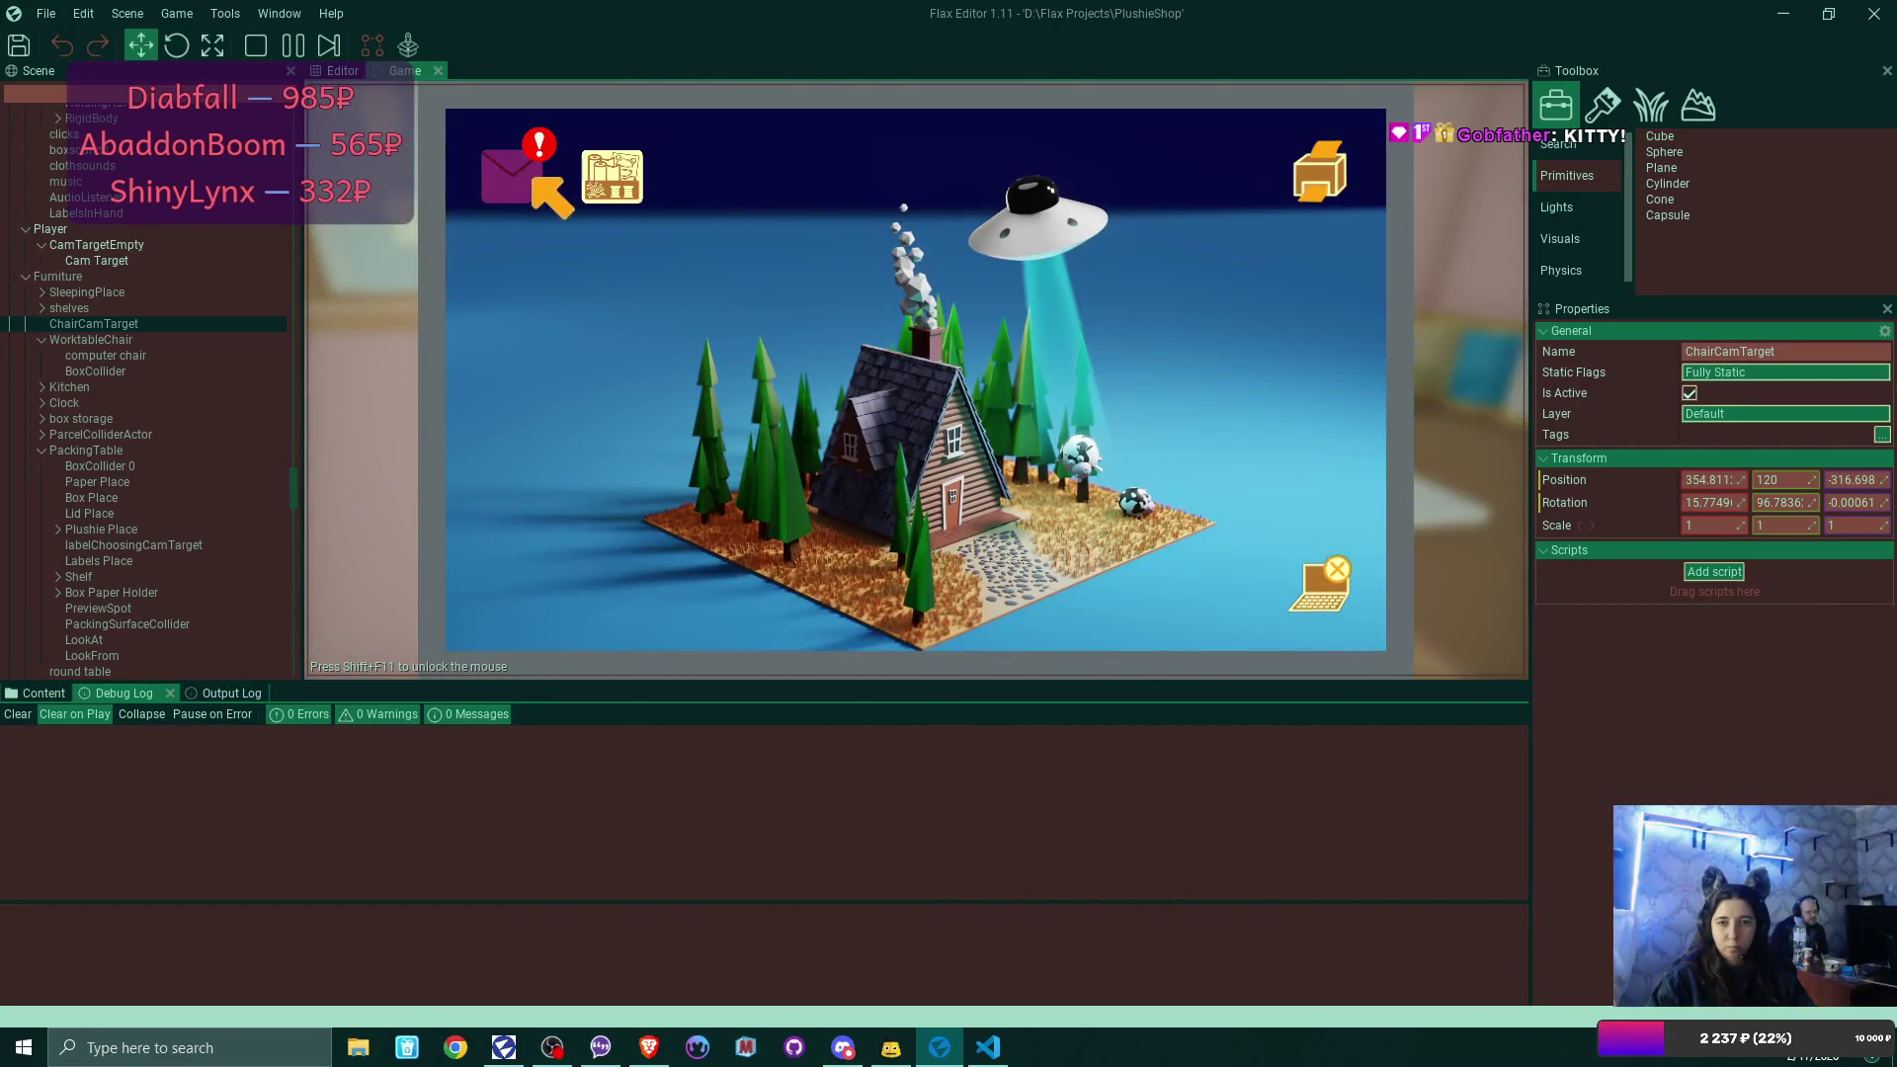
Accept the sell-plushies-online offer from the Bmail inbox email.
click(535, 181)
click(748, 256)
click(910, 580)
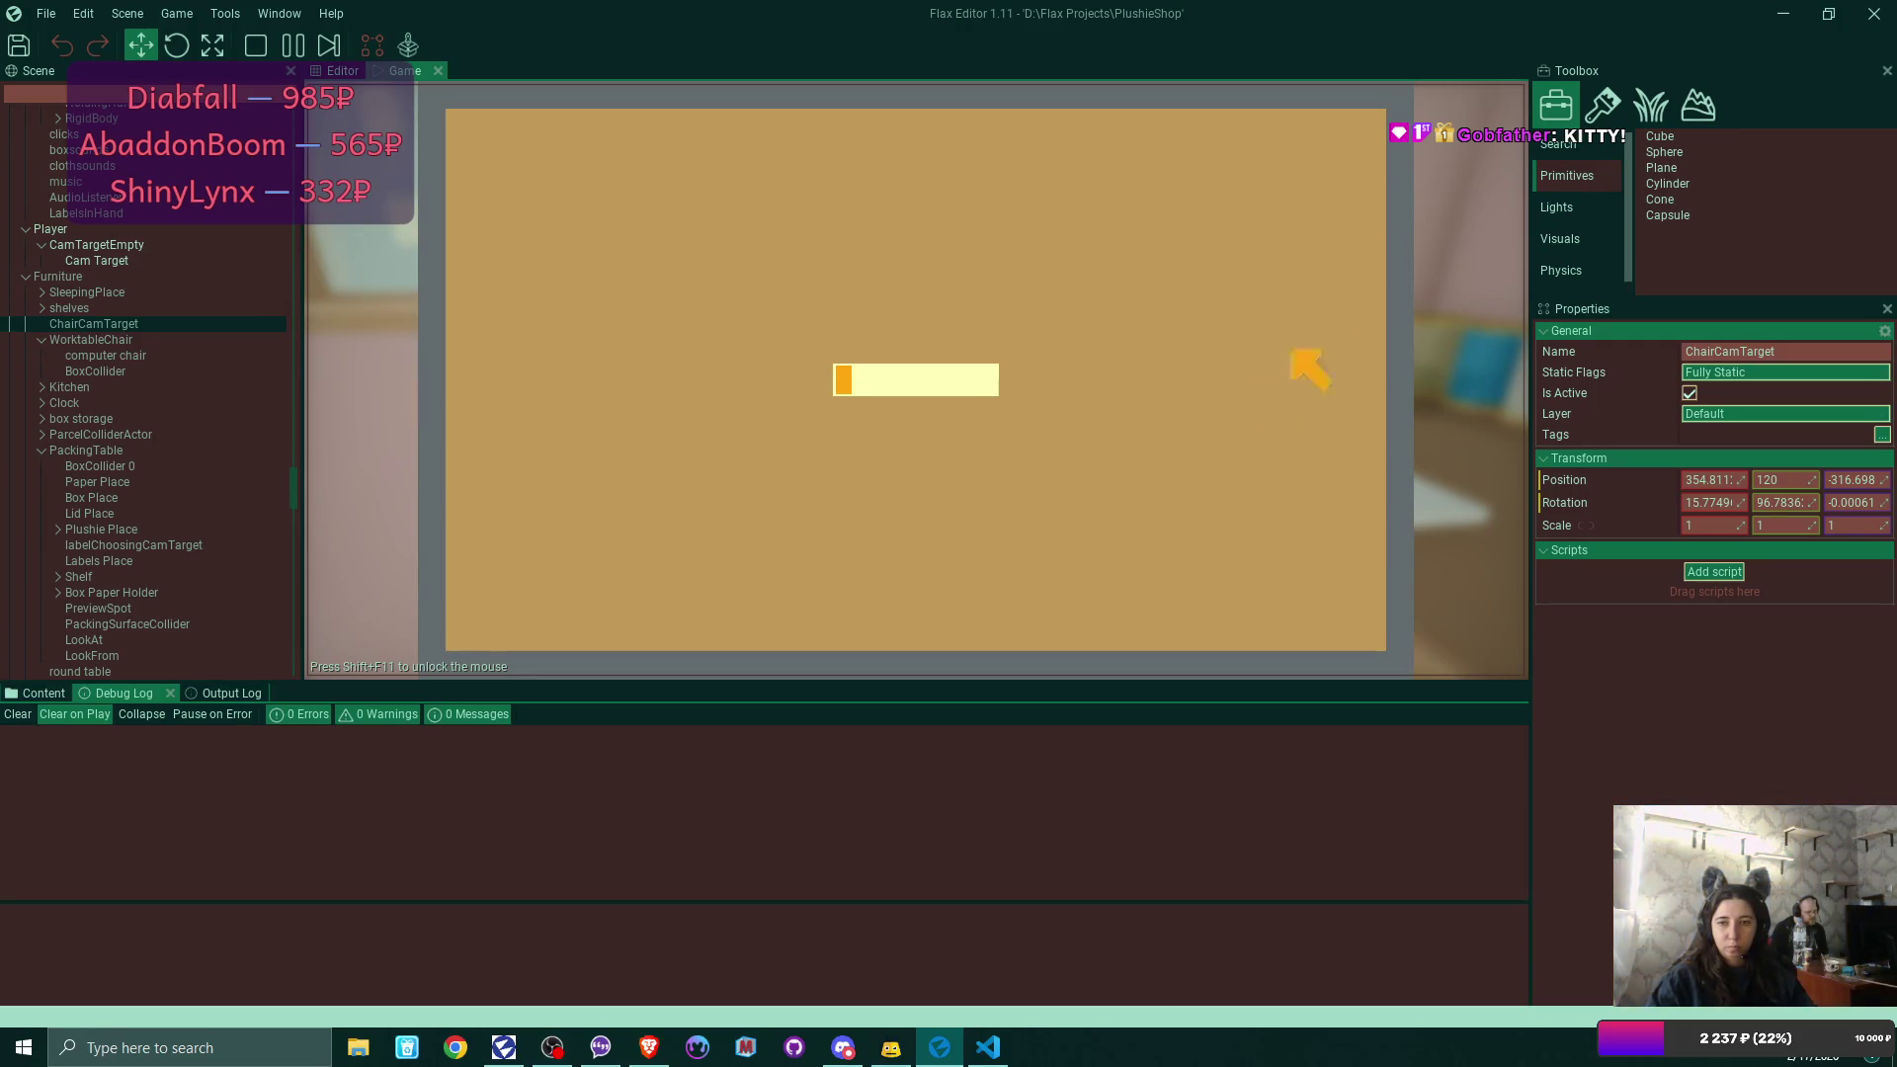
click(1359, 132)
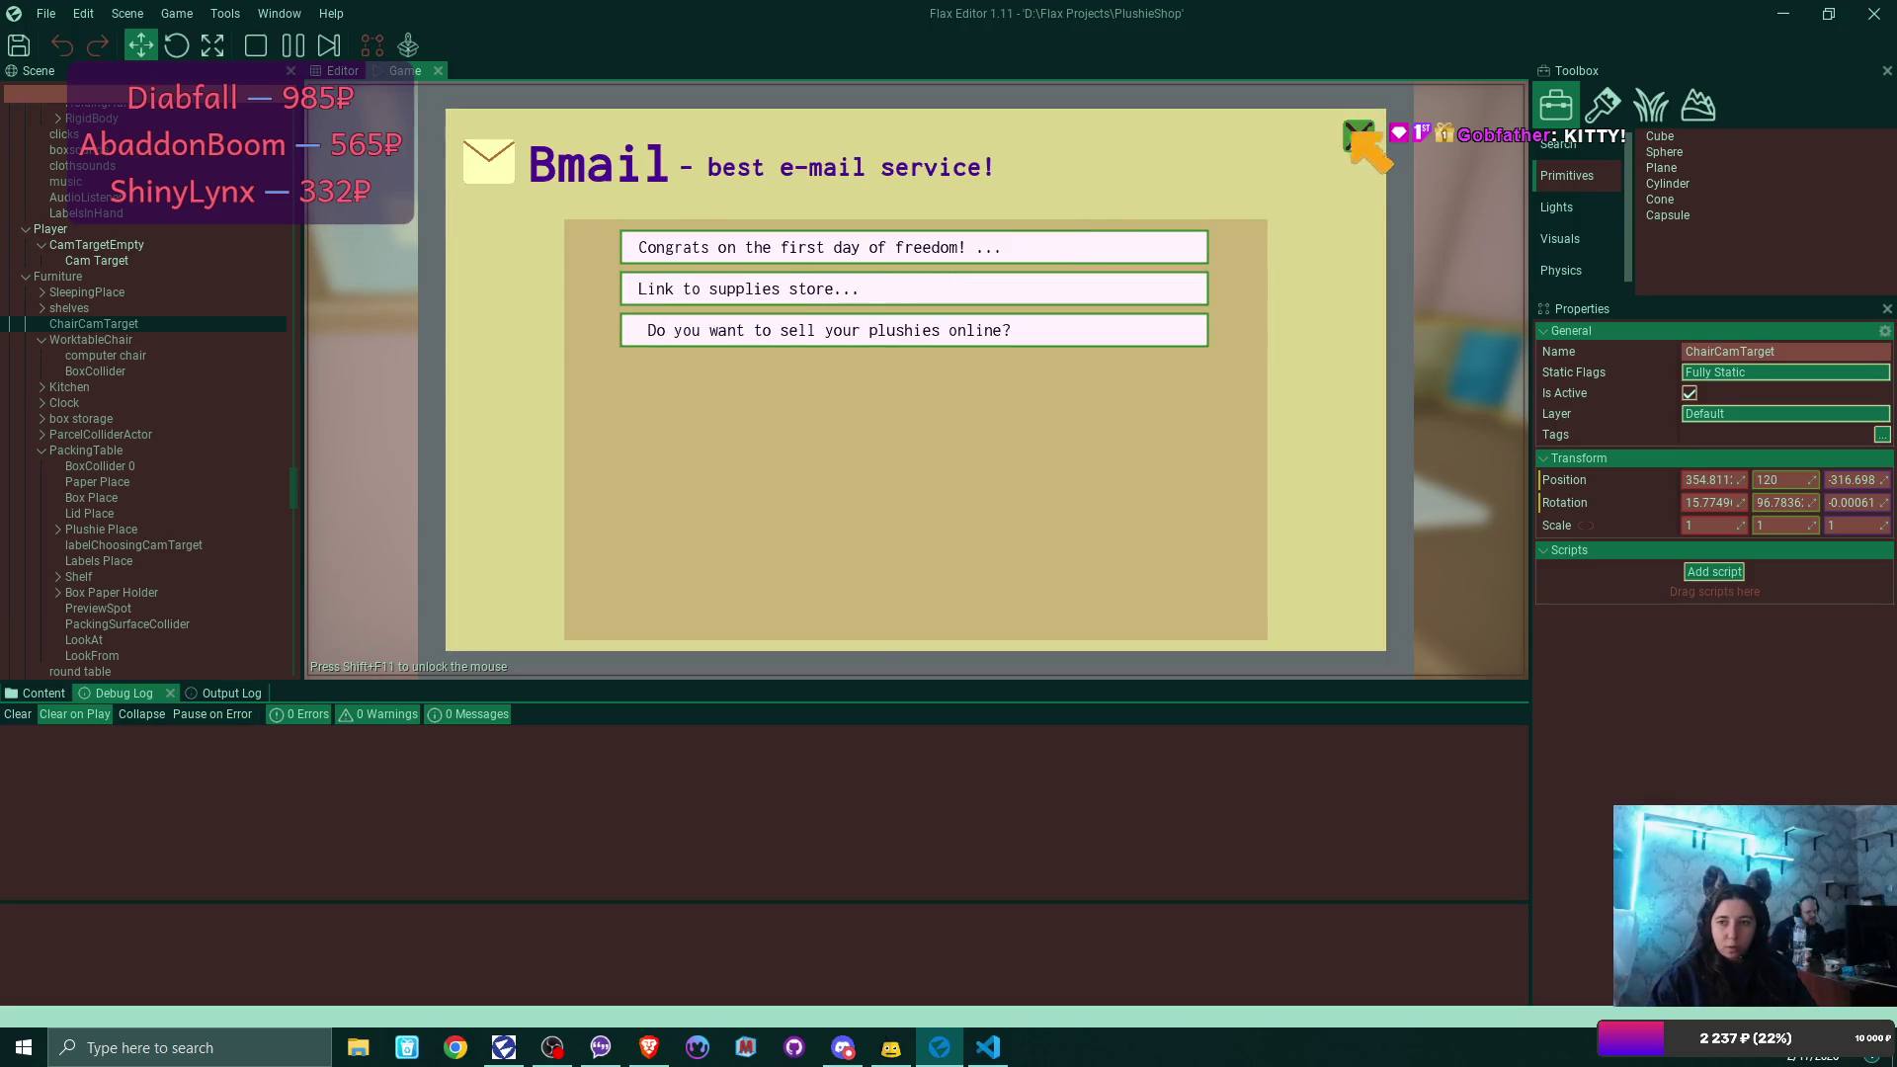
click(1356, 134)
Name the new online shop 'My Shop'.
click(710, 178)
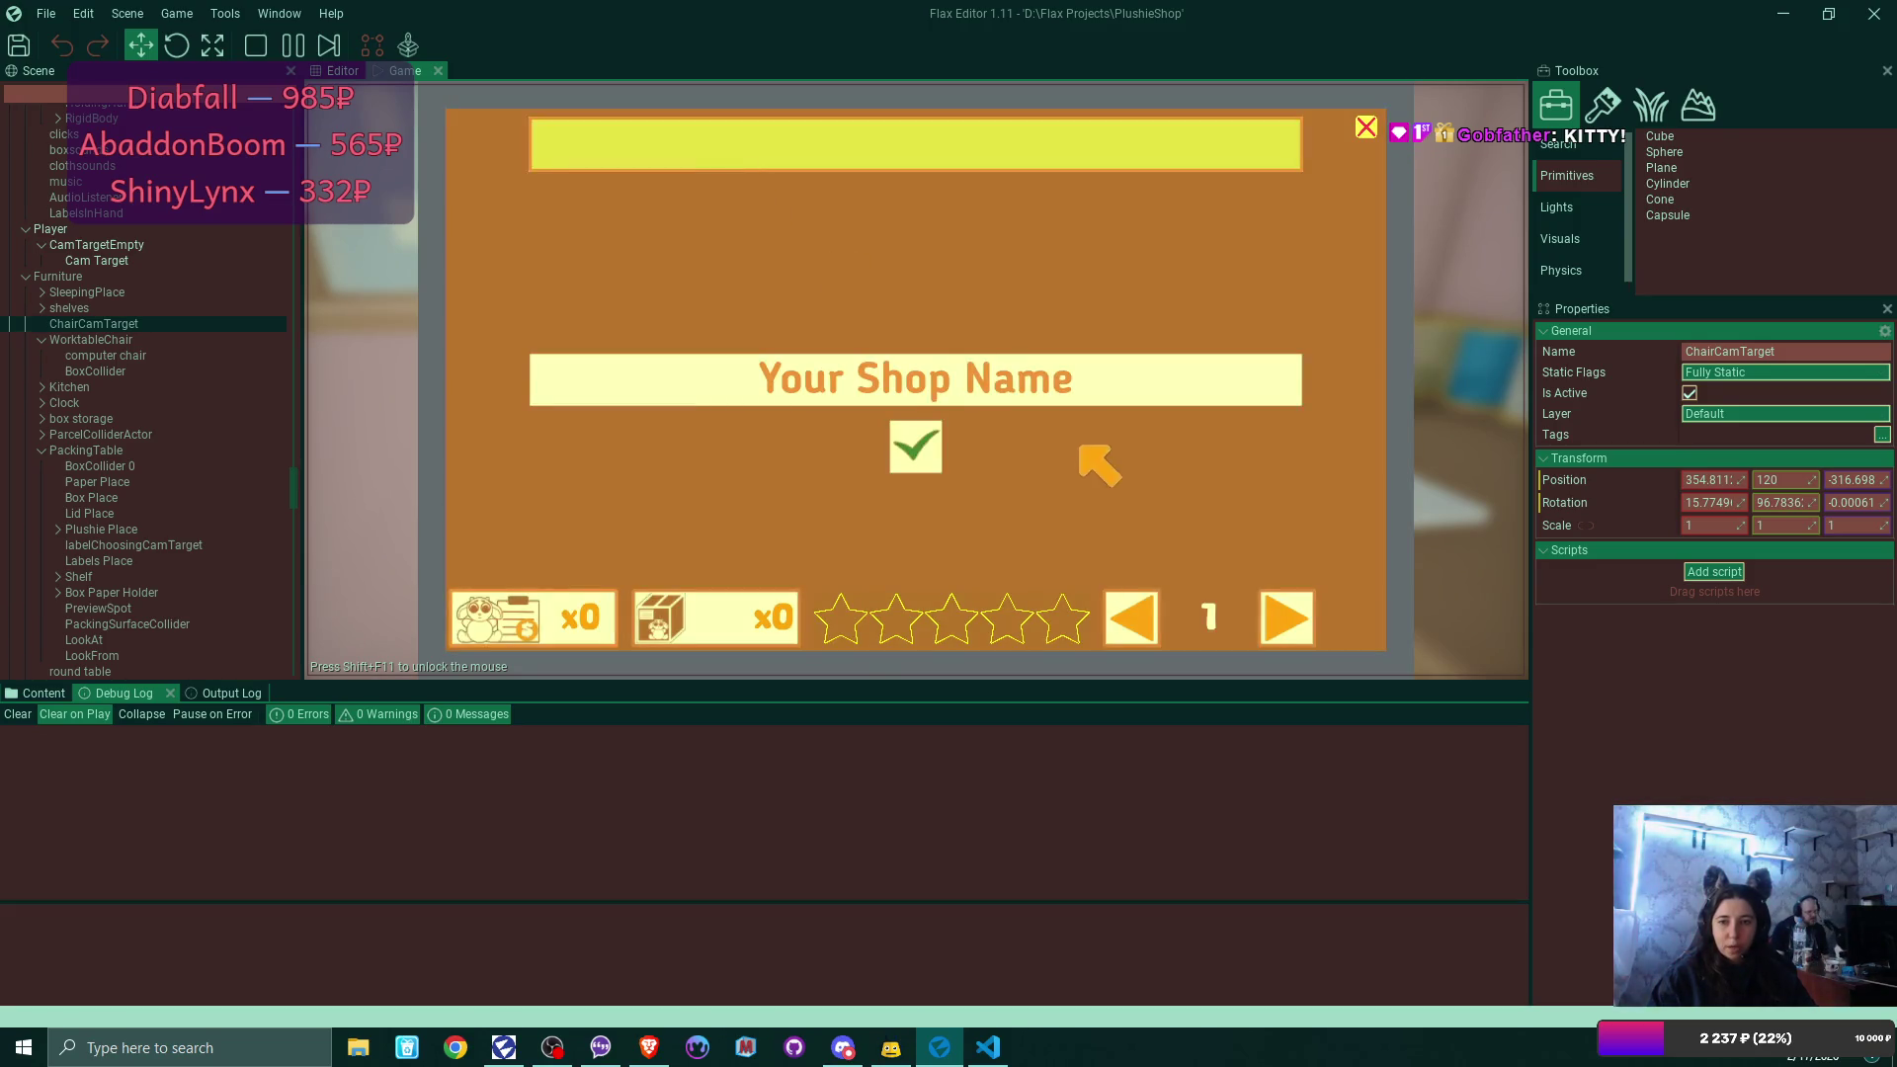
click(925, 387)
text(M)
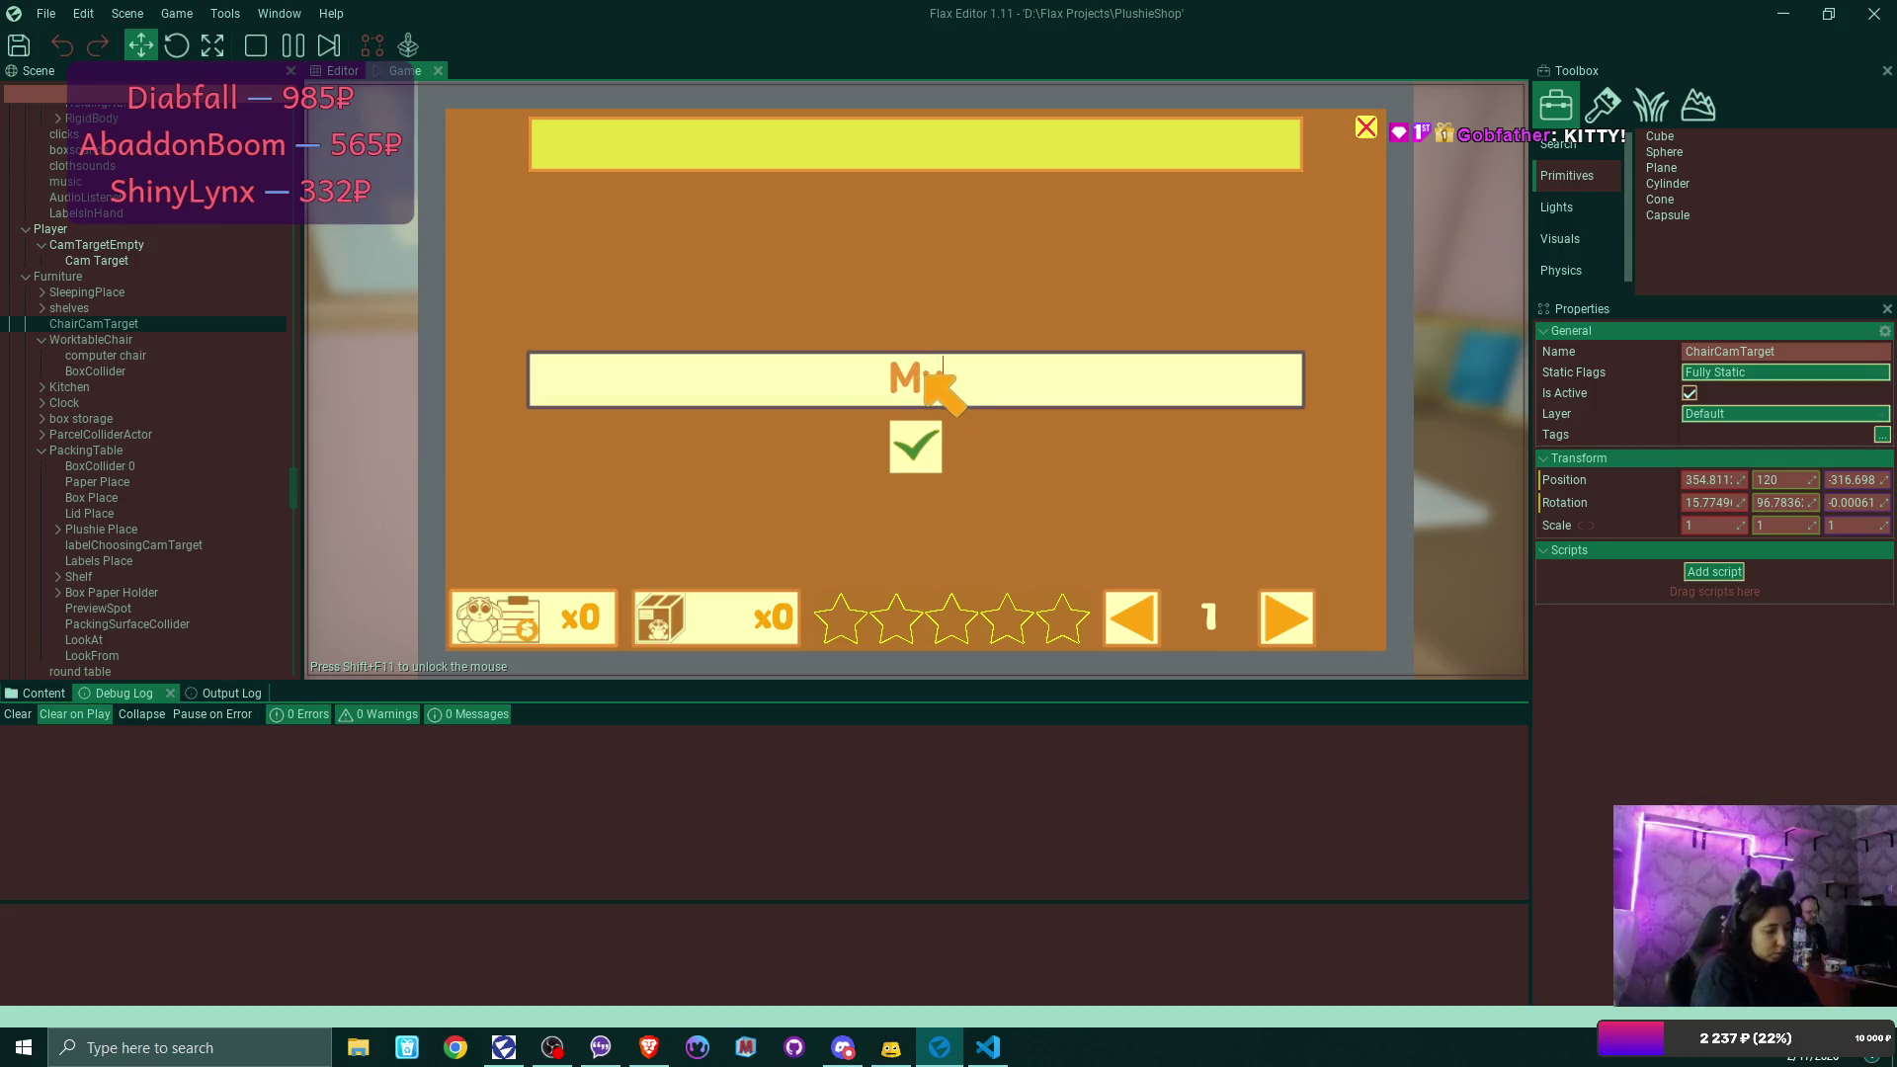
text(y Shop)
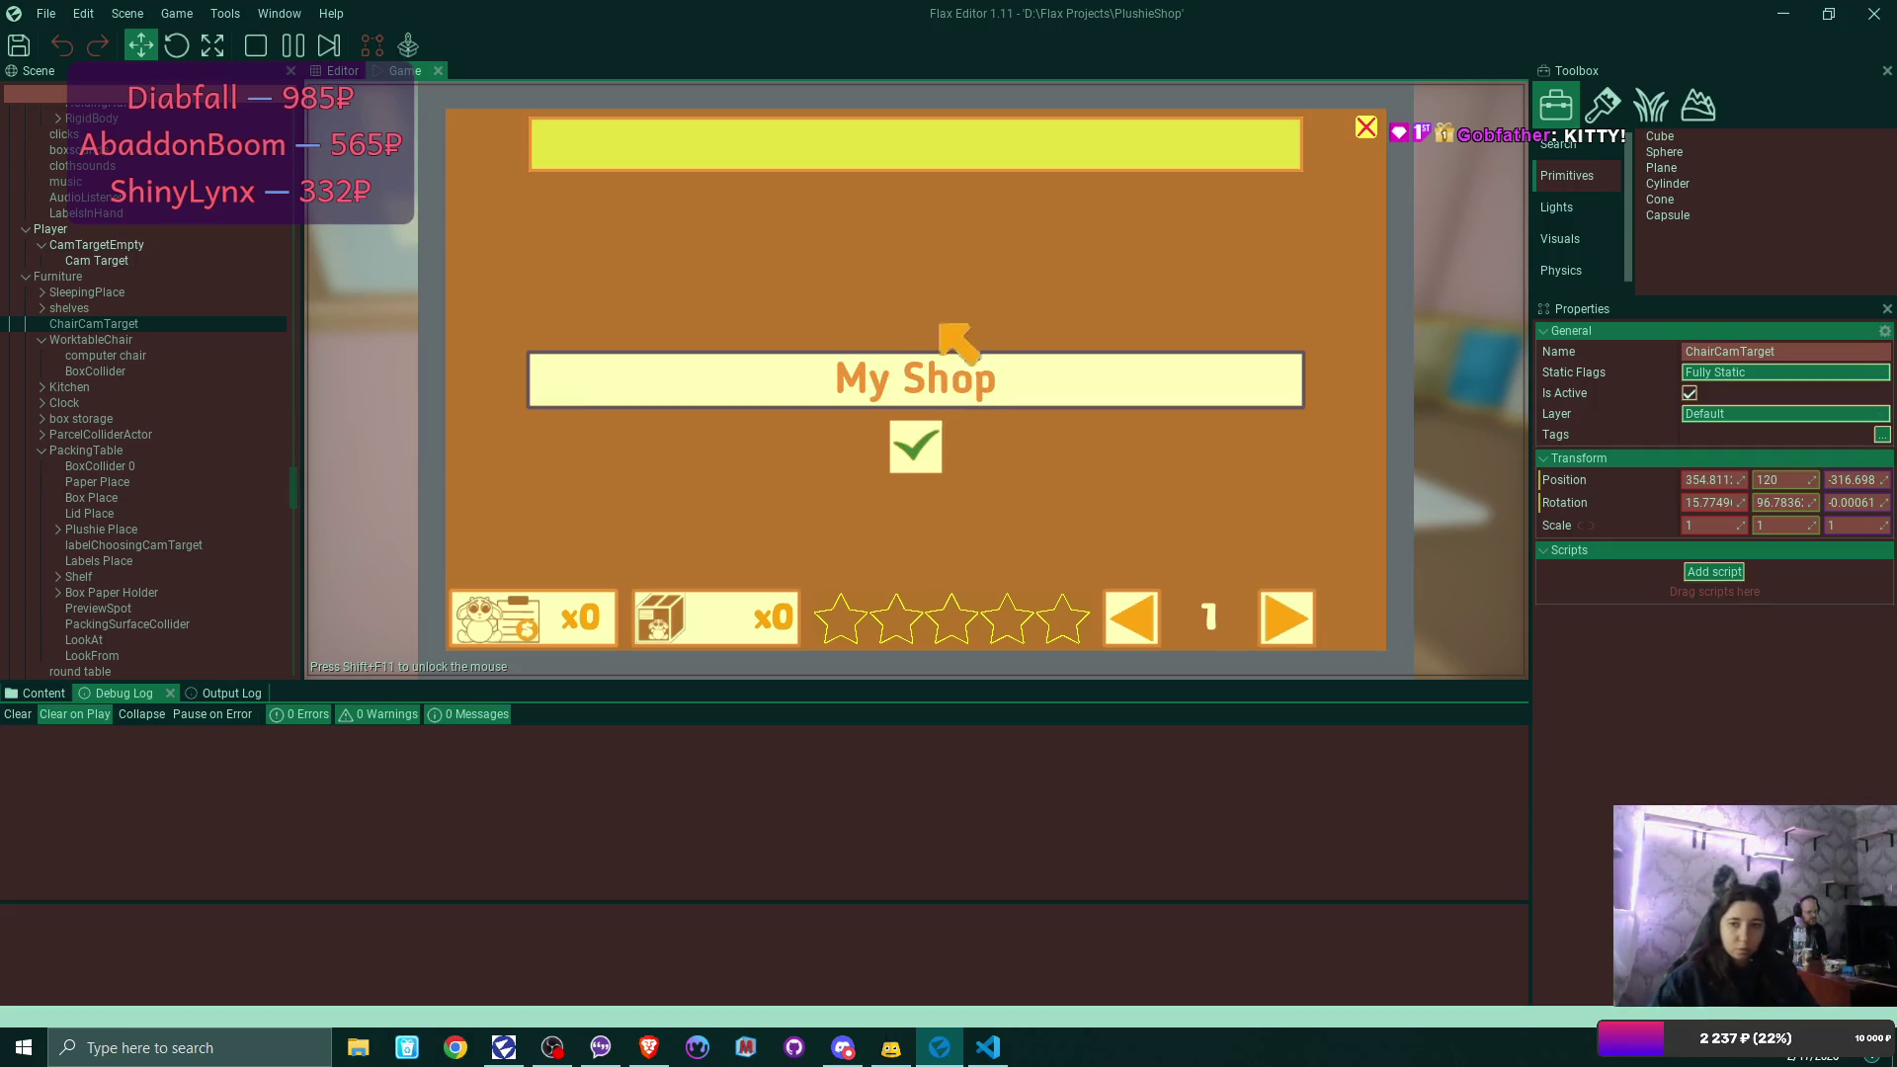
click(914, 447)
Give the plushie on the packing table a yellow belly and confirm it as finished.
click(1373, 134)
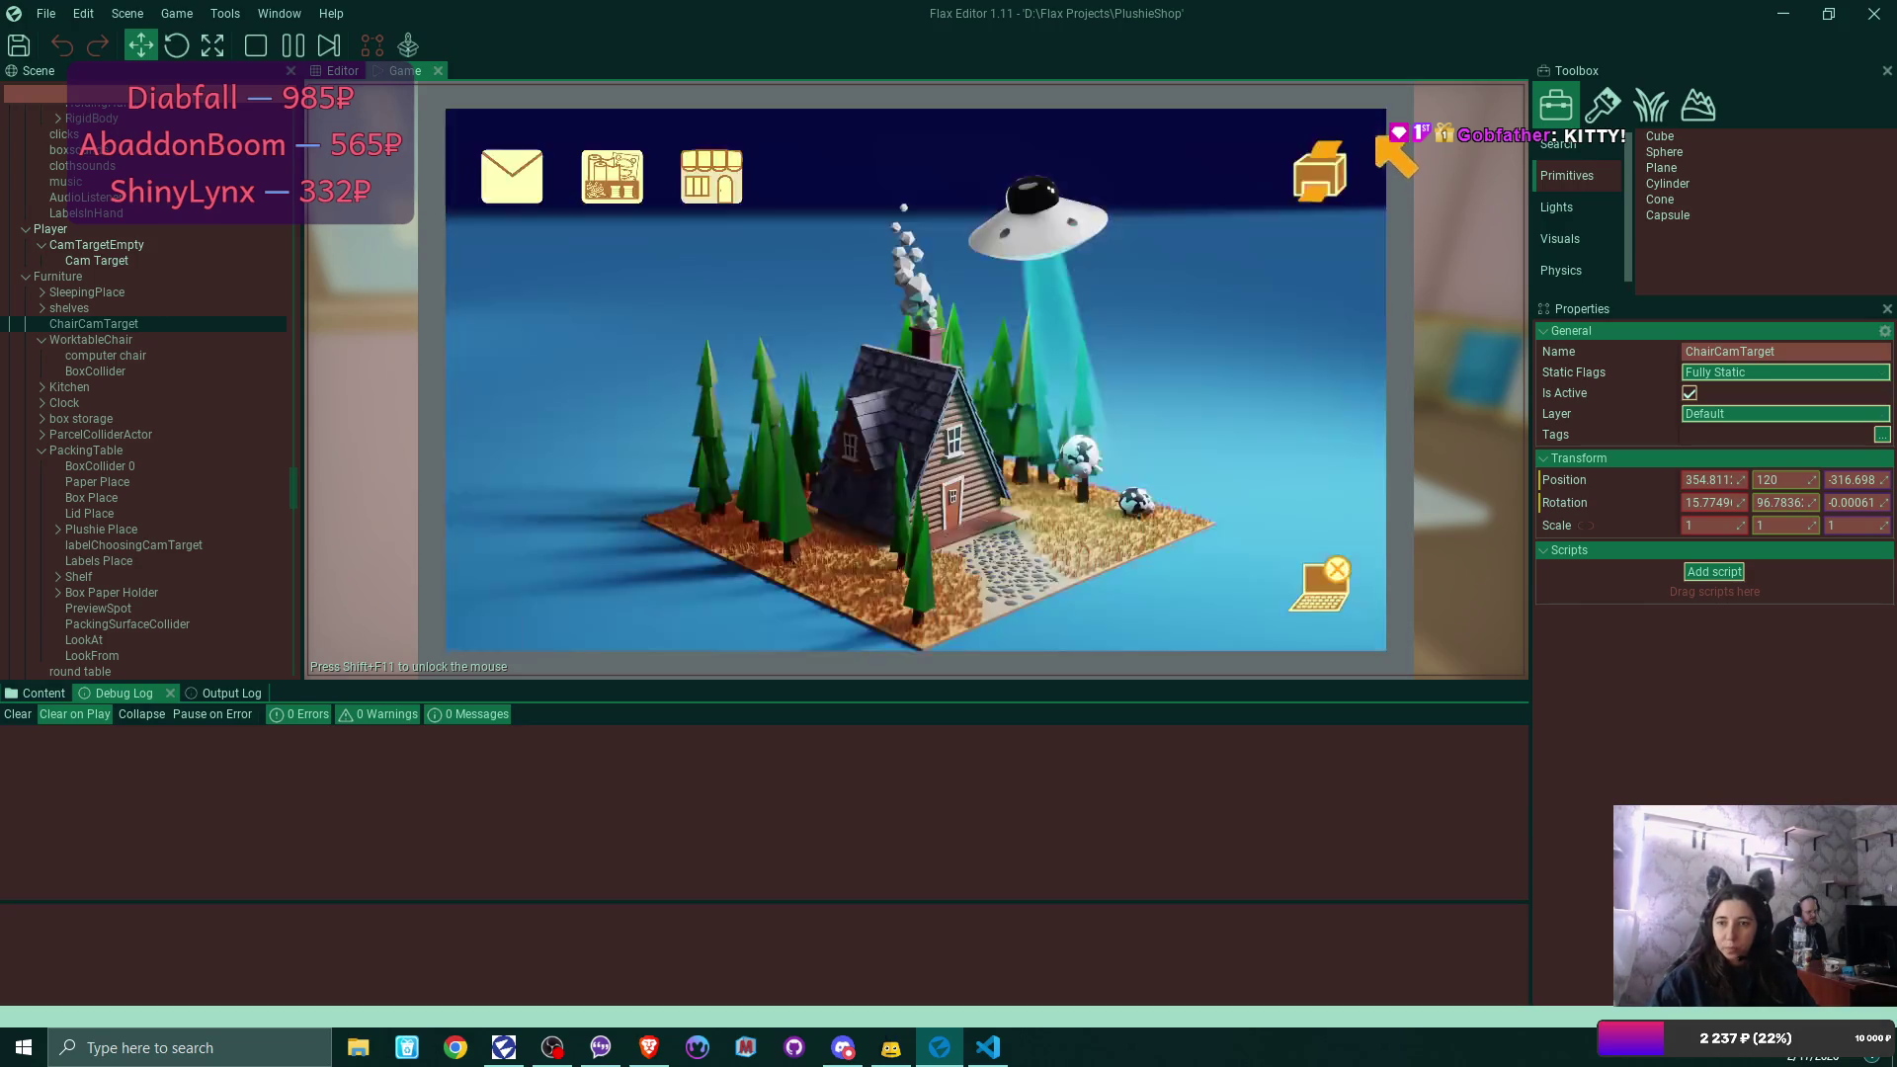
click(1334, 585)
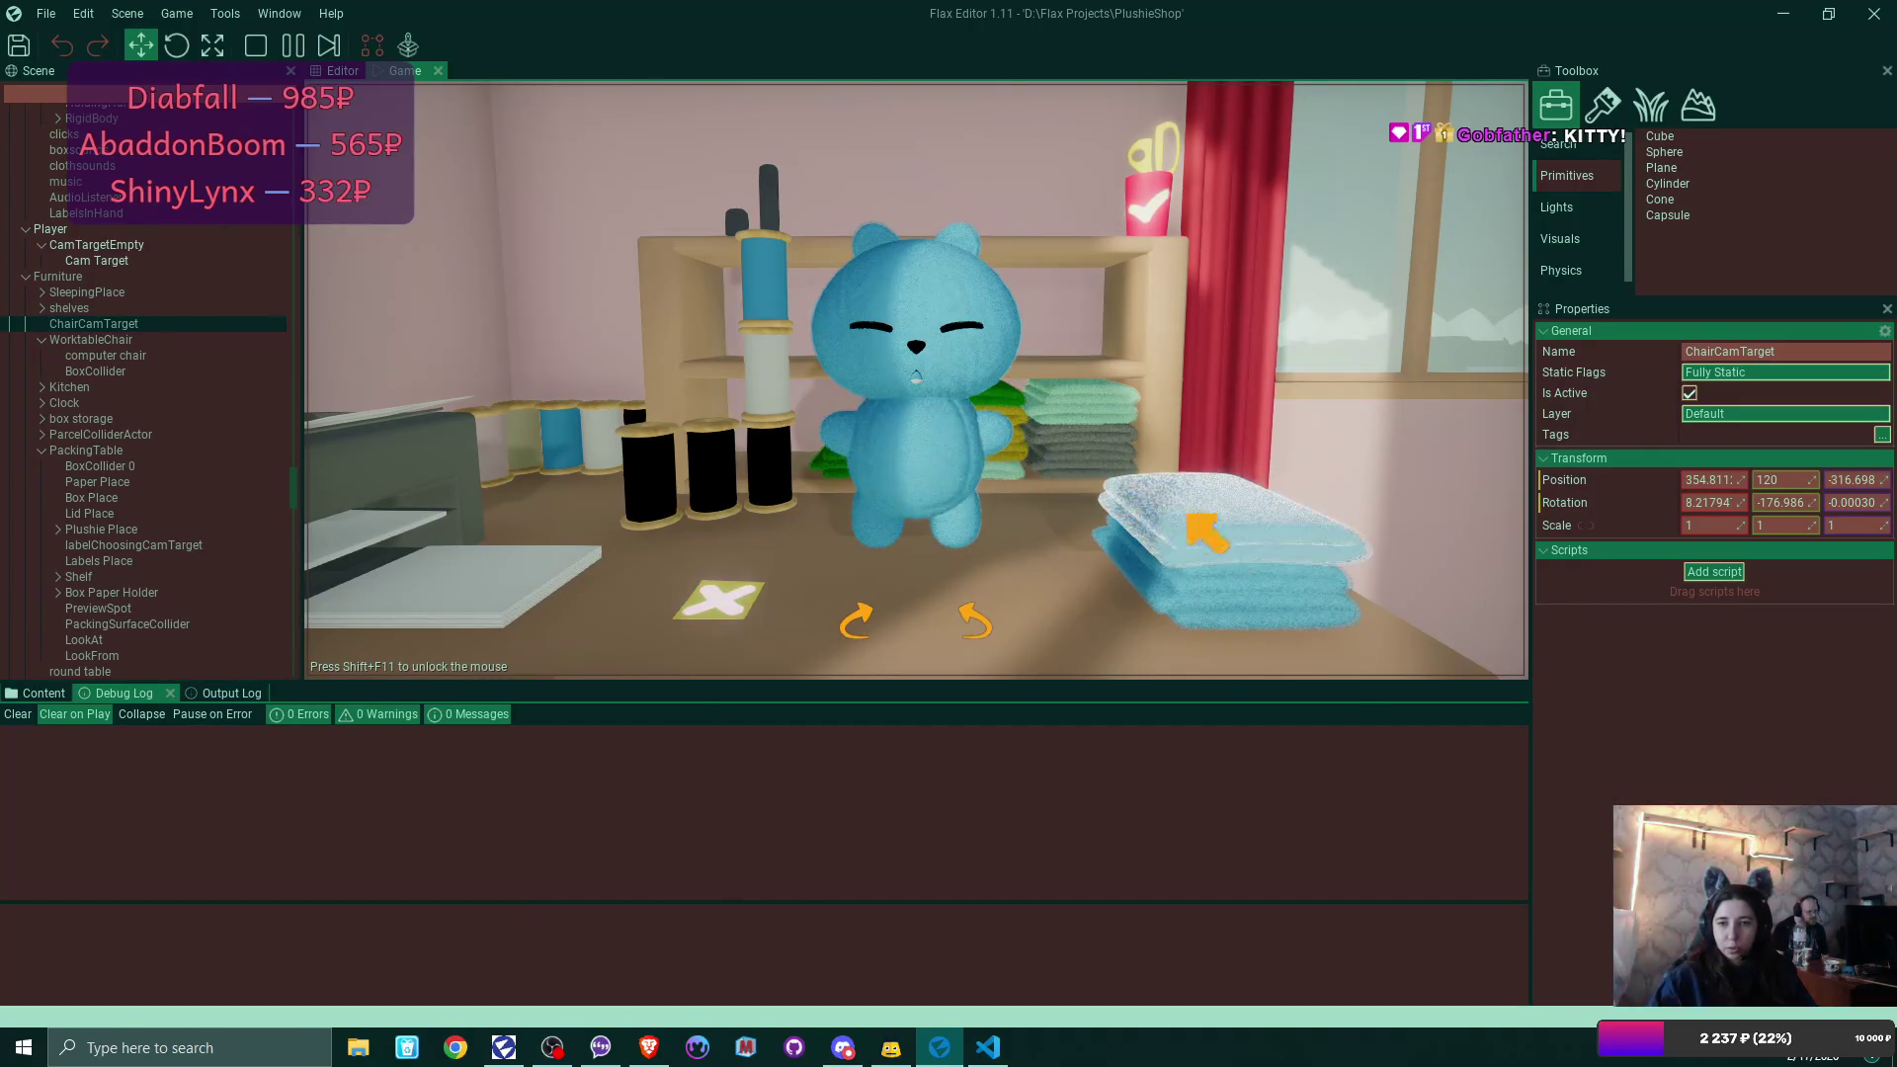
click(1275, 565)
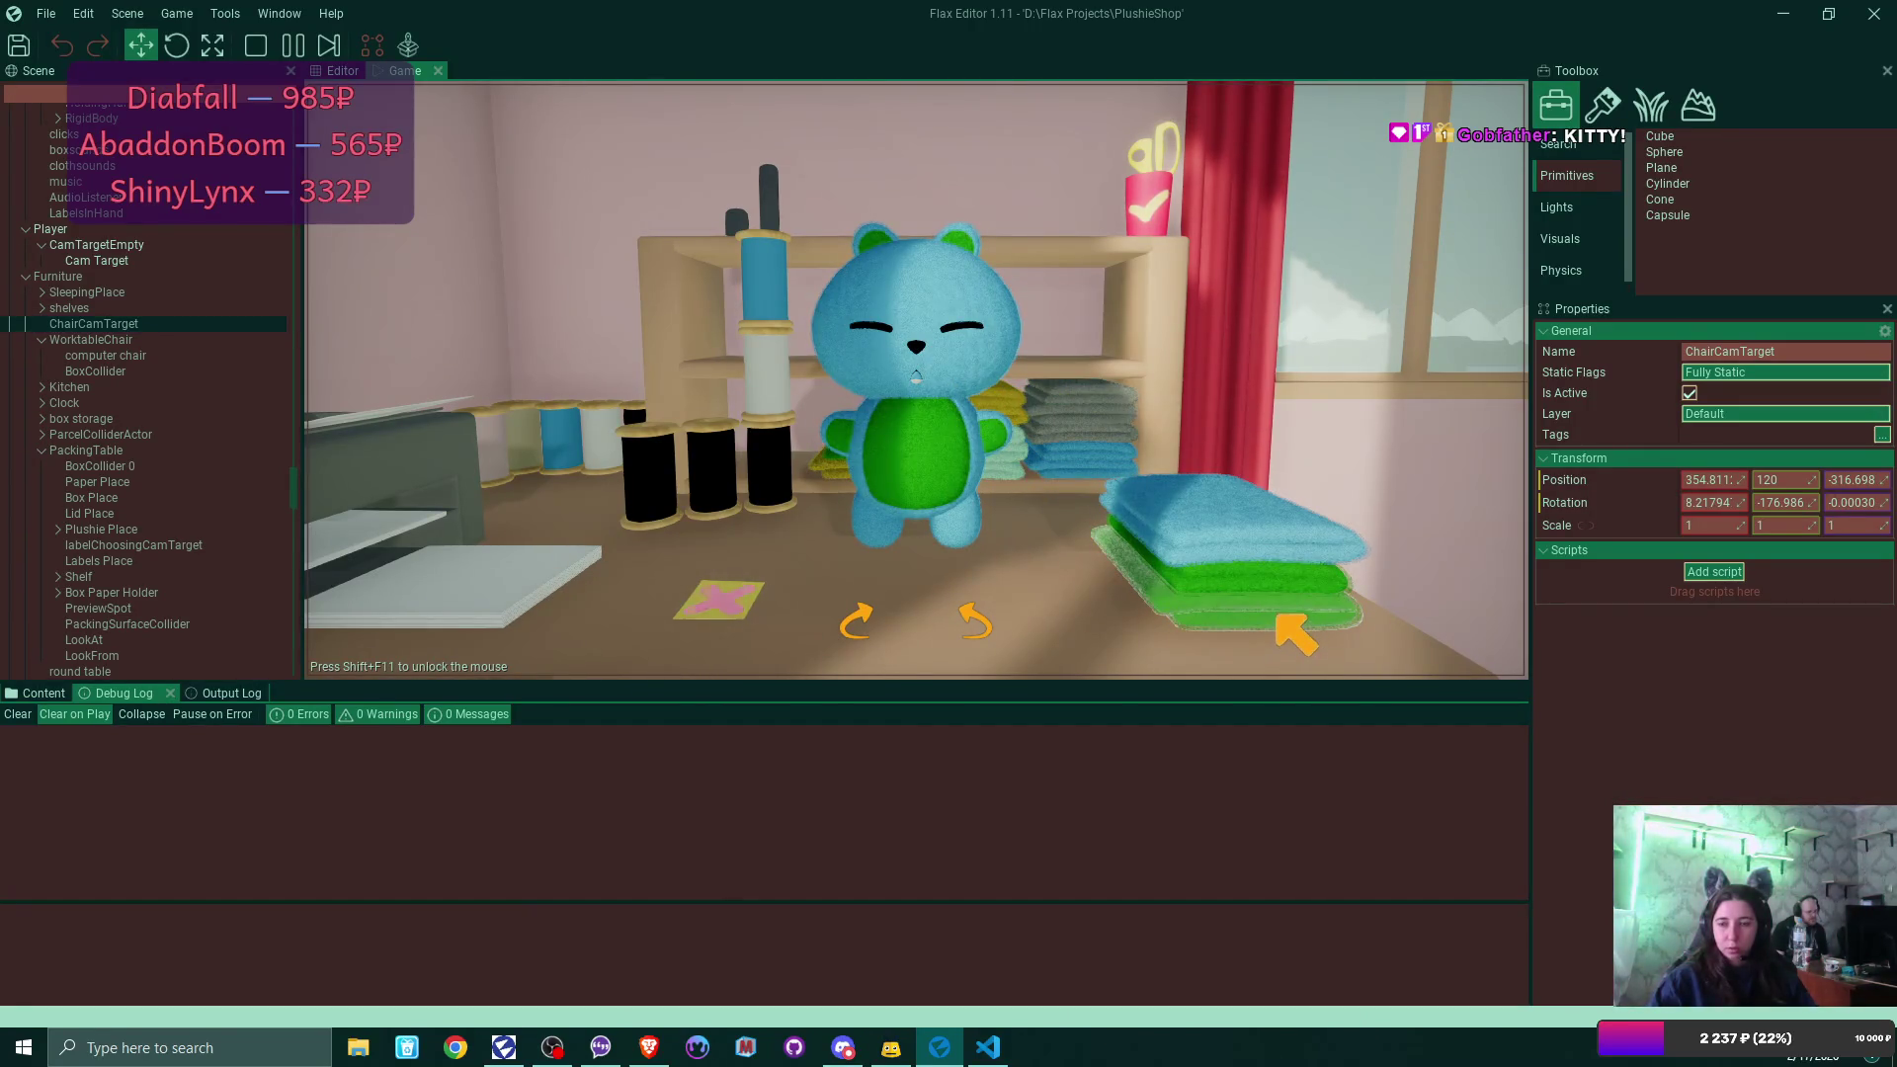
click(1276, 615)
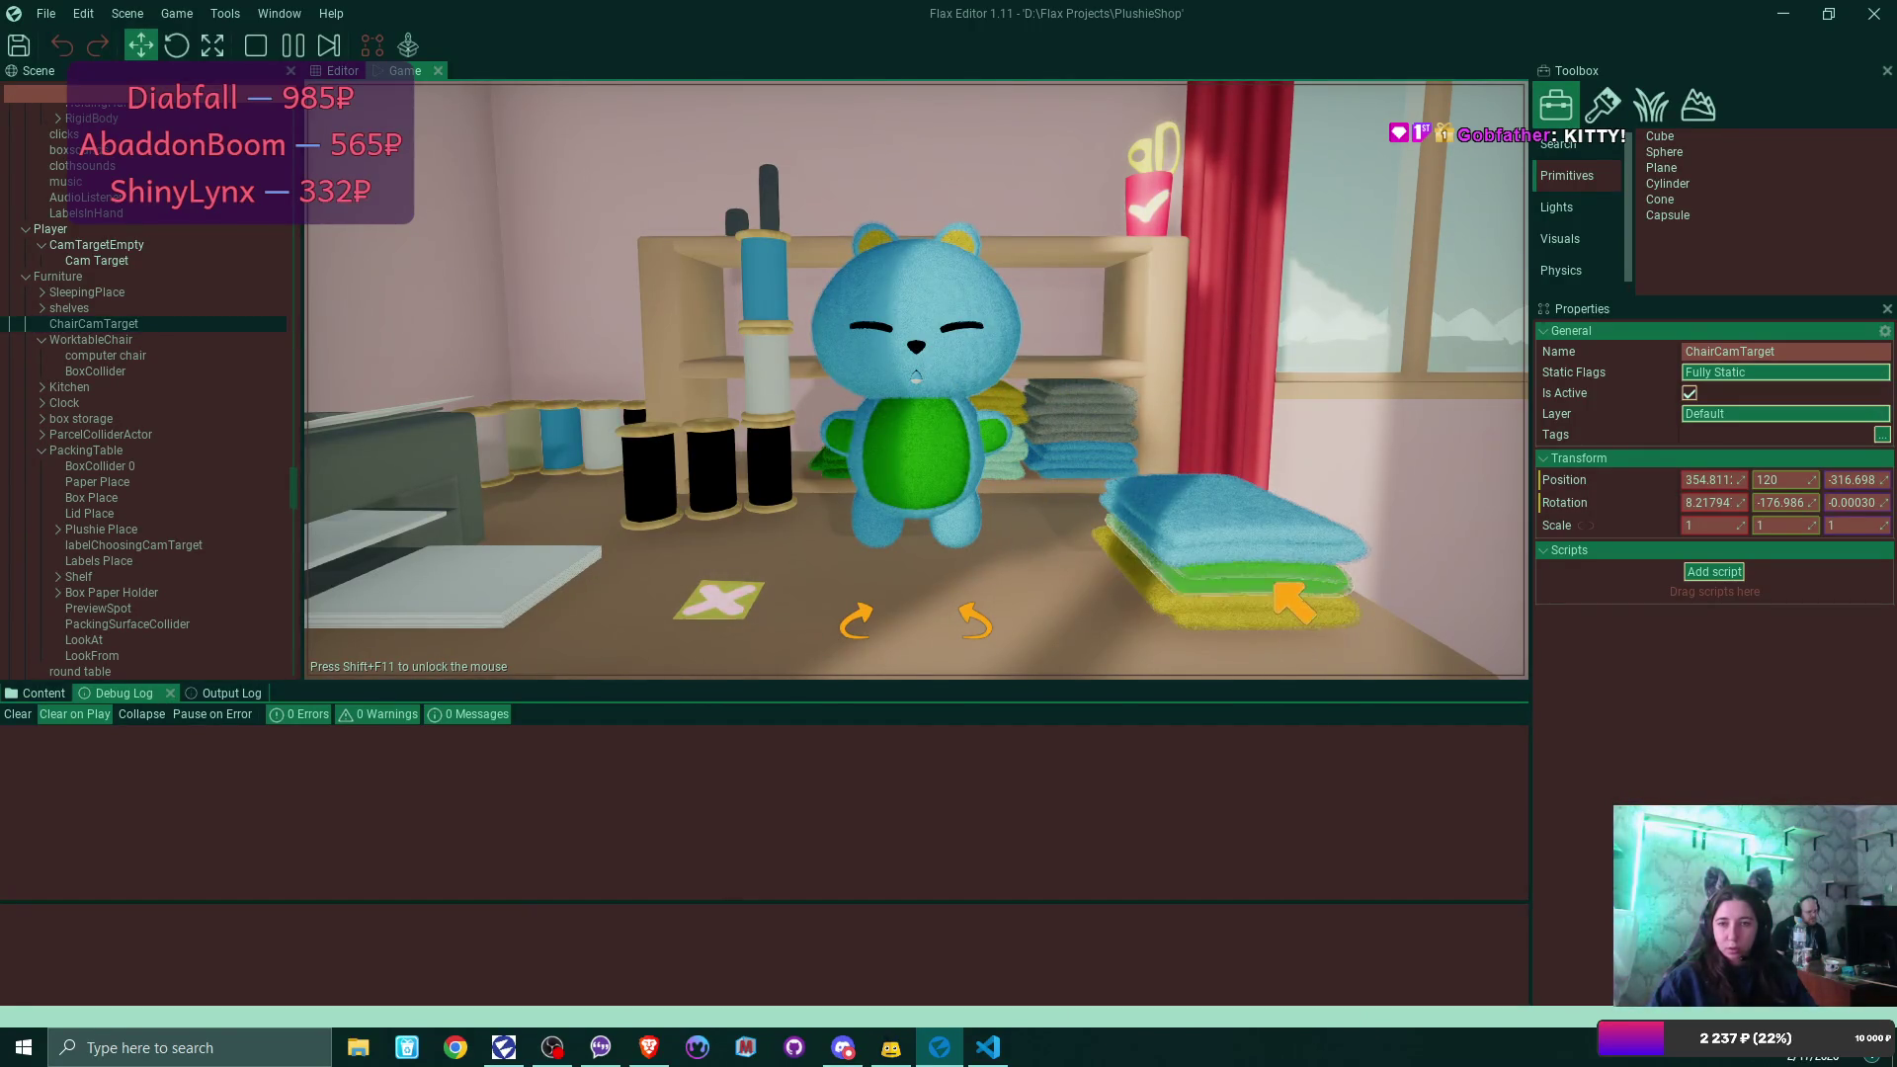
click(1158, 205)
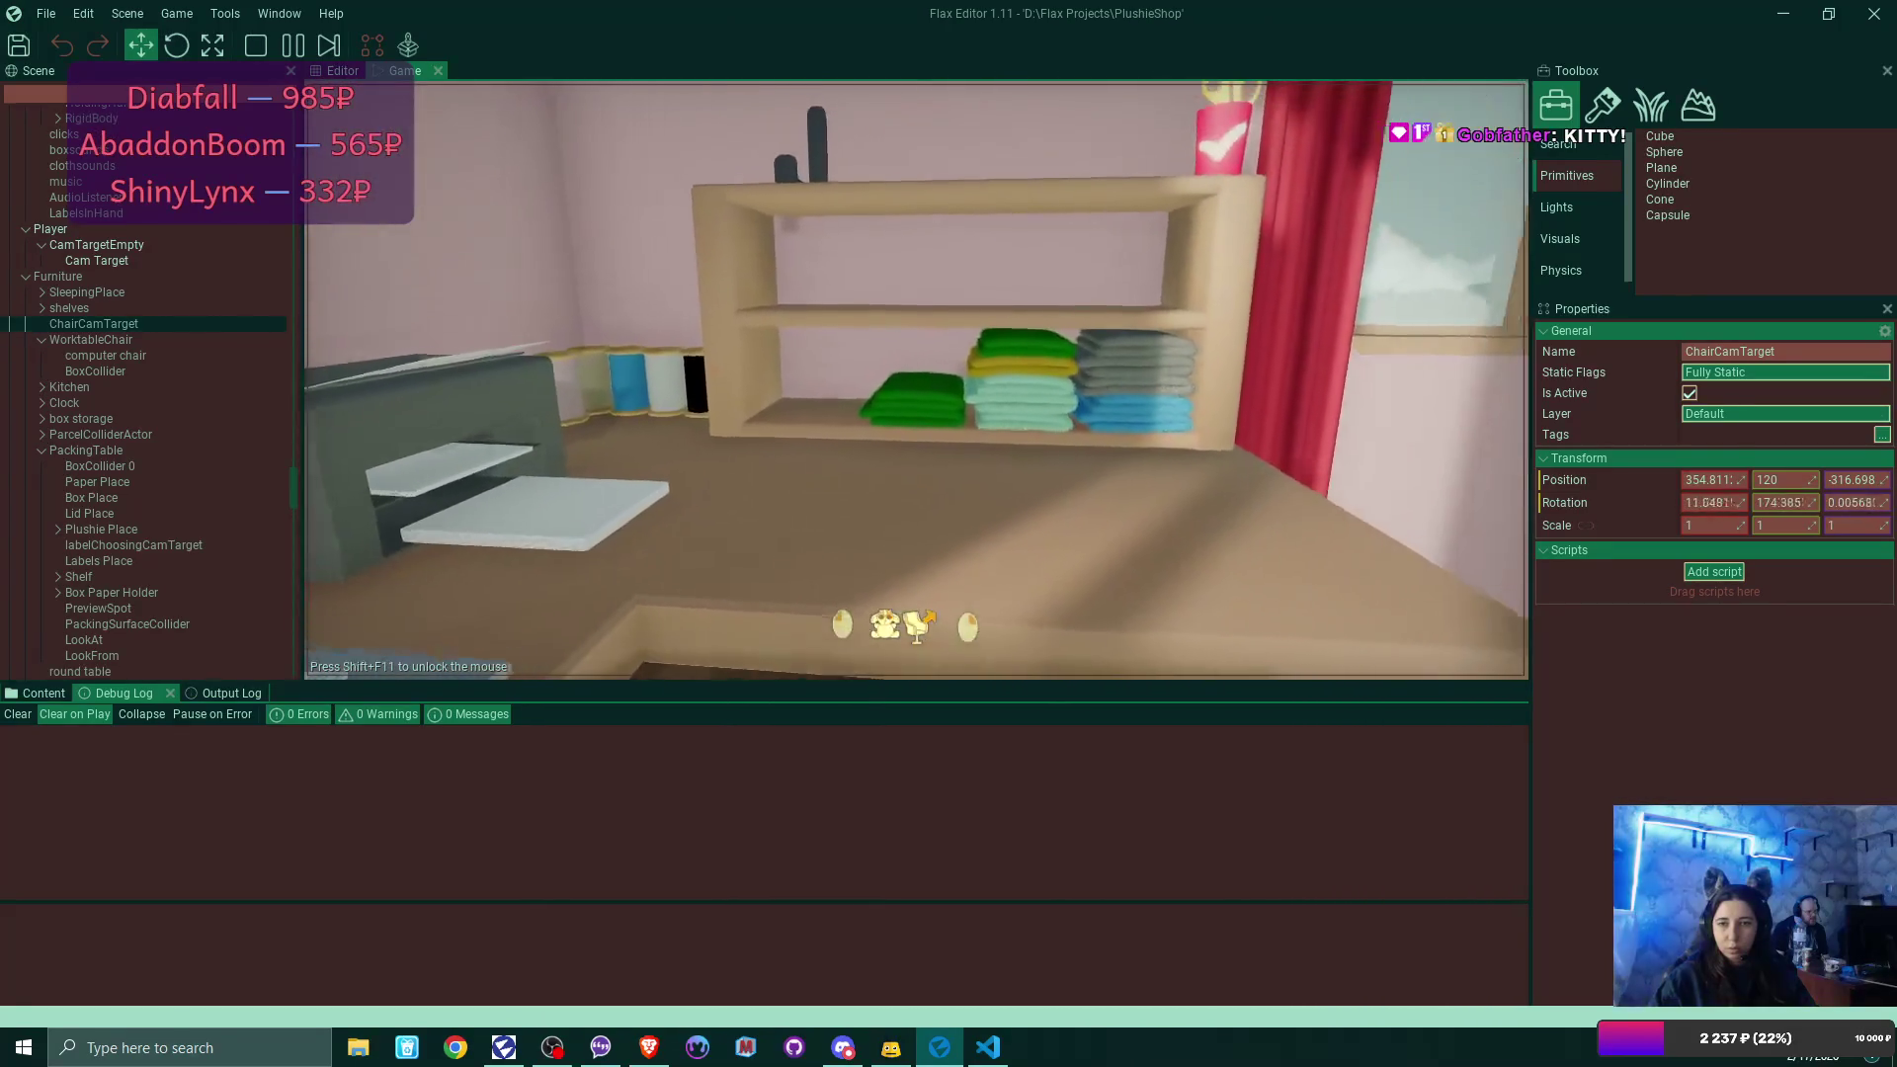
Make the next plushie's body green, change its ears, and return to the worktable with the cat.
click(1235, 533)
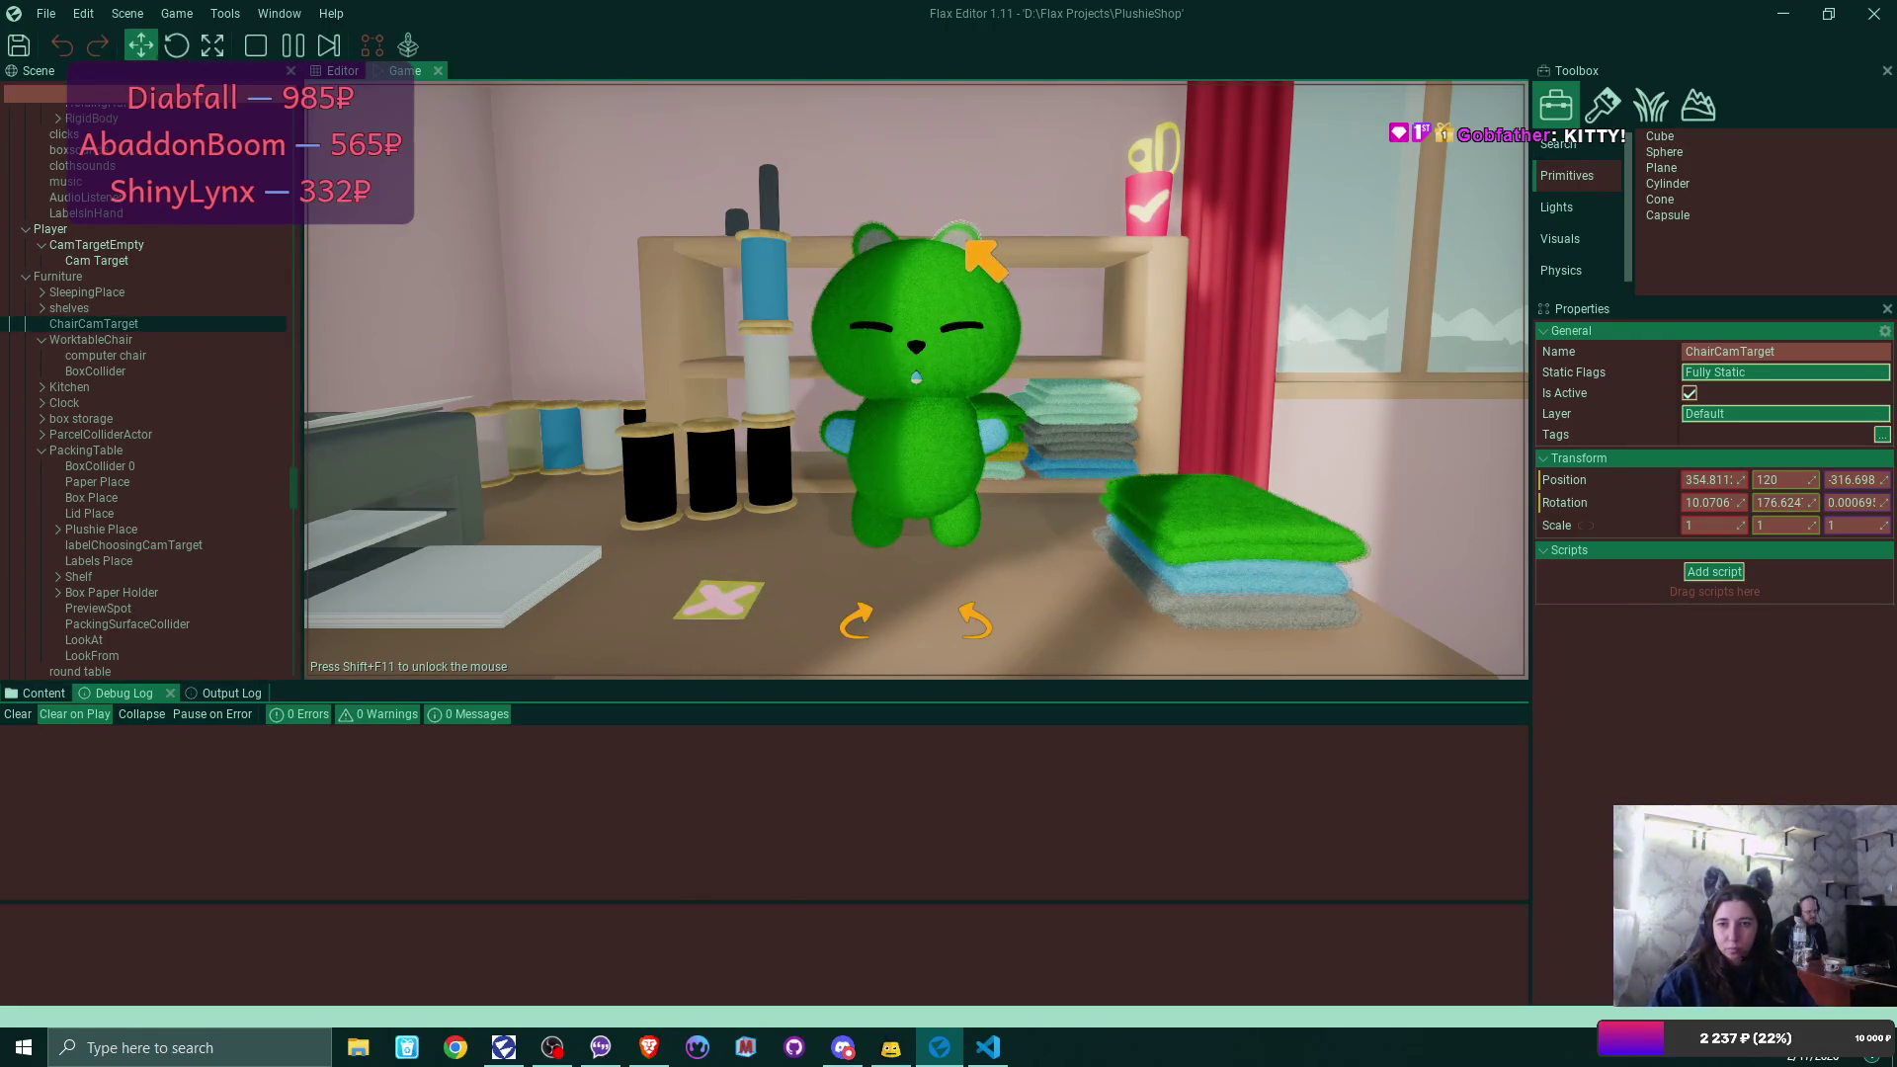
click(968, 243)
click(877, 421)
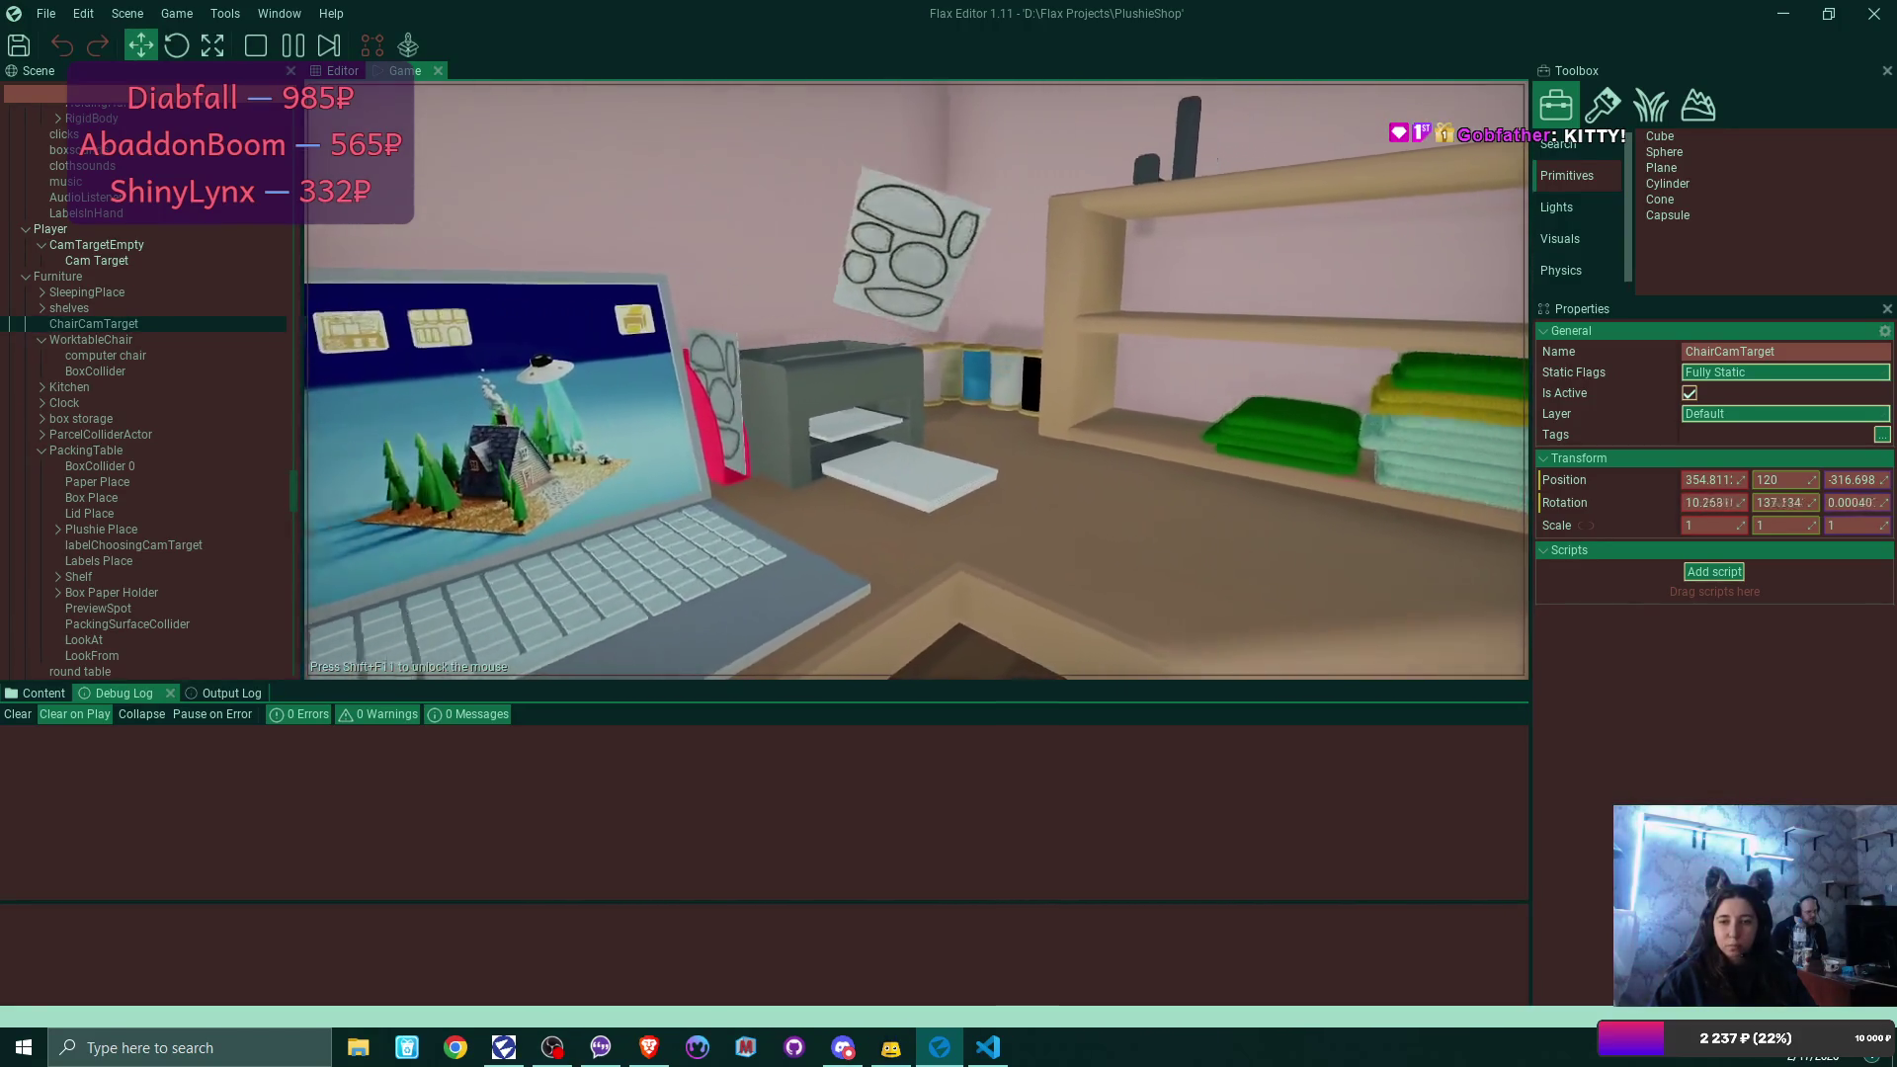
click(921, 614)
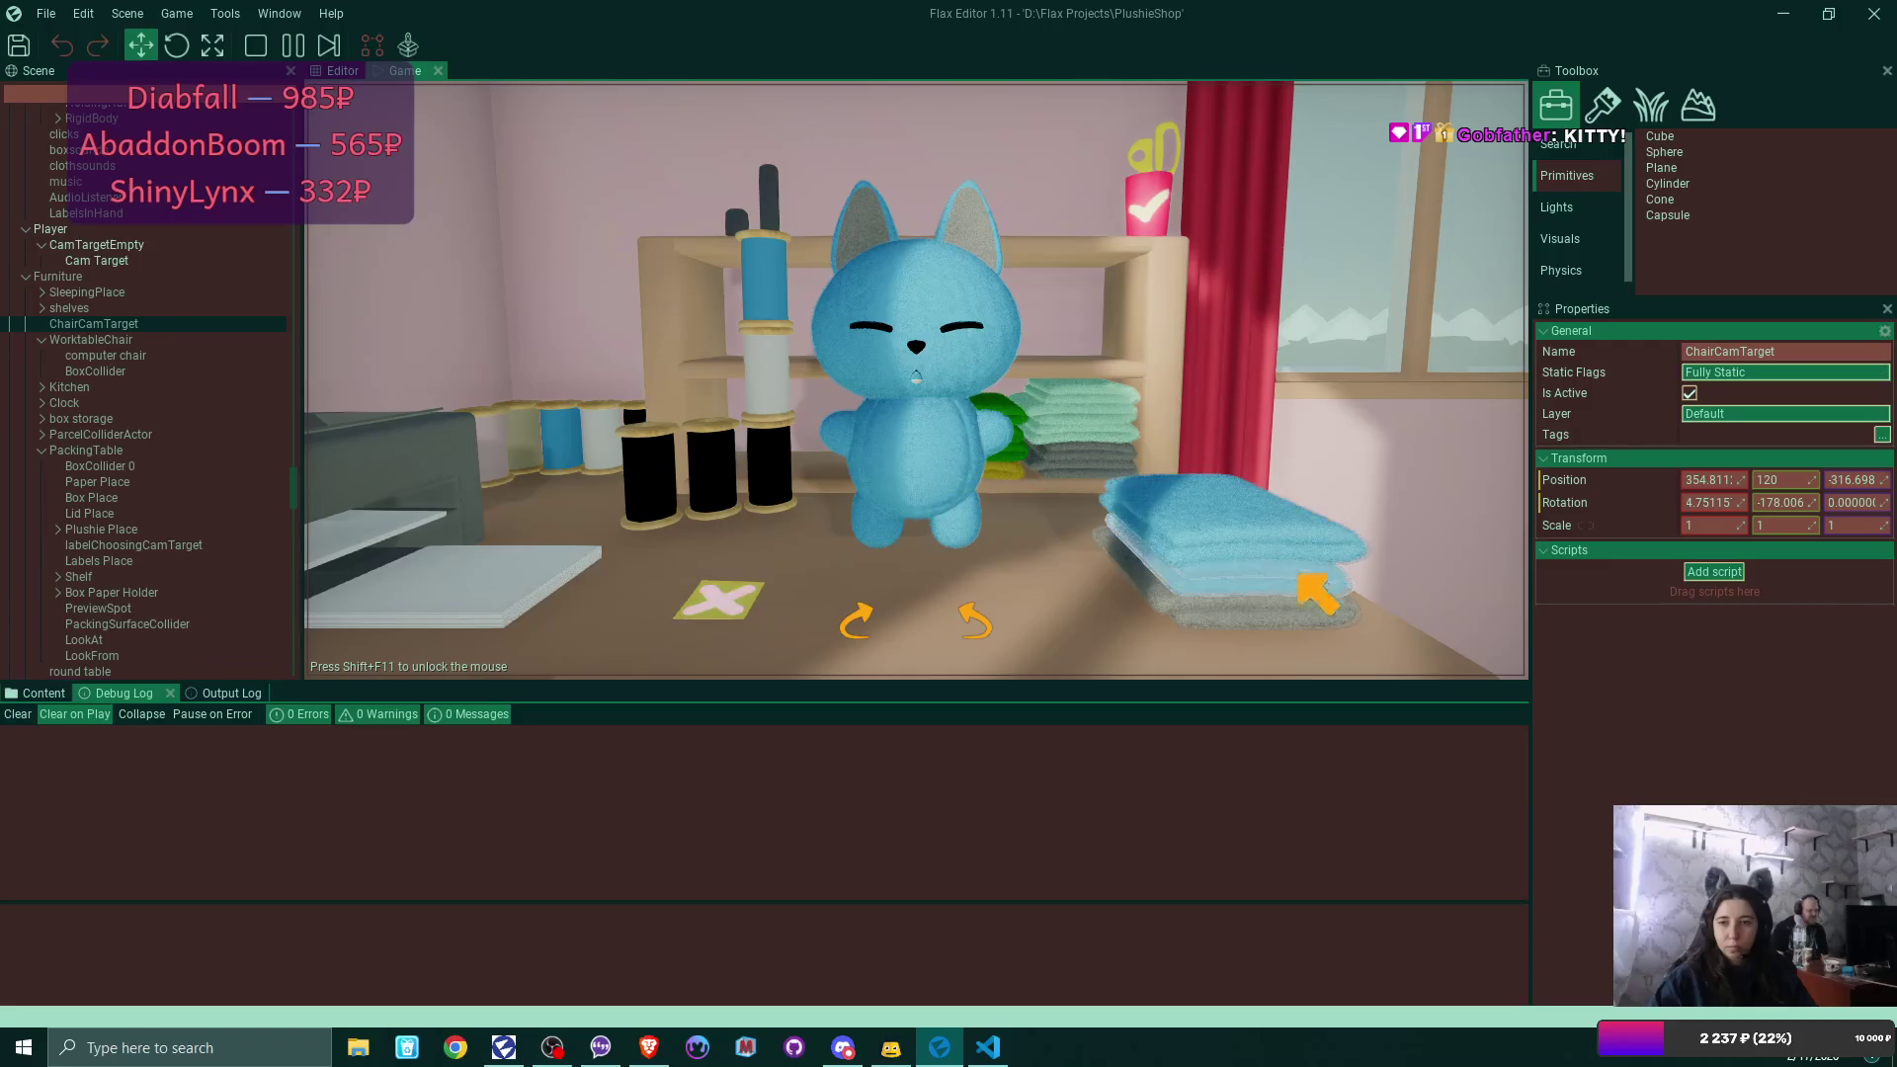
Make the cat plushie's belly, head and ears green and confirm it.
click(1298, 602)
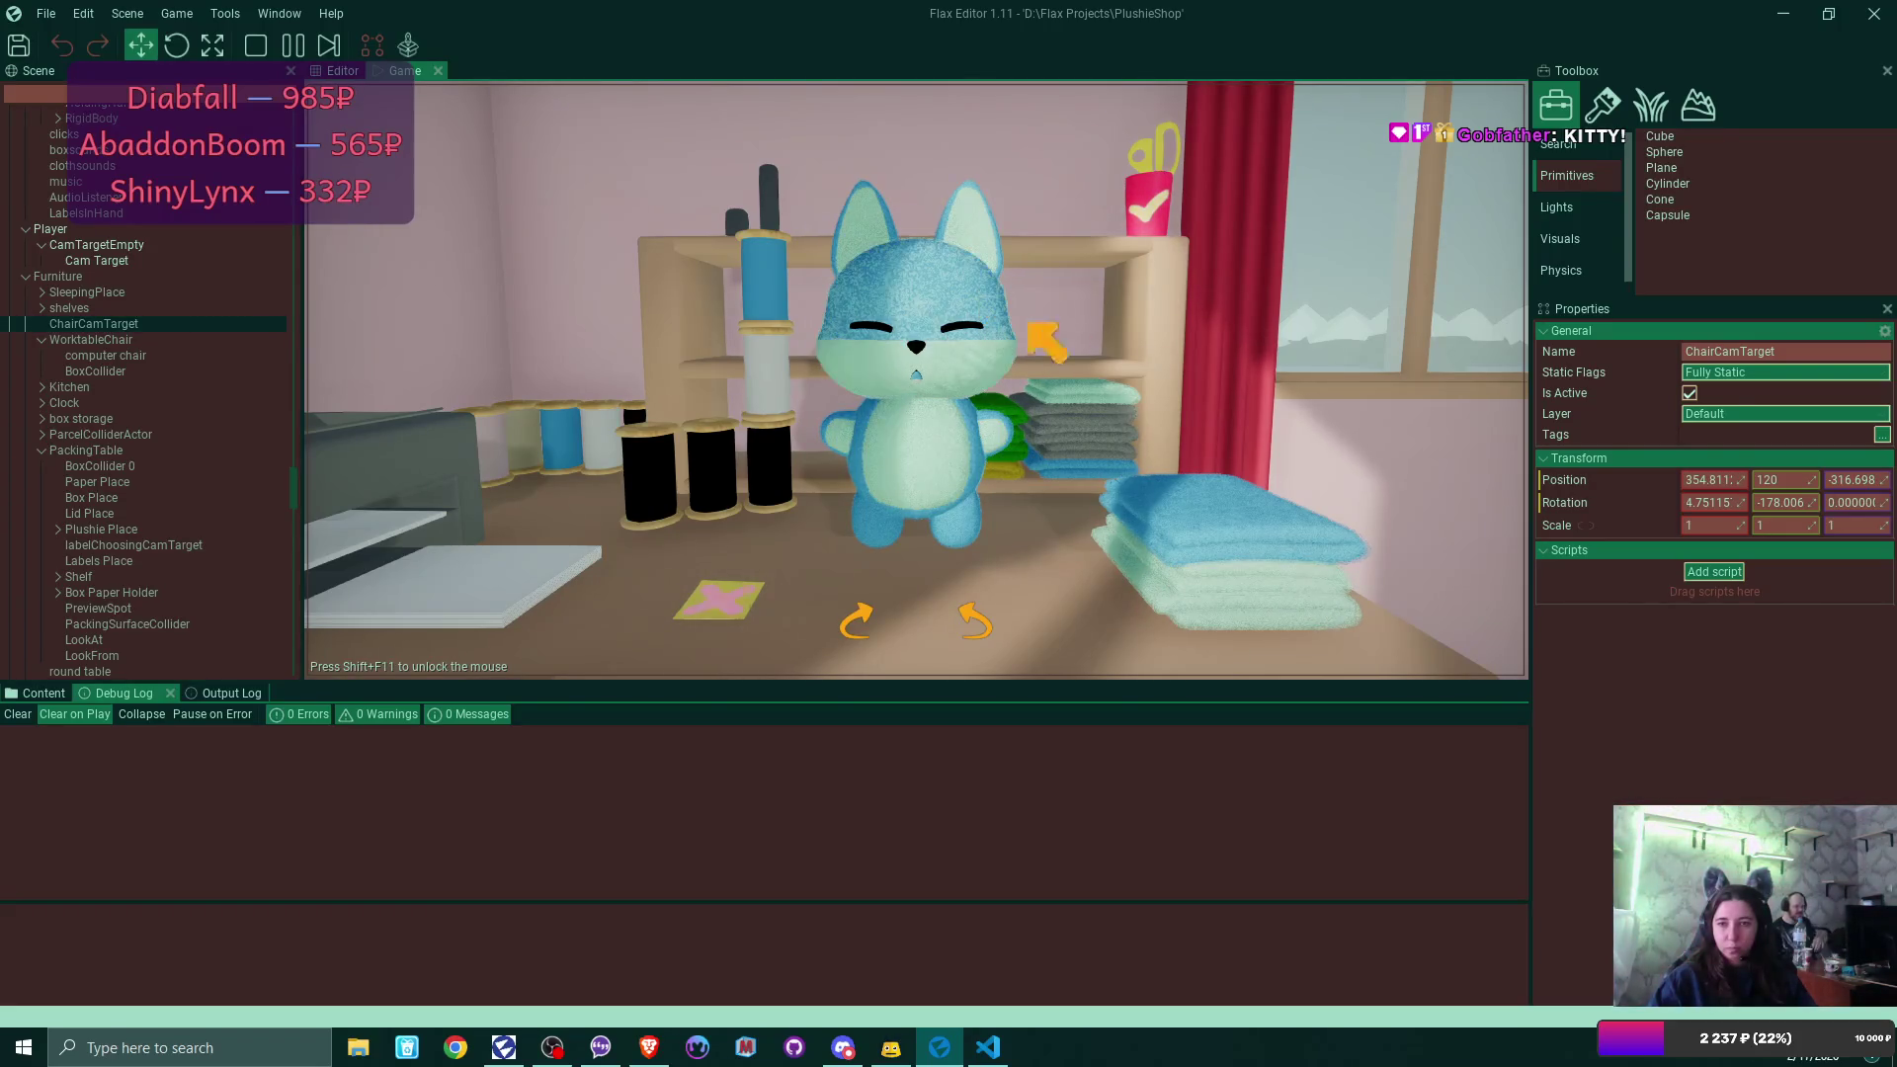
click(1276, 539)
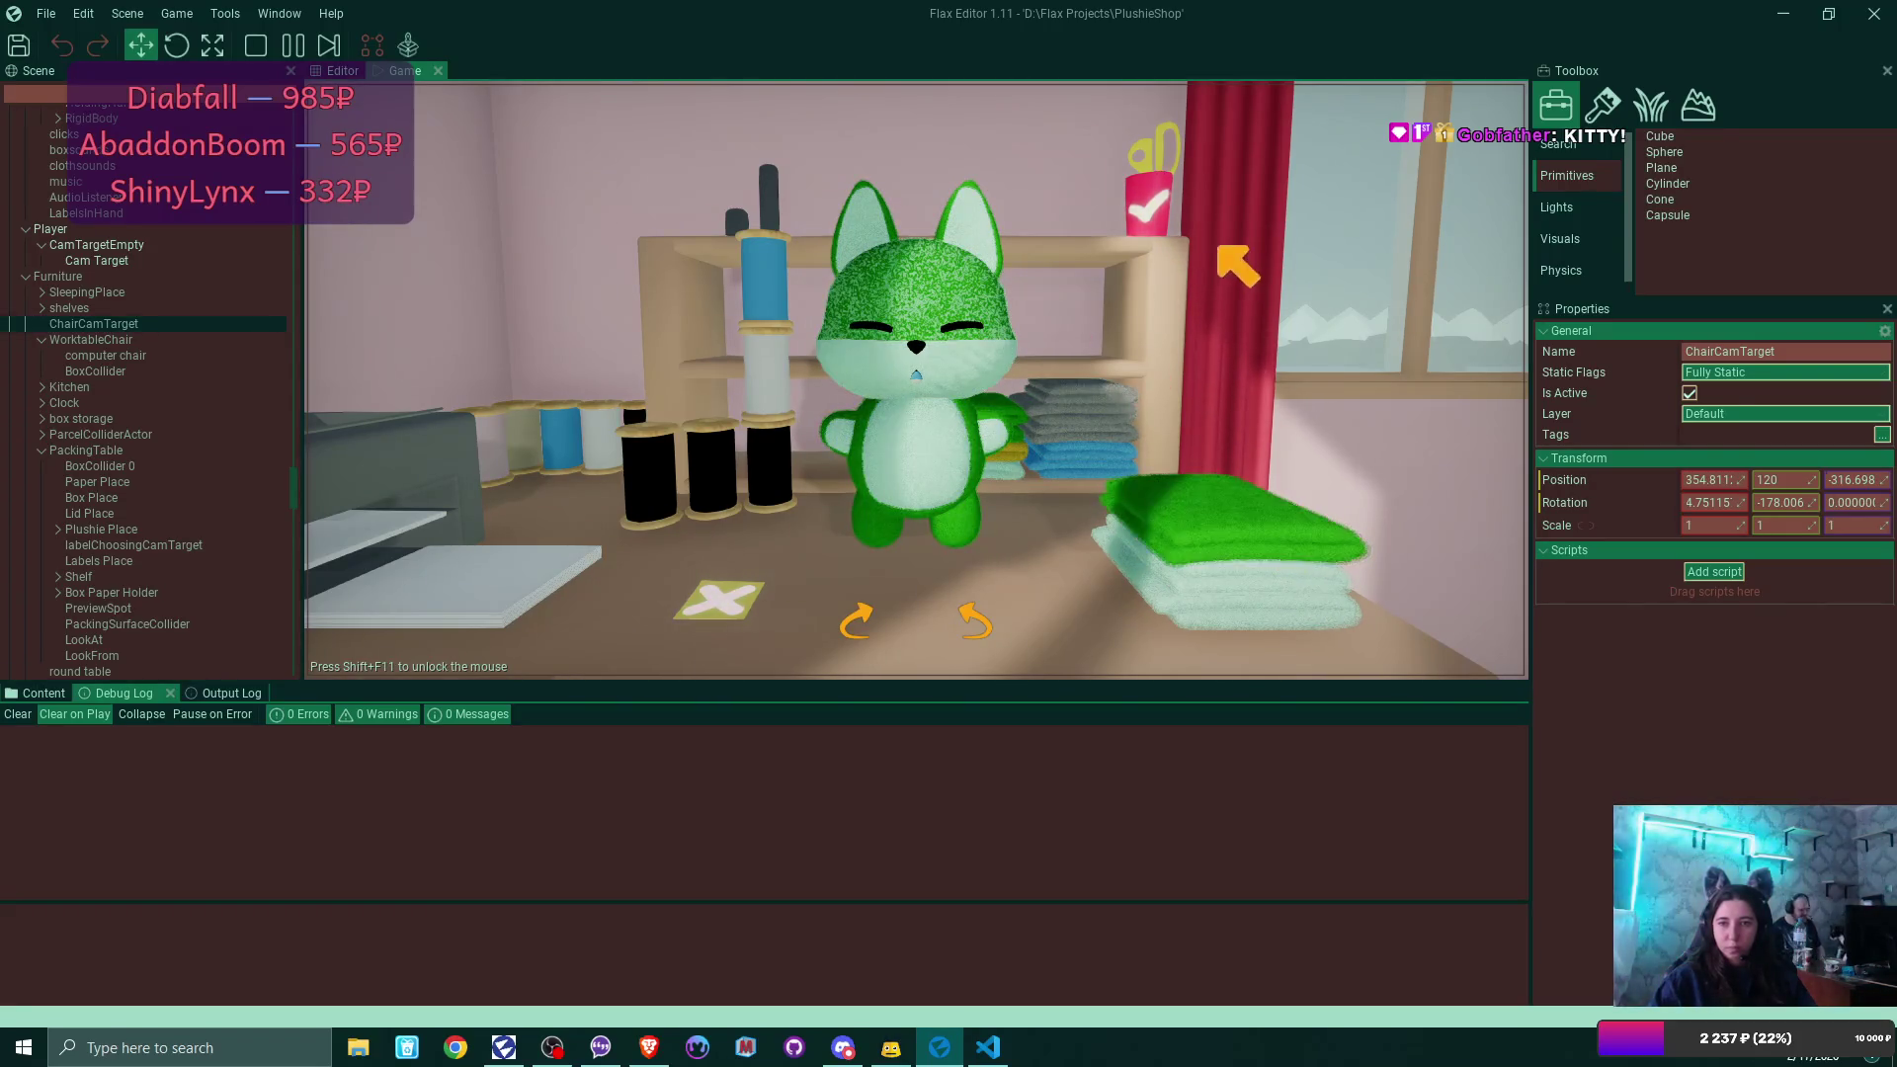
click(1156, 217)
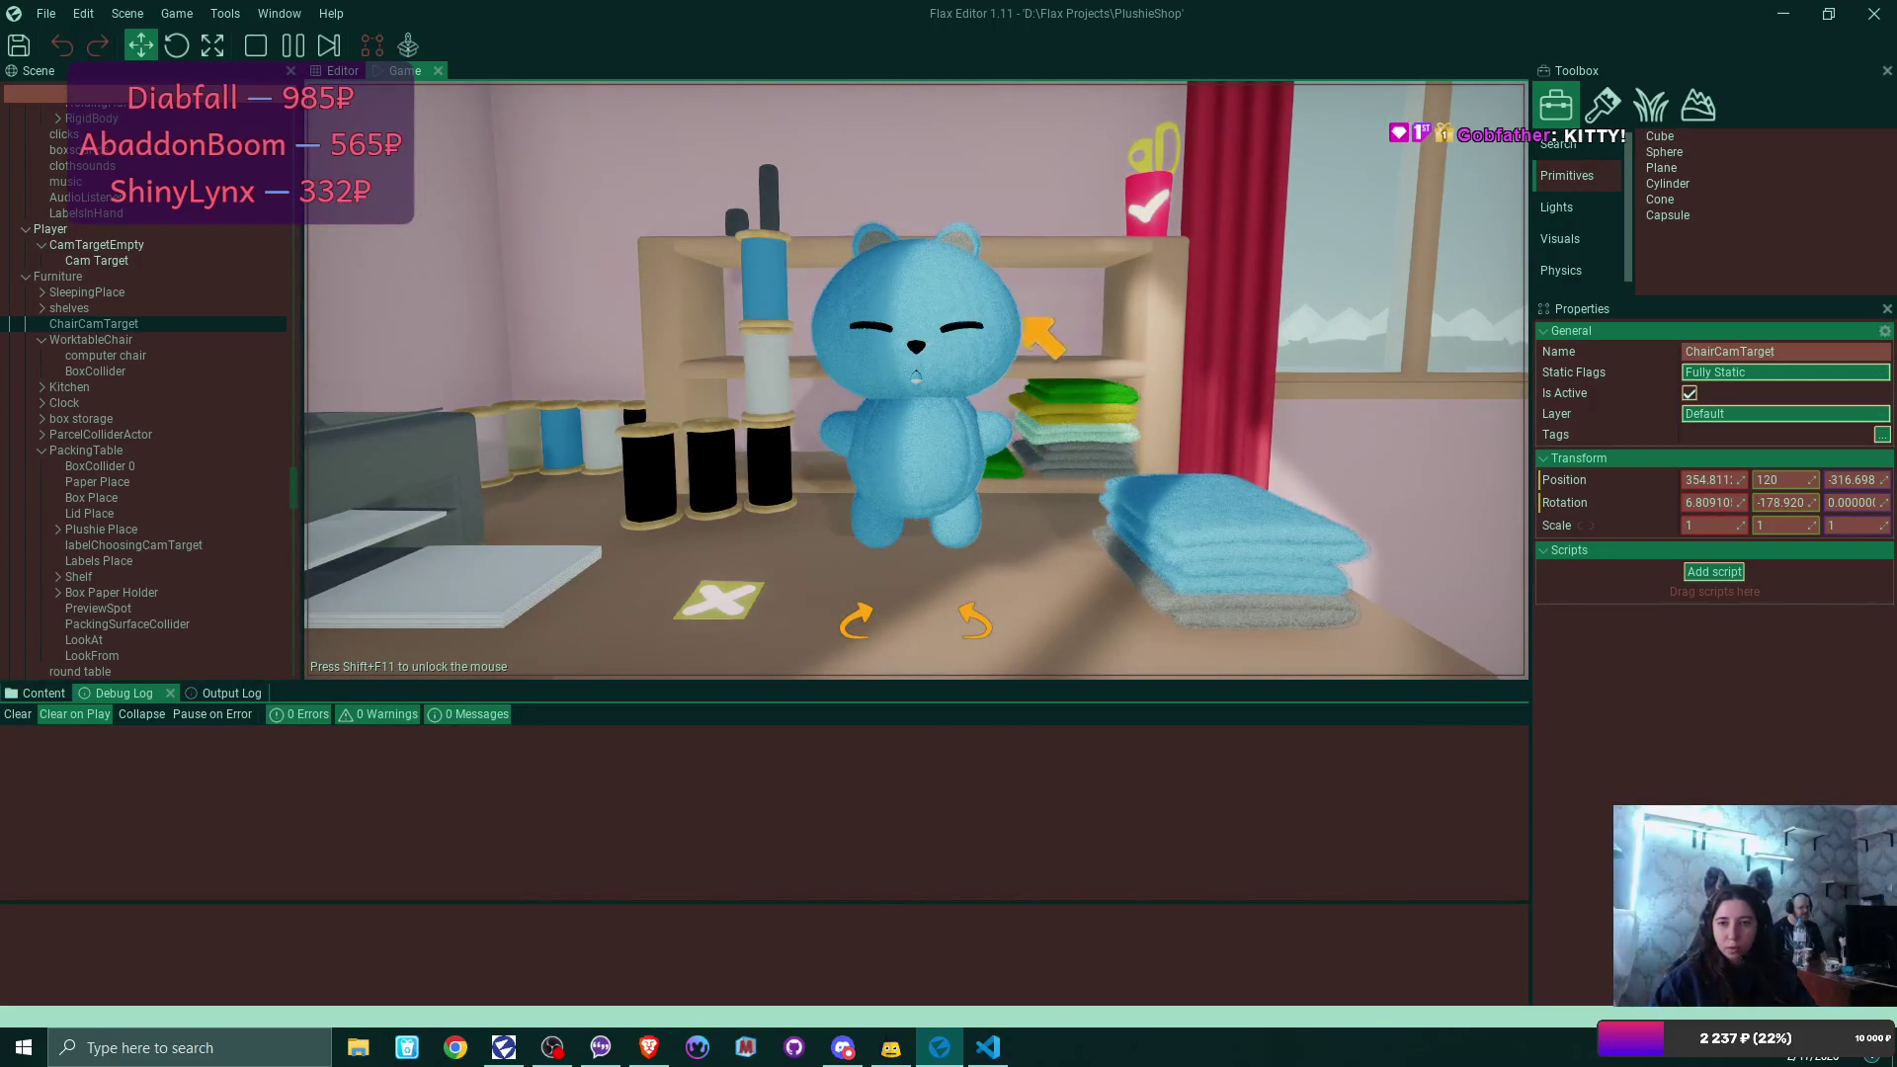
Craft a yellow bear with a blue belly and angry eyes, and confirm it.
click(1275, 538)
click(1284, 553)
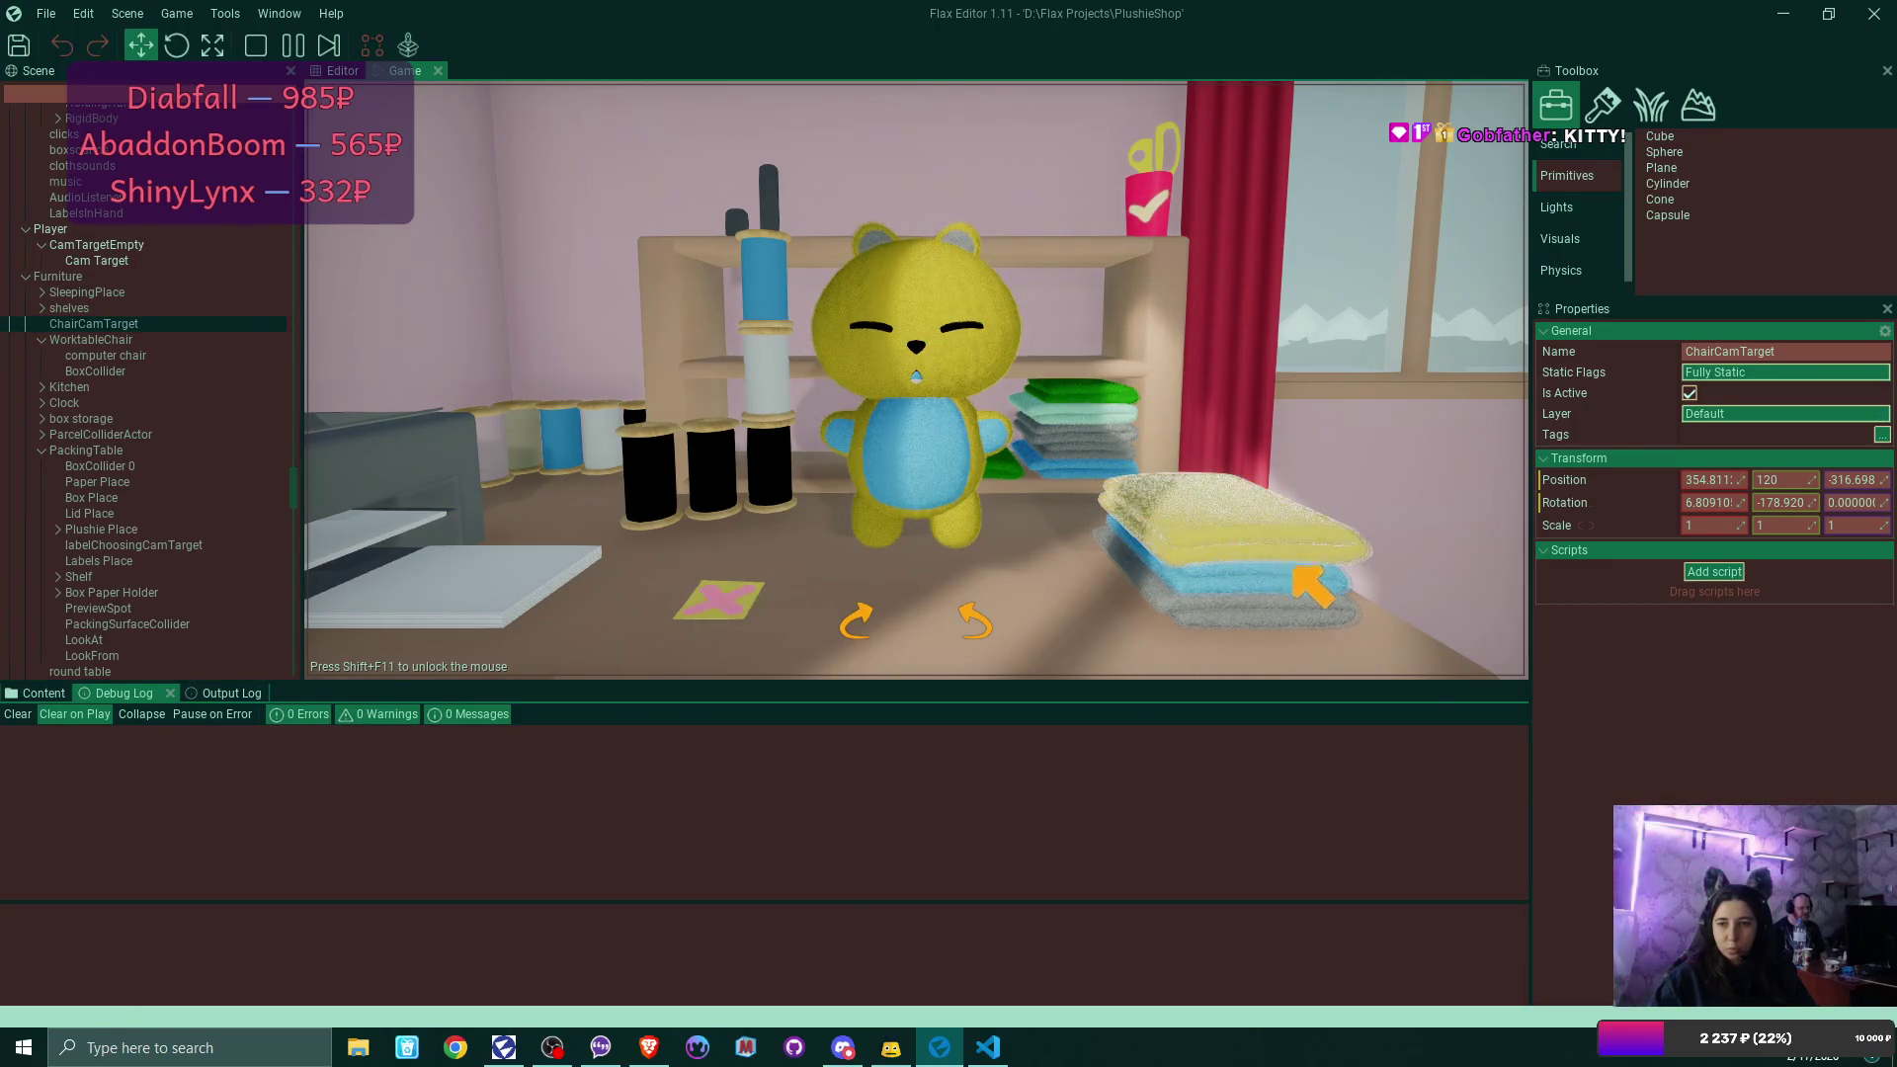
click(1304, 585)
click(1299, 583)
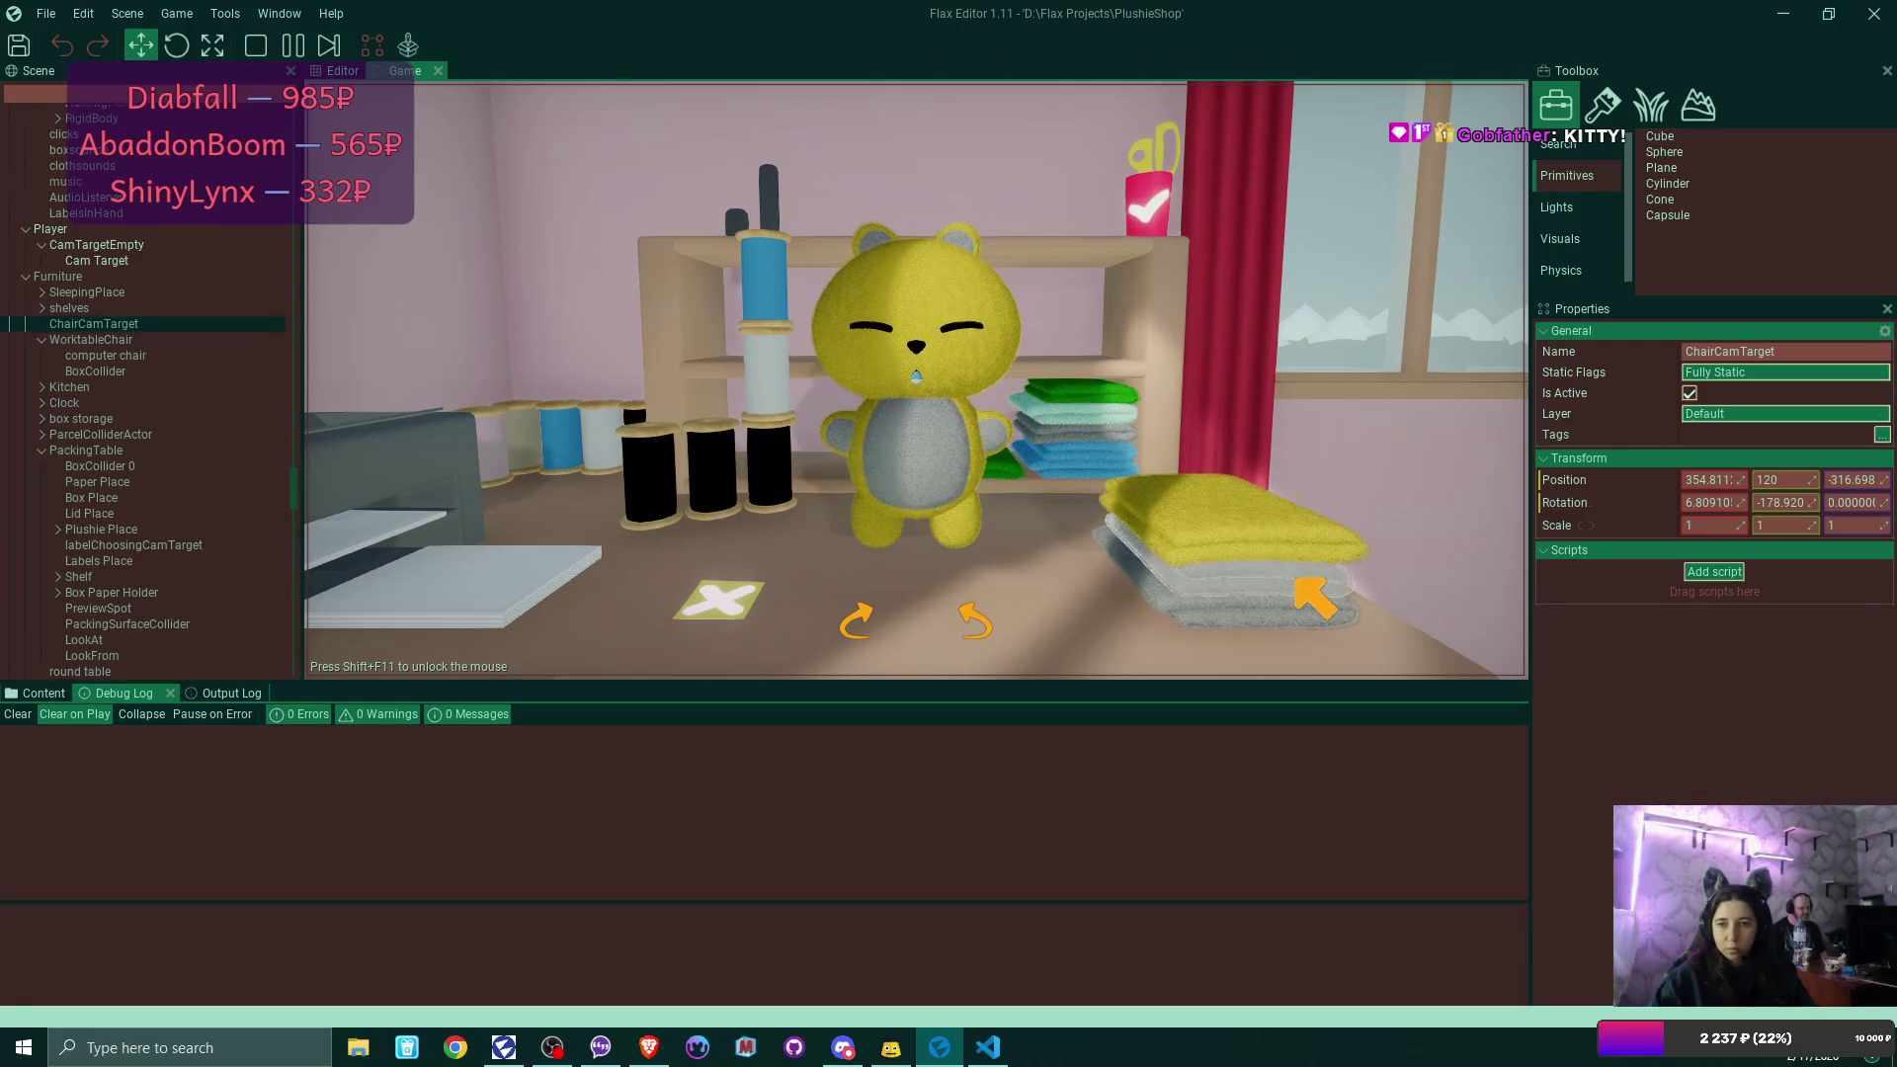
click(1306, 590)
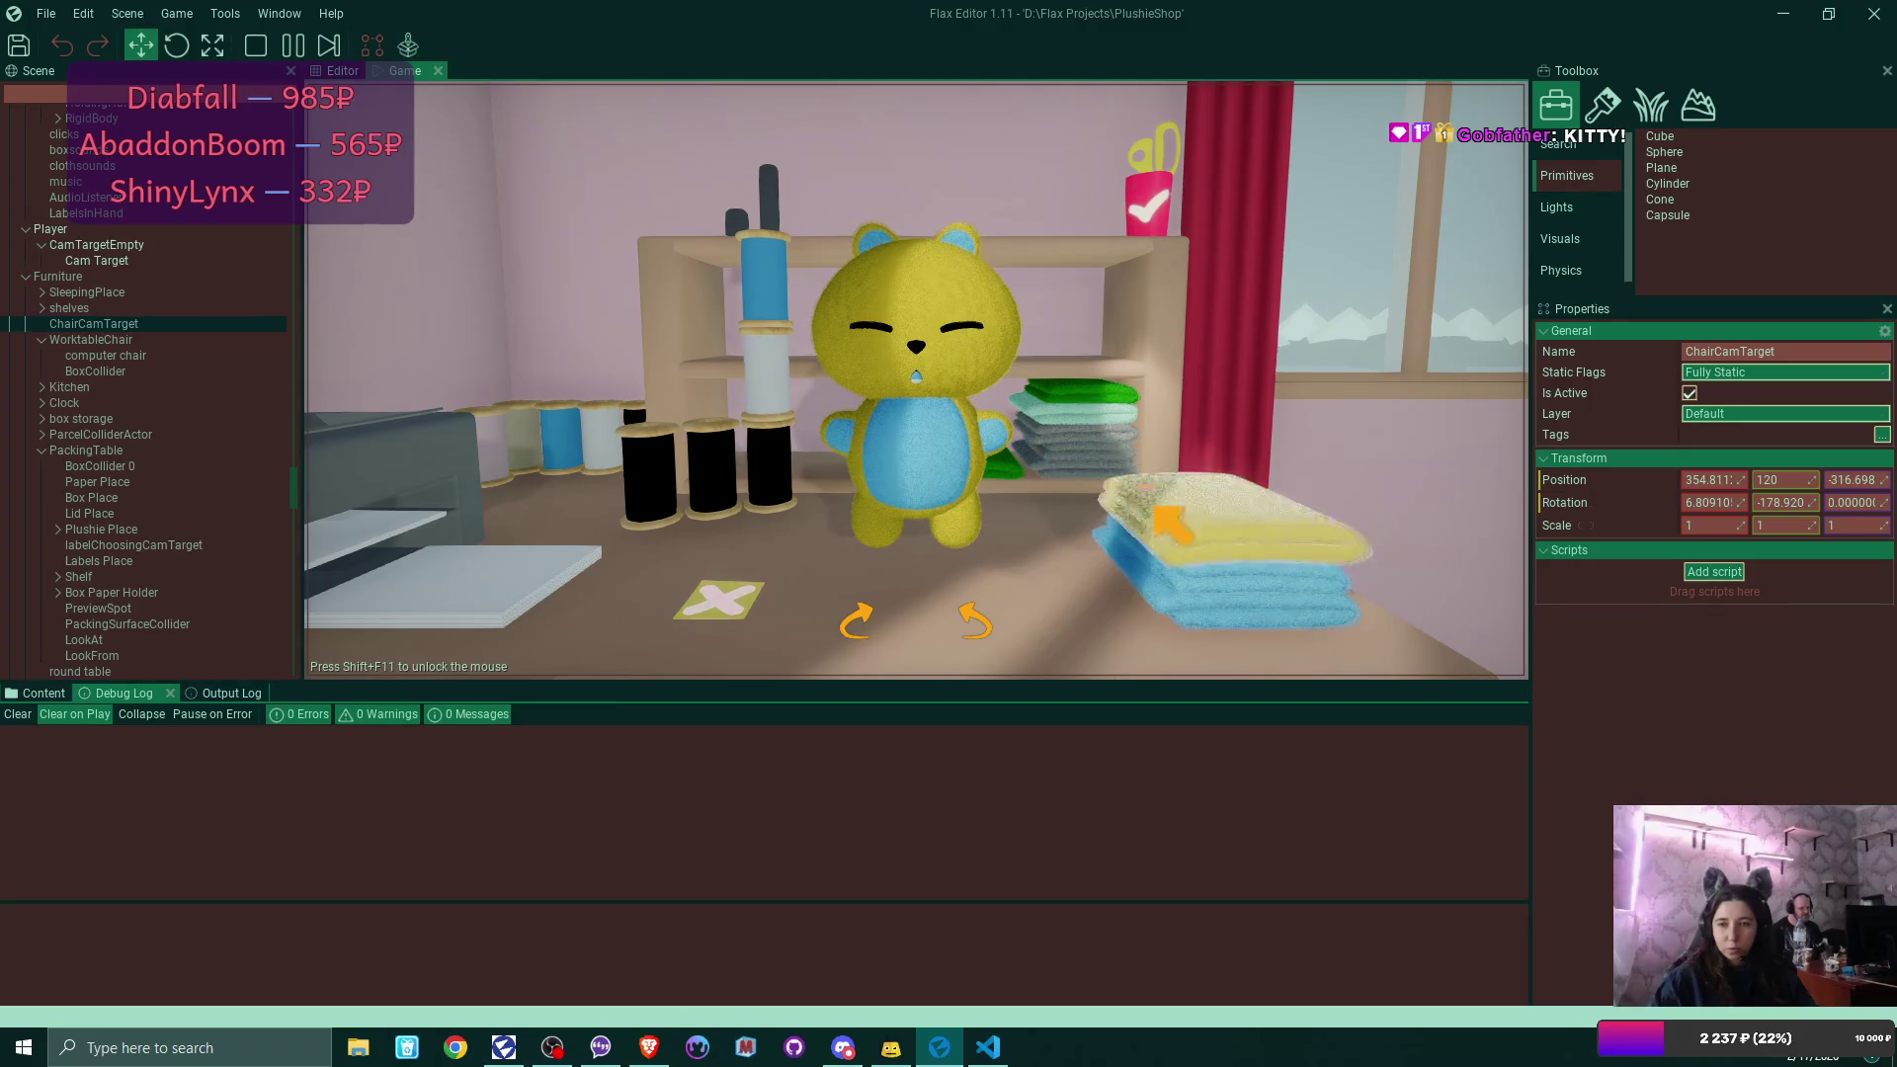
click(1062, 312)
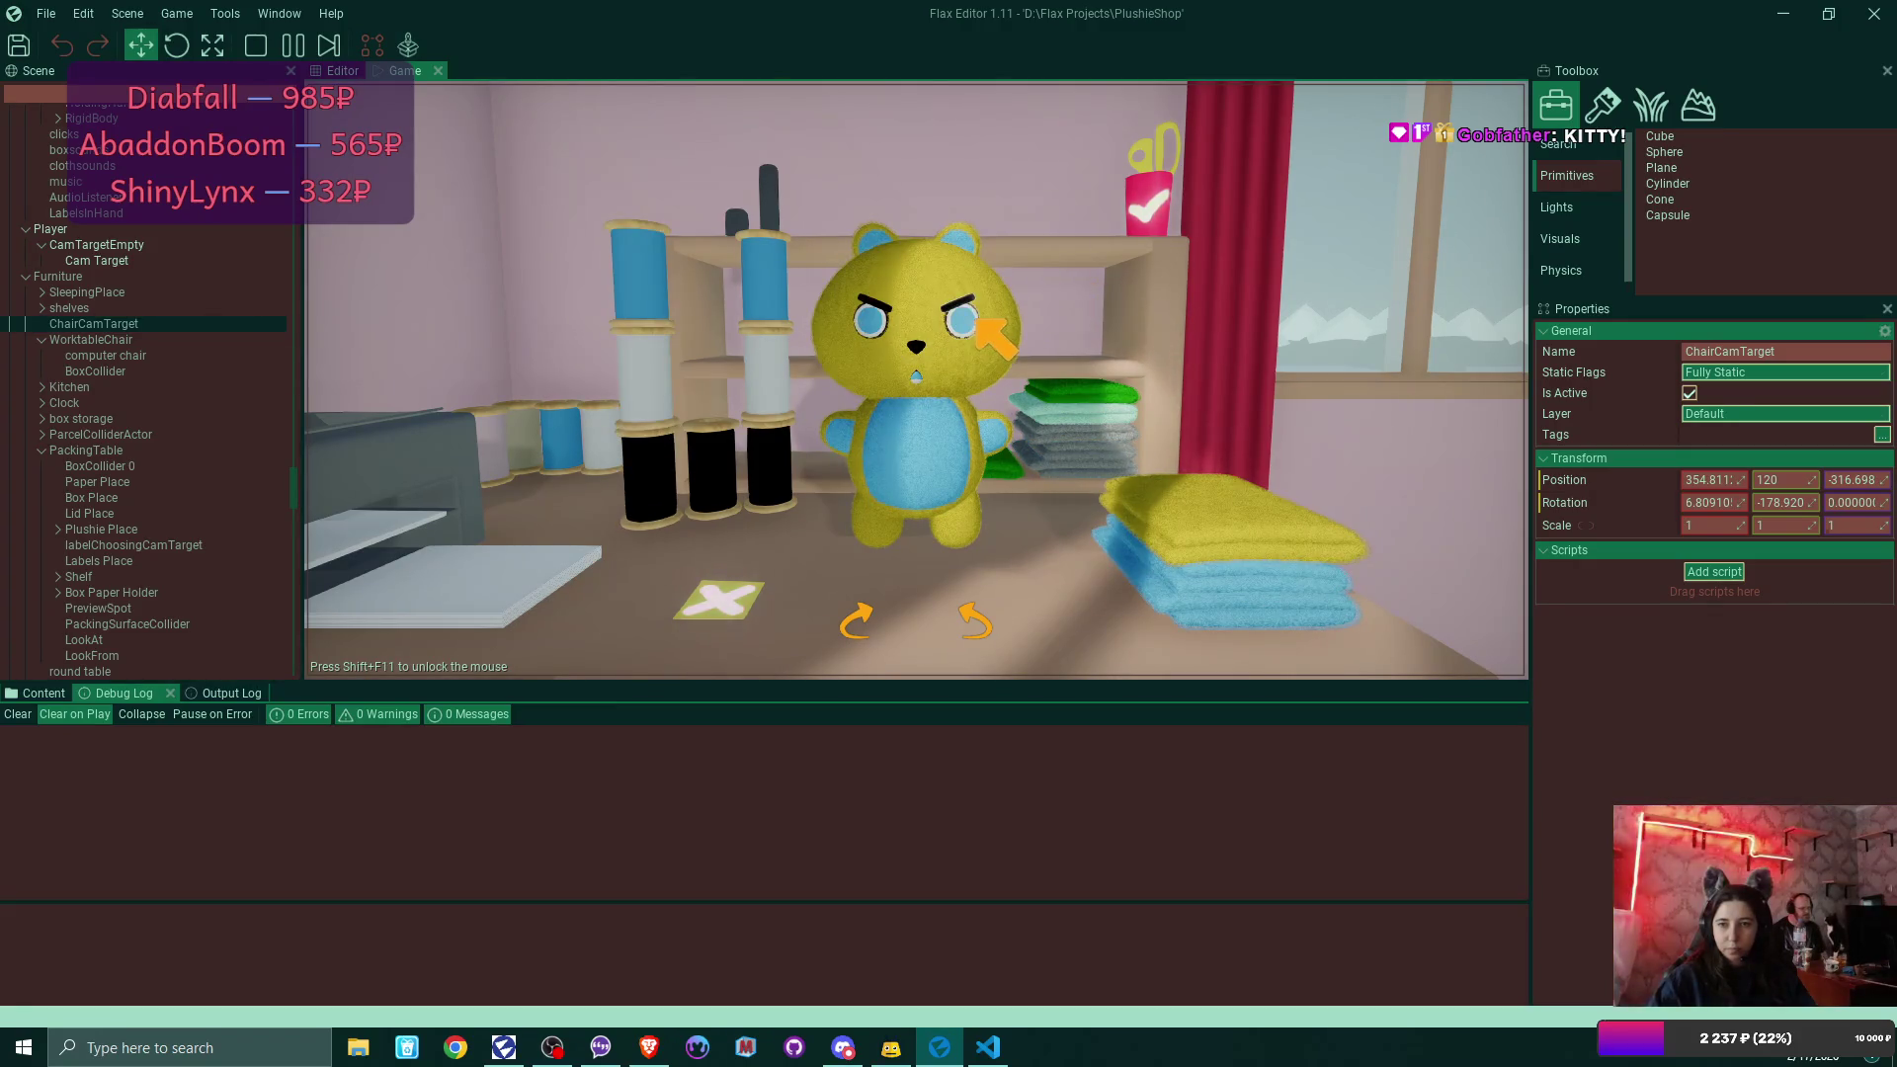
click(1149, 213)
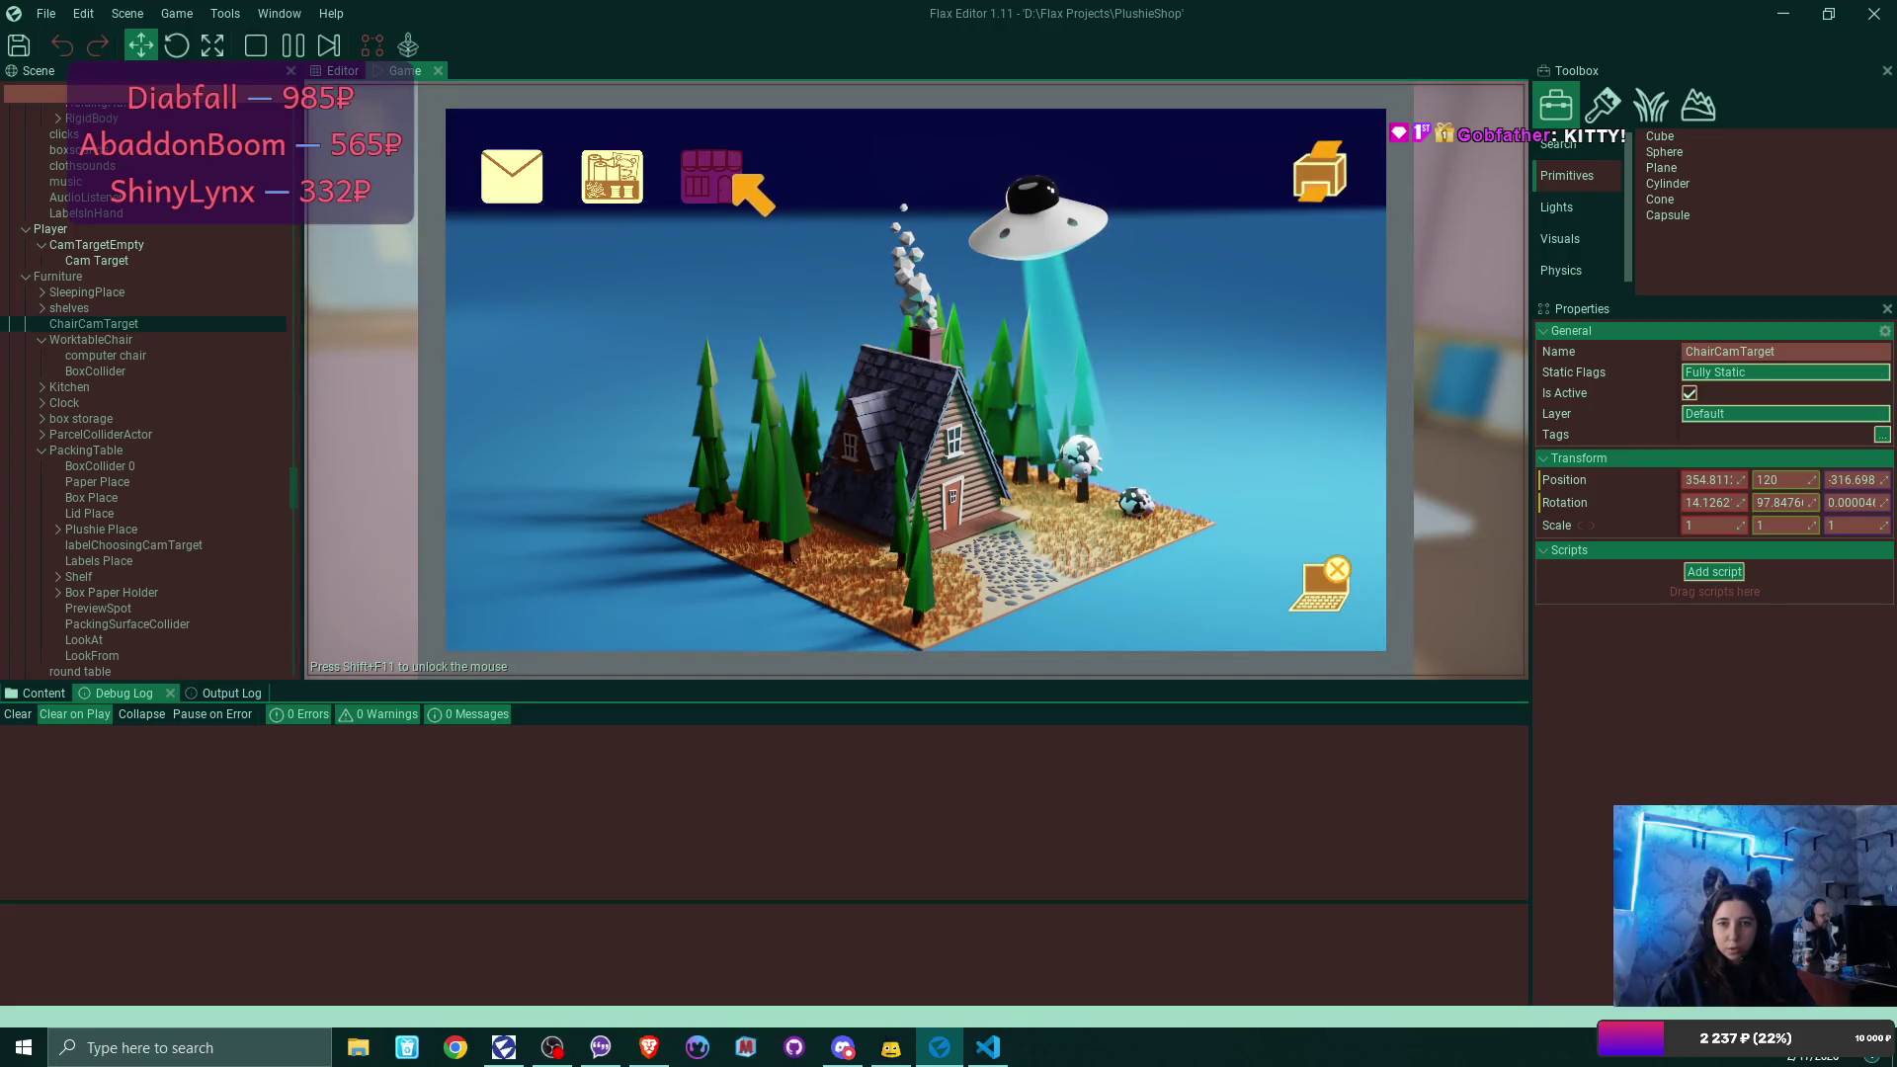
List the blue bear, green cat and remaining bear in My Shop at $25 each.
click(735, 178)
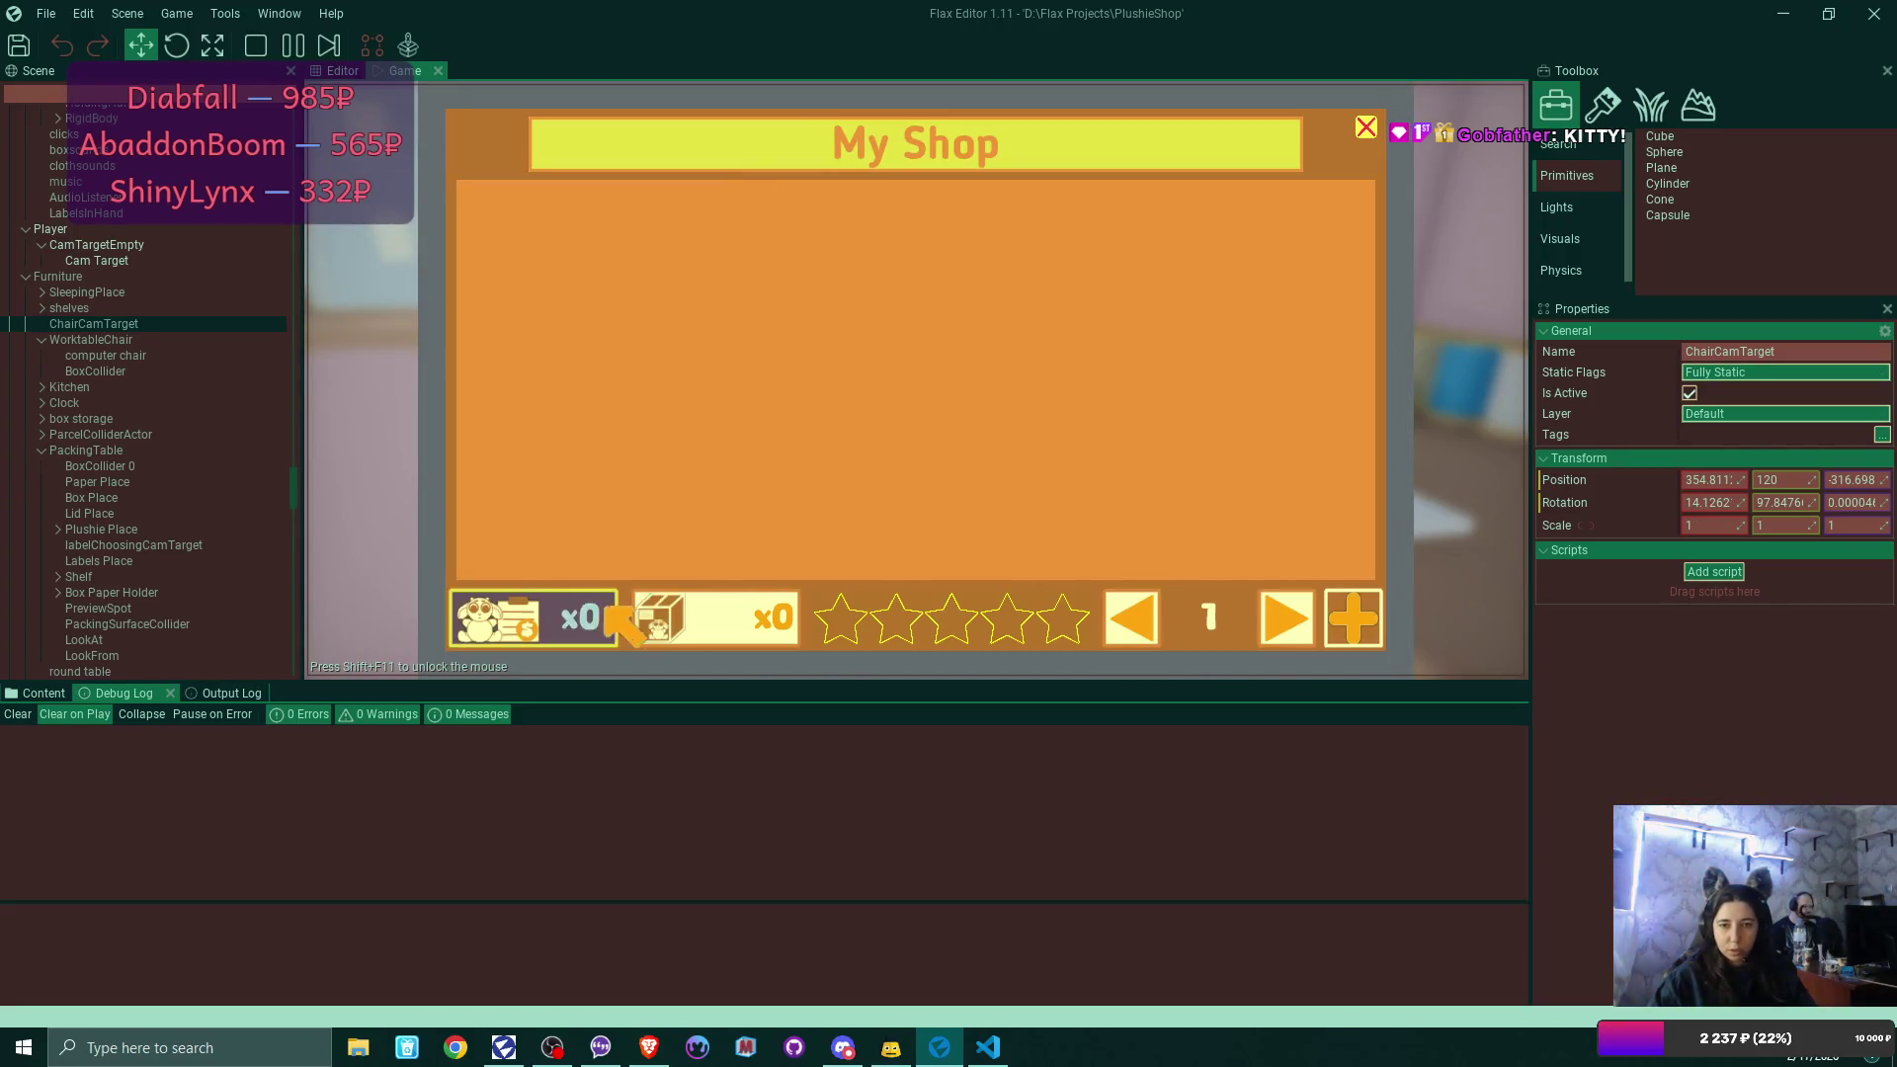
click(1349, 619)
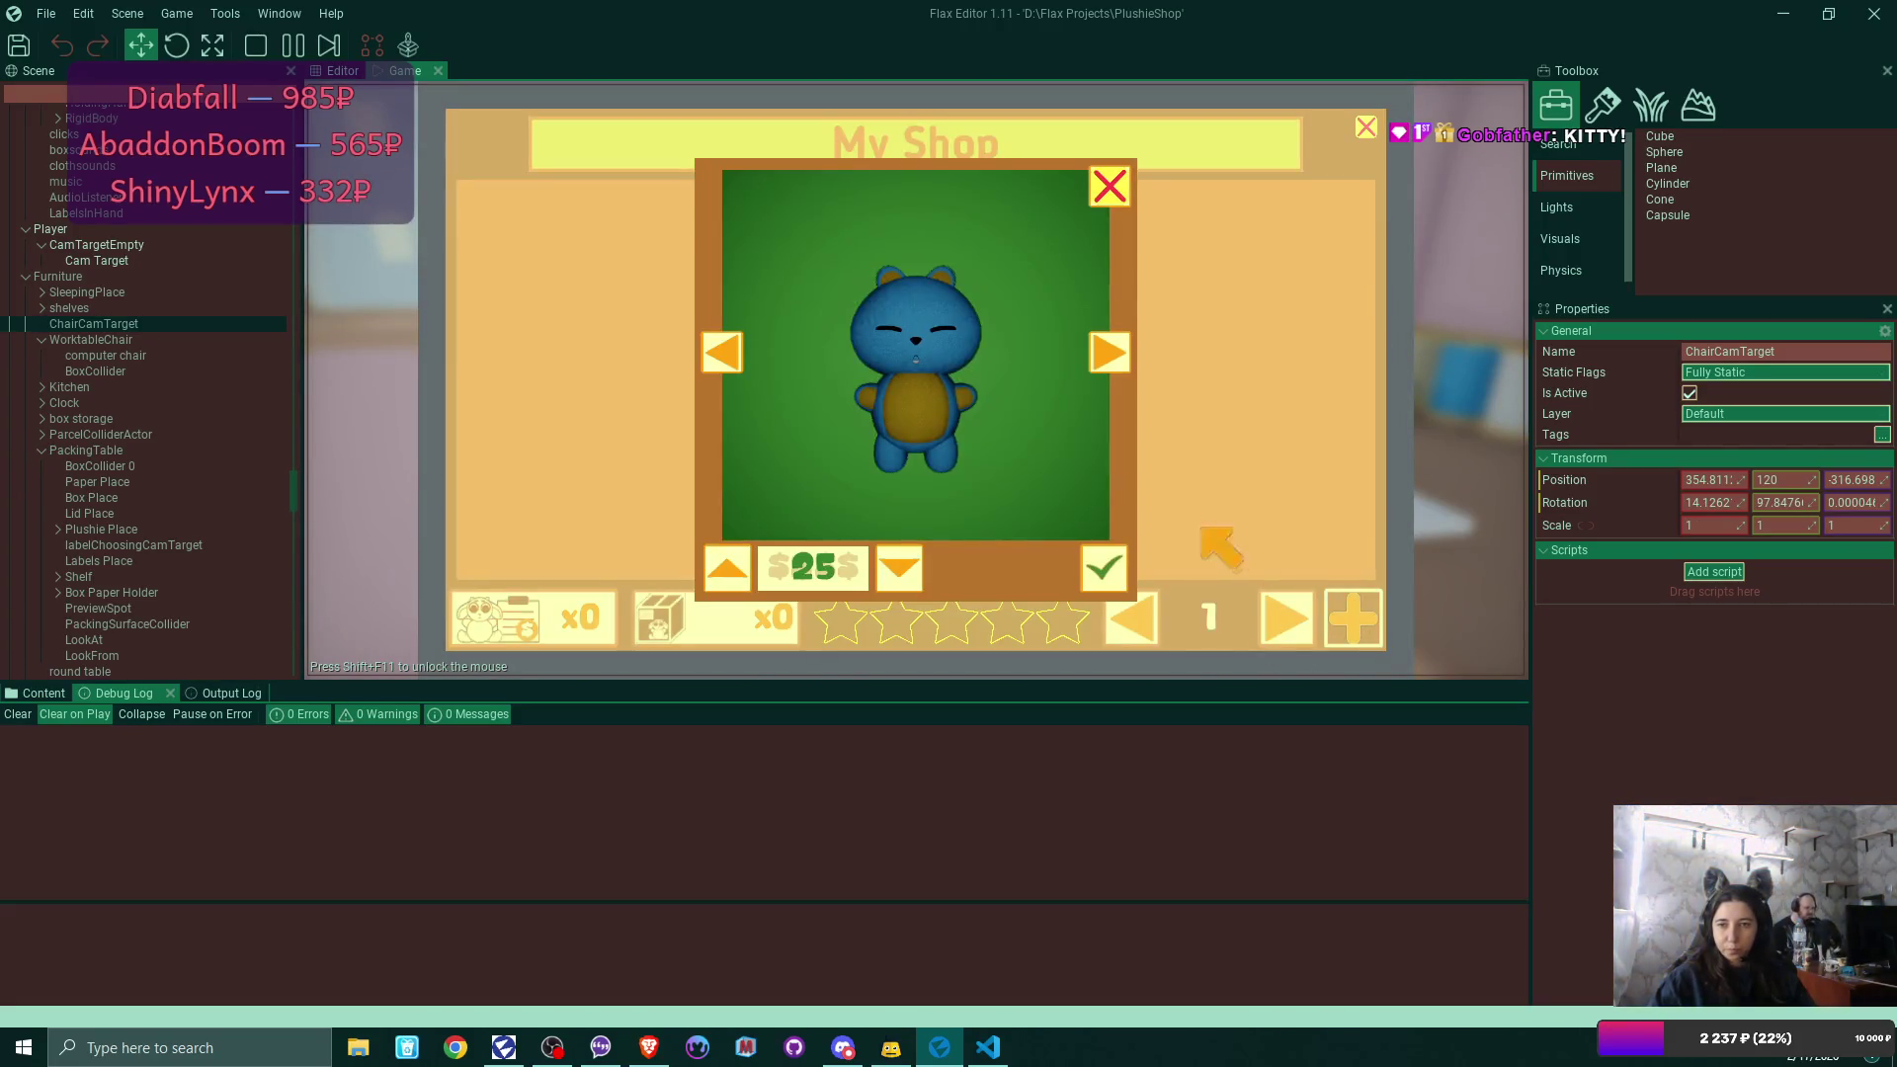
click(1103, 568)
click(1352, 618)
click(1114, 563)
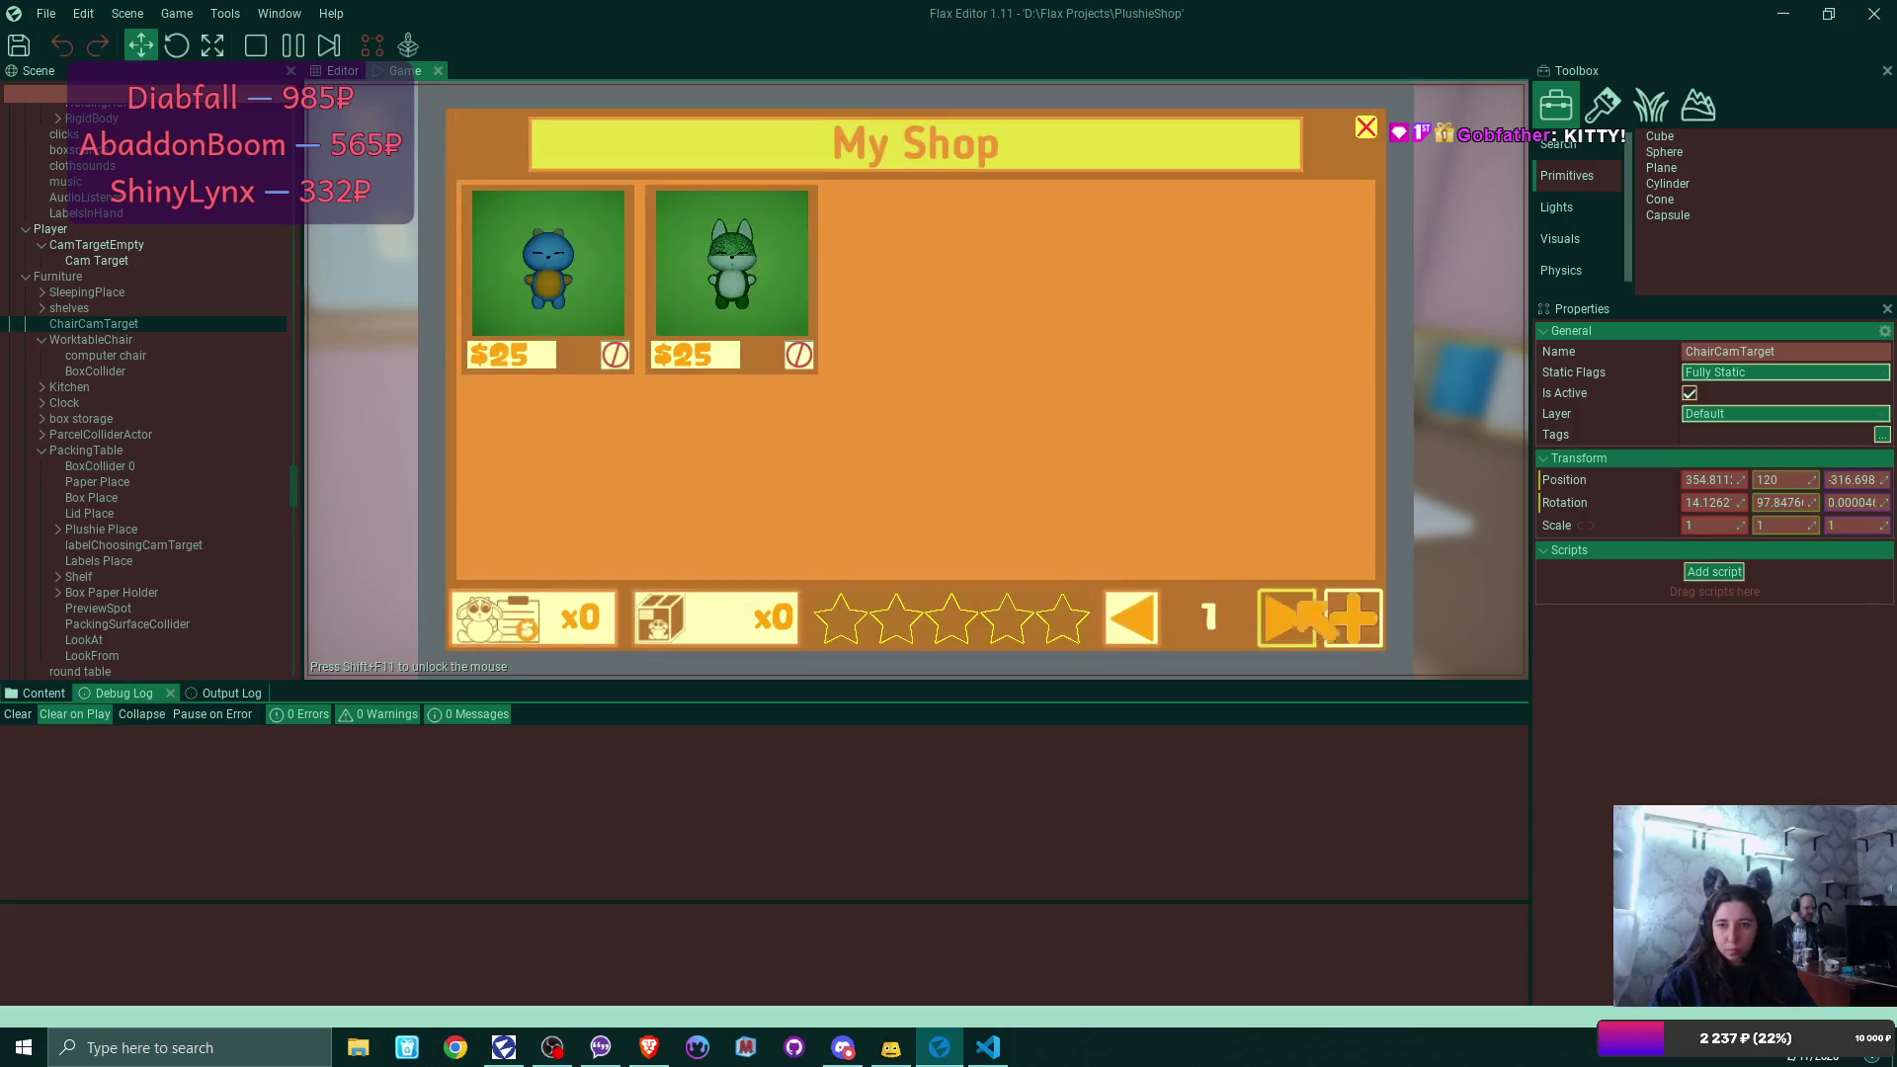
click(1352, 618)
click(1112, 561)
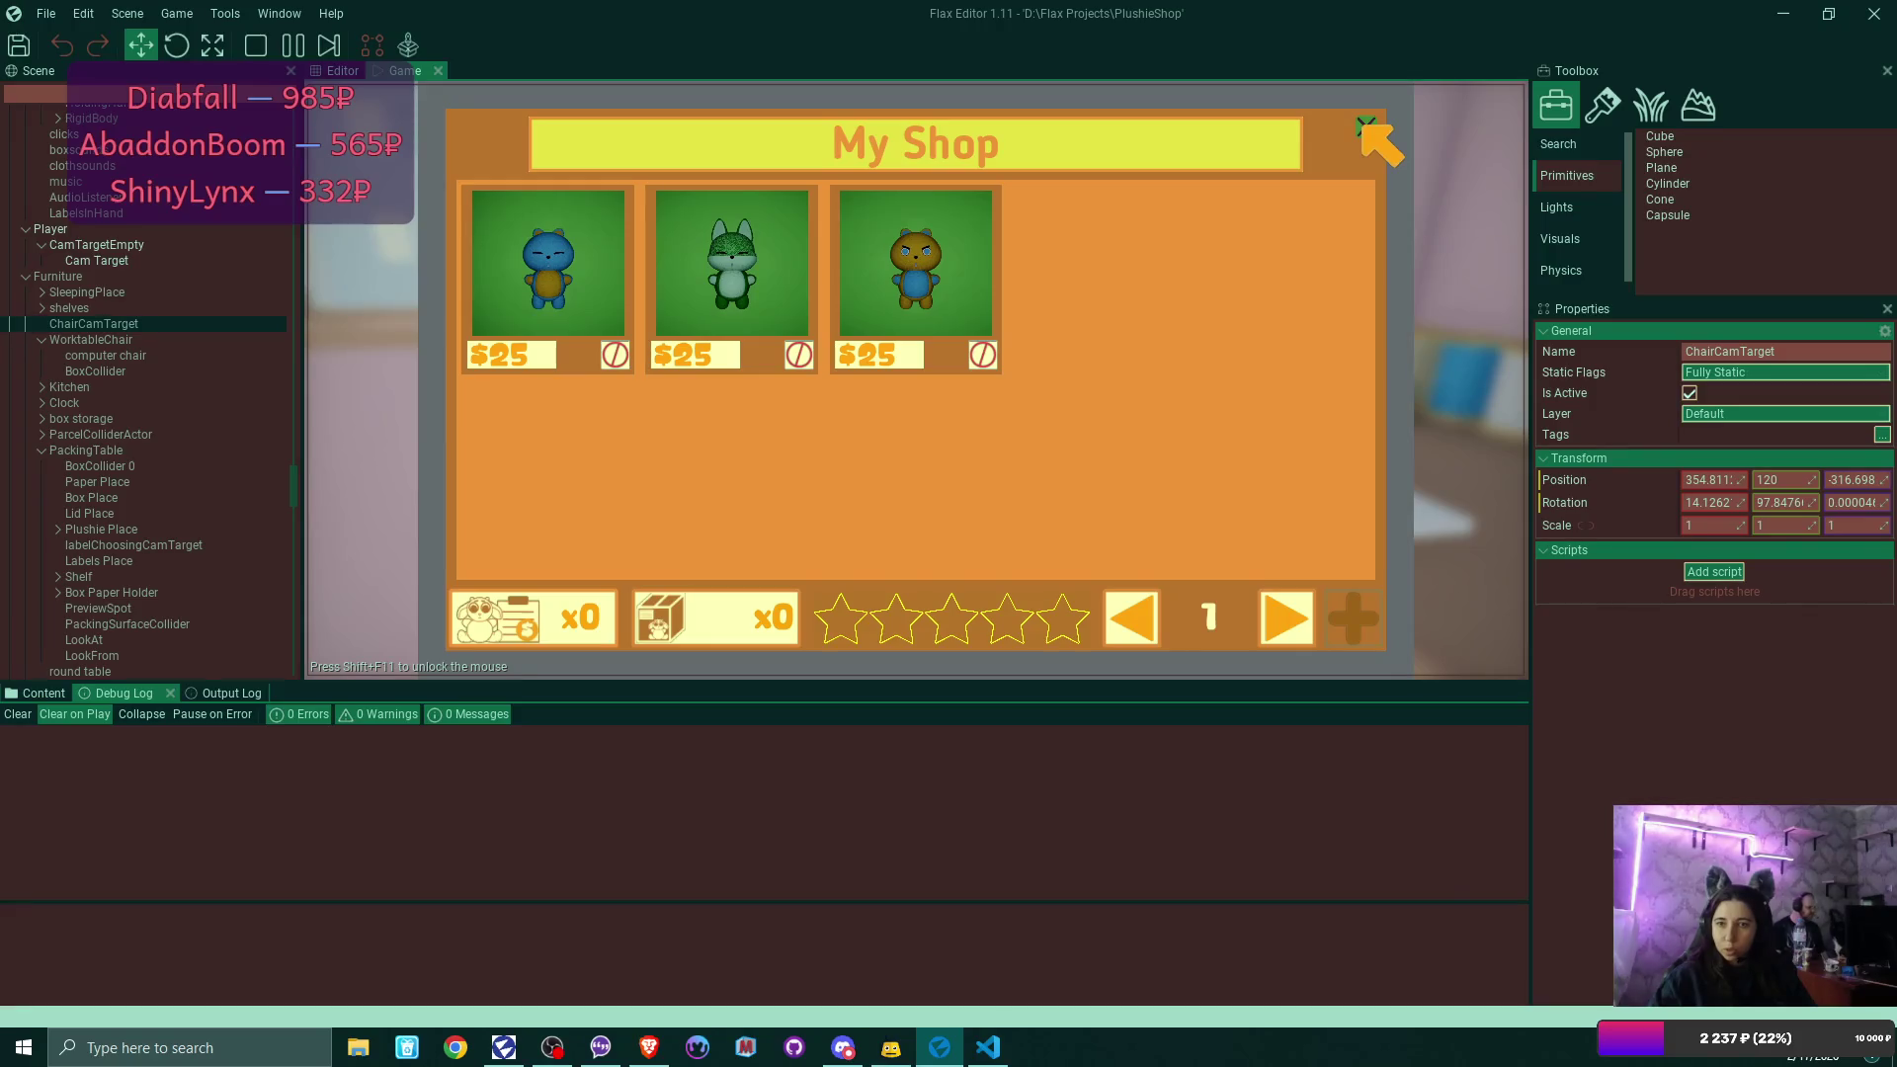
click(1363, 126)
click(1335, 594)
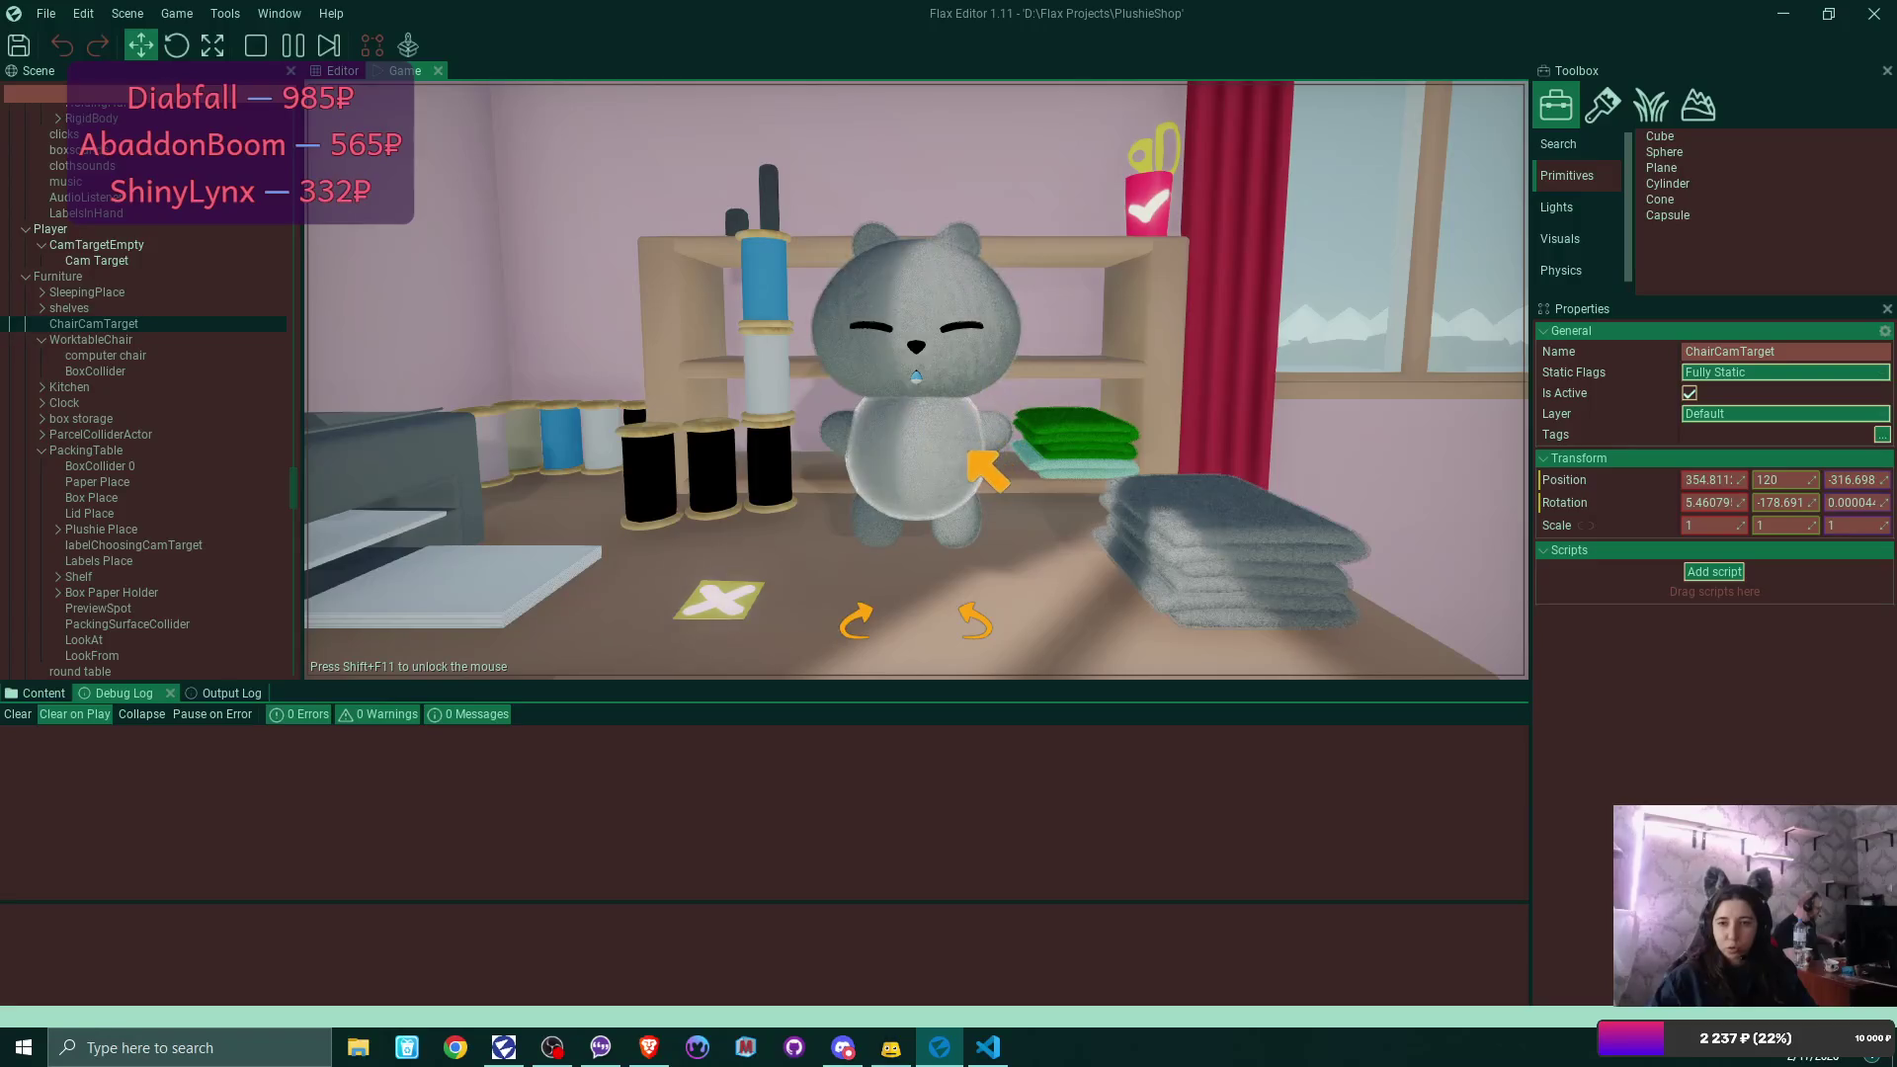
Give the grey plushie bunny ears and confirm it as finished.
click(985, 255)
click(985, 255)
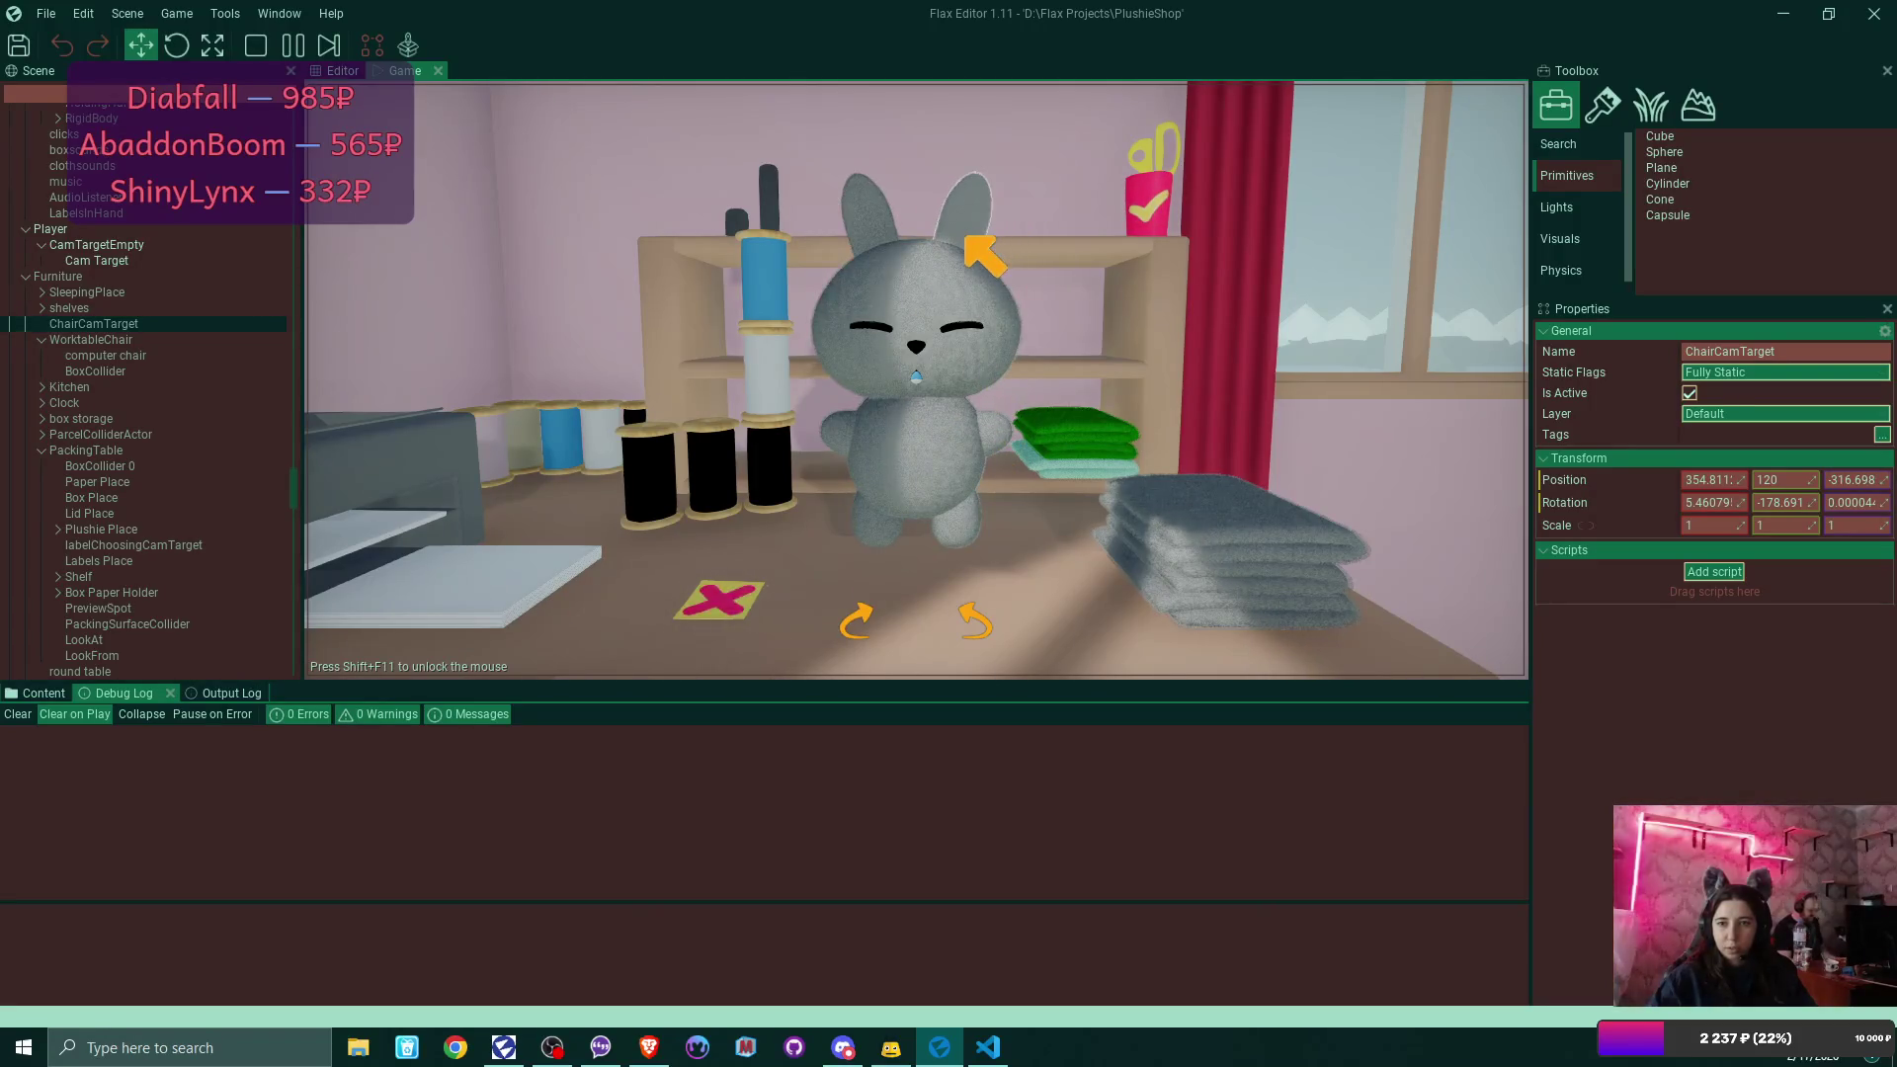
click(1148, 202)
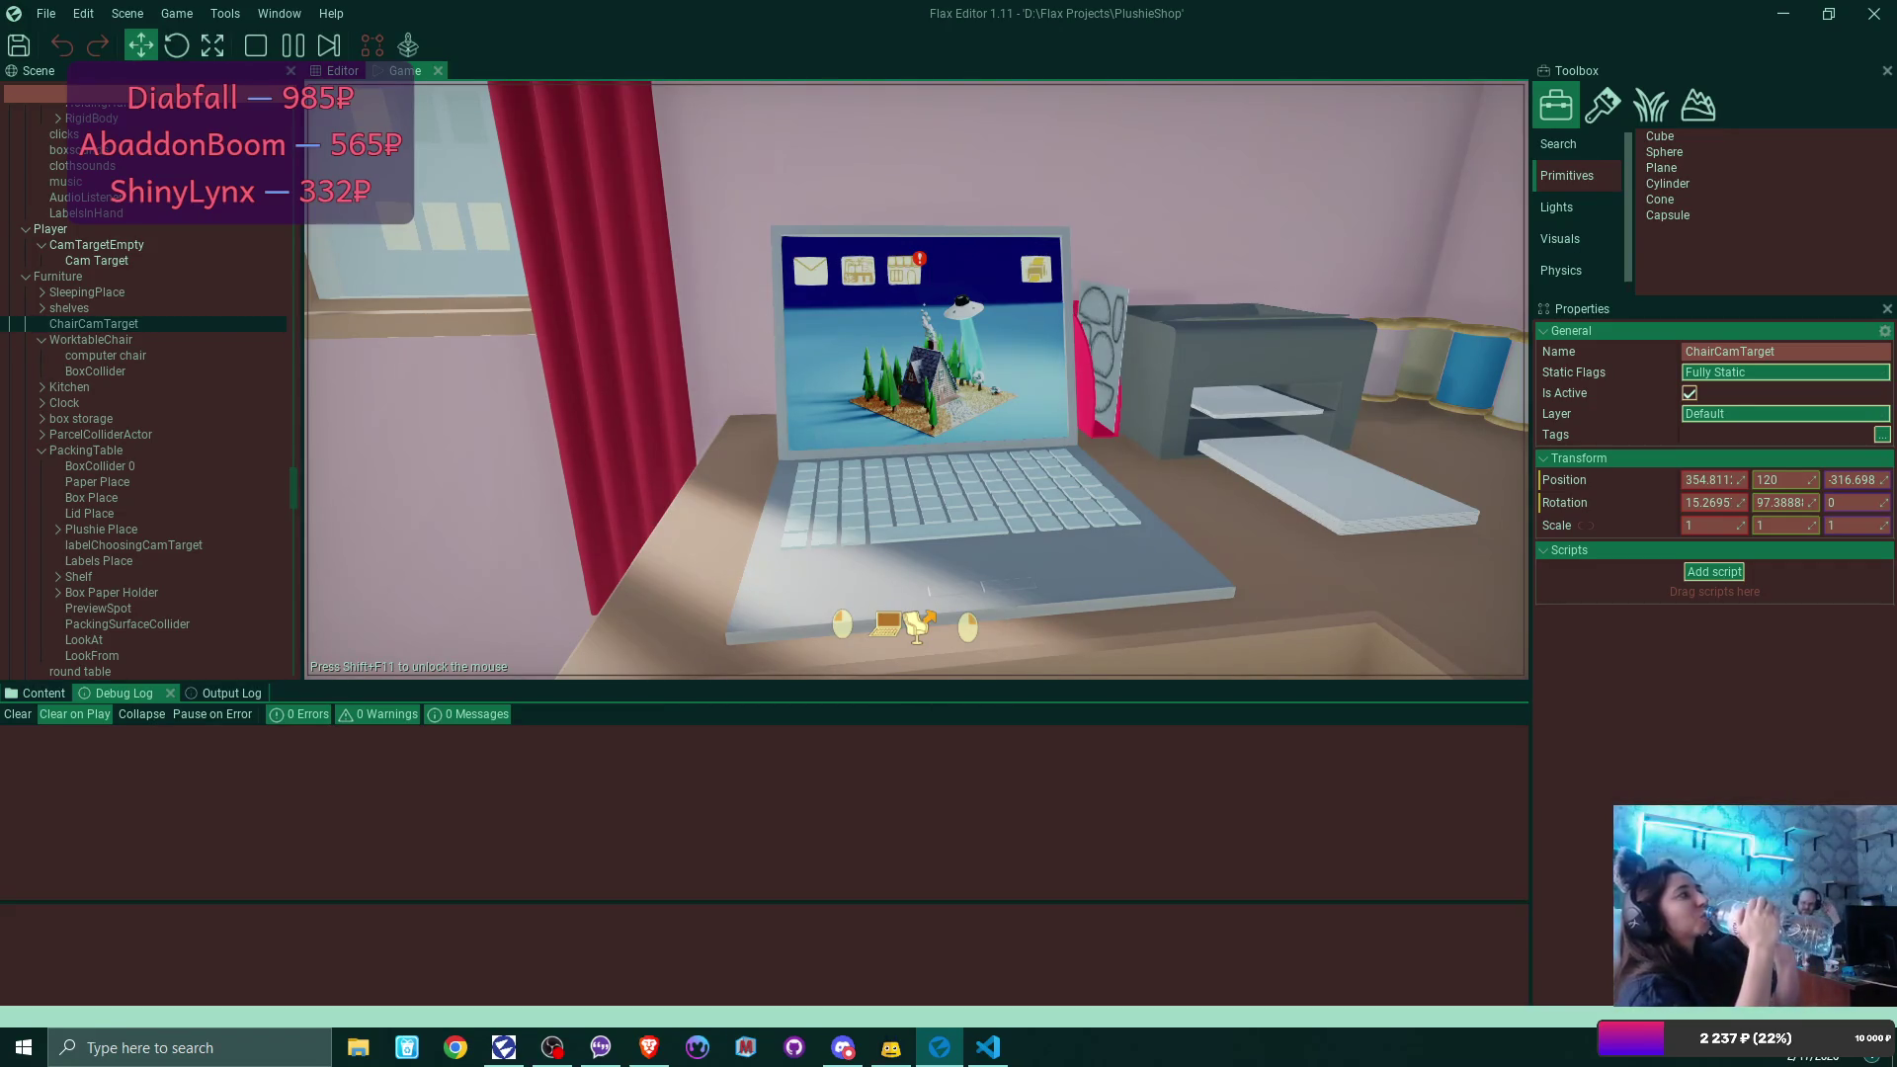
Open My Shop's three received orders and reveal each order's address label.
click(924, 620)
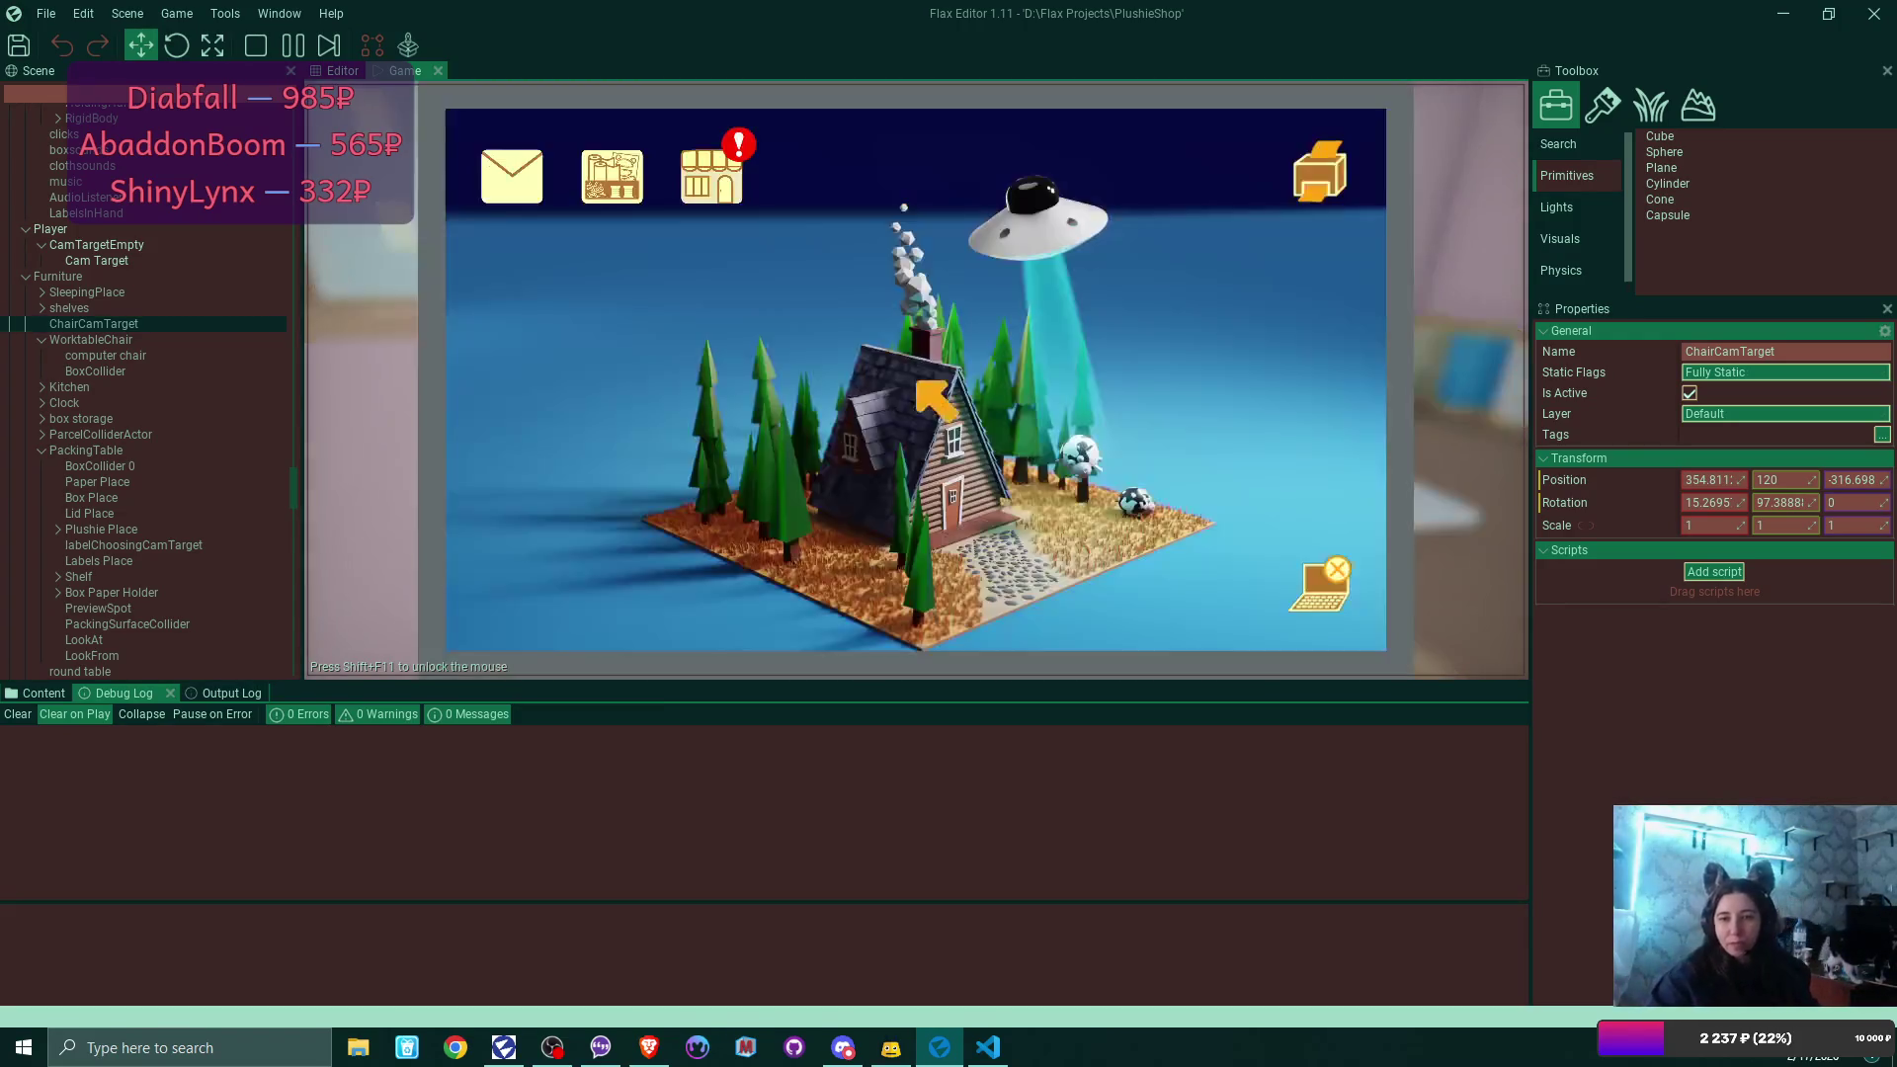
click(706, 168)
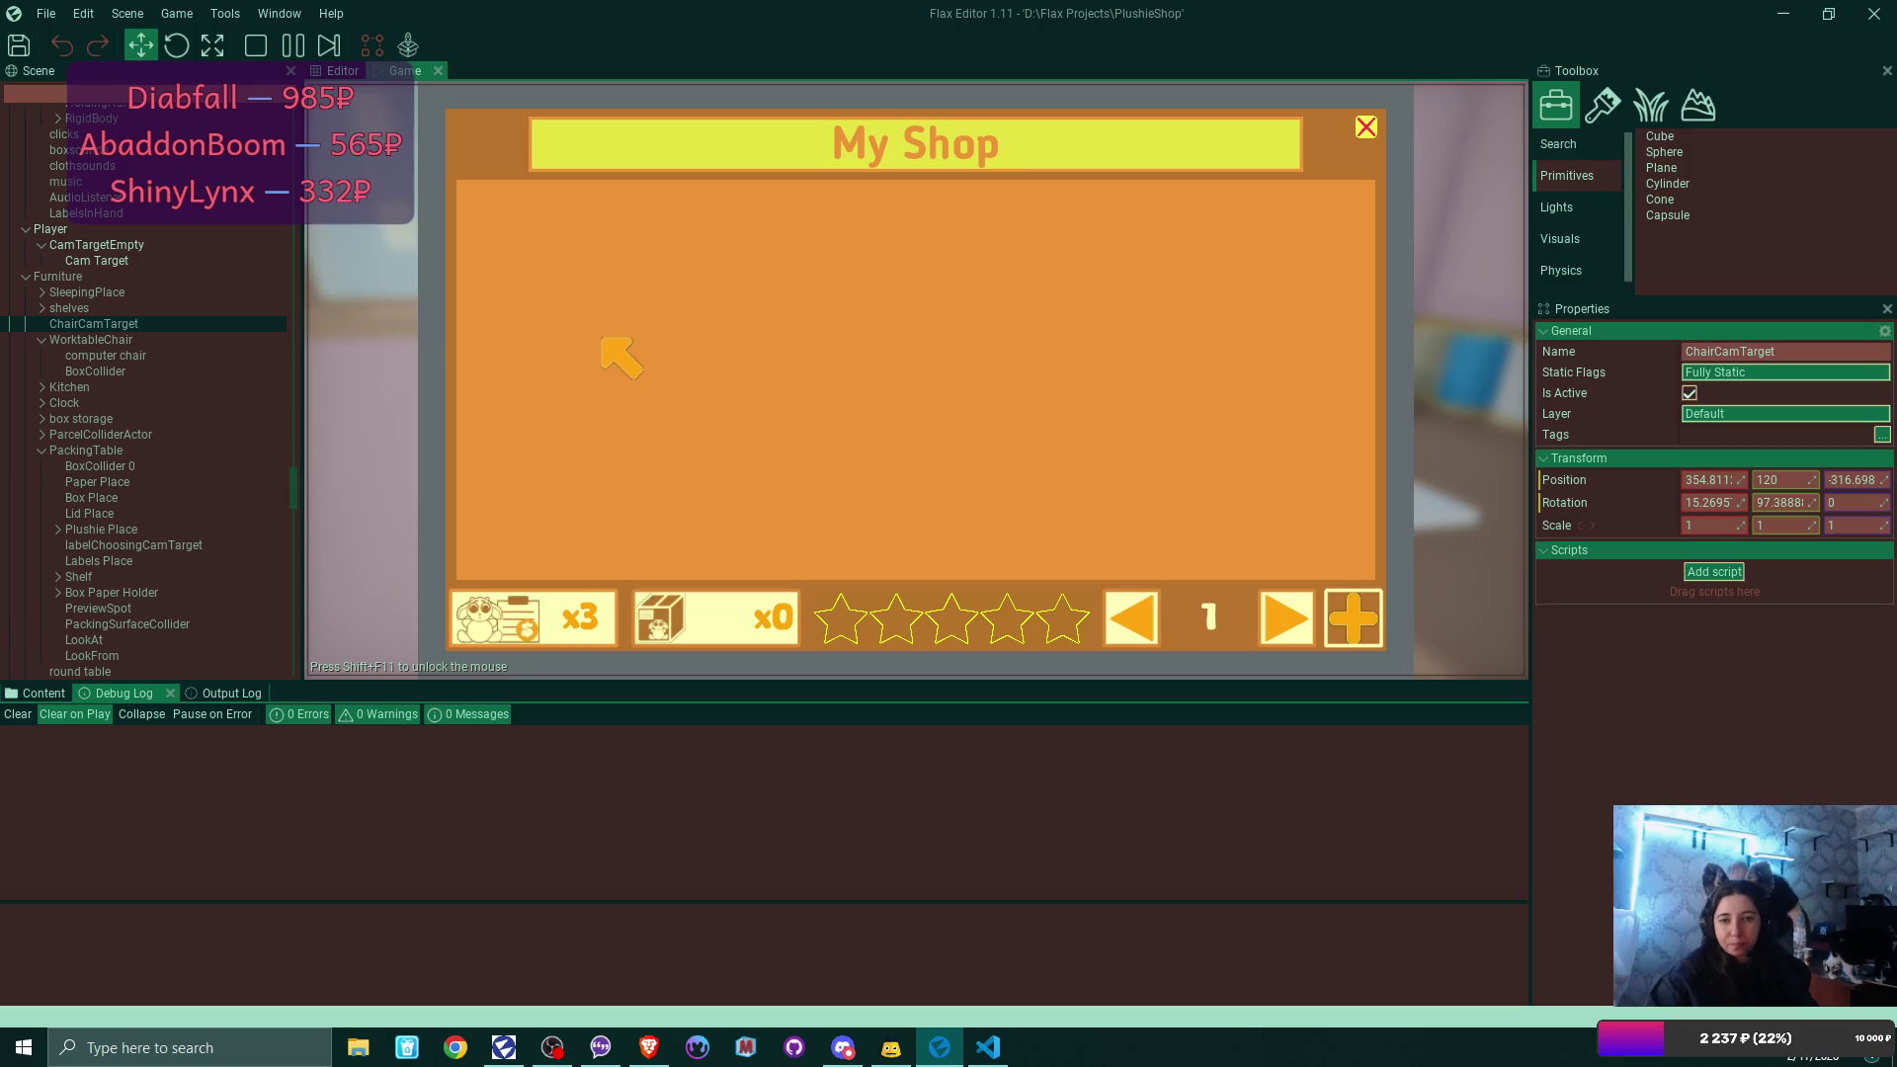
click(605, 615)
click(604, 362)
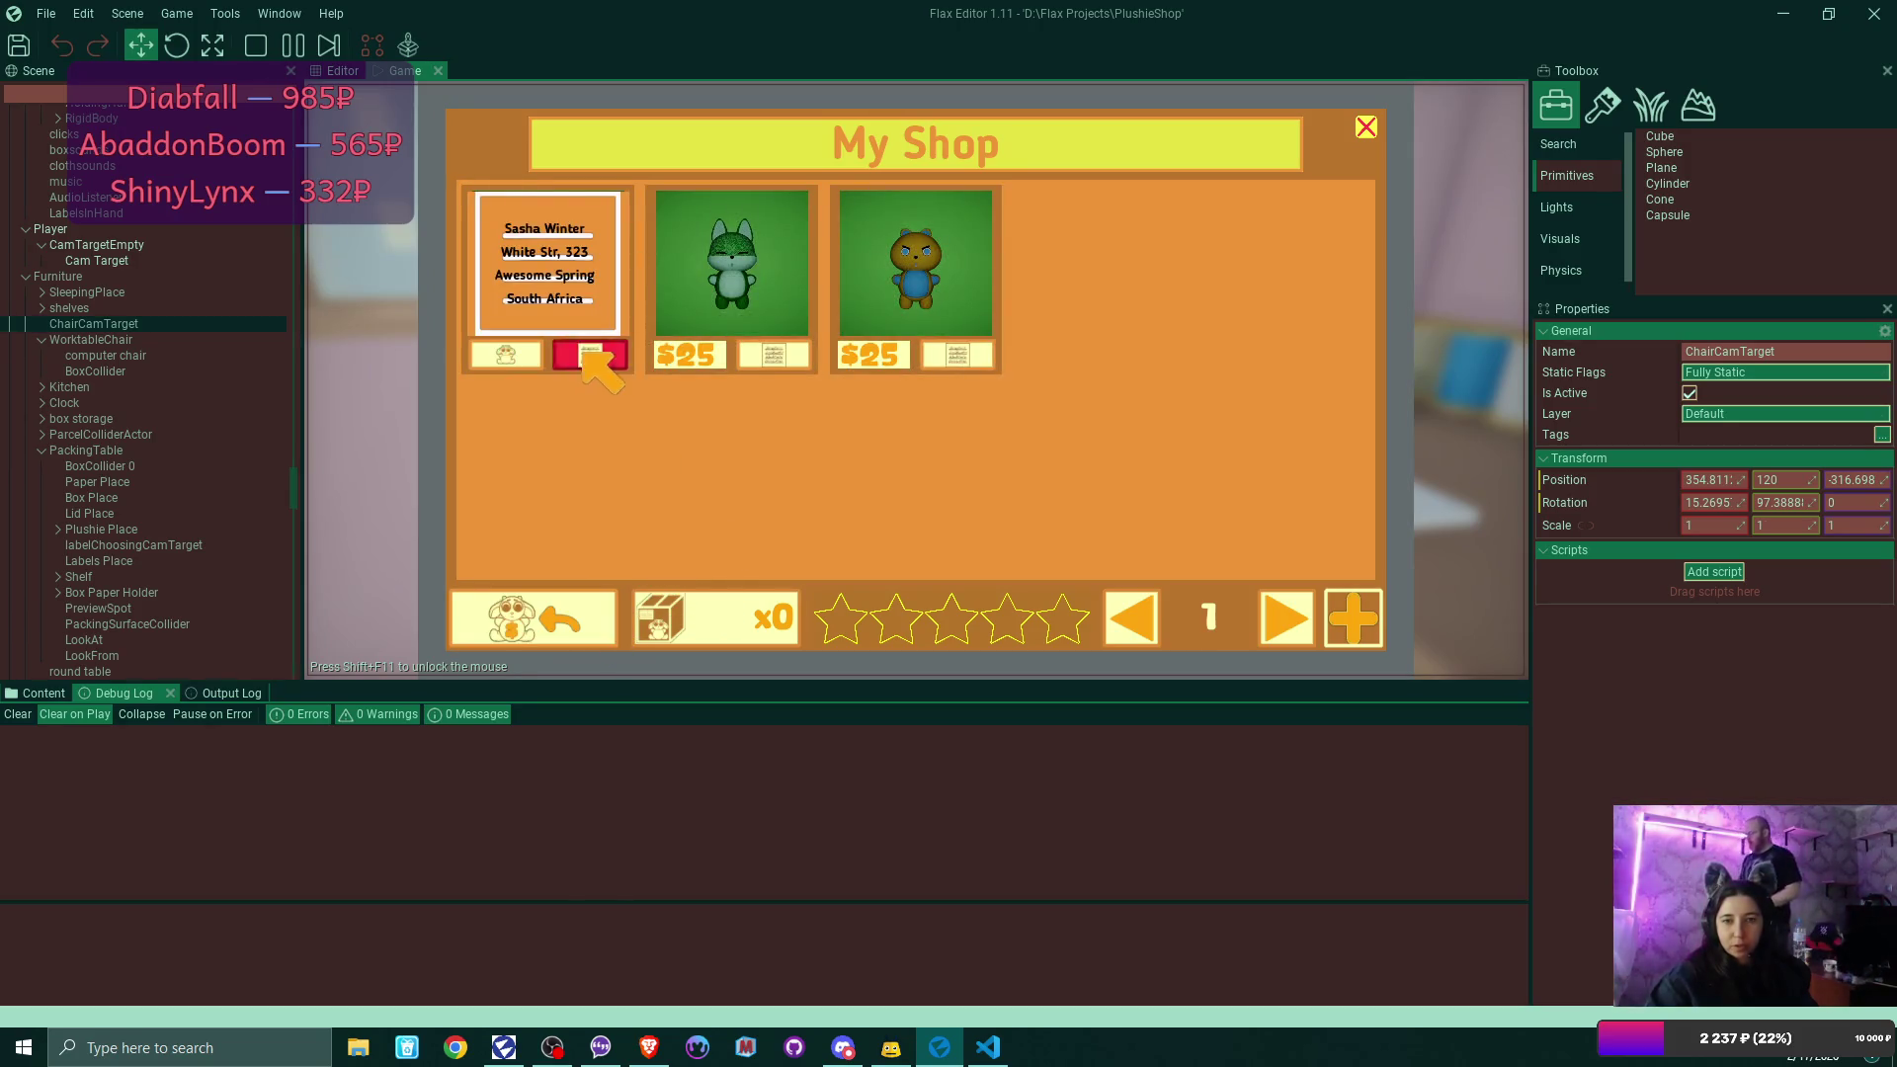
click(790, 364)
click(956, 357)
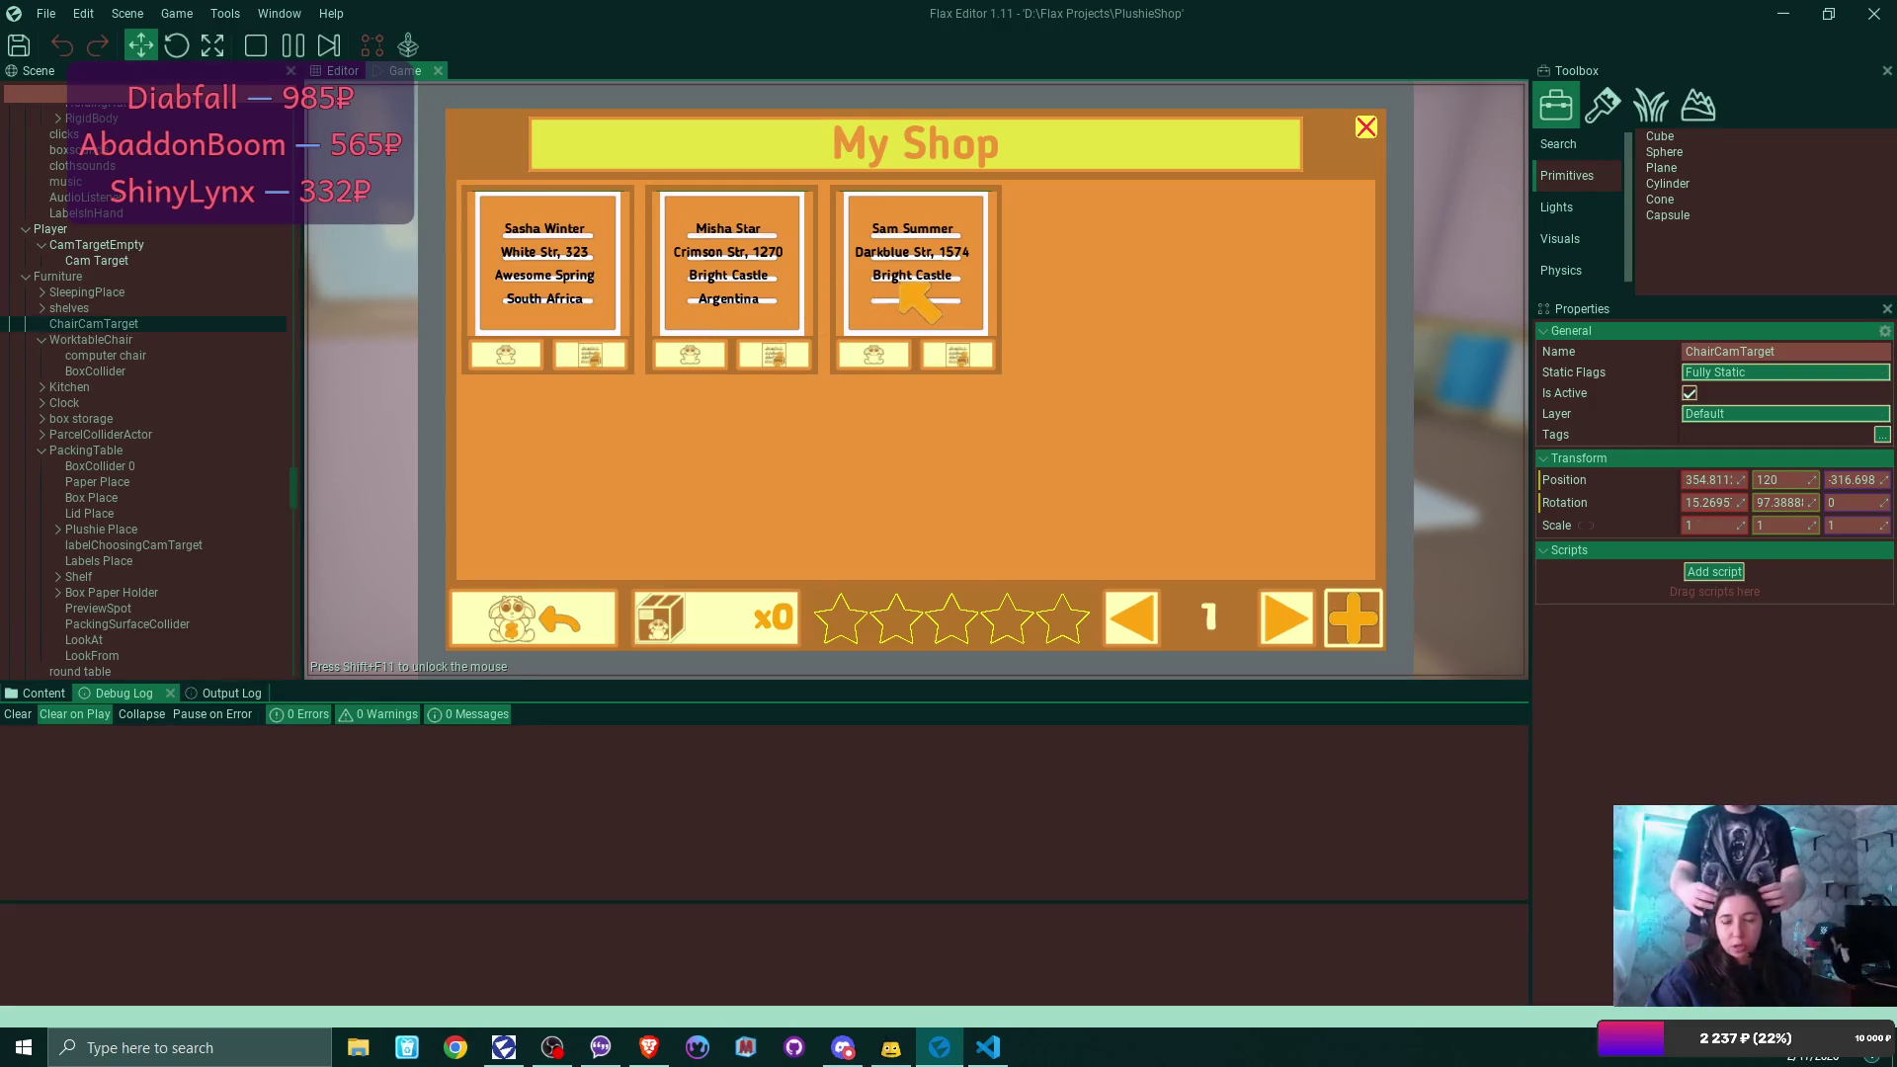
Colour the first order's address label vivid blue and print it.
click(1367, 127)
click(1329, 156)
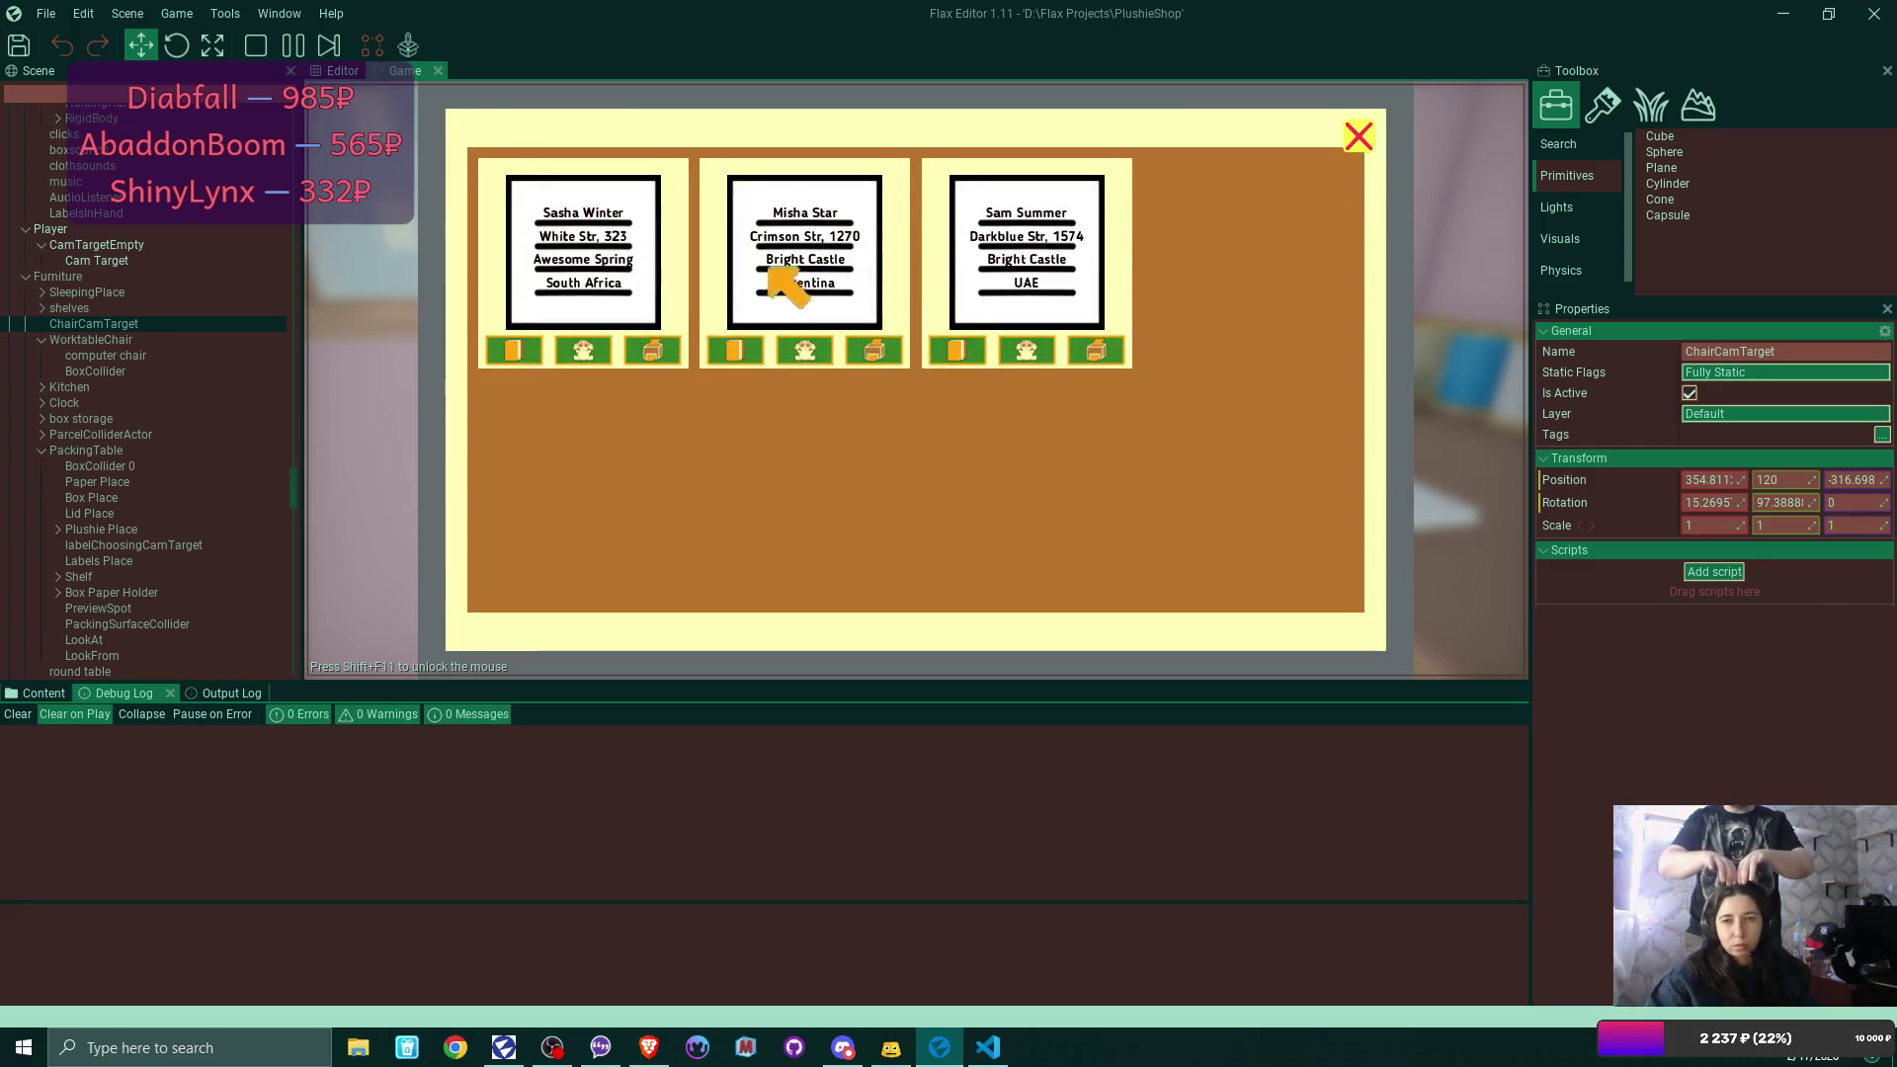
click(583, 349)
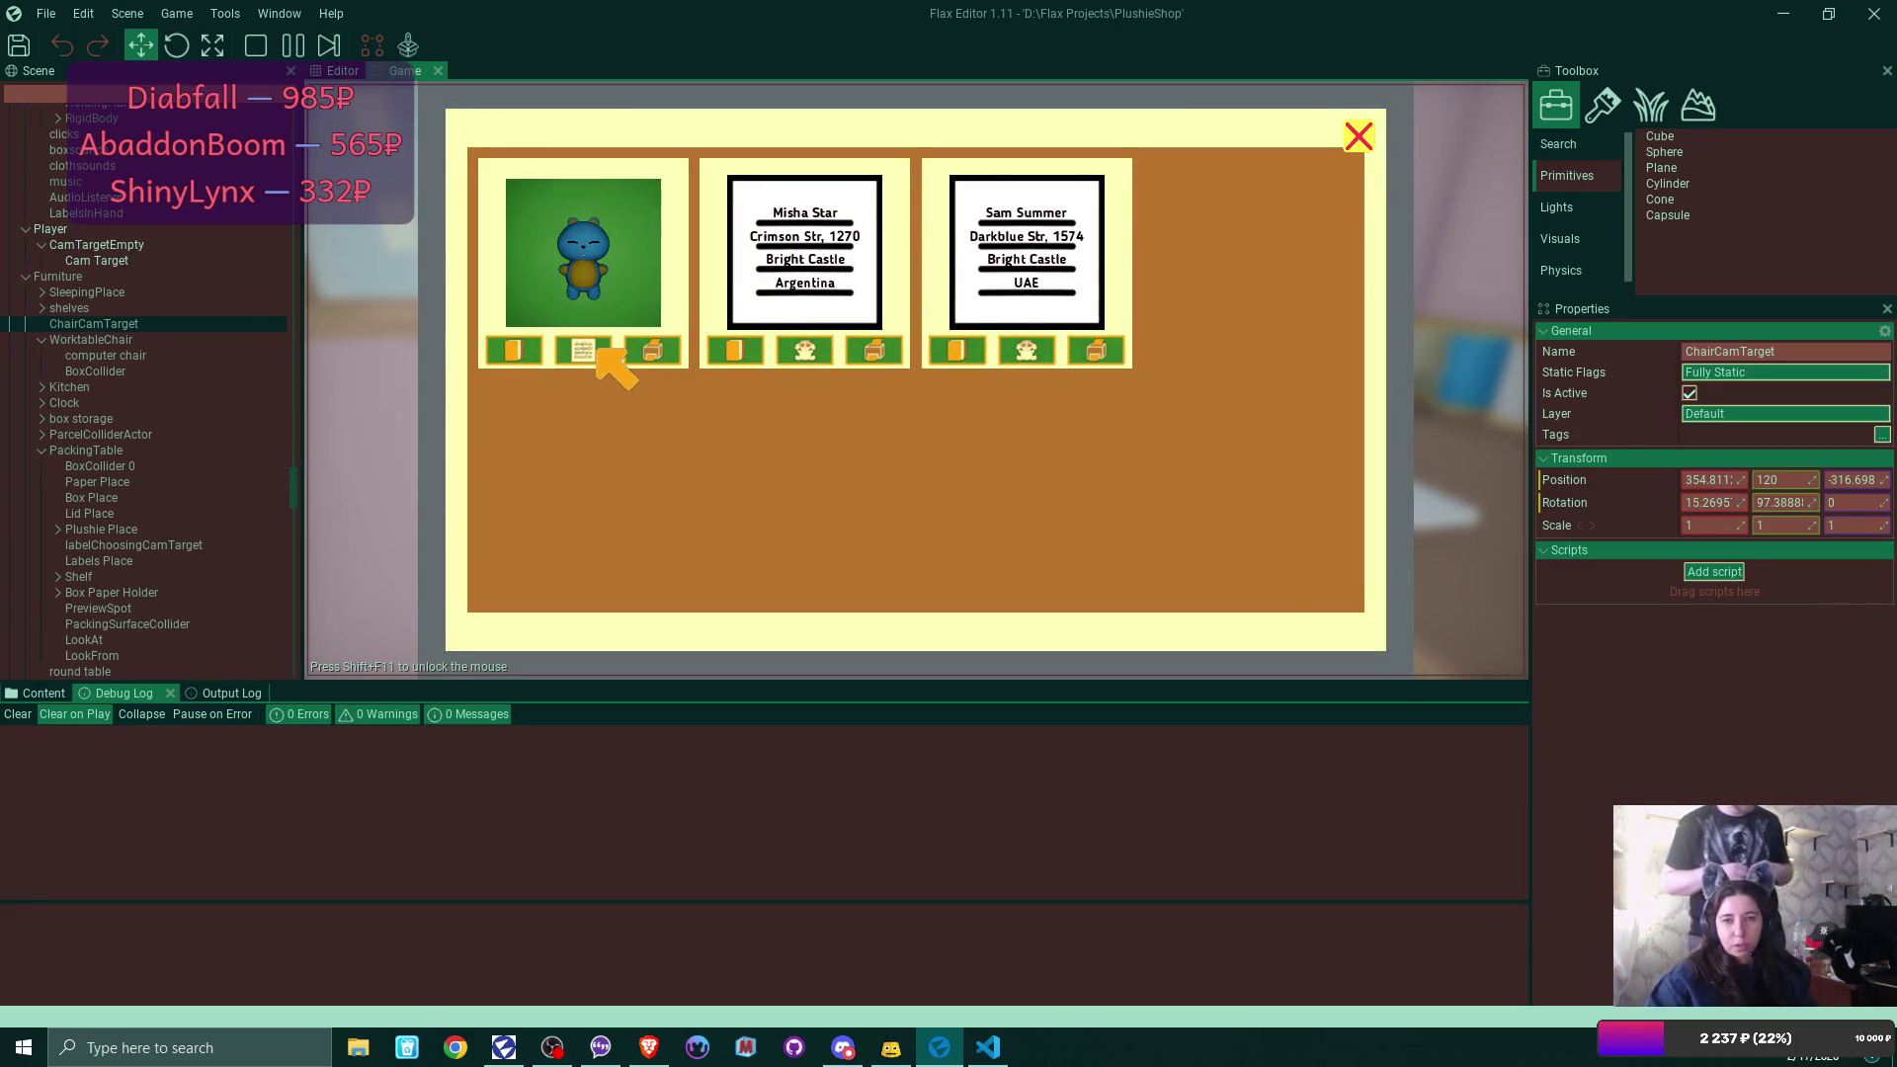
click(593, 350)
click(593, 351)
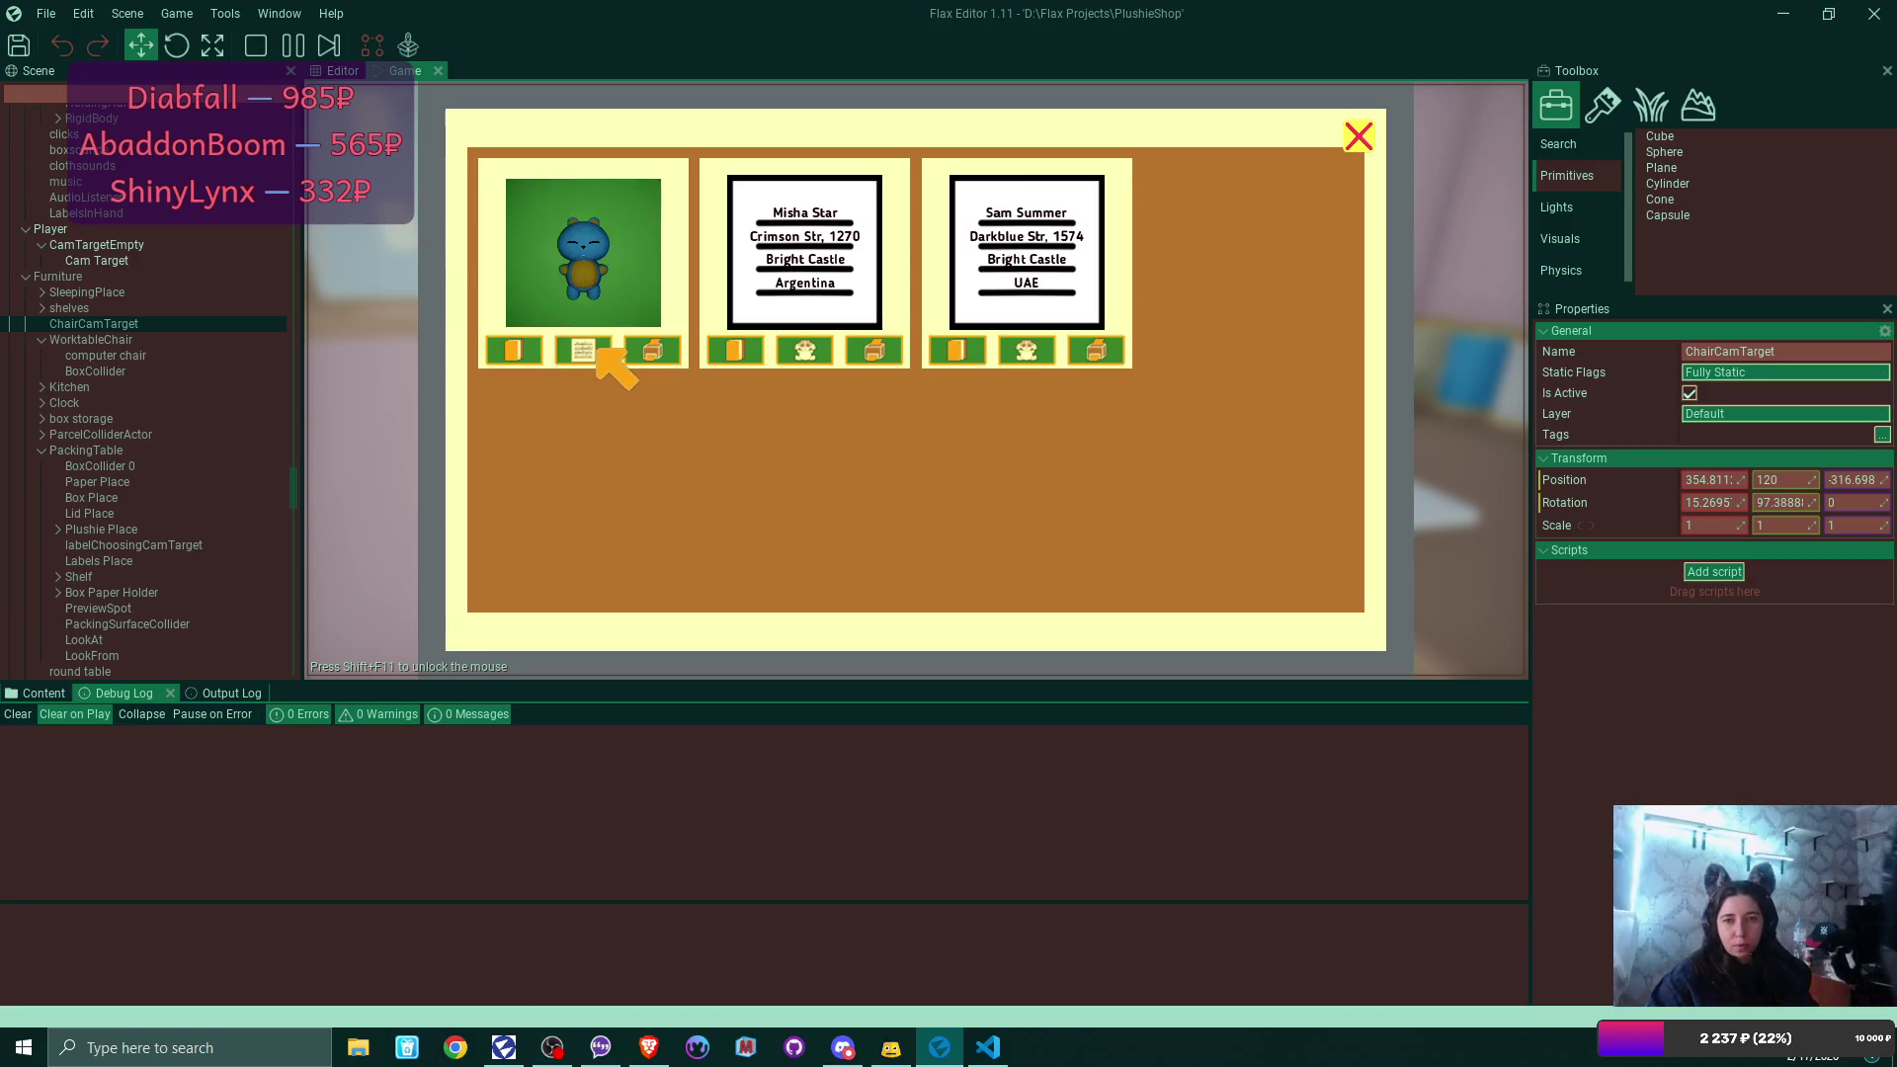
click(514, 351)
mouse_move(1042, 281)
mouse_down()
mouse_move(982, 281)
mouse_move(1201, 287)
mouse_up()
drag(1034, 387, 1273, 384)
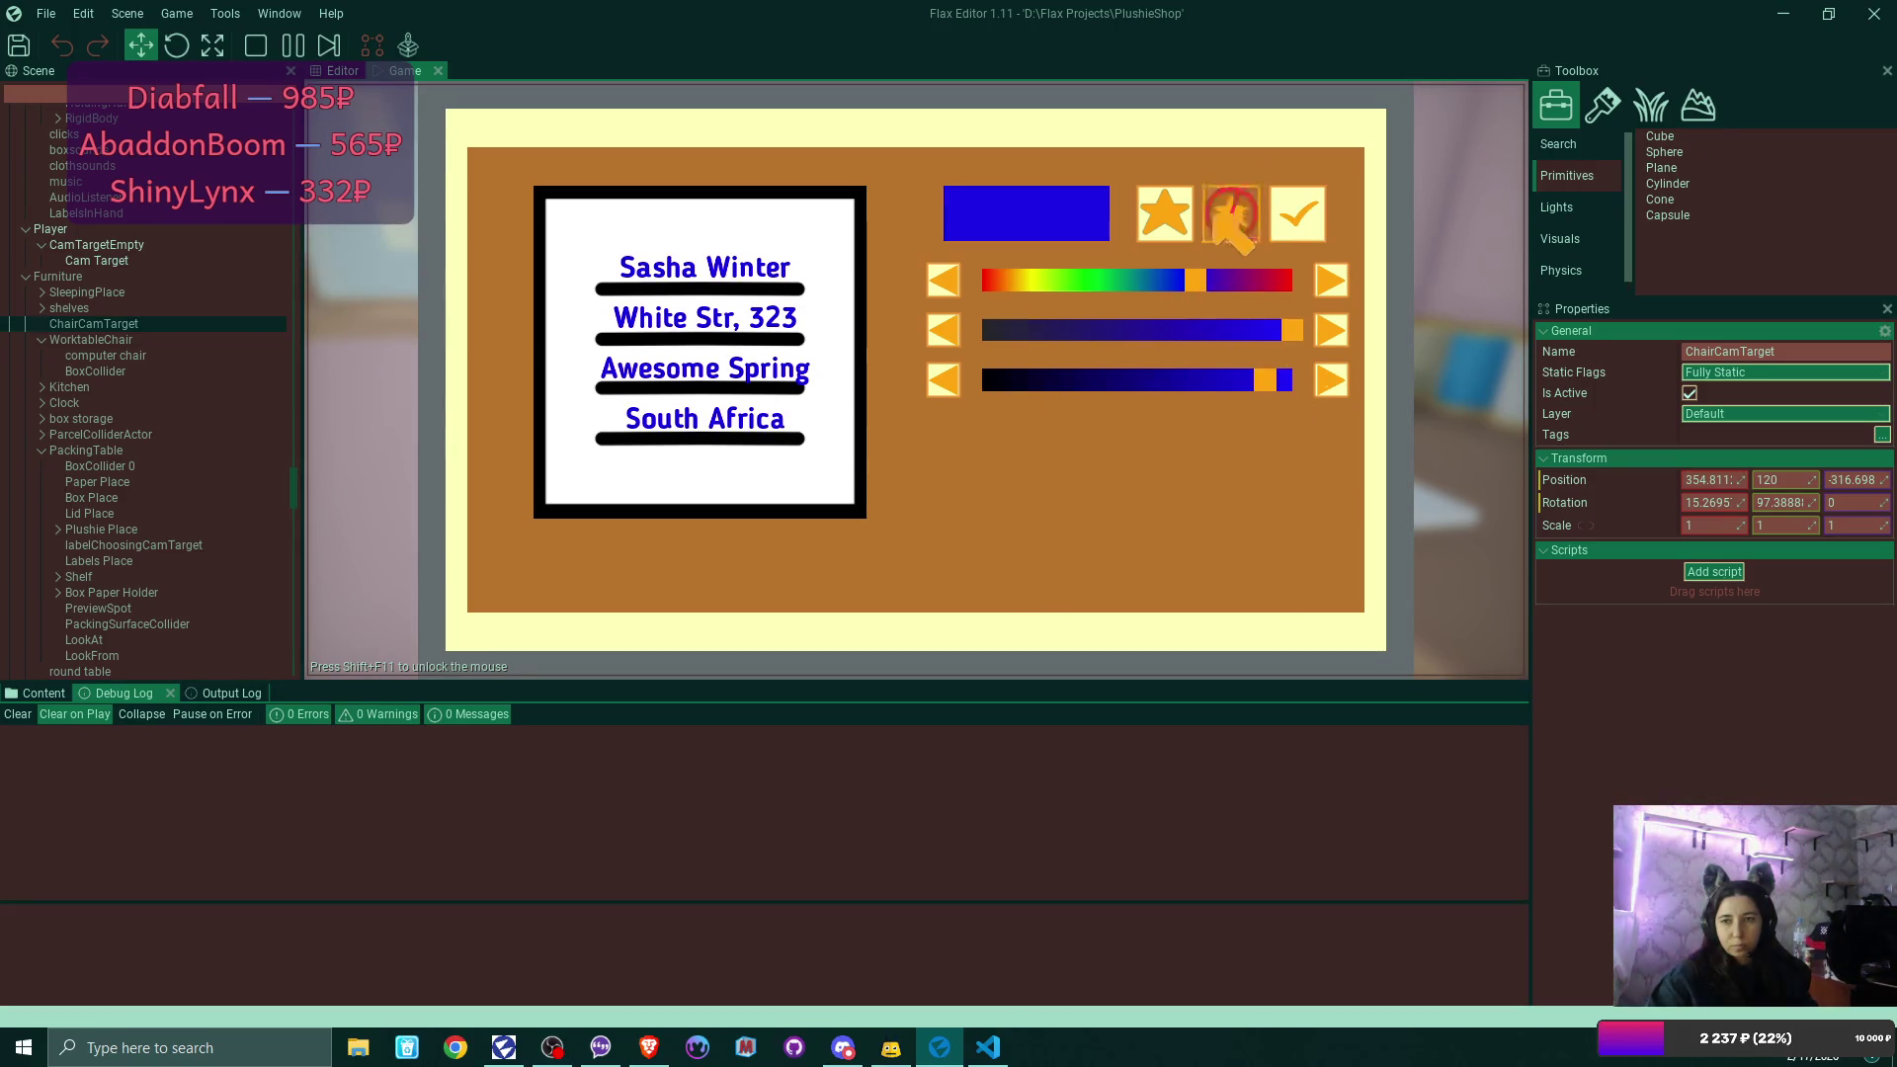
click(1302, 207)
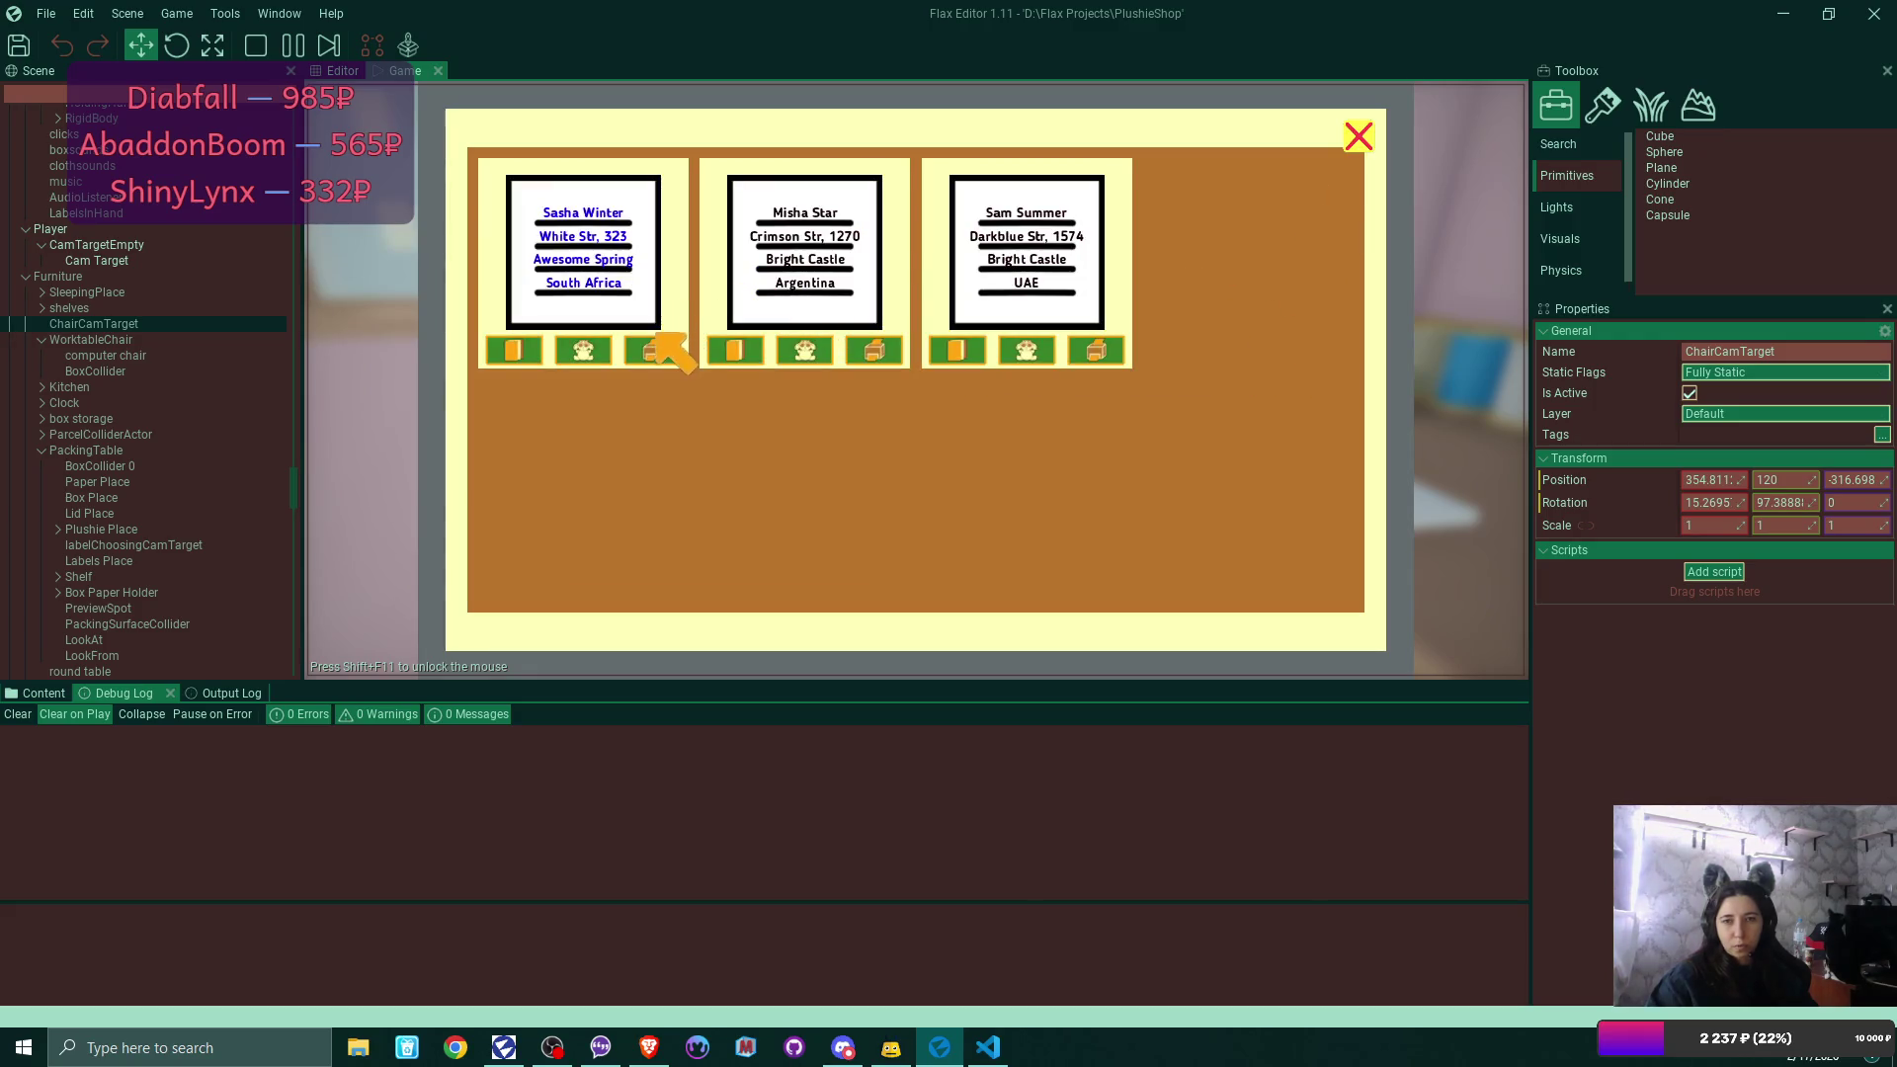
click(650, 348)
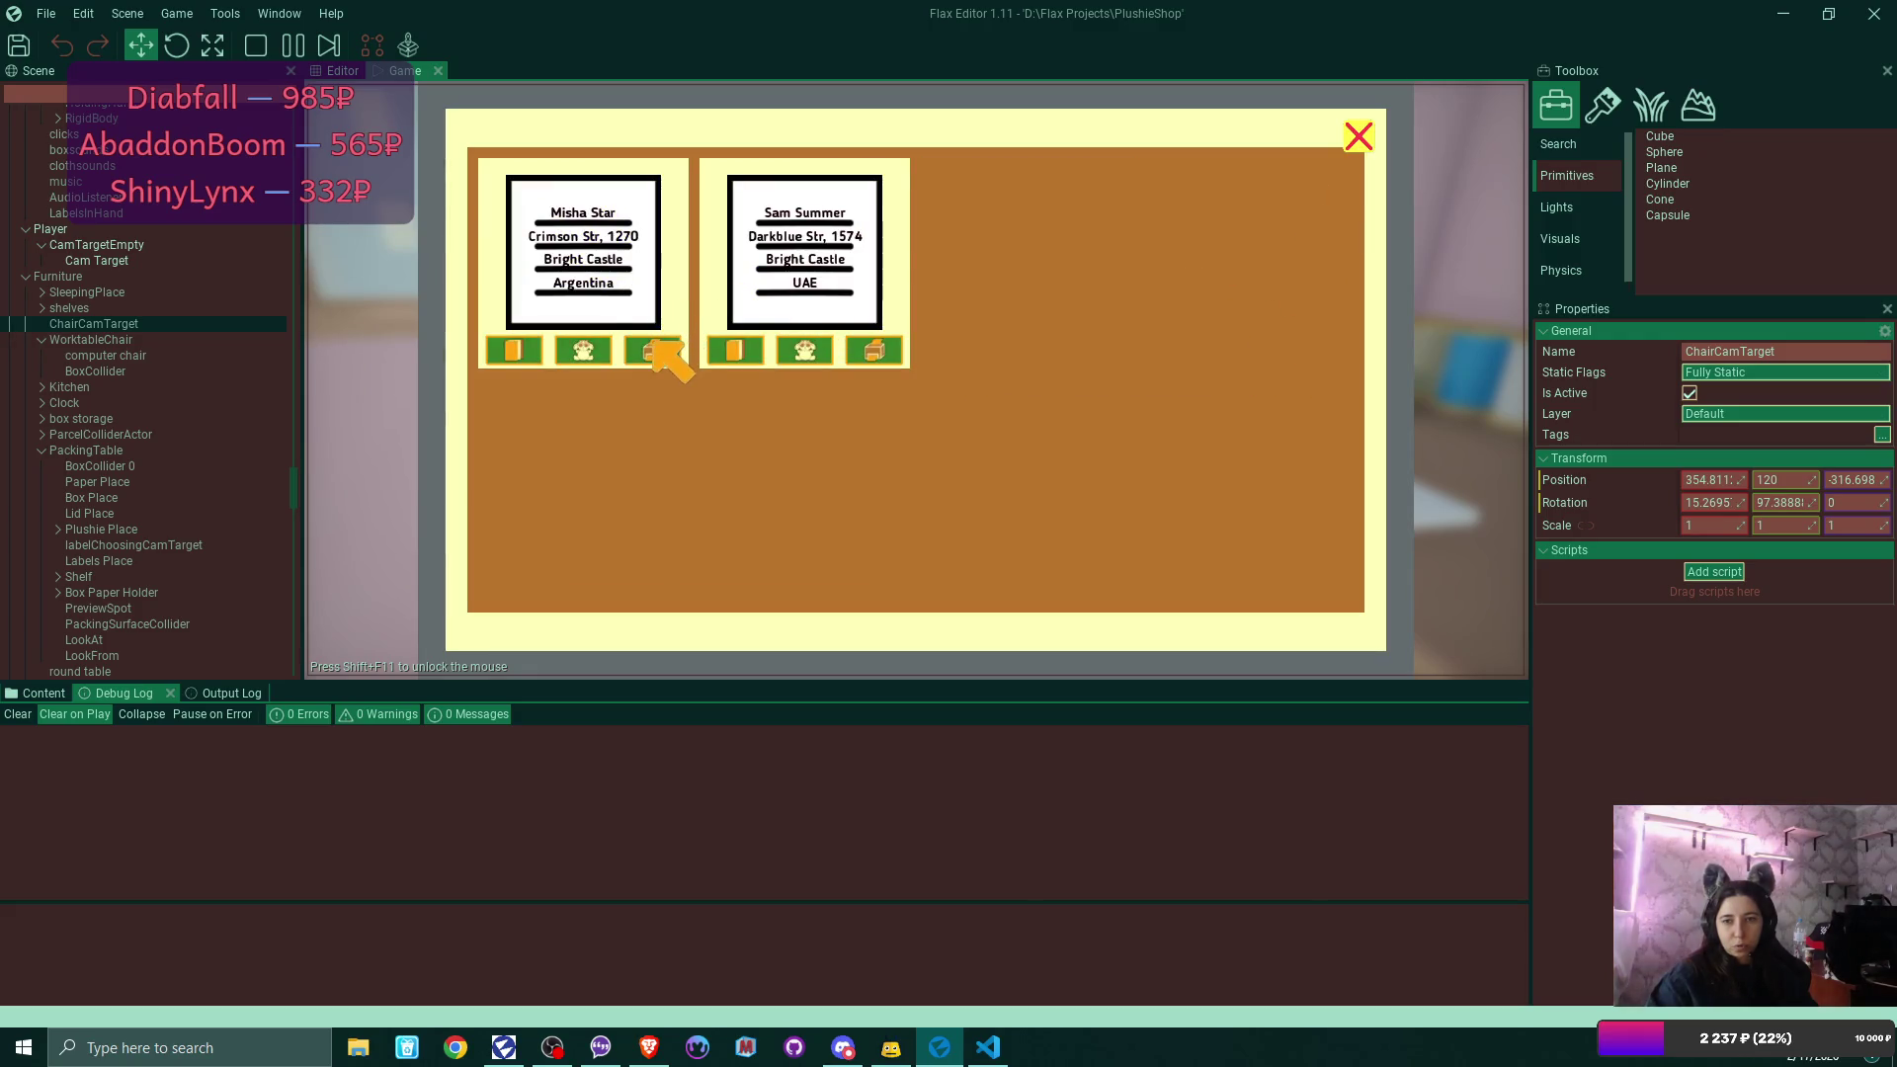
Colour the second order's label dark green and print it.
click(584, 350)
click(585, 350)
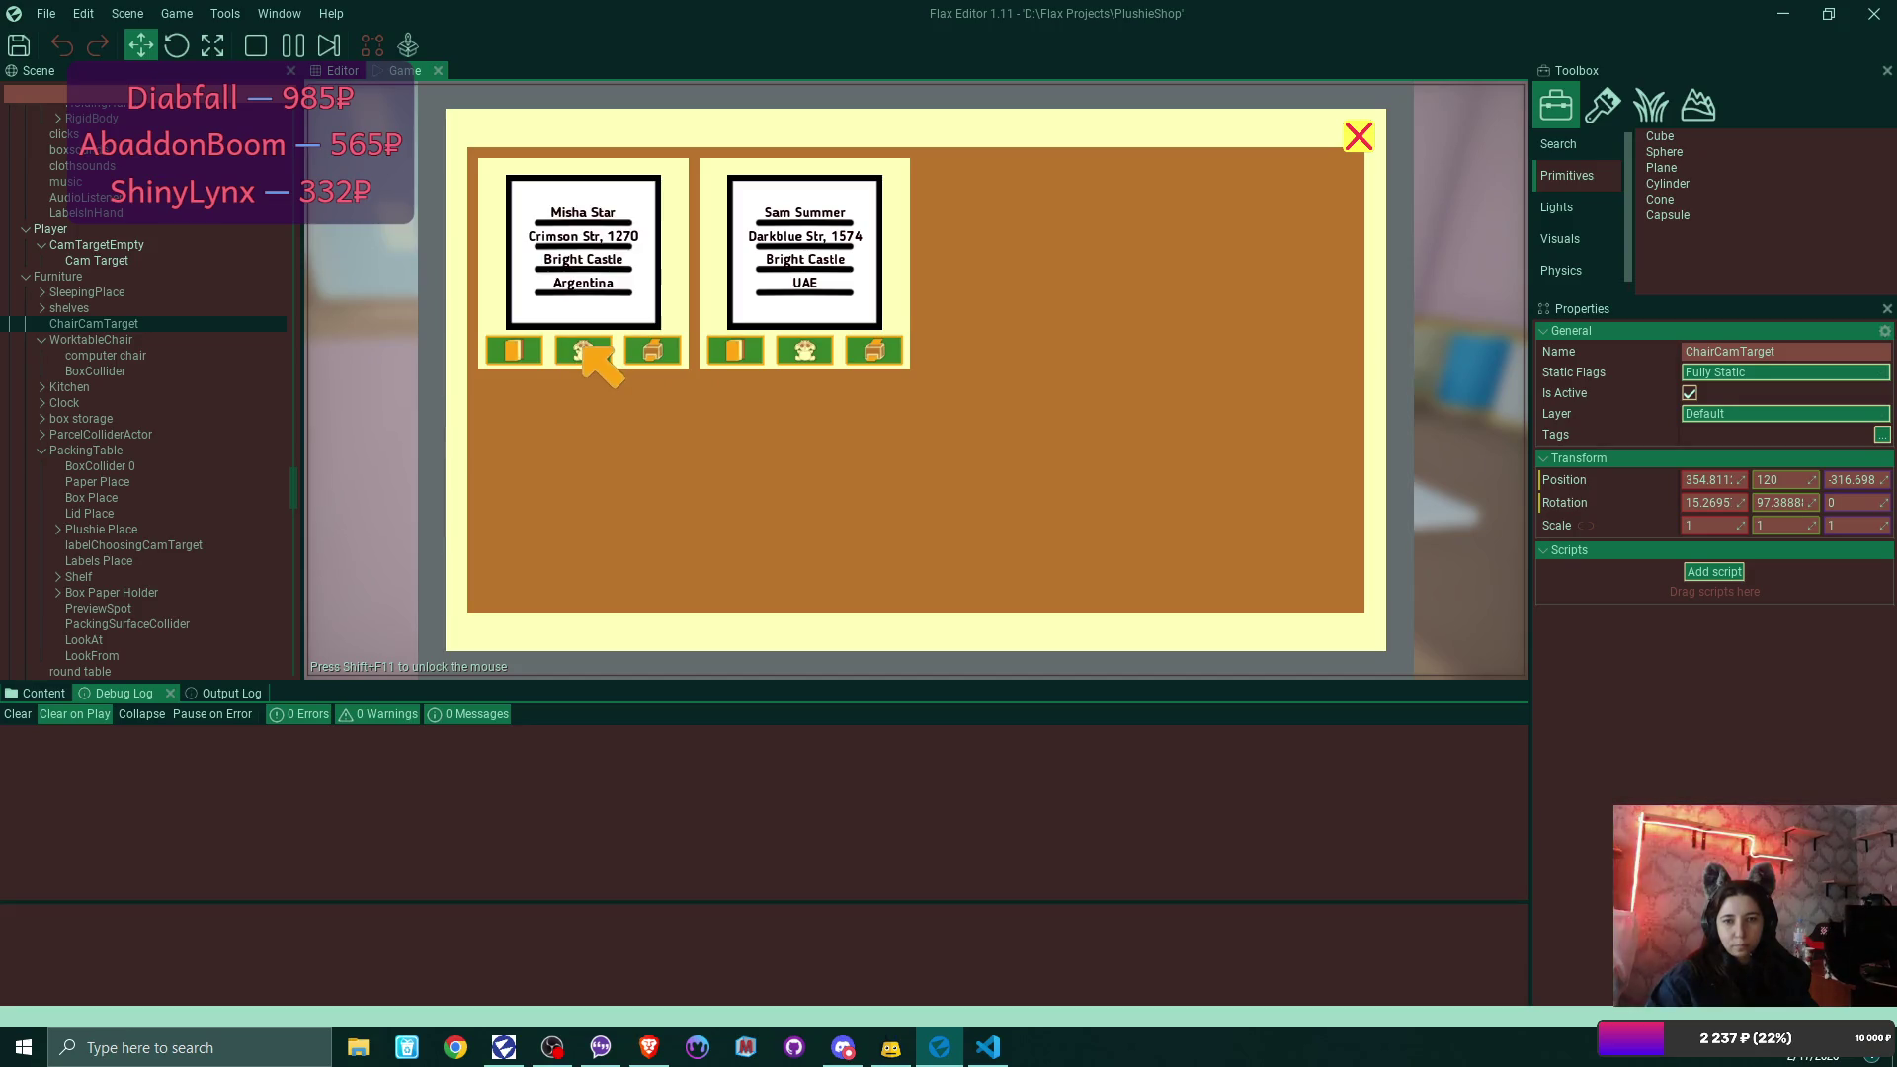
click(513, 350)
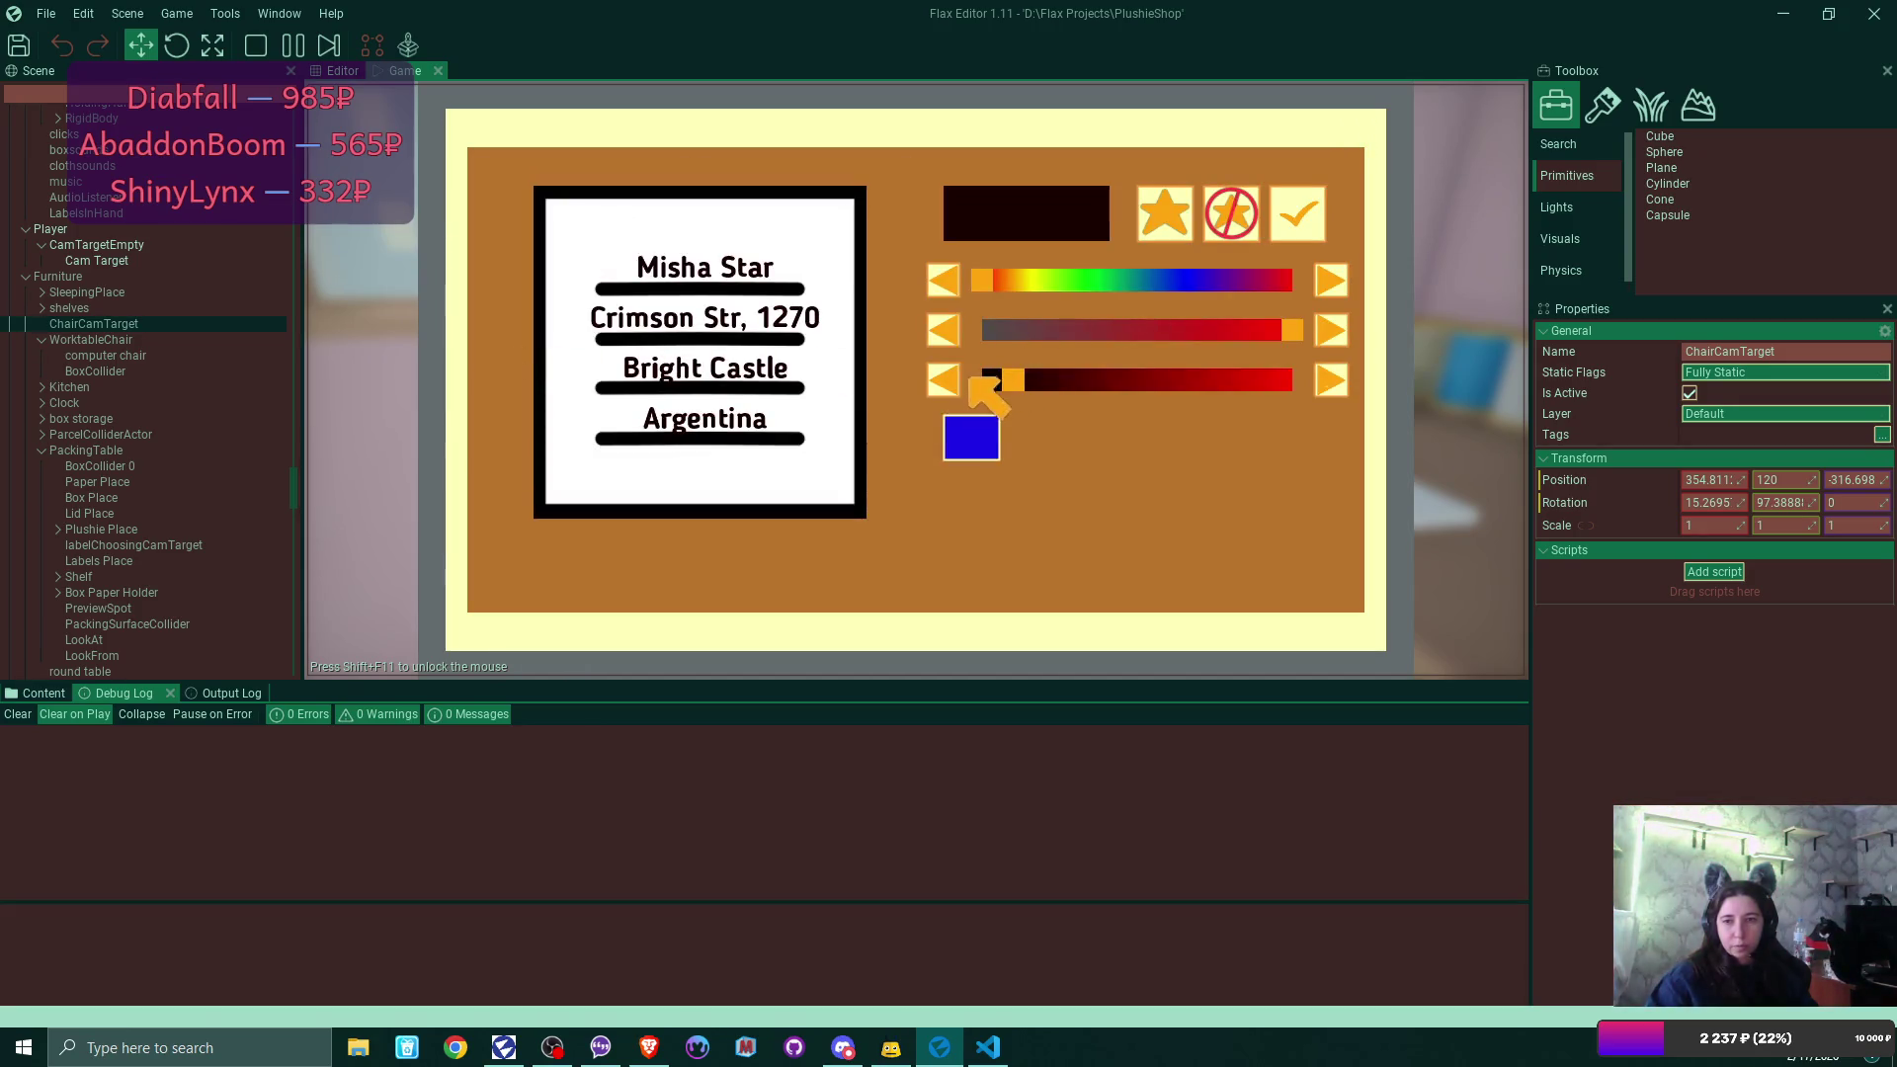
click(964, 427)
drag(1193, 288, 1116, 288)
drag(1266, 381, 1158, 392)
click(1297, 213)
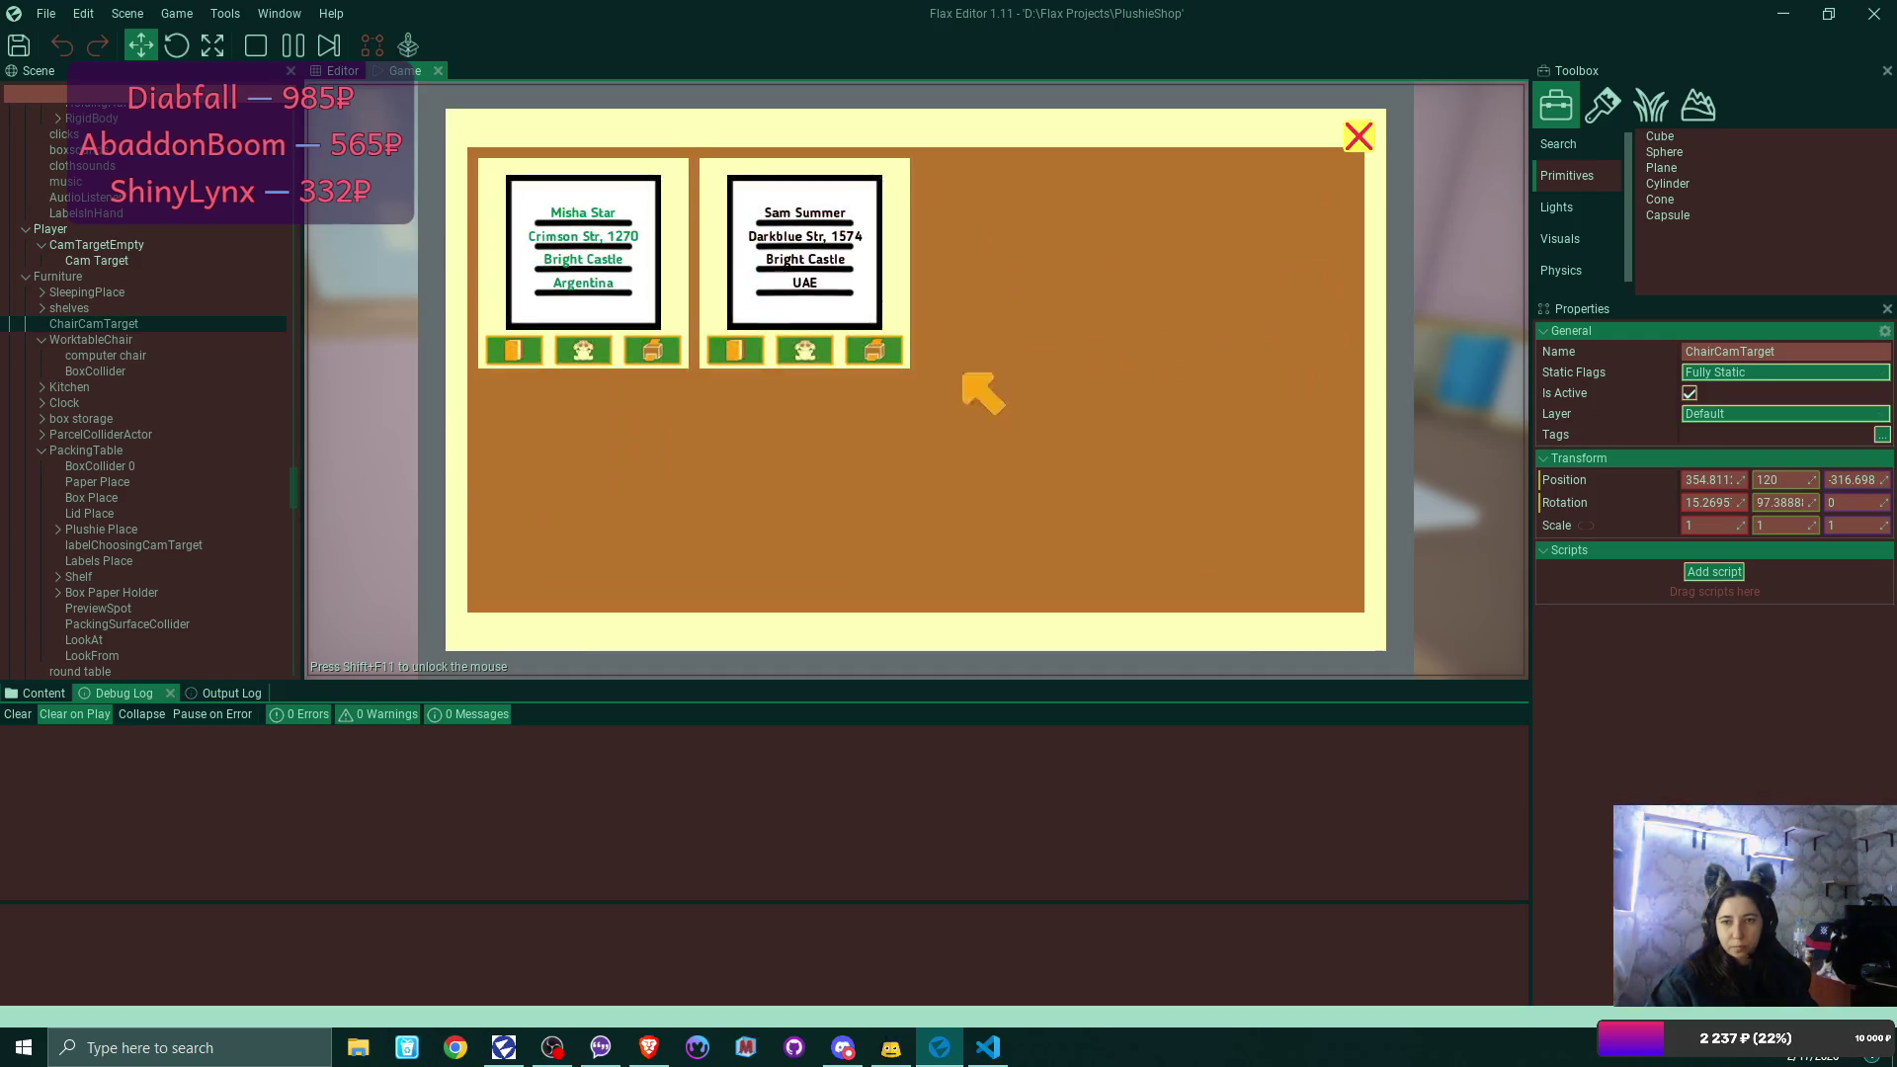
click(632, 350)
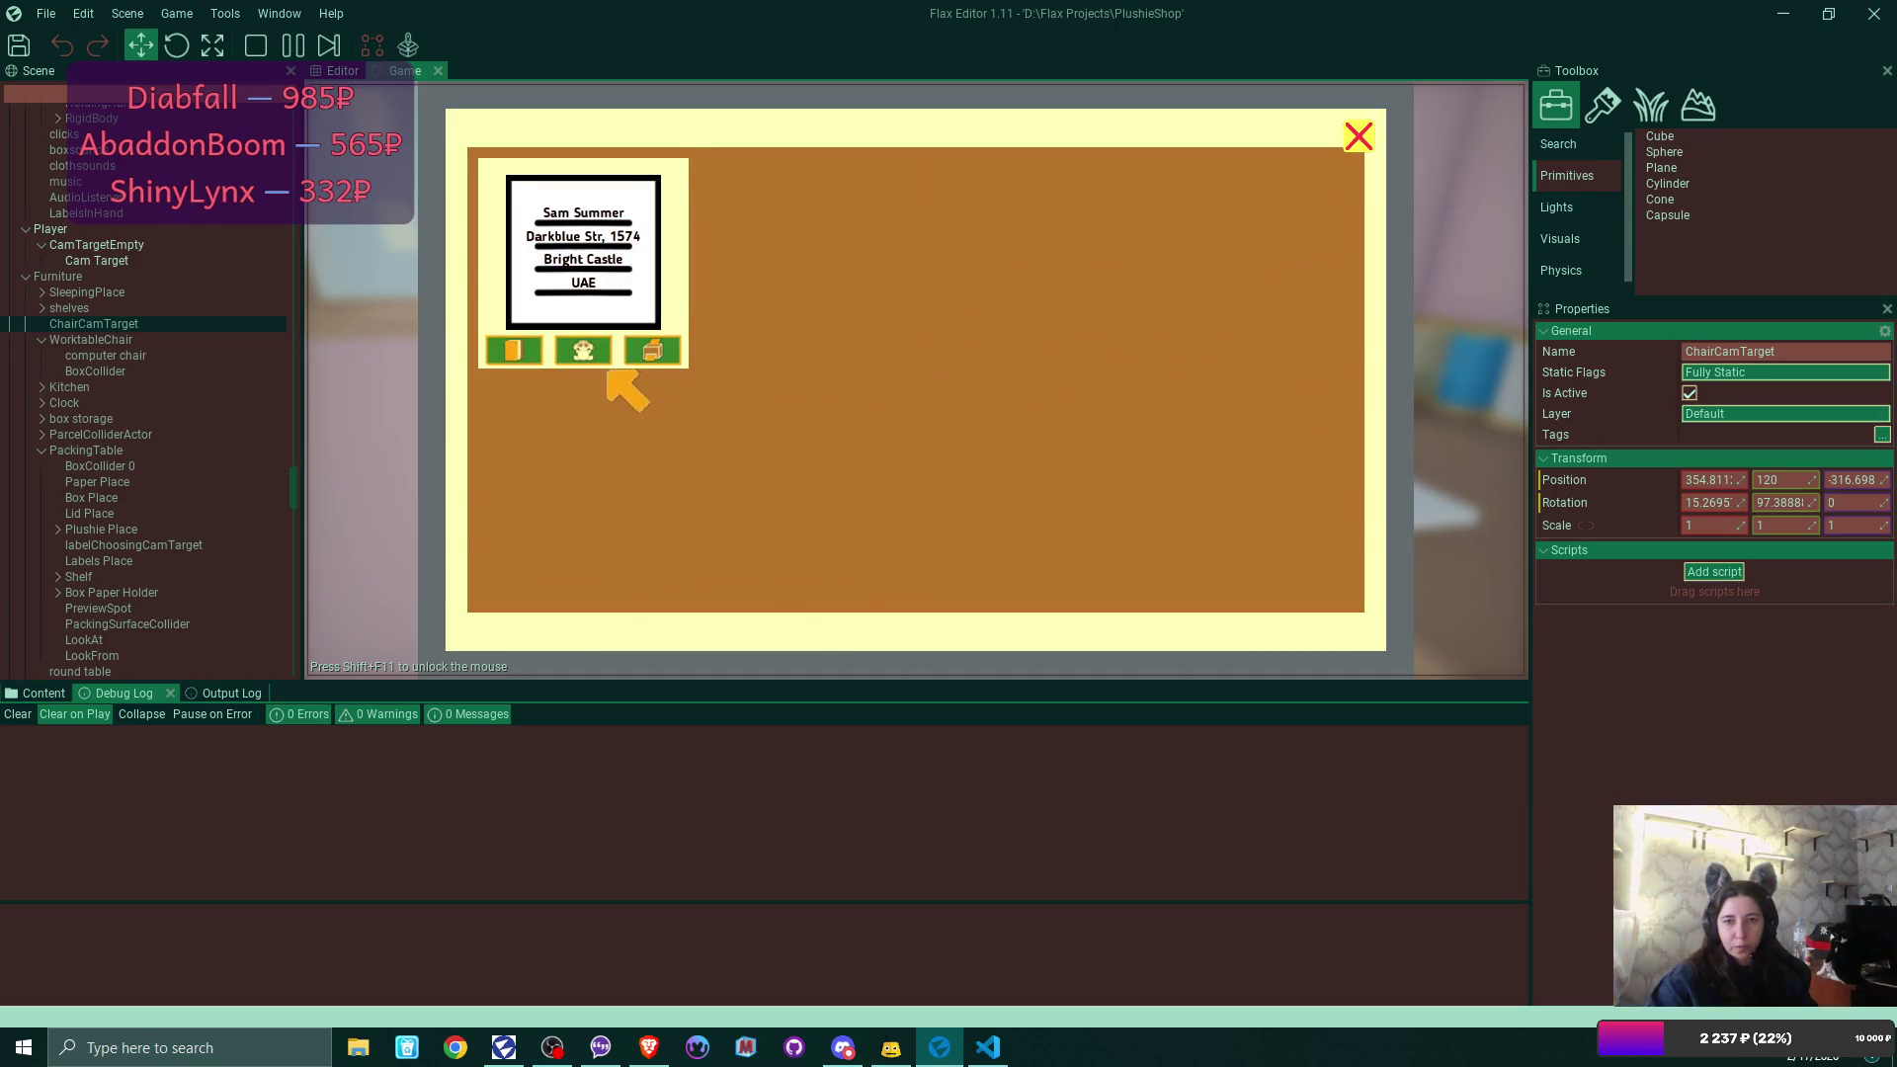
Colour the last order's label yellow and print it.
click(573, 348)
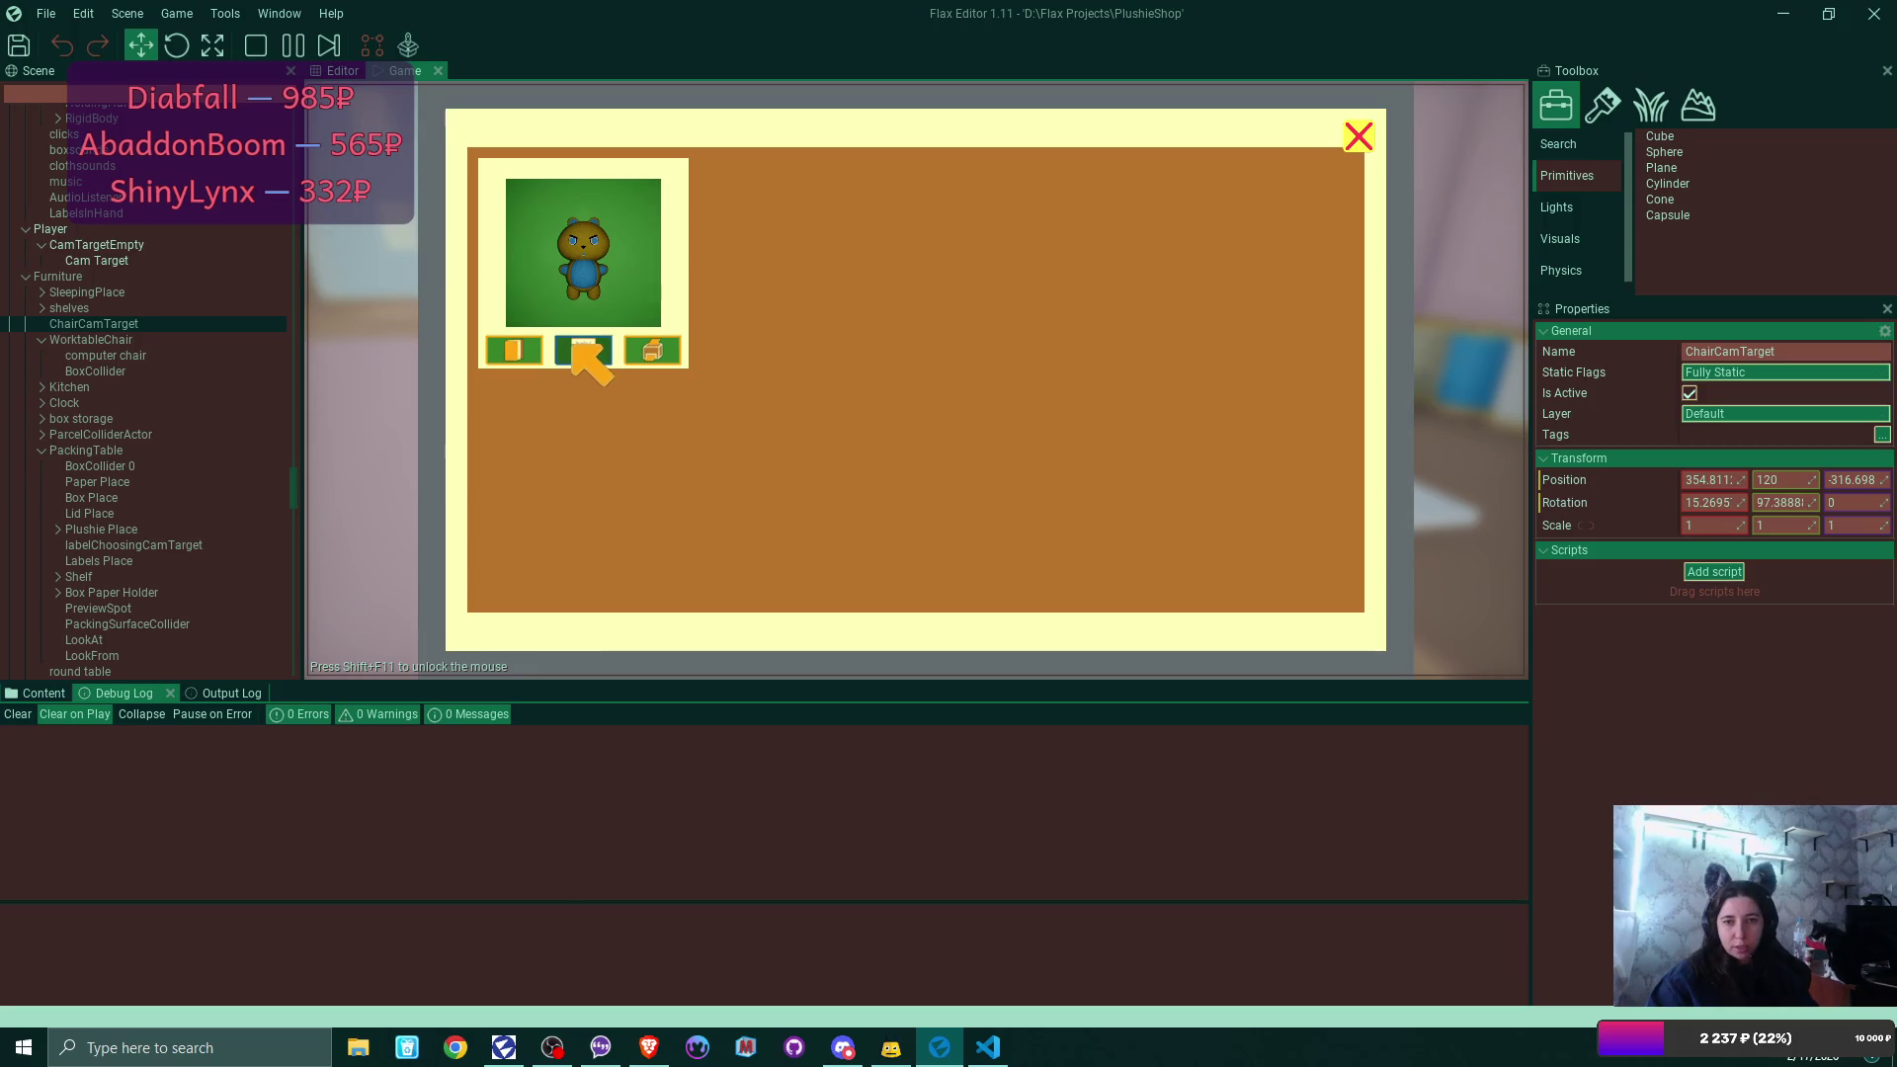
click(513, 350)
click(971, 438)
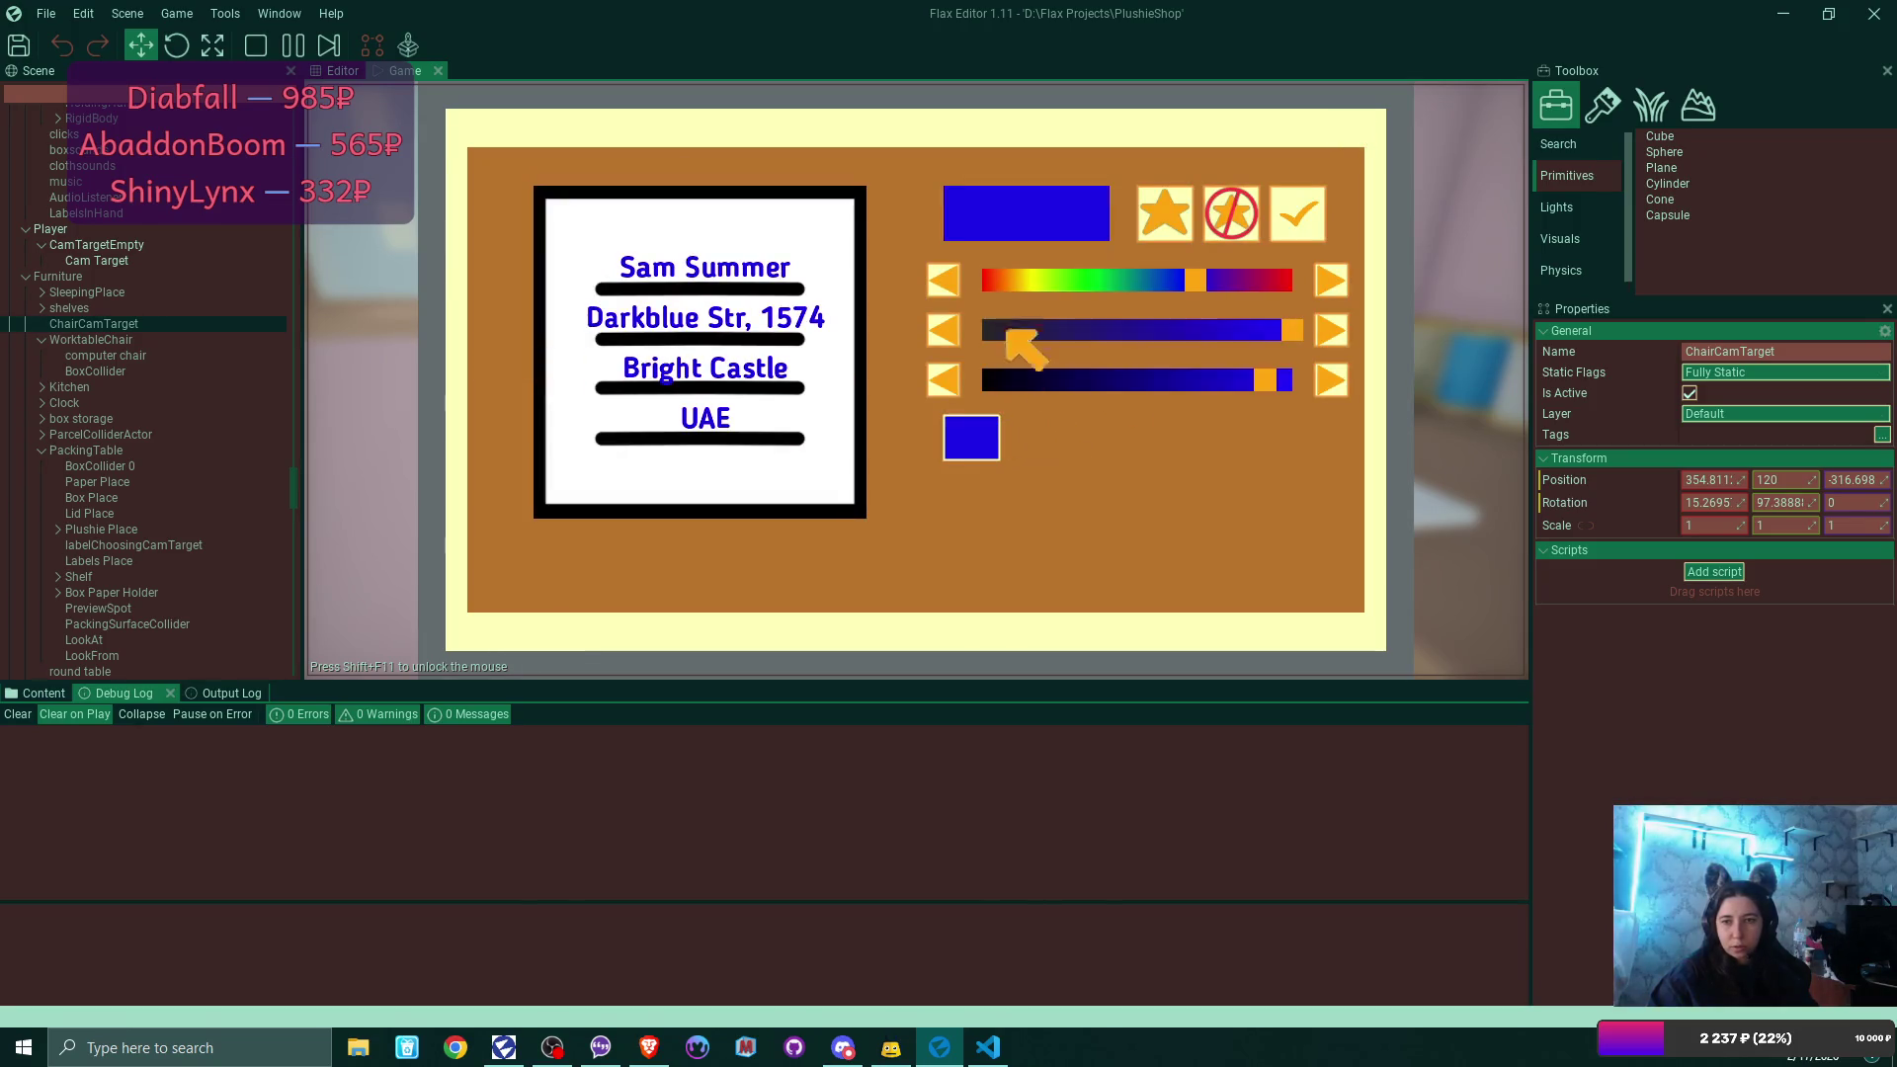
drag(1185, 282, 1023, 286)
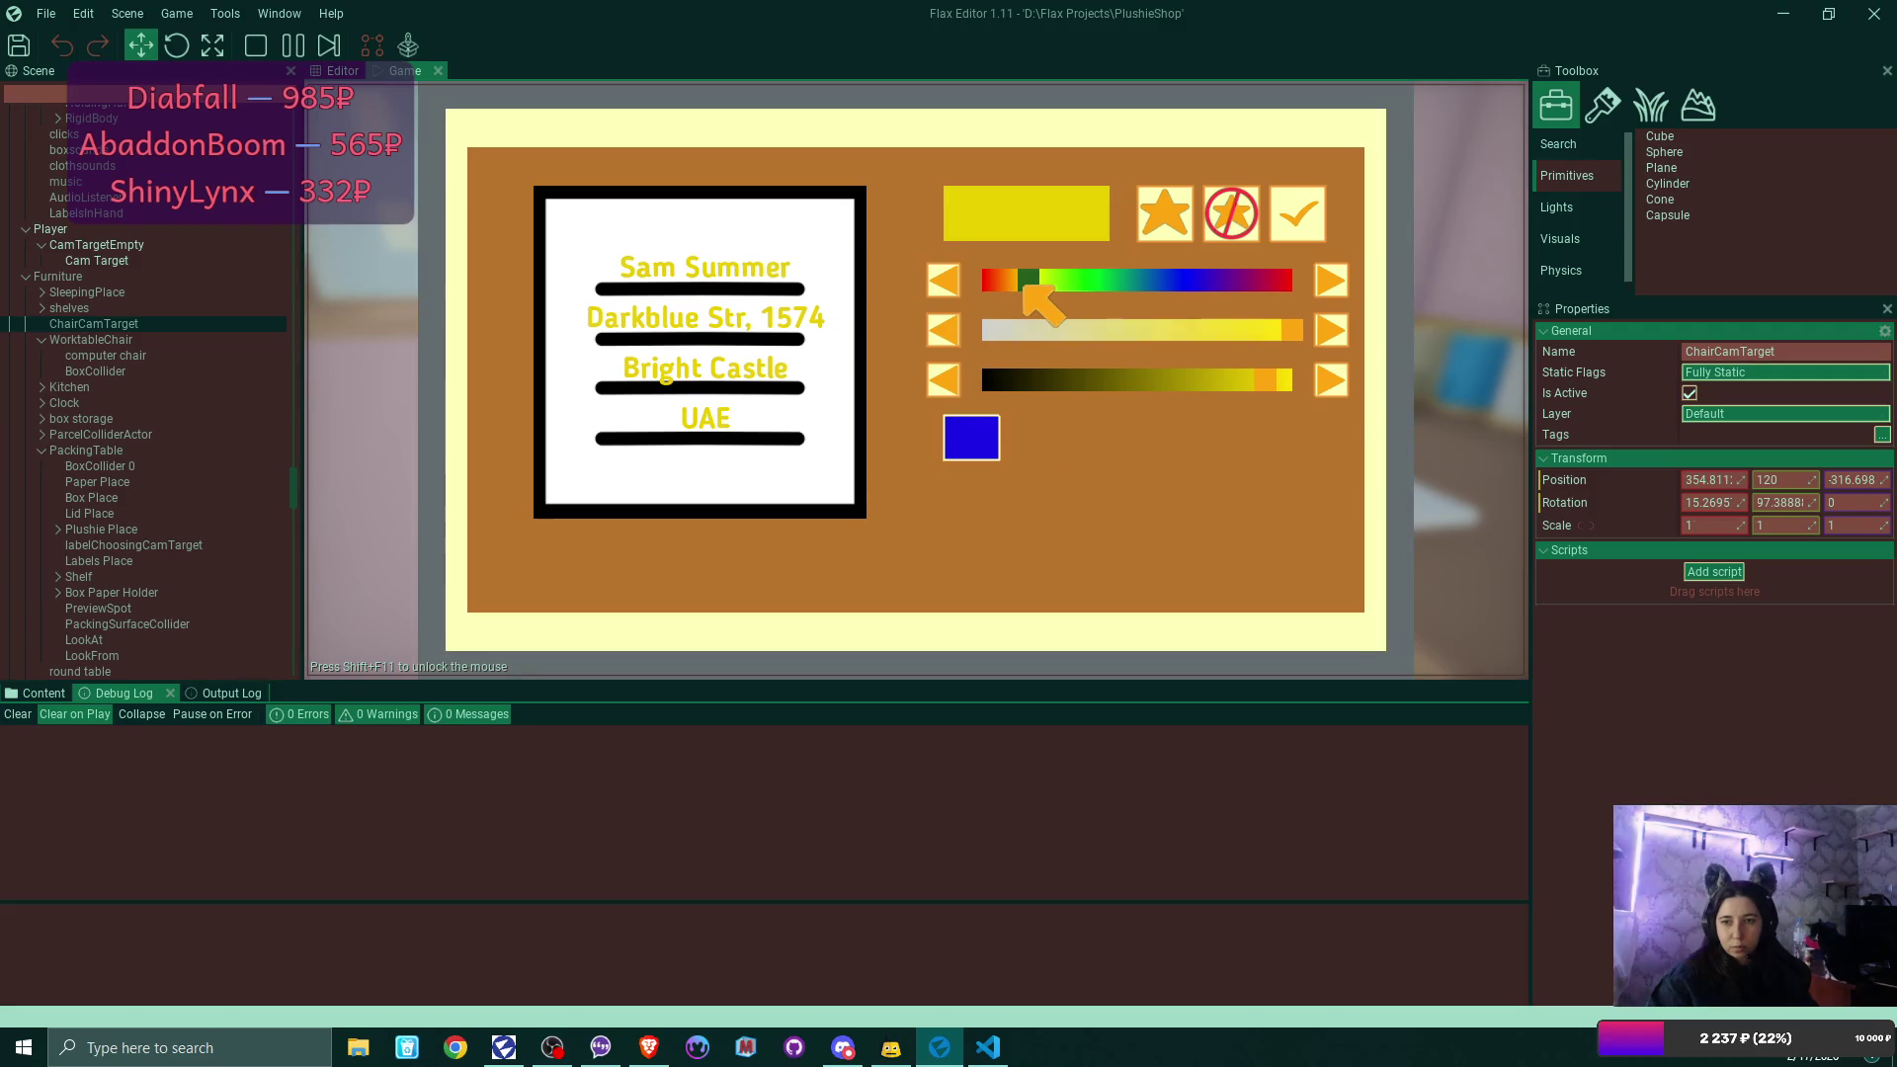
drag(1263, 382, 1240, 377)
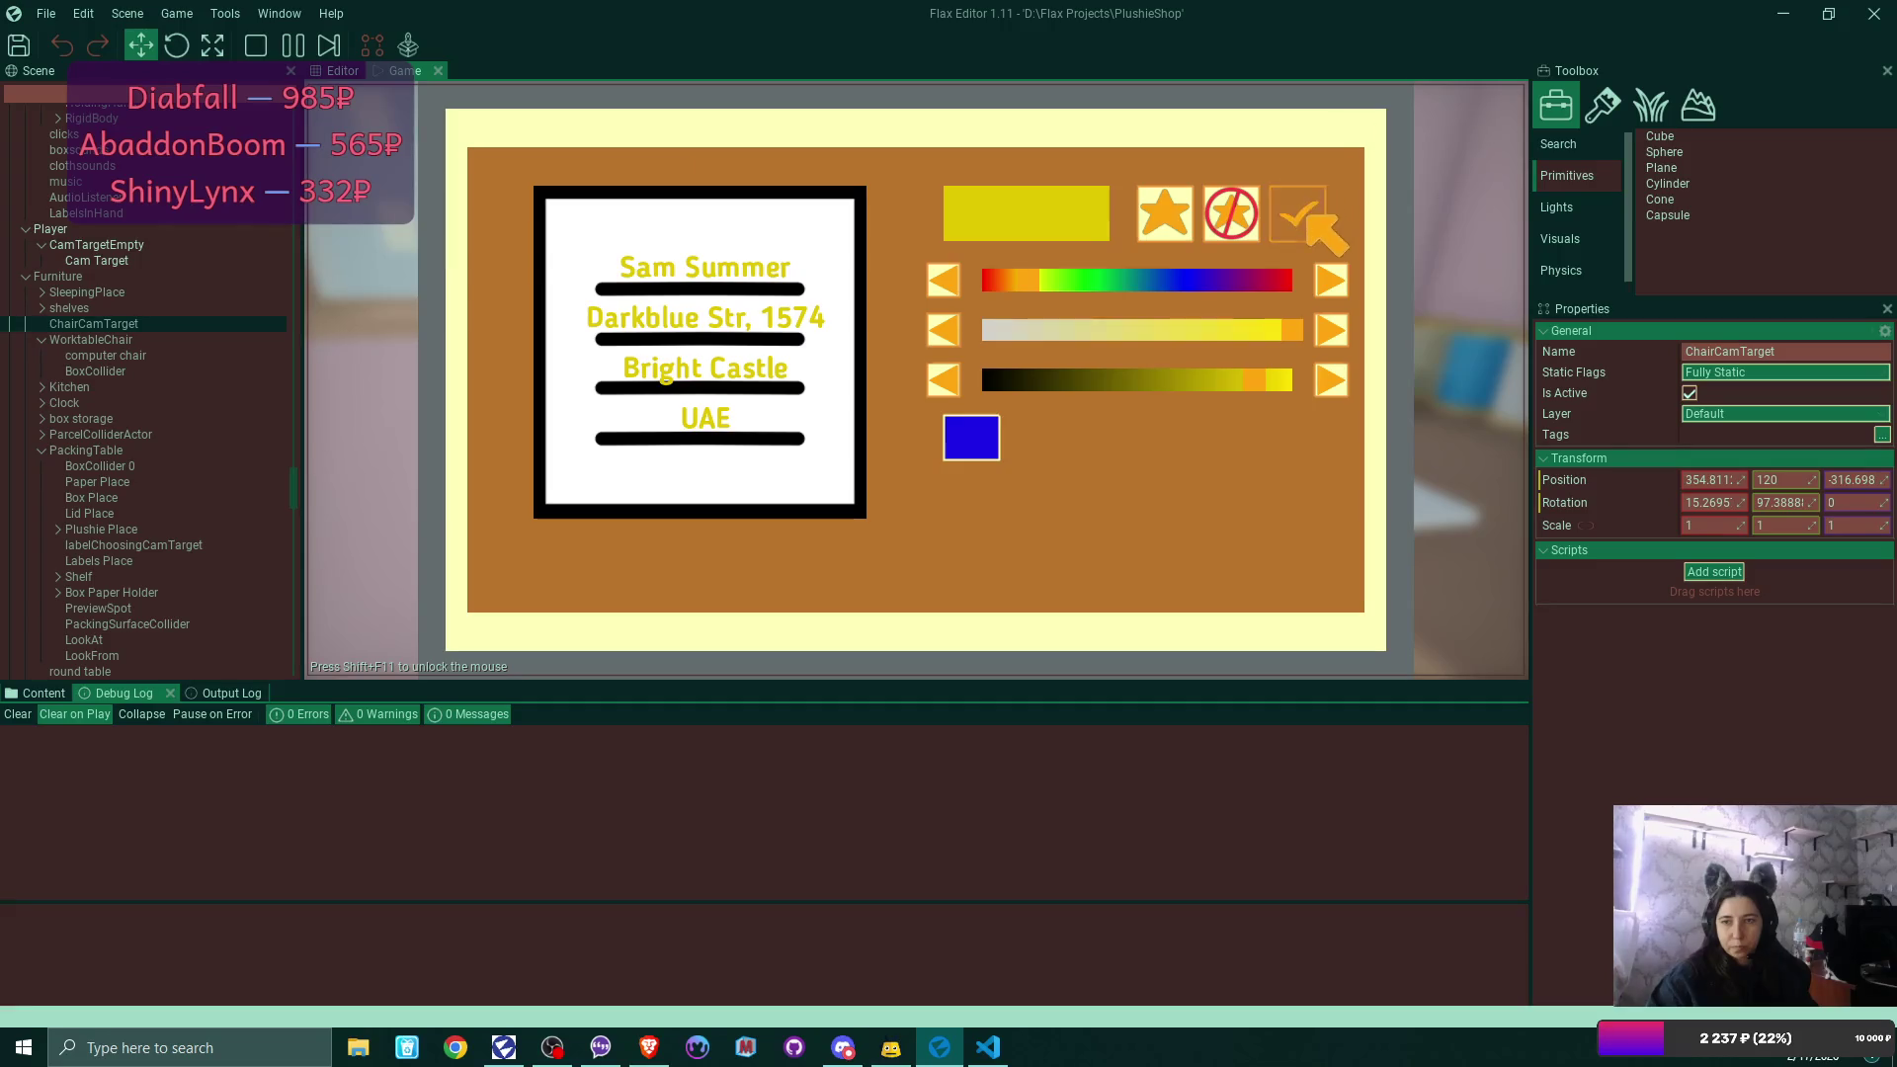
click(1310, 229)
click(674, 346)
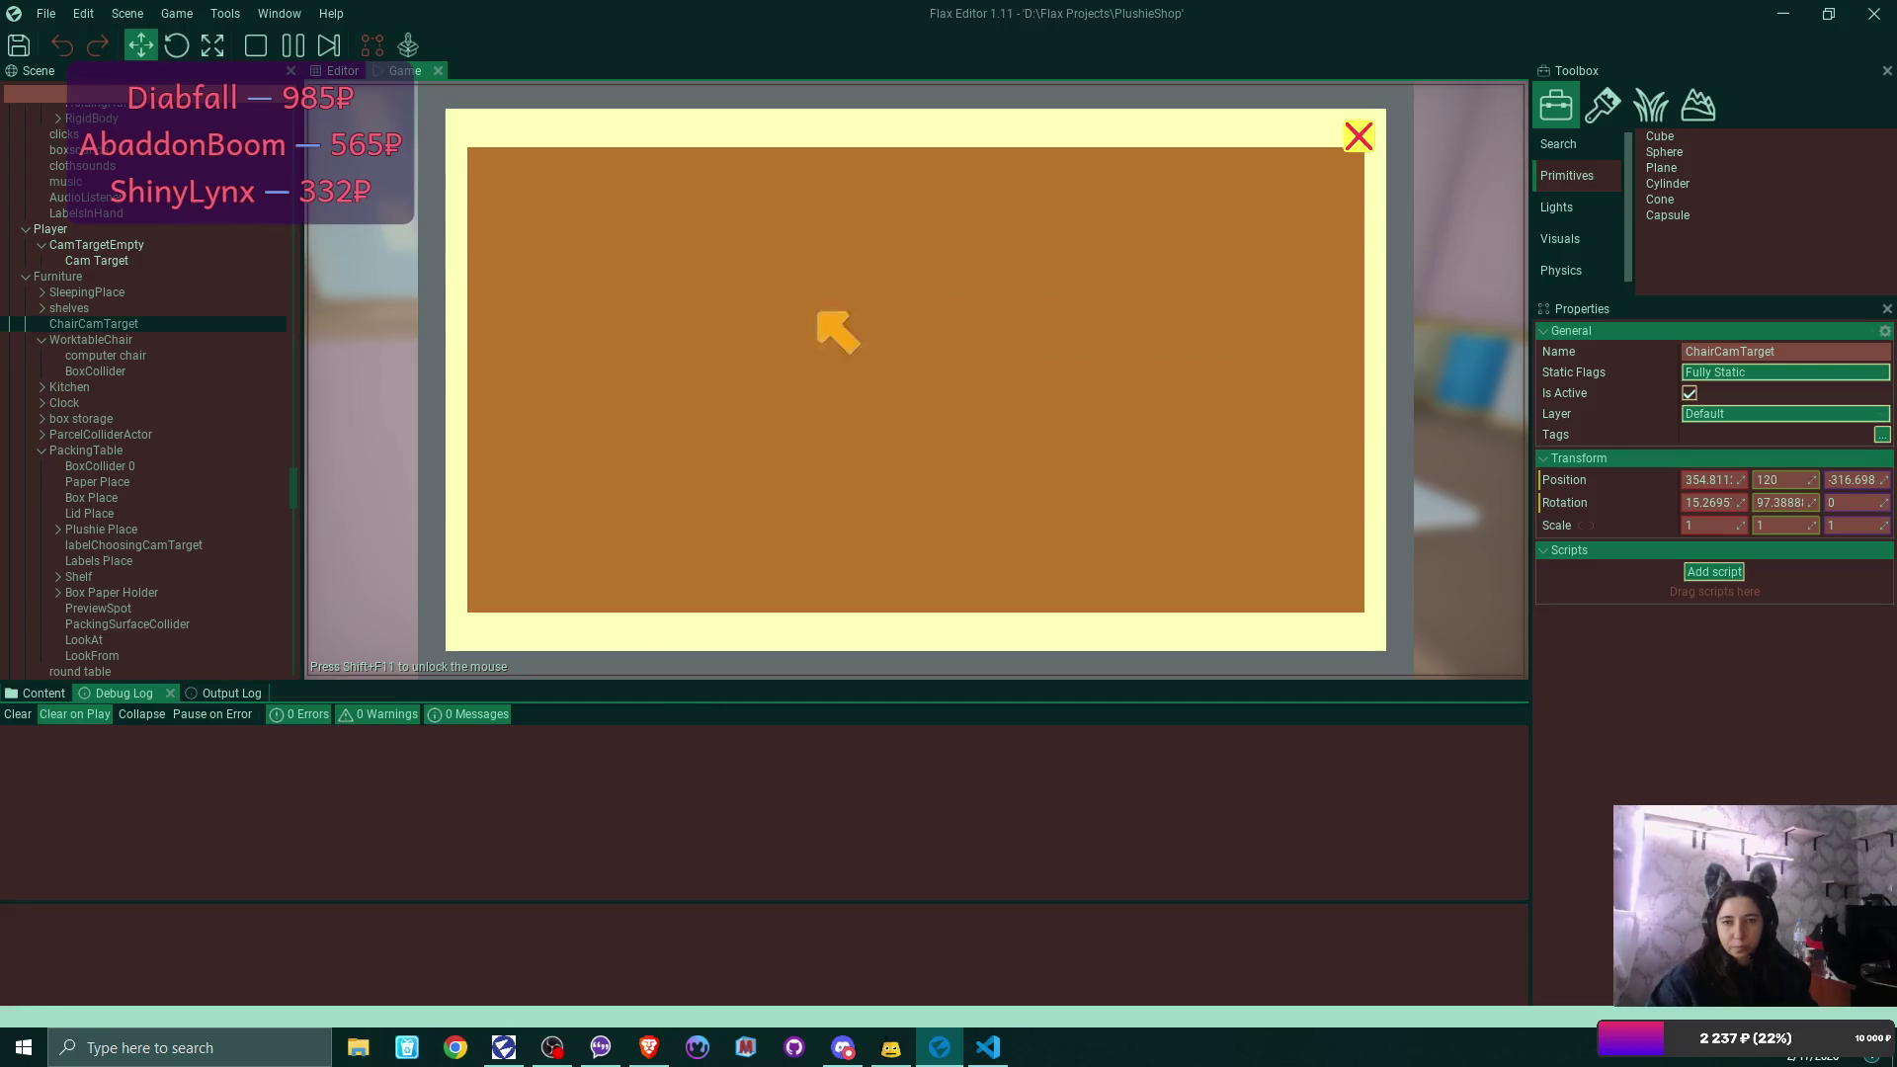
click(1360, 136)
Lay the printed label on the packing table, then set an empty box and lid beside it.
click(1294, 598)
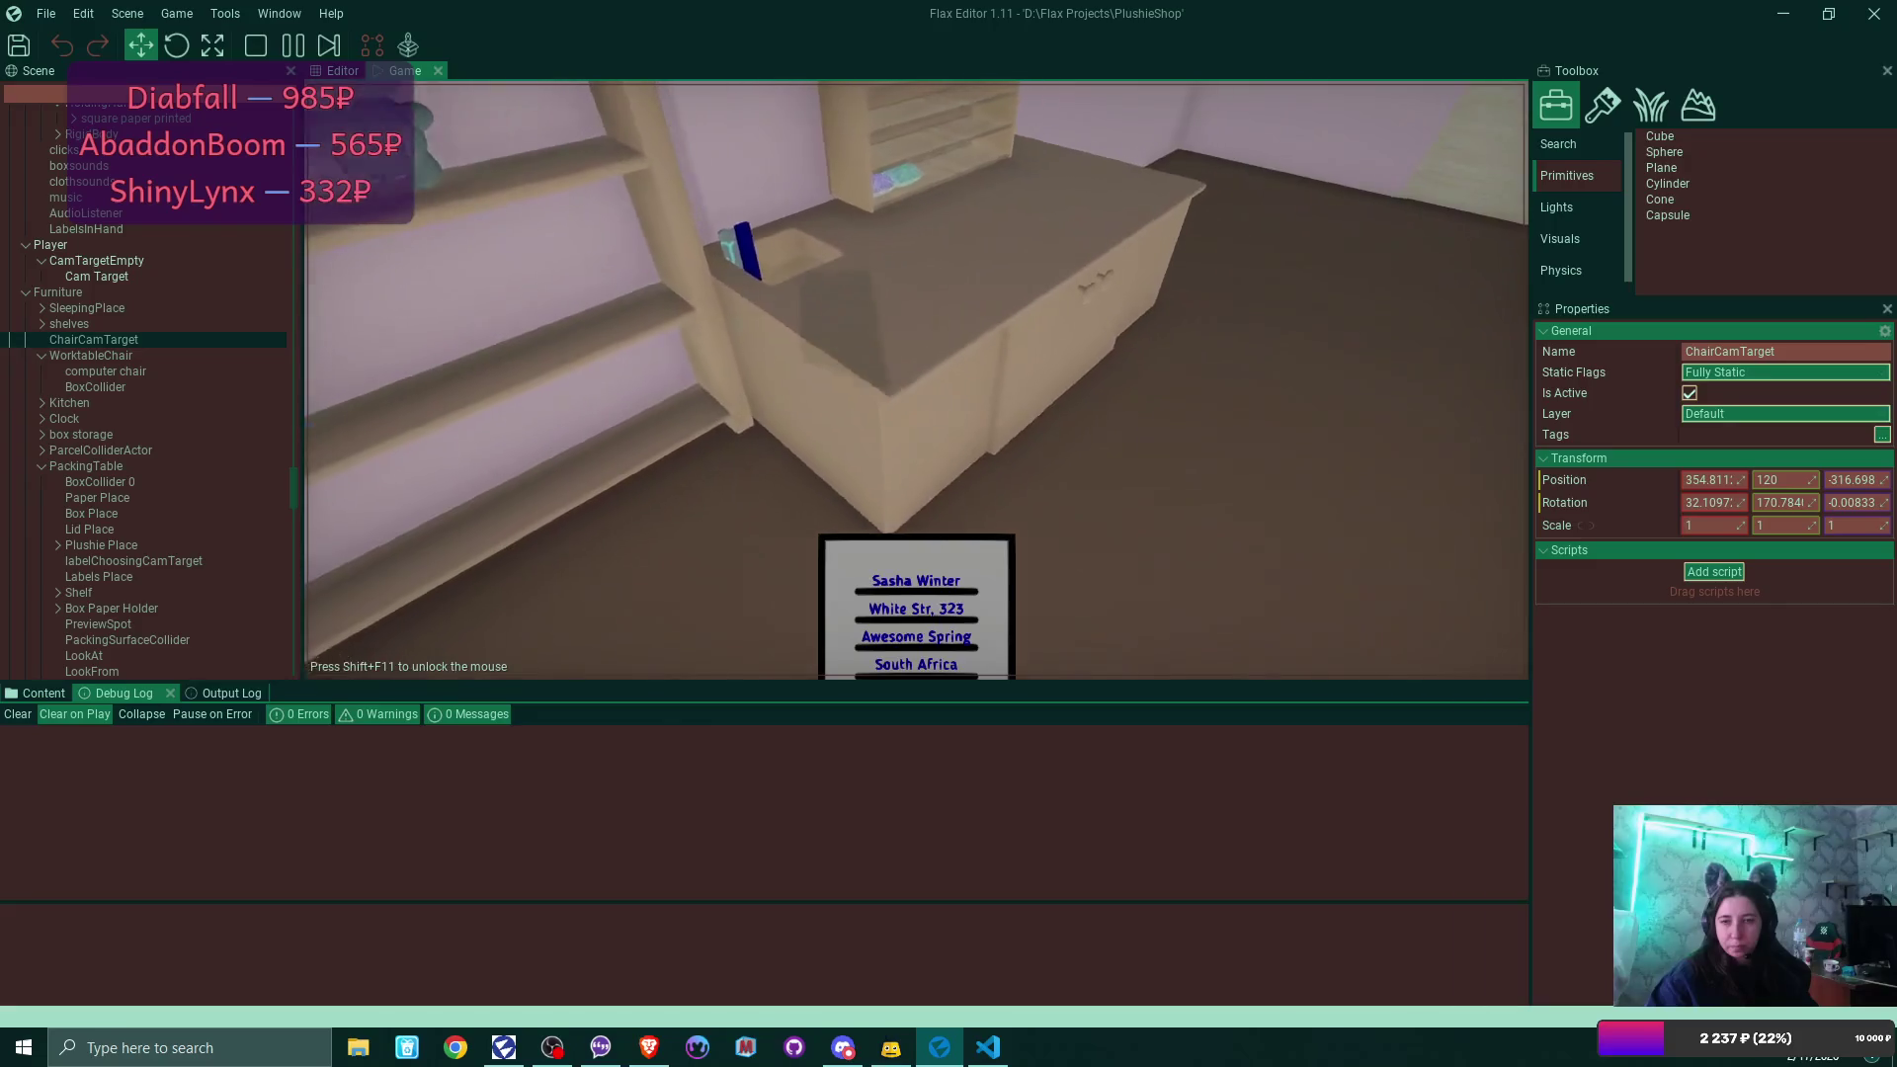
click(917, 381)
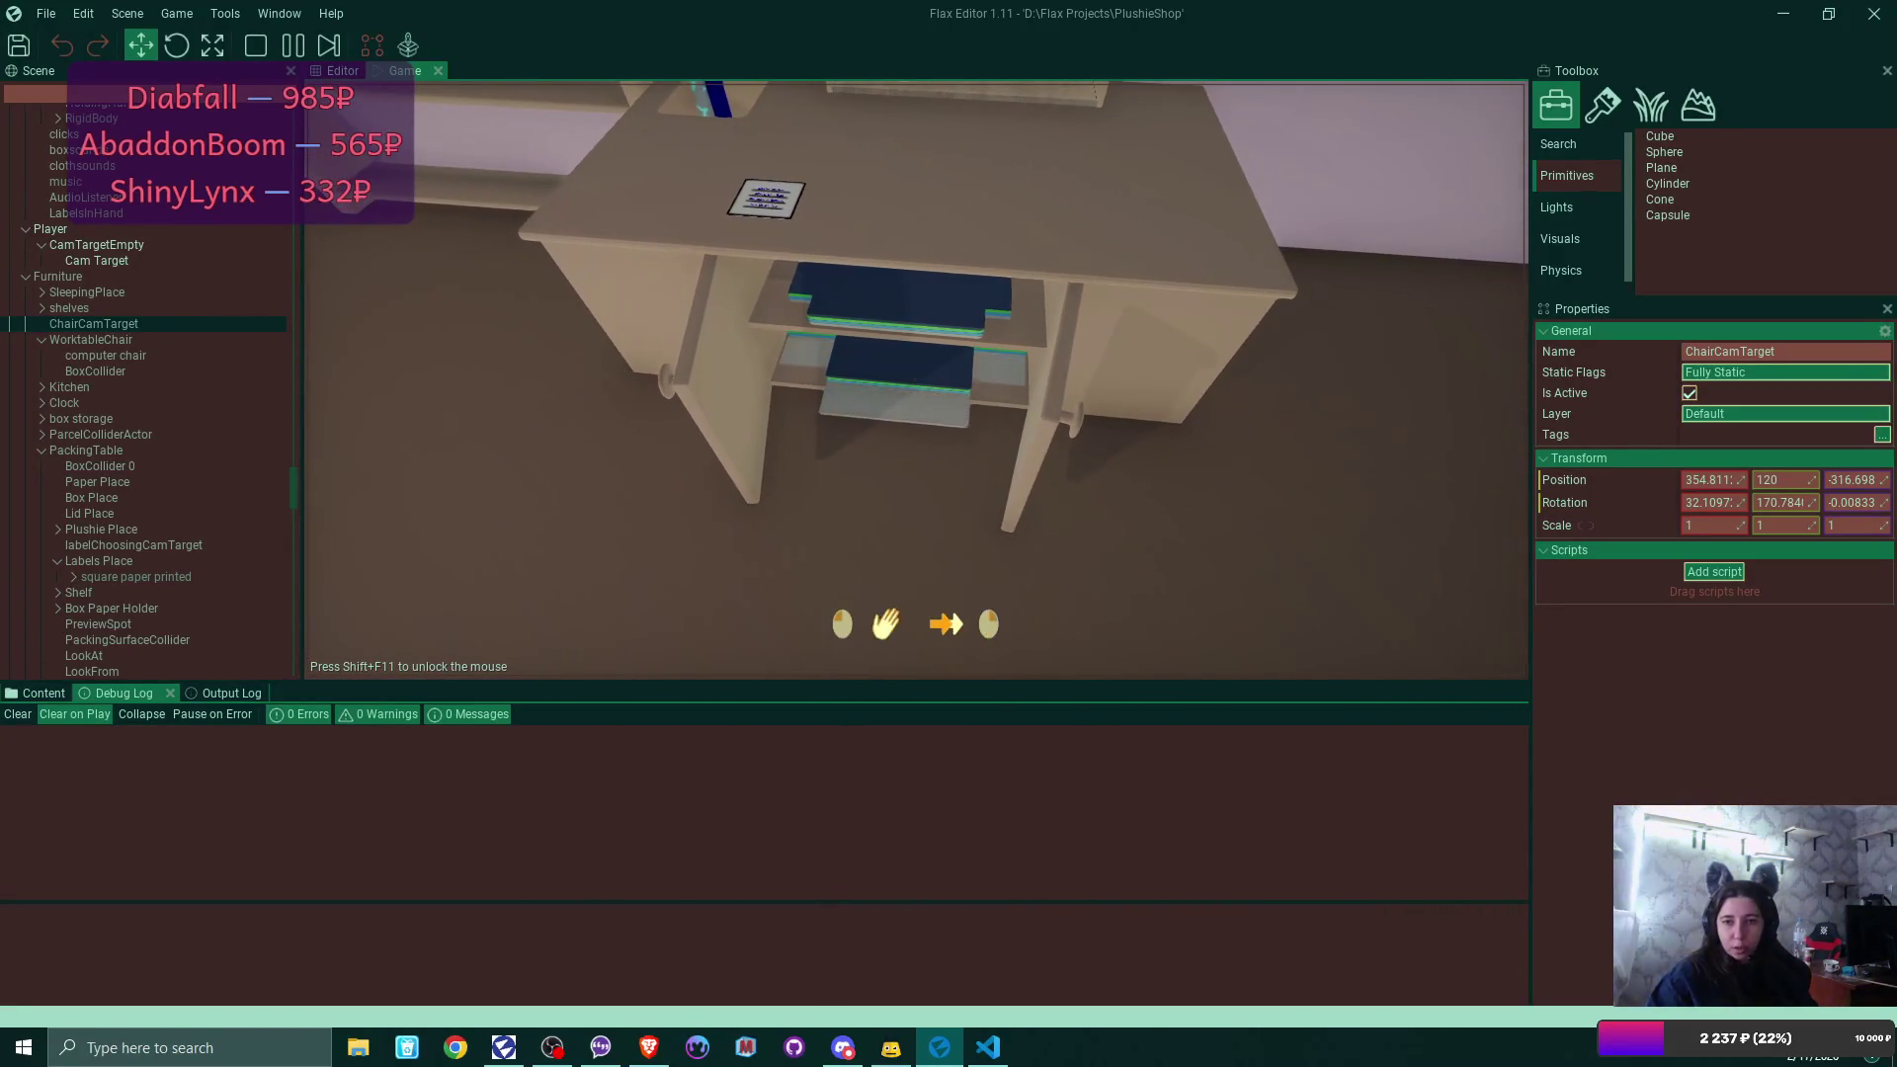
click(916, 380)
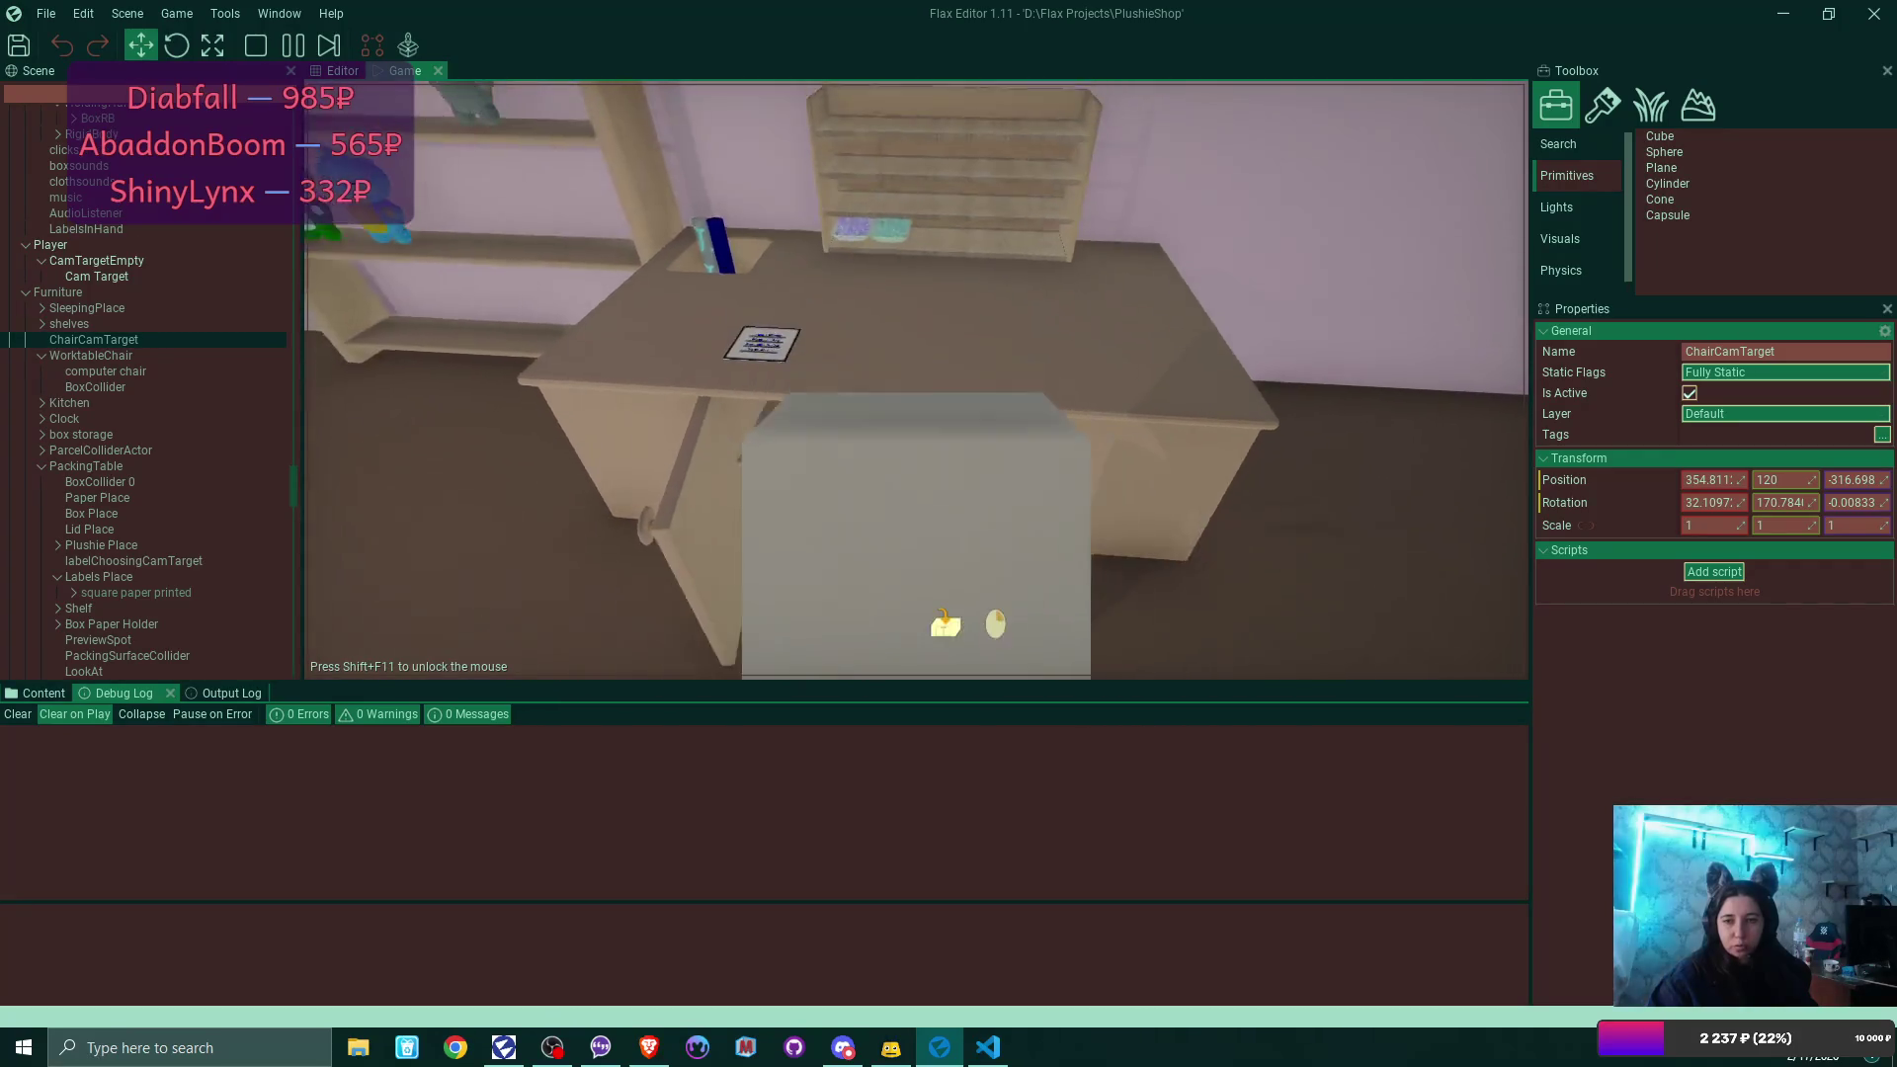
click(915, 380)
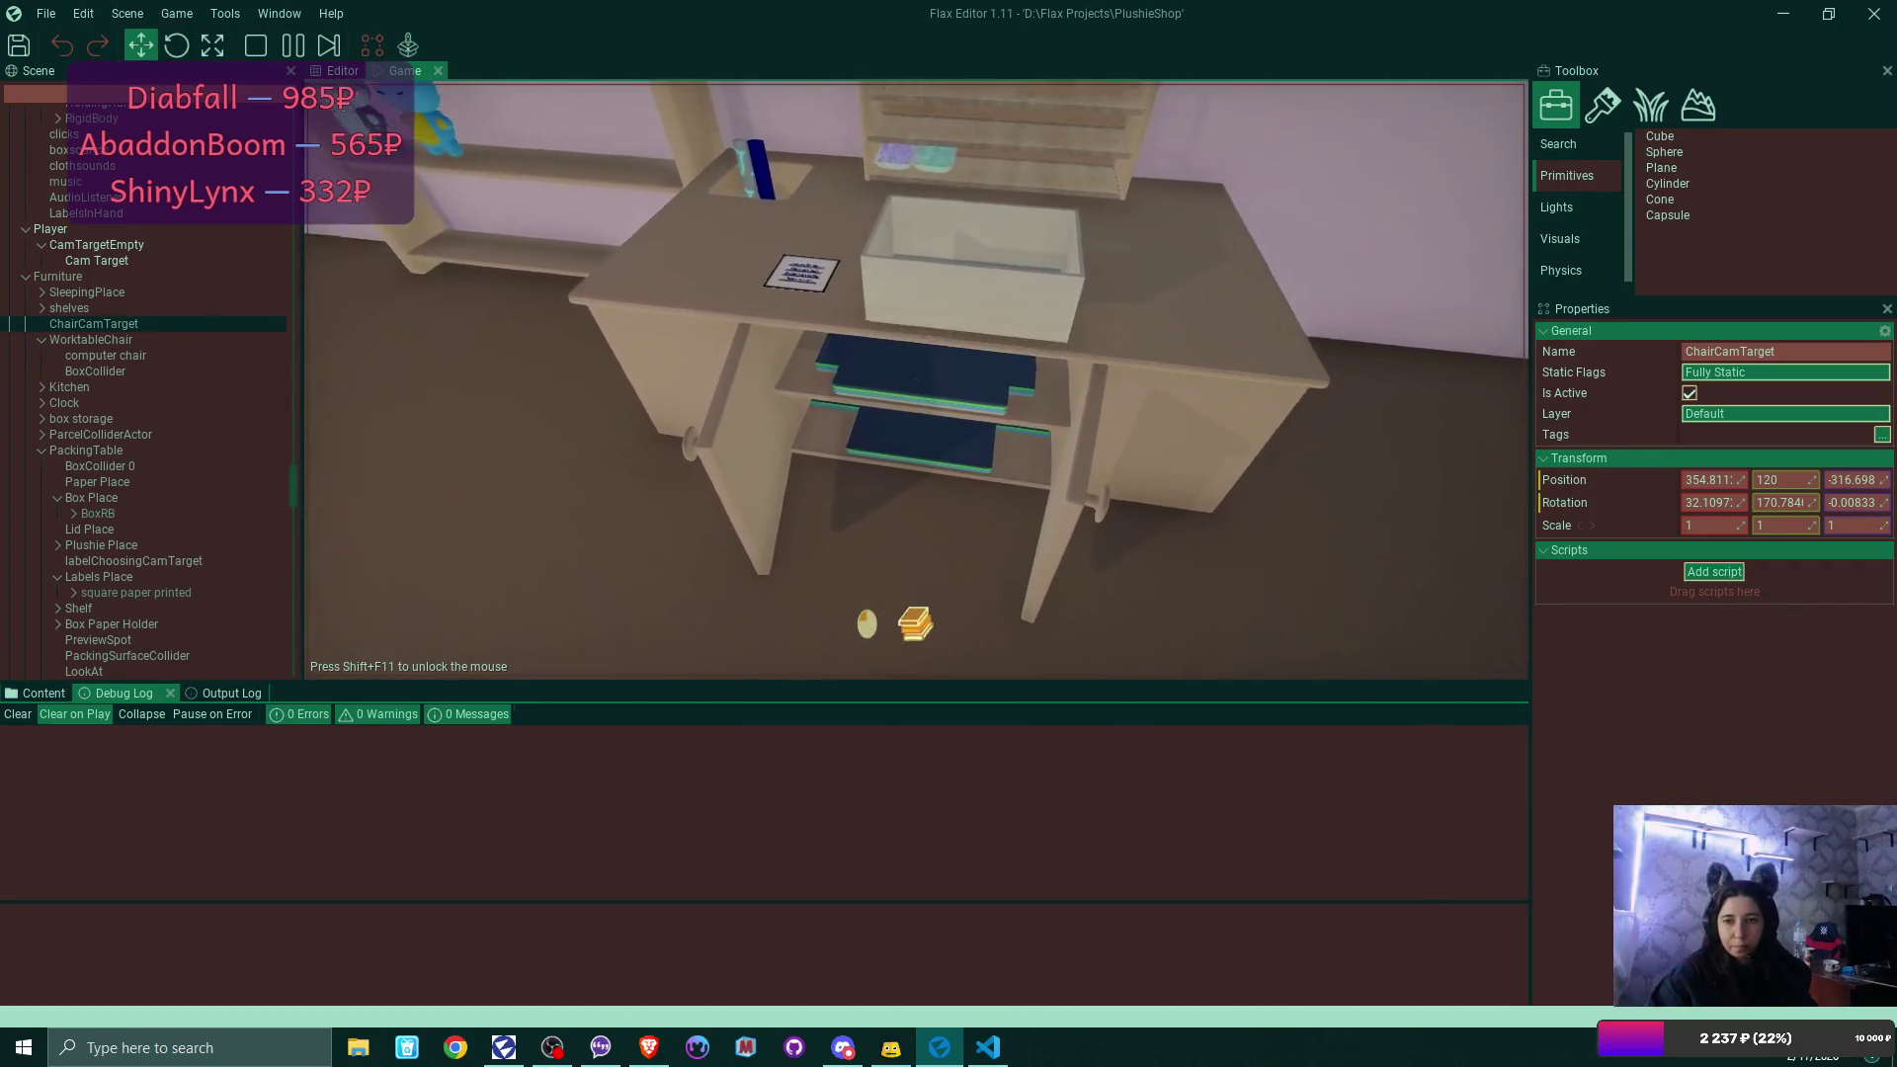
click(916, 380)
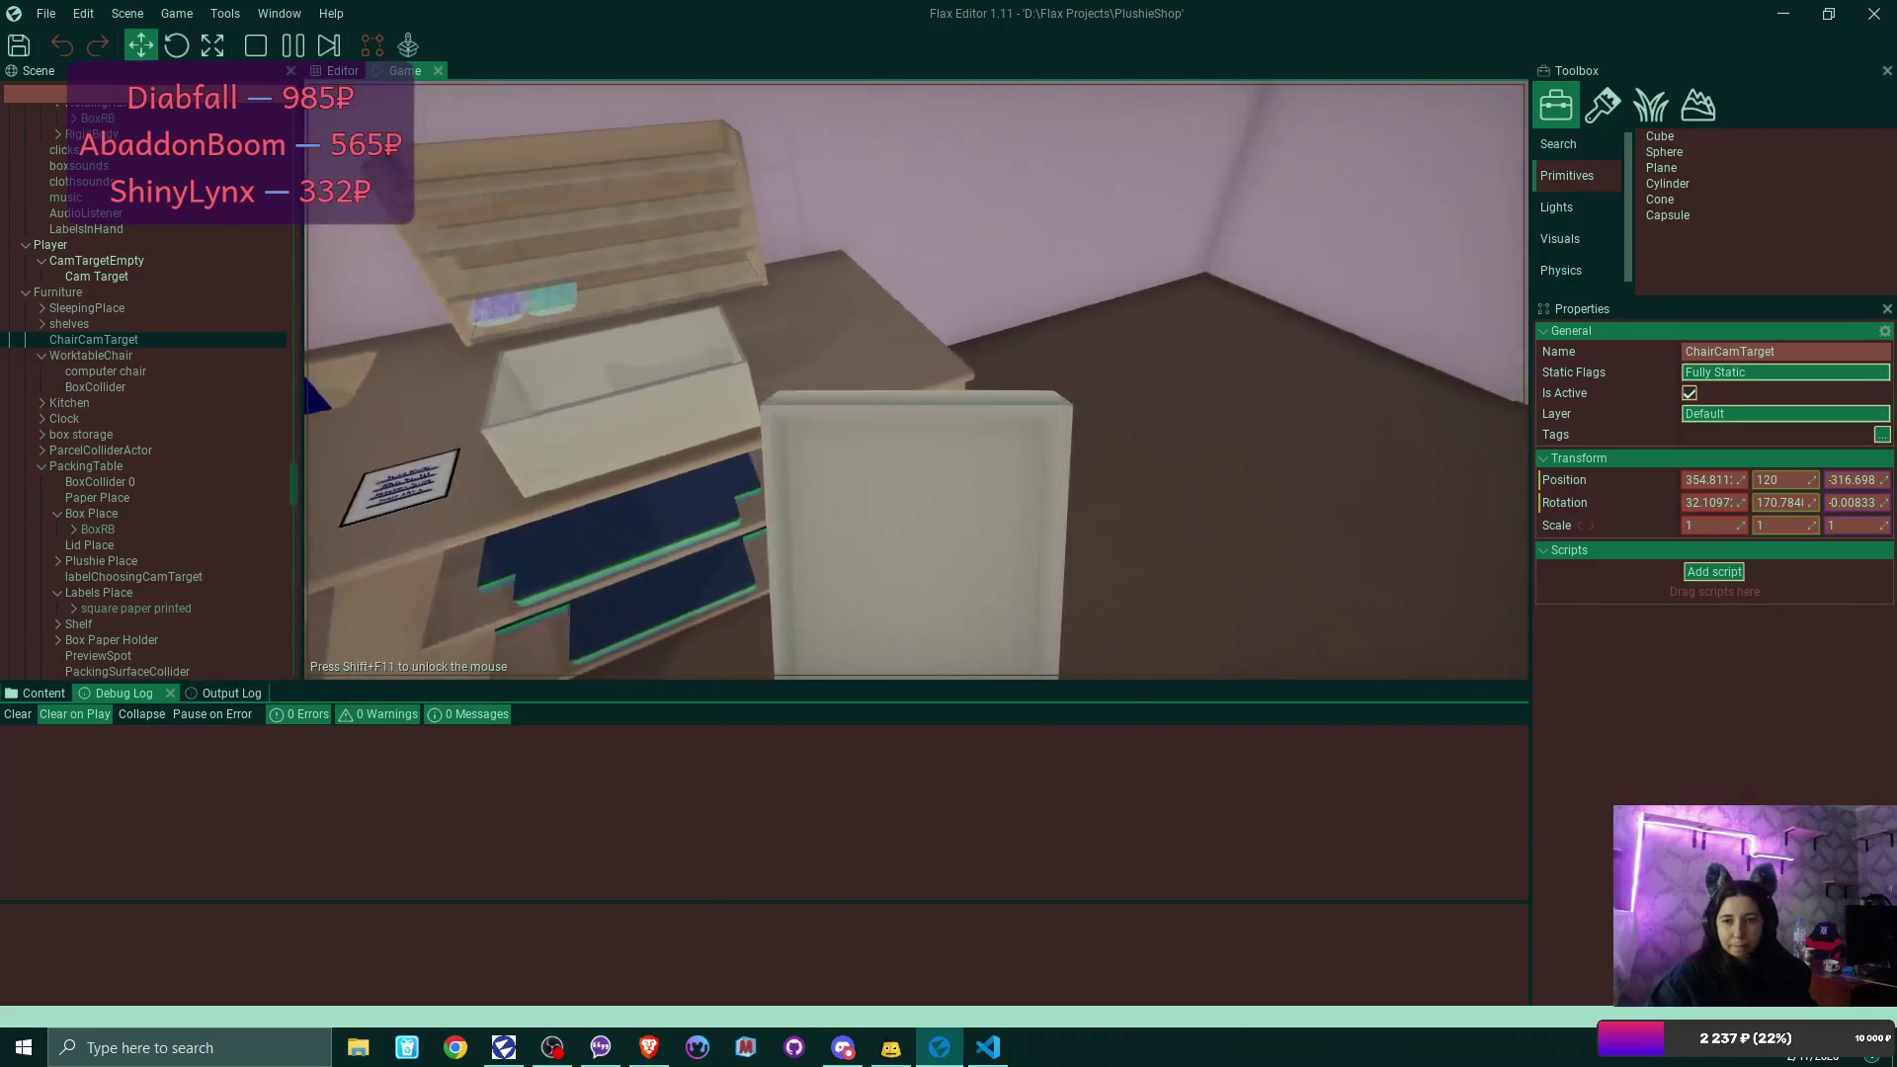
click(915, 381)
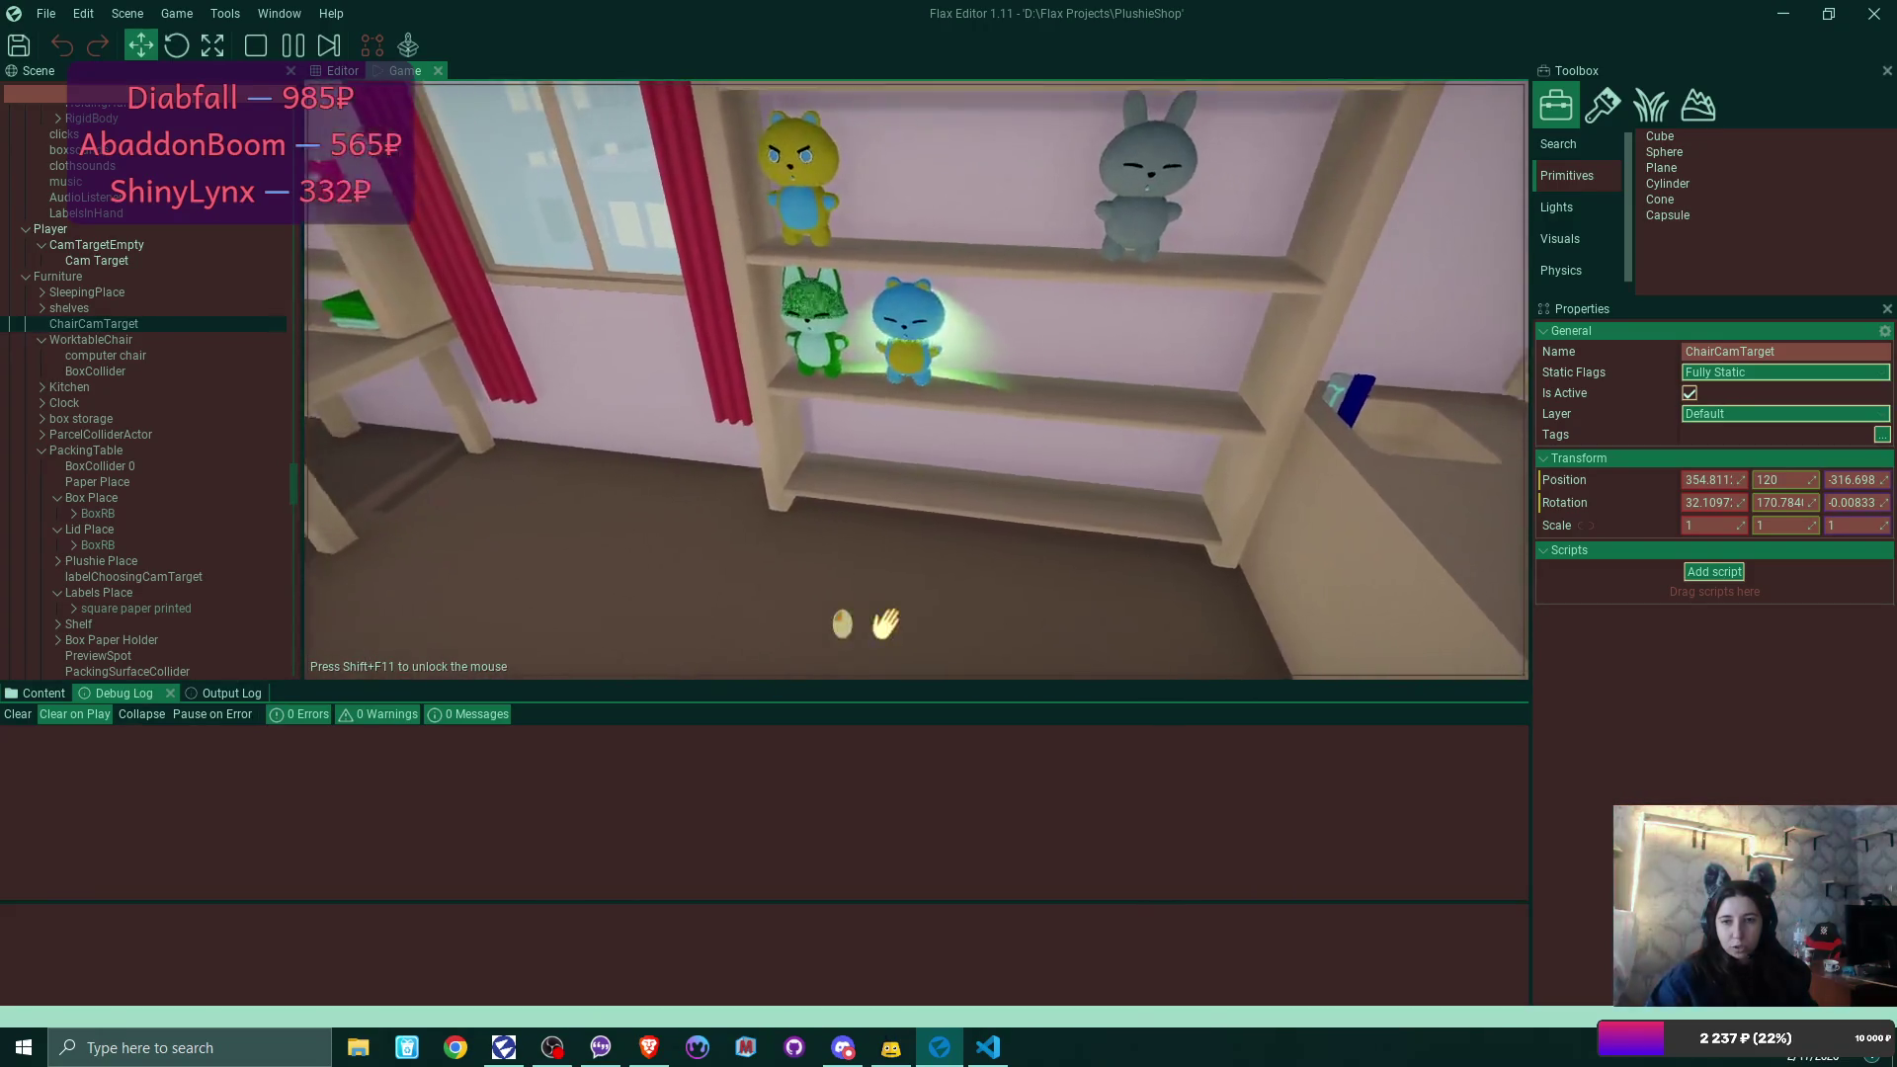
Pack the blue plushie into the box, close it with the address label, then take the green cat plushie.
click(916, 381)
click(916, 381)
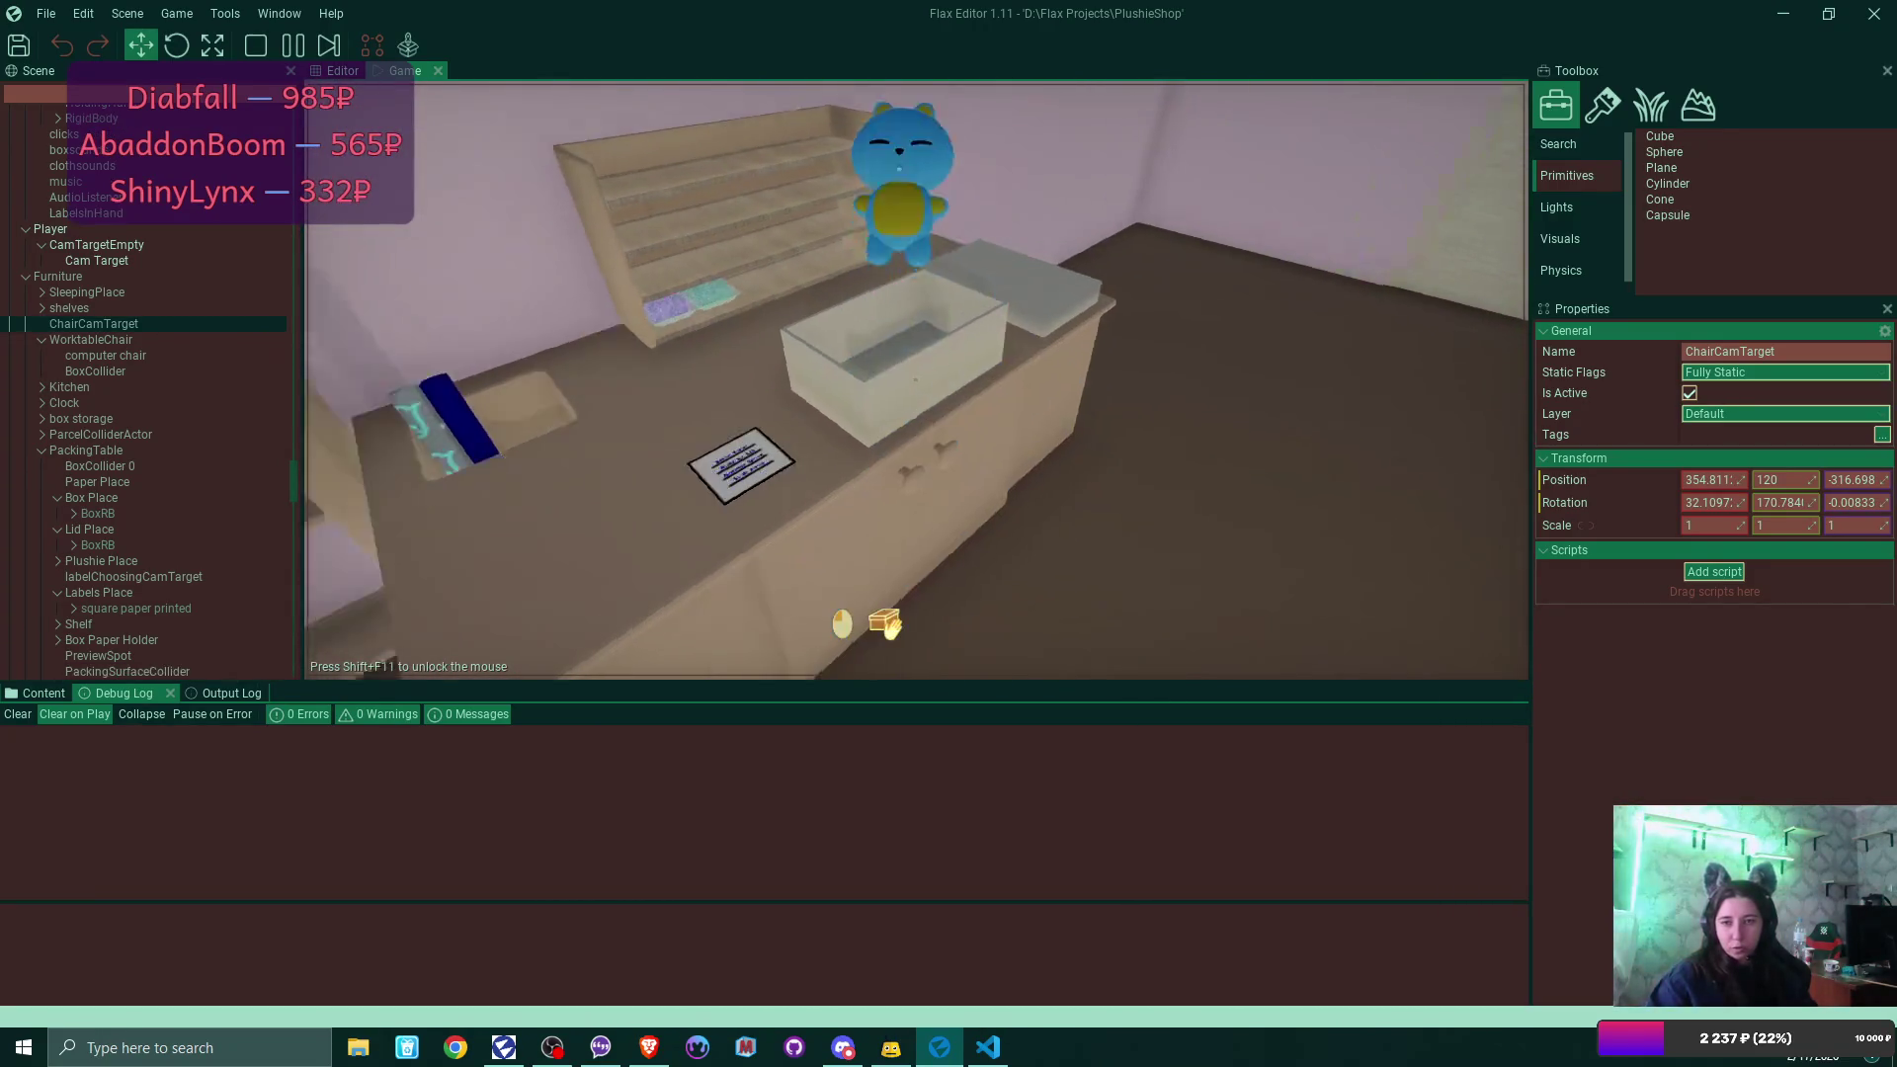
click(916, 380)
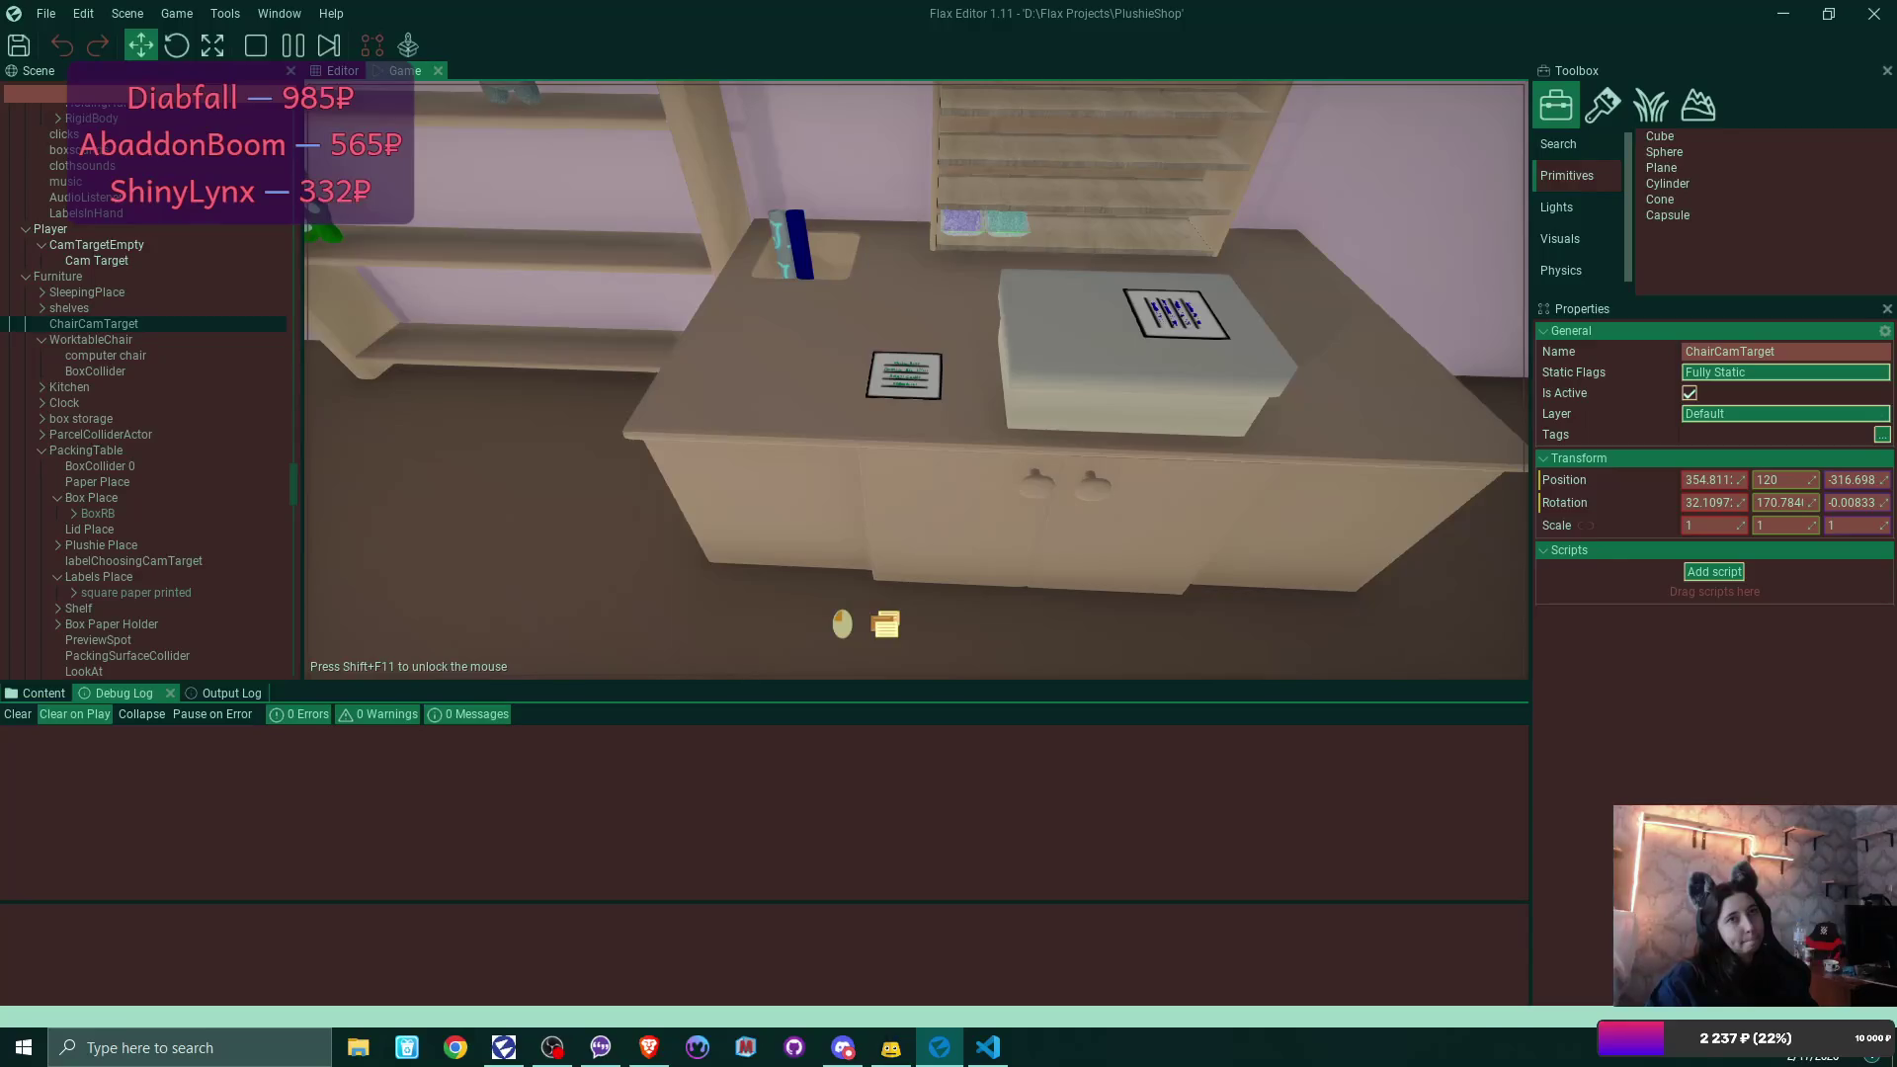
click(903, 375)
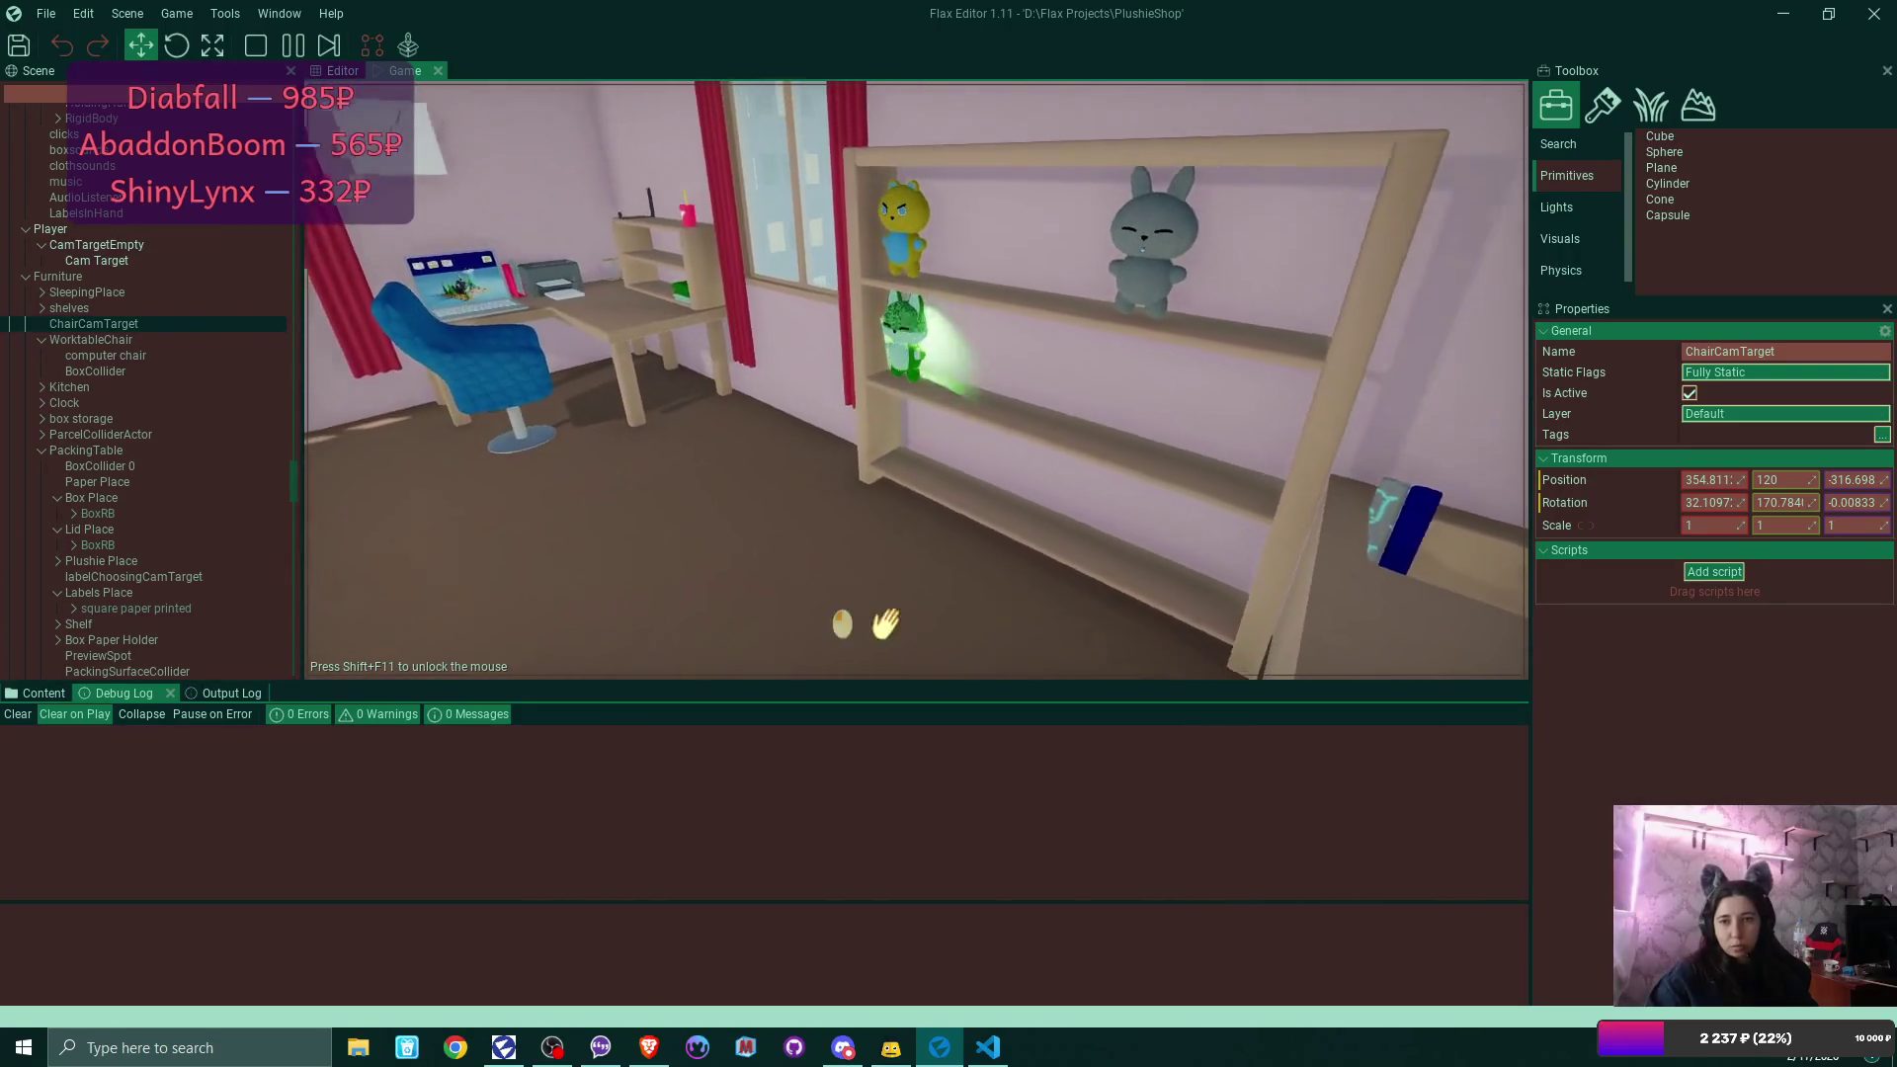
click(915, 381)
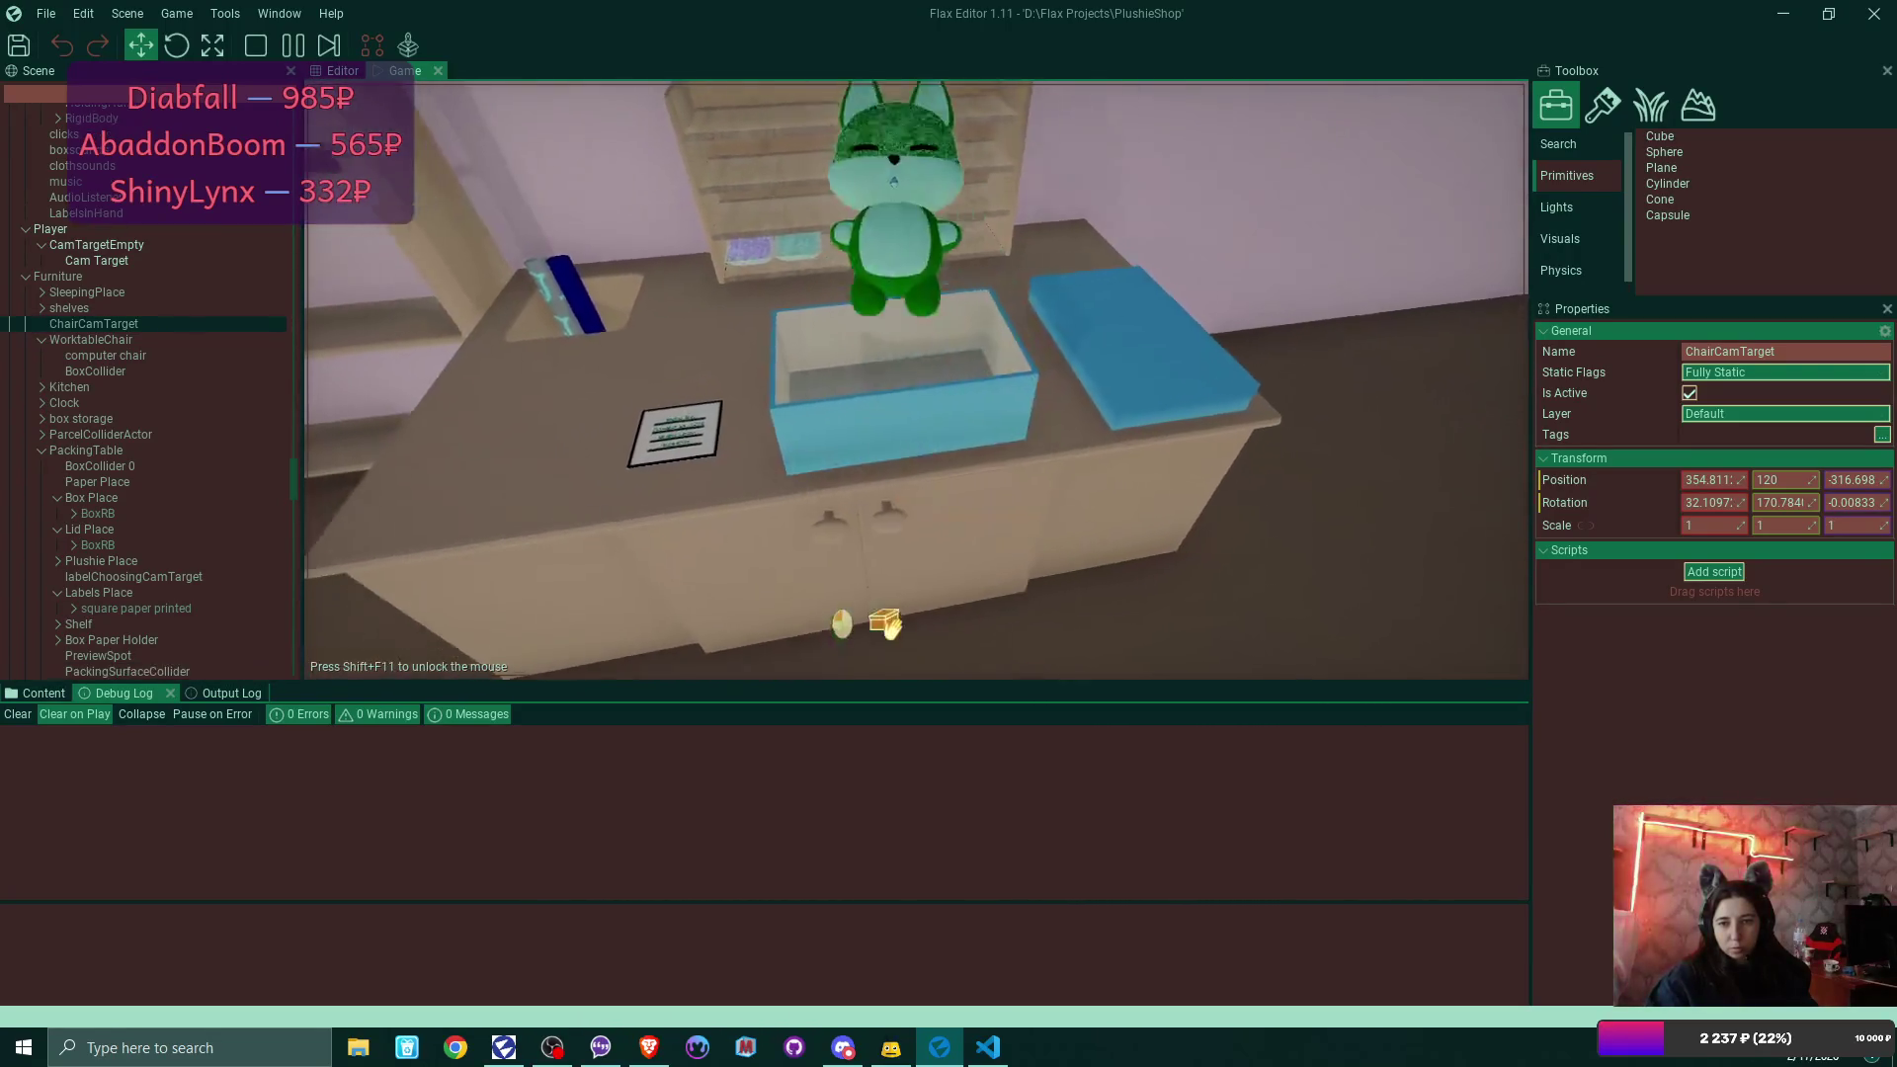
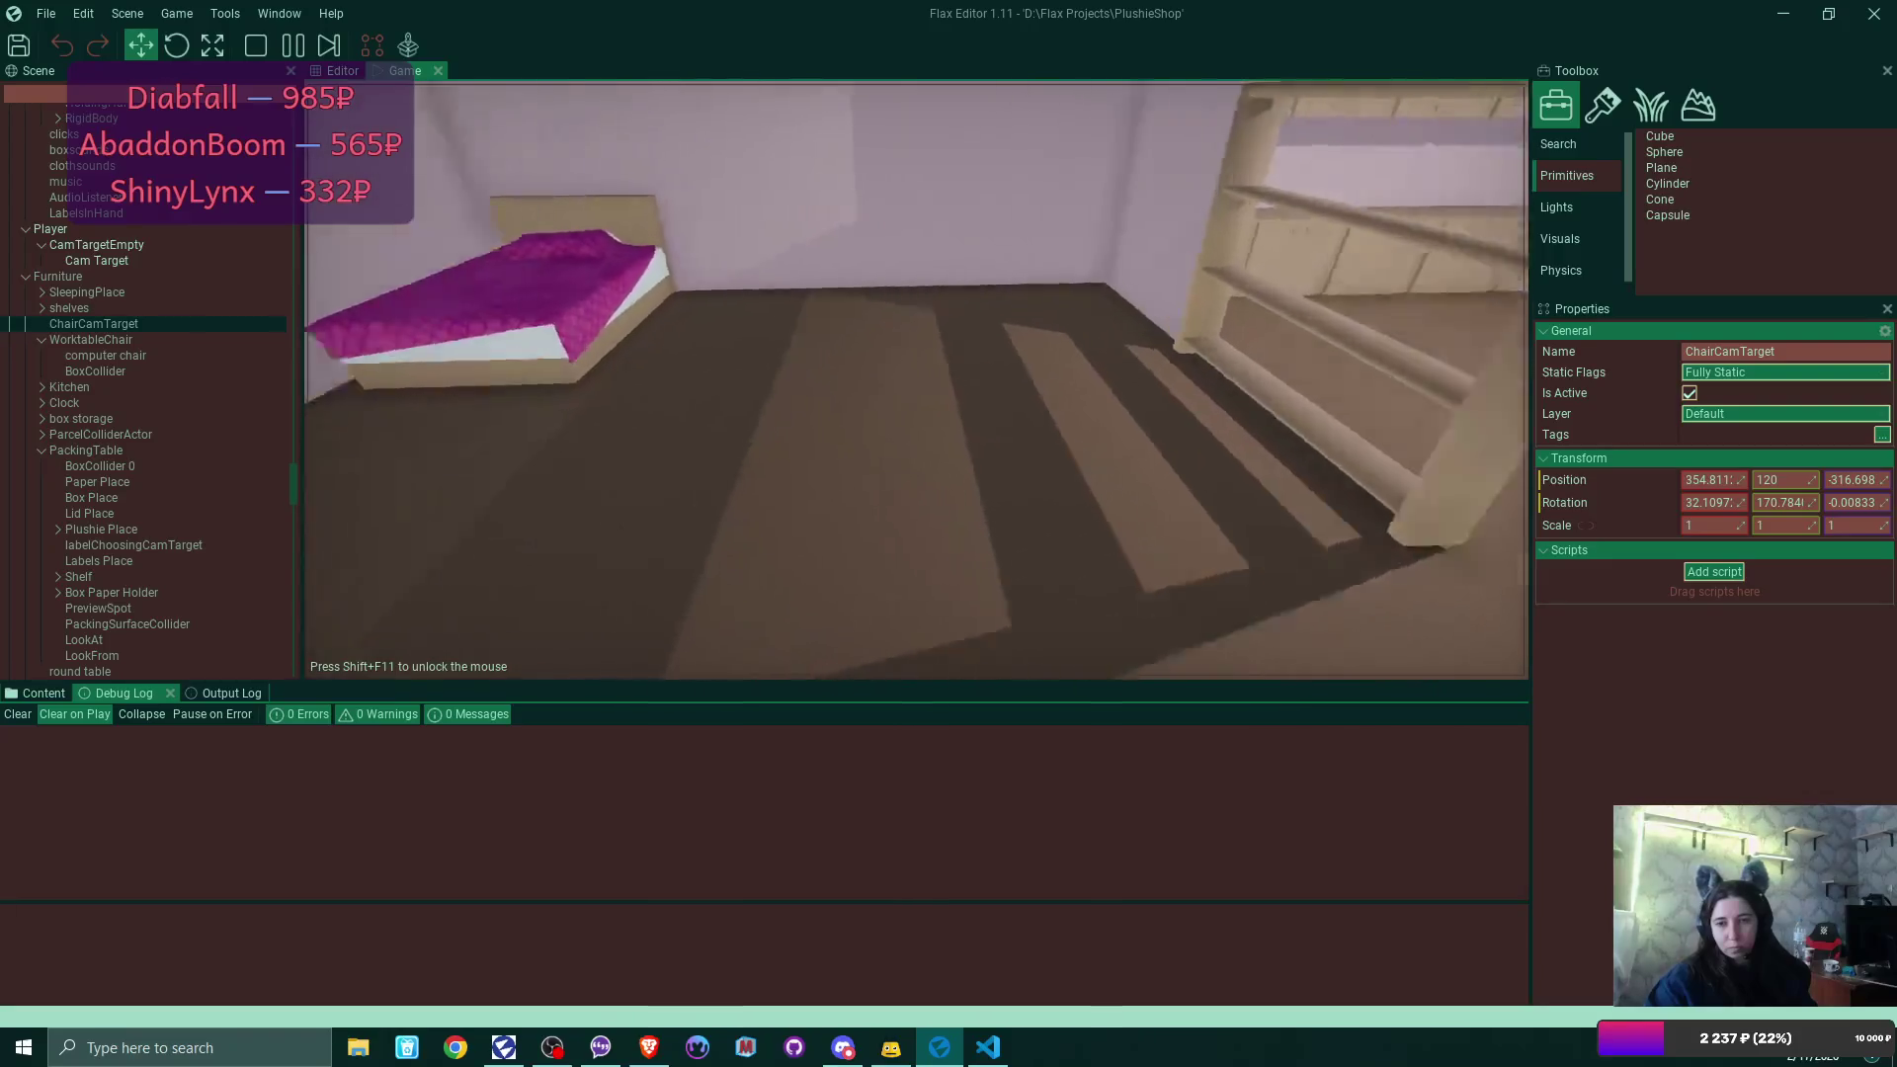
Sleep in the bed to start a new day, then open My Shop on the laptop.
click(928, 392)
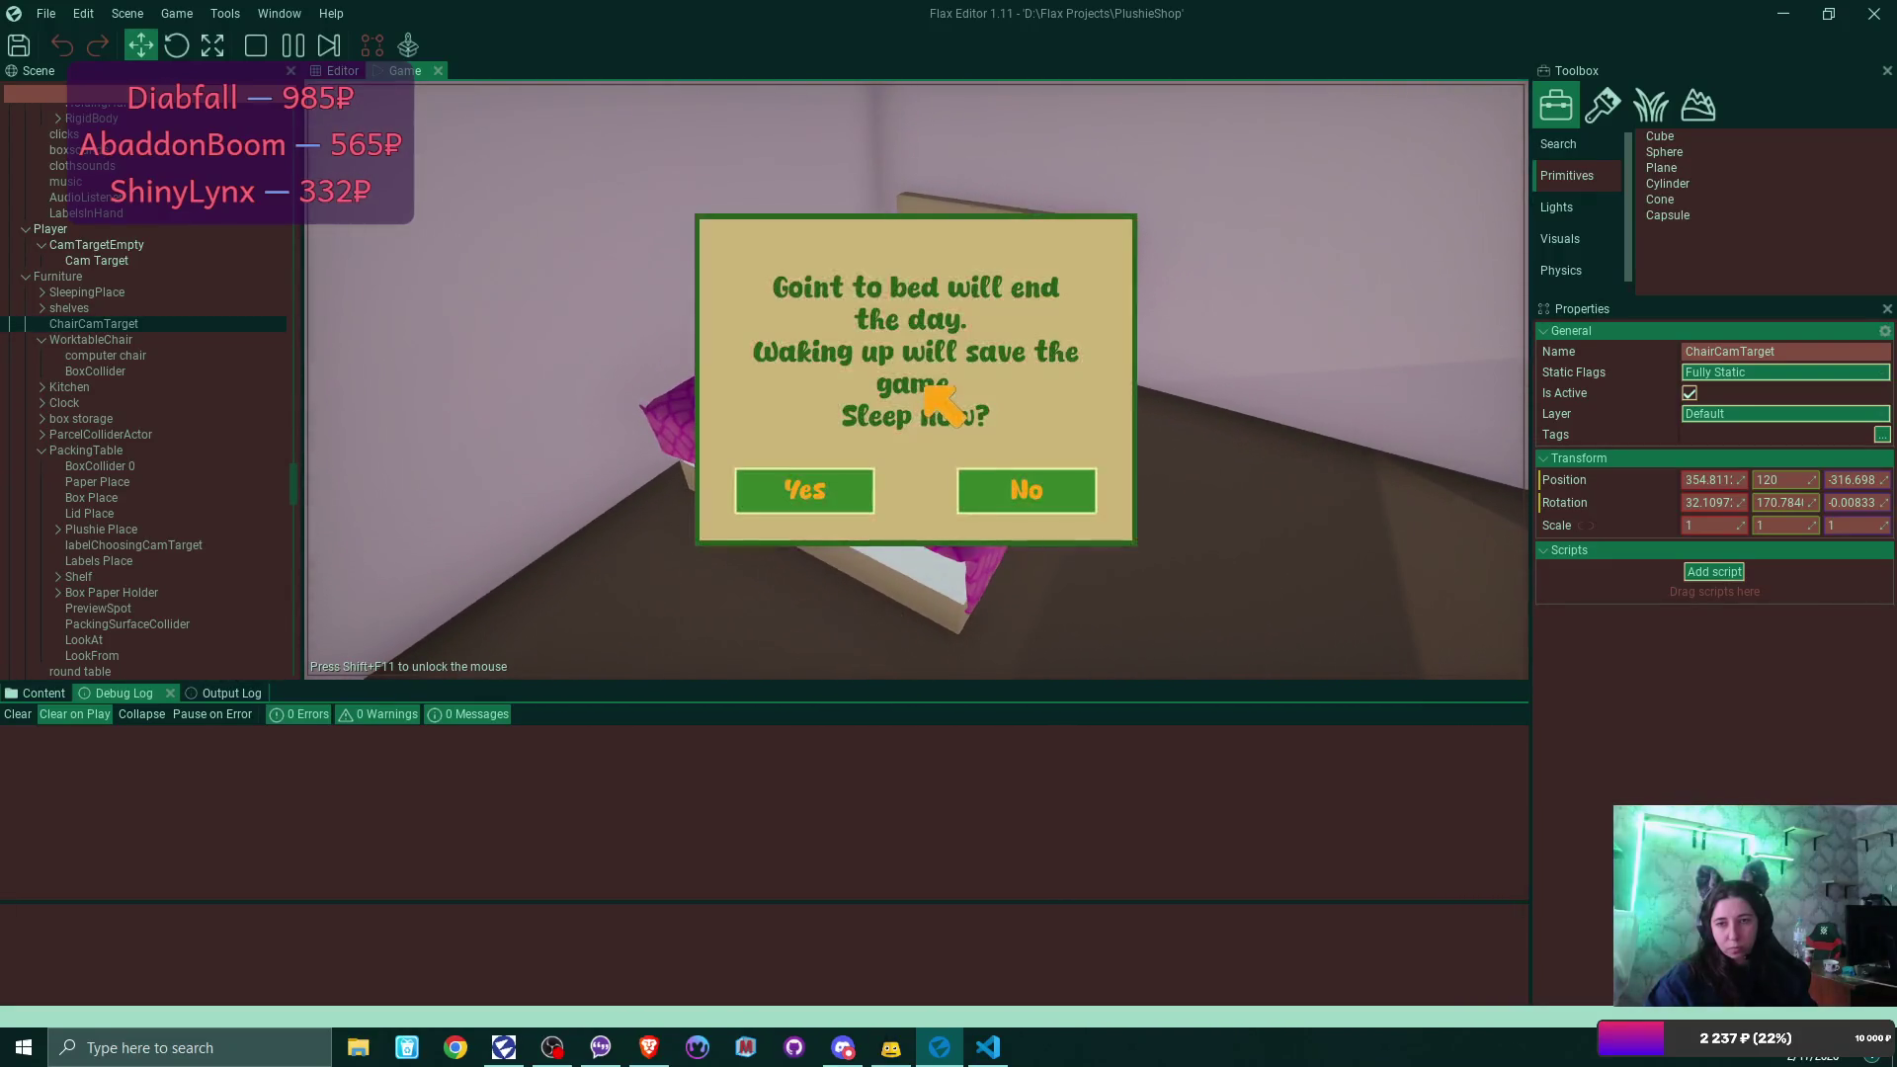
click(828, 488)
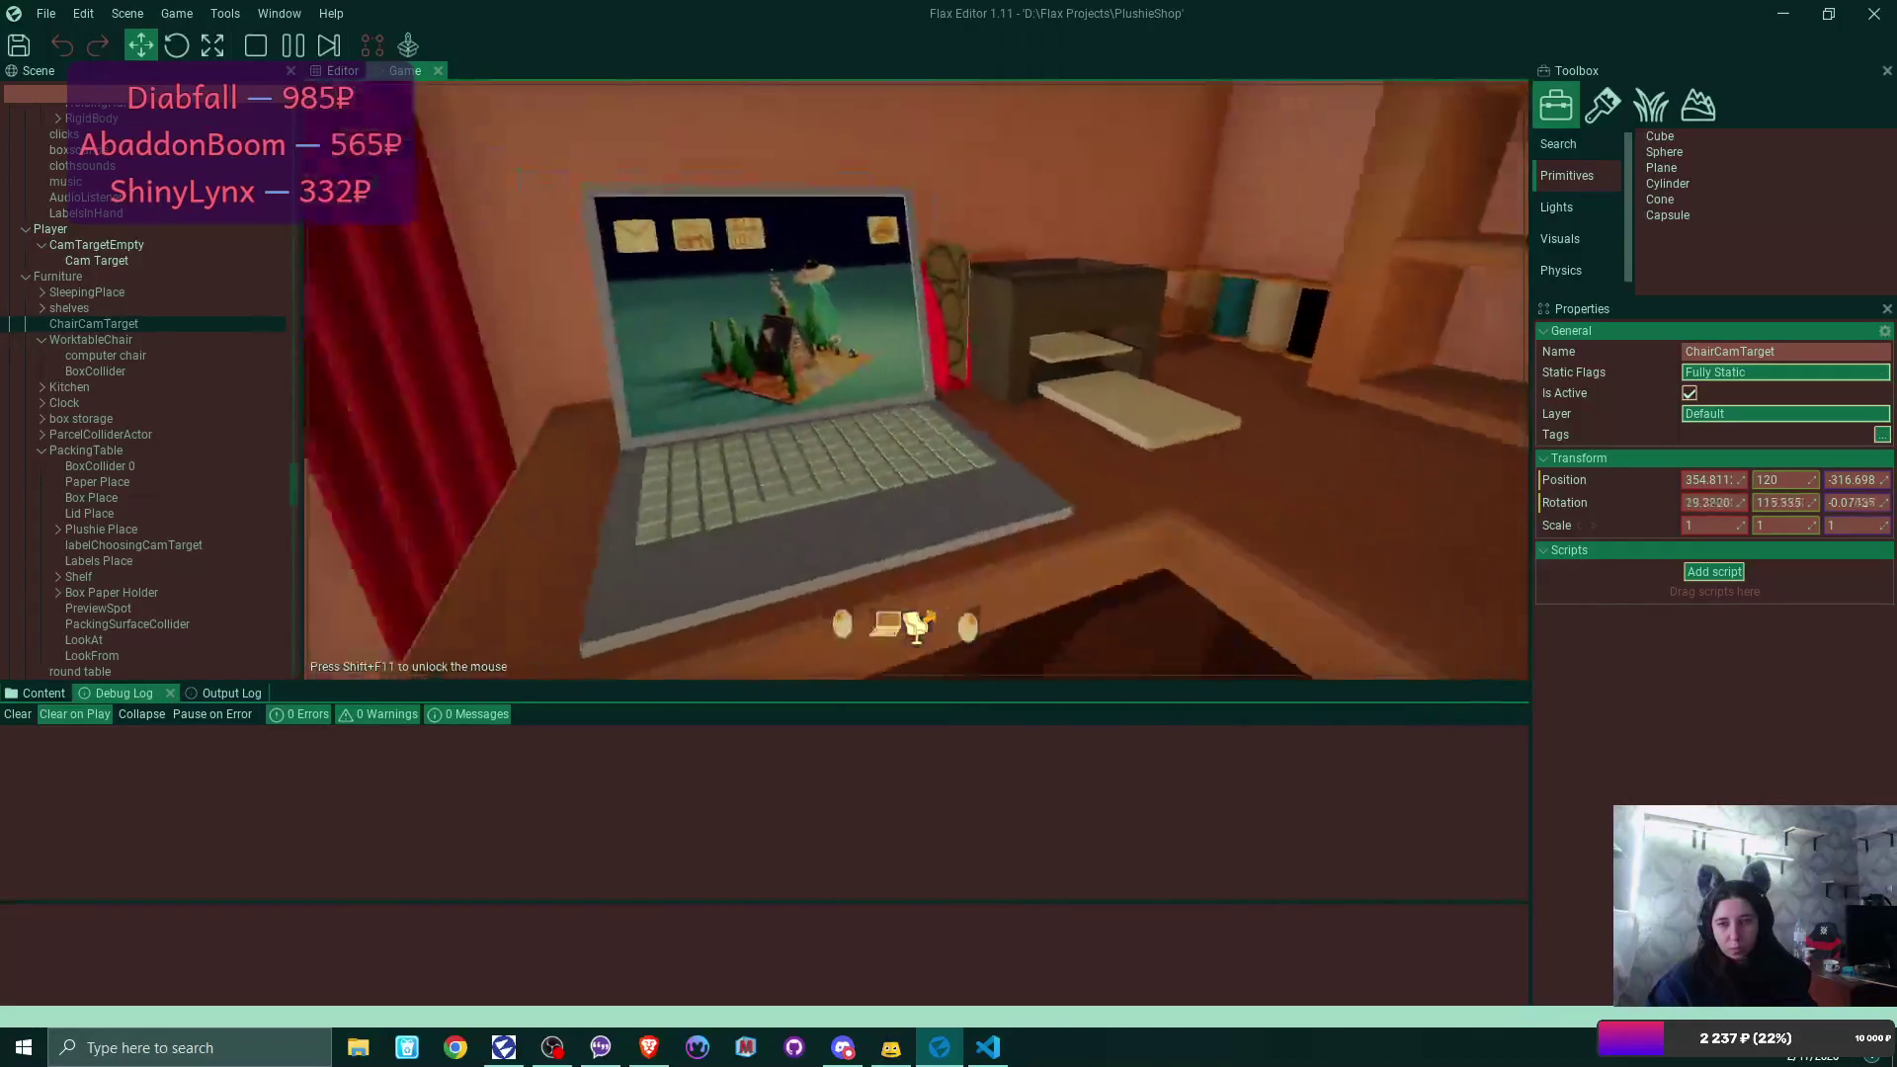
click(731, 176)
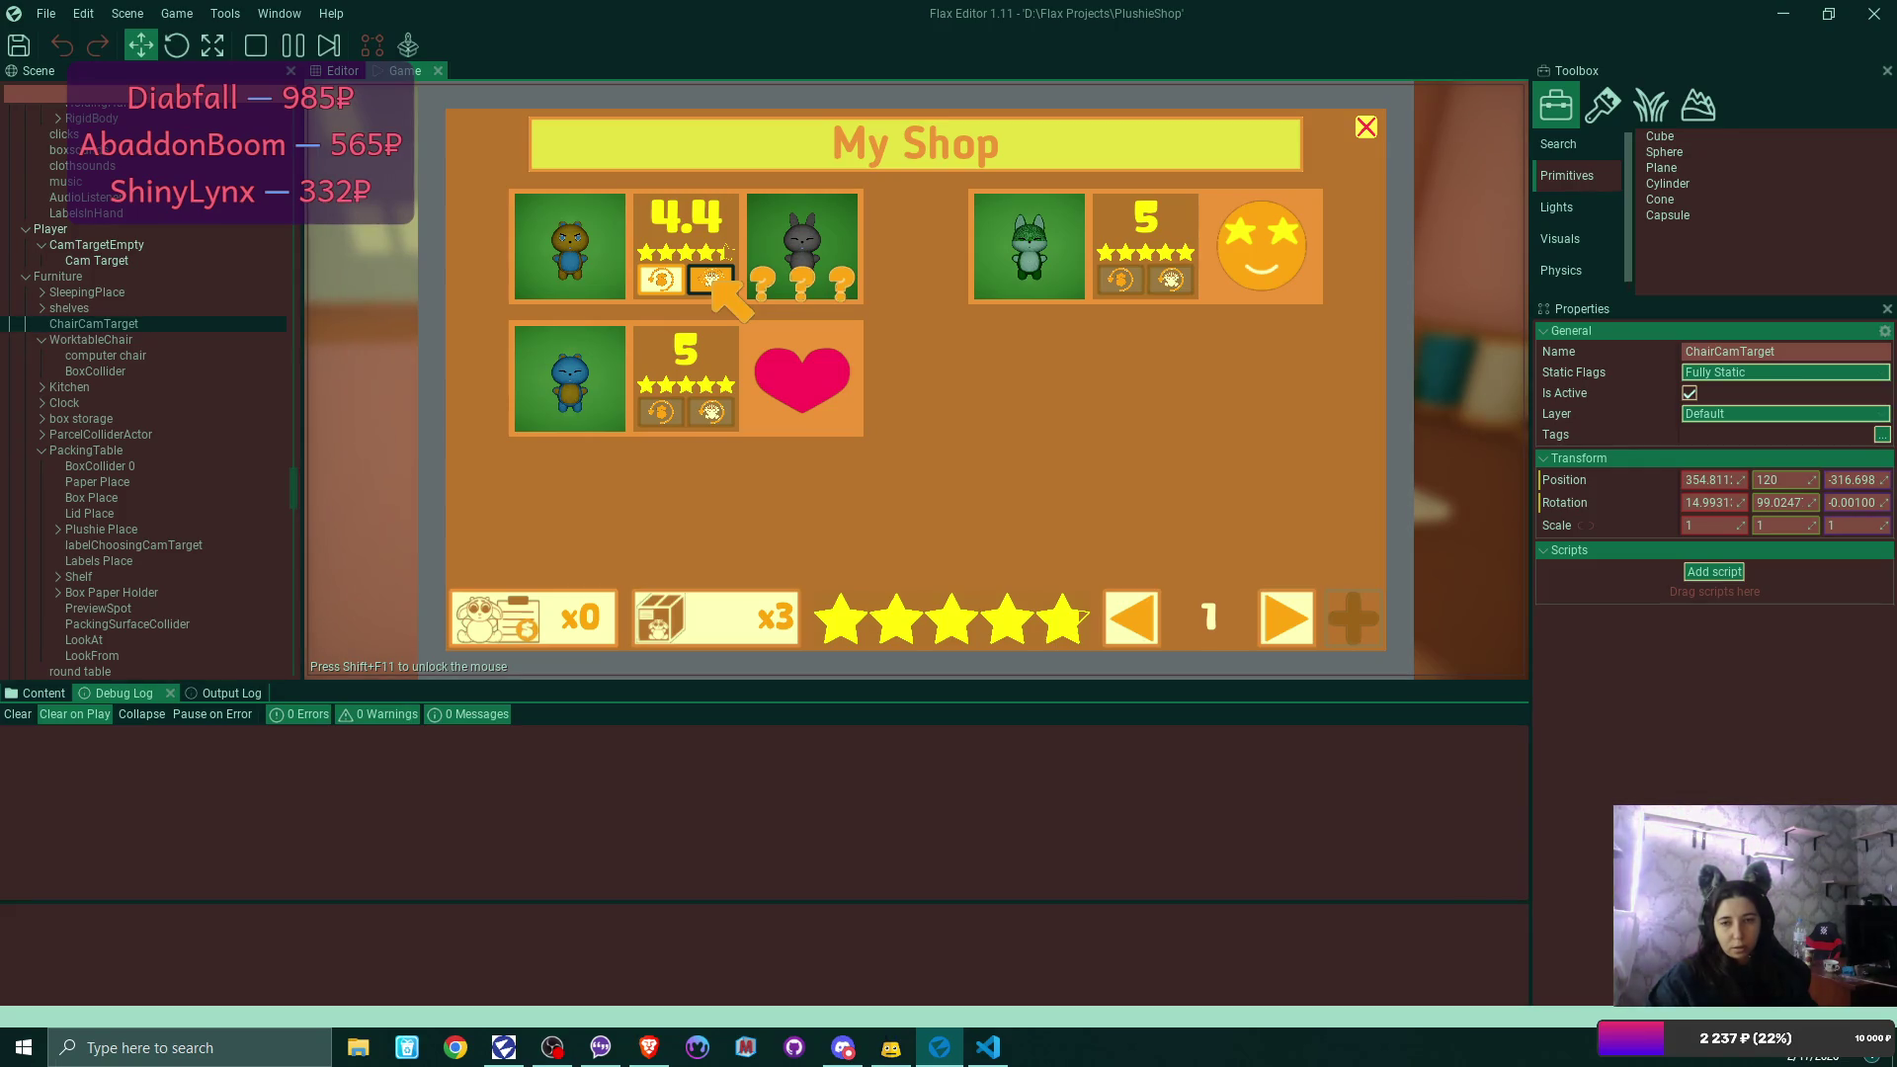
Request a remake of the 4.4-rated order and check its address label before flipping back.
click(710, 277)
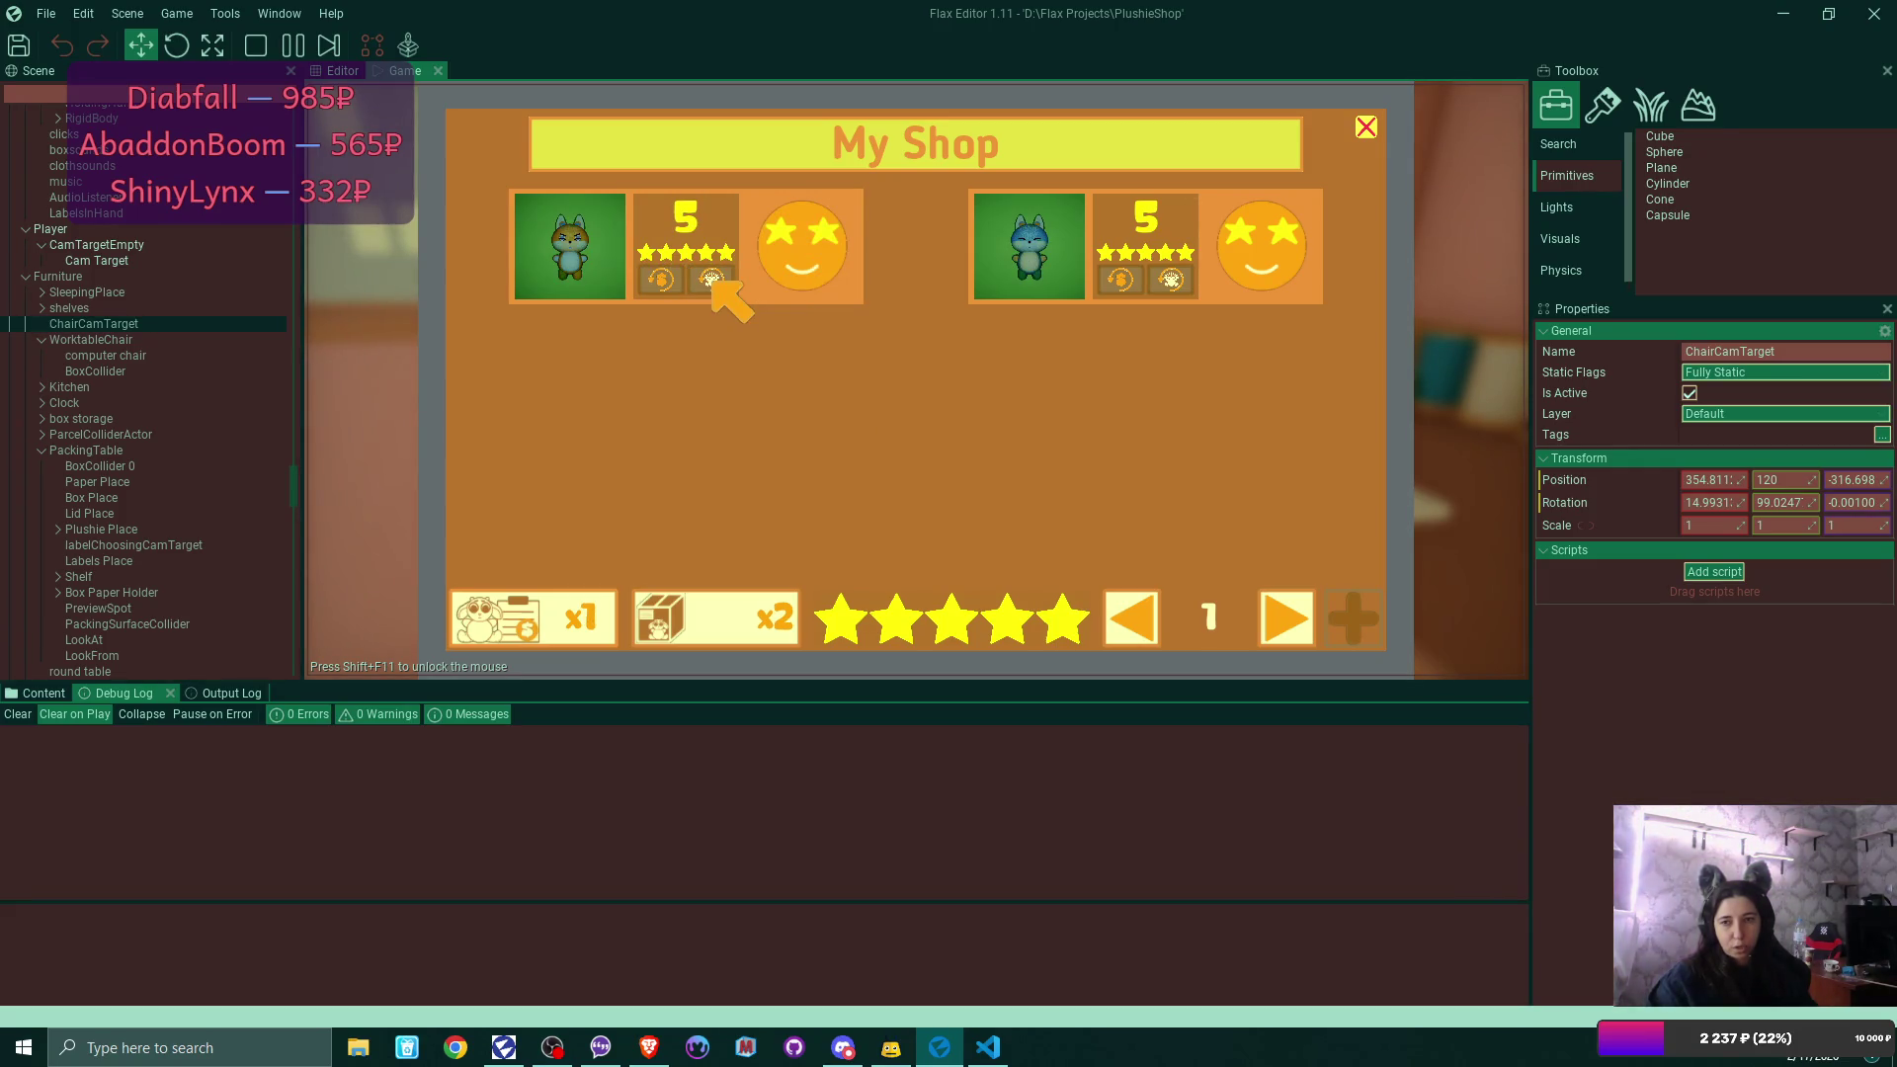
click(598, 618)
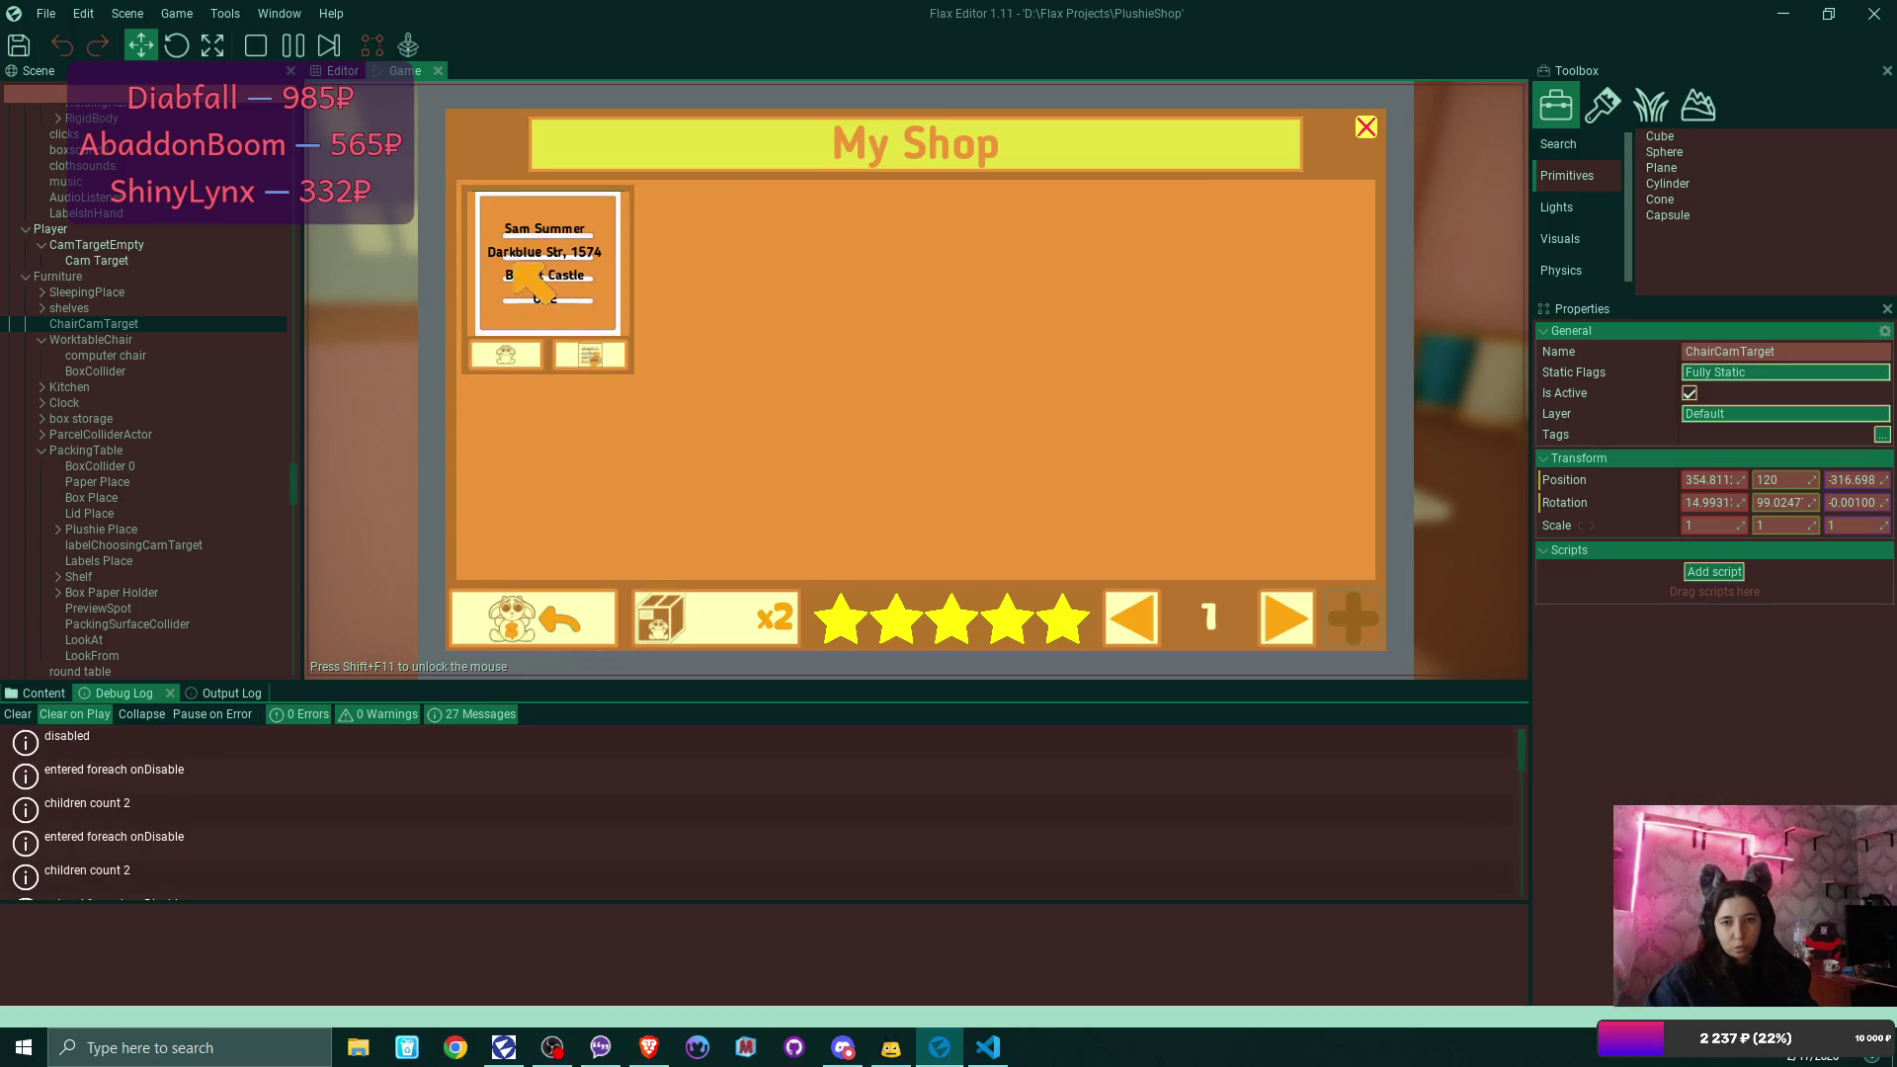
click(506, 355)
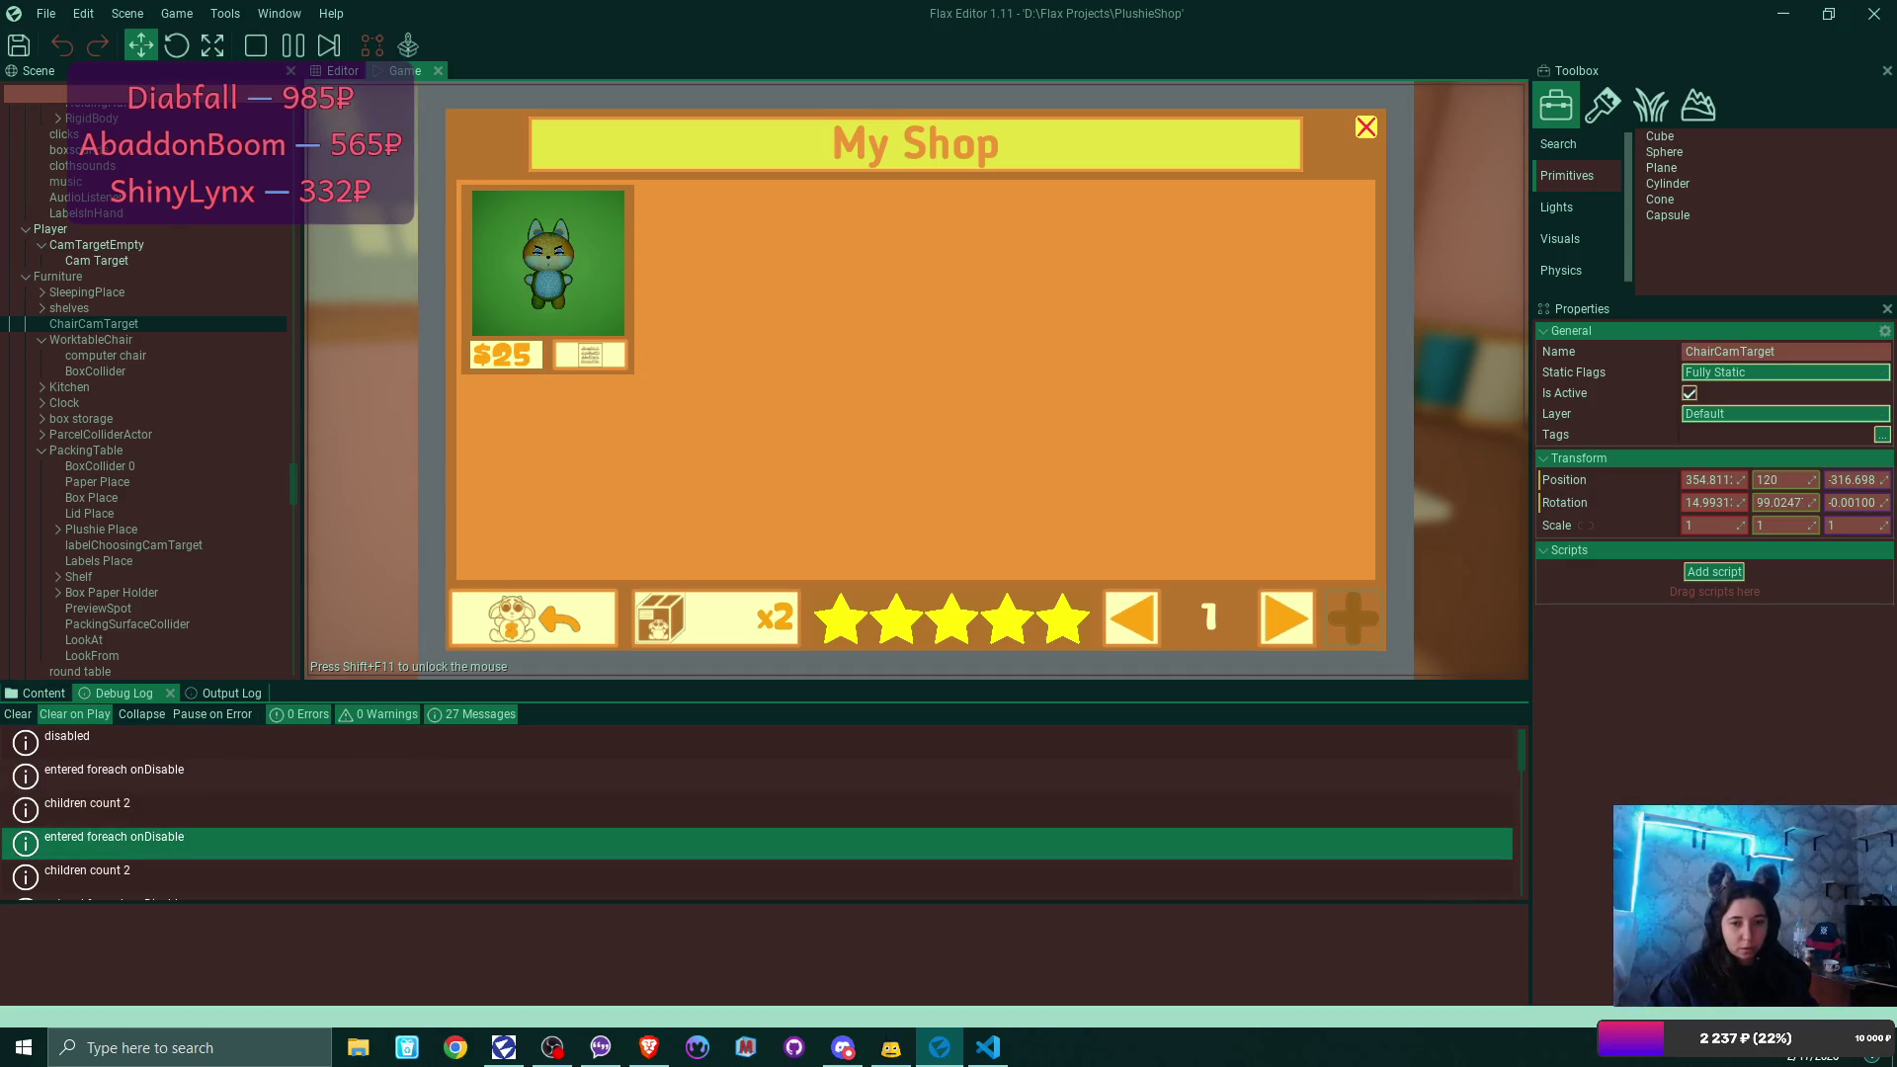
Review the 27 messages in the Debug Log.
scroll(756, 812, down, 2)
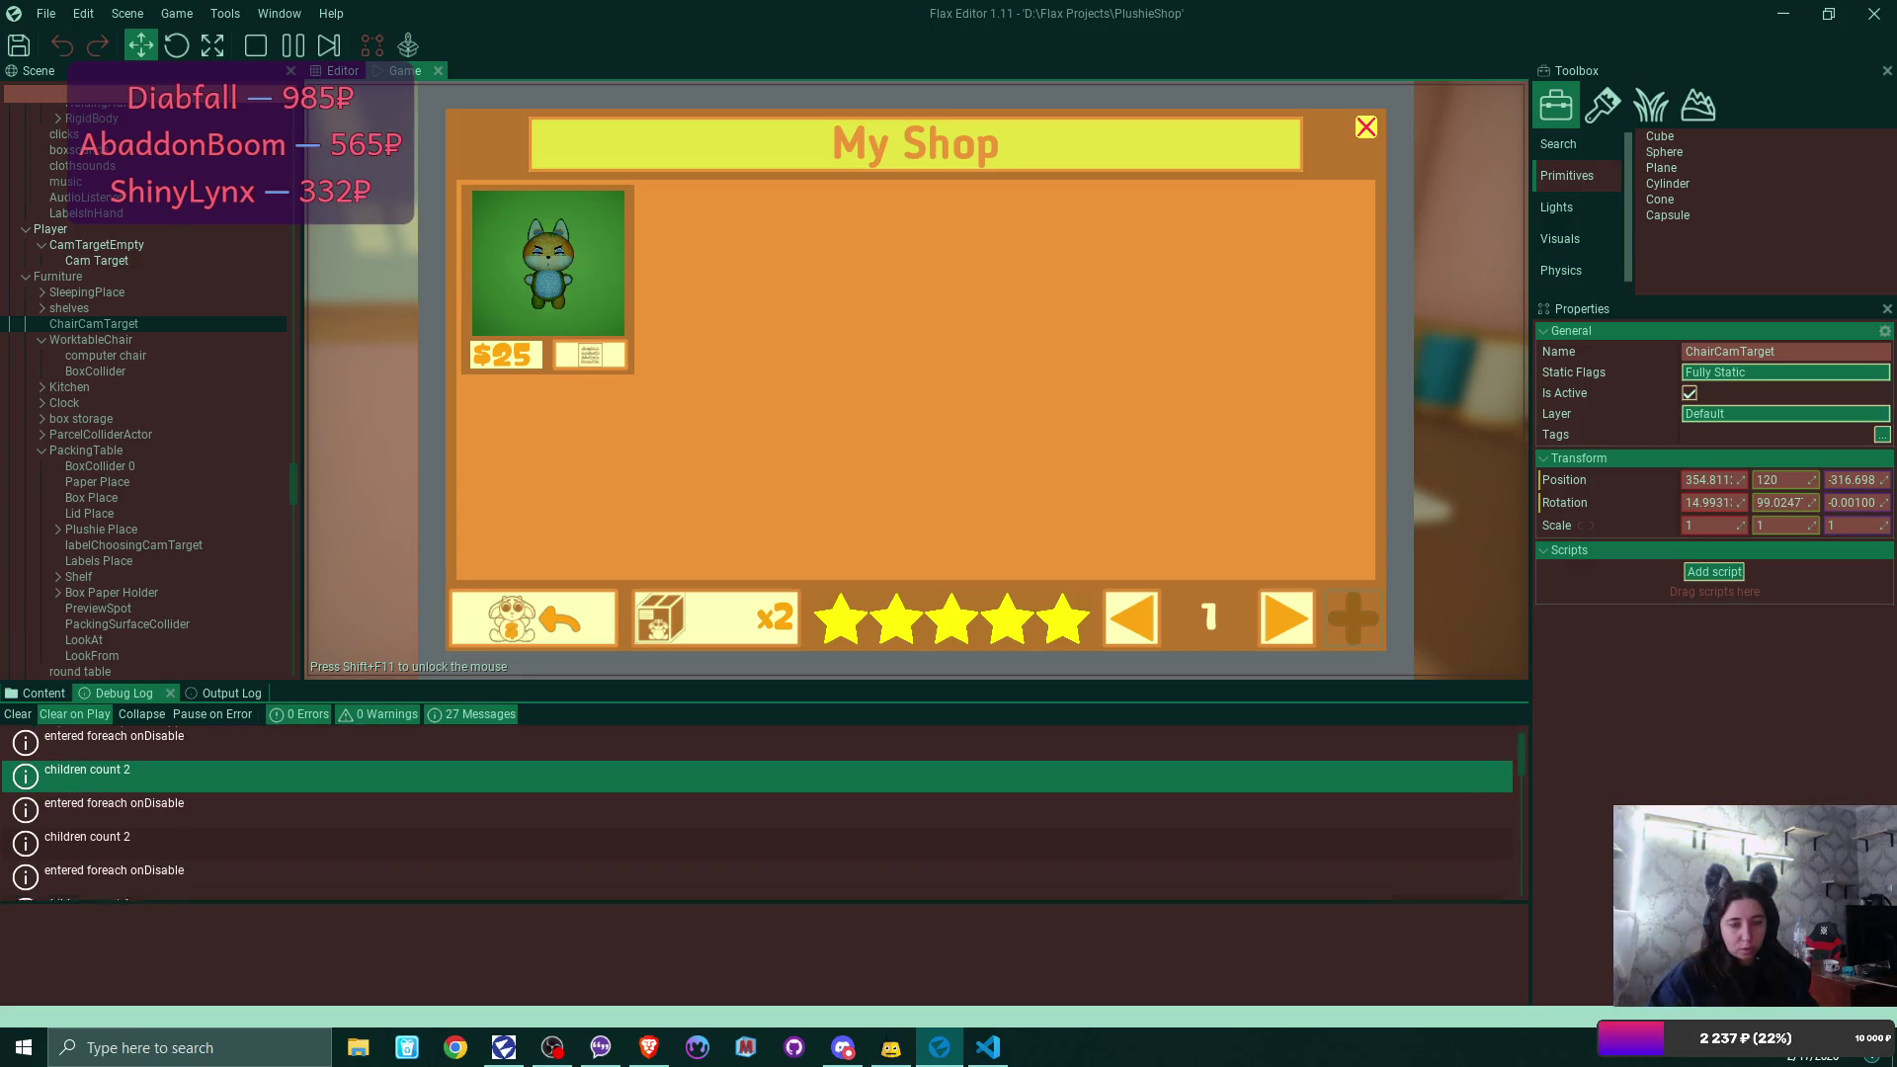
scroll(756, 795, down, 2)
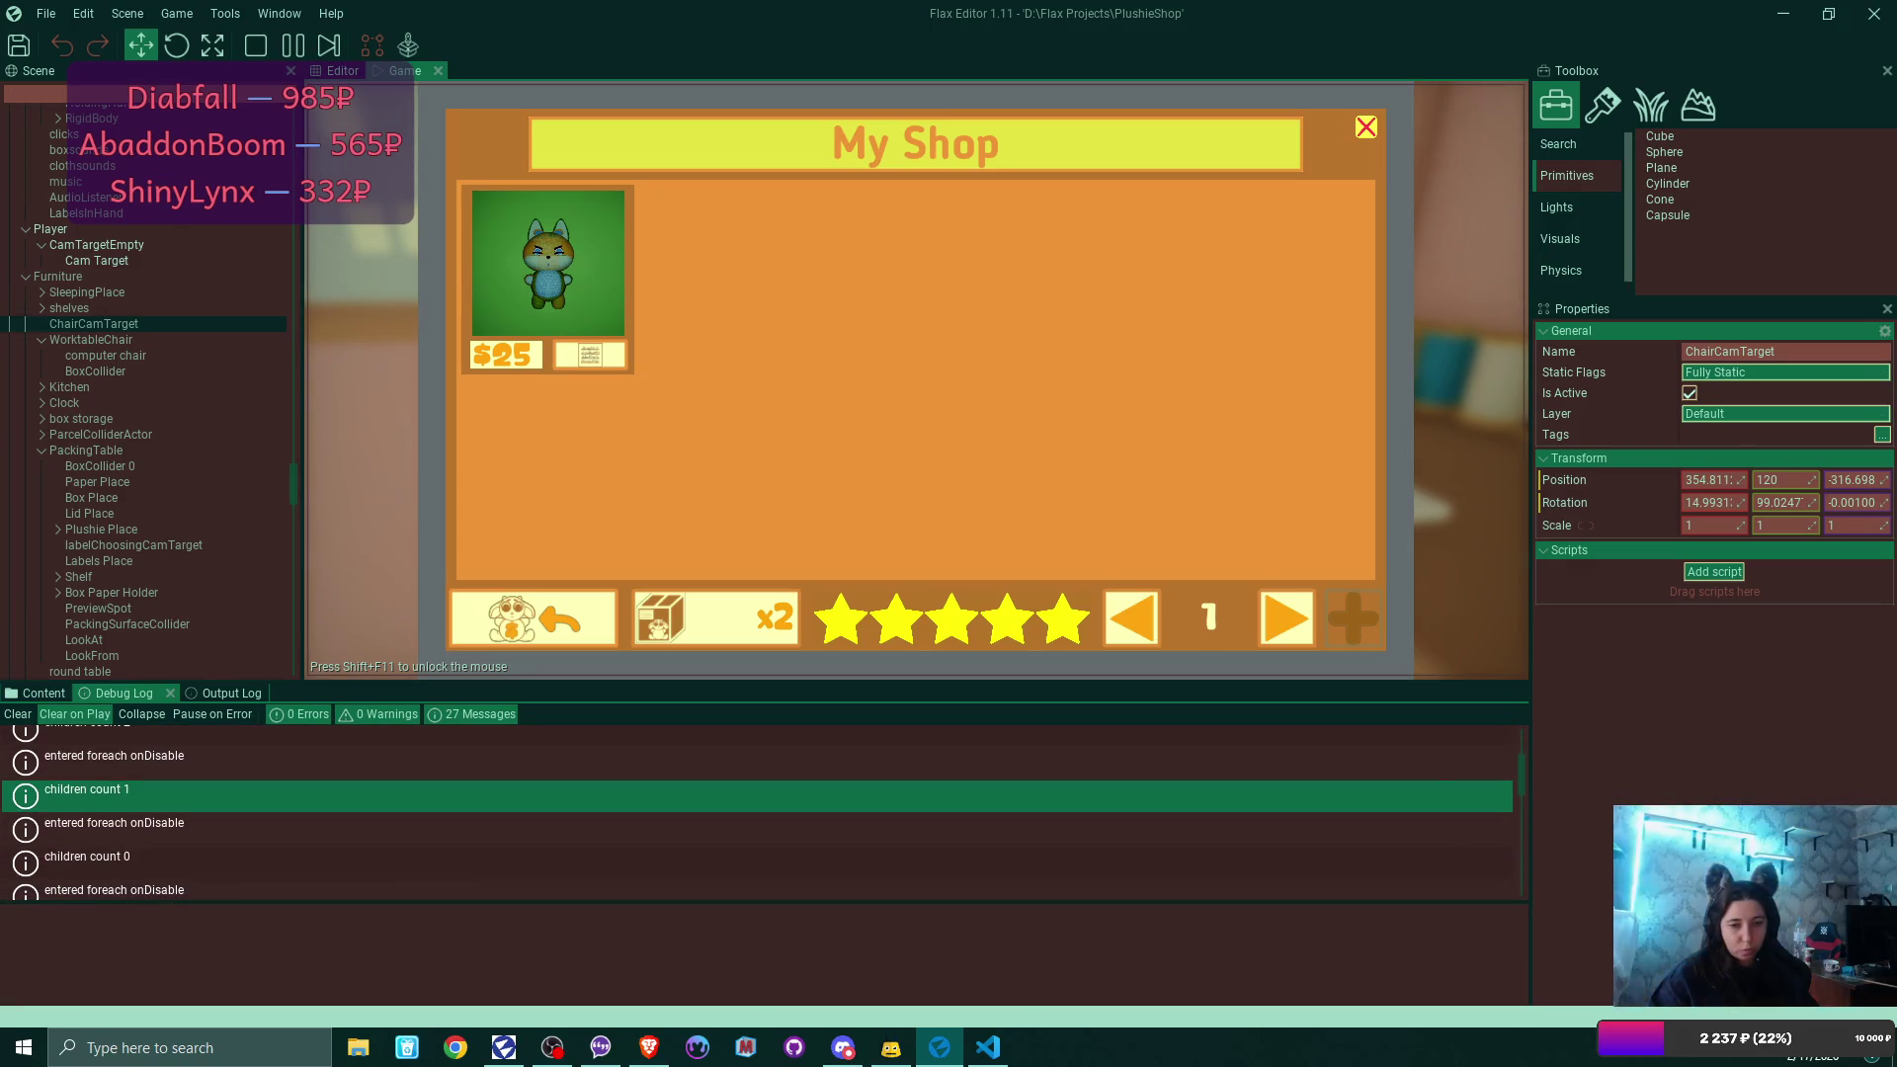
scroll(756, 812, down, 3)
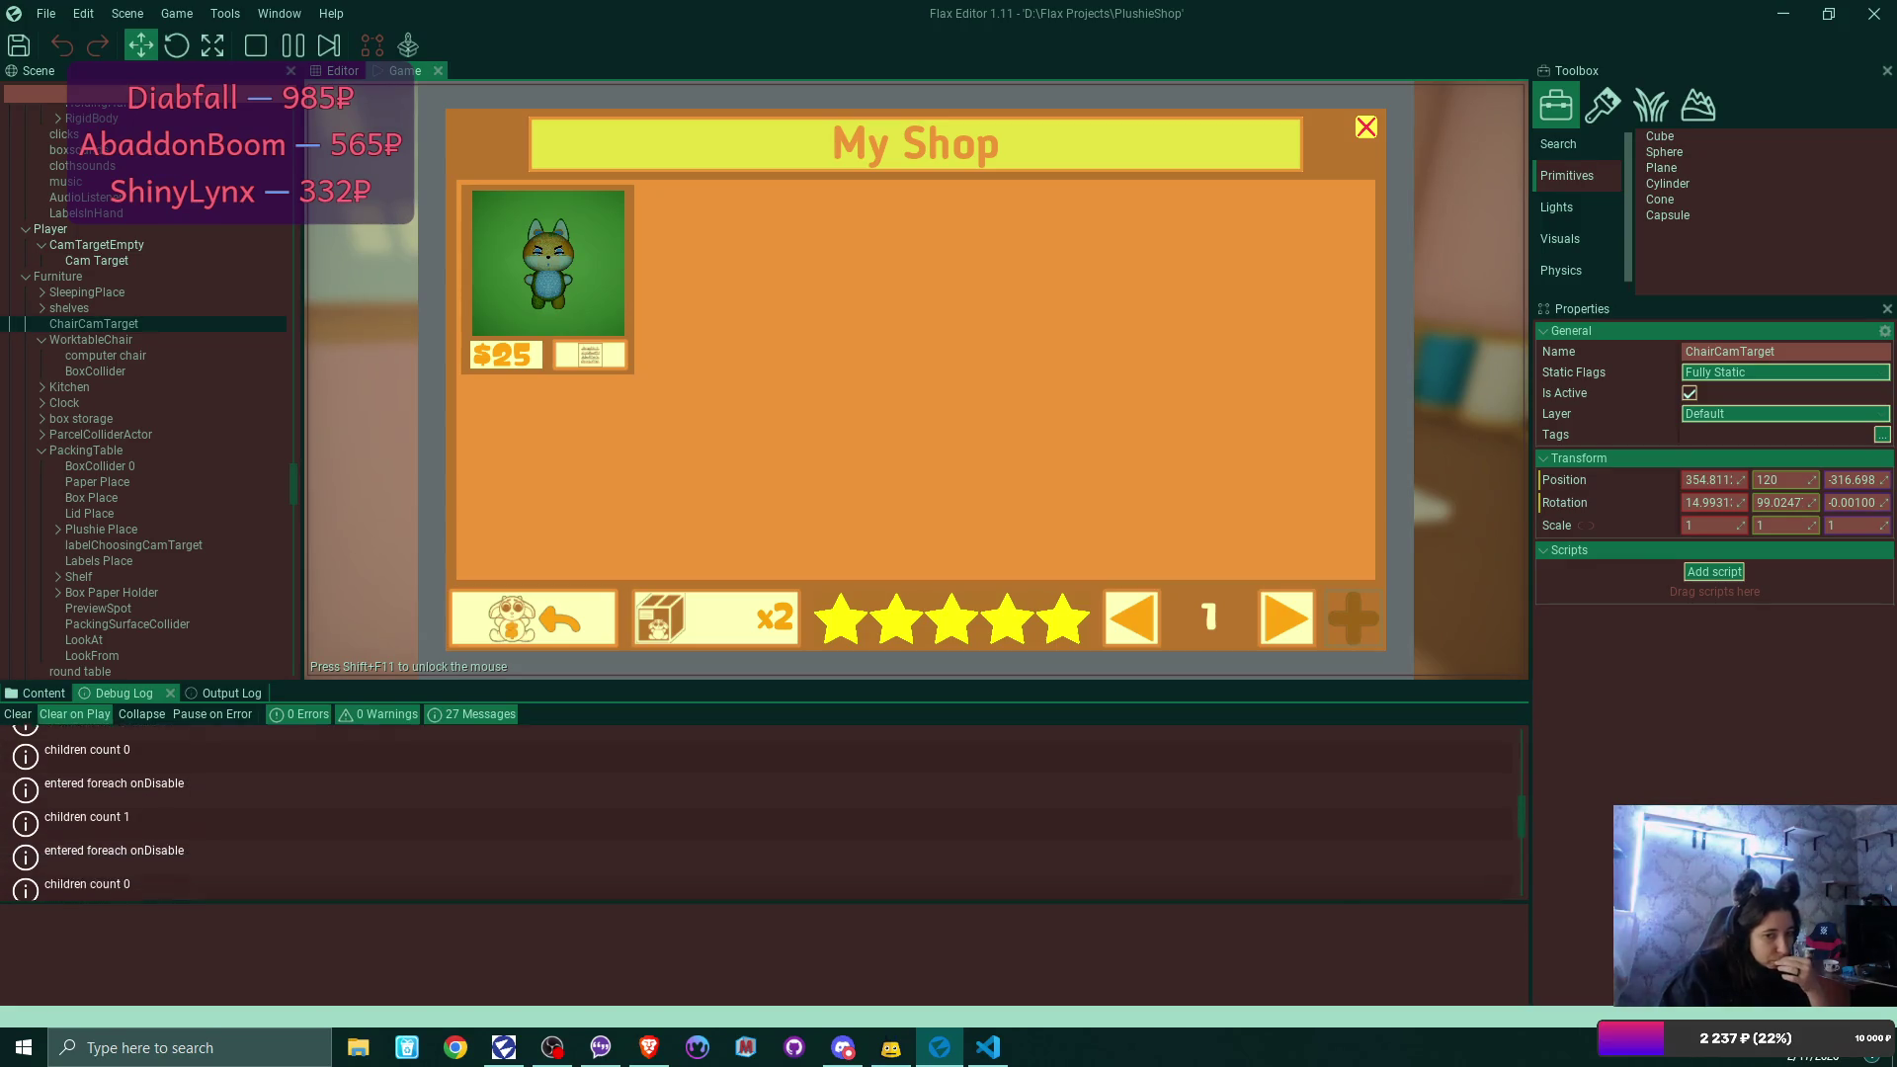
scroll(756, 812, down, 3)
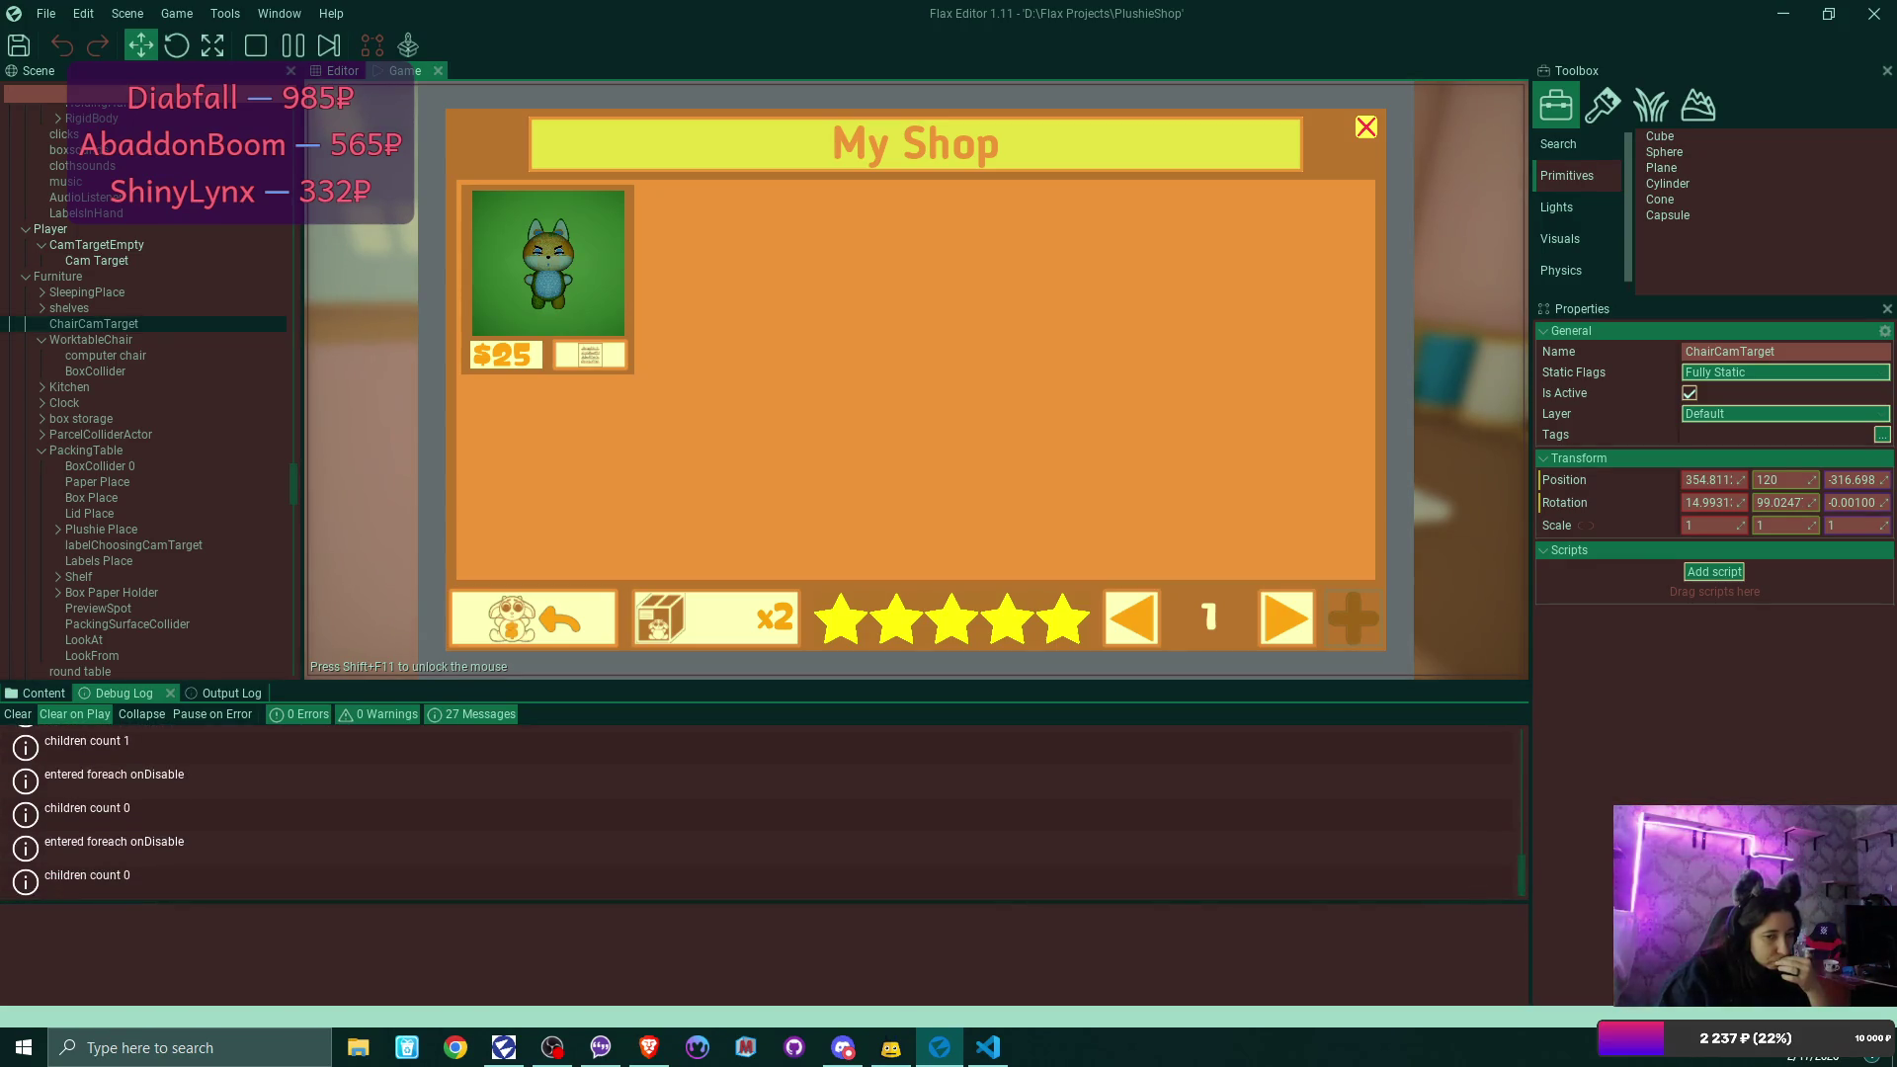
scroll(756, 812, up, 10)
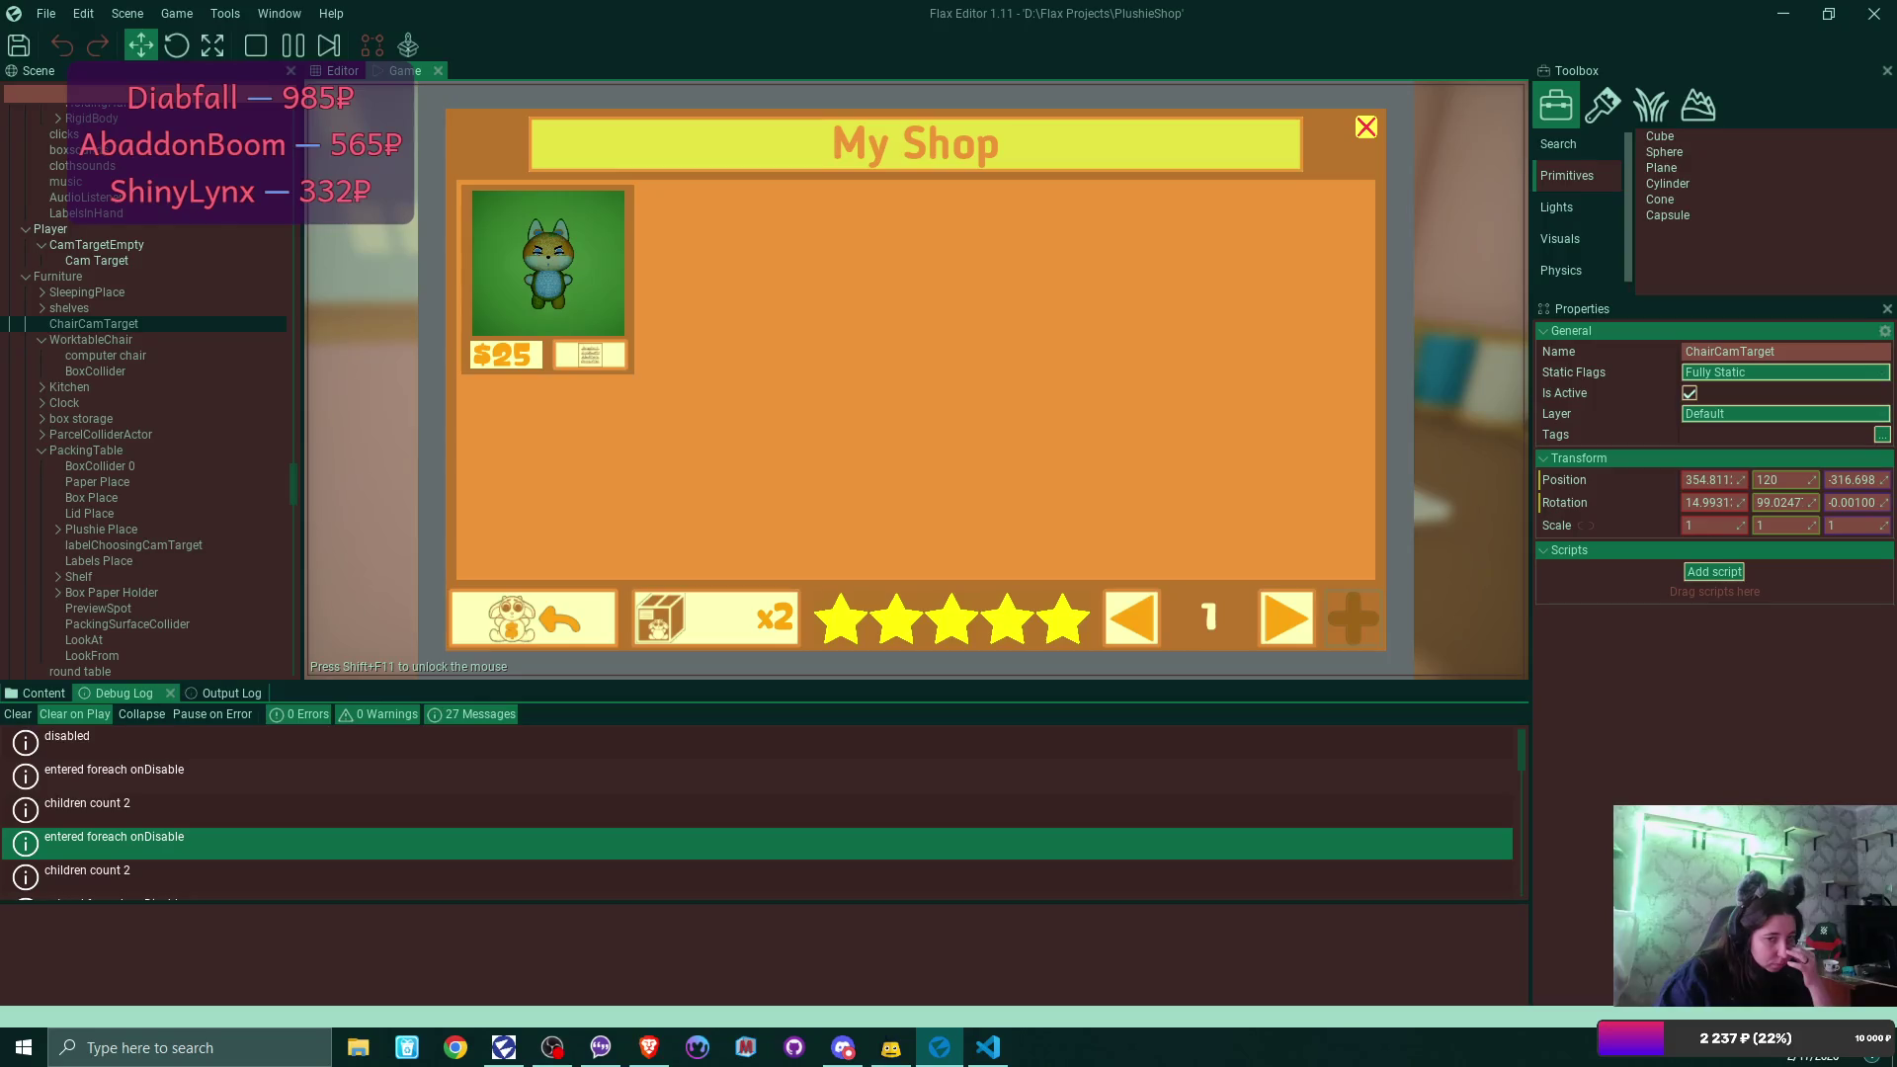
scroll(757, 812, down, 1)
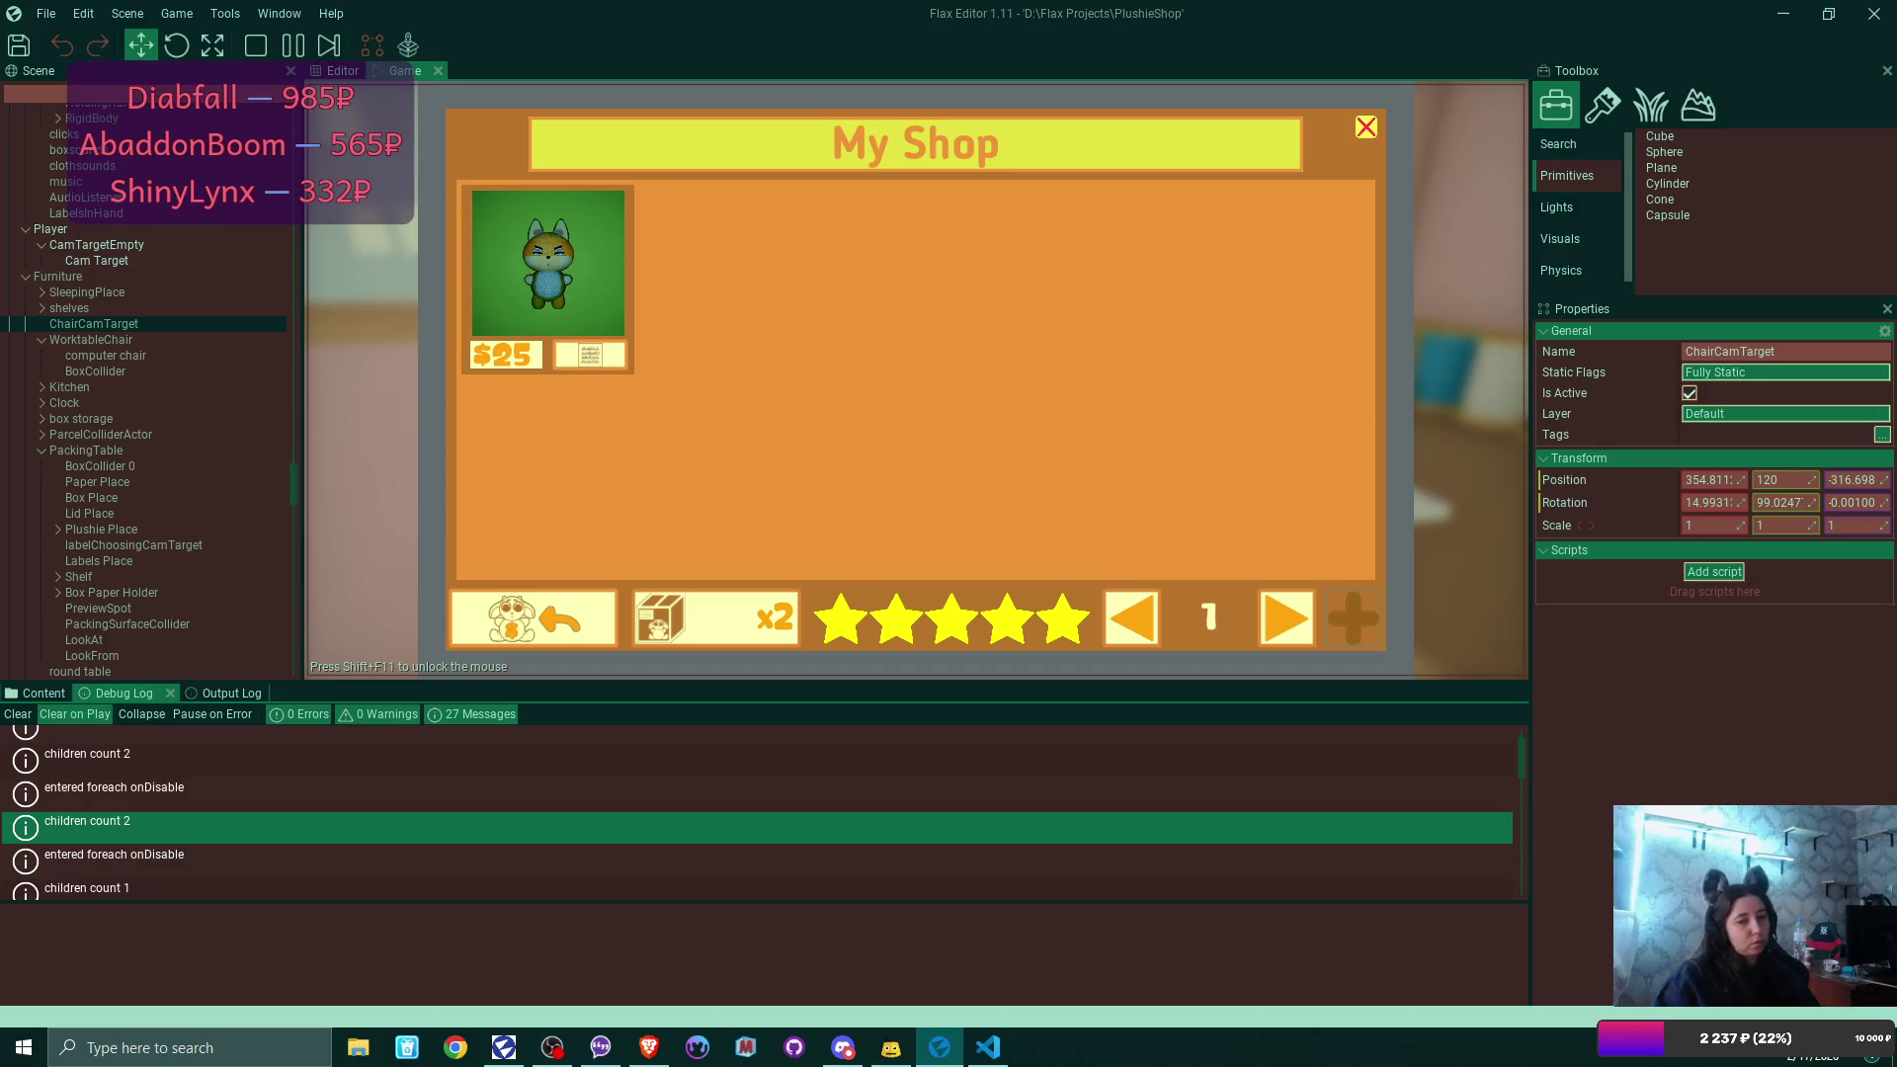
scroll(757, 812, up, 1)
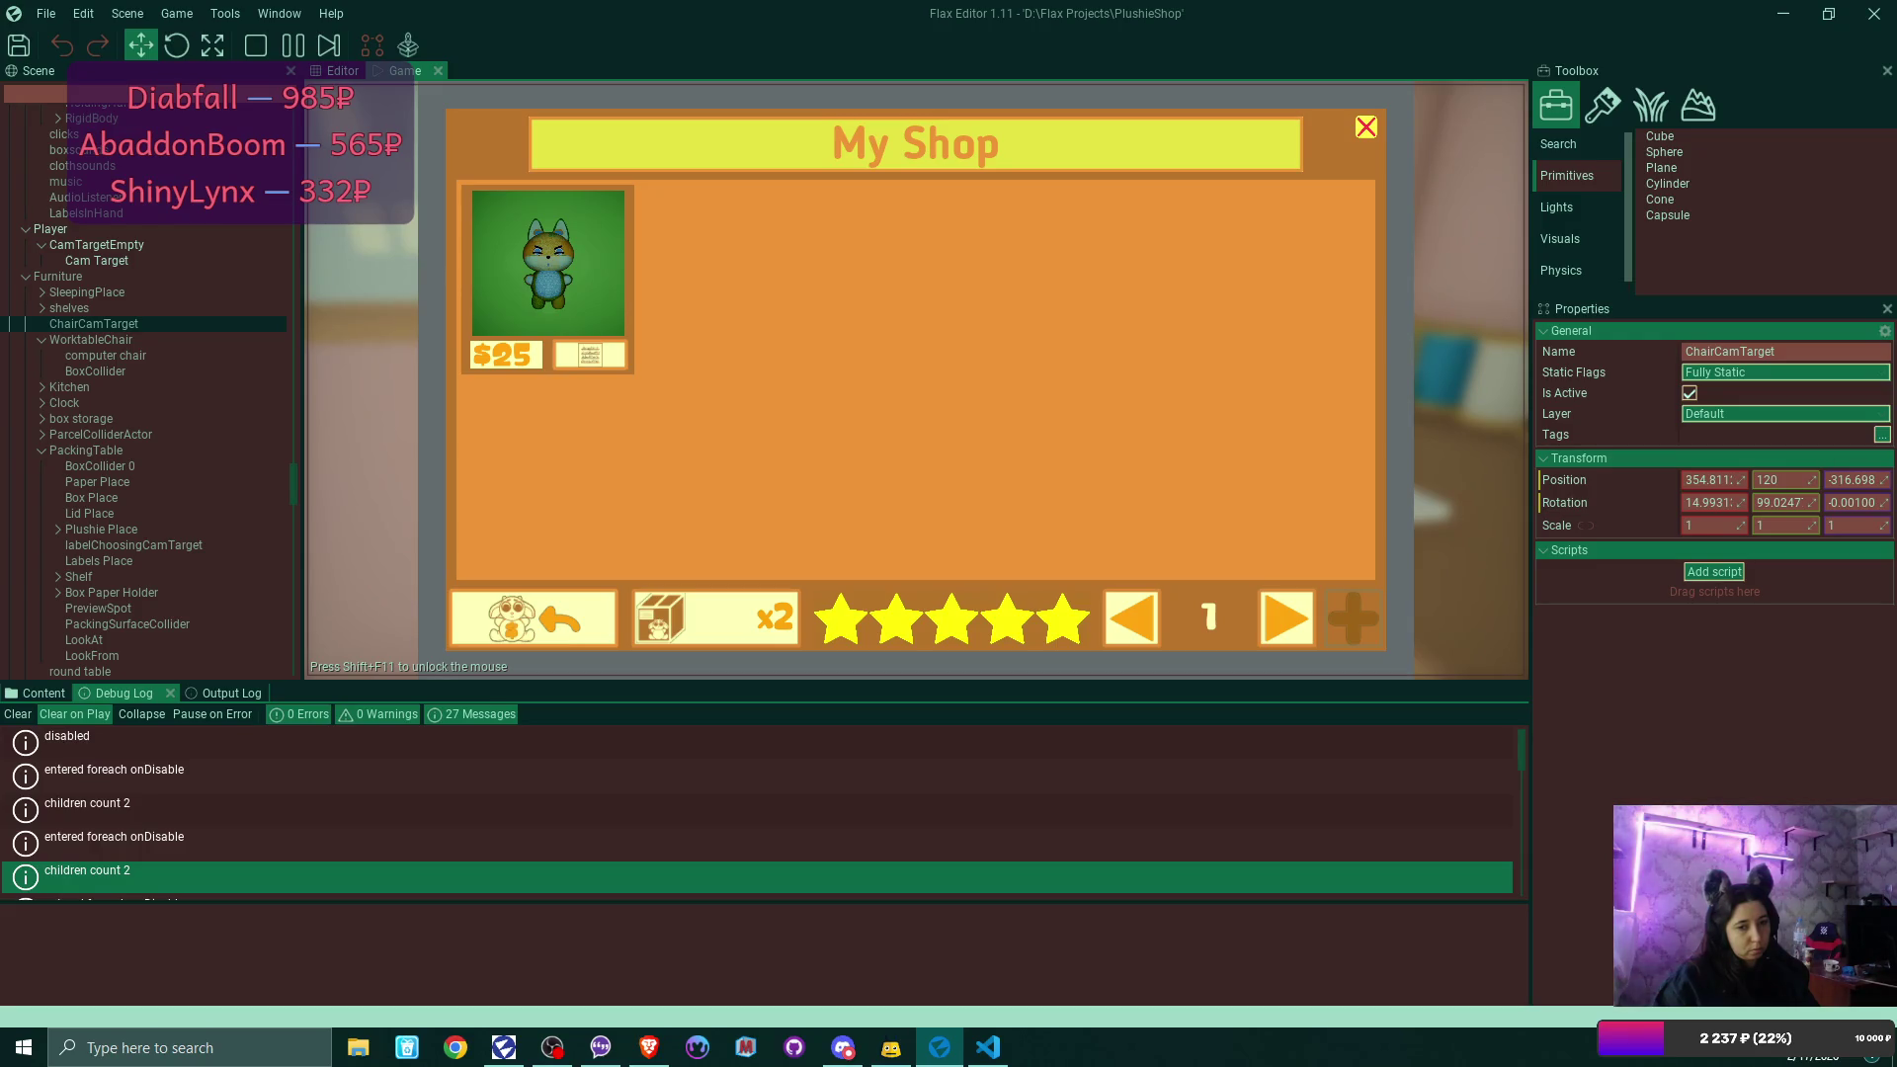
scroll(757, 812, down, 1)
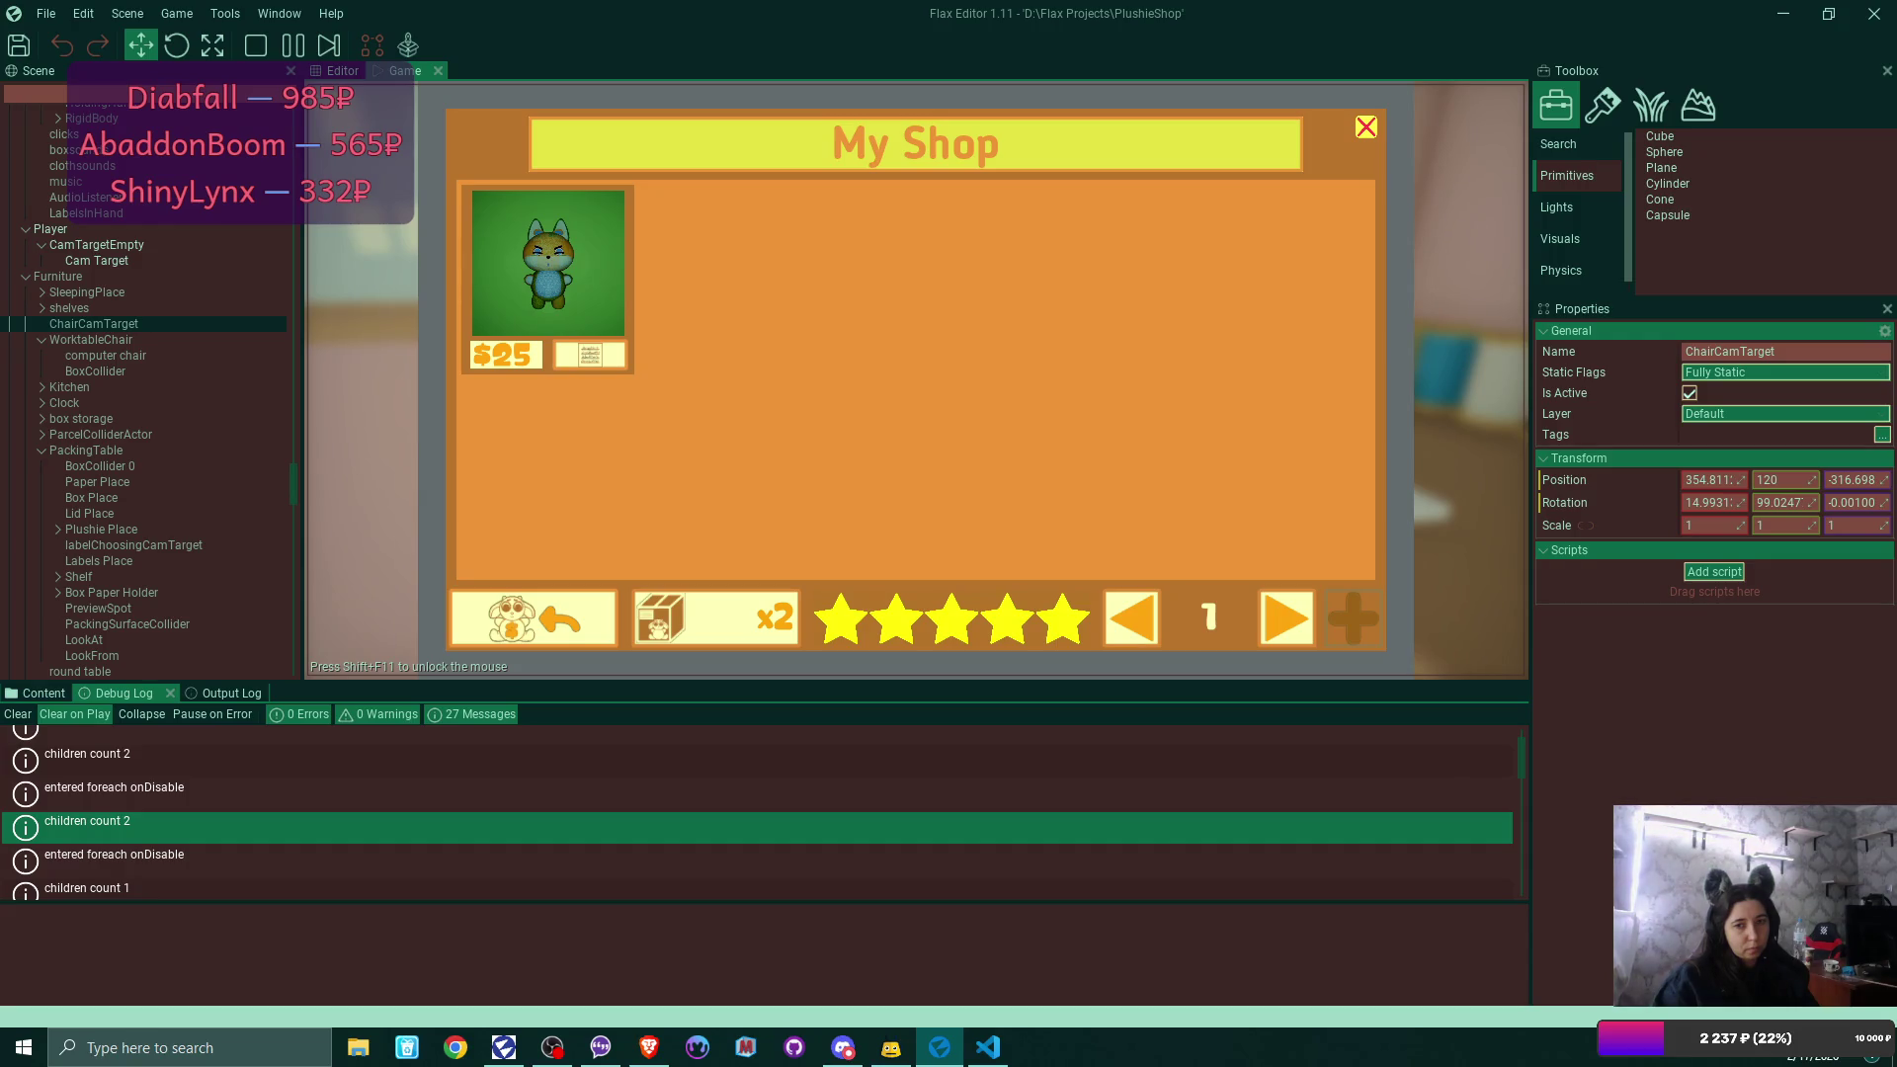
Show the order's address label again and close and reopen My Shop several times.
click(610, 482)
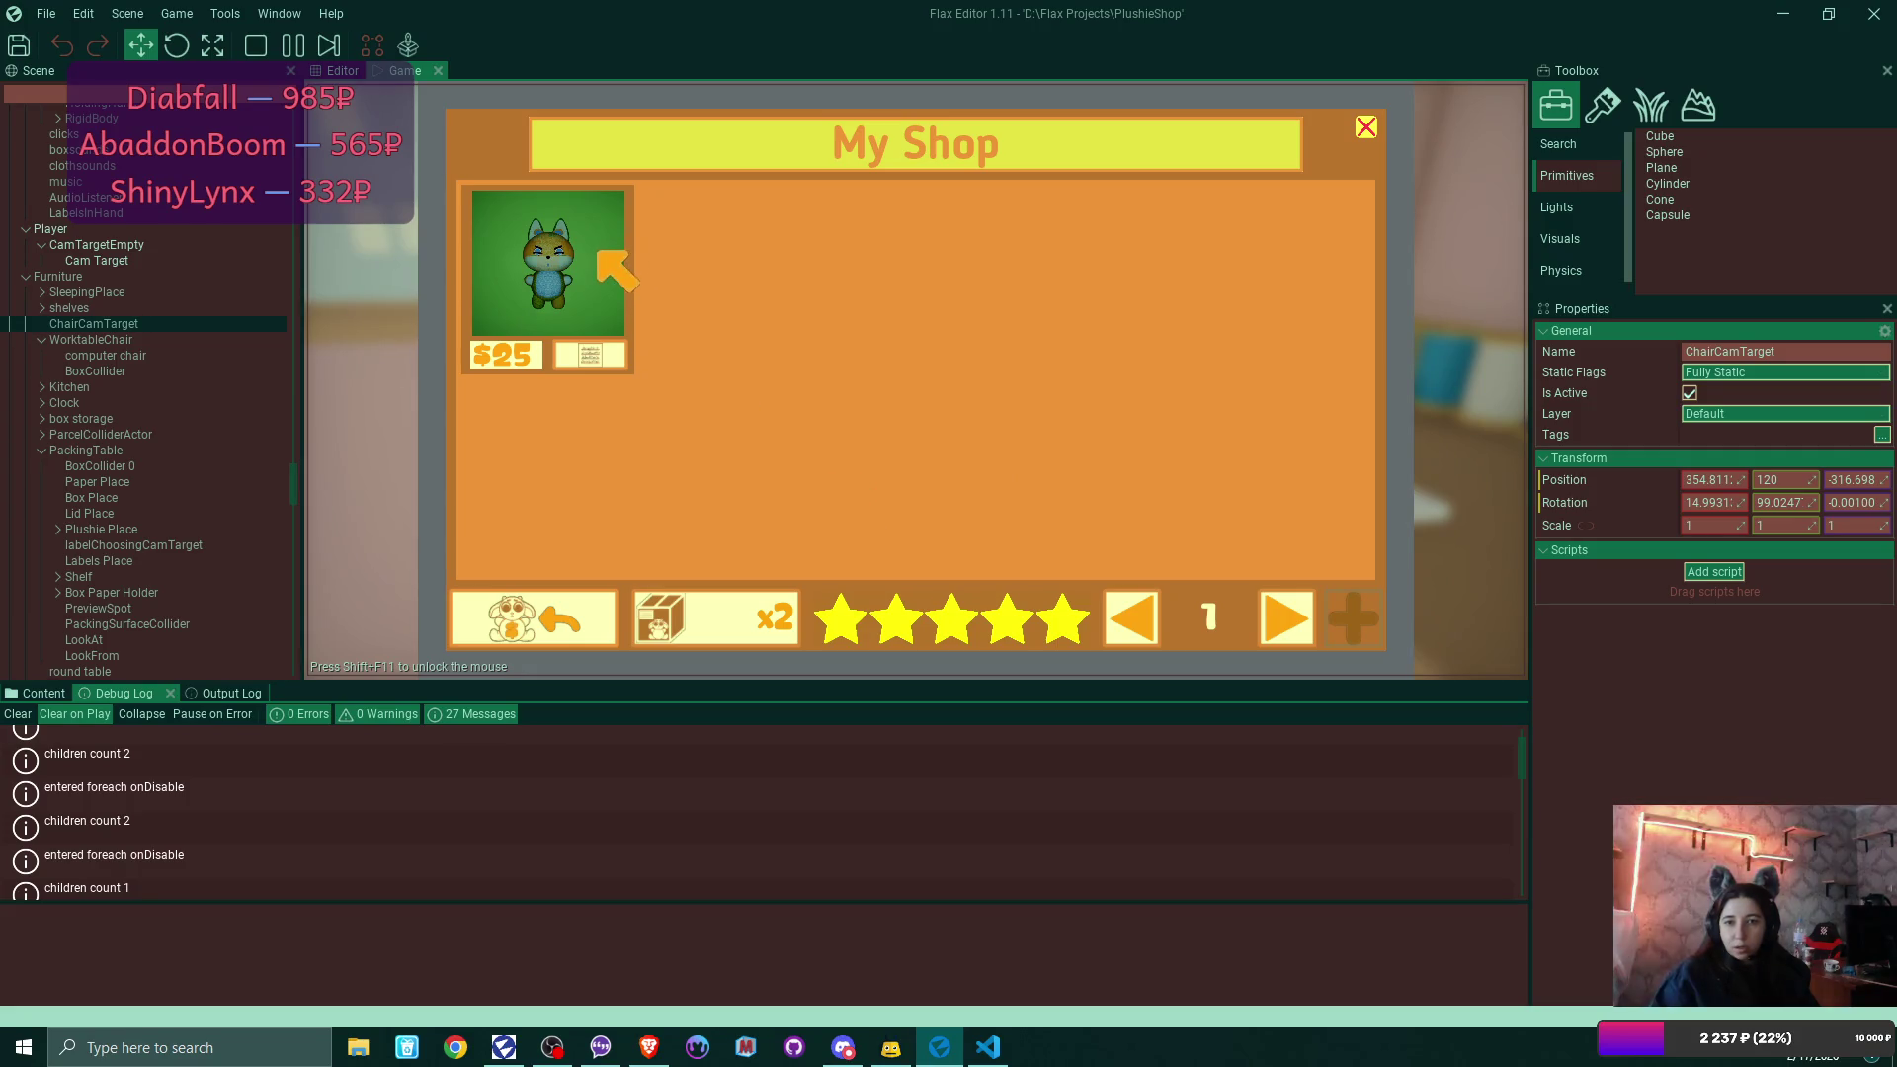
click(591, 353)
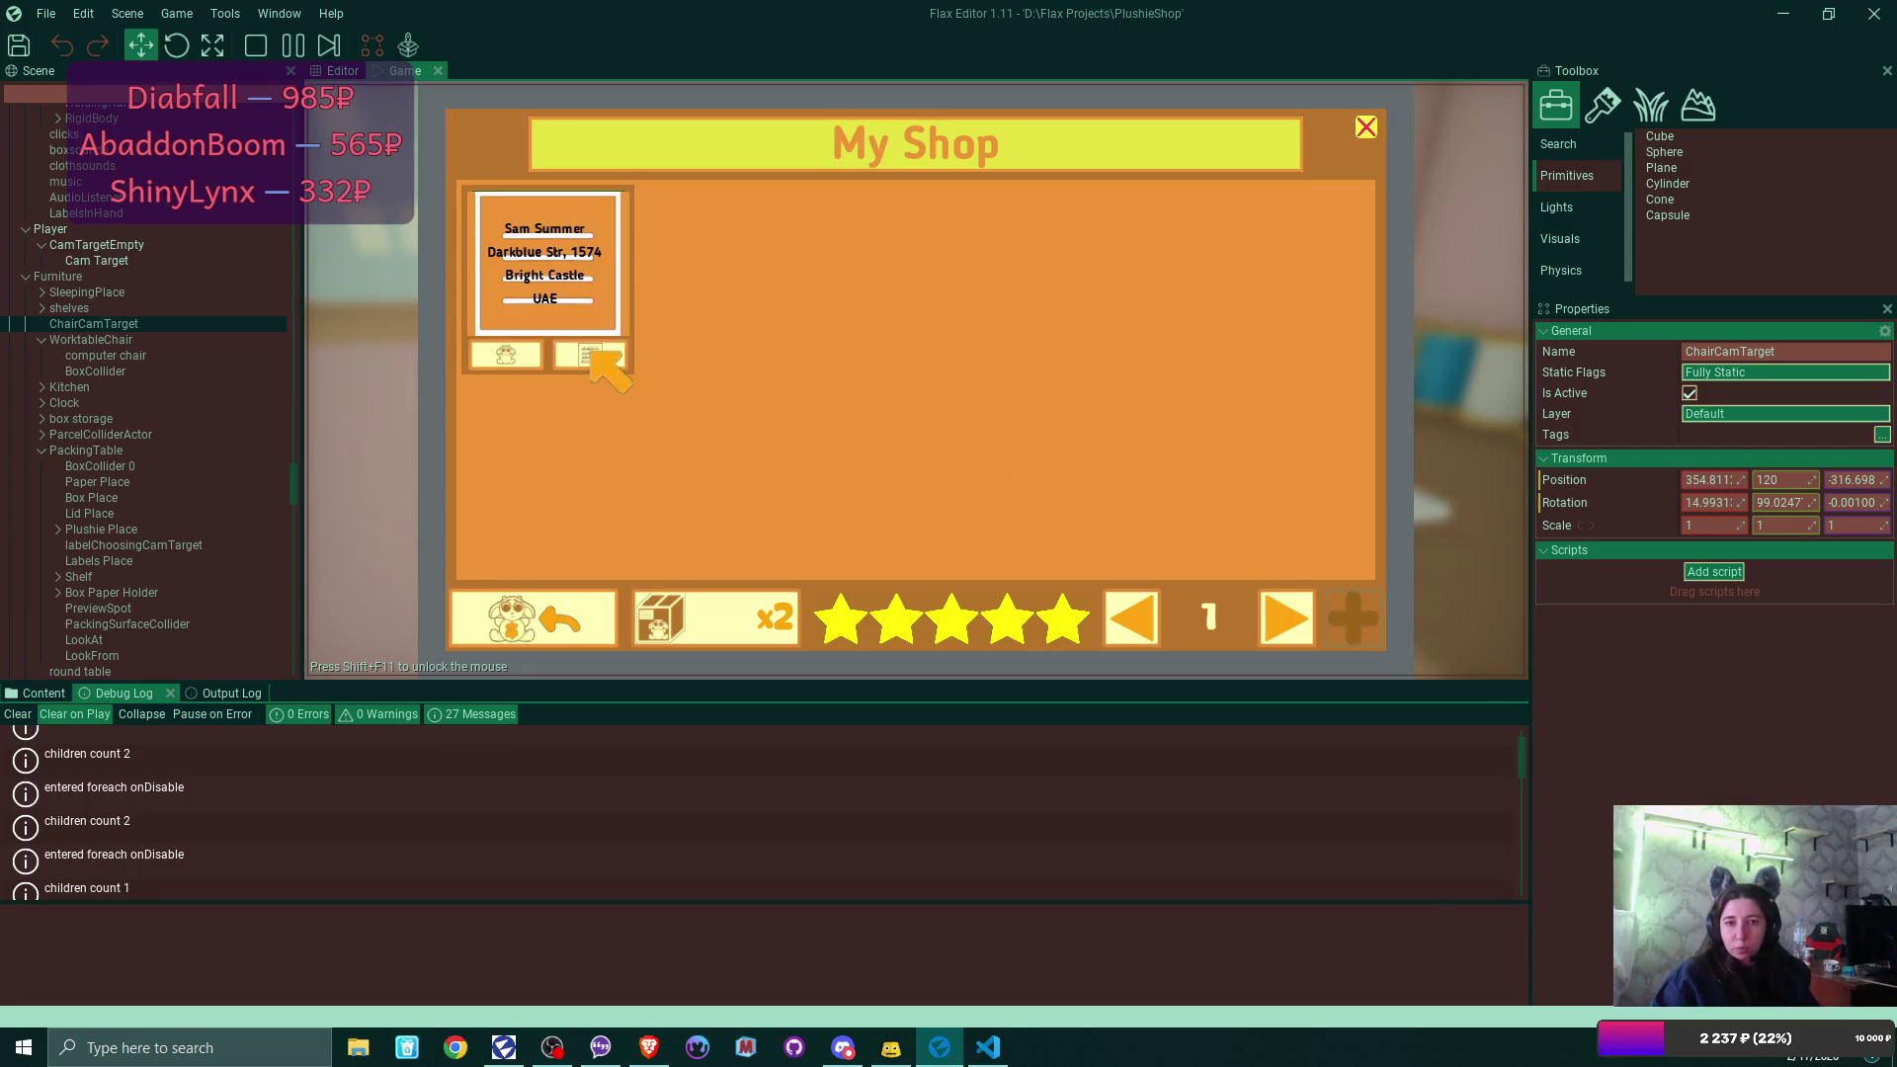
click(1366, 128)
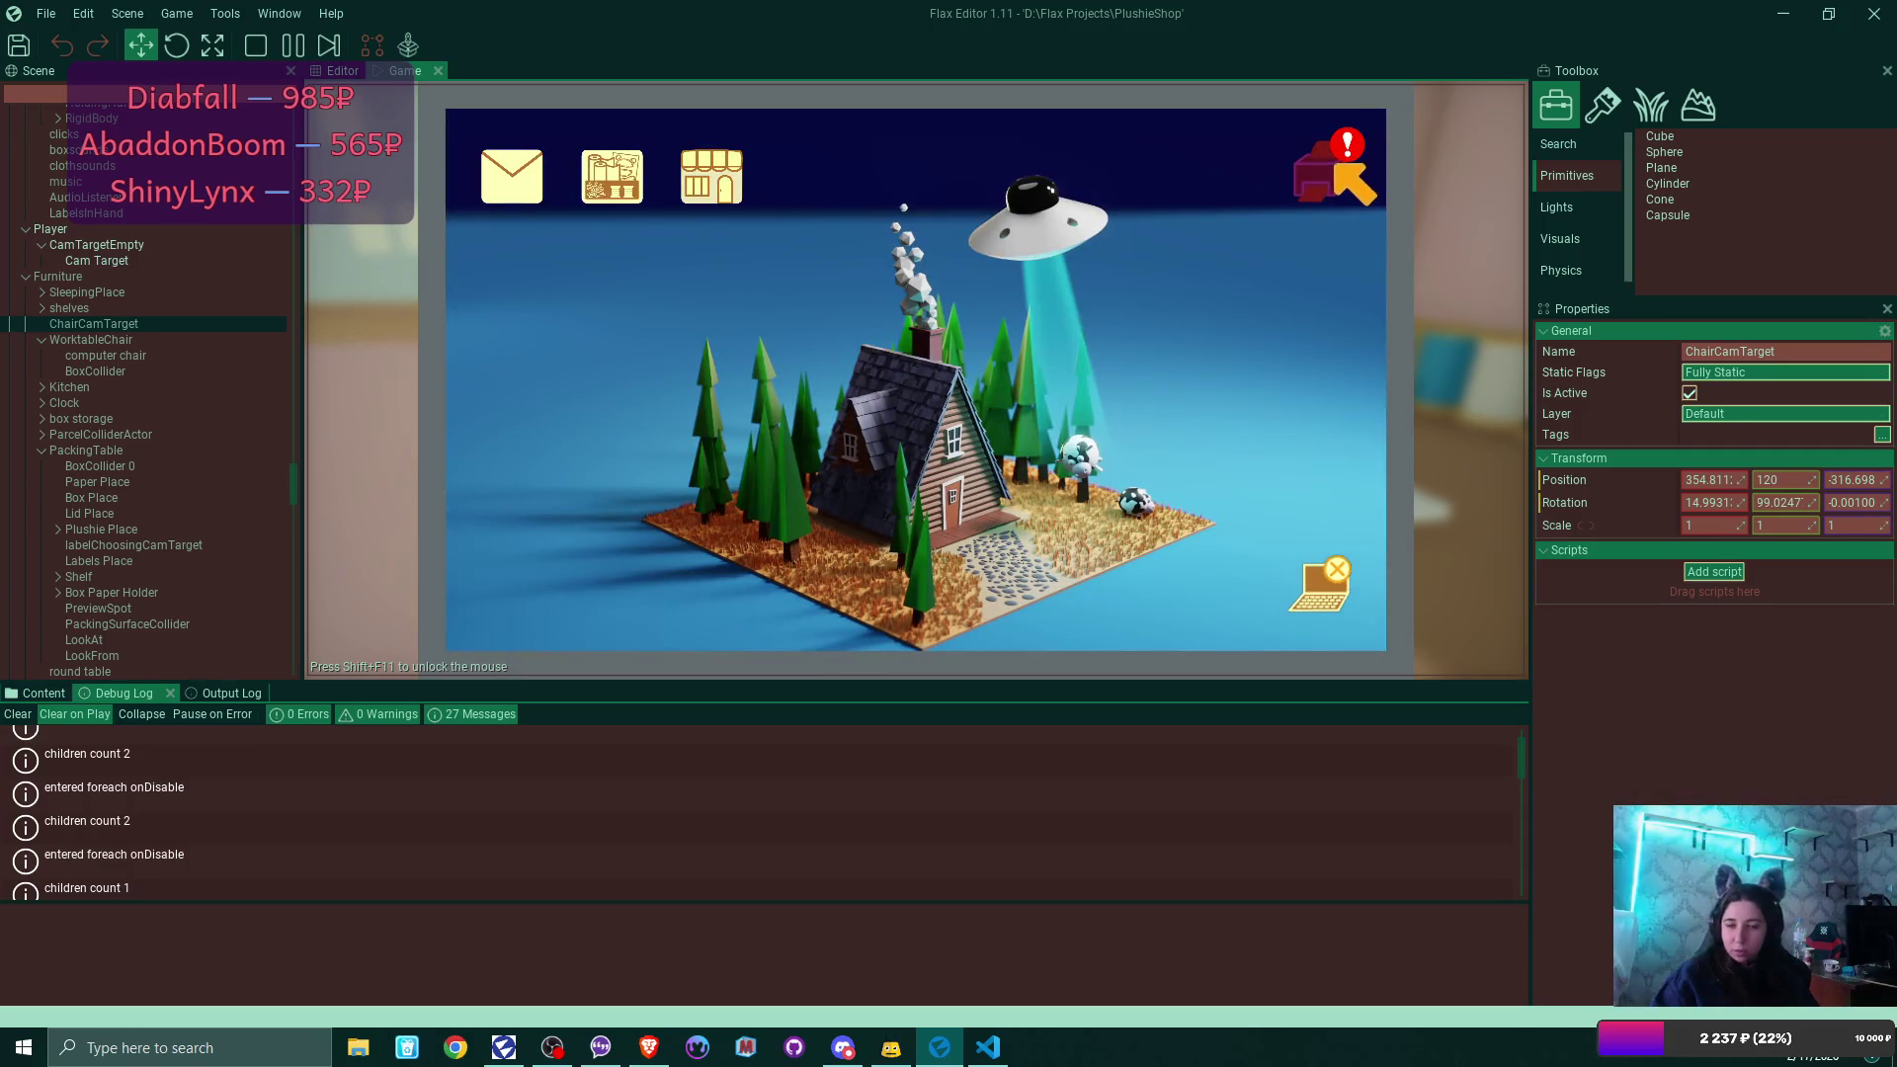
click(713, 171)
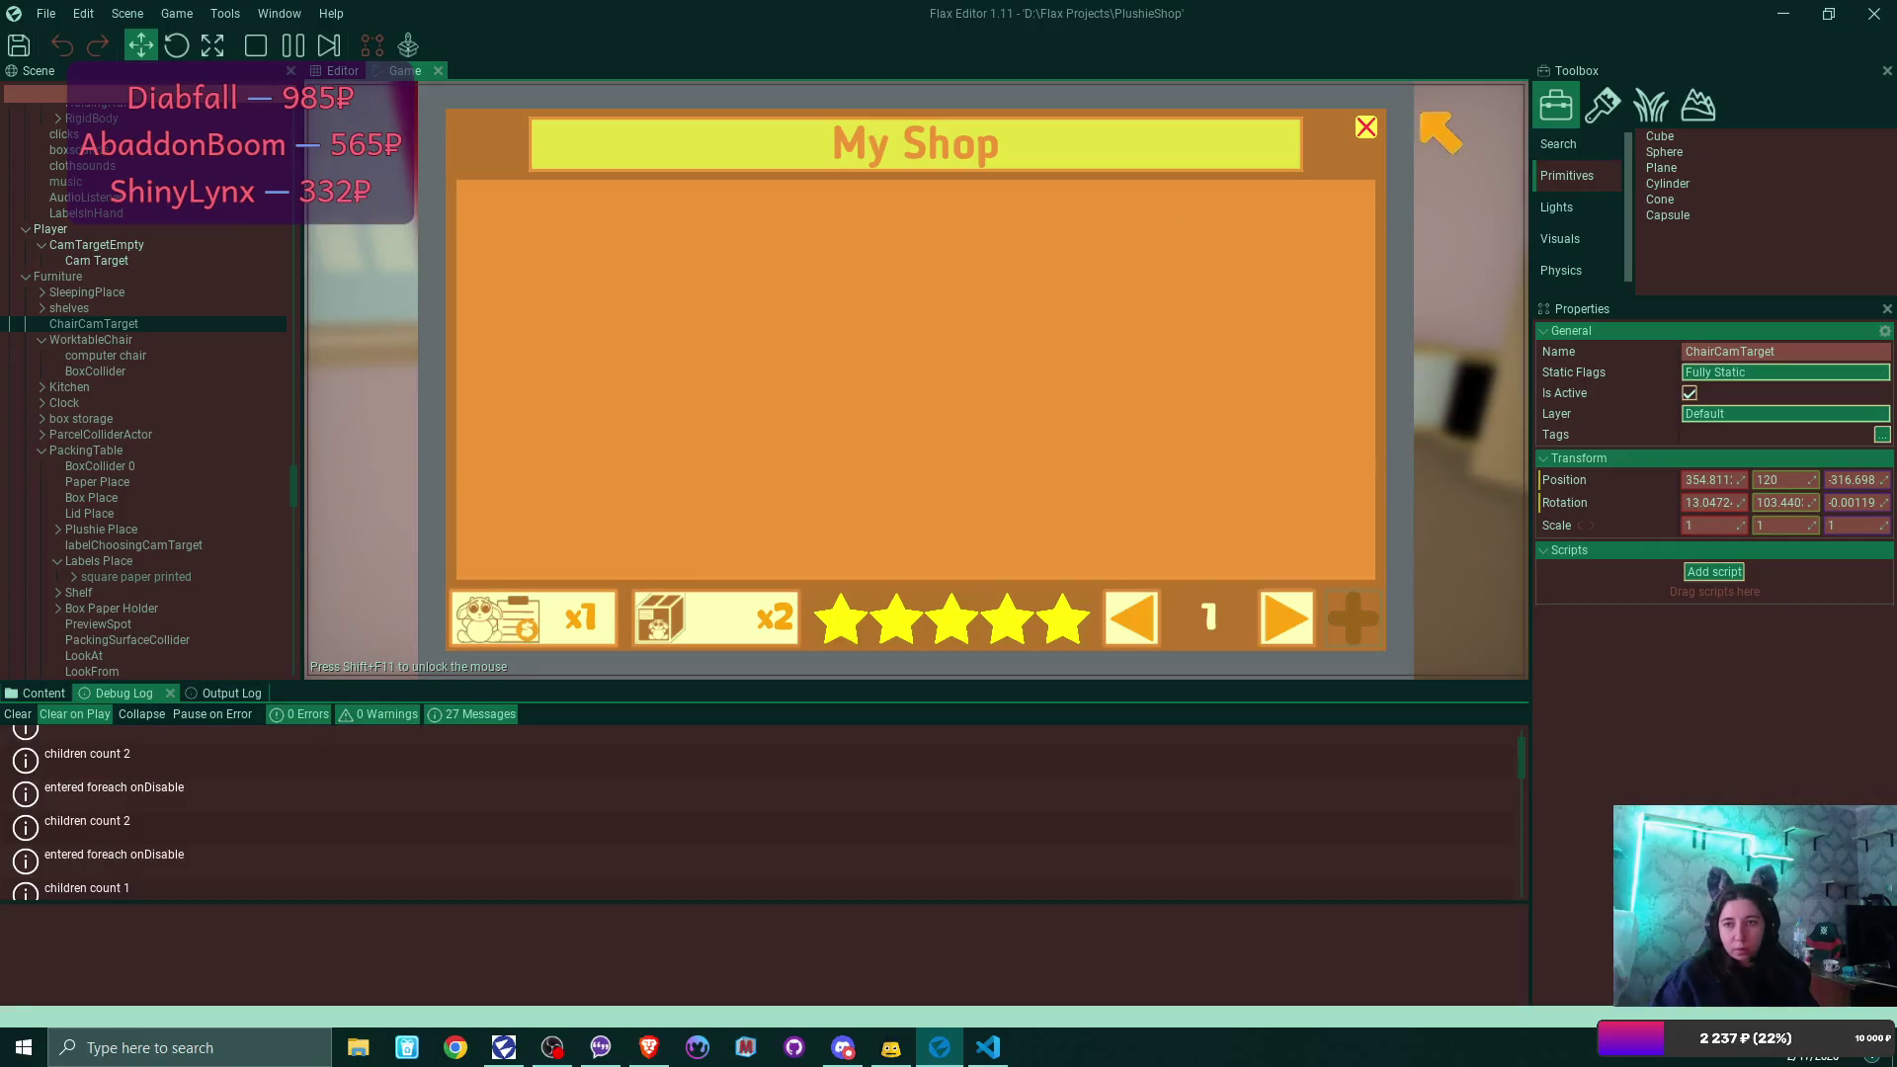
click(1366, 128)
click(701, 184)
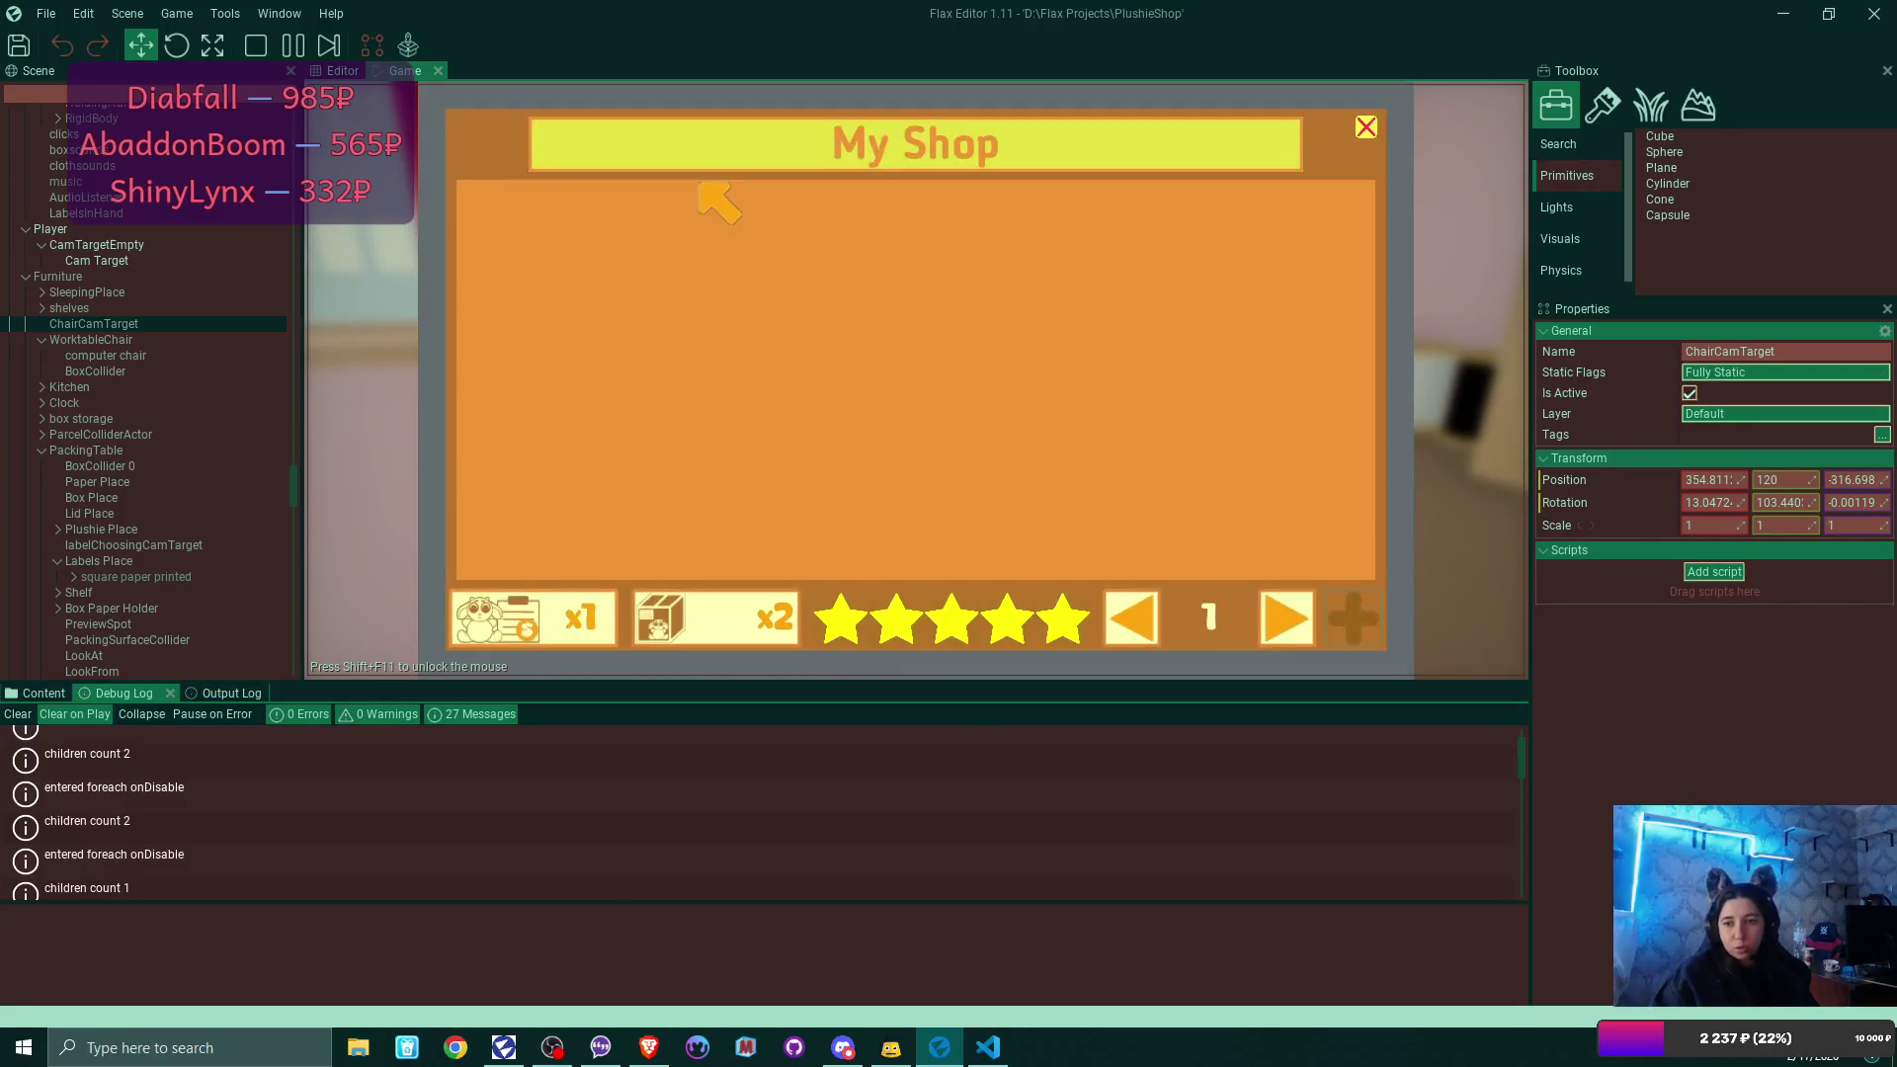
click(1366, 128)
Open and close the plushie catalogue, then leave the laptop for the room.
click(611, 178)
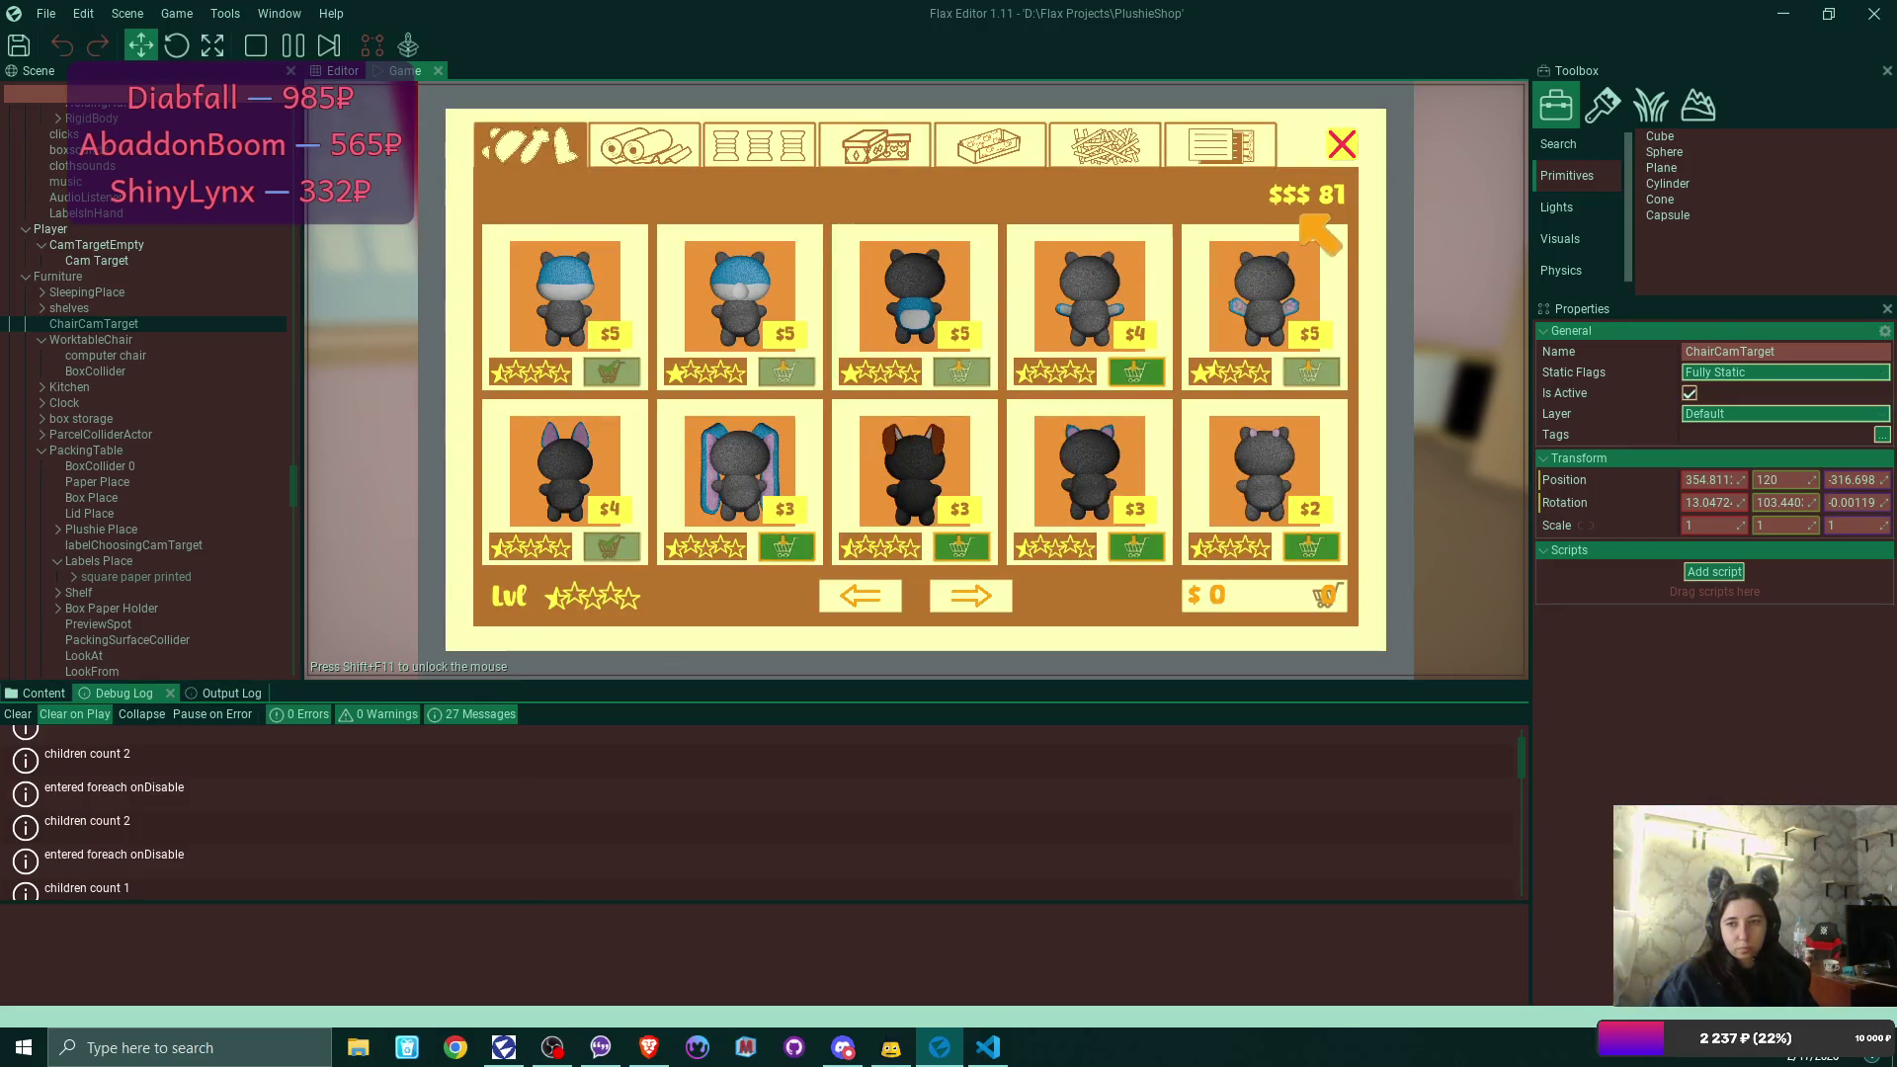
click(1345, 144)
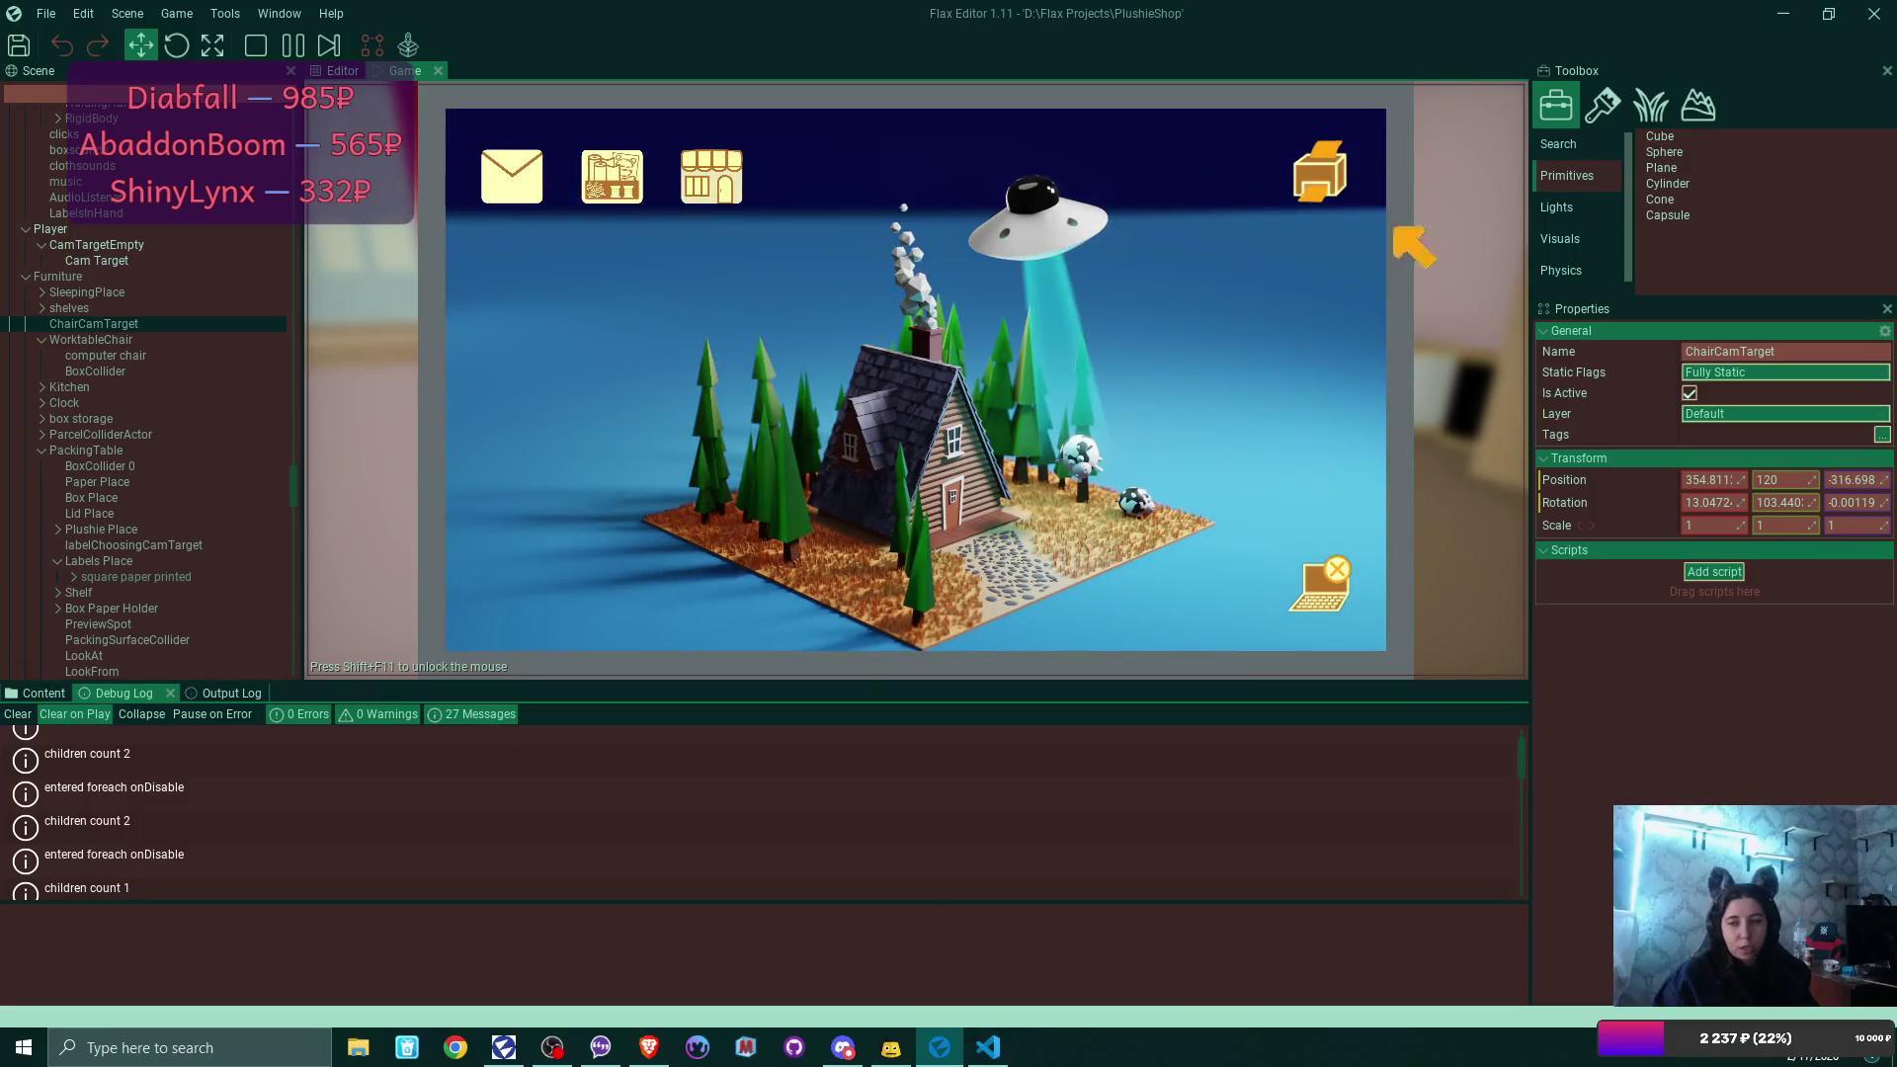
click(1350, 583)
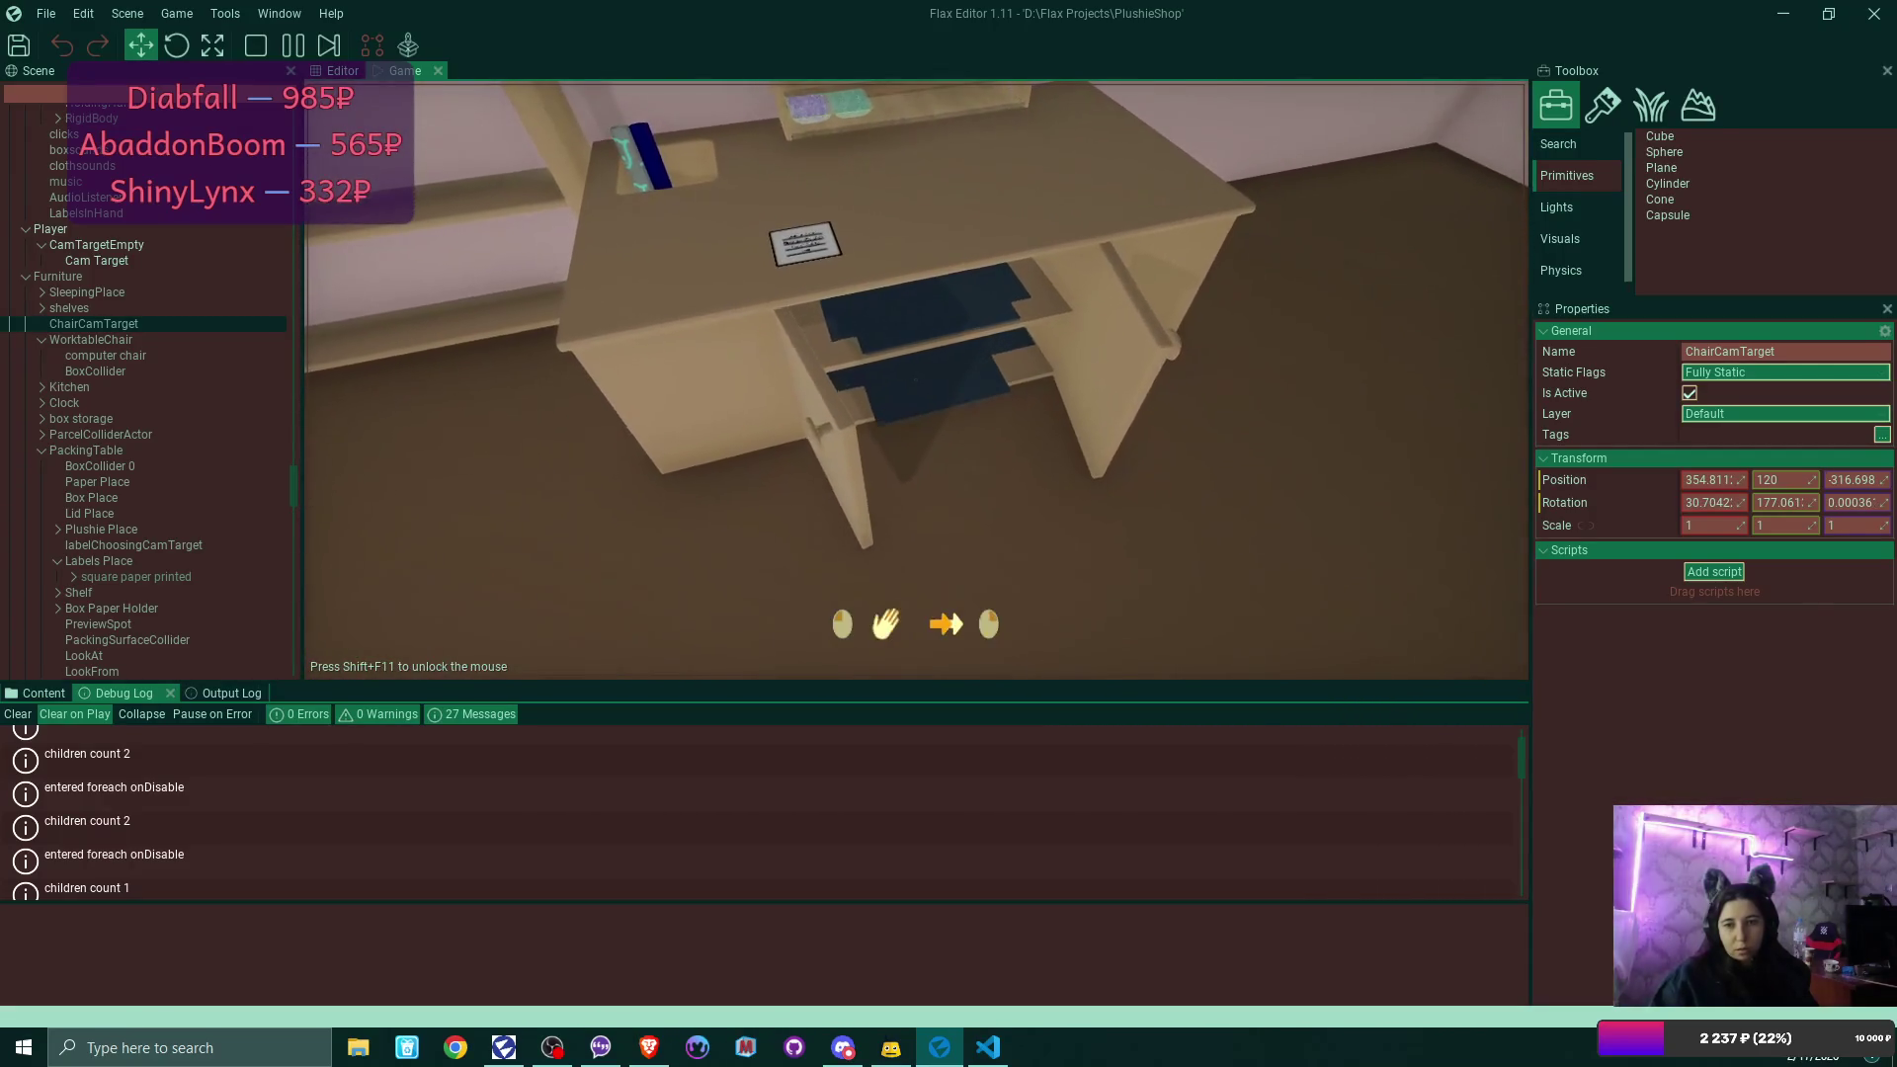
Spawn a box and lid, place the plushie inside, and pick up the labelled box.
click(916, 380)
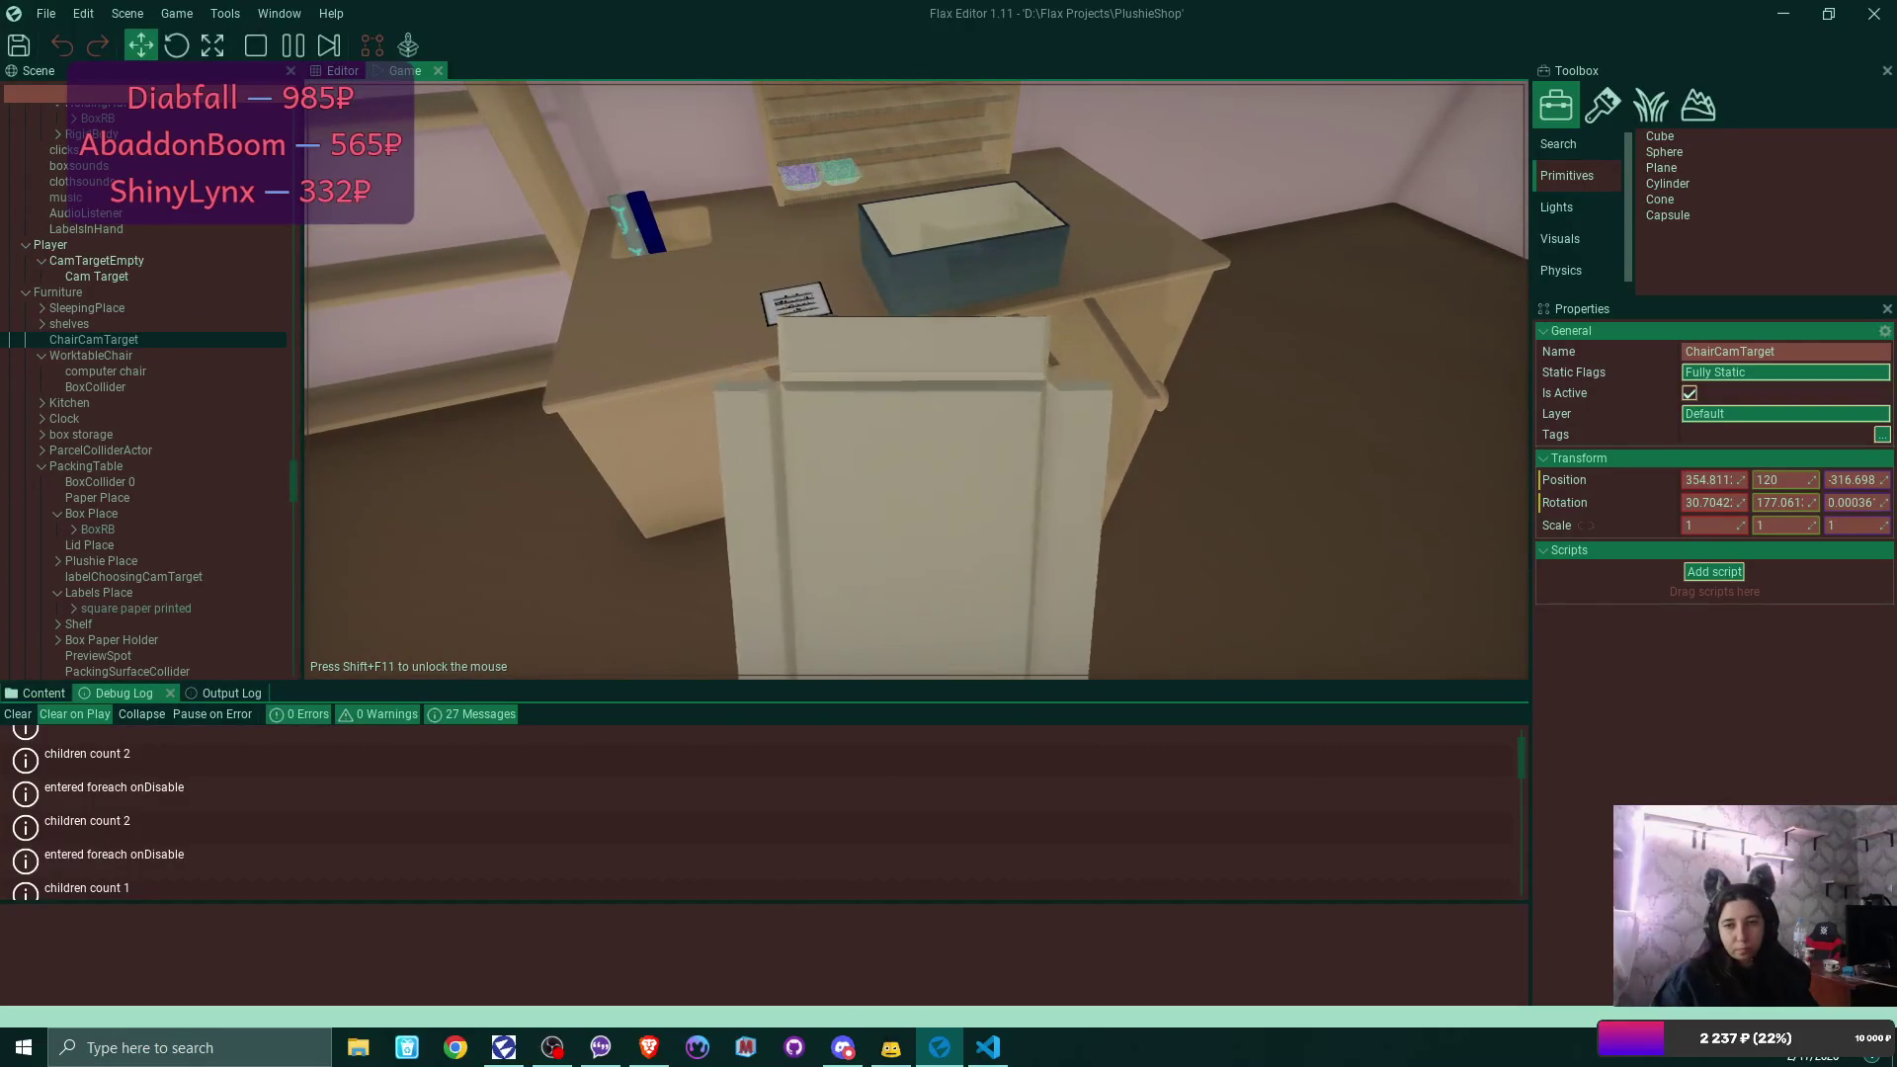
click(916, 380)
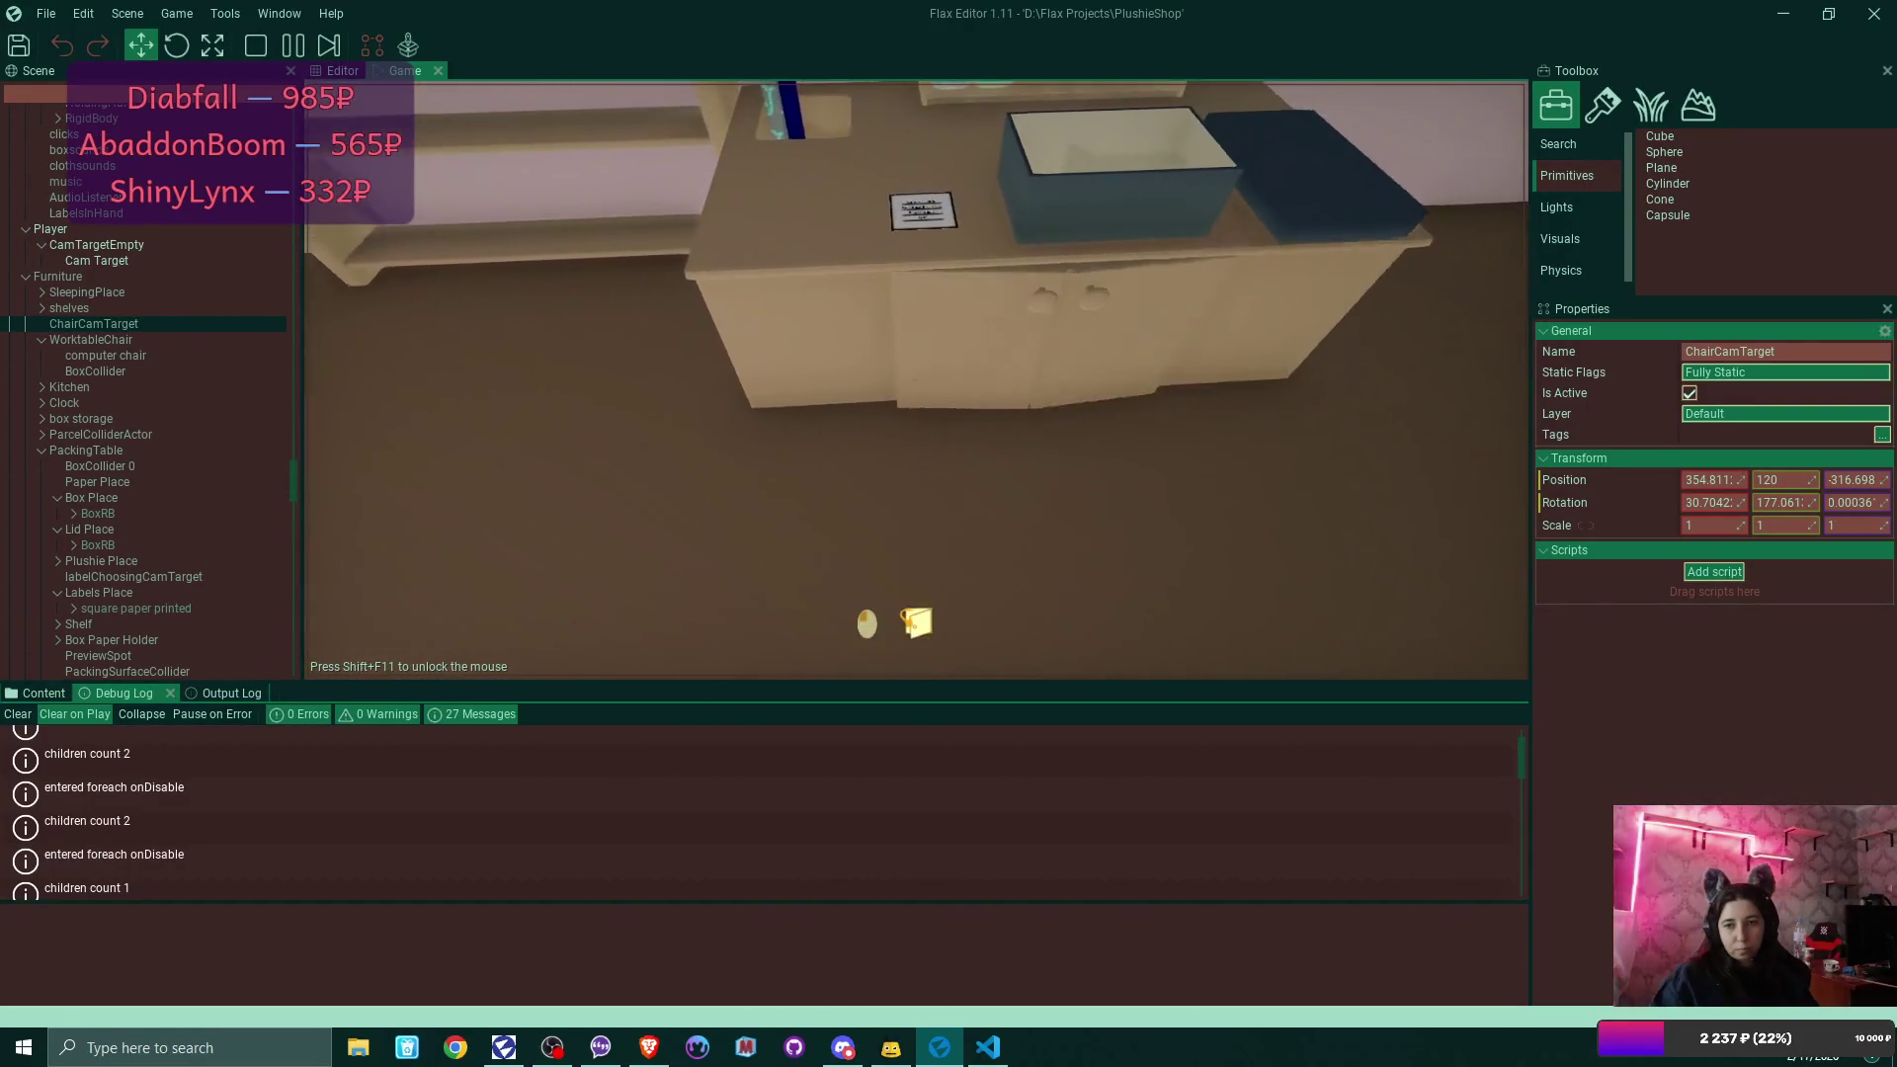
click(965, 380)
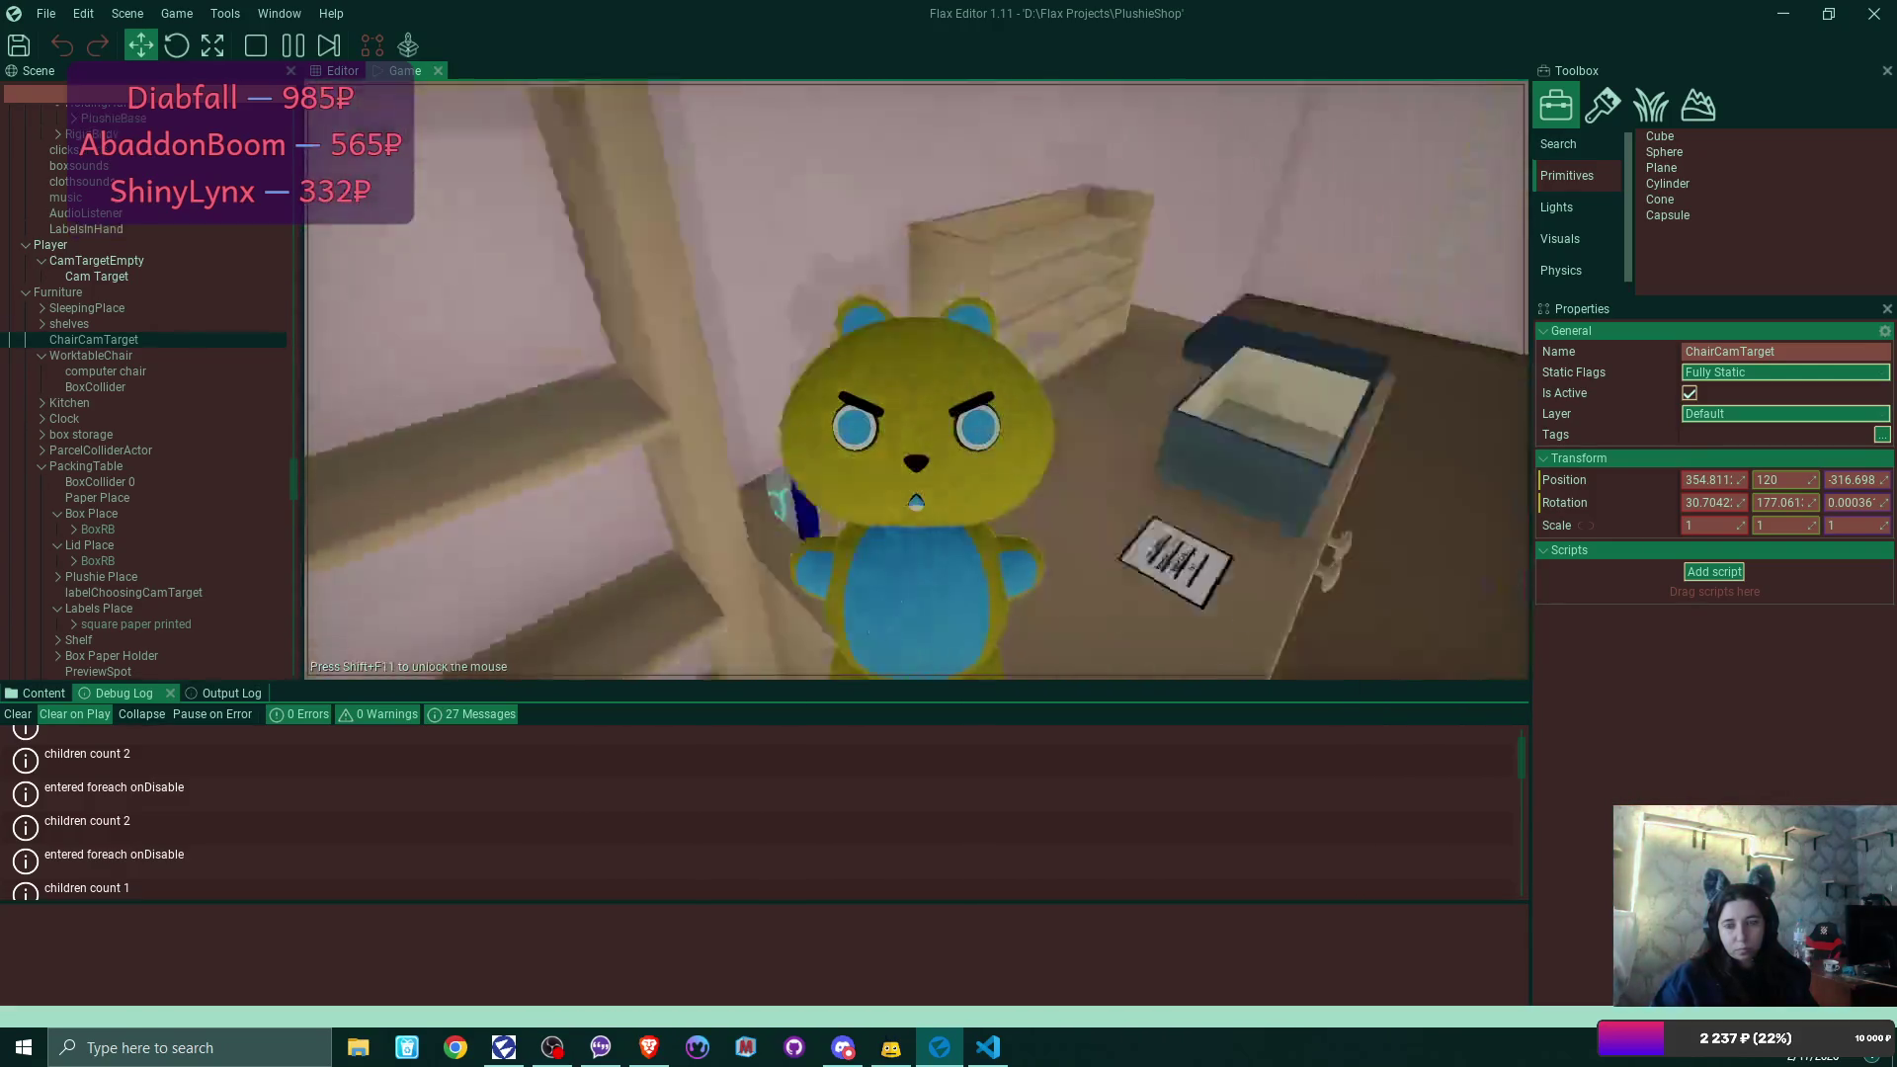
click(916, 381)
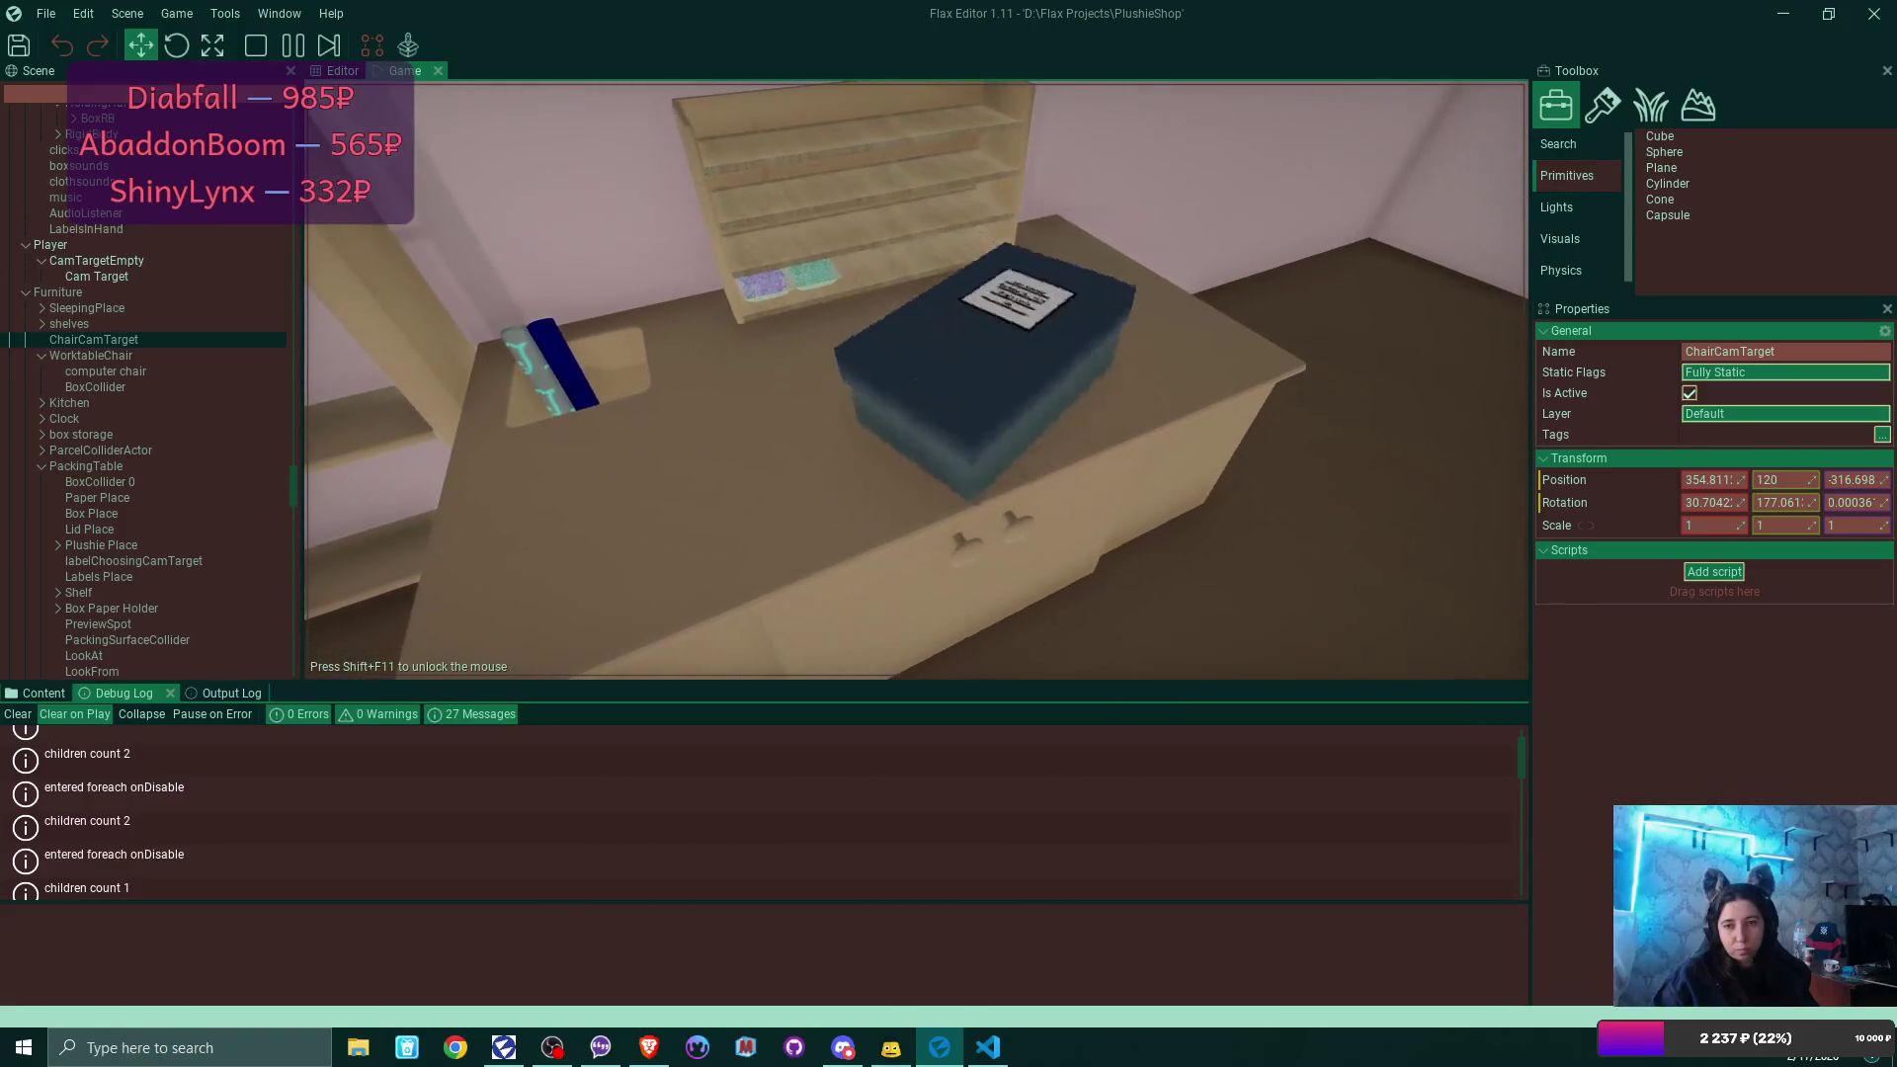
click(916, 380)
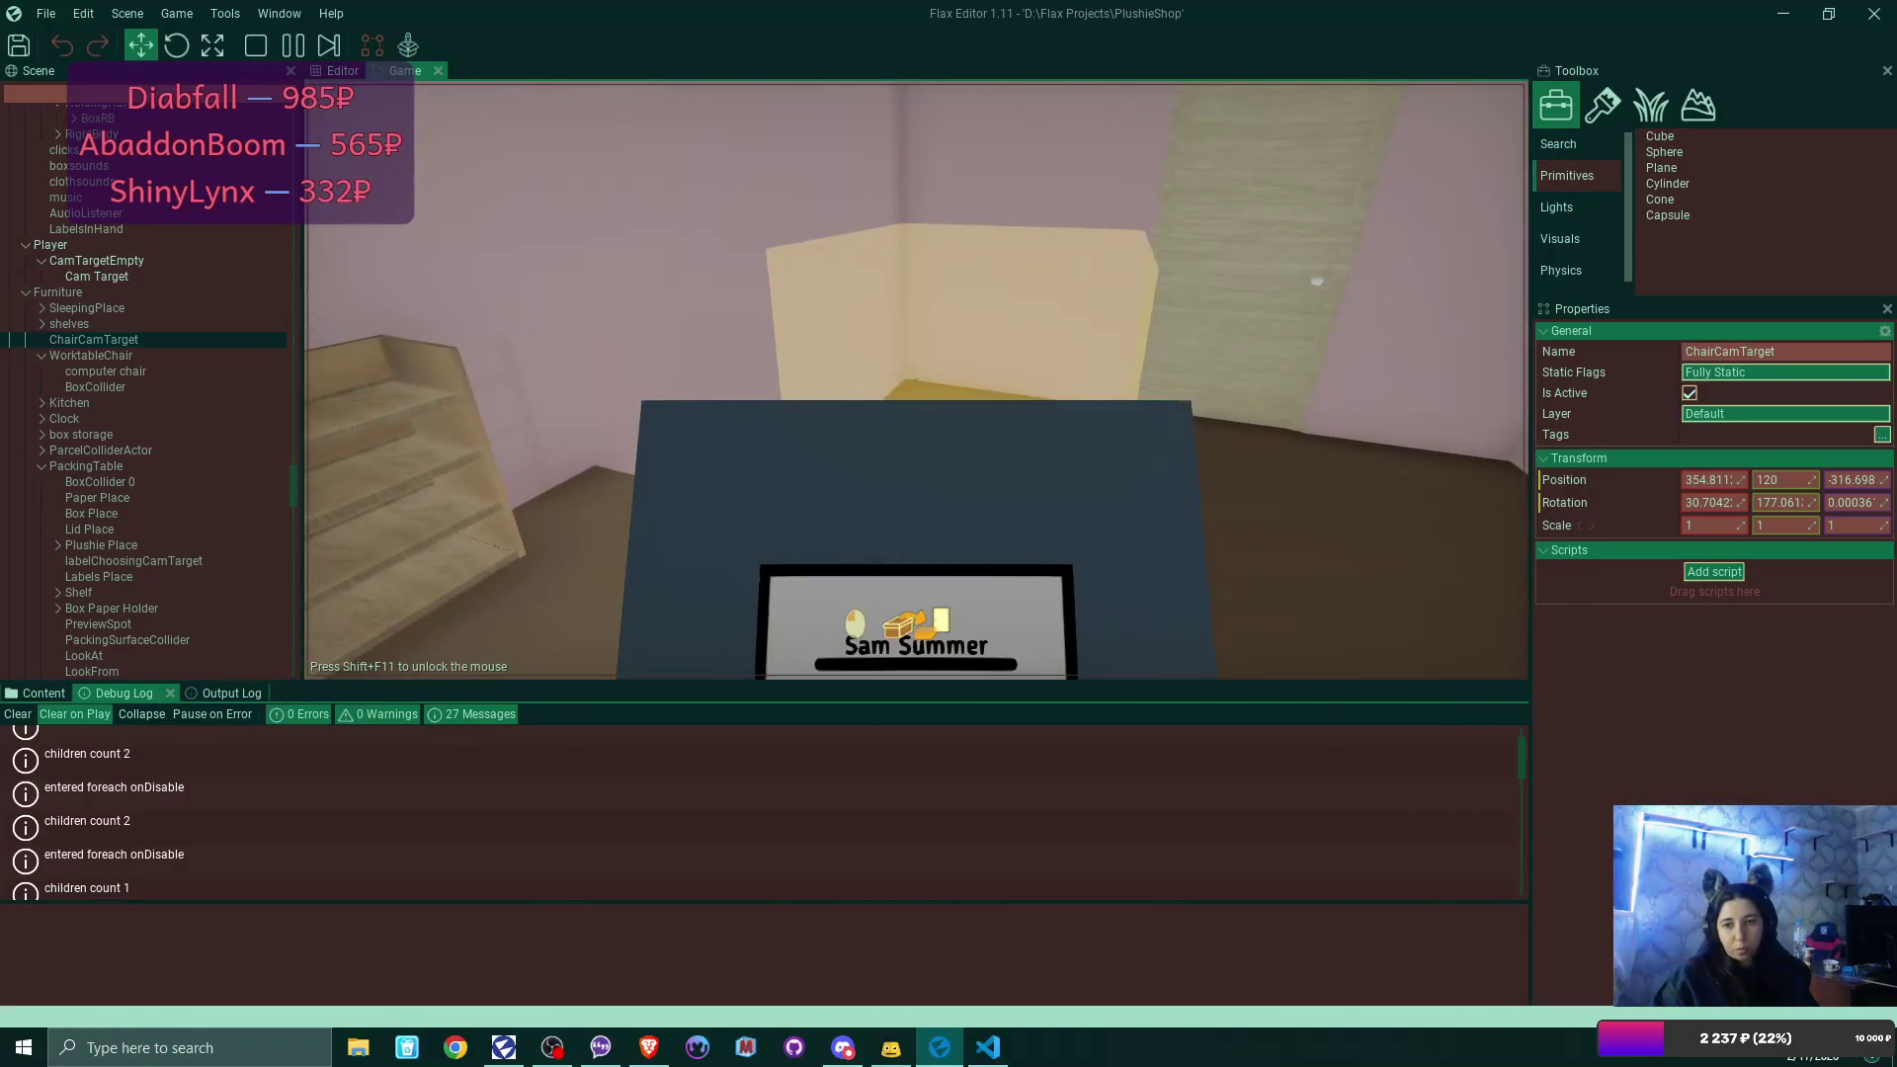
Sleep in the bed to end the day and bring the game view forward.
click(916, 381)
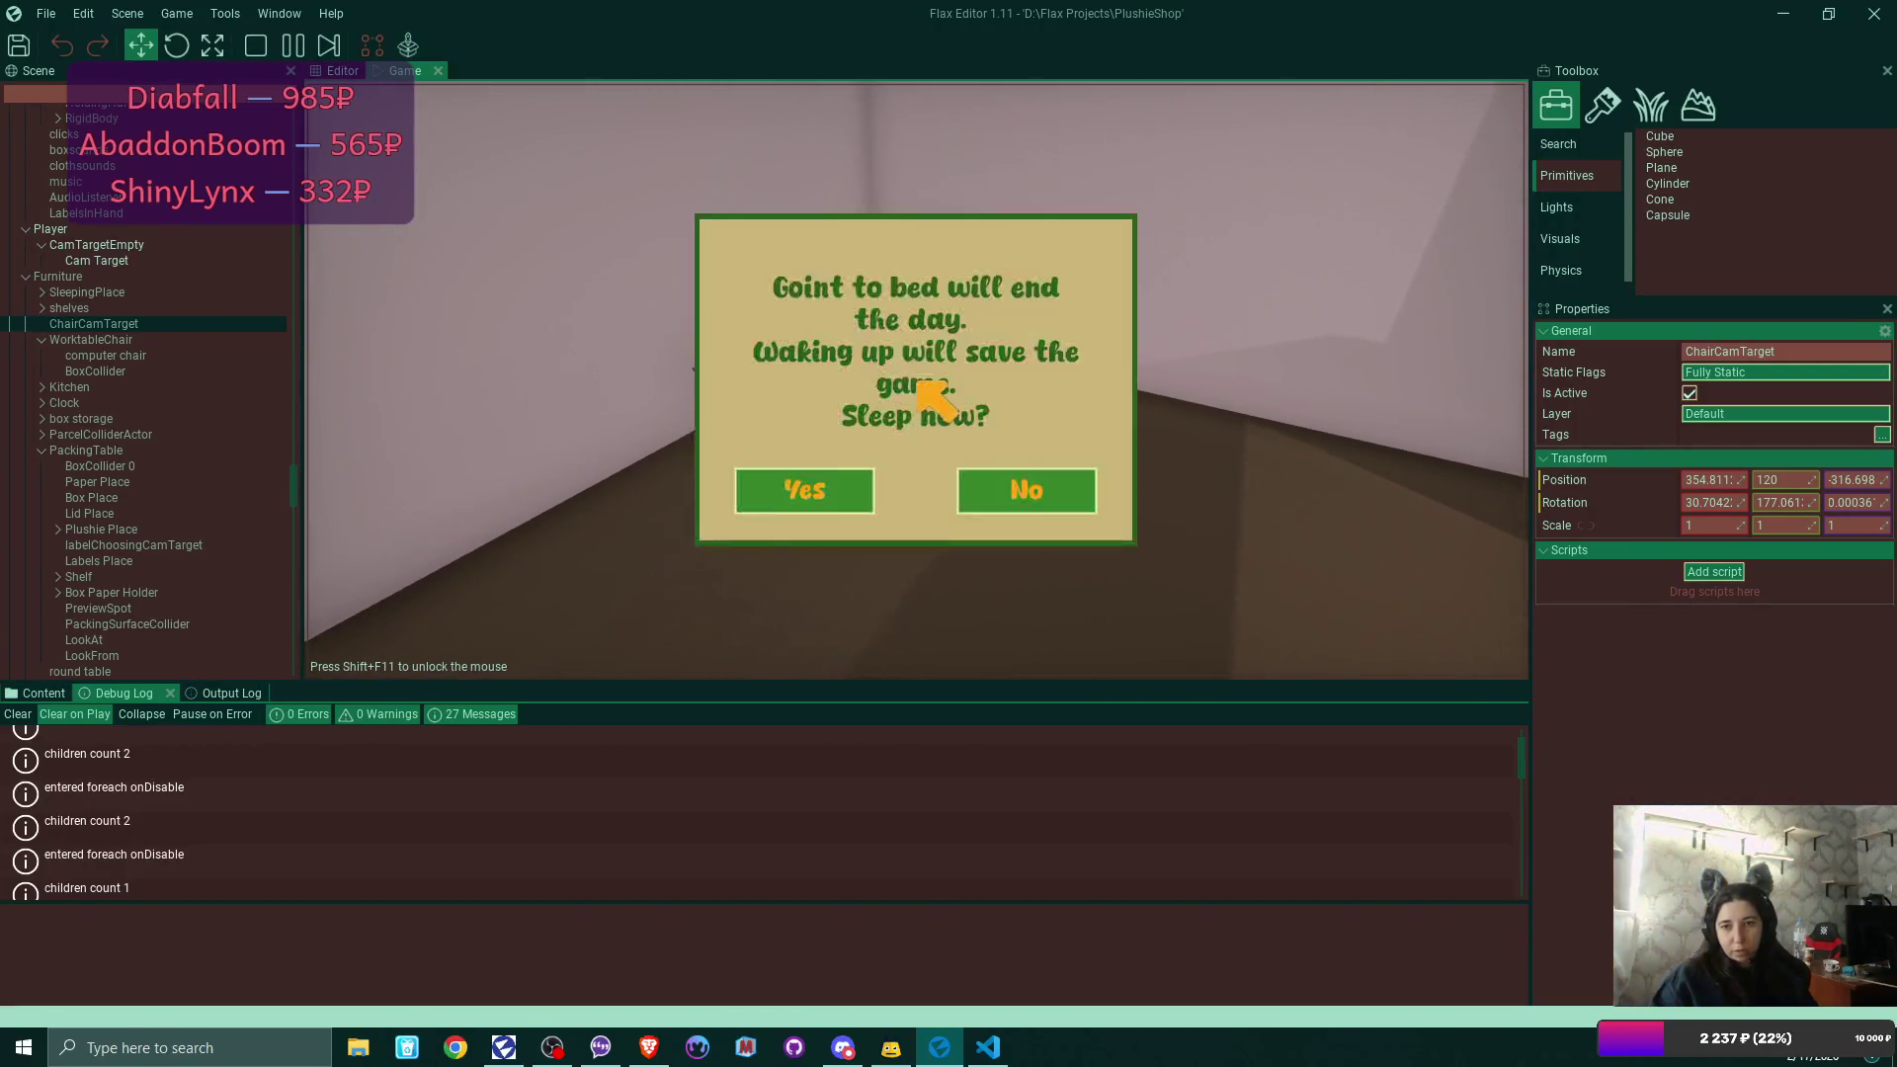
click(819, 473)
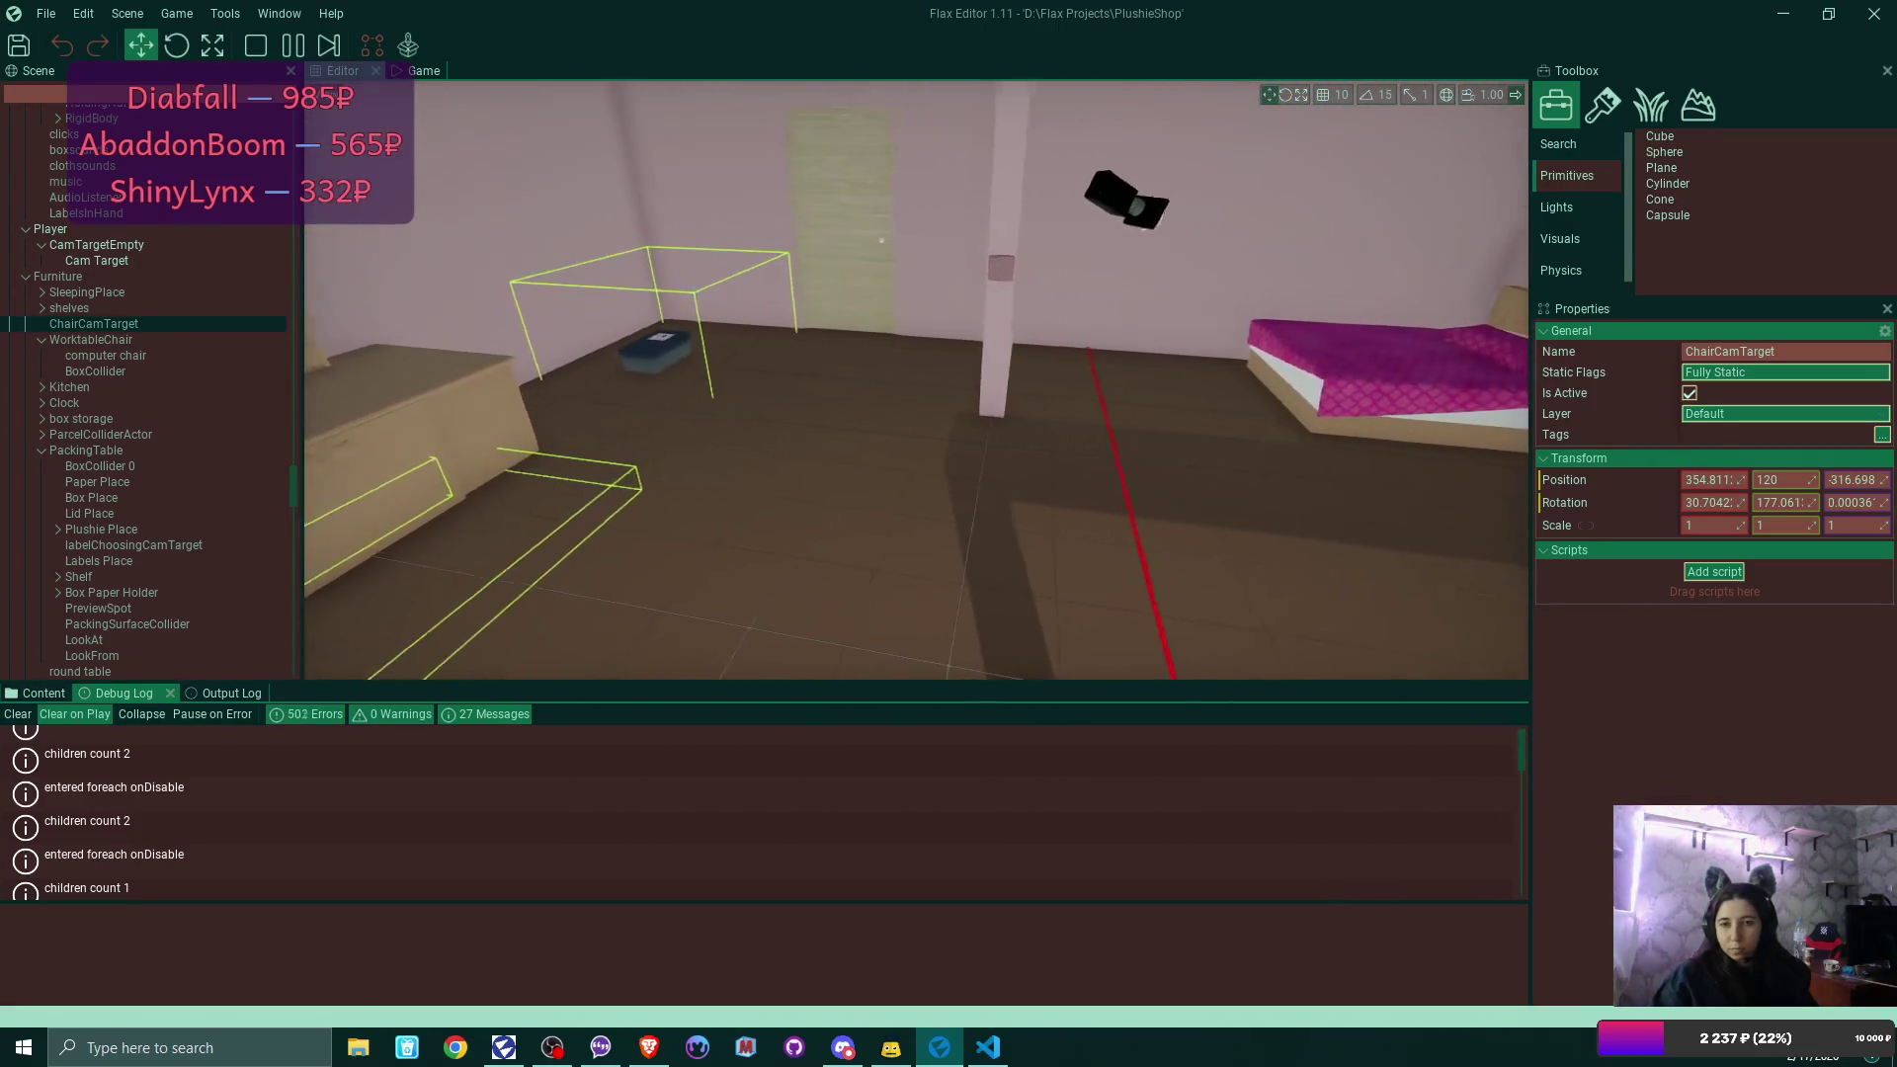
click(424, 72)
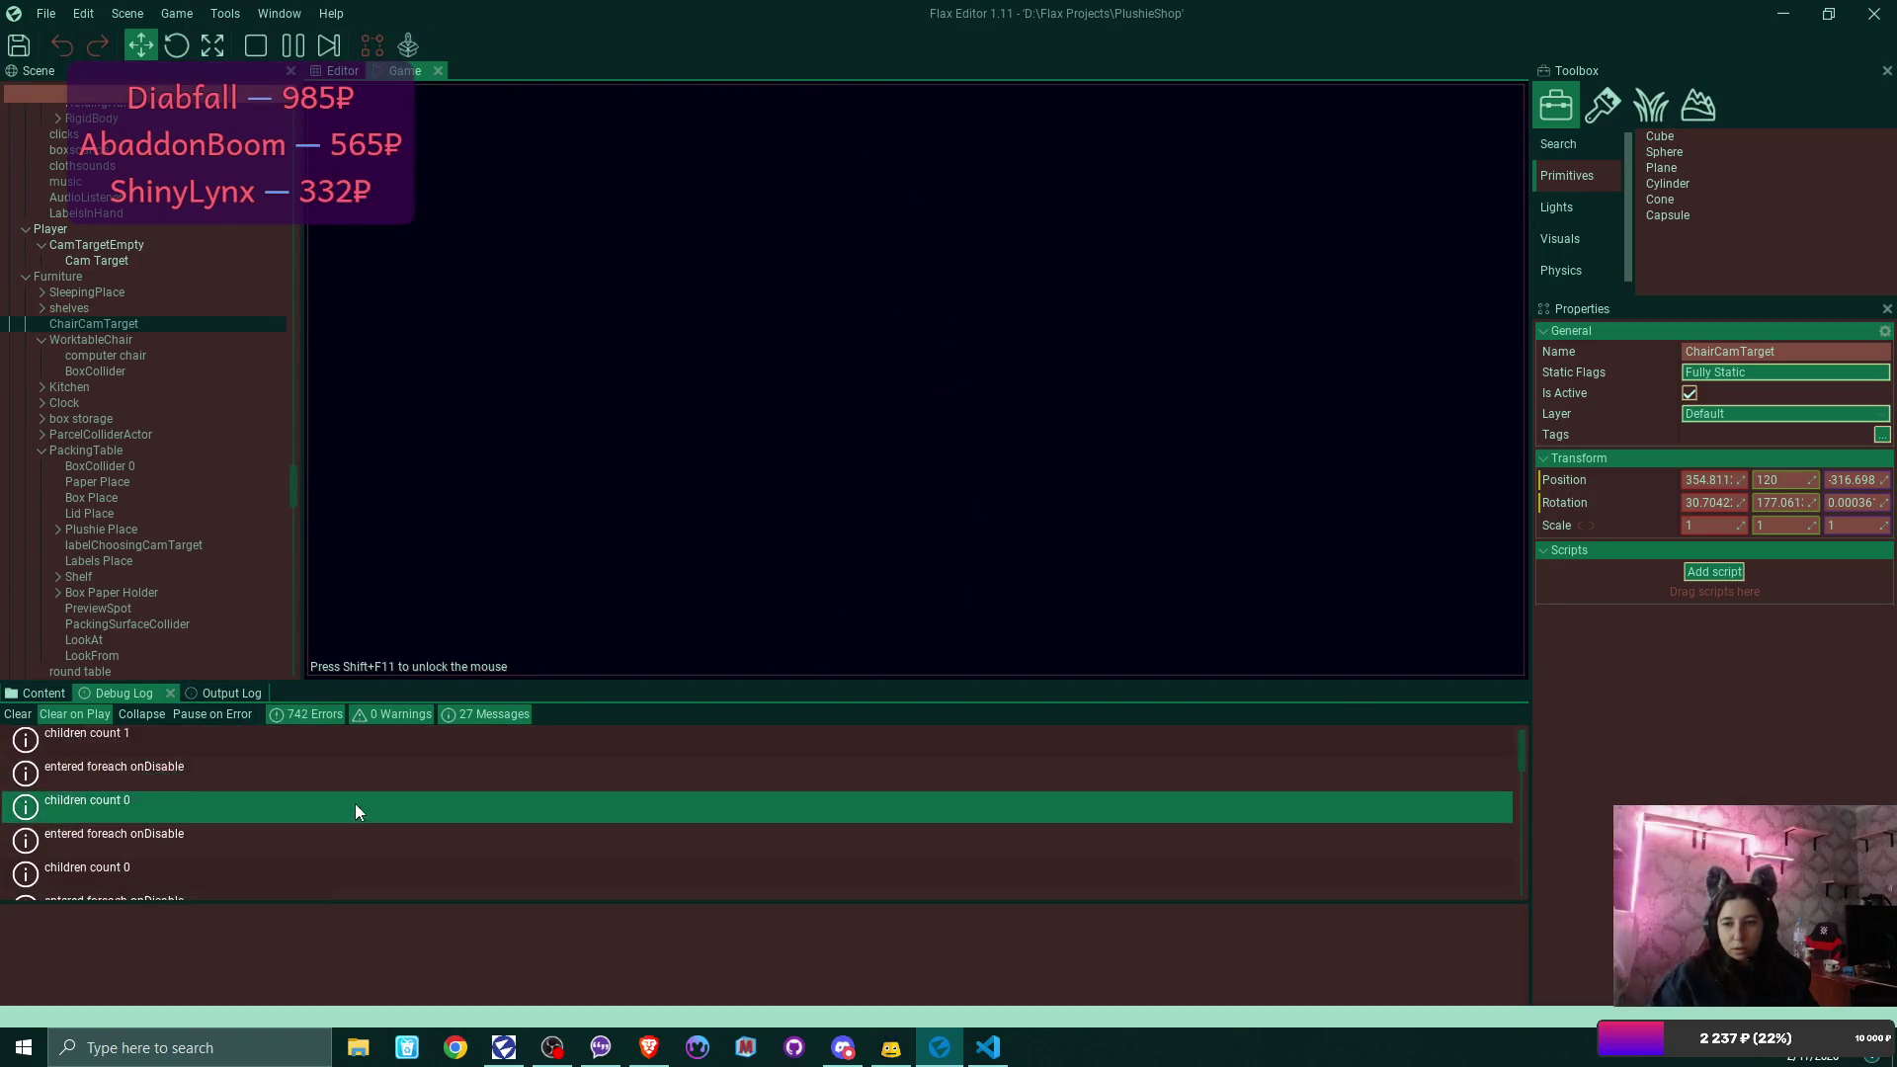
Stop the play-test, view the null-reference trace at SleepAwakeCycle.cs line 149, and switch to VS Code.
click(256, 45)
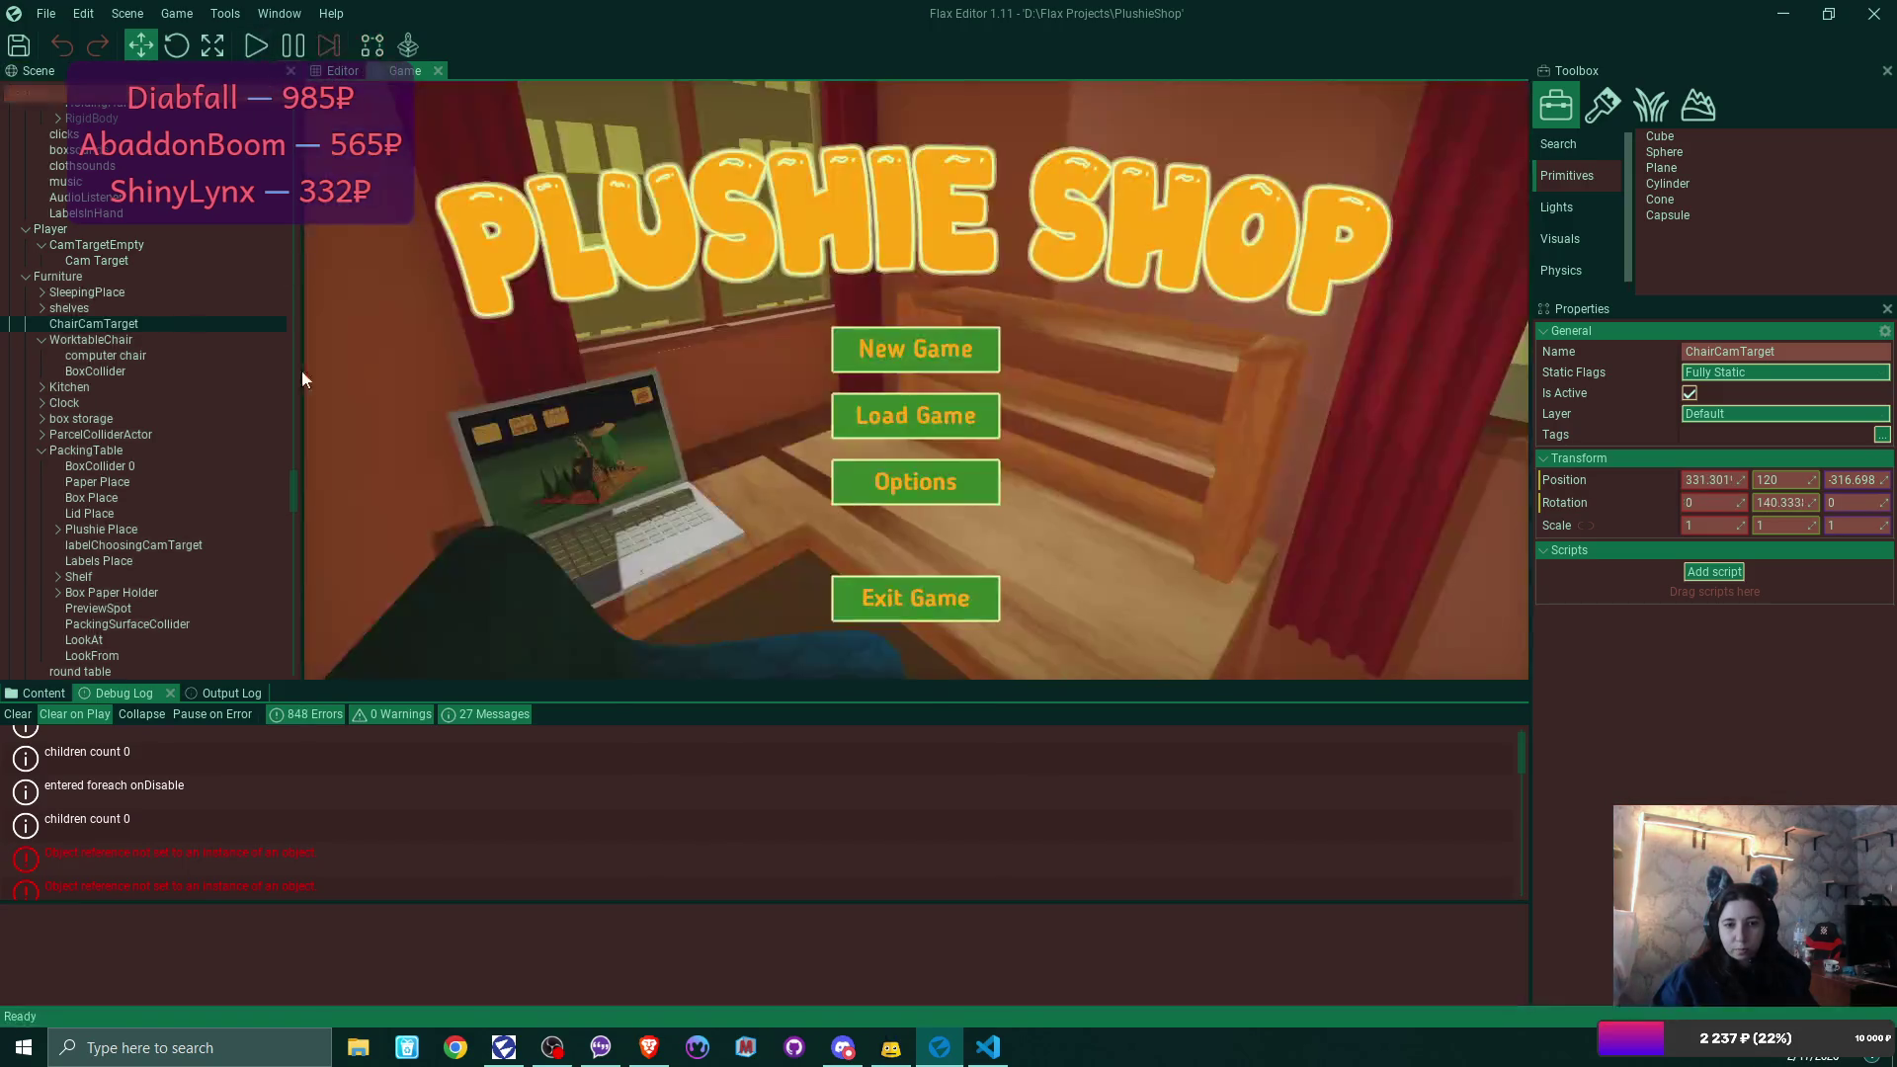
click(258, 861)
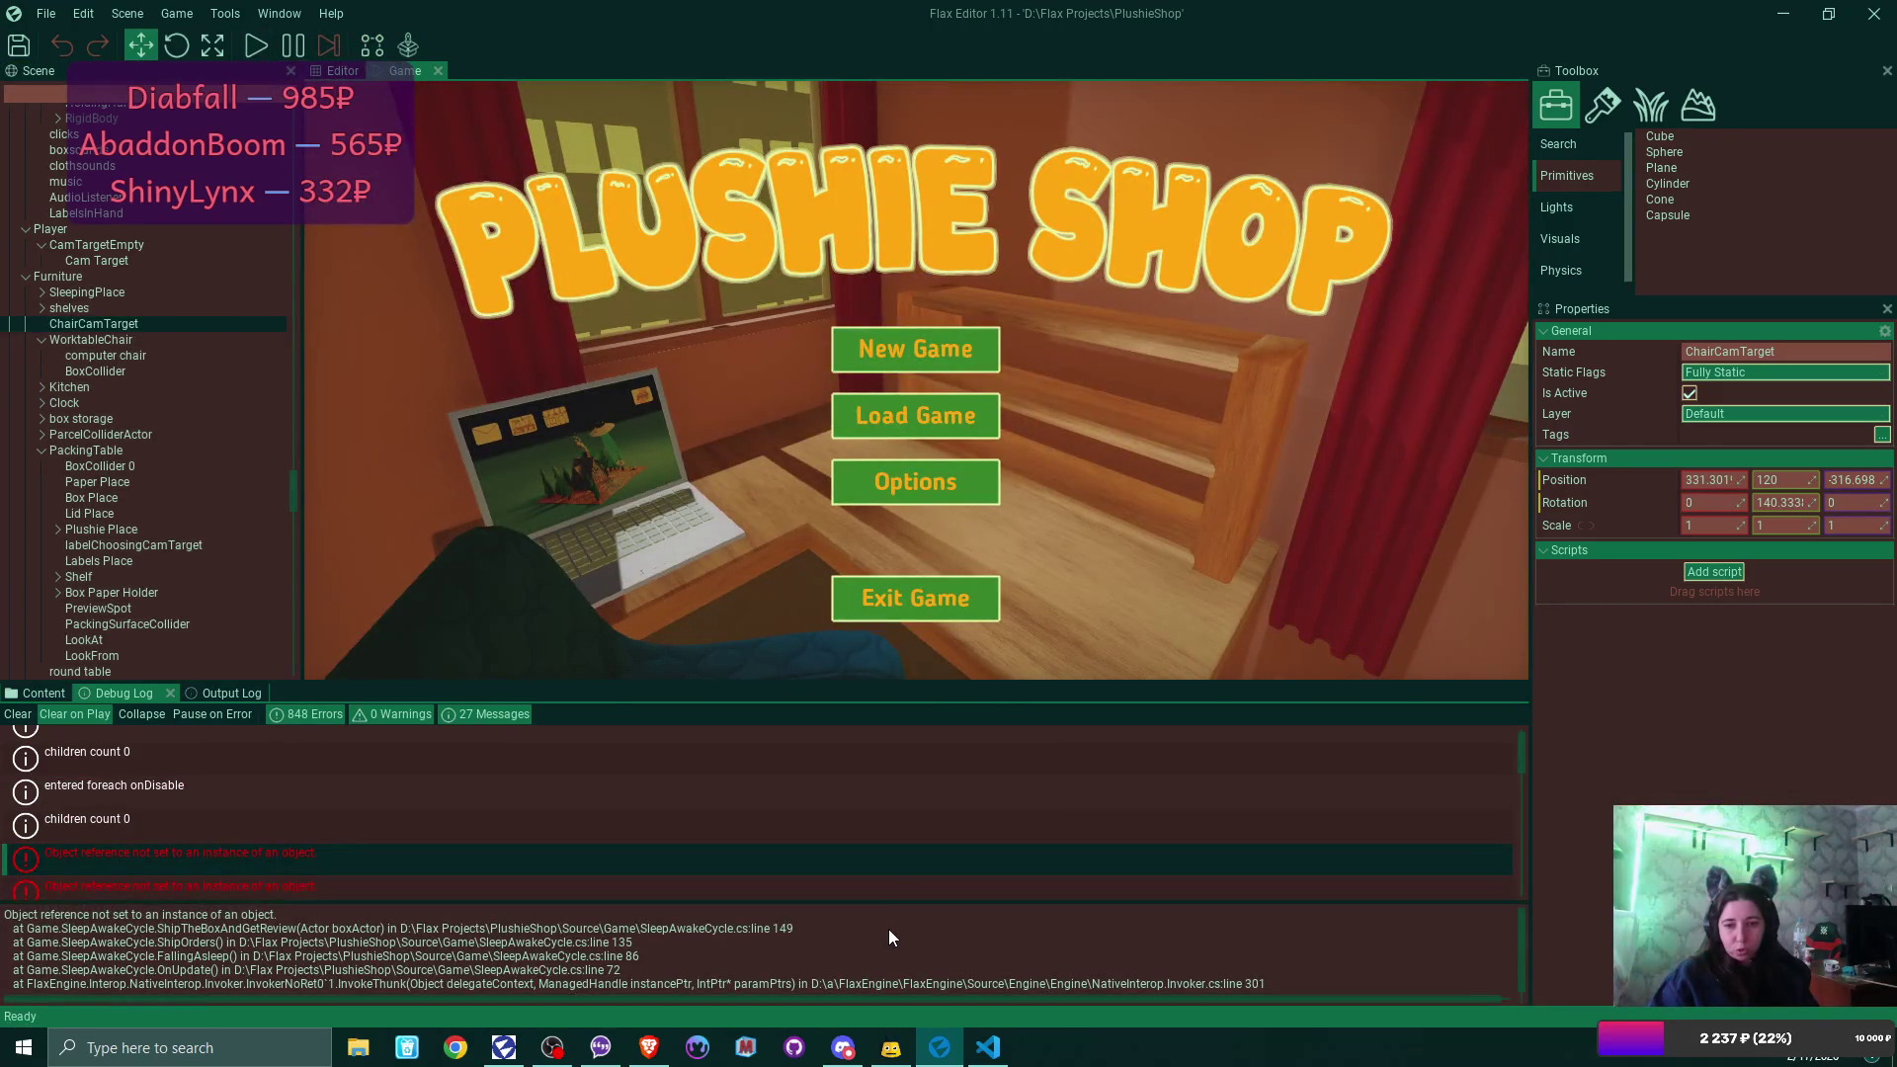
click(988, 1047)
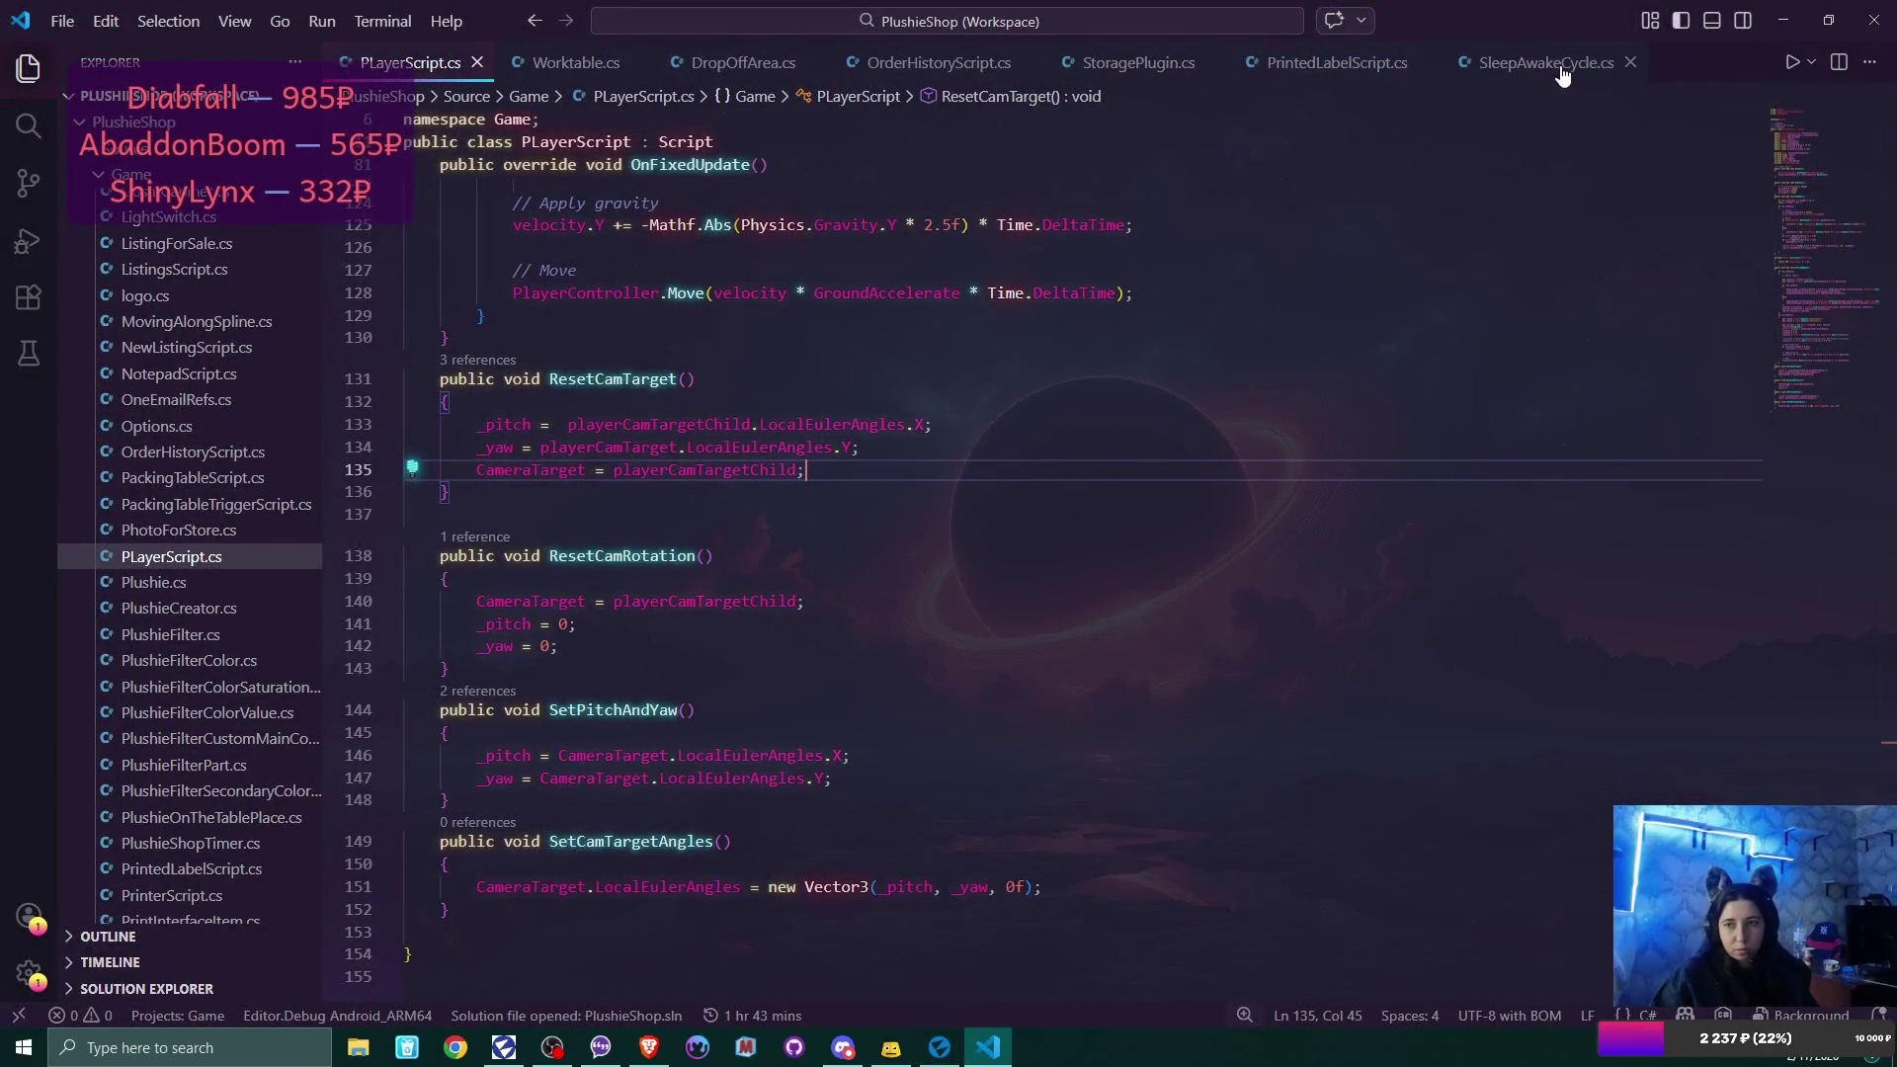
Open SleepAwakeCycle.cs and inspect the address assignment on line 149 of ShipTheBoxAndGetReview.
click(1492, 65)
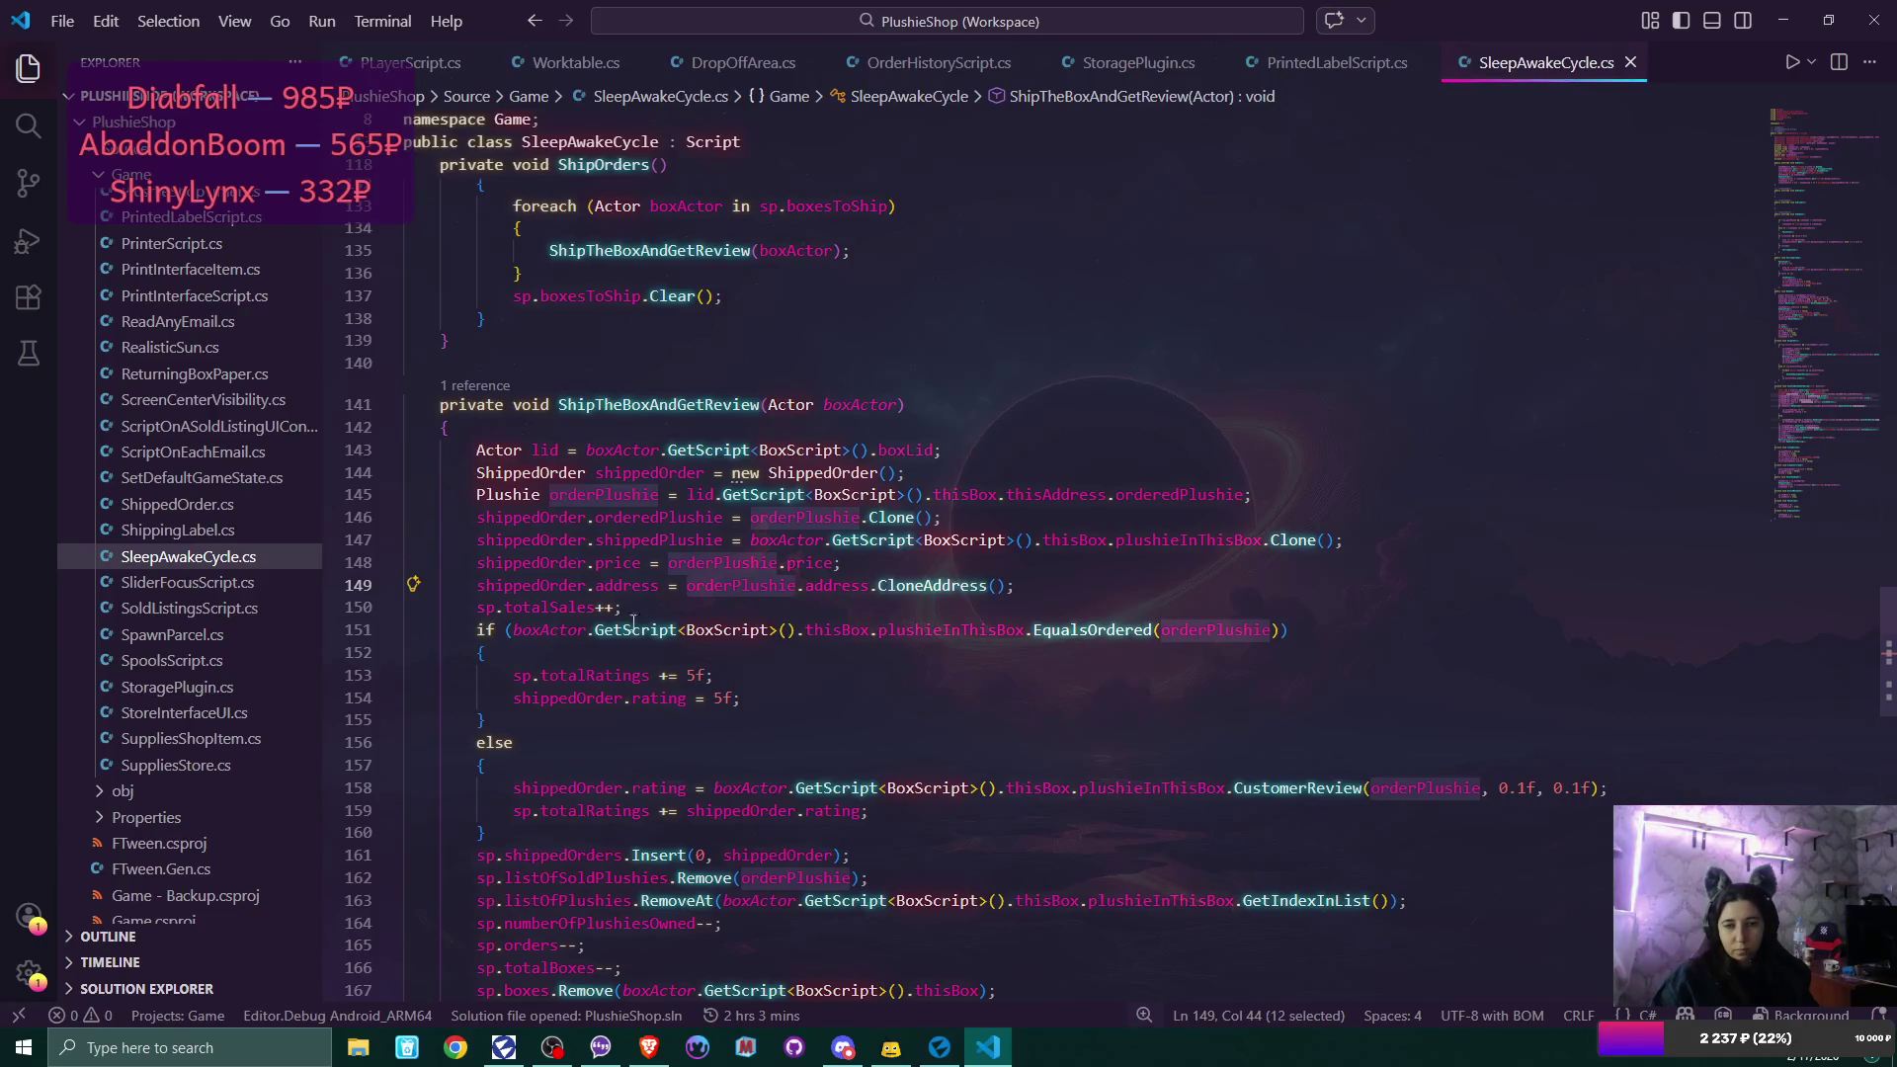
click(619, 585)
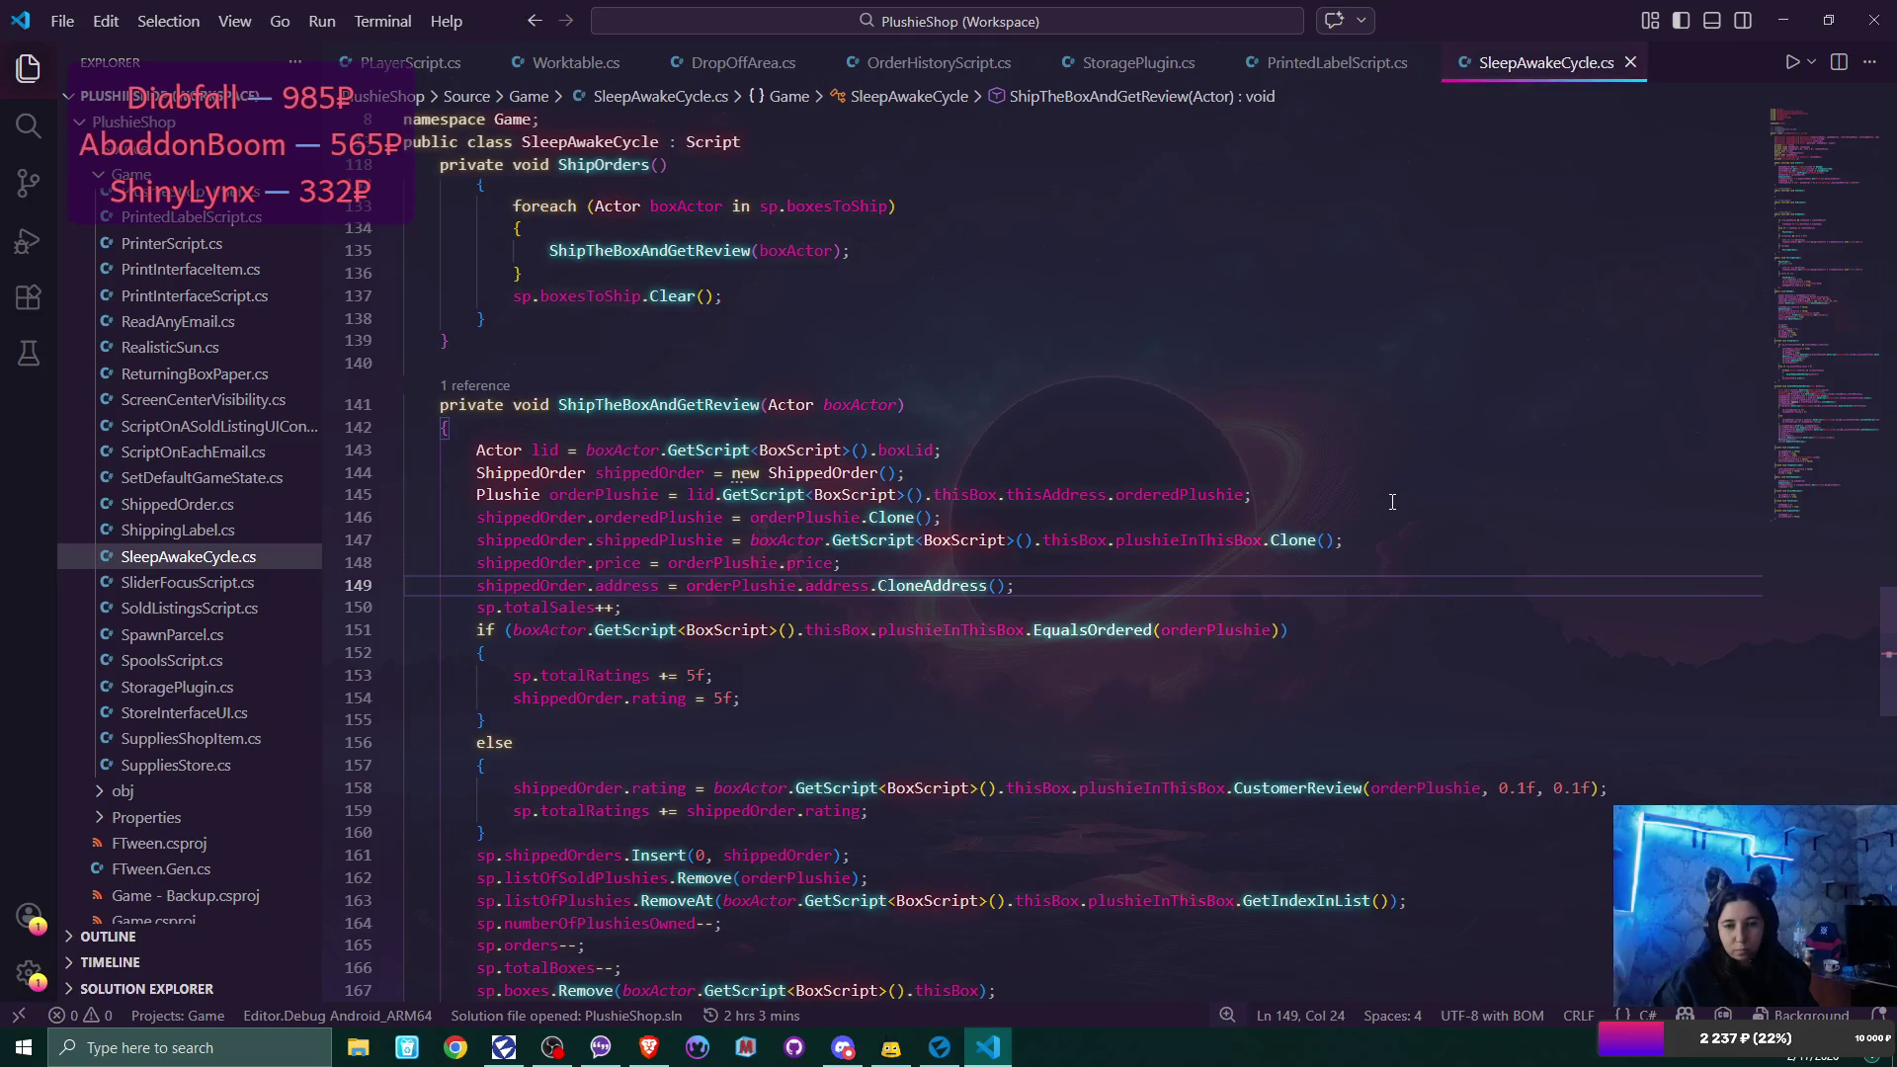
click(937, 1053)
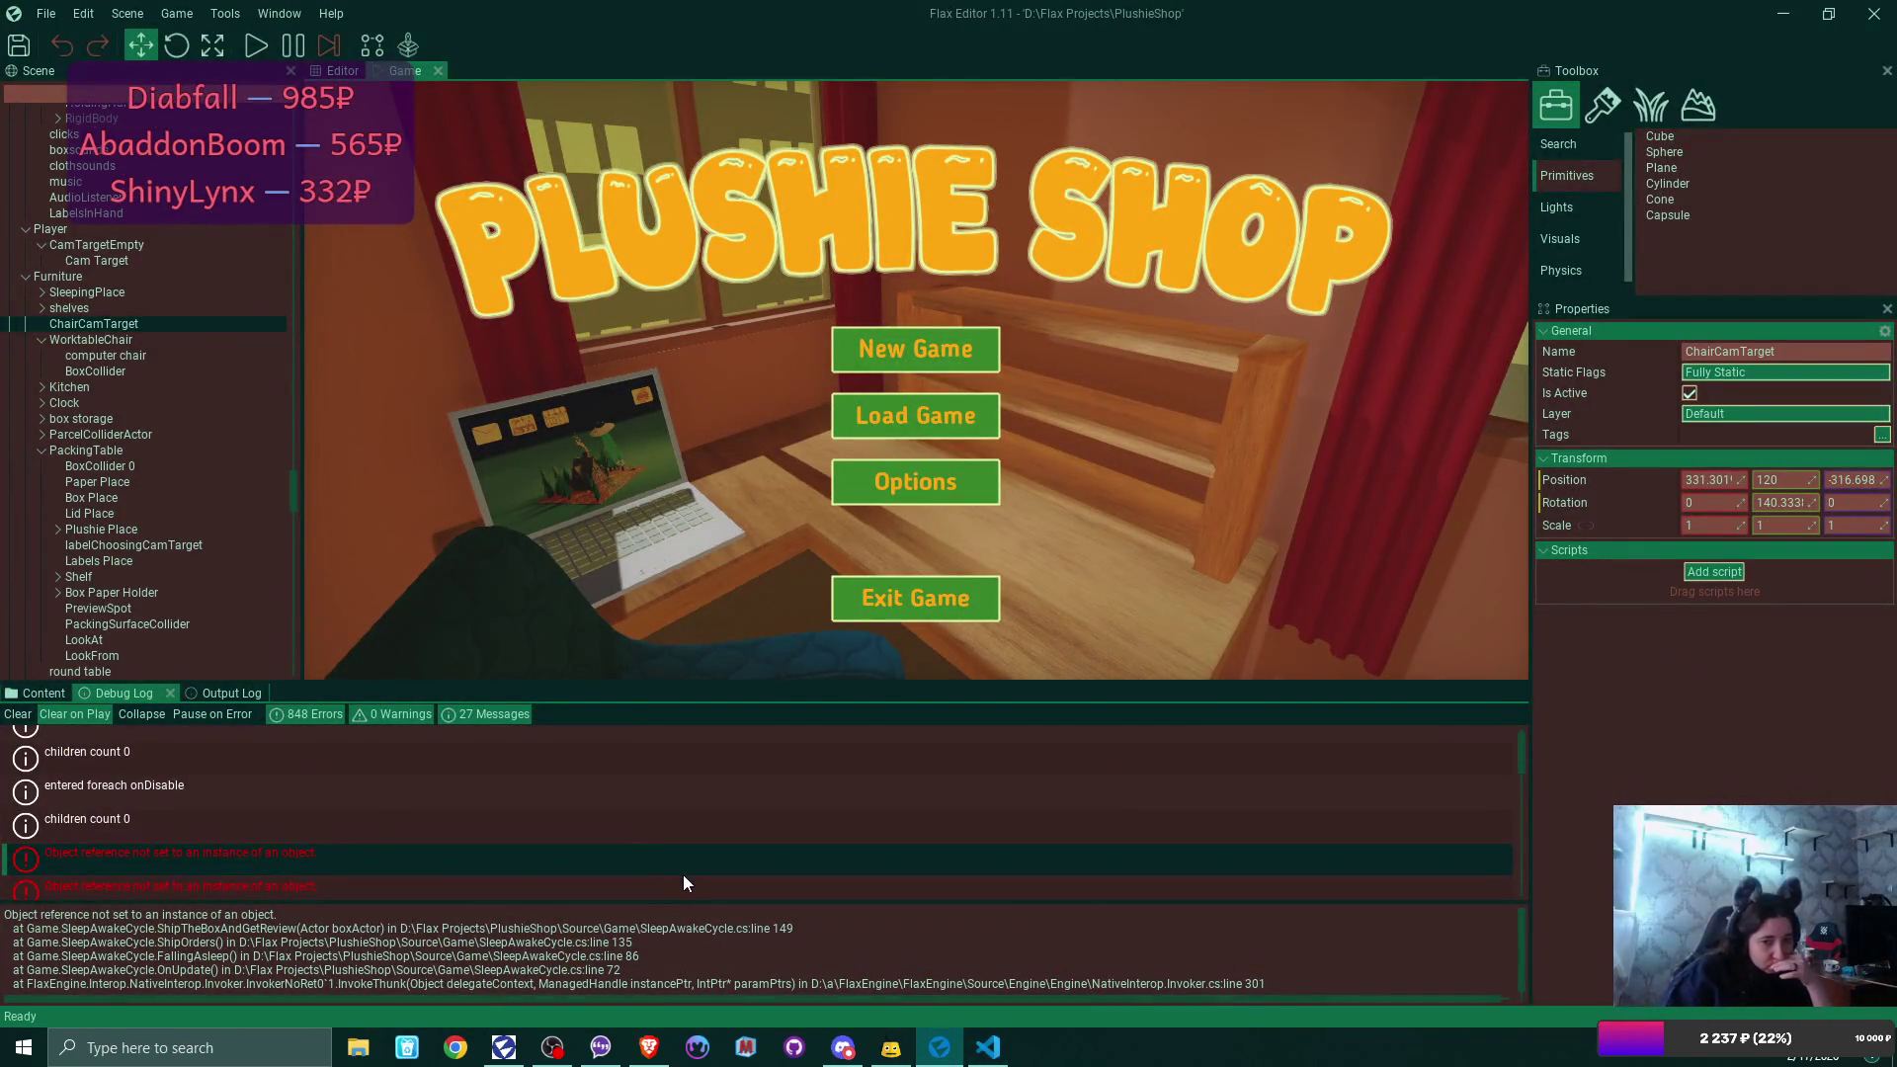
Check the second null-reference error, then set a breakpoint on line 149 of SleepAwakeCycle.cs.
click(635, 882)
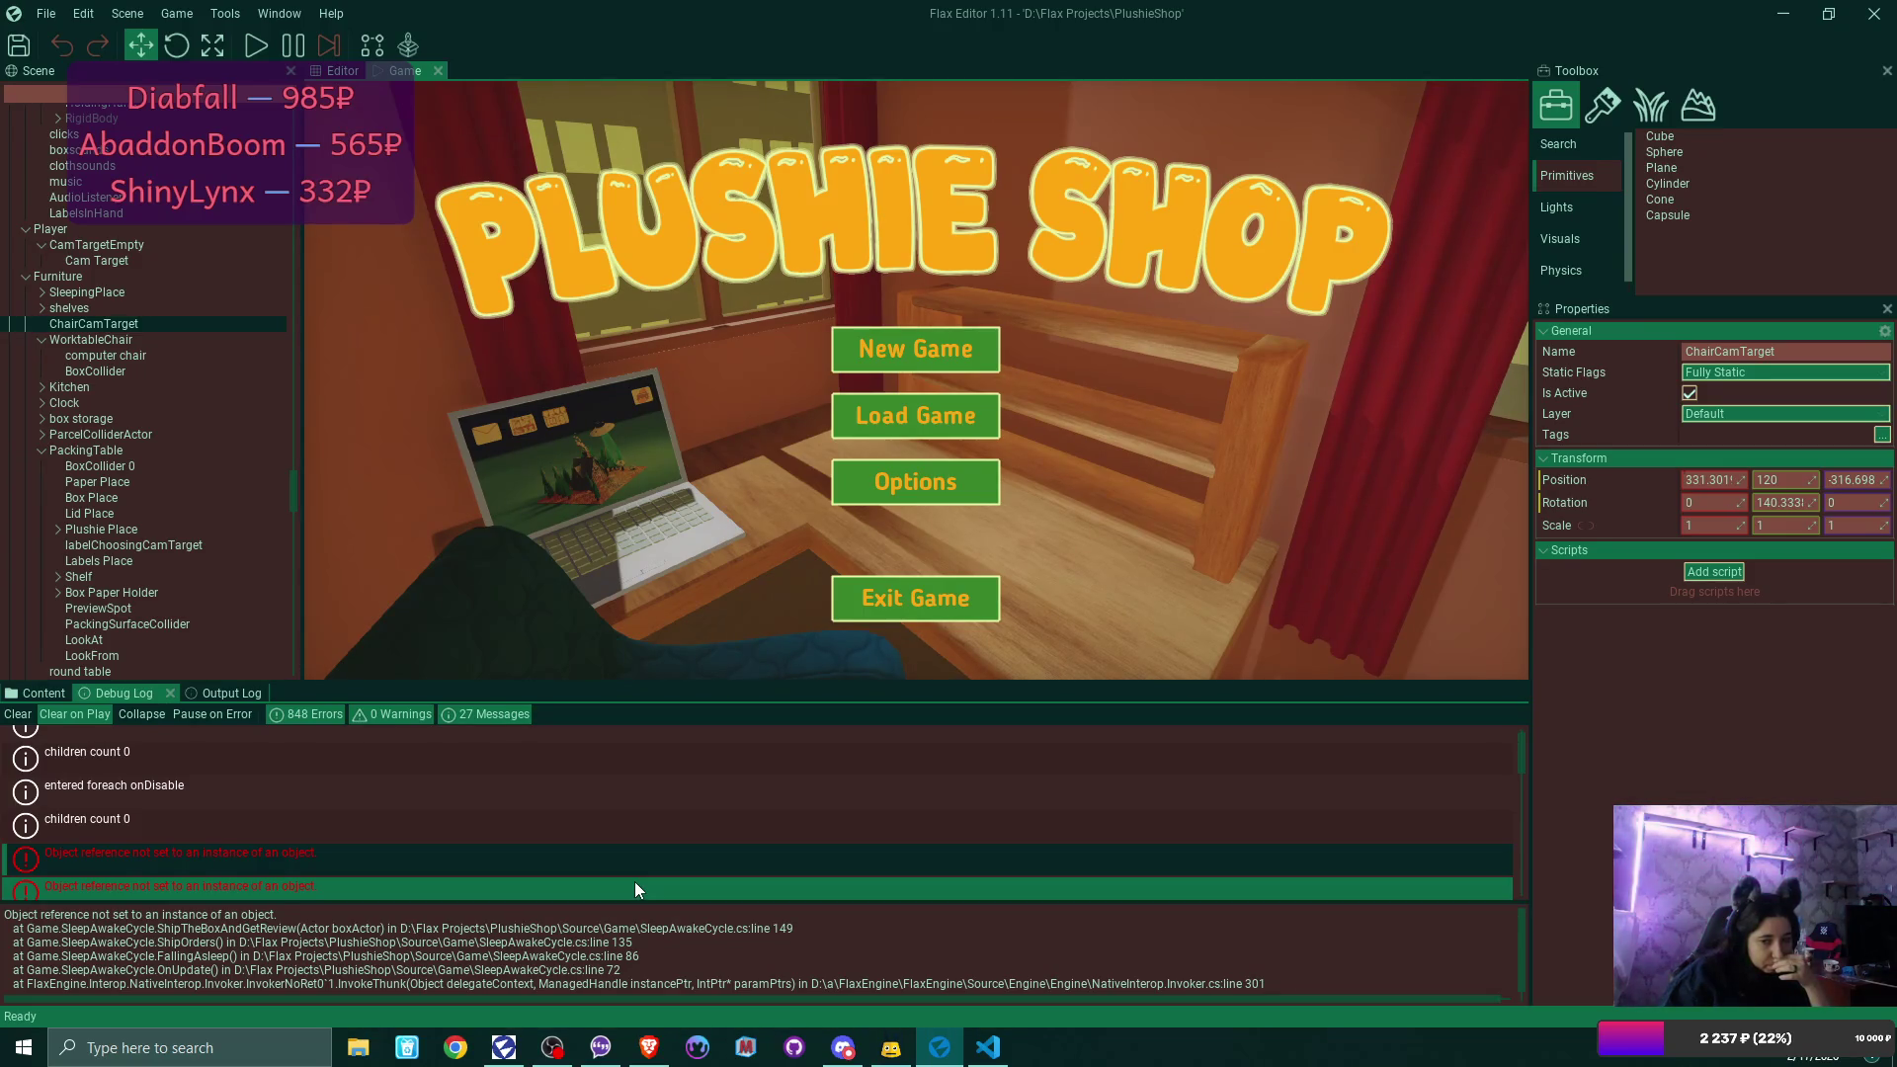
click(989, 1051)
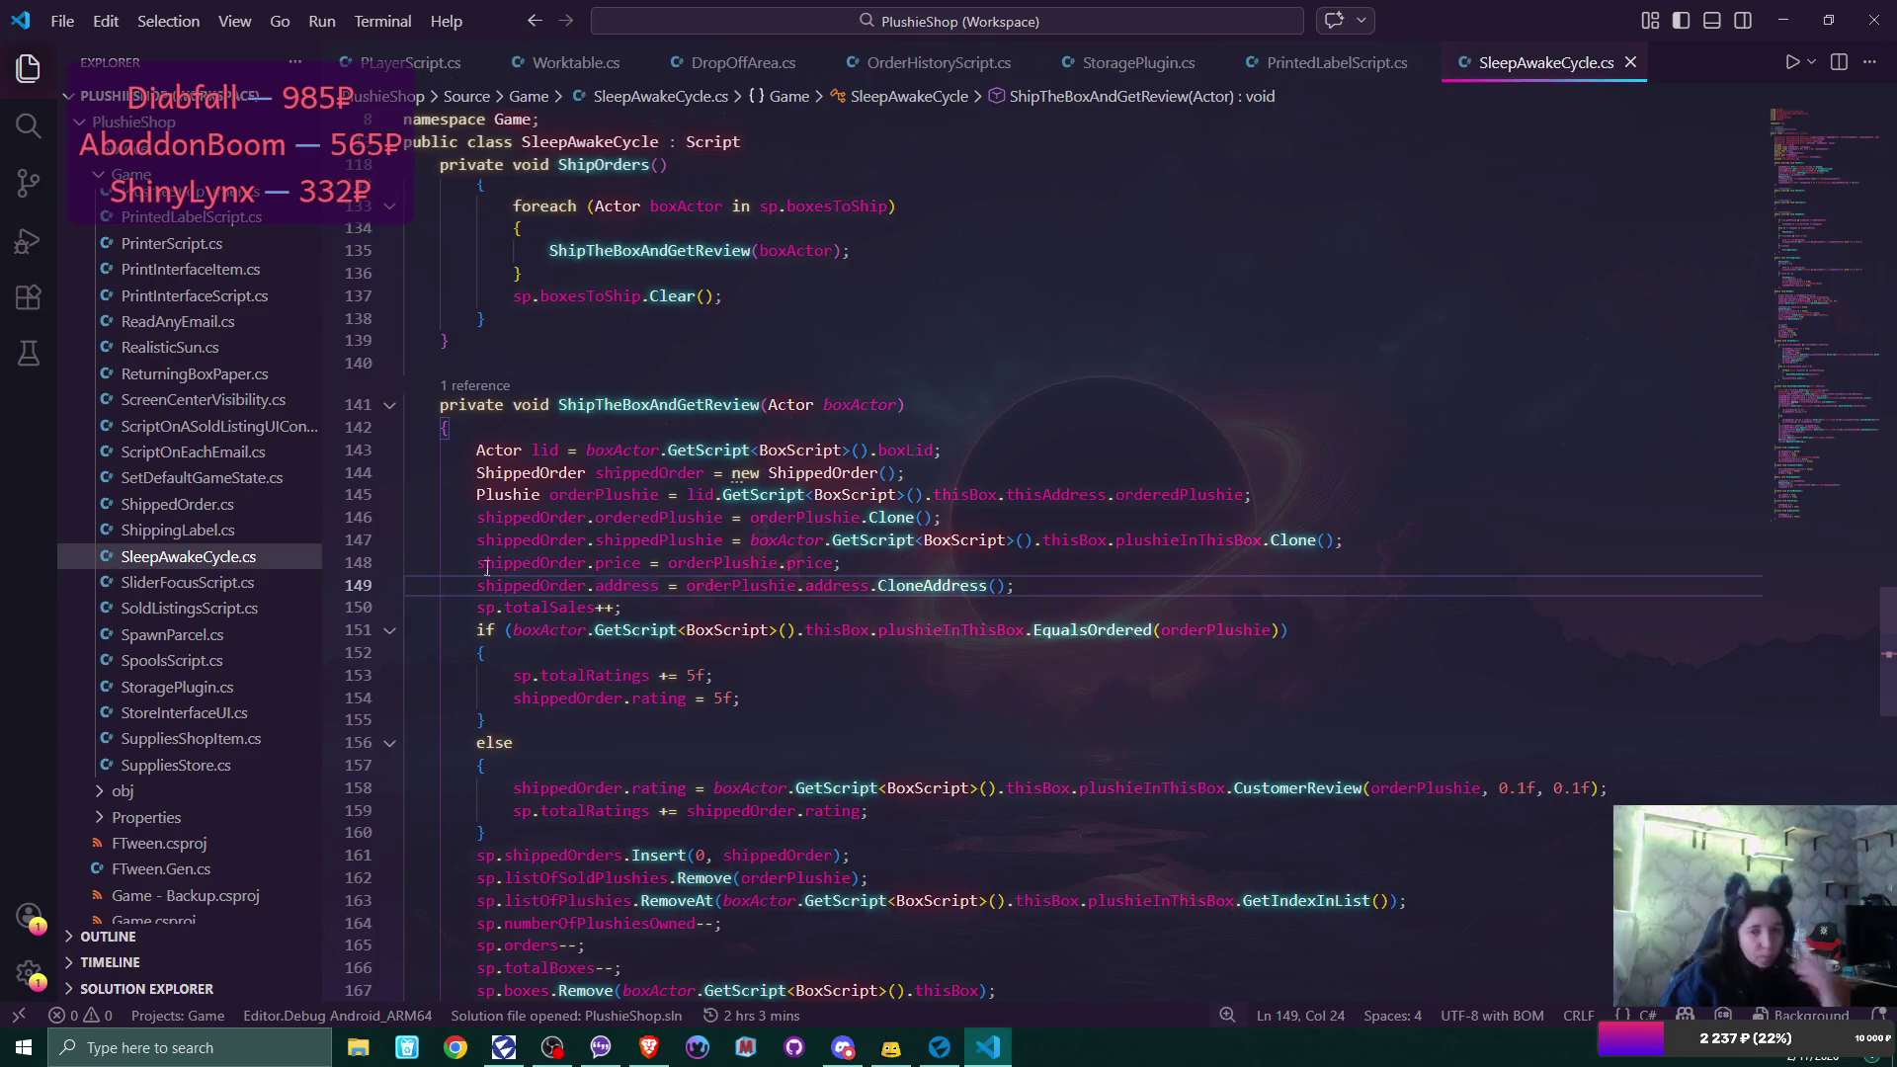
click(334, 586)
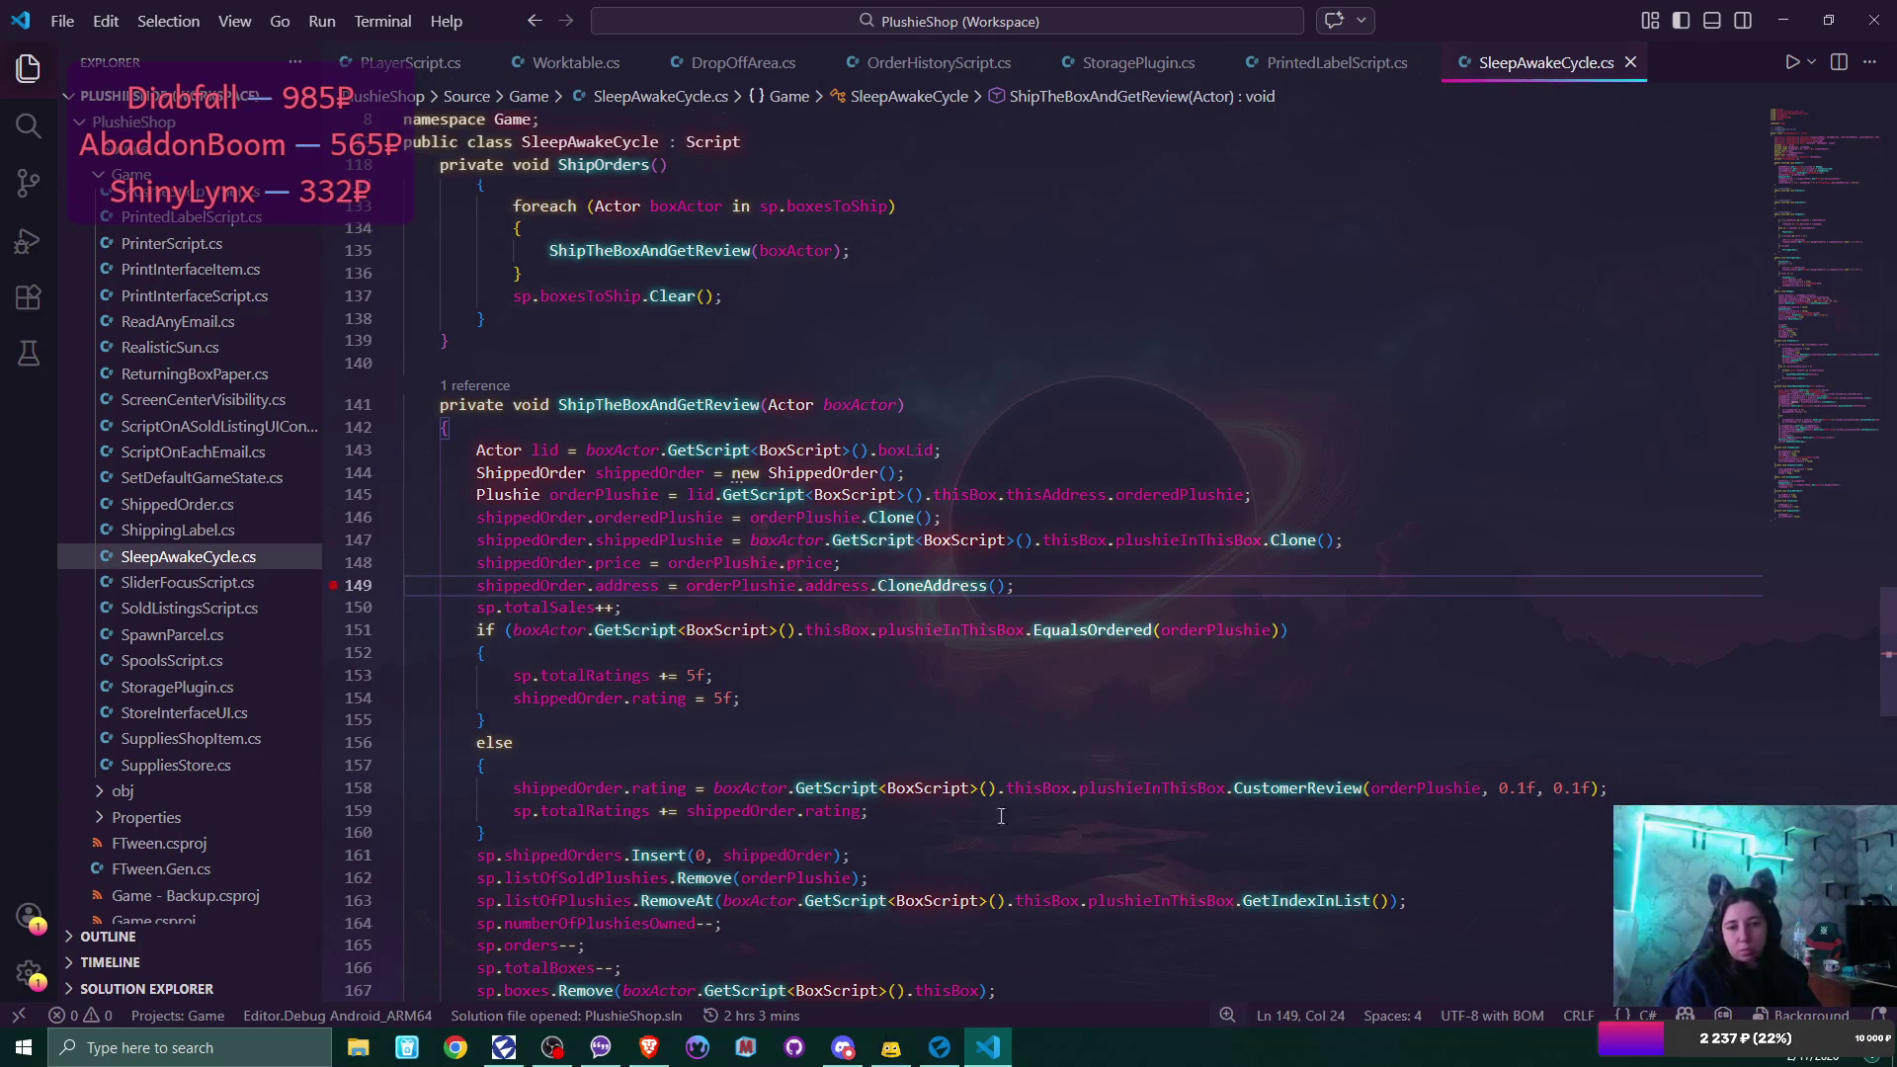
click(939, 1047)
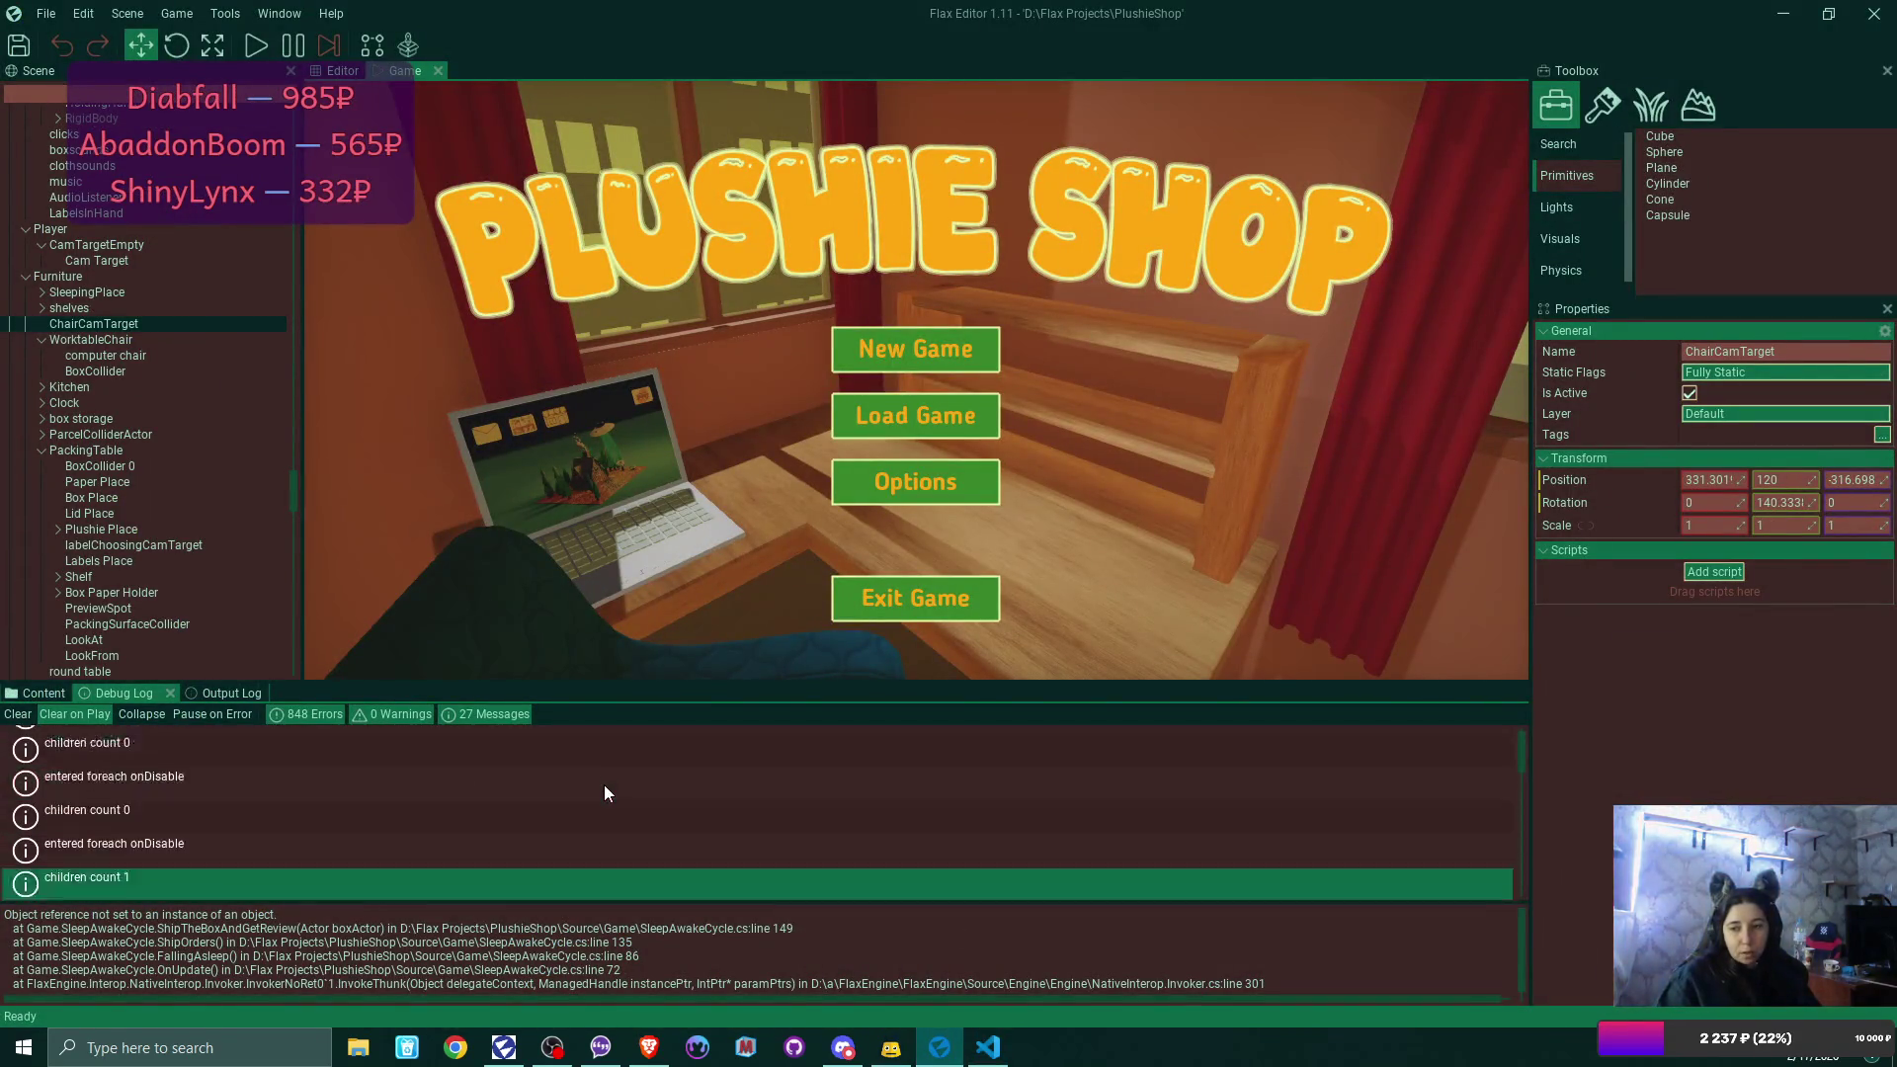
Read the Output Log's repeated exception warnings pointing to SleepAwakeCycle.cs line 149.
scroll(605, 794, up, 1)
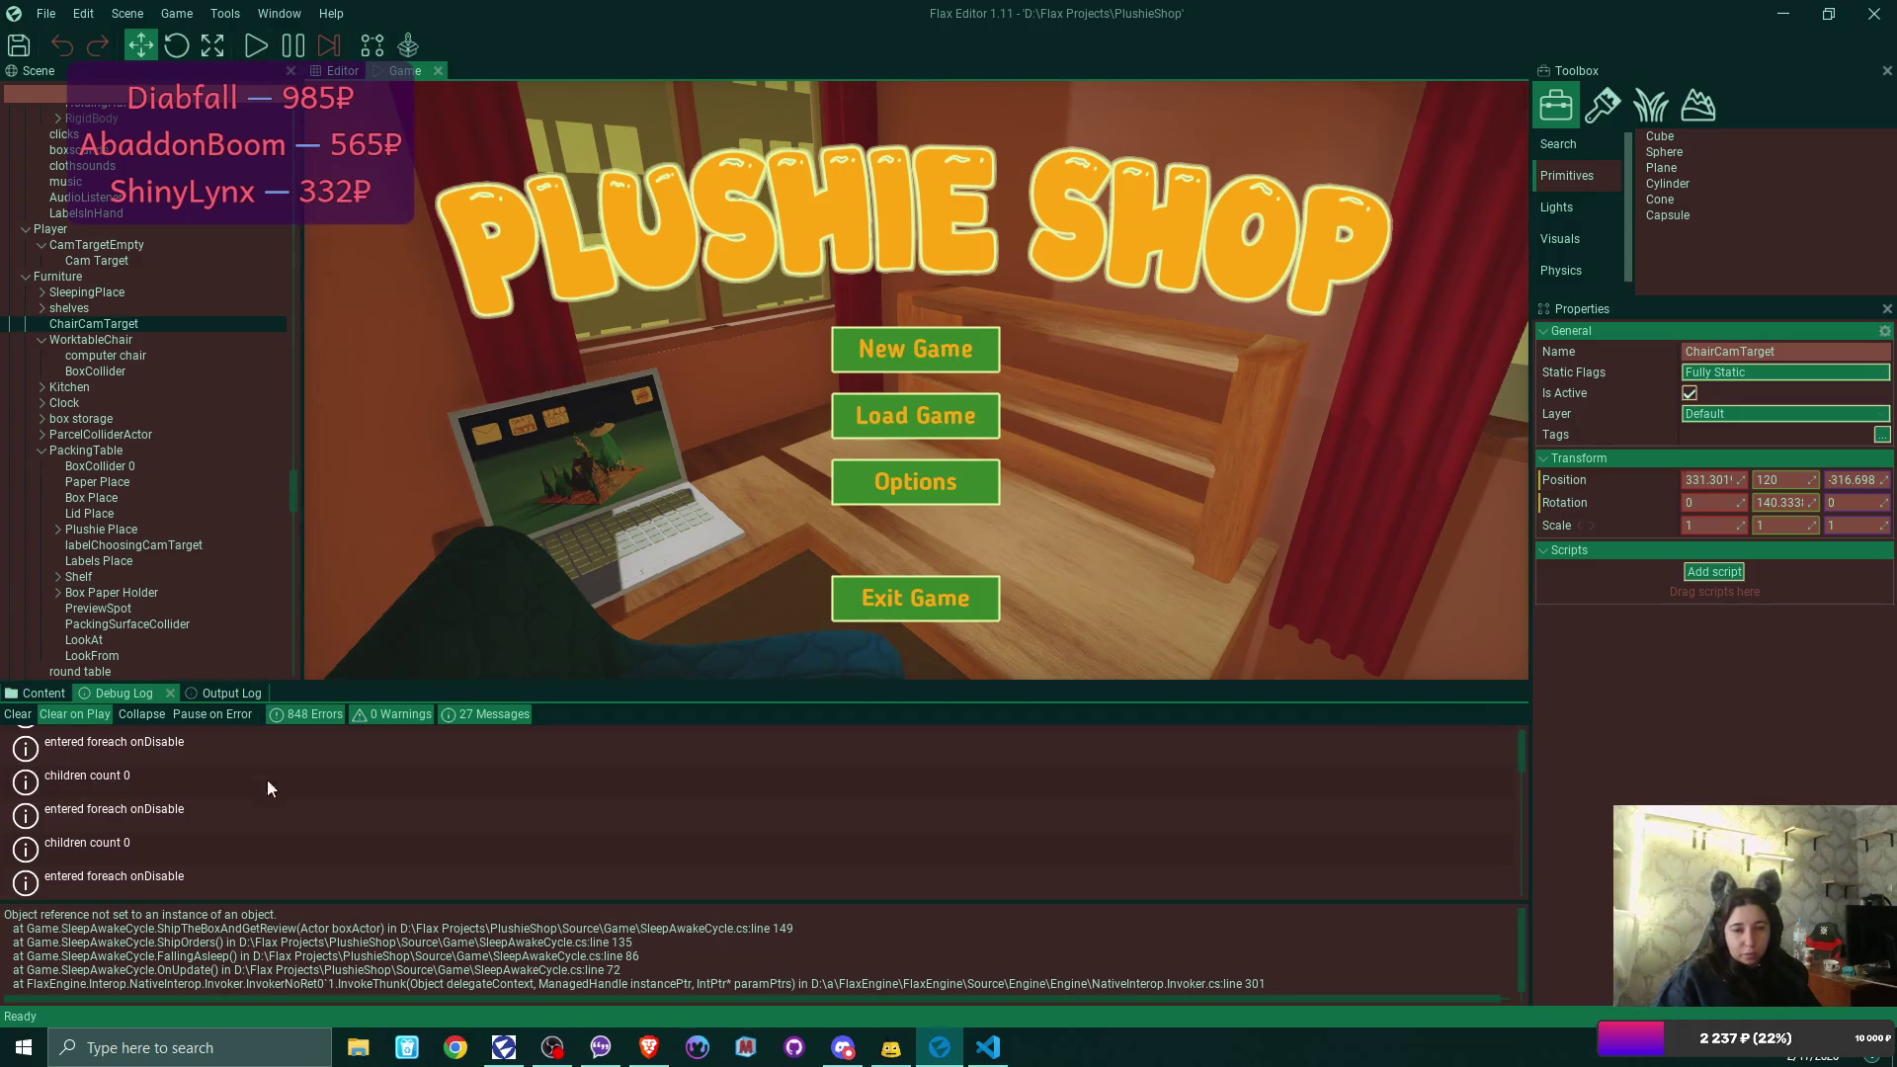
click(221, 689)
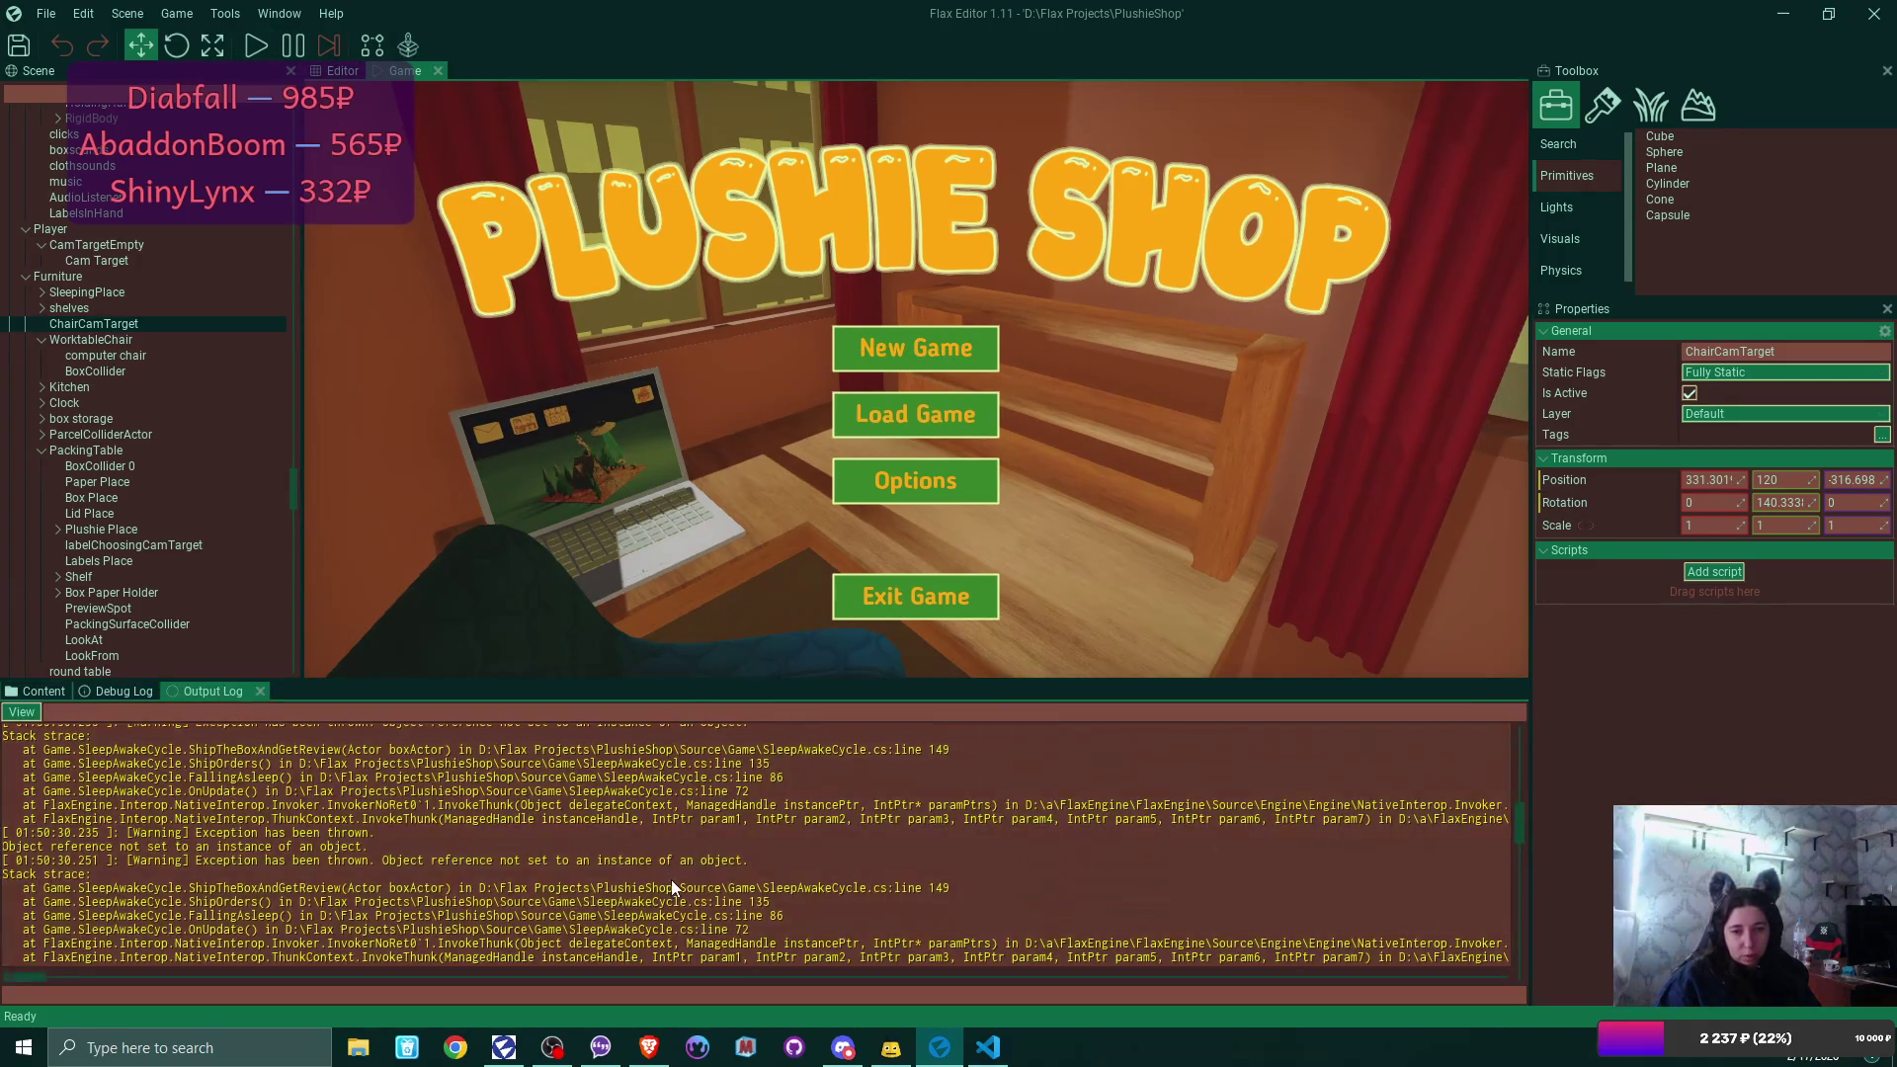
scroll(962, 830, up, 2)
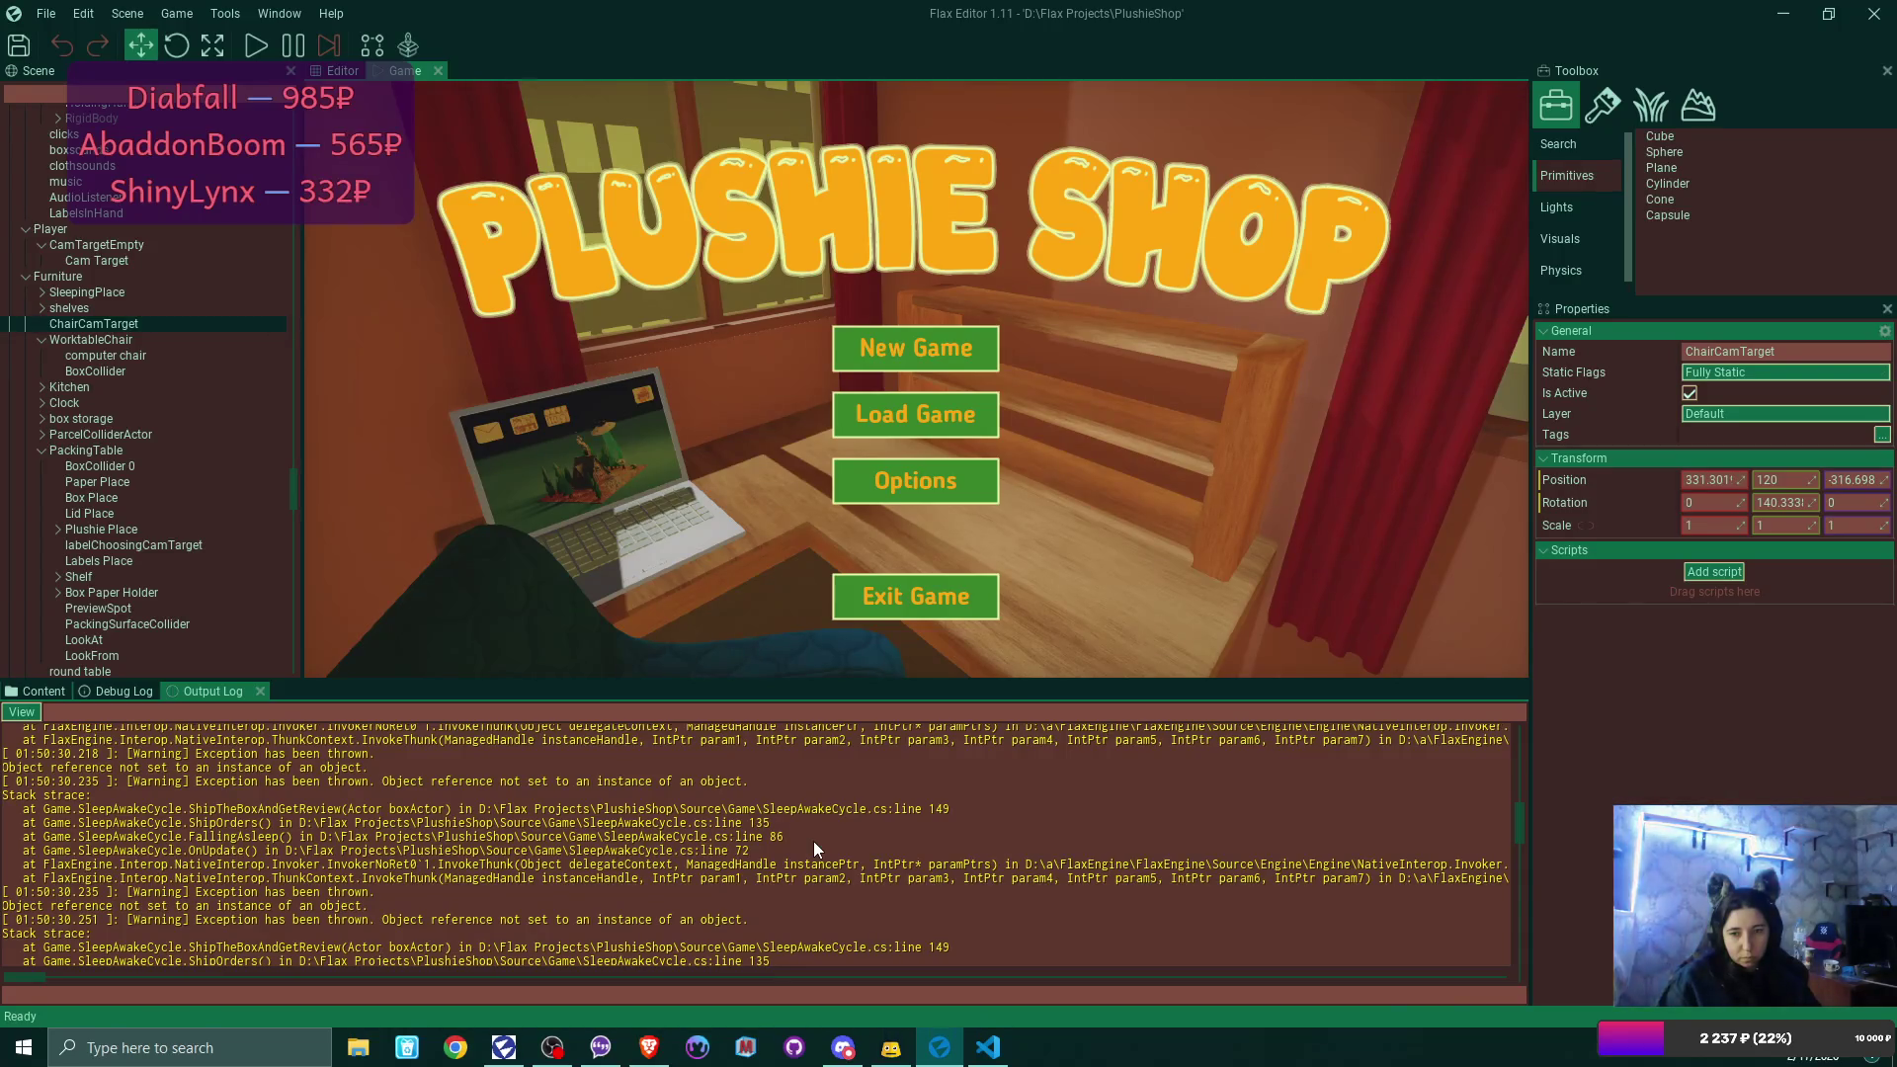
scroll(814, 839, down, 1)
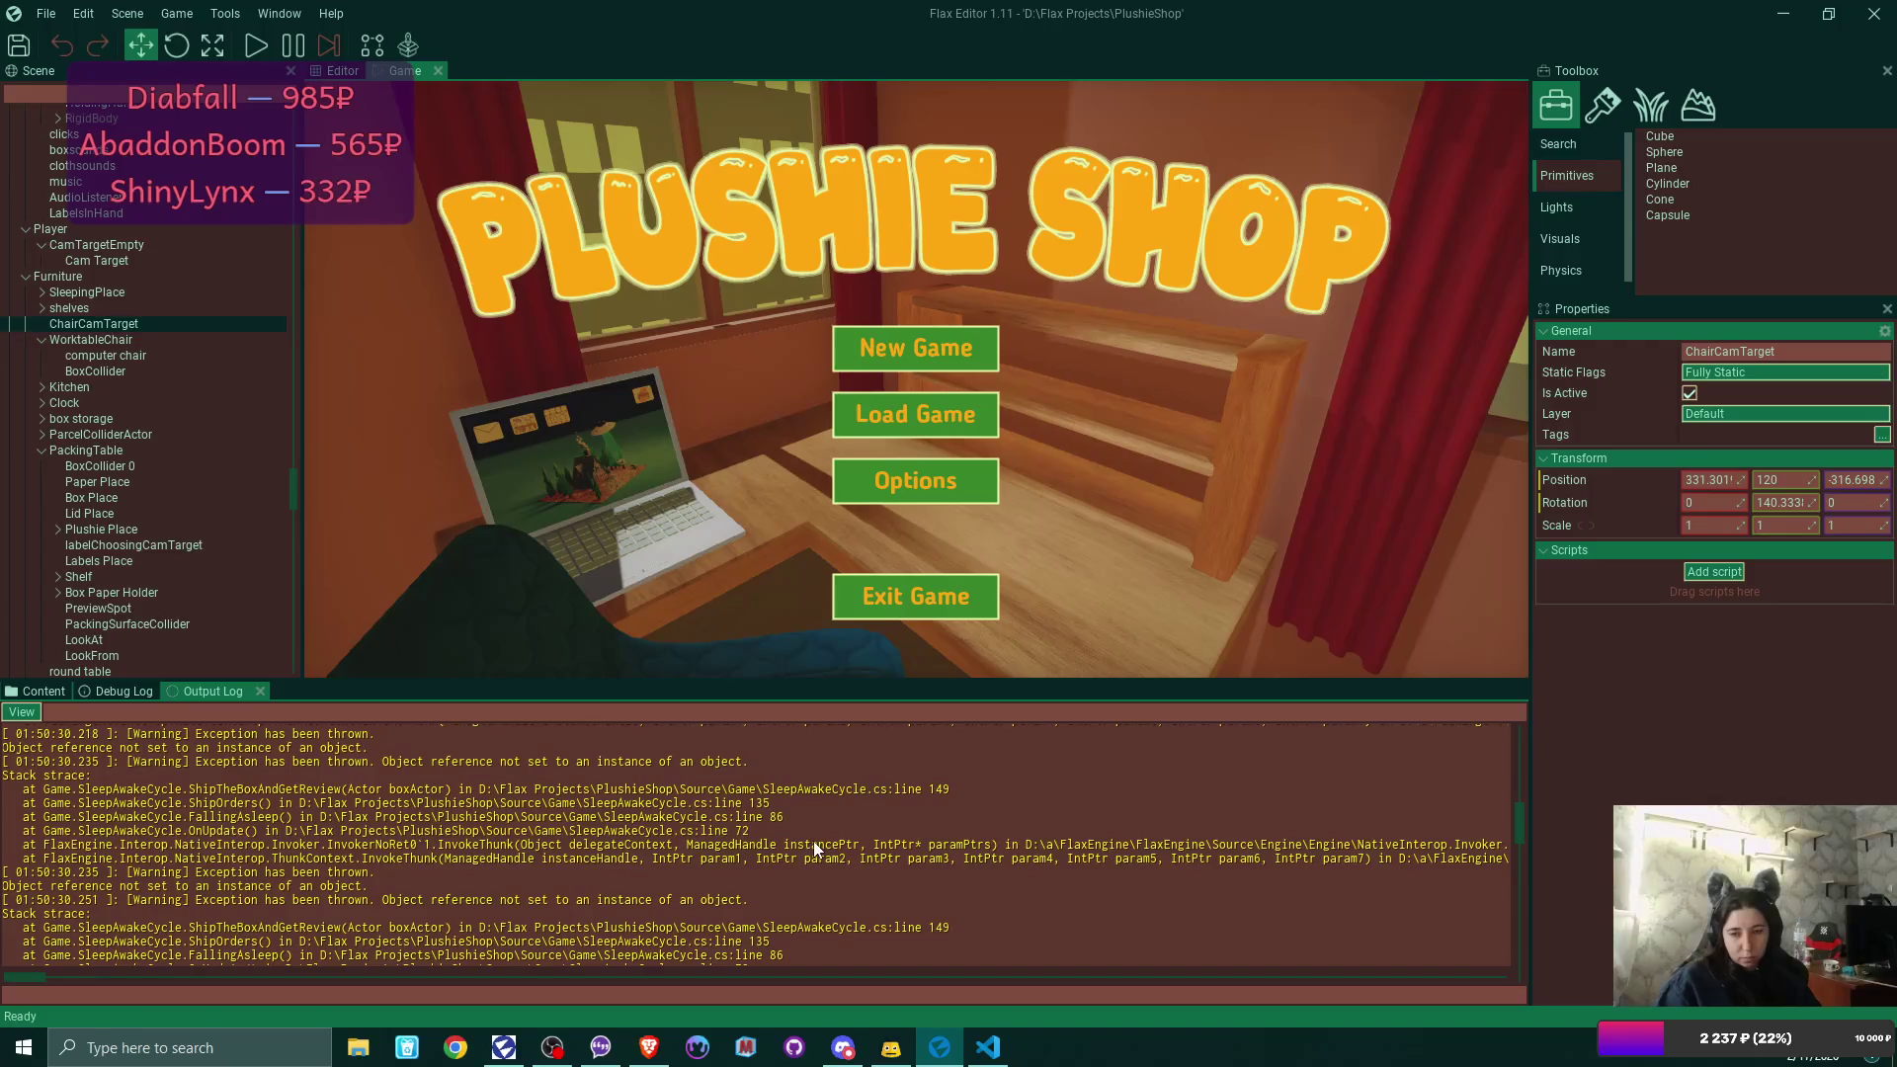
Open SleepAwakeCycle.cs from the log entry, review ShipTheBoxAndGetReview, and move to OrderHistoryScript.cs.
double_click(815, 846)
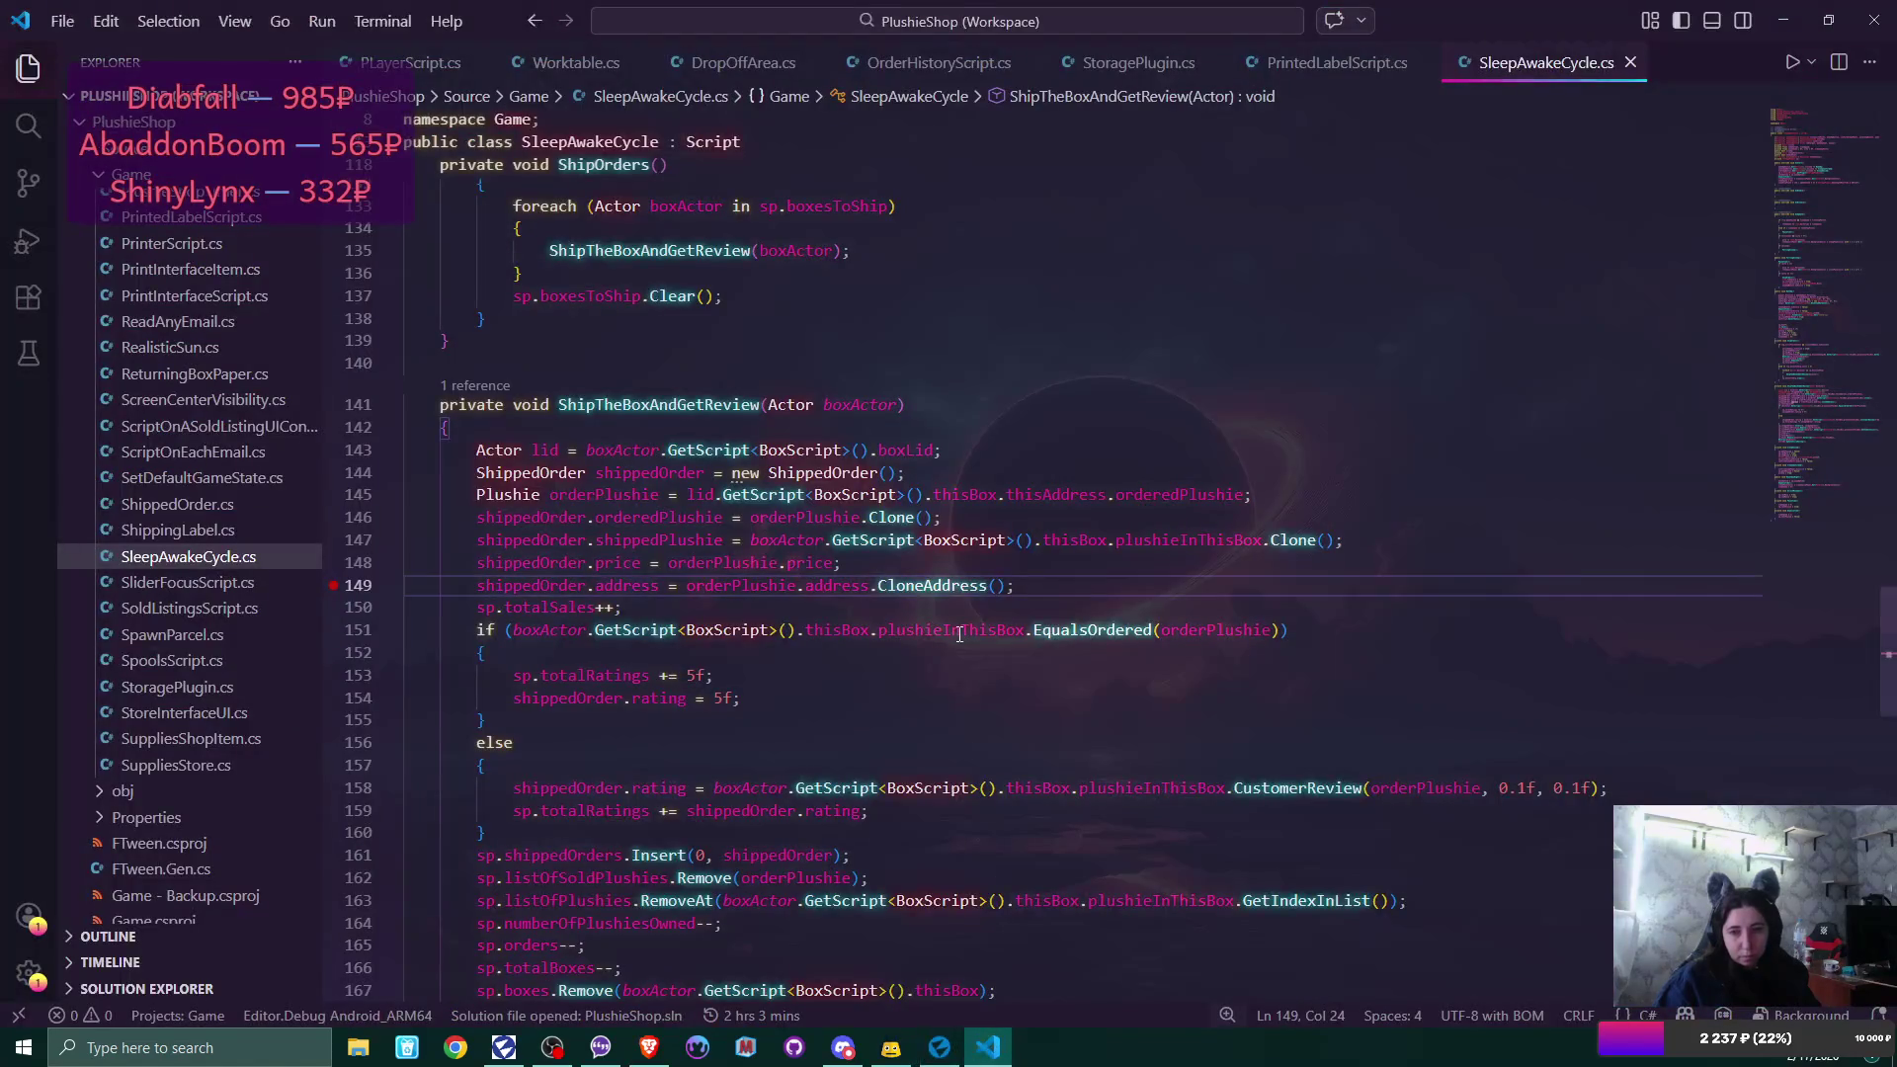
scroll(1154, 676, up, 2)
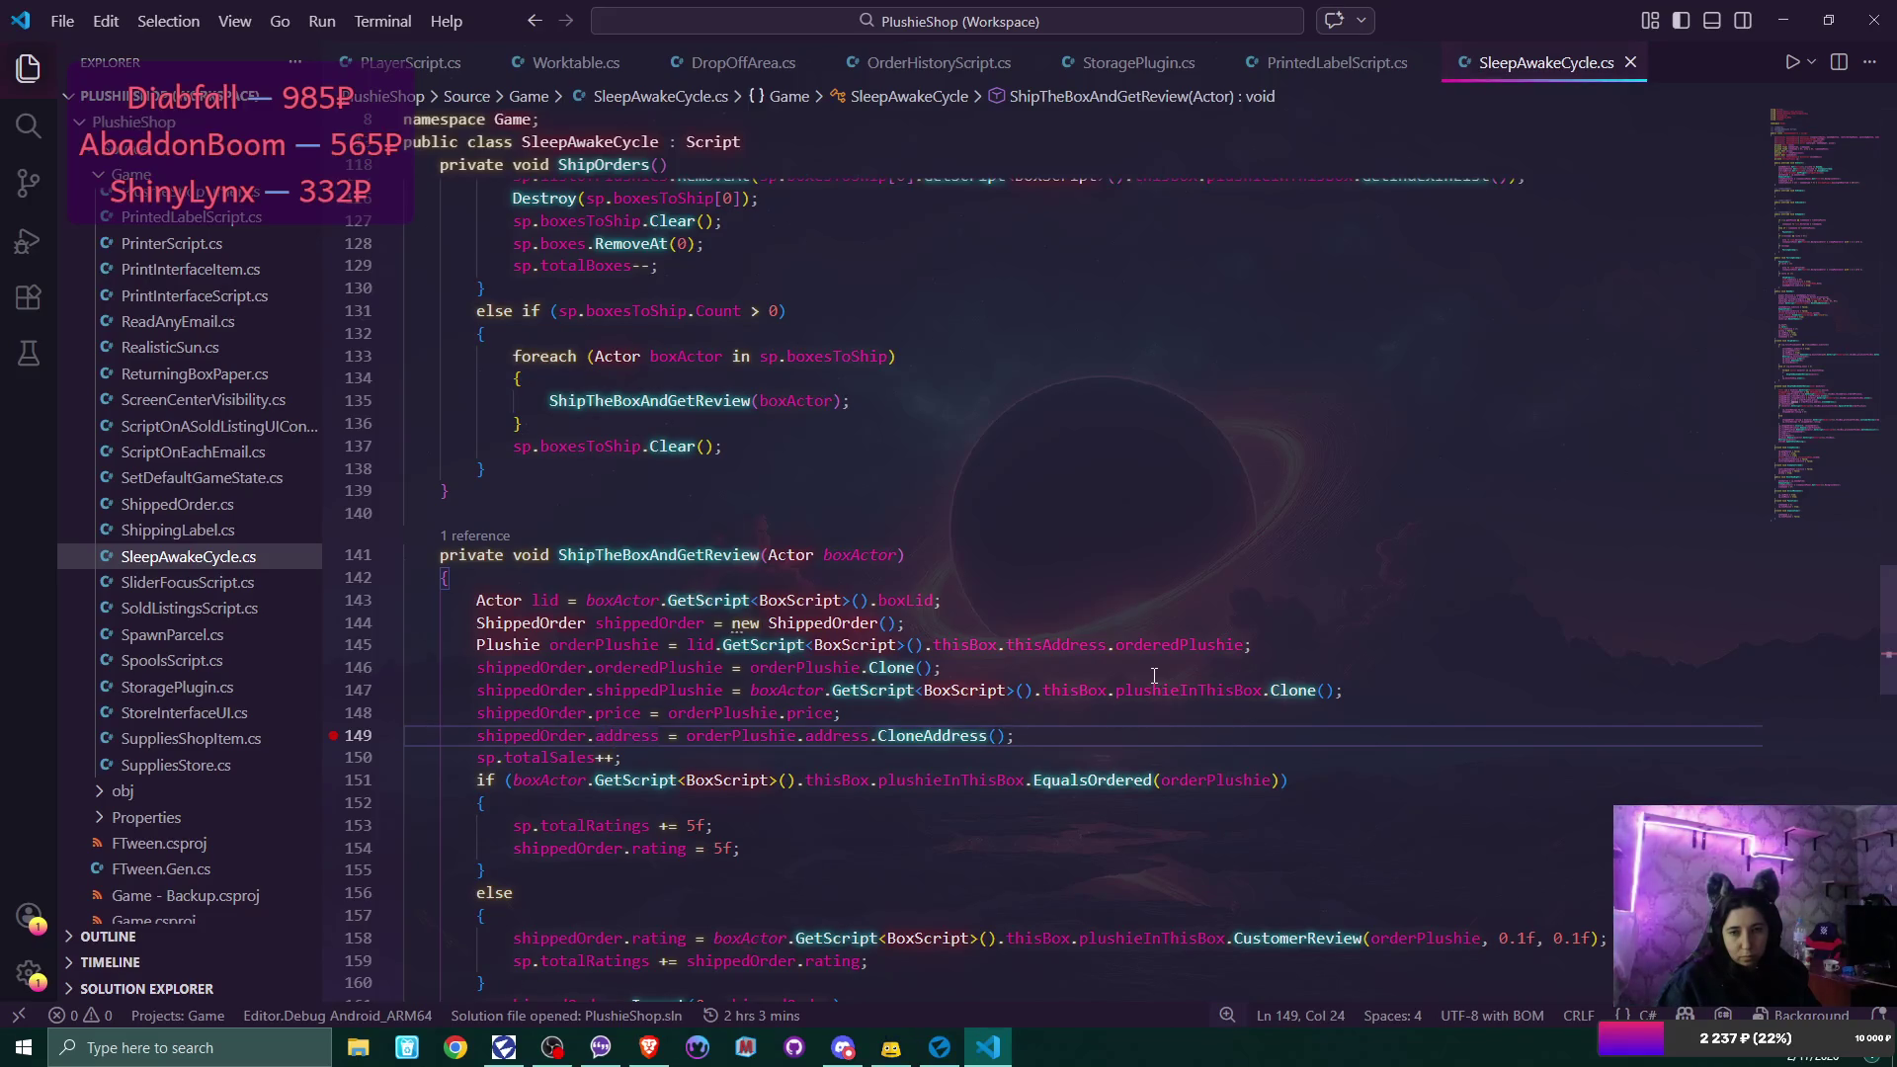
scroll(1154, 676, down, 3)
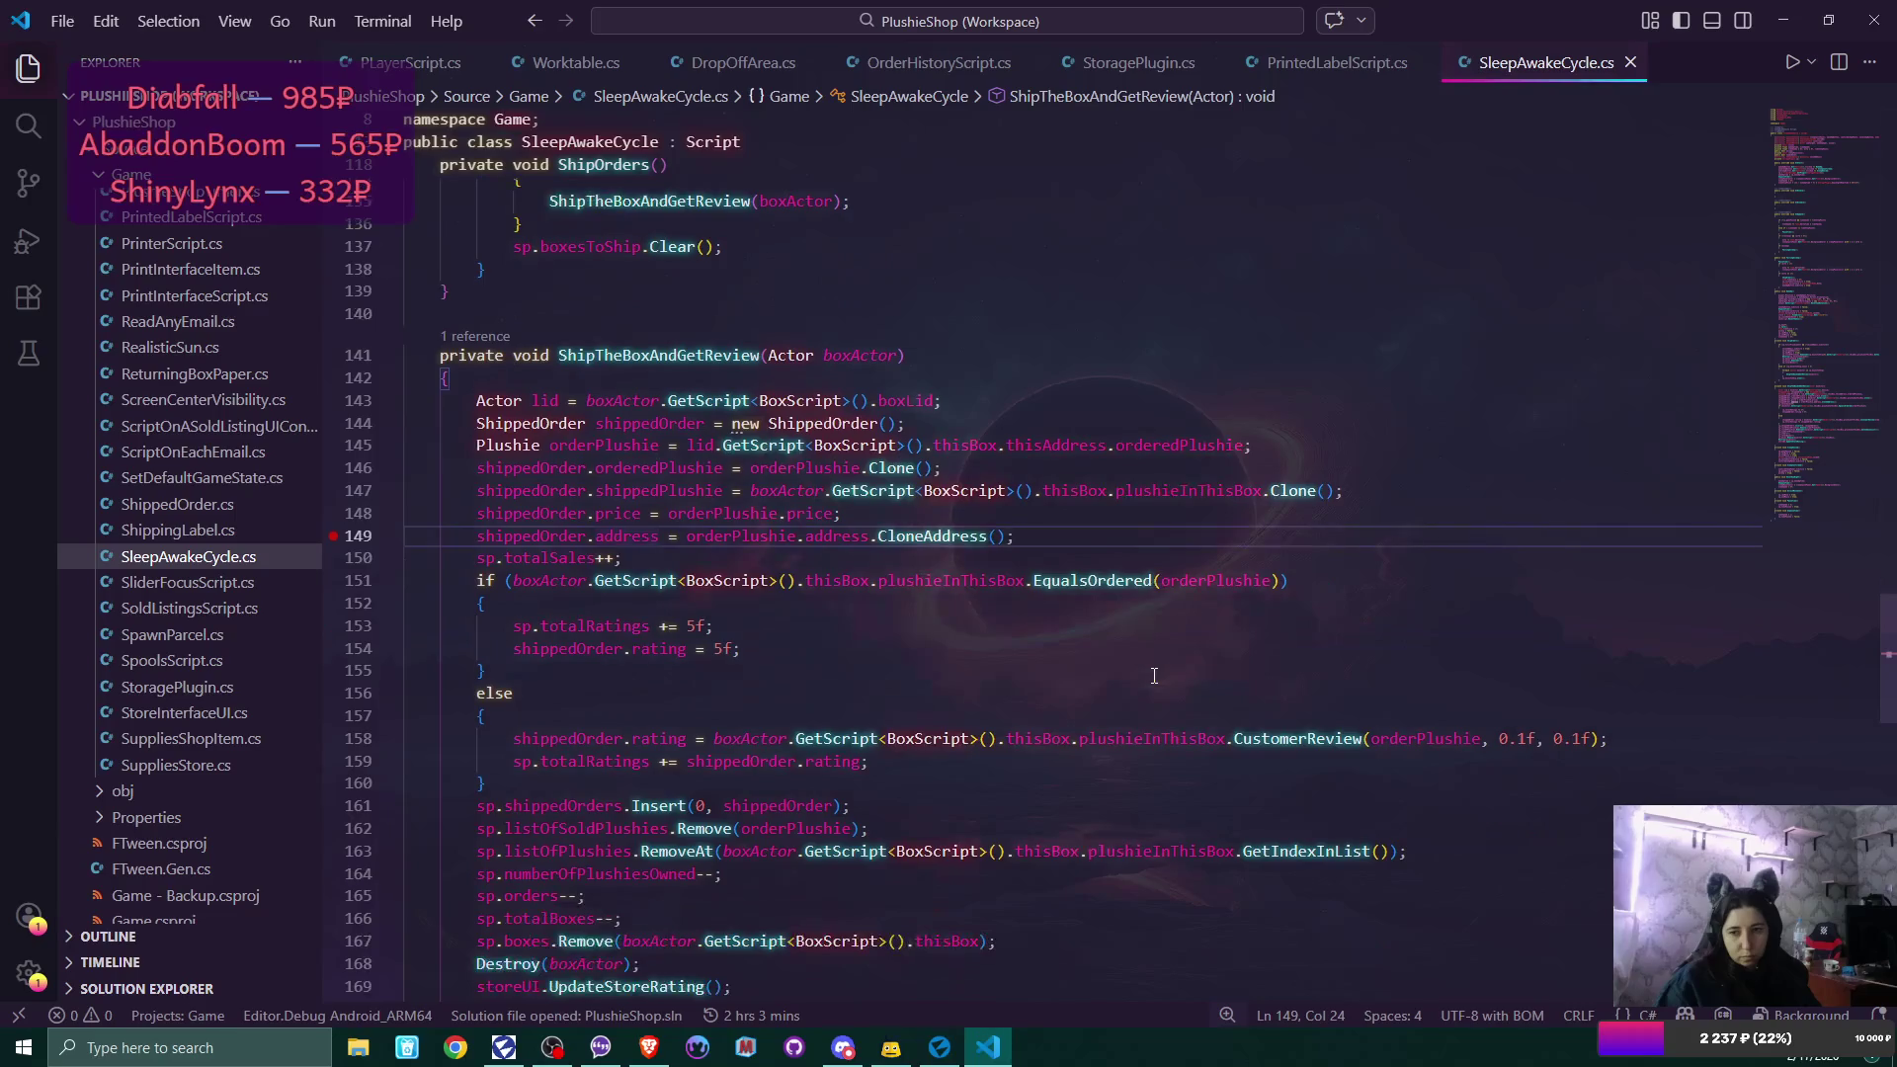
scroll(1154, 675, down, 3)
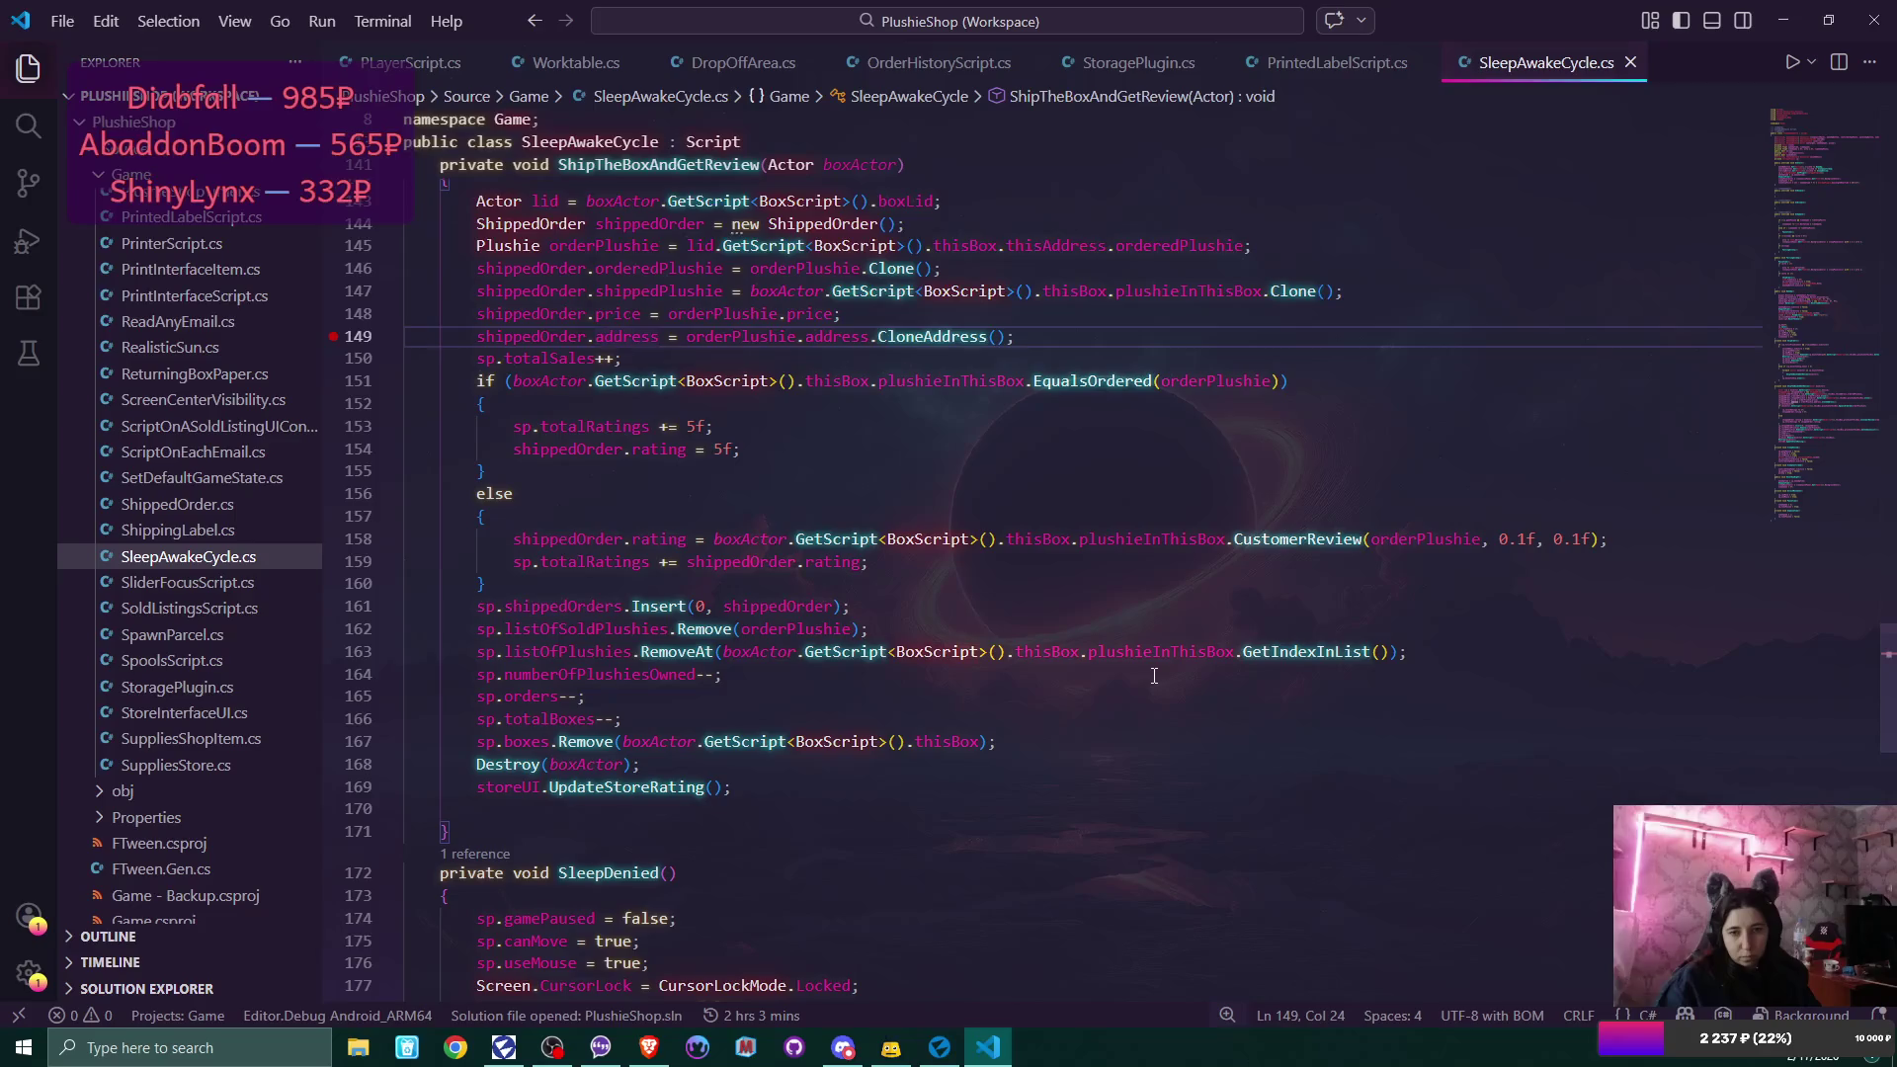
scroll(1154, 676, up, 5)
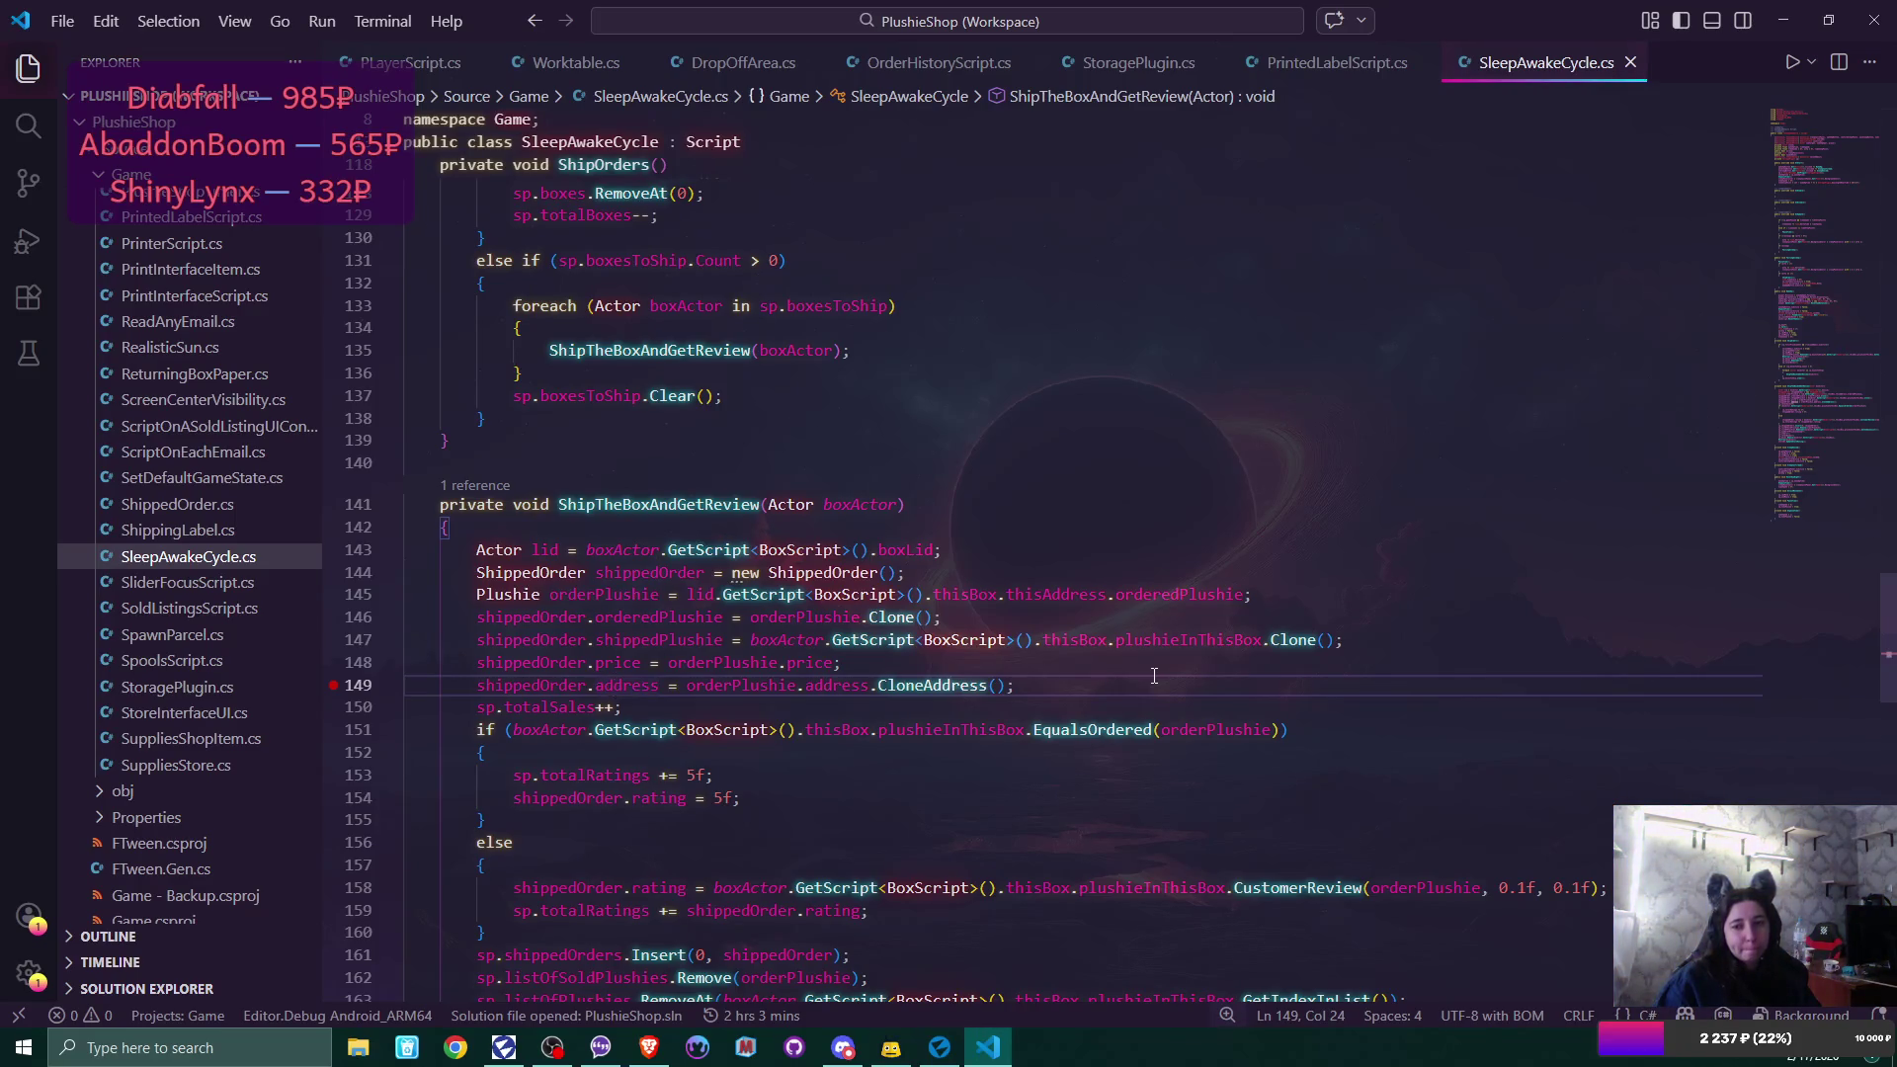
scroll(1154, 675, down, 5)
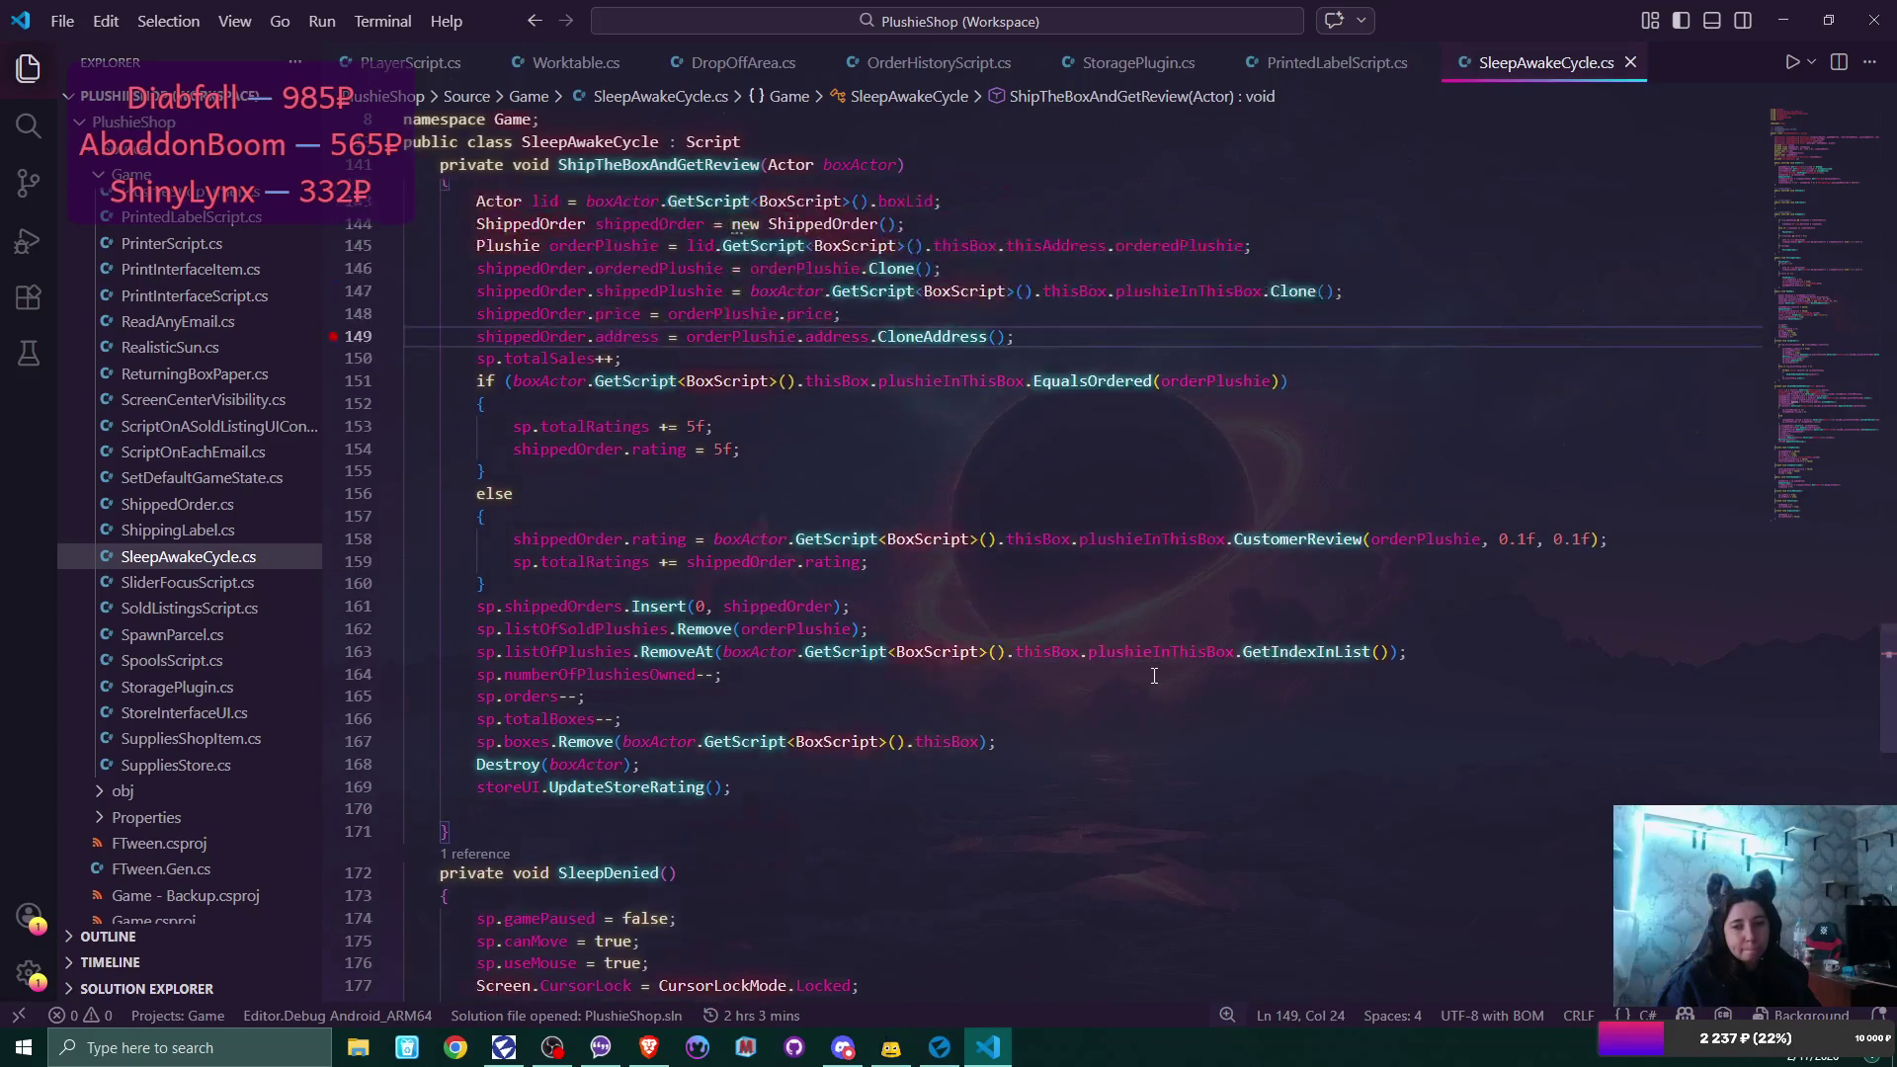
scroll(1154, 676, up, 2)
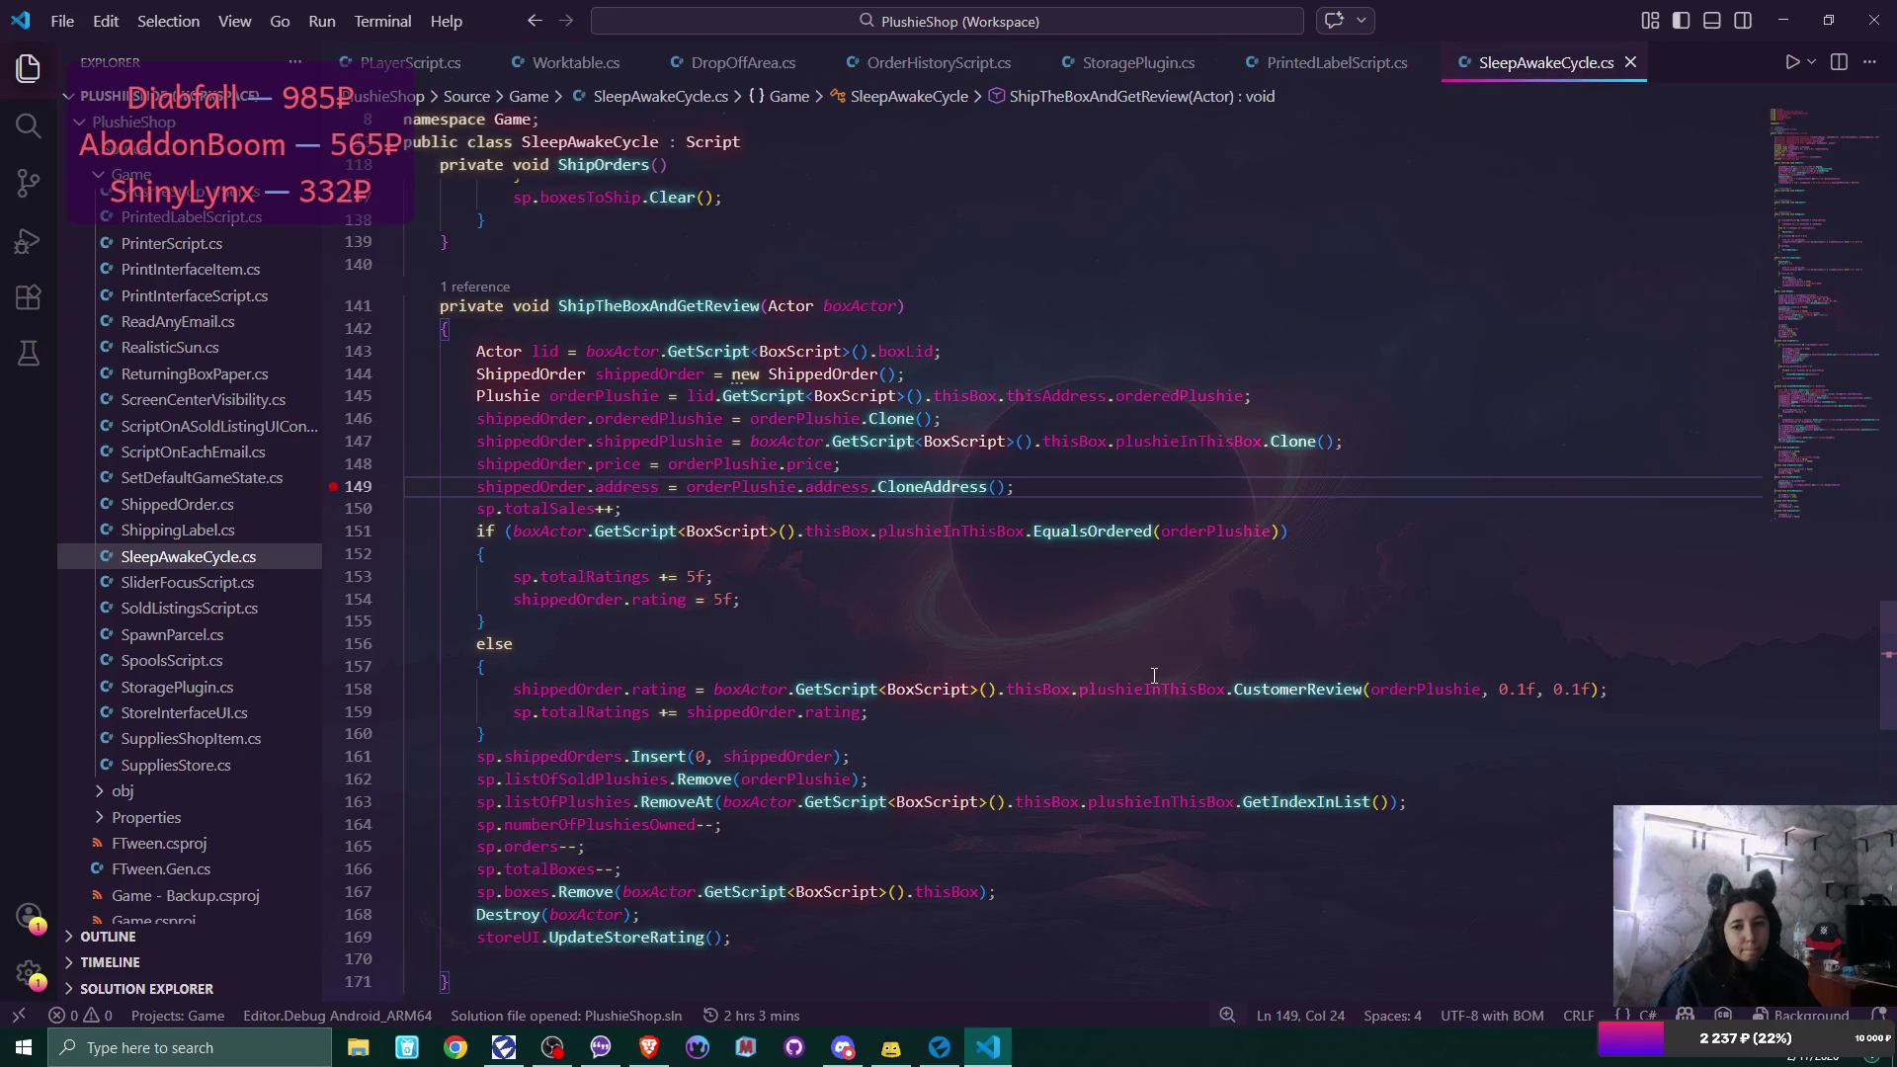
mouse_move(942, 1051)
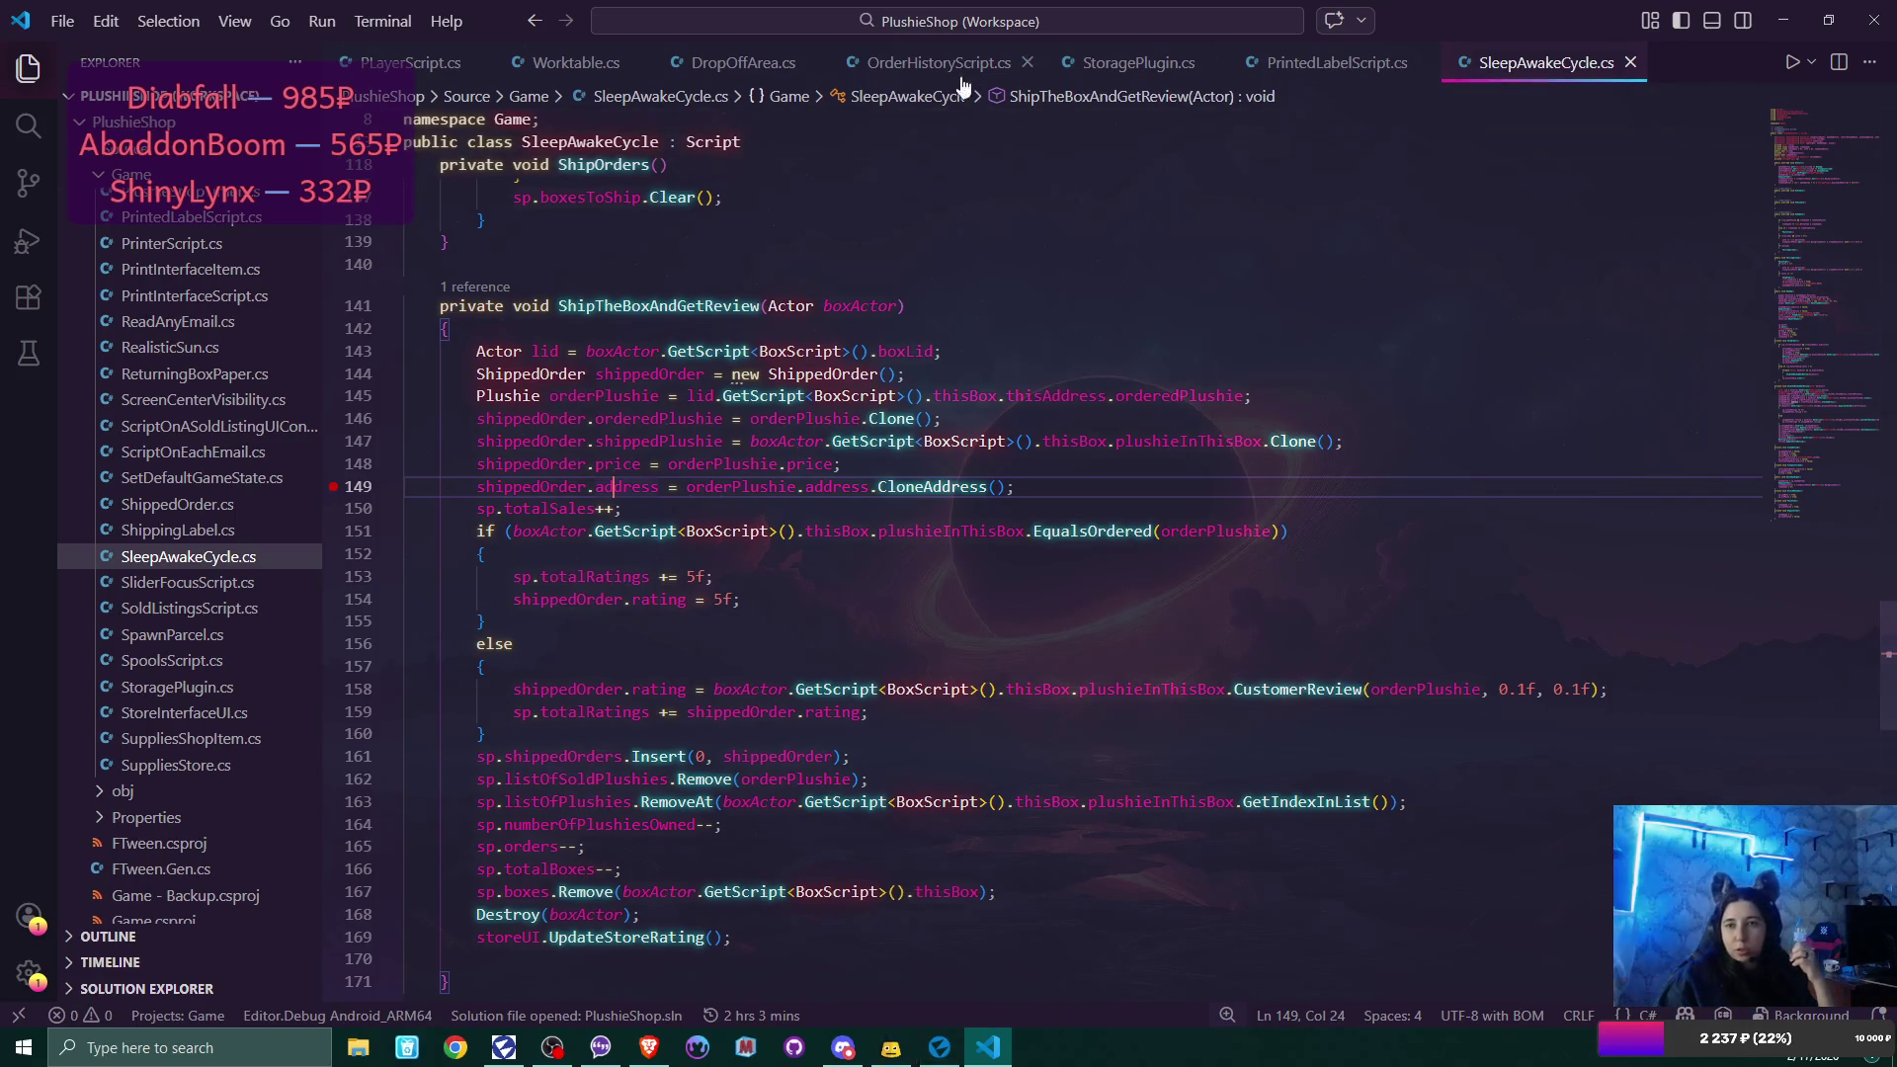
key(ctrl+Tab)
scroll(822, 535, up, 5)
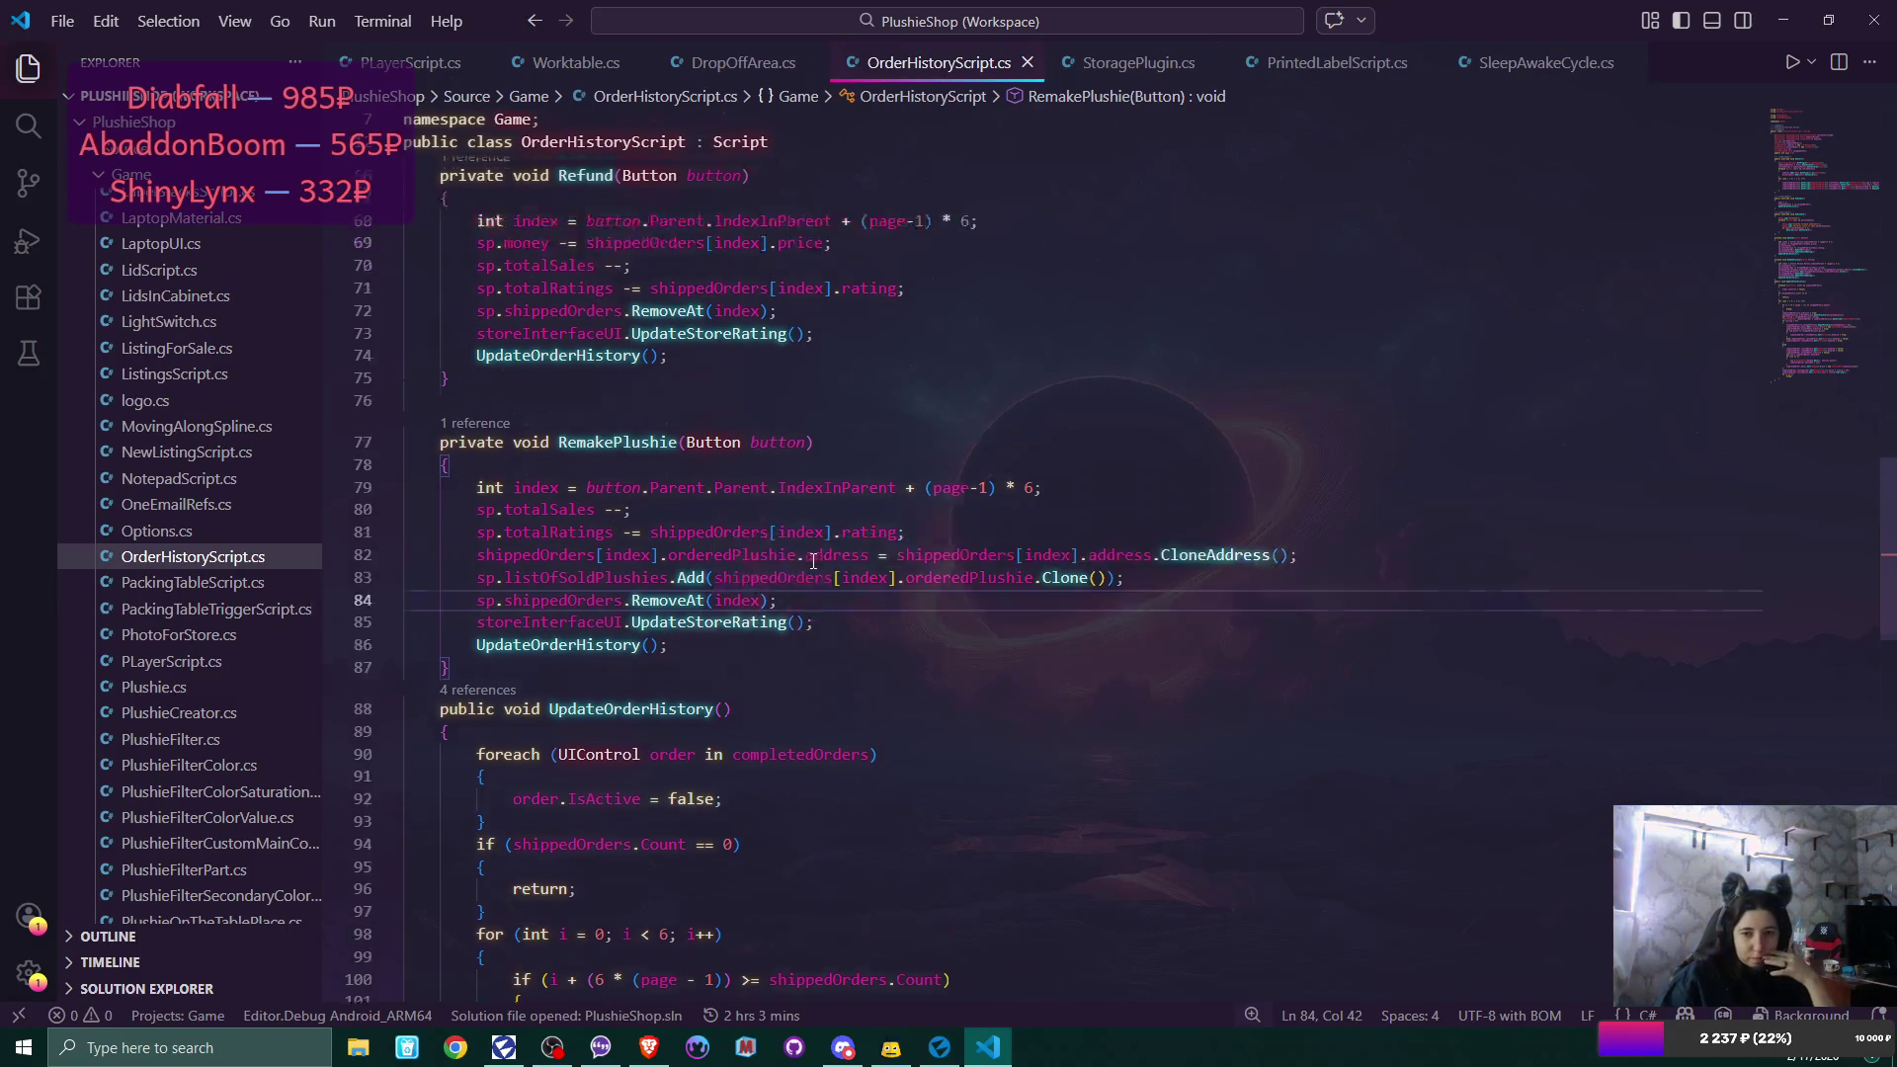
scroll(812, 570, up, 2)
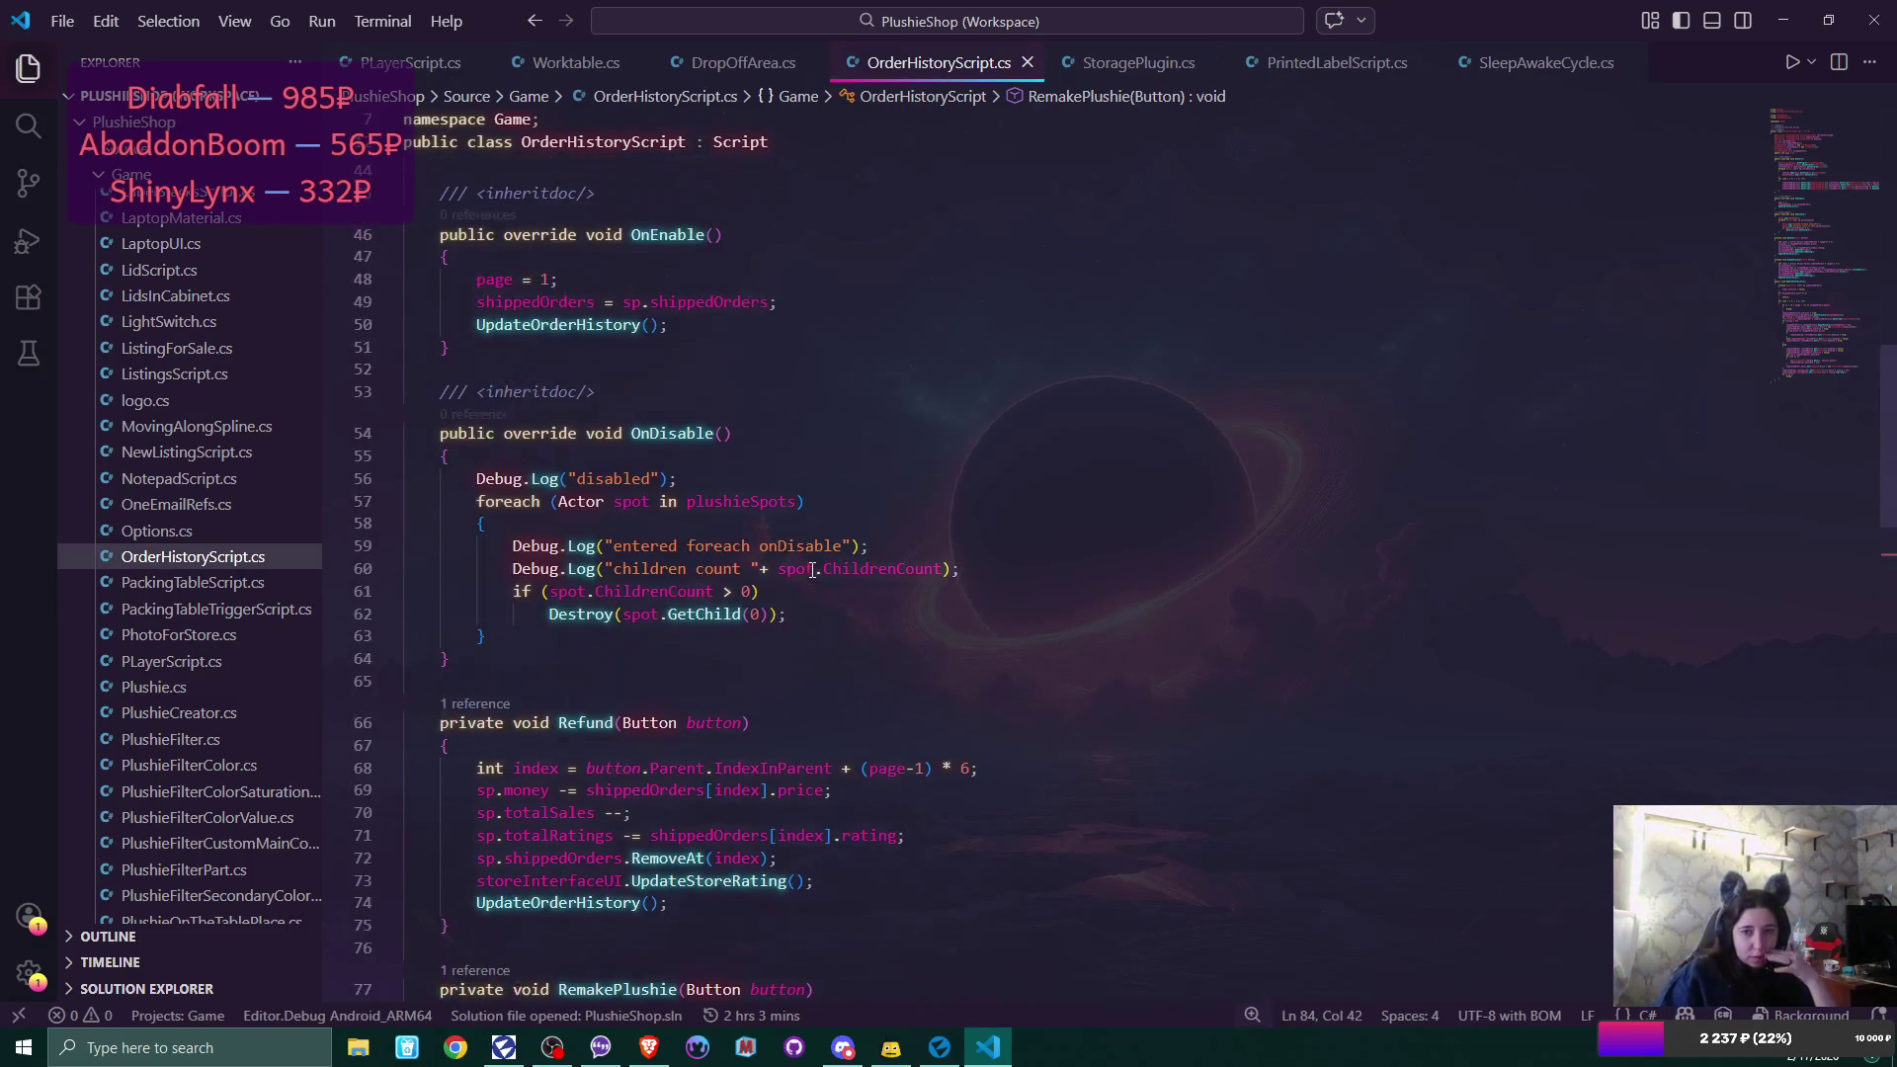
click(640, 478)
click(735, 556)
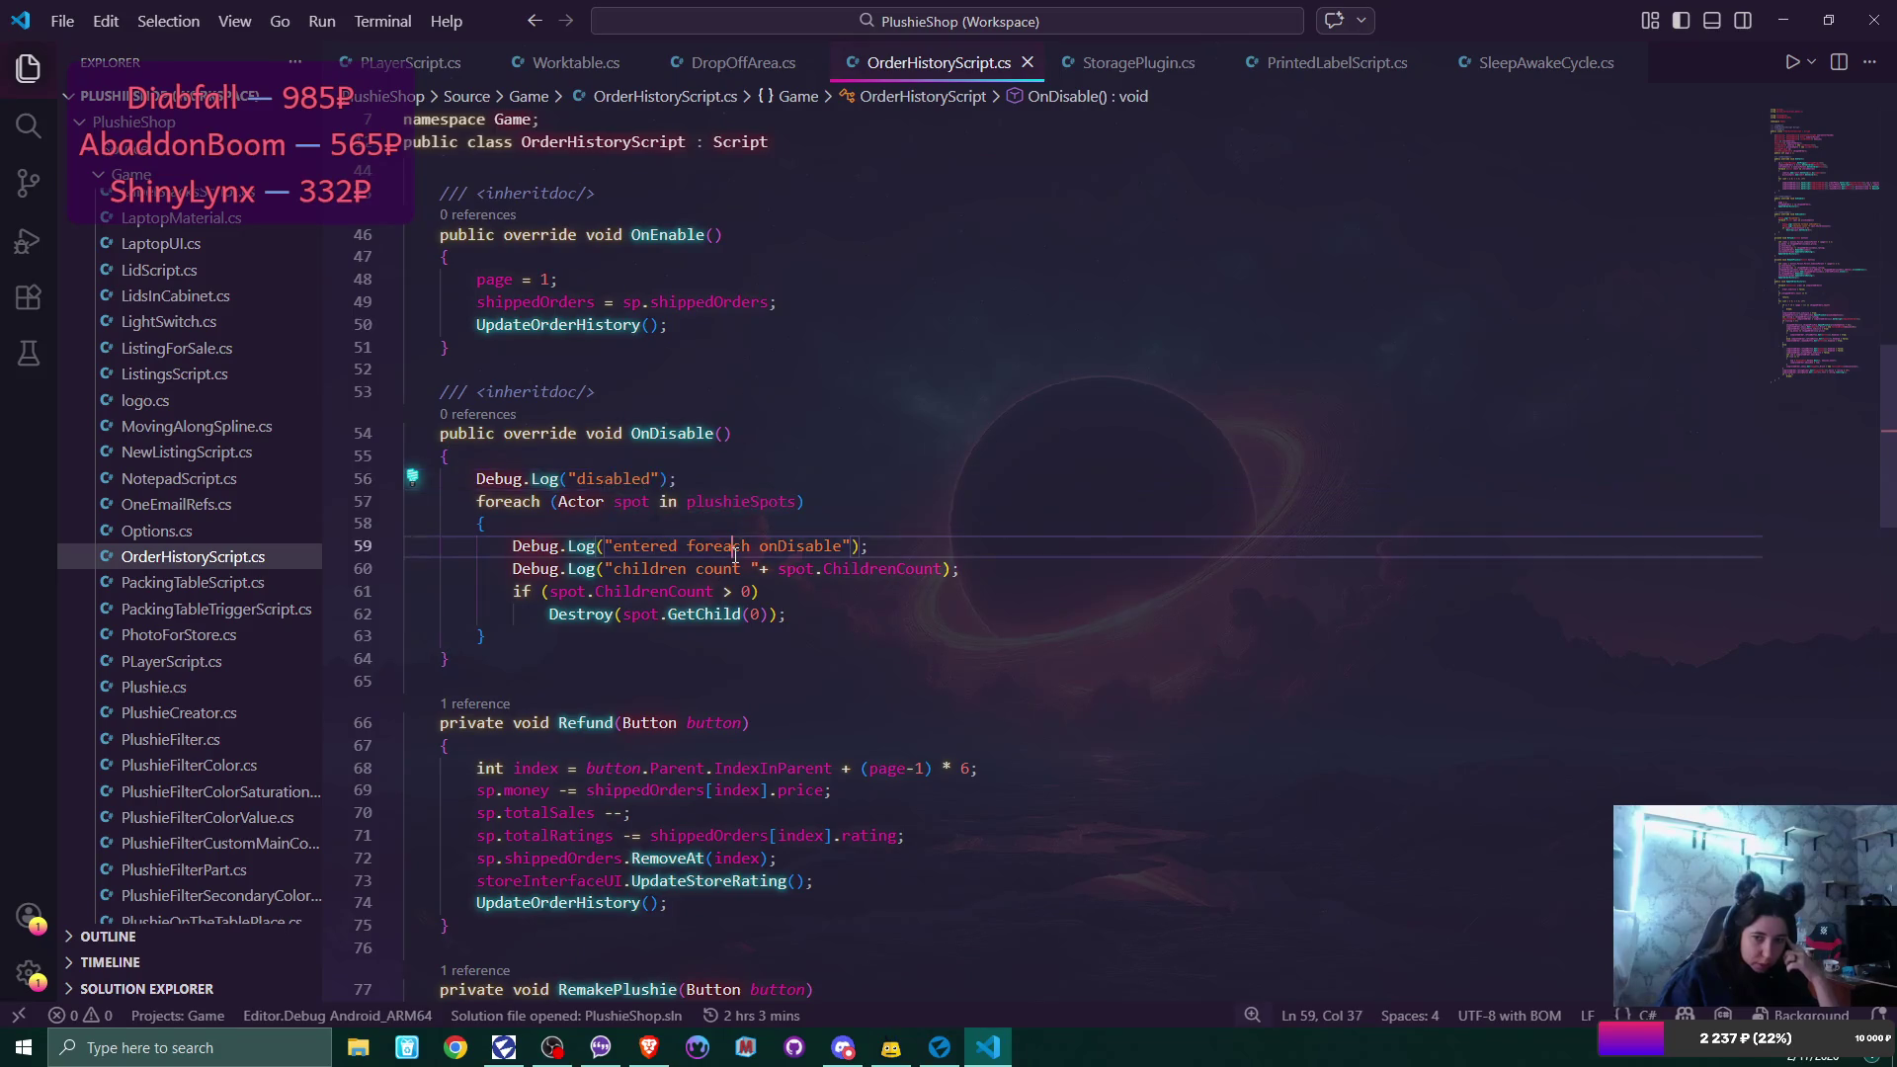
click(766, 570)
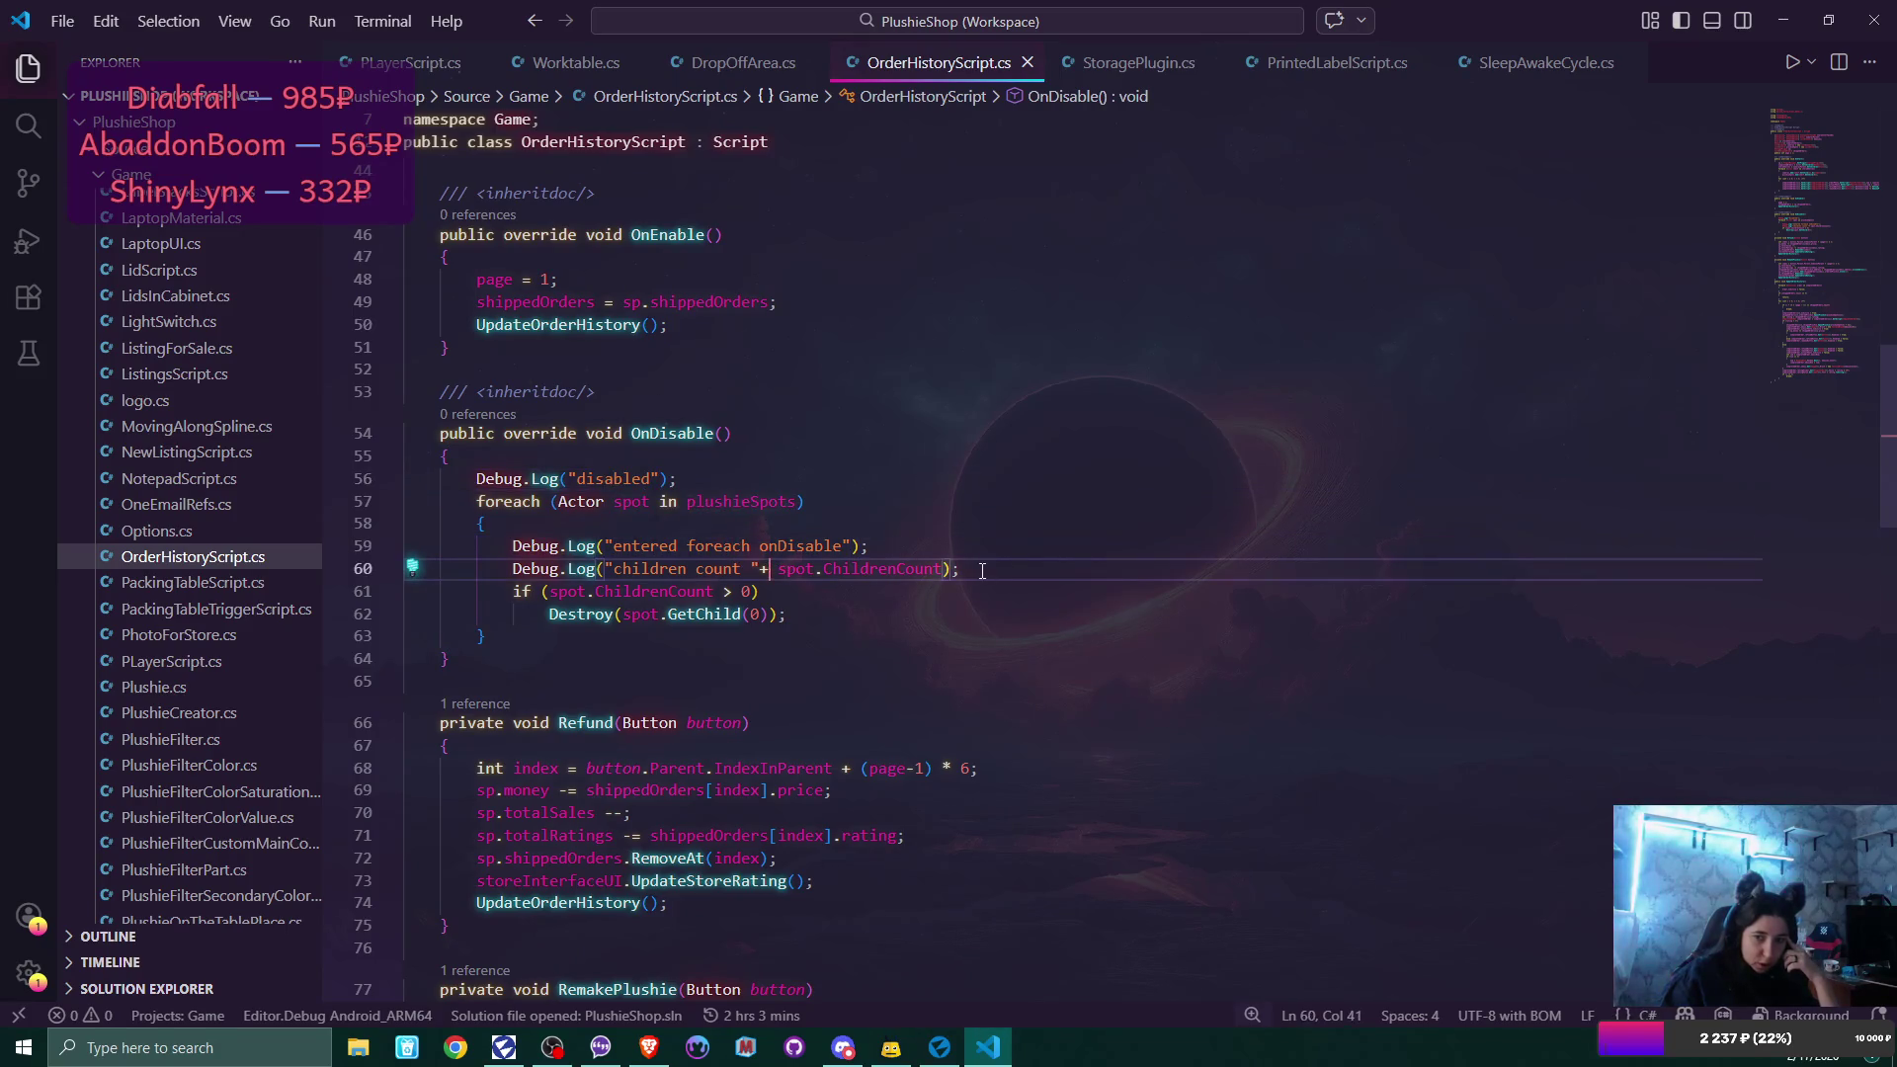
click(982, 570)
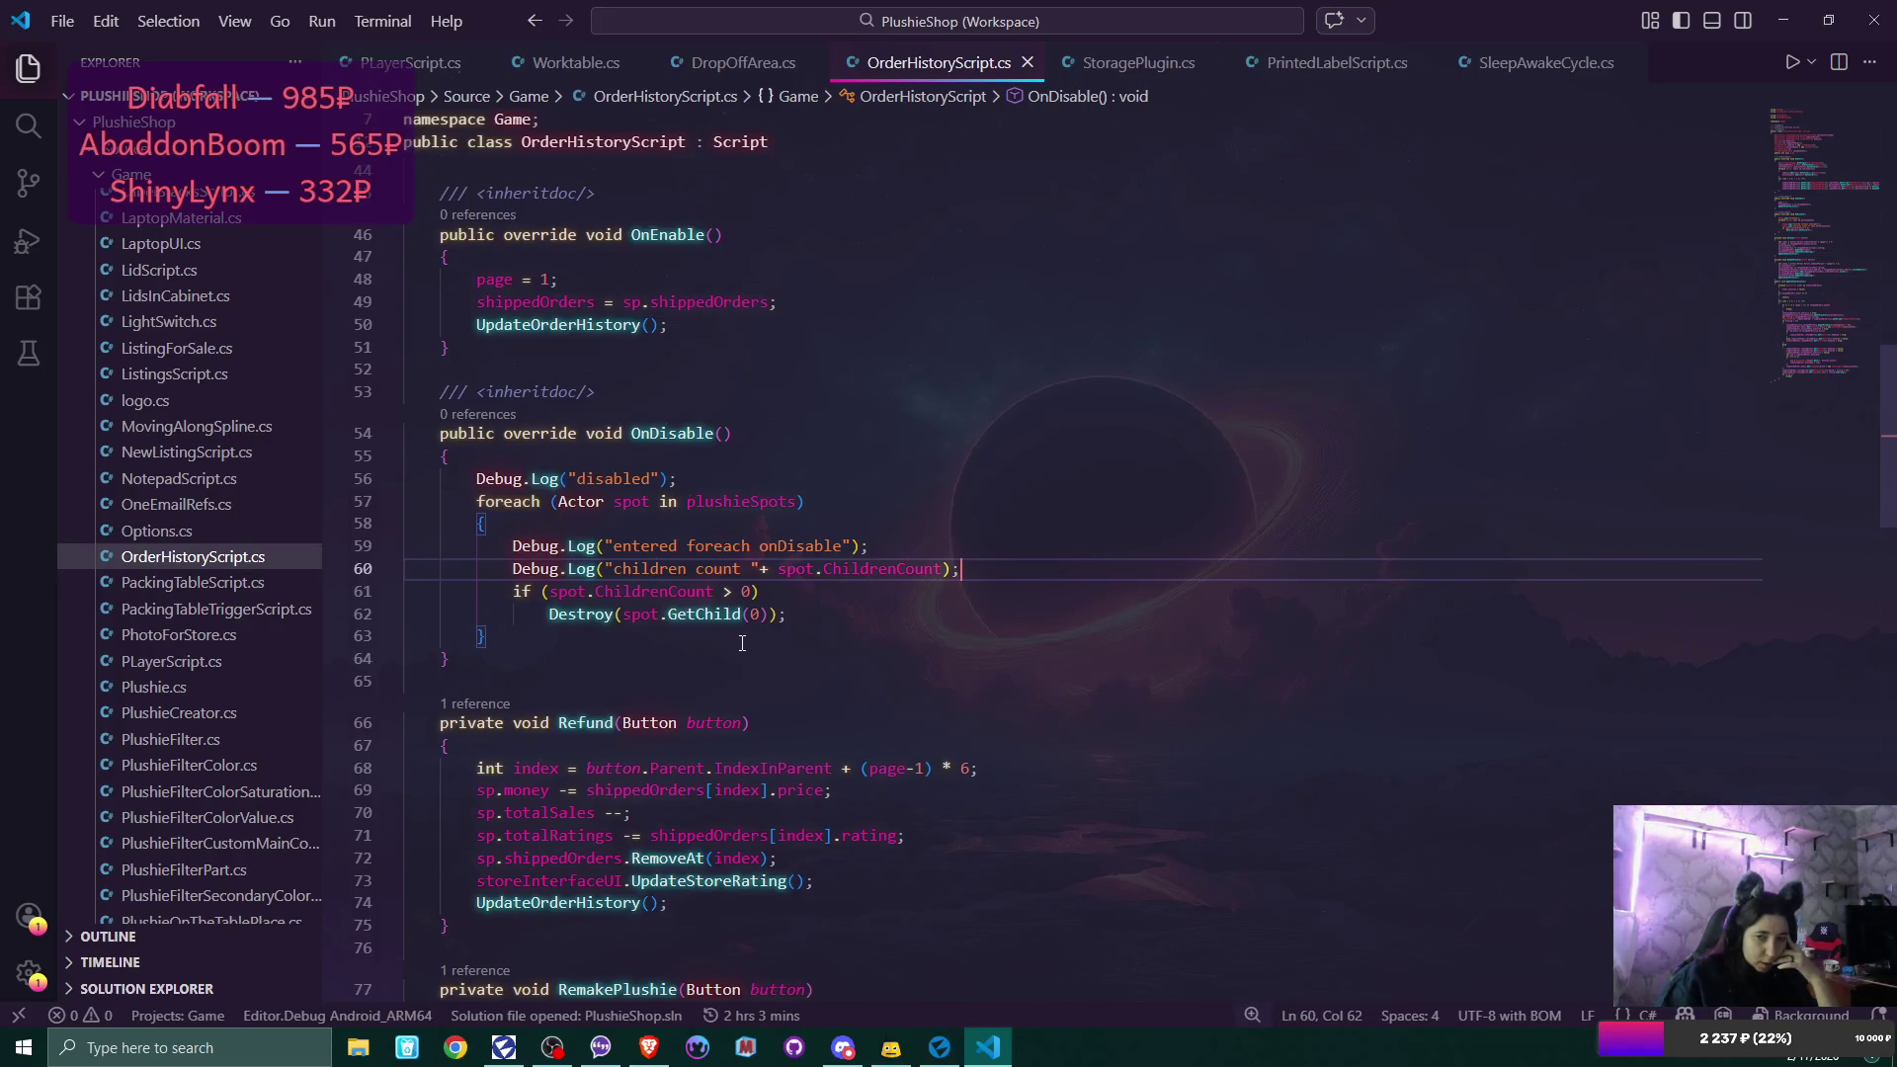
click(940, 1047)
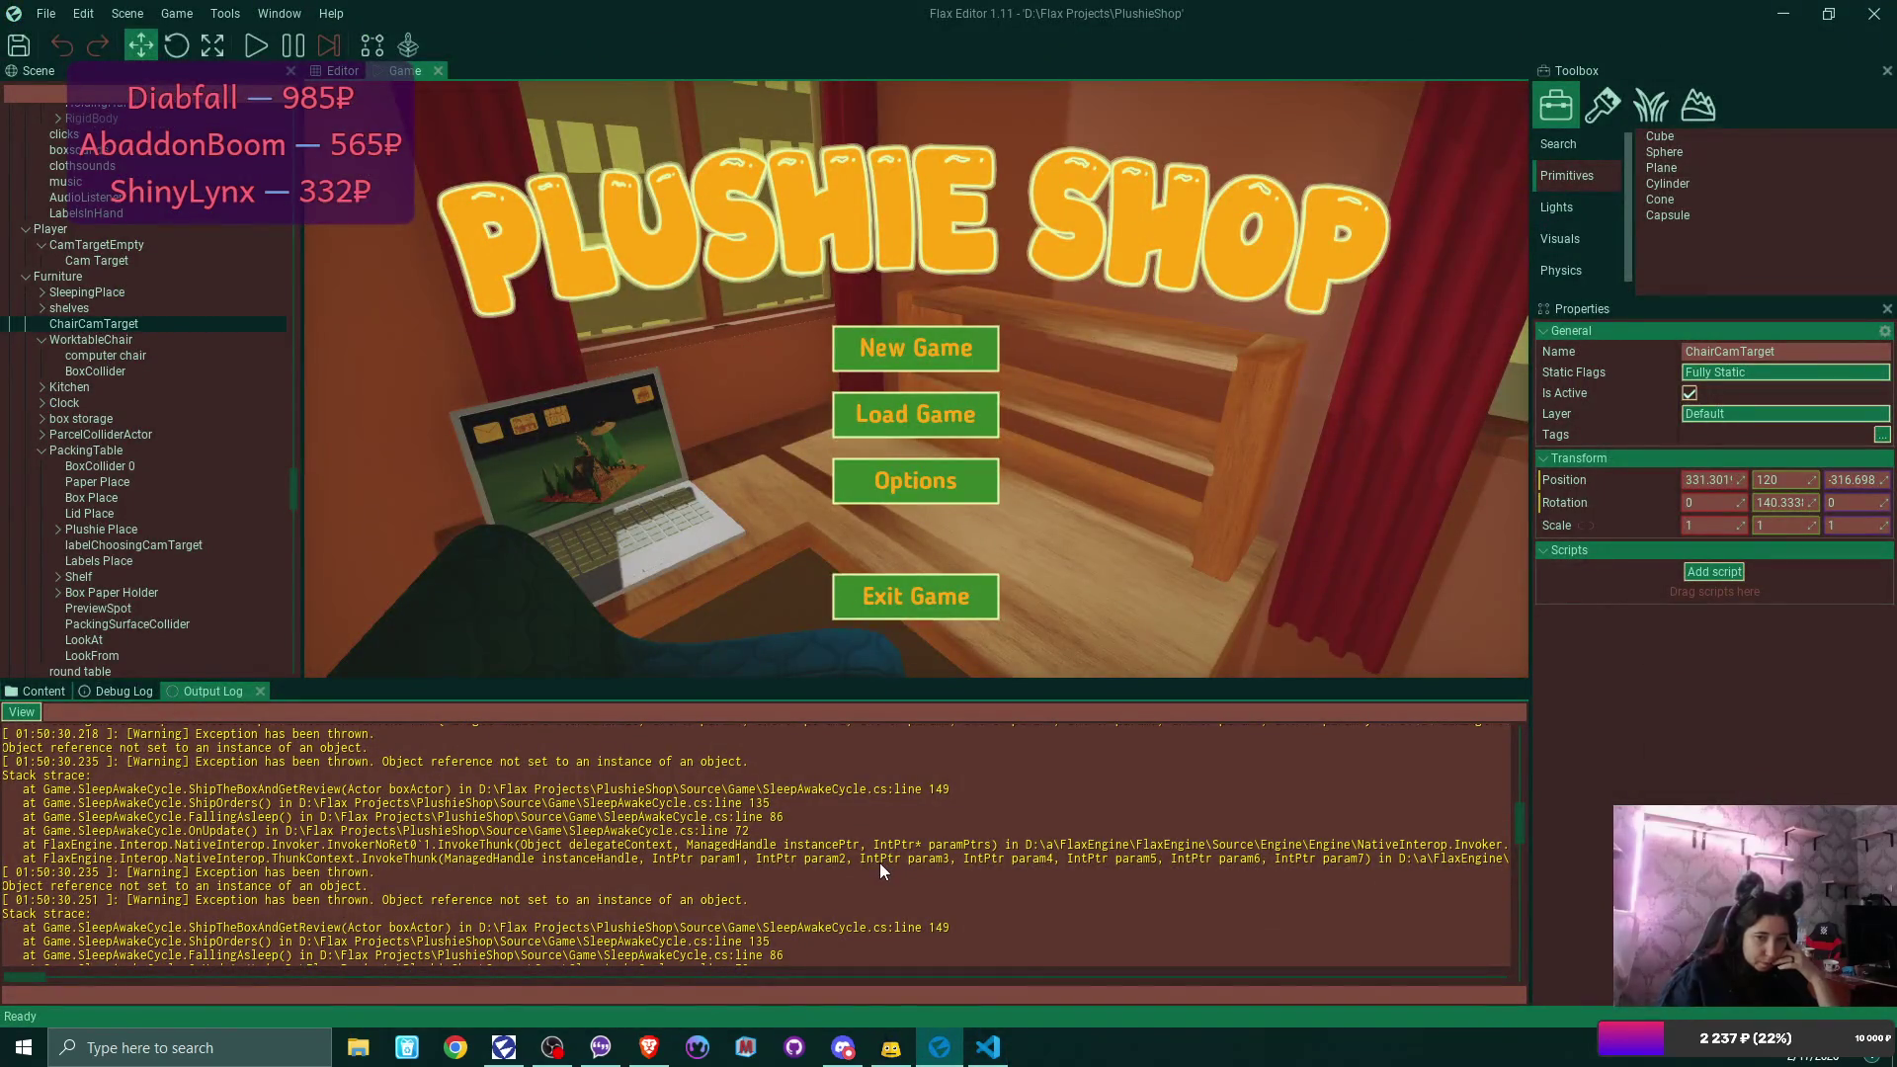
click(983, 1034)
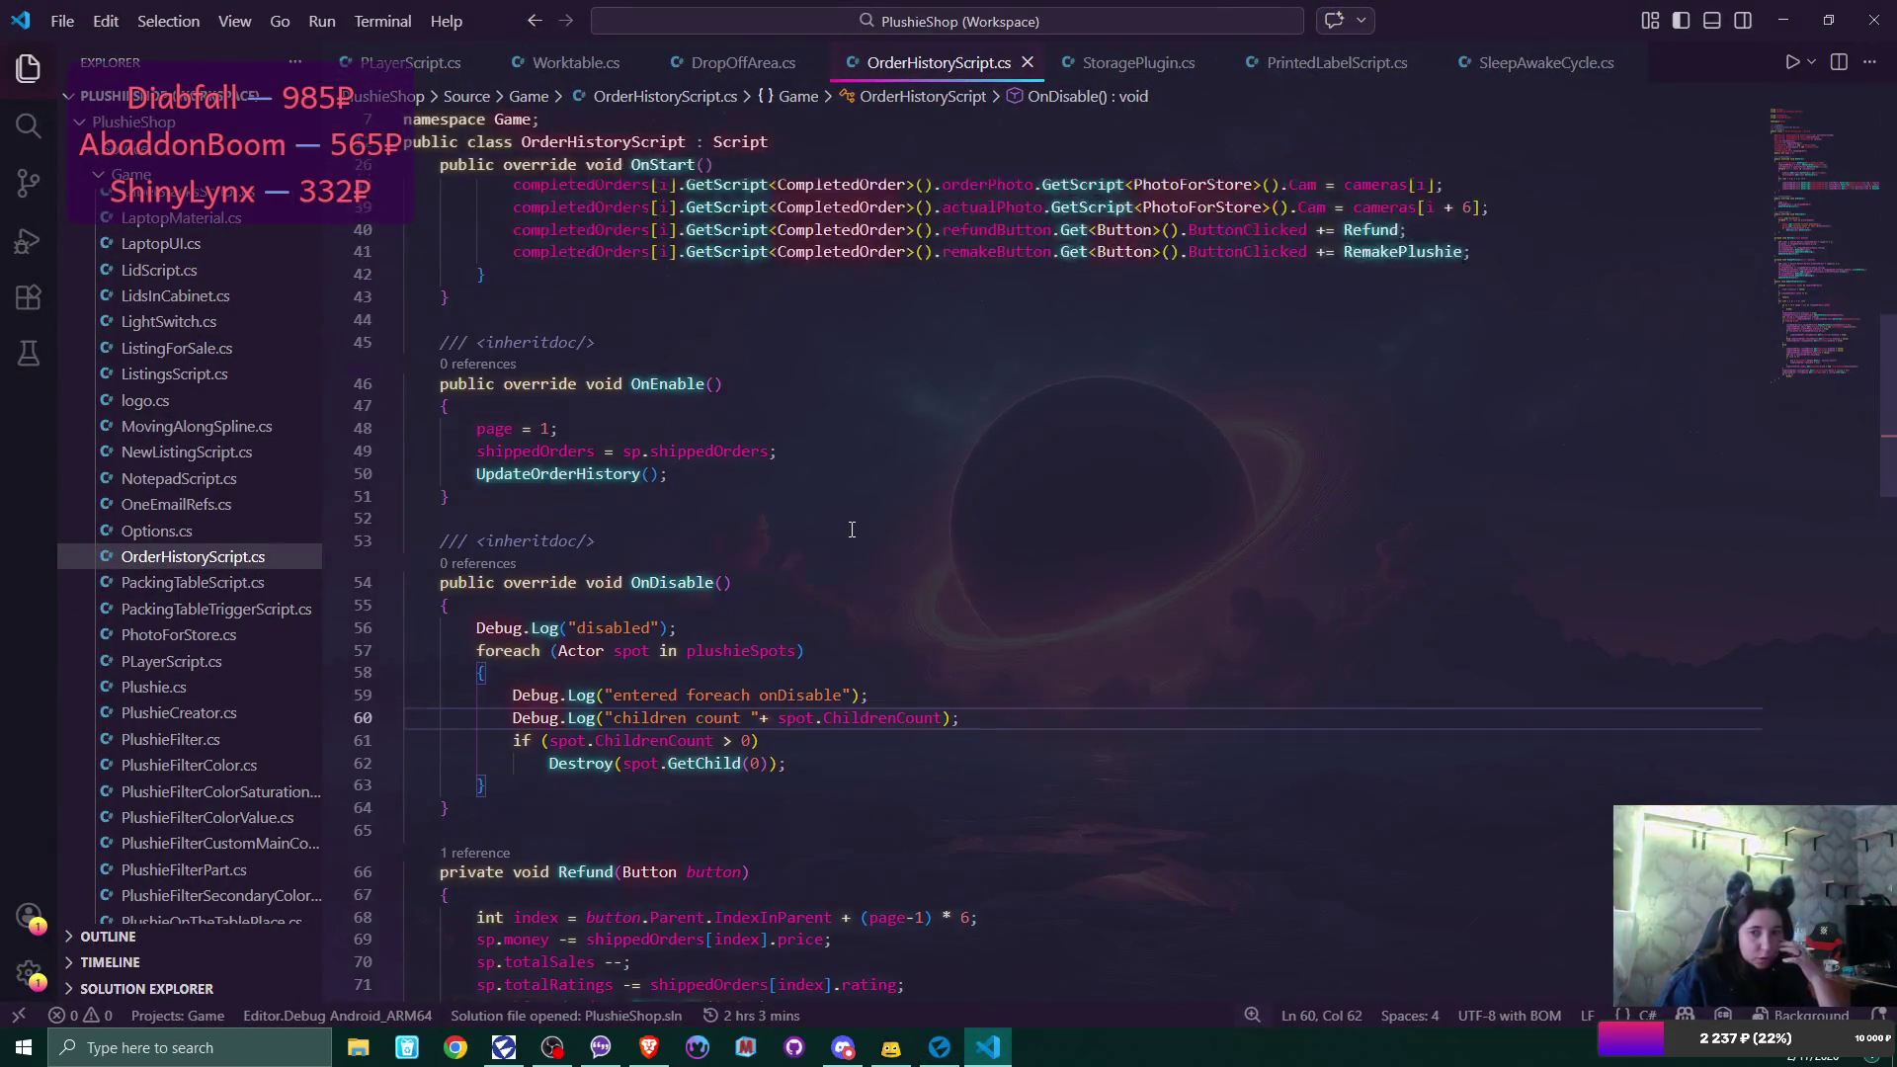
scroll(852, 530, down, 5)
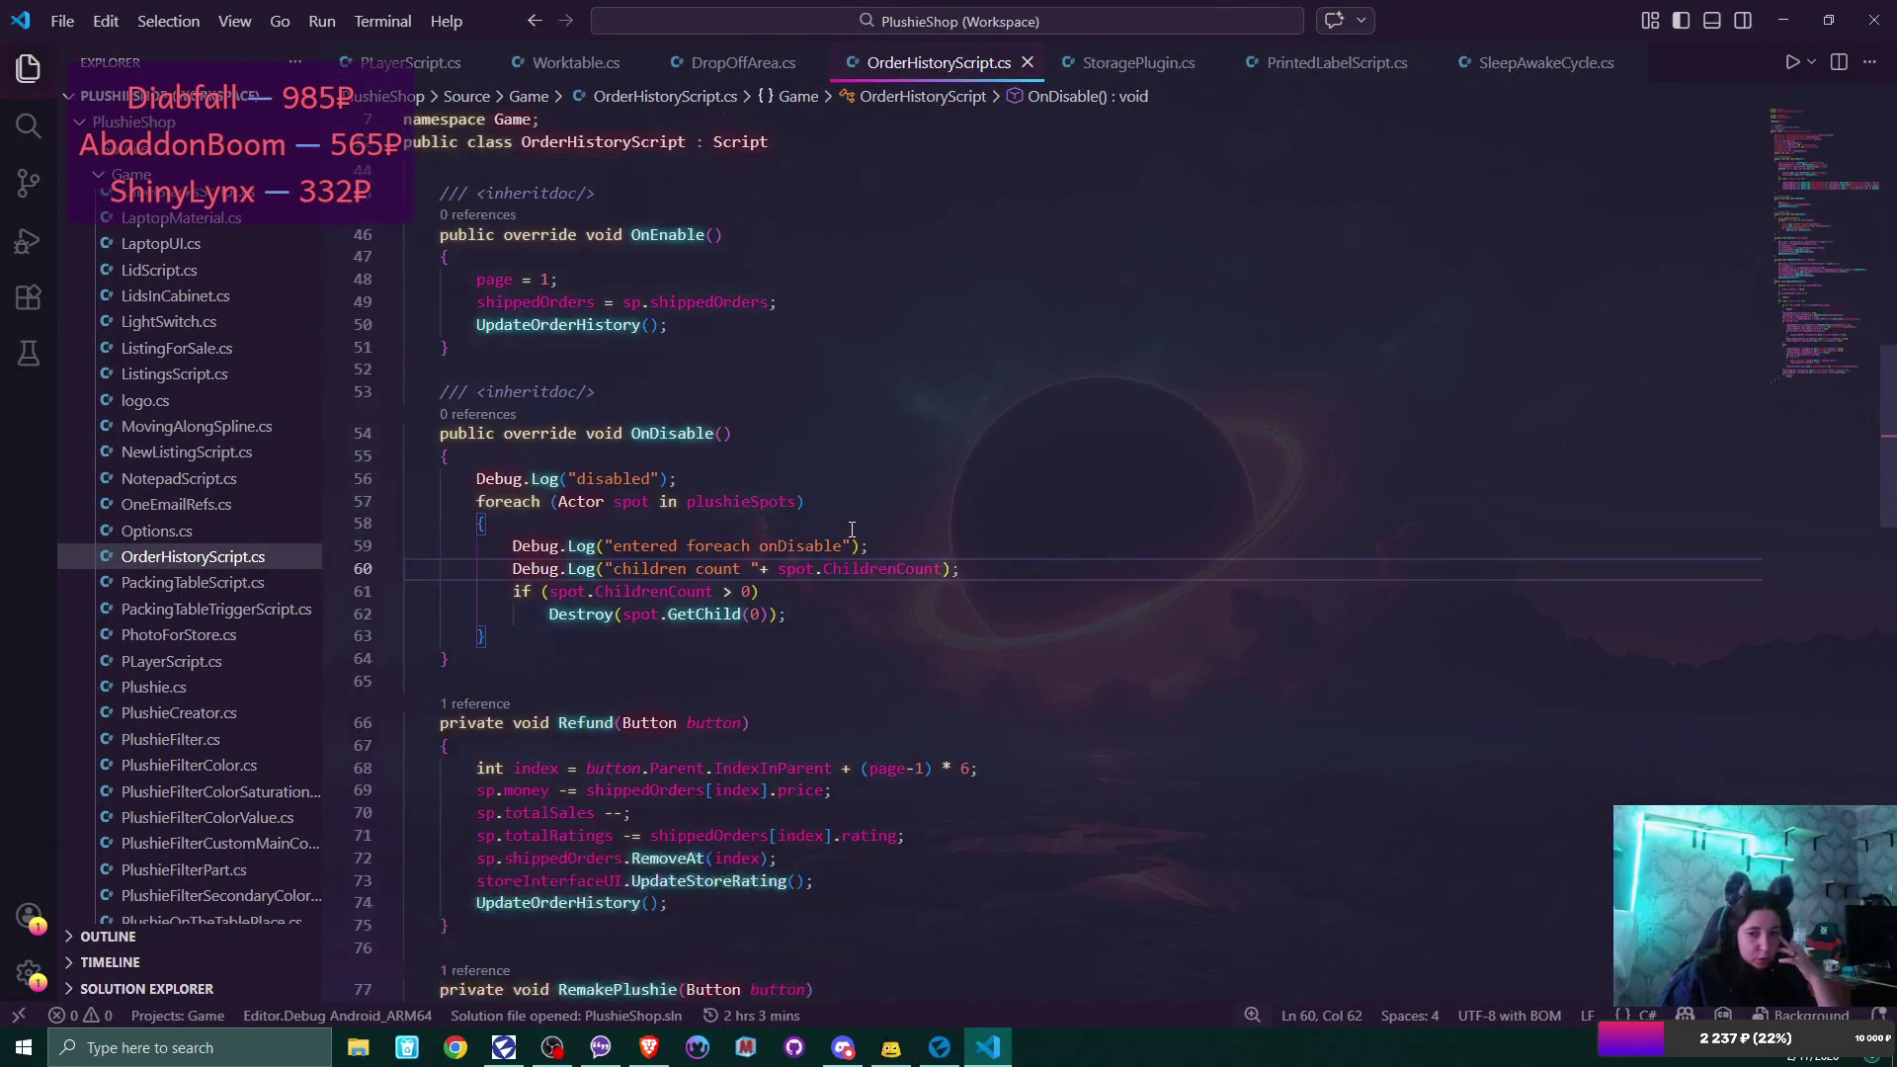
scroll(853, 536, down, 5)
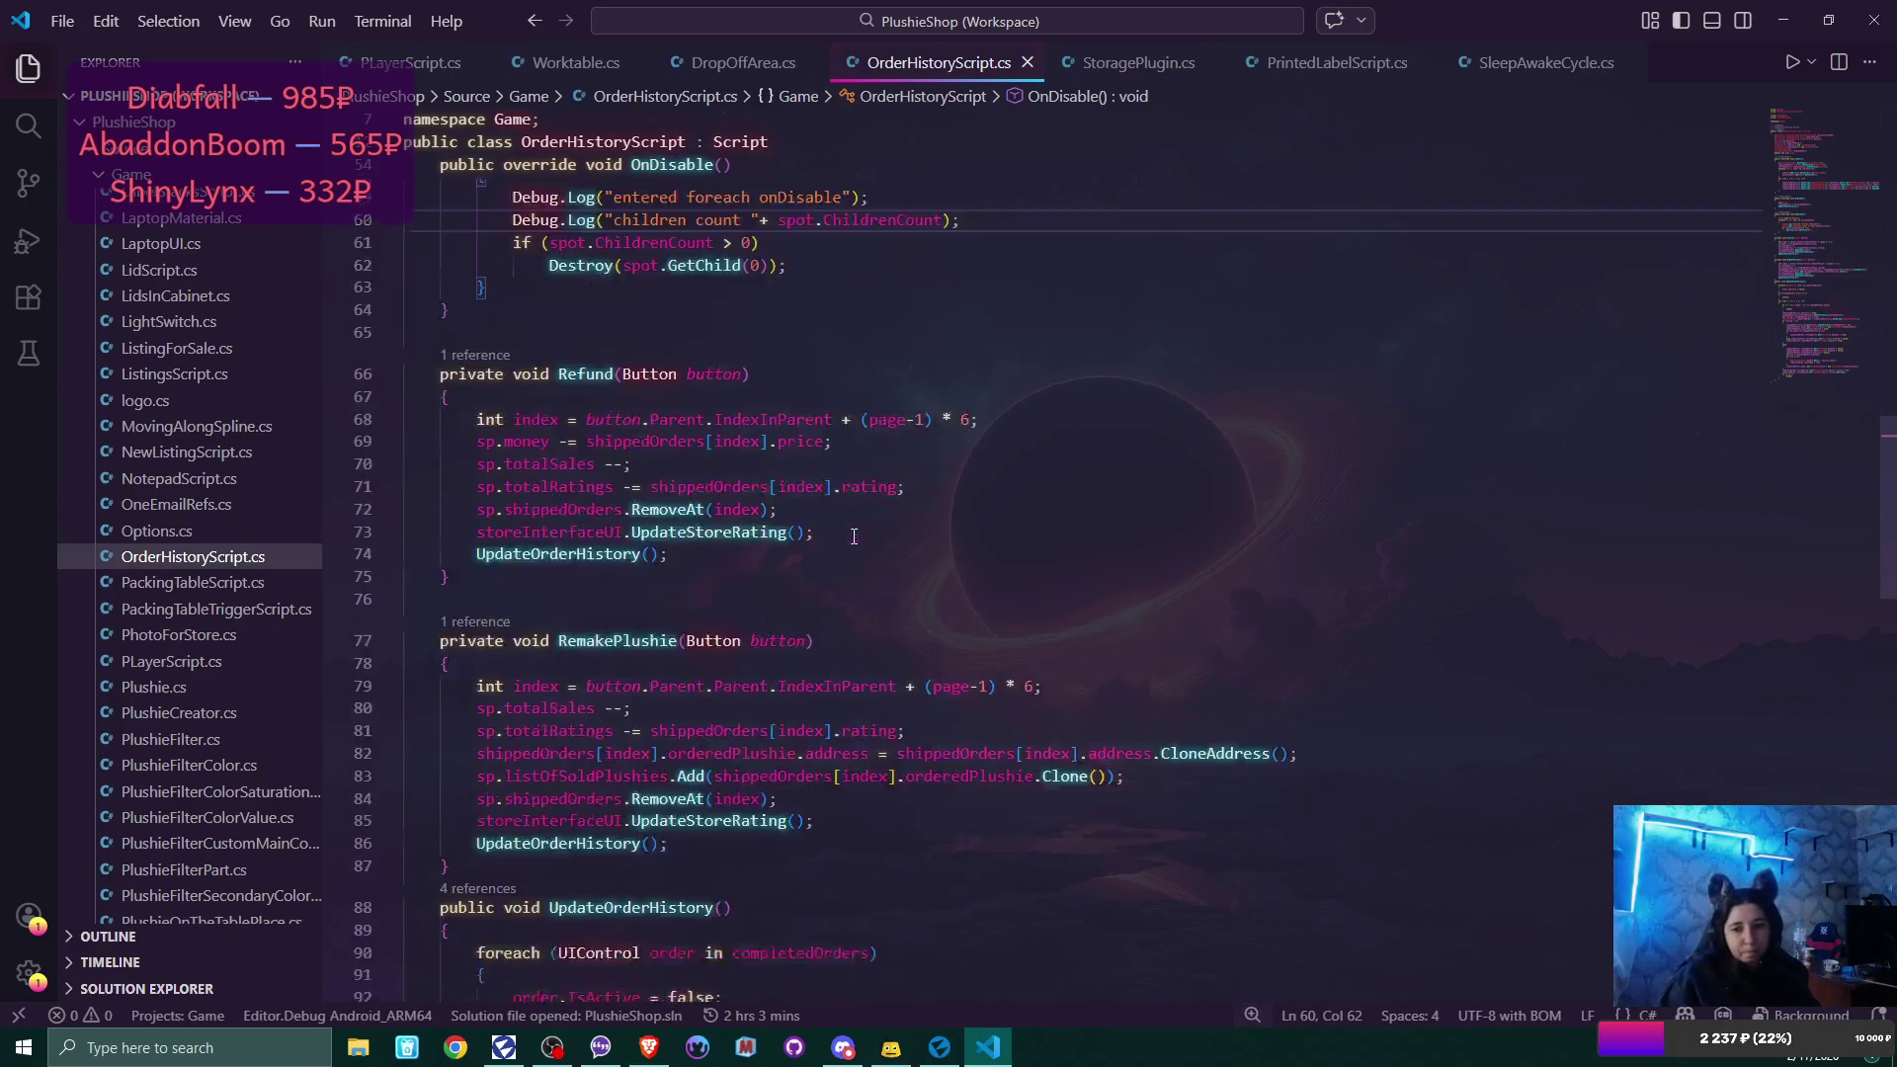
scroll(855, 537, down, 5)
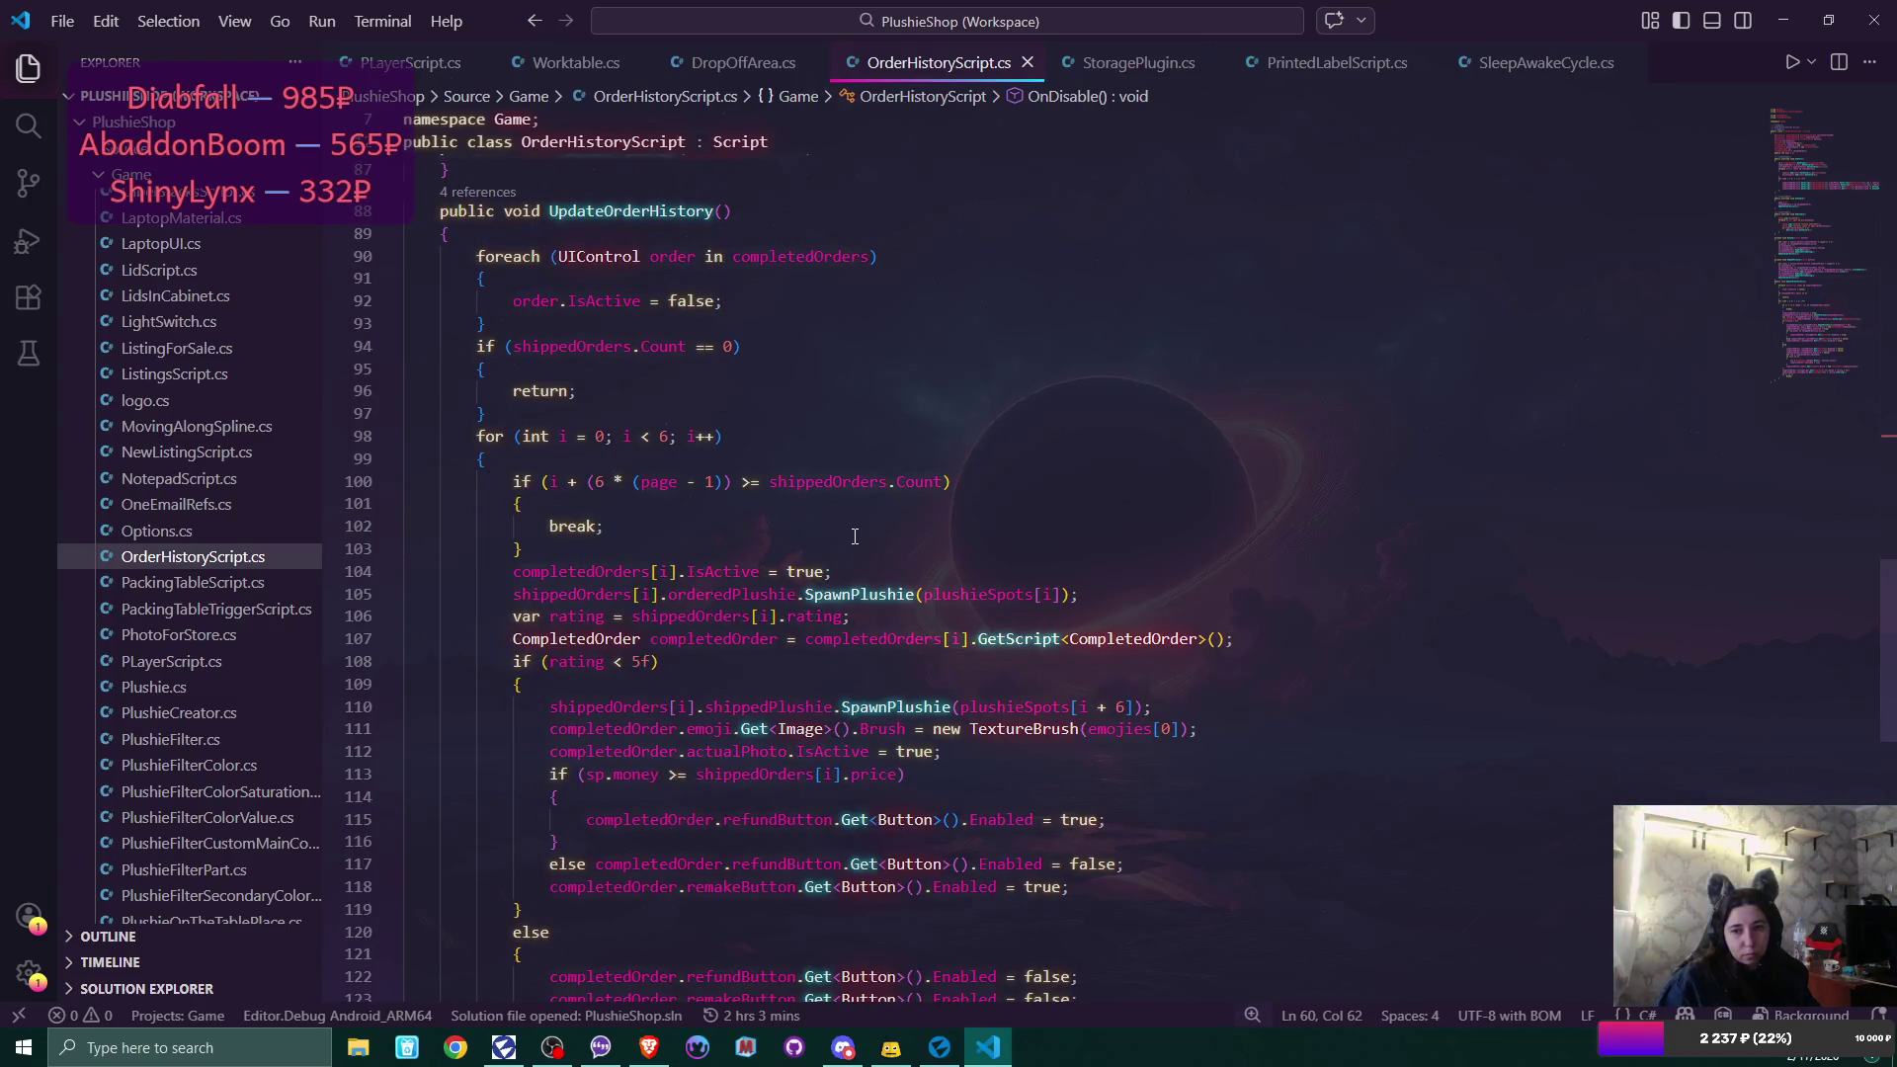
click(849, 595)
scroll(1113, 628, up, 2)
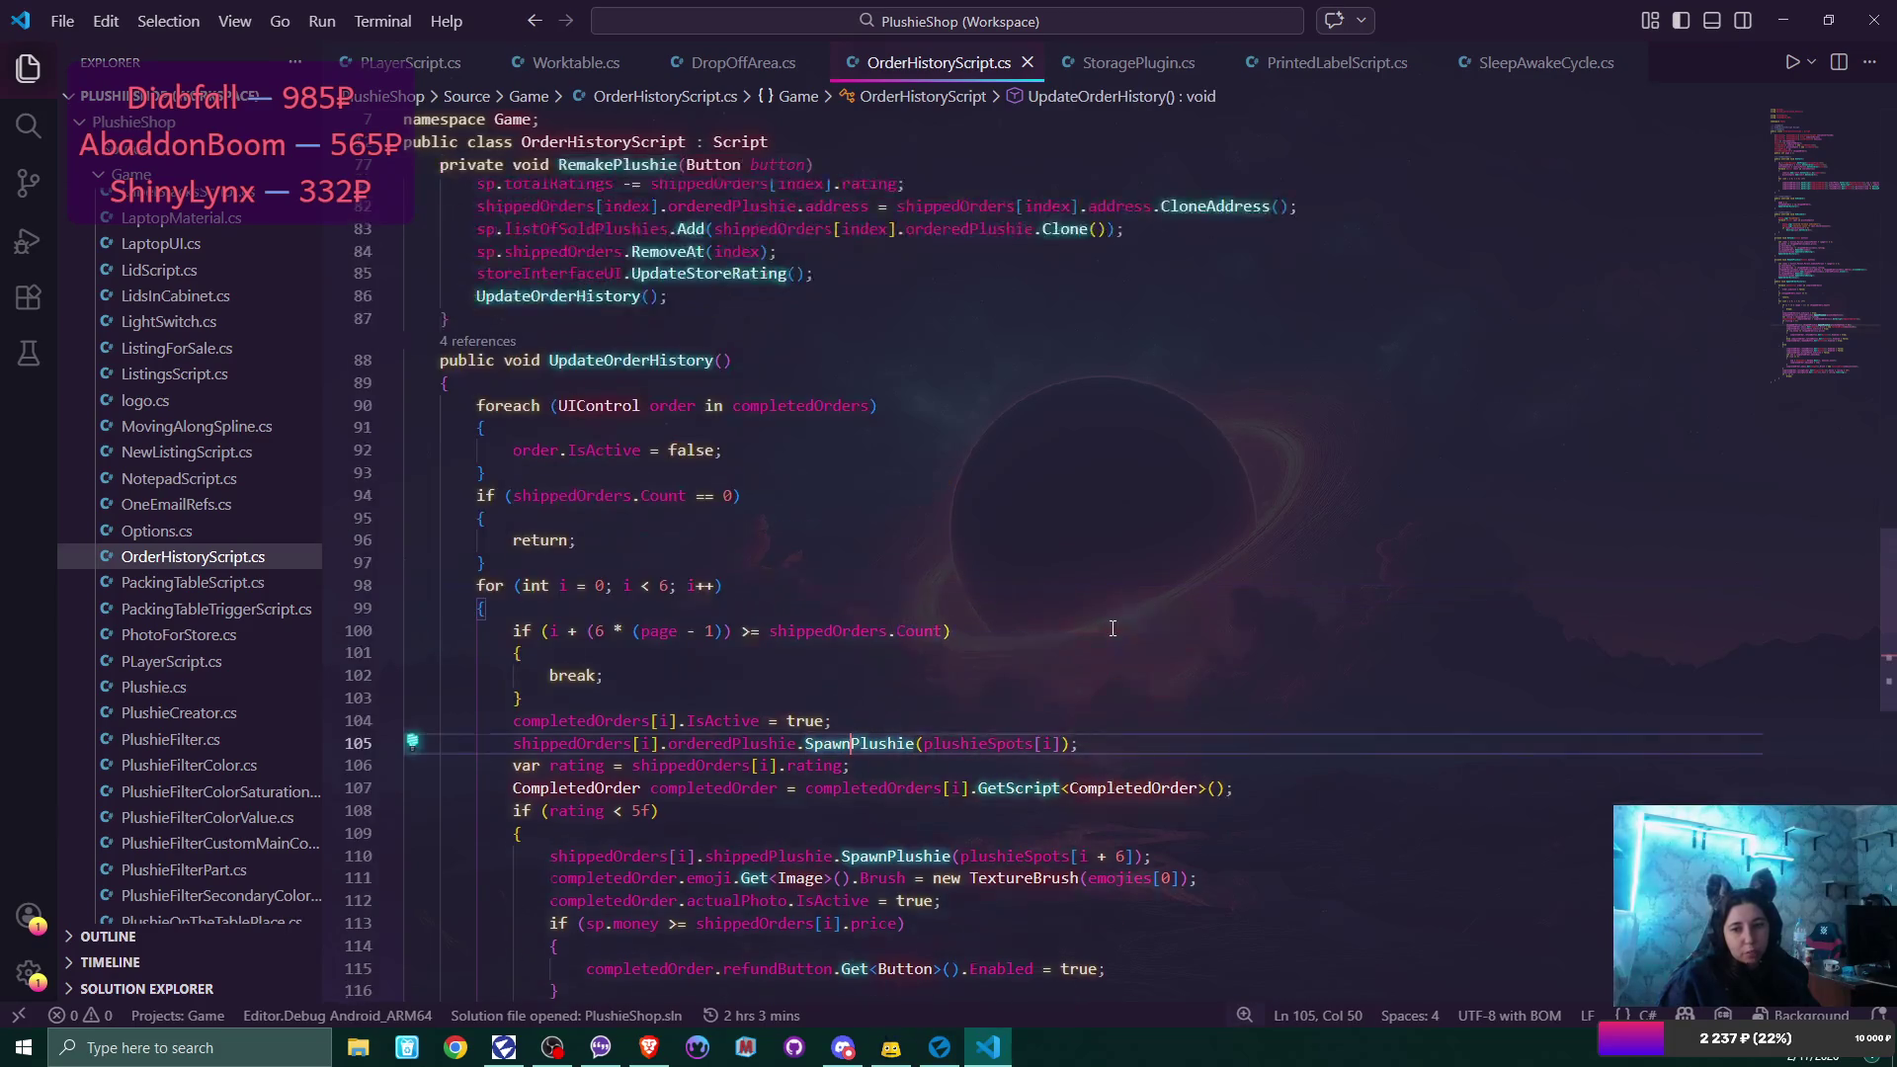
scroll(1112, 629, up, 12)
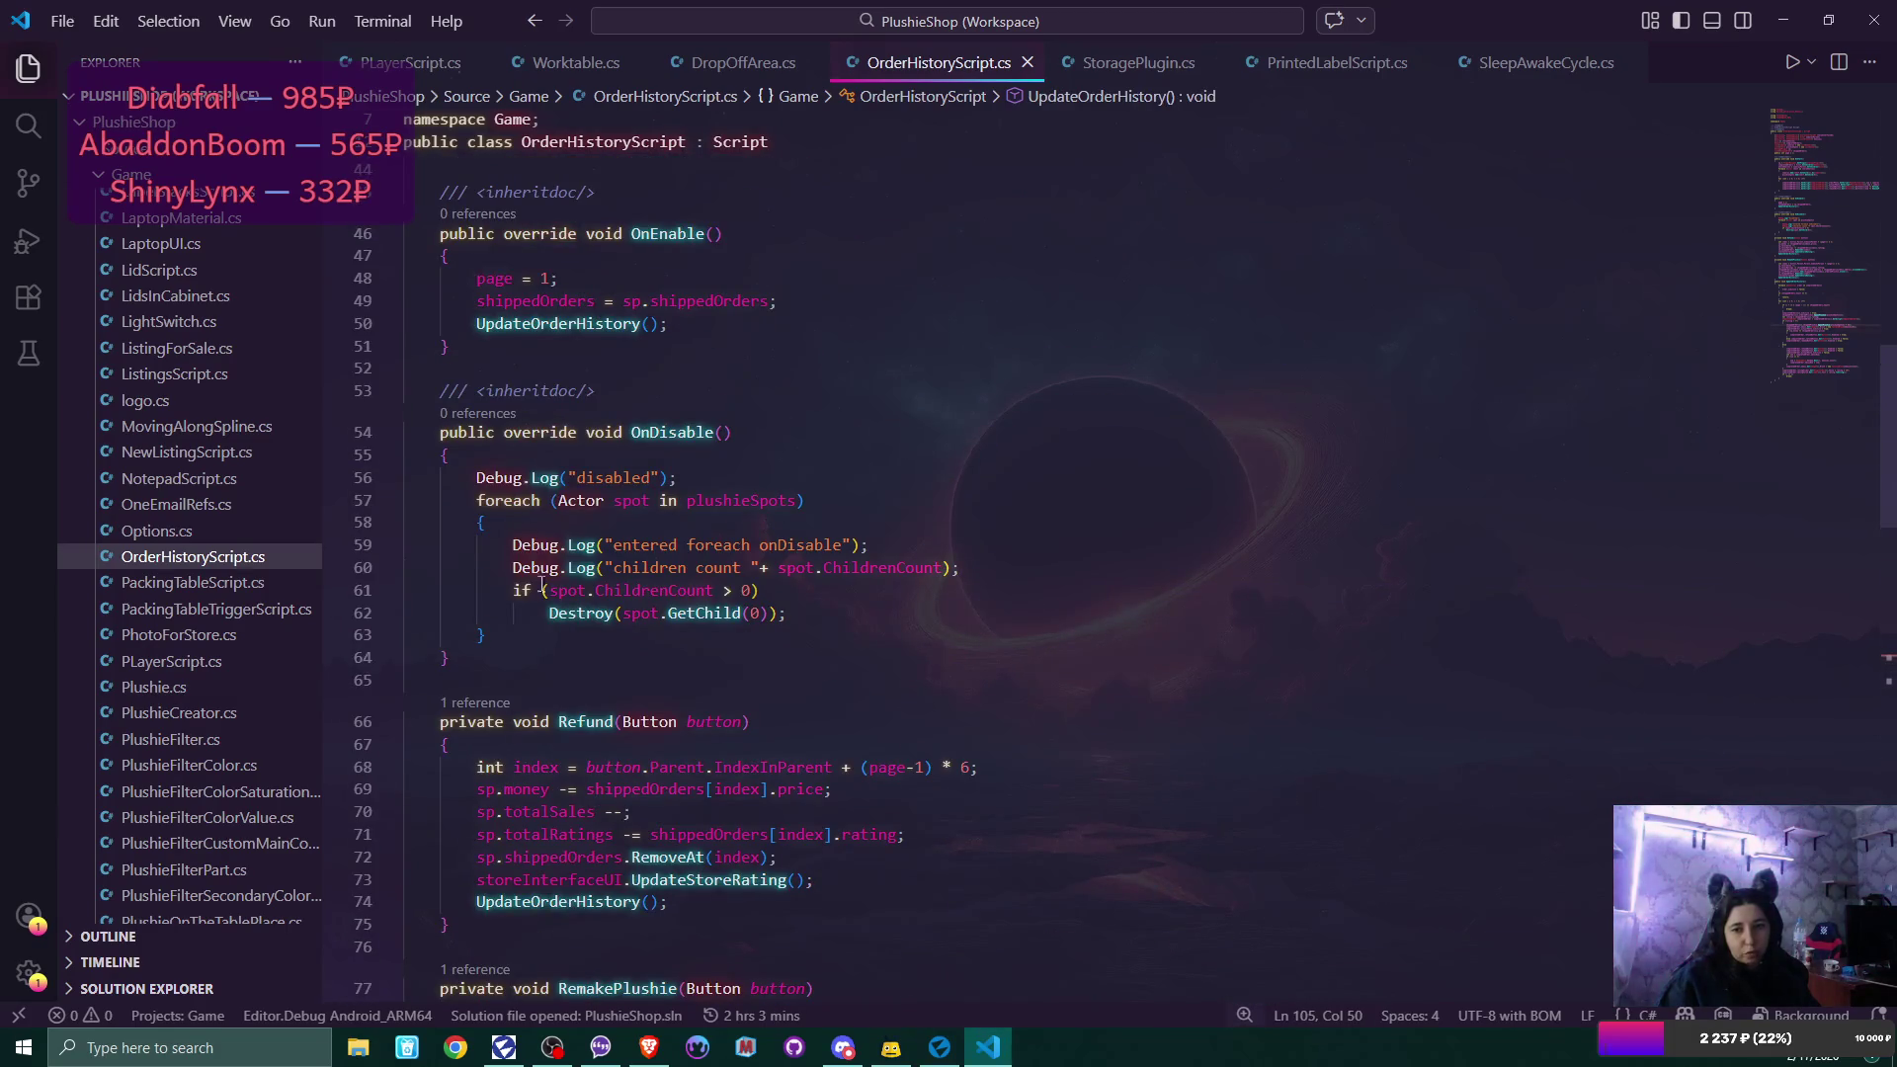
drag(476, 477, 546, 632)
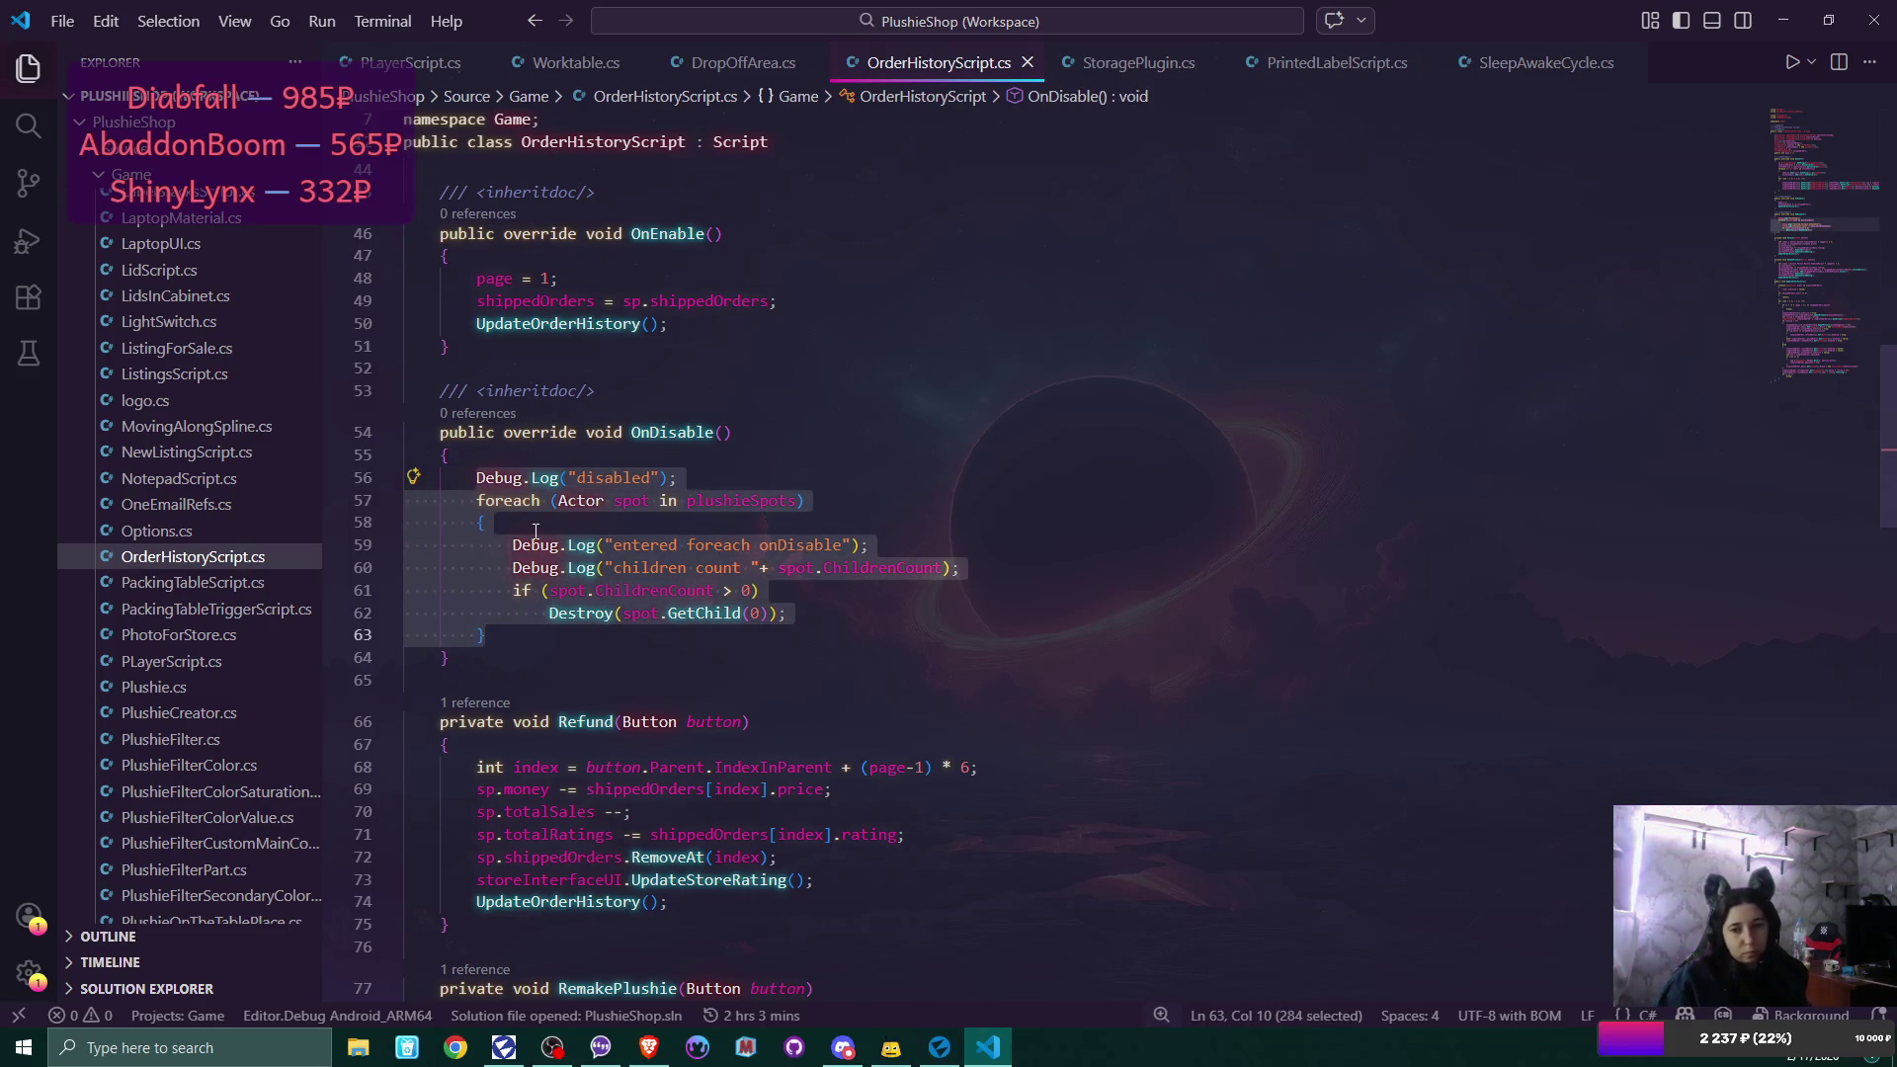
Delete OnDisable's debug logging loop and add 'List<Actor> spawnedPlushies;' below storeShelves.
key(BackSpace)
scroll(810, 344, up, 10)
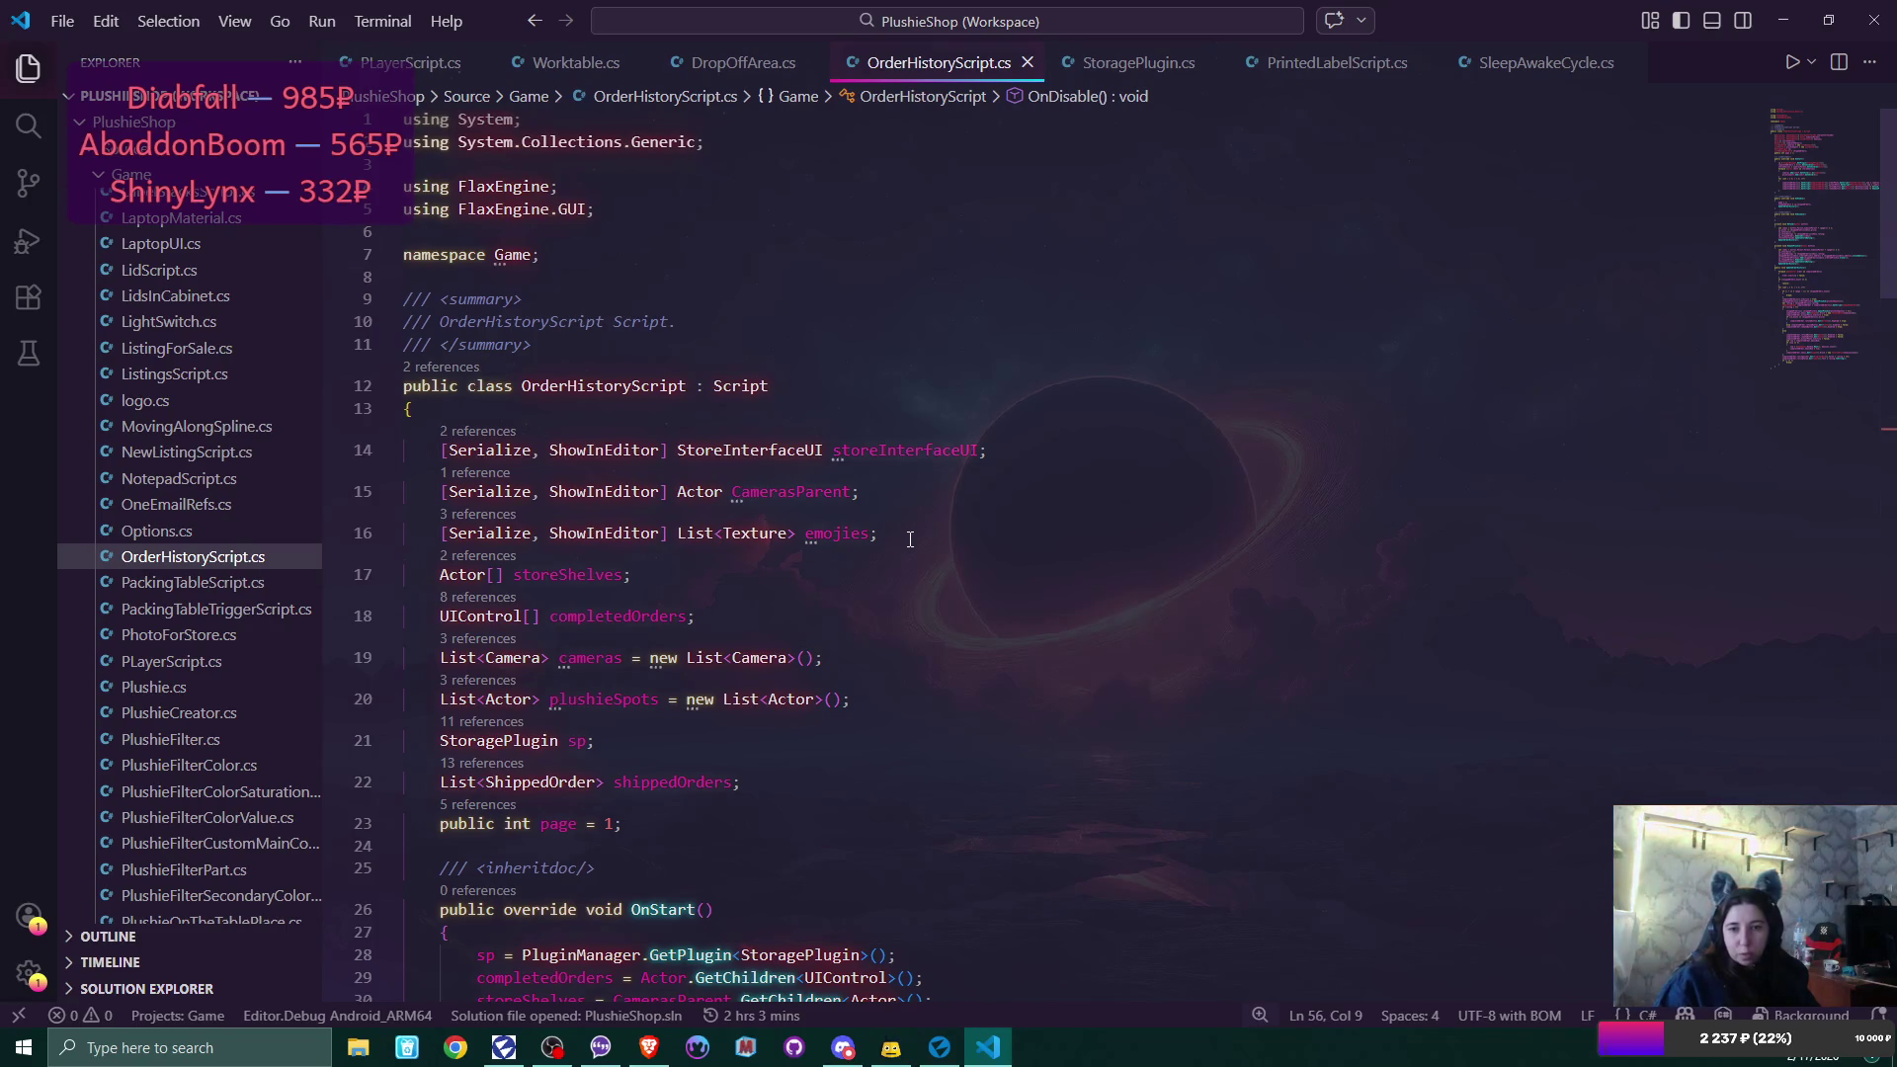
click(670, 579)
key(Return)
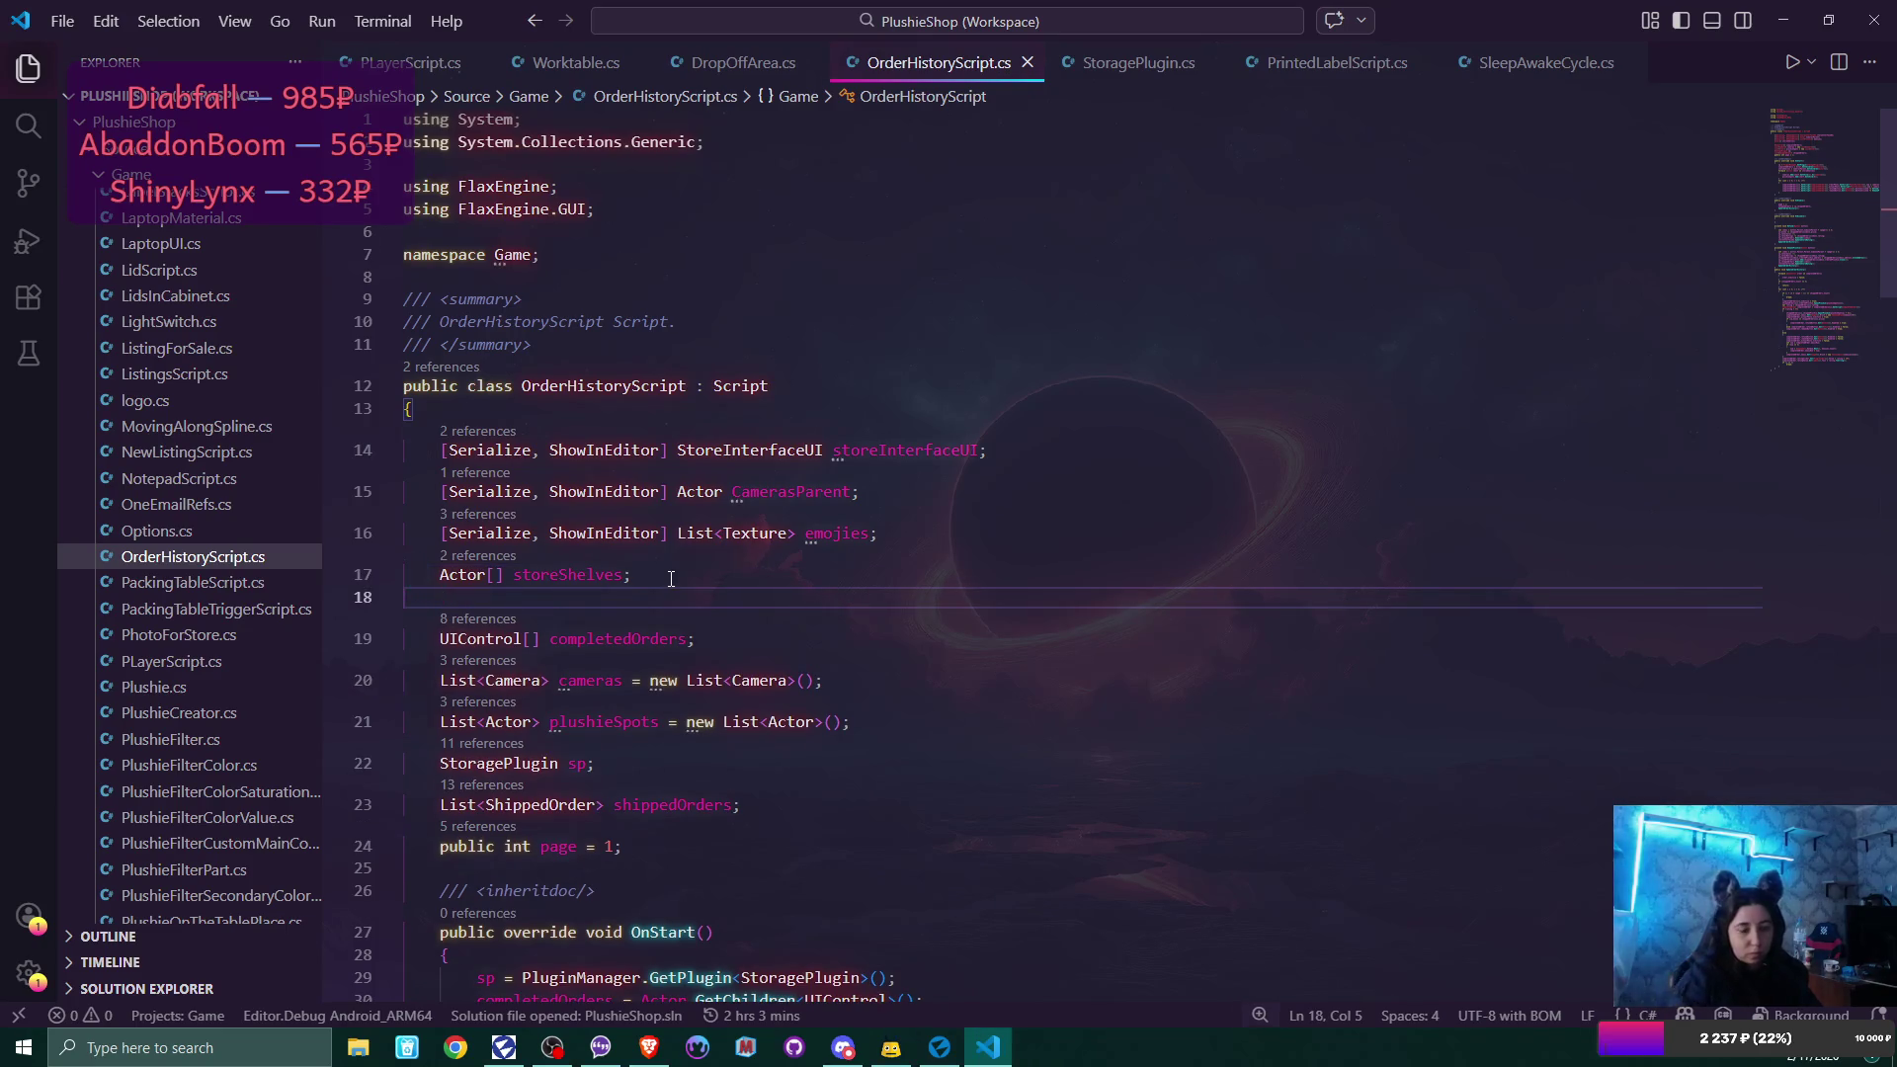
text(List )
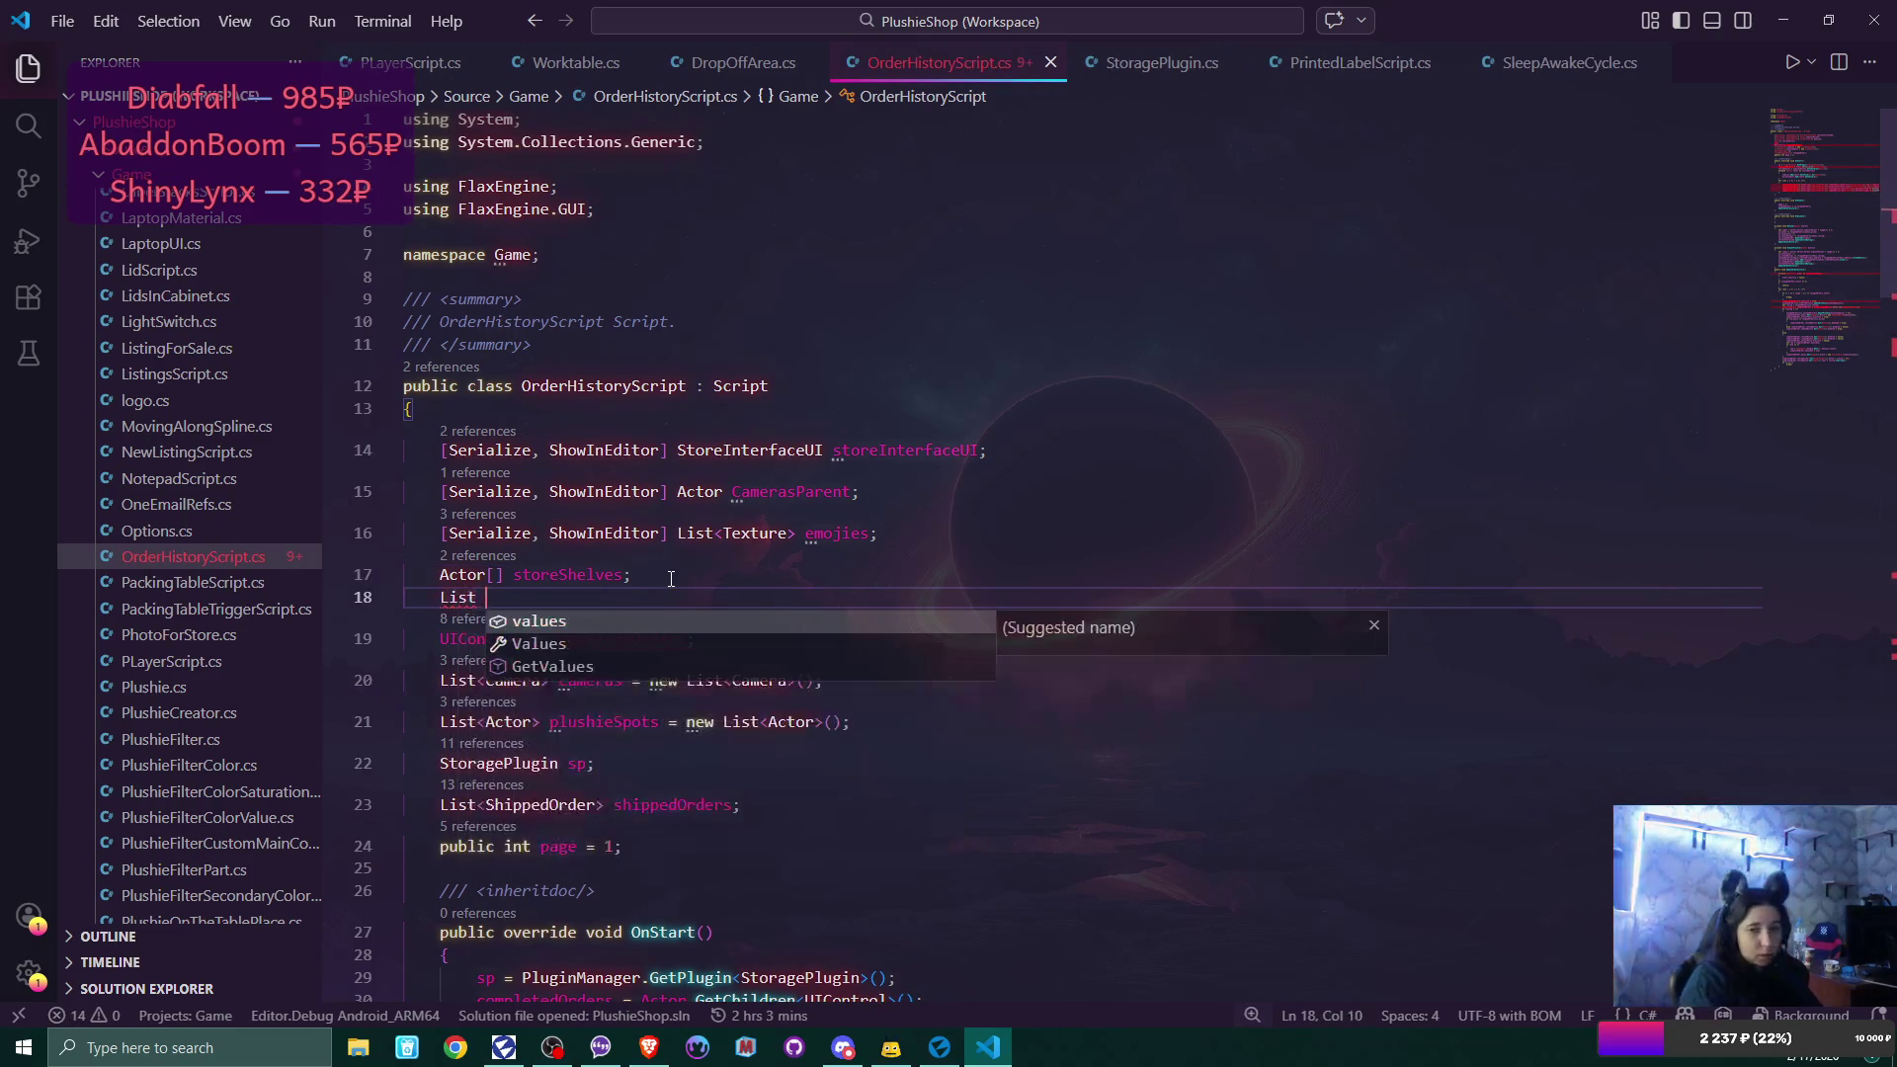
text(<Acto)
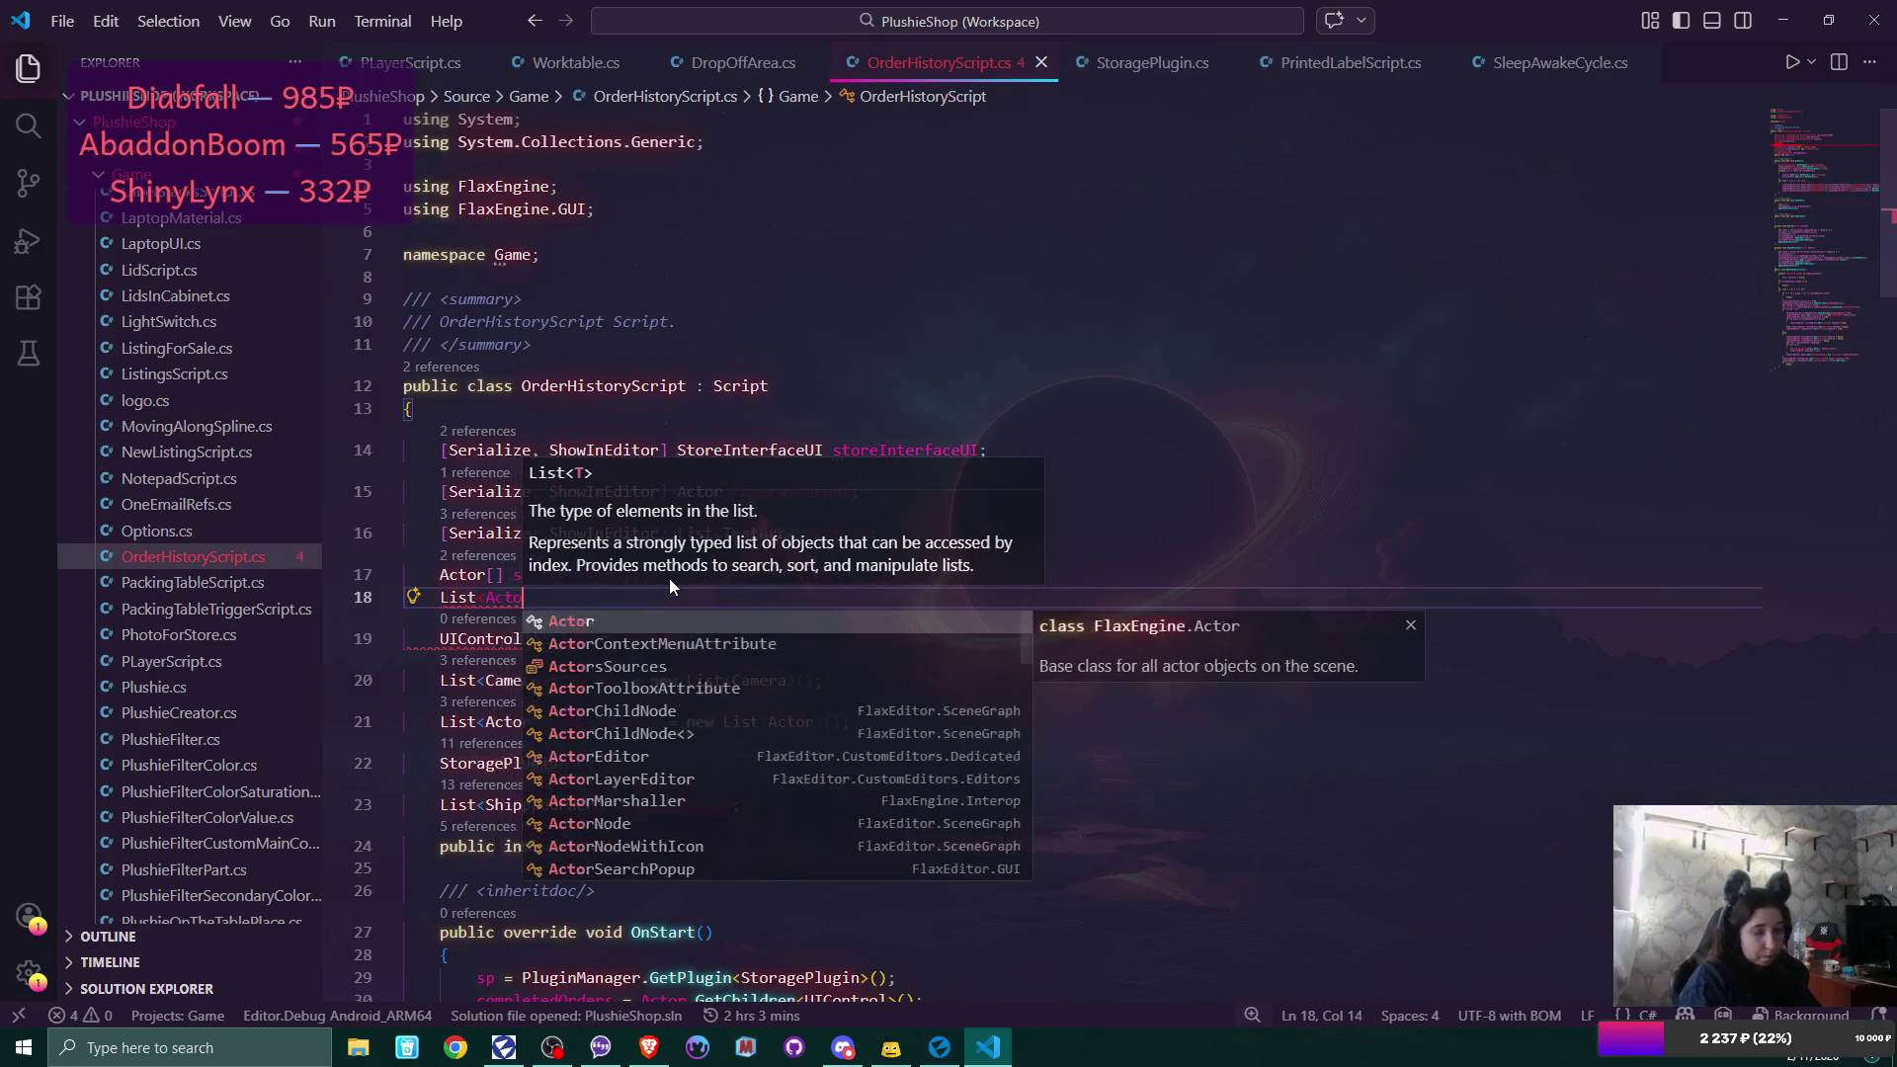
text(r>)
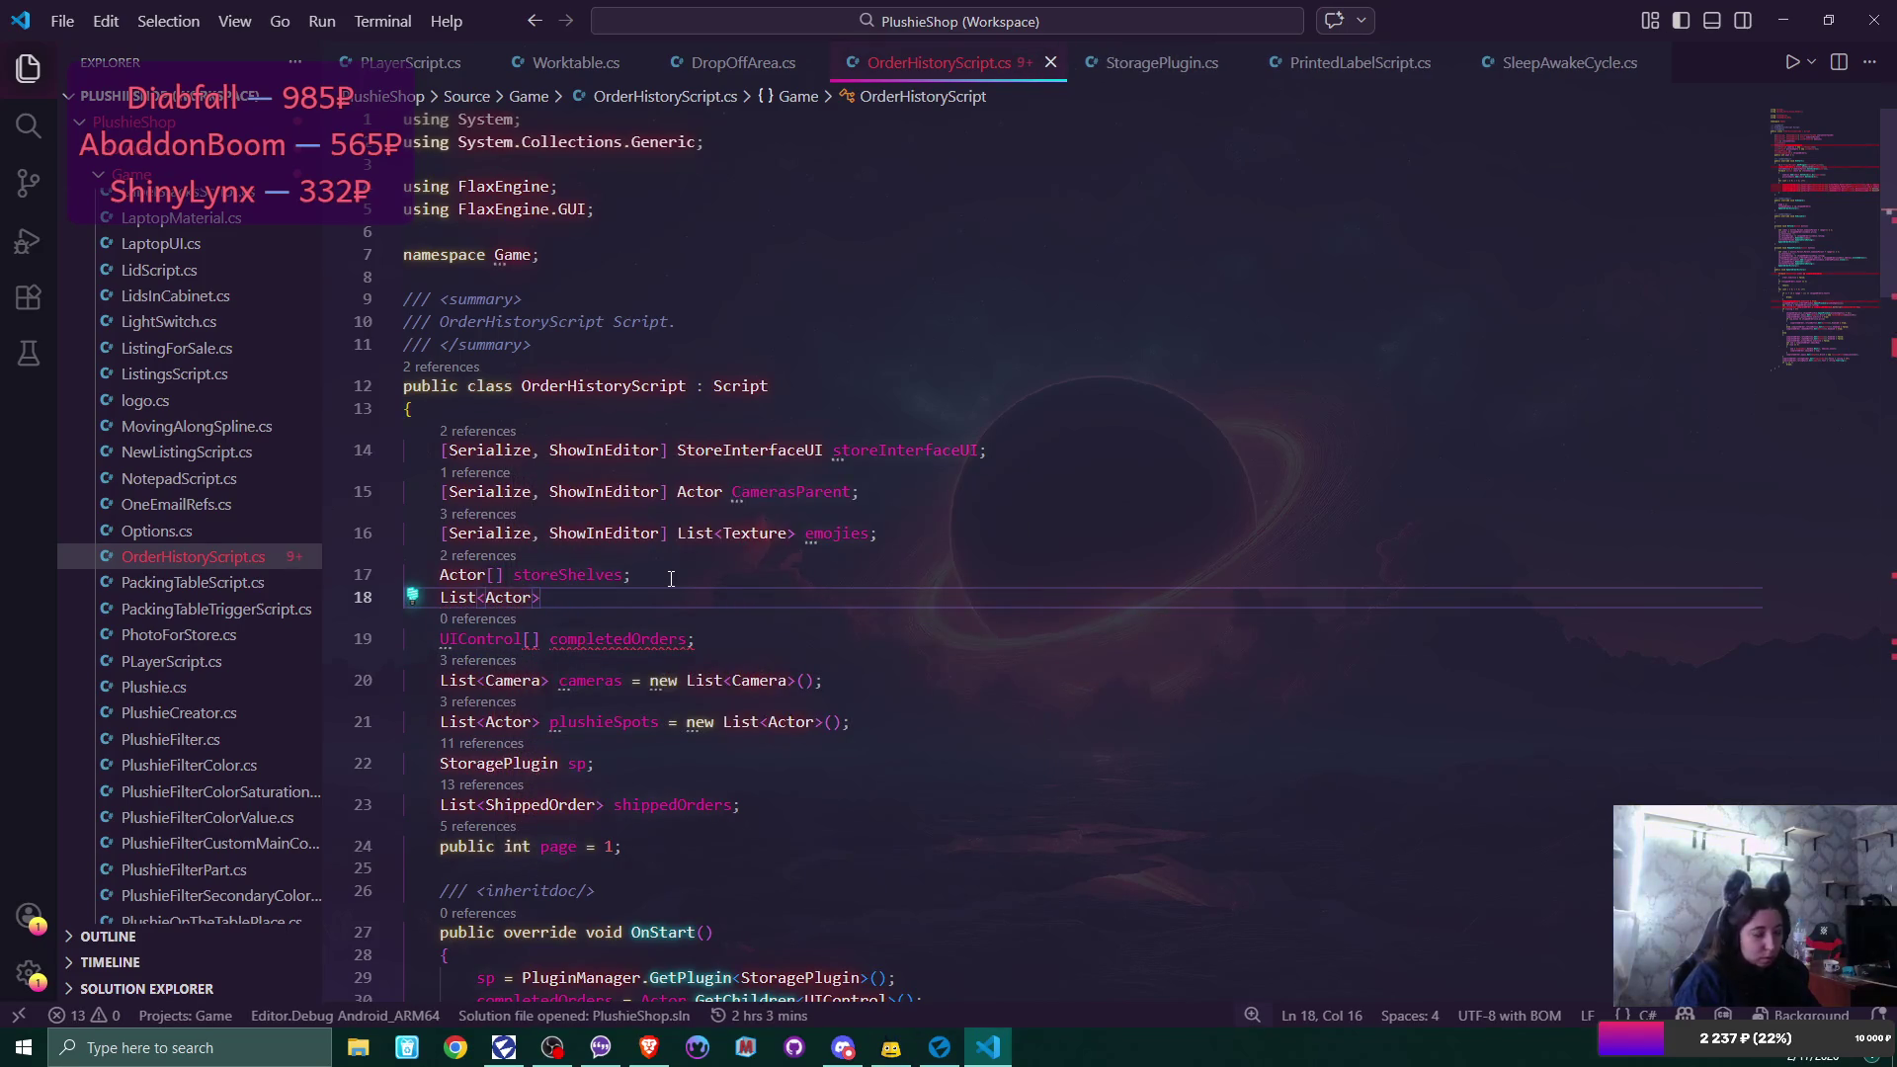
text( spawne)
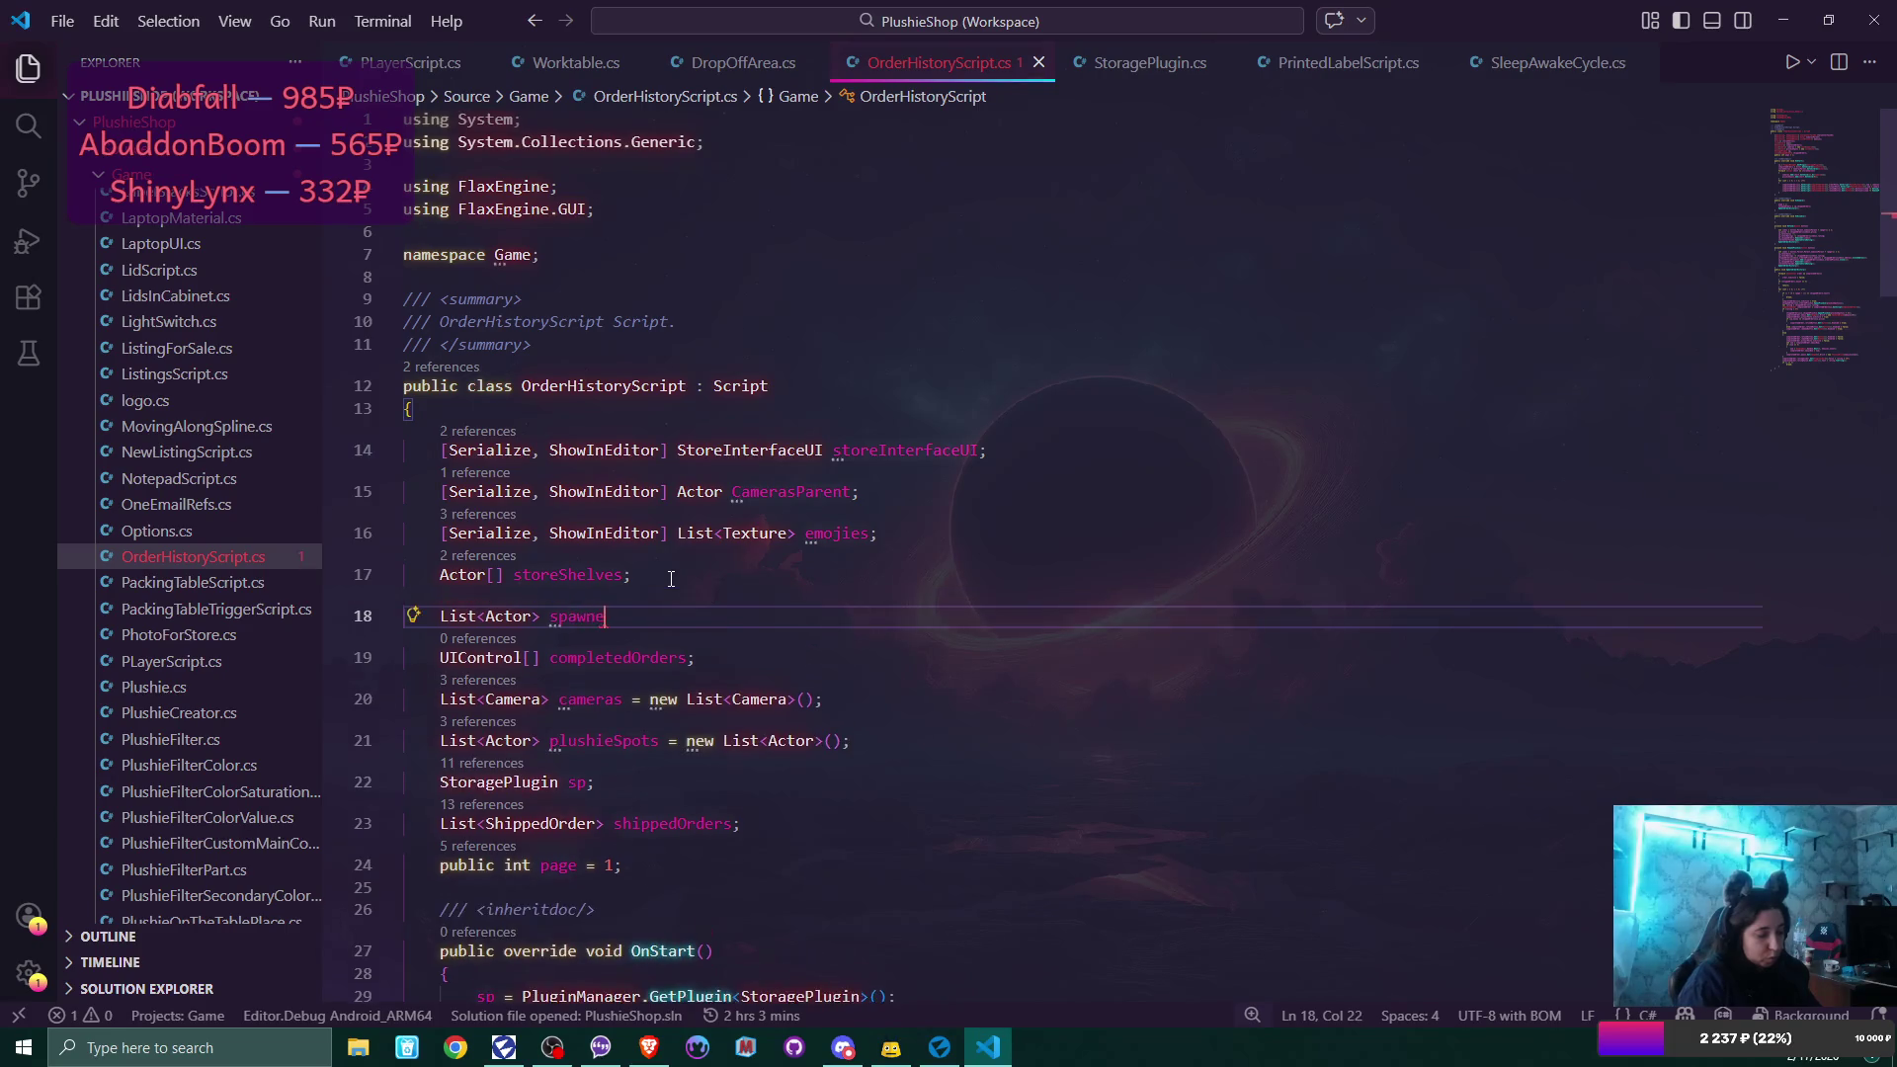
text(dPlus )
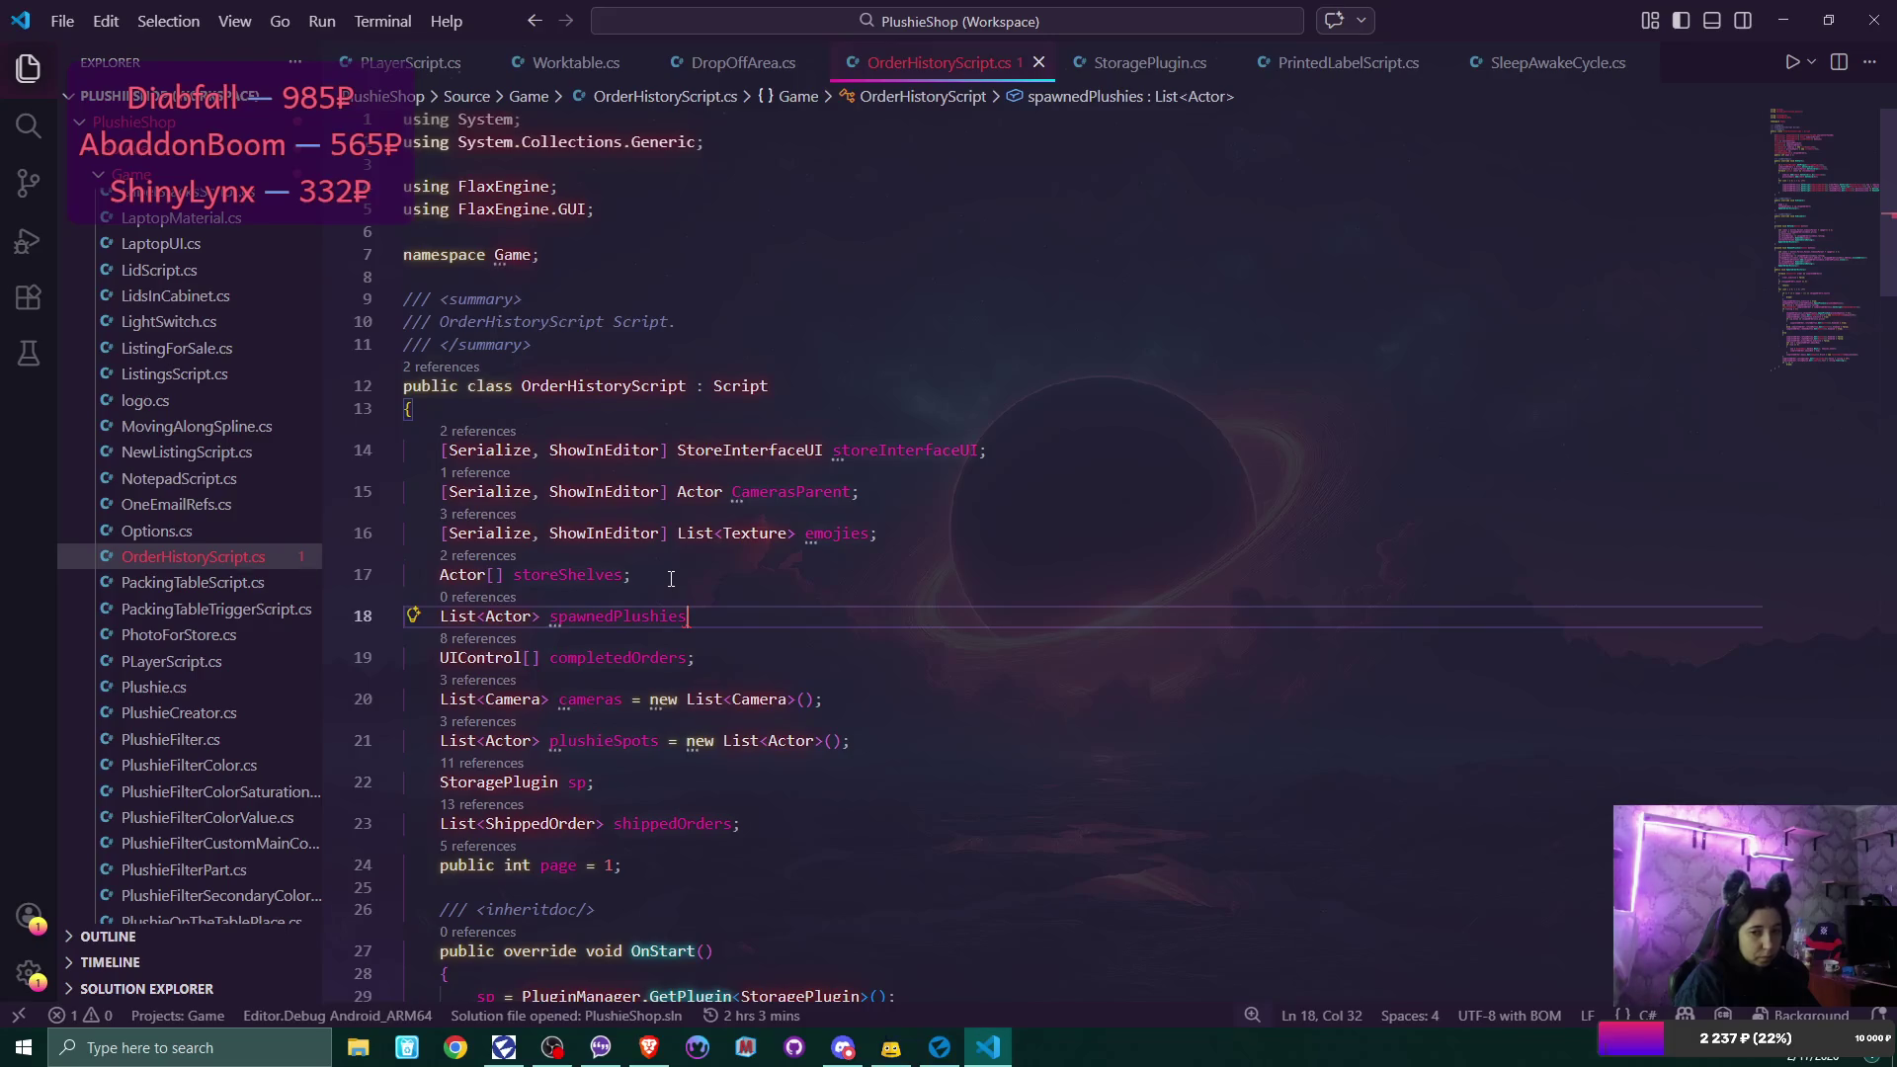
text(;)
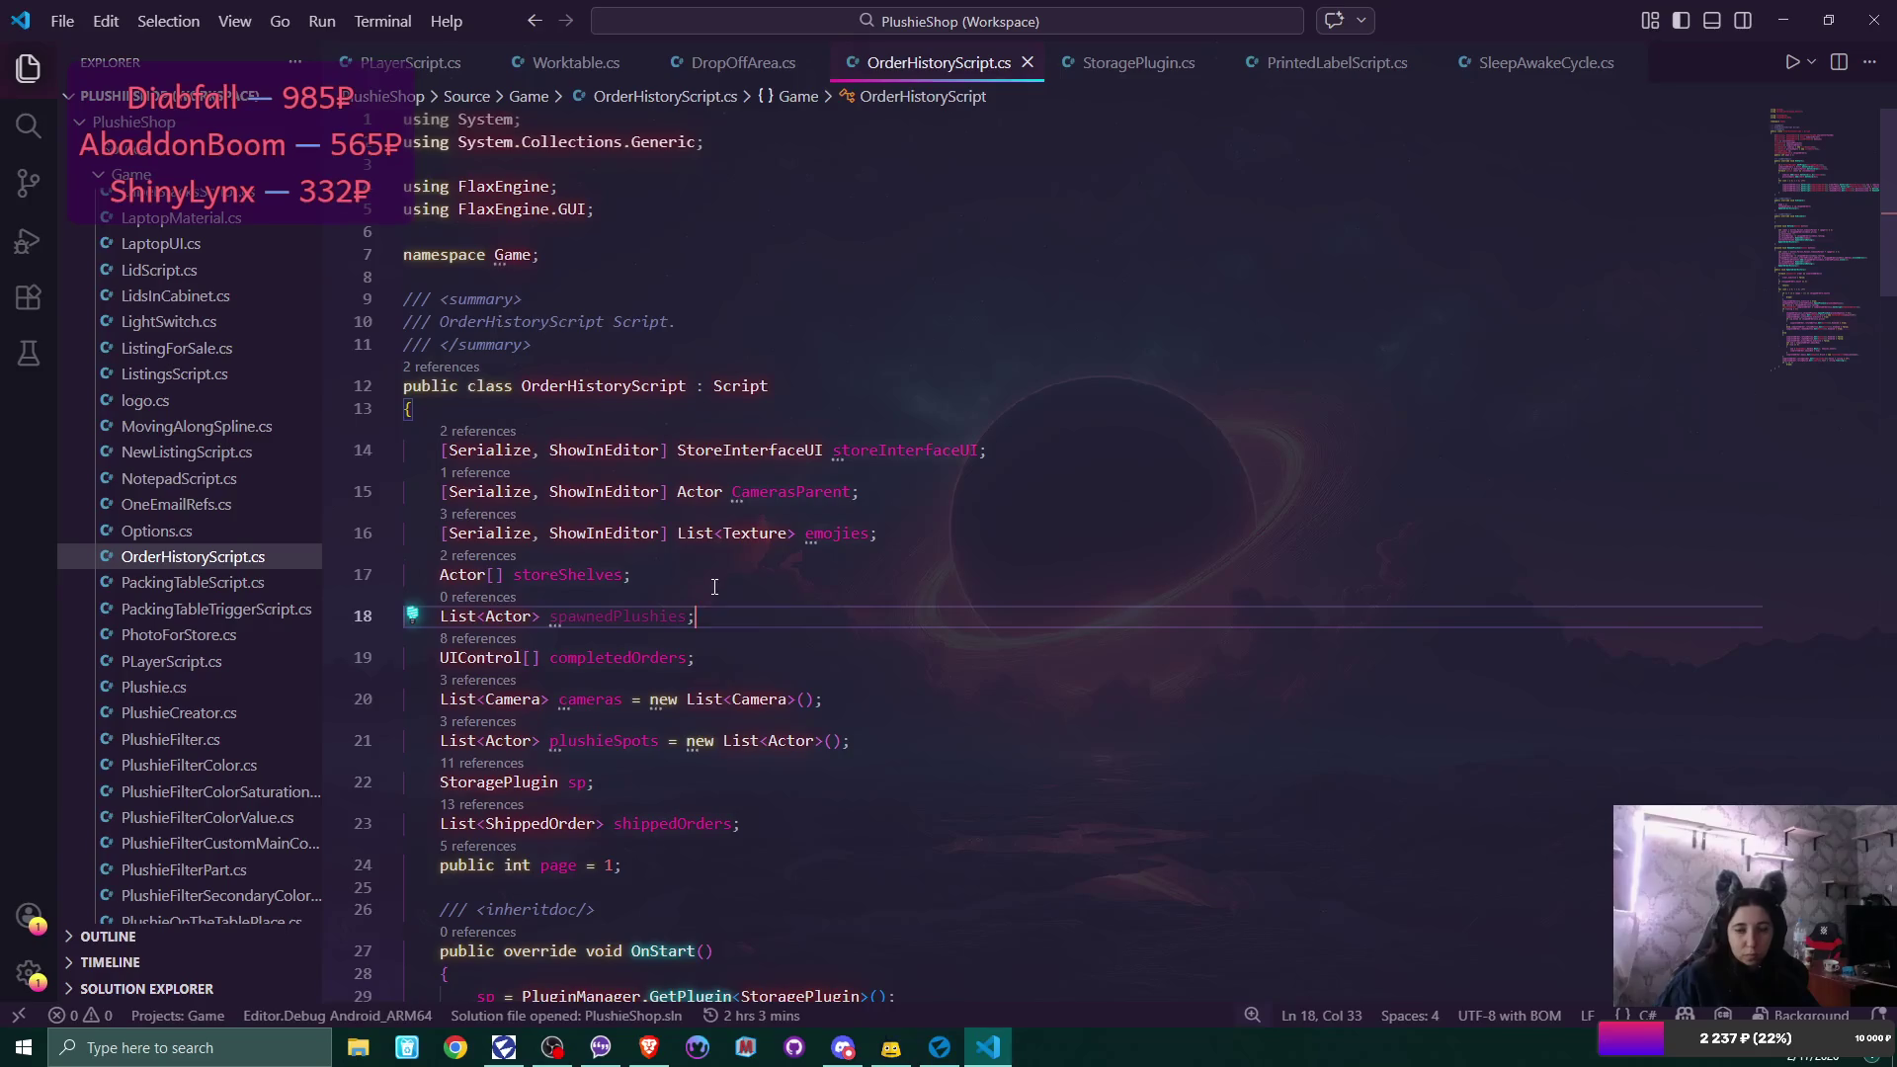
scroll(715, 587, down, 15)
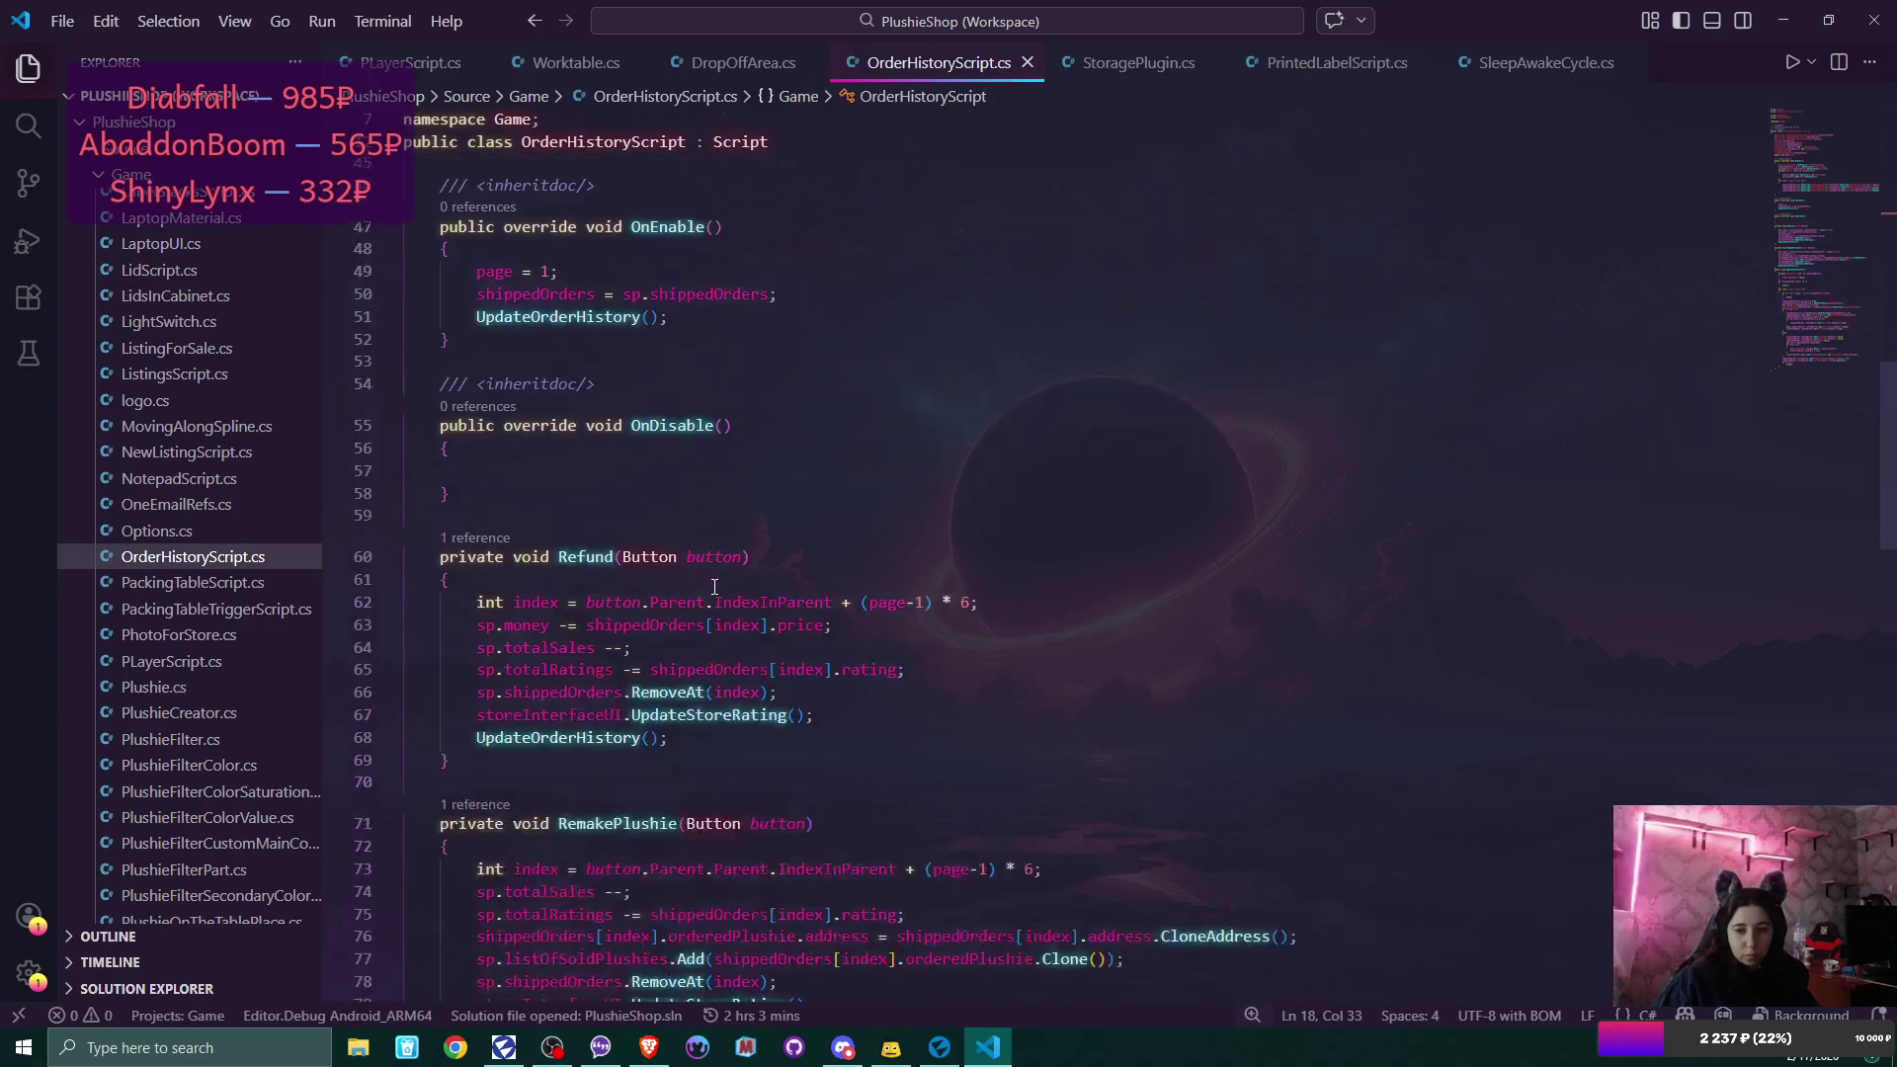
scroll(714, 587, down, 12)
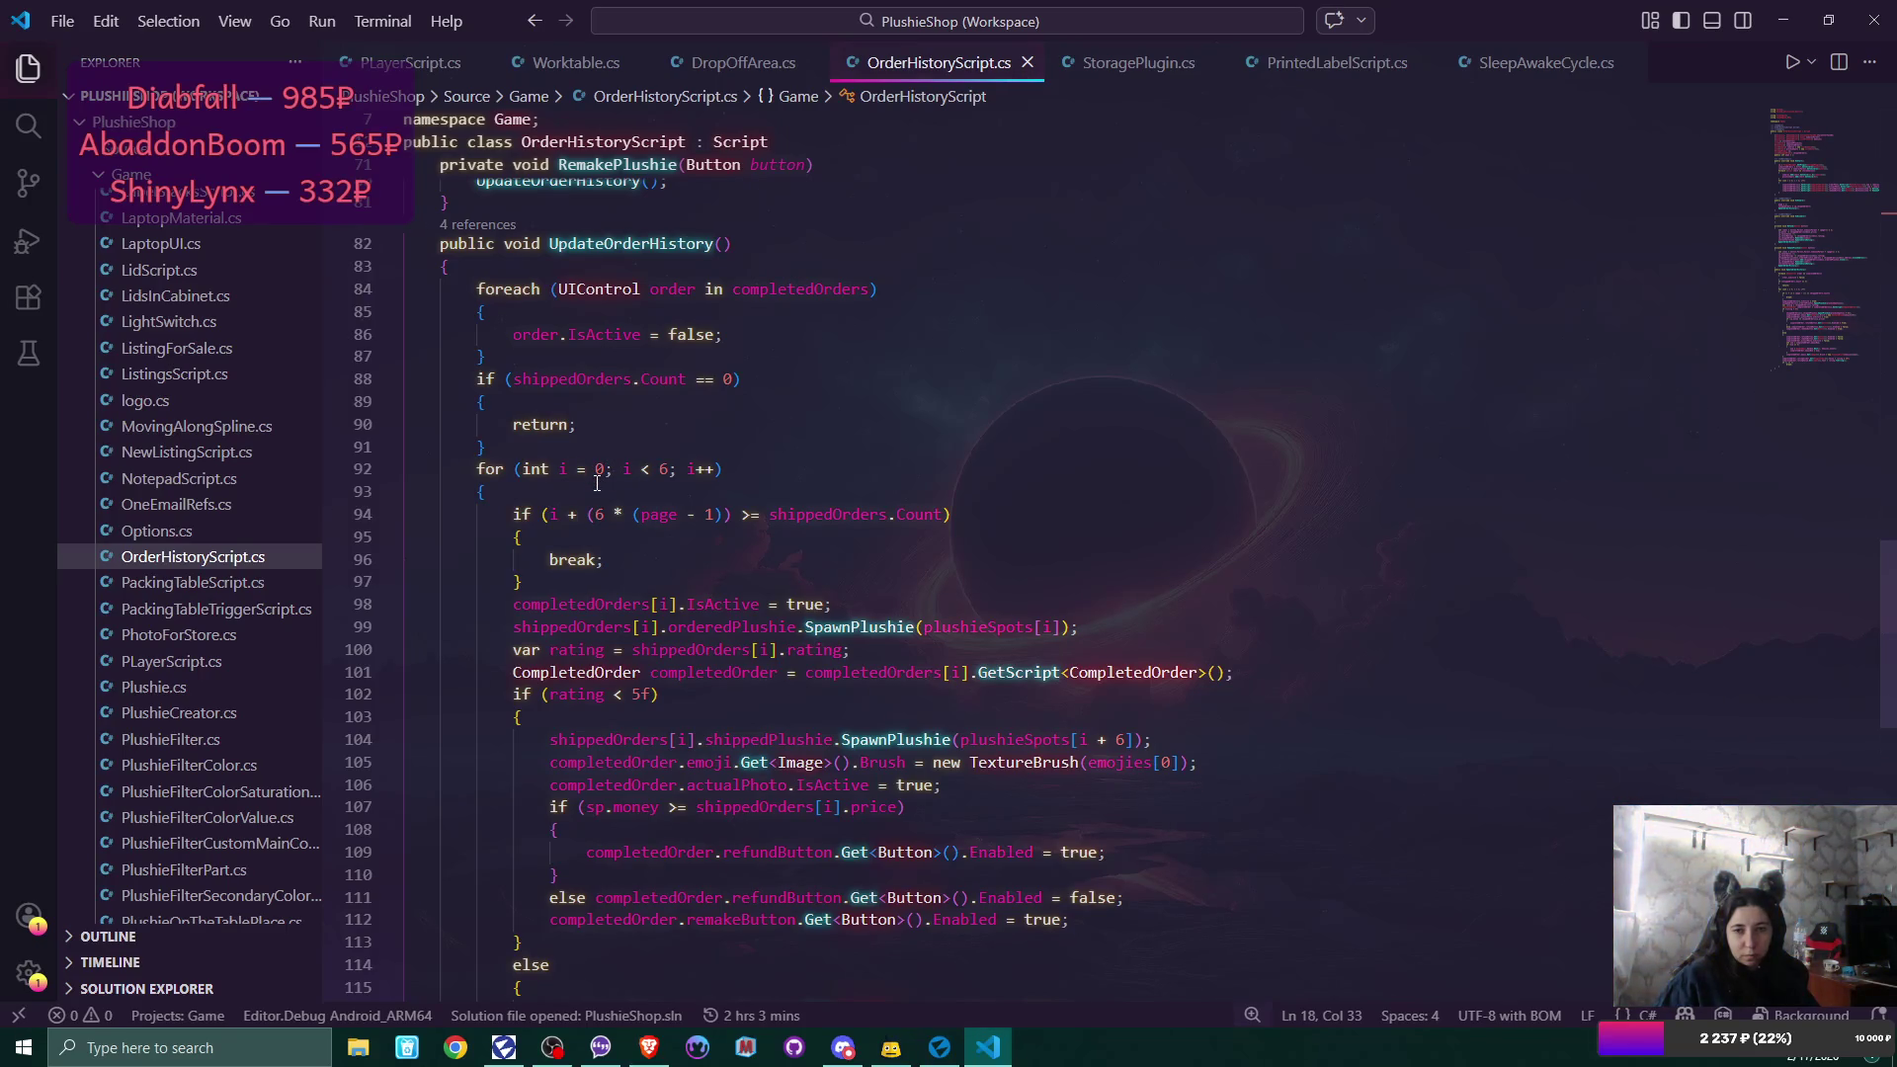
Insert 'spawnedPlushies = new List<Actor>();' before the for loop in UpdateOrderHistory.
click(548, 448)
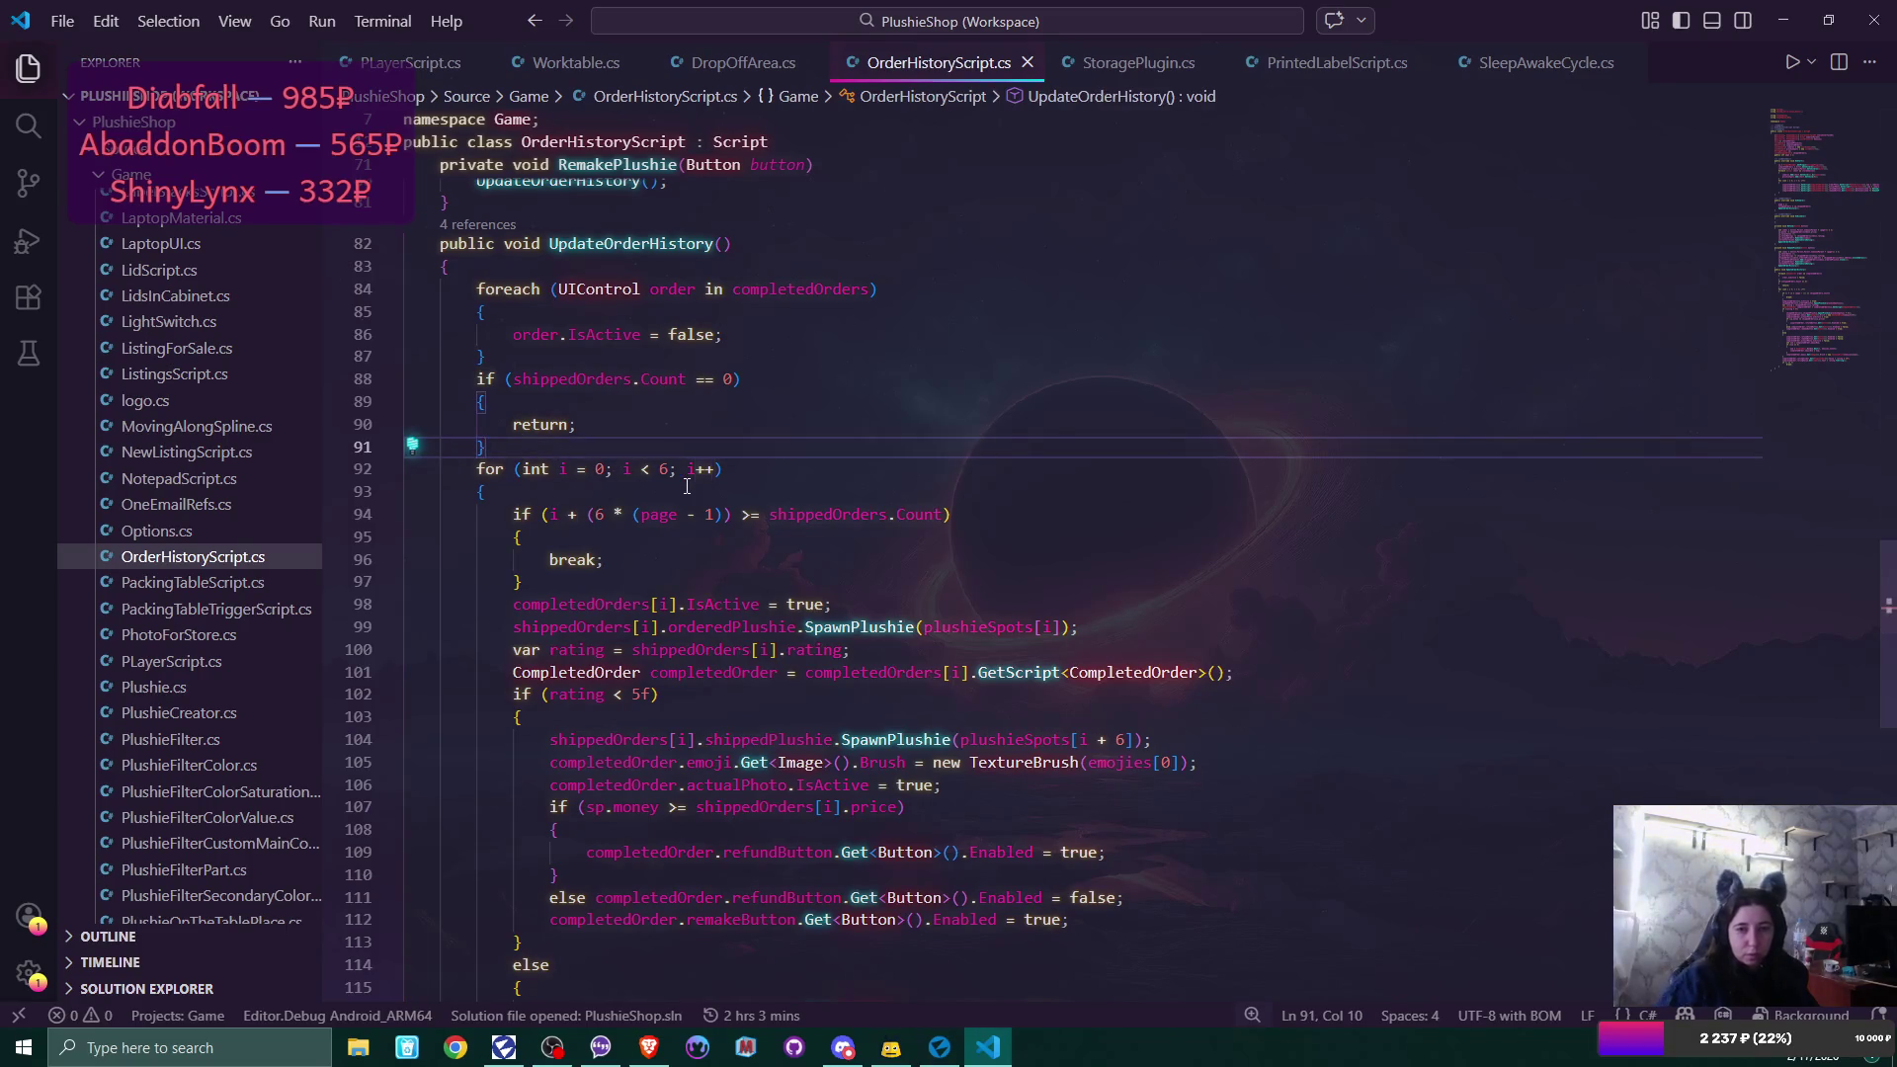
key(Return)
text(spawnedPlushies =)
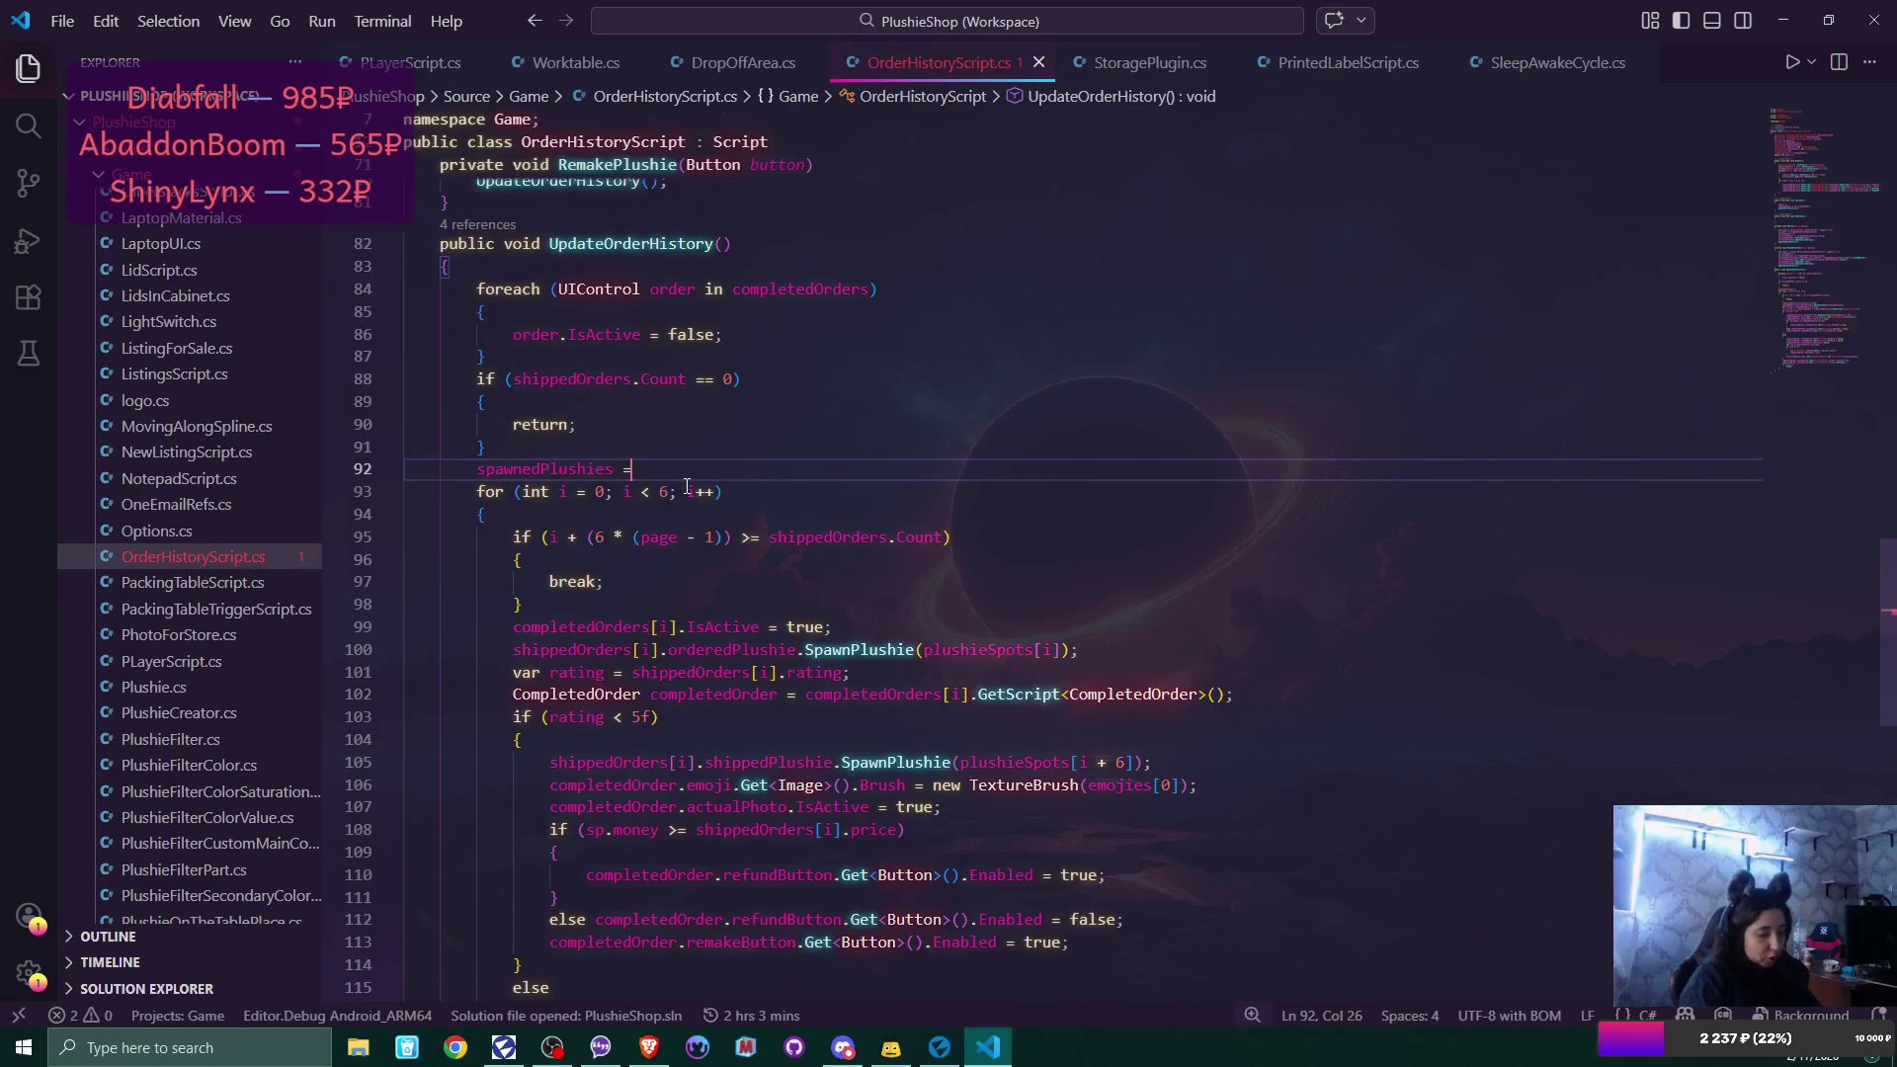
text( new List<Actor>())
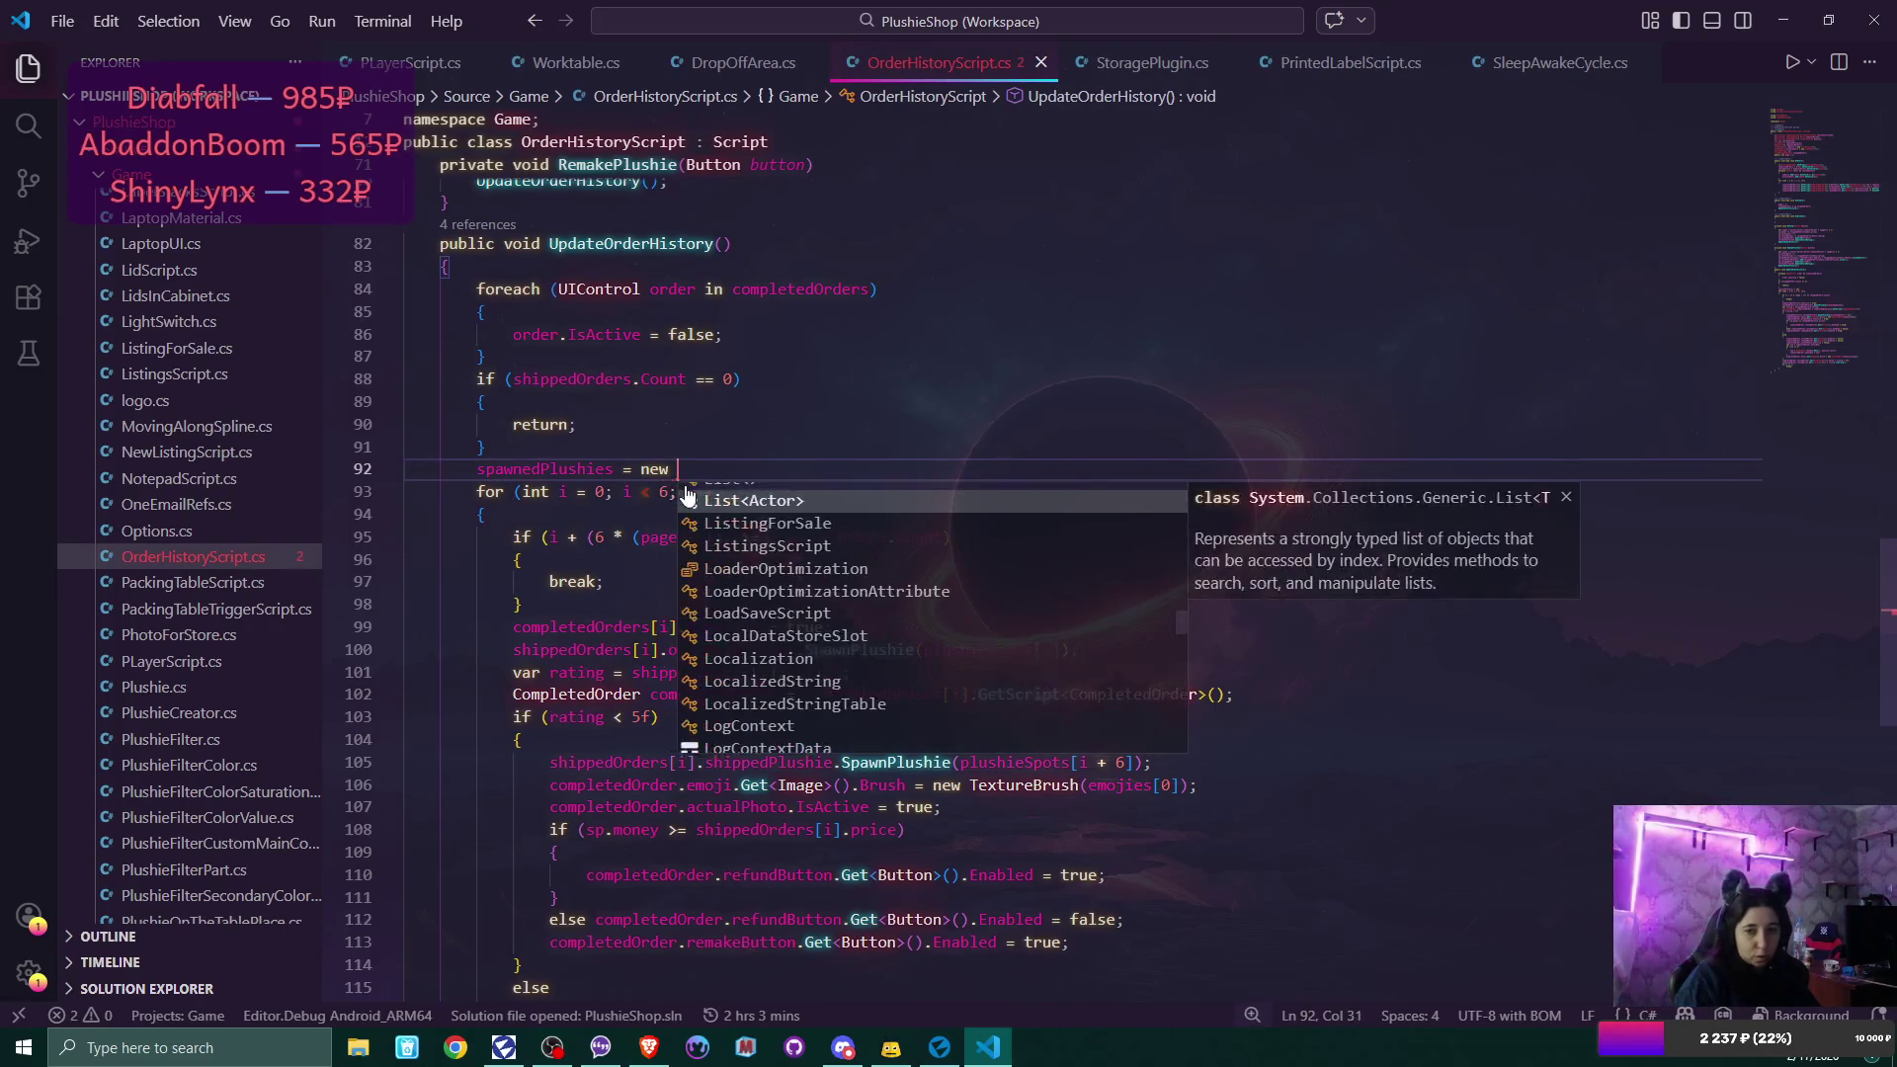
text(;)
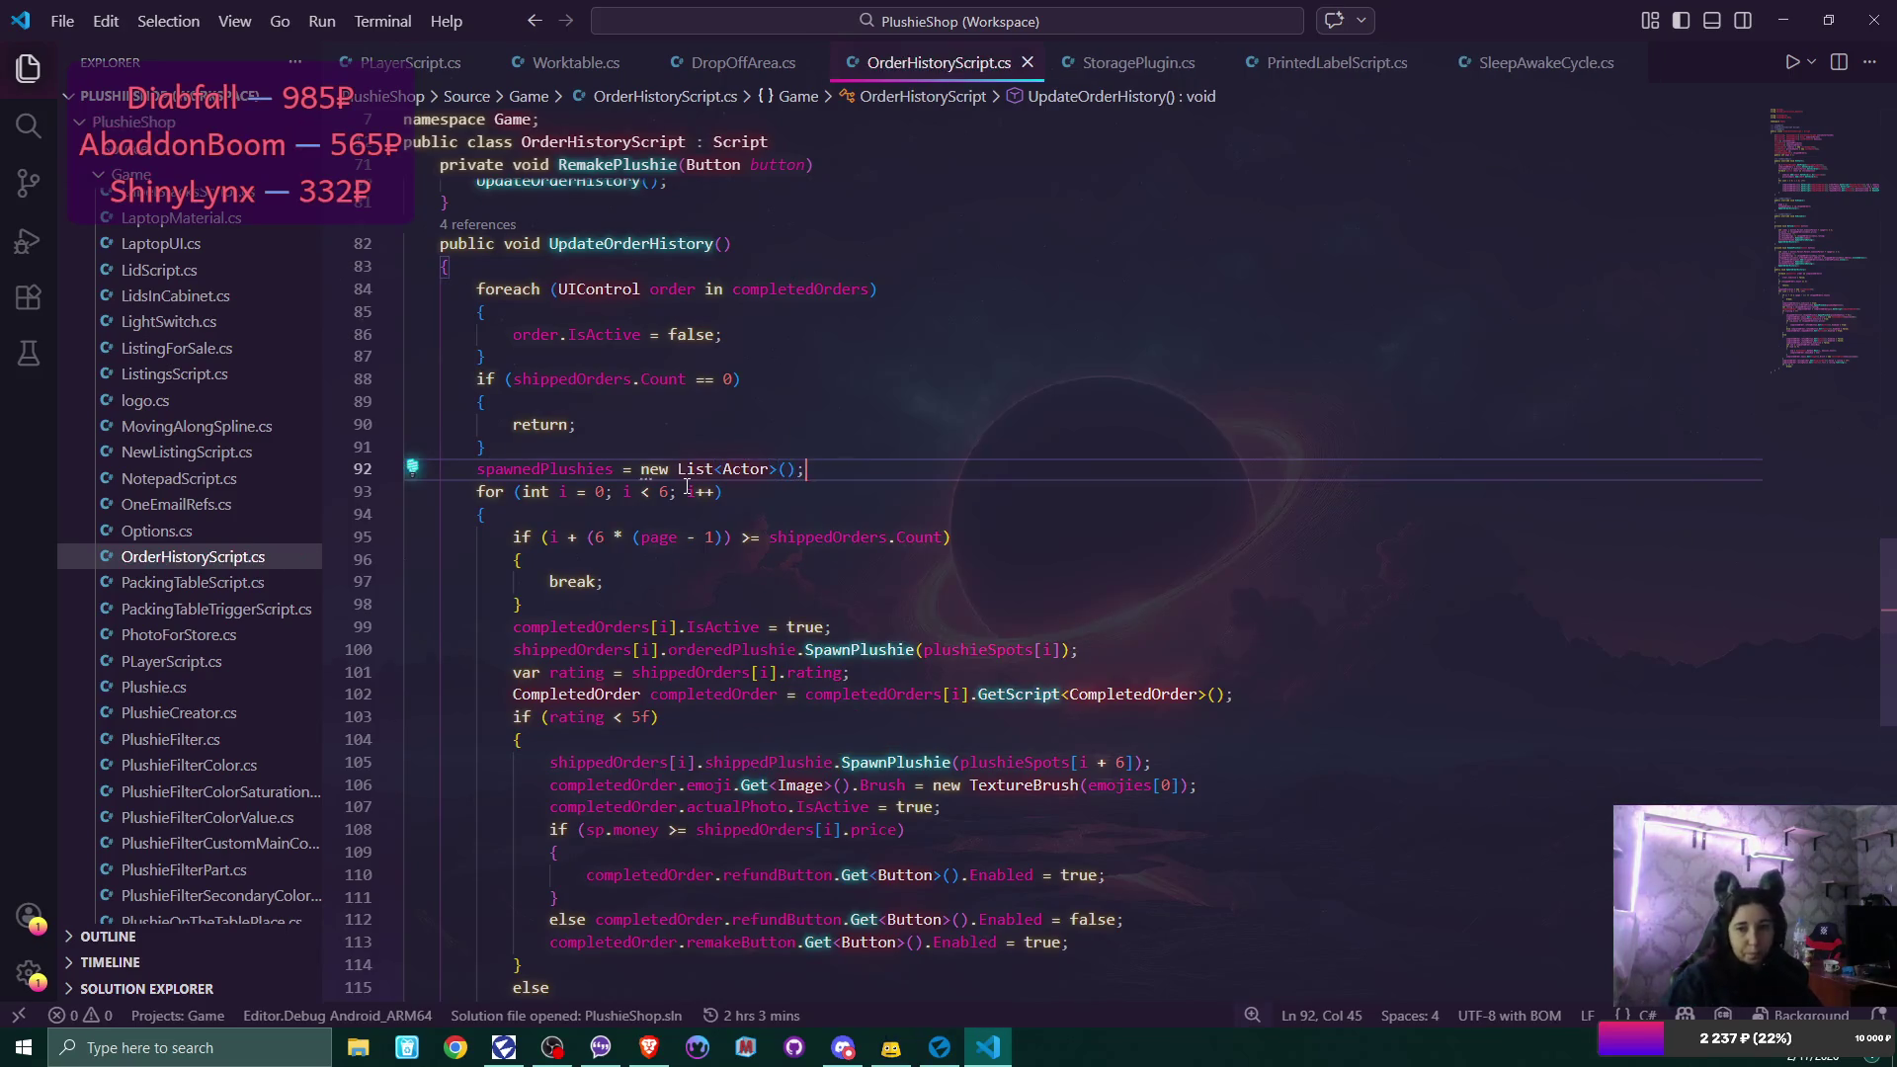
scroll(691, 486, down, 2)
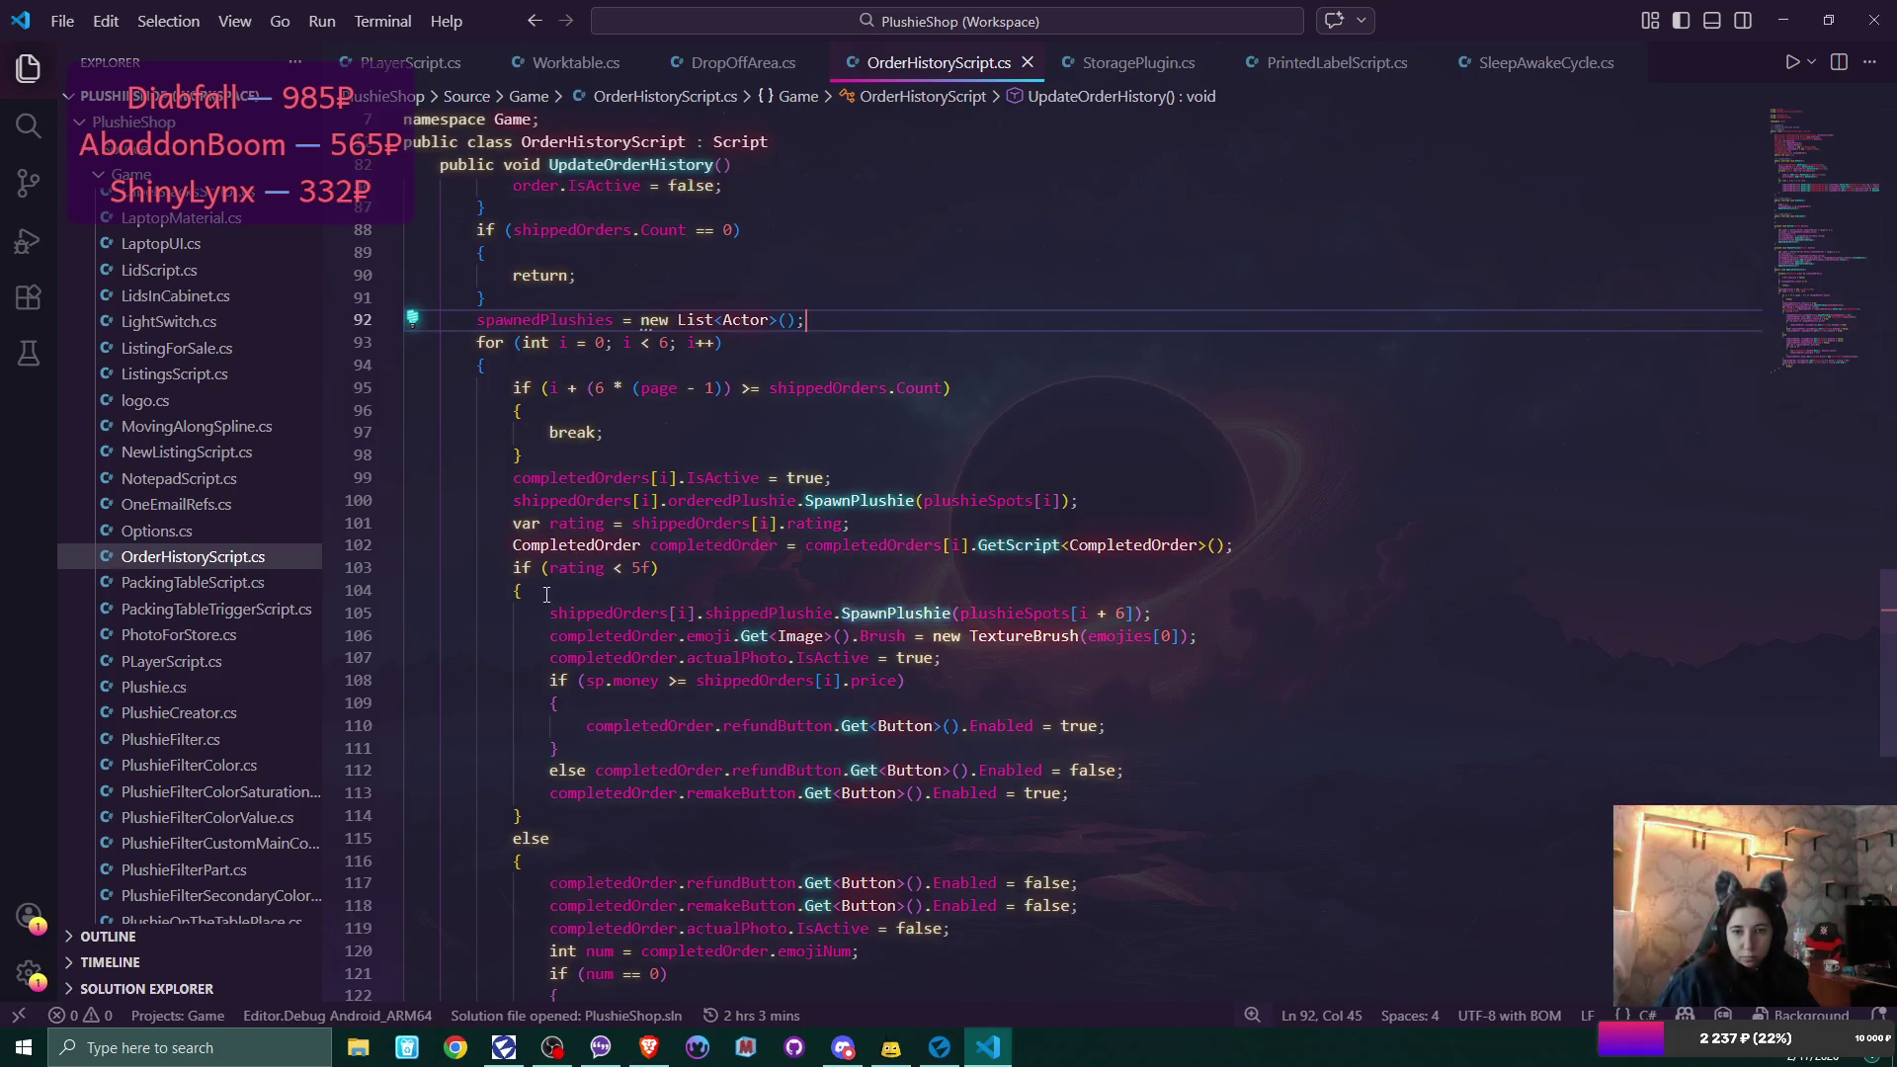
Wrap line 105's SpawnPlushie call in spawnedPlushies.Add(...) so each shipped plushie is tracked.
click(1334, 613)
key(Home)
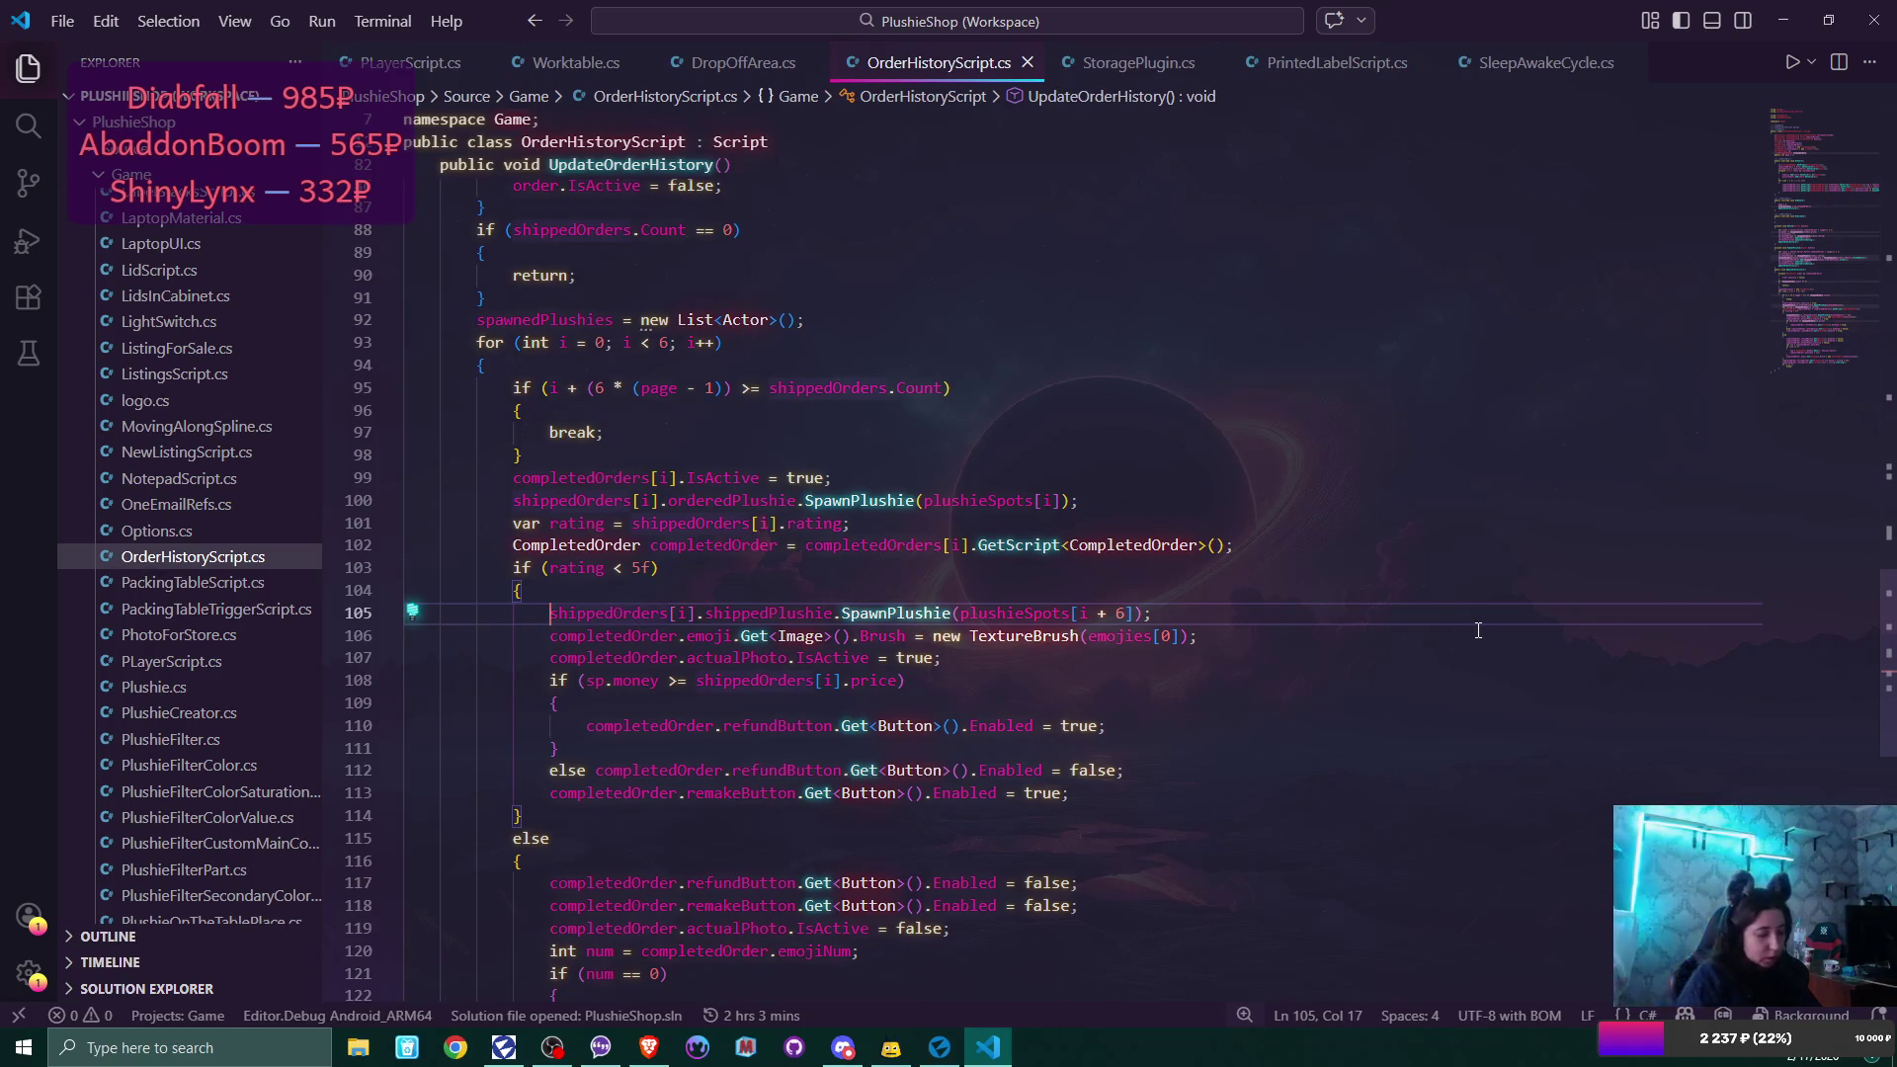
text(spawned)
key(Tab)
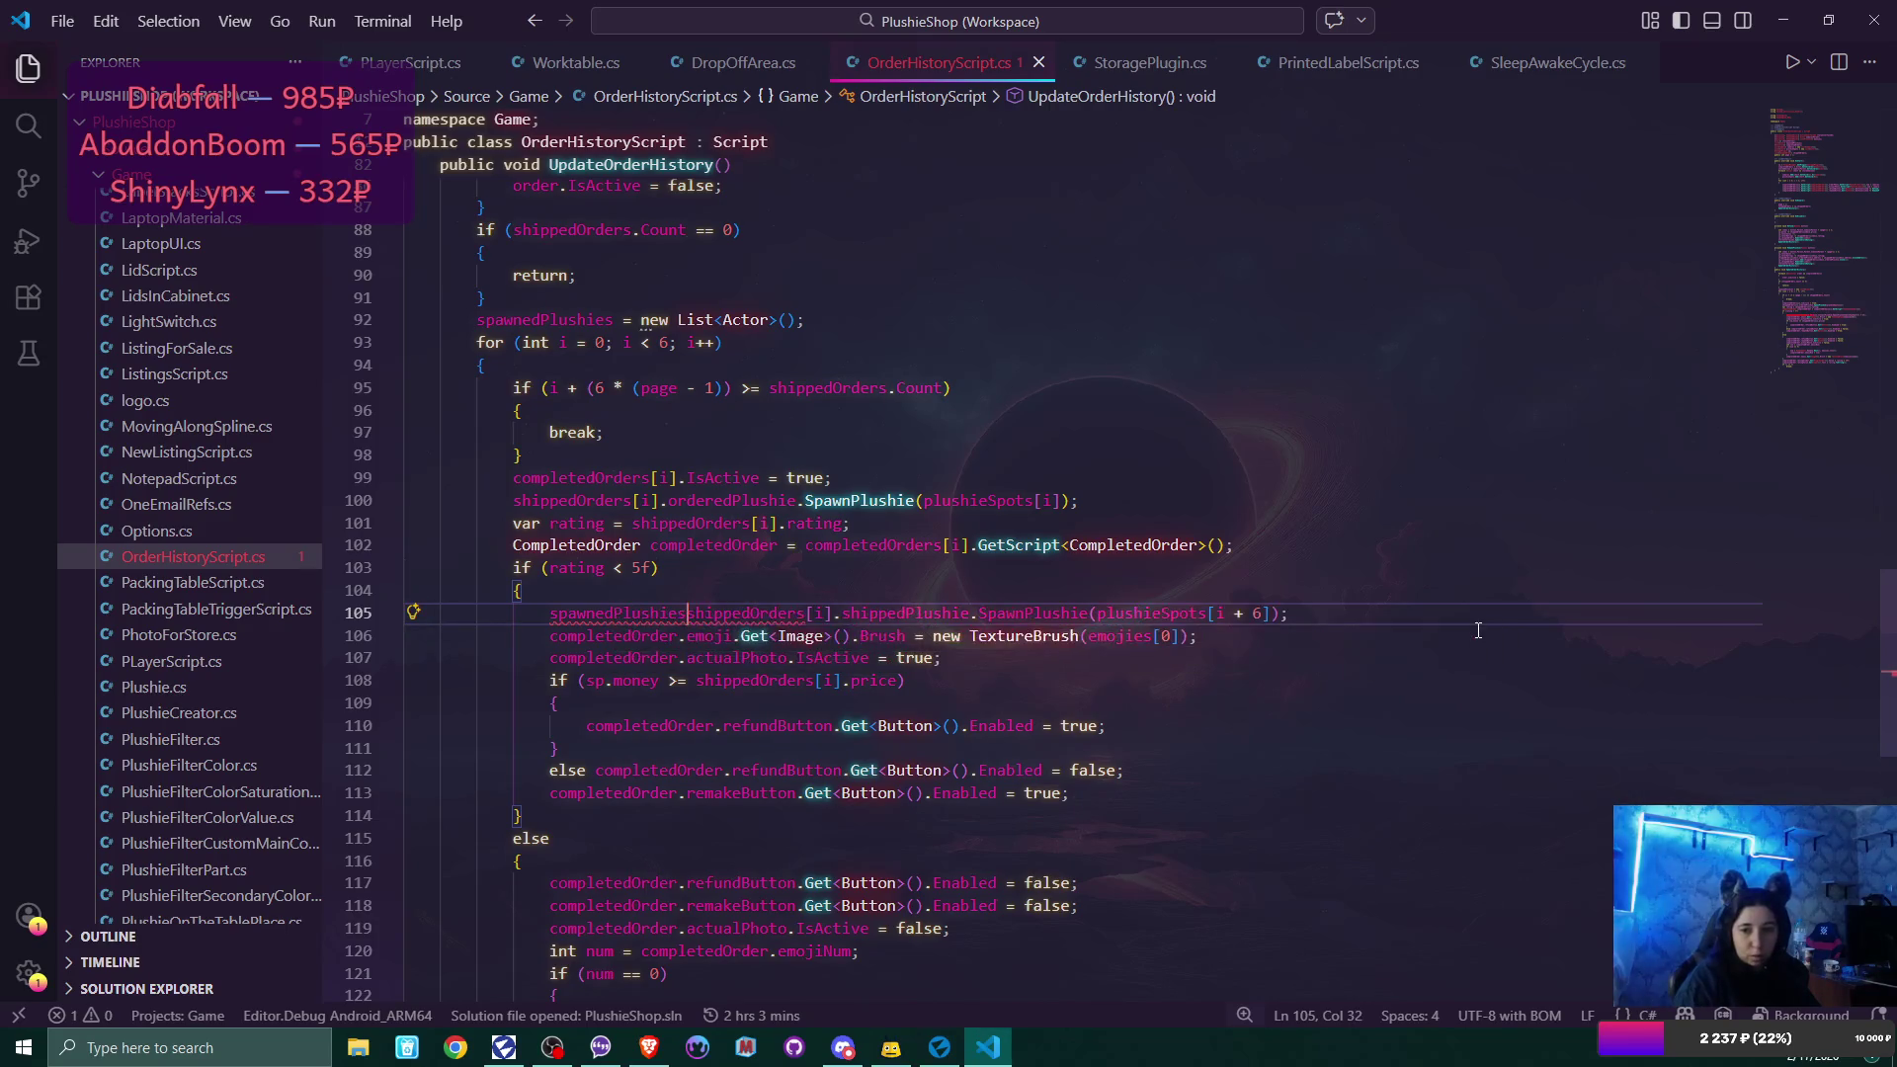
text(.Add()
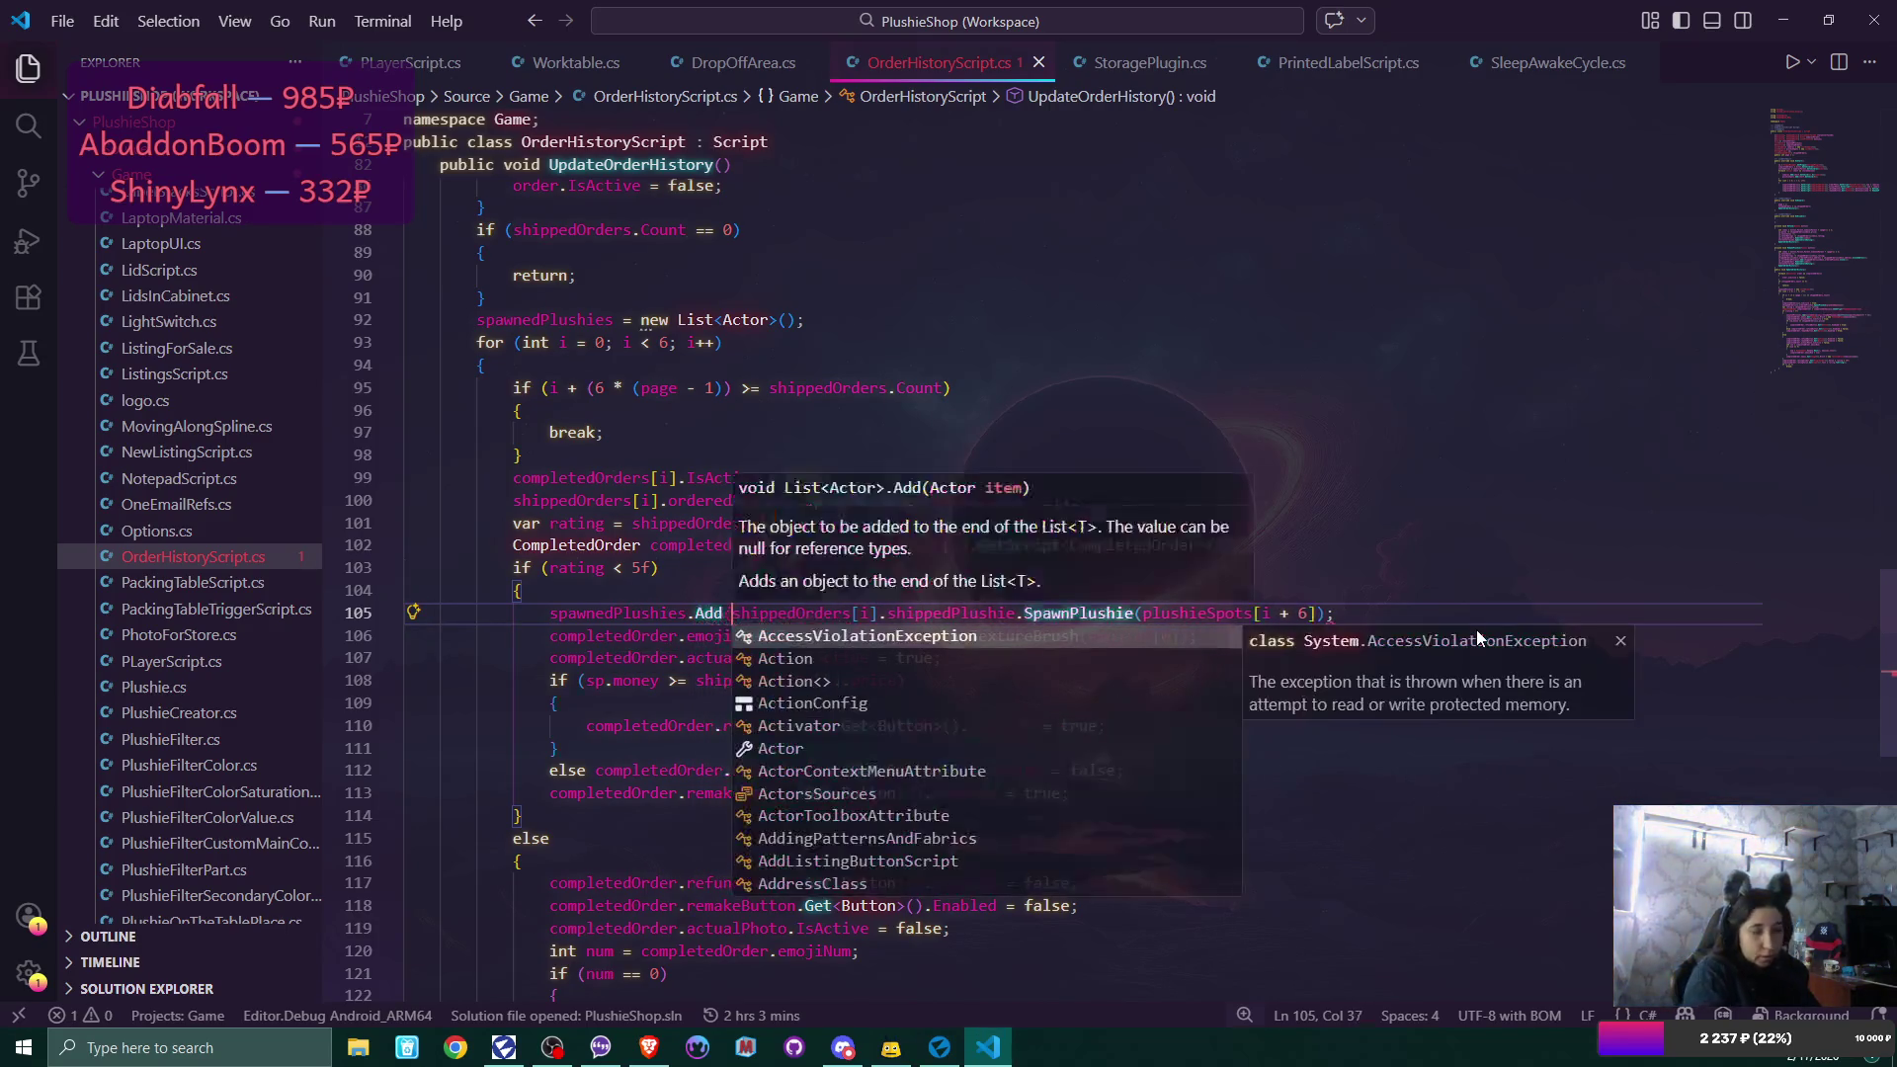
key(End)
key(Left)
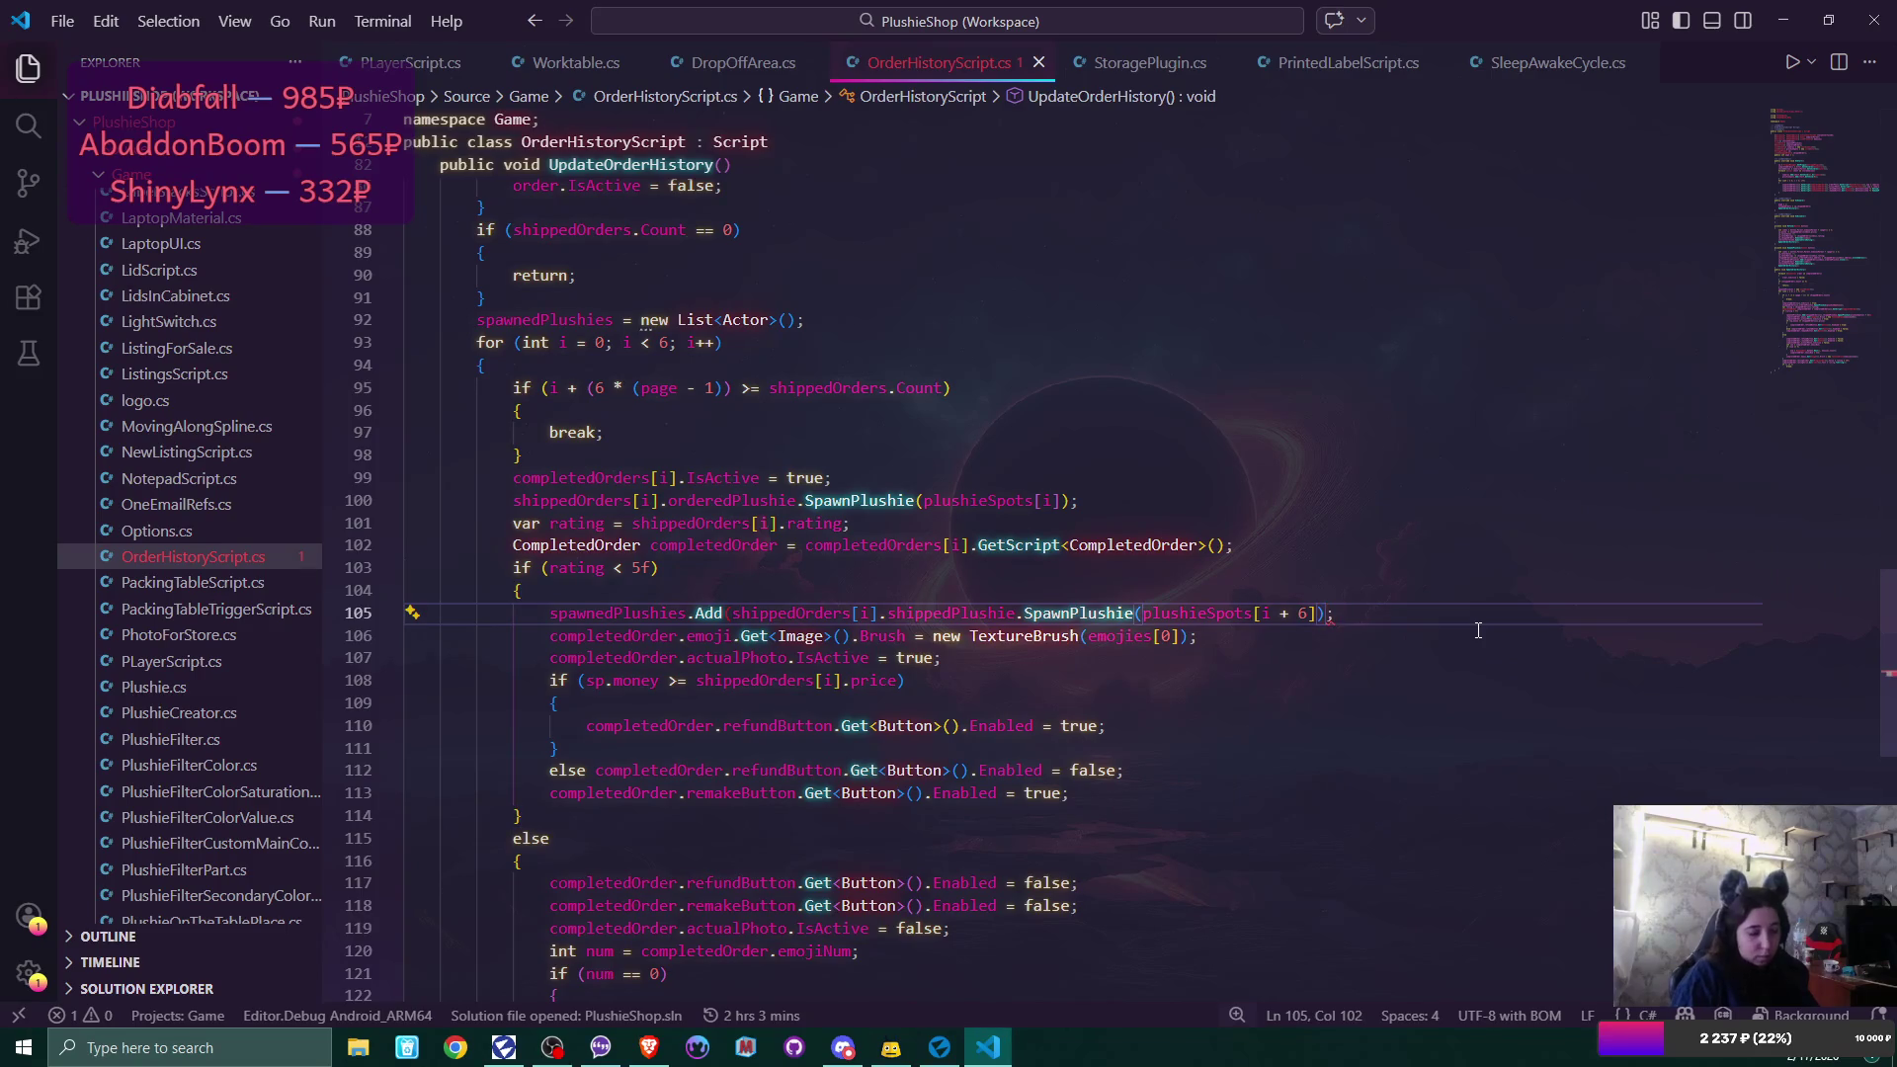
text())
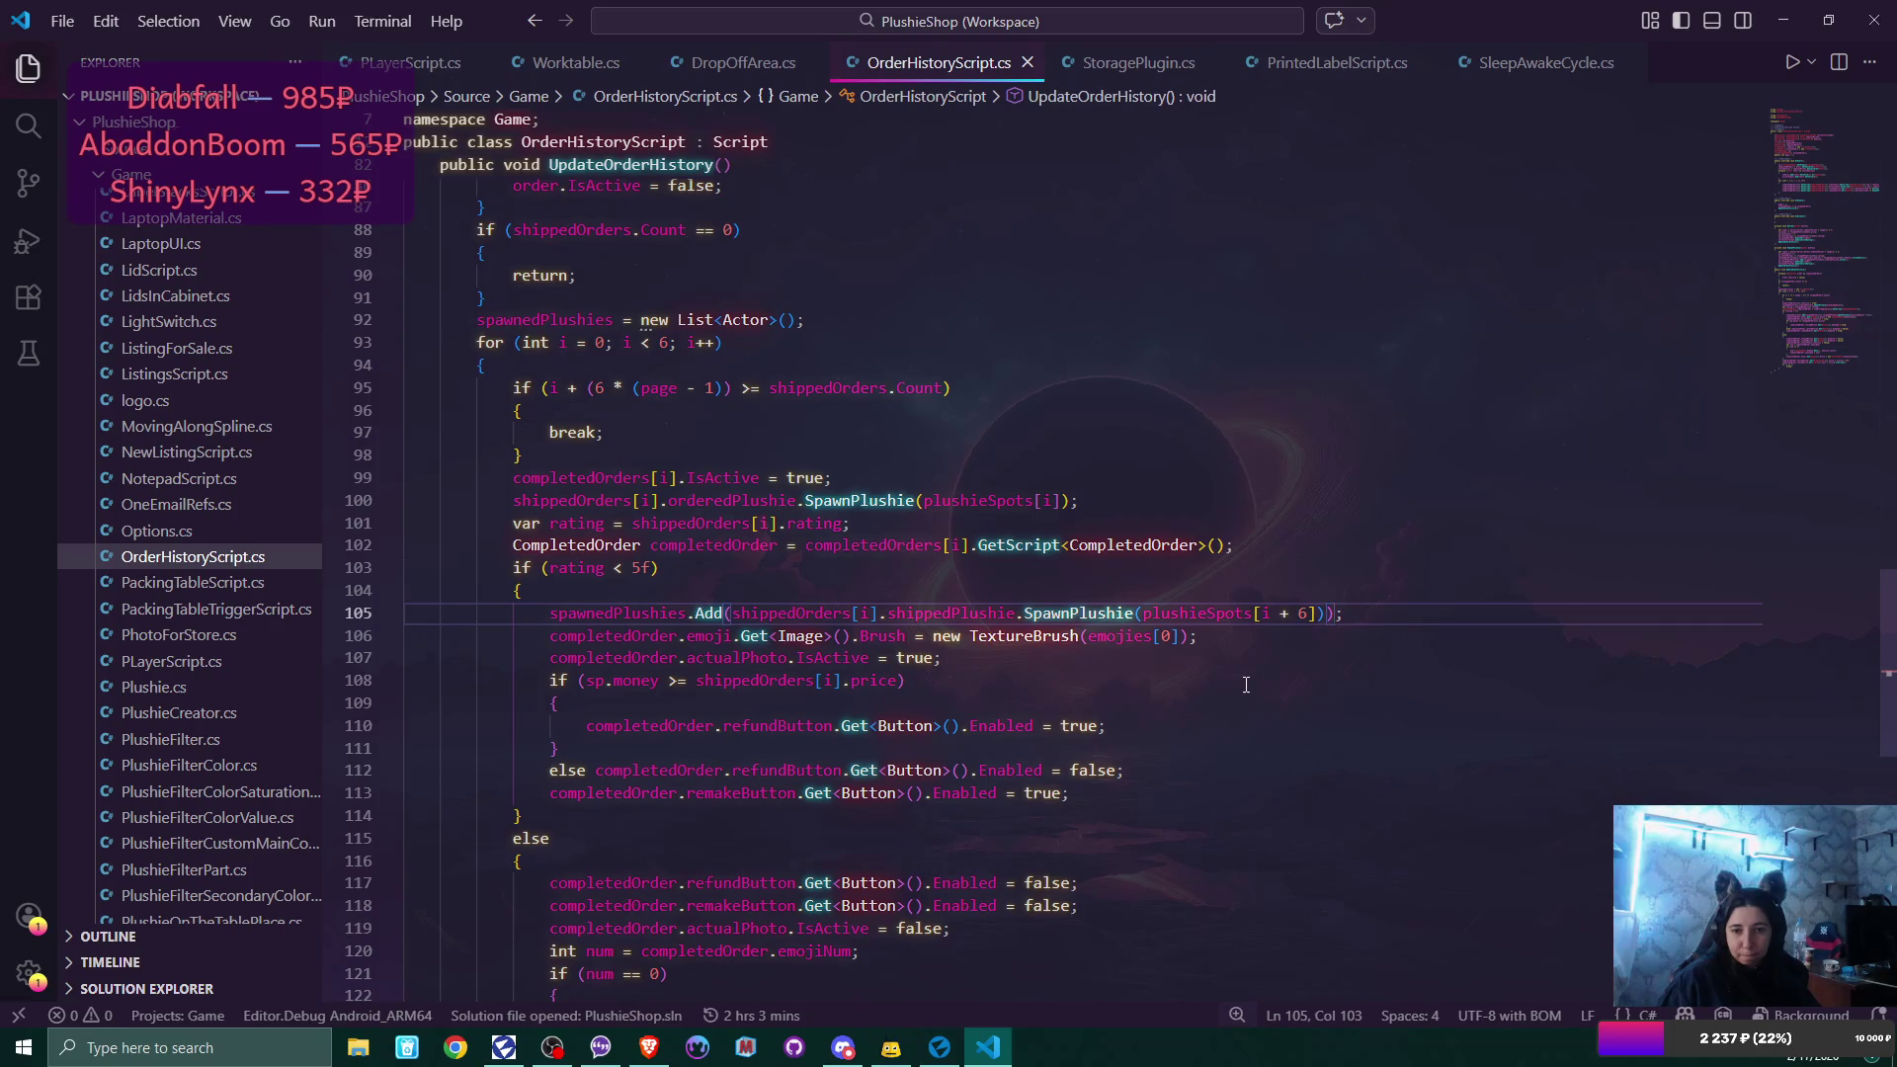
scroll(1246, 684, down, 2)
scroll(1246, 685, down, 6)
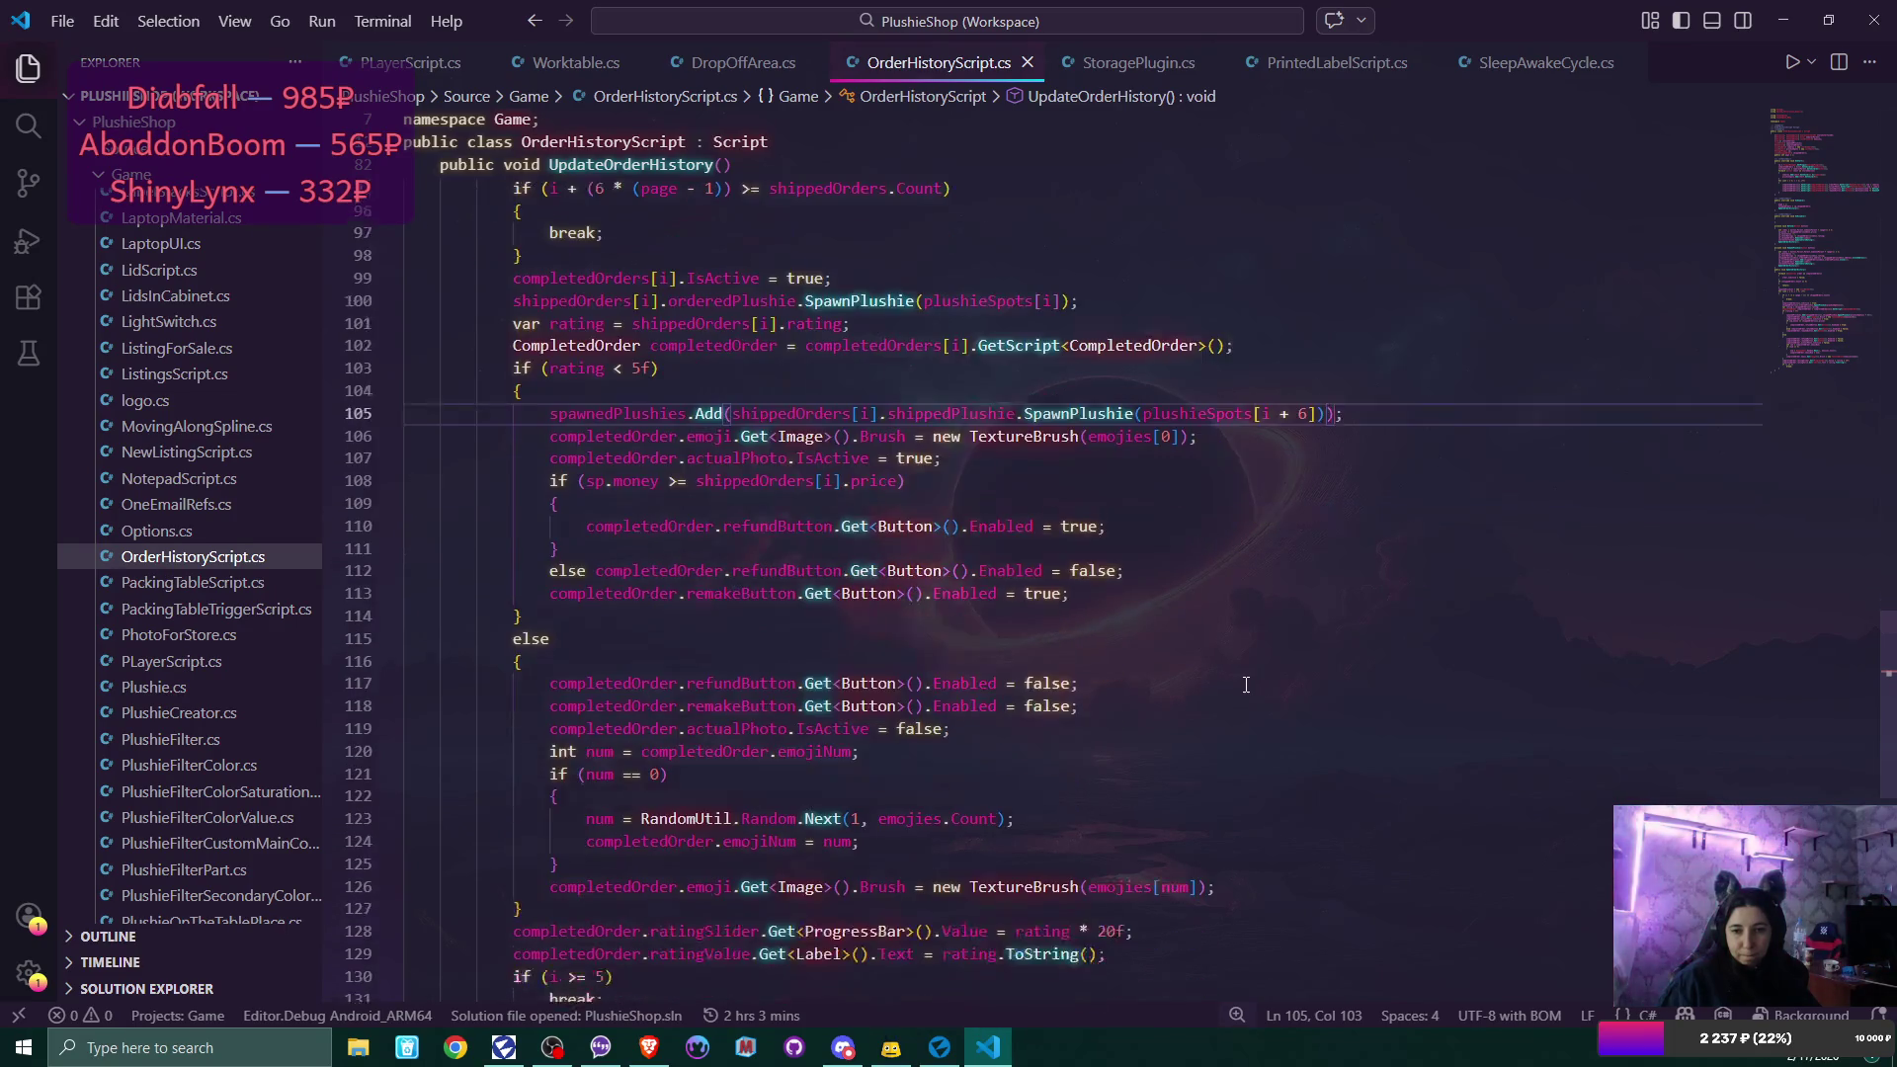
scroll(1246, 685, up, 12)
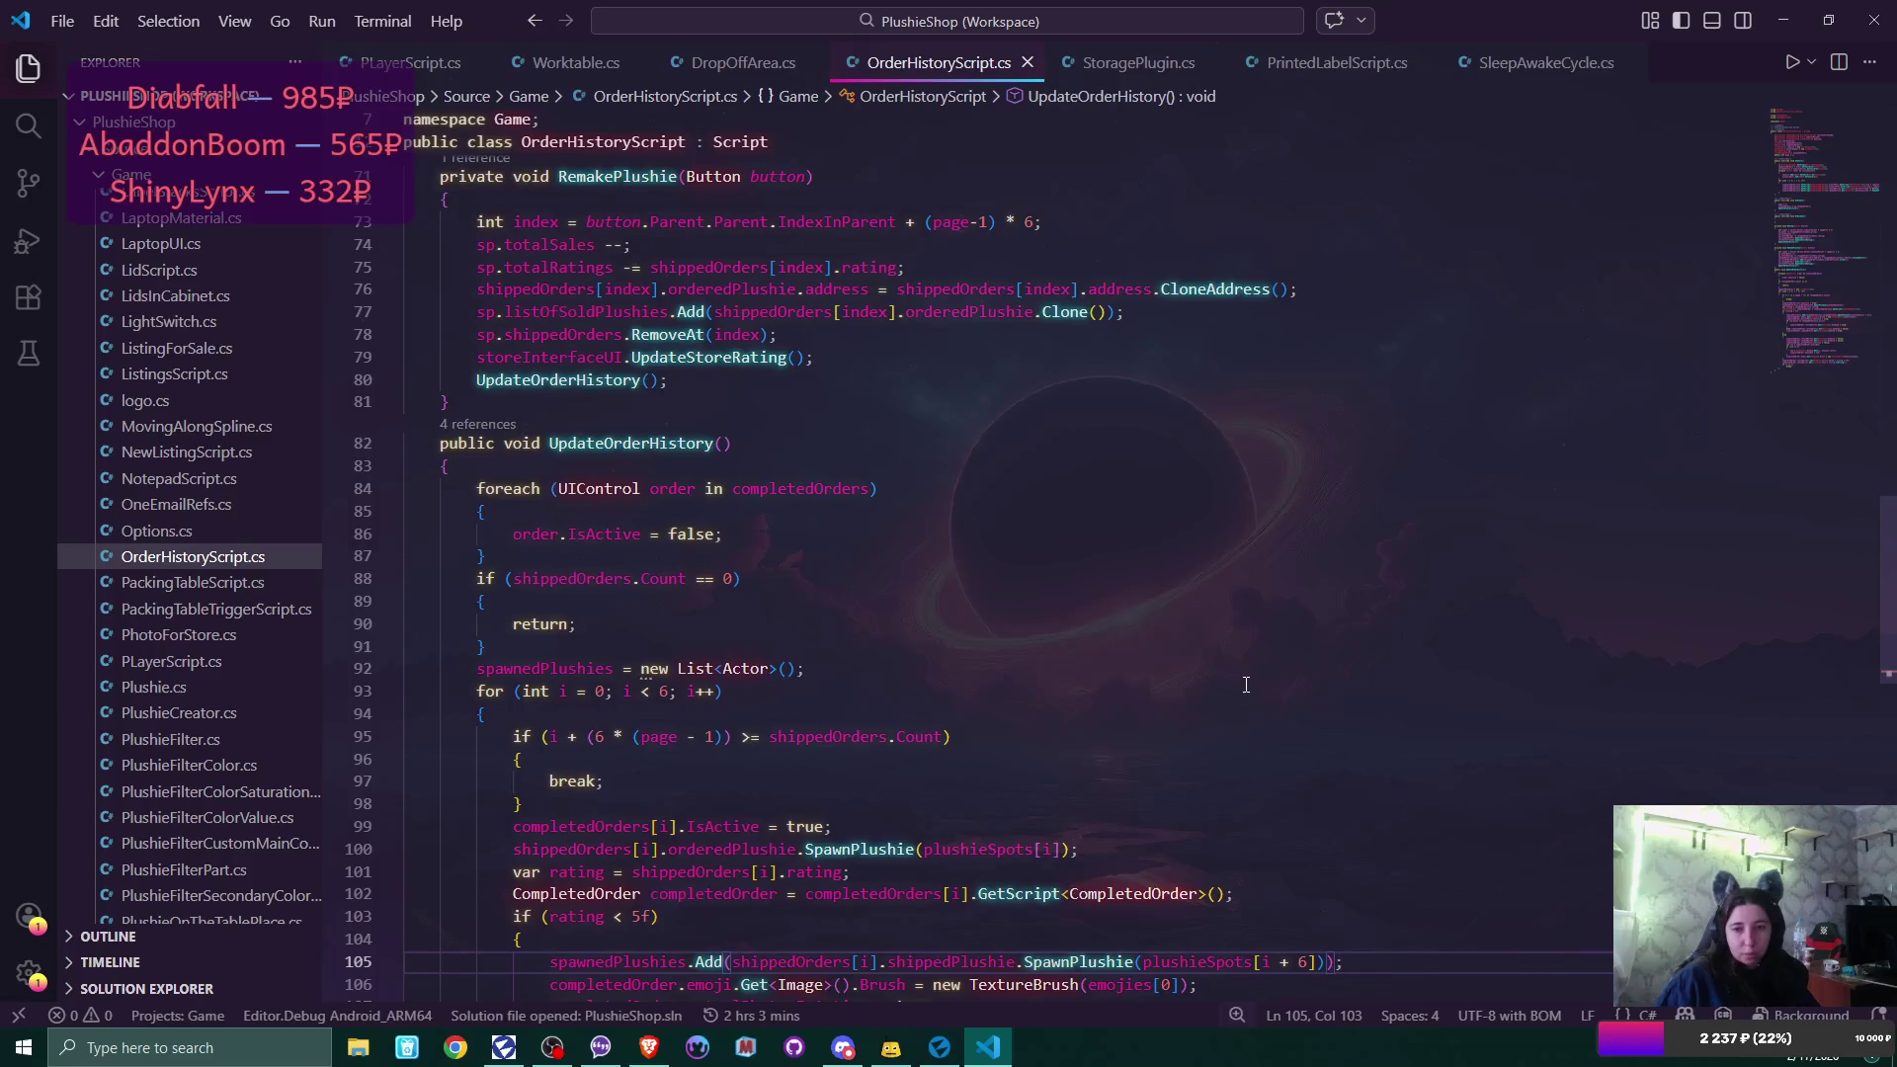
scroll(1246, 685, down, 1)
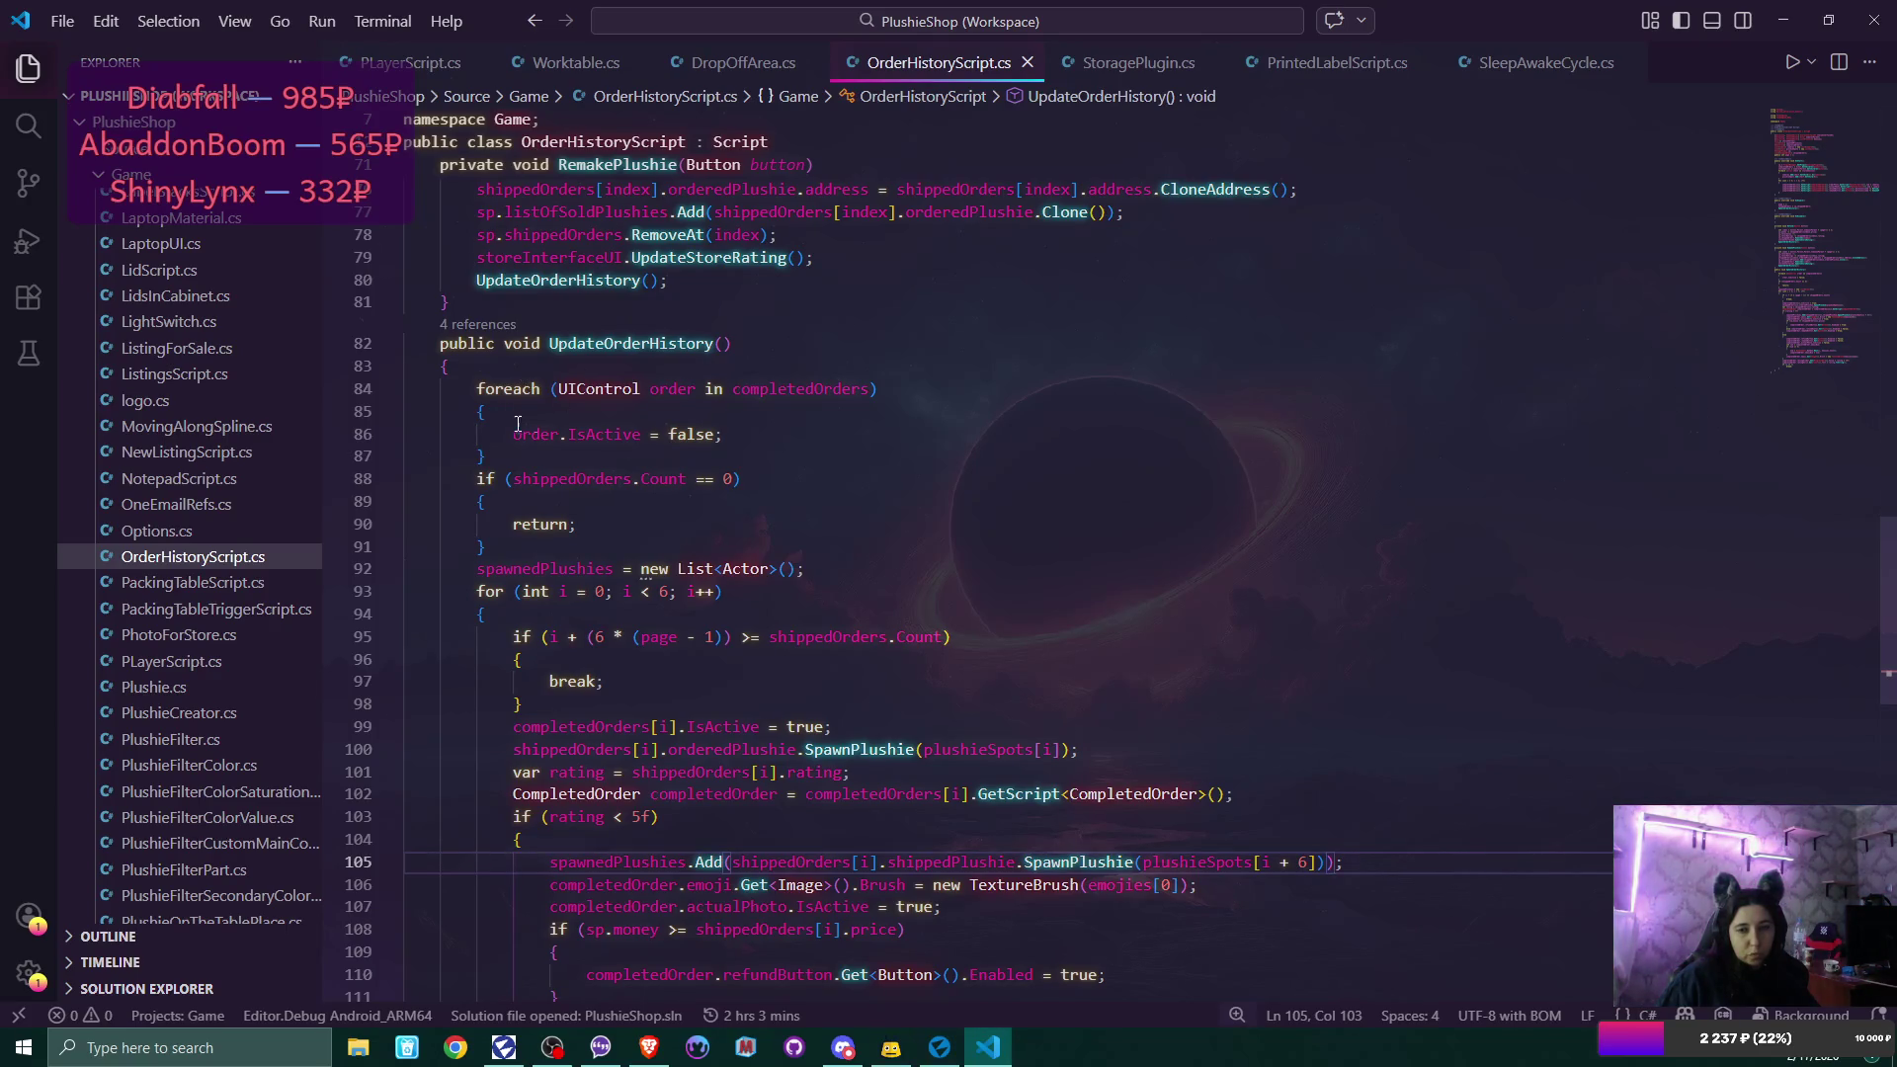
Add an if (spawnedPlushies.Count > 0) block inside the completedOrders foreach.
click(749, 434)
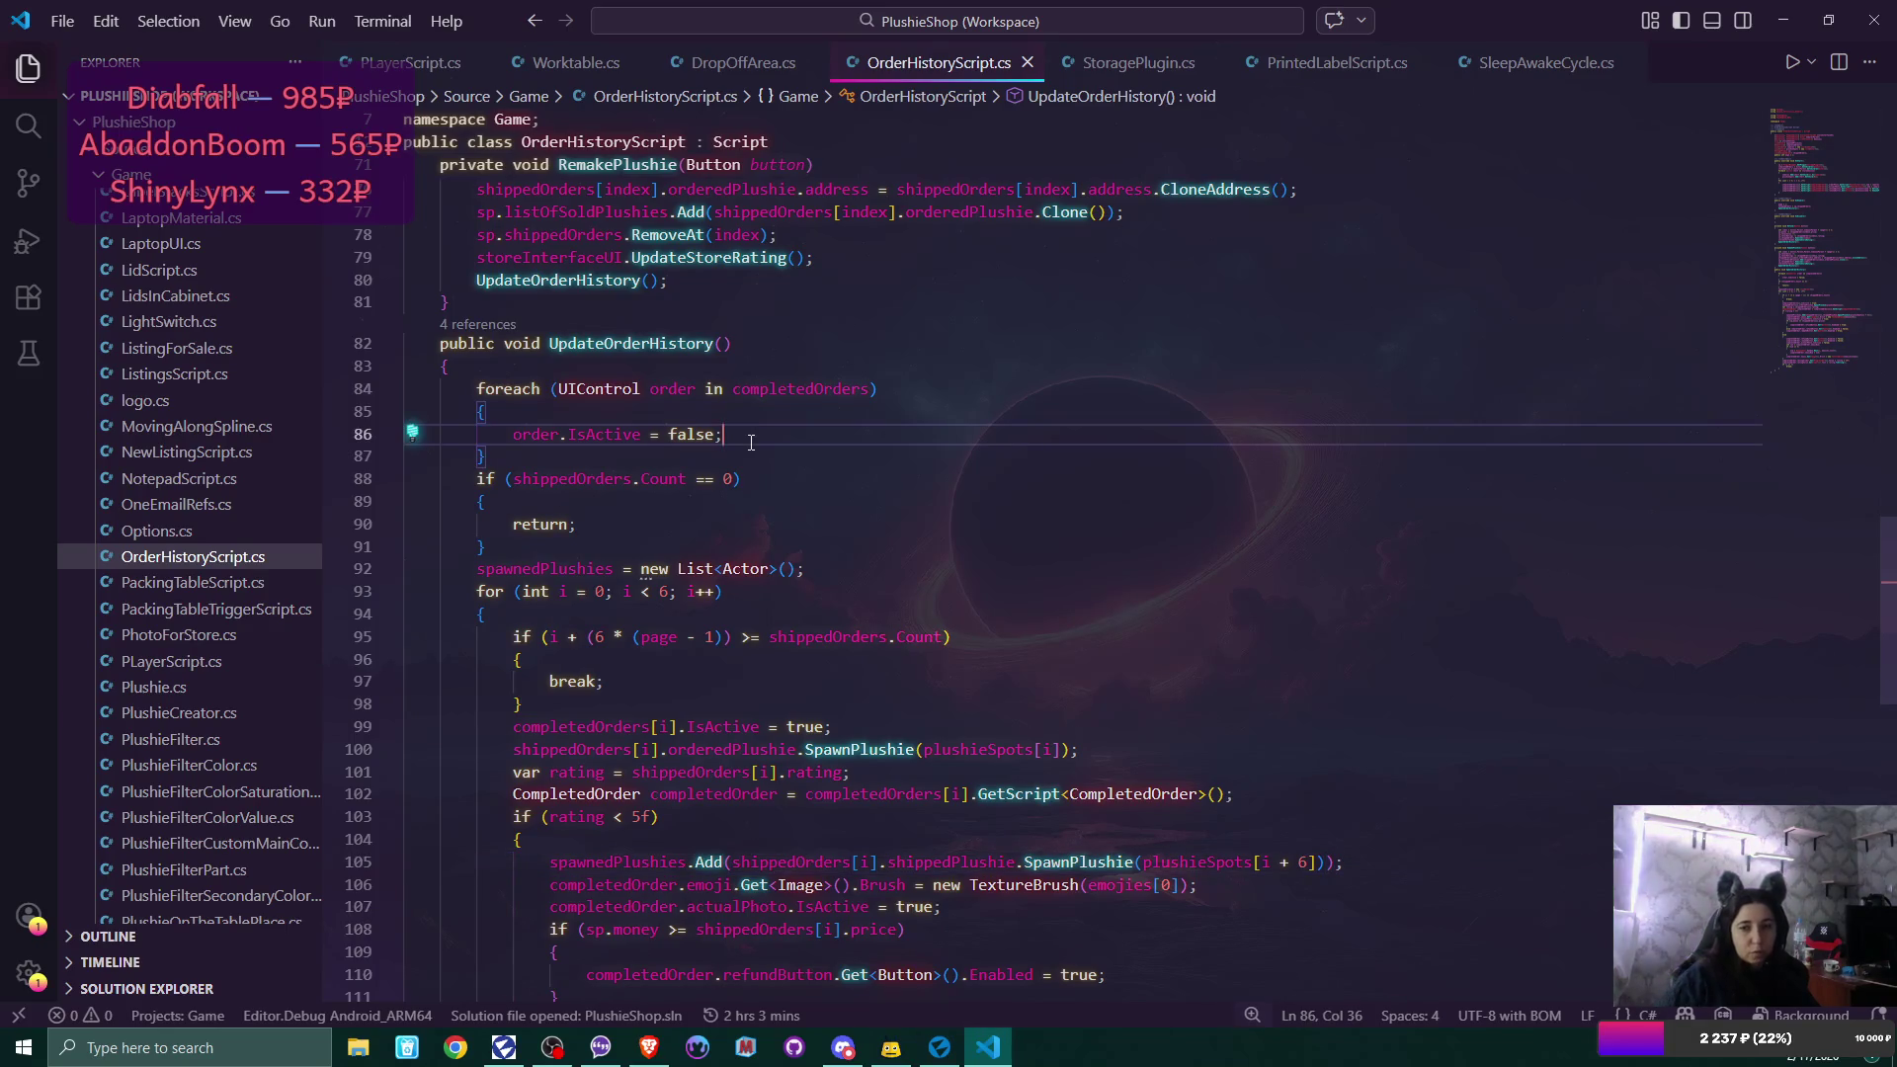
key(Return)
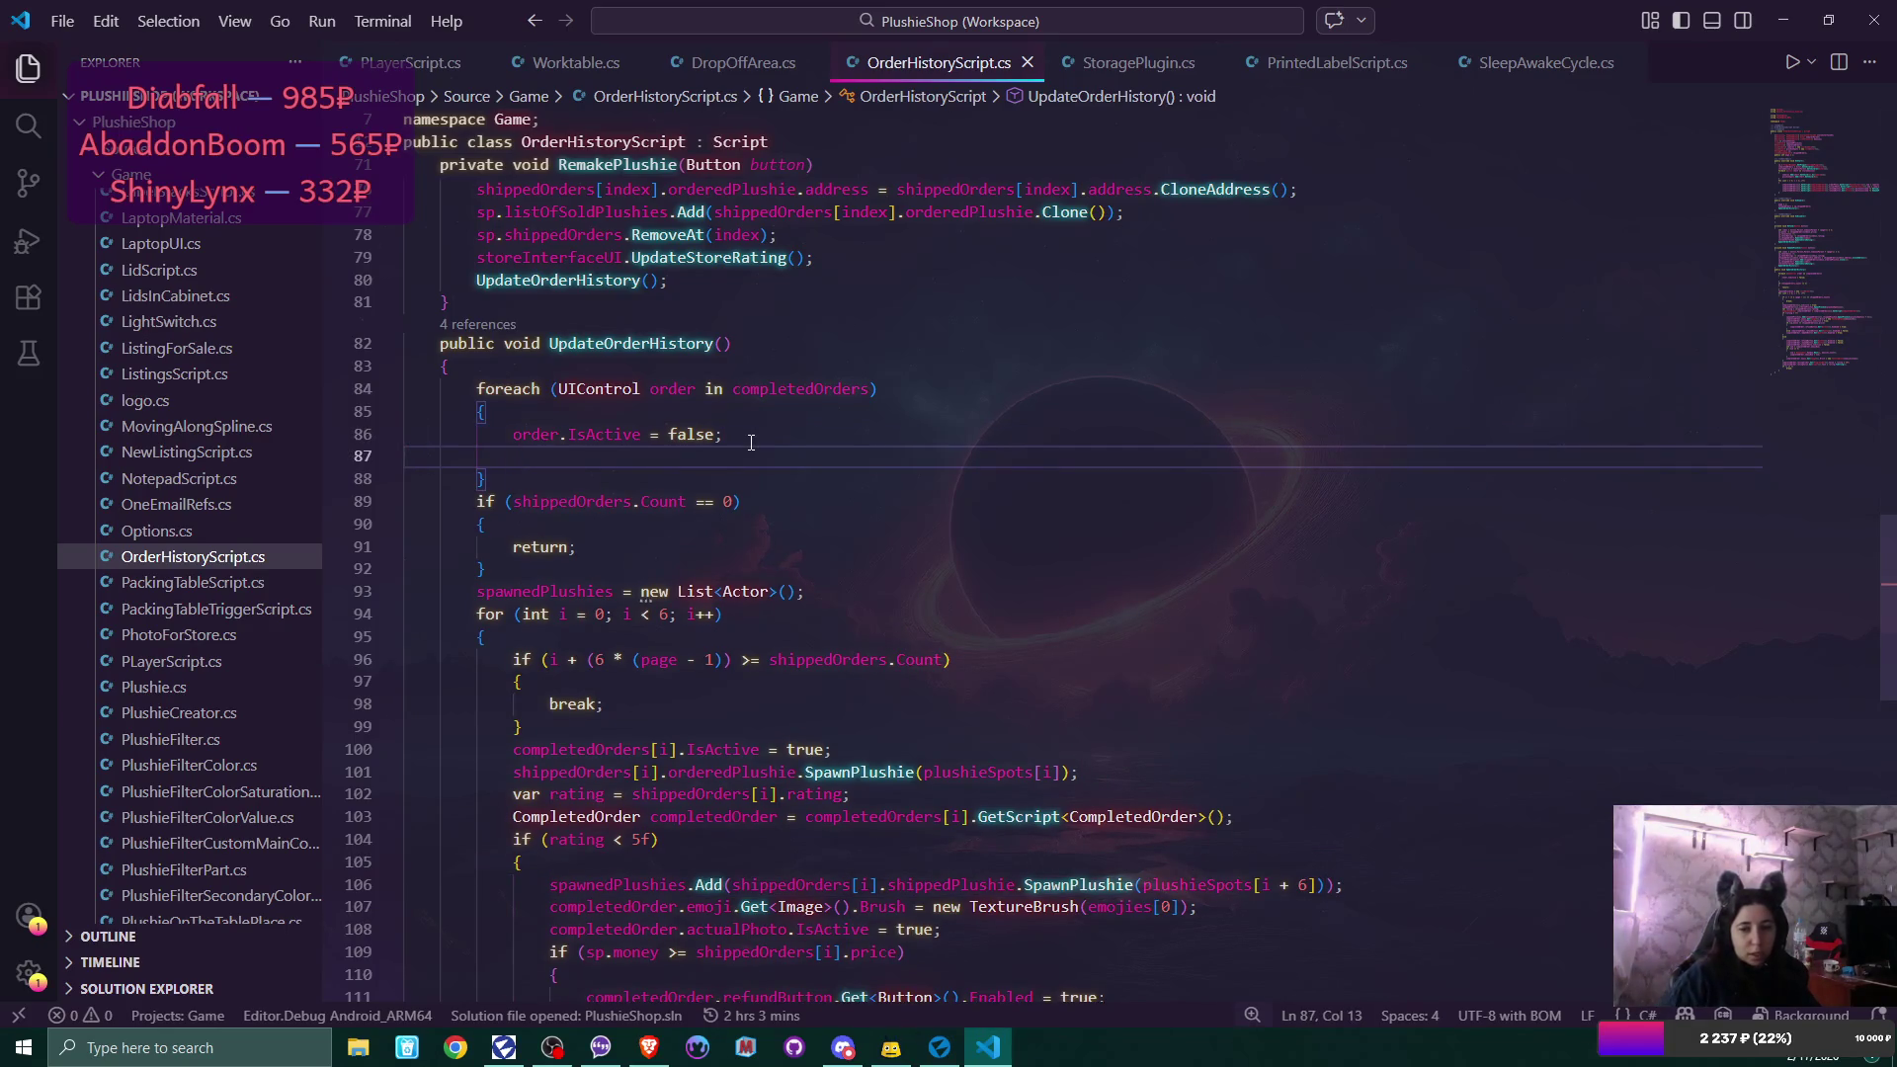
text(if ()
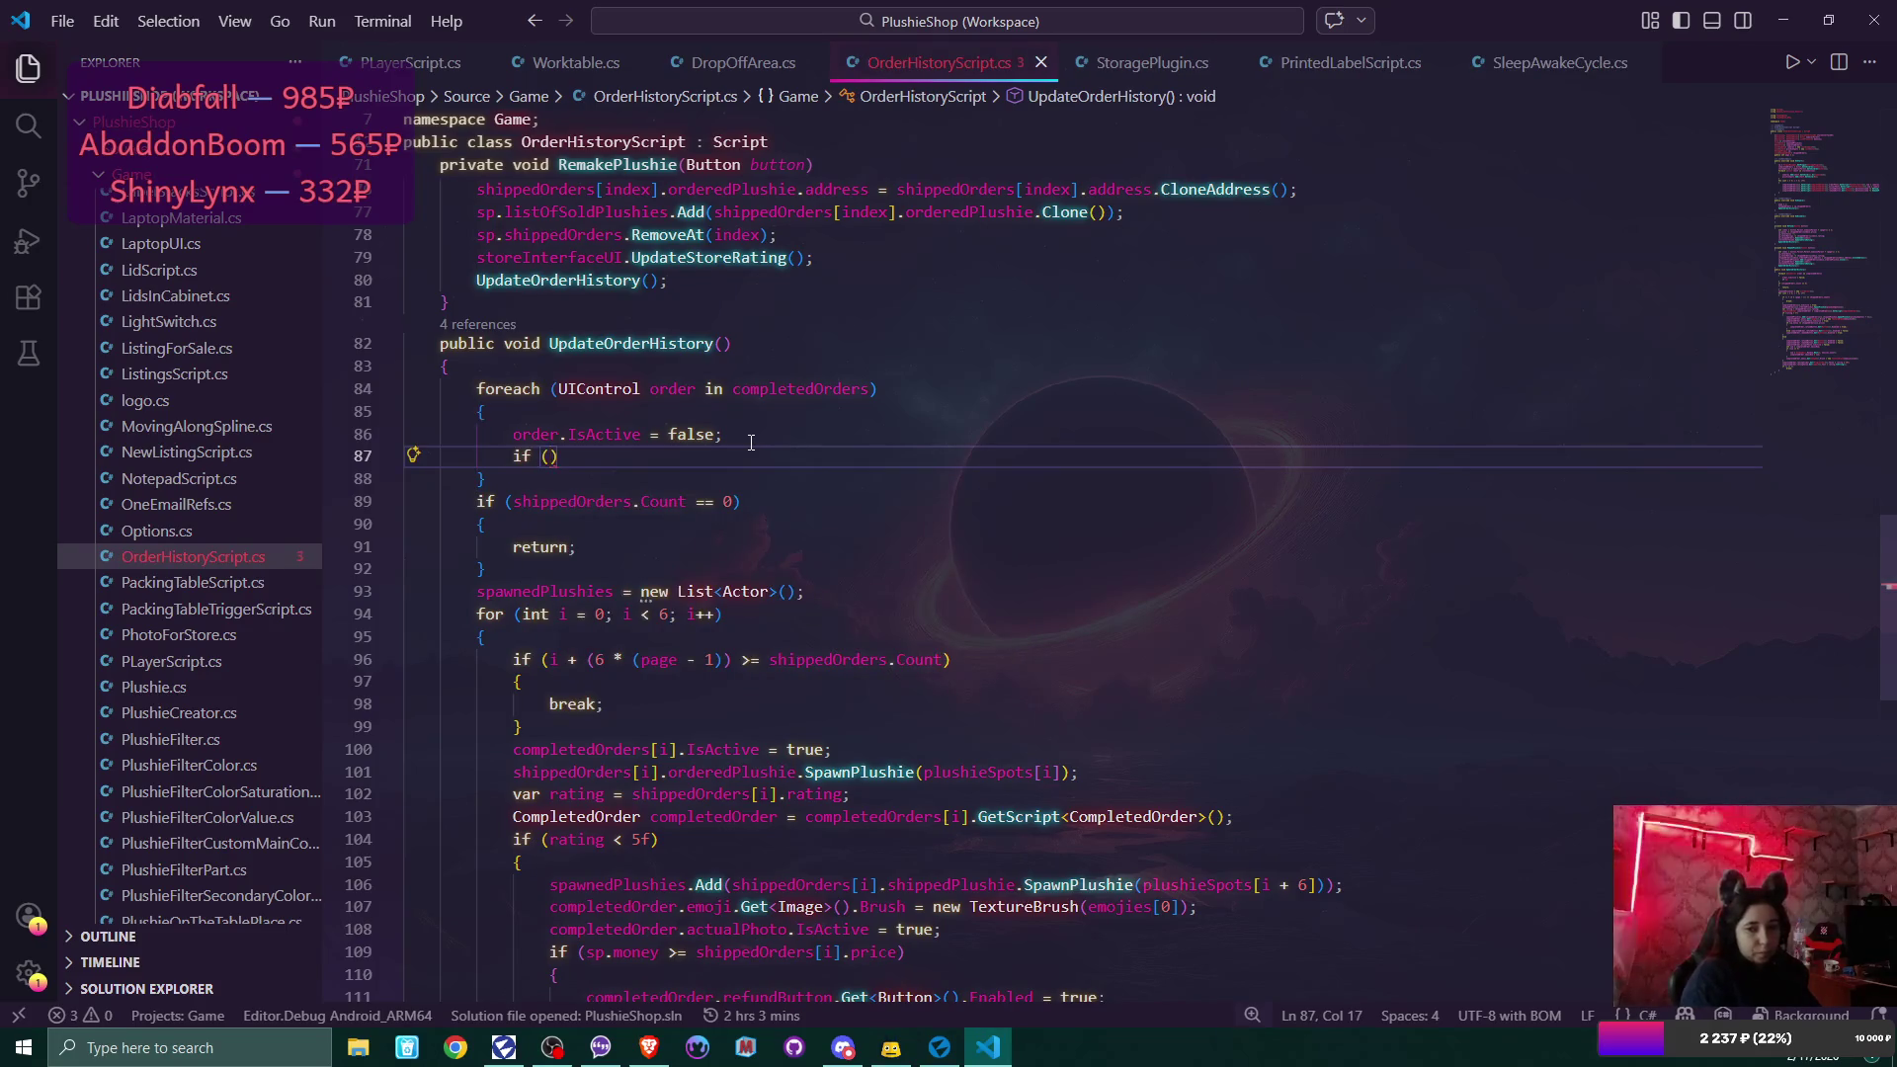
double_click(585, 593)
key(ctrl+c)
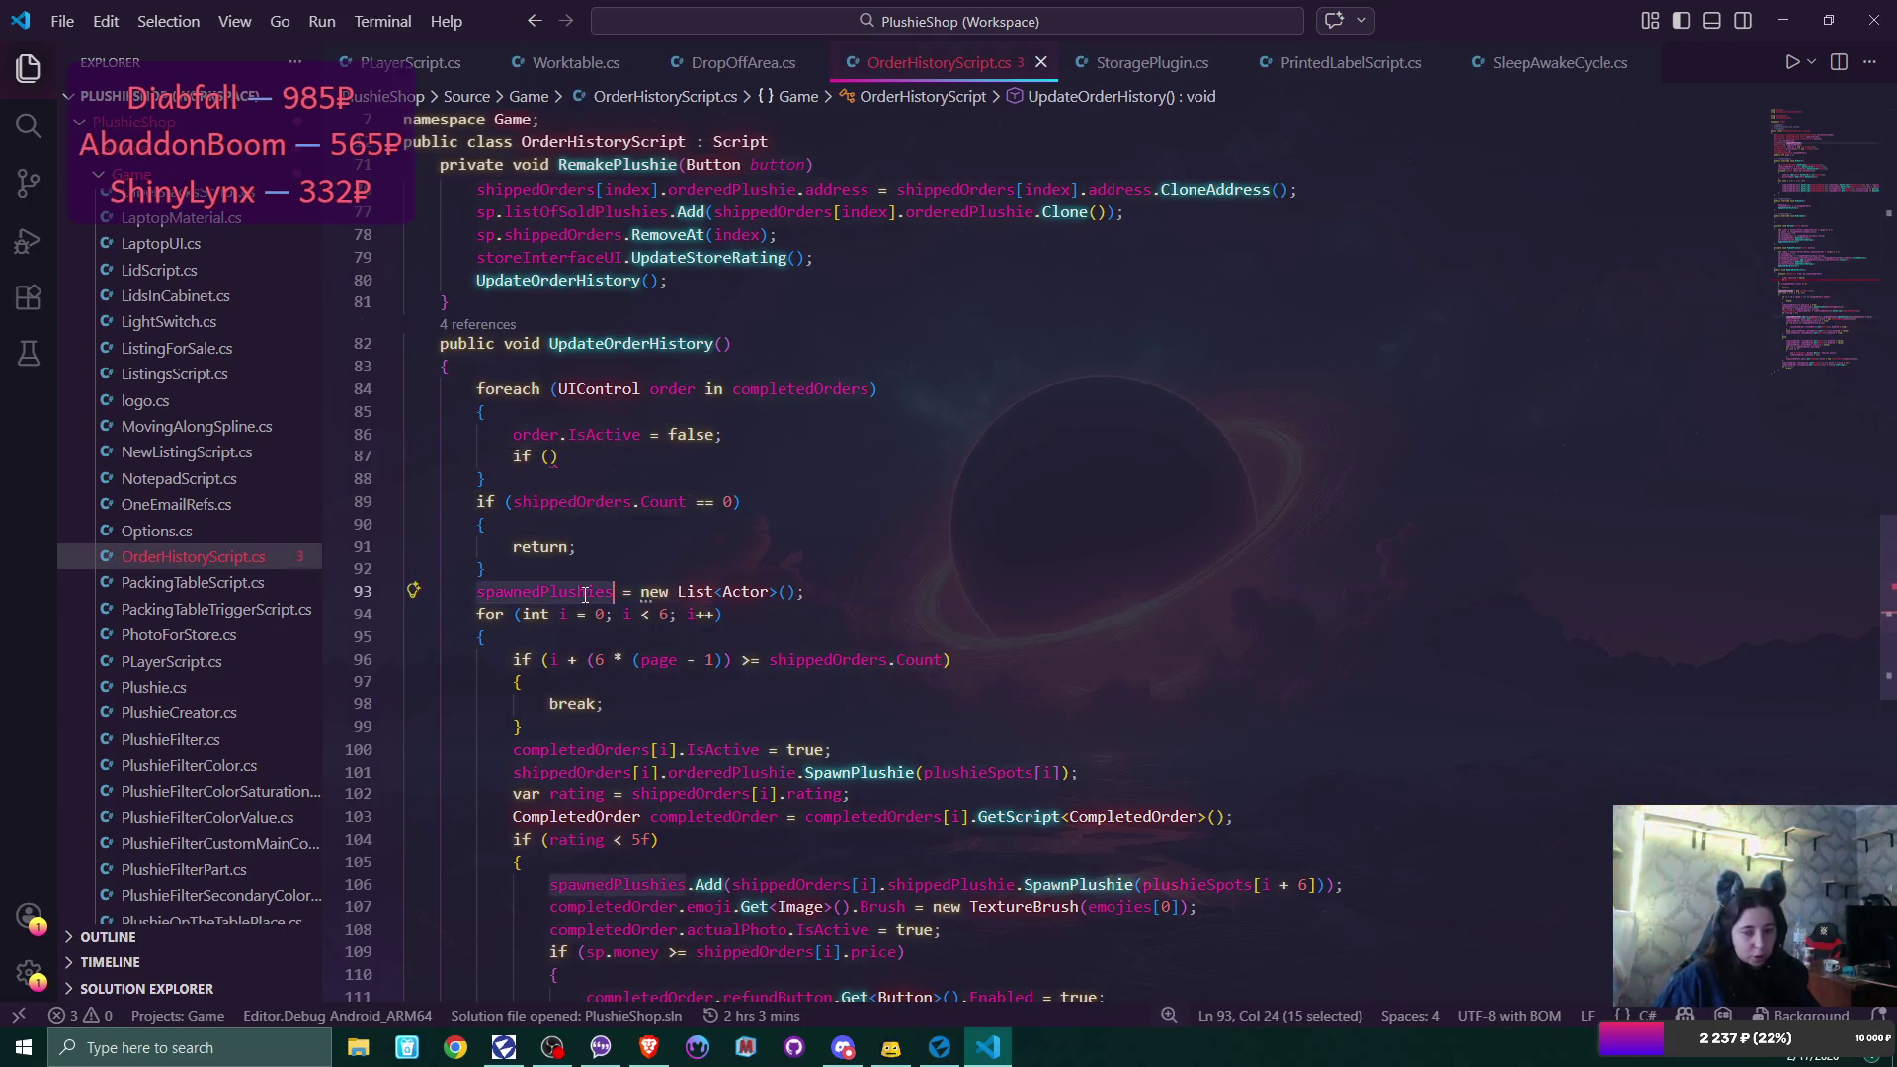
click(552, 457)
key(ctrl+v)
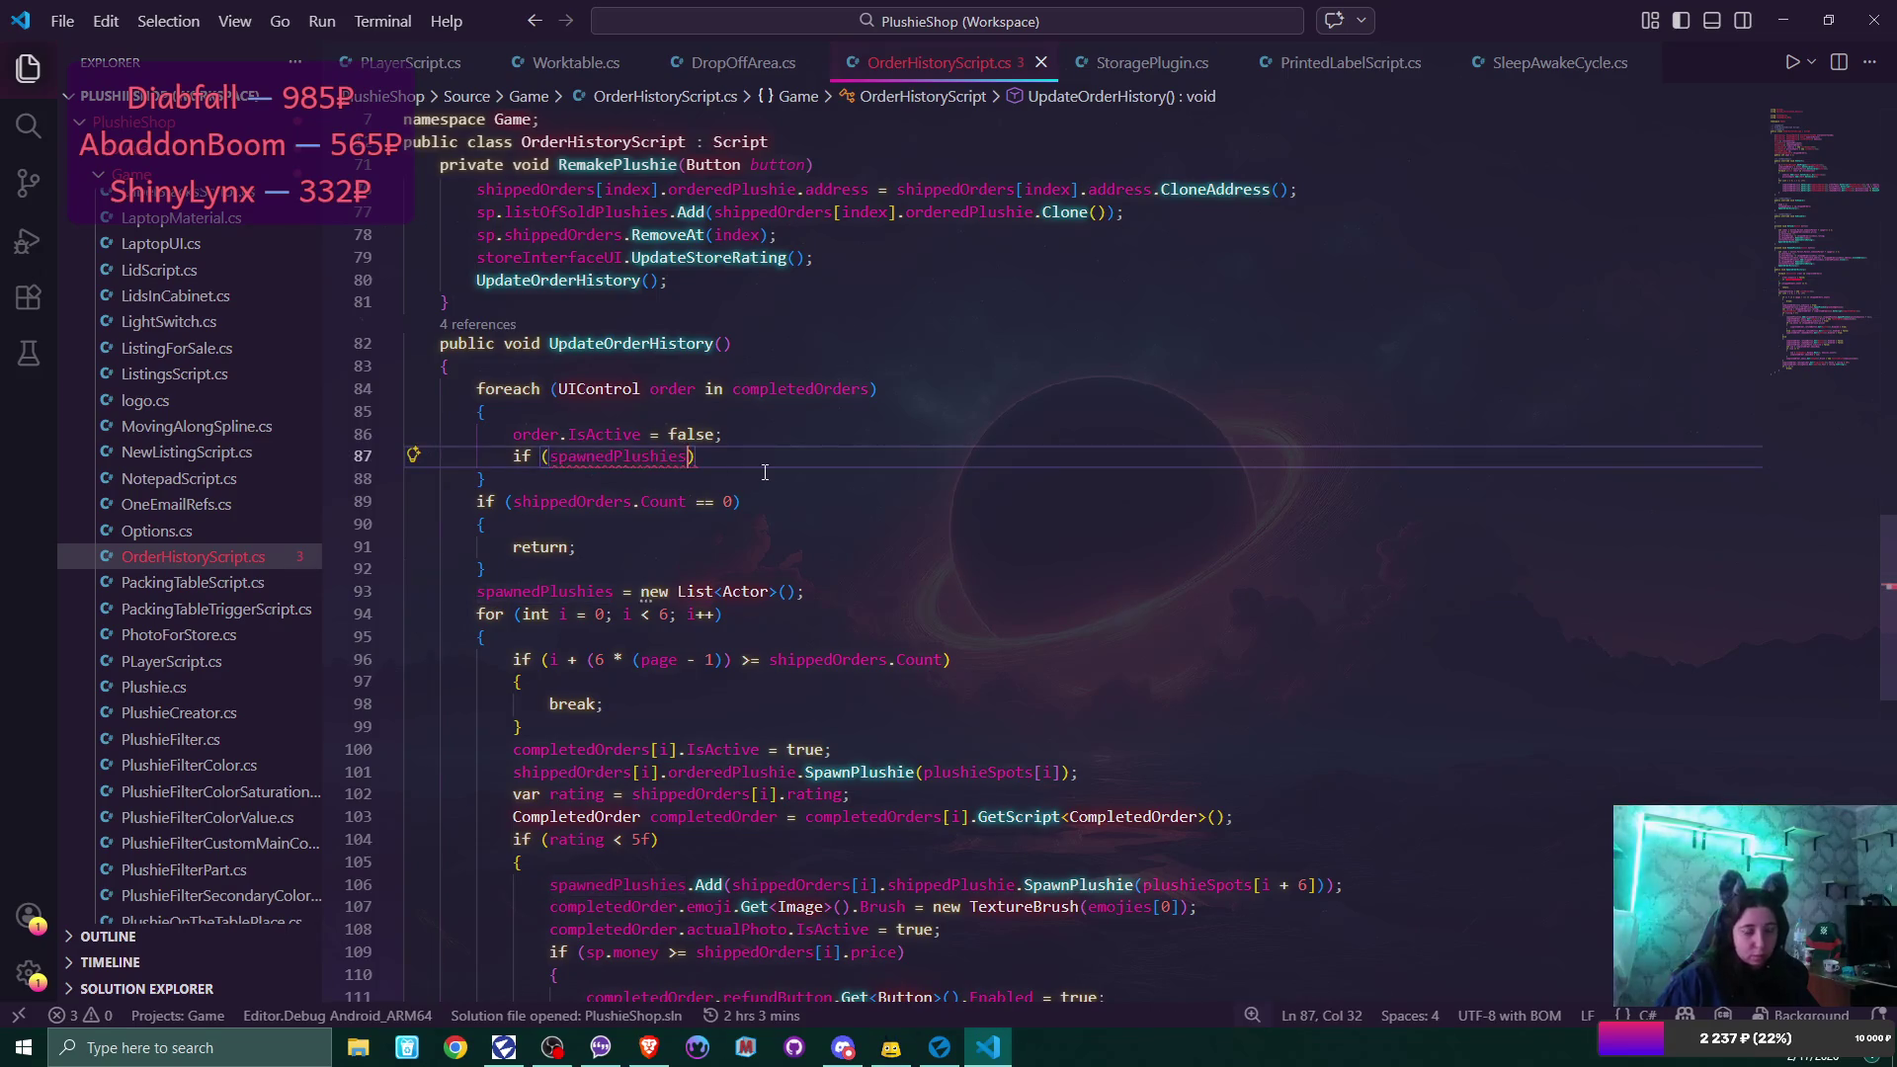
text(.Count > 0)
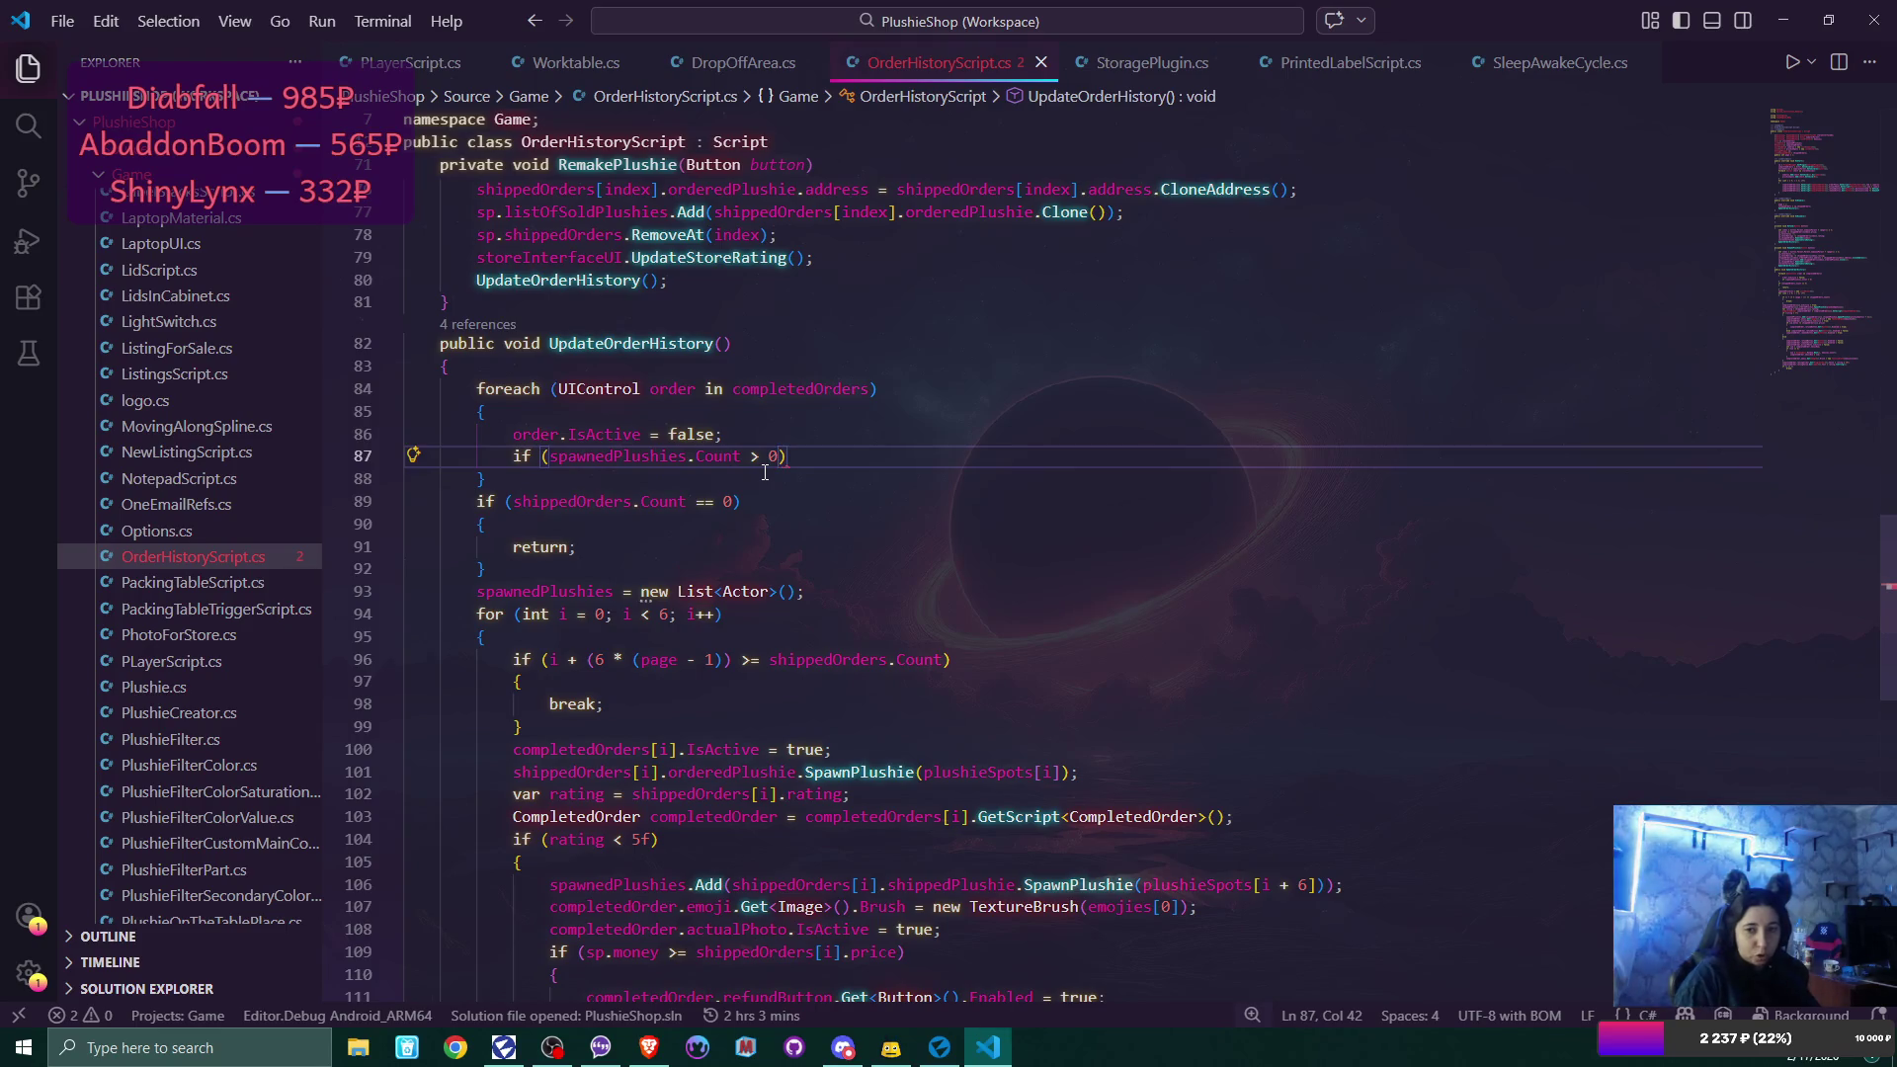
key(End)
key(Return)
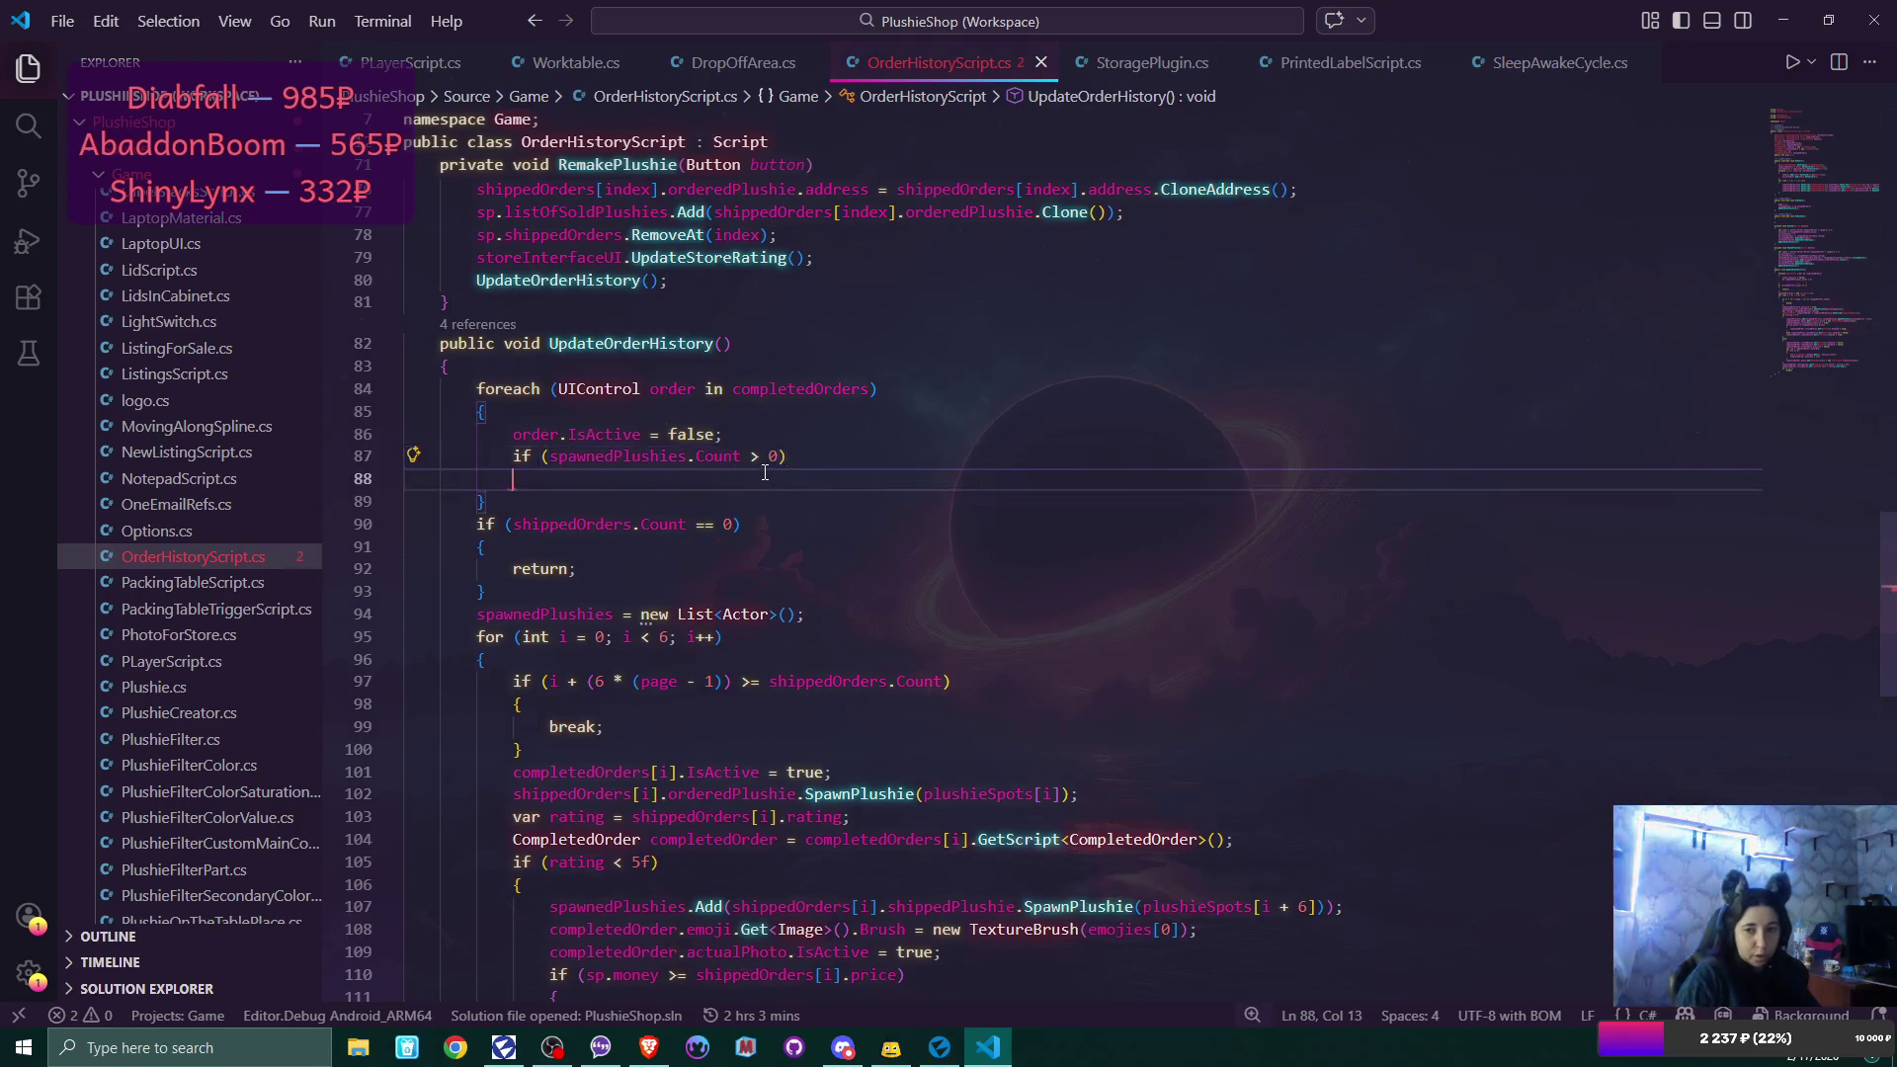
key(Return)
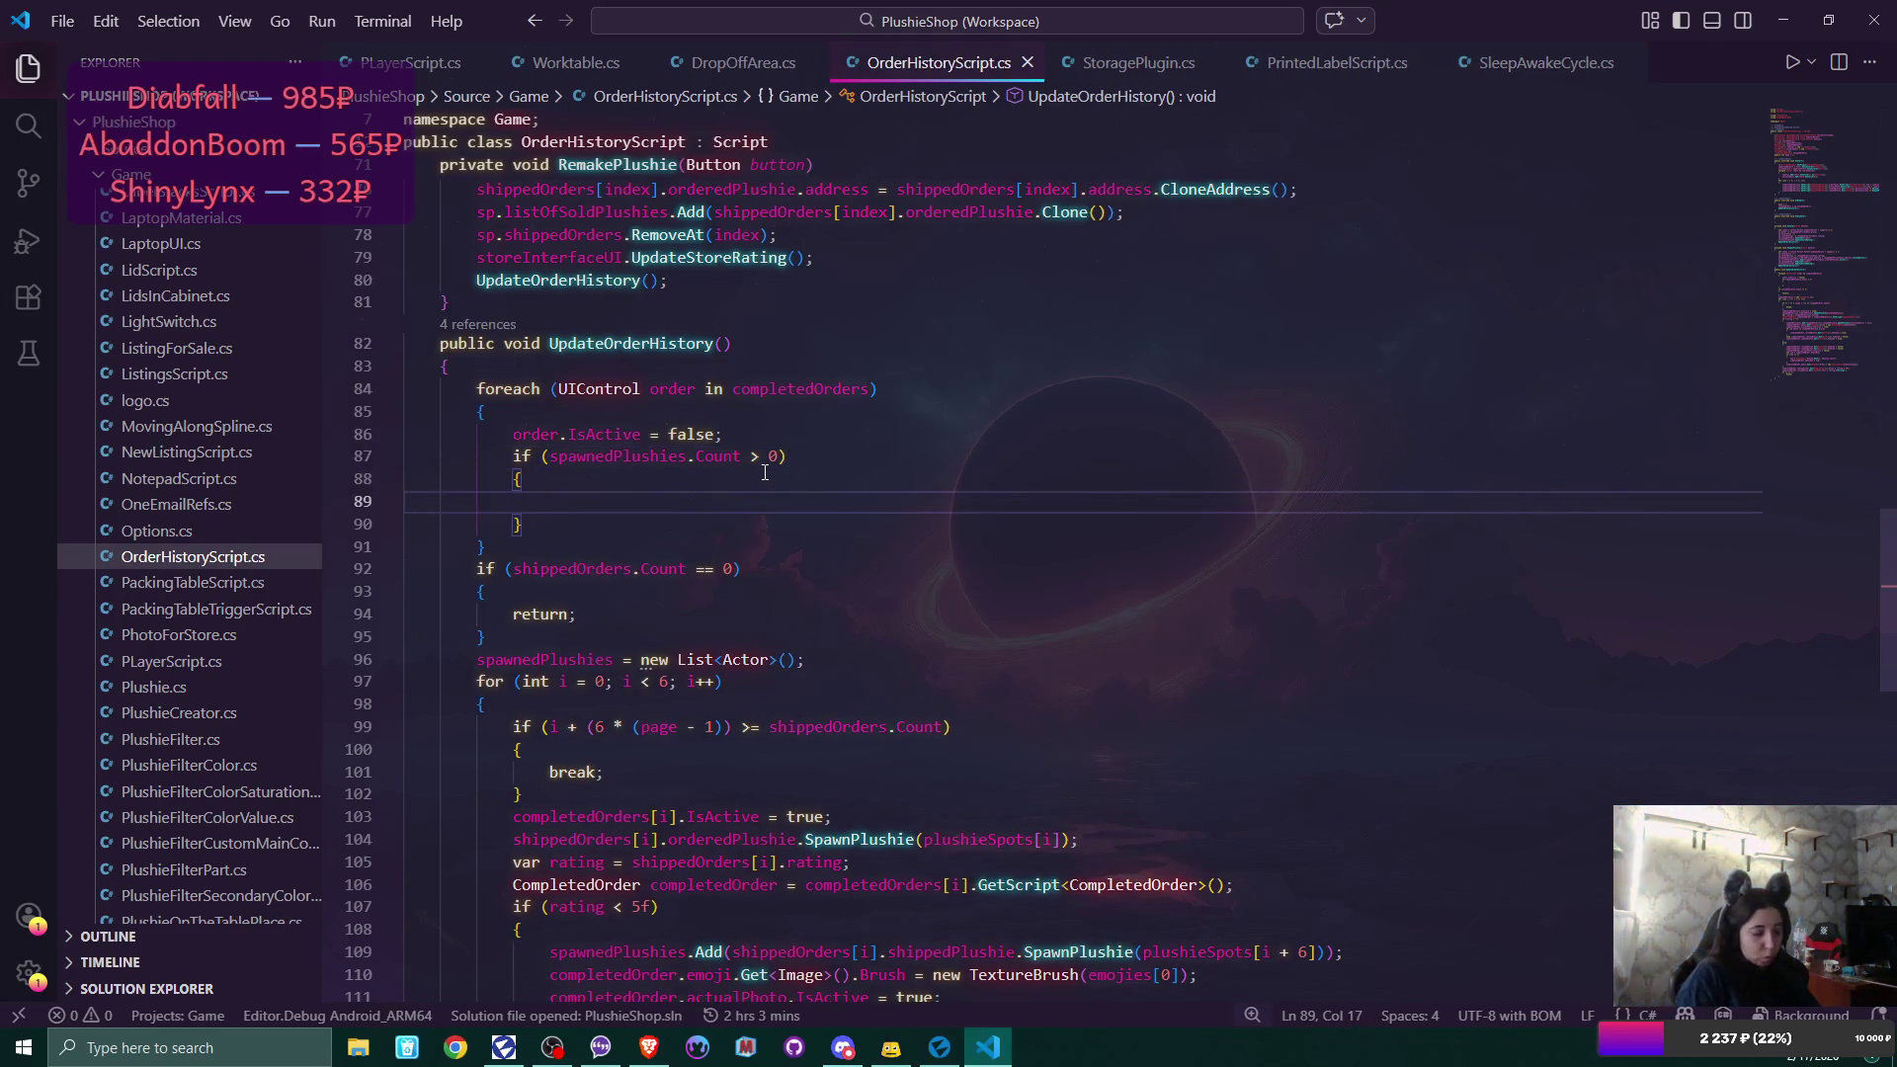
Inside it, loop foreach (Actor plushie in spawnedPlushies) and call Destroy(plushie).
text(fore)
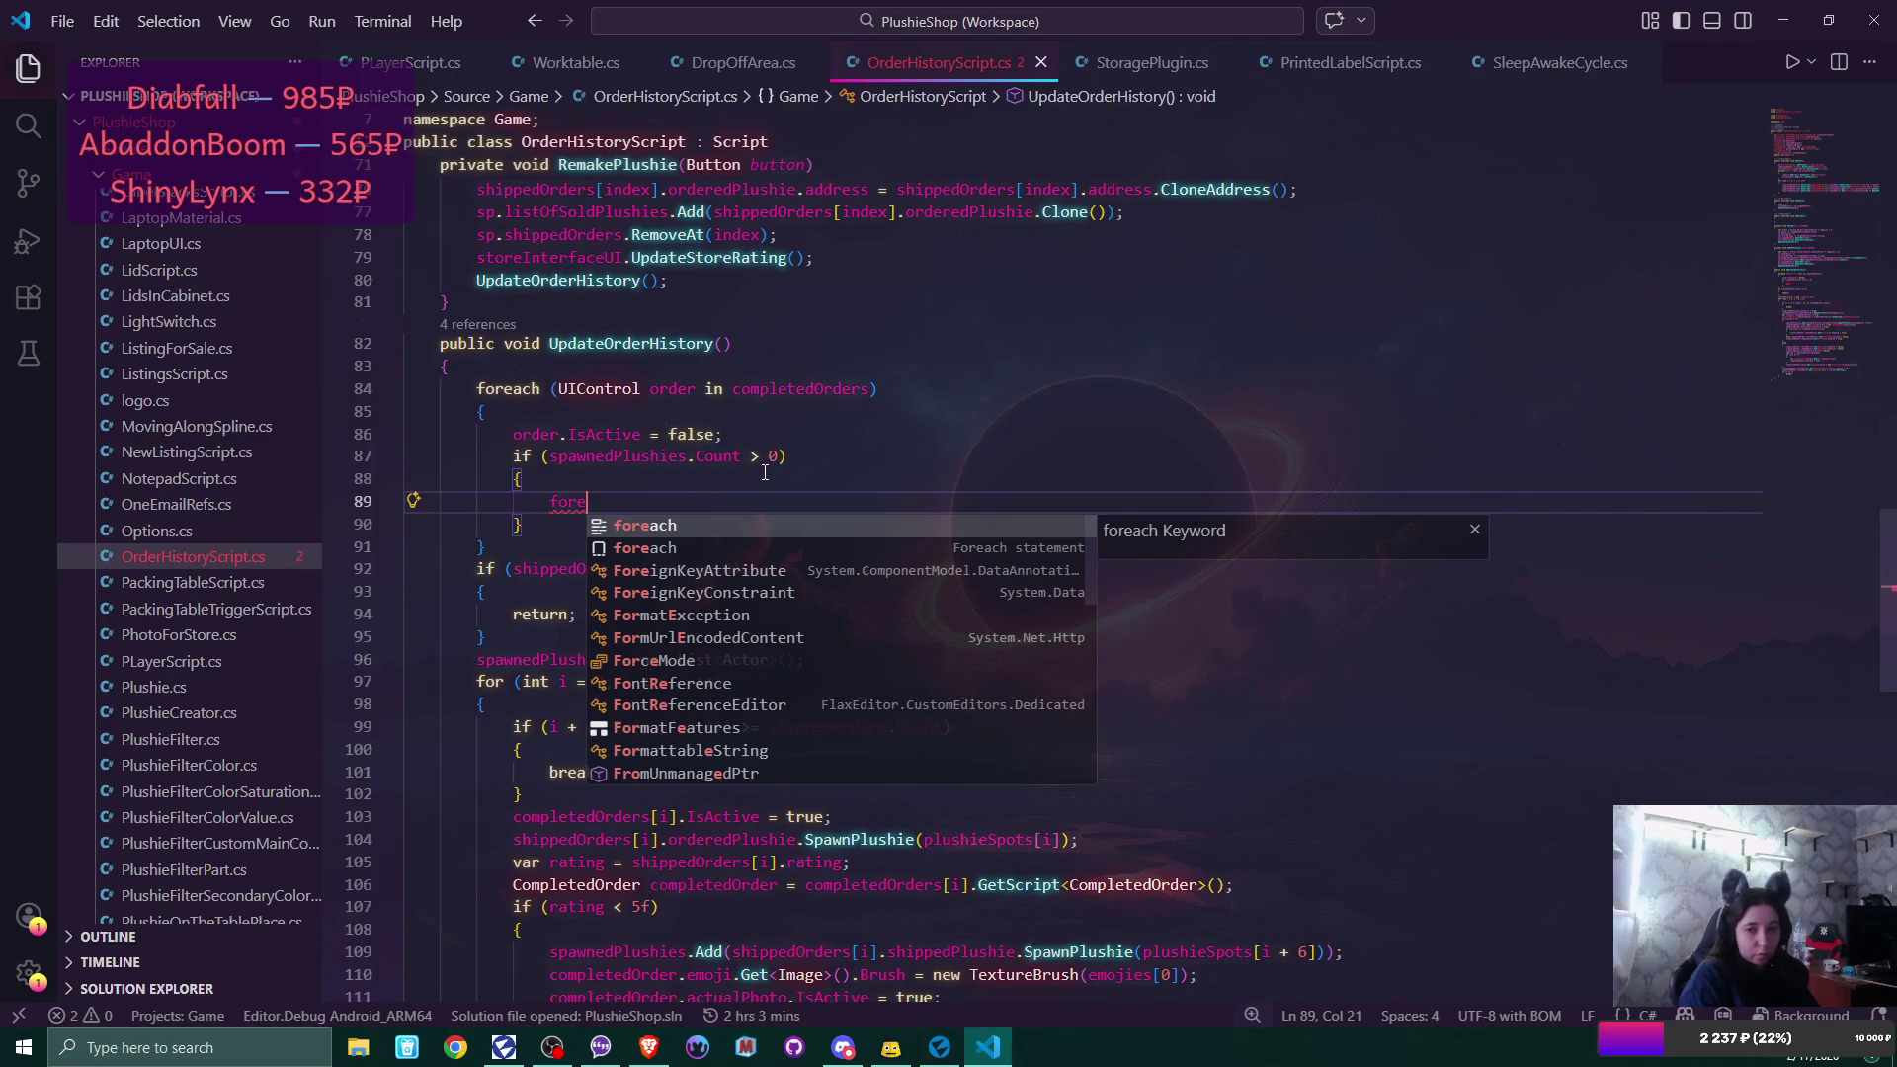
key(Tab)
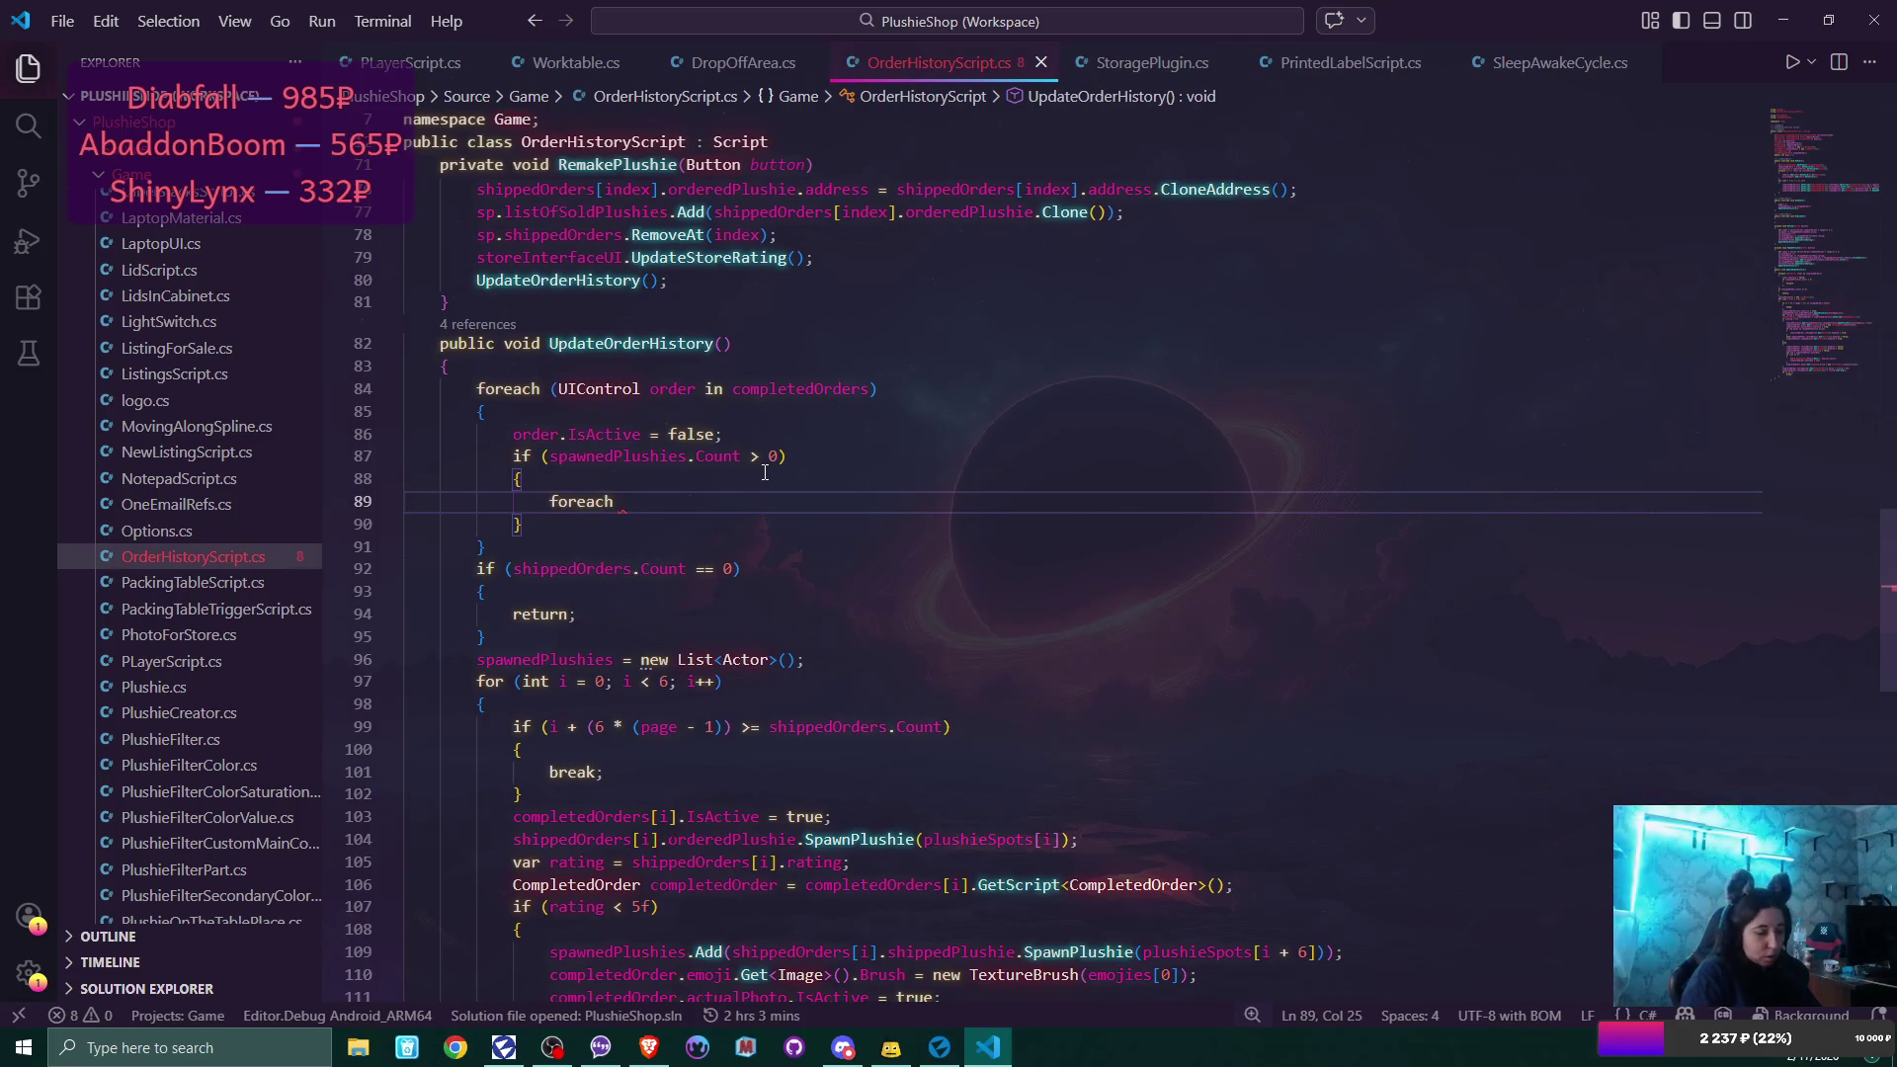
text((Actor )
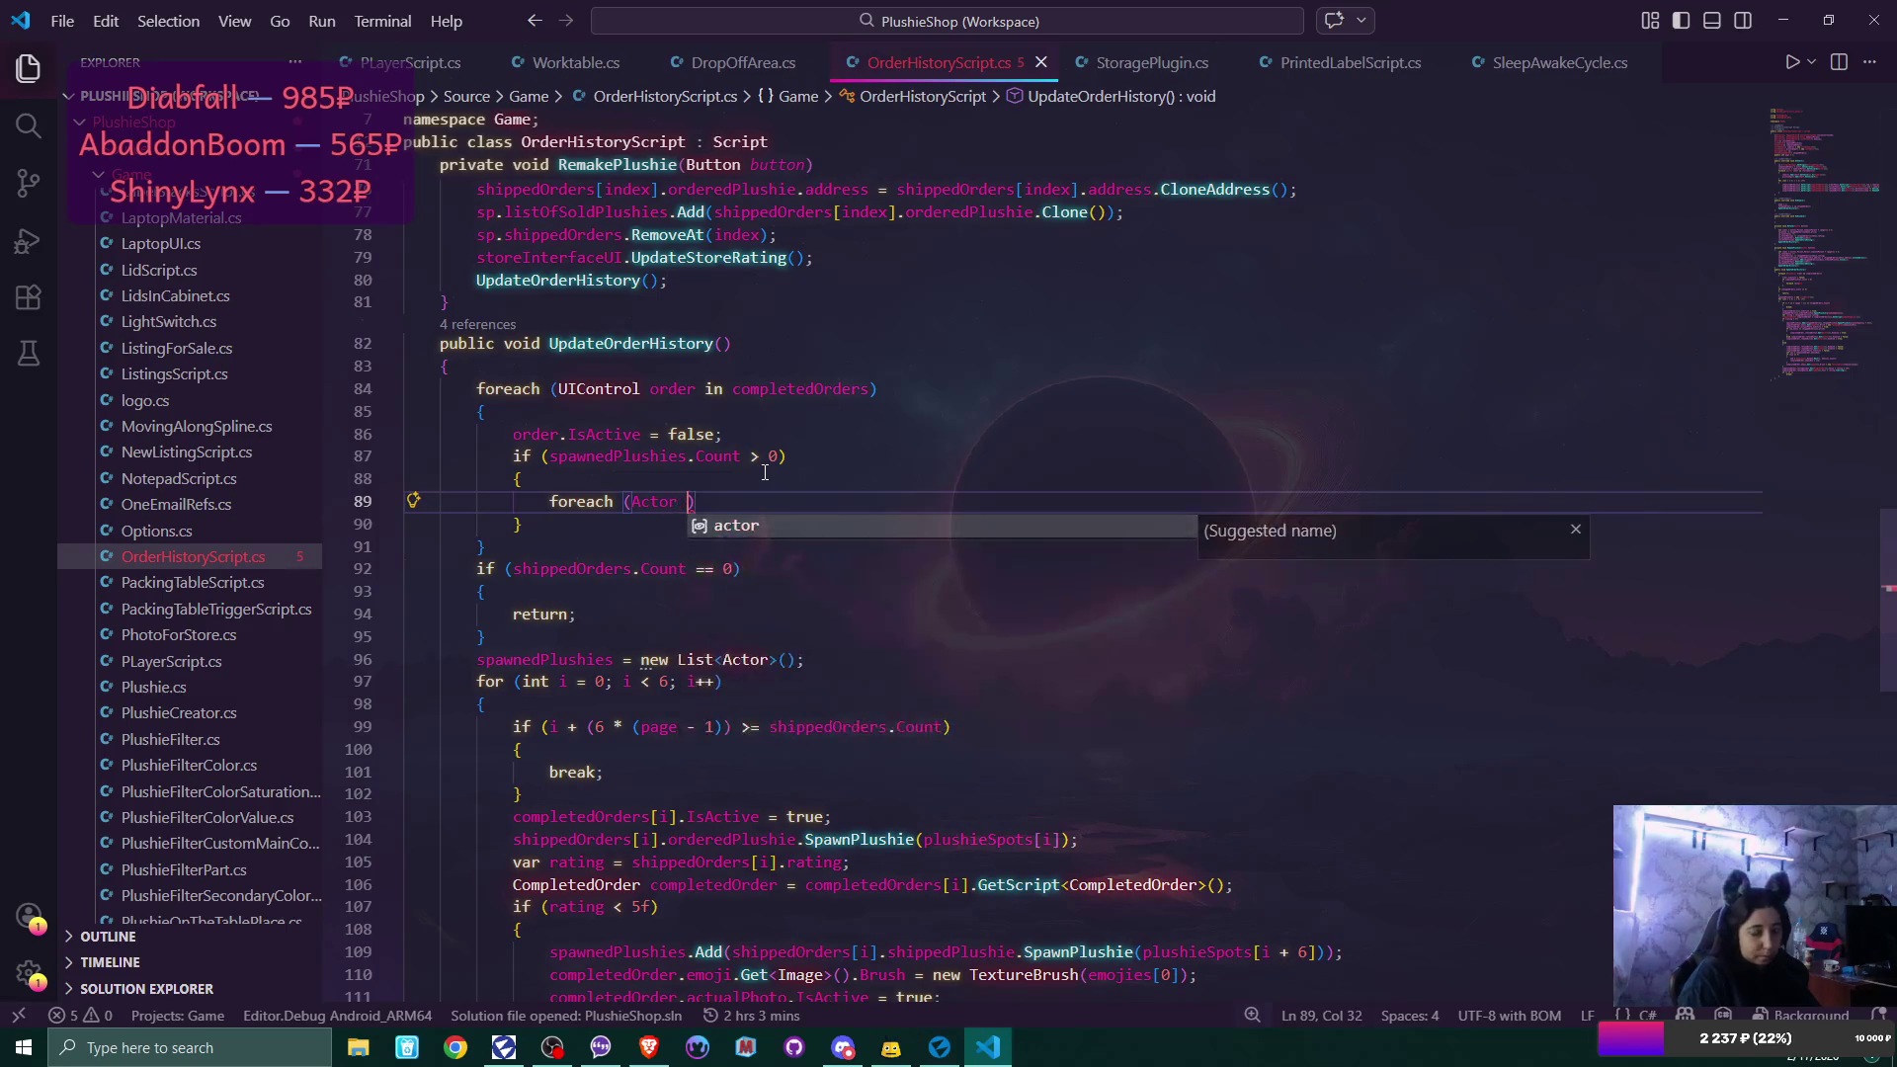
text(plushie i)
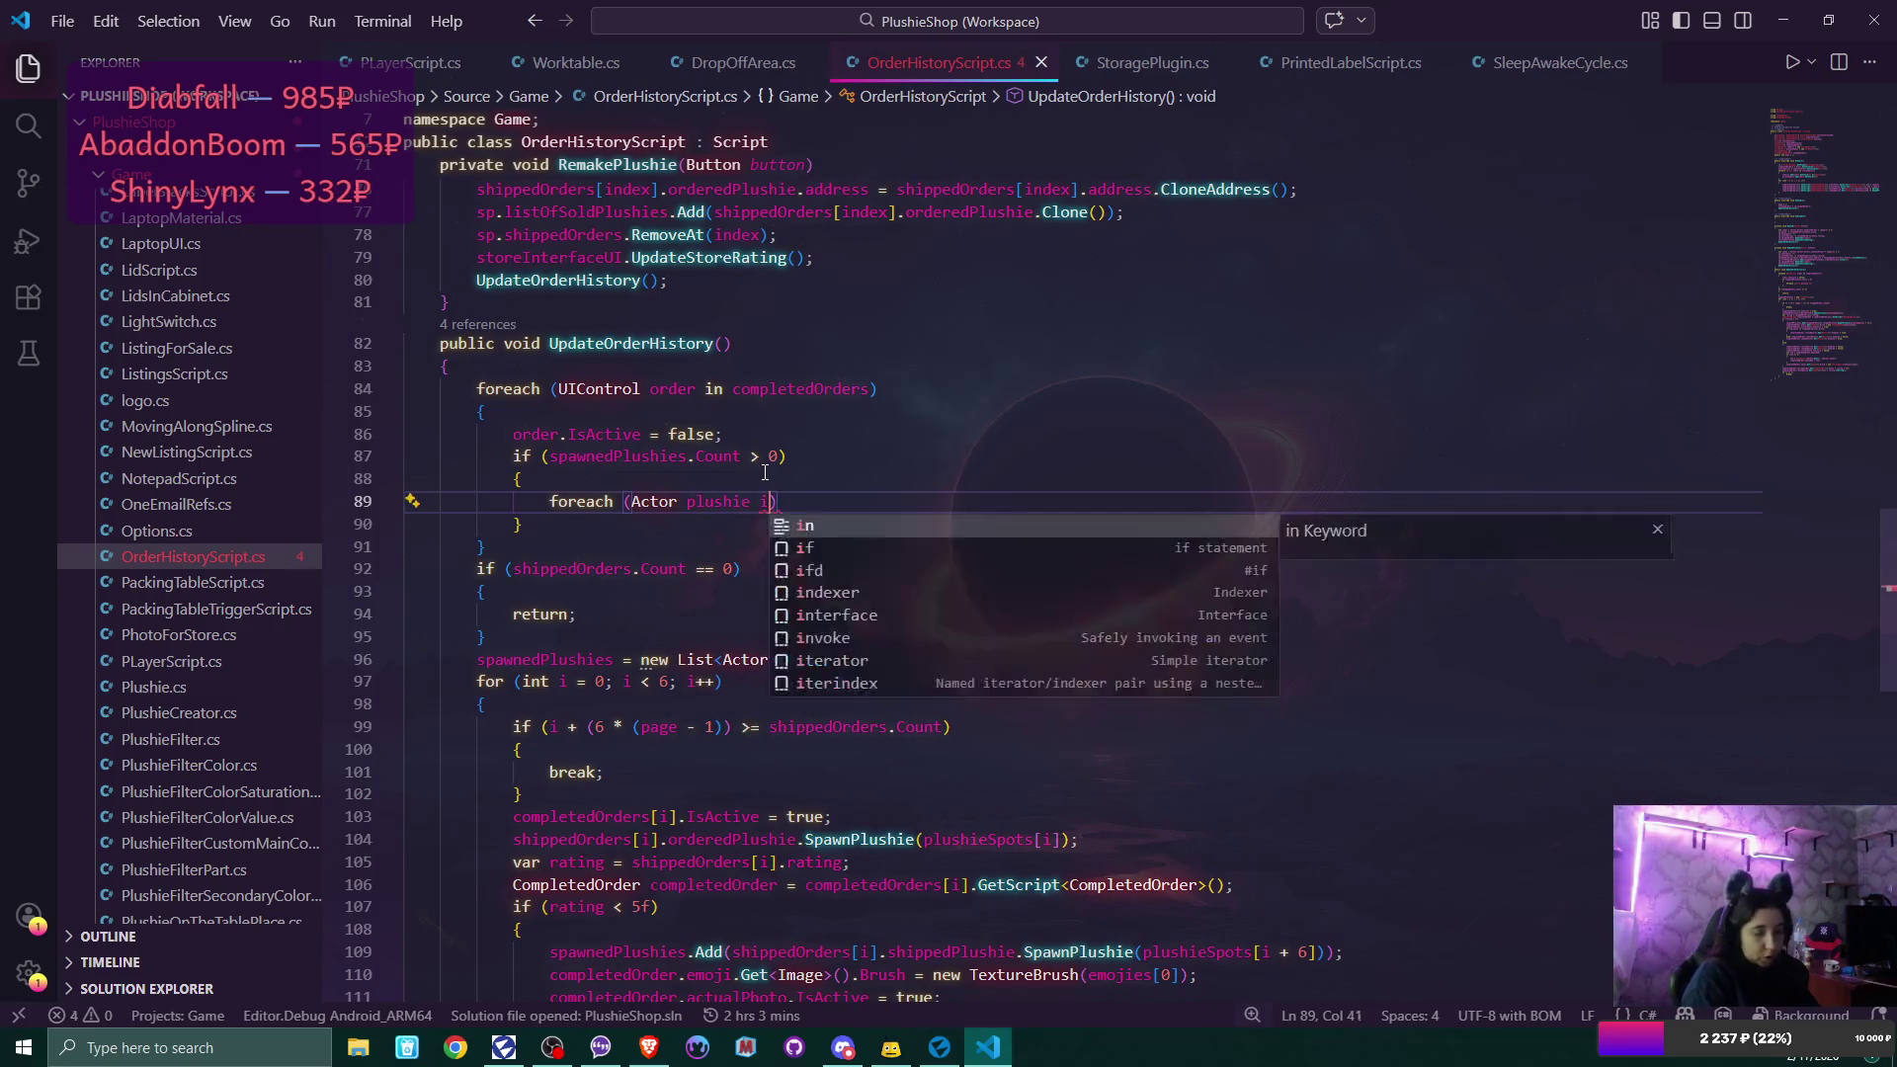
text(n sp)
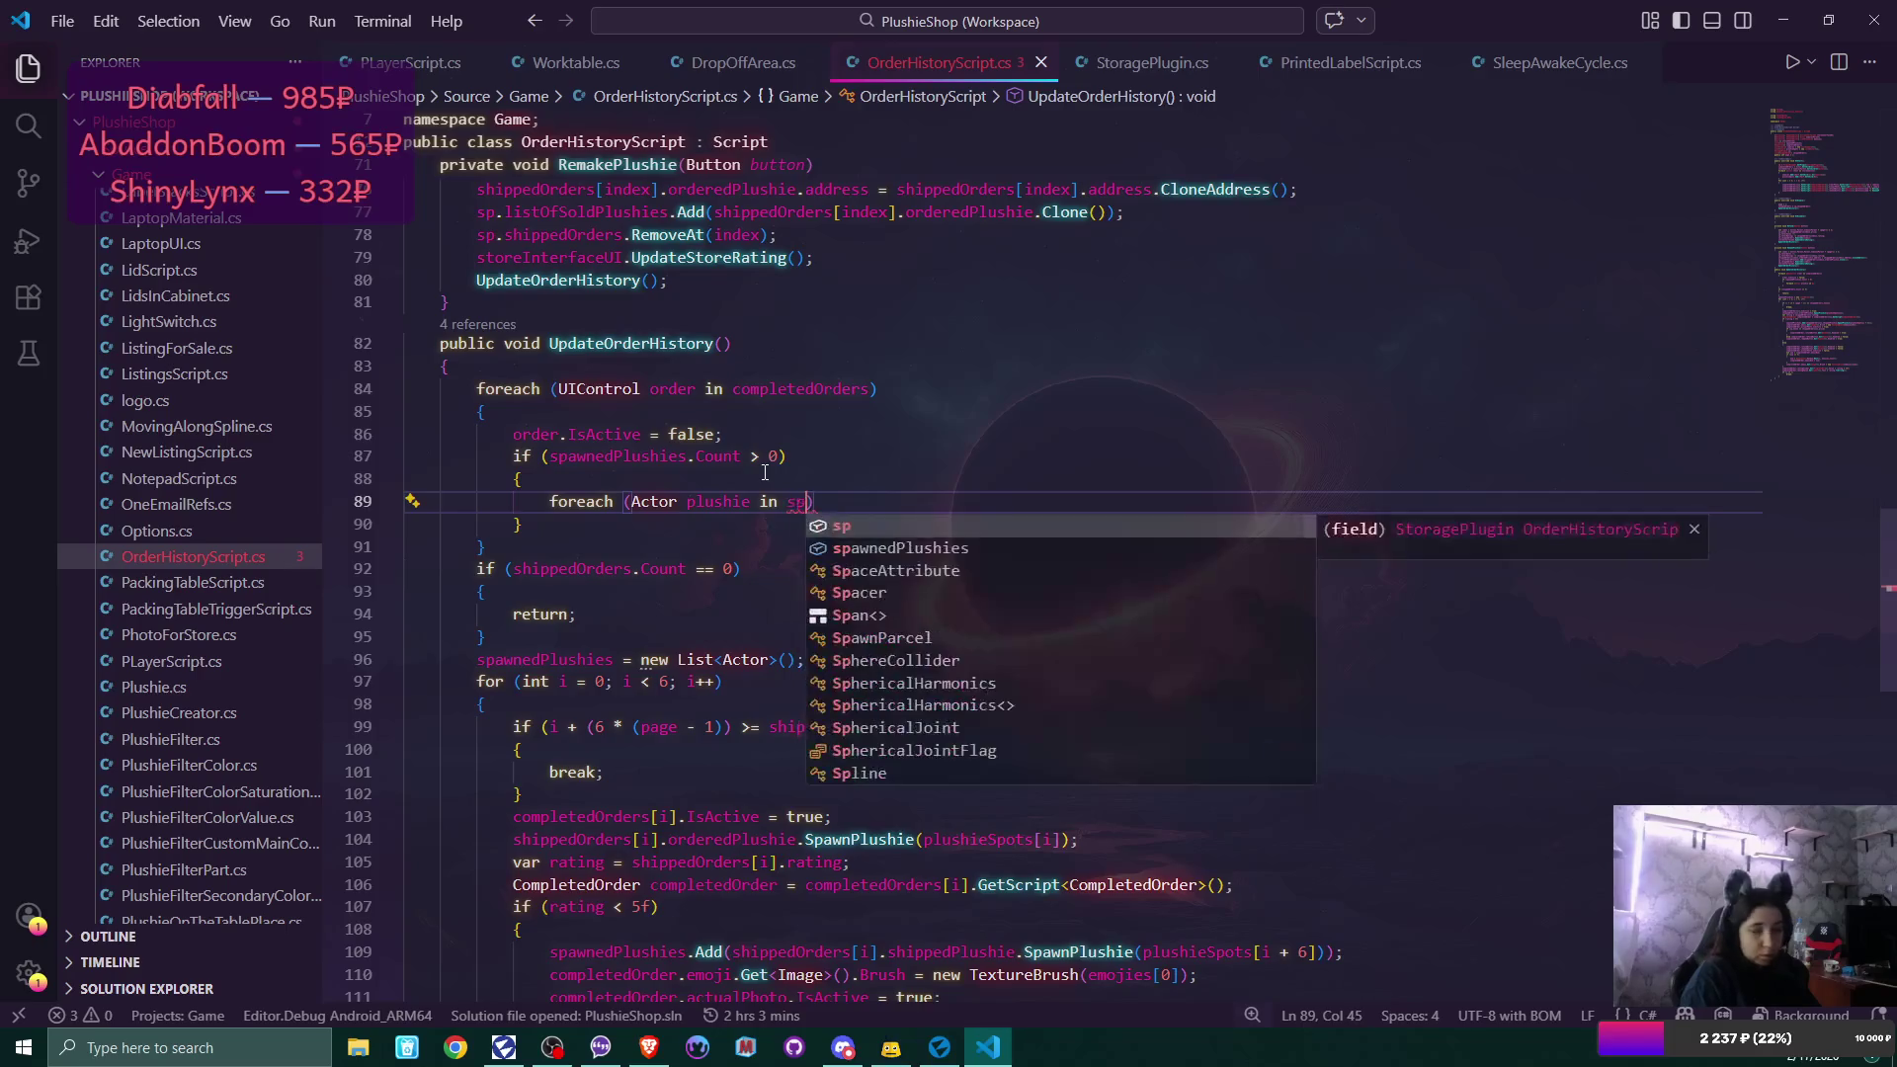
key(Down)
key(Tab)
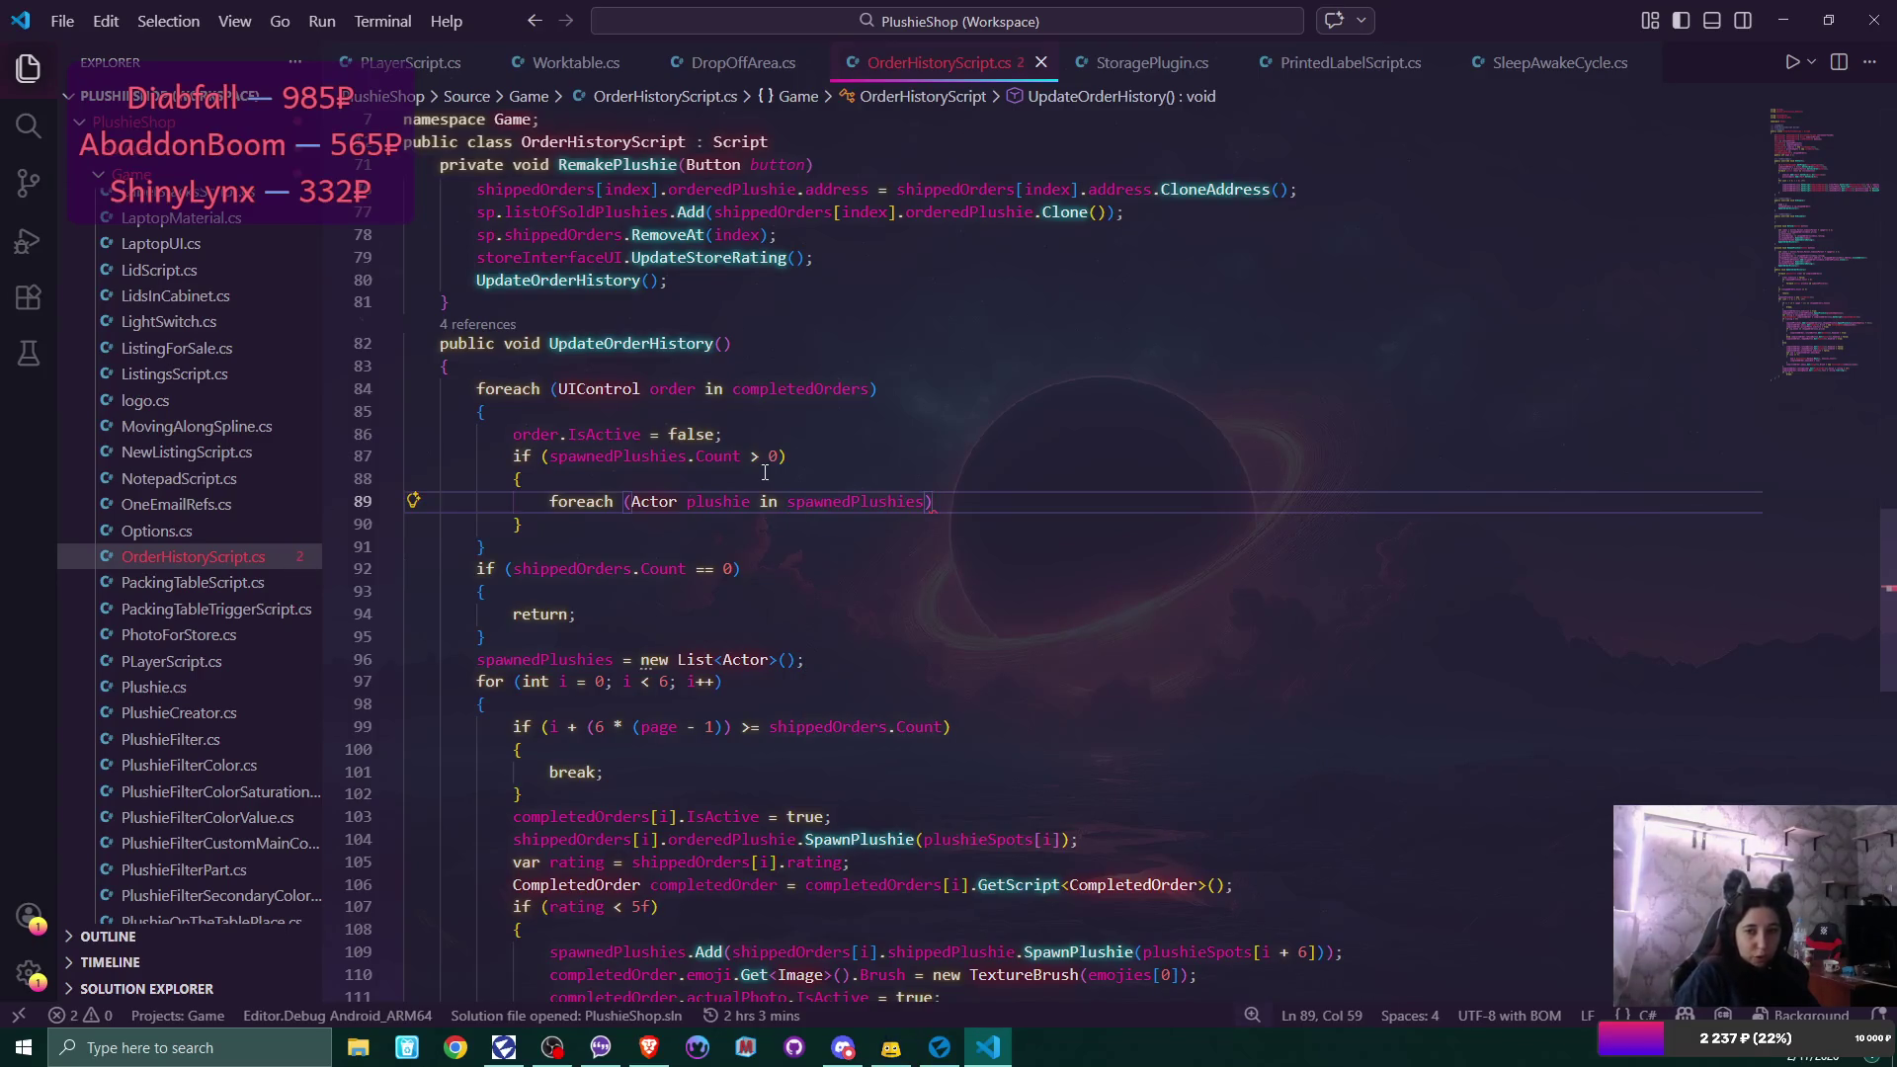
key(Return)
text(Dest)
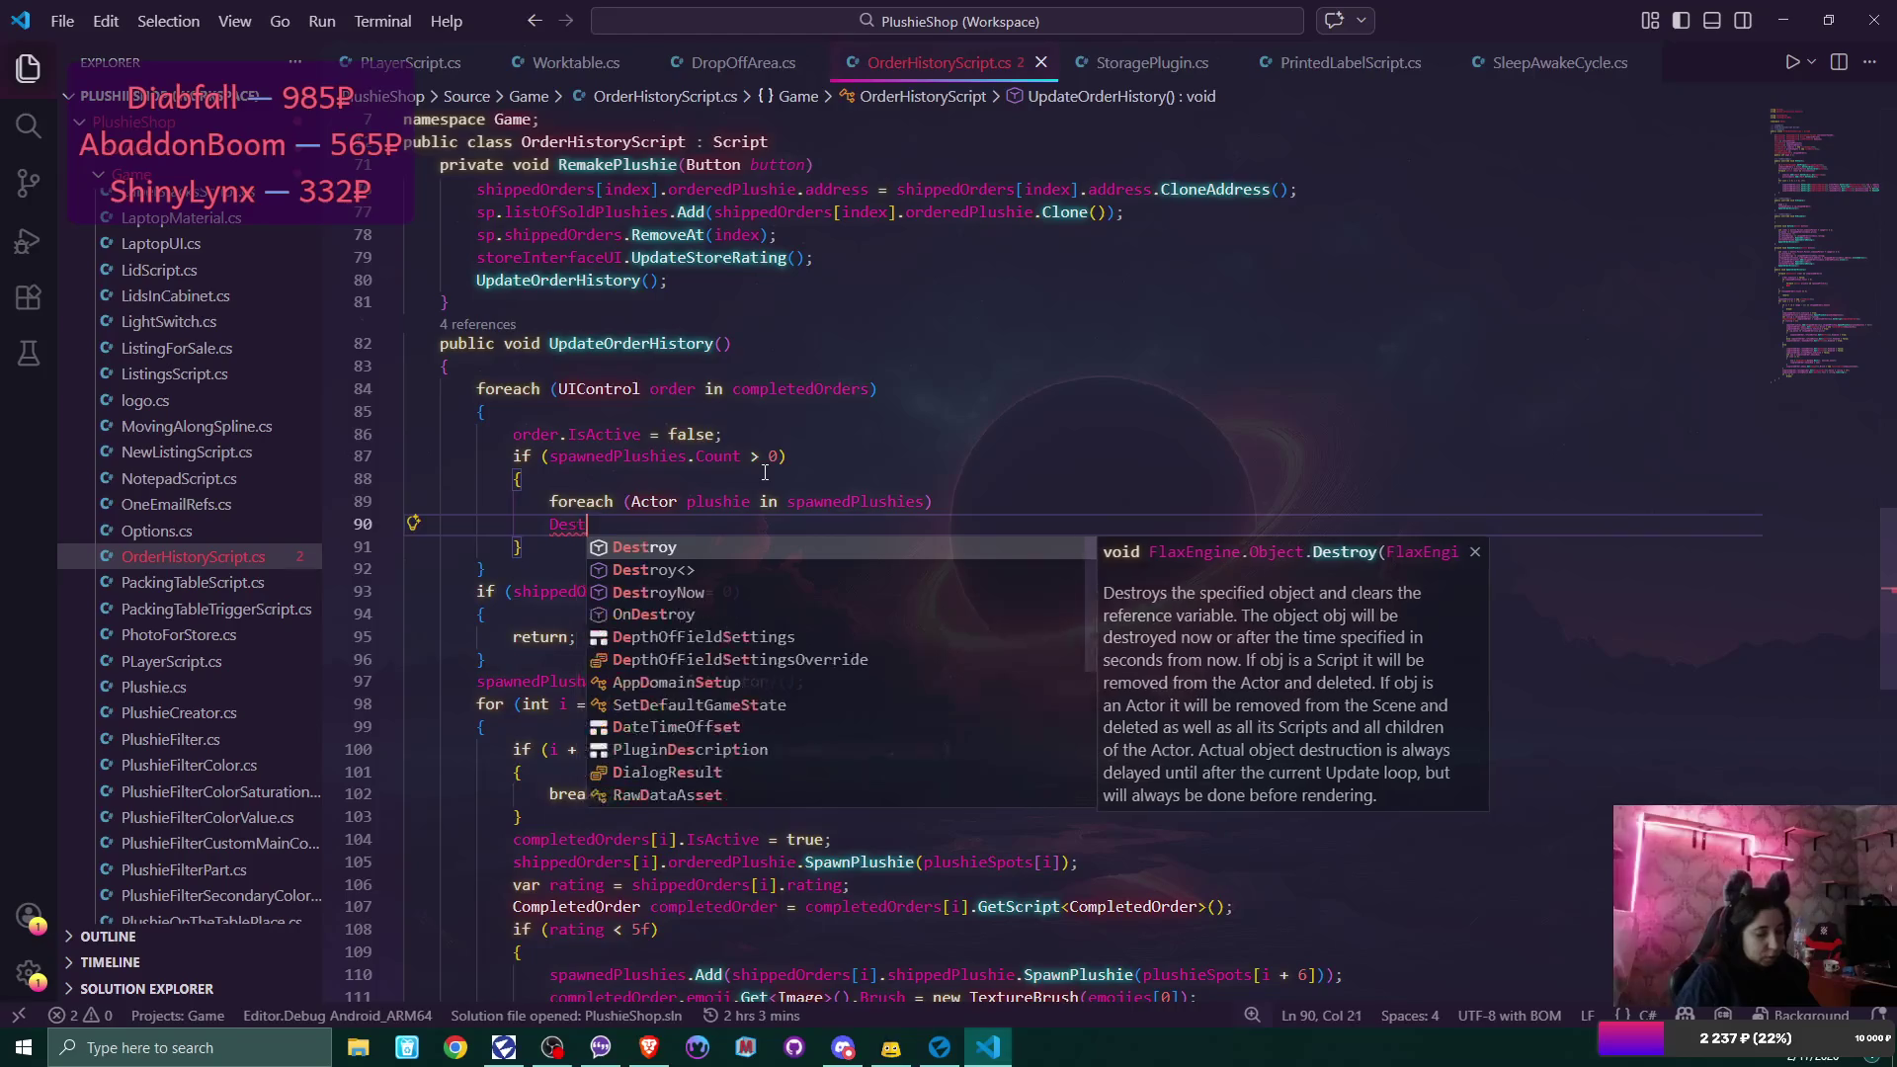
text(roy(plushie)
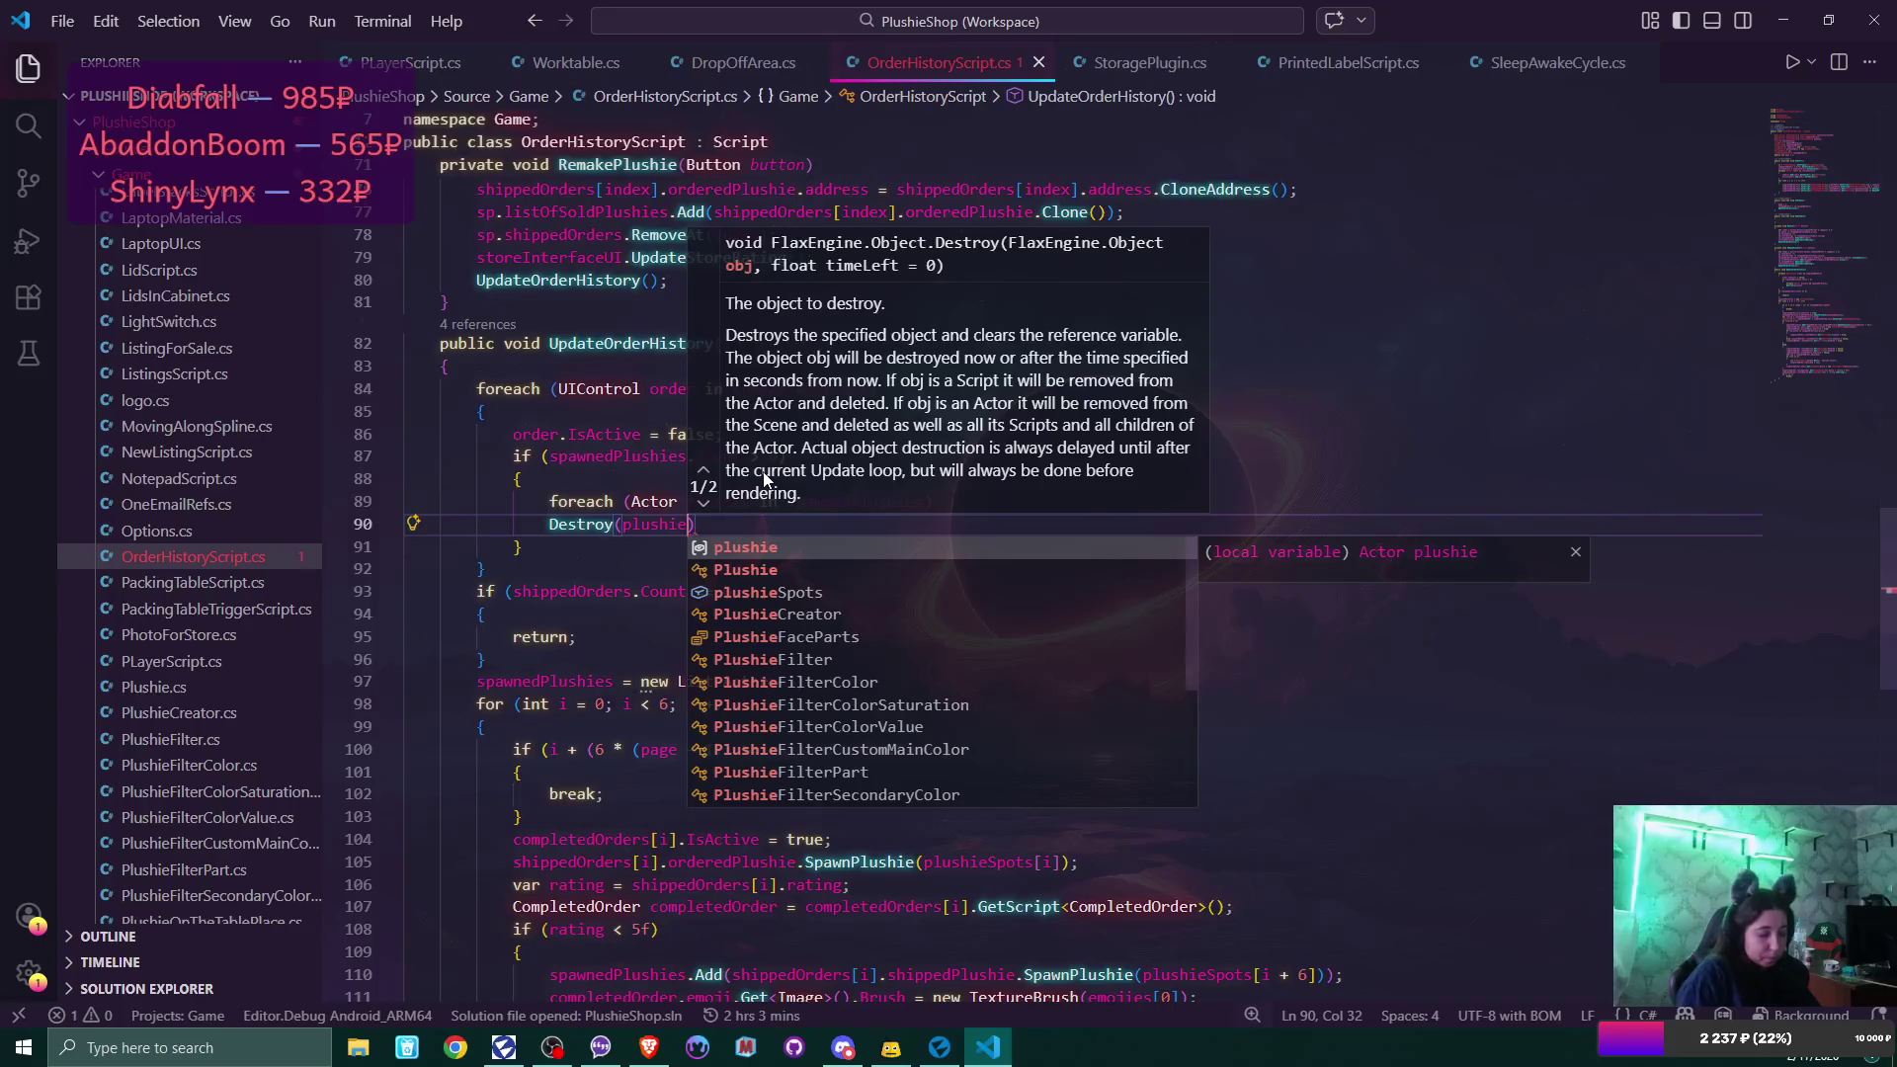
text();)
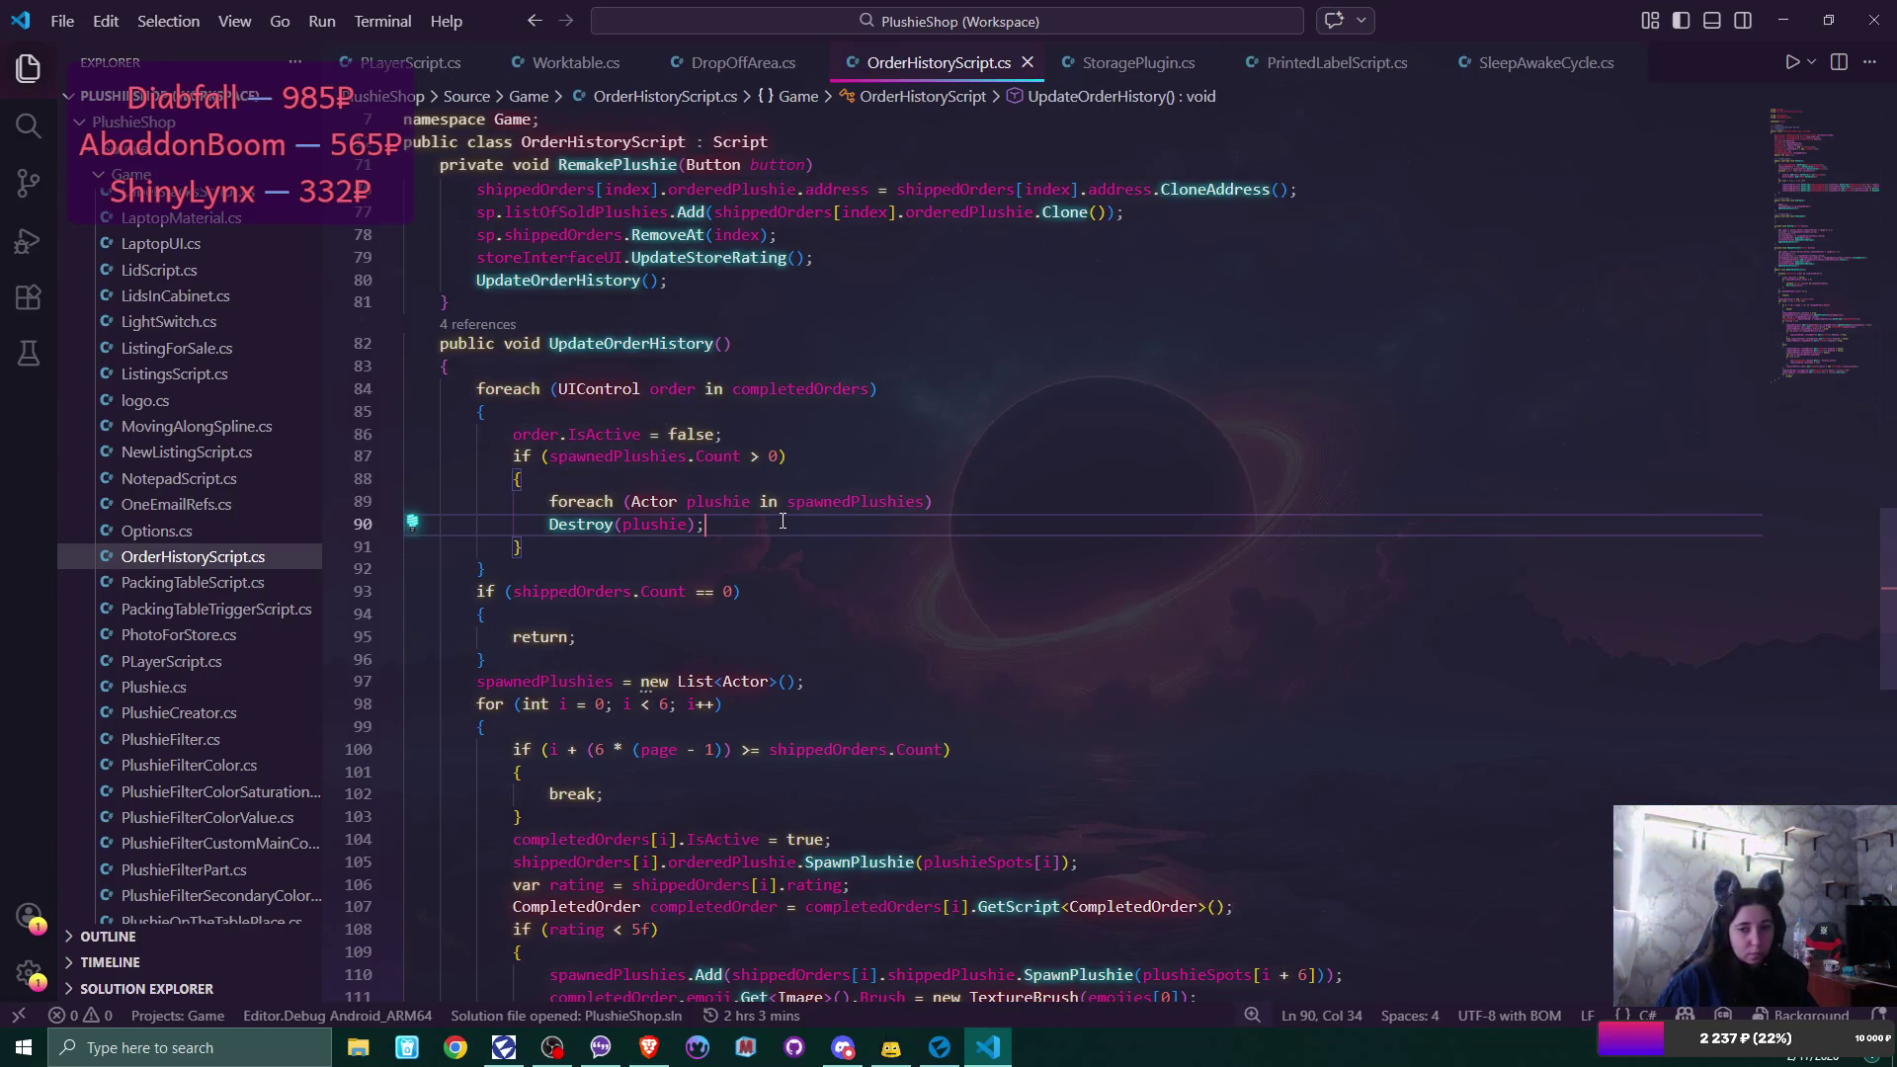
Move 'spawnedPlushies = new List<Actor>();' to just after the destroy block and remove leftover blank lines.
click(618, 548)
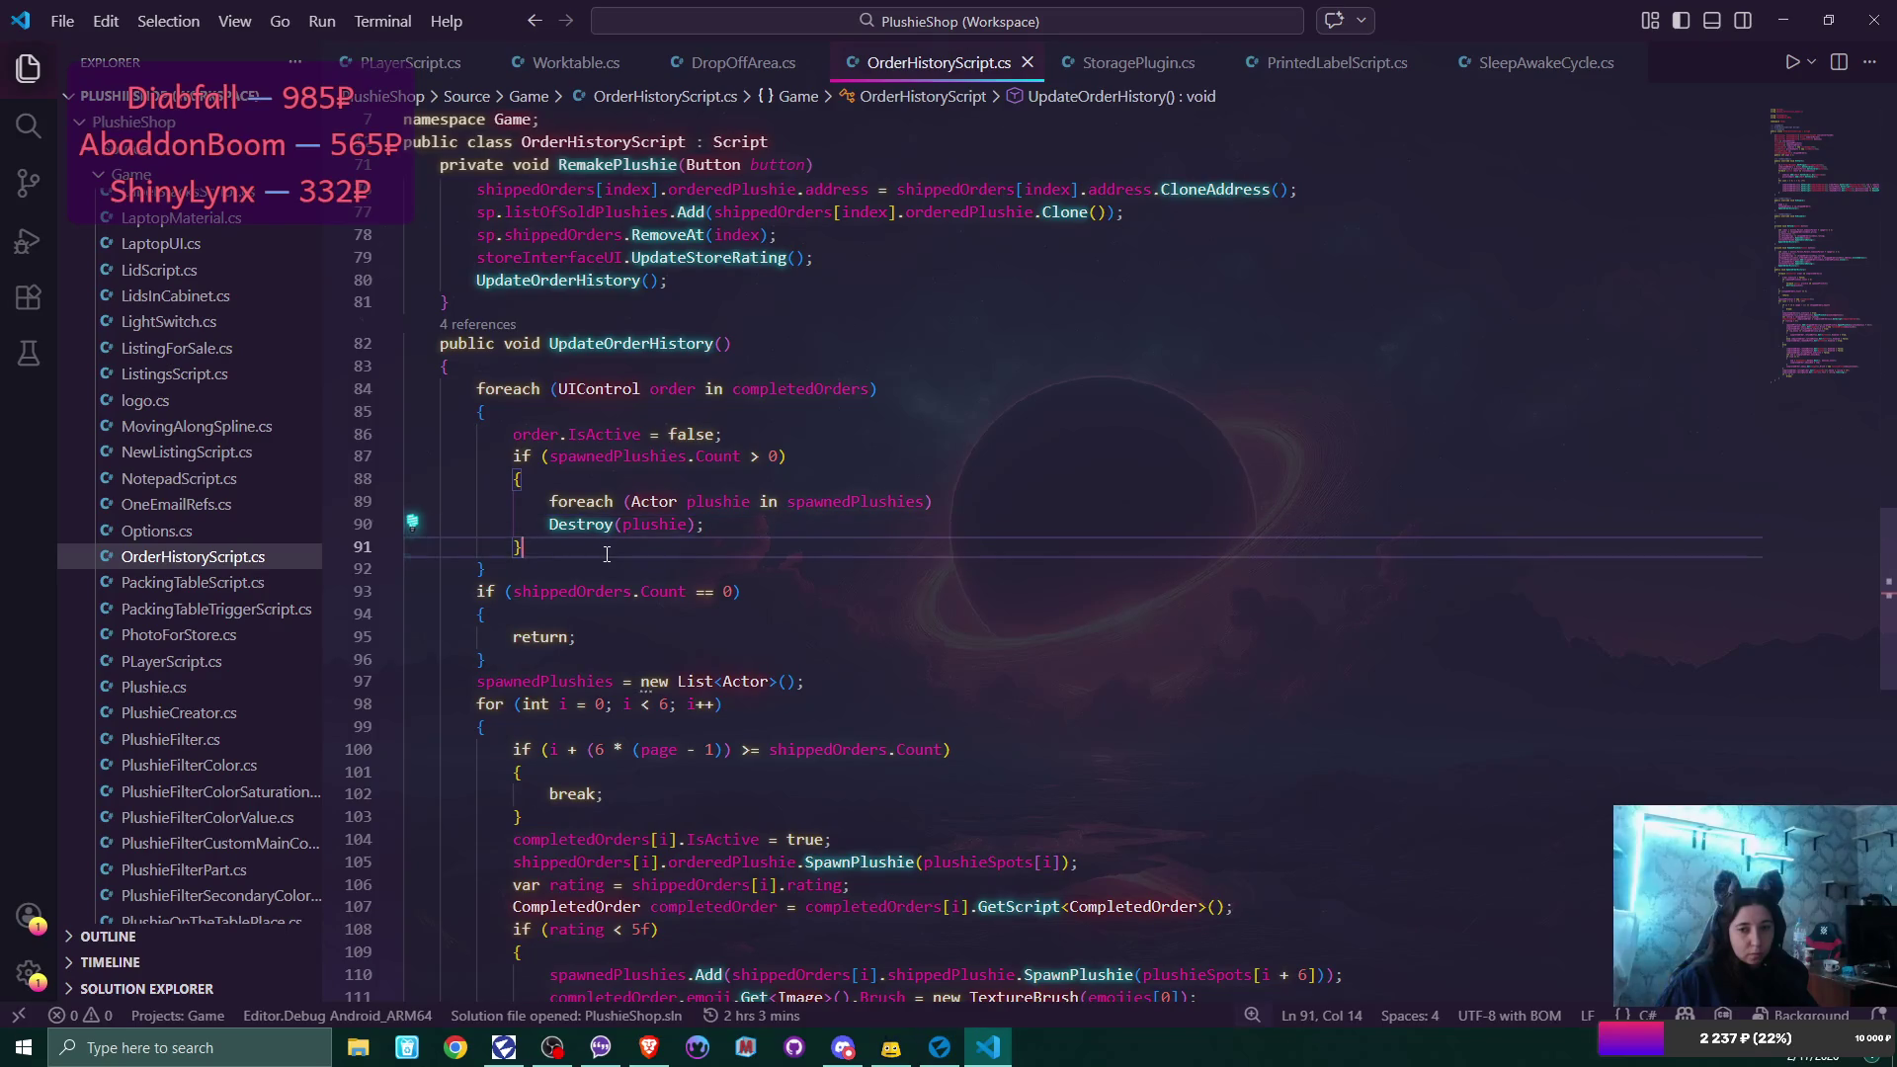
key(Return)
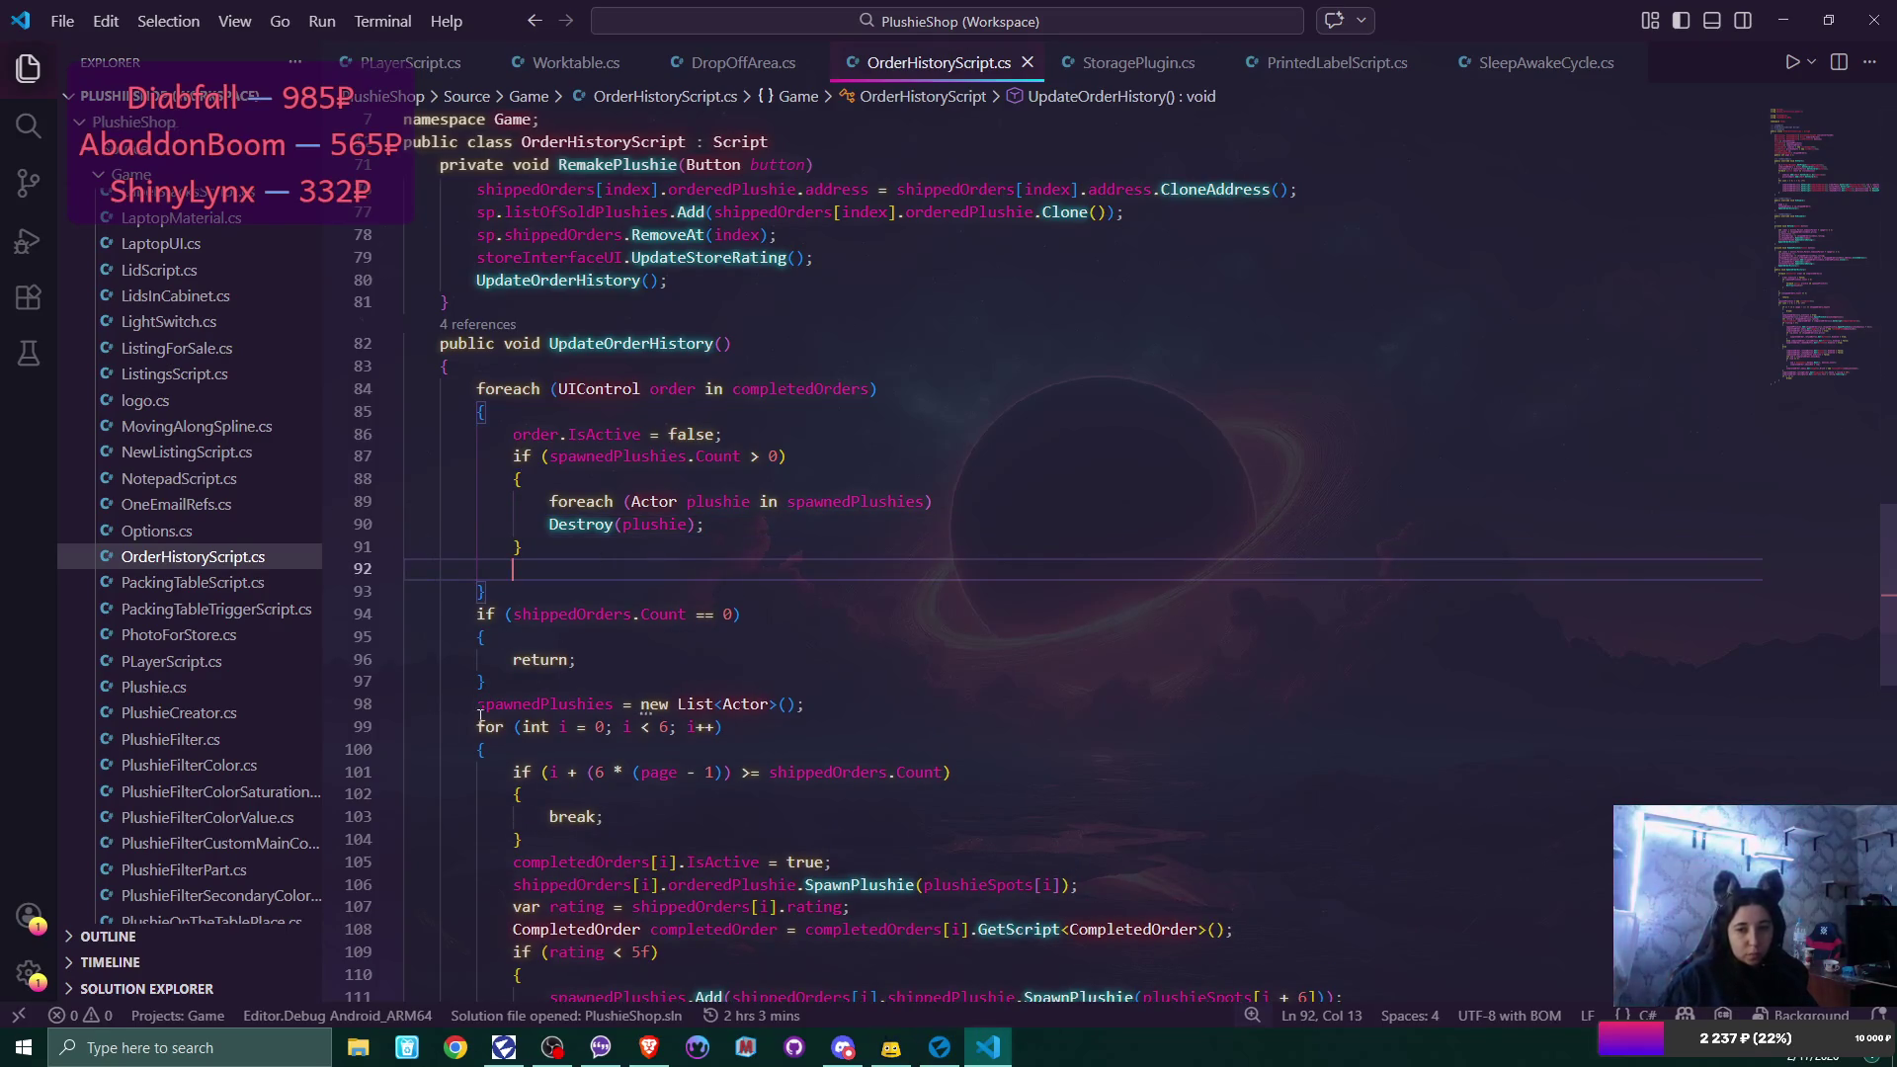
double_click(482, 706)
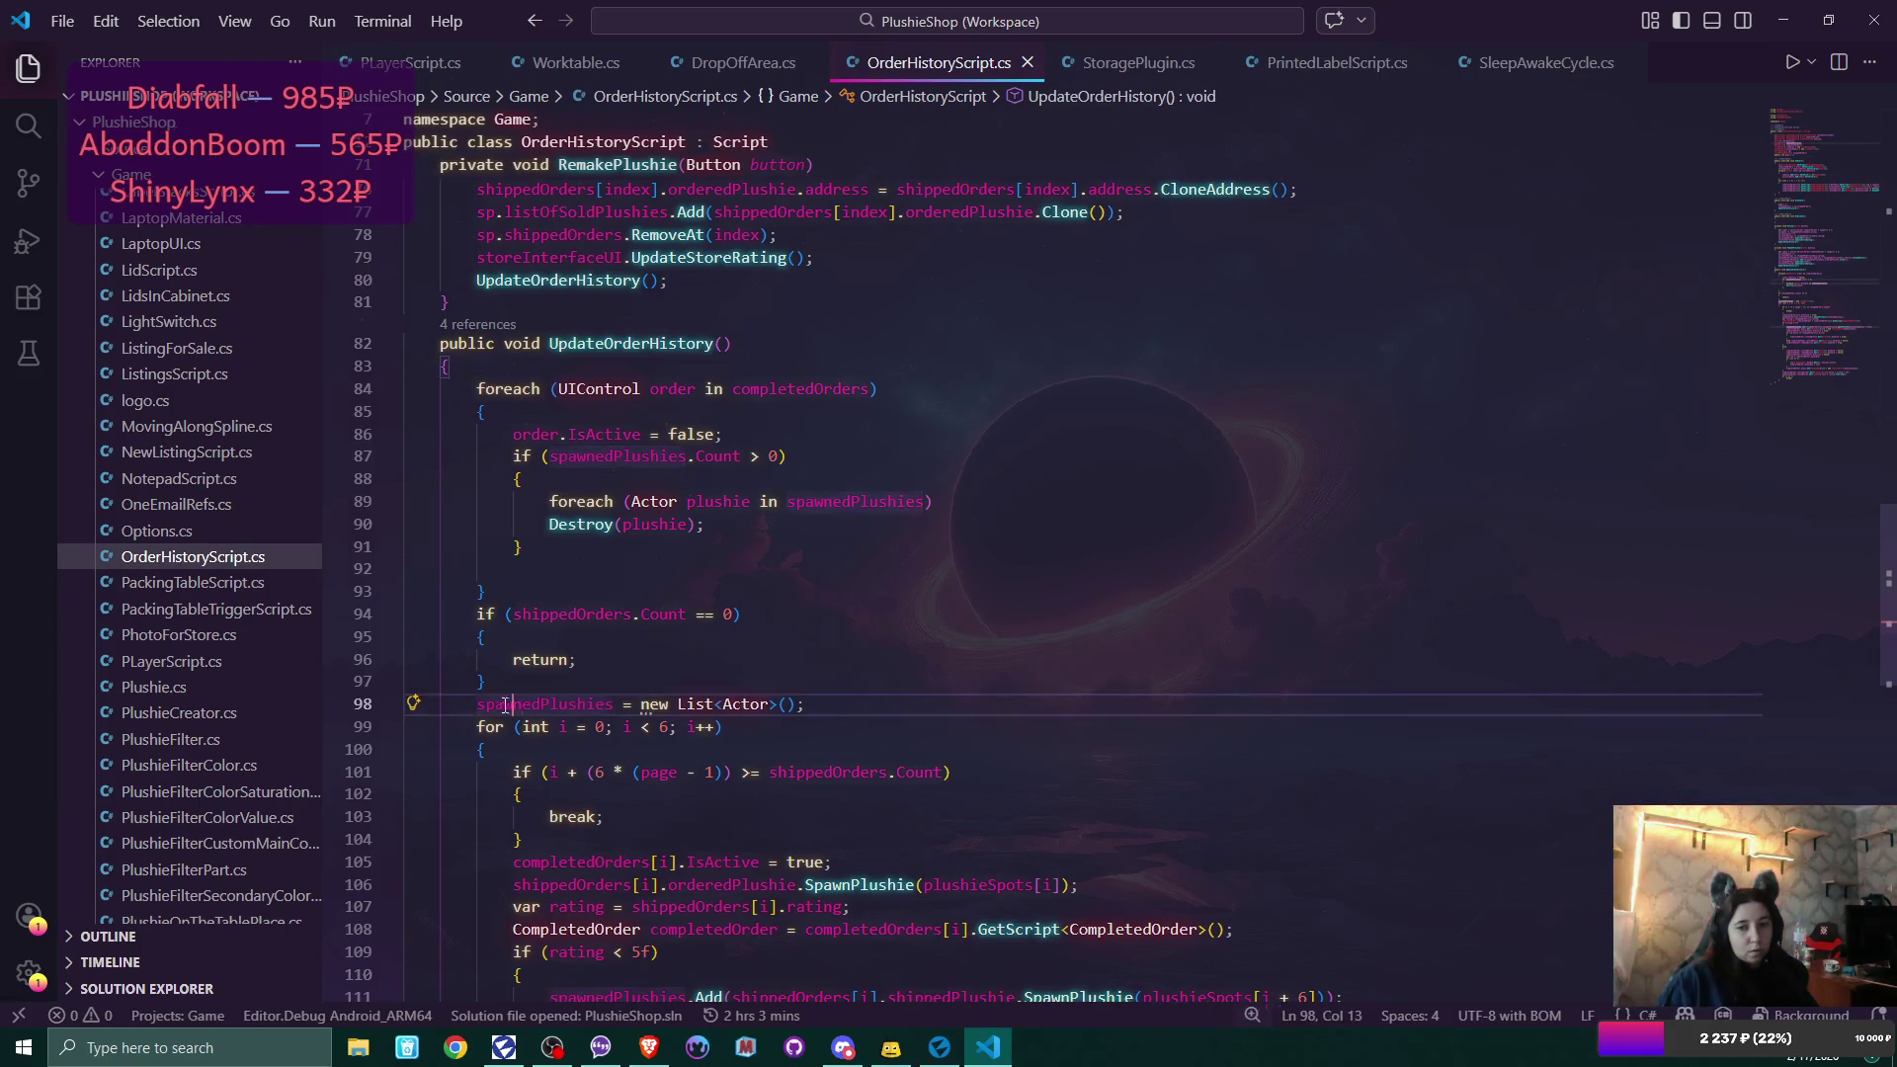
shift+click(808, 700)
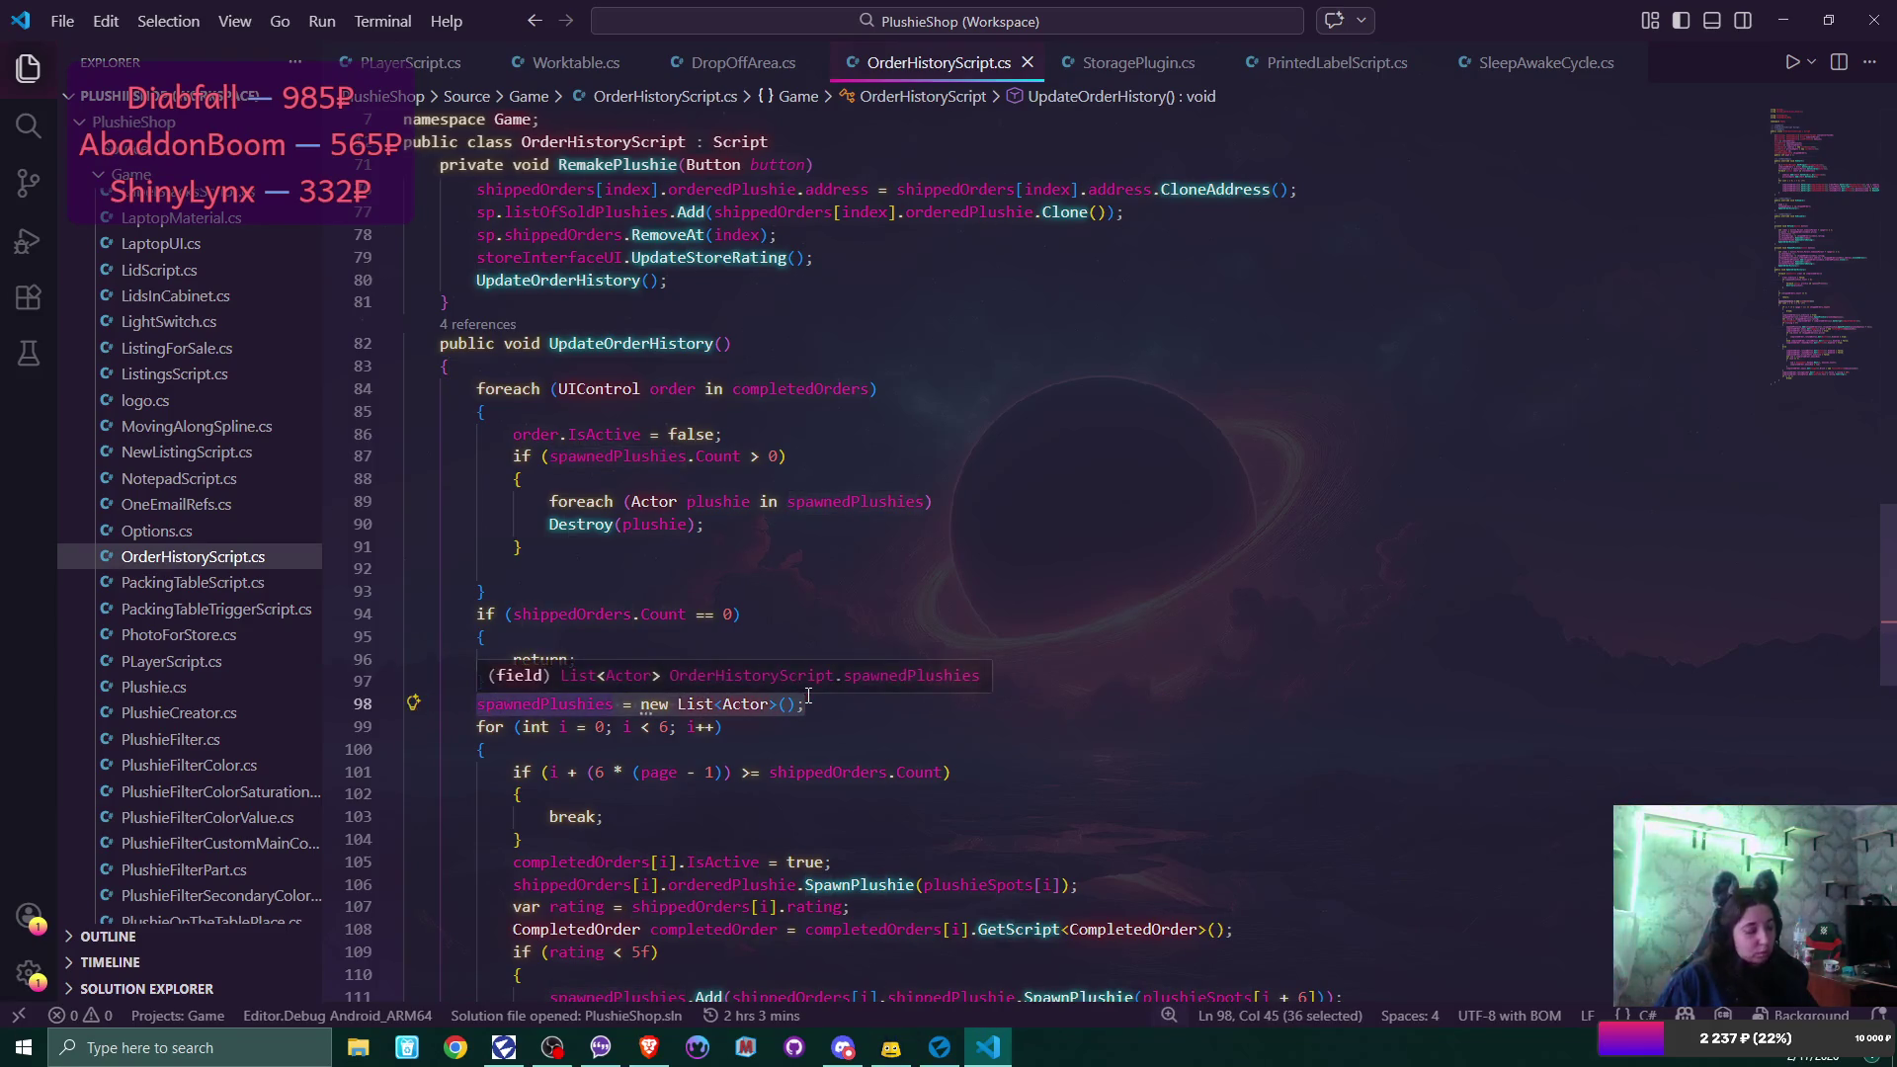
key(ctrl+x)
click(574, 572)
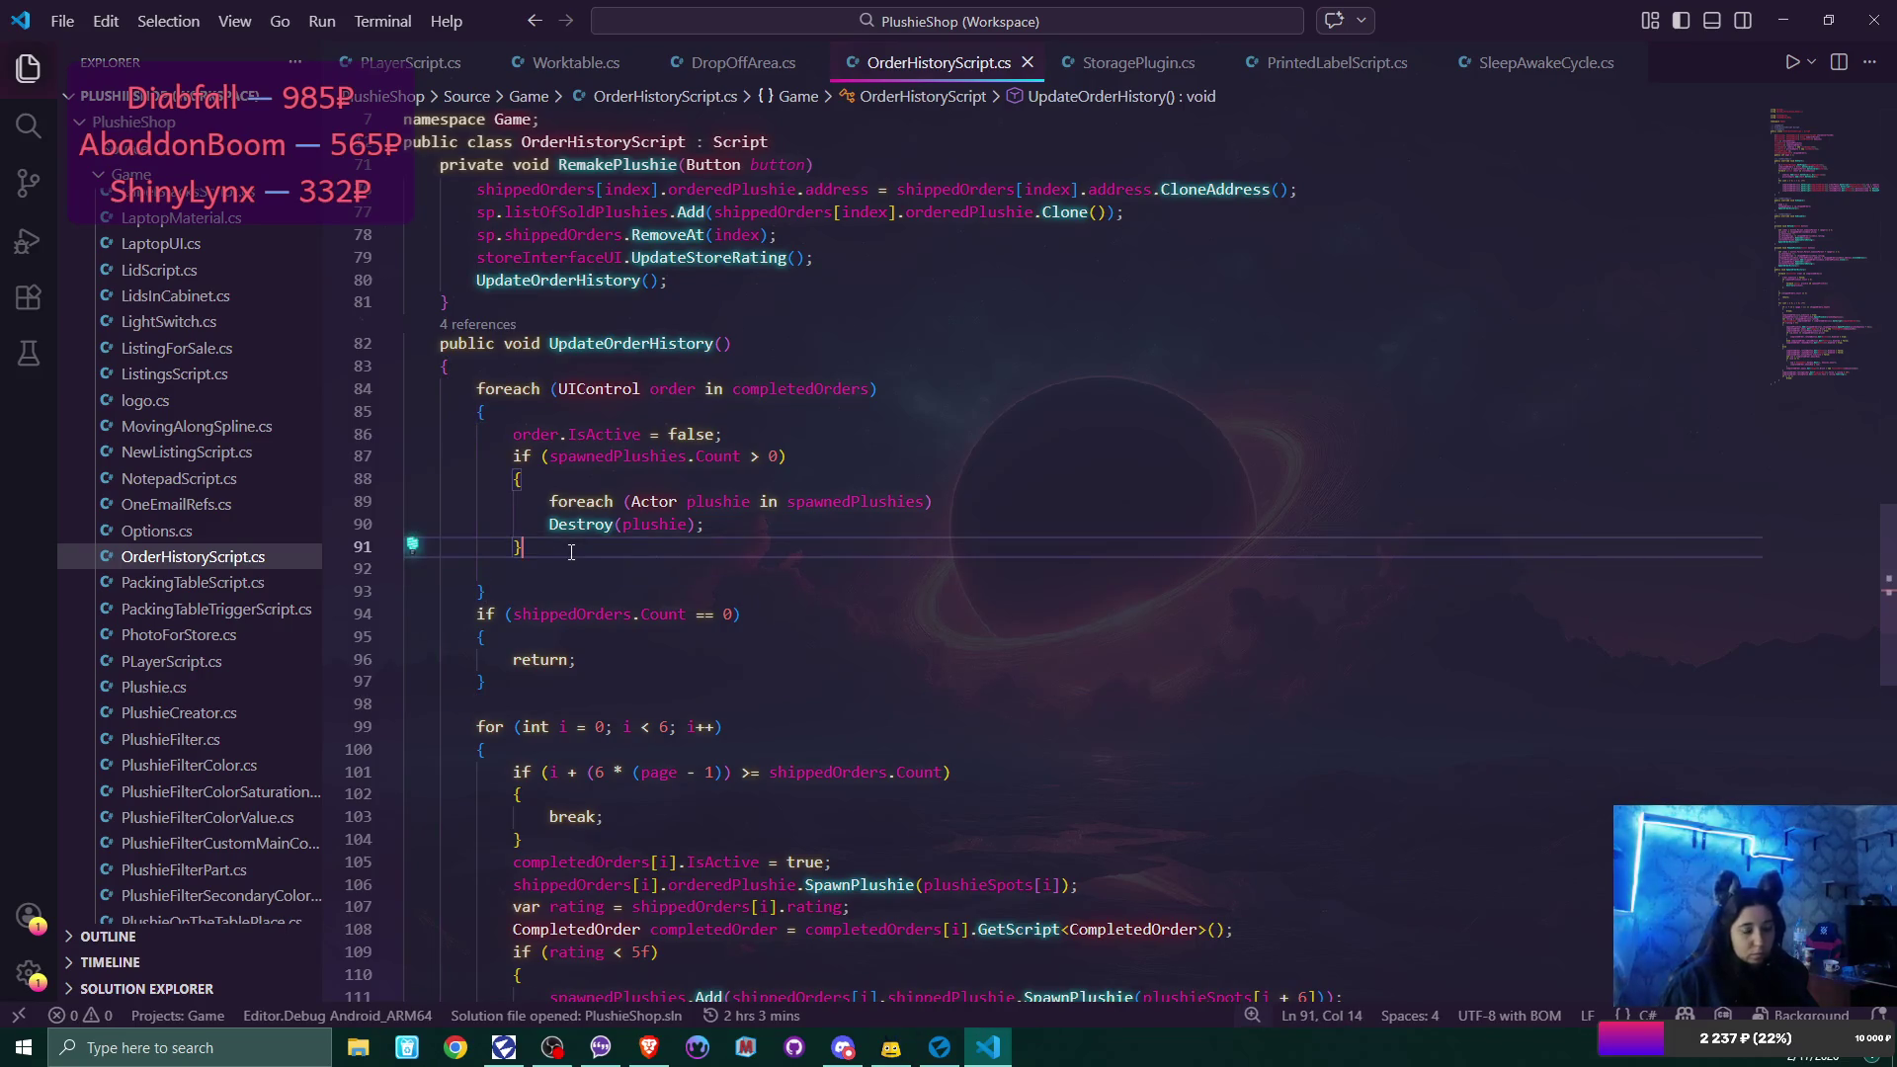
key(ctrl+v)
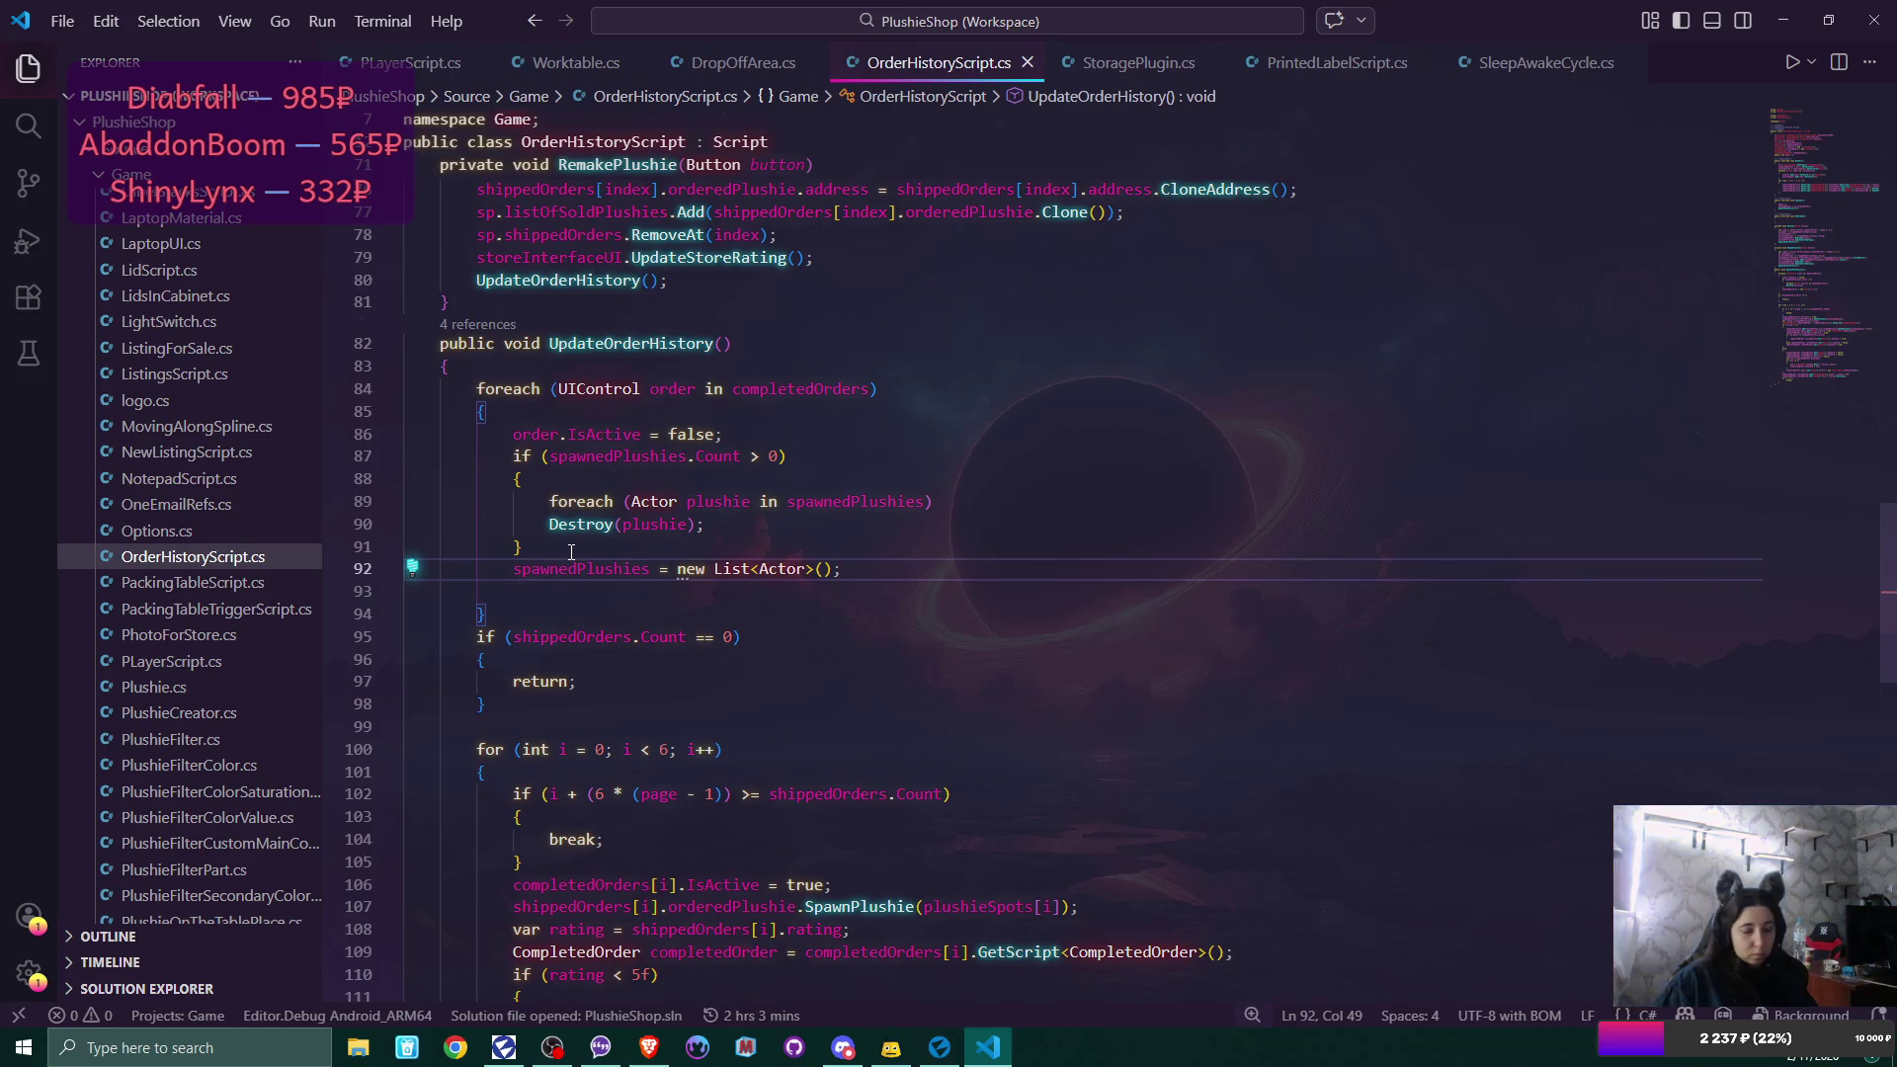
key(Delete)
click(552, 689)
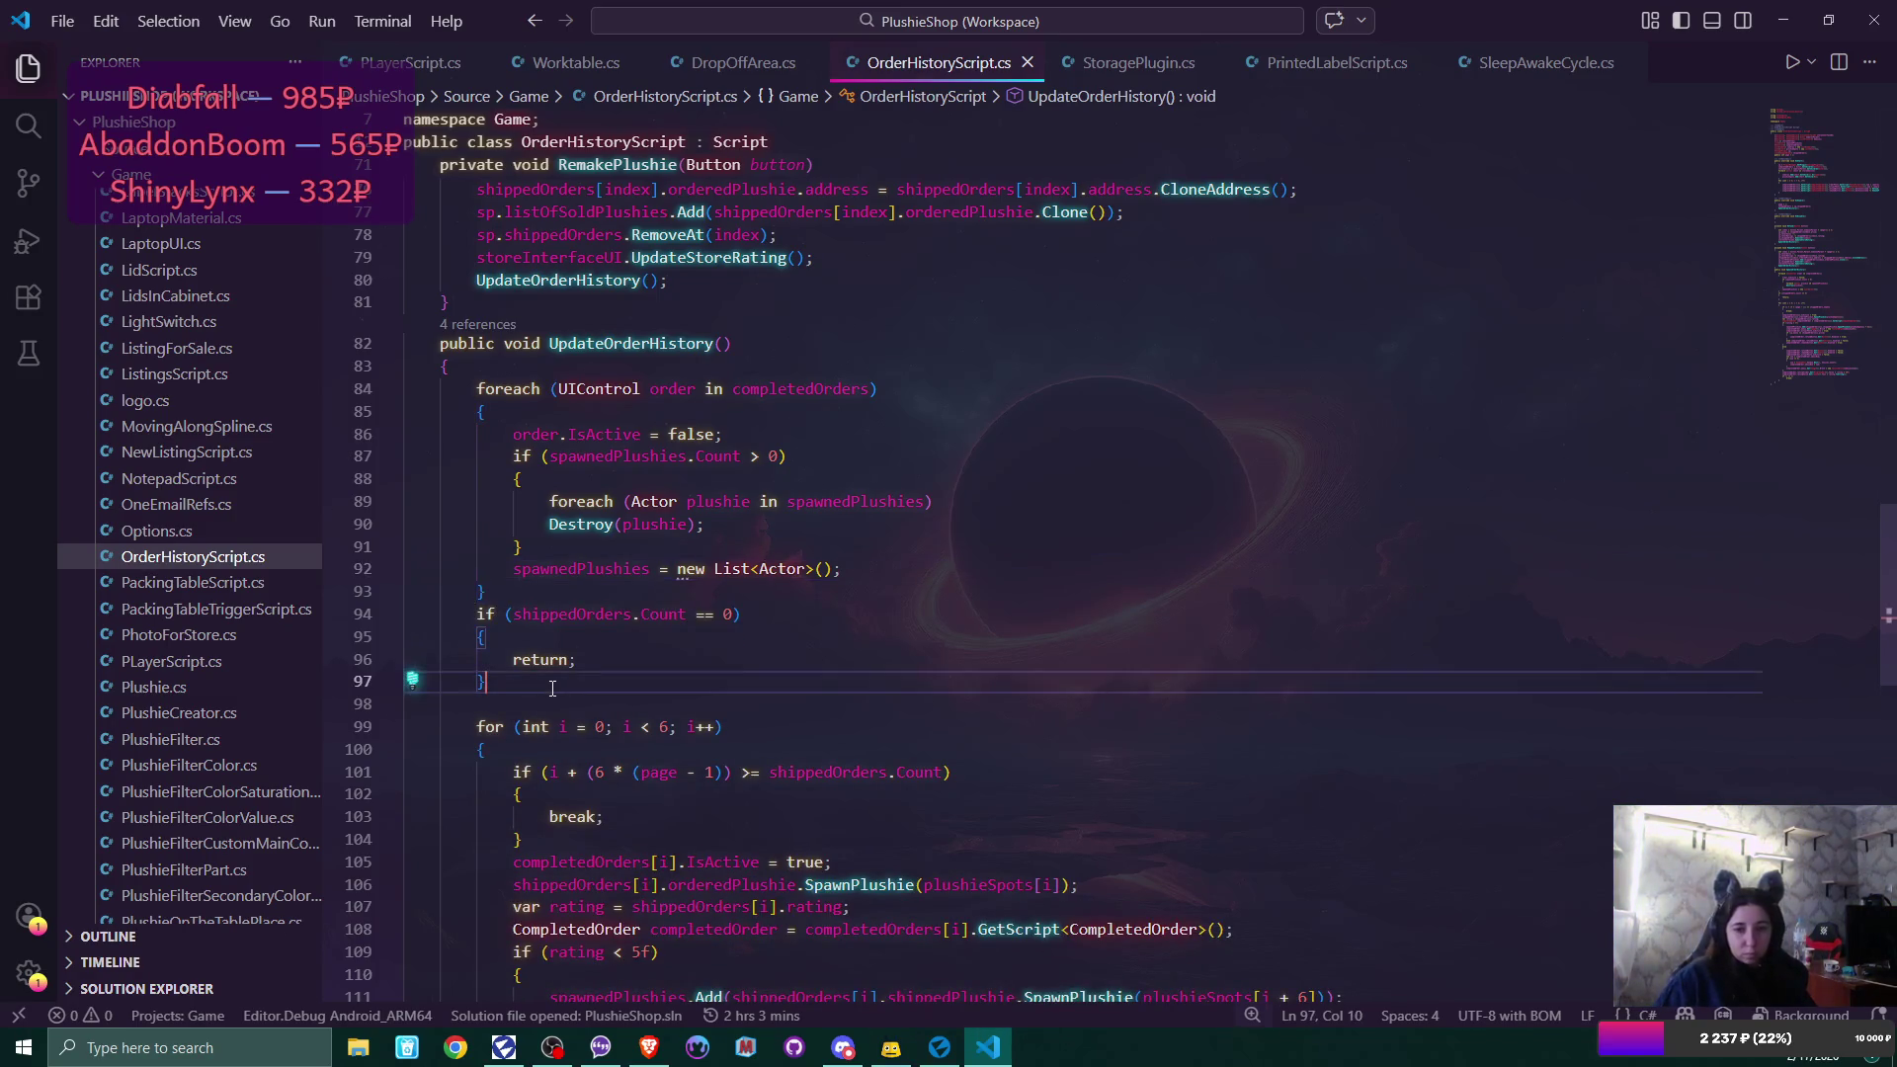
key(Delete)
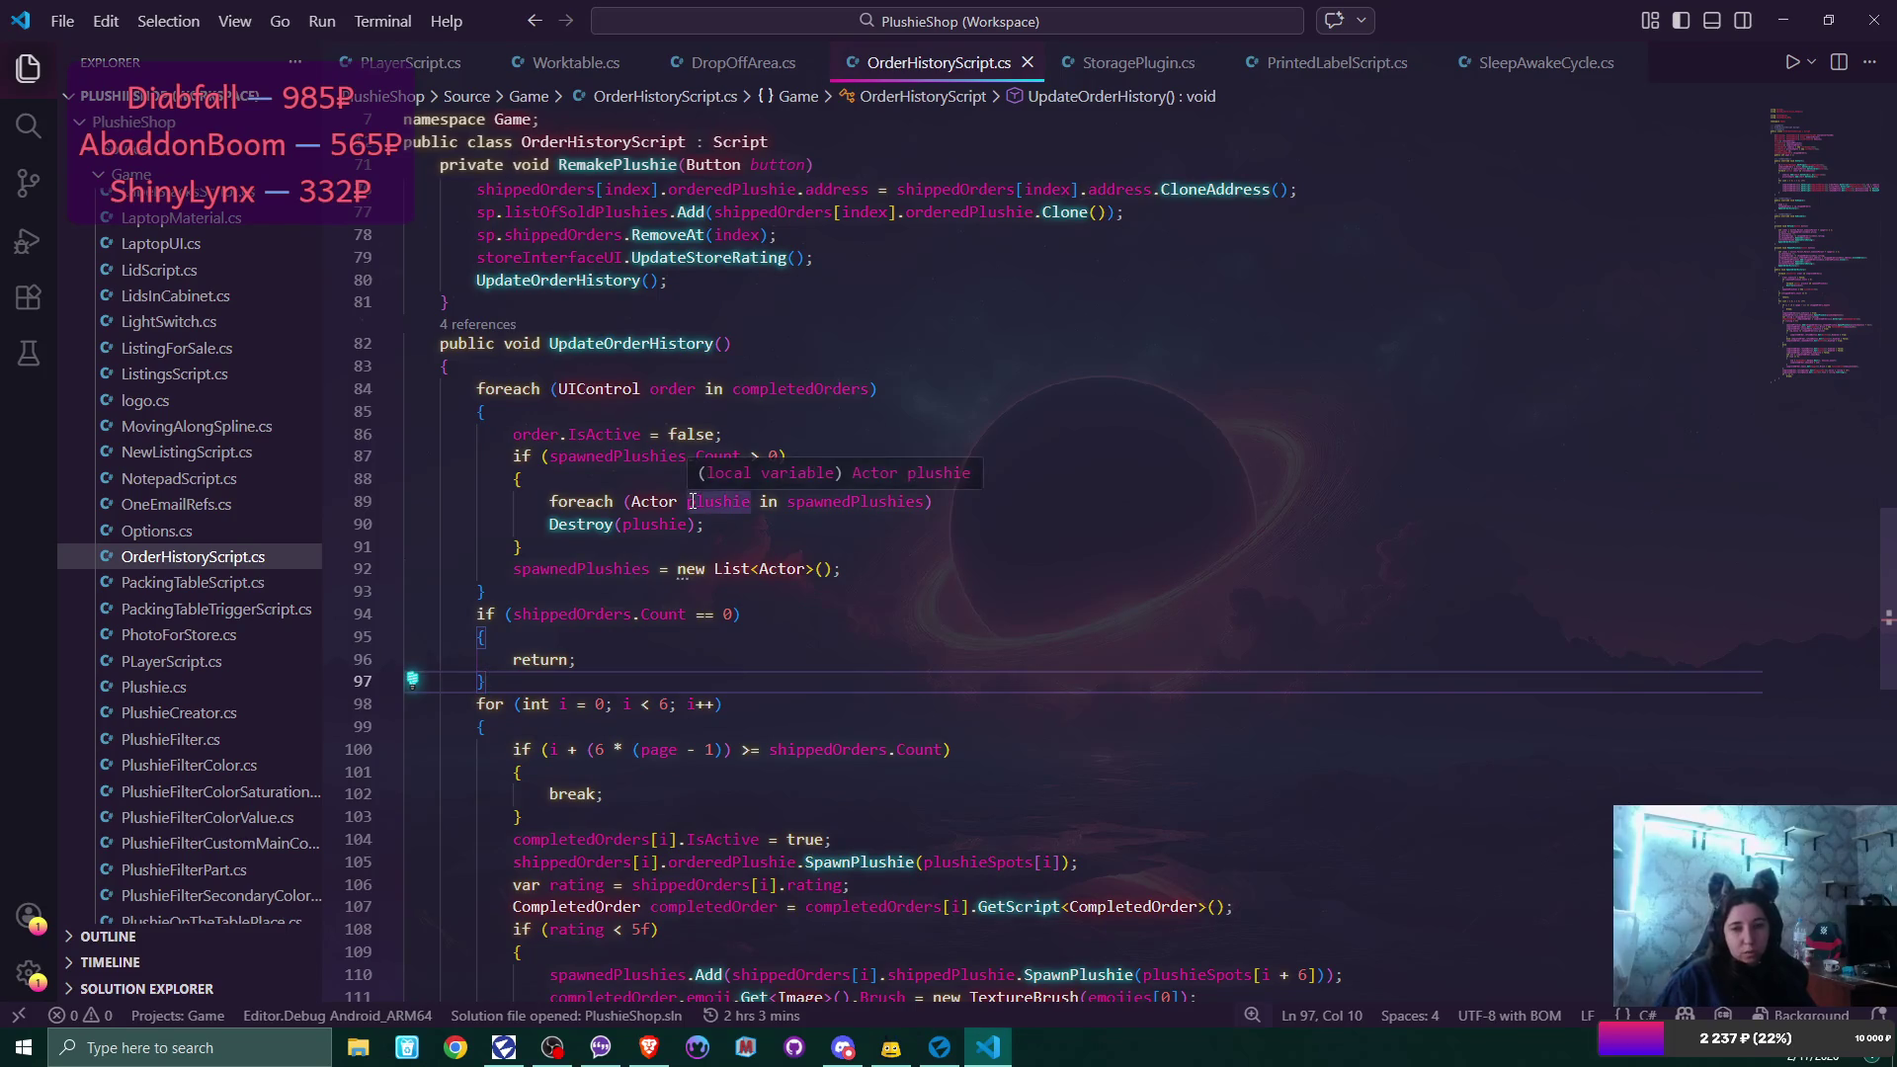
click(708, 525)
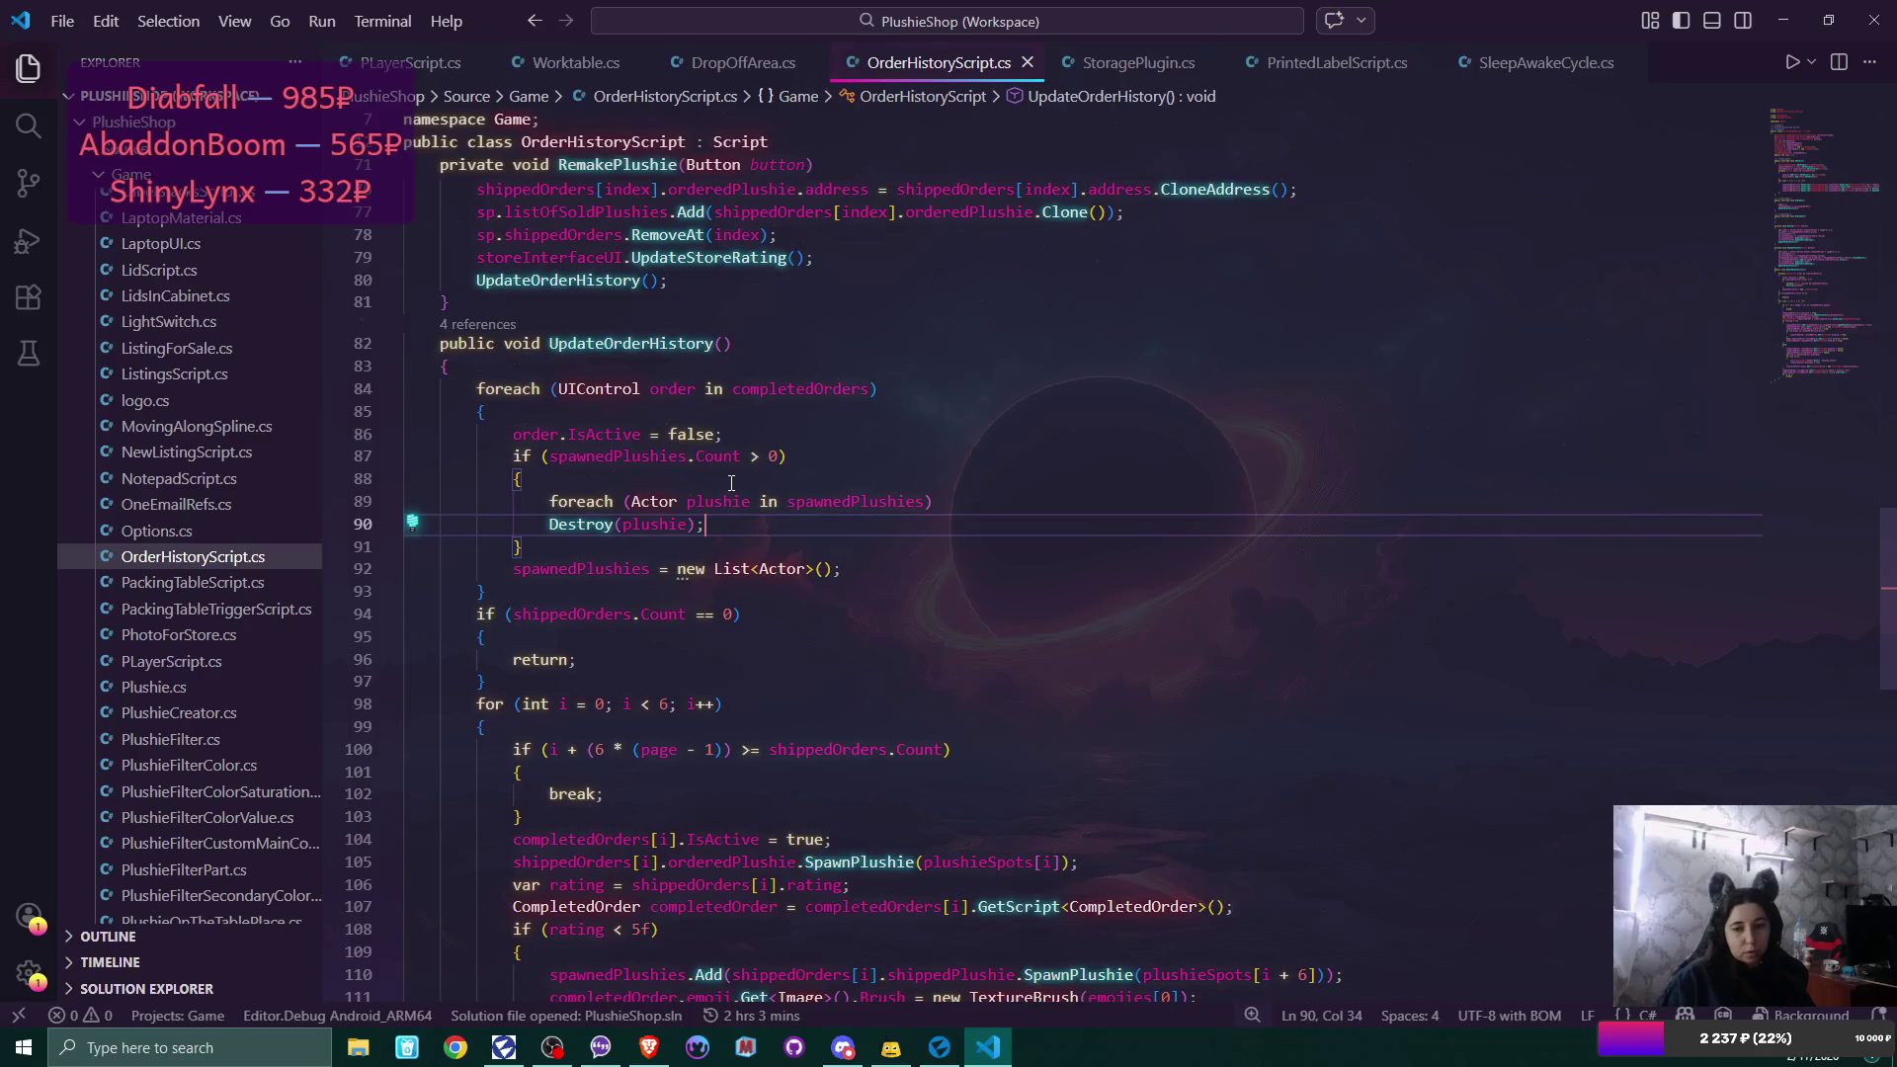
Move the if (spawnedPlushies.Count > 0) destroy block from UpdateOrderHistory into OnDisable's empty body.
scroll(731, 482, up, 3)
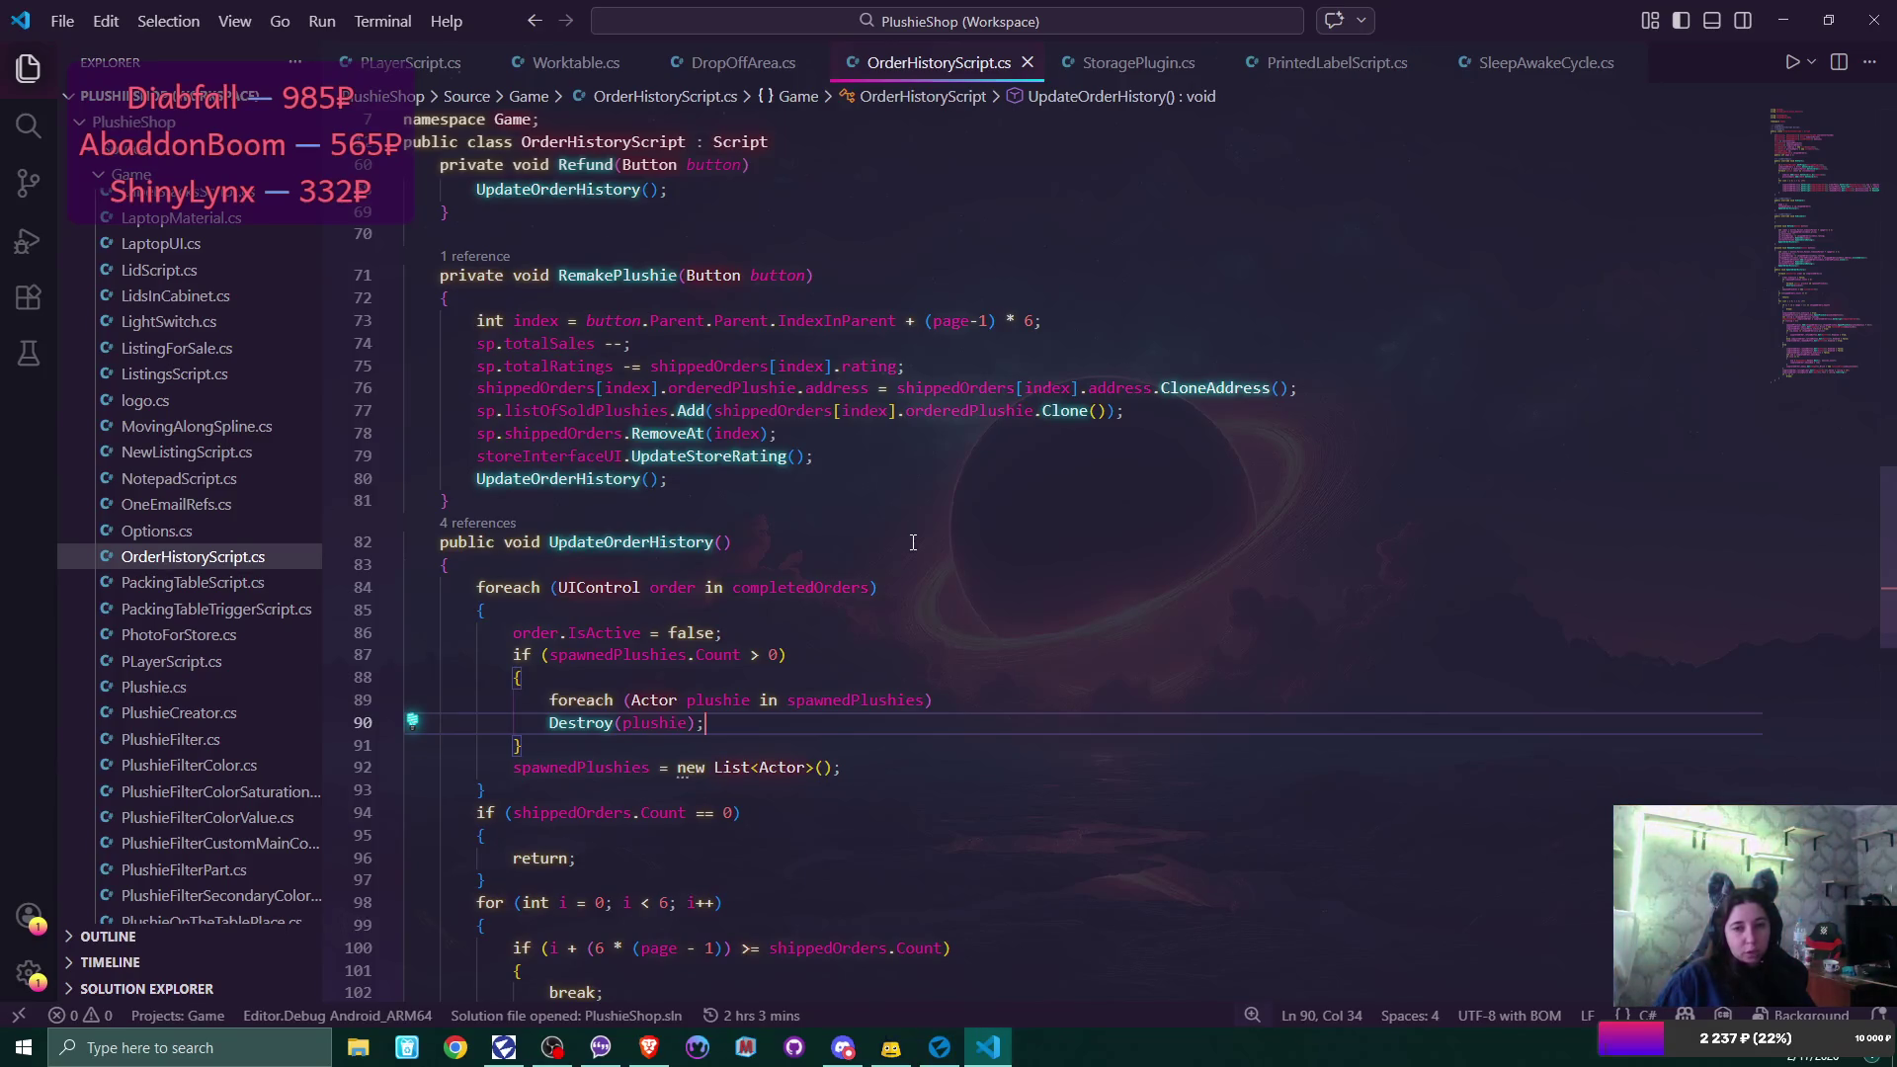
scroll(930, 542, up, 2)
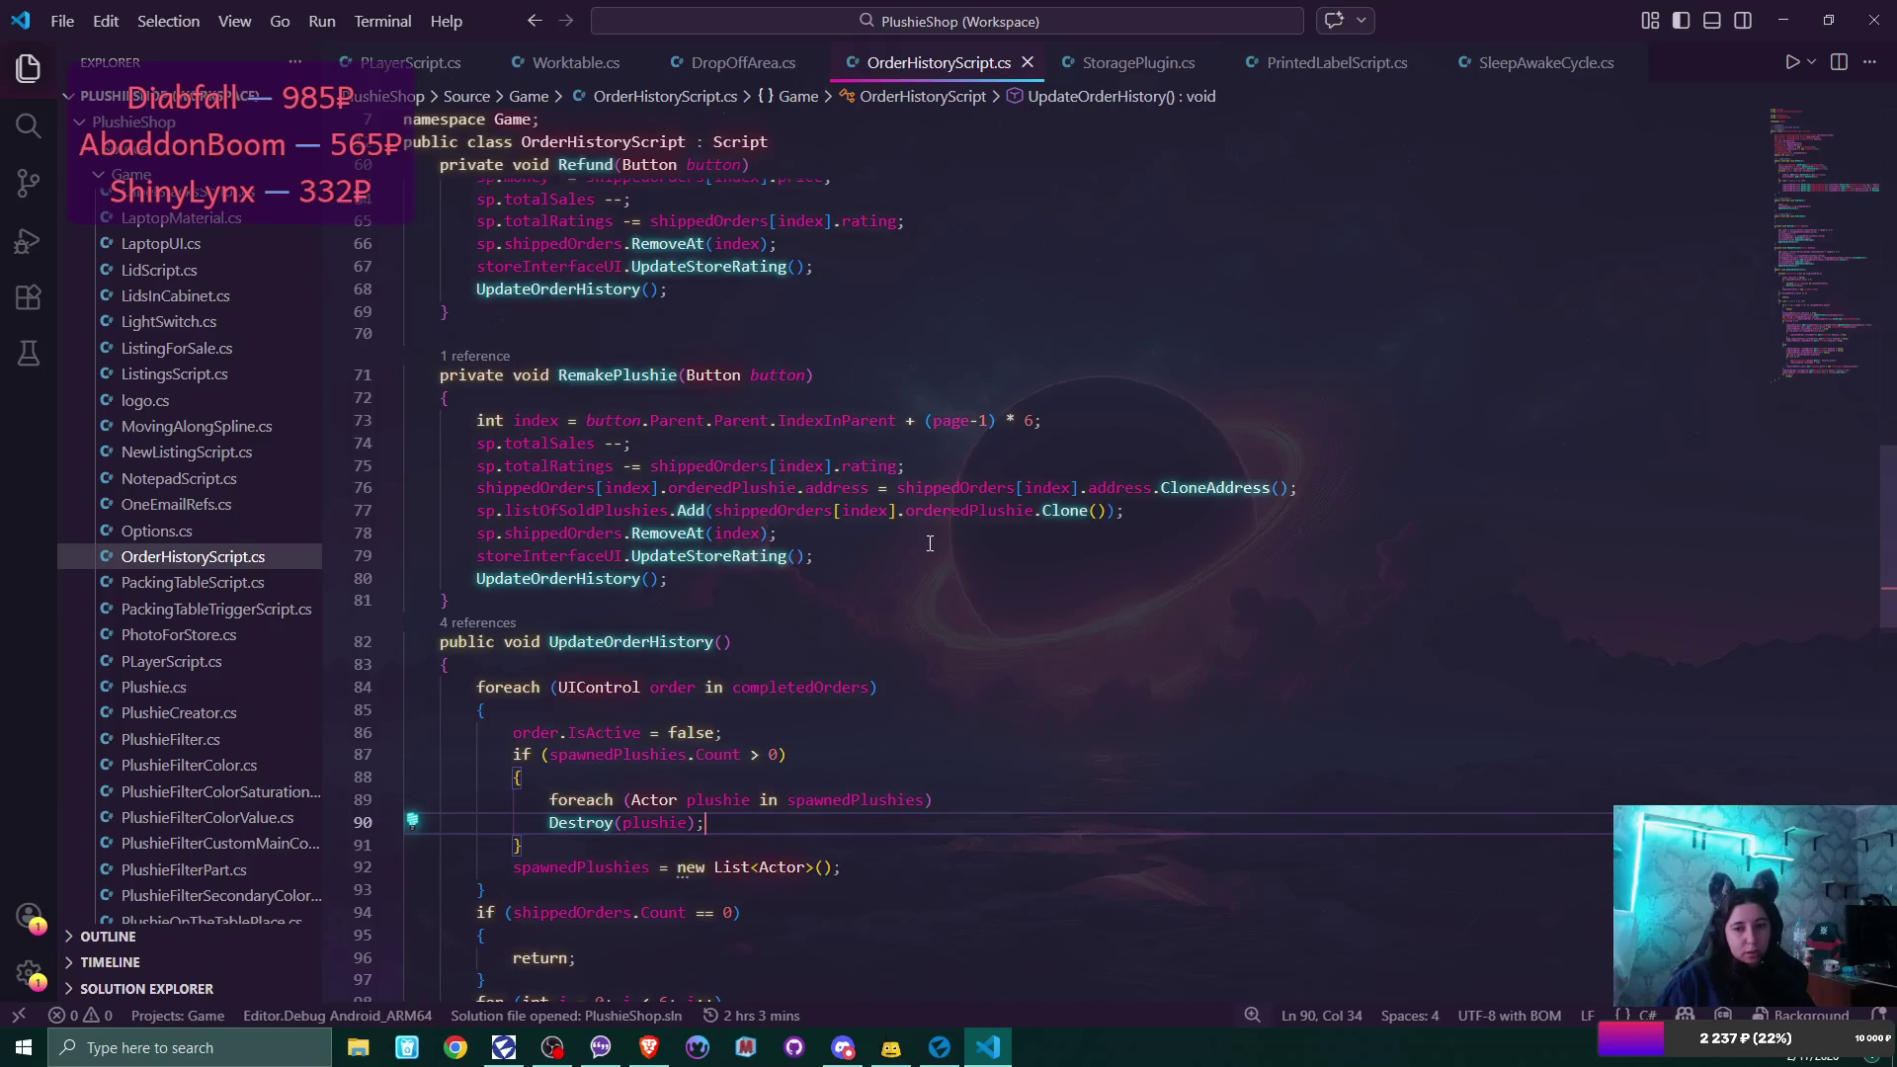
mouse_move(513, 756)
mouse_down()
mouse_move(553, 844)
mouse_move(589, 846)
mouse_up()
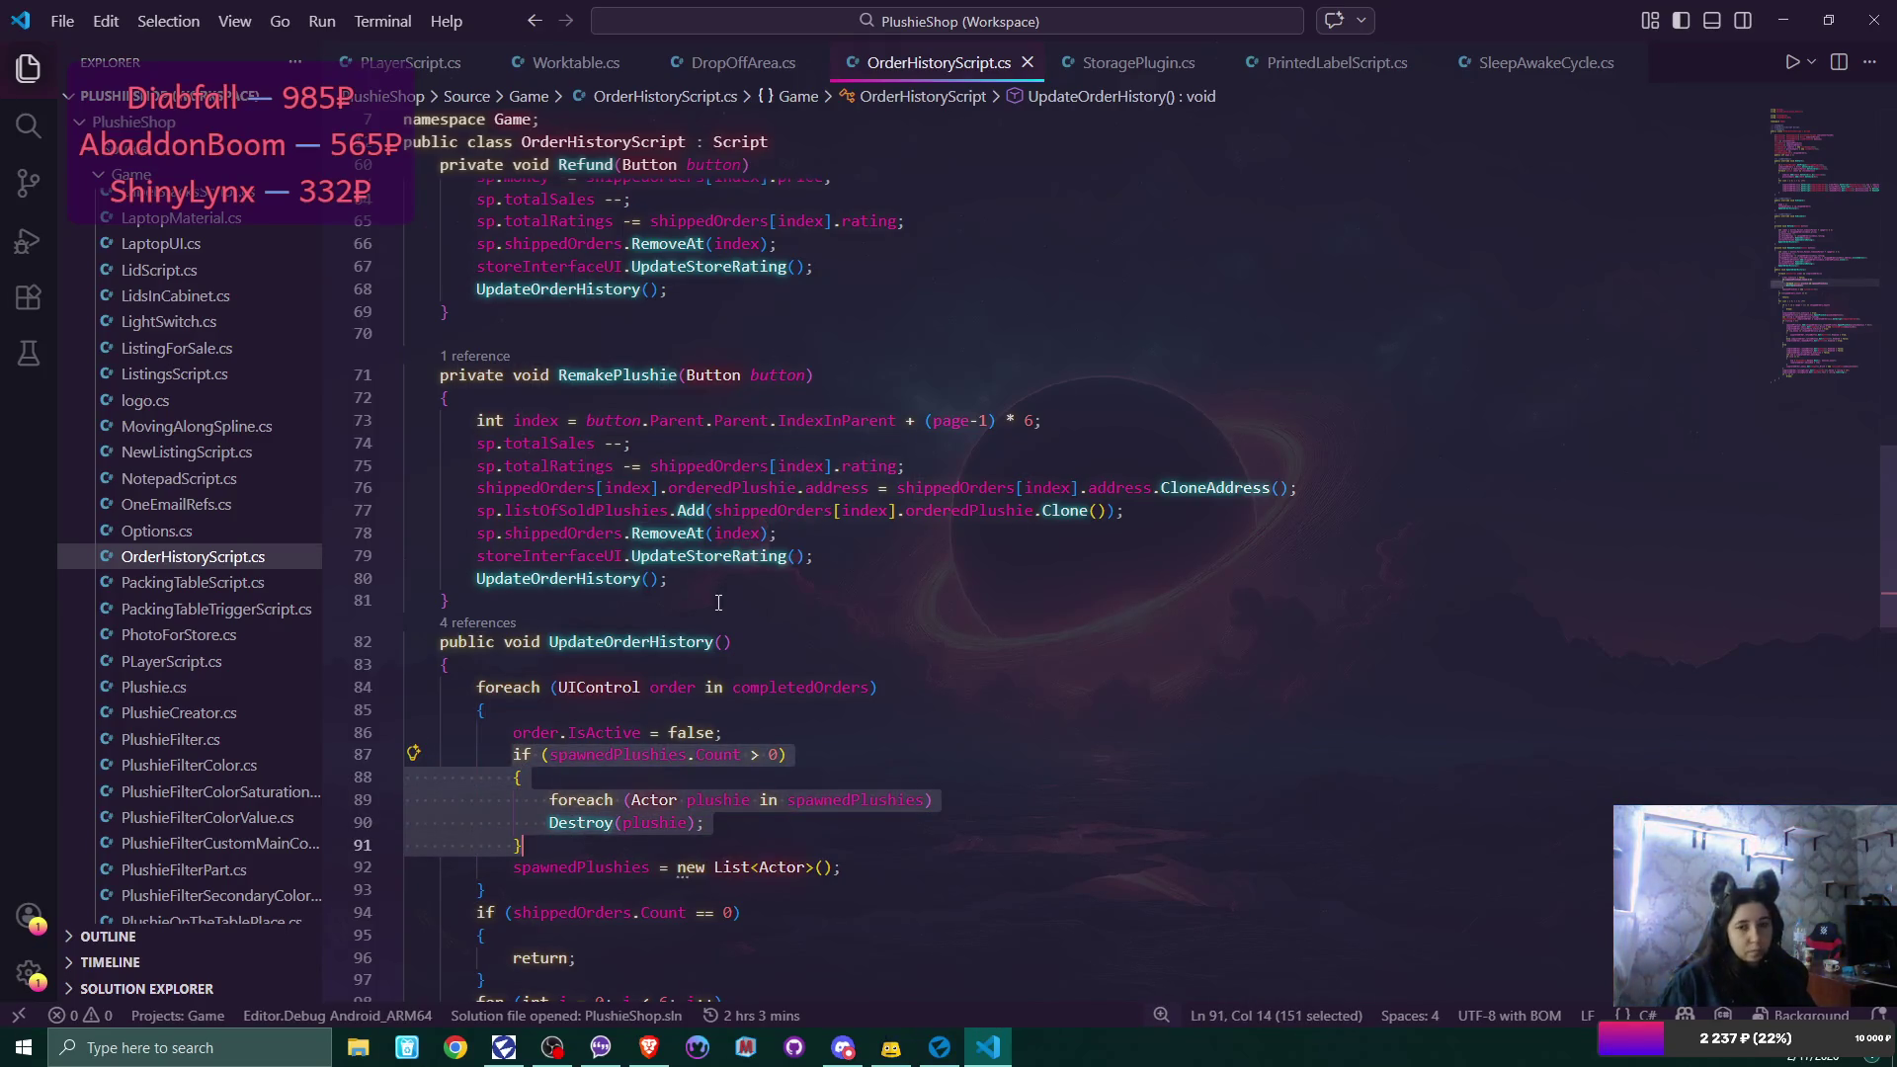
key(ctrl+x)
scroll(612, 691, up, 5)
click(651, 461)
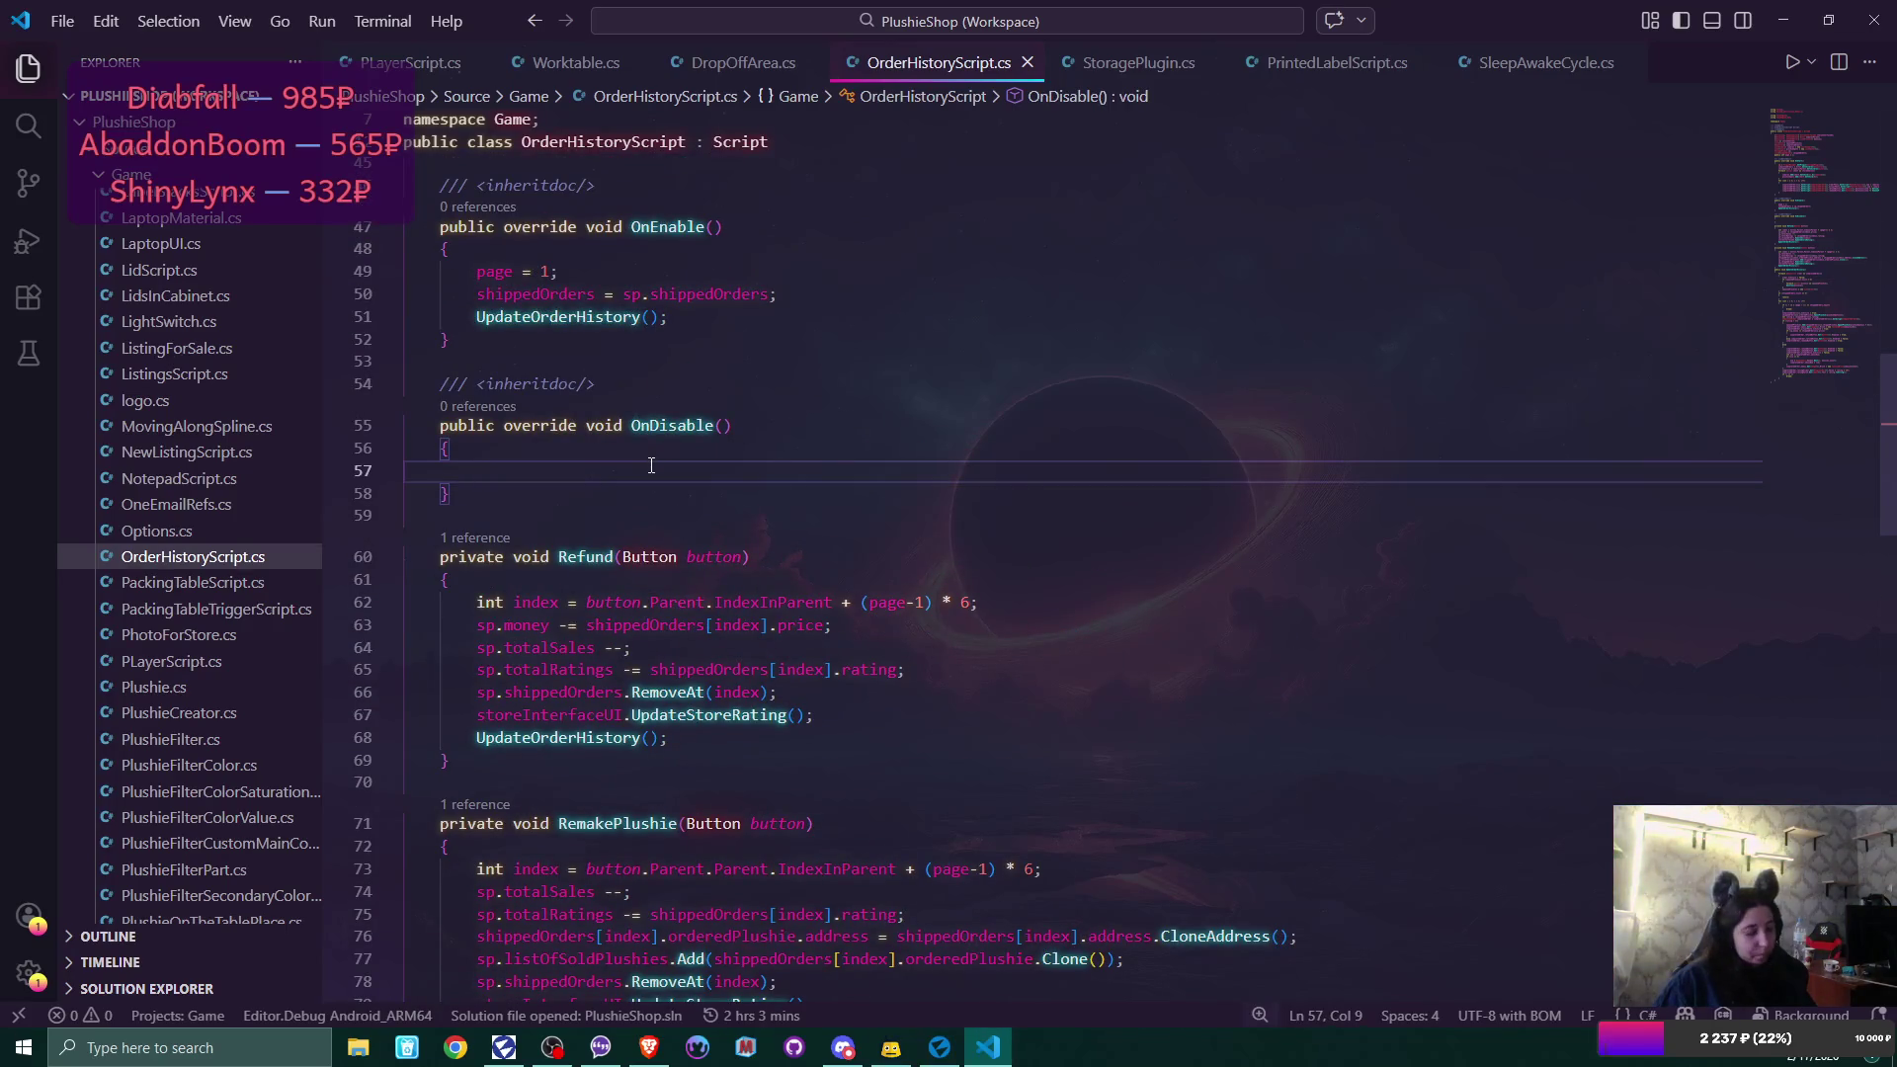
key(ctrl+v)
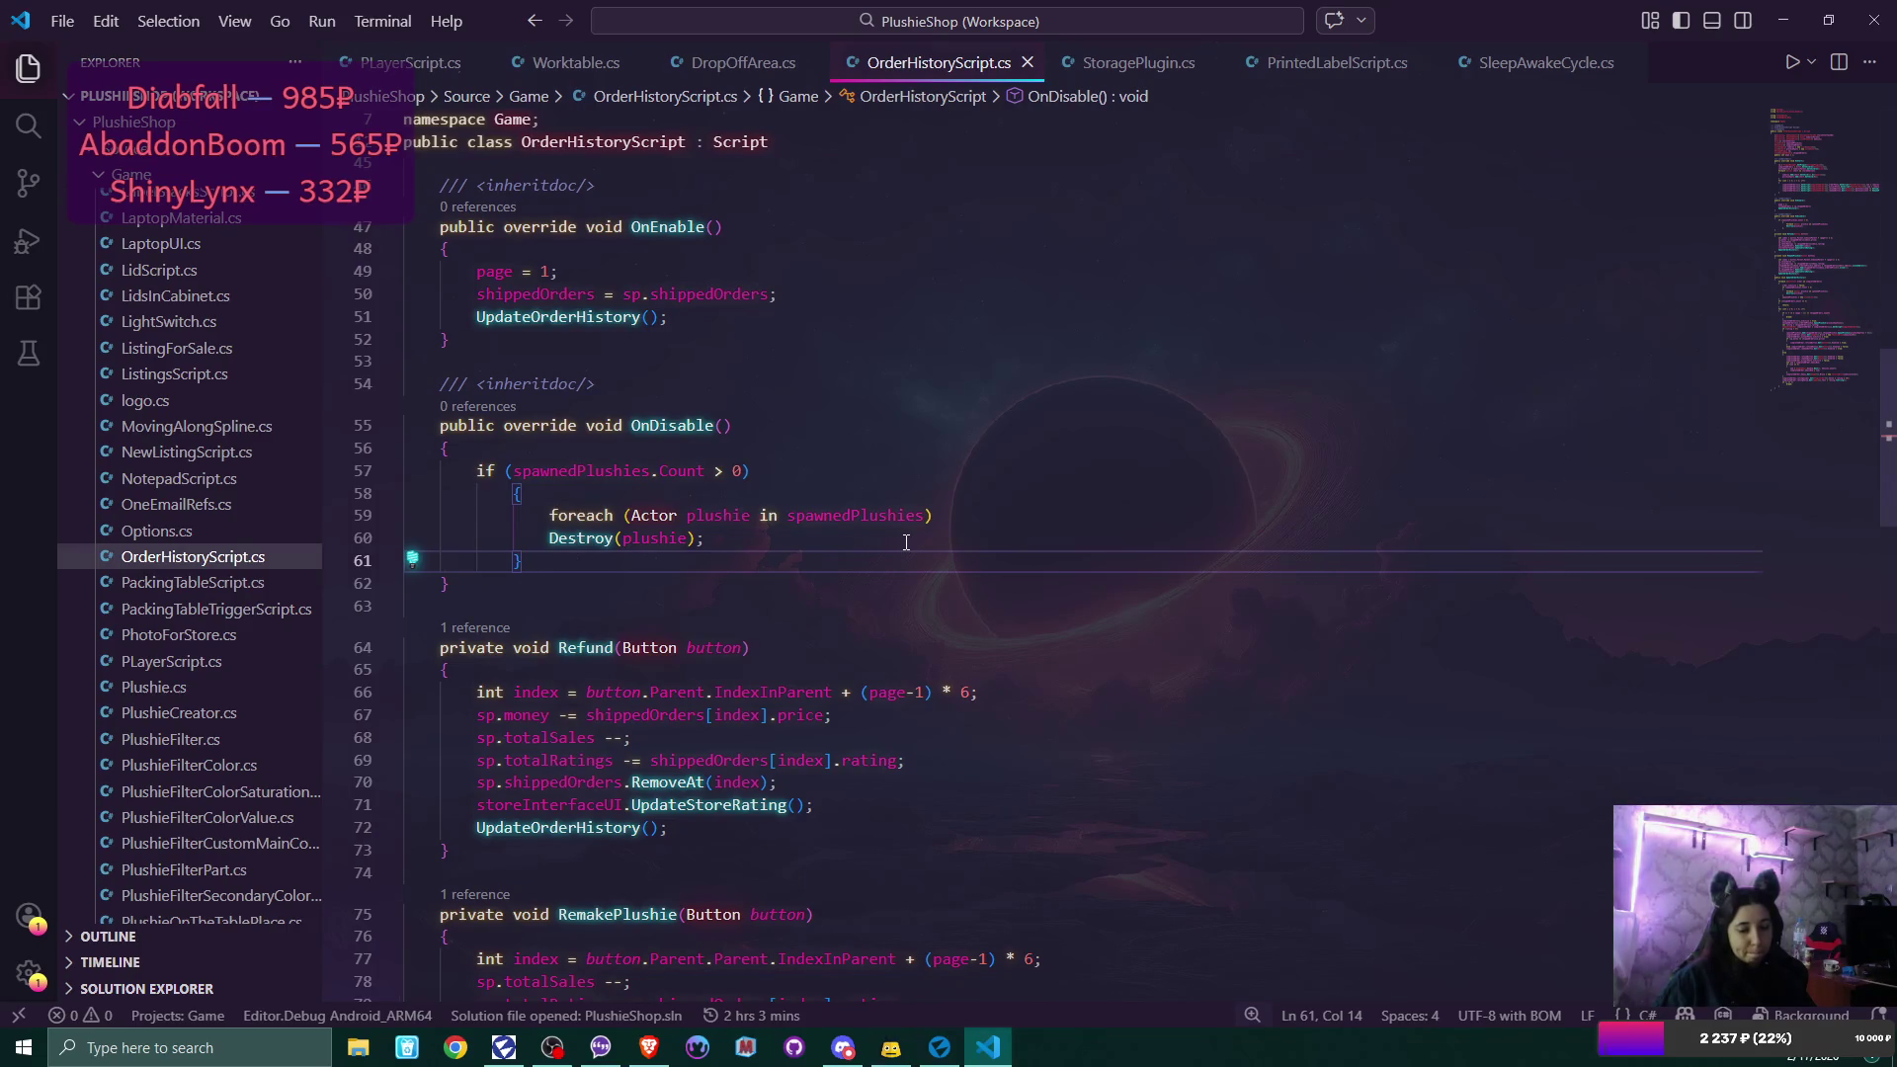
Open the SoldListing prefab from Content > UIPrefabs.
click(940, 1049)
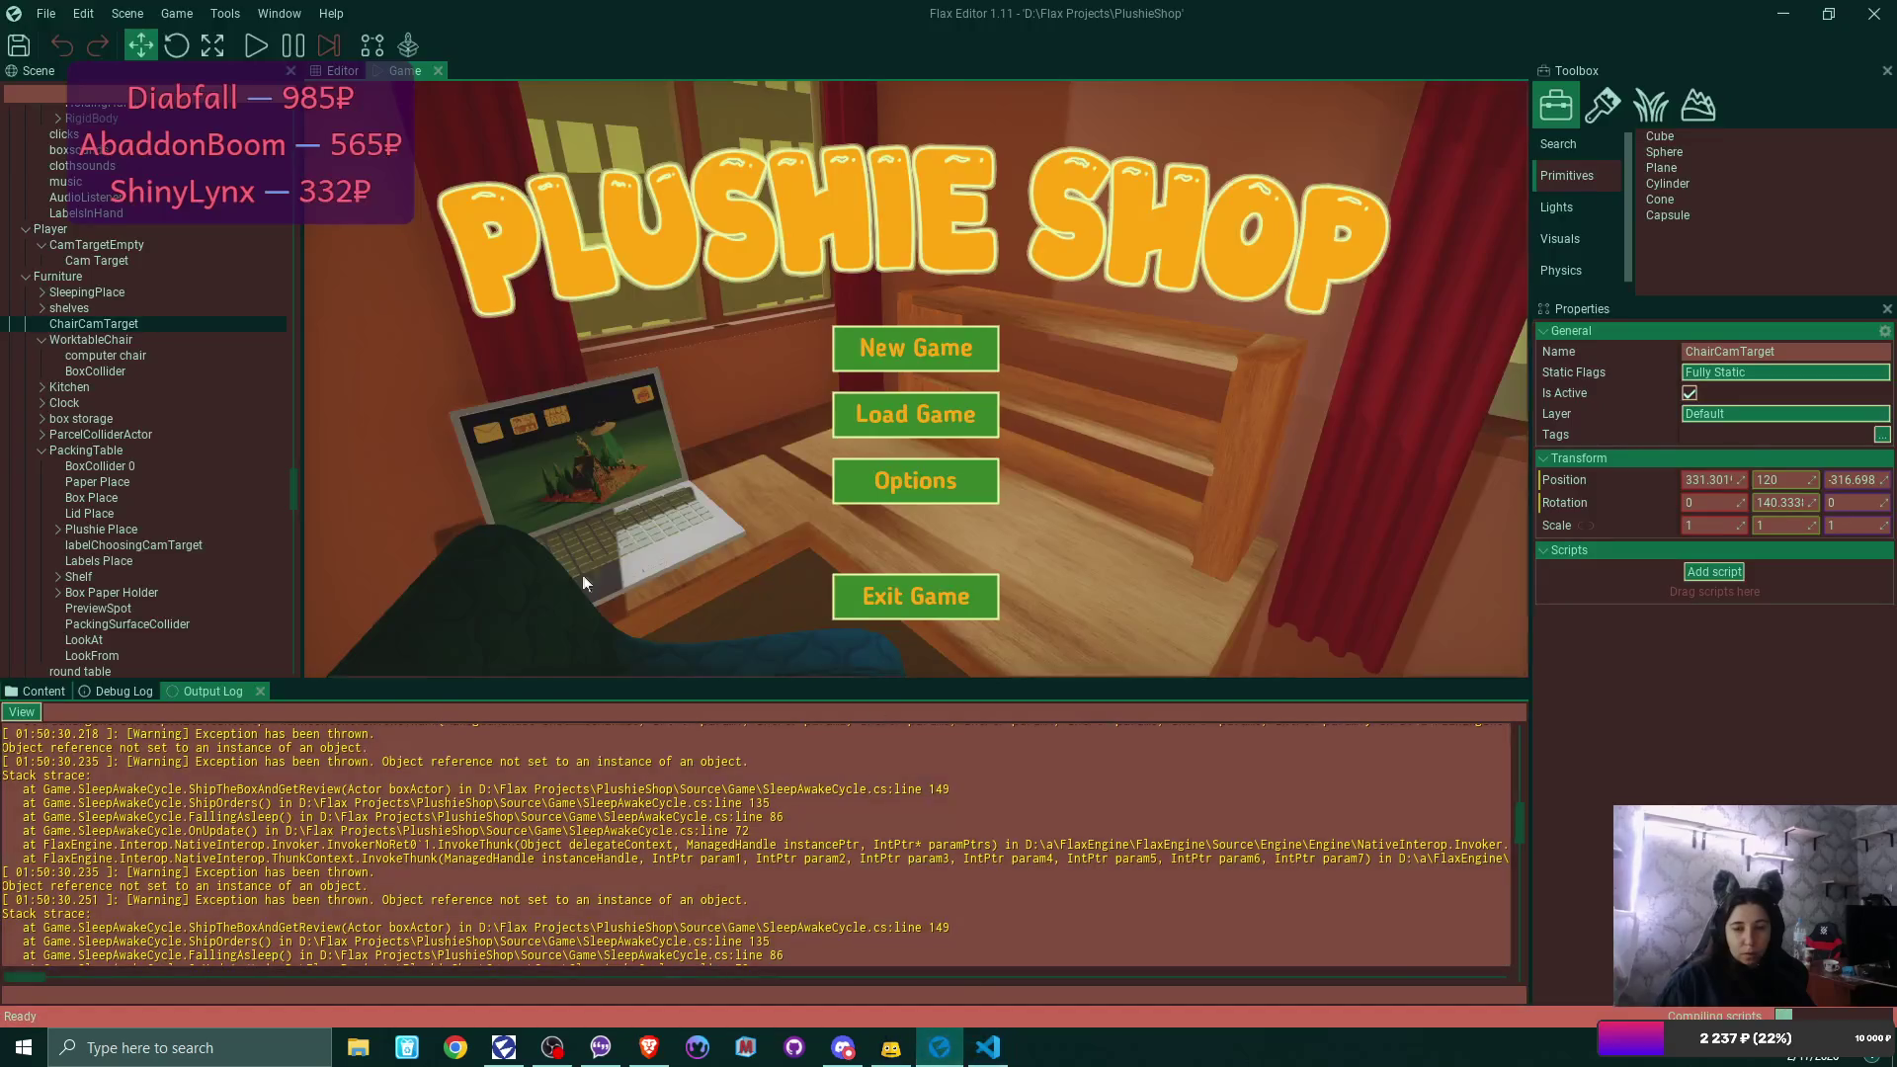
click(121, 689)
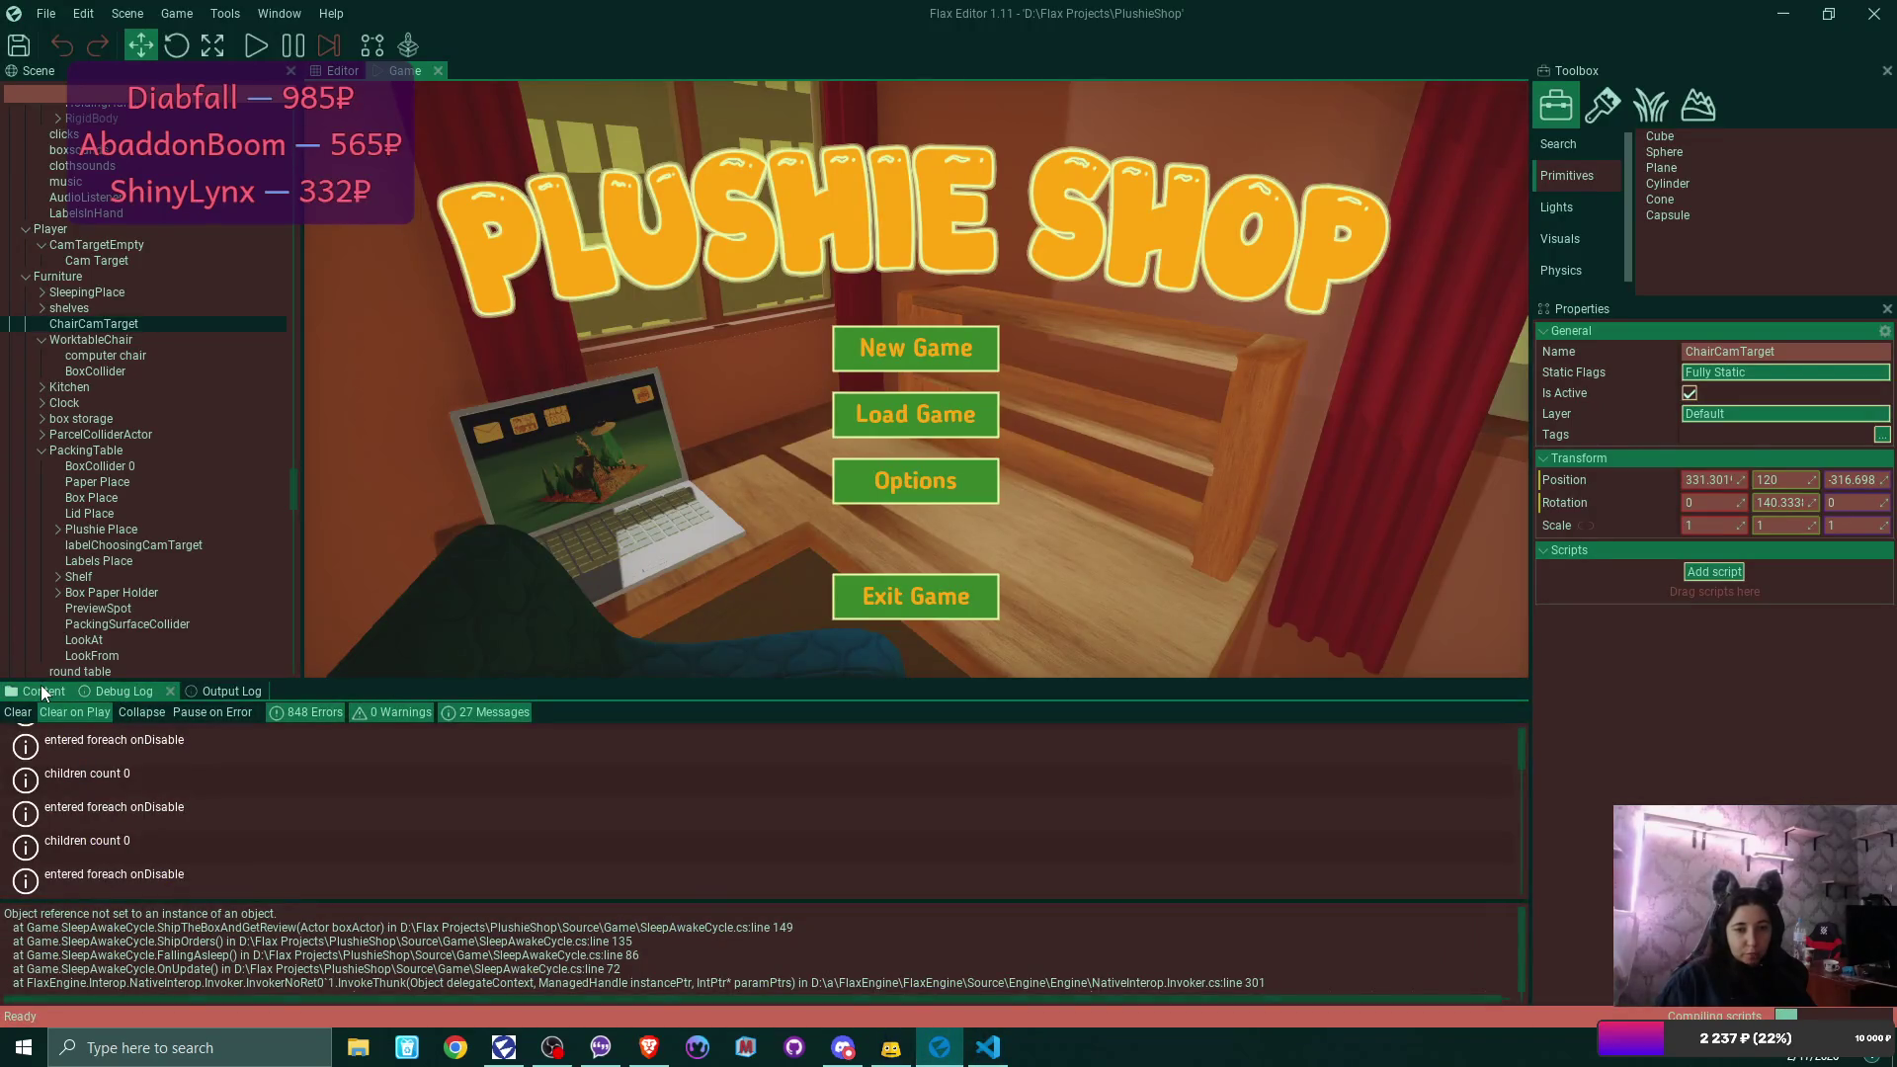
click(41, 689)
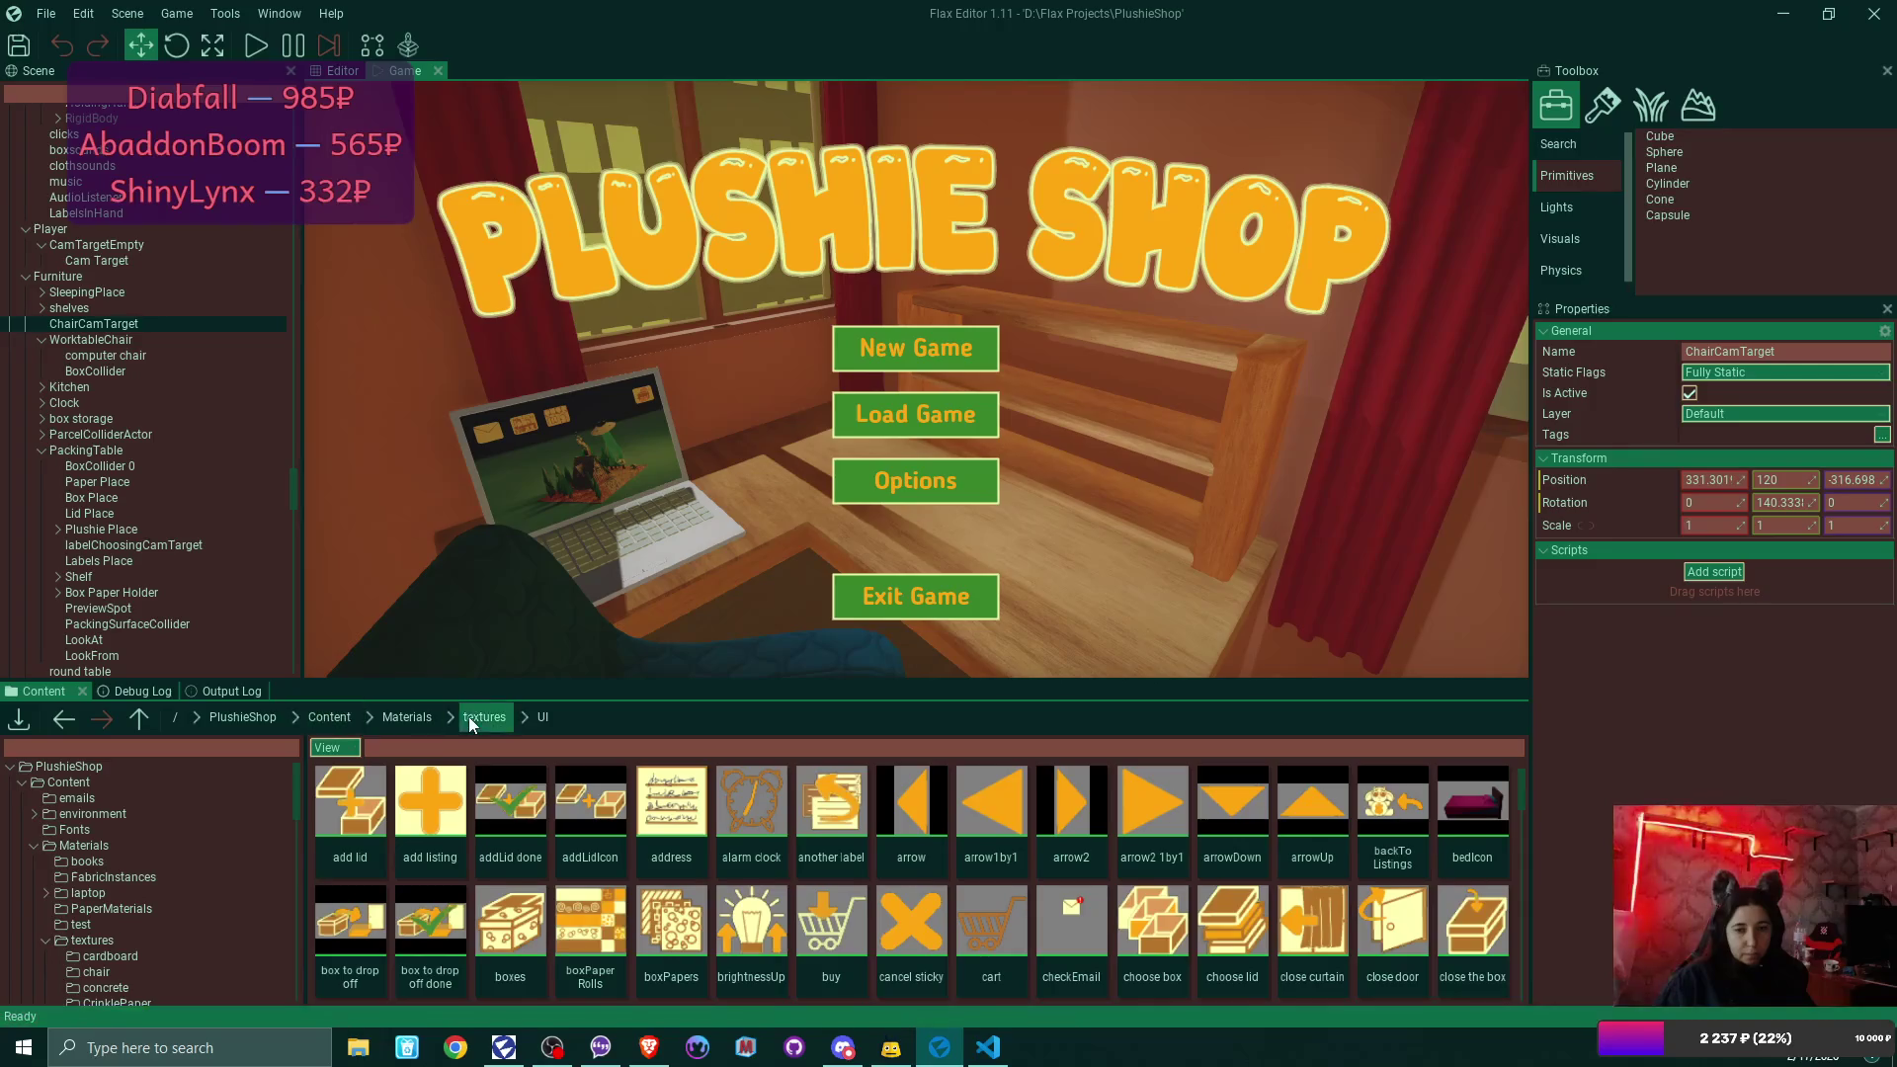
click(328, 718)
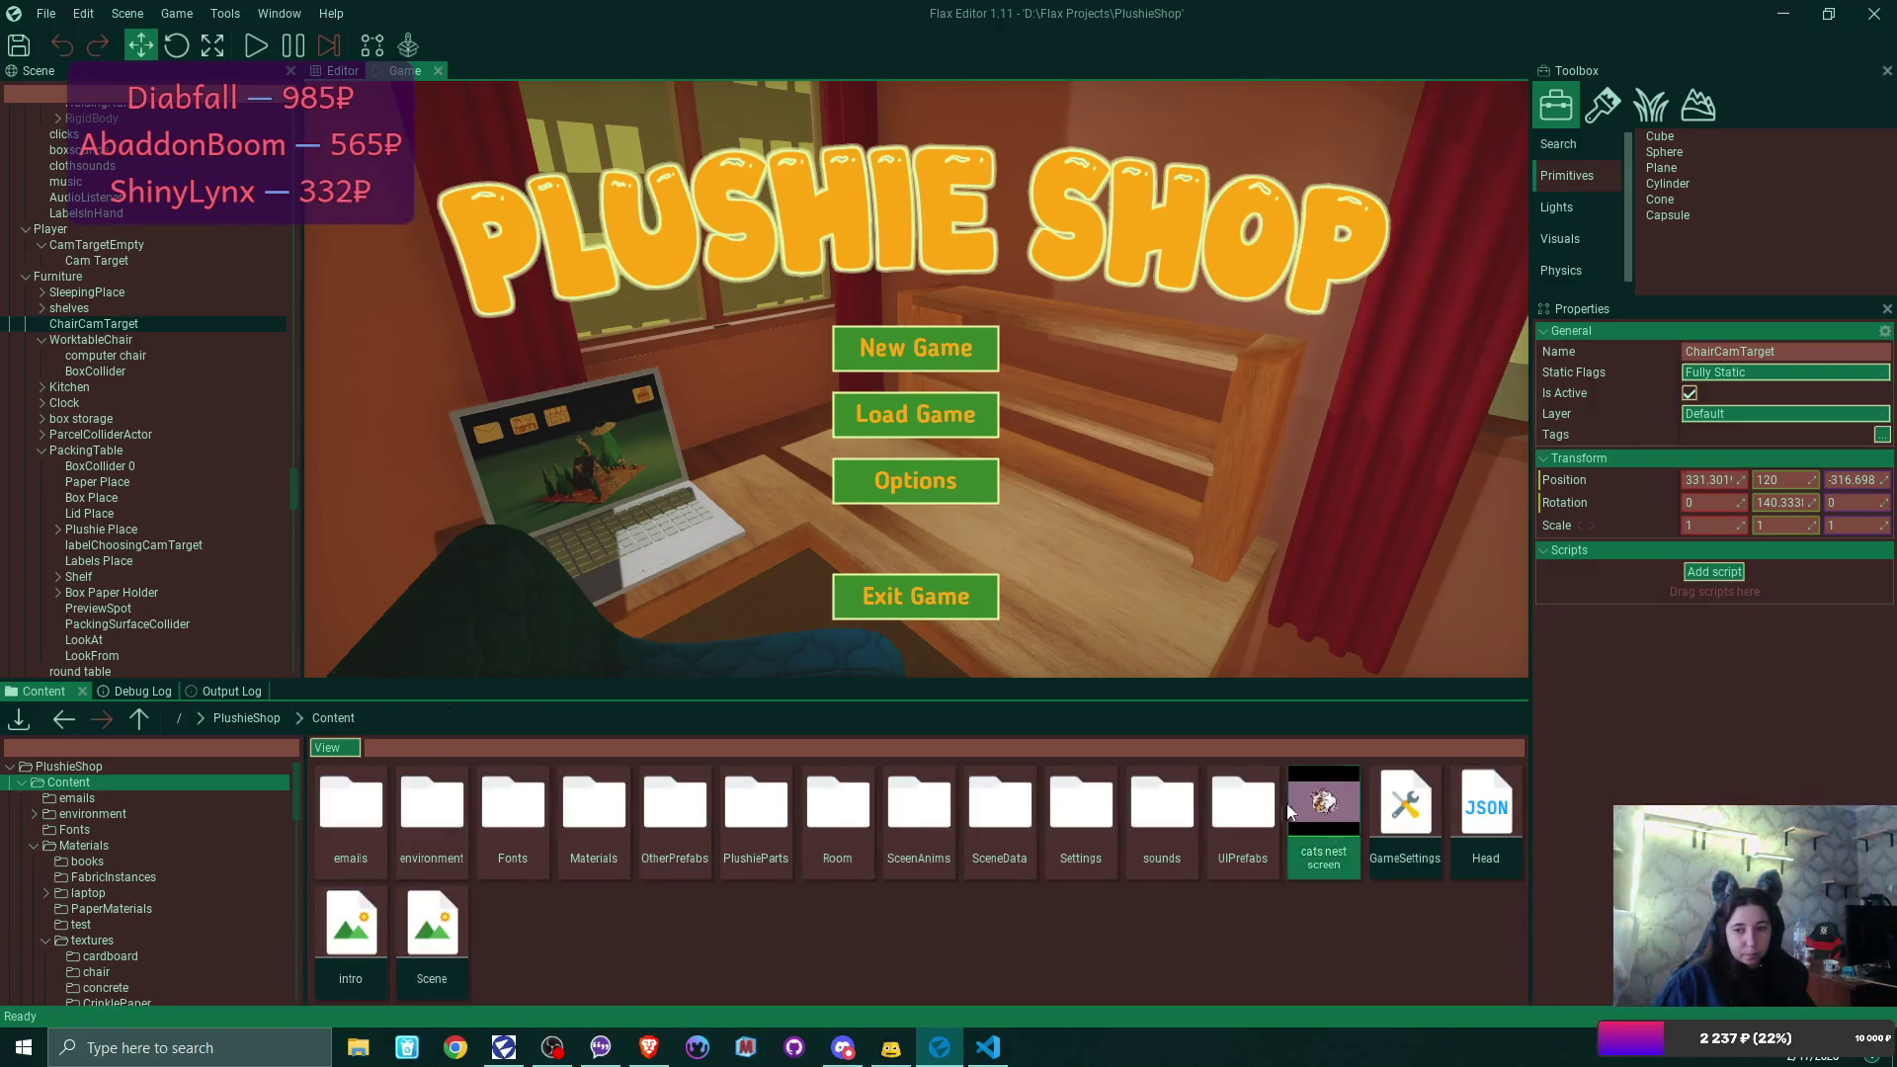
double_click(1251, 806)
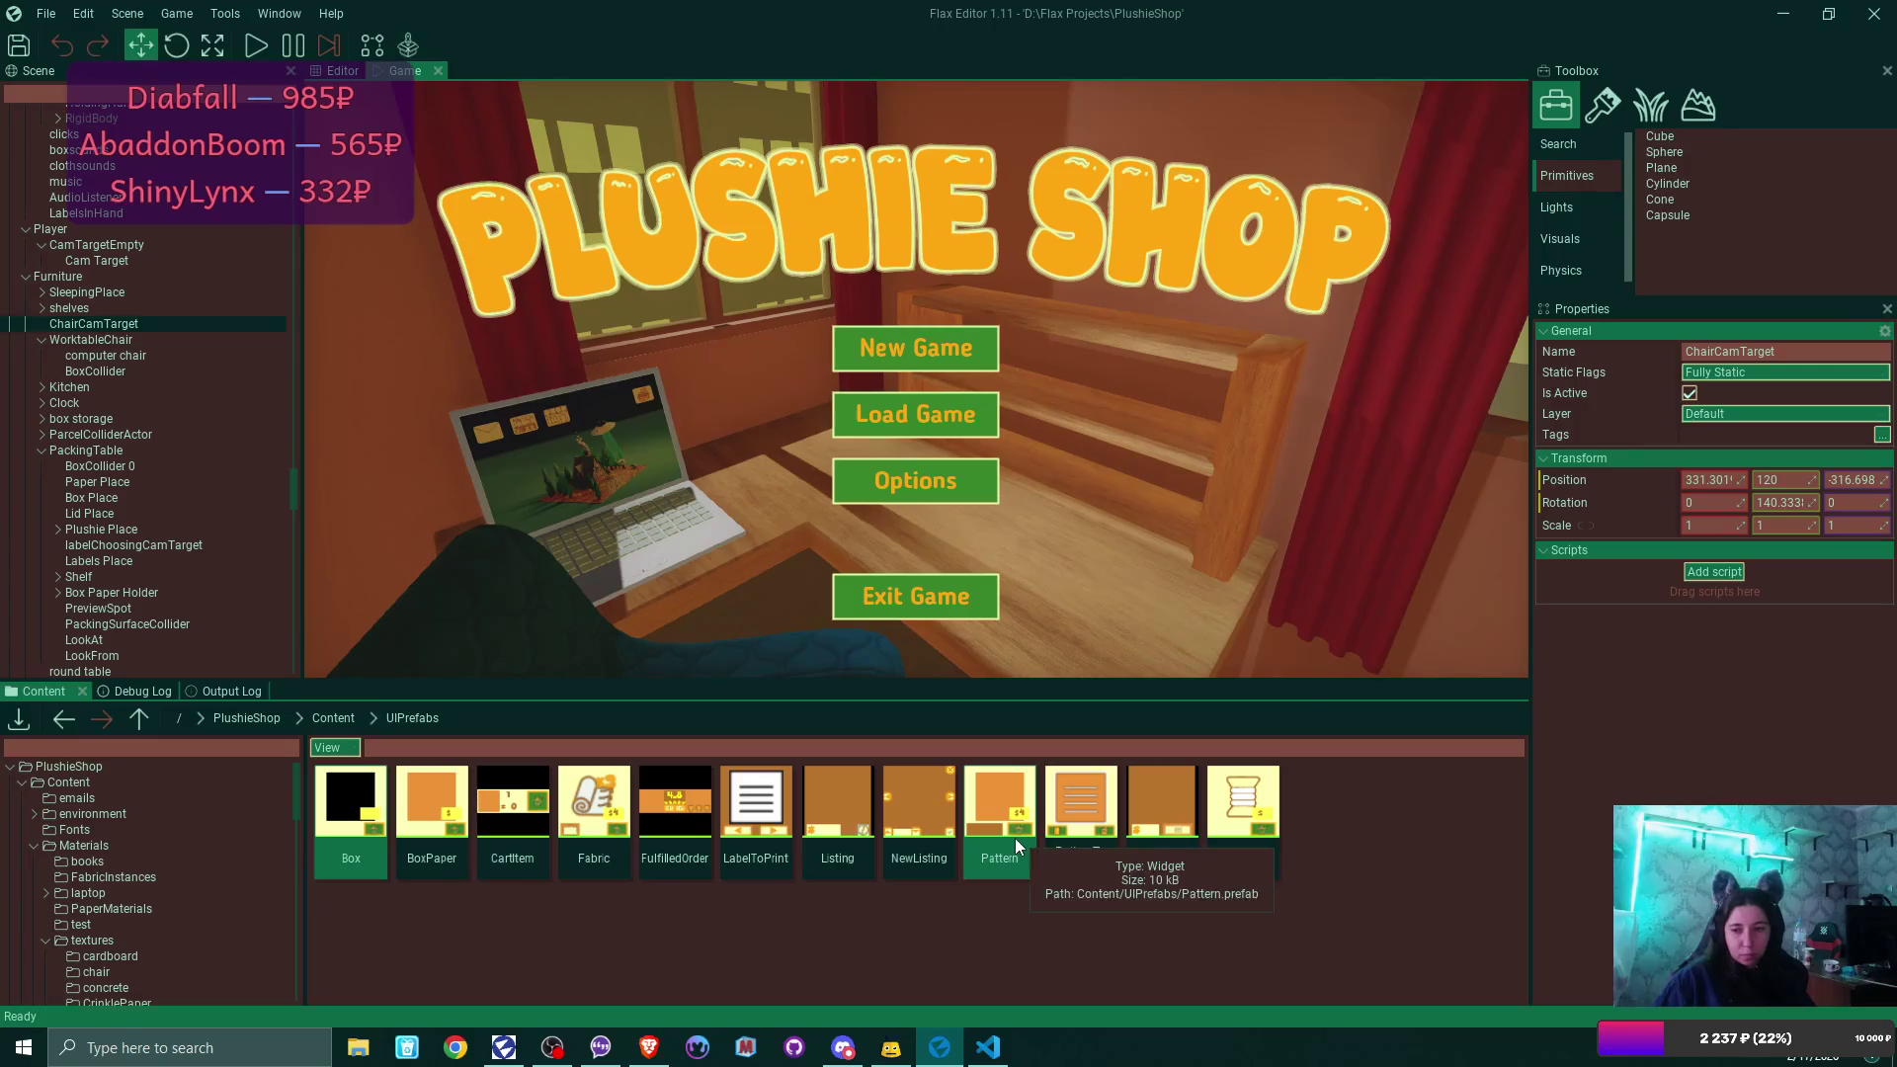
double_click(1183, 794)
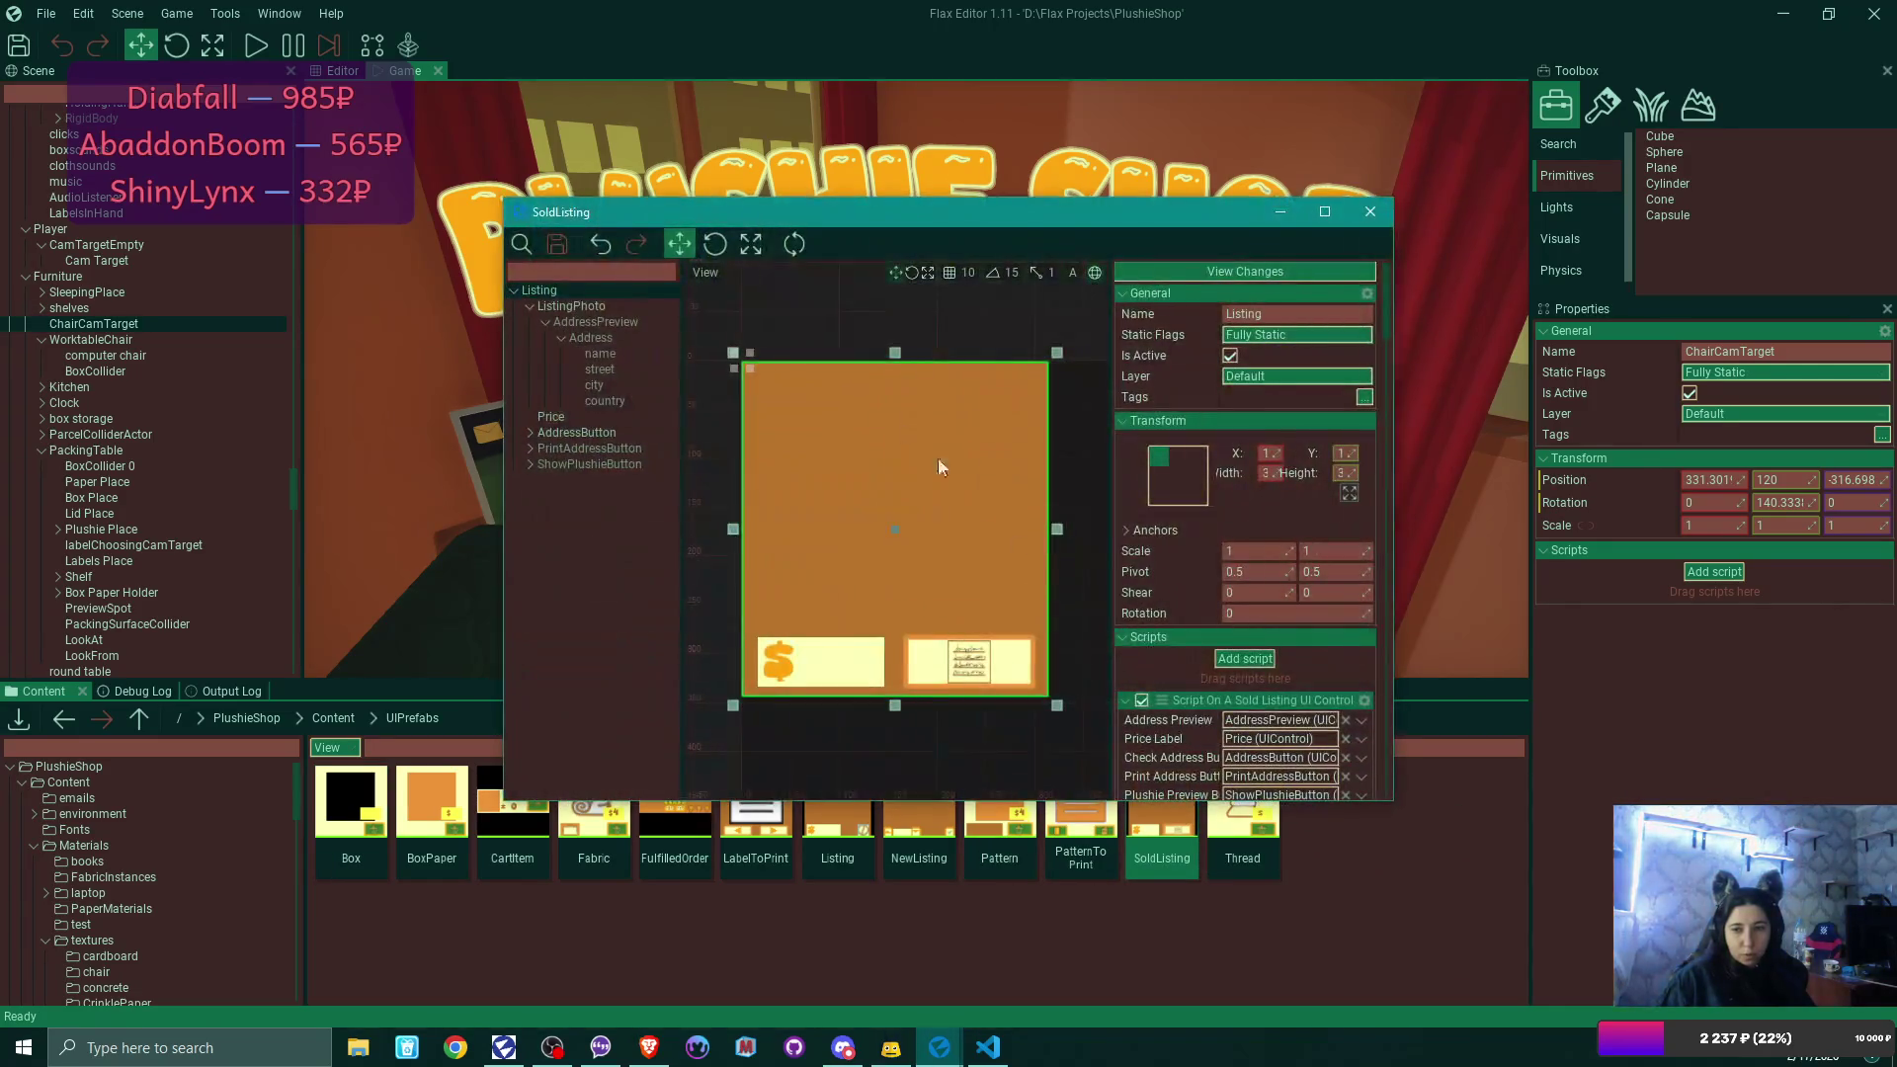
Make the AddressPreview element active in the SoldListing prefab.
click(604, 353)
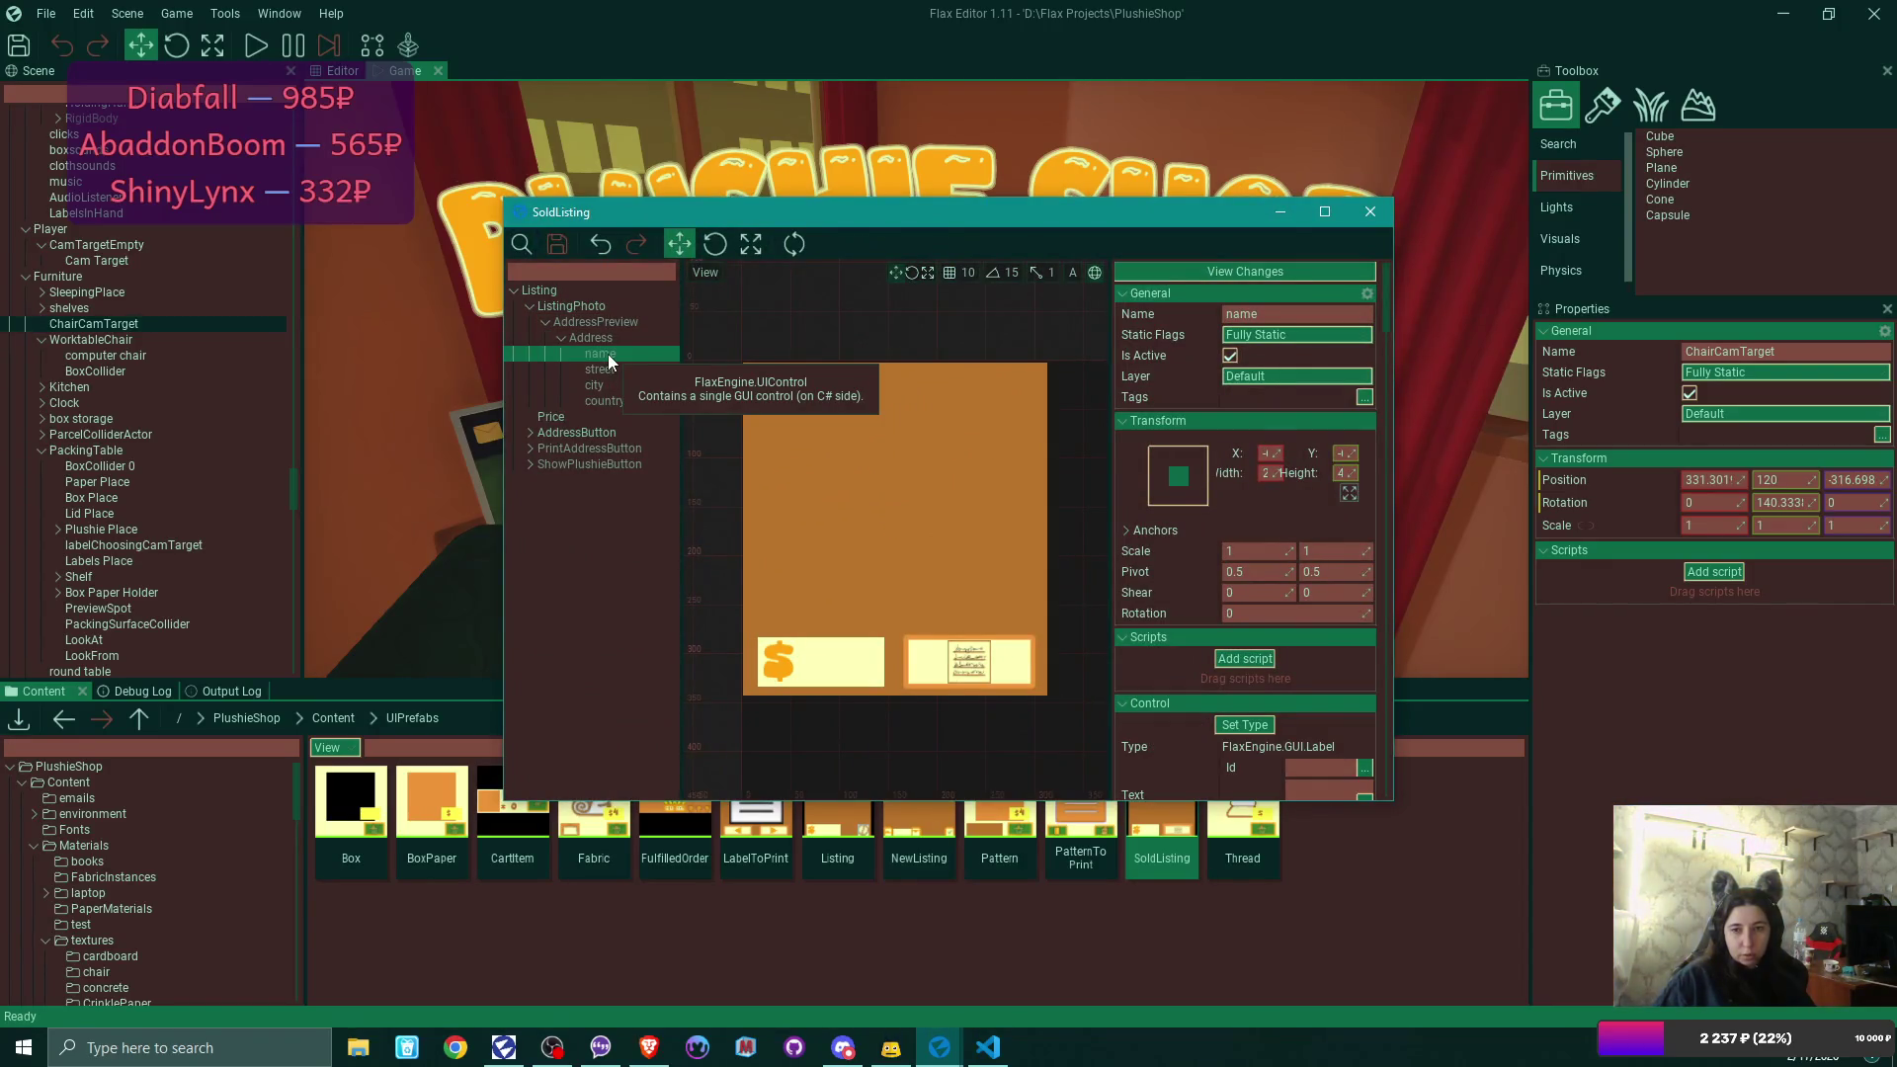
click(602, 319)
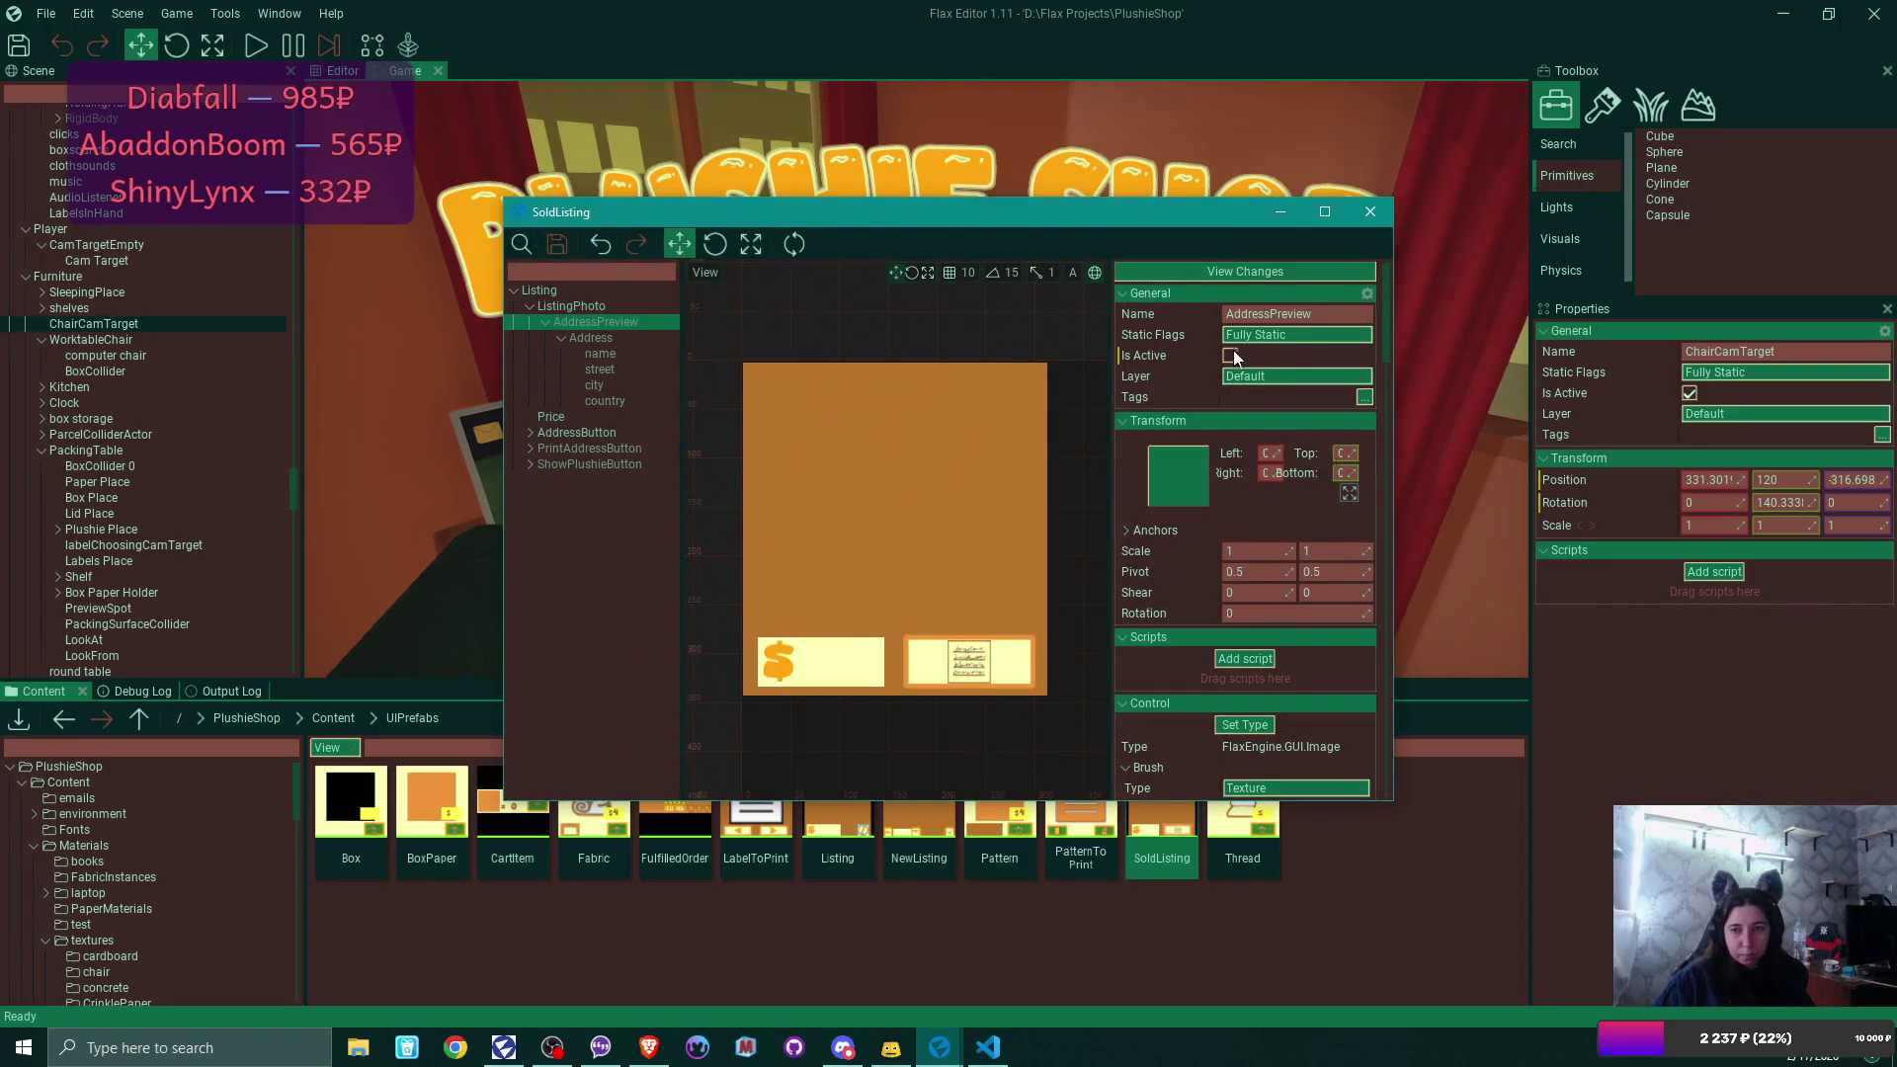
click(1230, 355)
Set the street and country address labels' X position to 0.
click(638, 337)
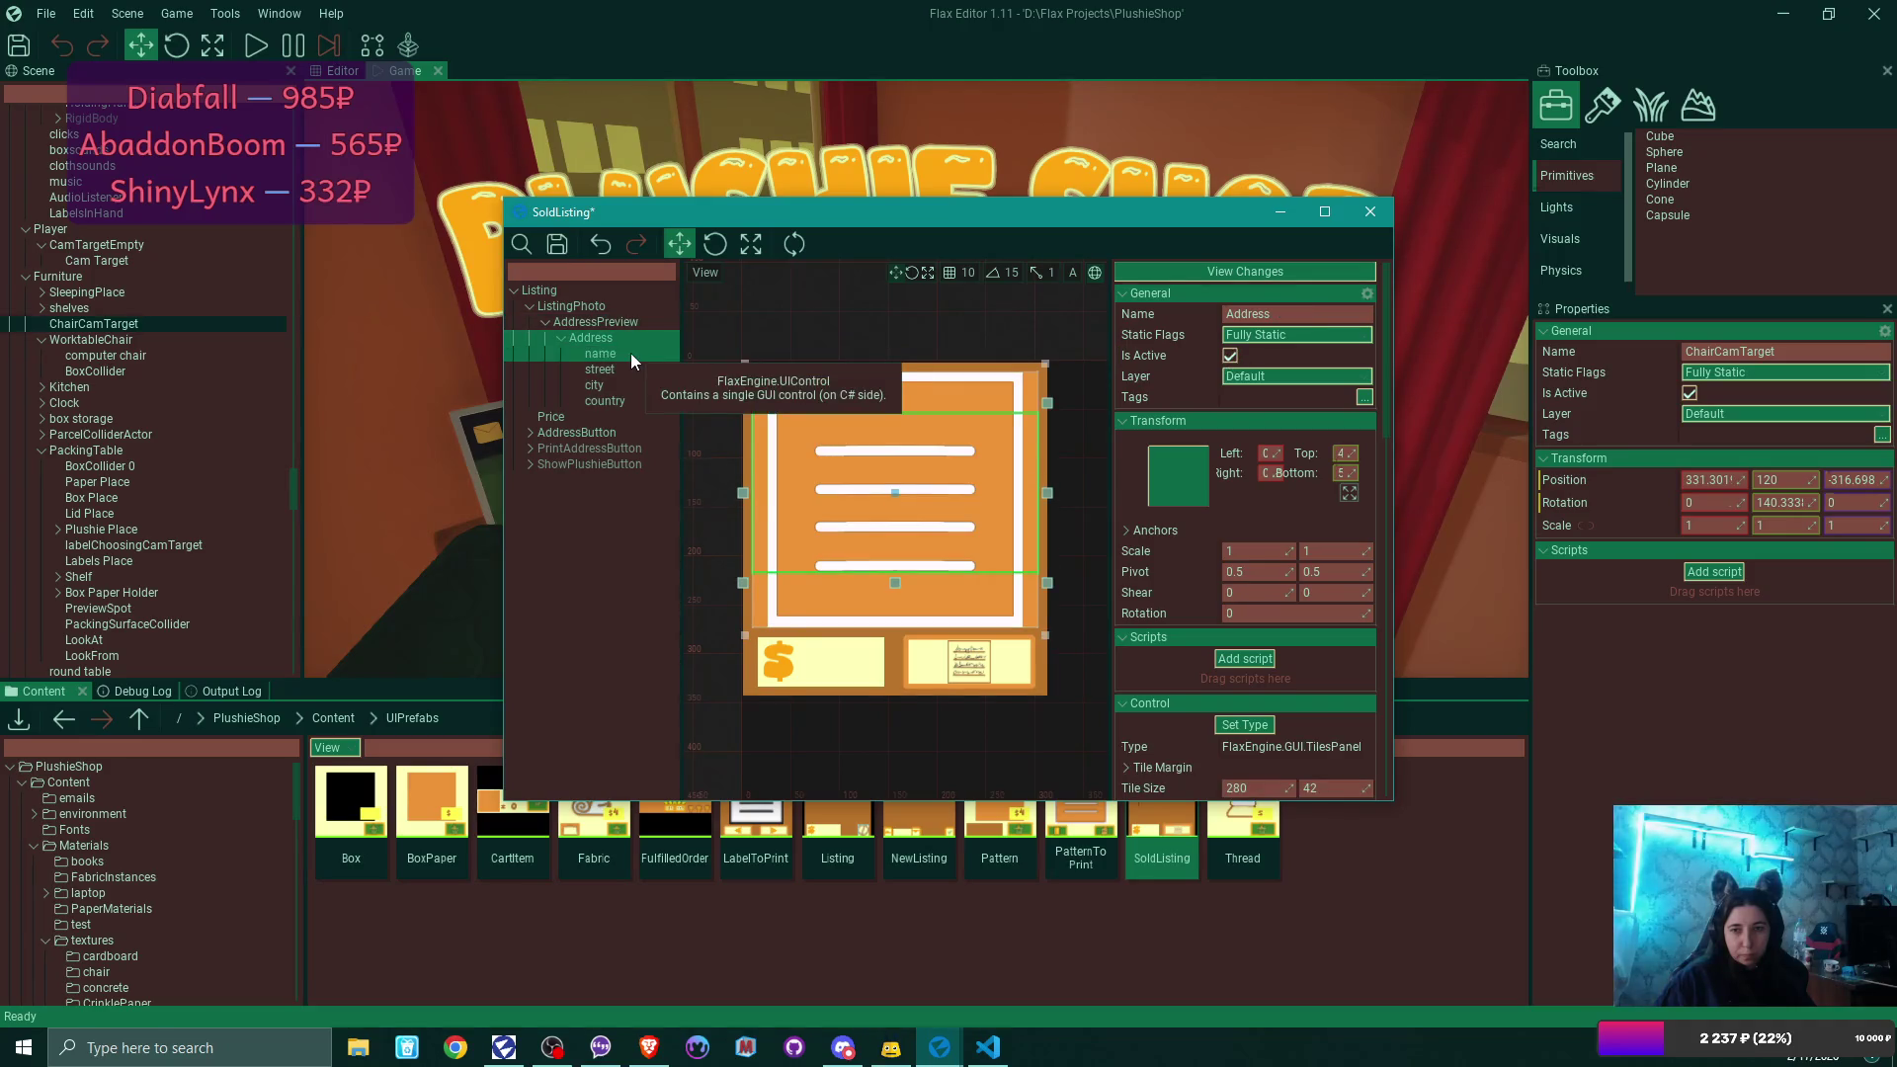
click(631, 352)
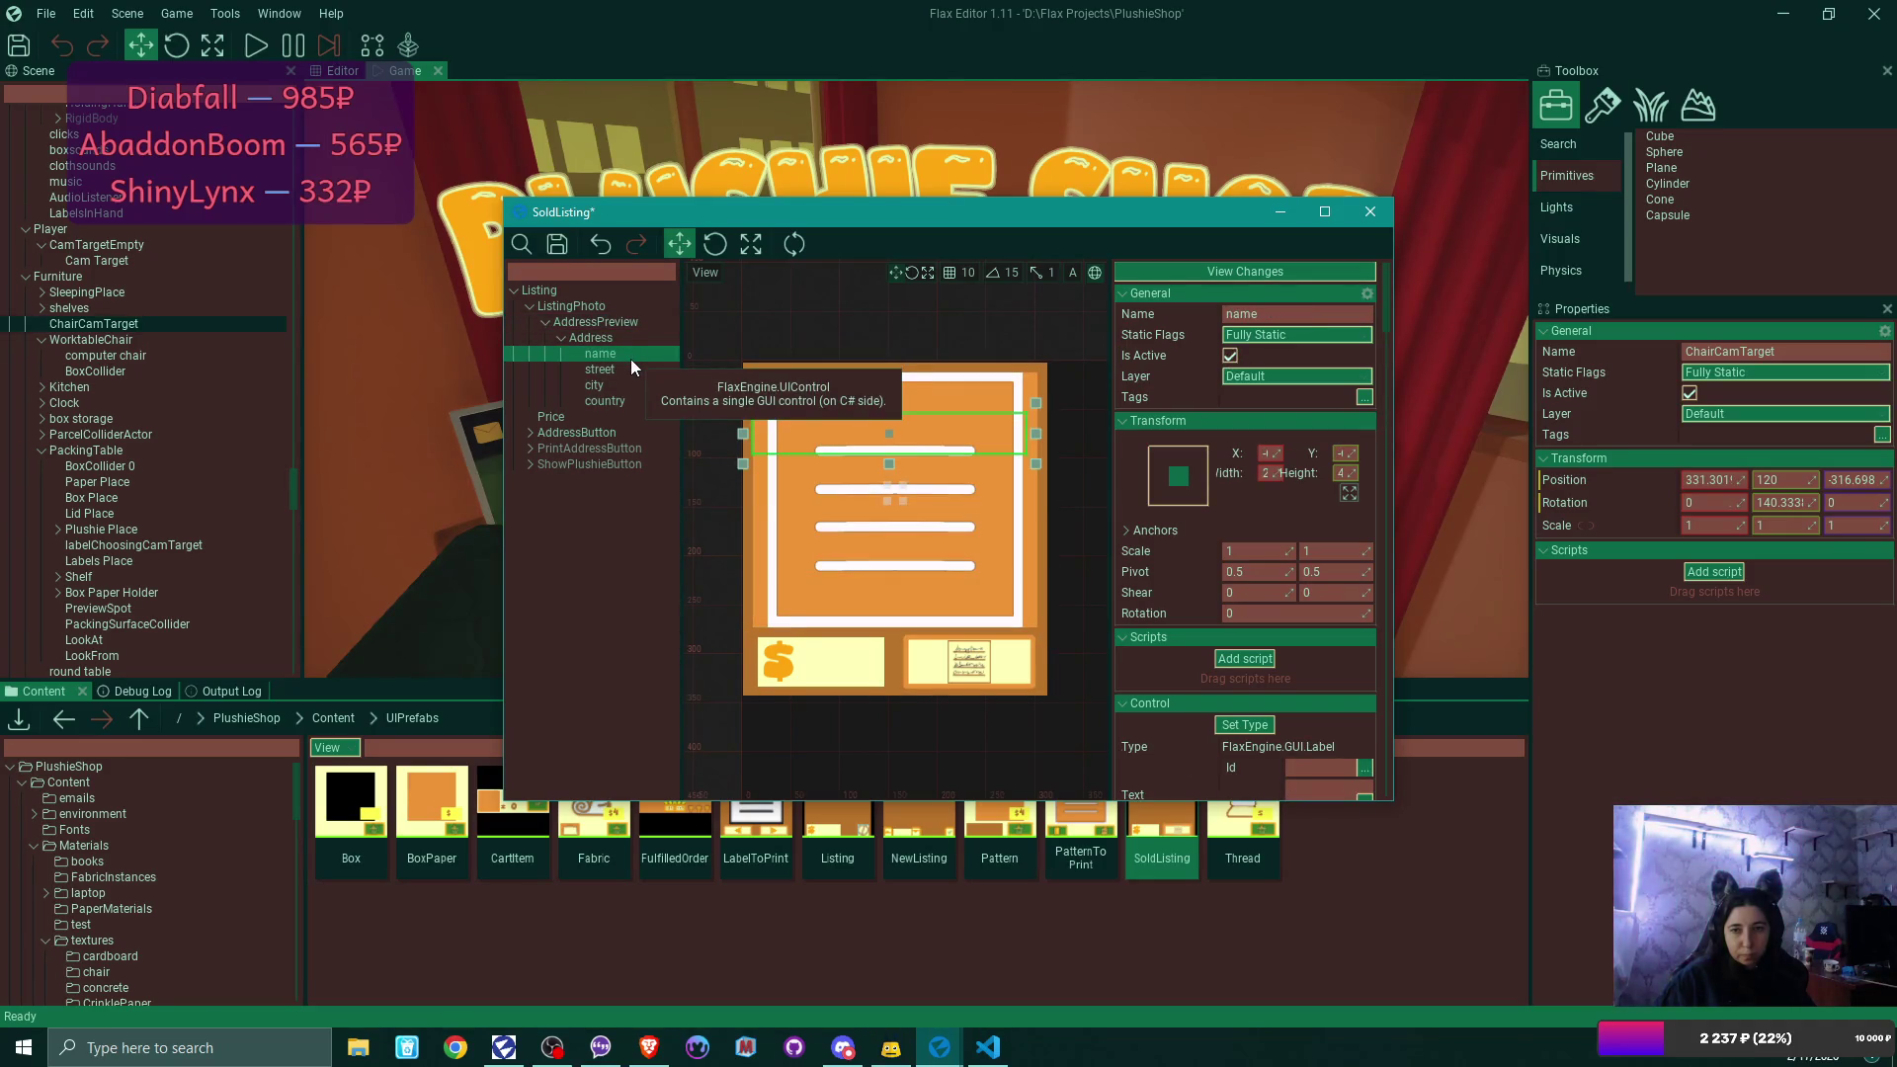
click(620, 369)
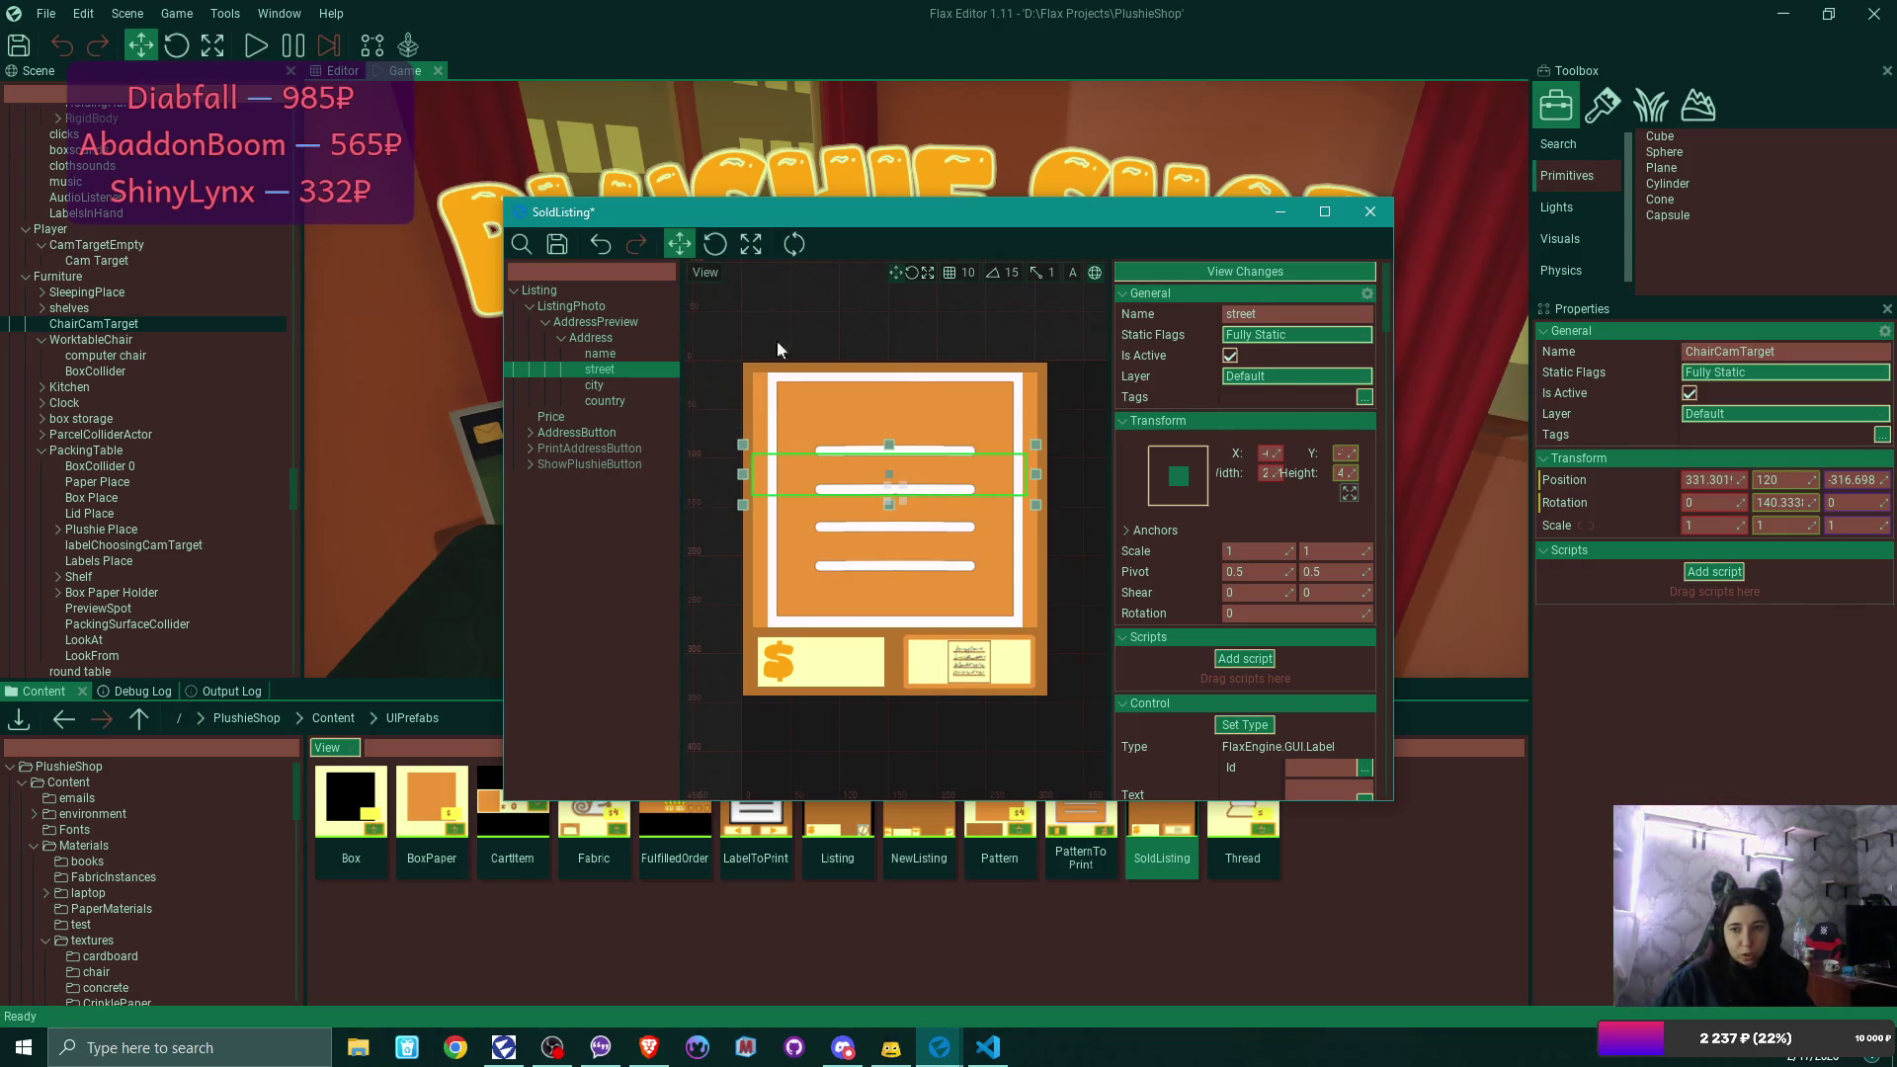
click(1325, 214)
double_click(1570, 247)
text(0)
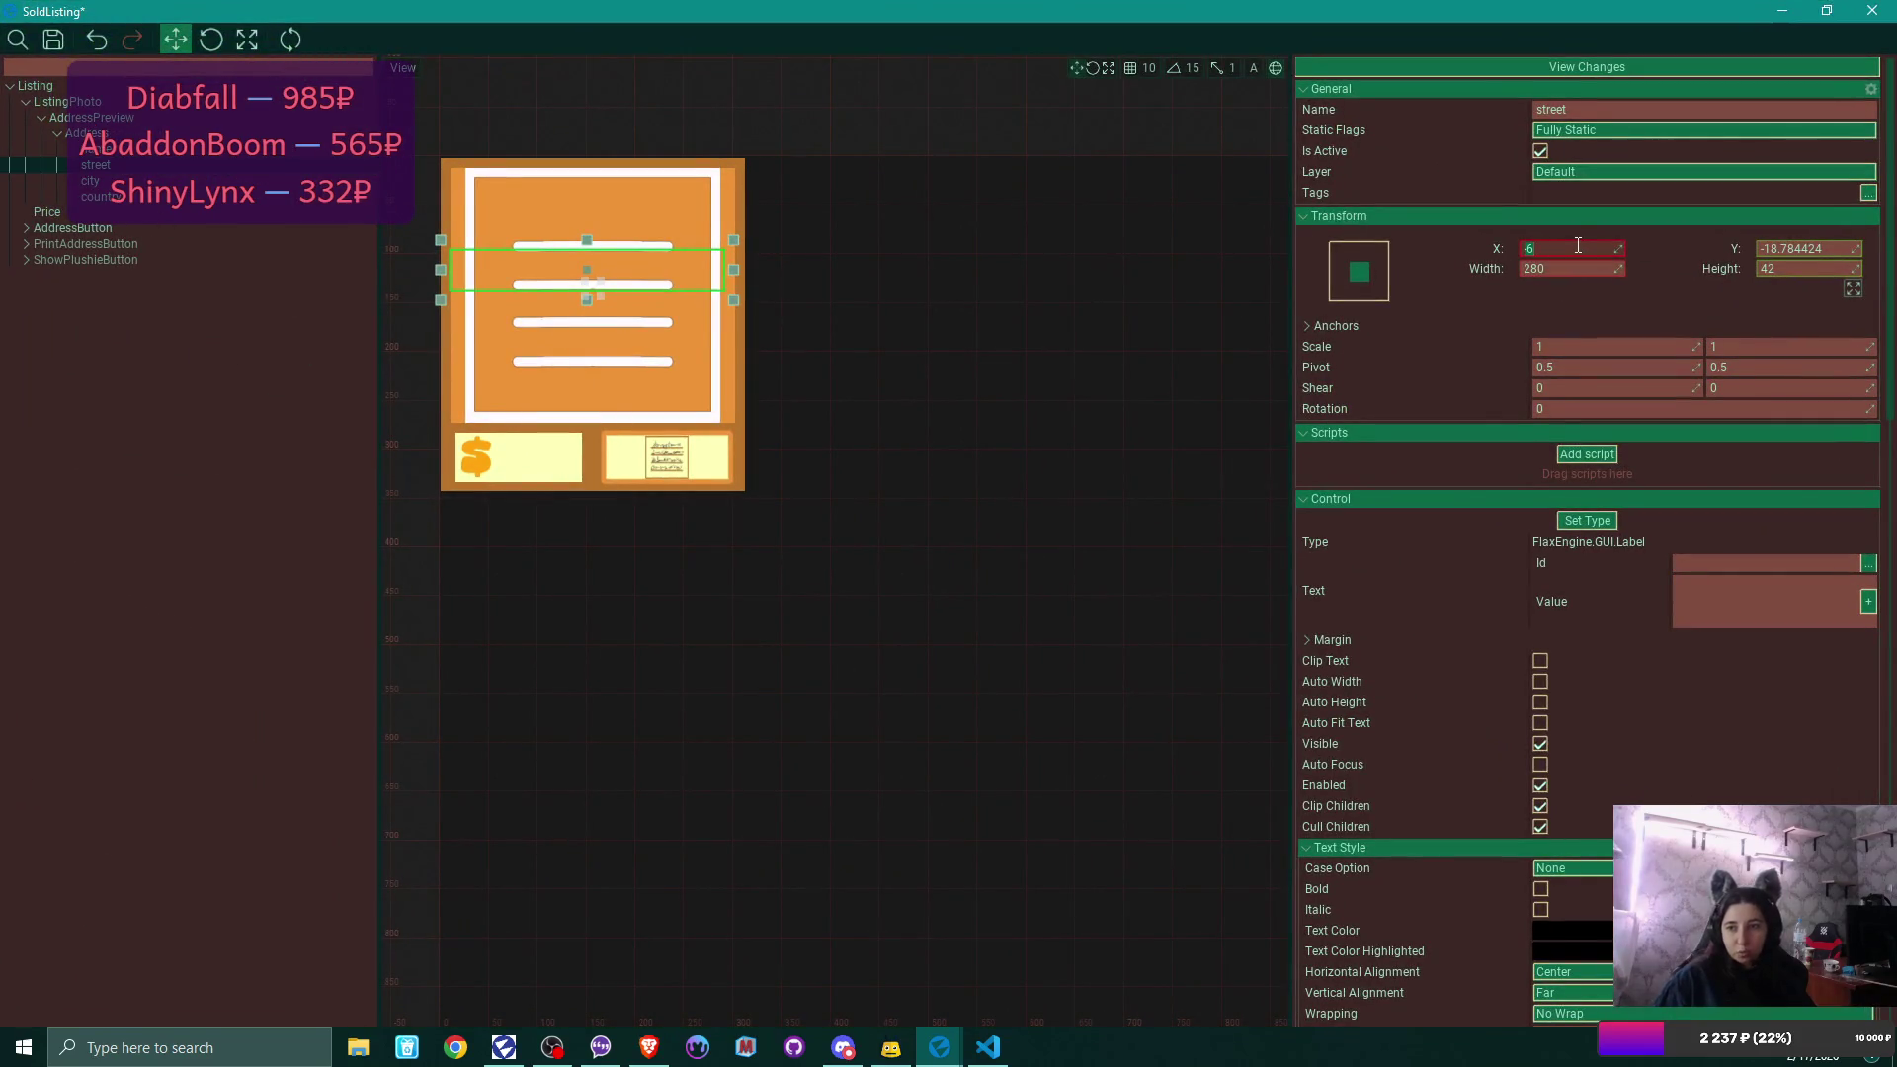
key(Return)
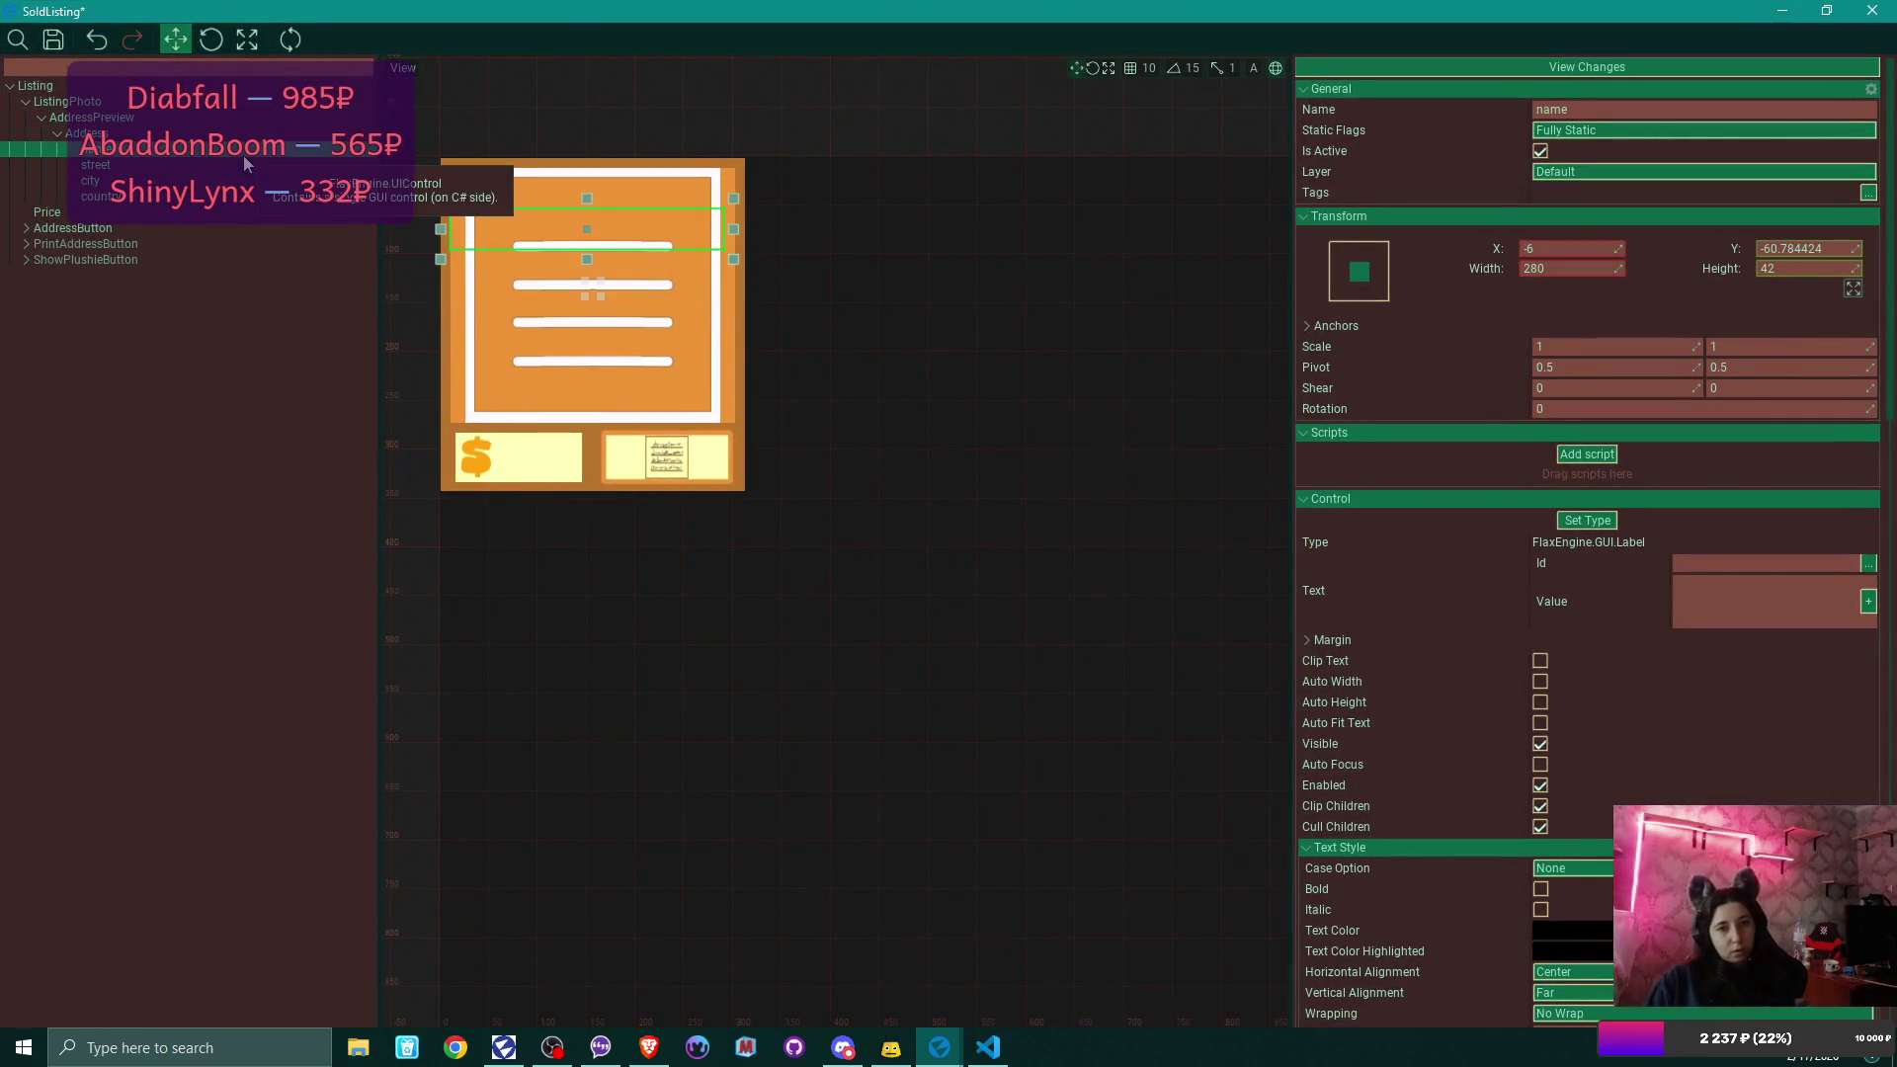
click(88, 149)
click(91, 181)
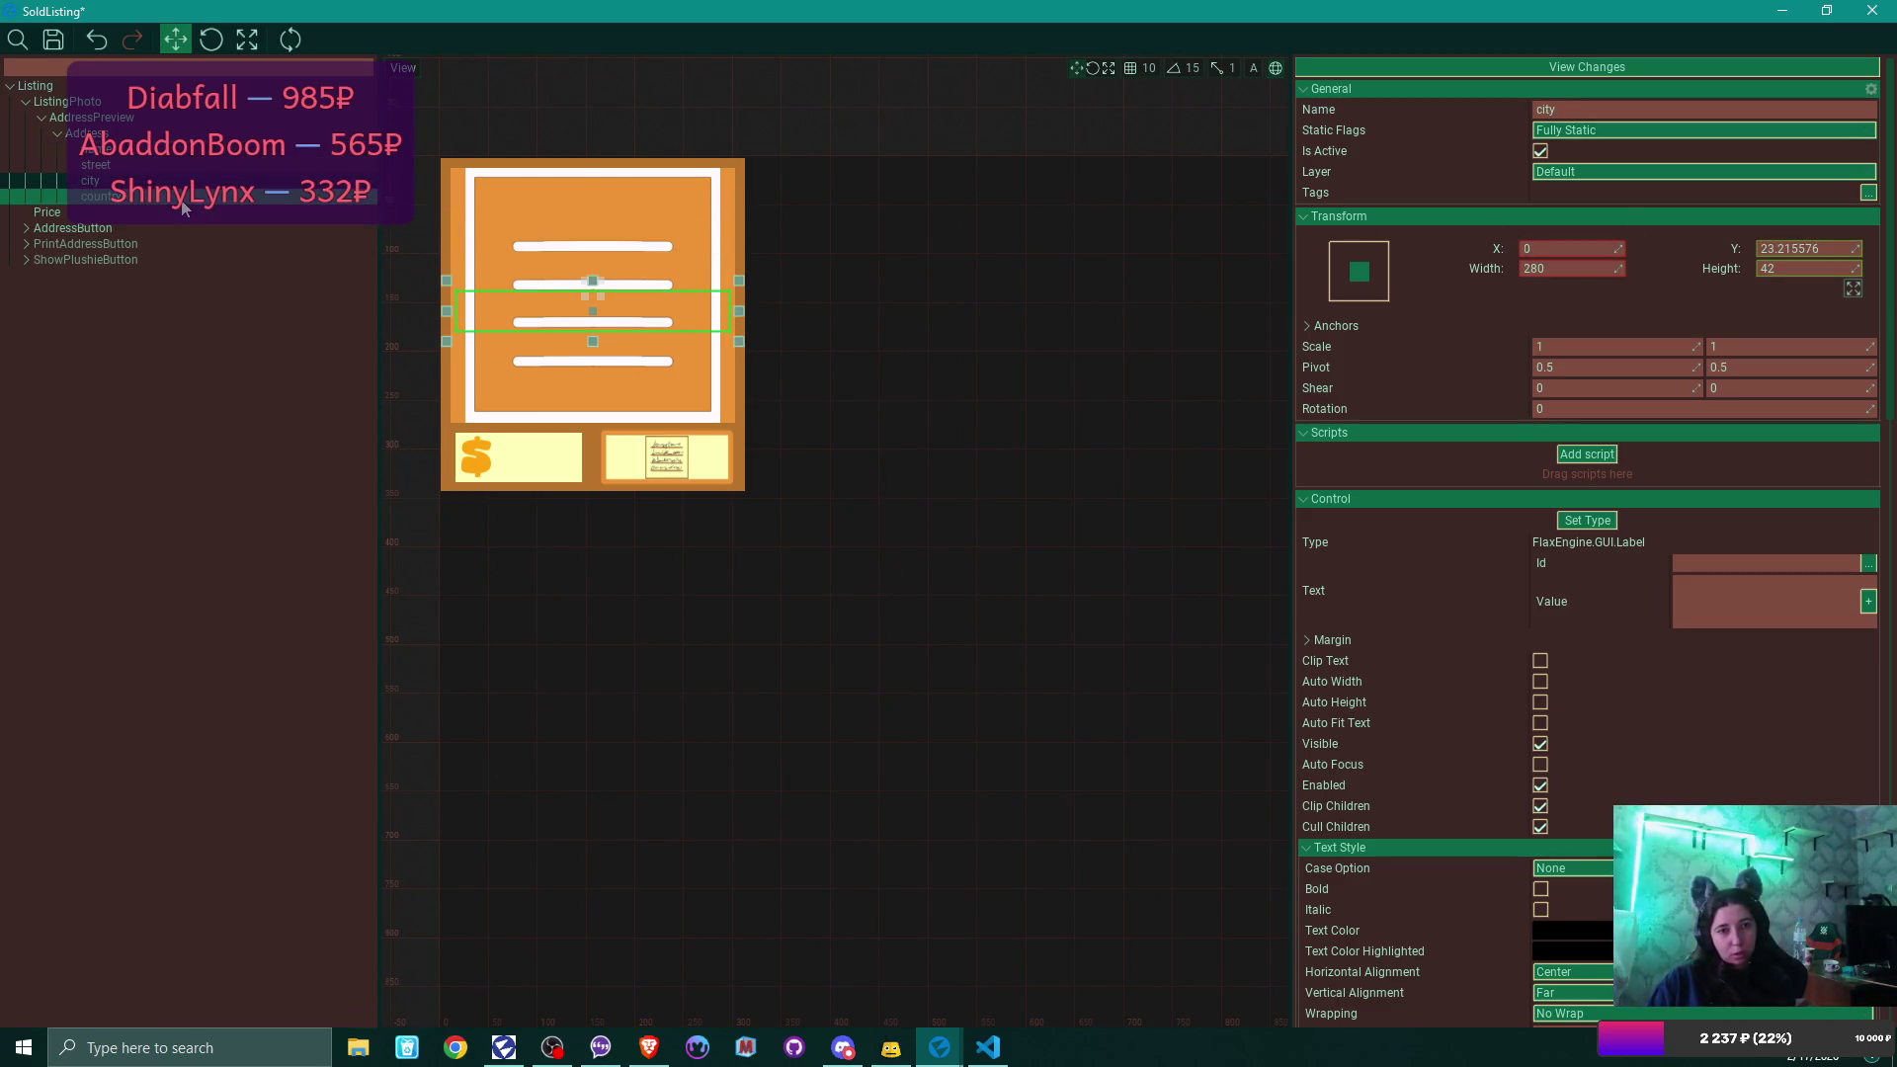
click(94, 197)
double_click(1577, 249)
text(0)
key(Return)
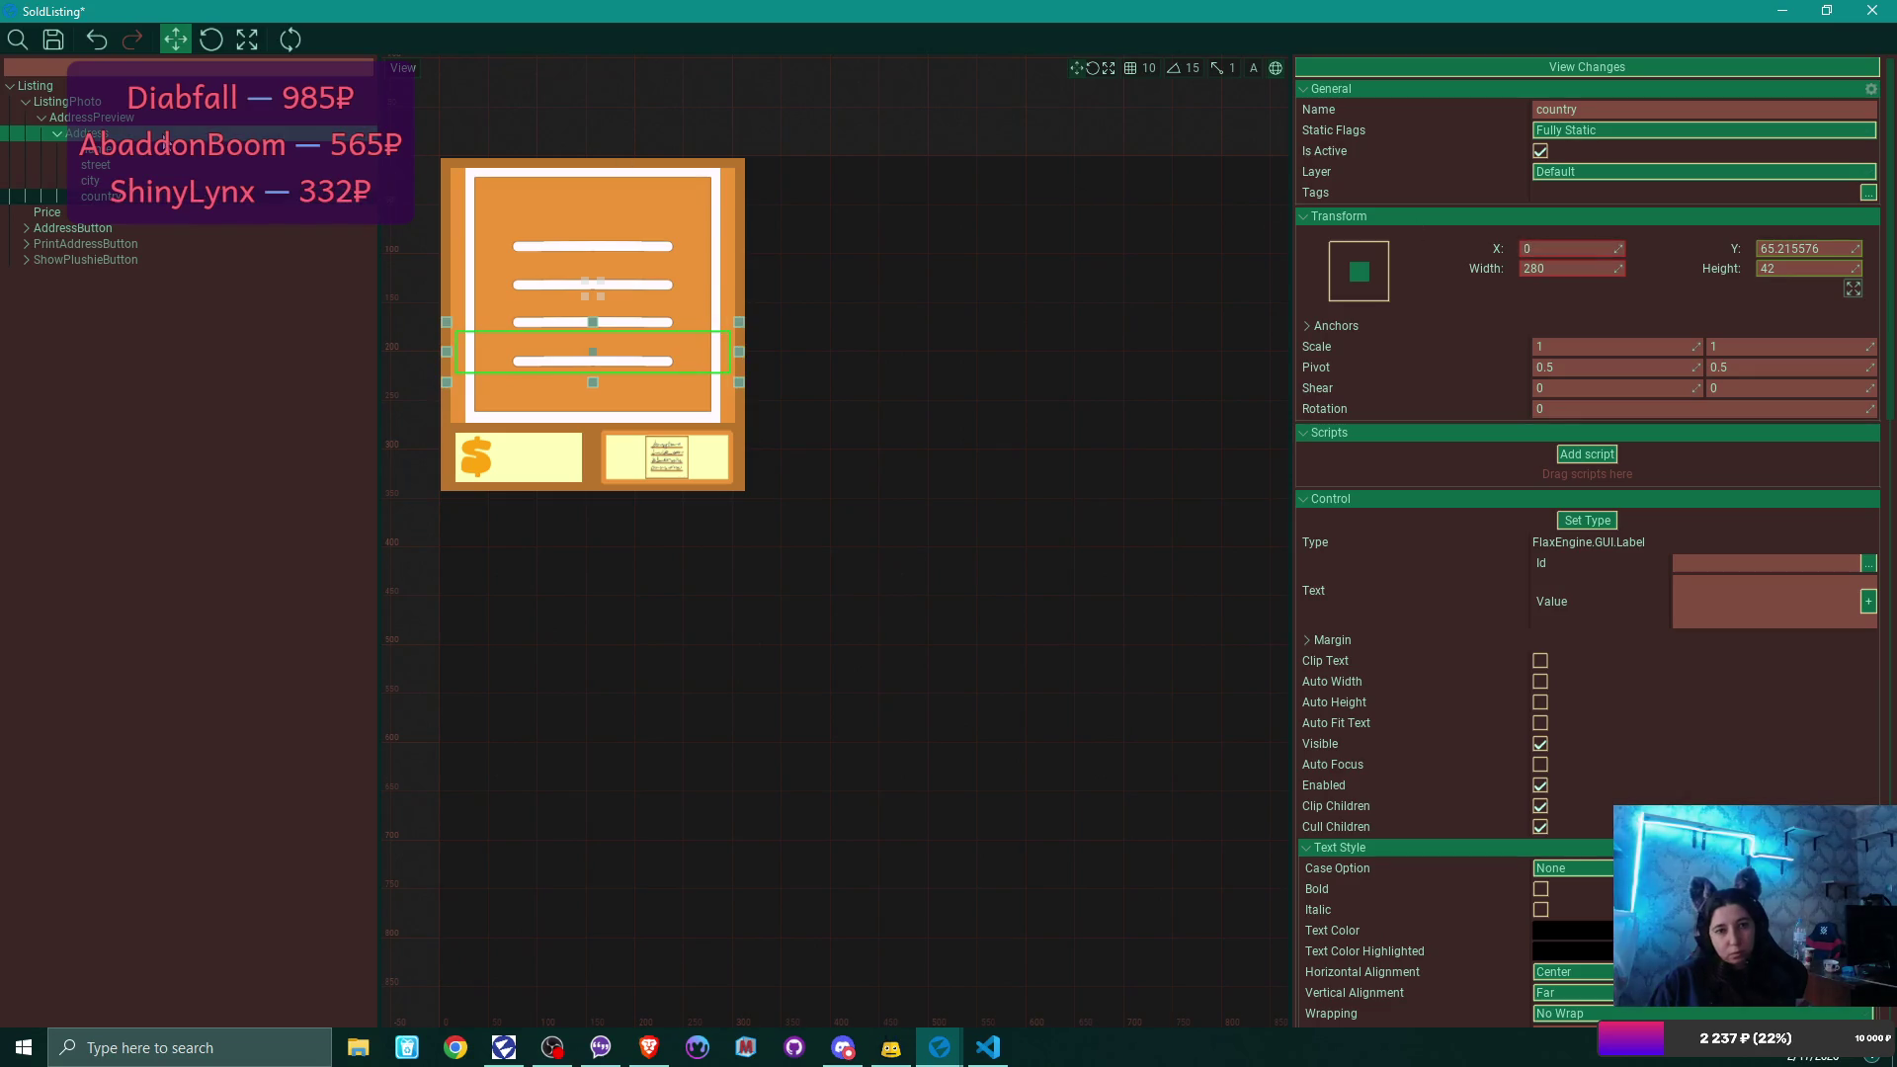
Shift the name, street, city and country labels up by about 3, 6, 10 and 11.
click(149, 149)
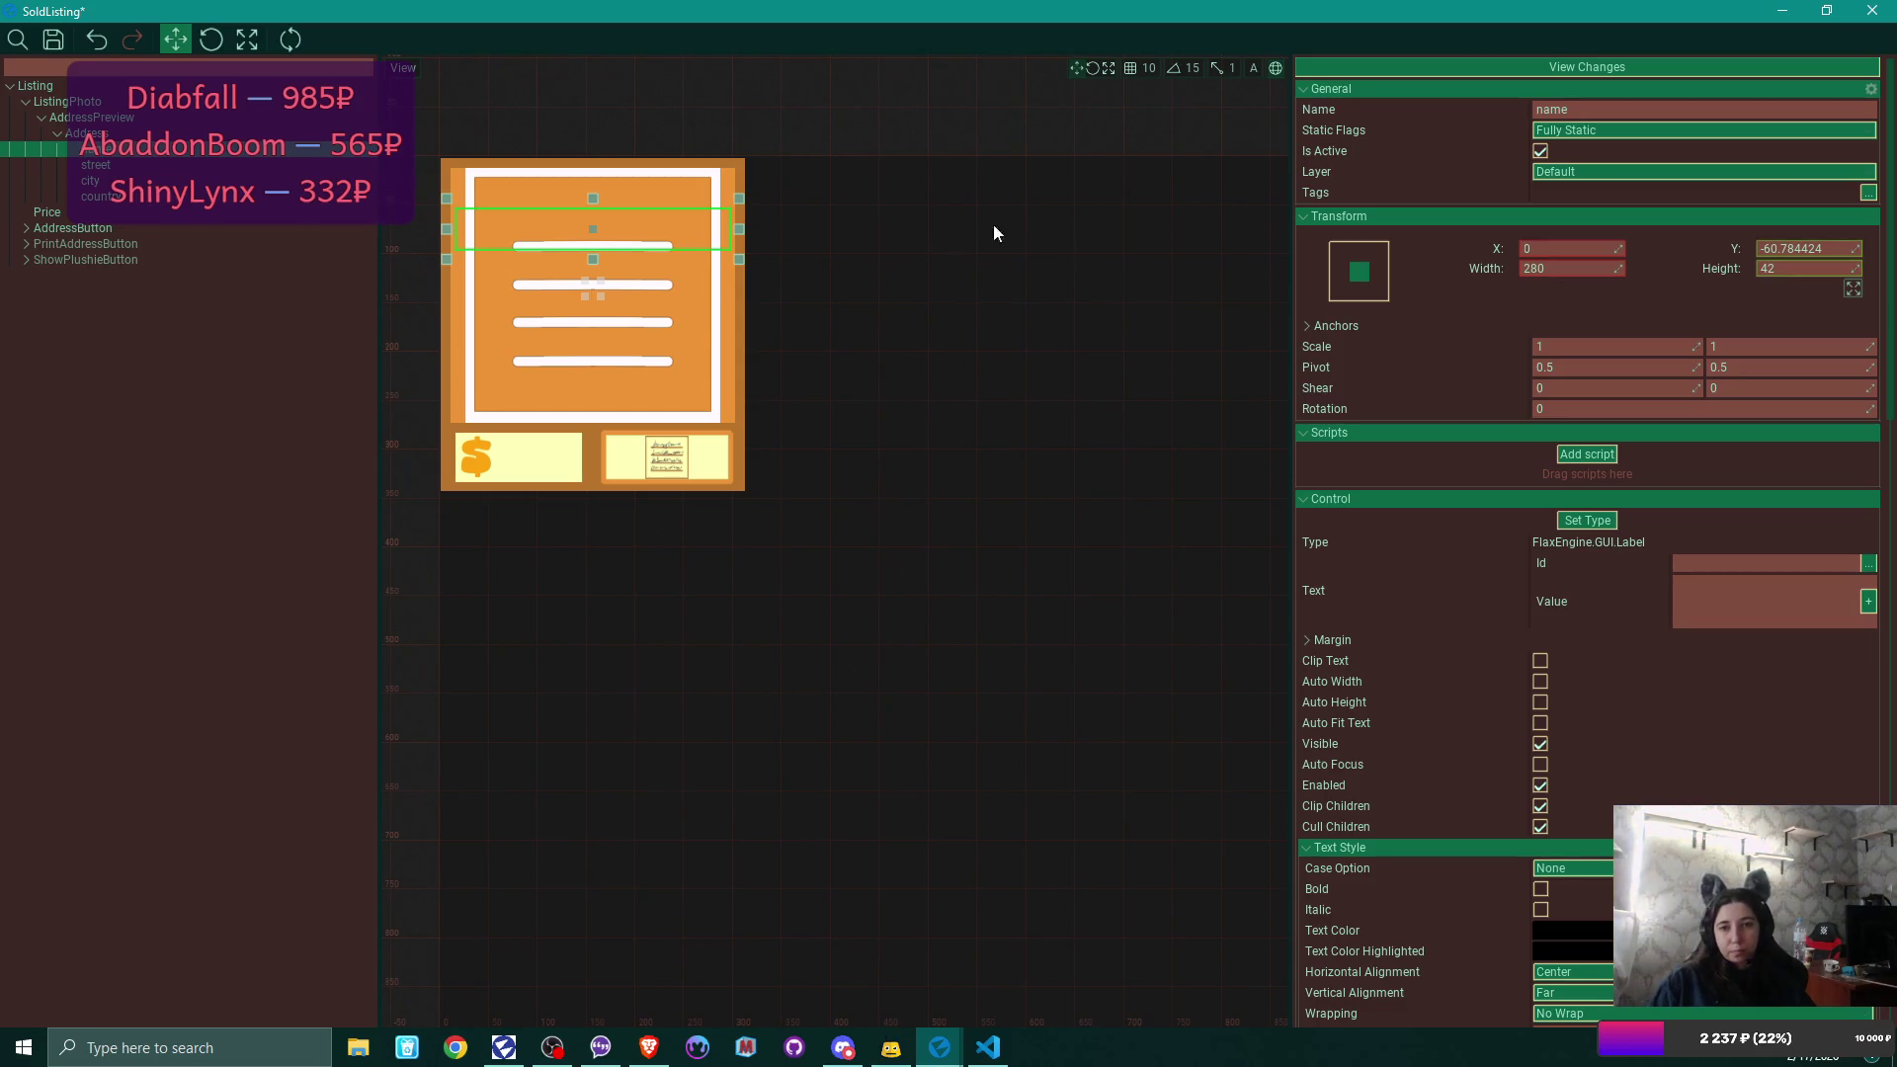
drag(1847, 242, 1840, 242)
click(287, 165)
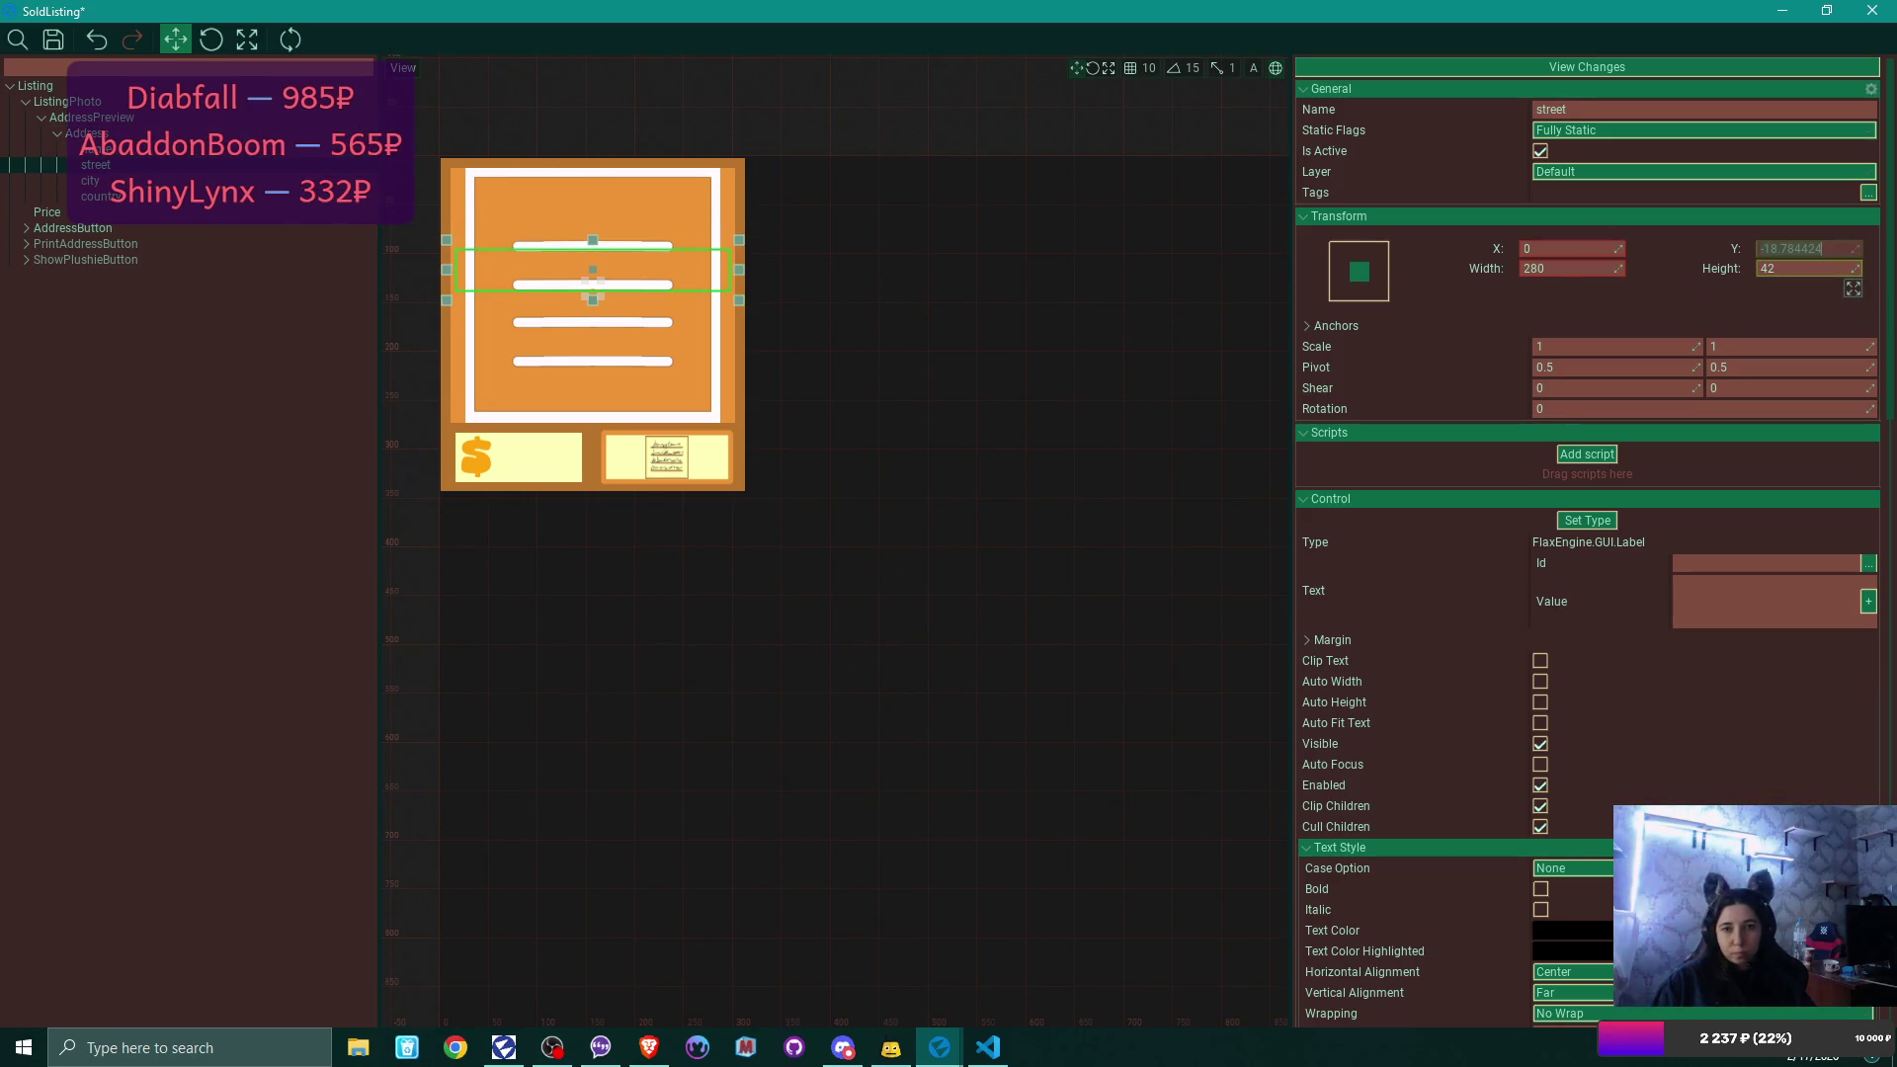
drag(1857, 253, 1852, 253)
click(90, 181)
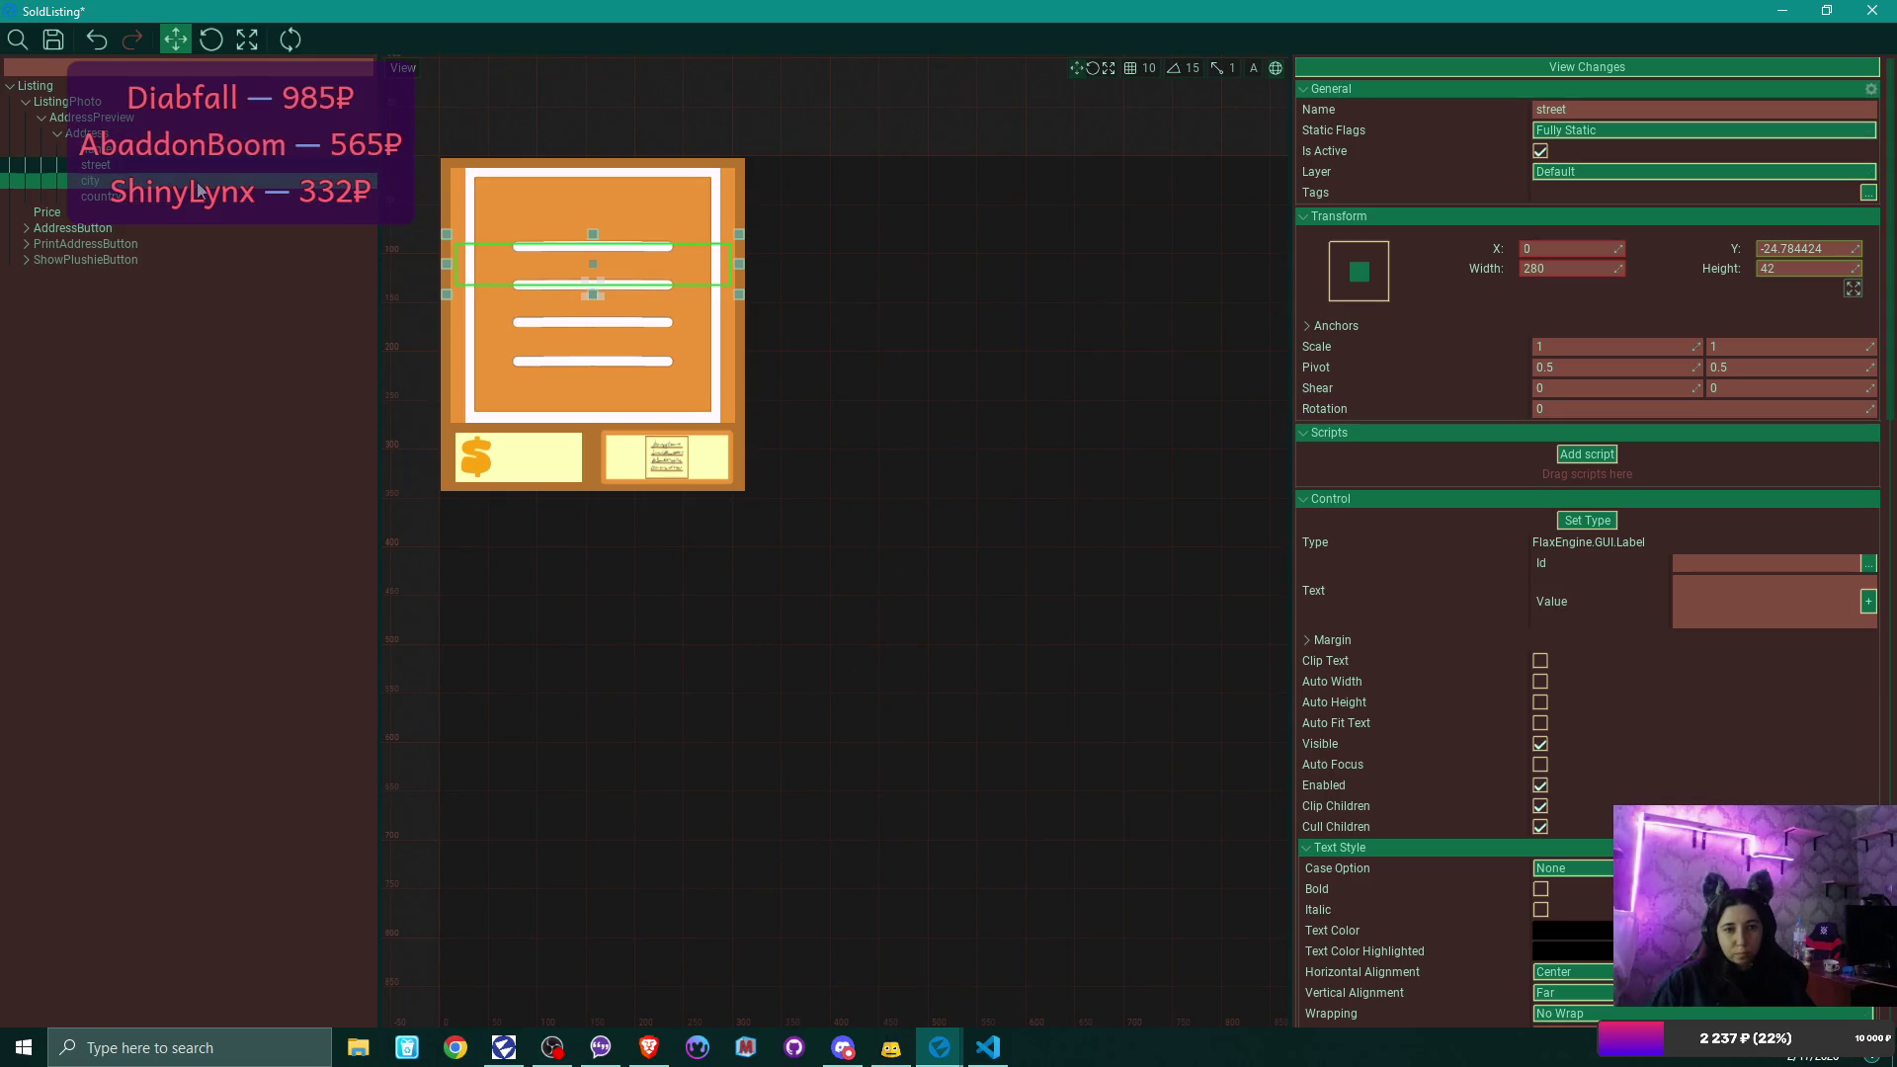
drag(1856, 248, 1852, 249)
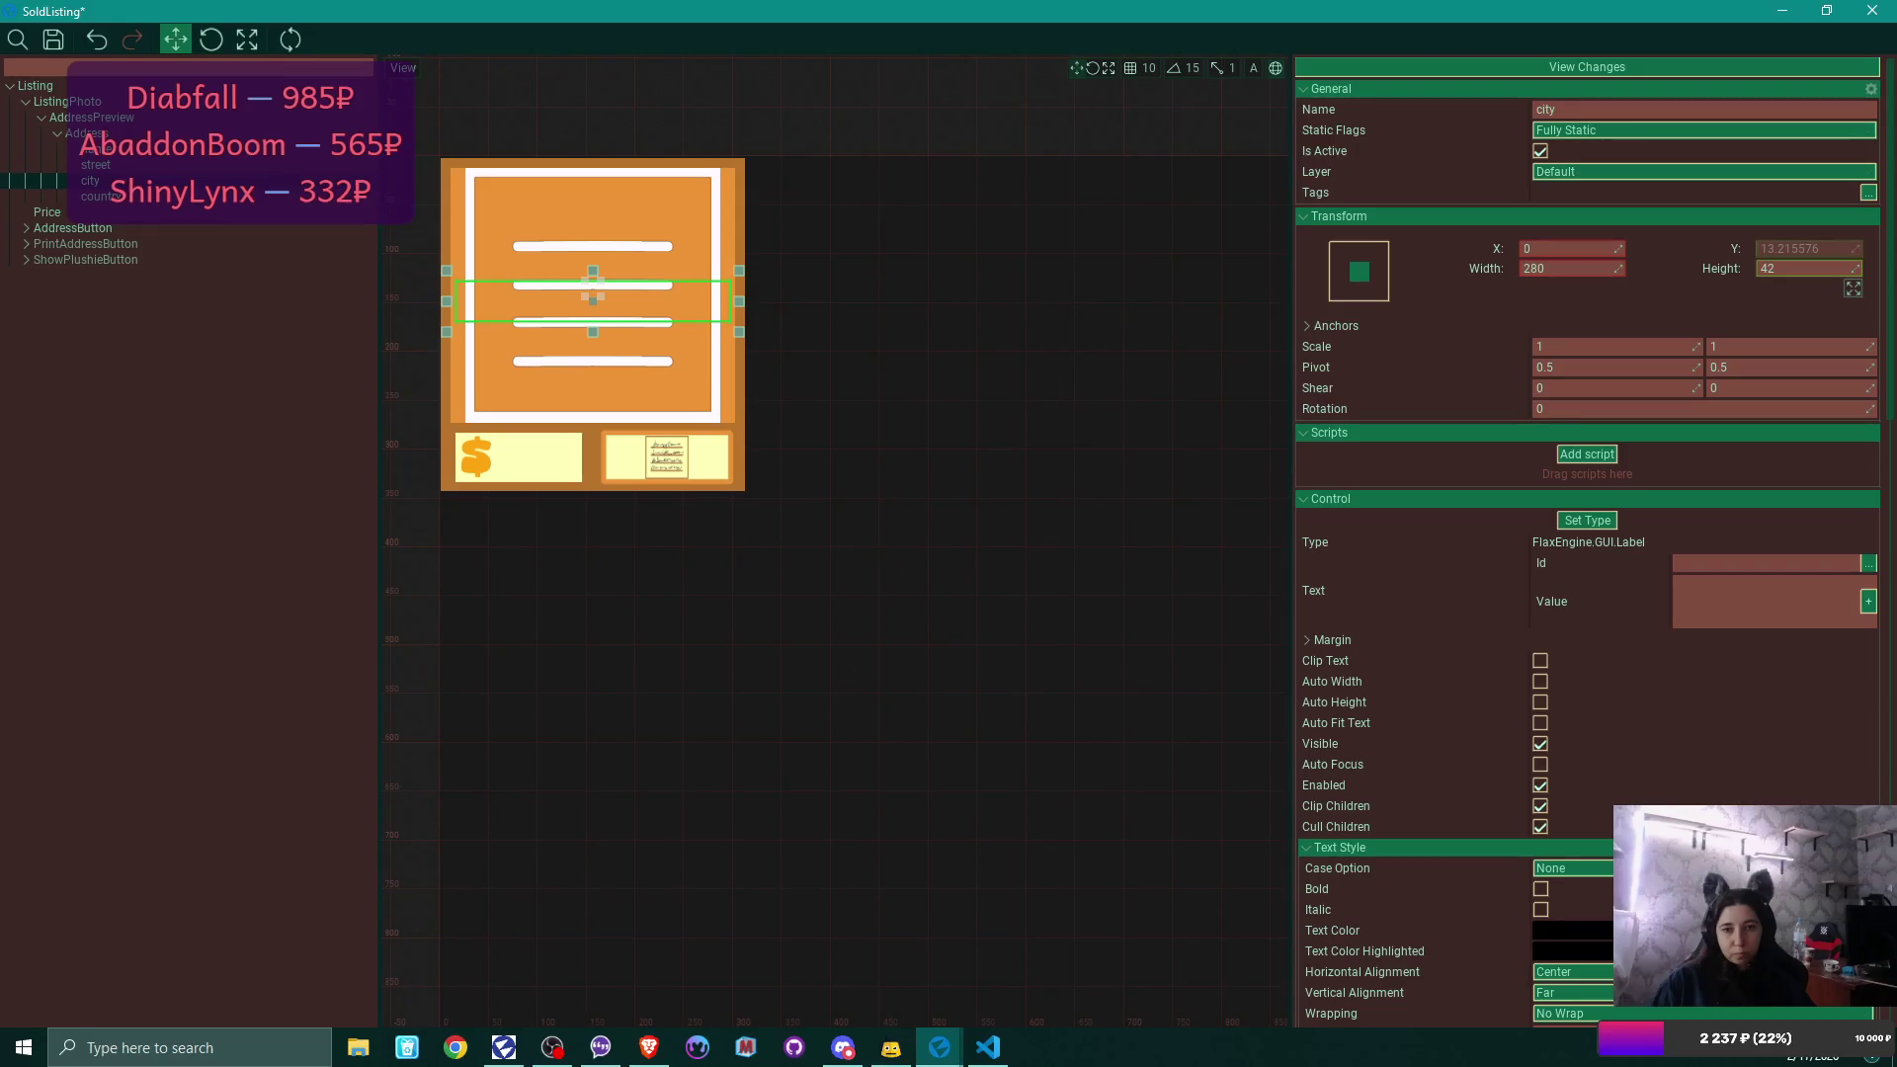
click(96, 196)
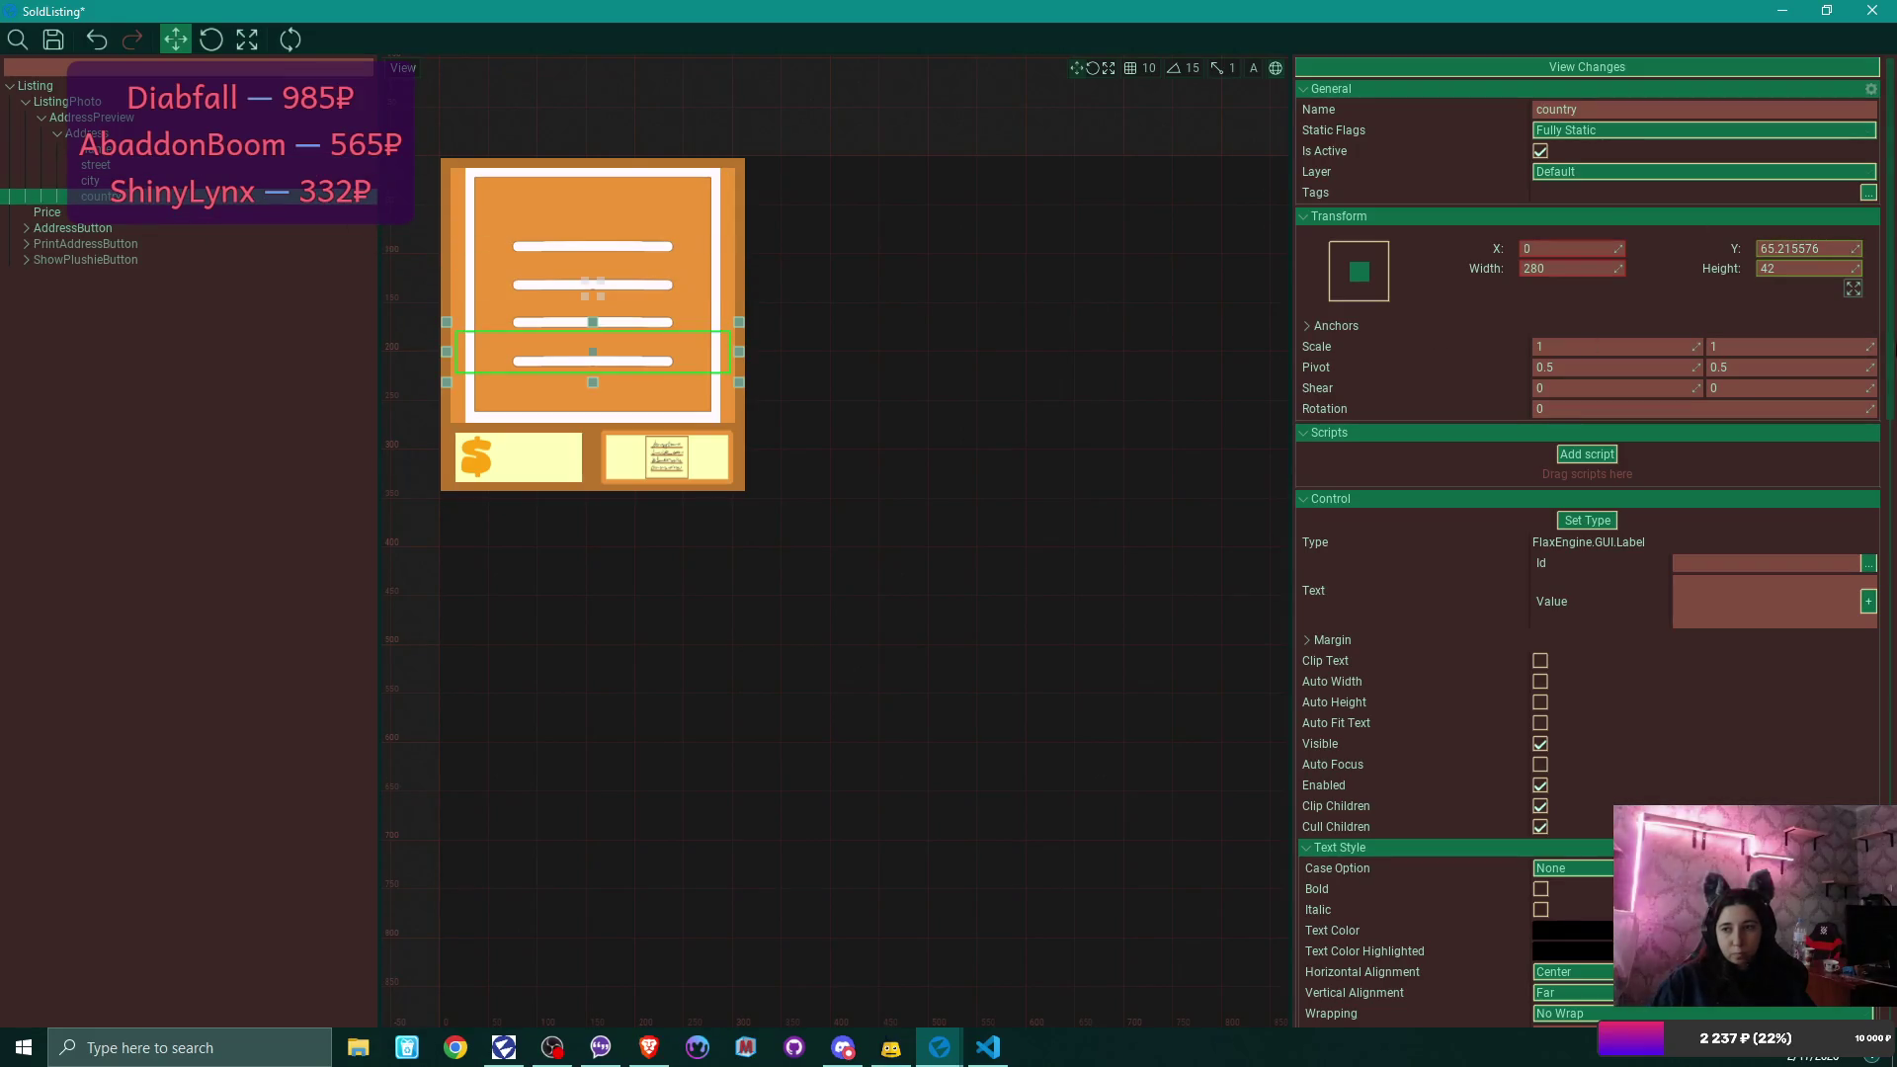
drag(1858, 248, 1853, 249)
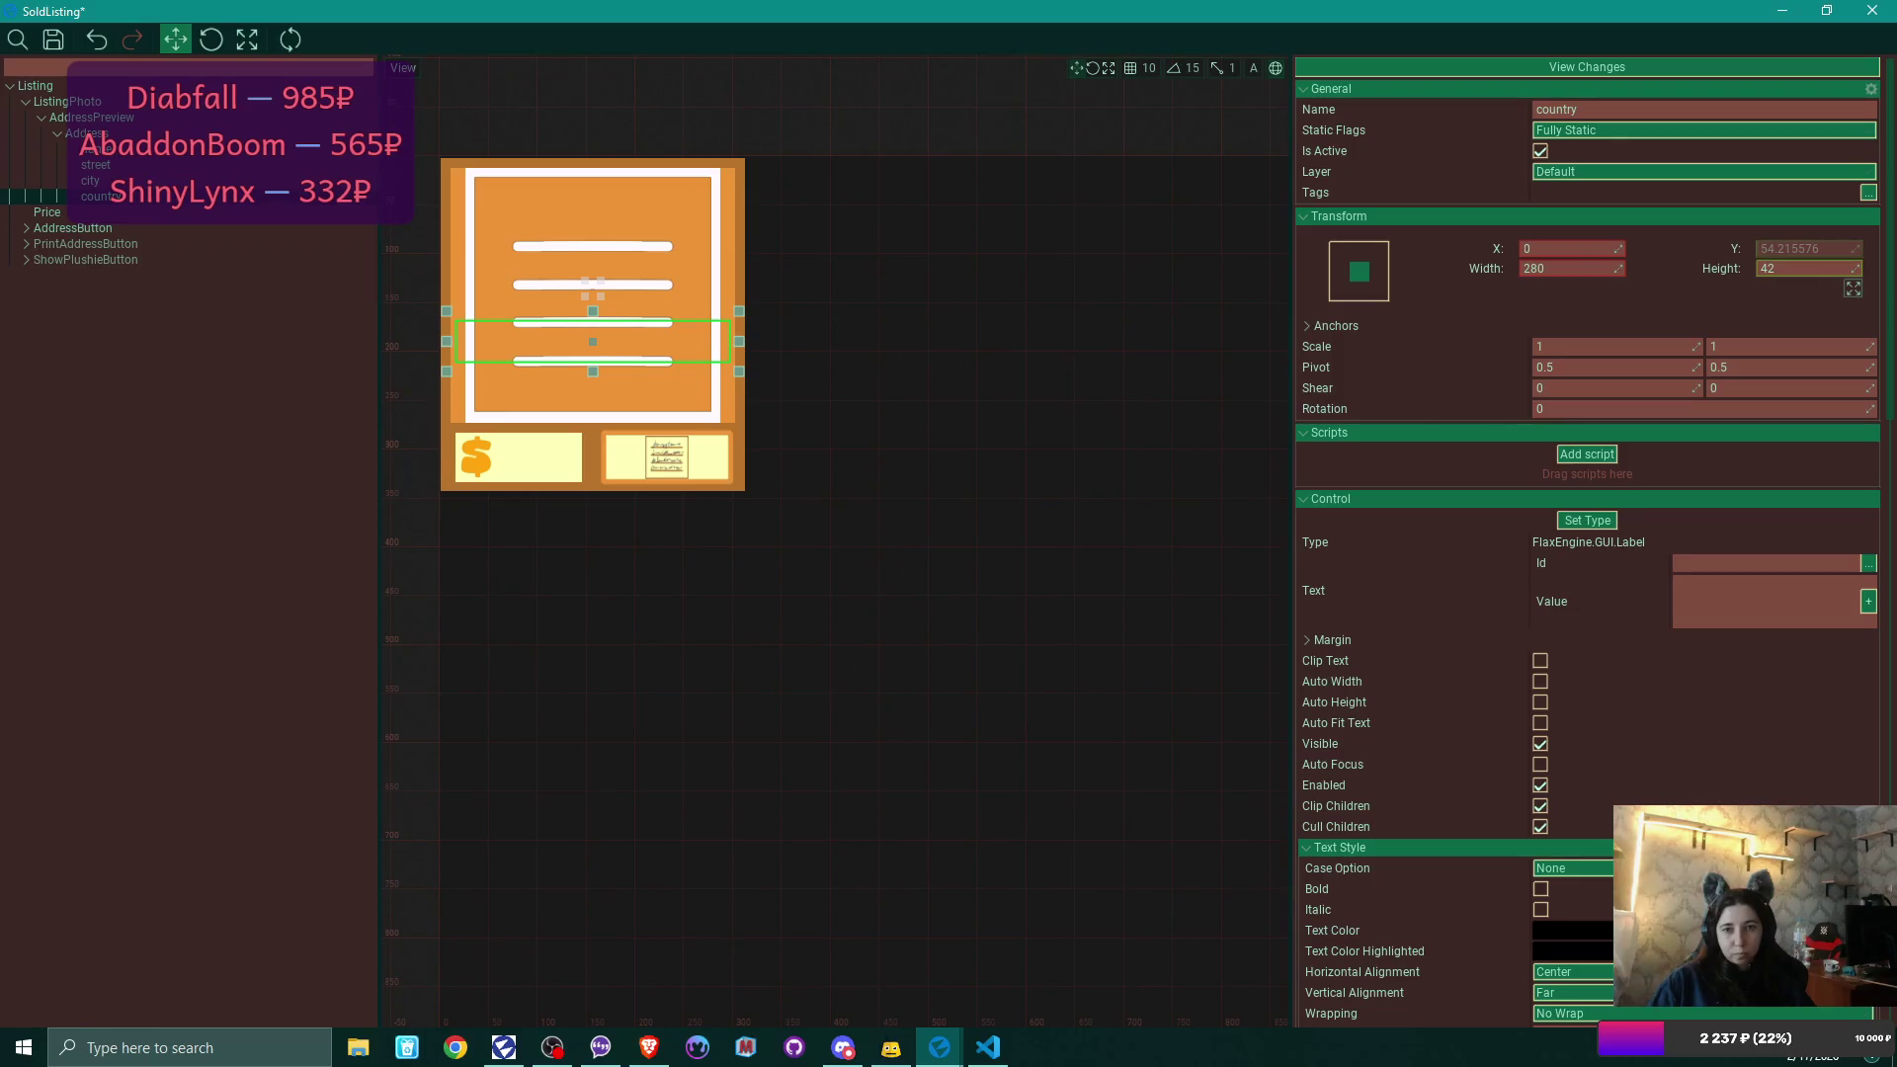
Save the SoldListing changes, uncheck AddressPreview's Is Active, and close the prefab window.
click(1636, 66)
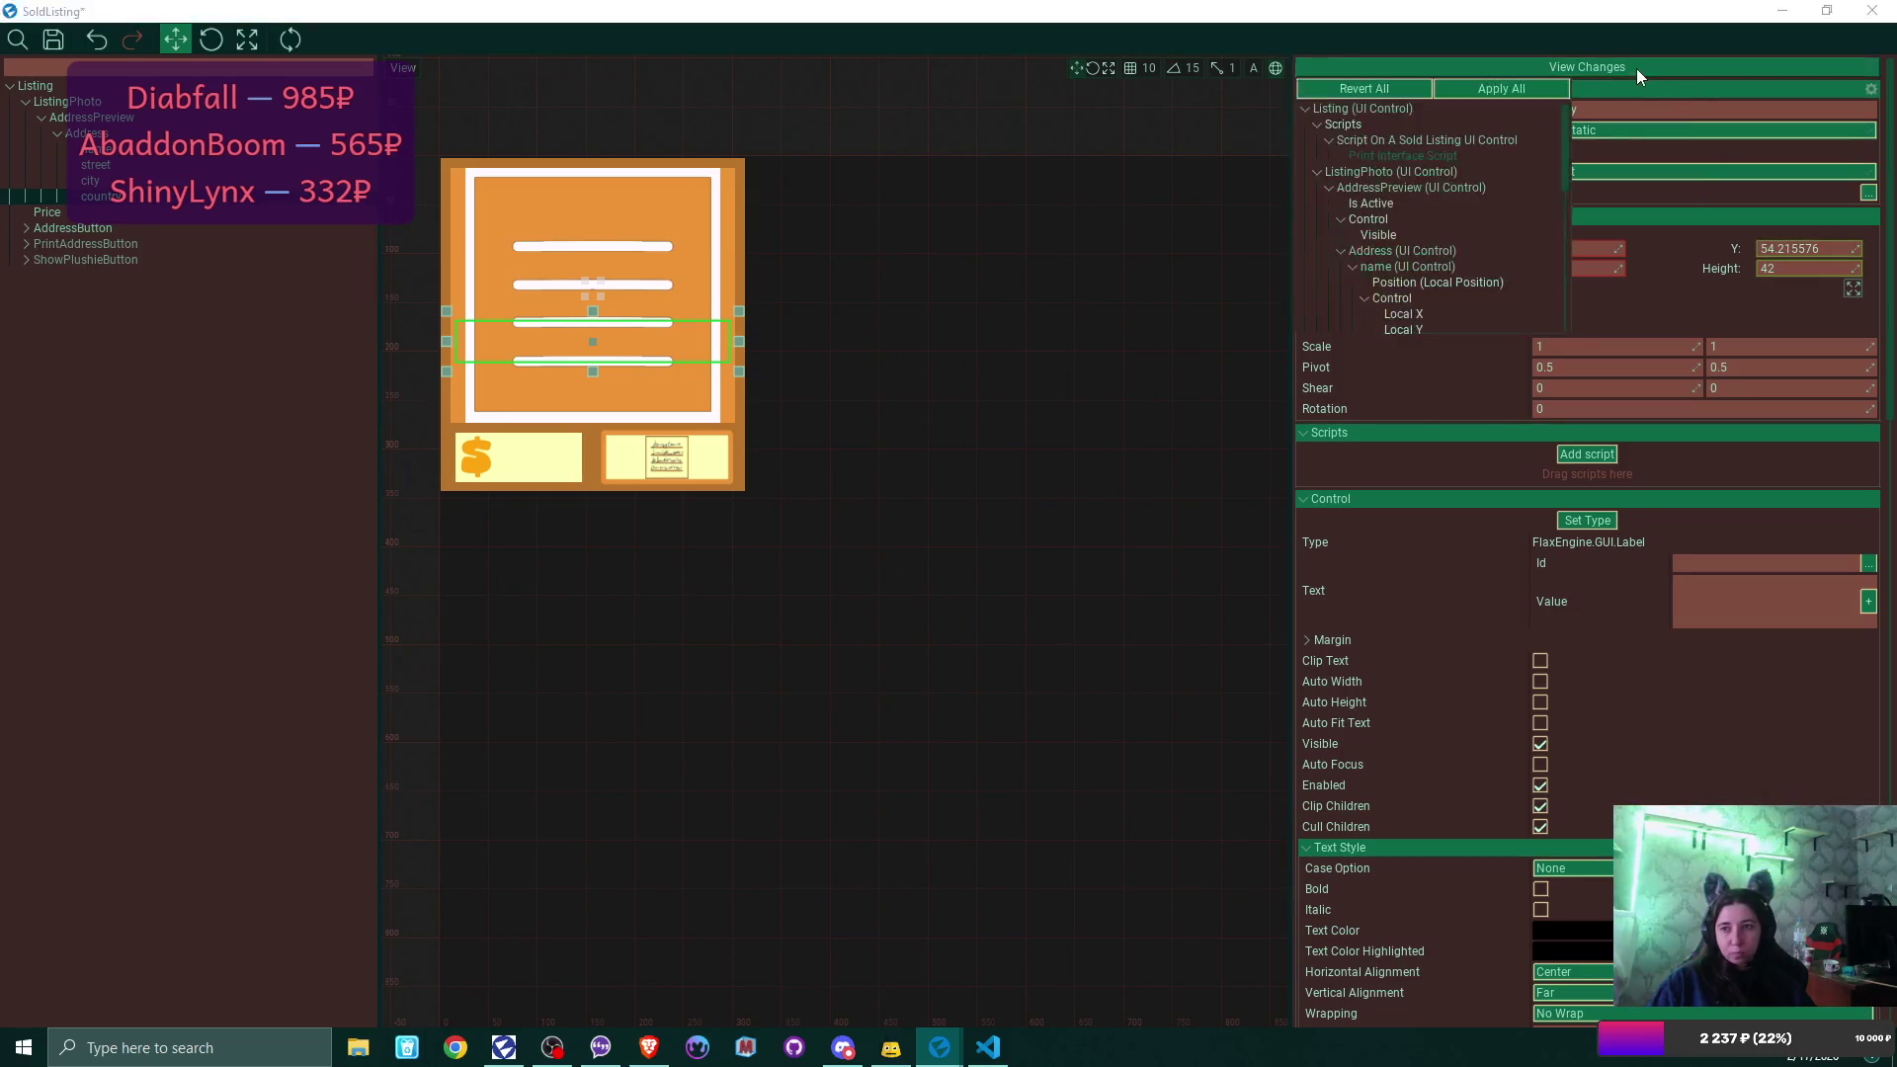
click(1507, 87)
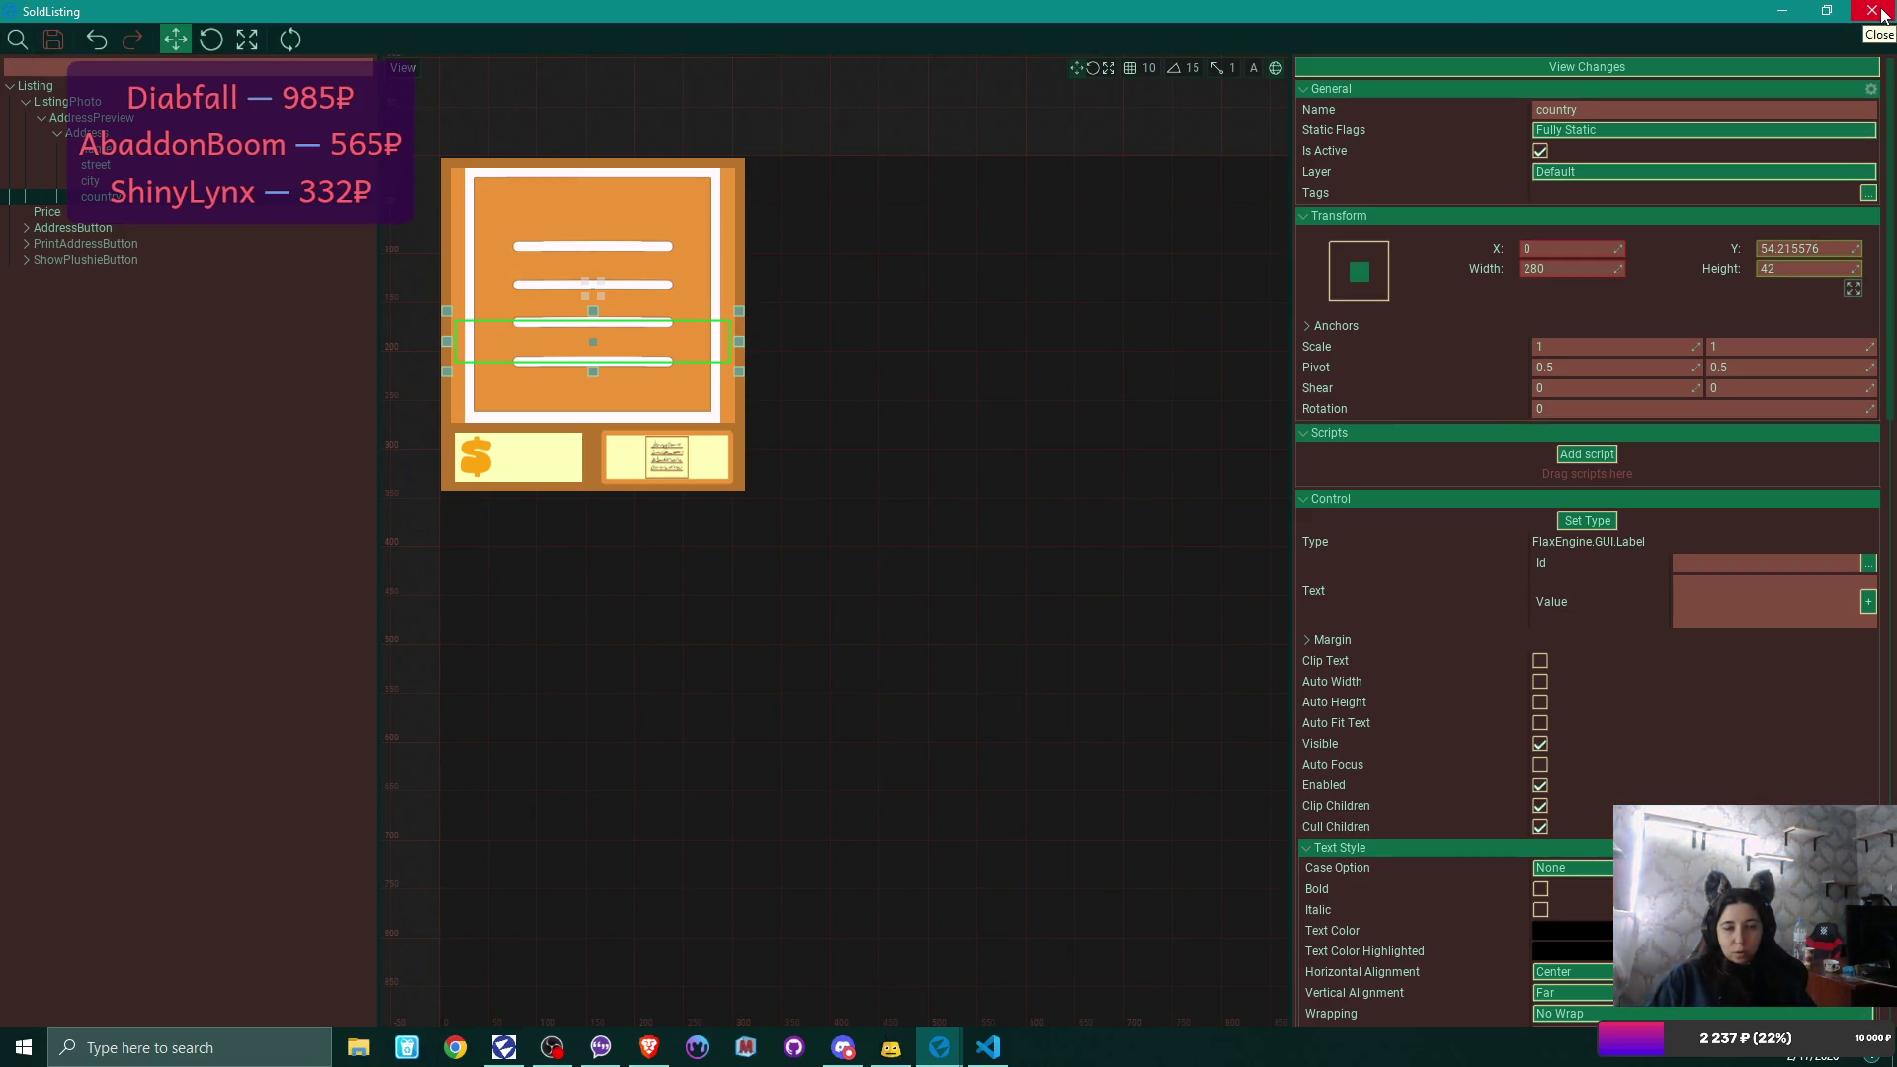
click(148, 116)
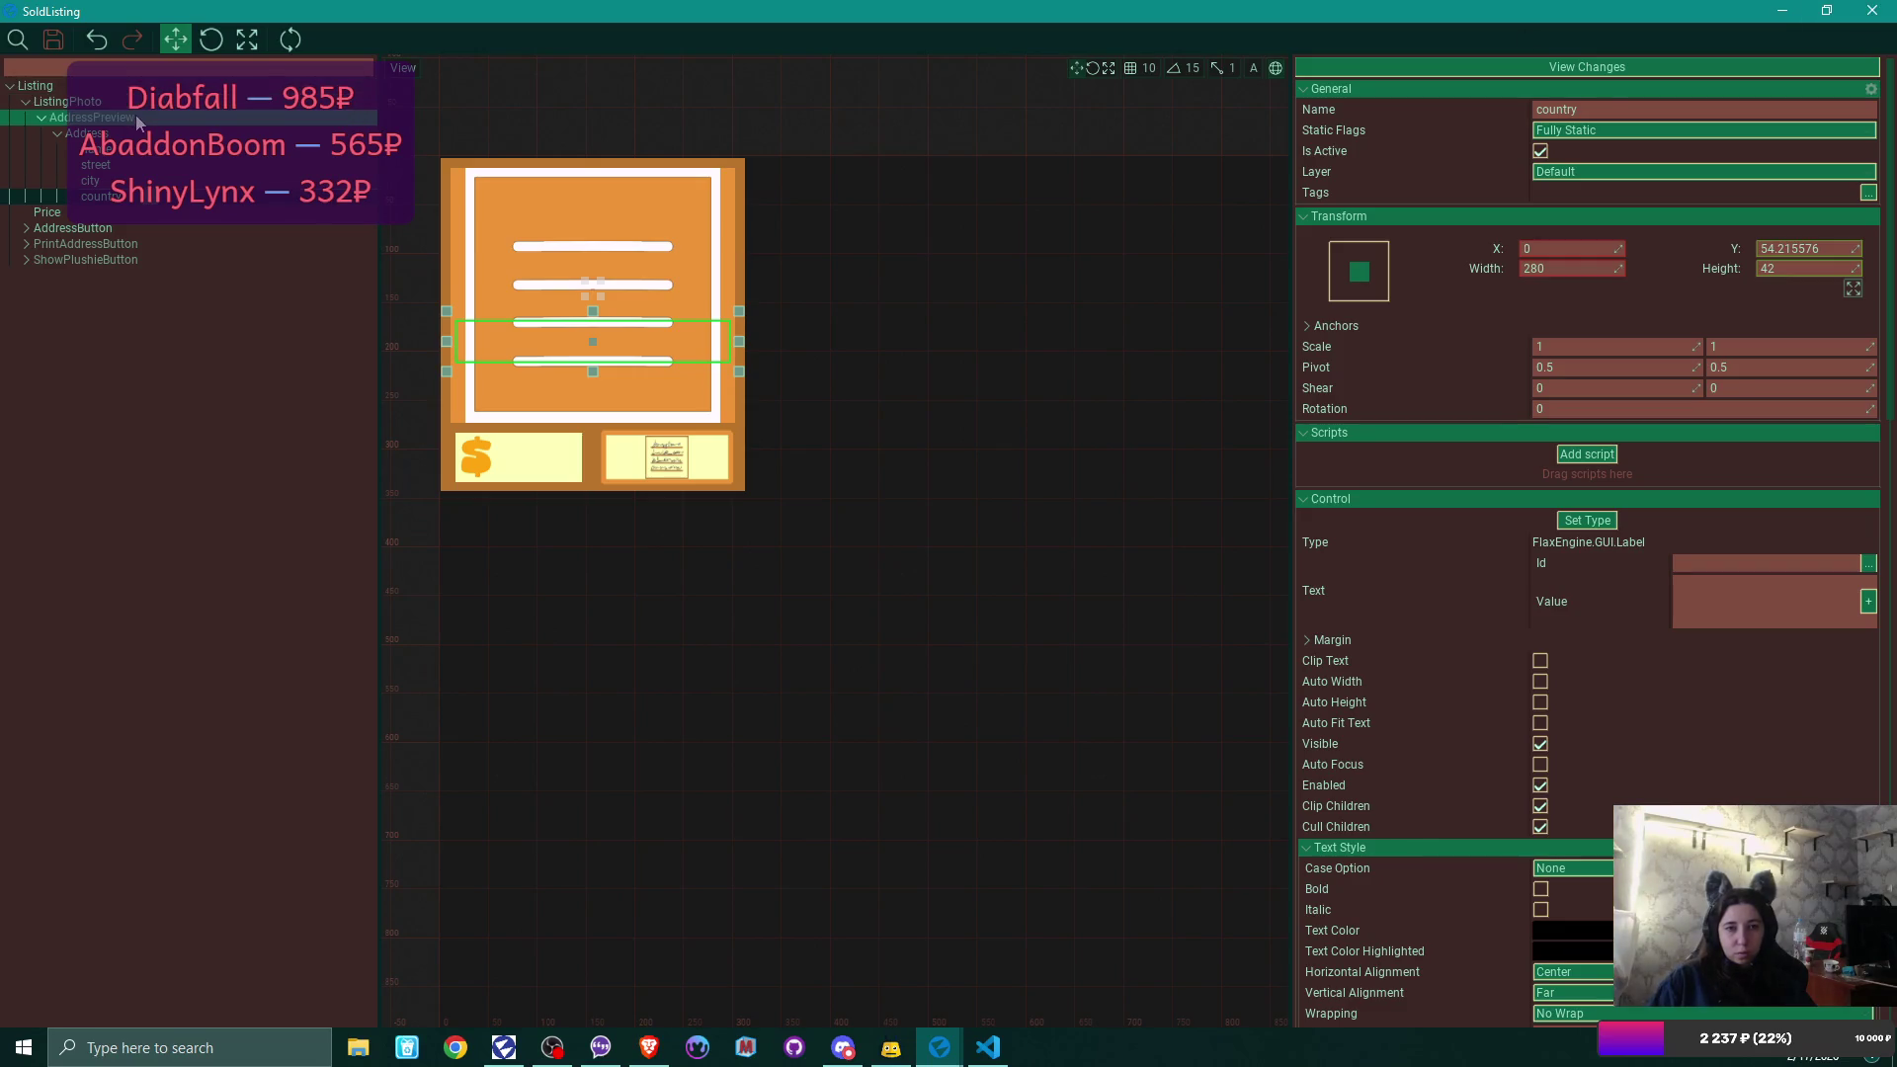
click(1539, 151)
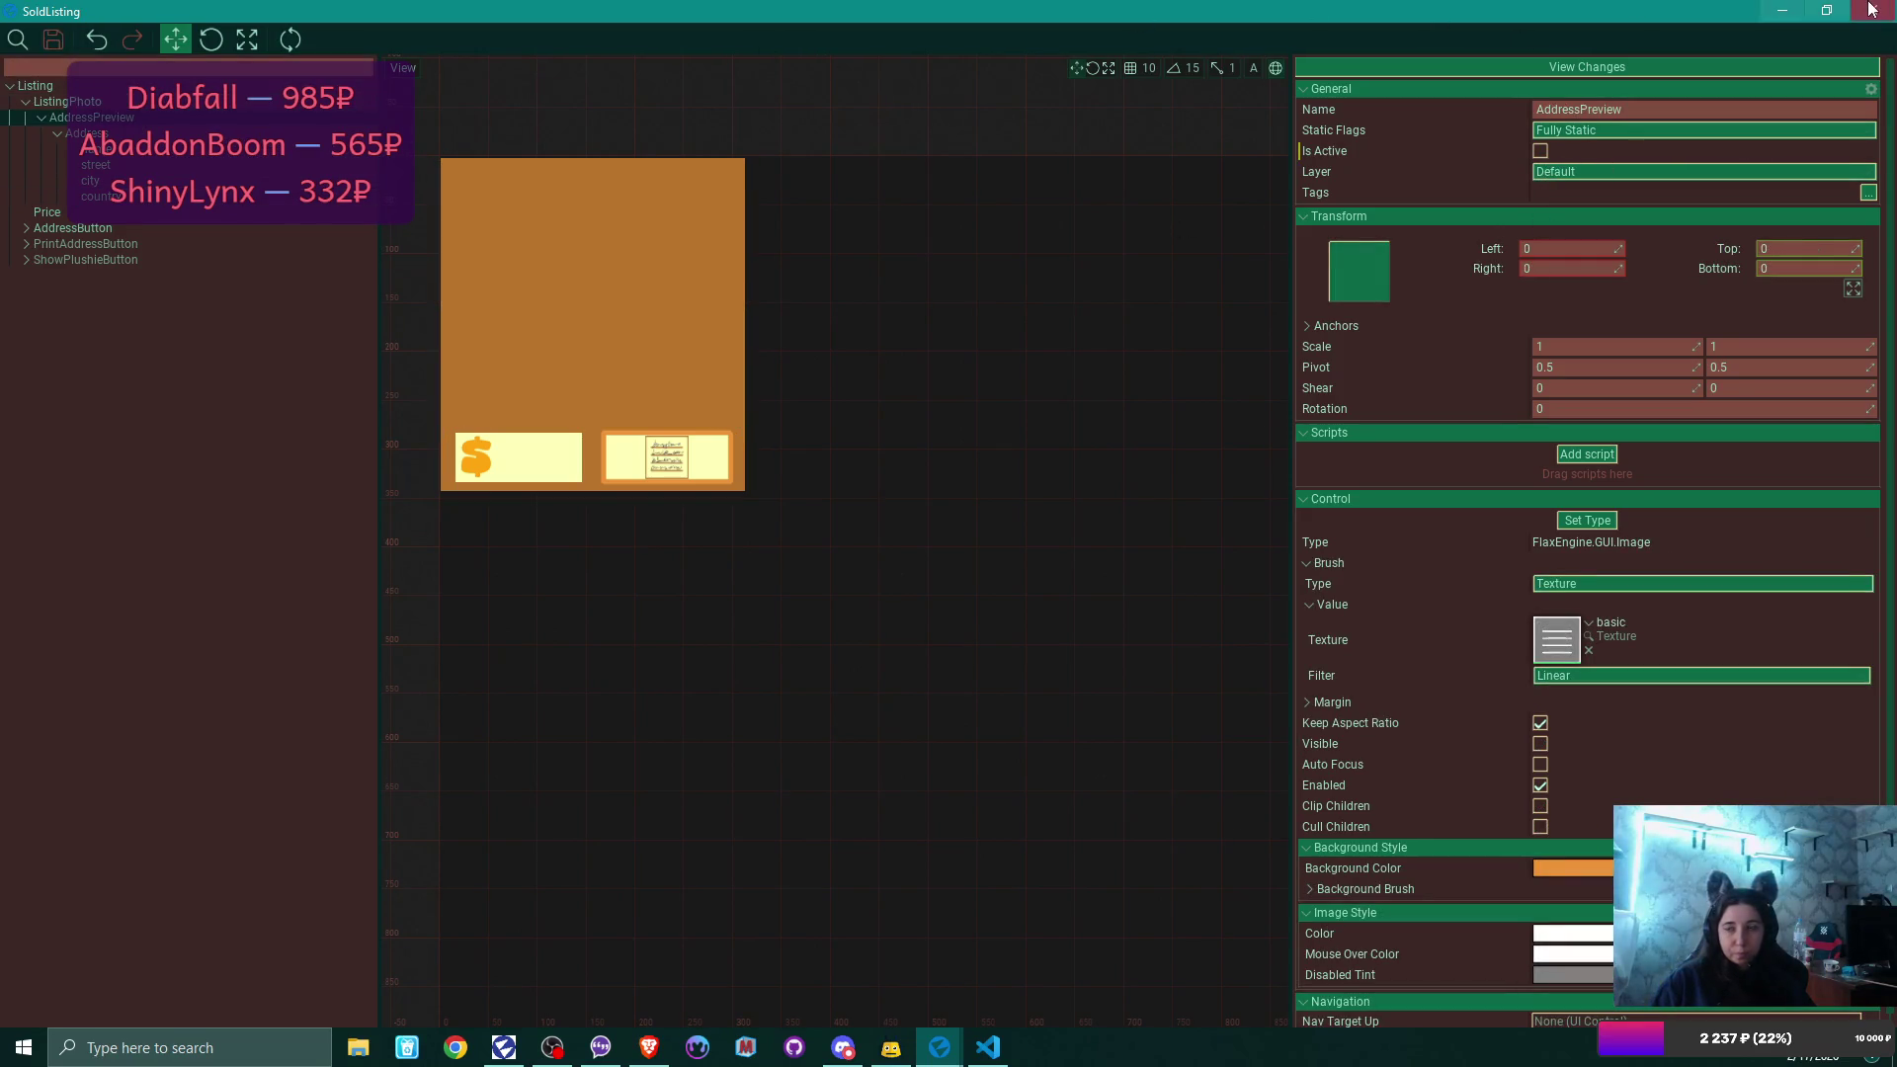
click(1870, 9)
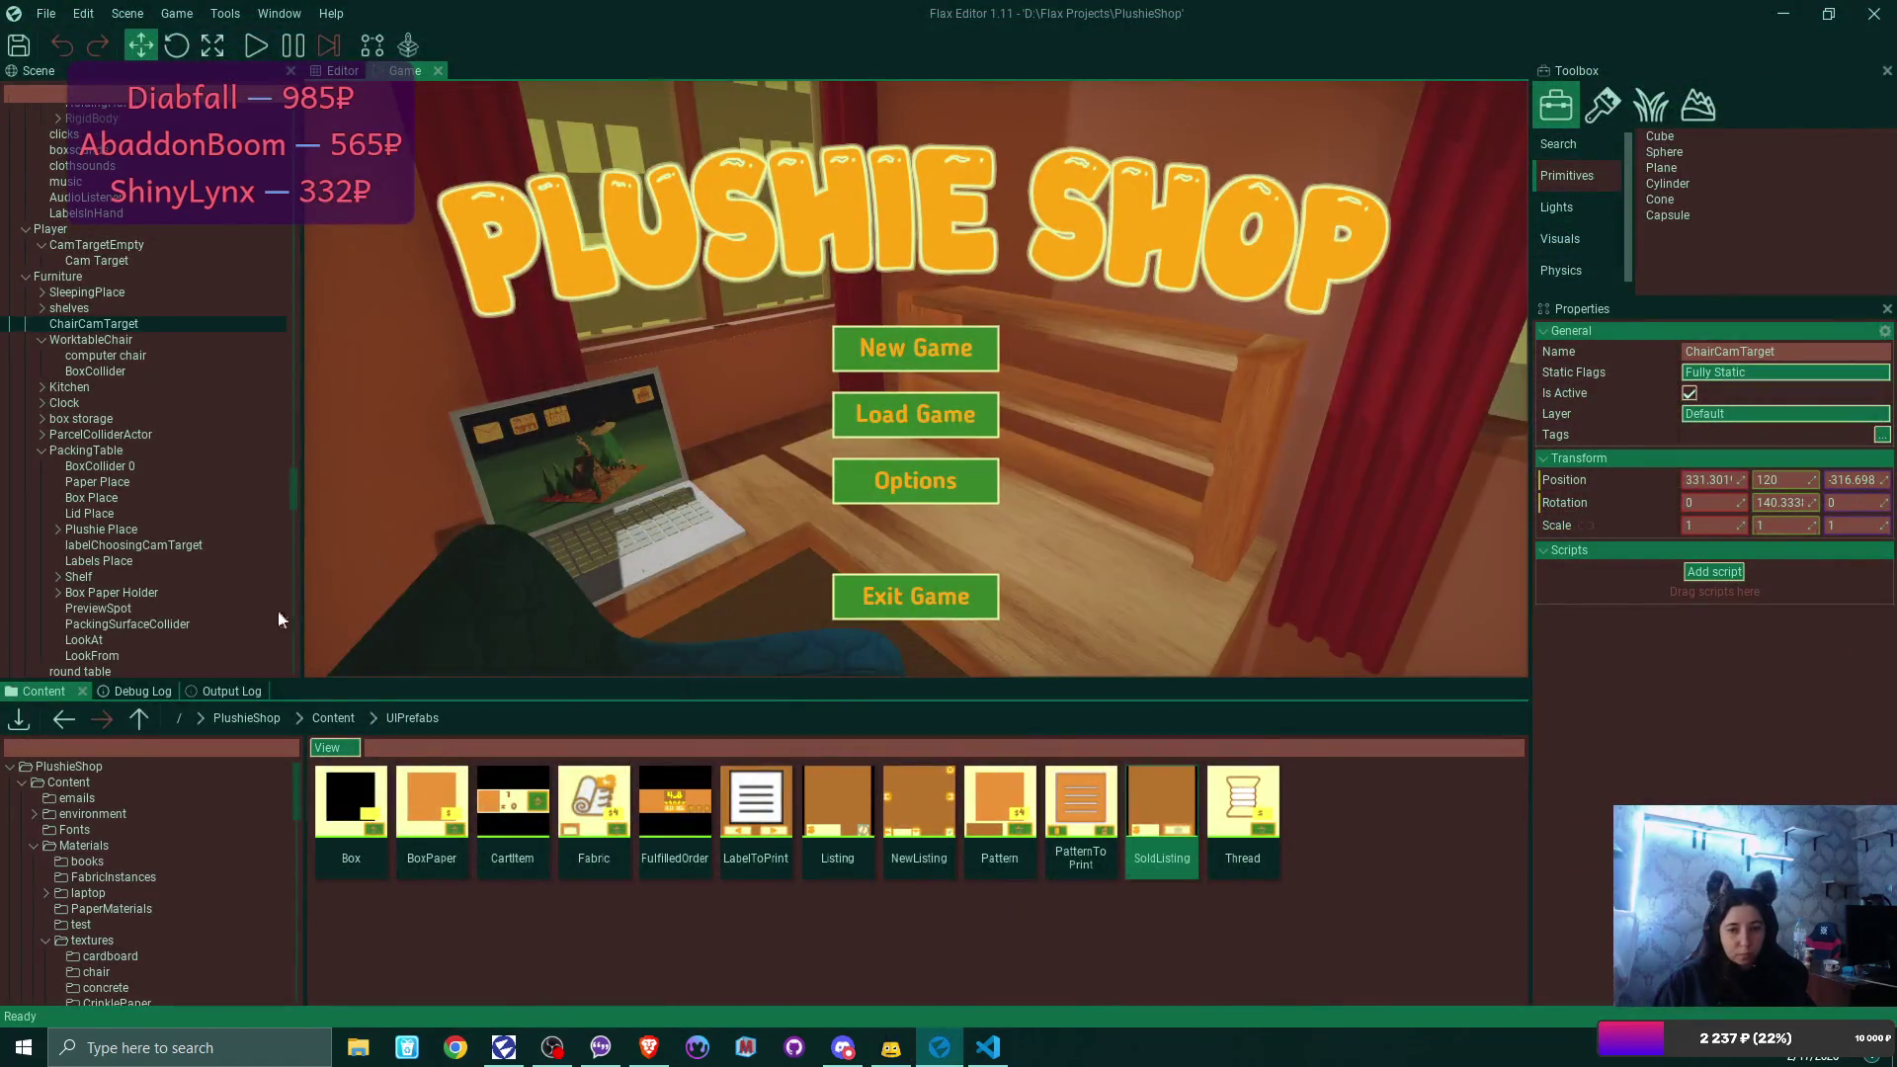
Check the Debug Log errors, then return to Visual Studio Code.
click(116, 690)
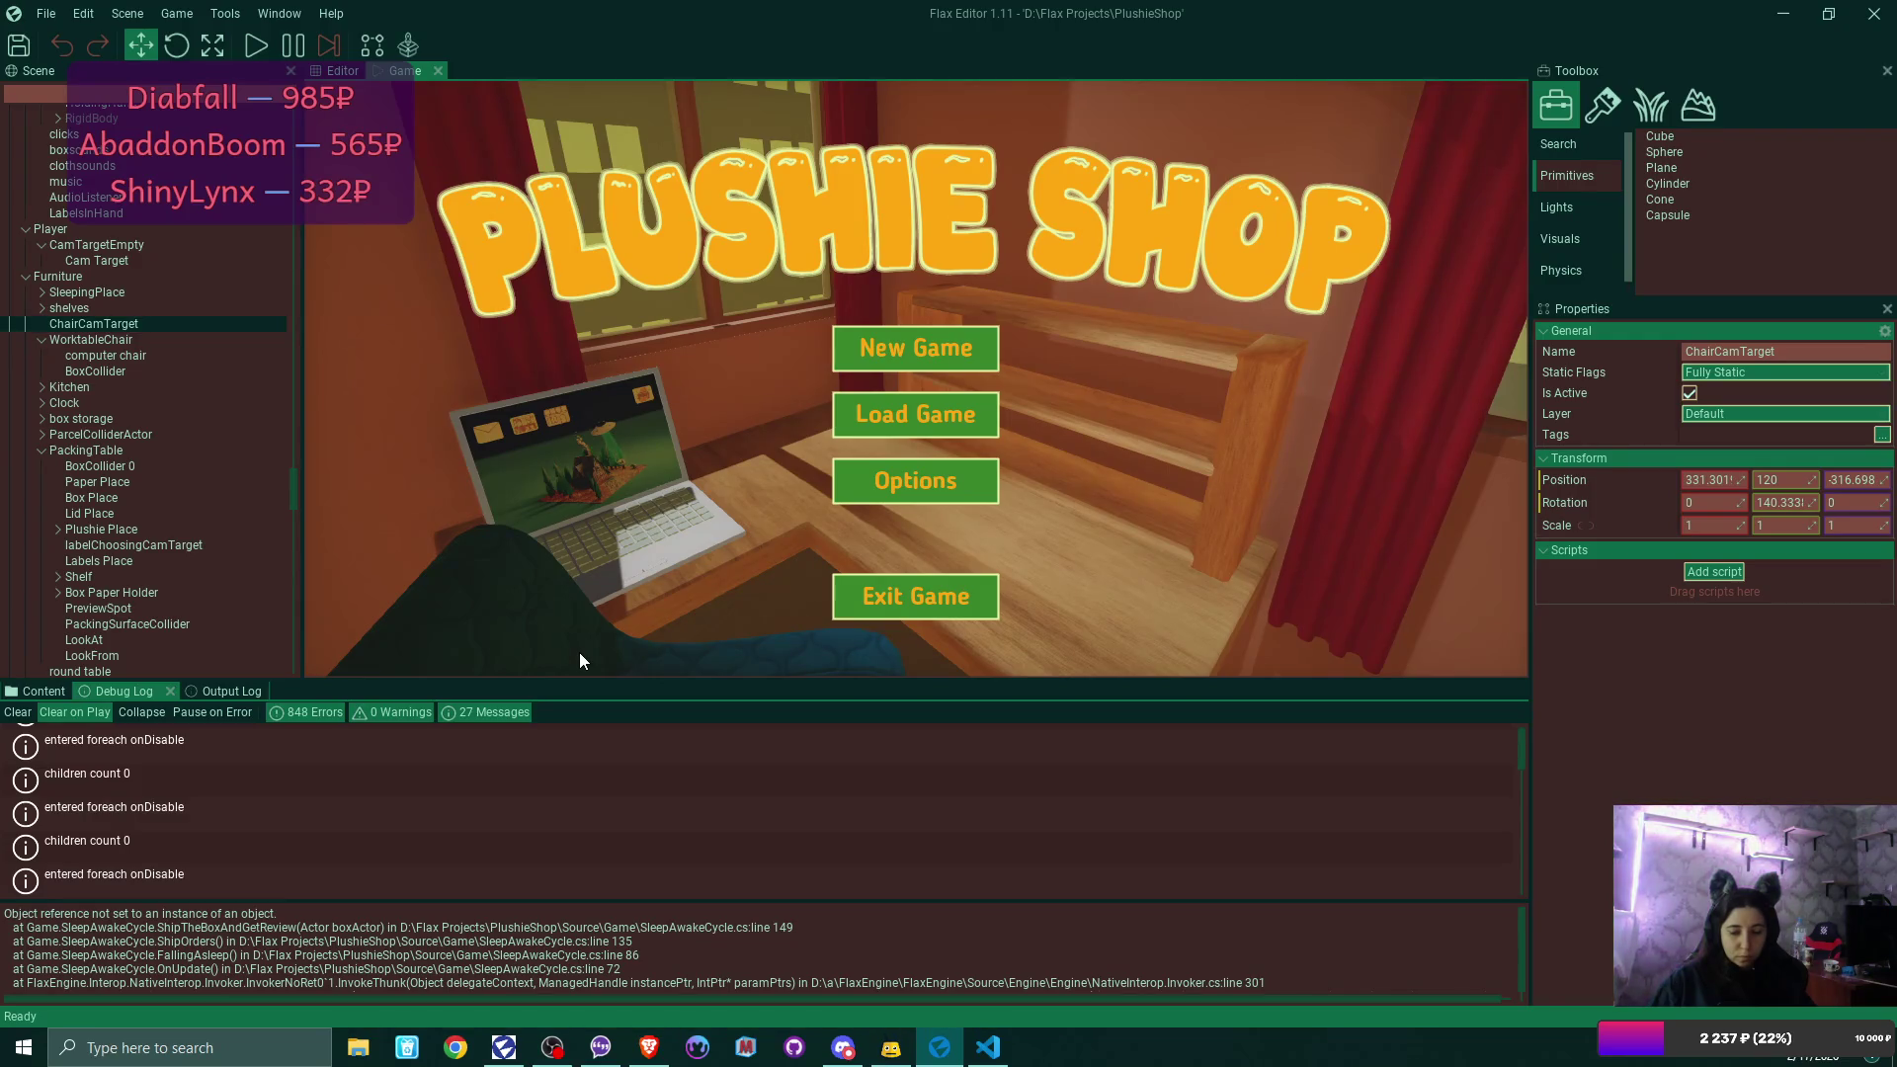
click(987, 1047)
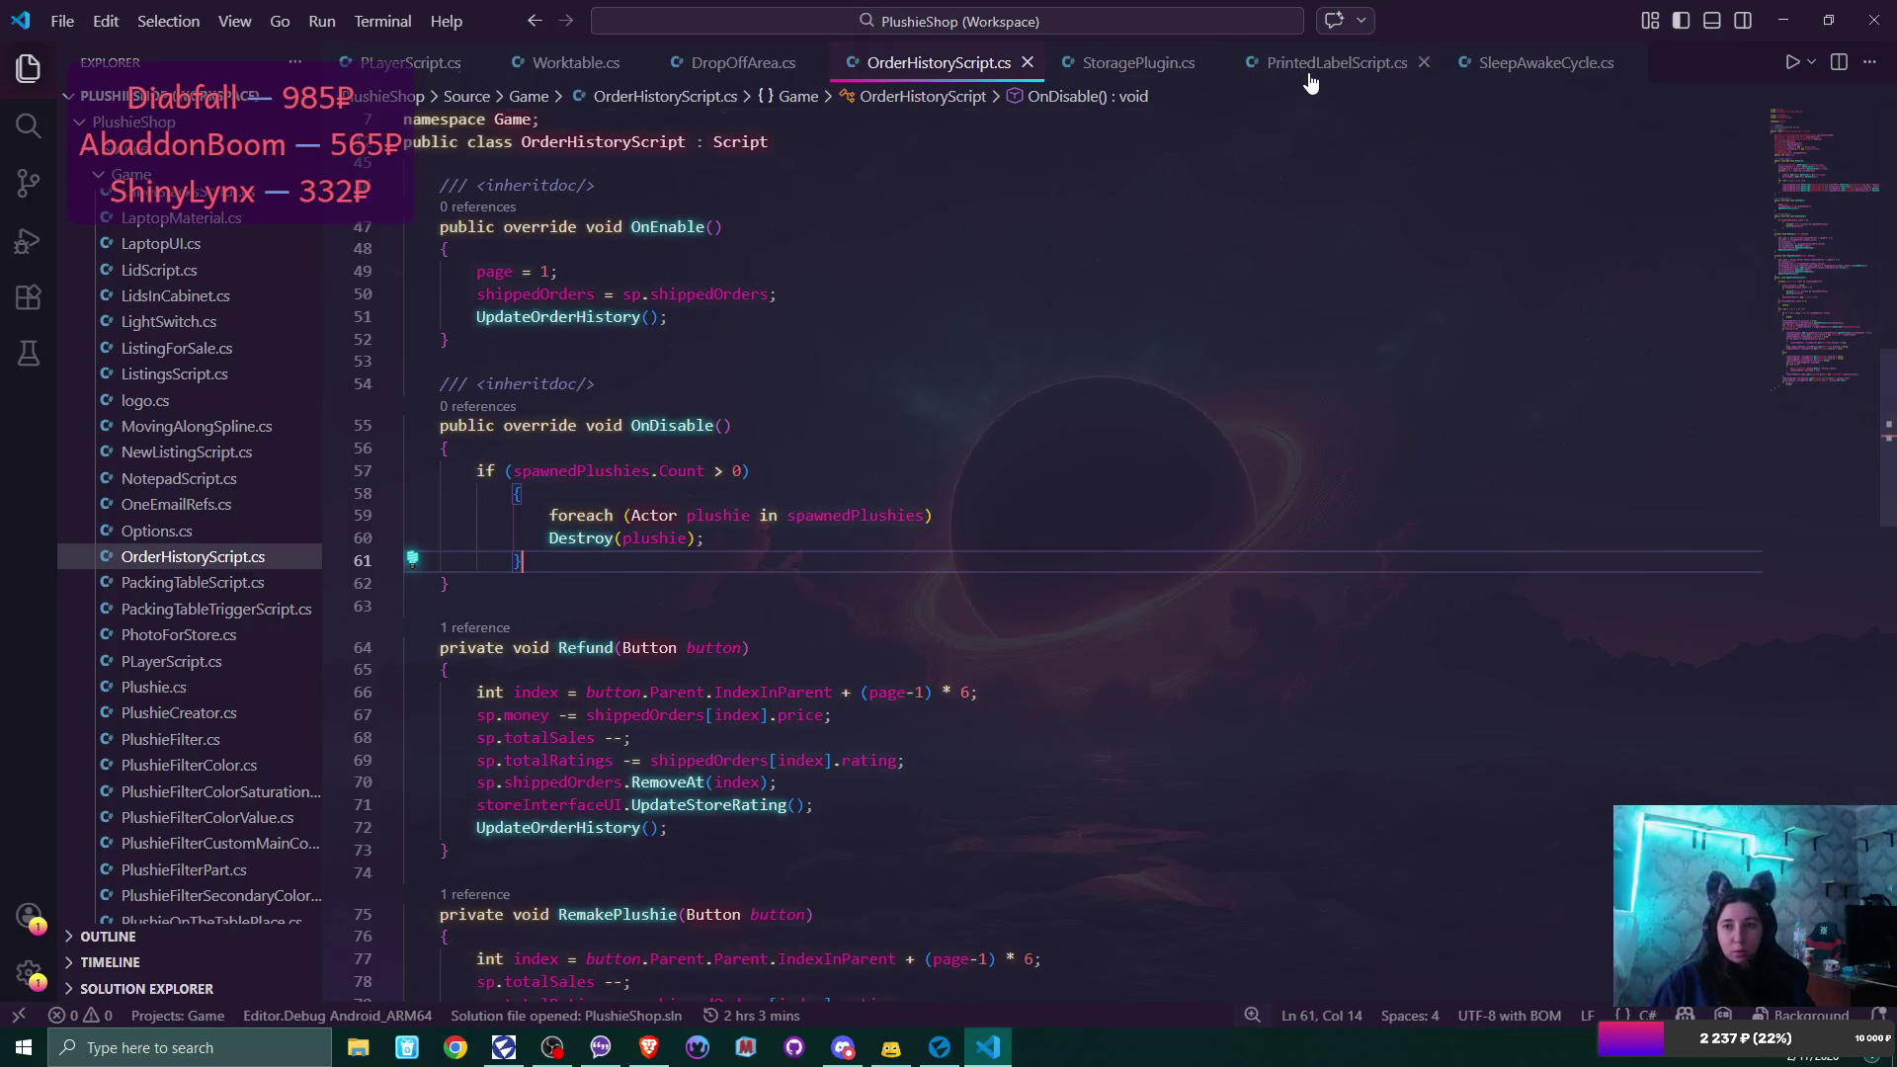
Switch to SleepAwakeCycle.cs and go to ShipTheBoxAndGetReview's price assignment line.
click(1612, 63)
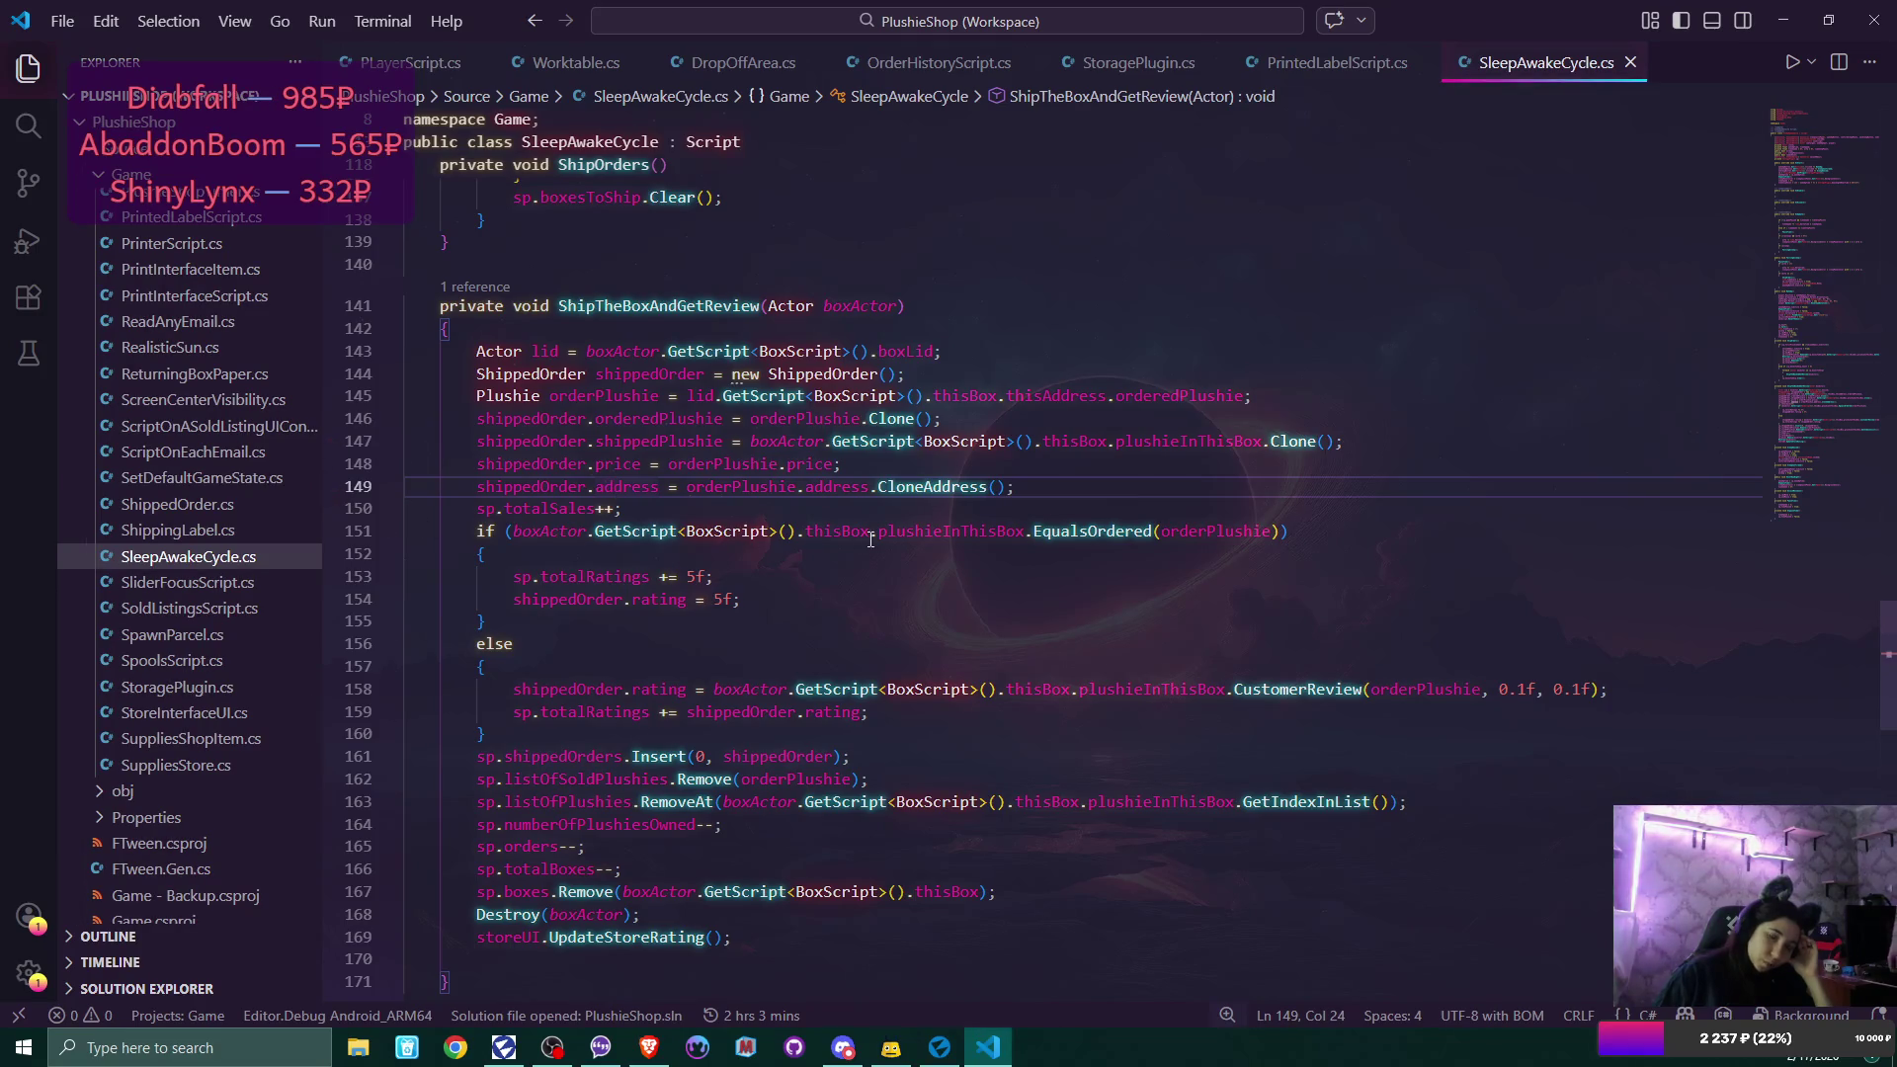
click(1062, 484)
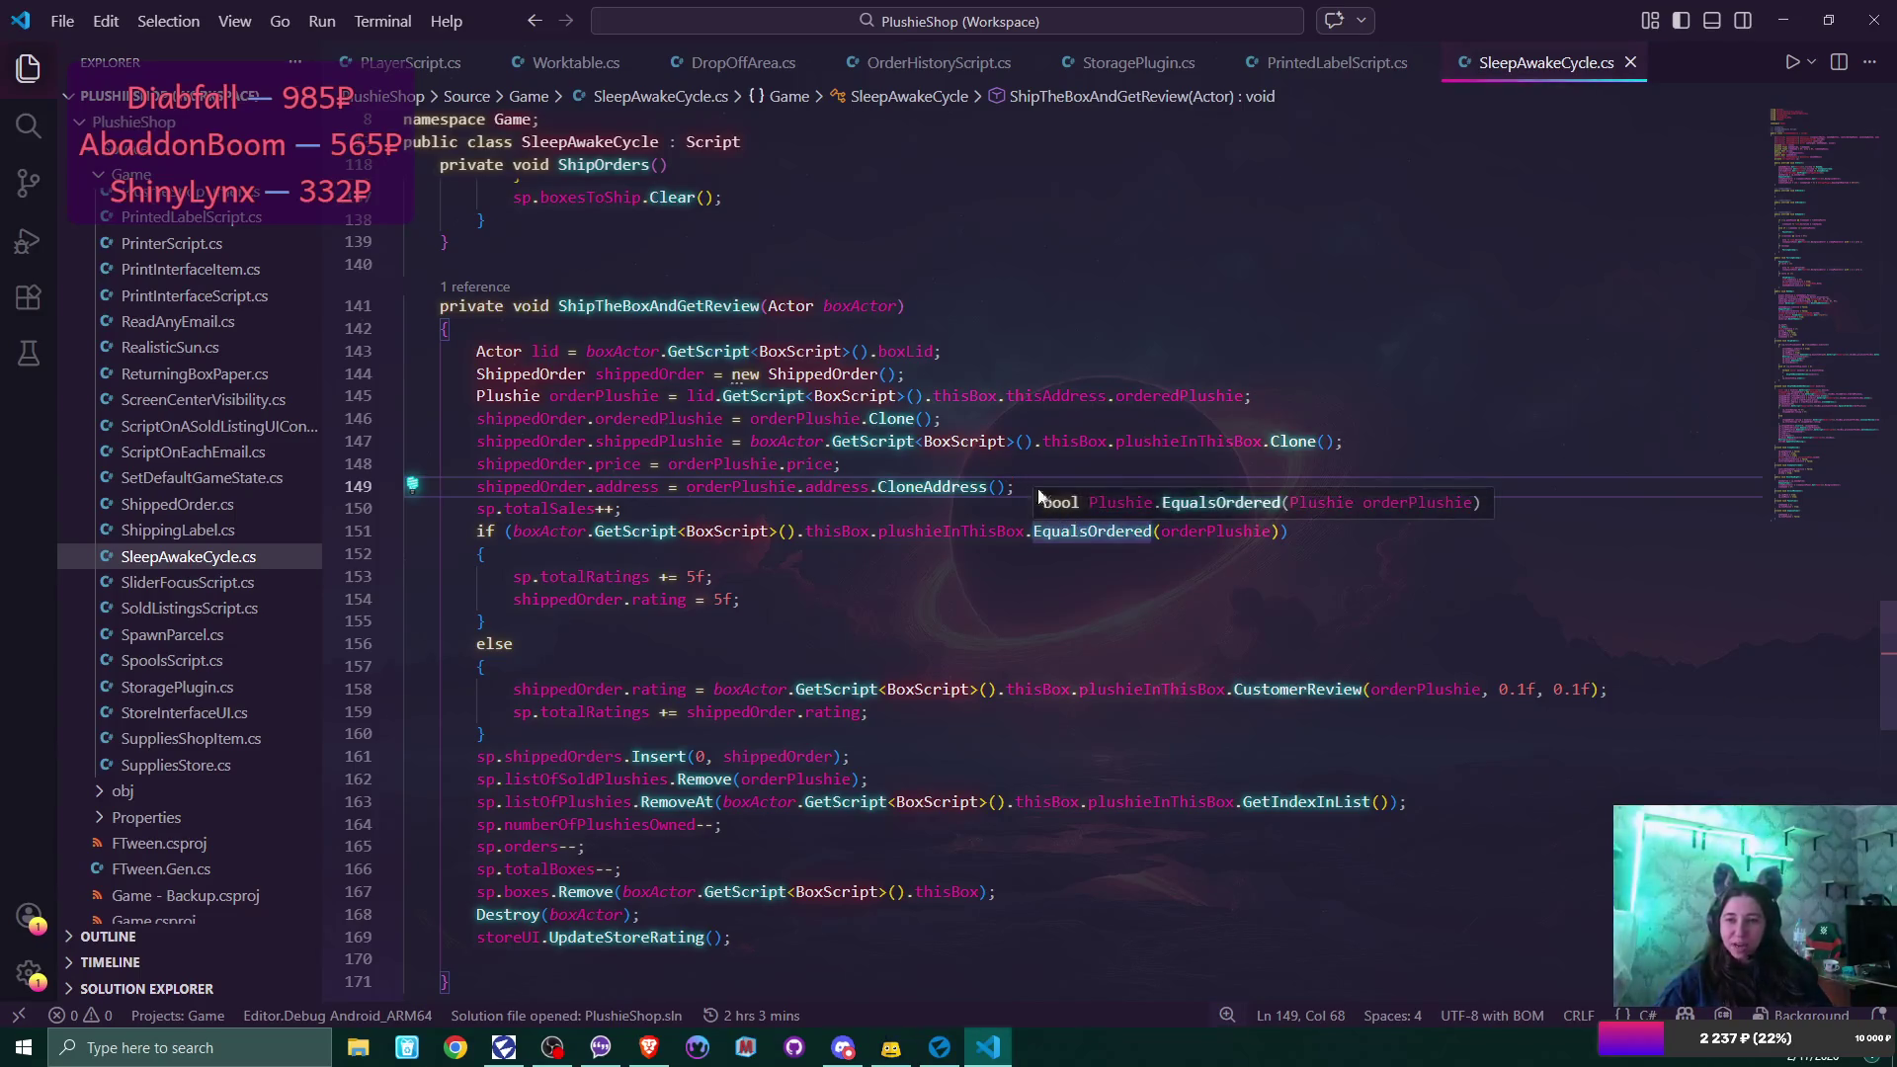
click(935, 466)
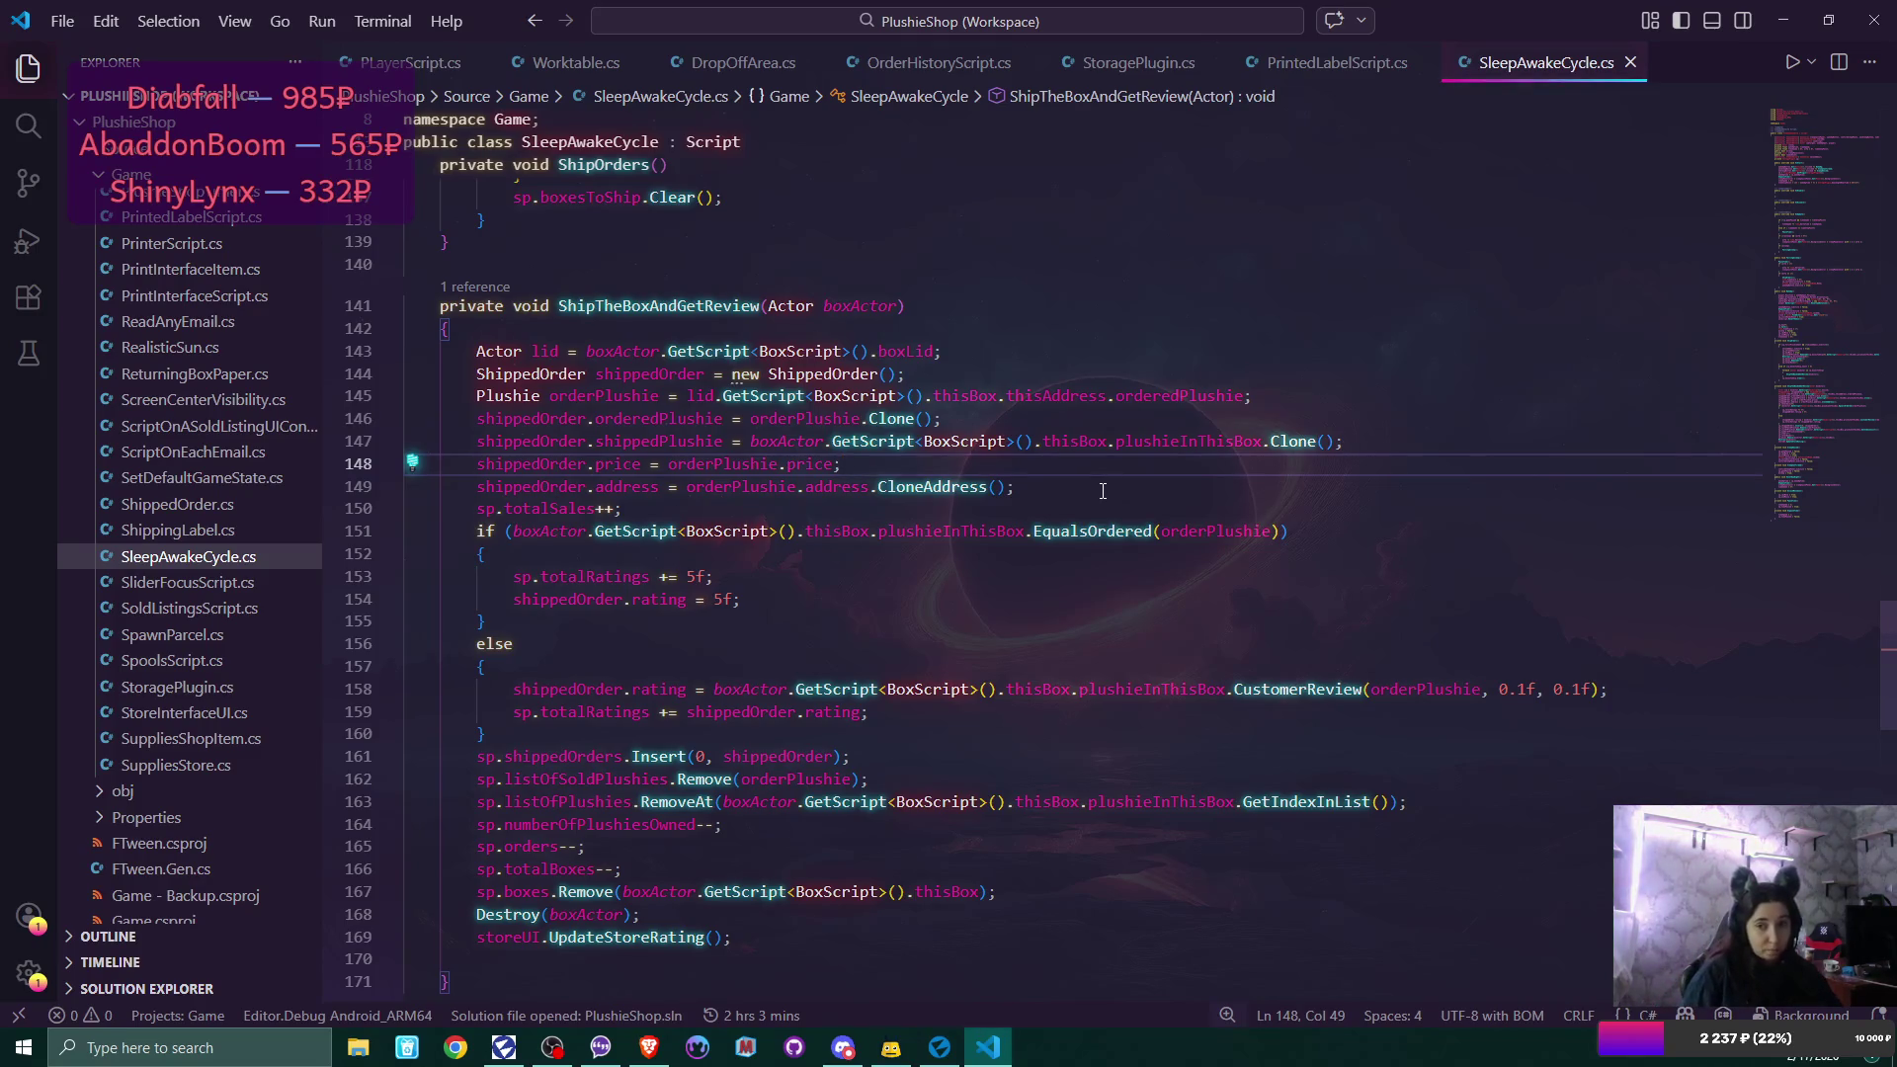
Add Debug.Log(orderPlushie.address); after the price assignment, copying the expression from the line below.
key(Return)
text(Debu)
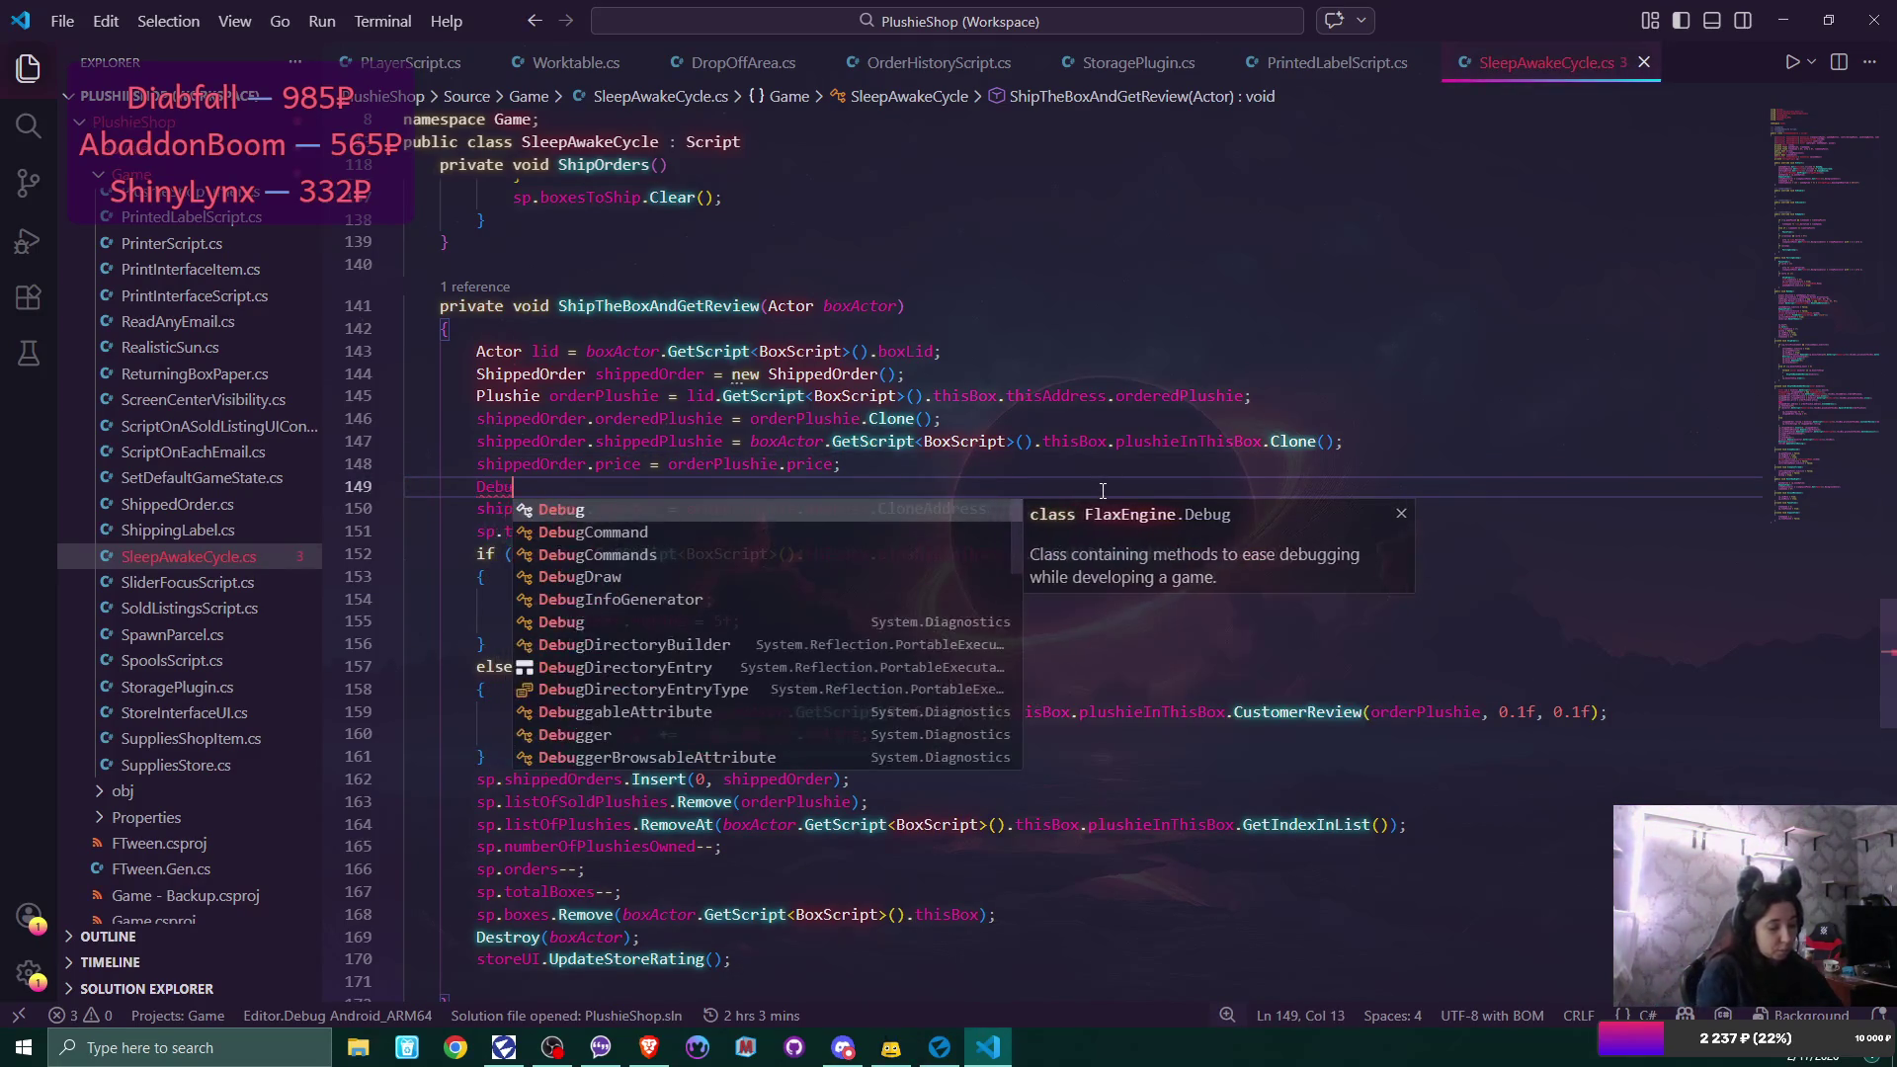
text(g.Log)
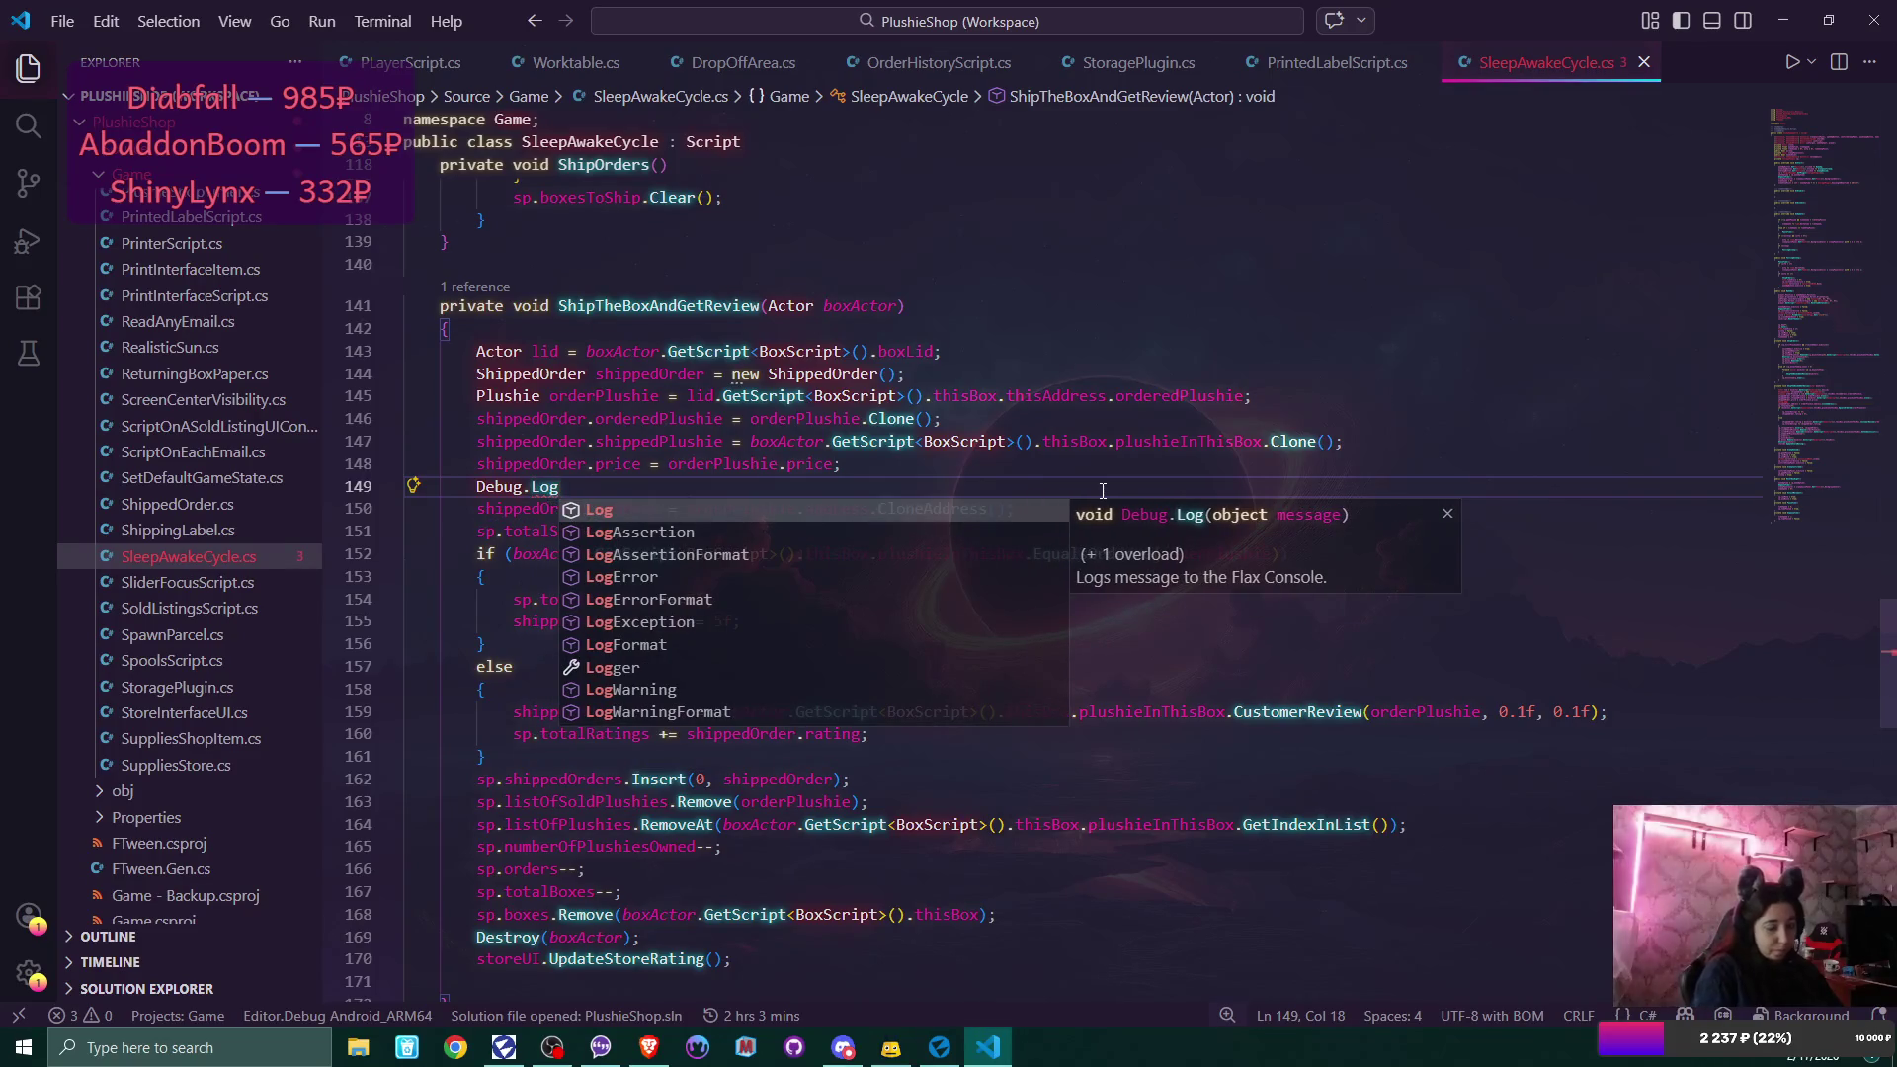
text(()
click(539, 495)
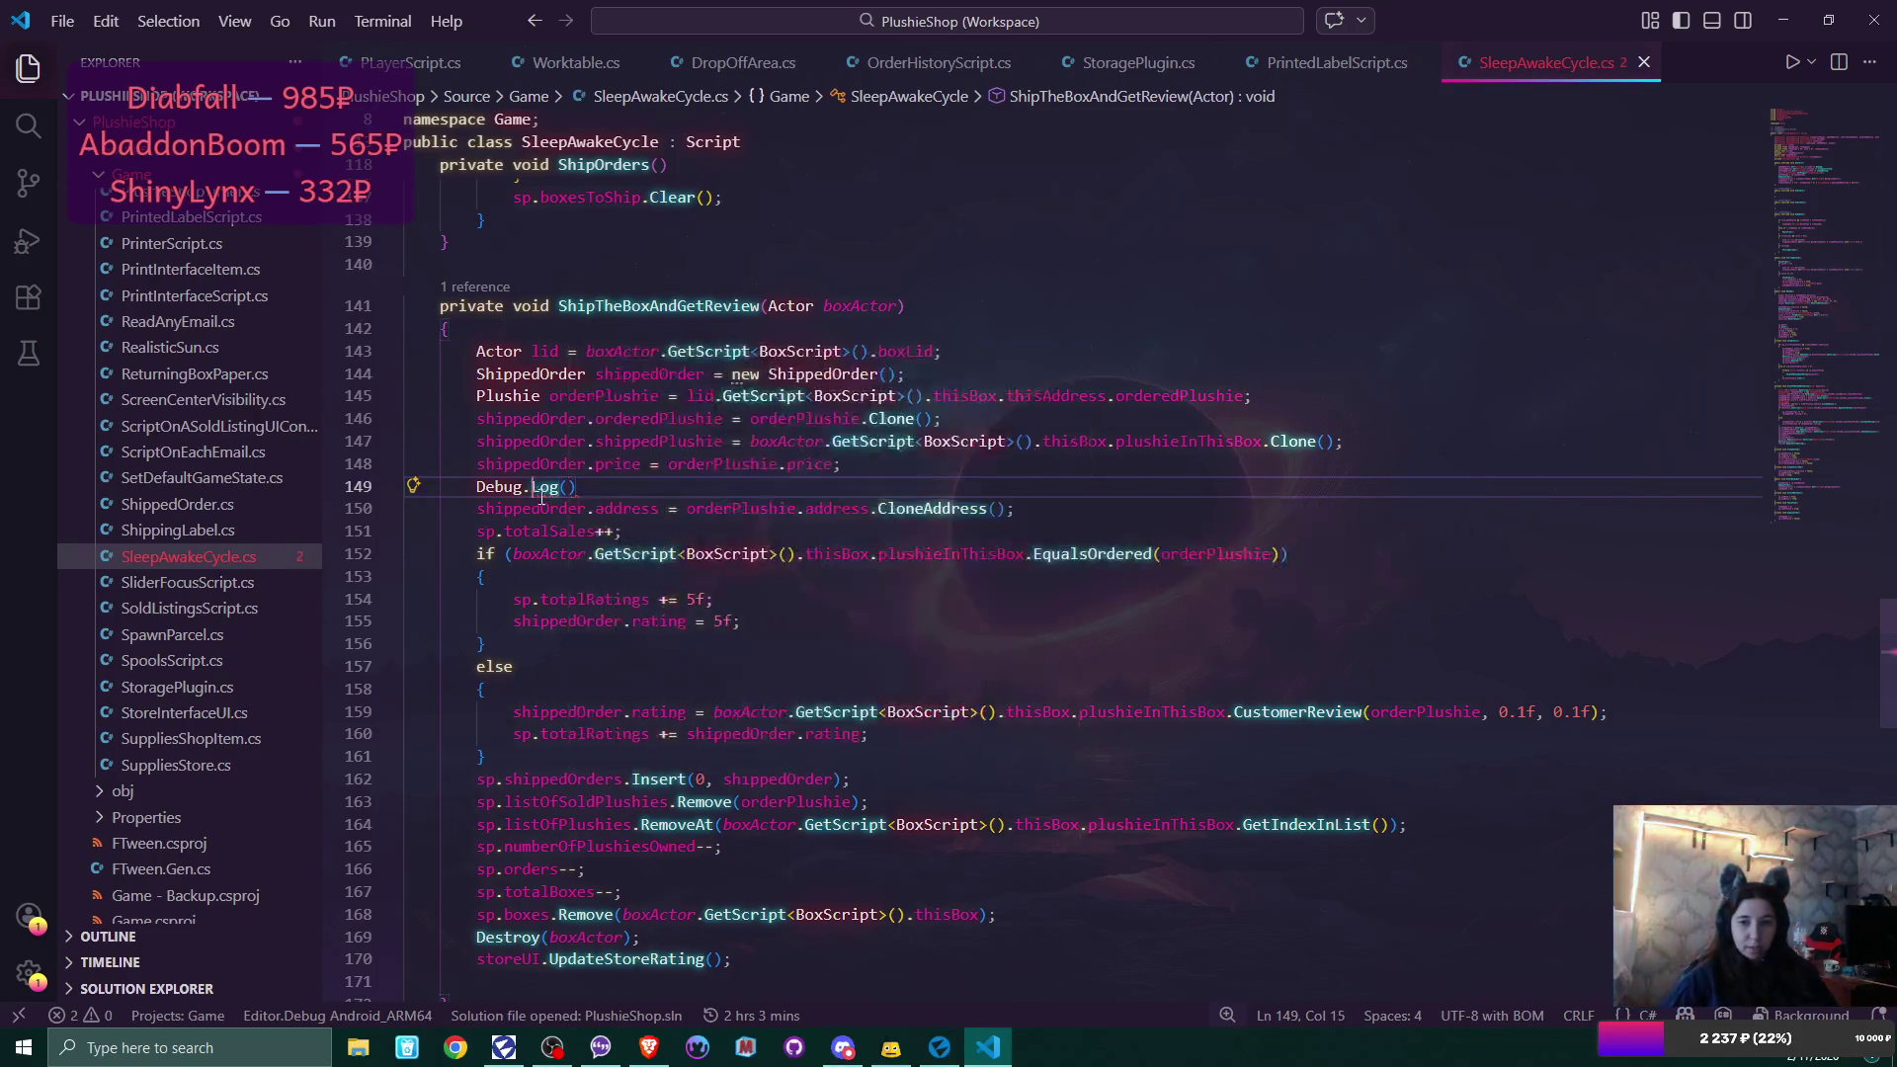
drag(687, 509, 863, 513)
key(ctrl+c)
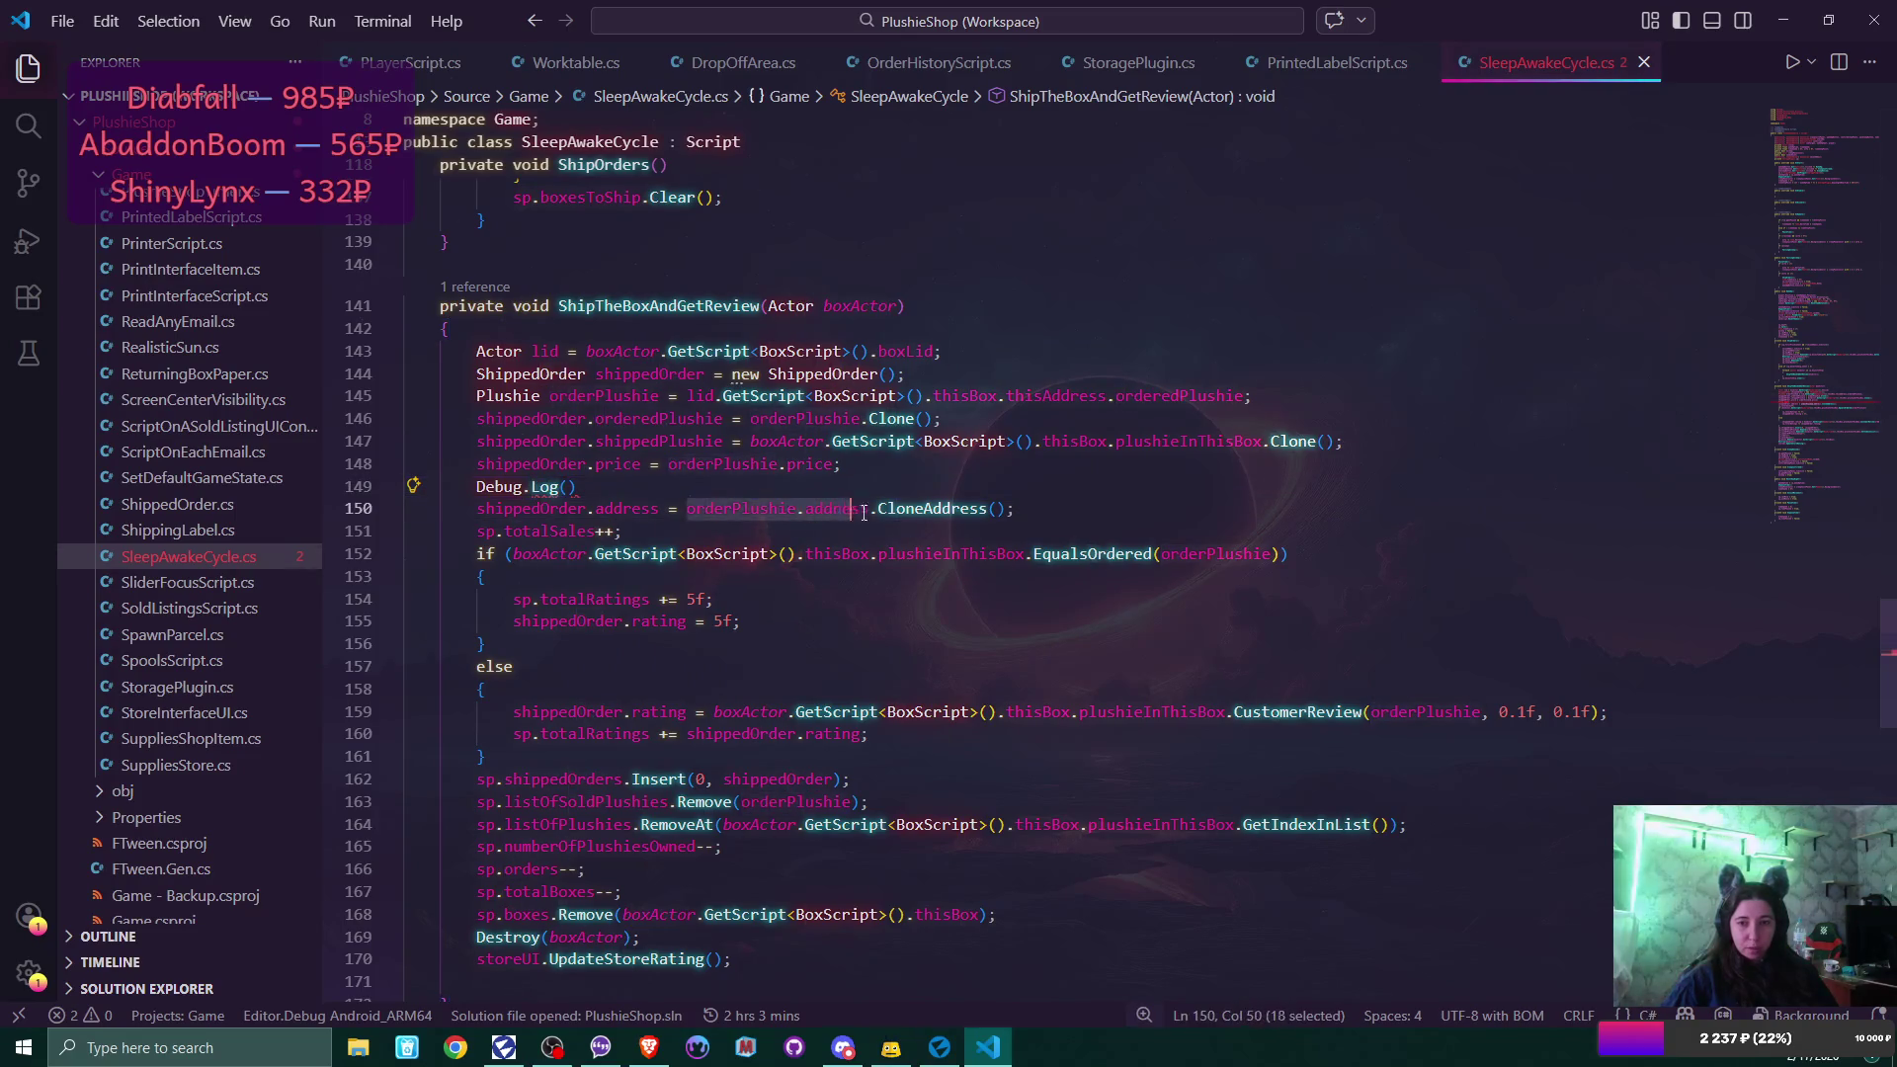
click(739, 490)
key(Left)
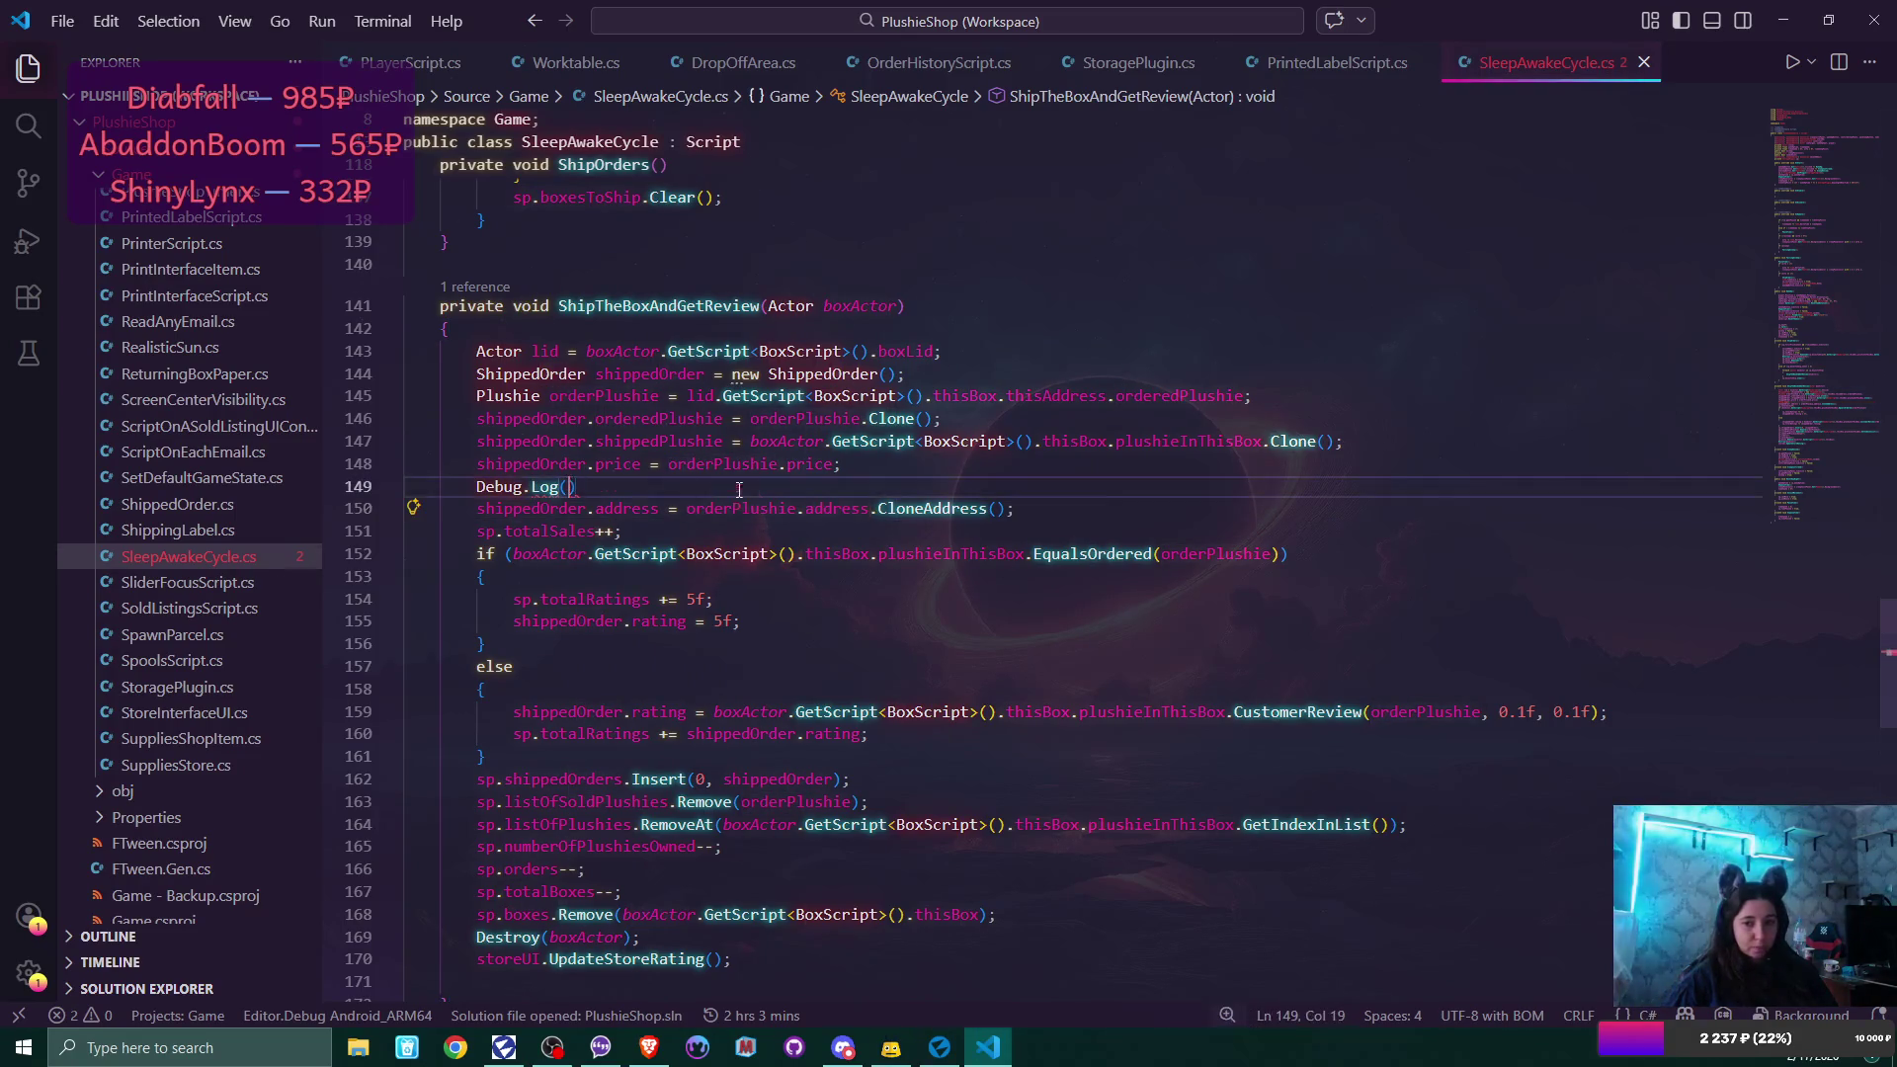
key(ctrl+v)
text();)
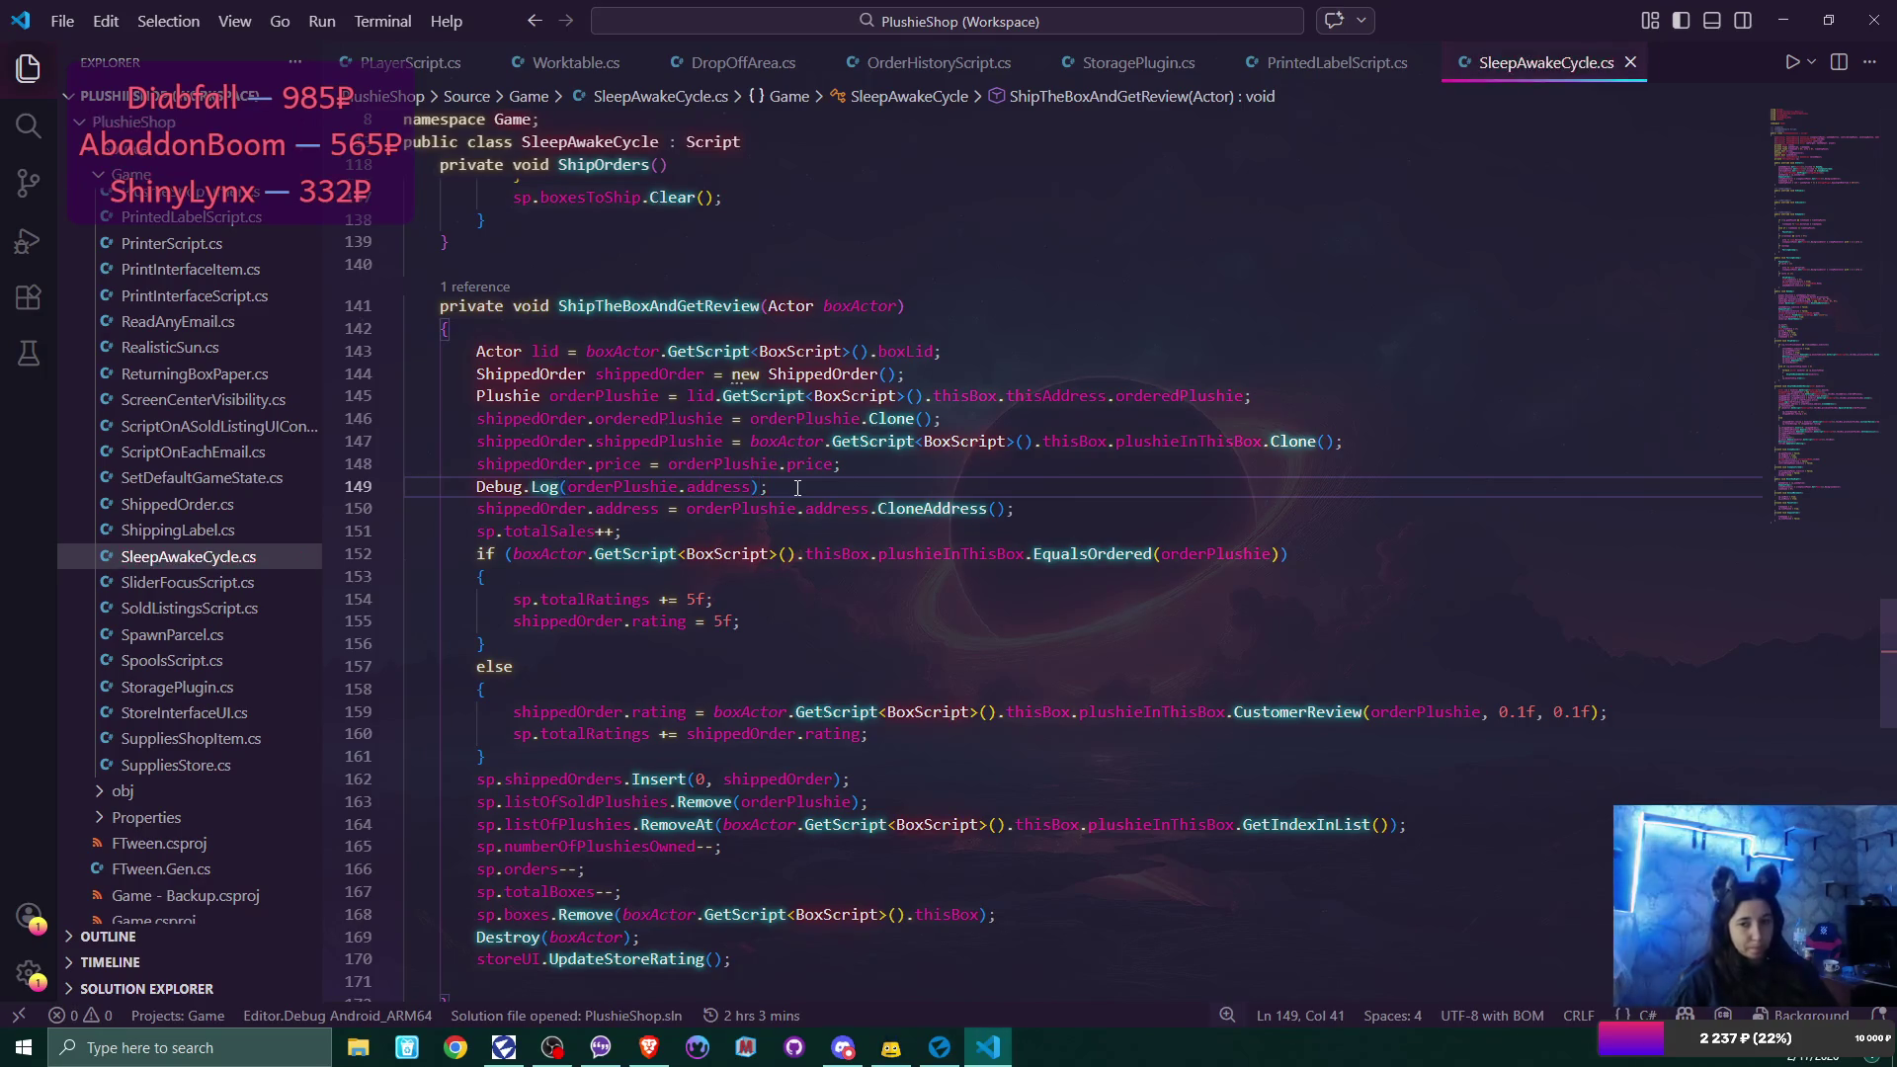
Prefix the logged value with the label "address " in the Debug.Log call.
click(569, 486)
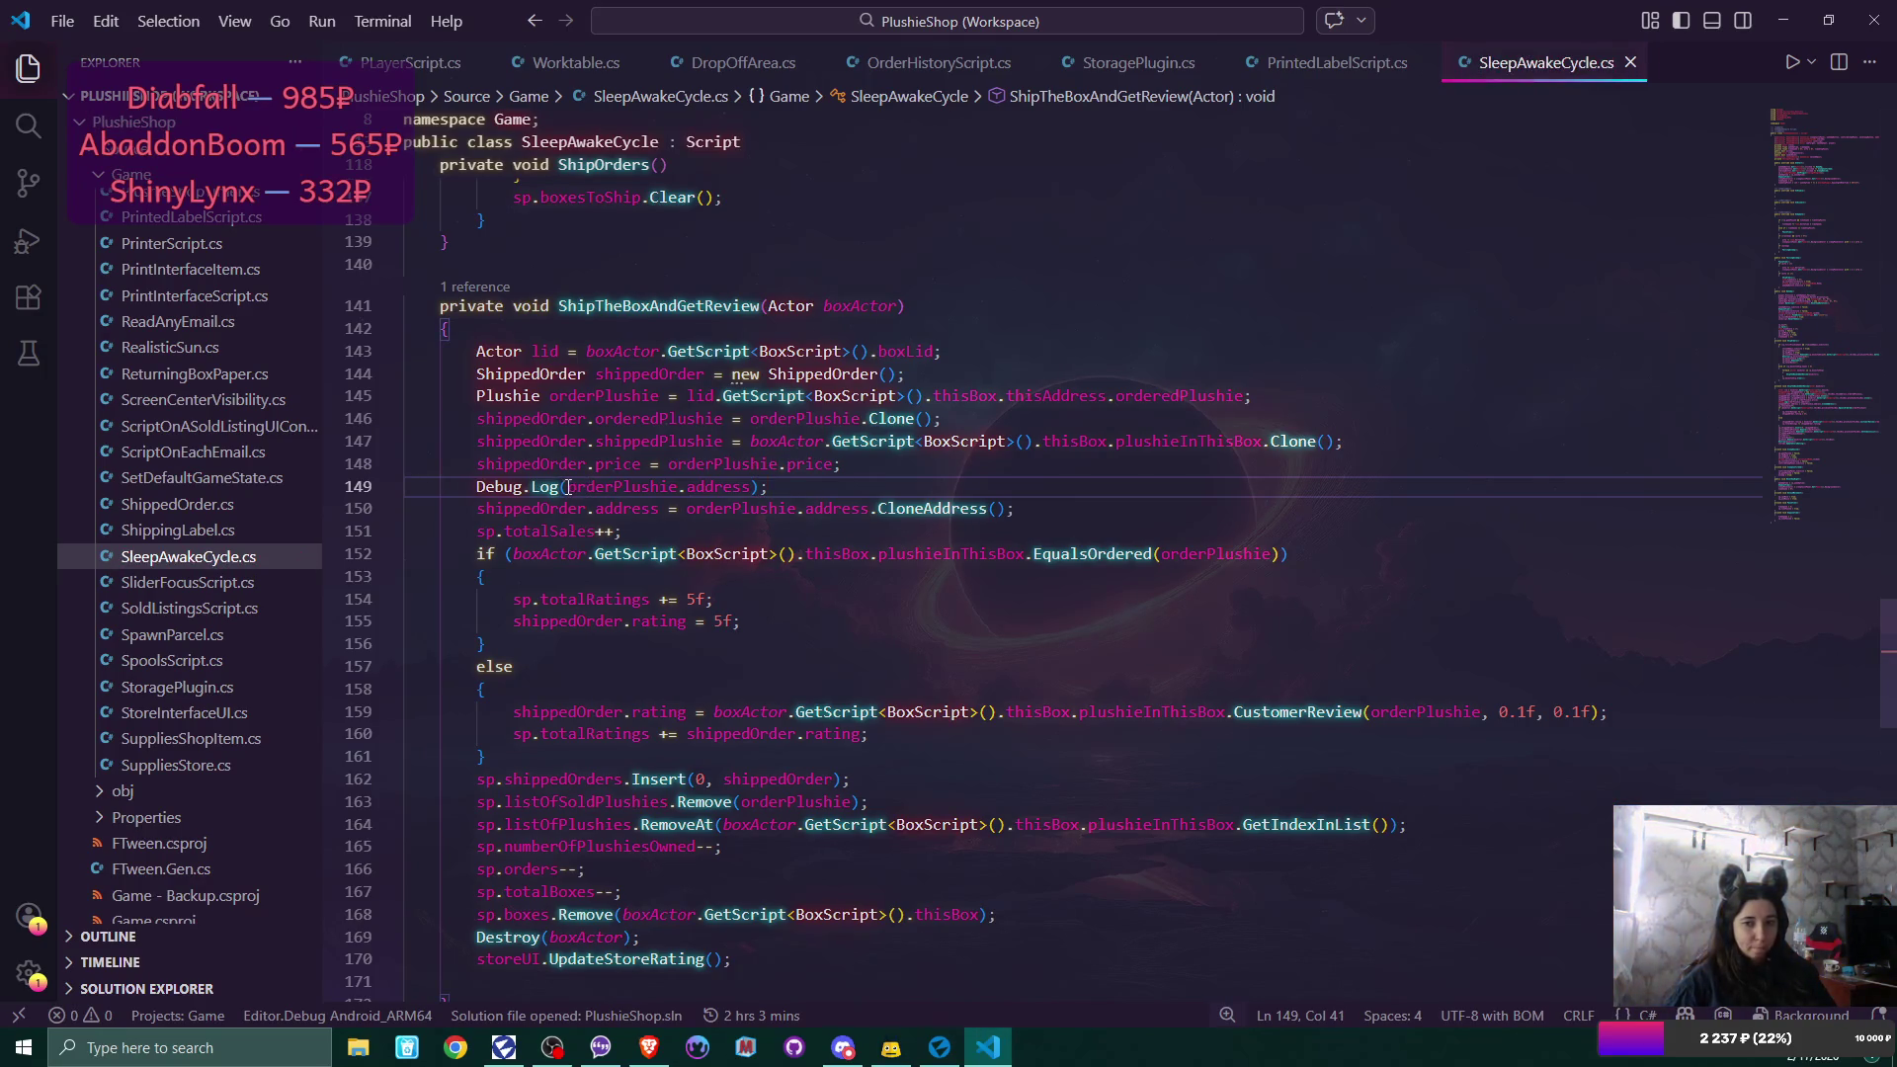
text(")
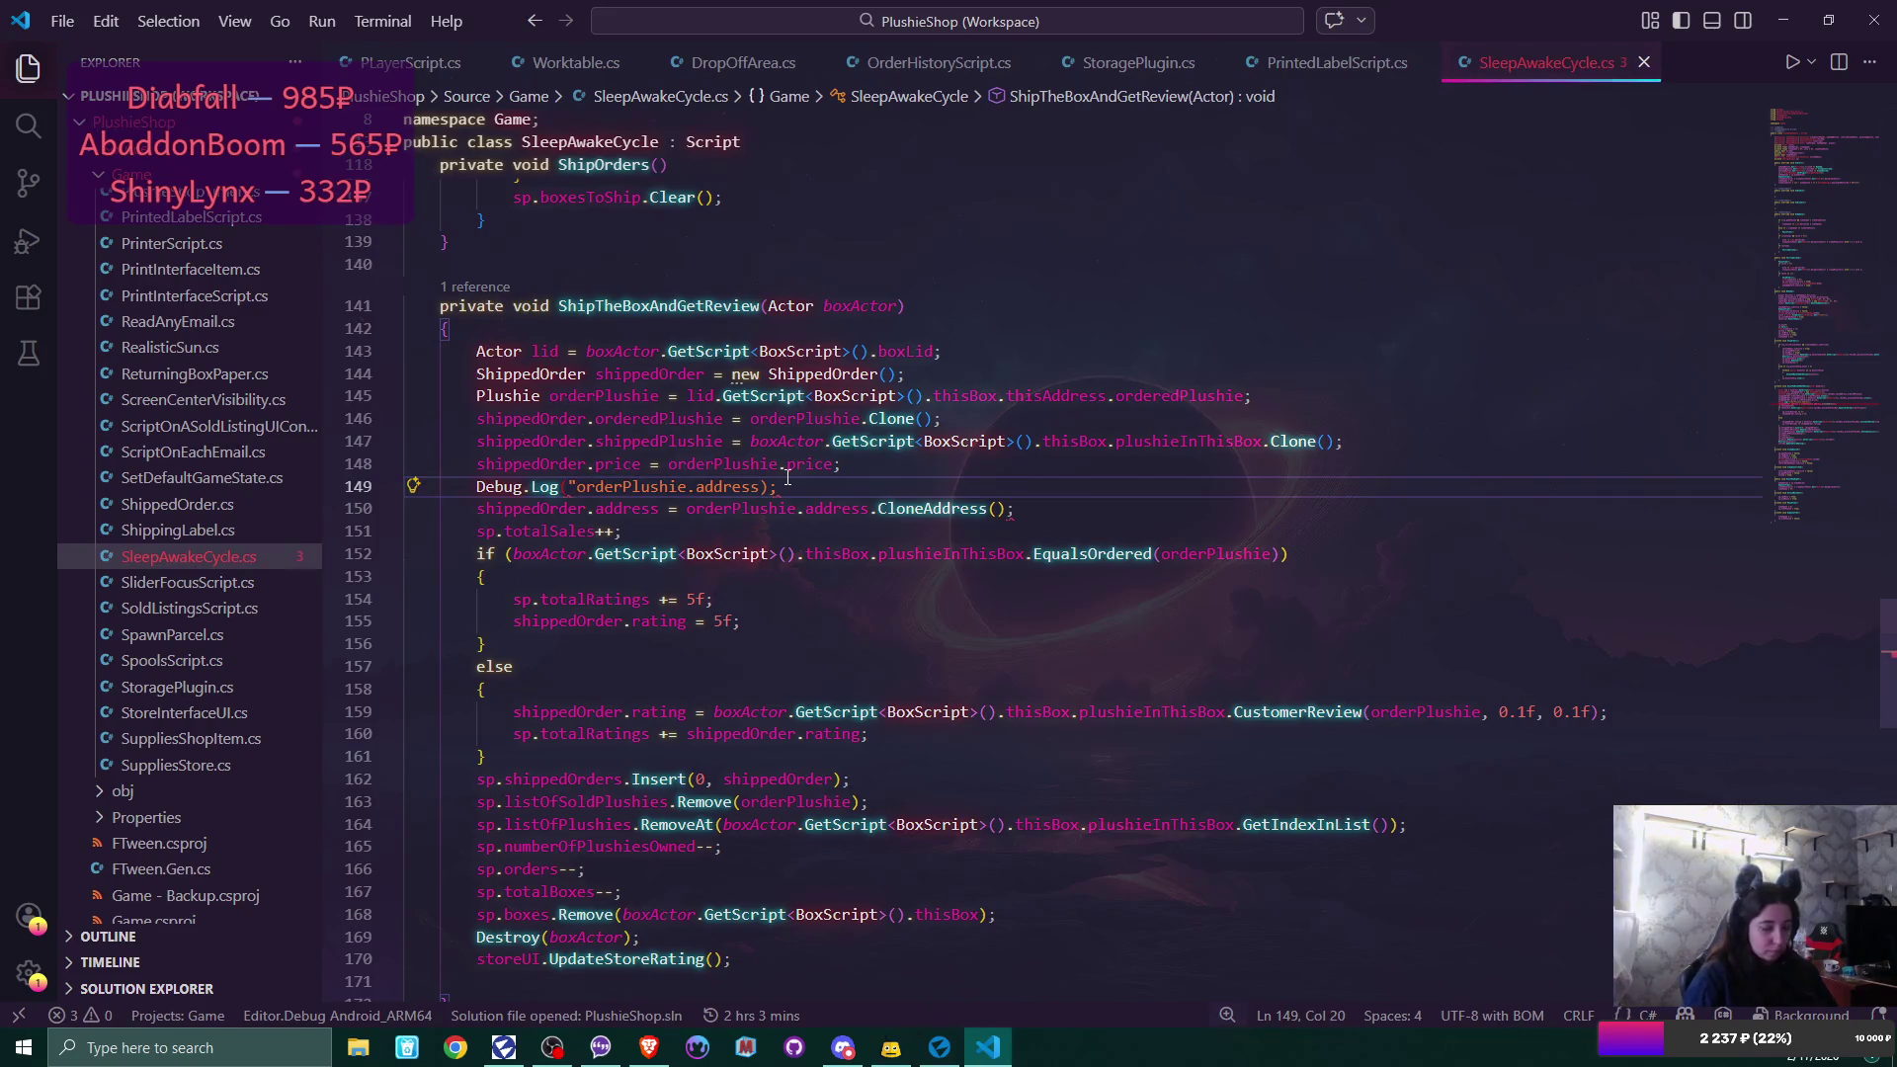
text("+)
key(Left)
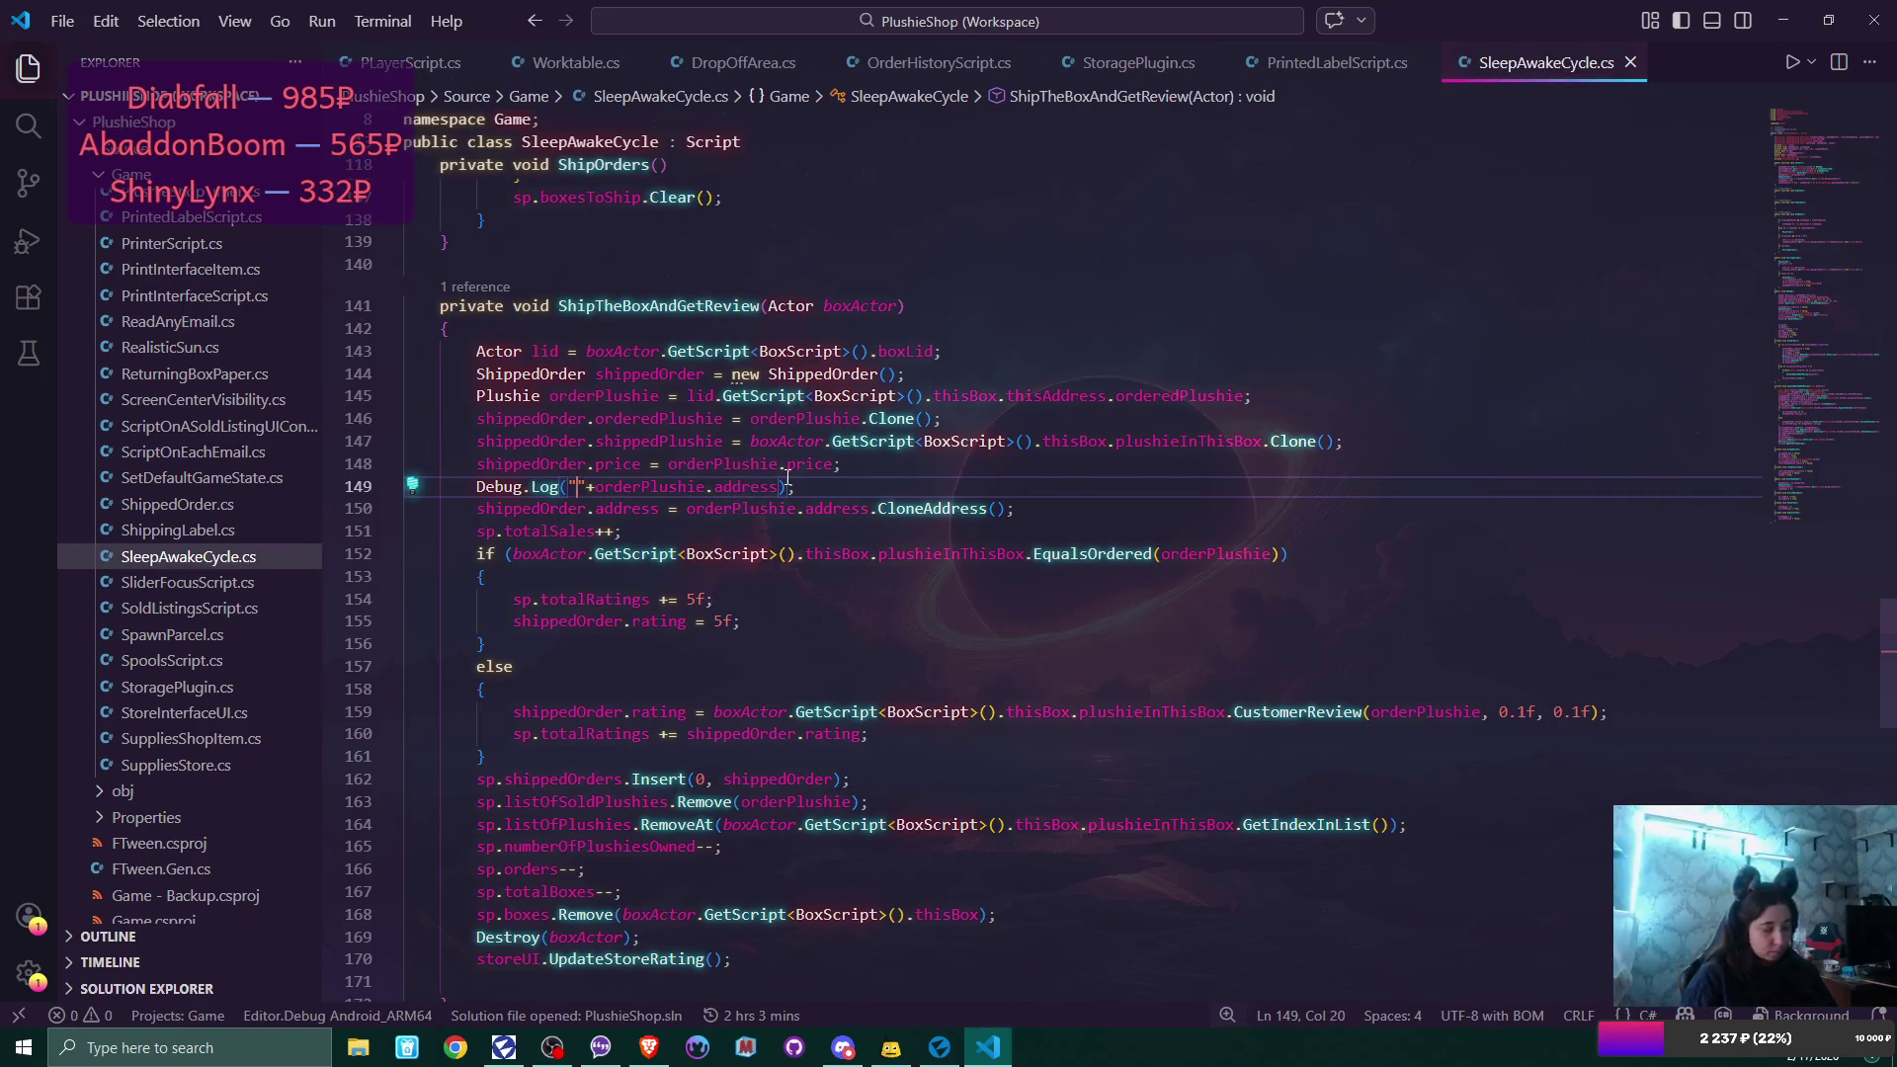
text(address)
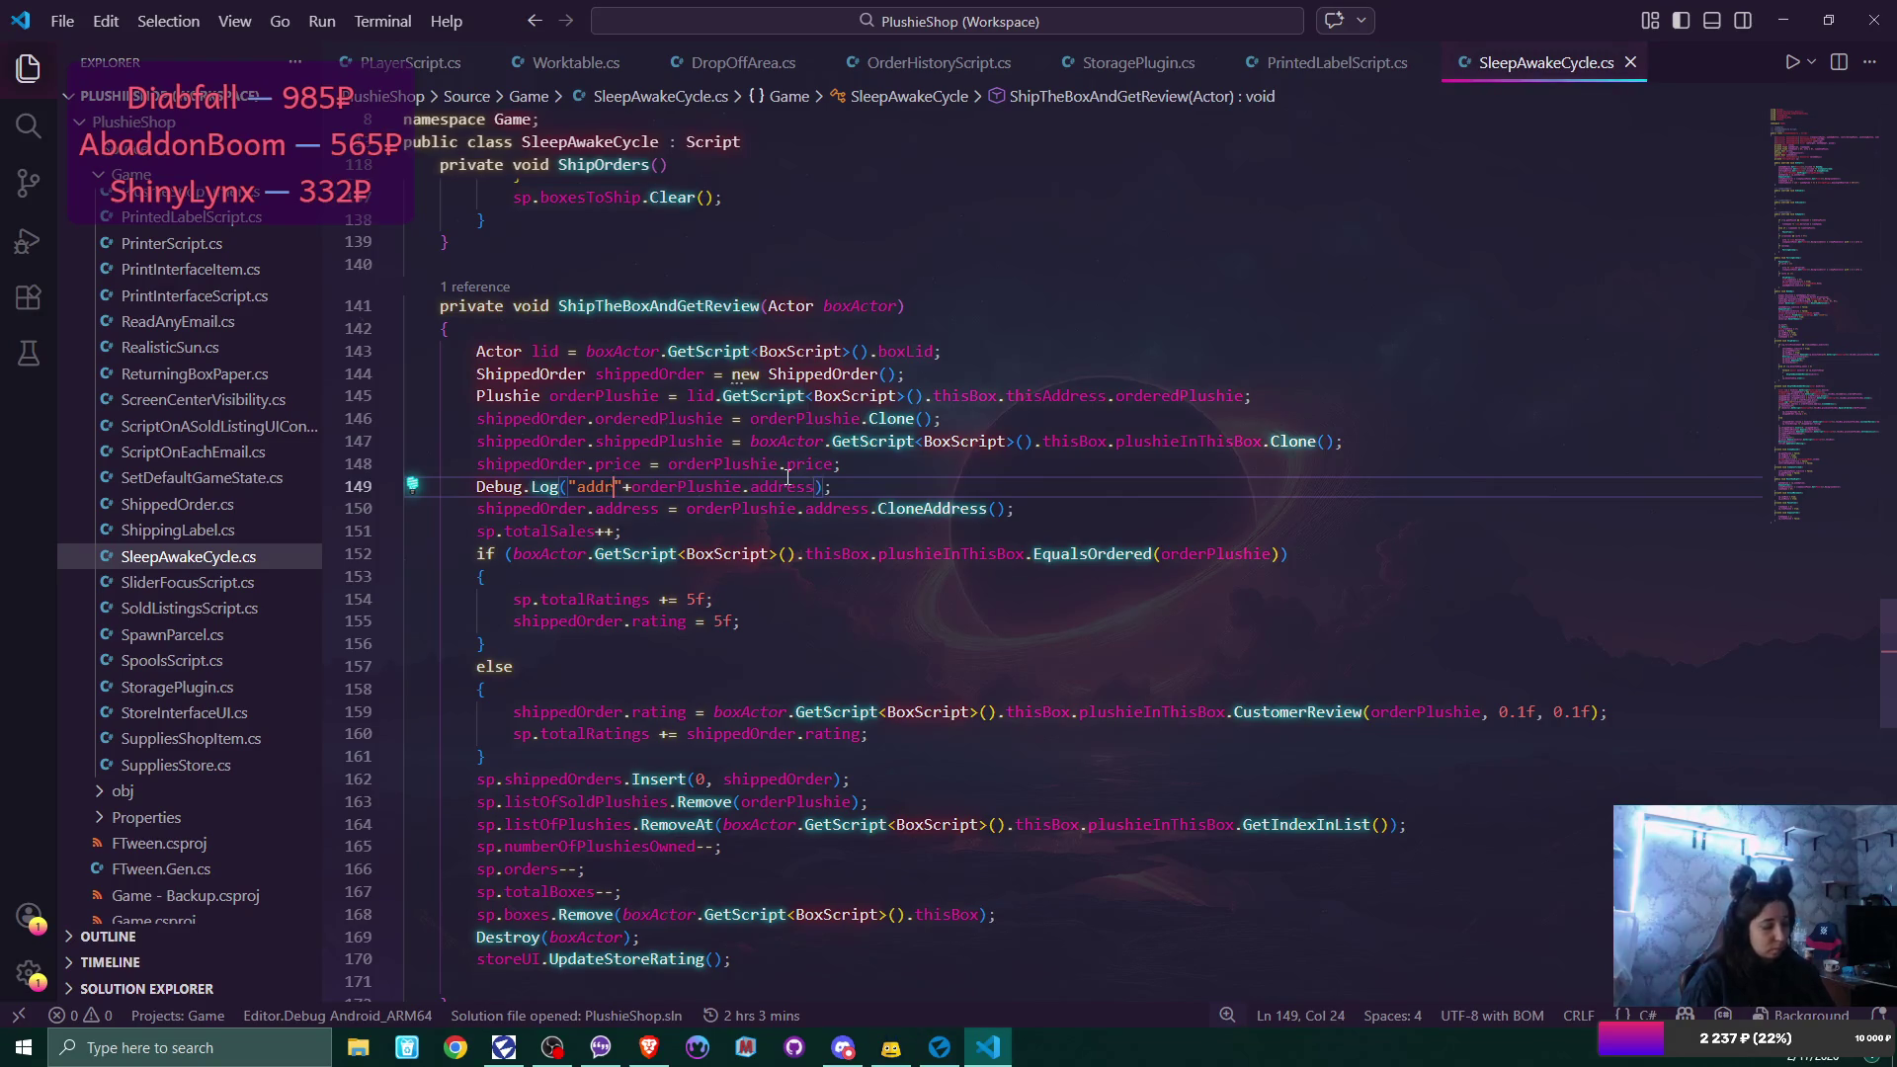
key(Left)
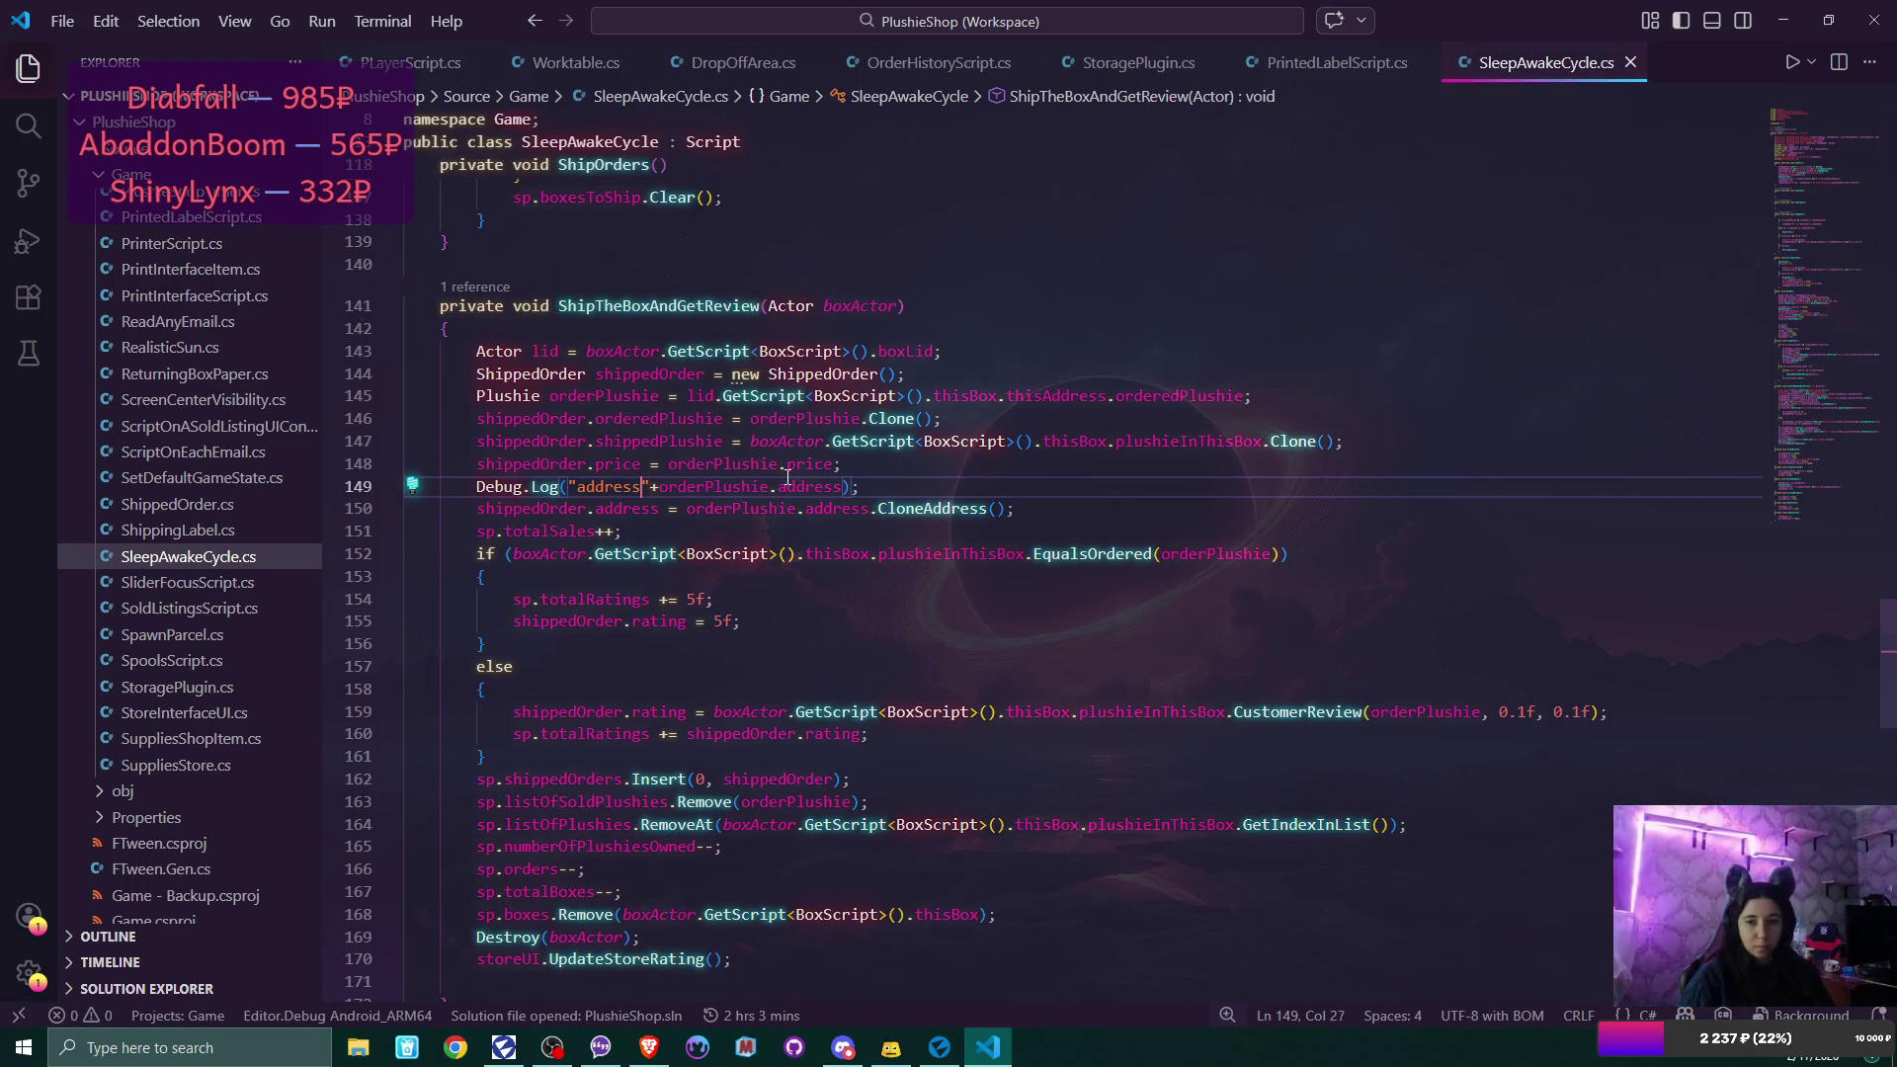
click(789, 484)
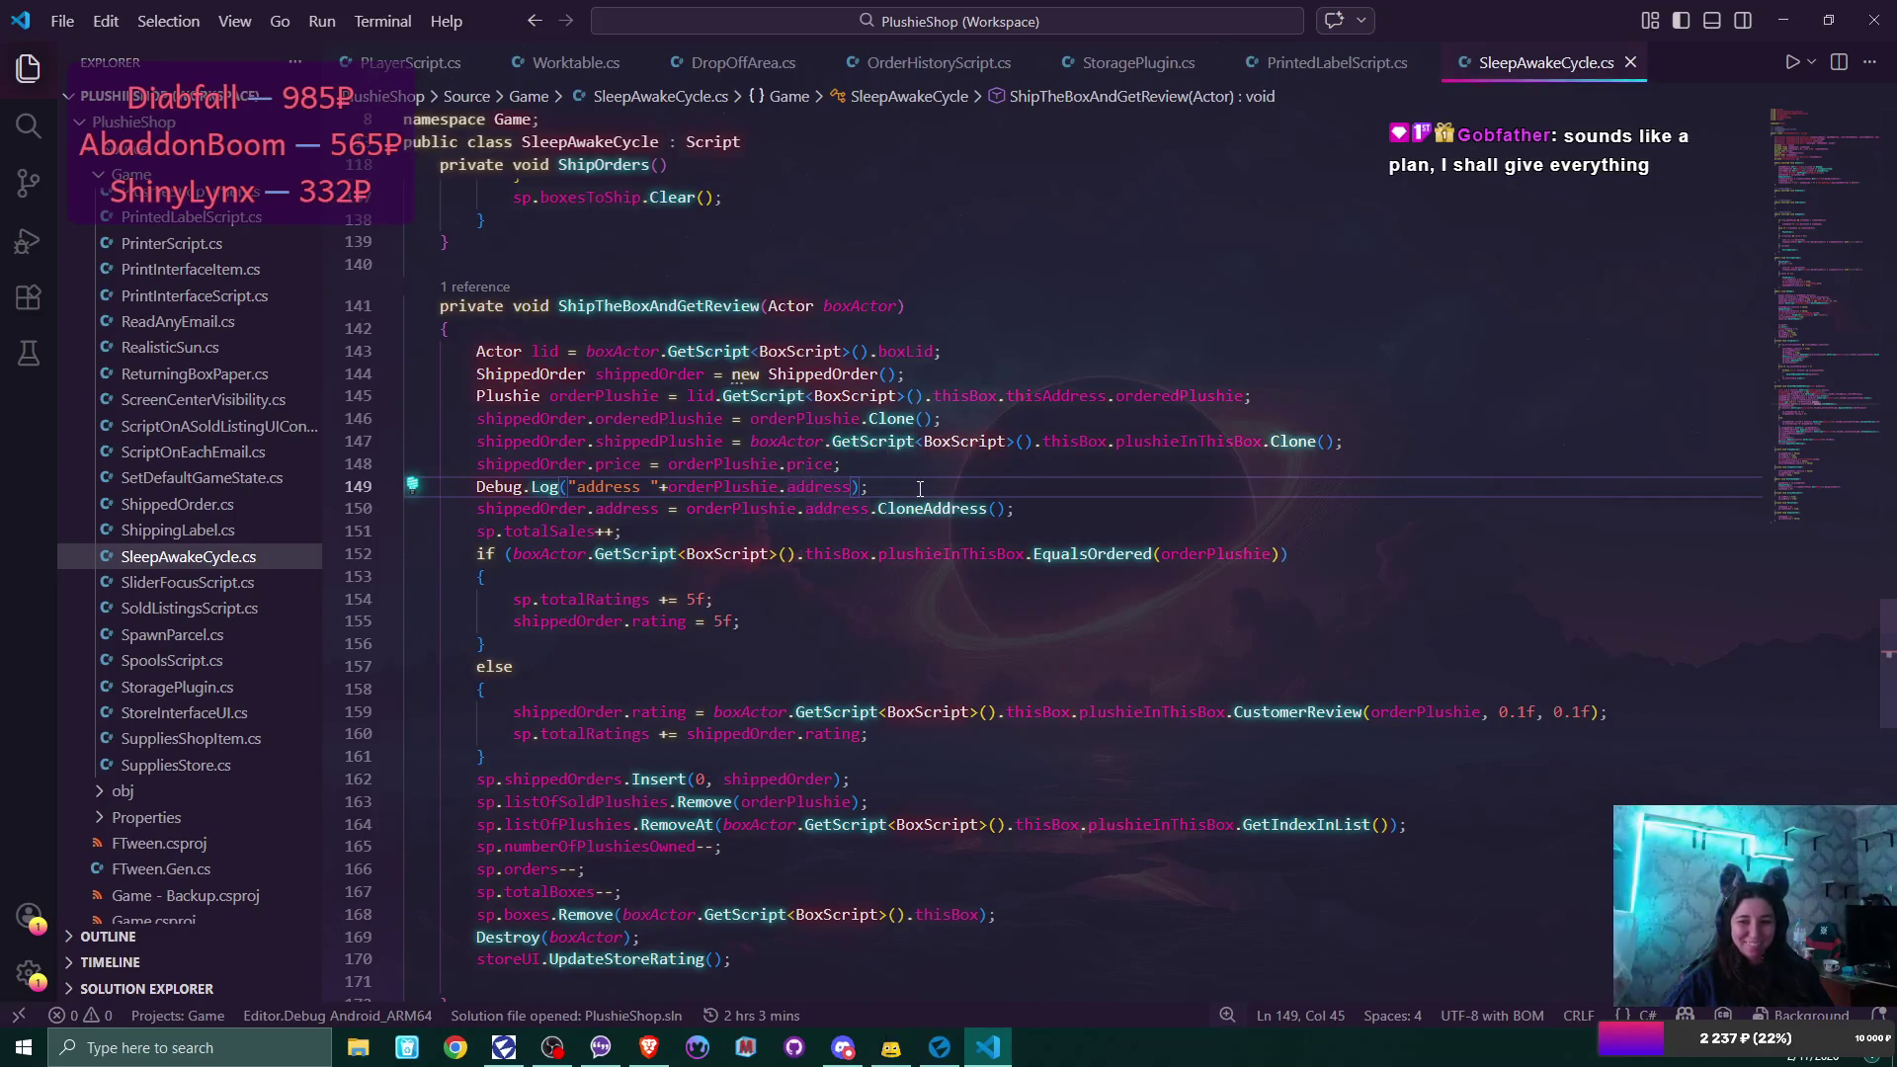
click(919, 488)
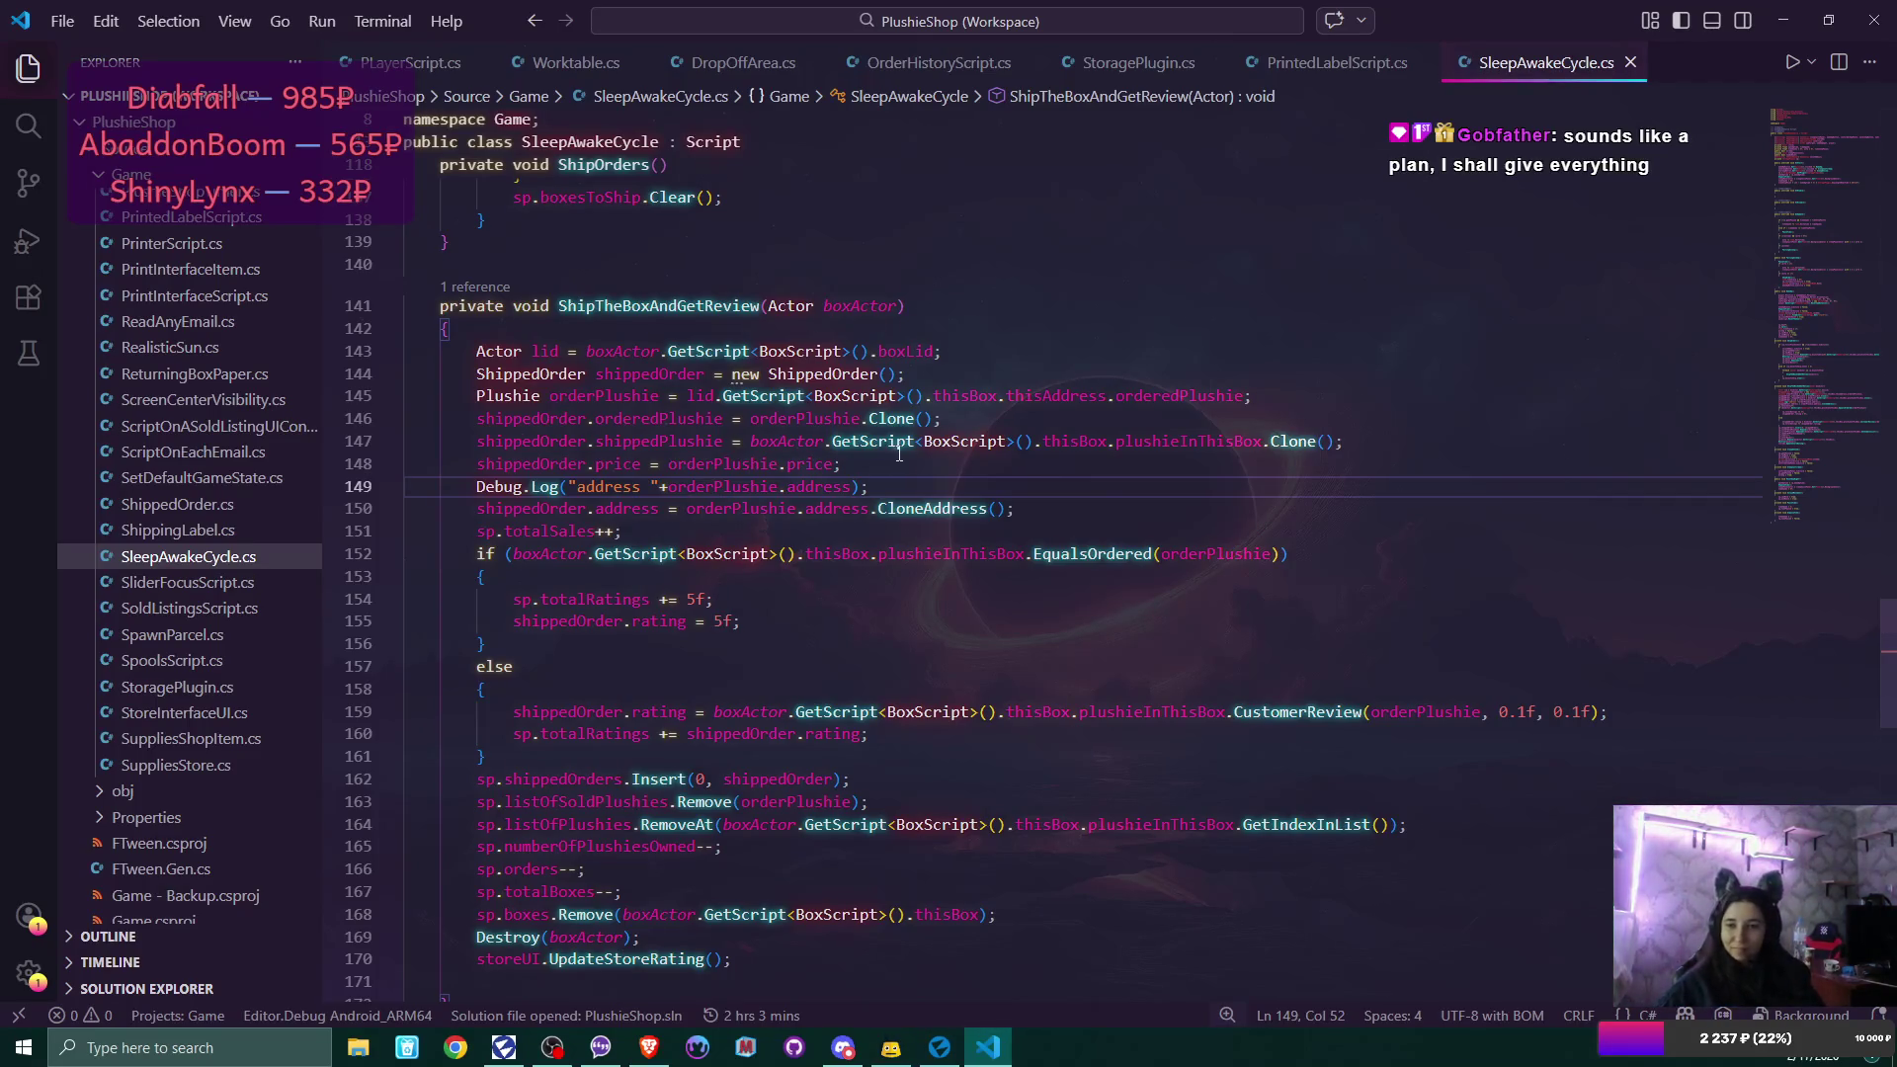
mouse_move(900, 454)
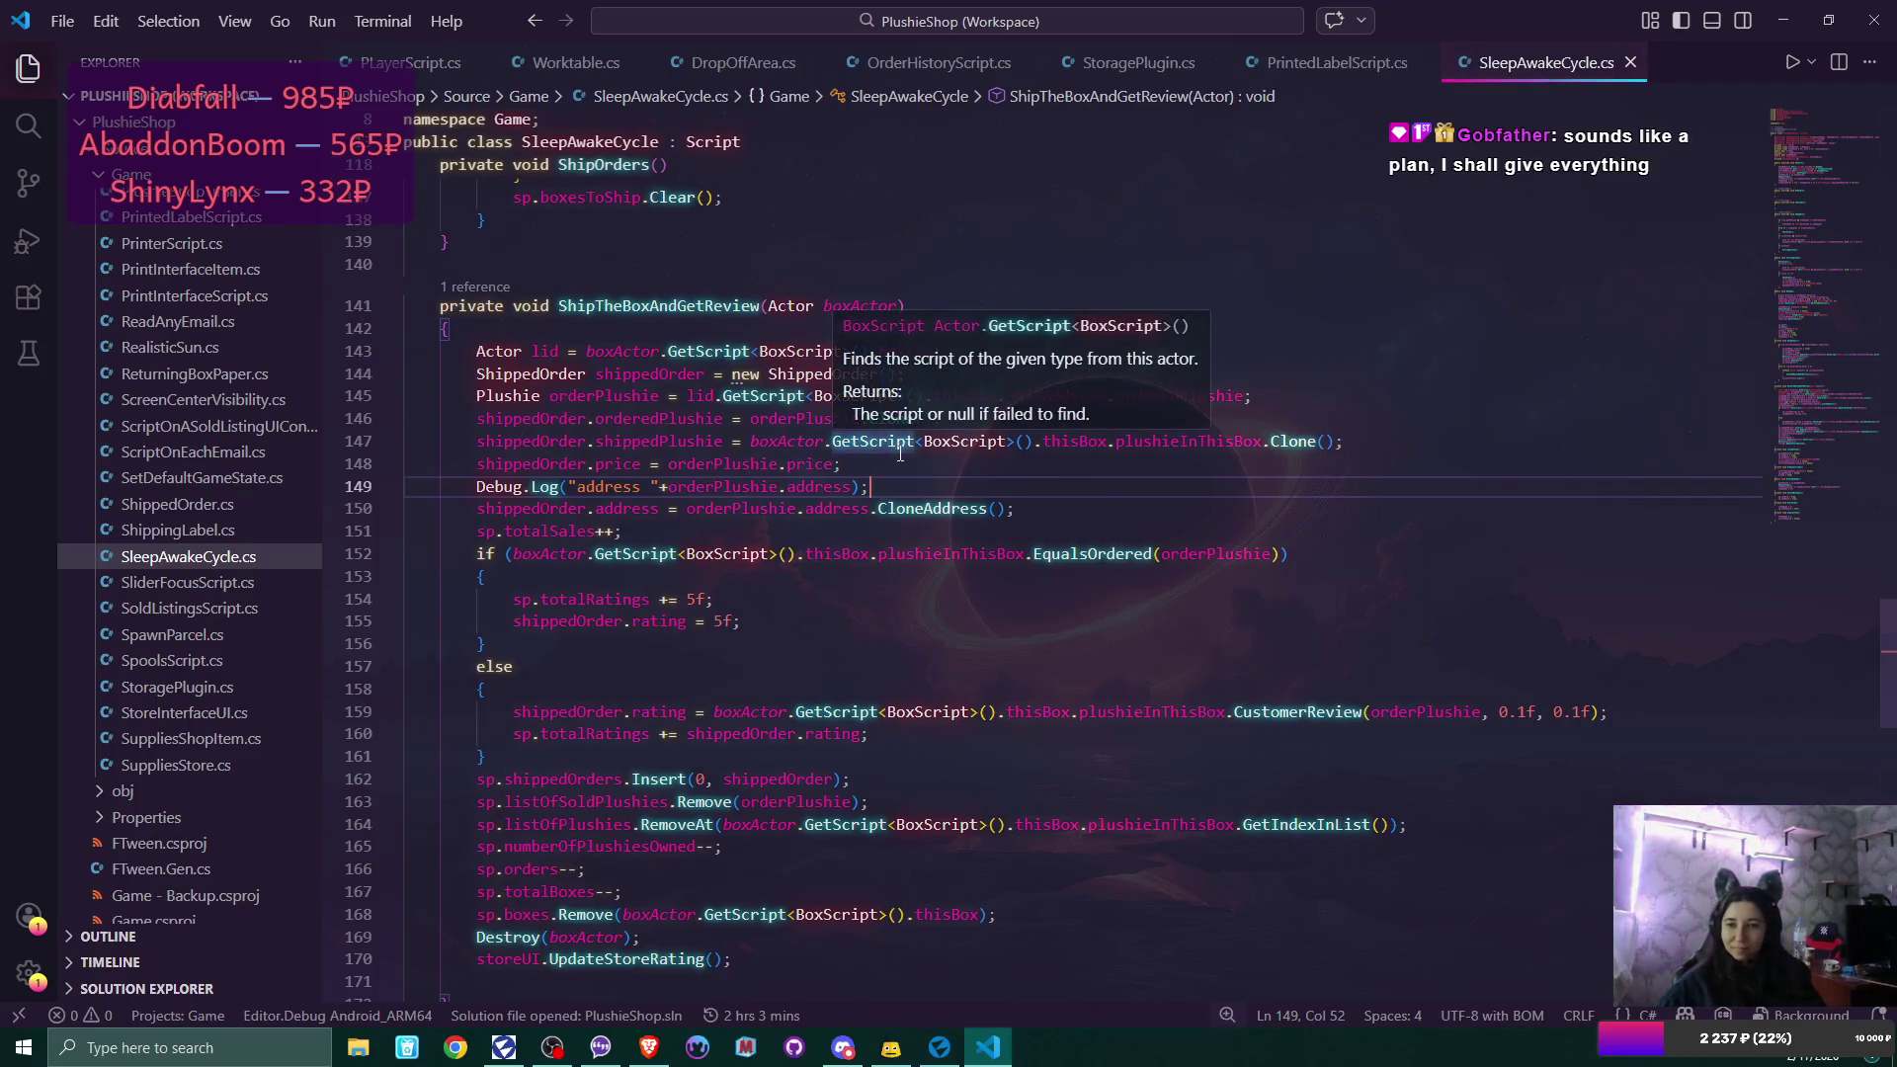
click(1021, 531)
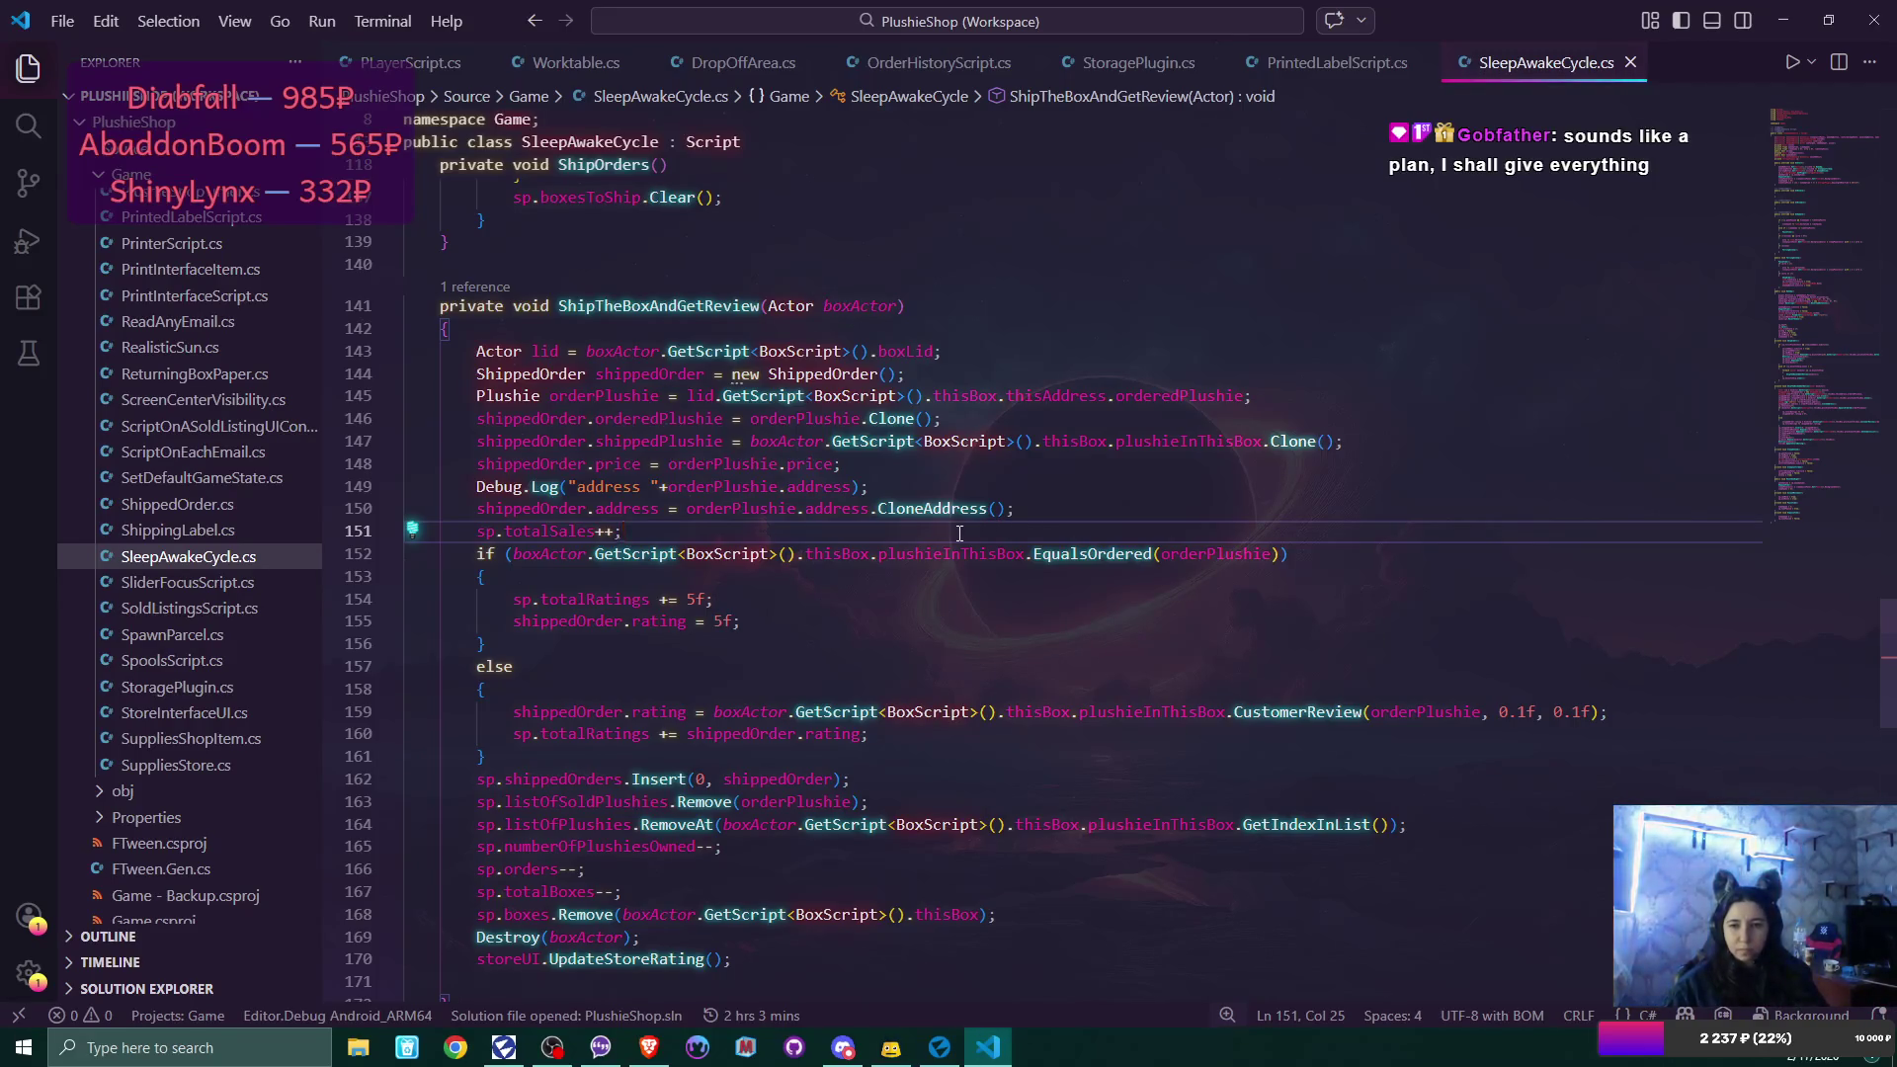
Switch to OrderHistoryScript.cs and scroll to RemakePlushie's CloneAddress() line.
click(880, 482)
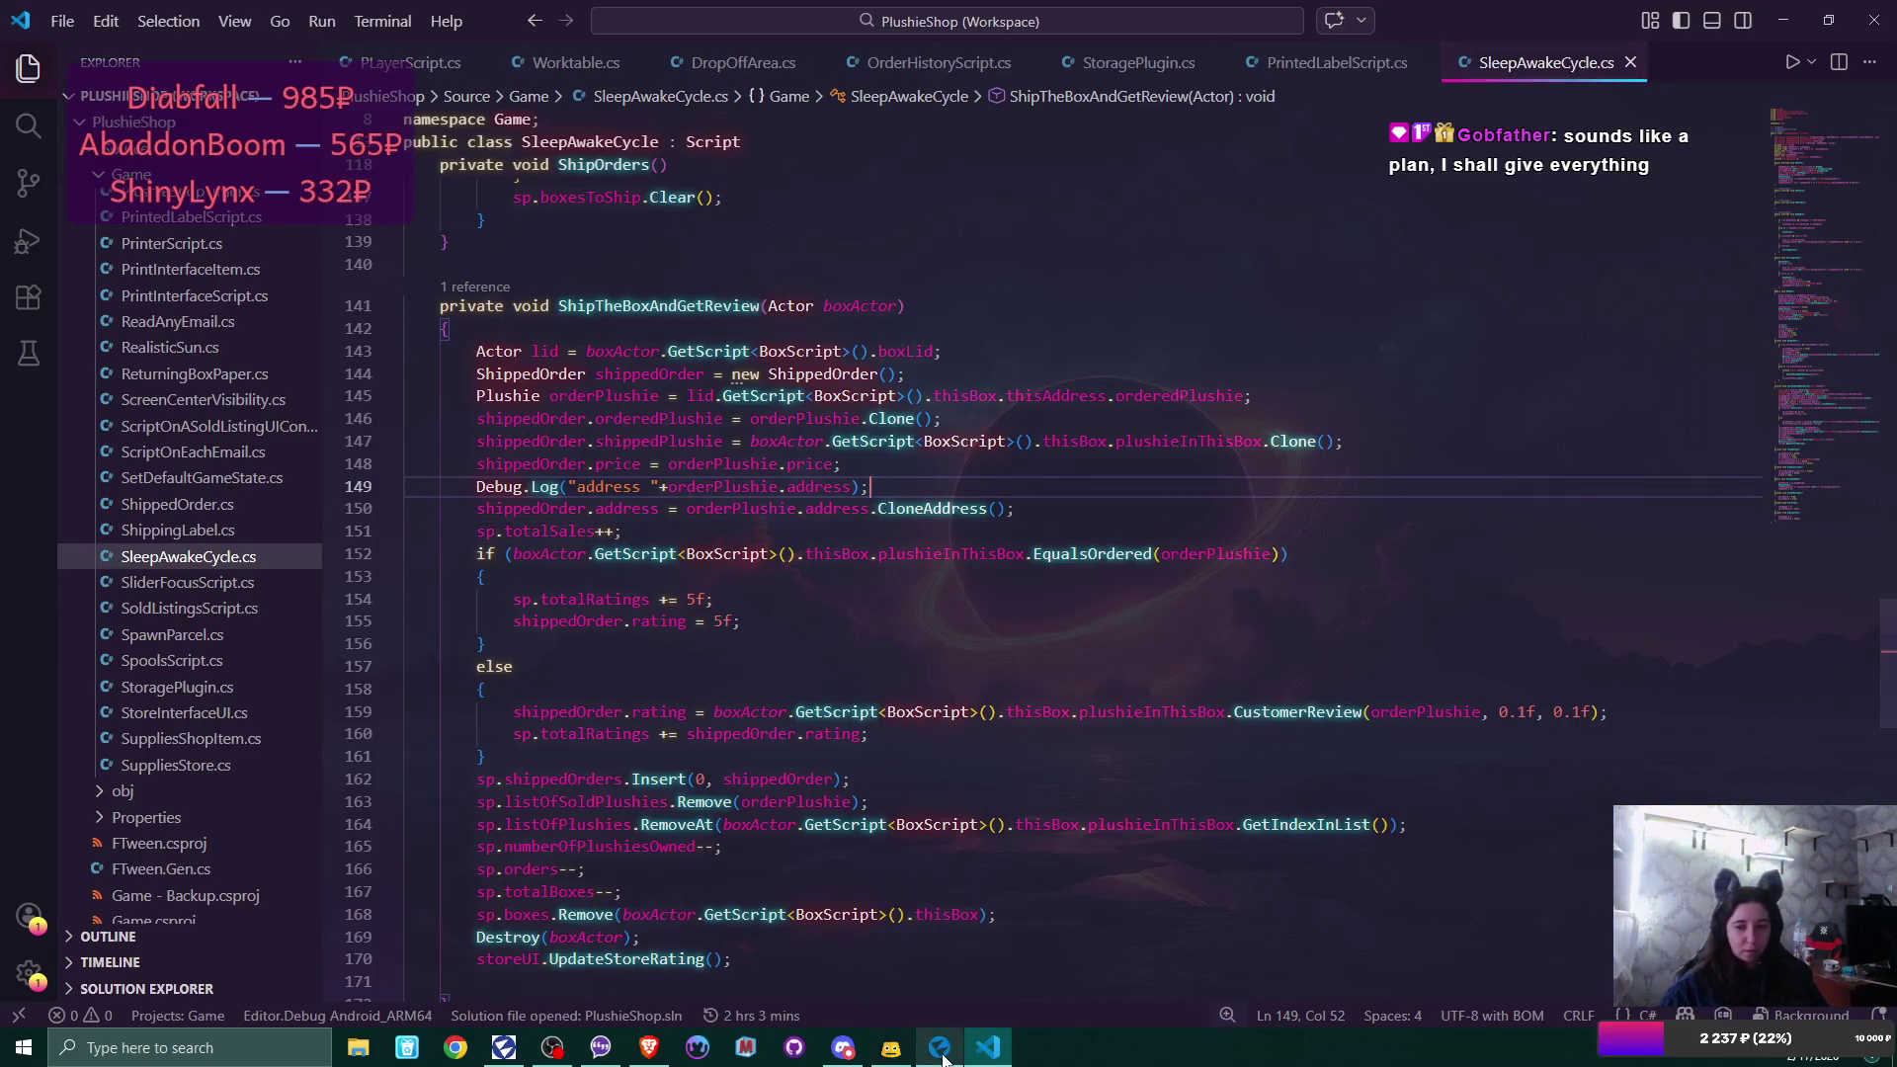
mouse_move(939, 1048)
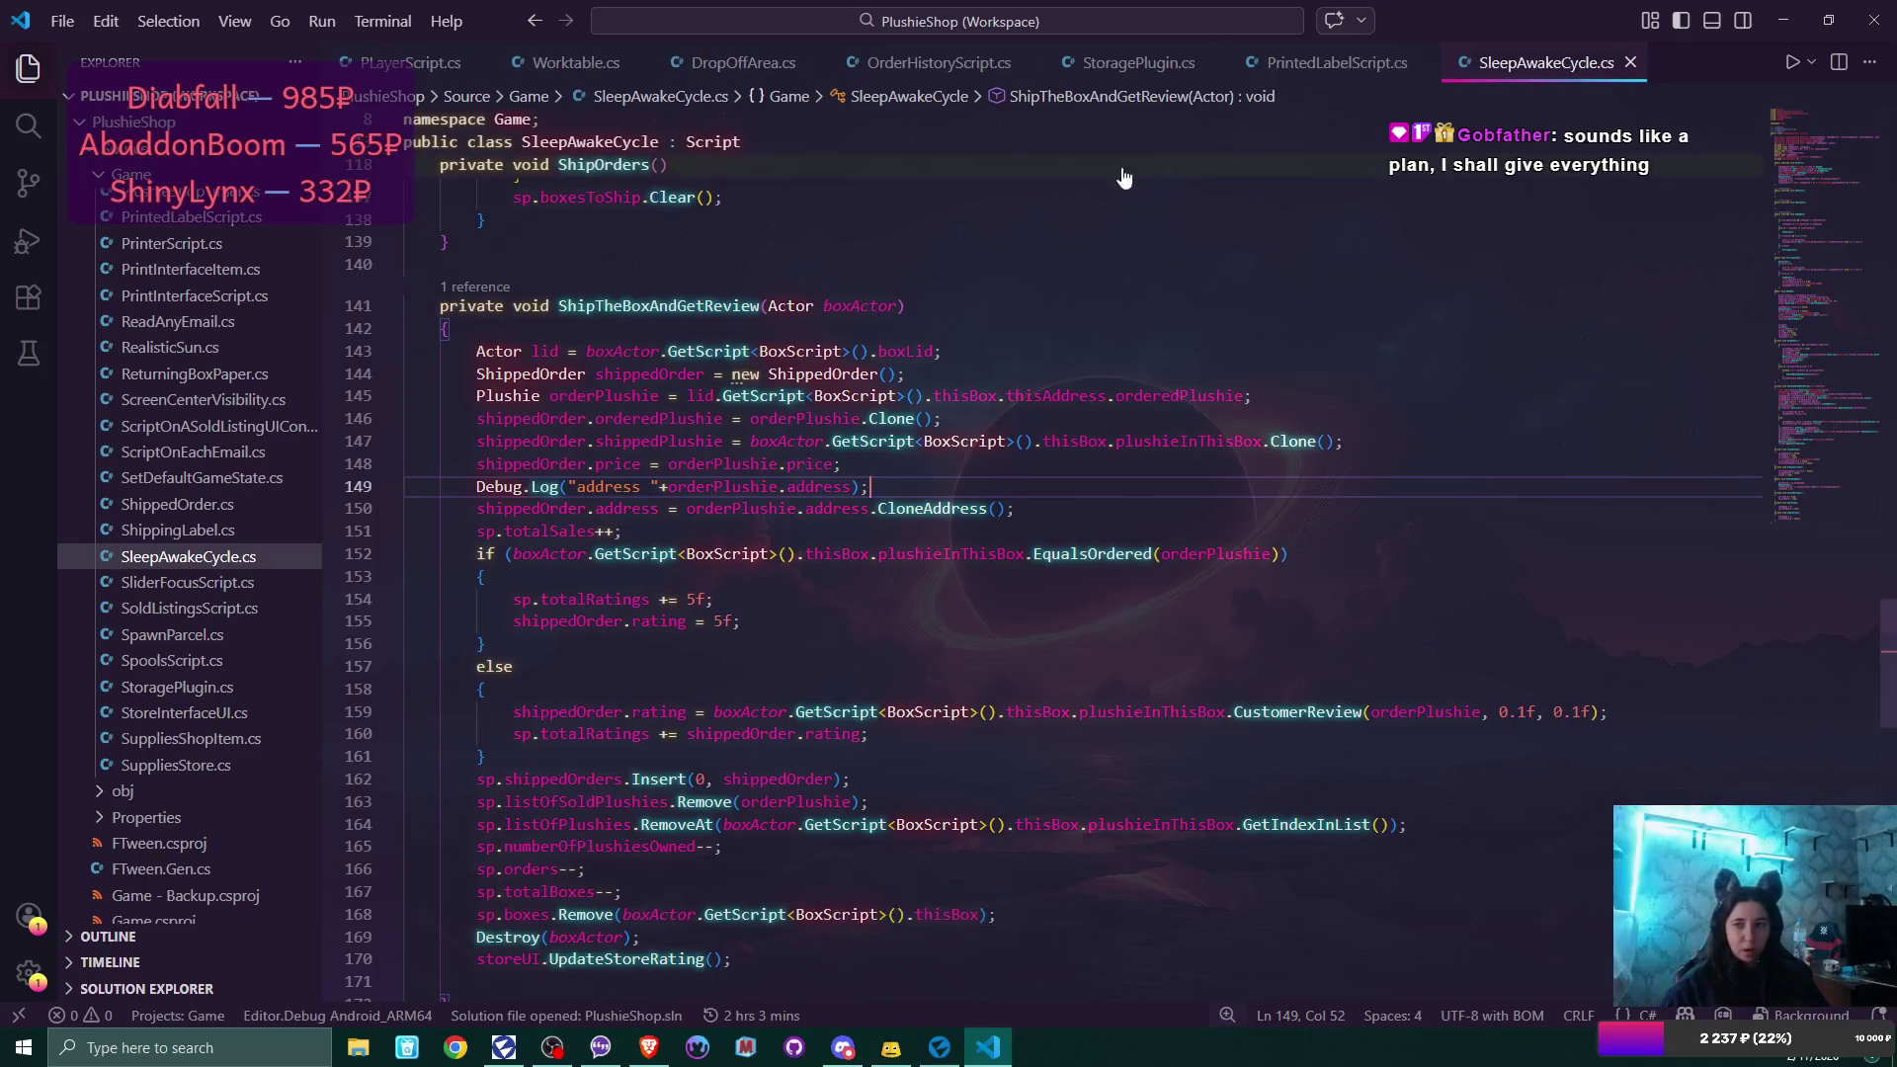
scroll(1013, 325, up, 3)
scroll(1012, 325, down, 10)
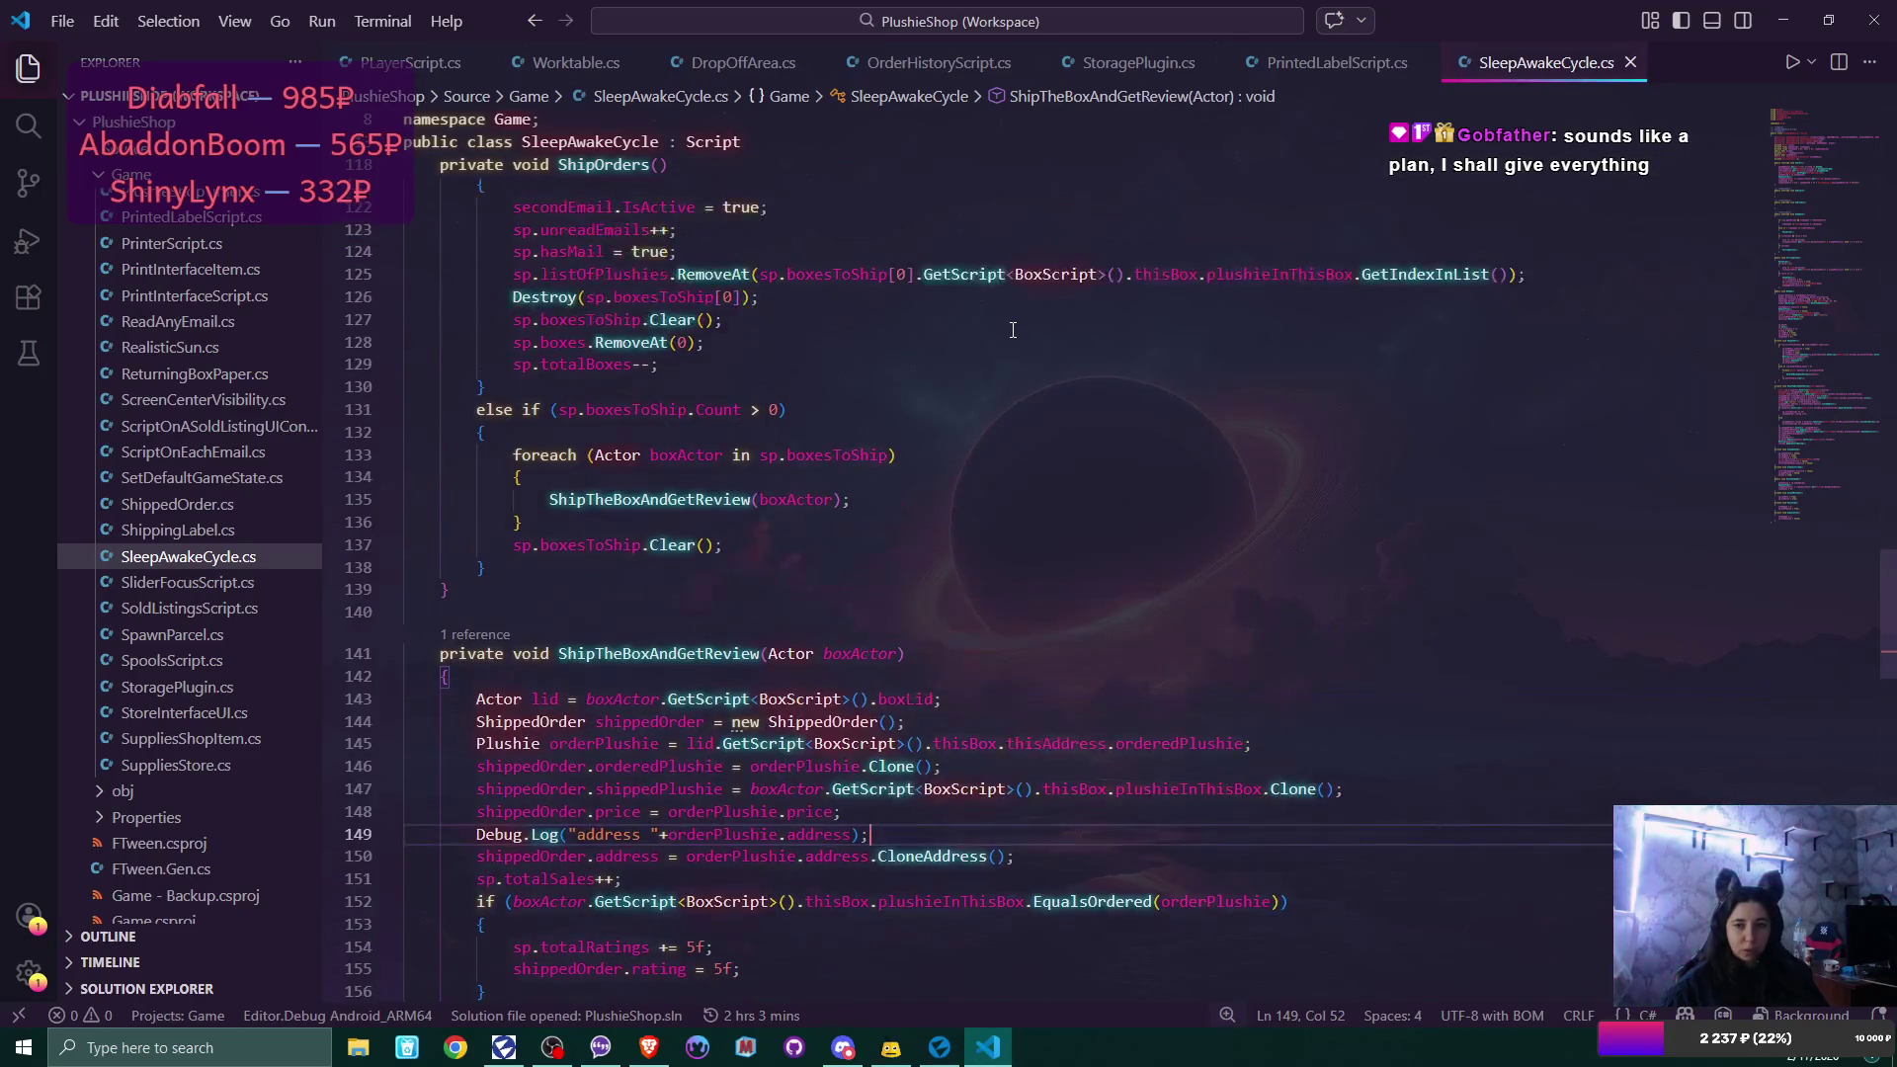
scroll(1013, 330, down, 7)
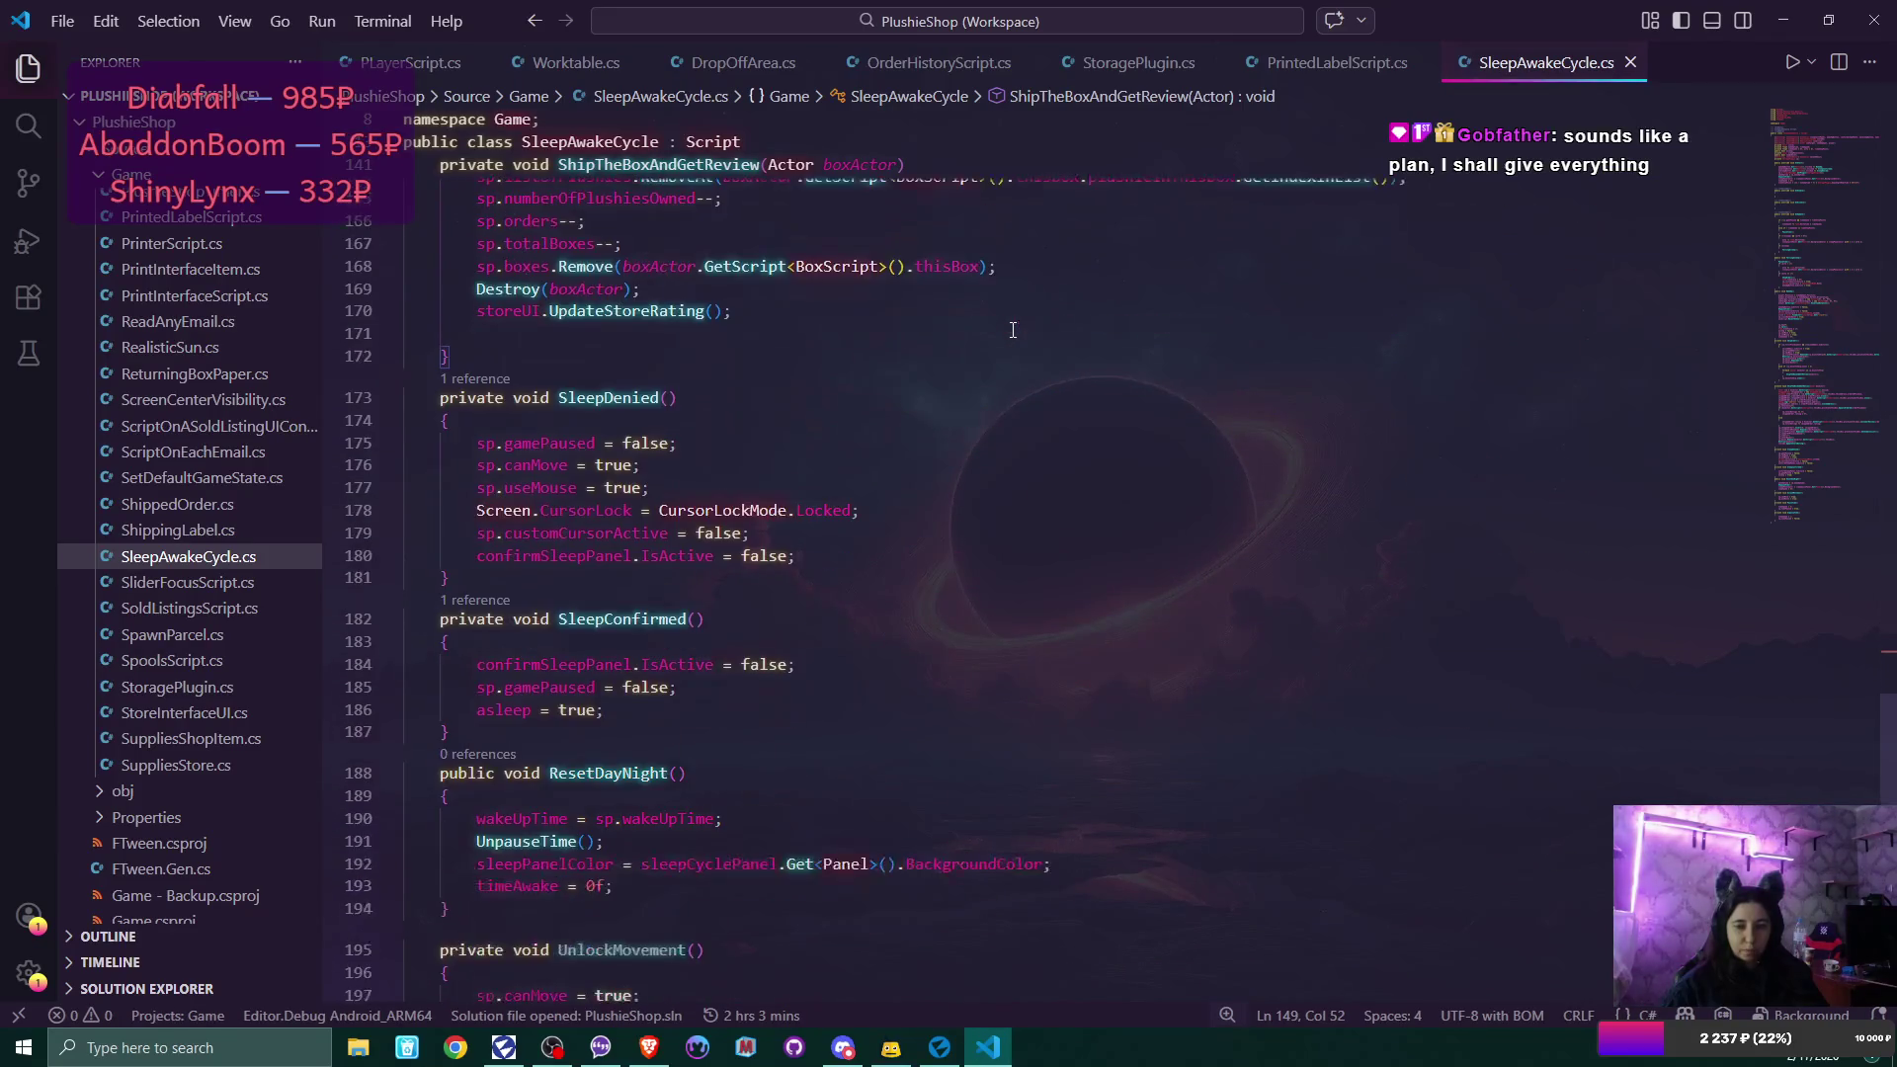
scroll(1013, 329, up, 9)
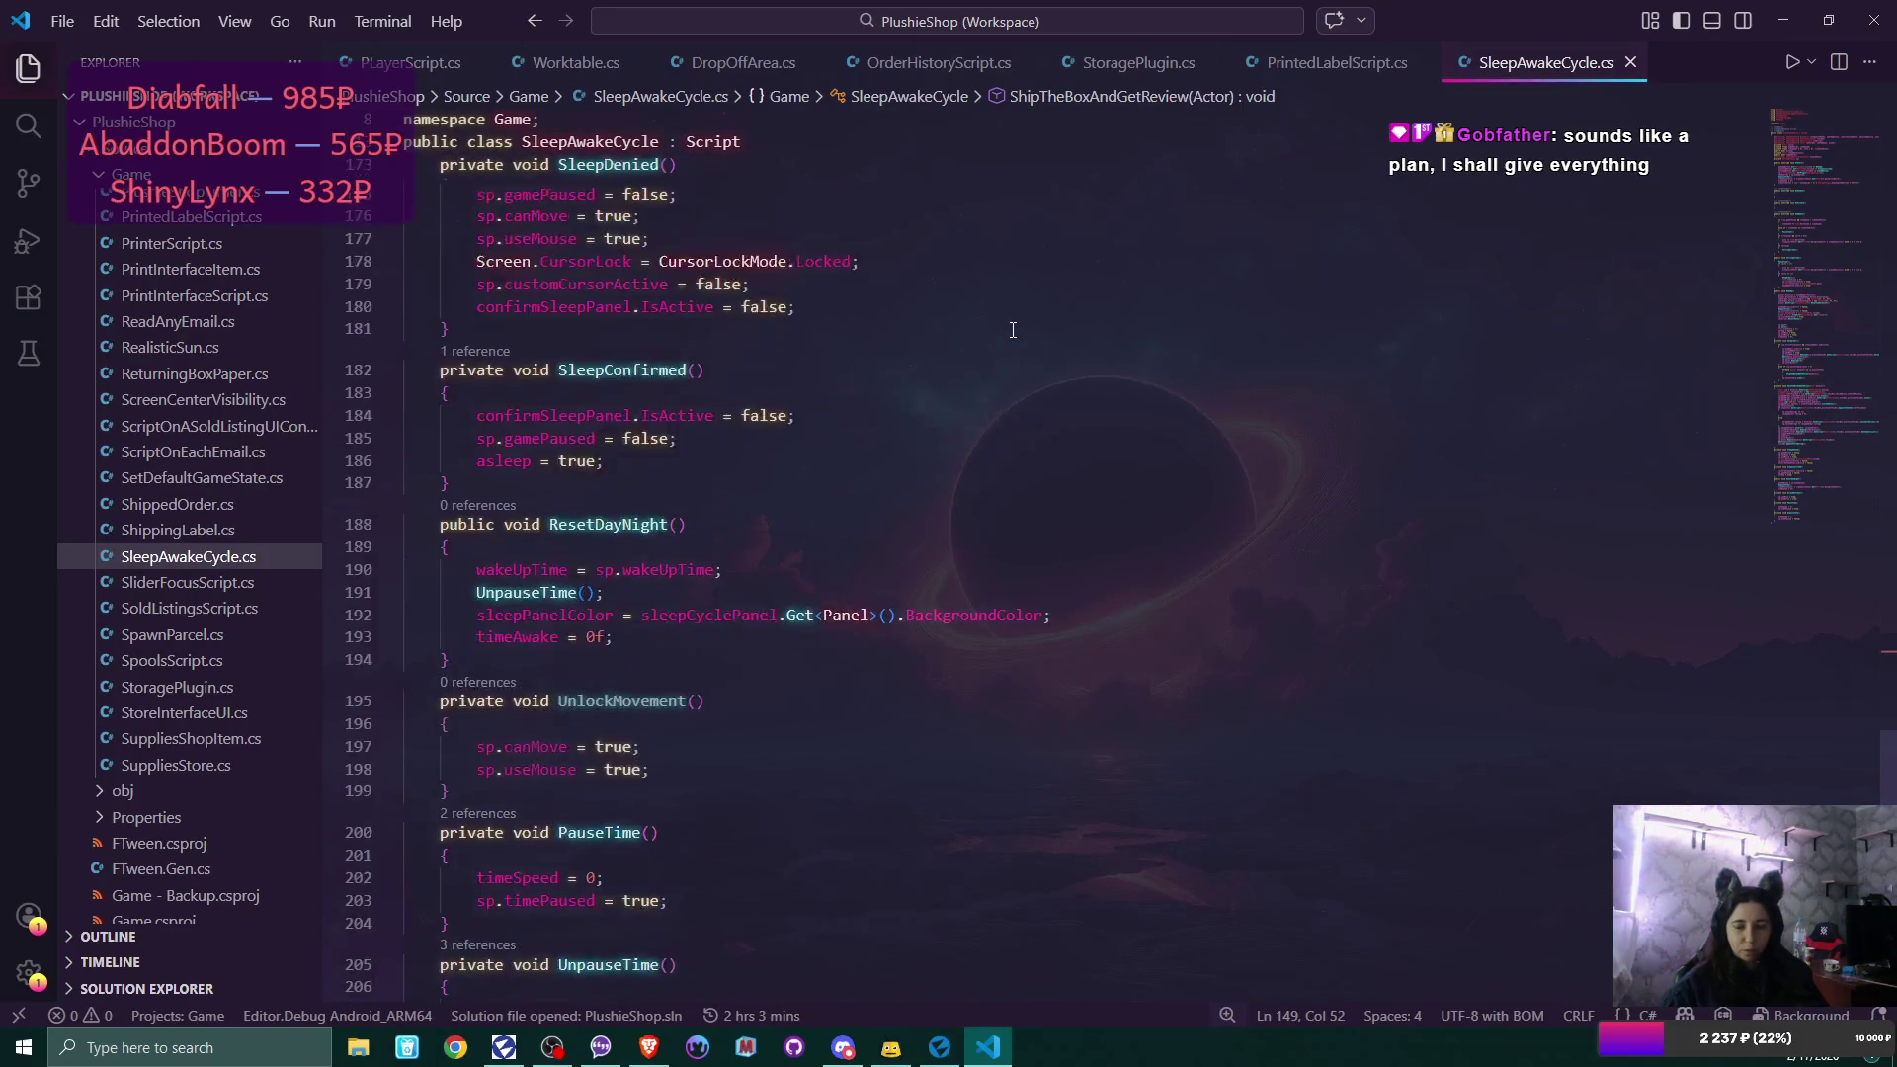
click(921, 65)
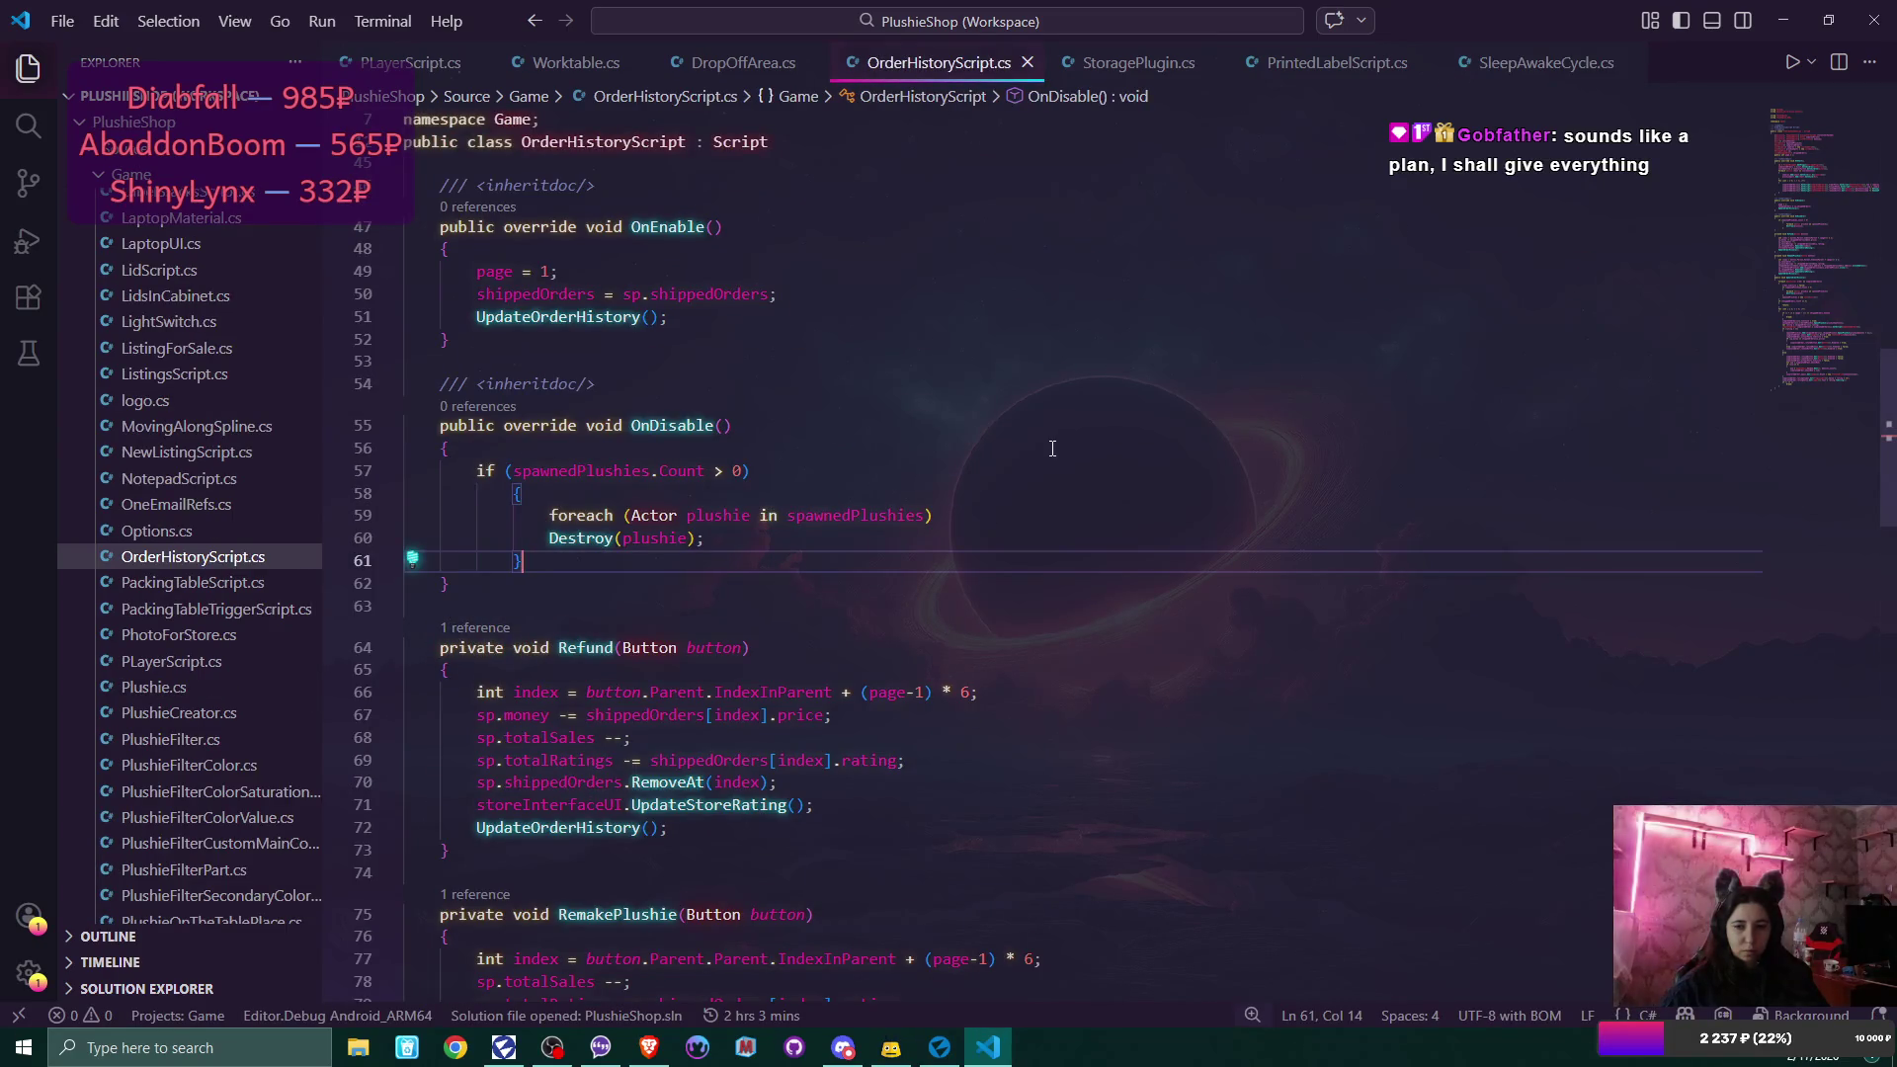
scroll(1053, 448, down, 3)
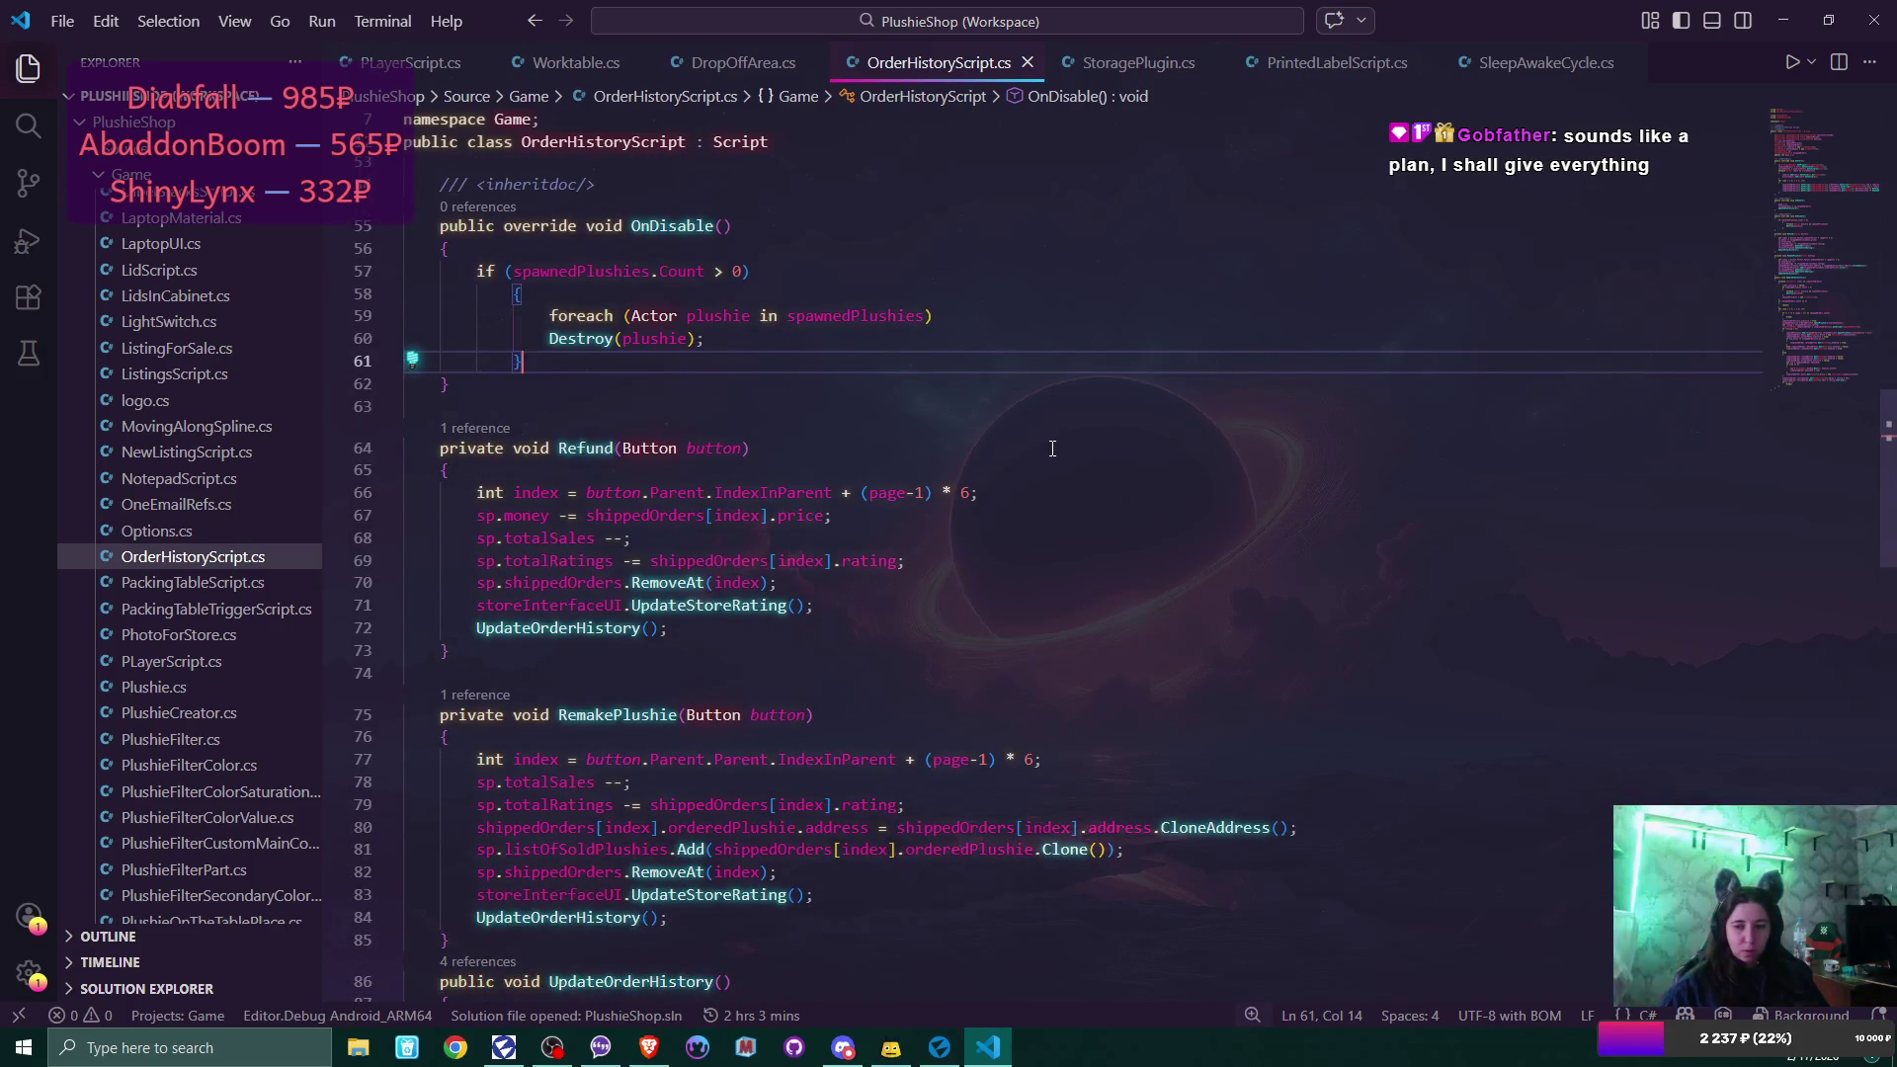
scroll(1052, 448, down, 2)
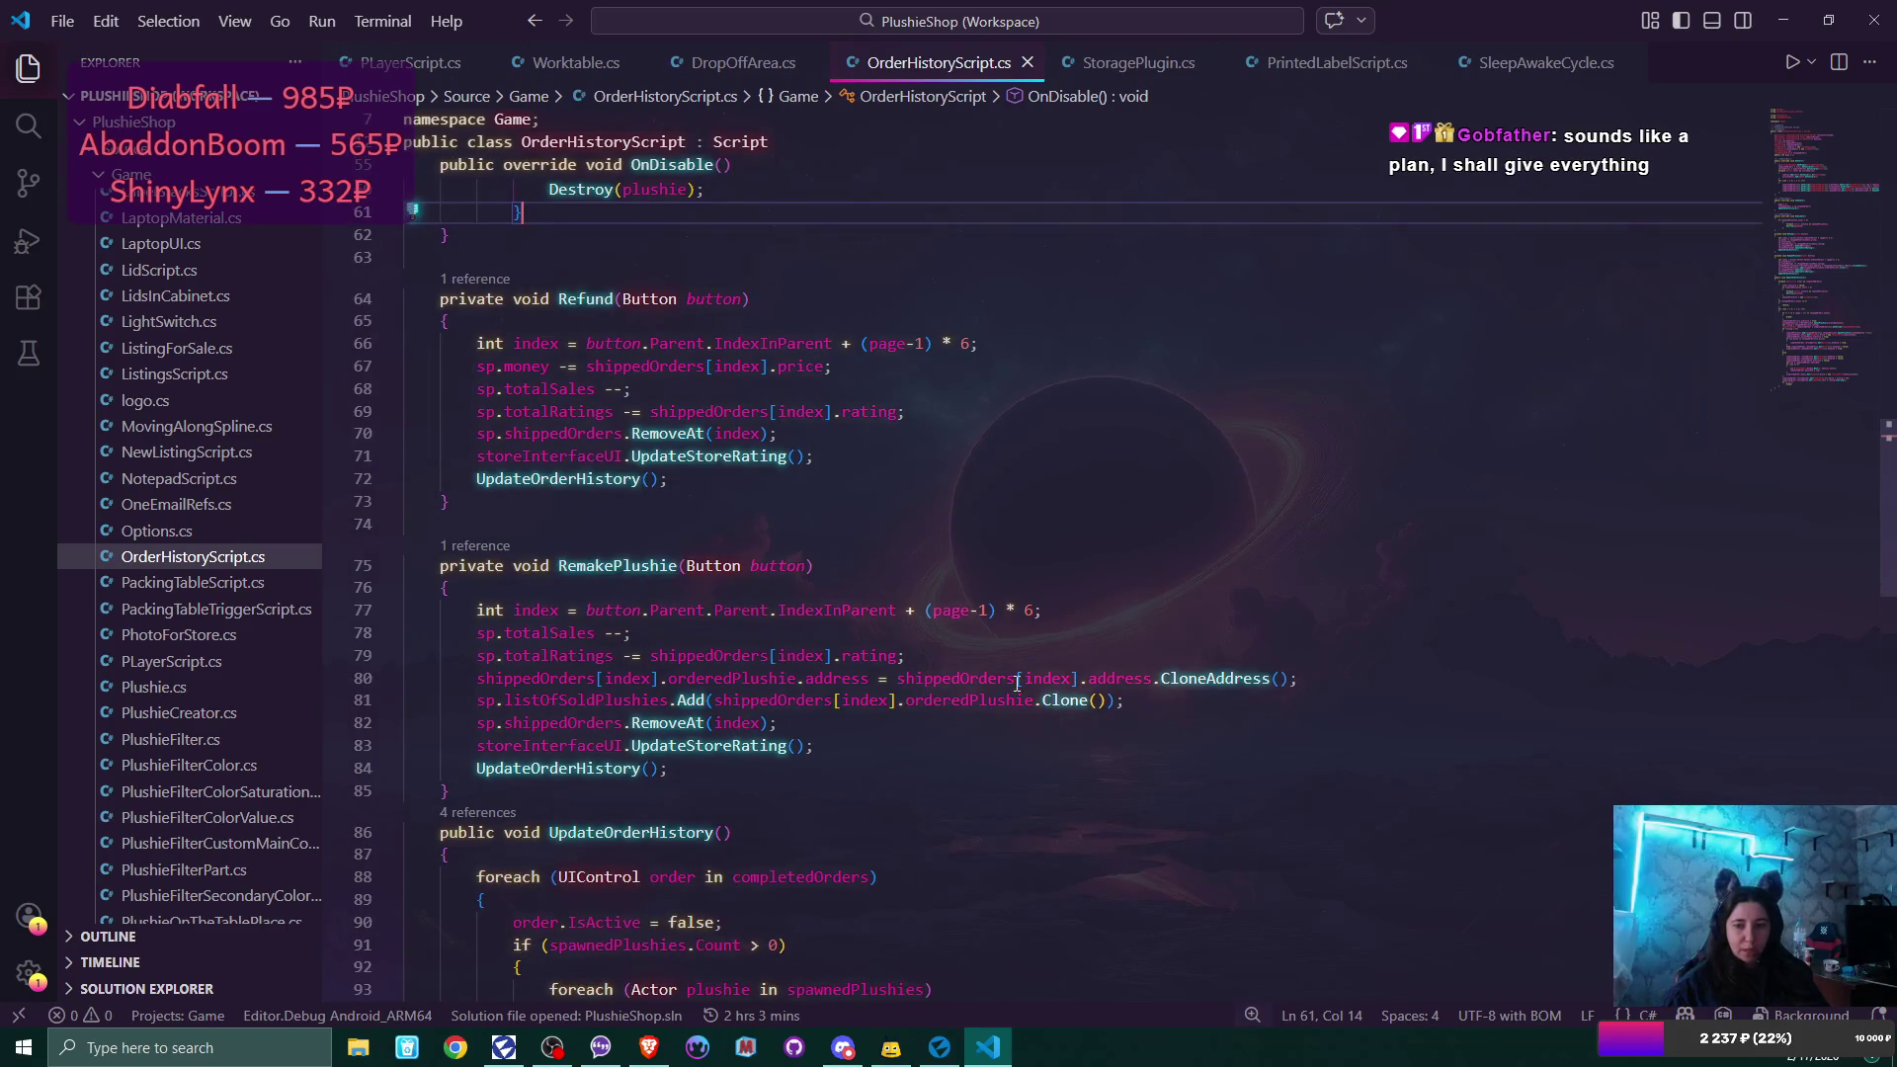
click(1312, 682)
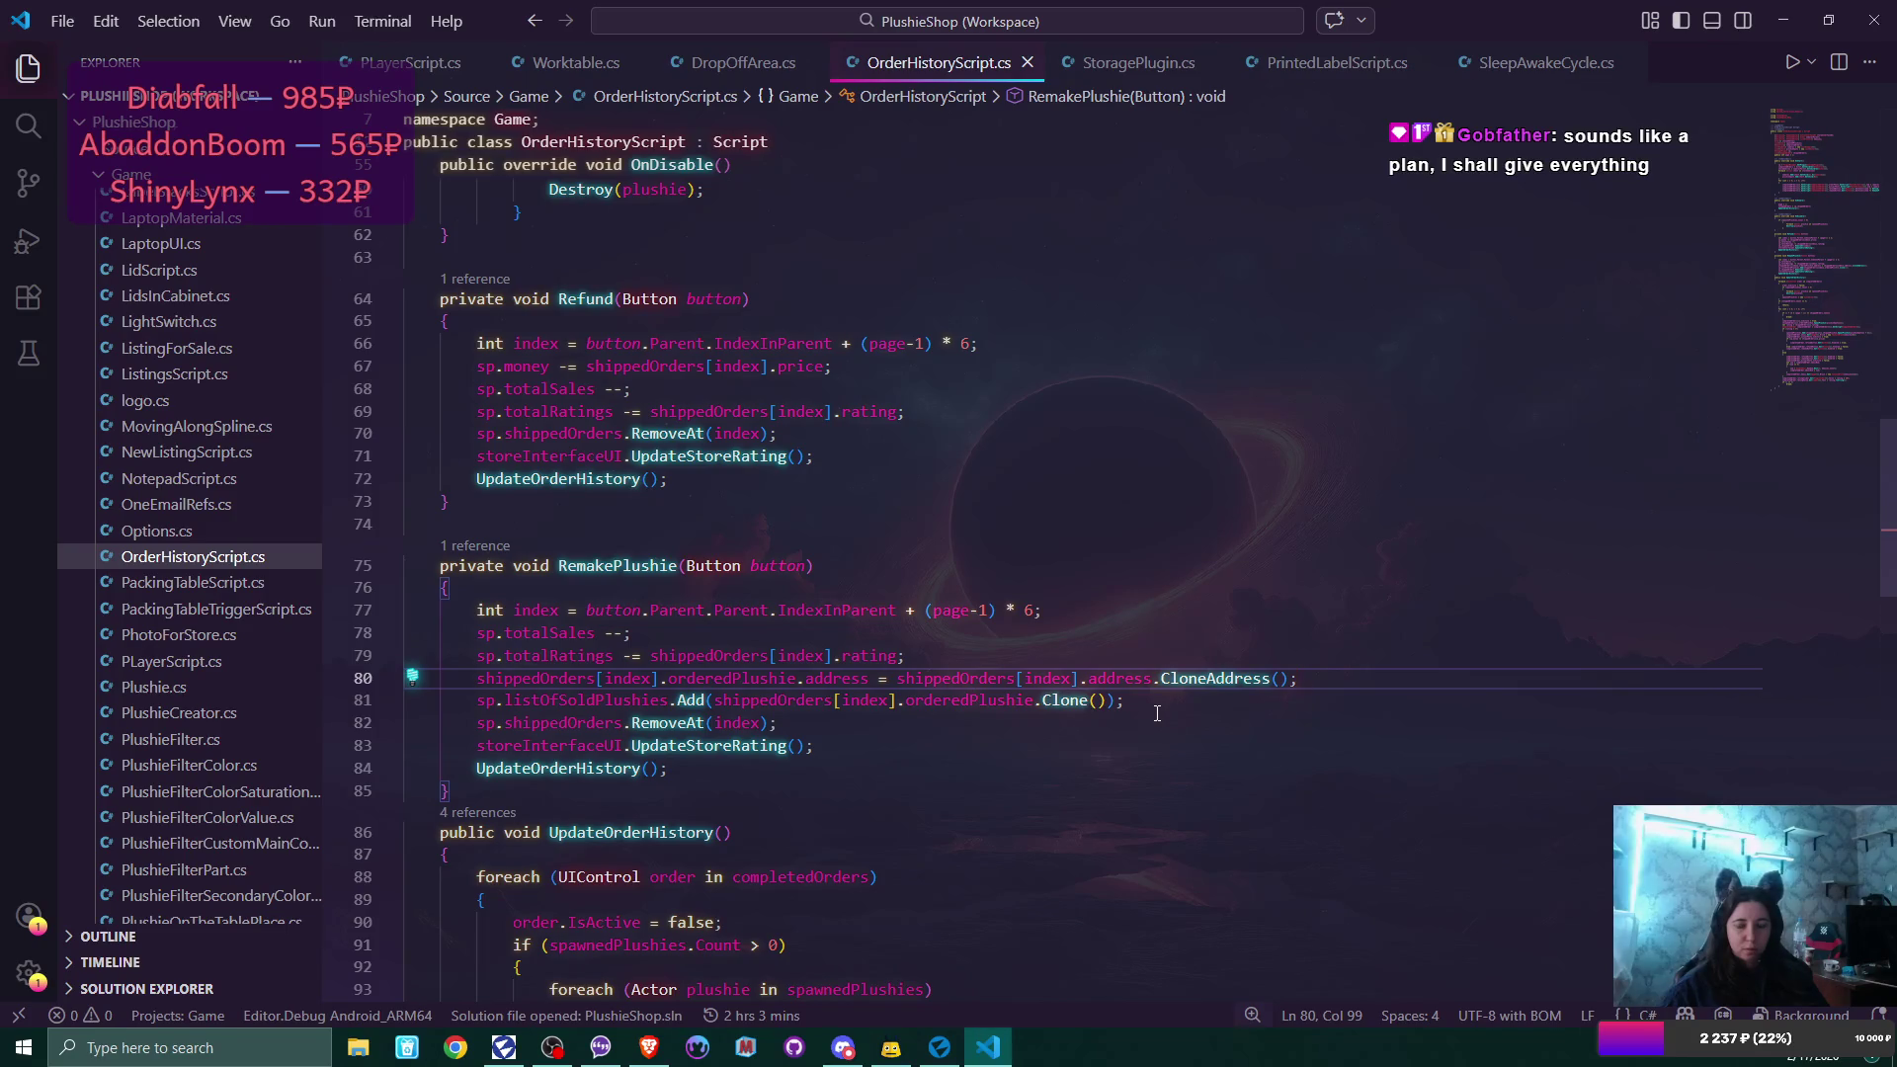
click(977, 655)
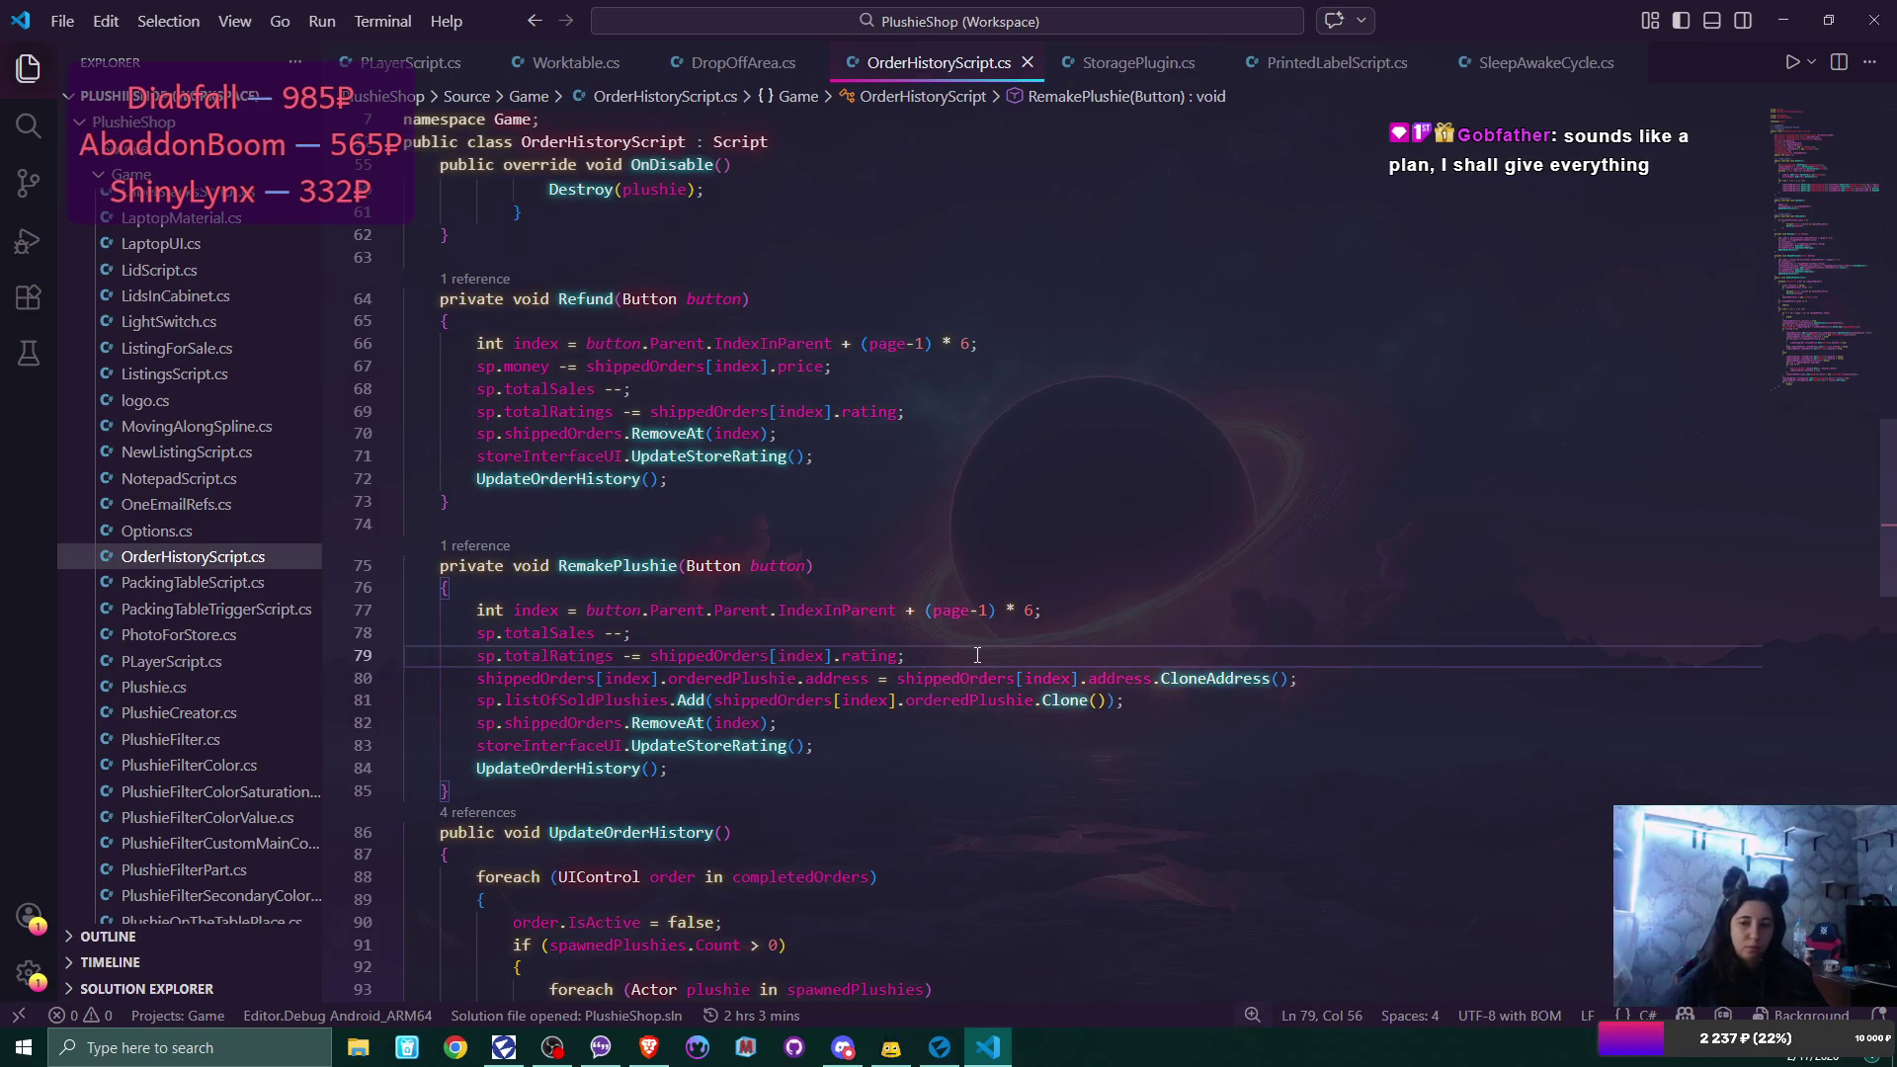
Insert an empty Debug.Log(""); call on line 80, just before the address assignment.
key(Return)
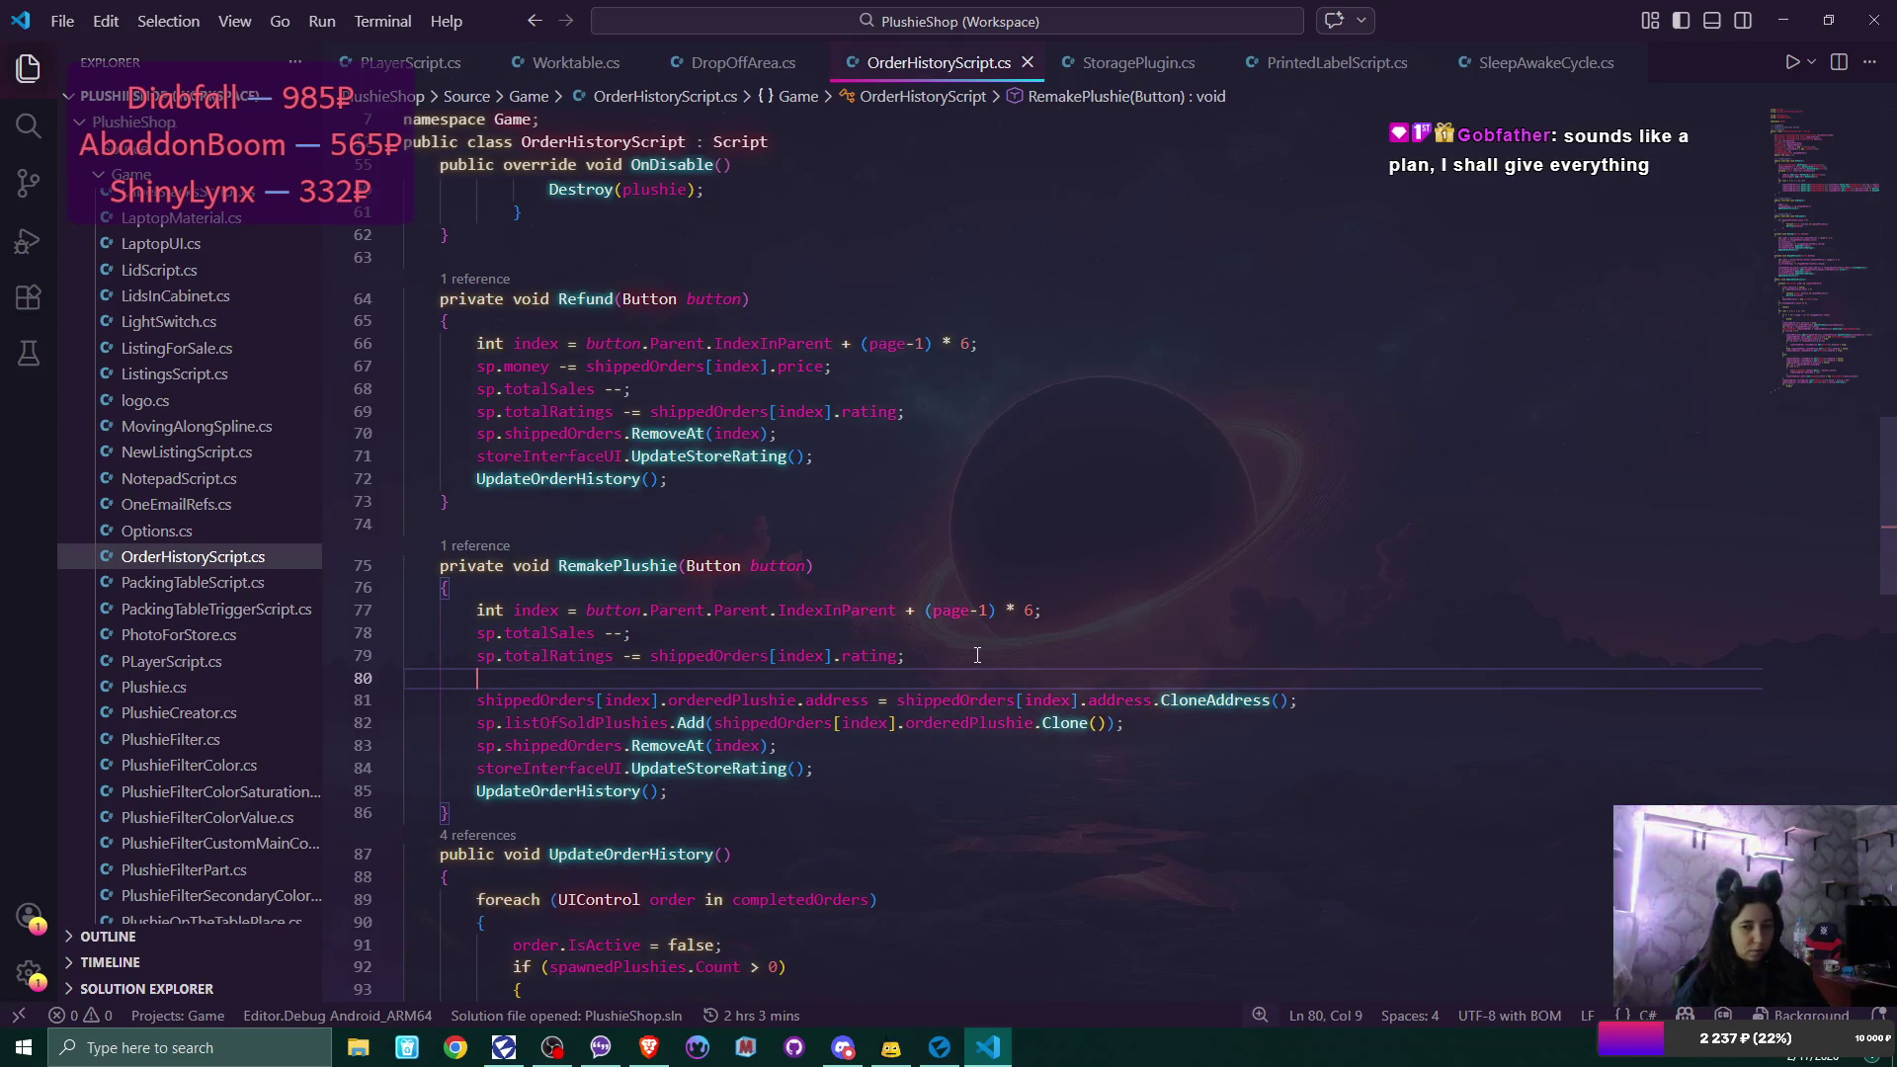
text(D)
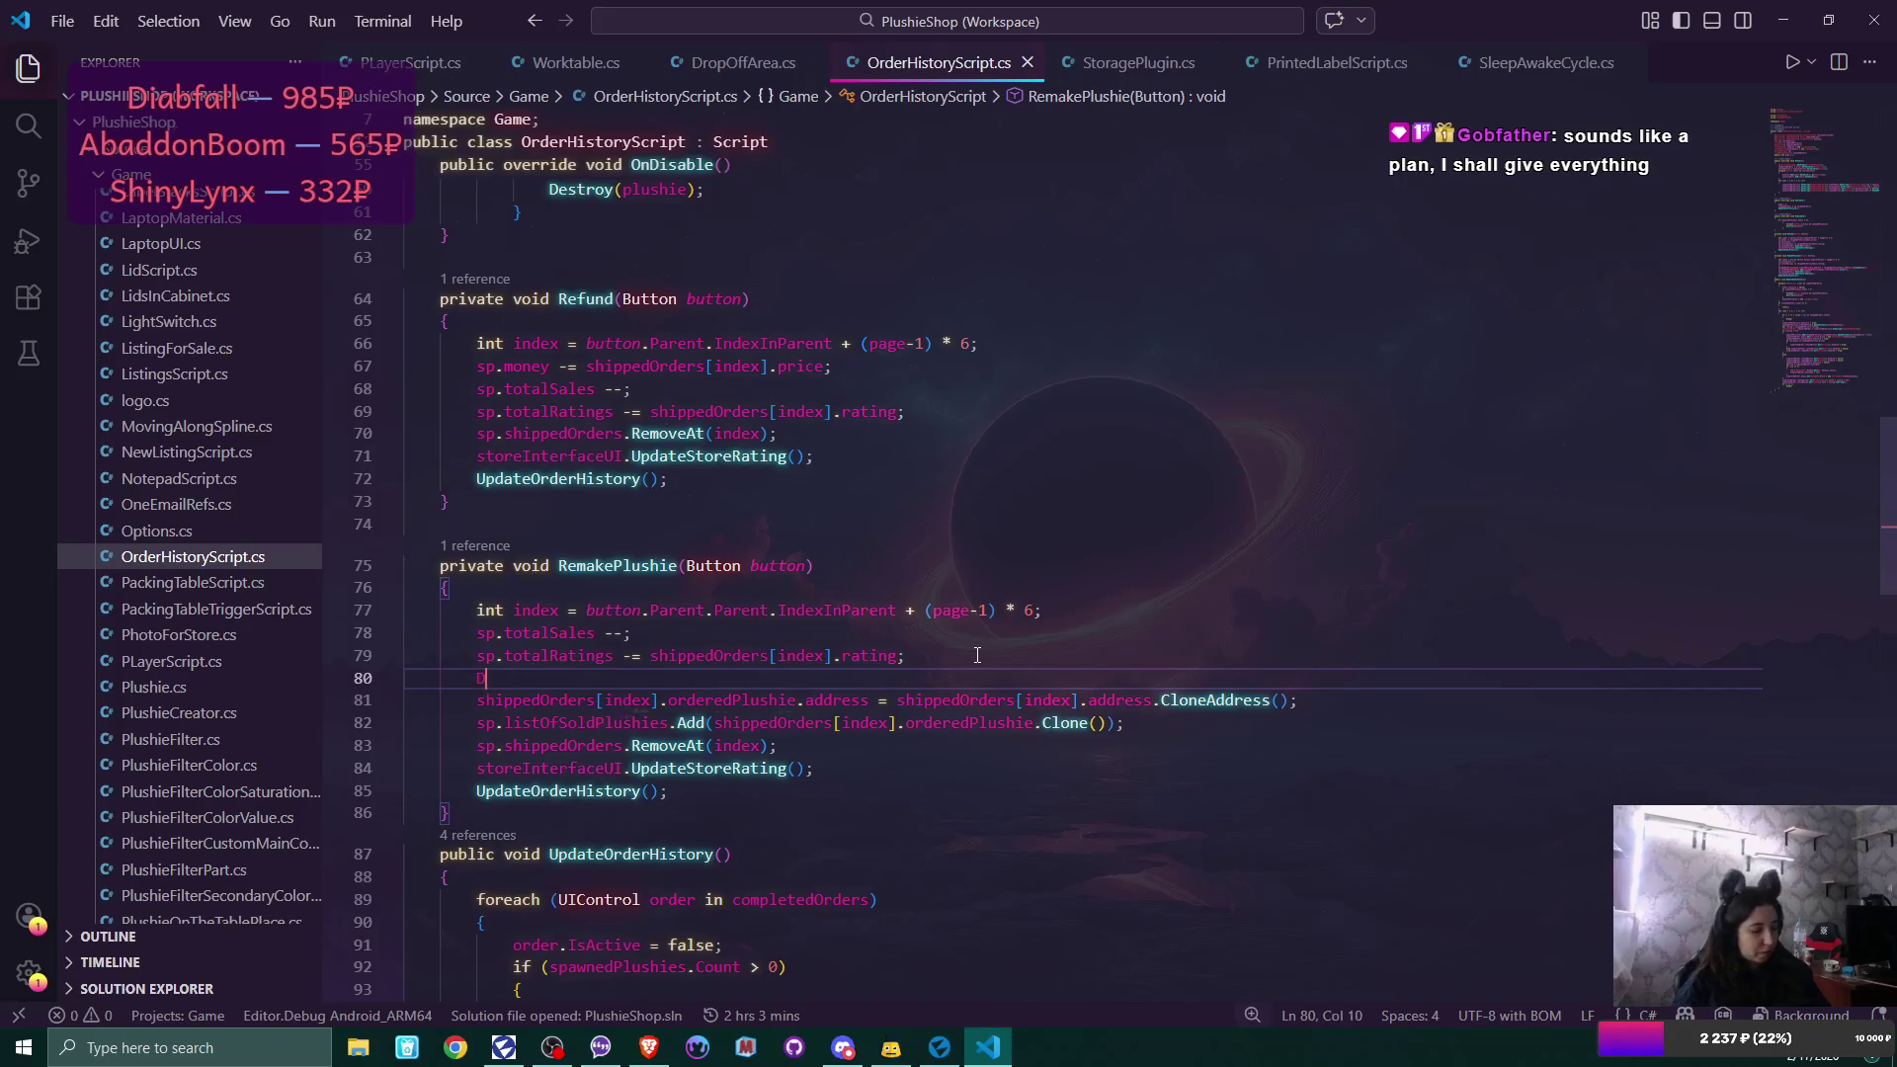
text(ebug.)
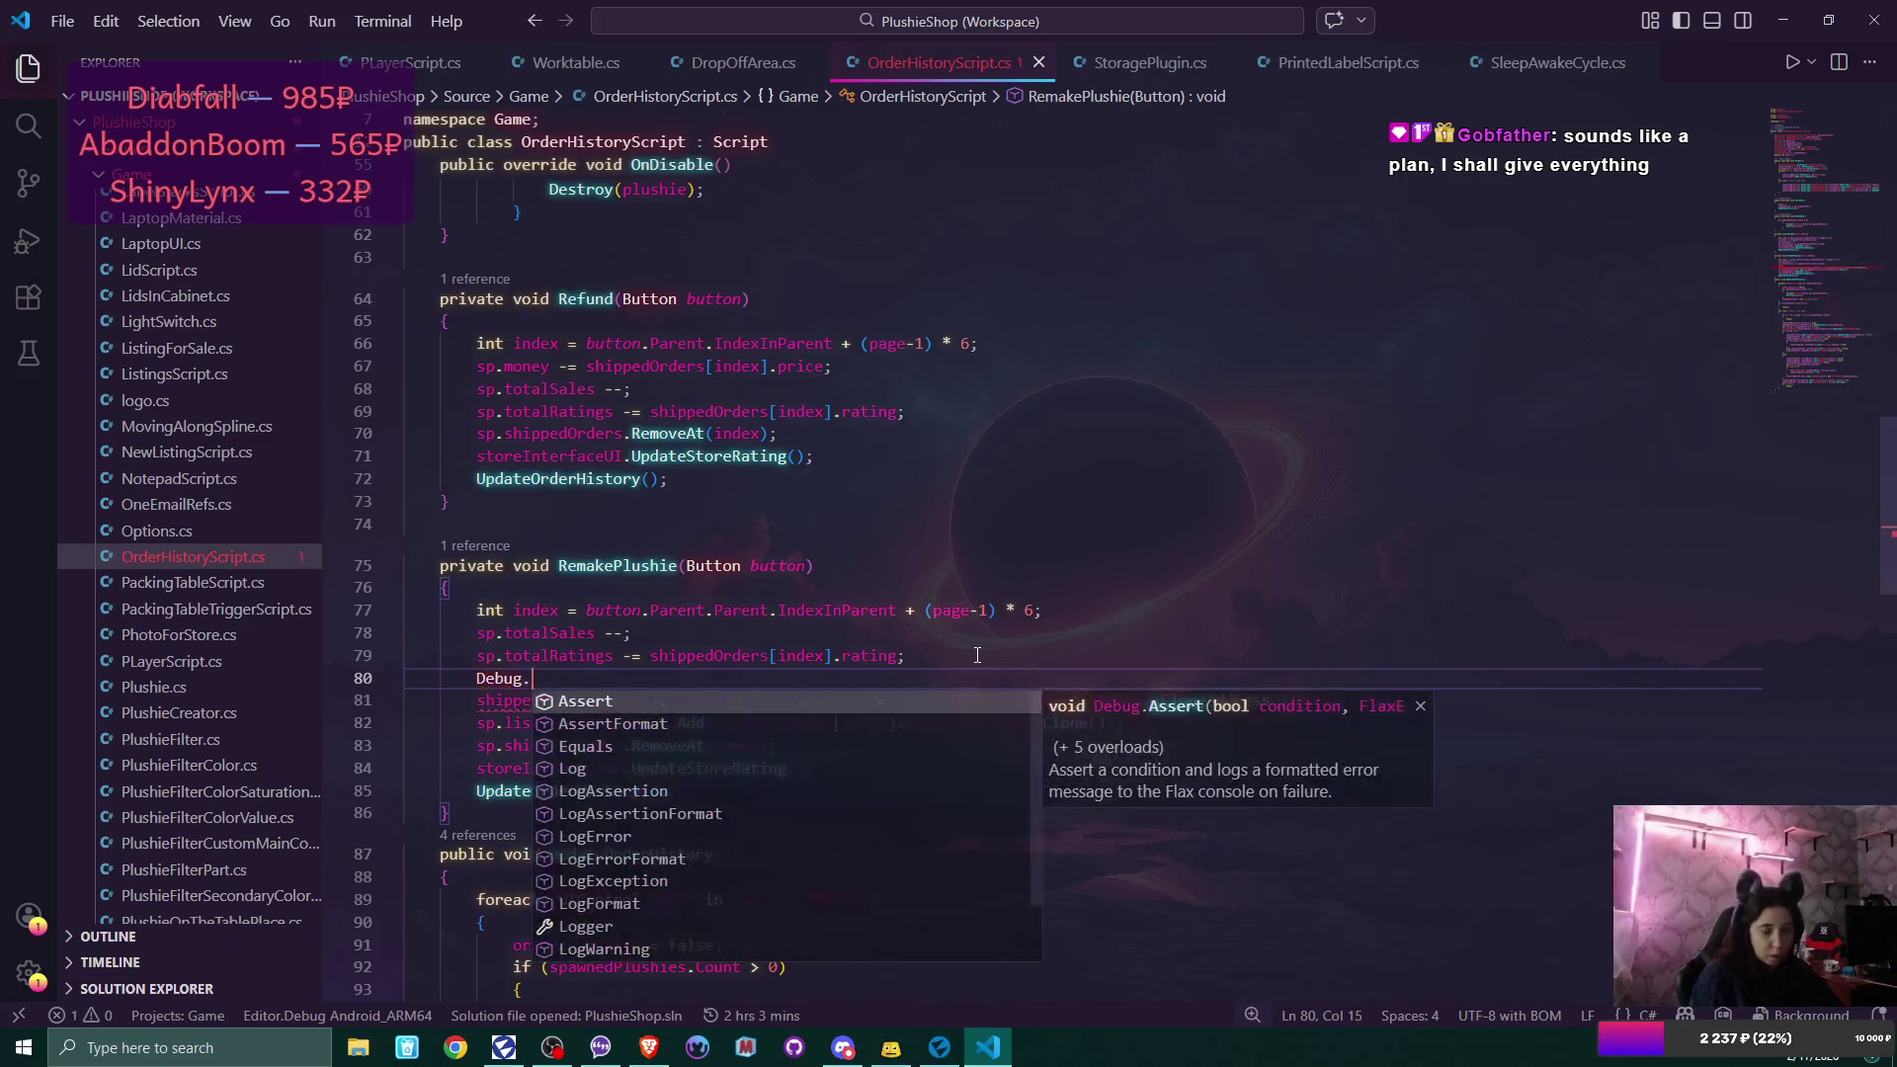
text(Log()
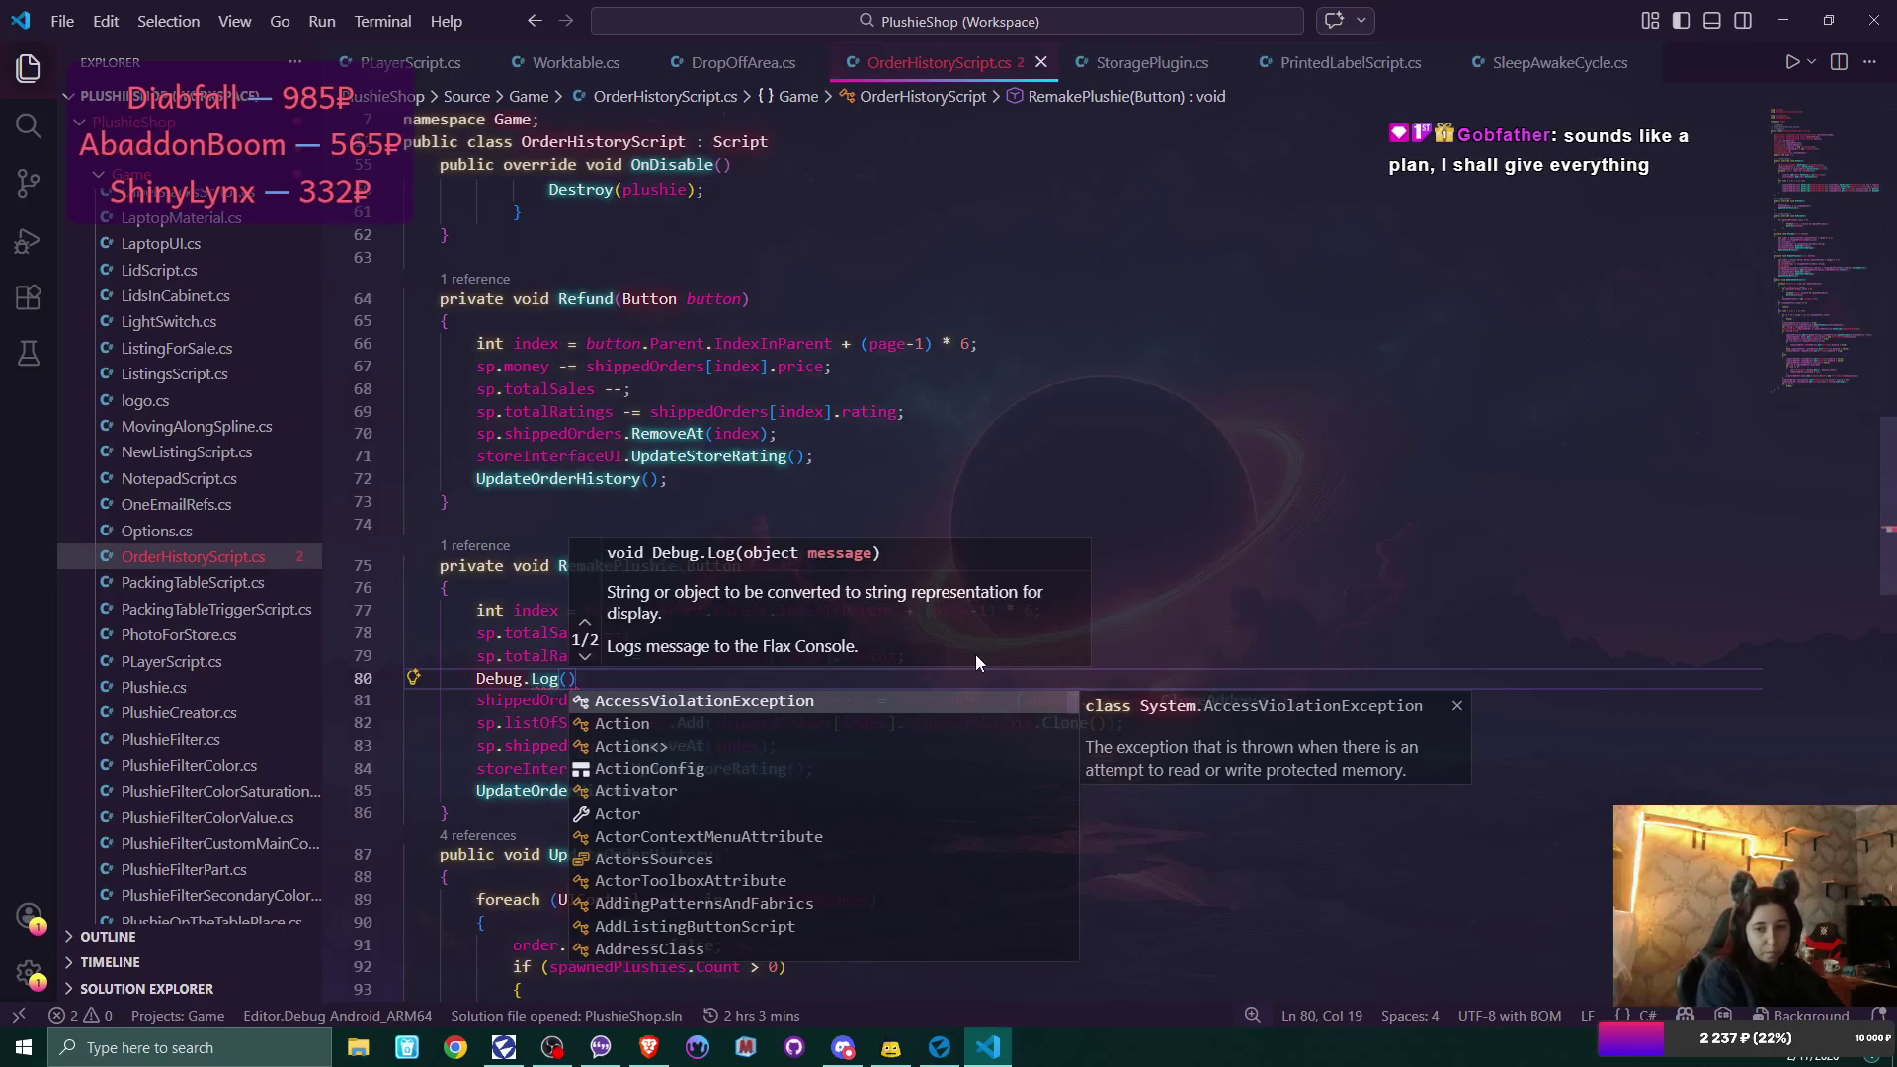
click(478, 697)
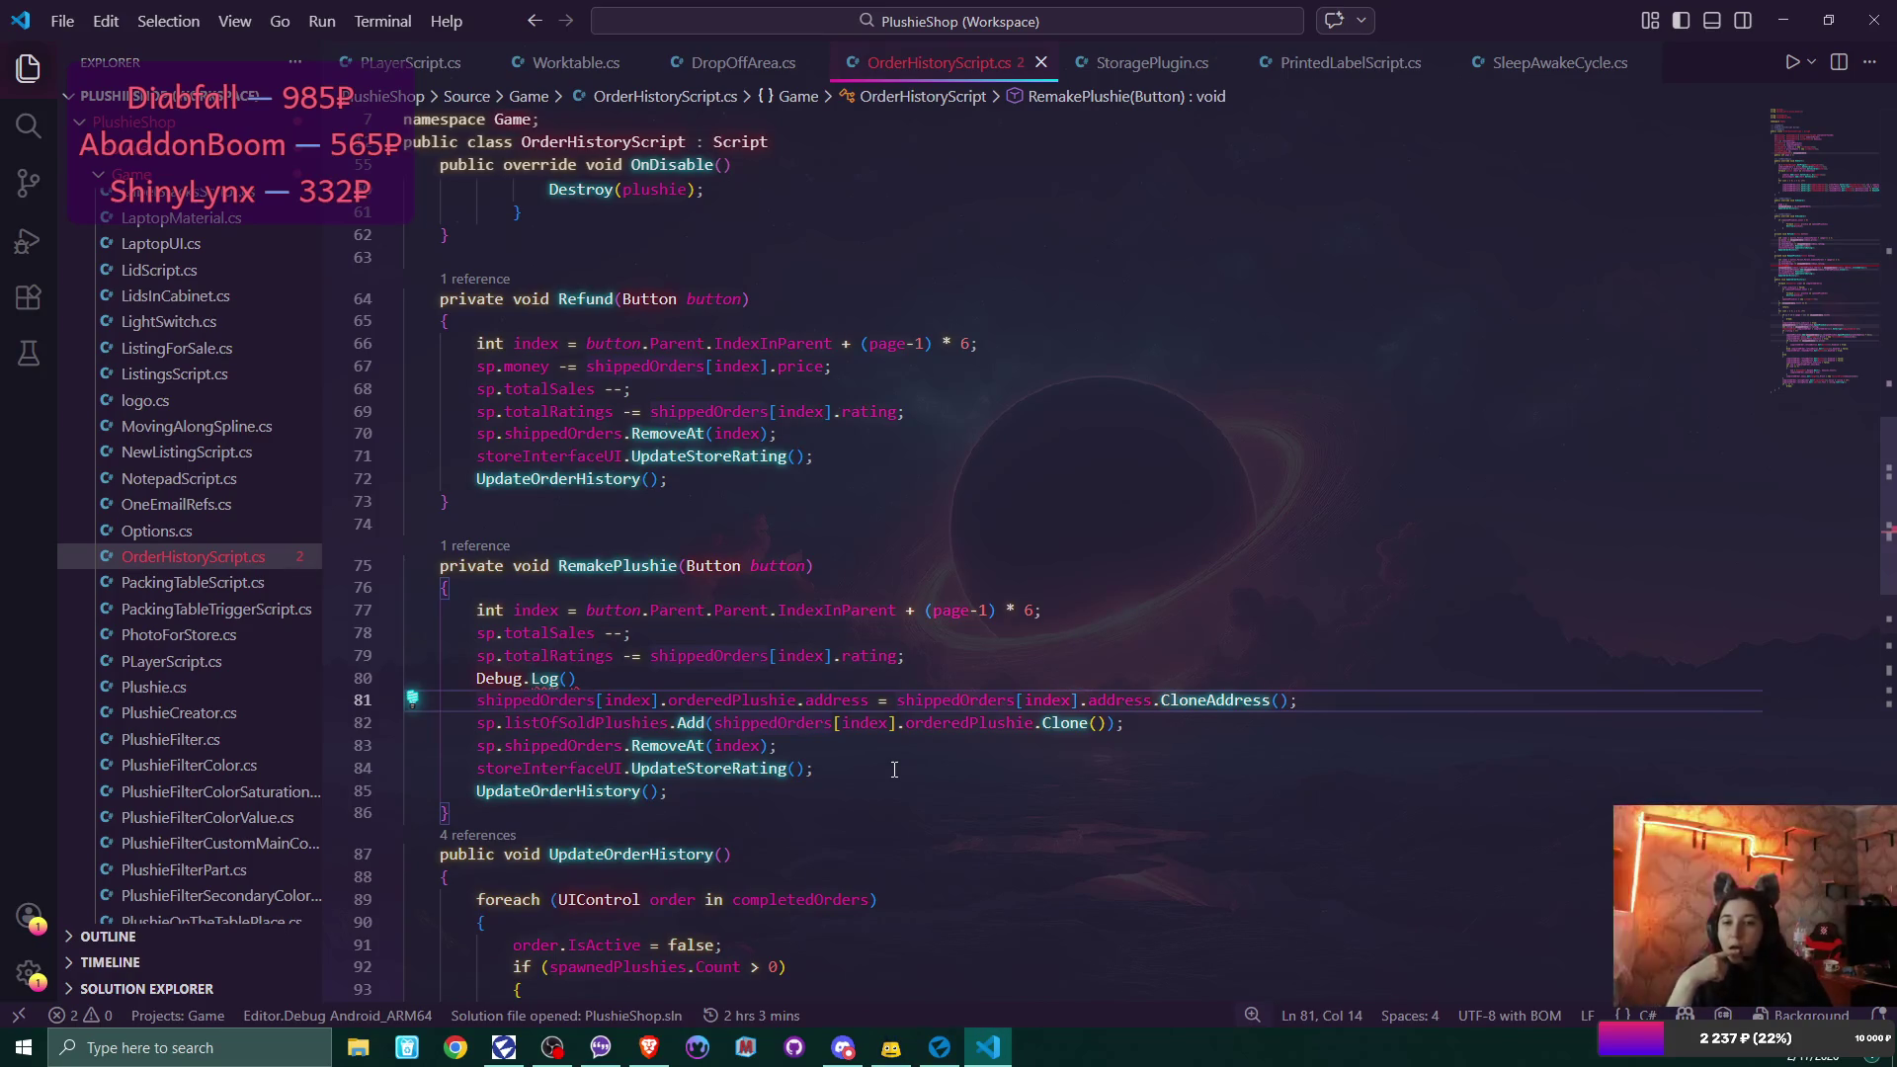
click(625, 679)
text(;)
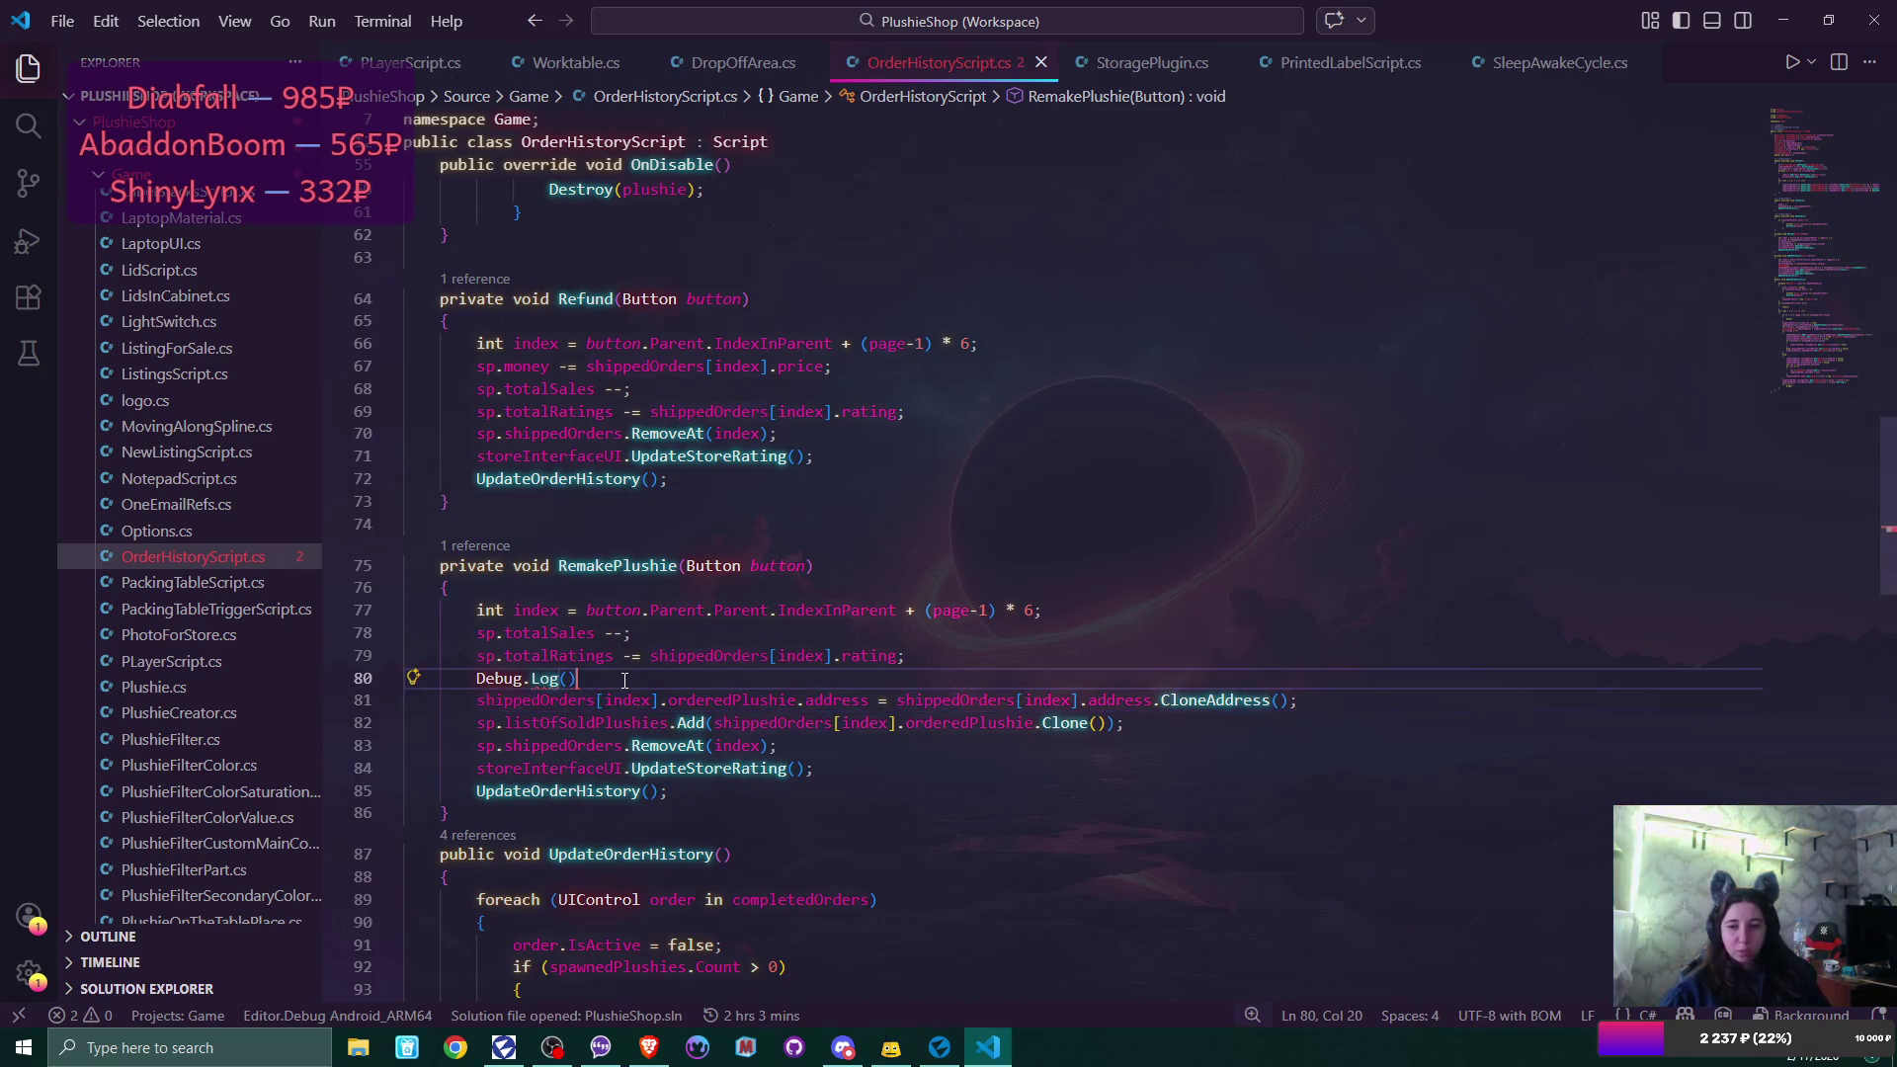
click(568, 678)
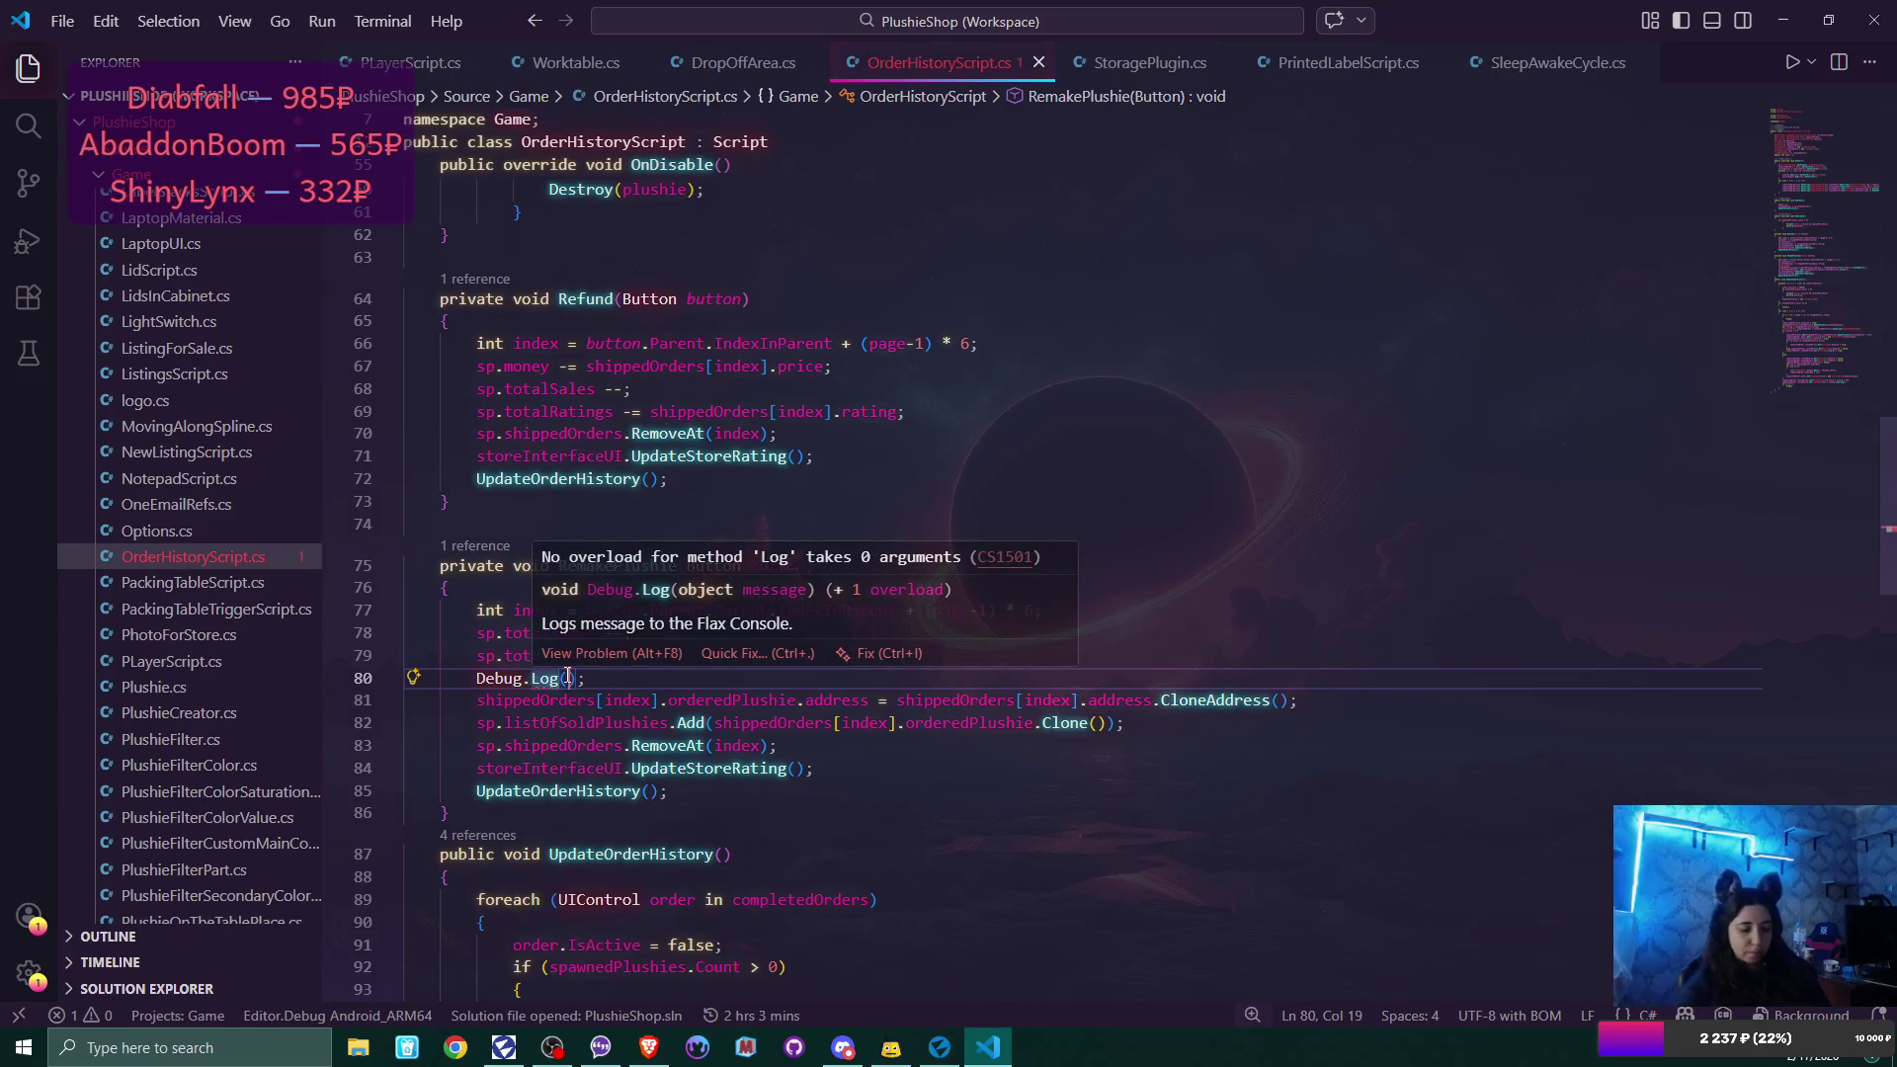
text(")
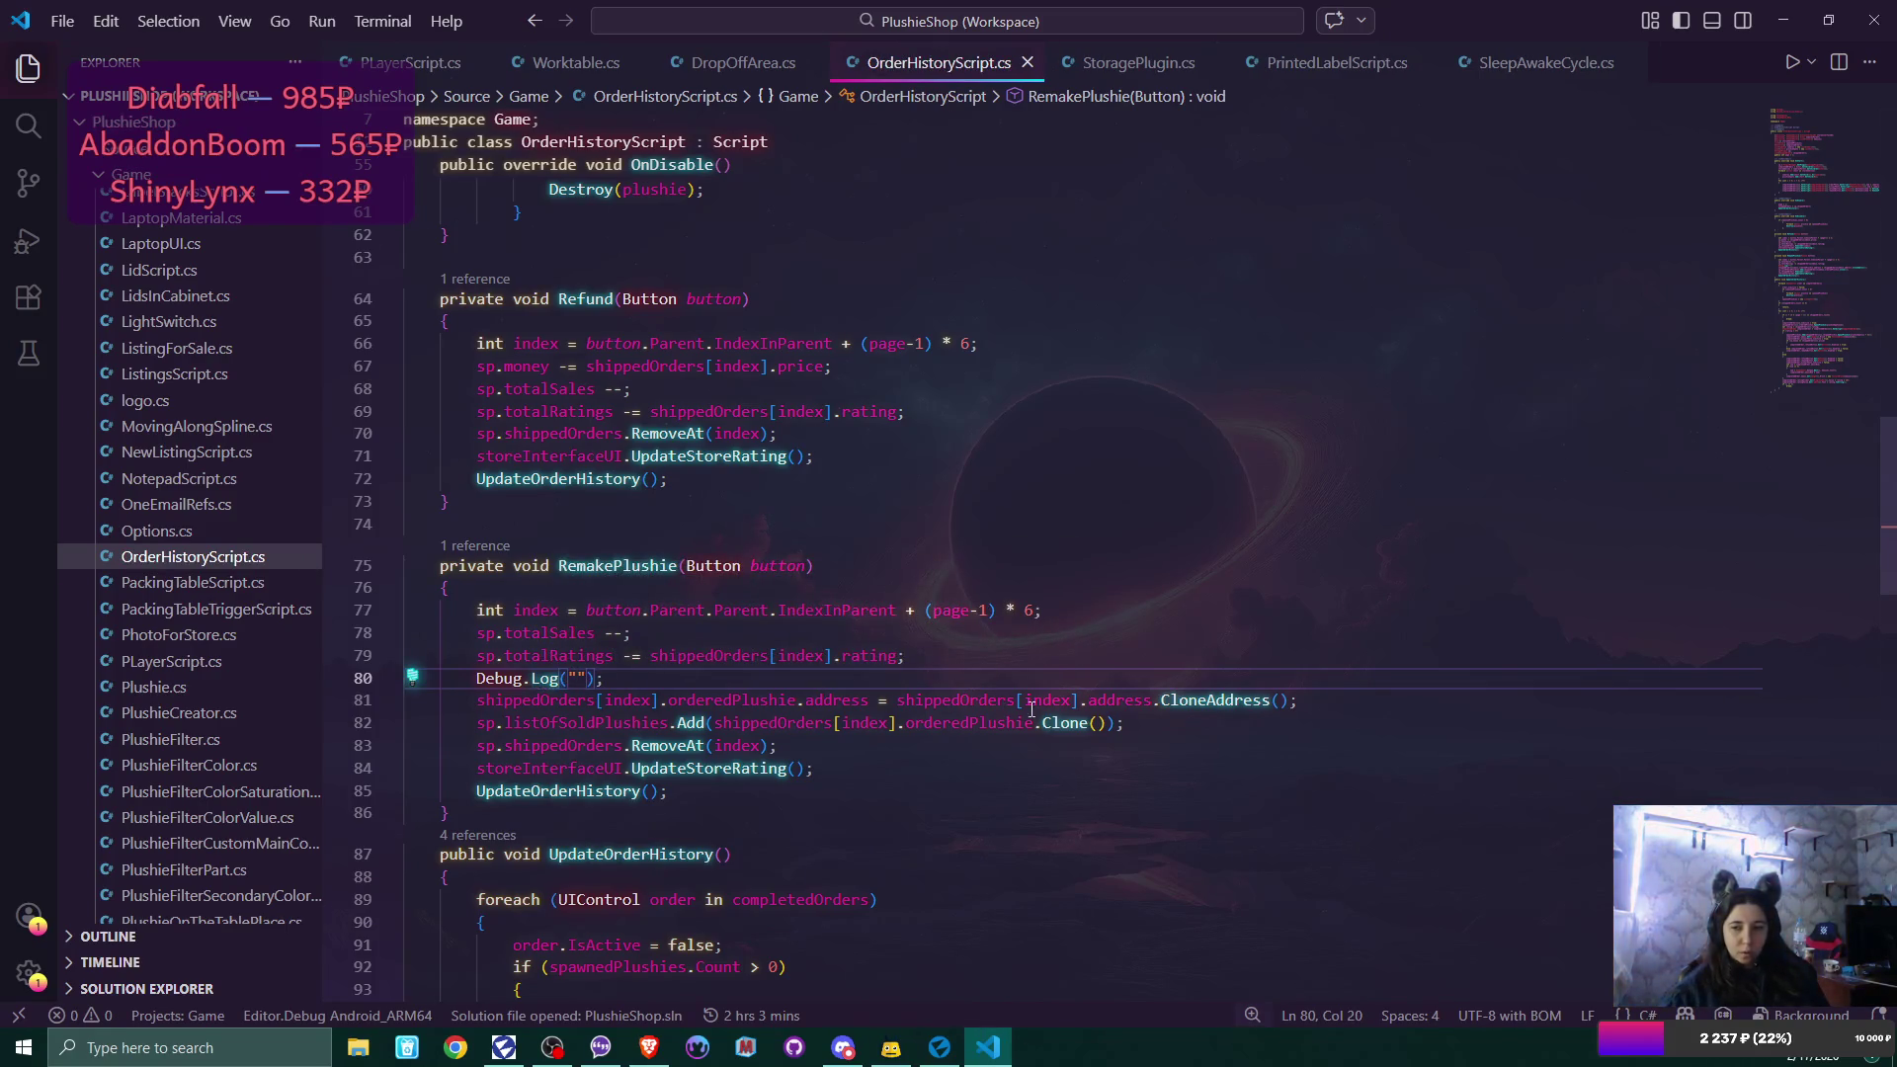
click(1015, 723)
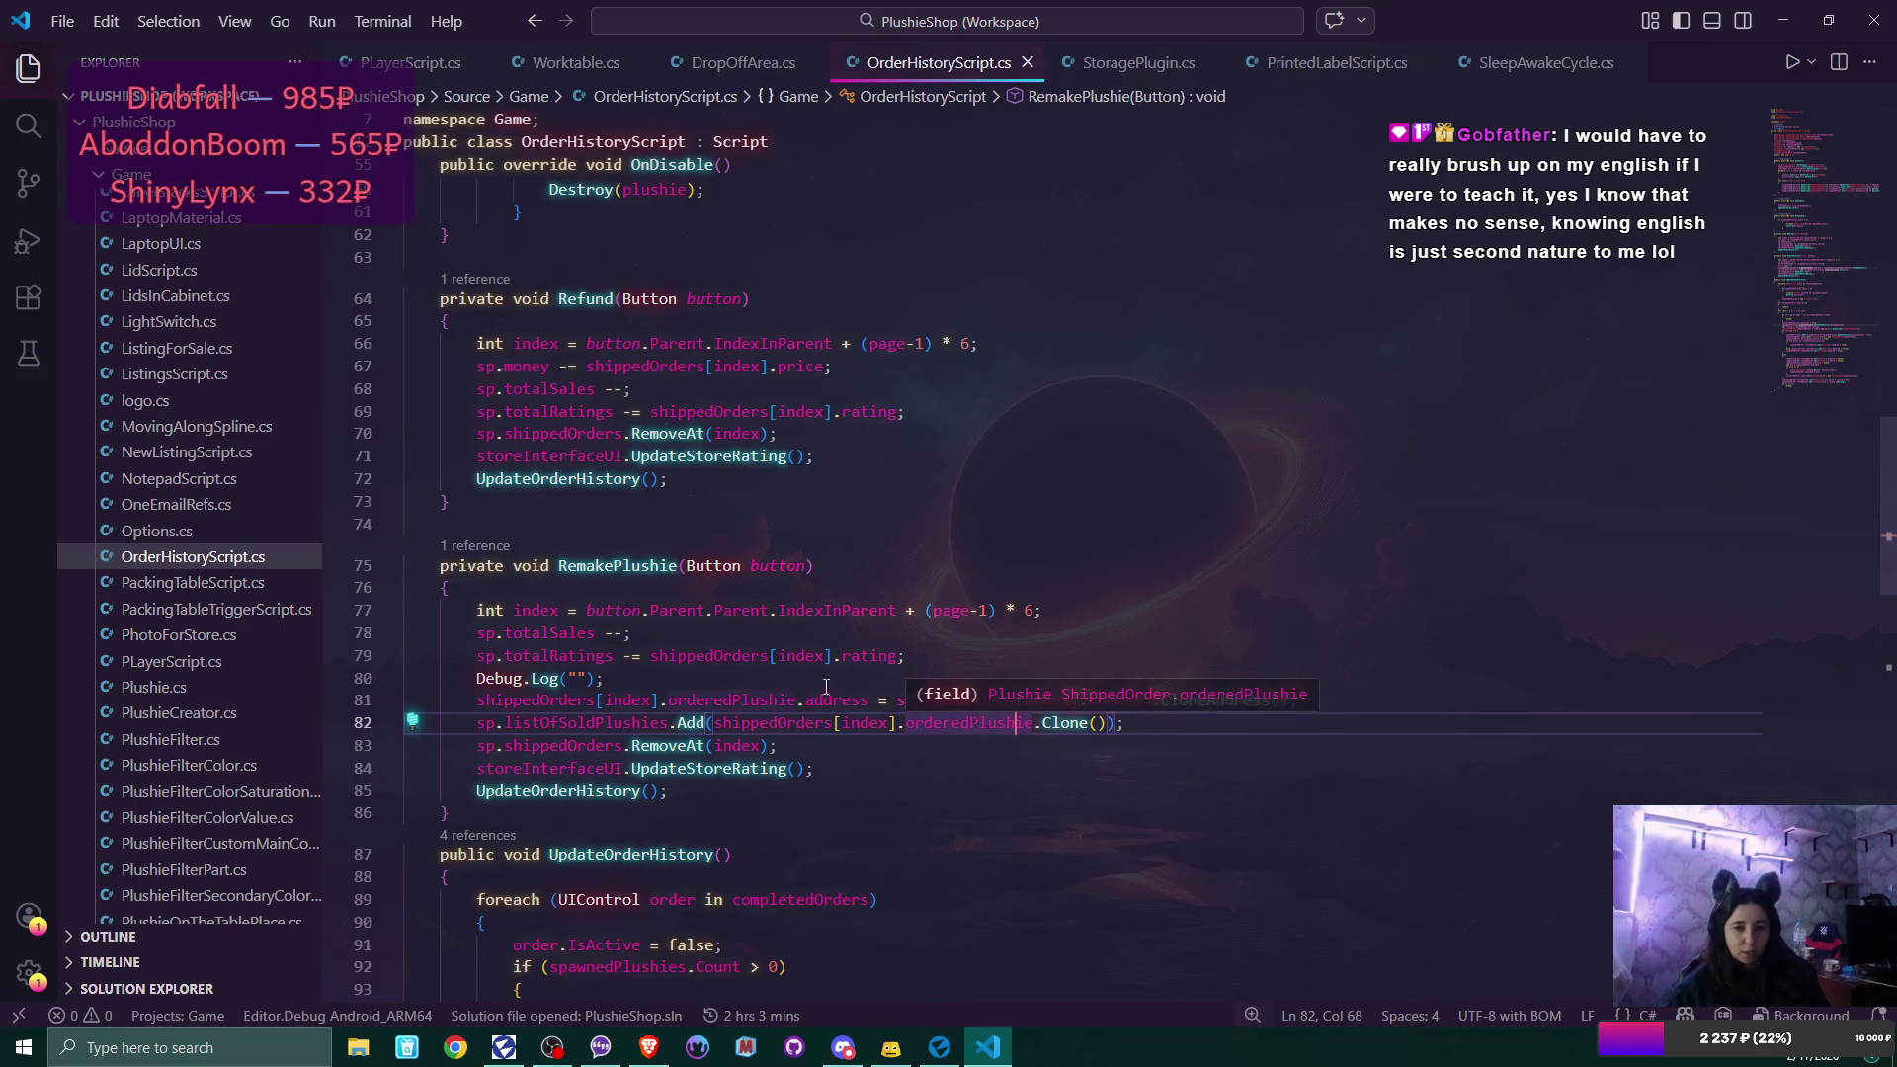
click(178, 687)
scroll(1090, 662, down, 5)
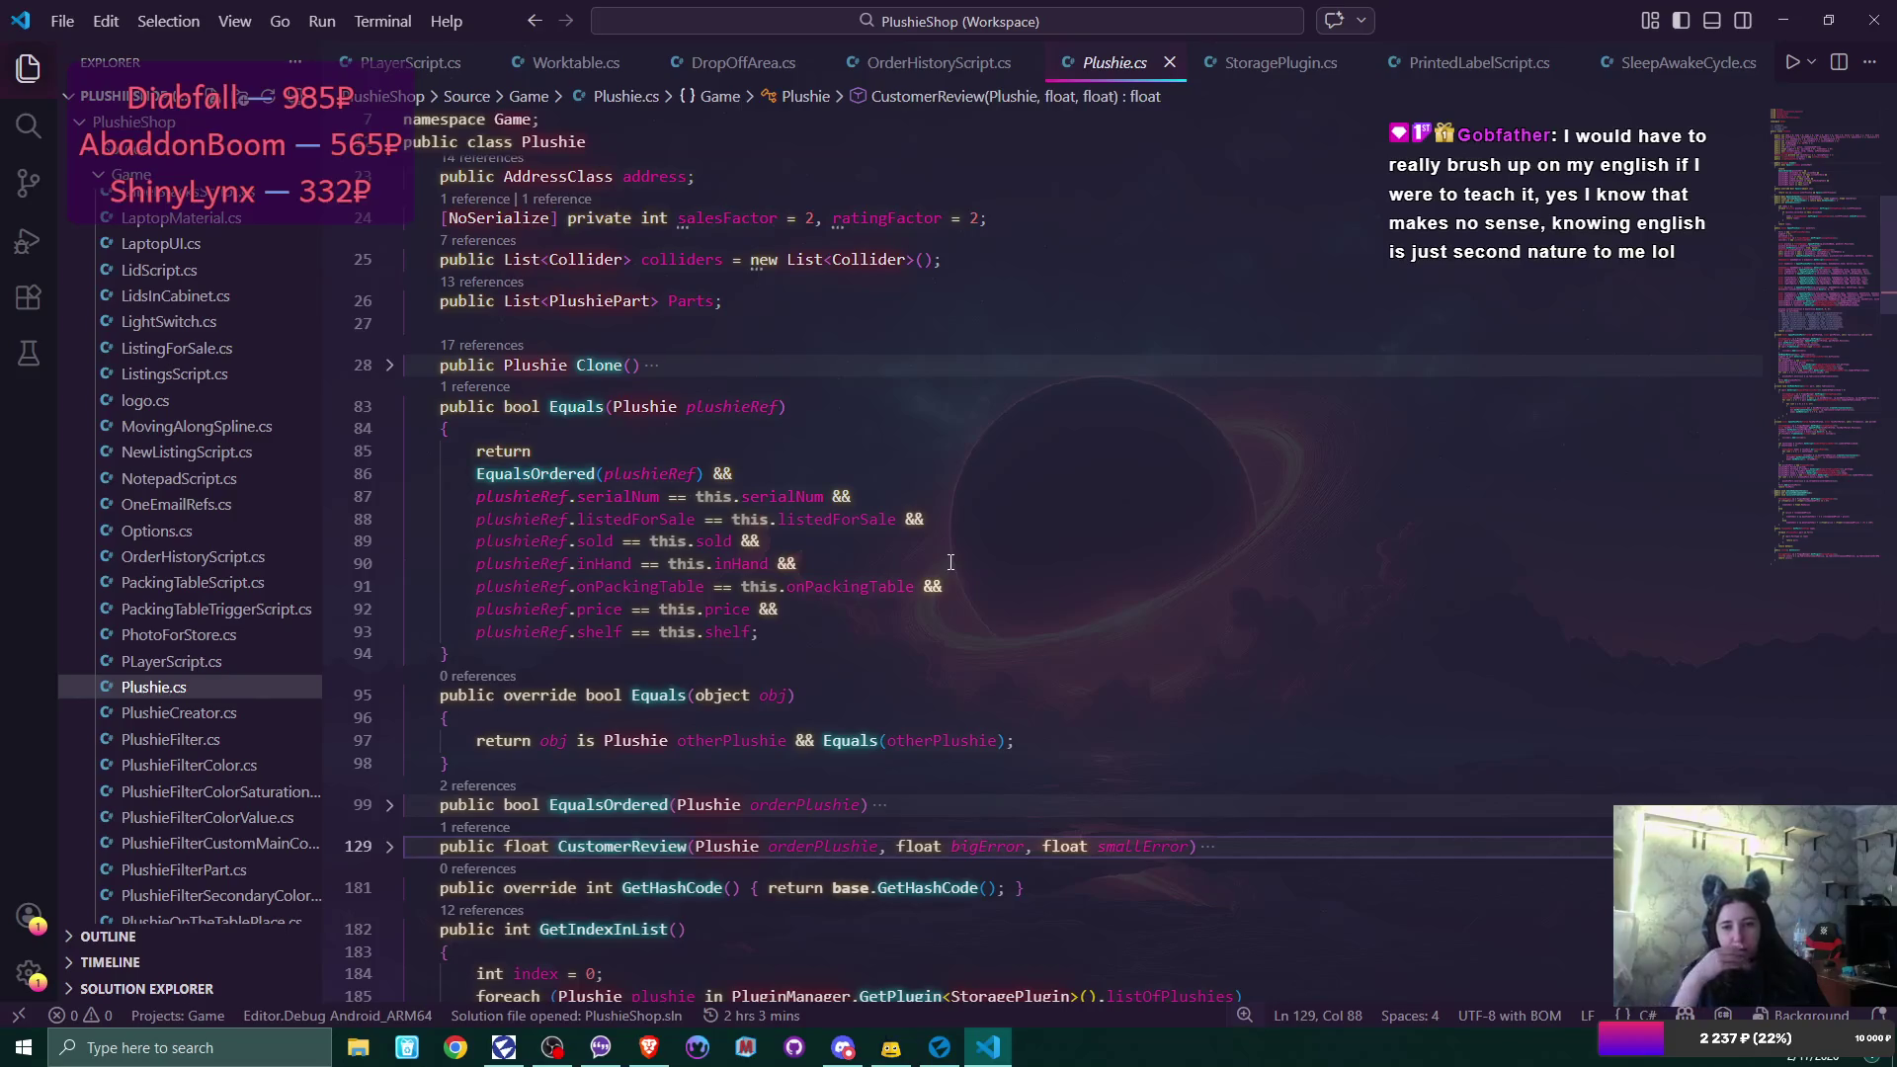
click(390, 365)
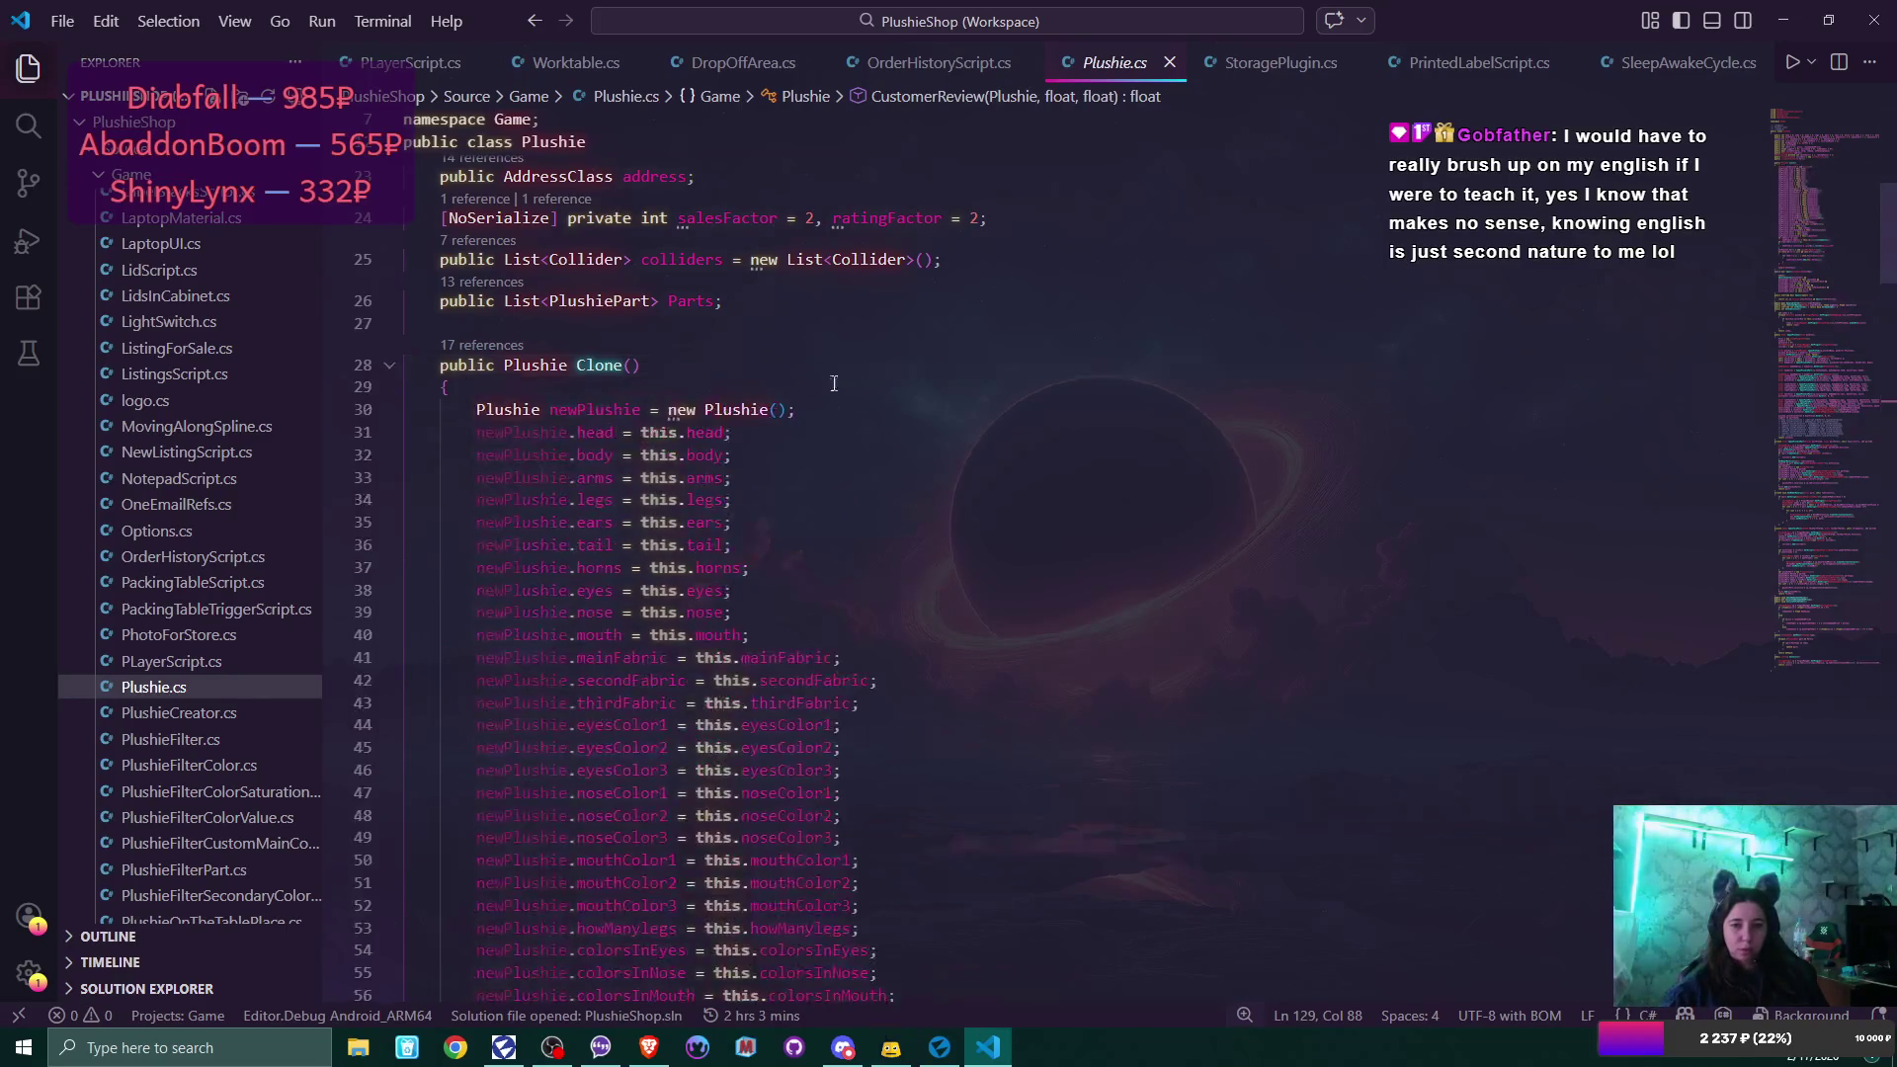
scroll(910, 483, down, 1)
scroll(909, 482, down, 7)
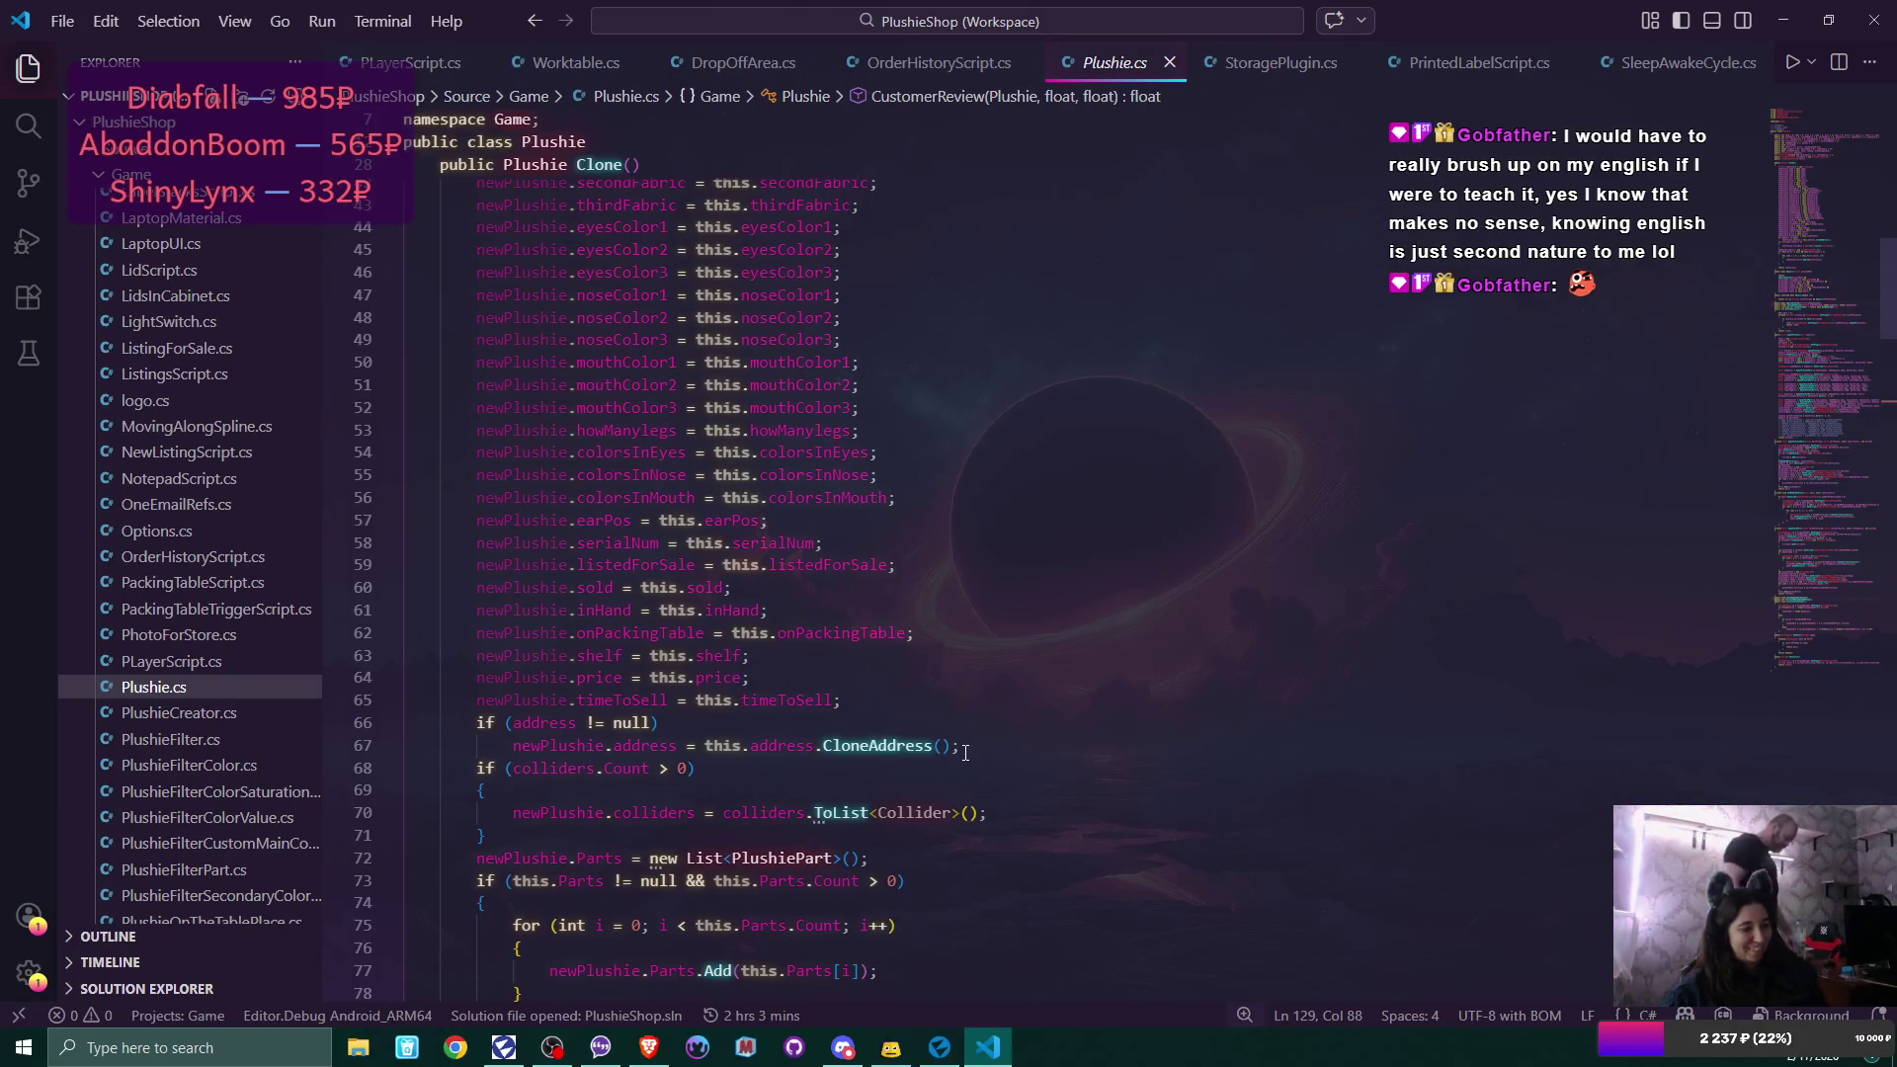
click(965, 750)
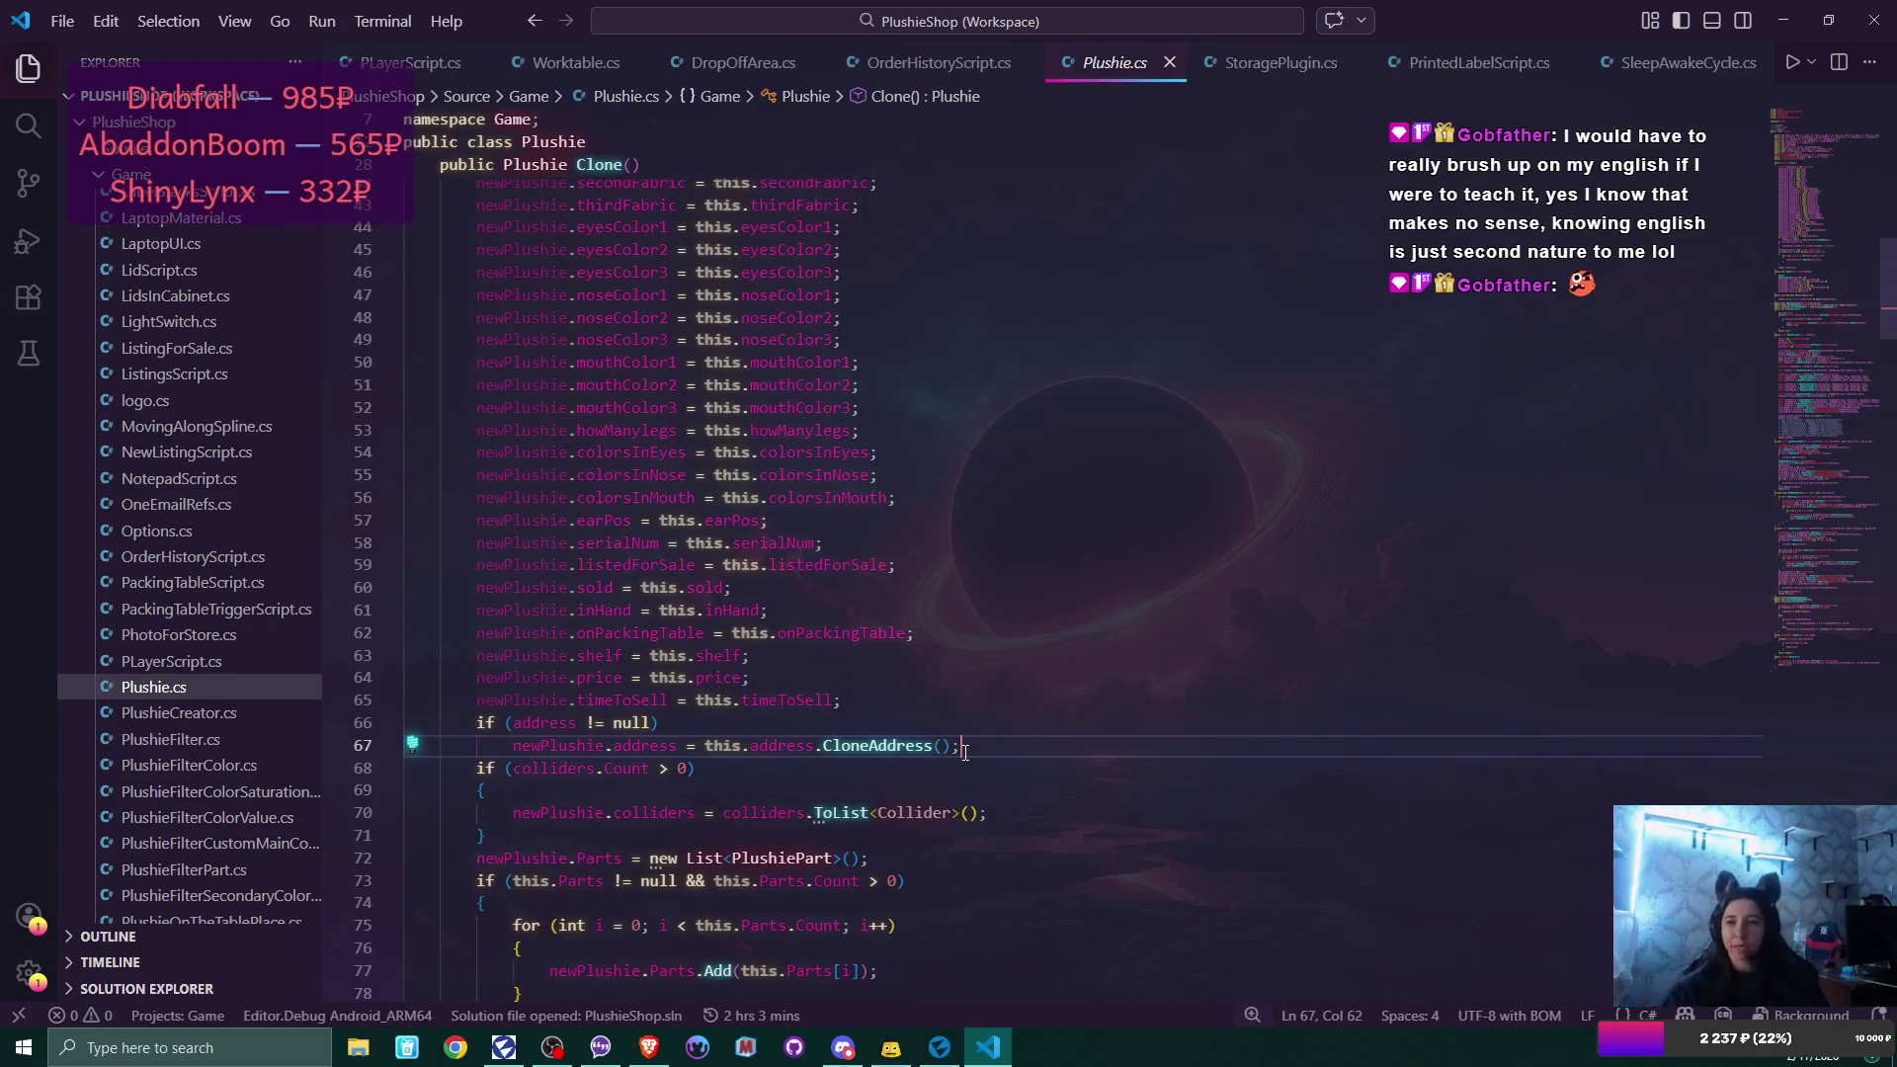
click(1169, 62)
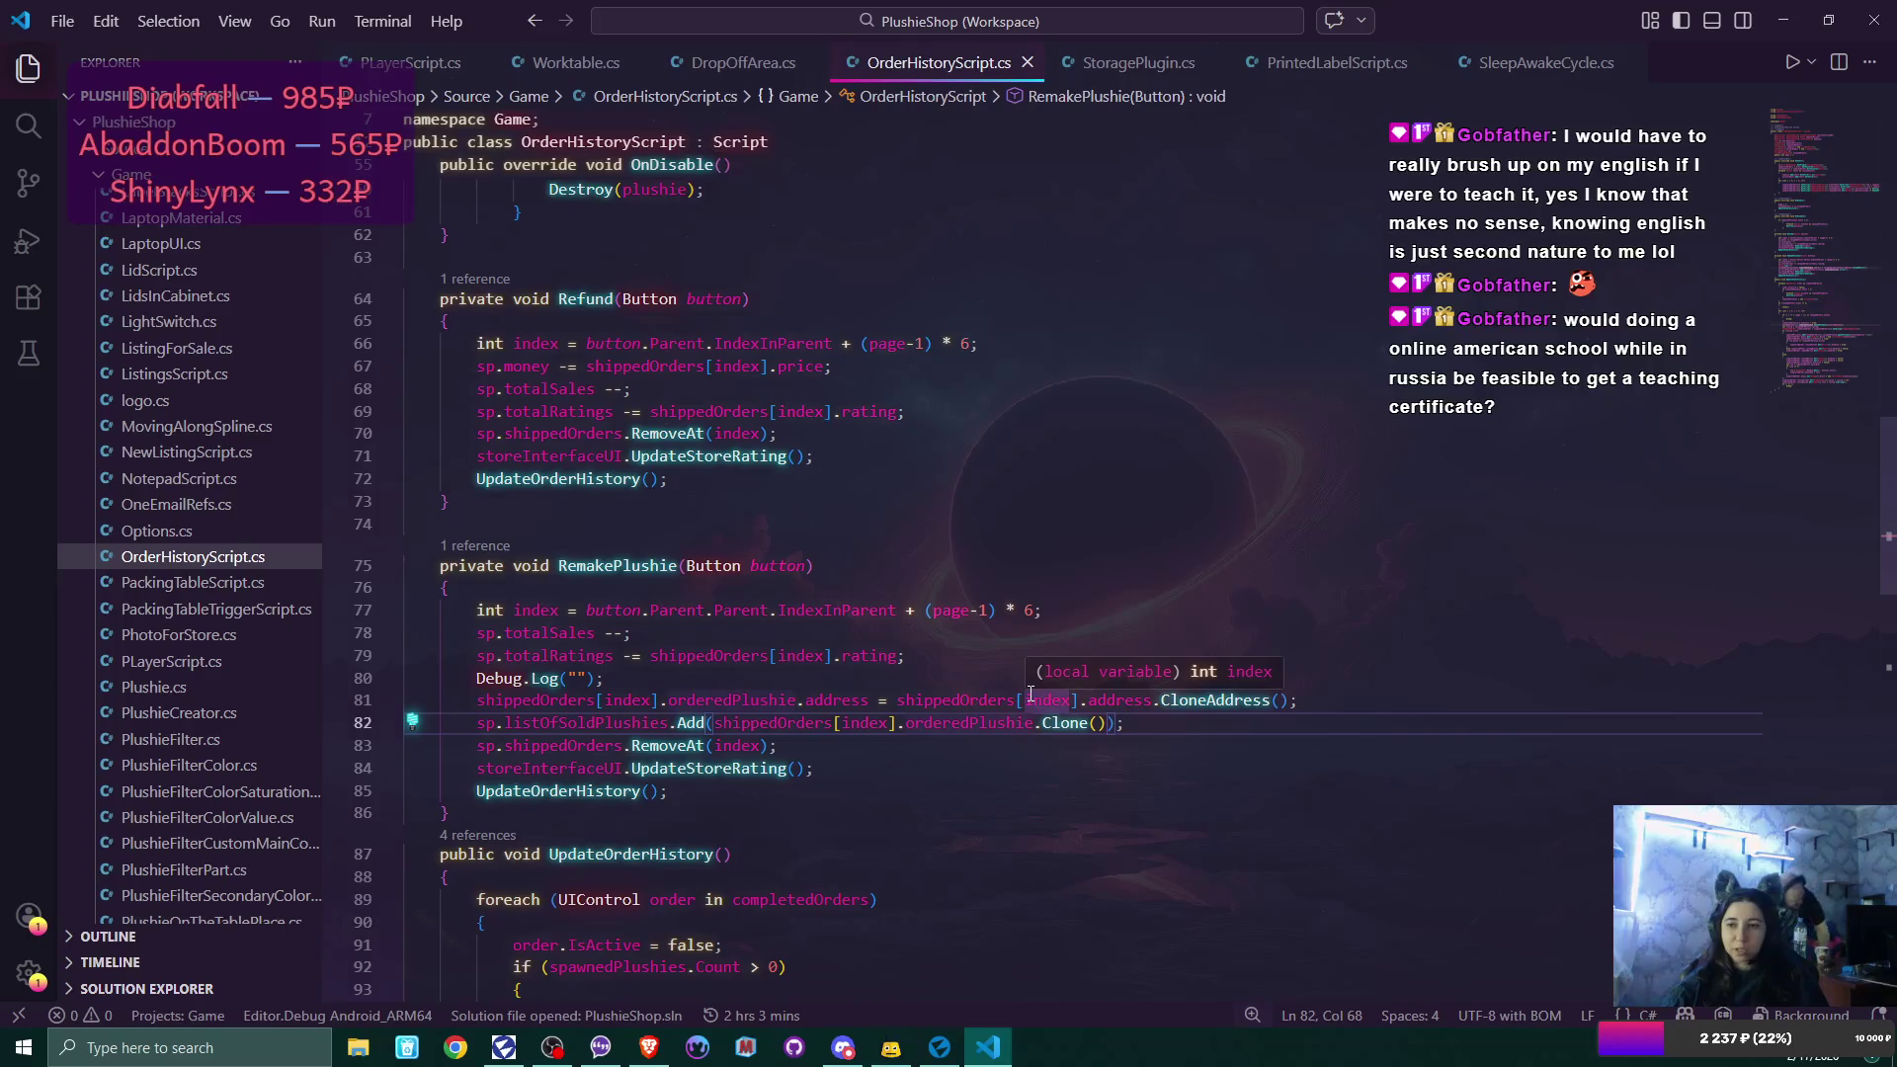
Make line 80 log "address " + shippedOrders[index].address, copying the expression from line 81.
click(1136, 727)
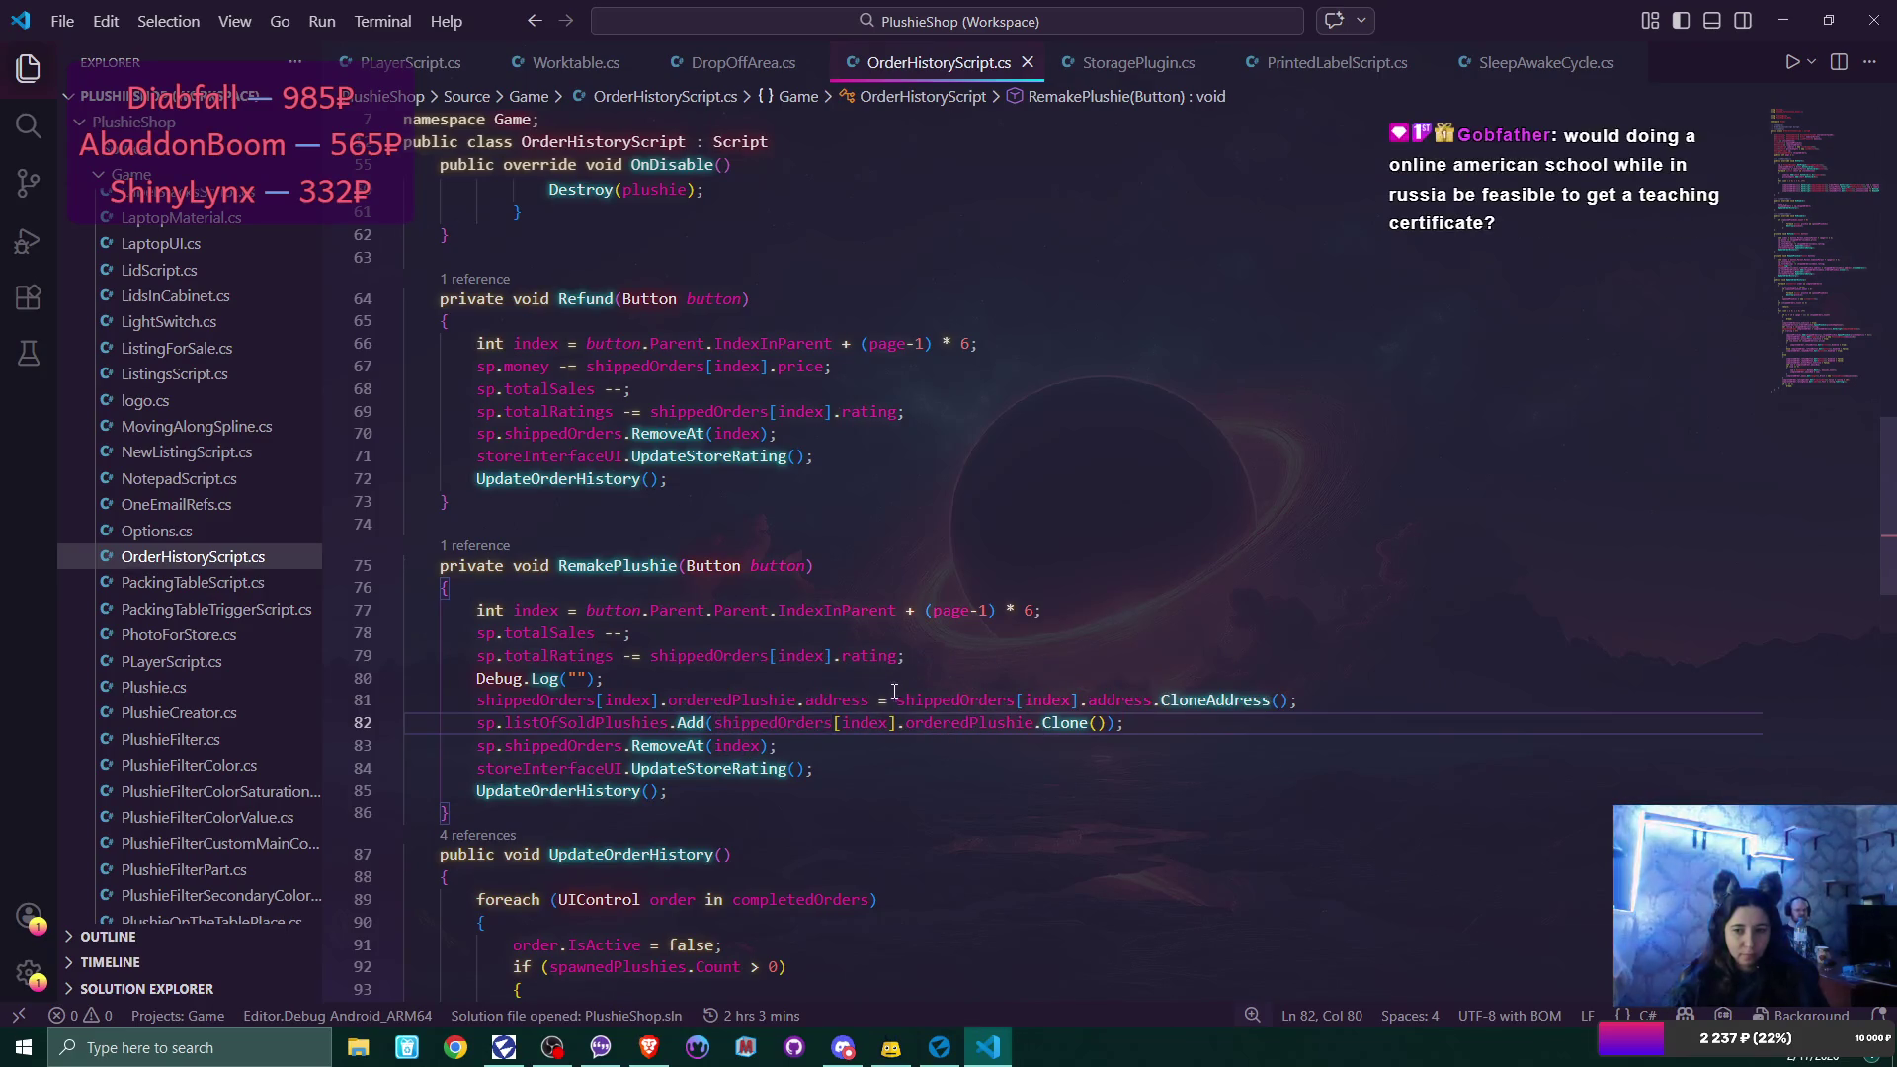
drag(896, 699, 1153, 700)
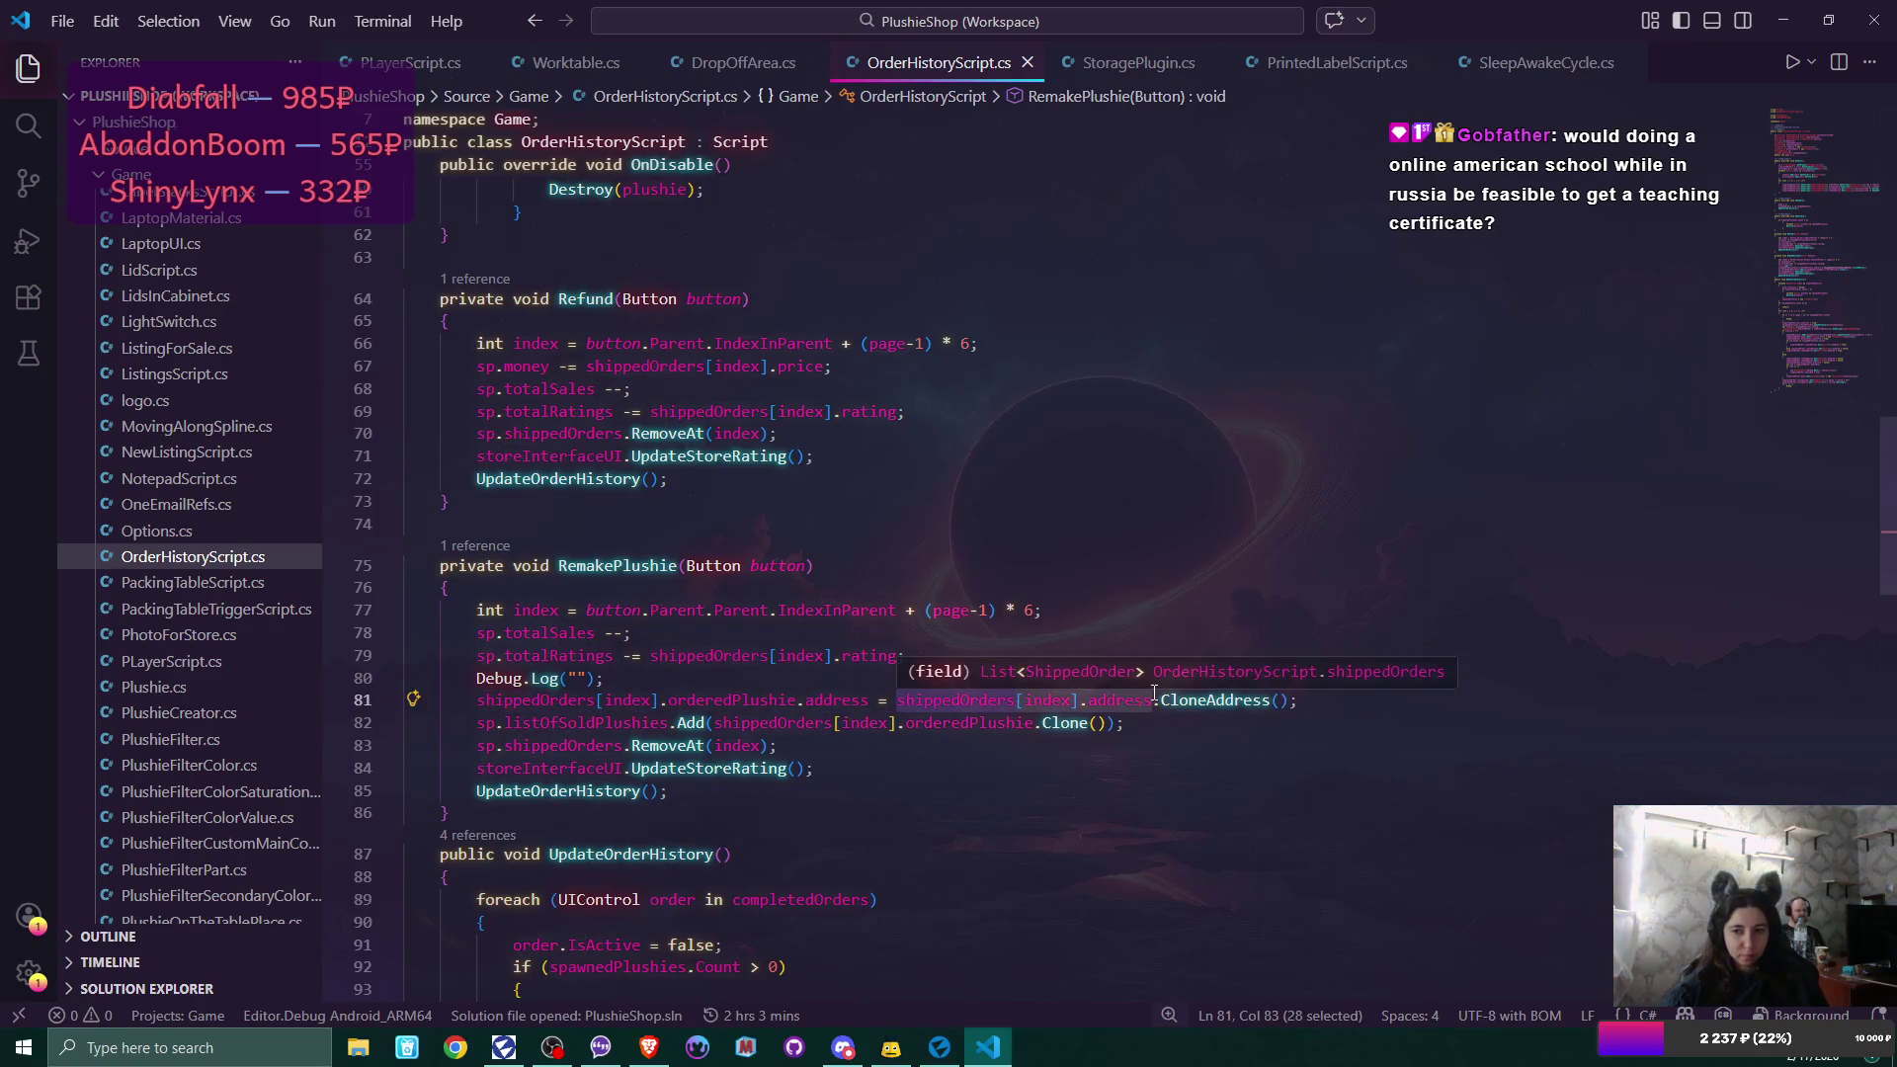
key(ctrl+c)
click(582, 677)
key(ctrl+v)
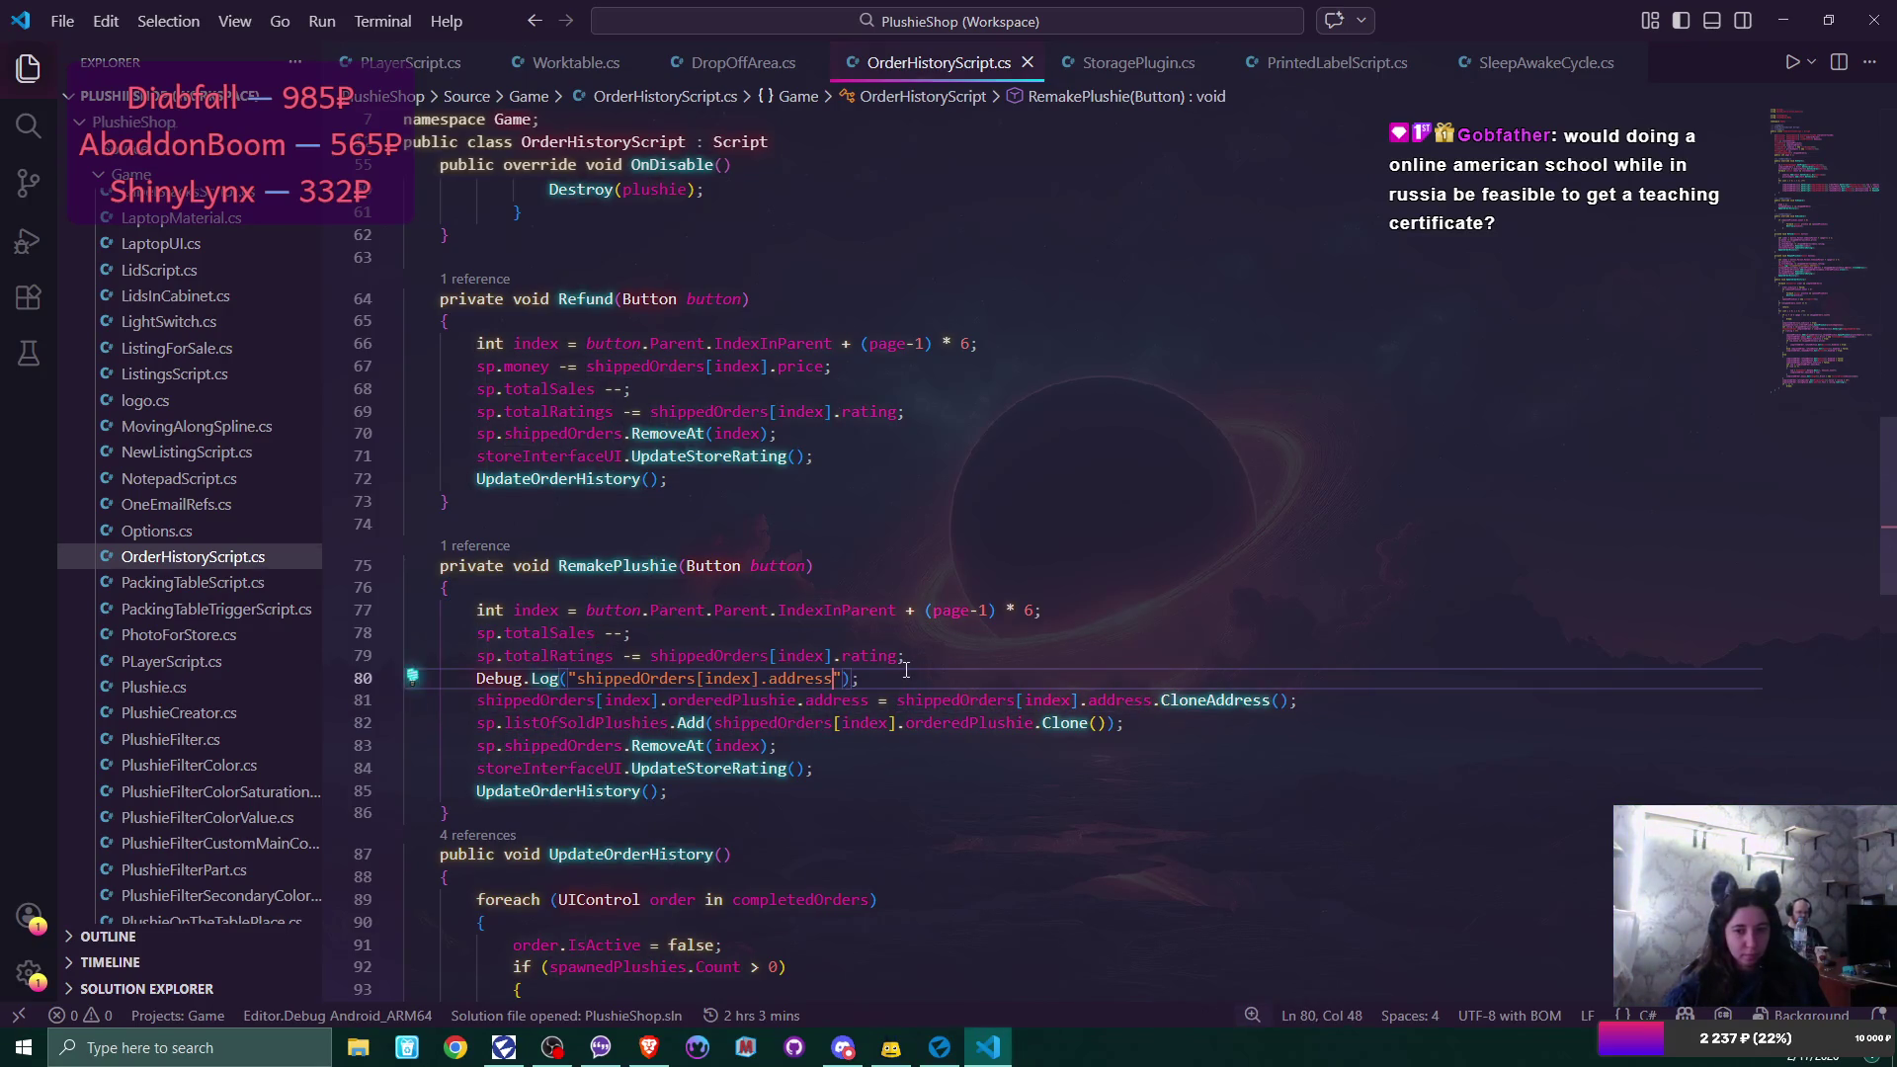
key(ctrl+z)
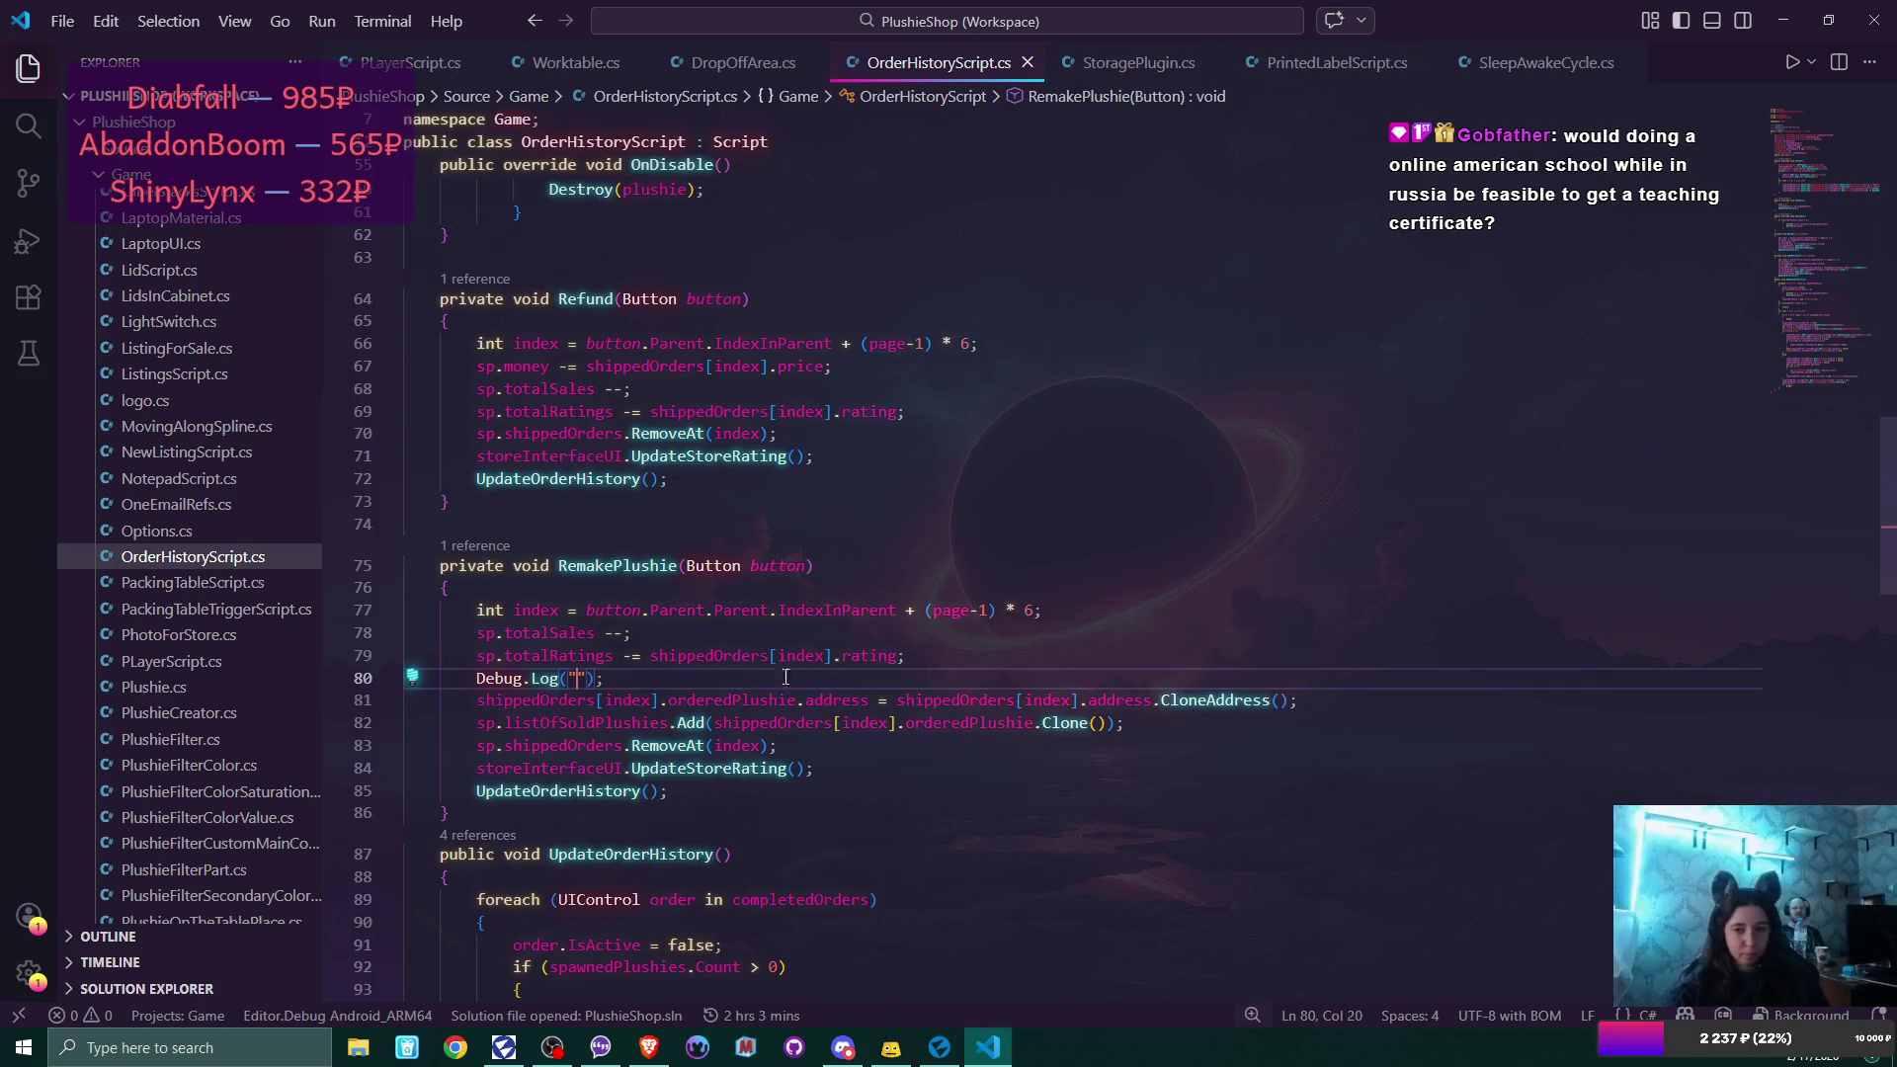
text(+)
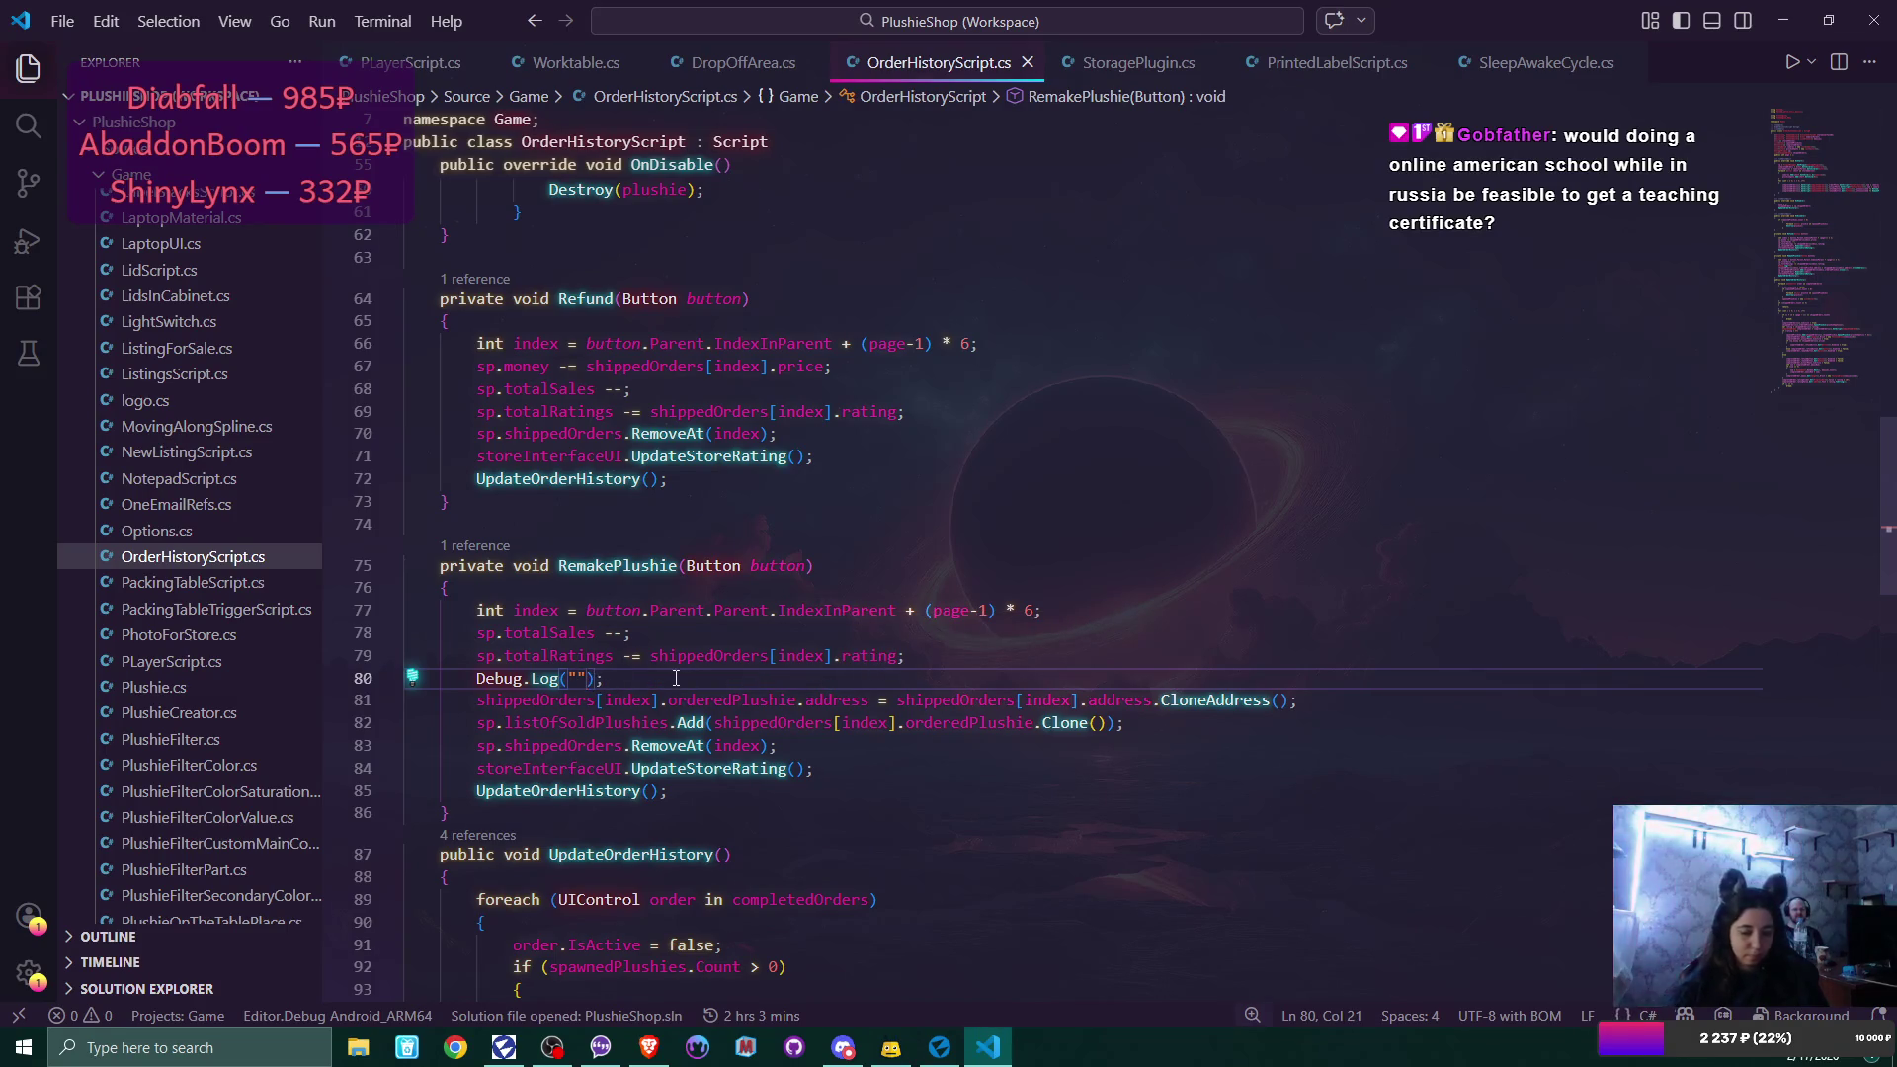
key(ctrl+v)
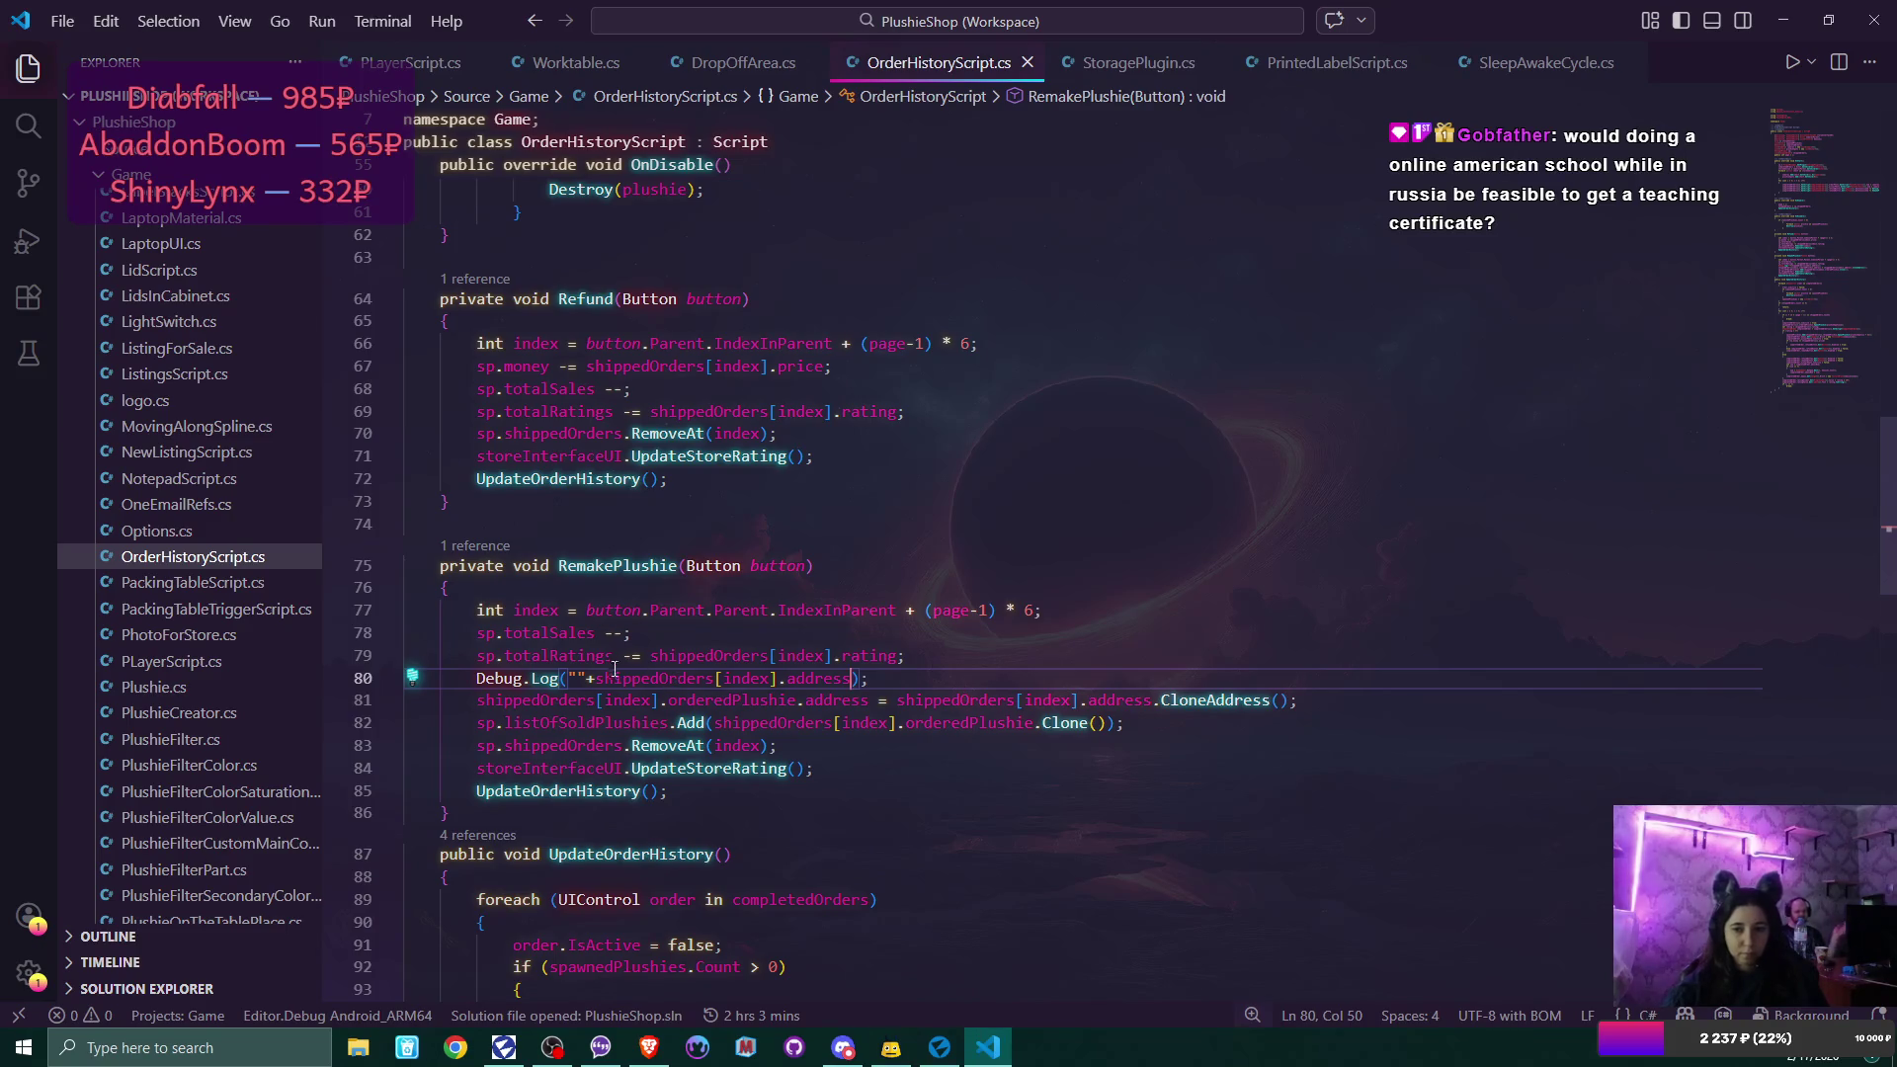
click(576, 677)
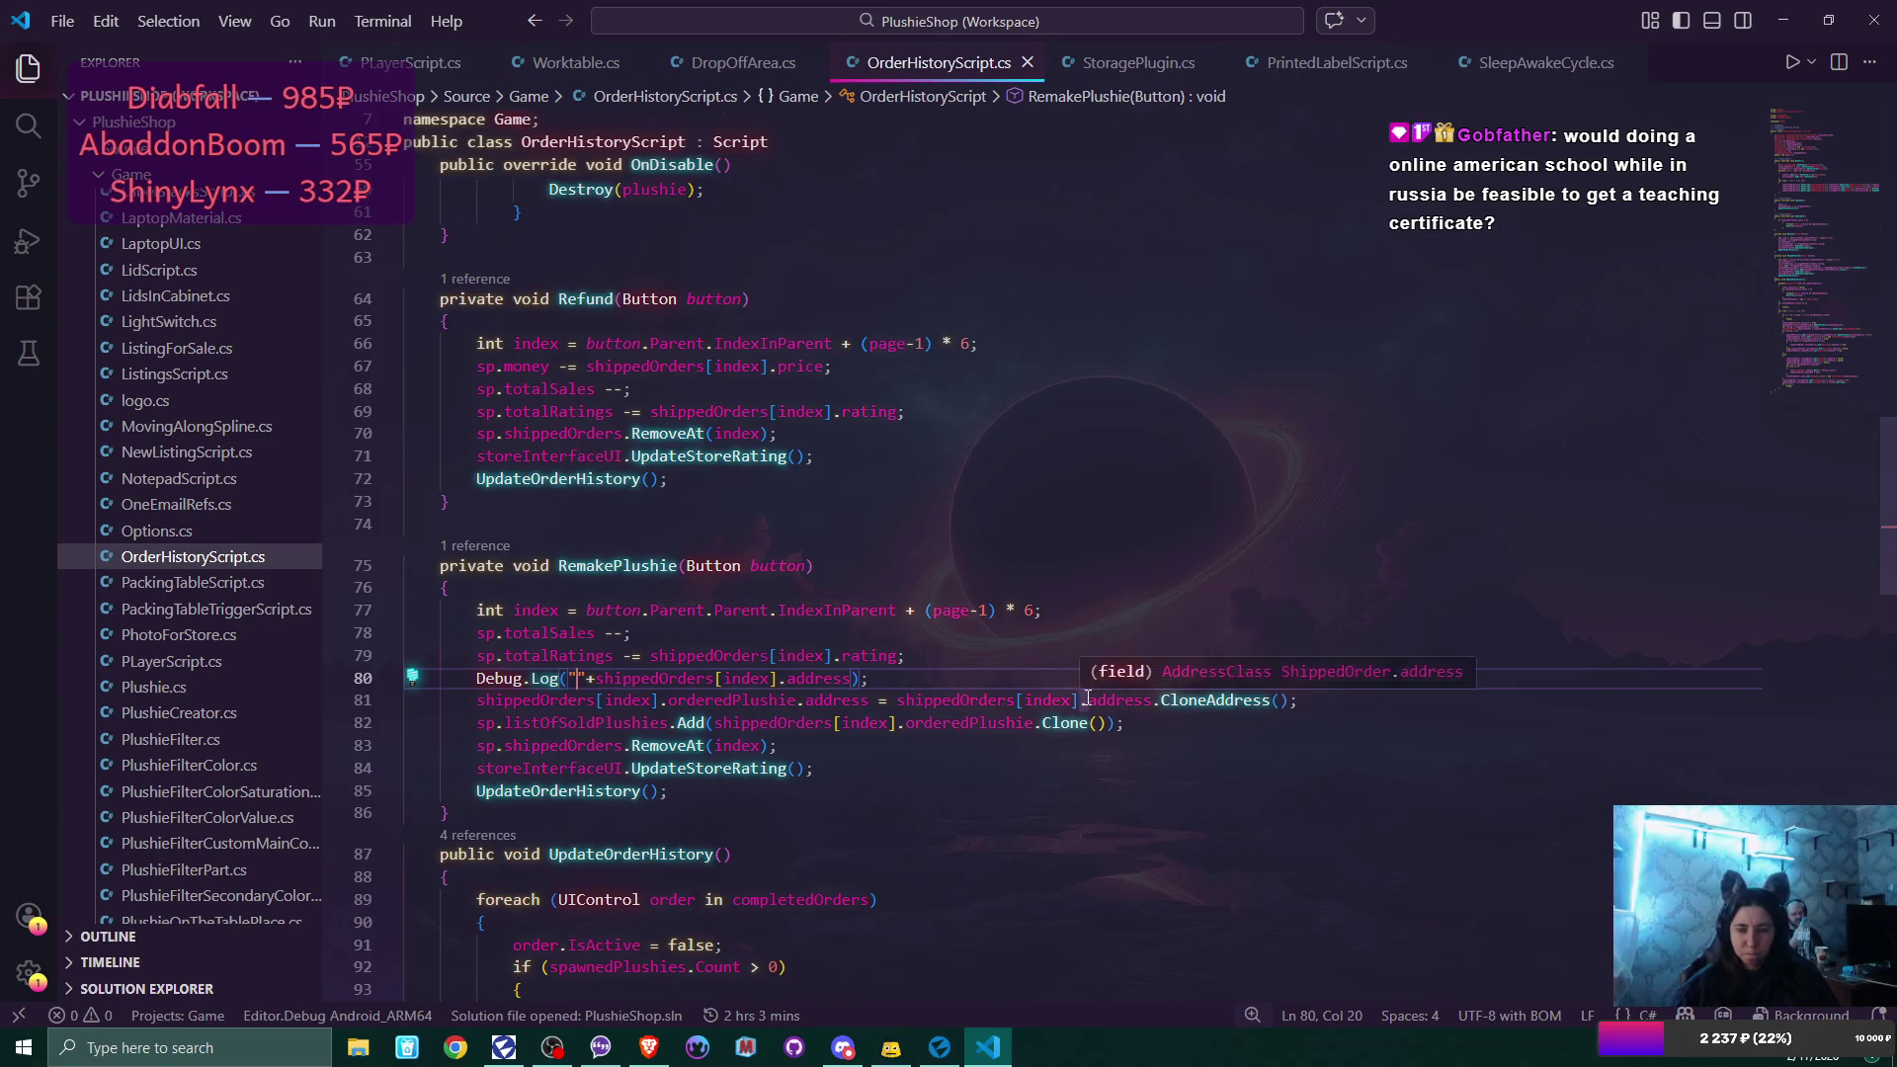
text(address)
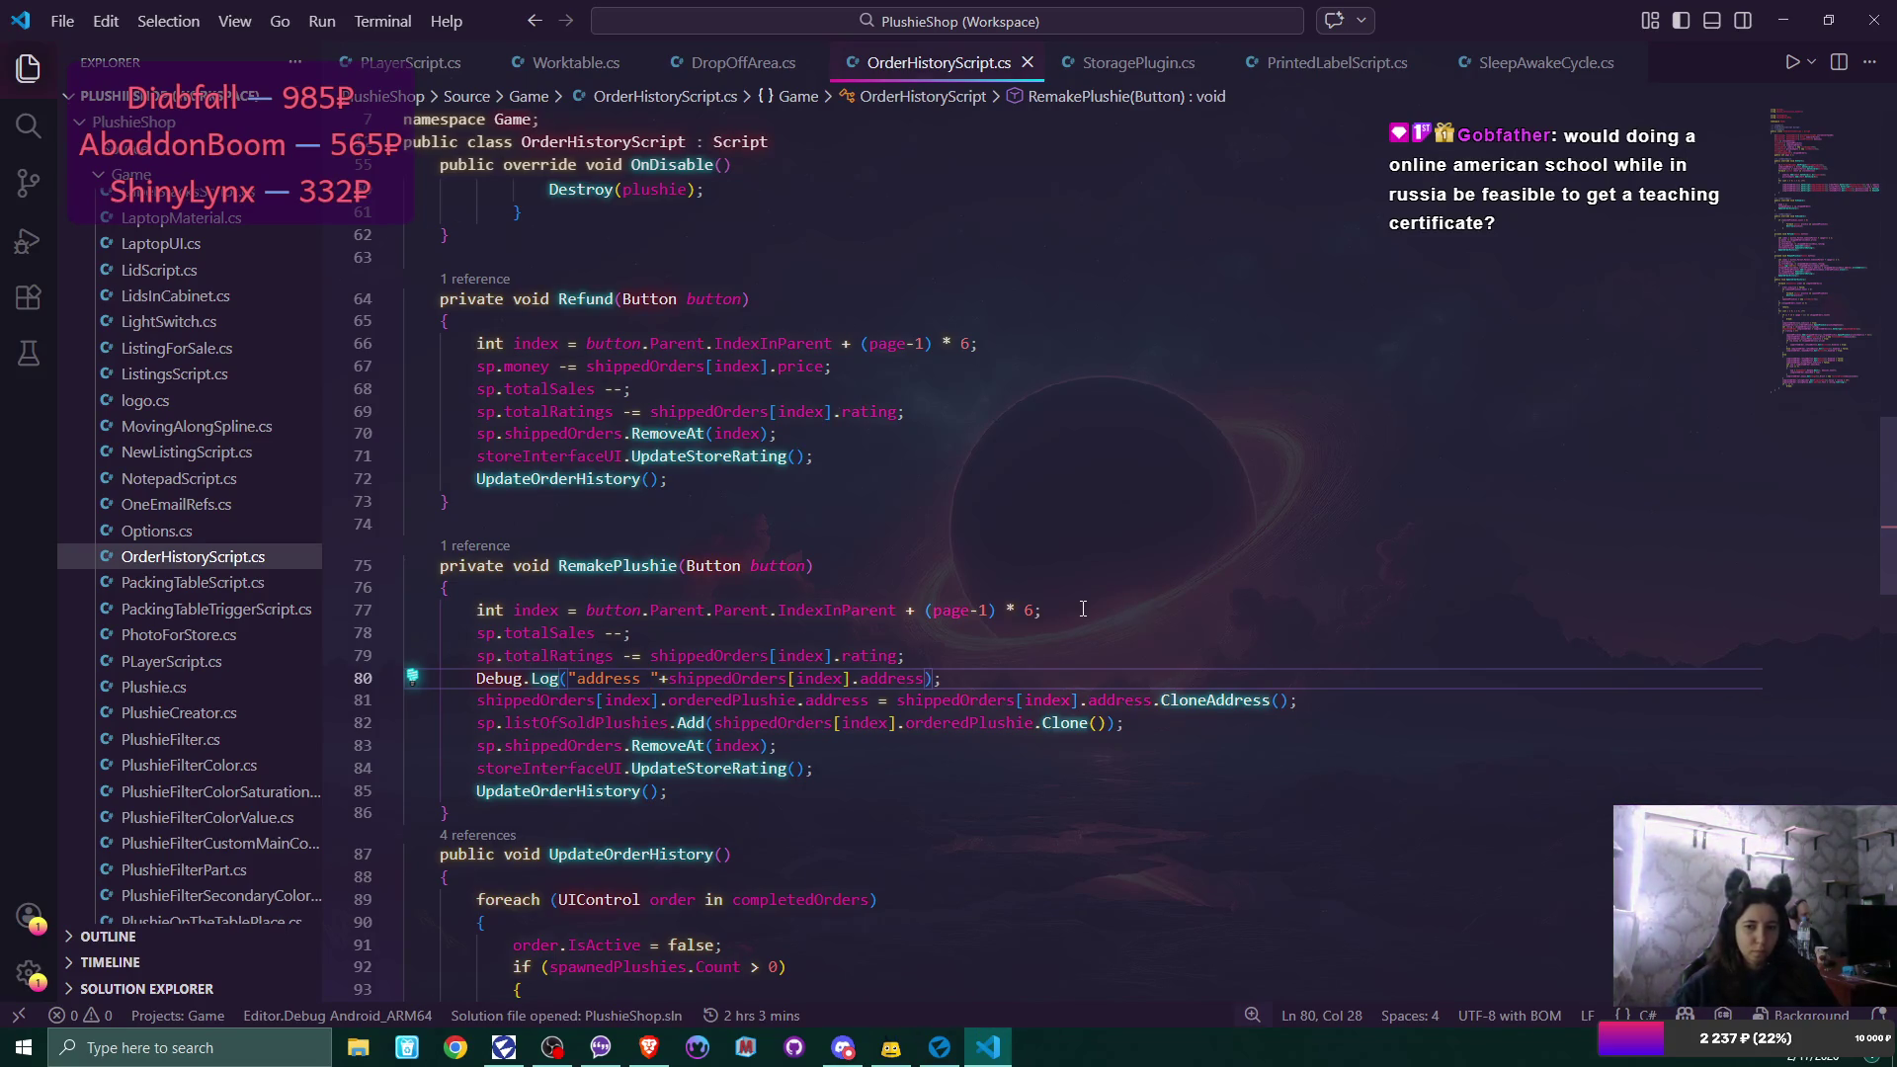
scroll(1083, 609, up, 1)
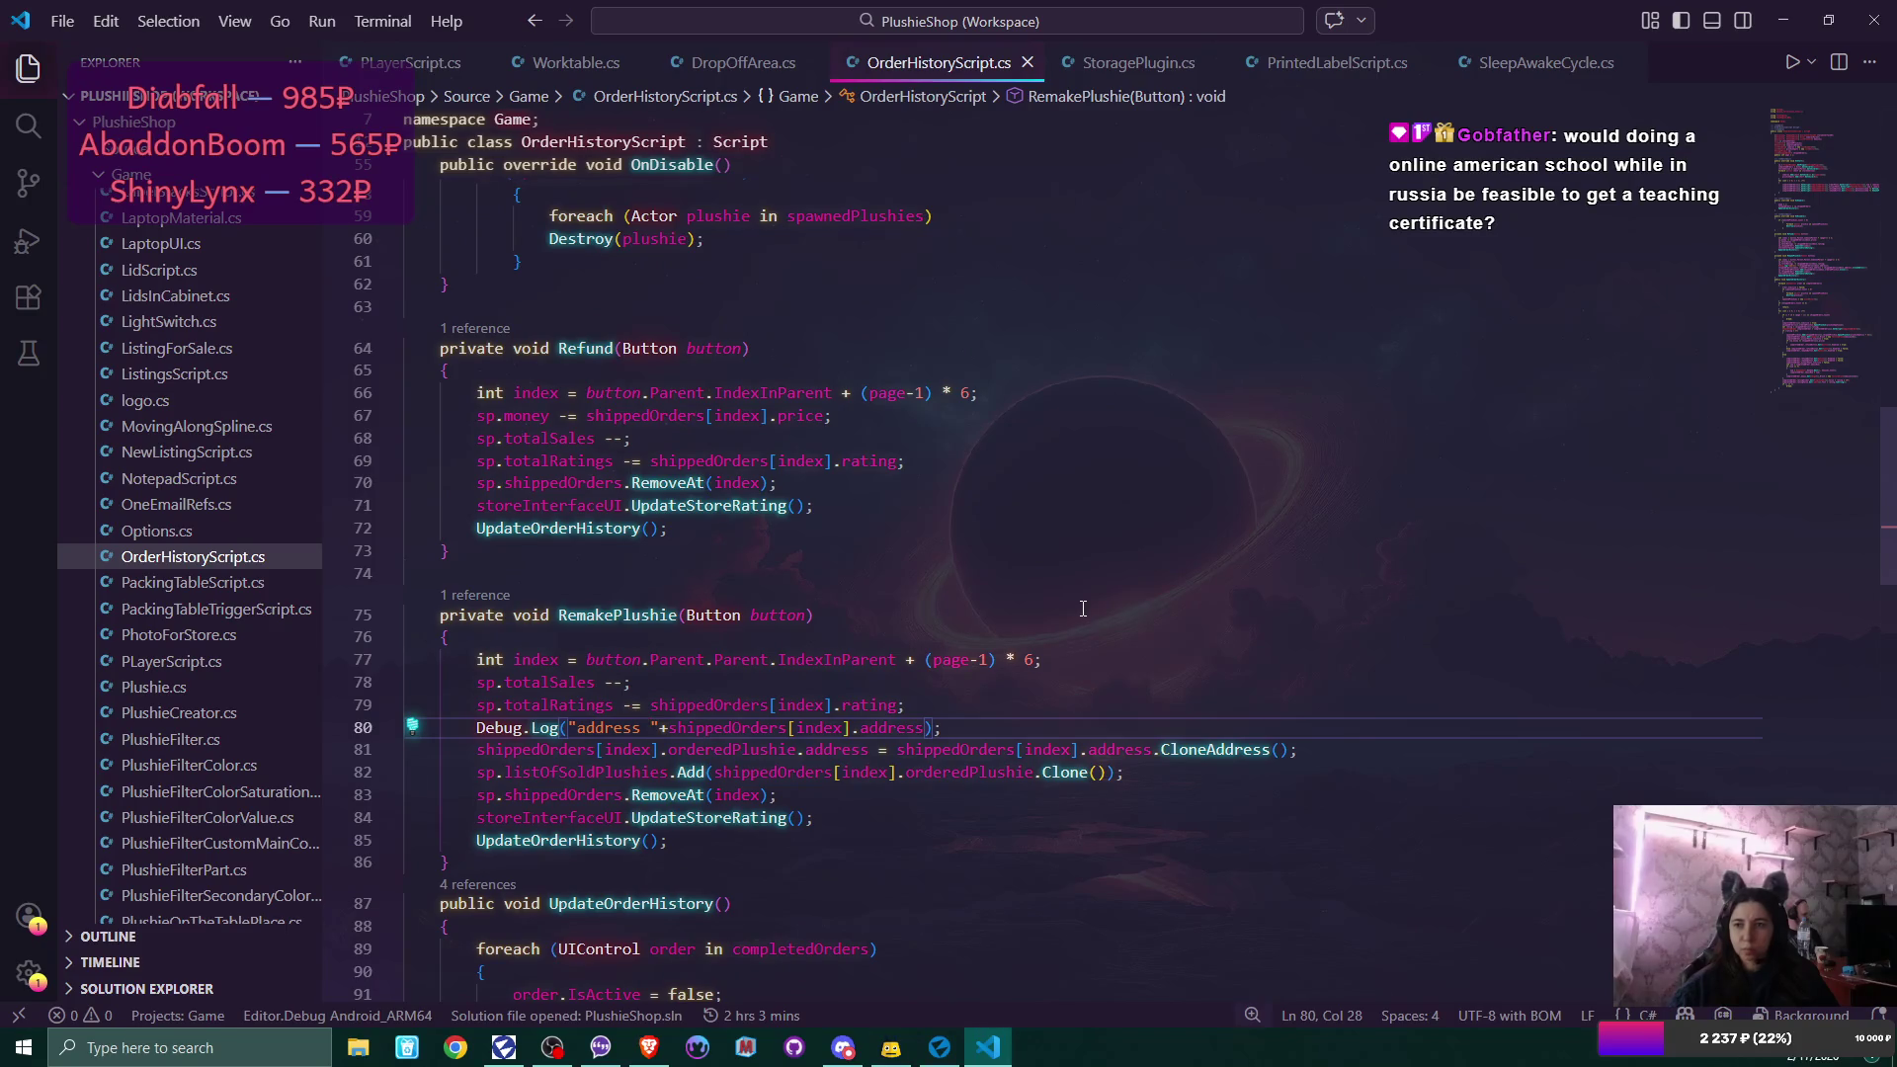
Look over the matching address Debug.Log in SleepAwakeCycle.cs, then return to OrderHistoryScript.cs.
click(1502, 61)
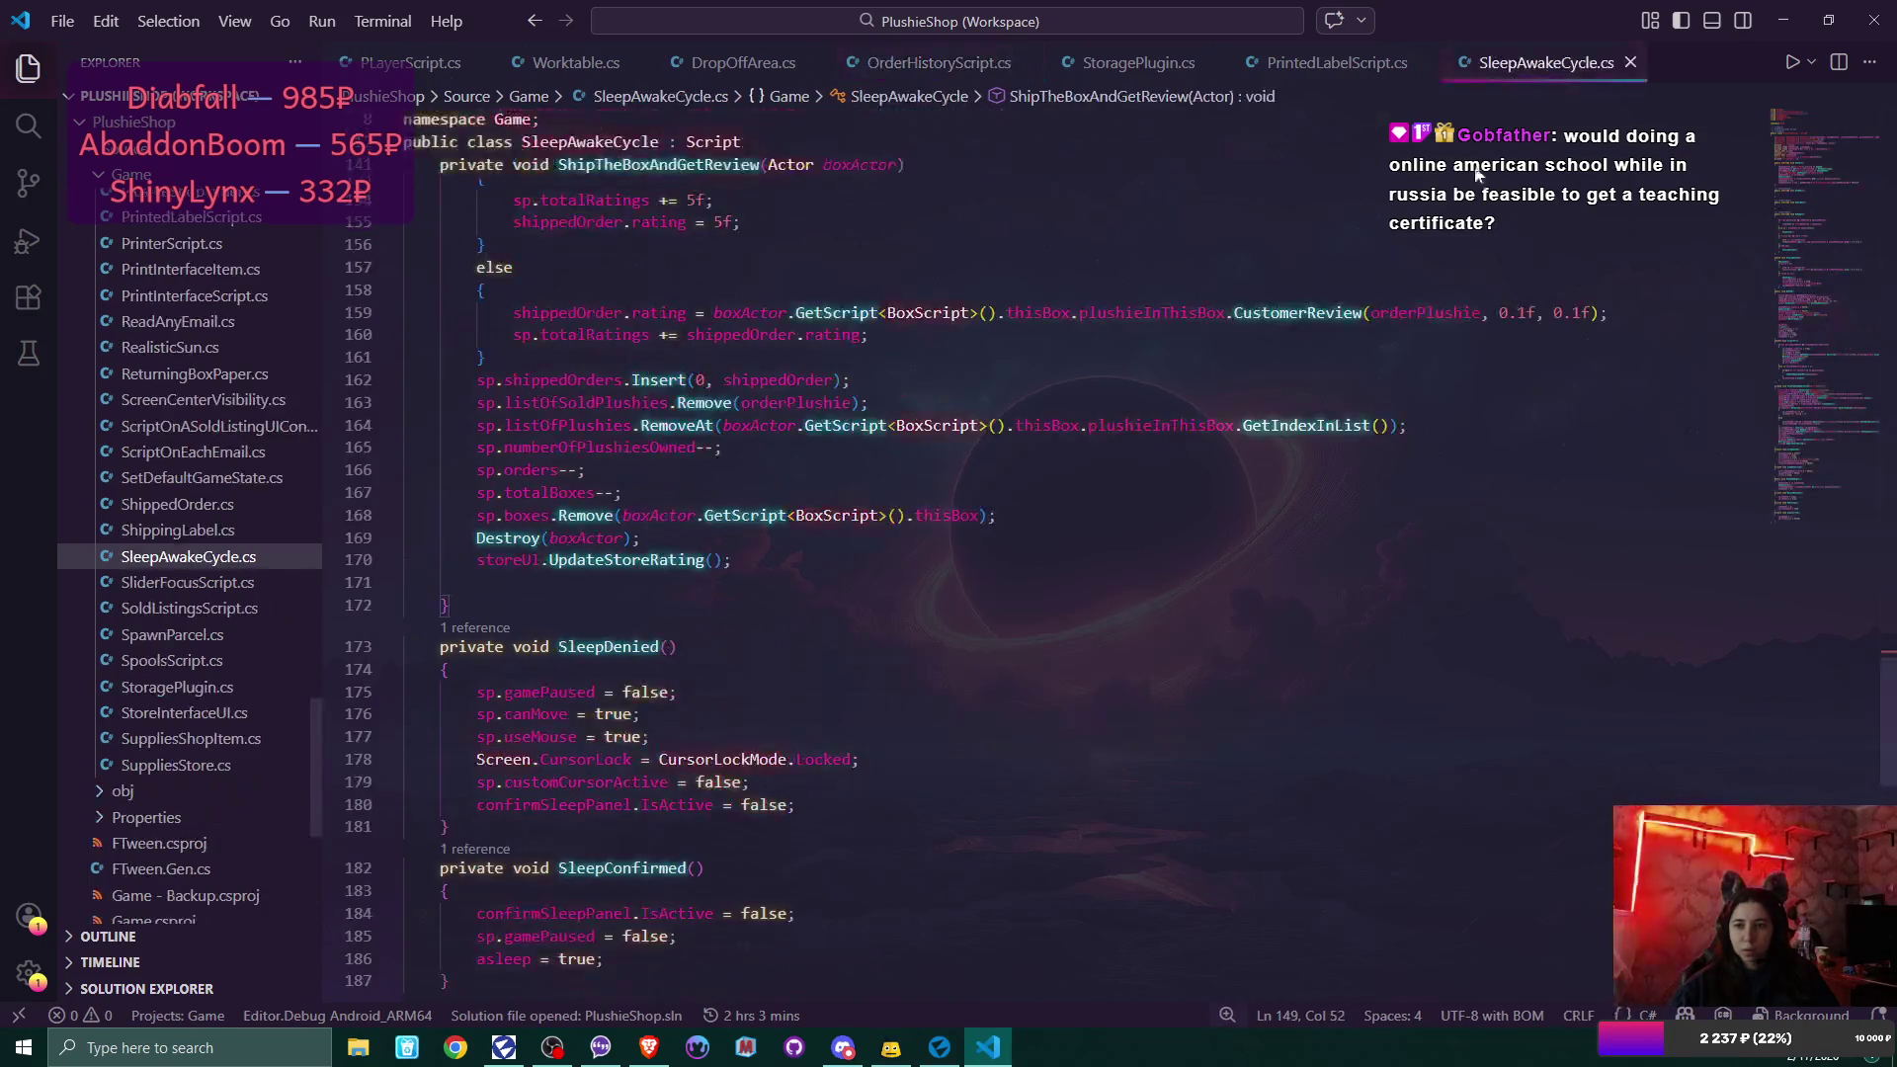
scroll(1143, 533, down, 5)
scroll(1143, 533, up, 2)
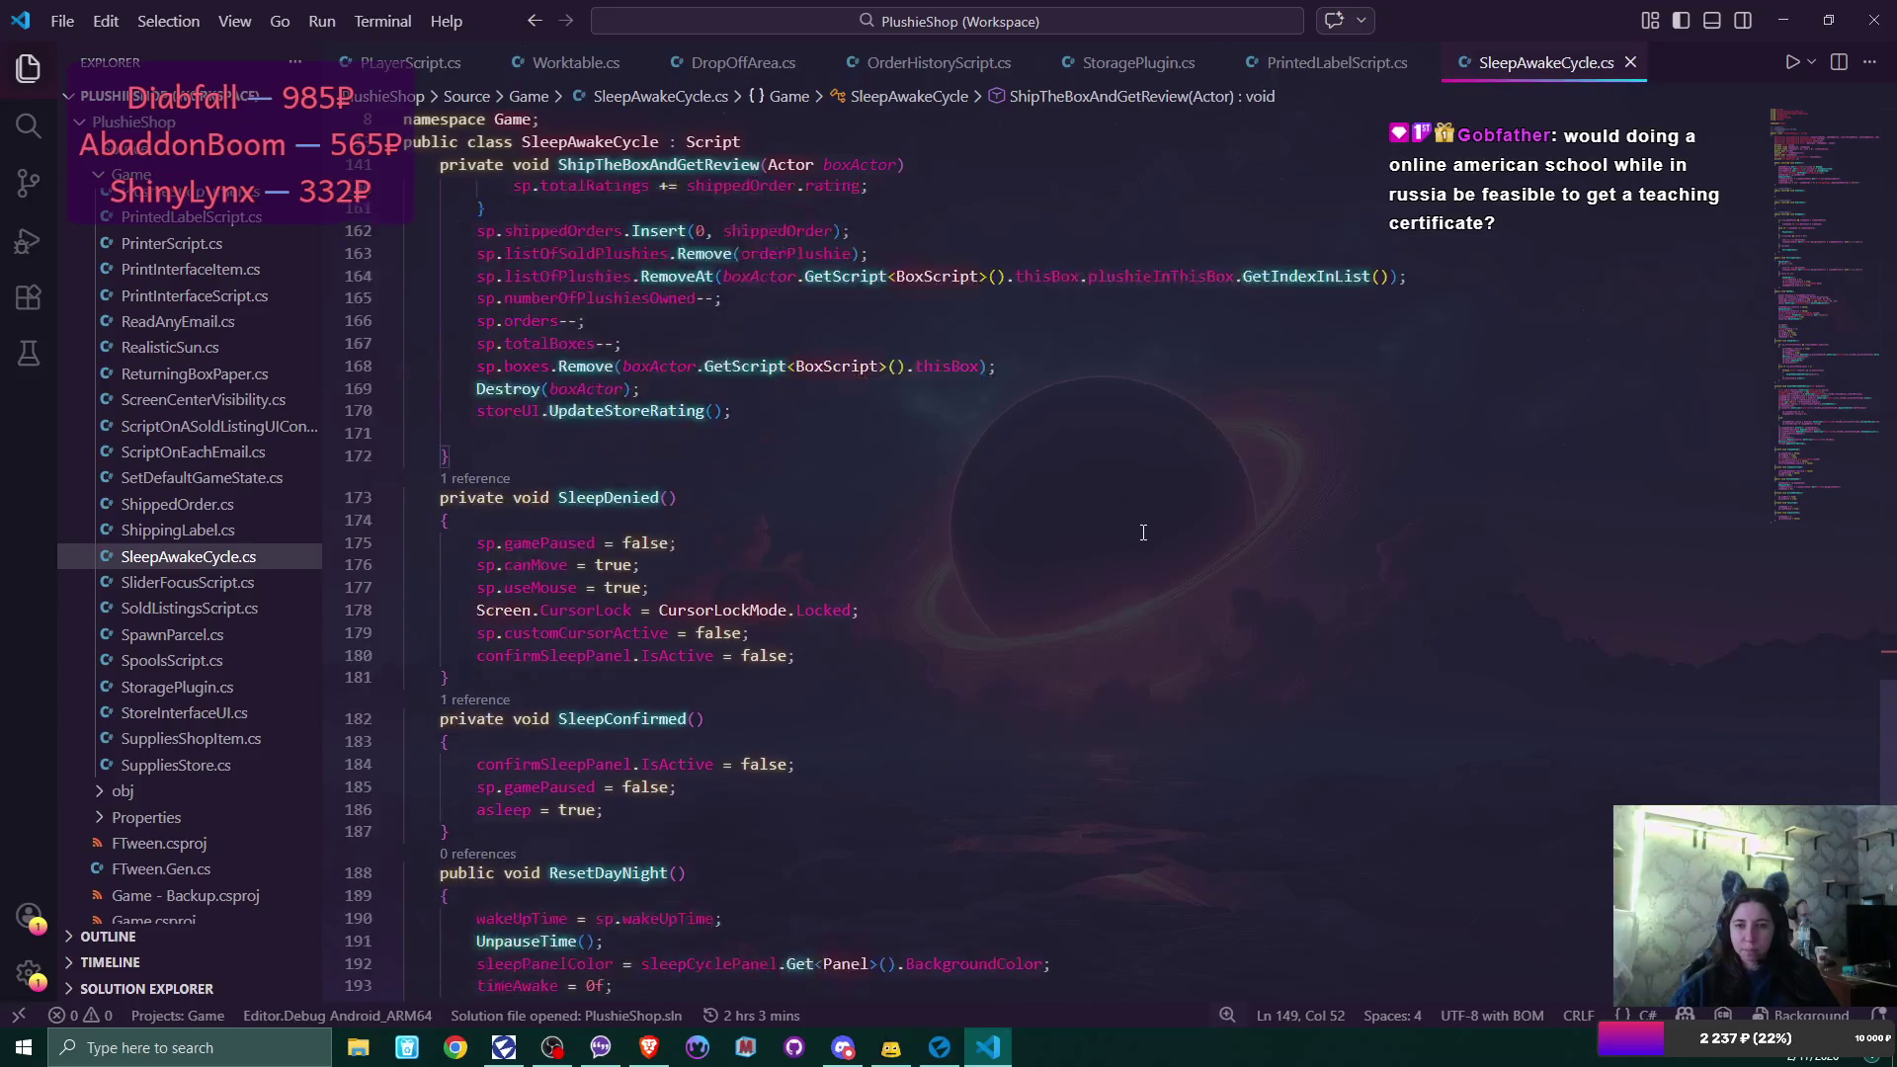
scroll(1143, 532, up, 8)
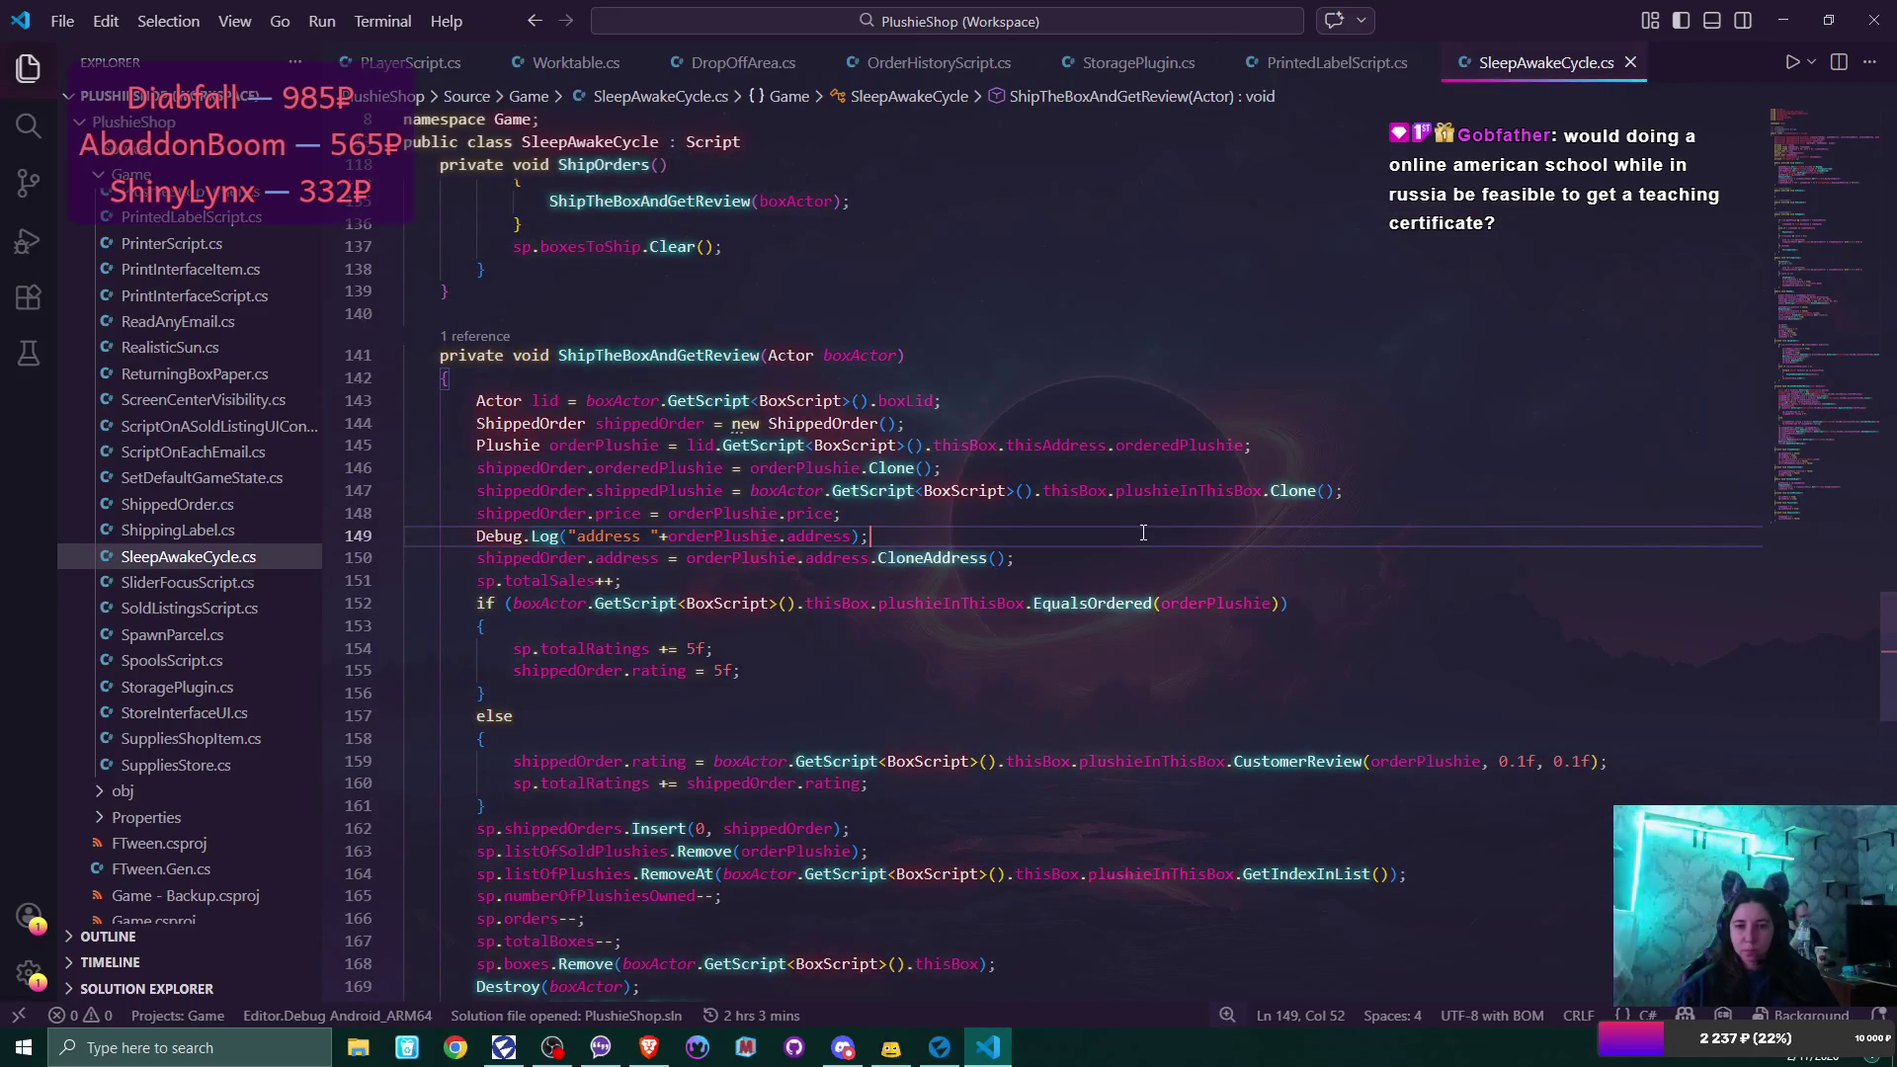
scroll(1143, 532, up, 1)
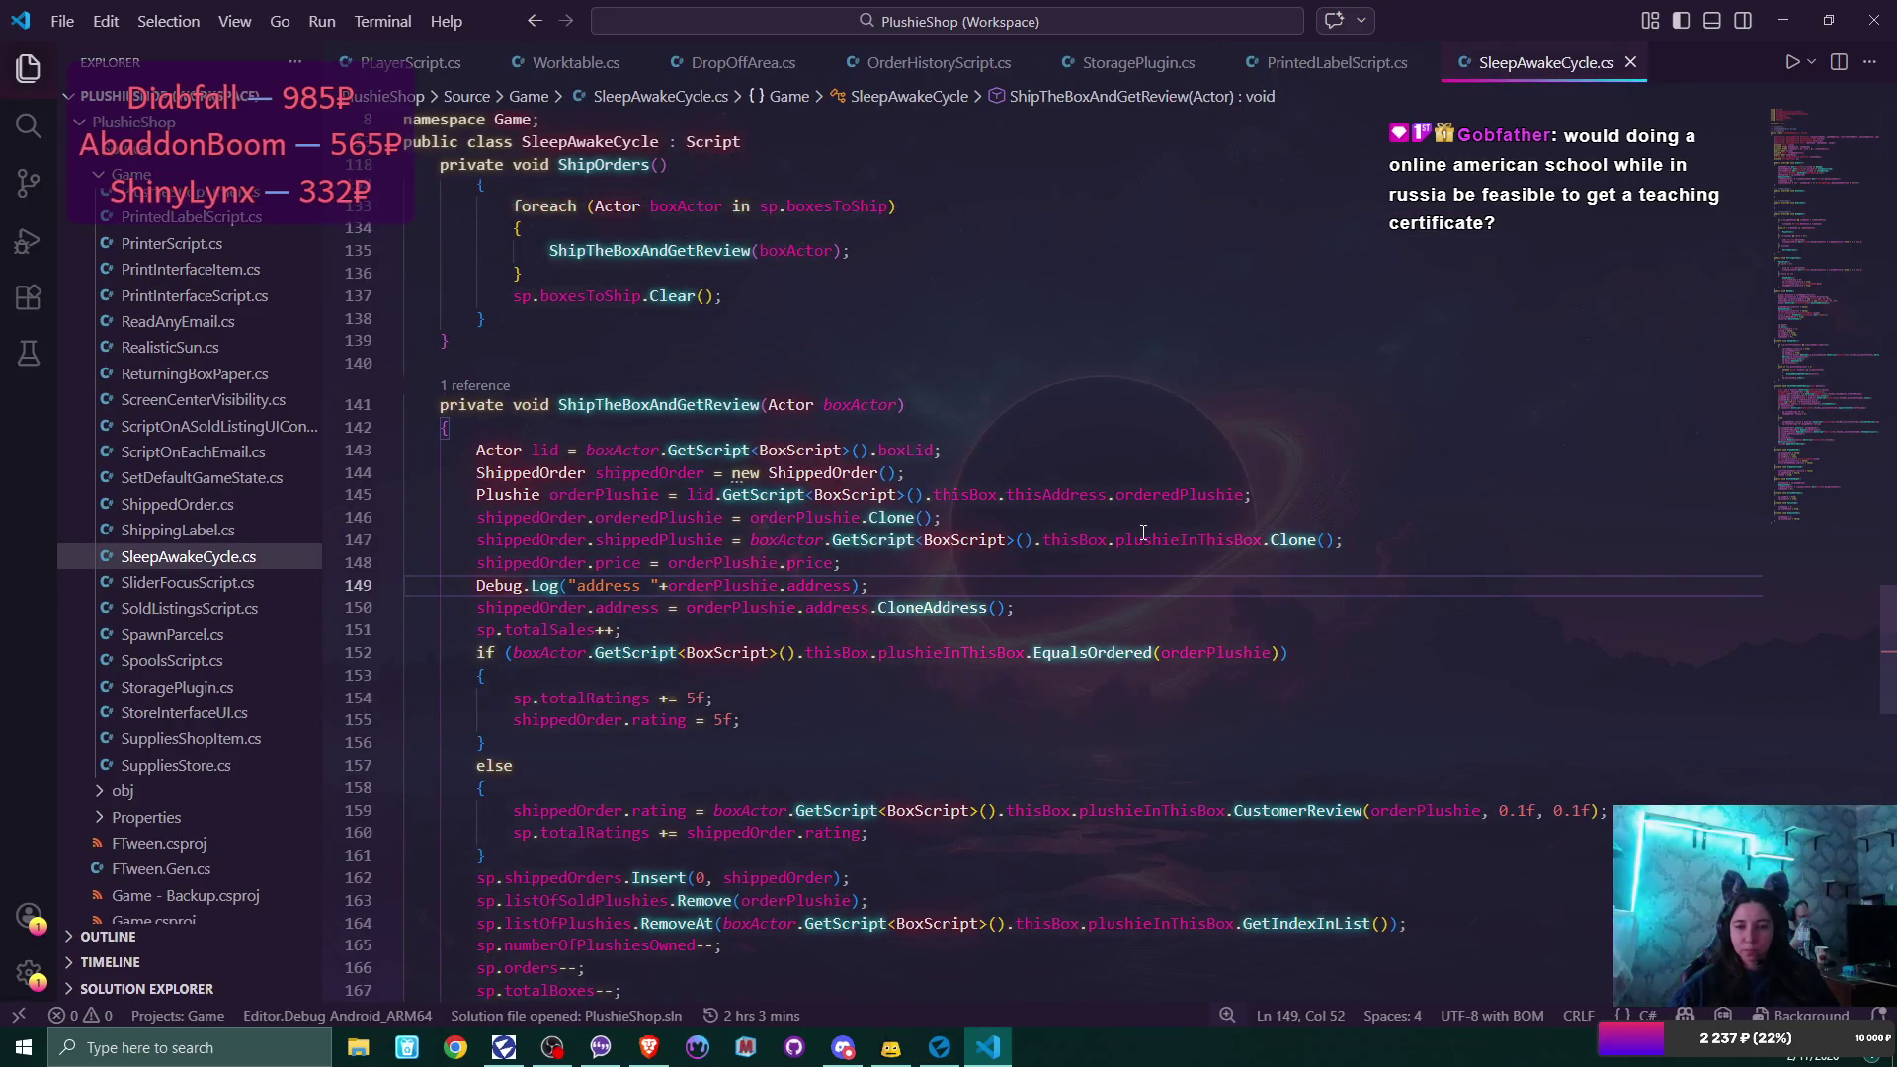
click(930, 59)
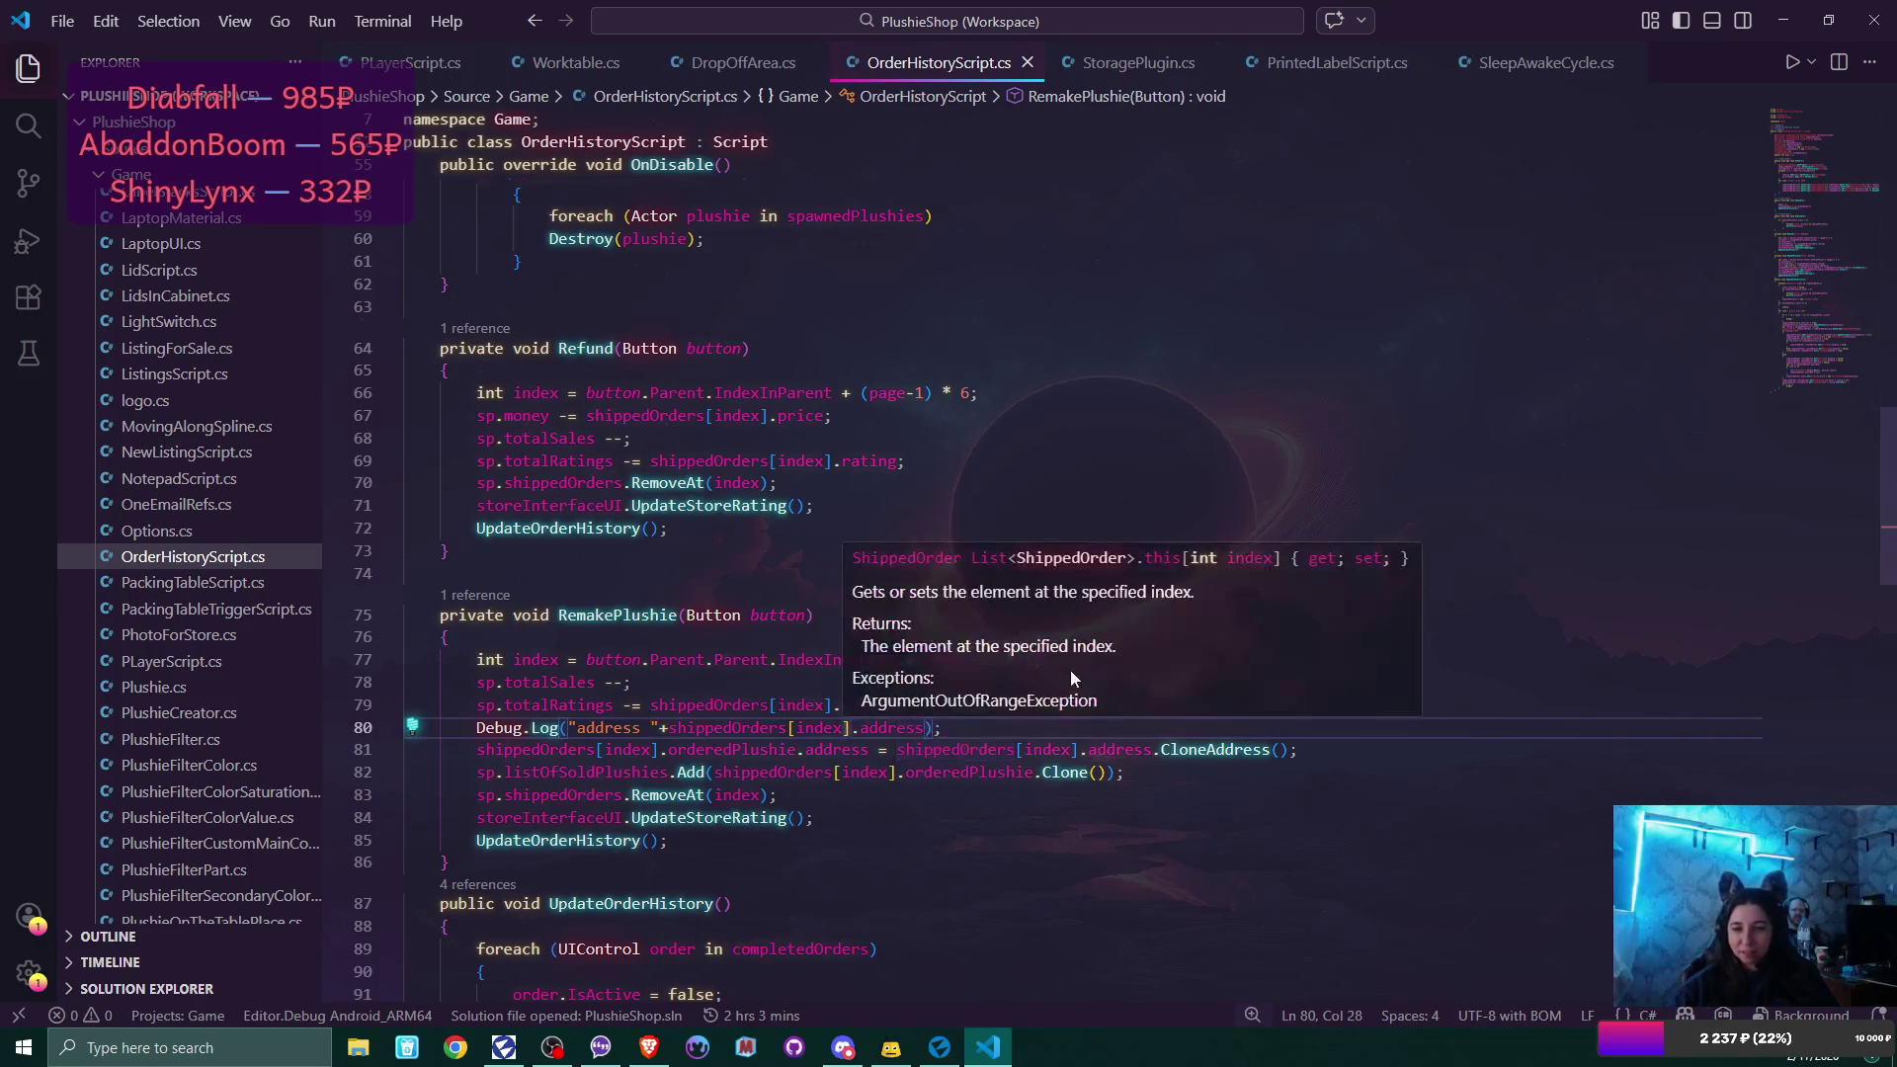
Duplicate line 80's Debug.Log onto a new line 82 labelled "address copied ".
click(1363, 750)
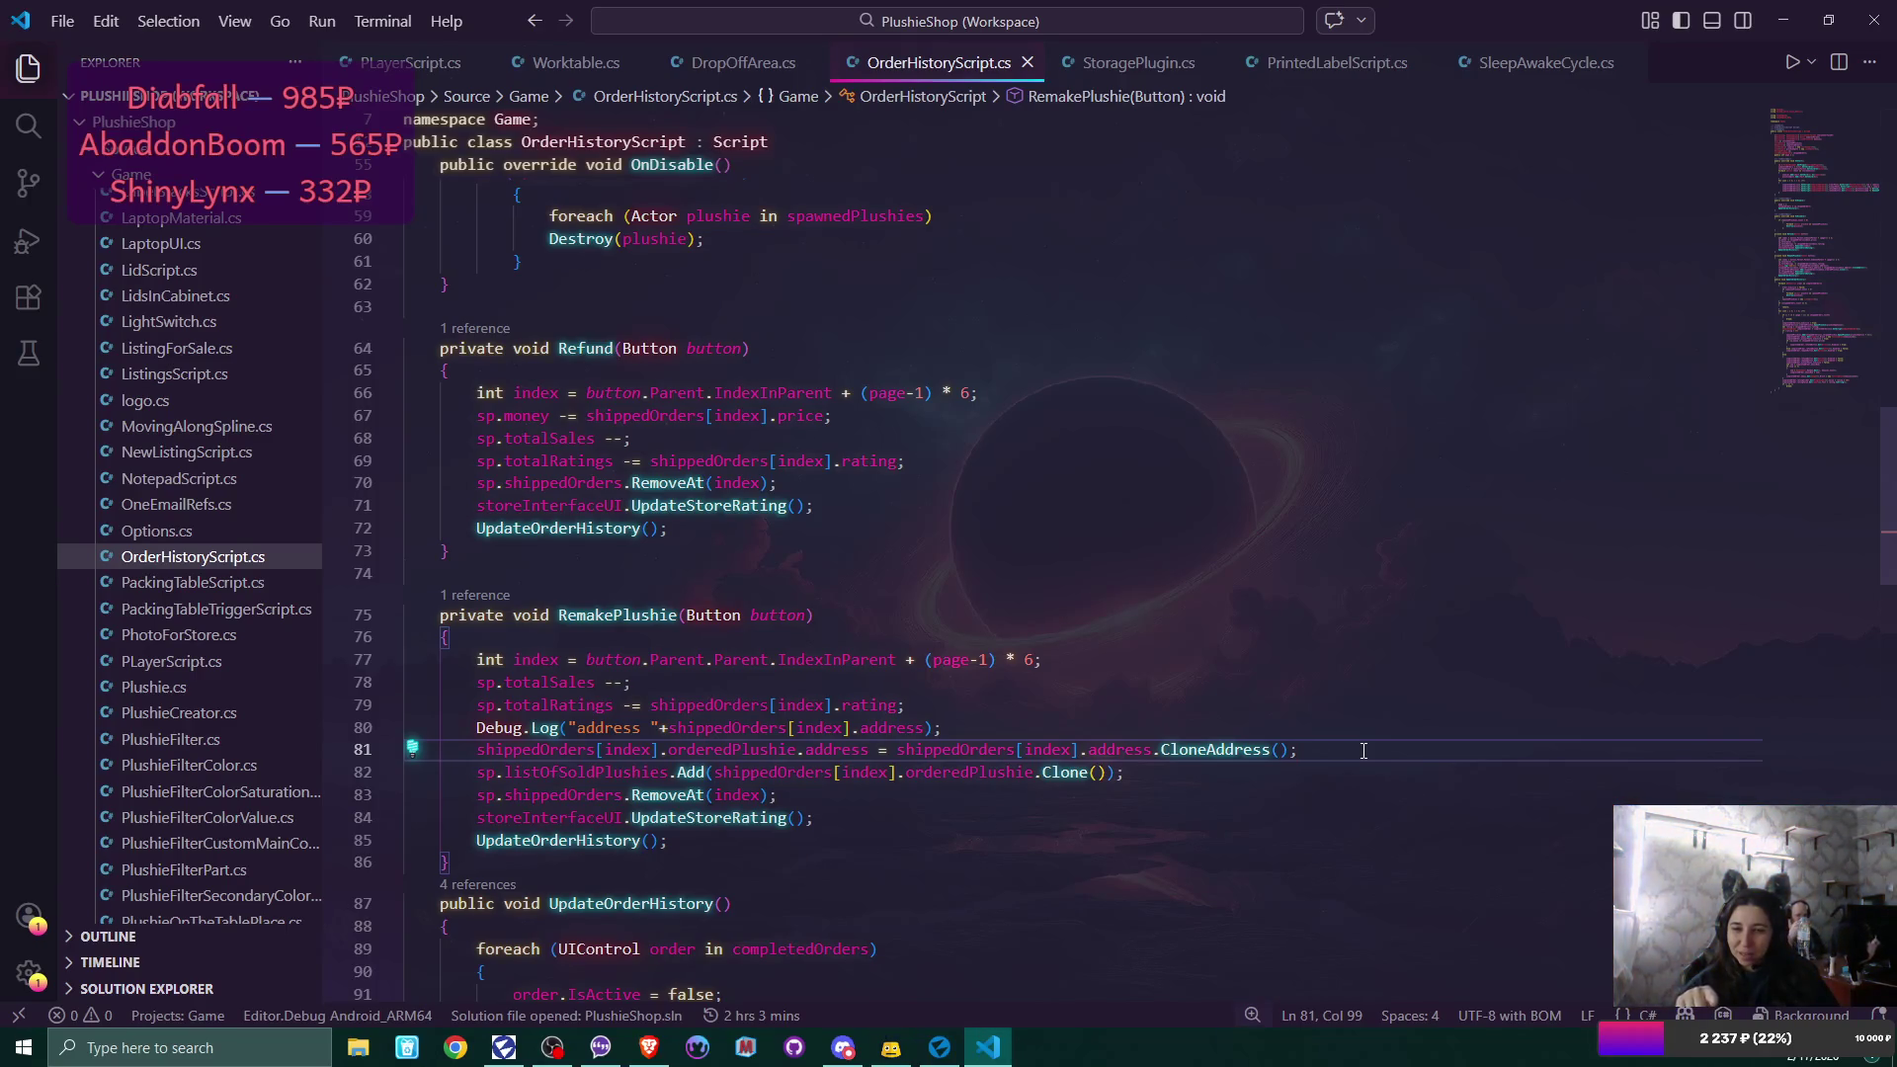
key(Return)
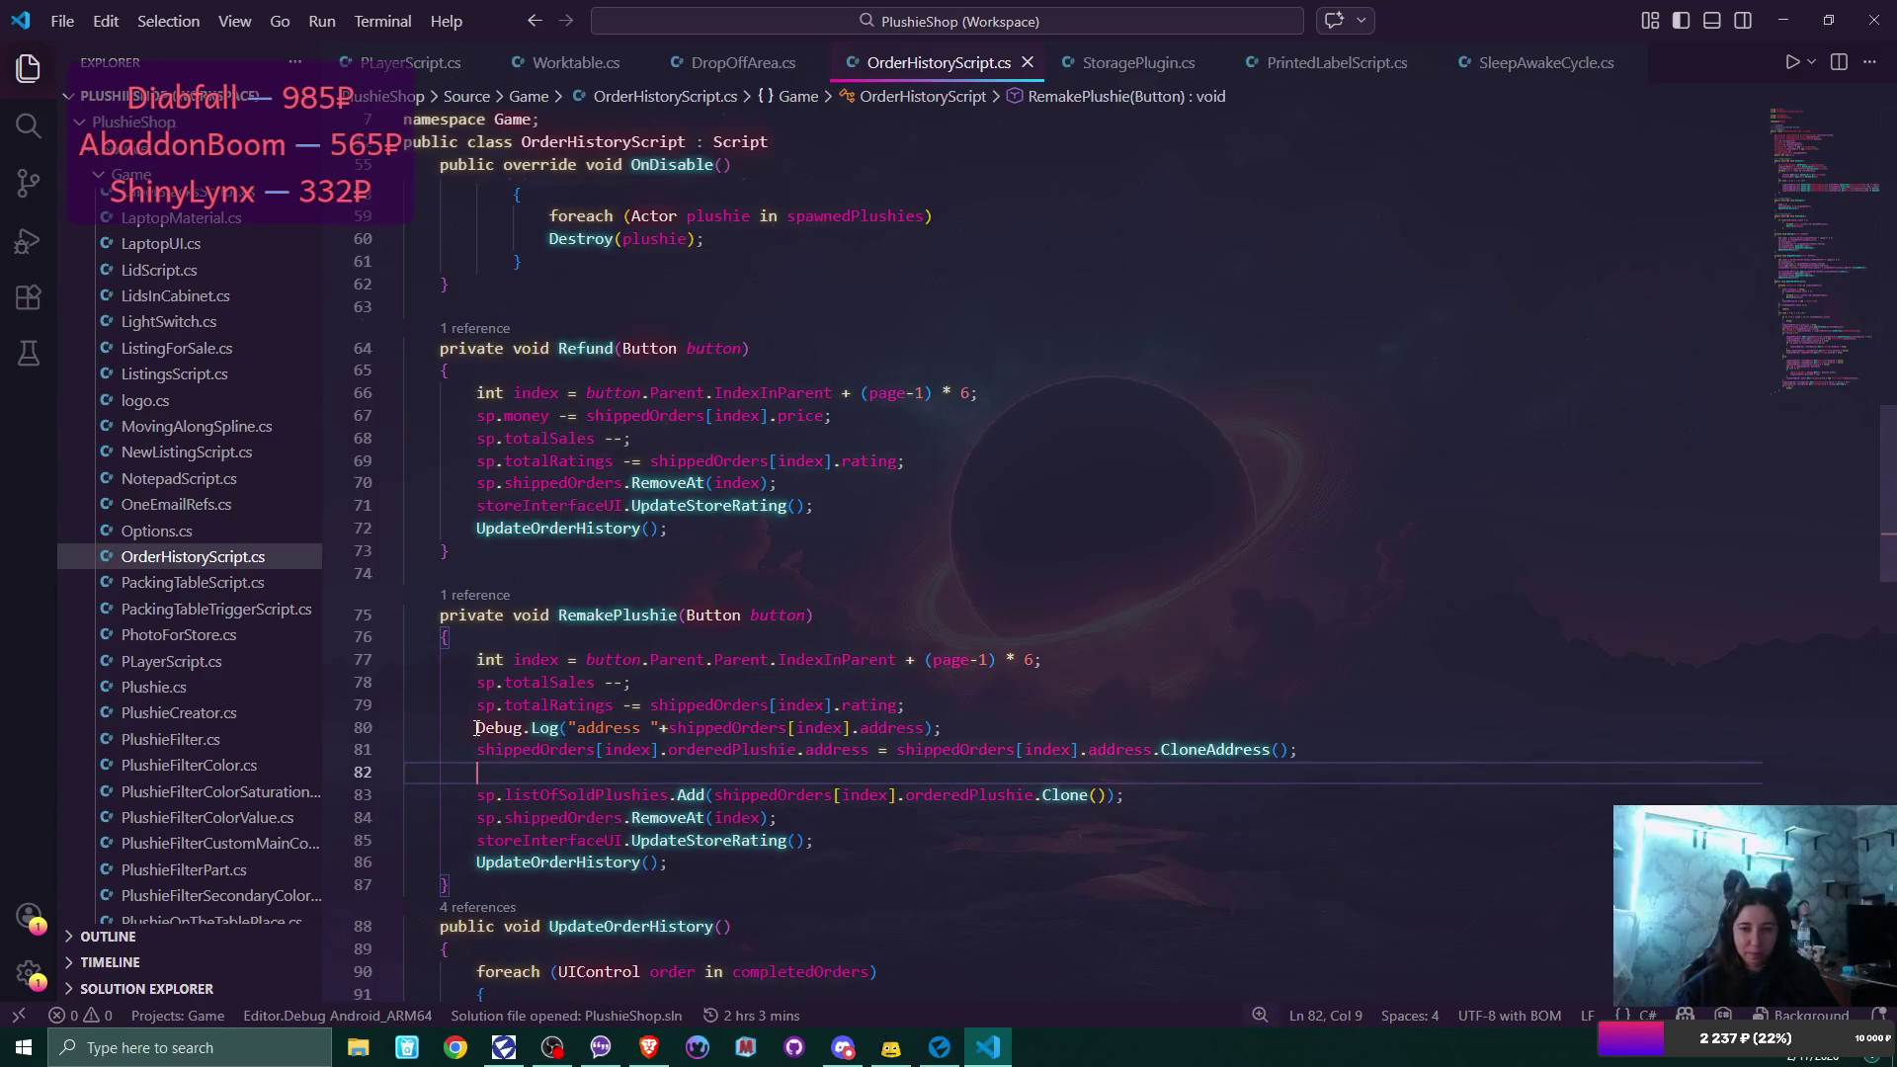
drag(476, 727, 974, 731)
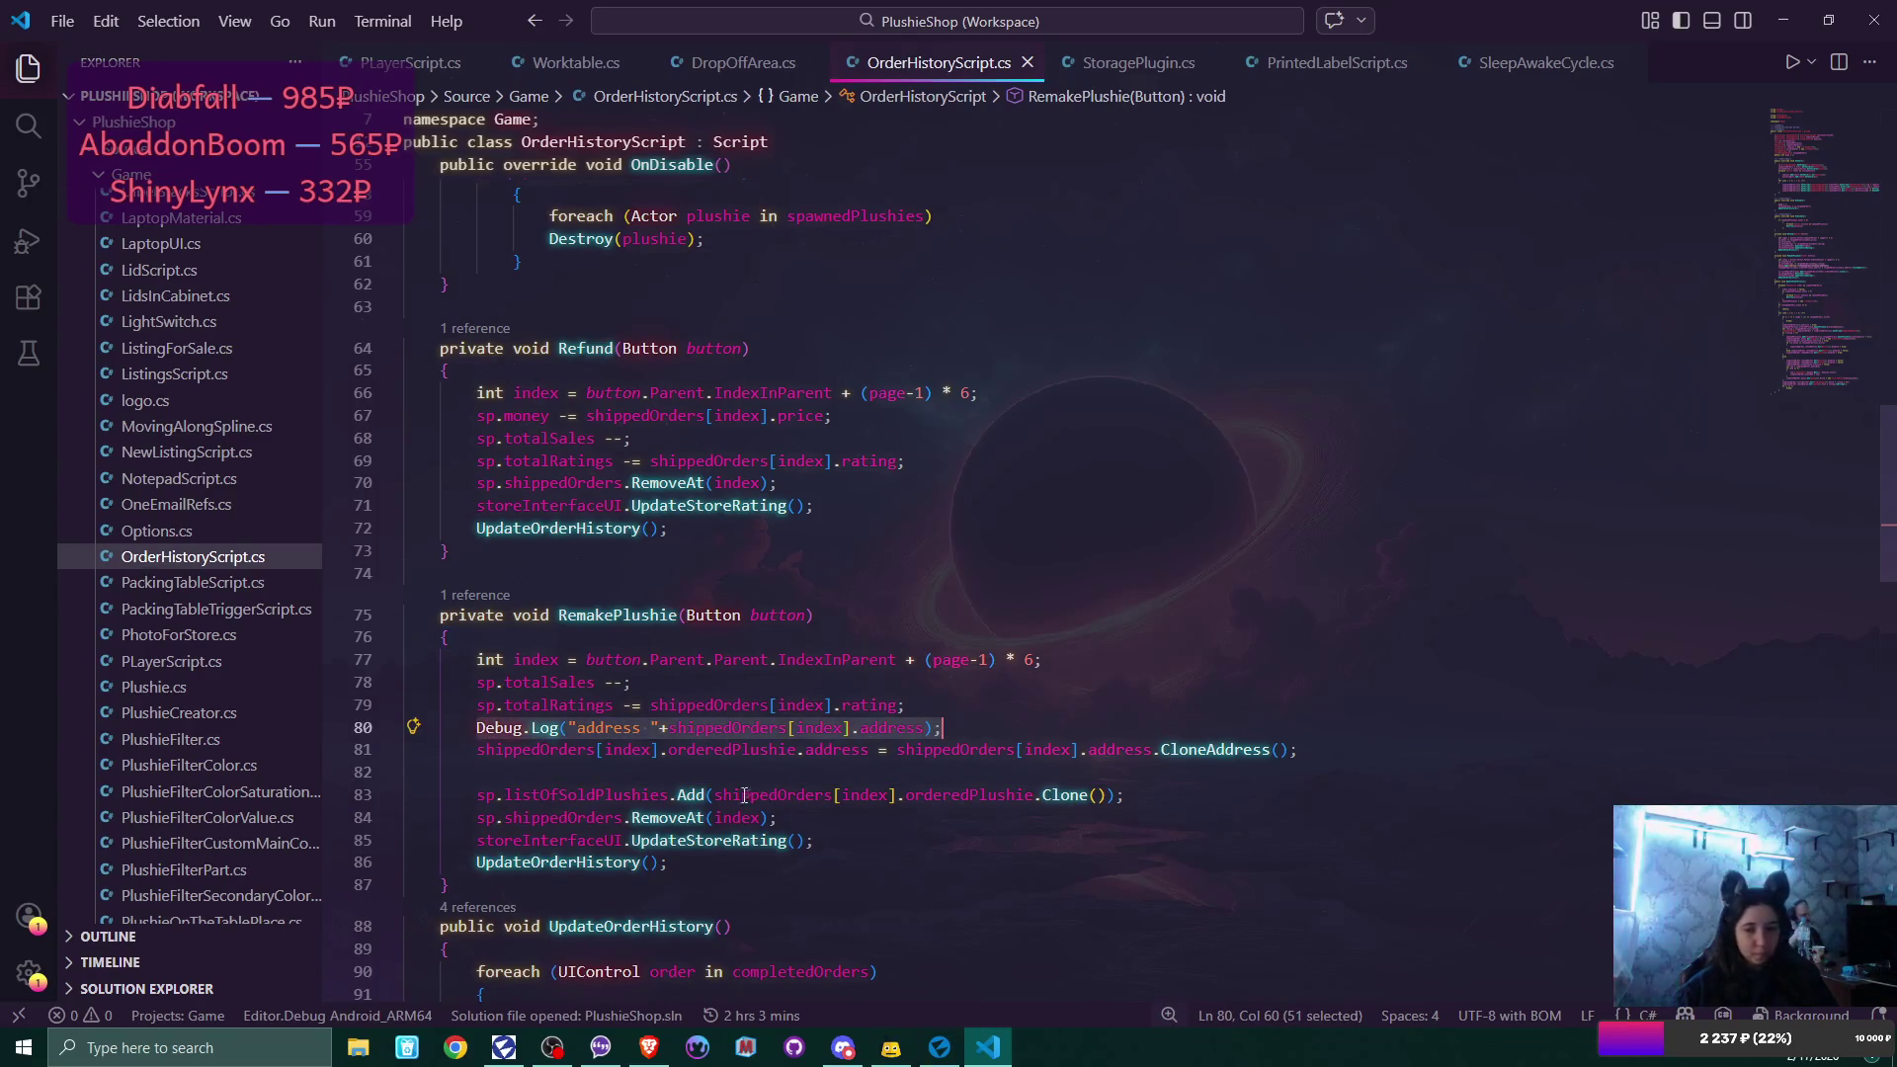
key(ctrl+c)
click(687, 772)
key(ctrl+v)
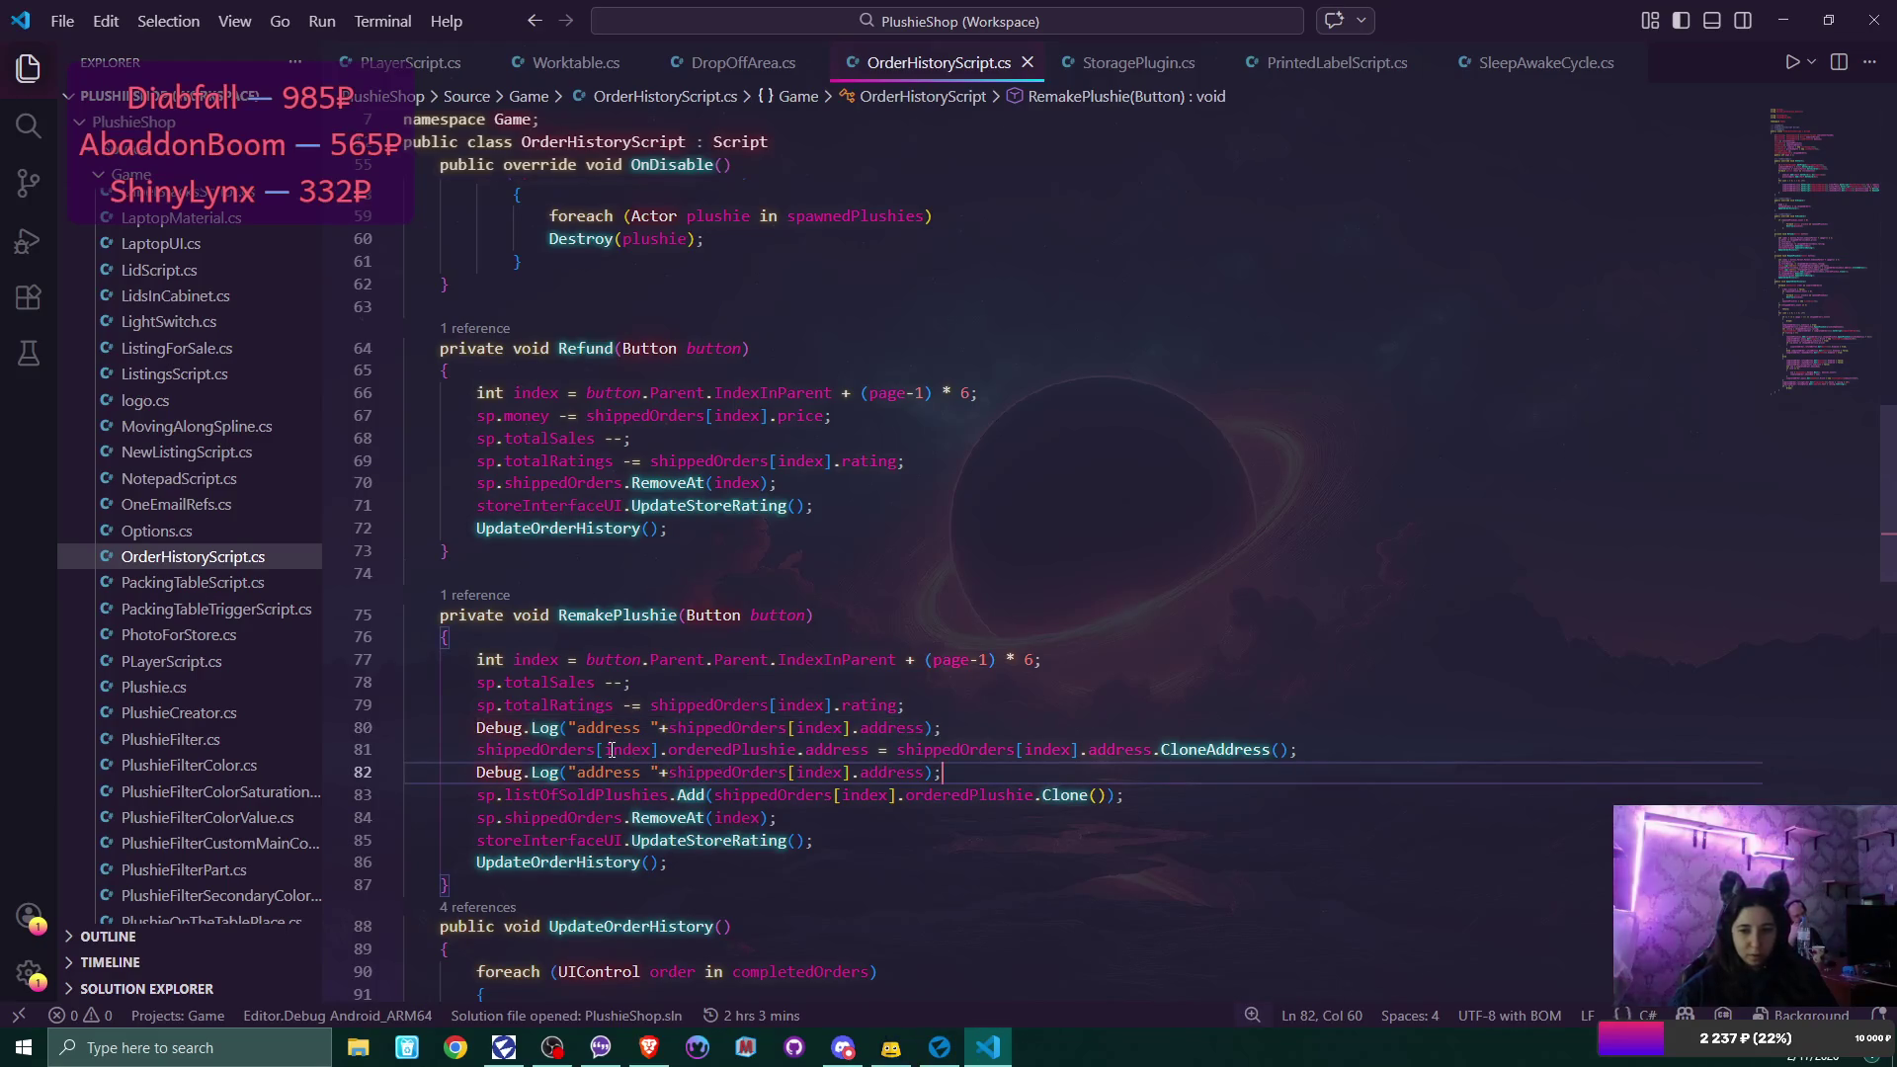
click(656, 773)
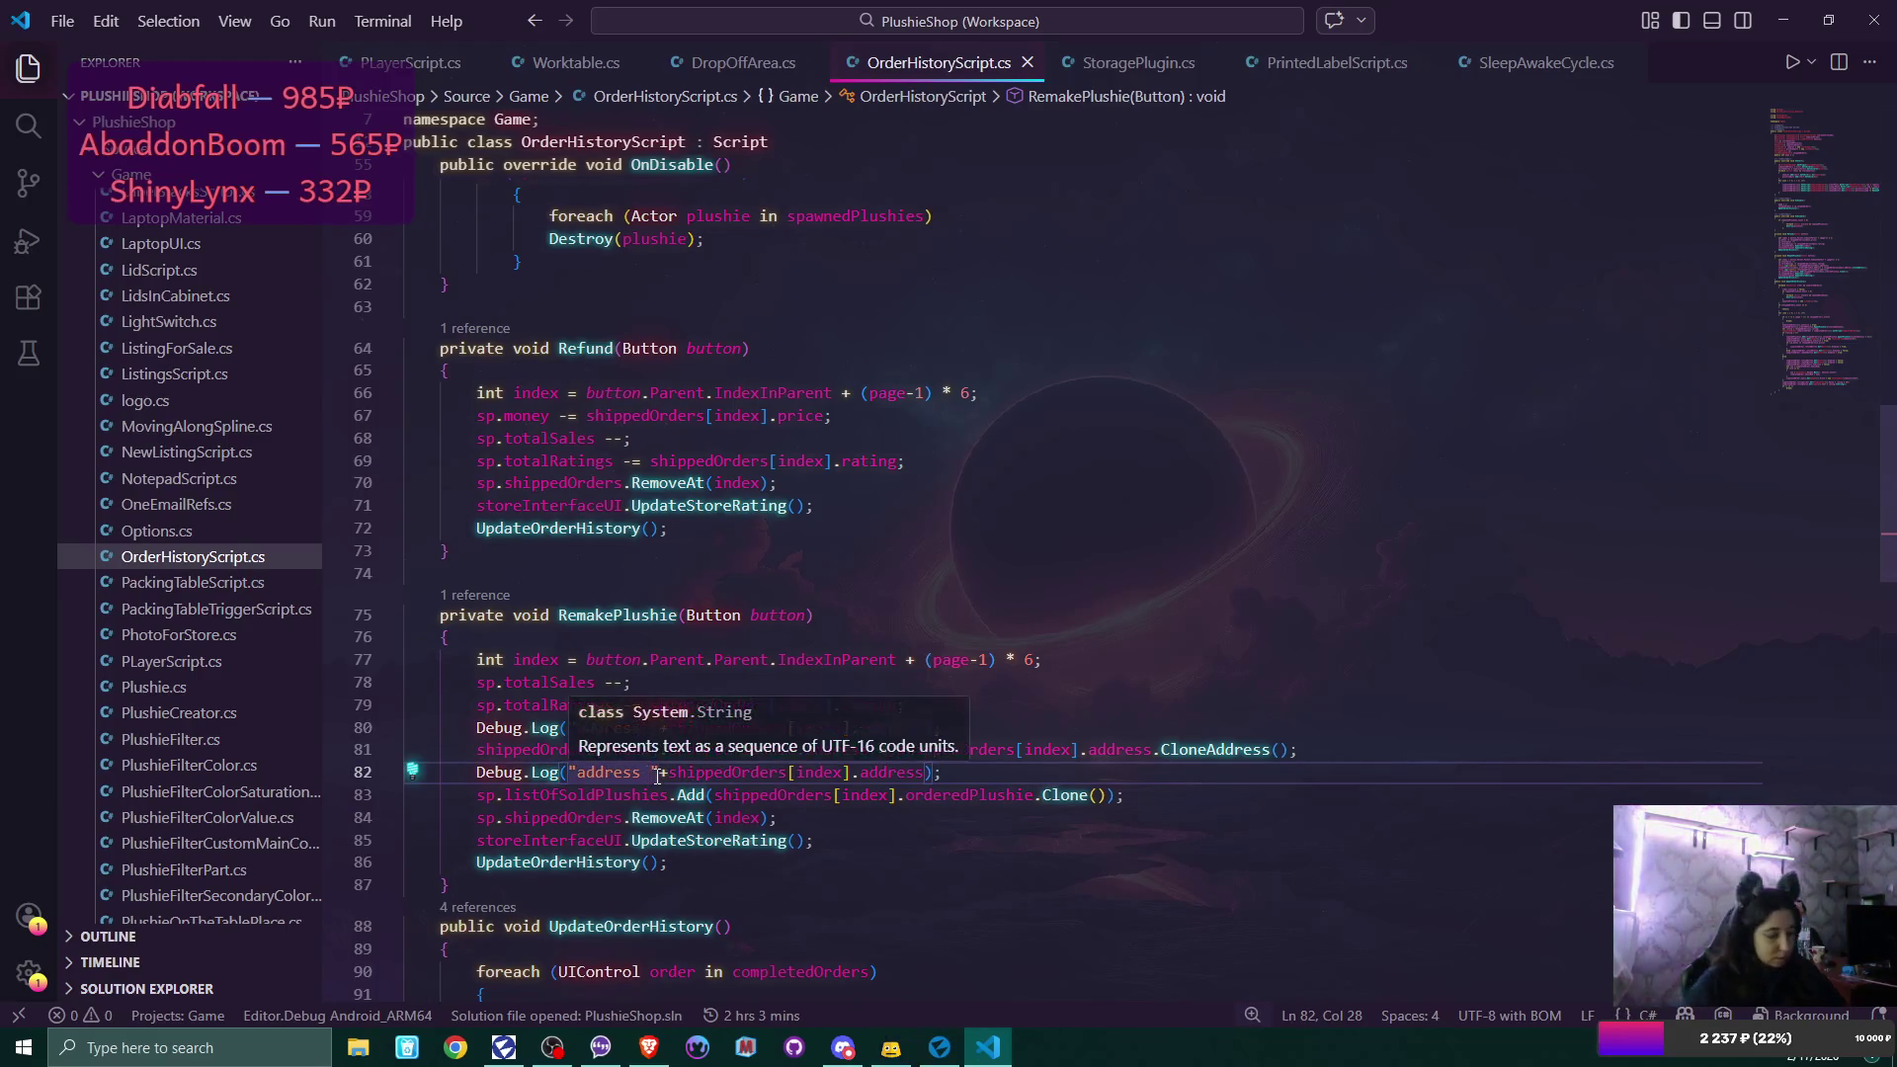
text(copied)
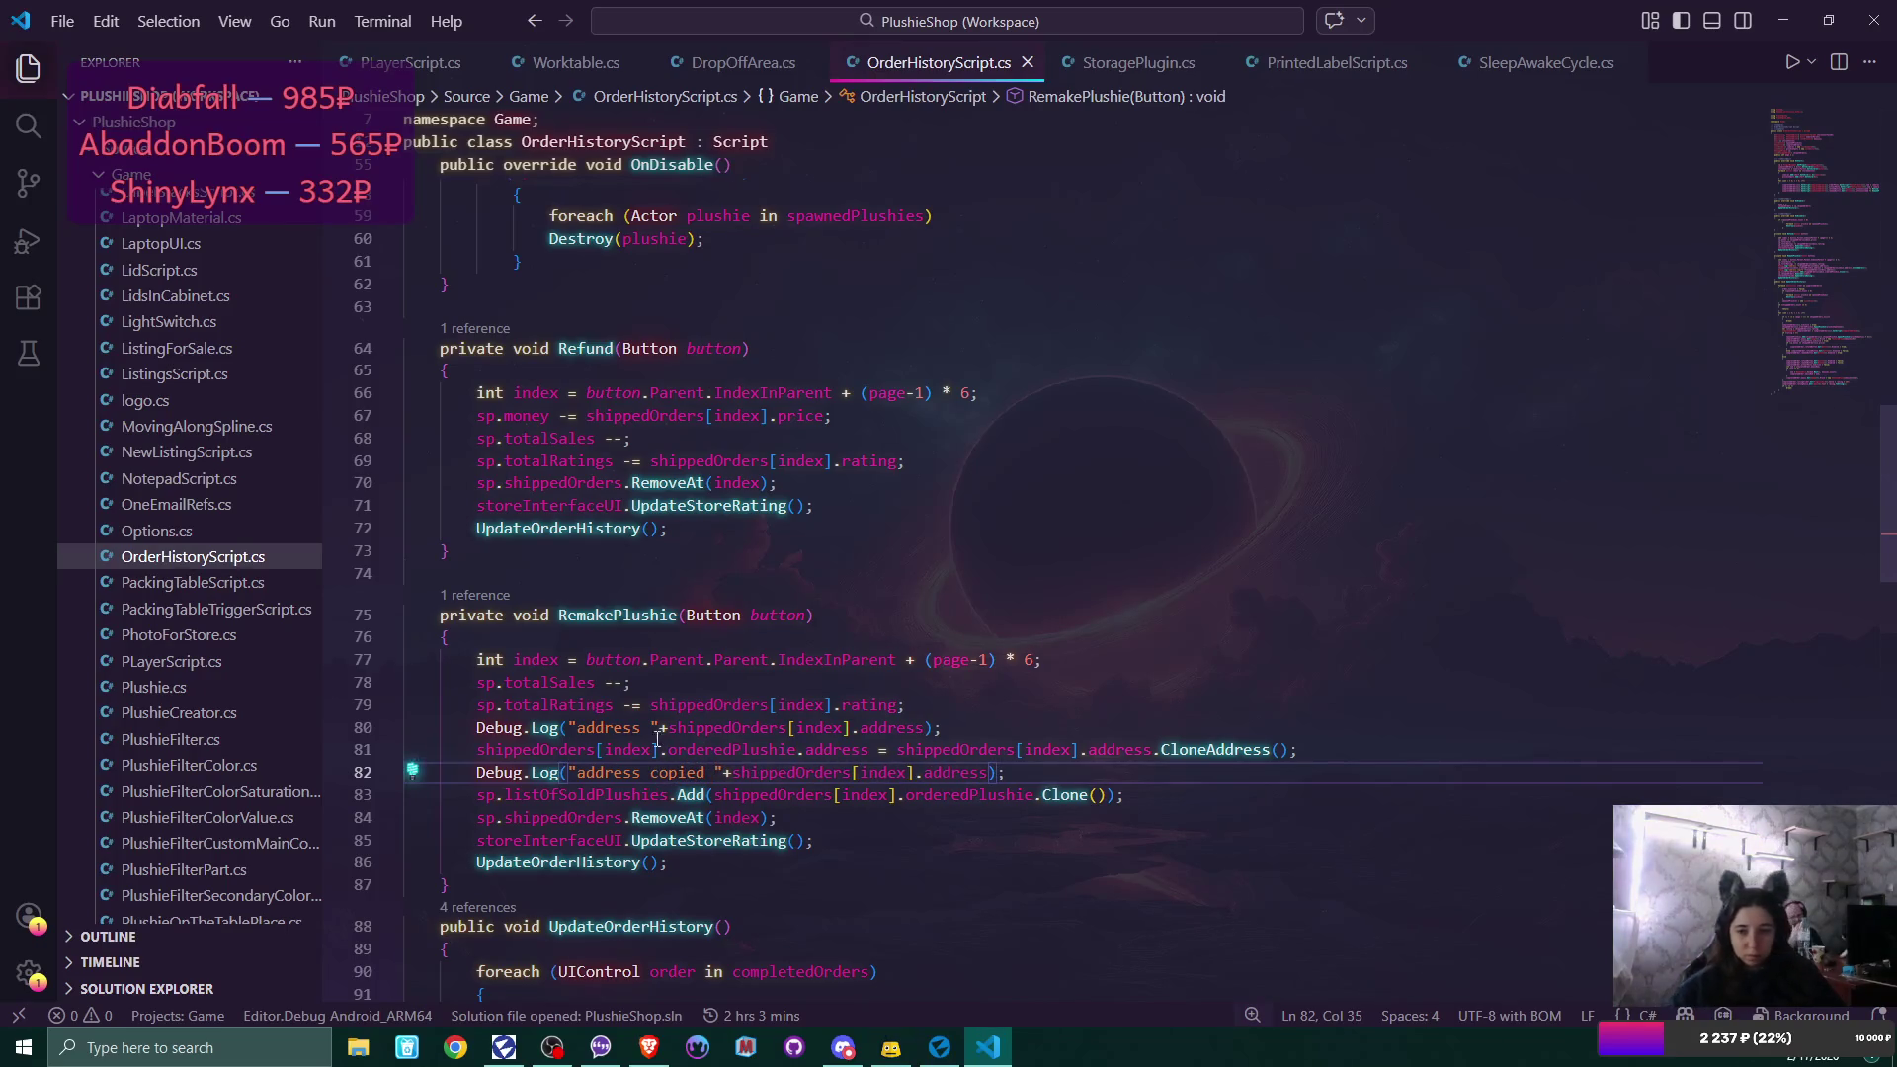
Make line 82 log shippedOrders[index].orderedPlushie.address instead.
drag(475, 750, 868, 743)
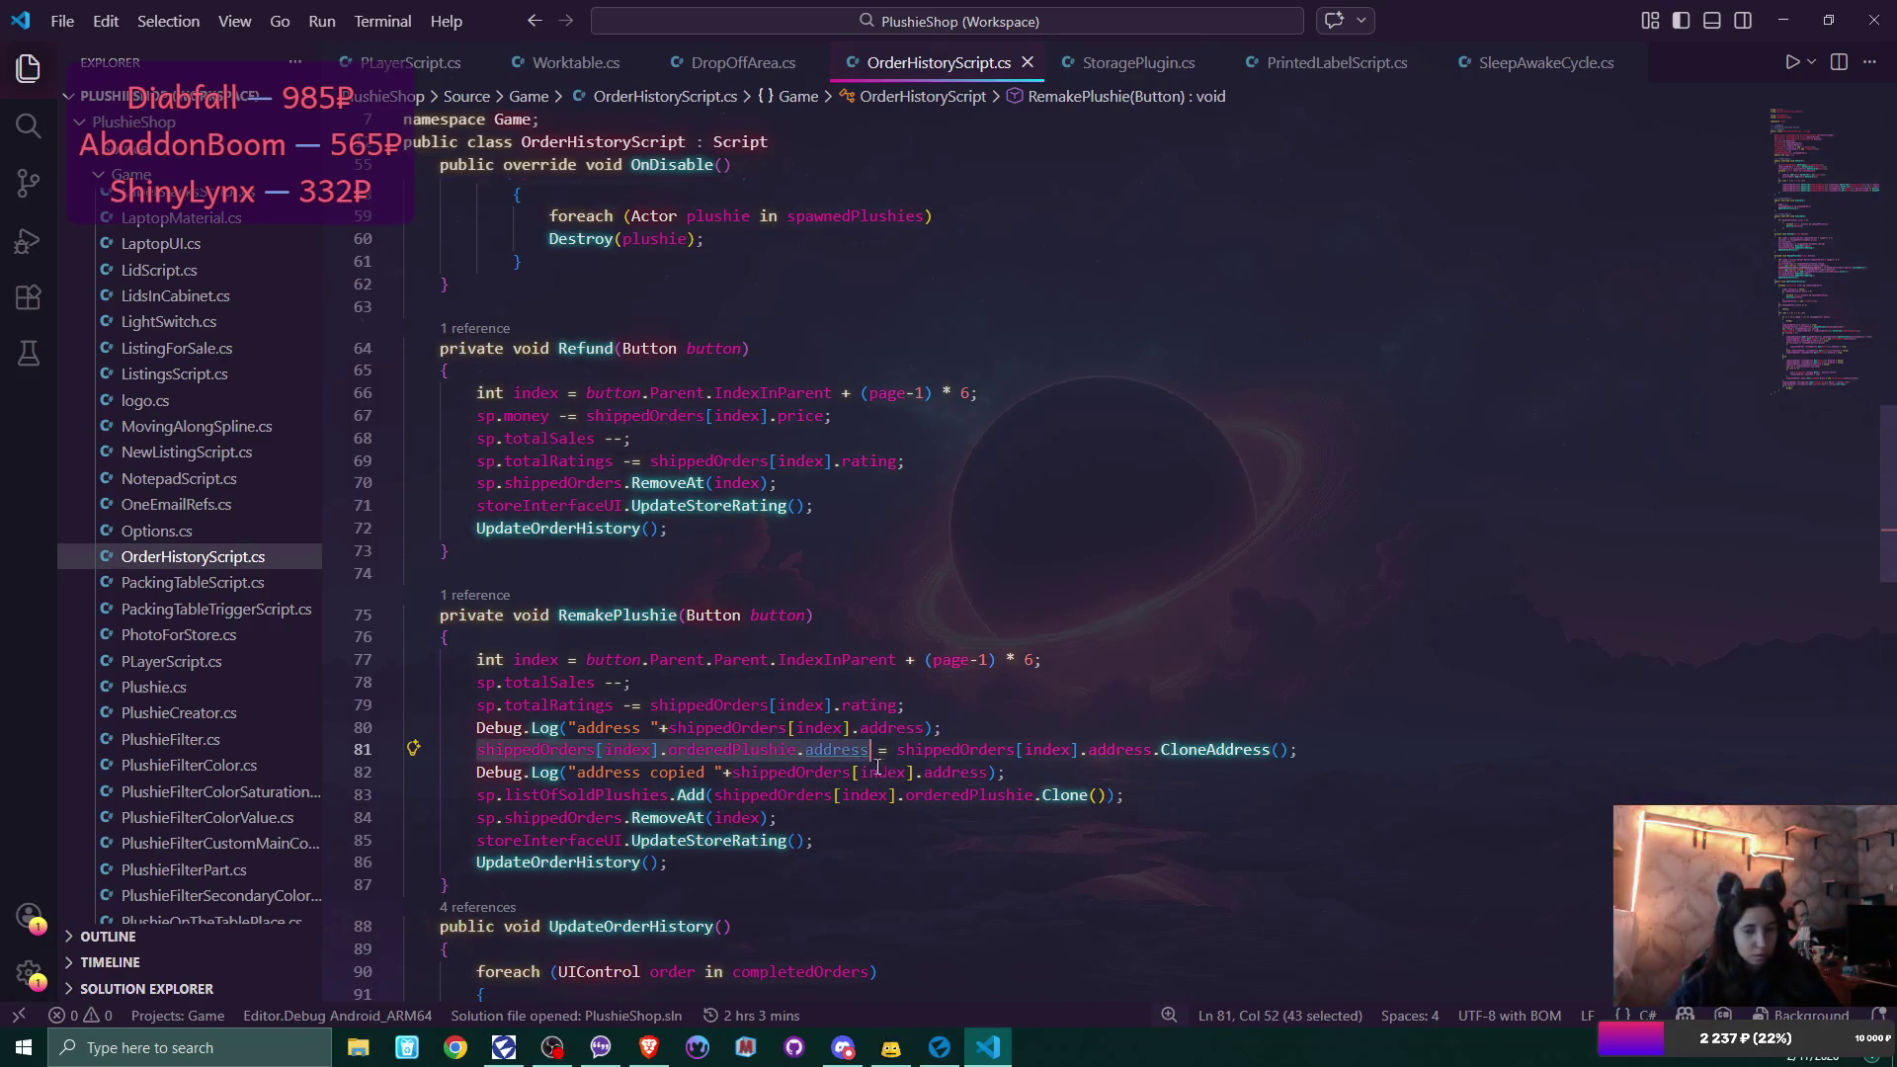
key(ctrl+c)
drag(736, 771, 996, 772)
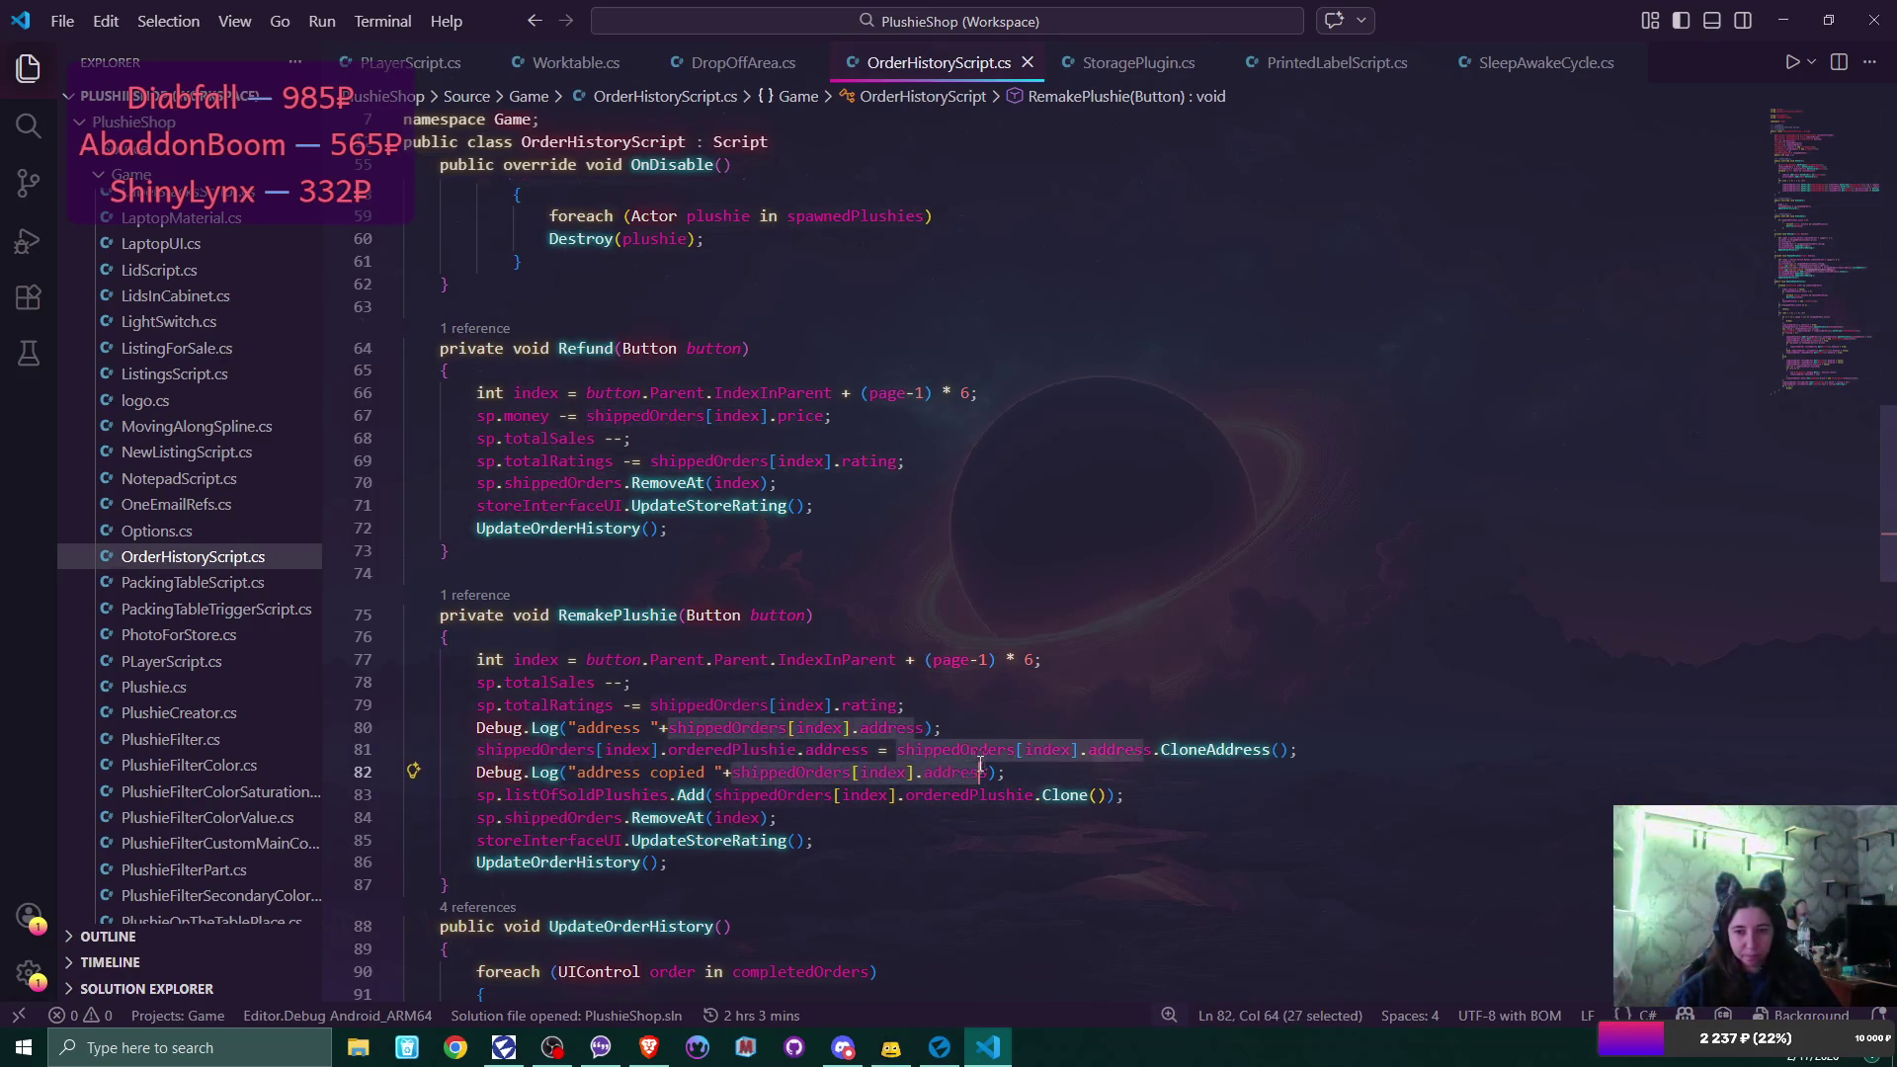
key(ctrl+v)
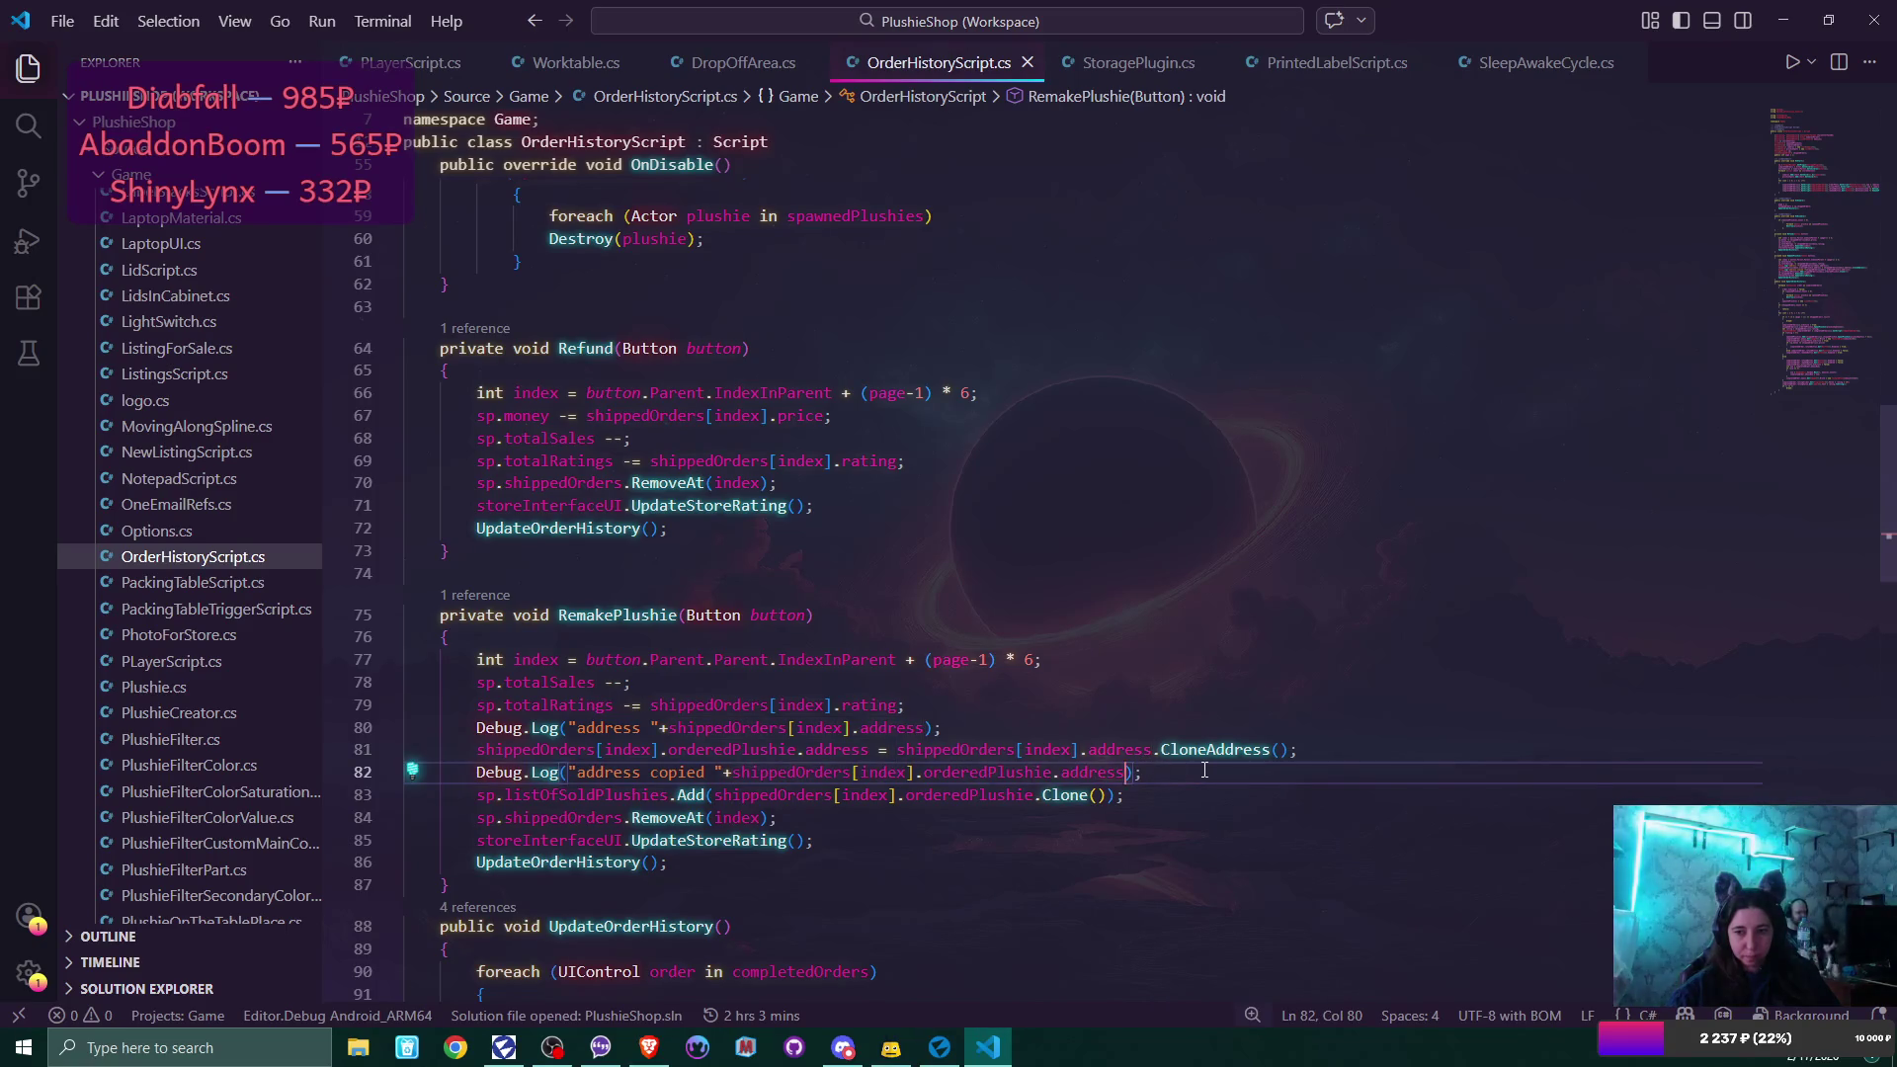
click(1204, 772)
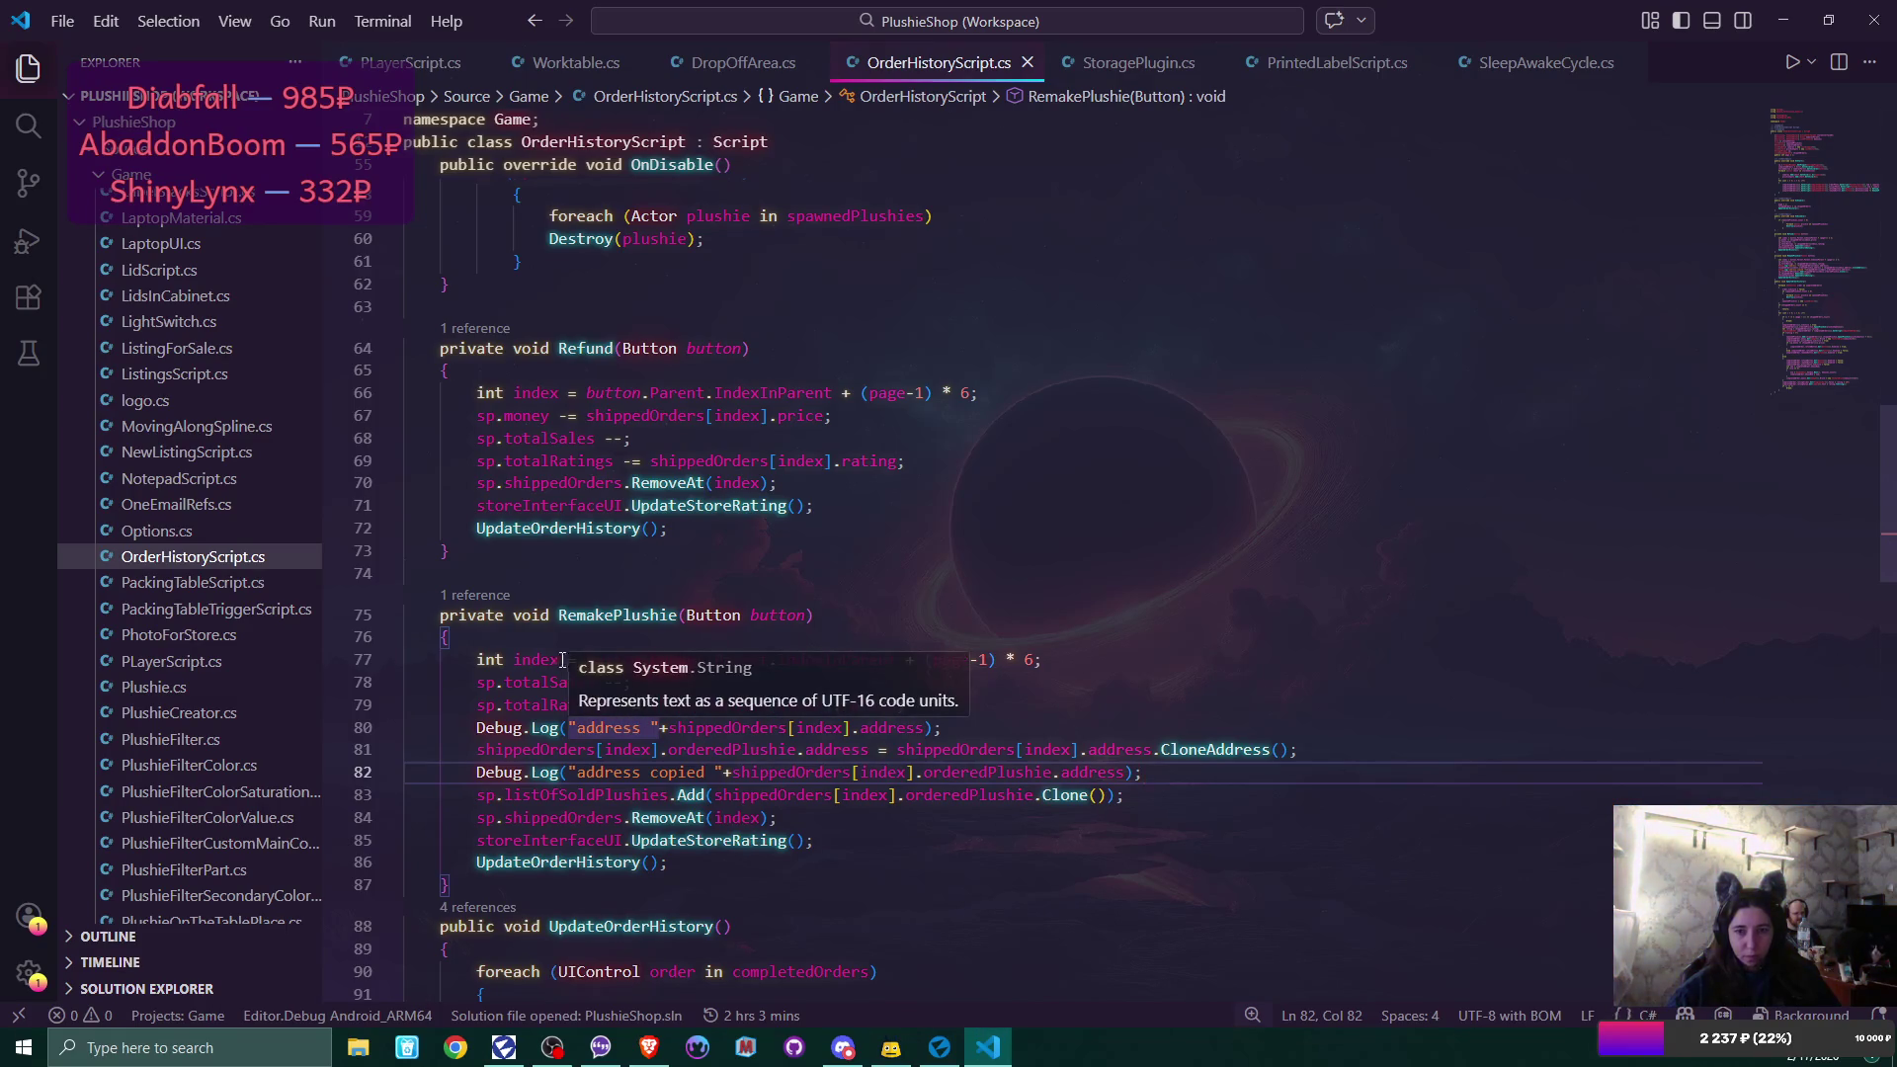
Prefix line 80's log label with "remake " so it reads "remake address ".
click(575, 728)
text(rem)
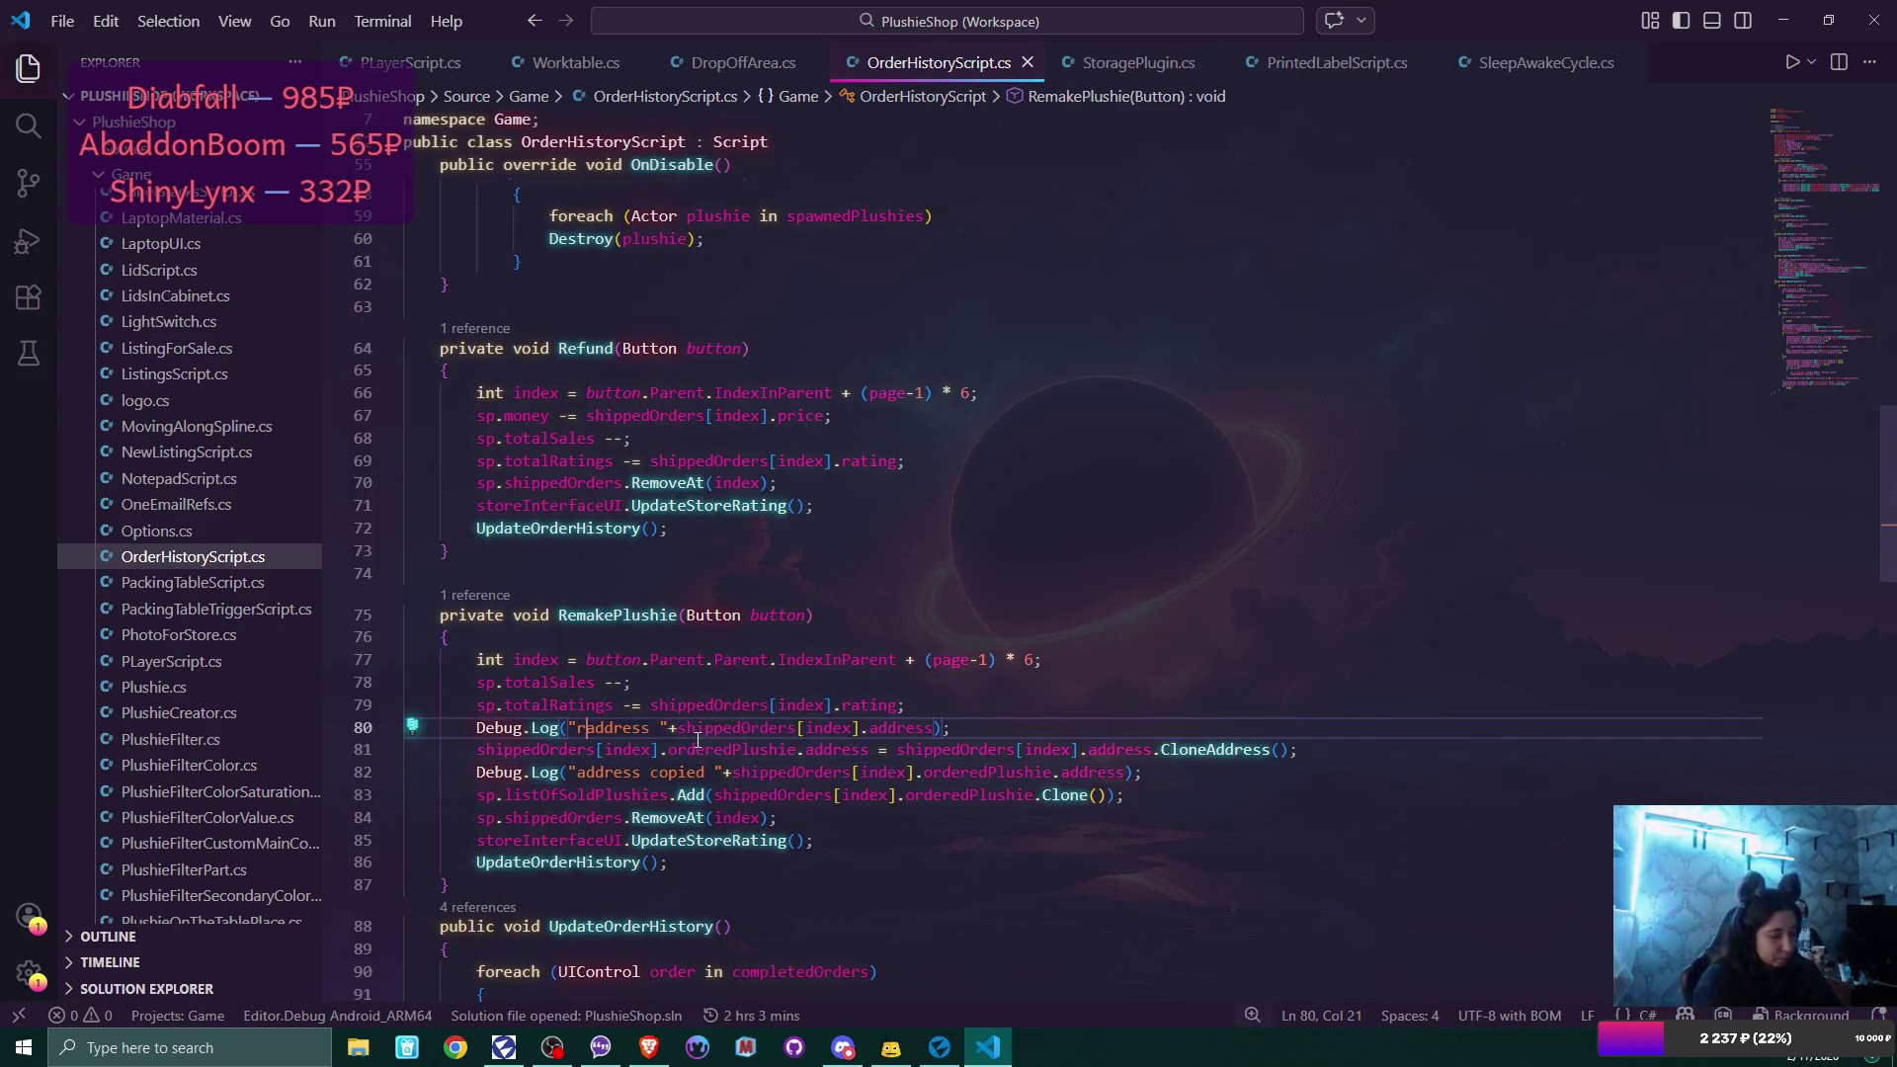
text(ake)
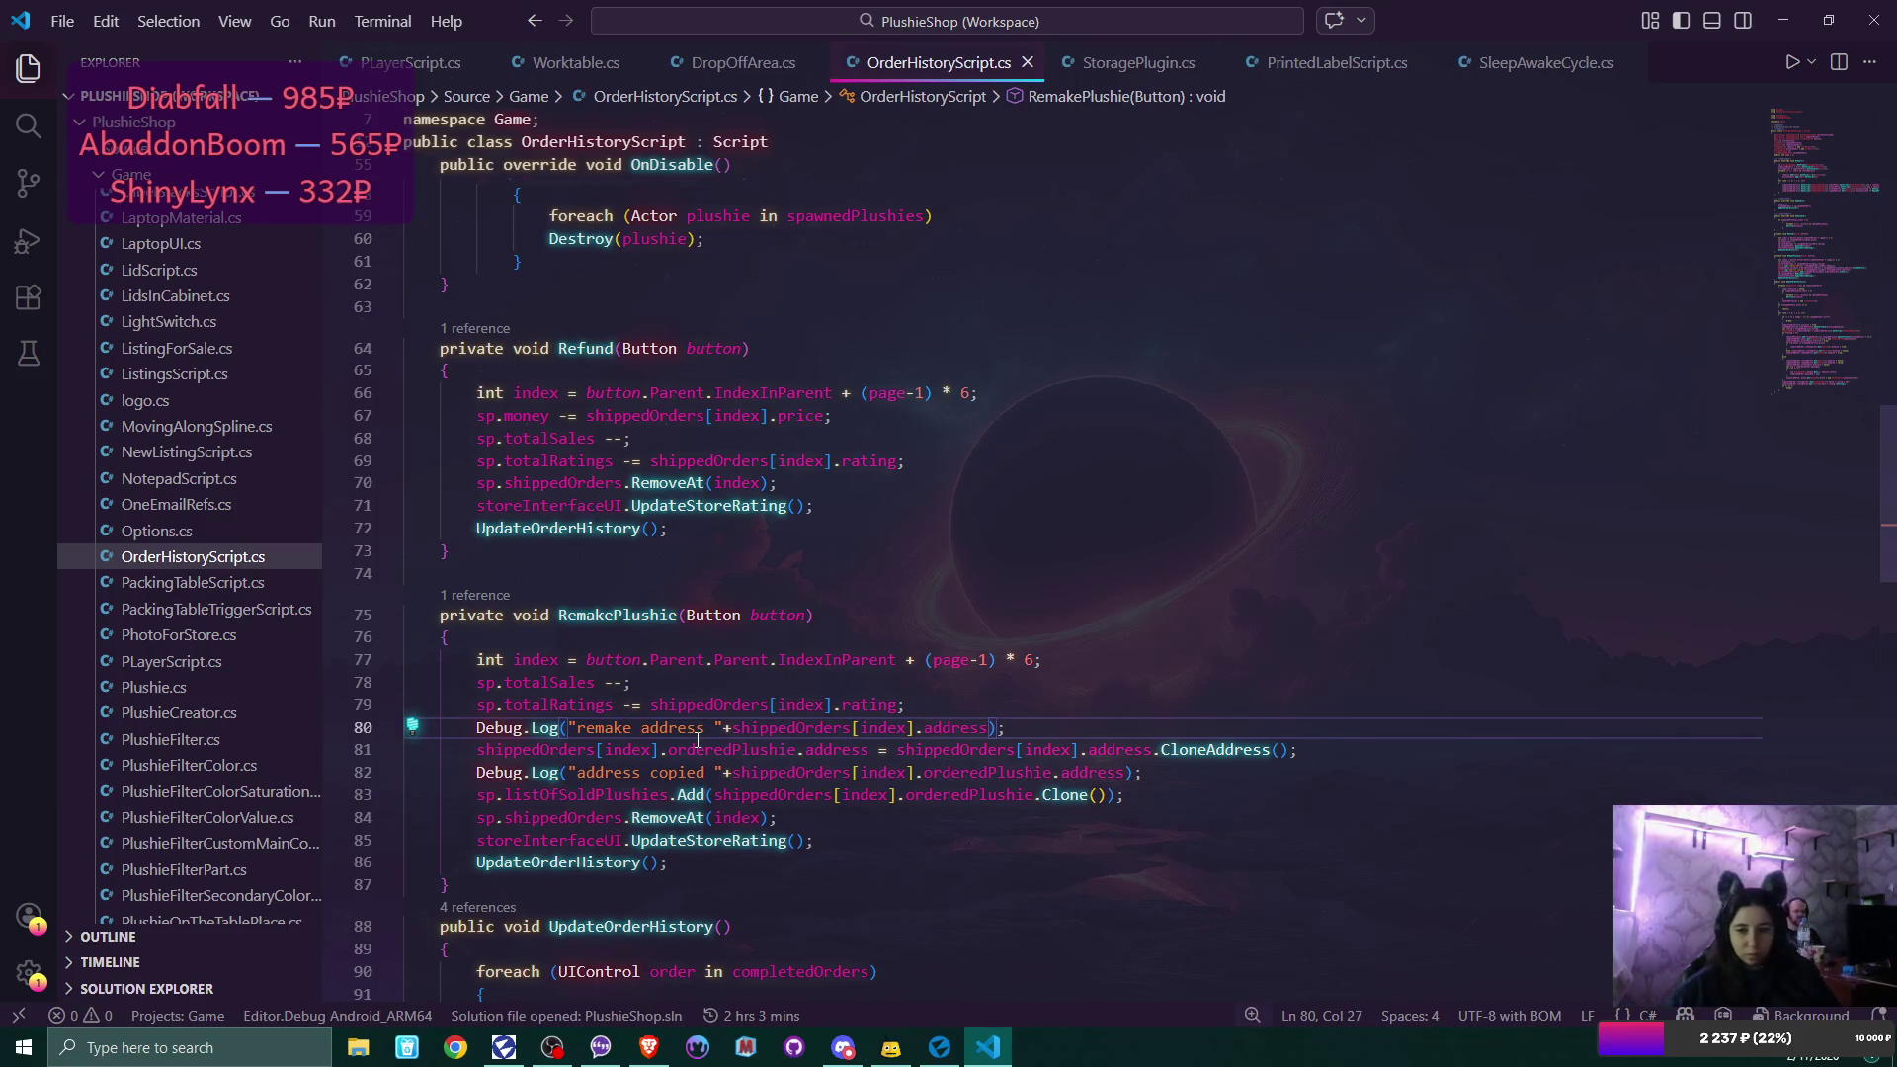
click(1050, 727)
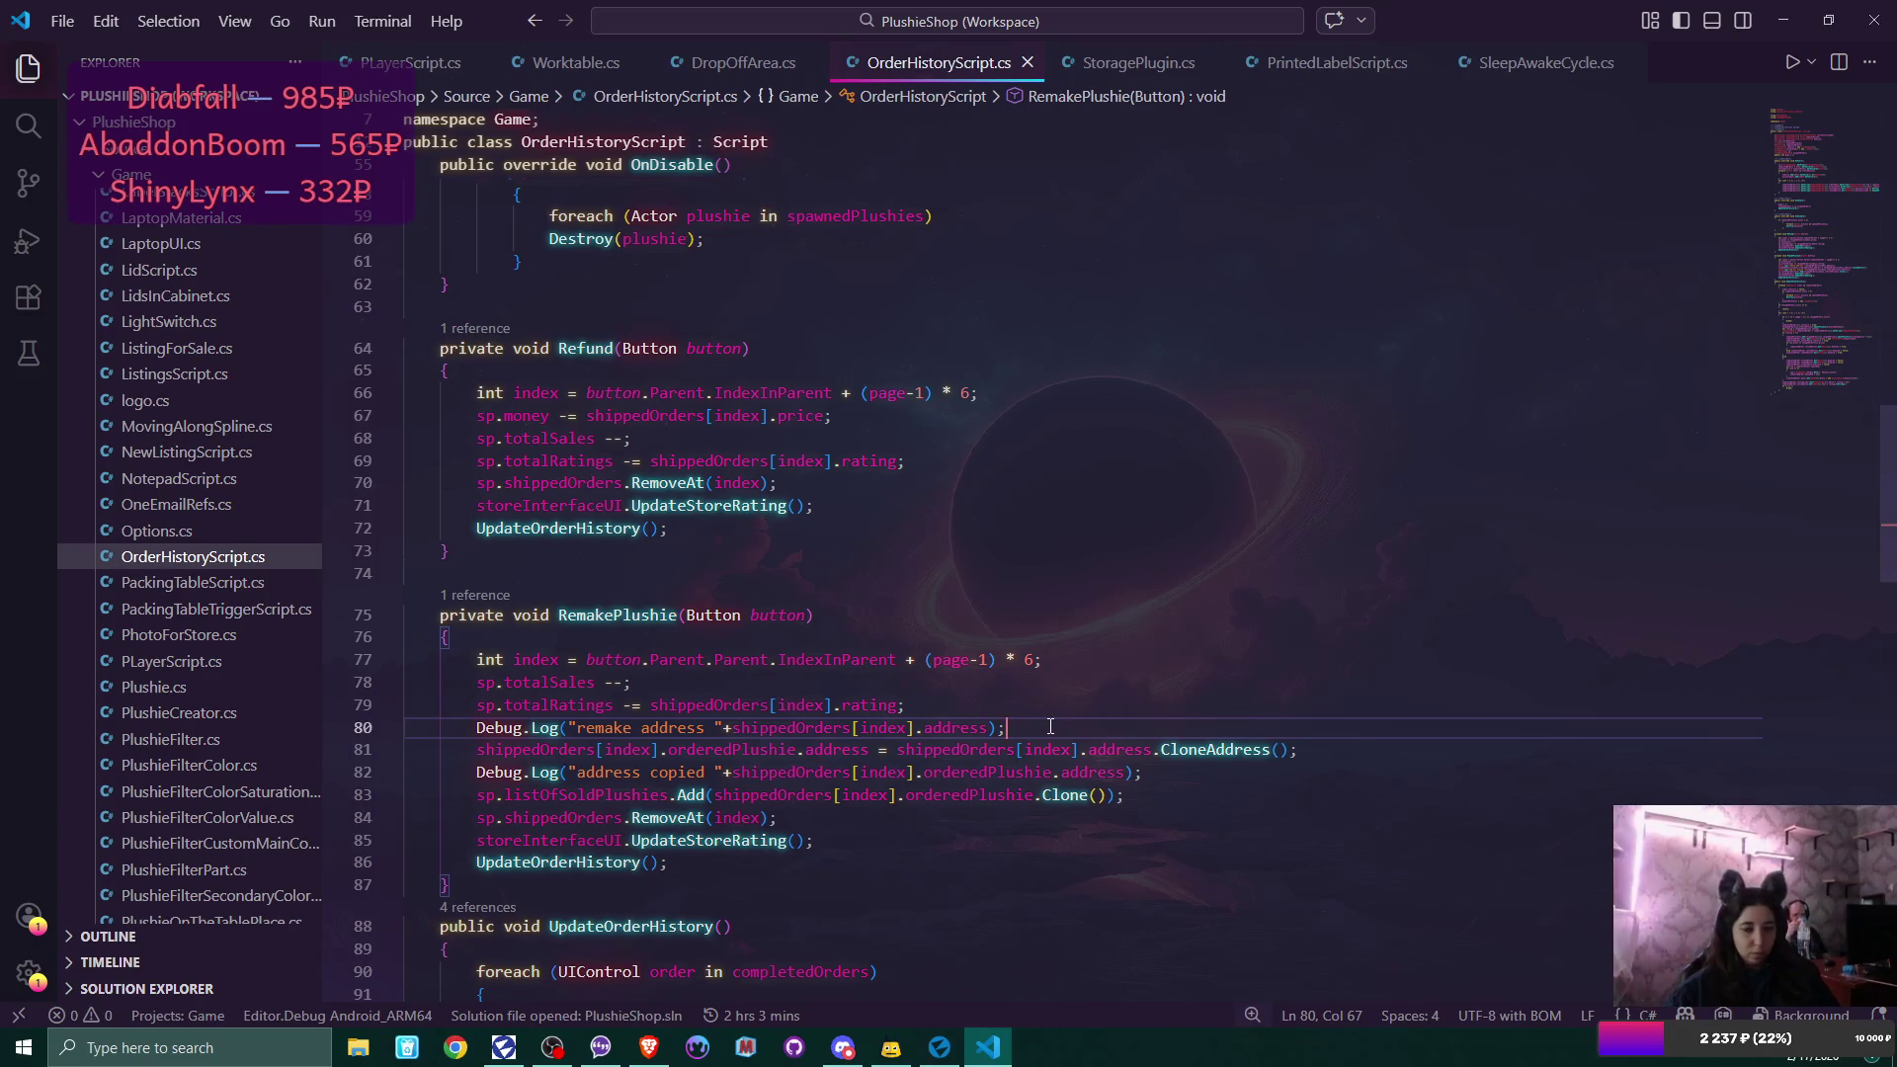
Return to Flax Editor, review the Debug Log messages, and clear it to zero entries.
click(944, 1051)
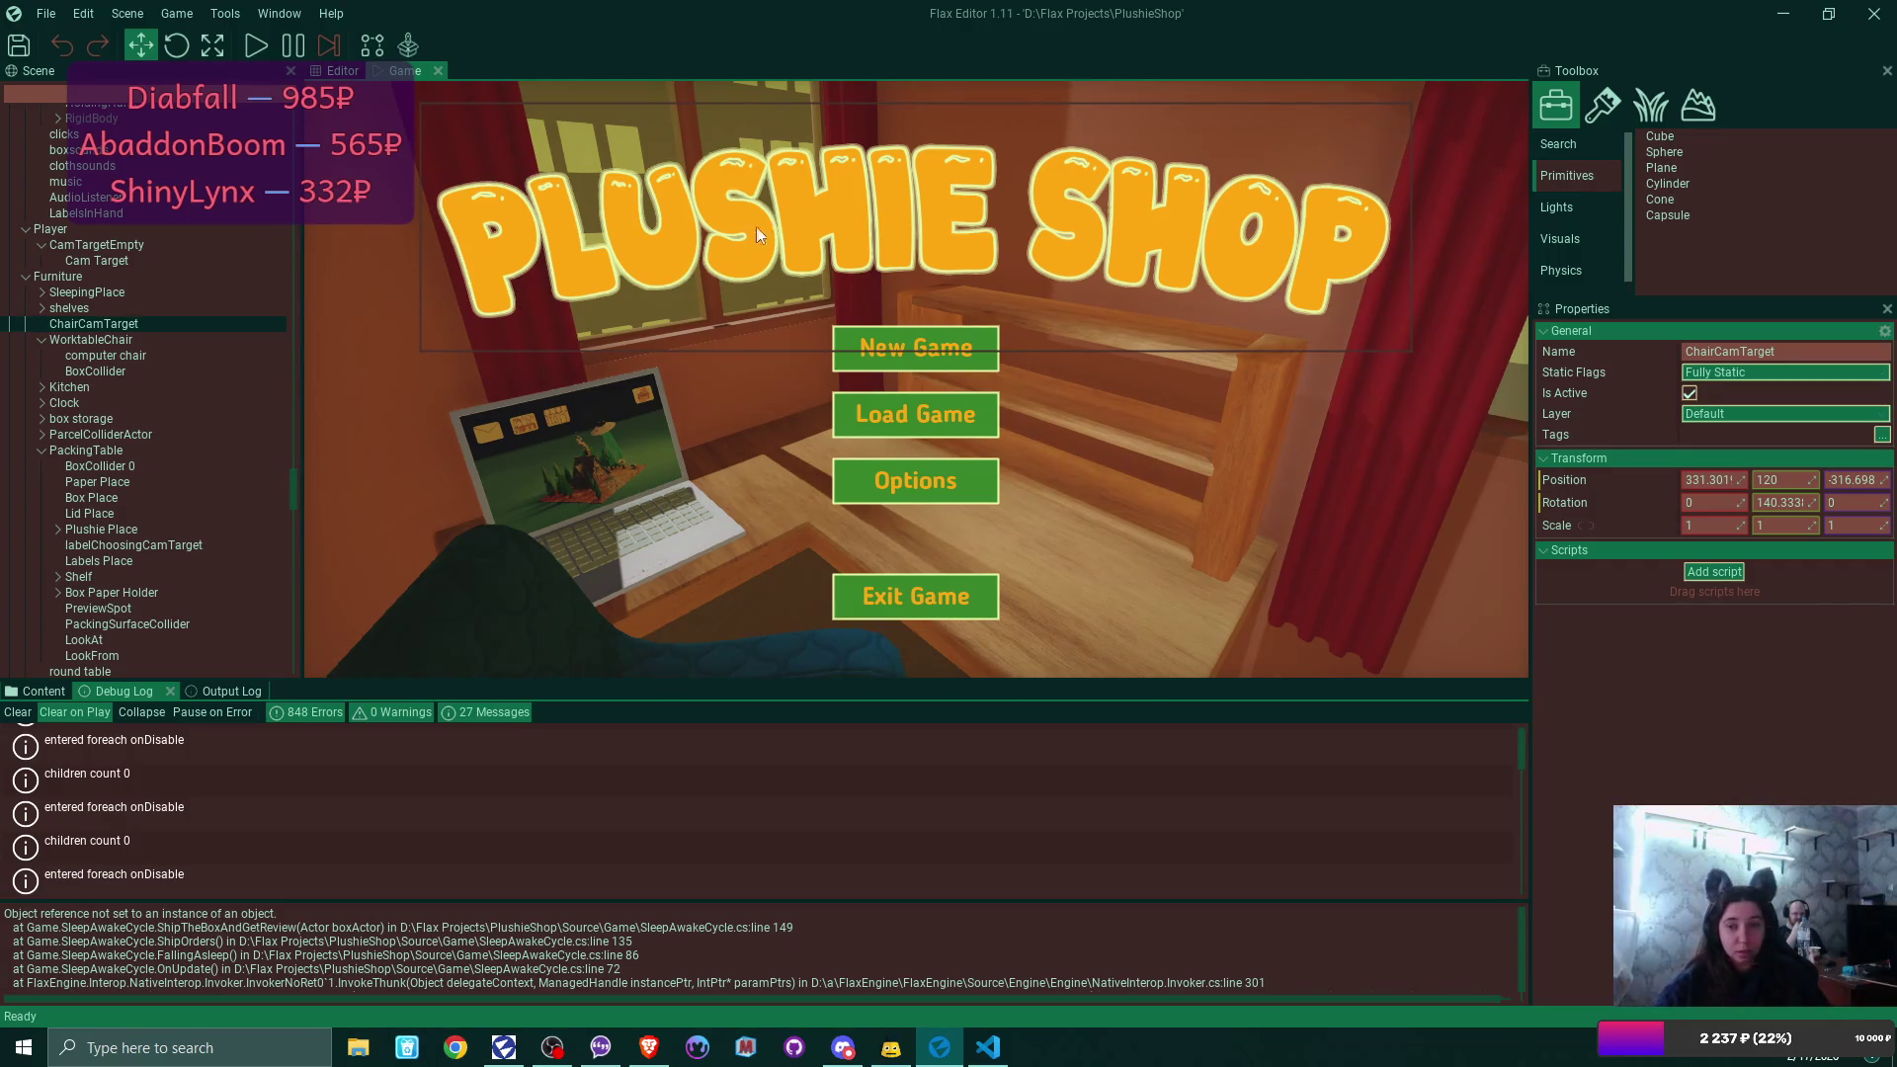
scroll(273, 779, up, 5)
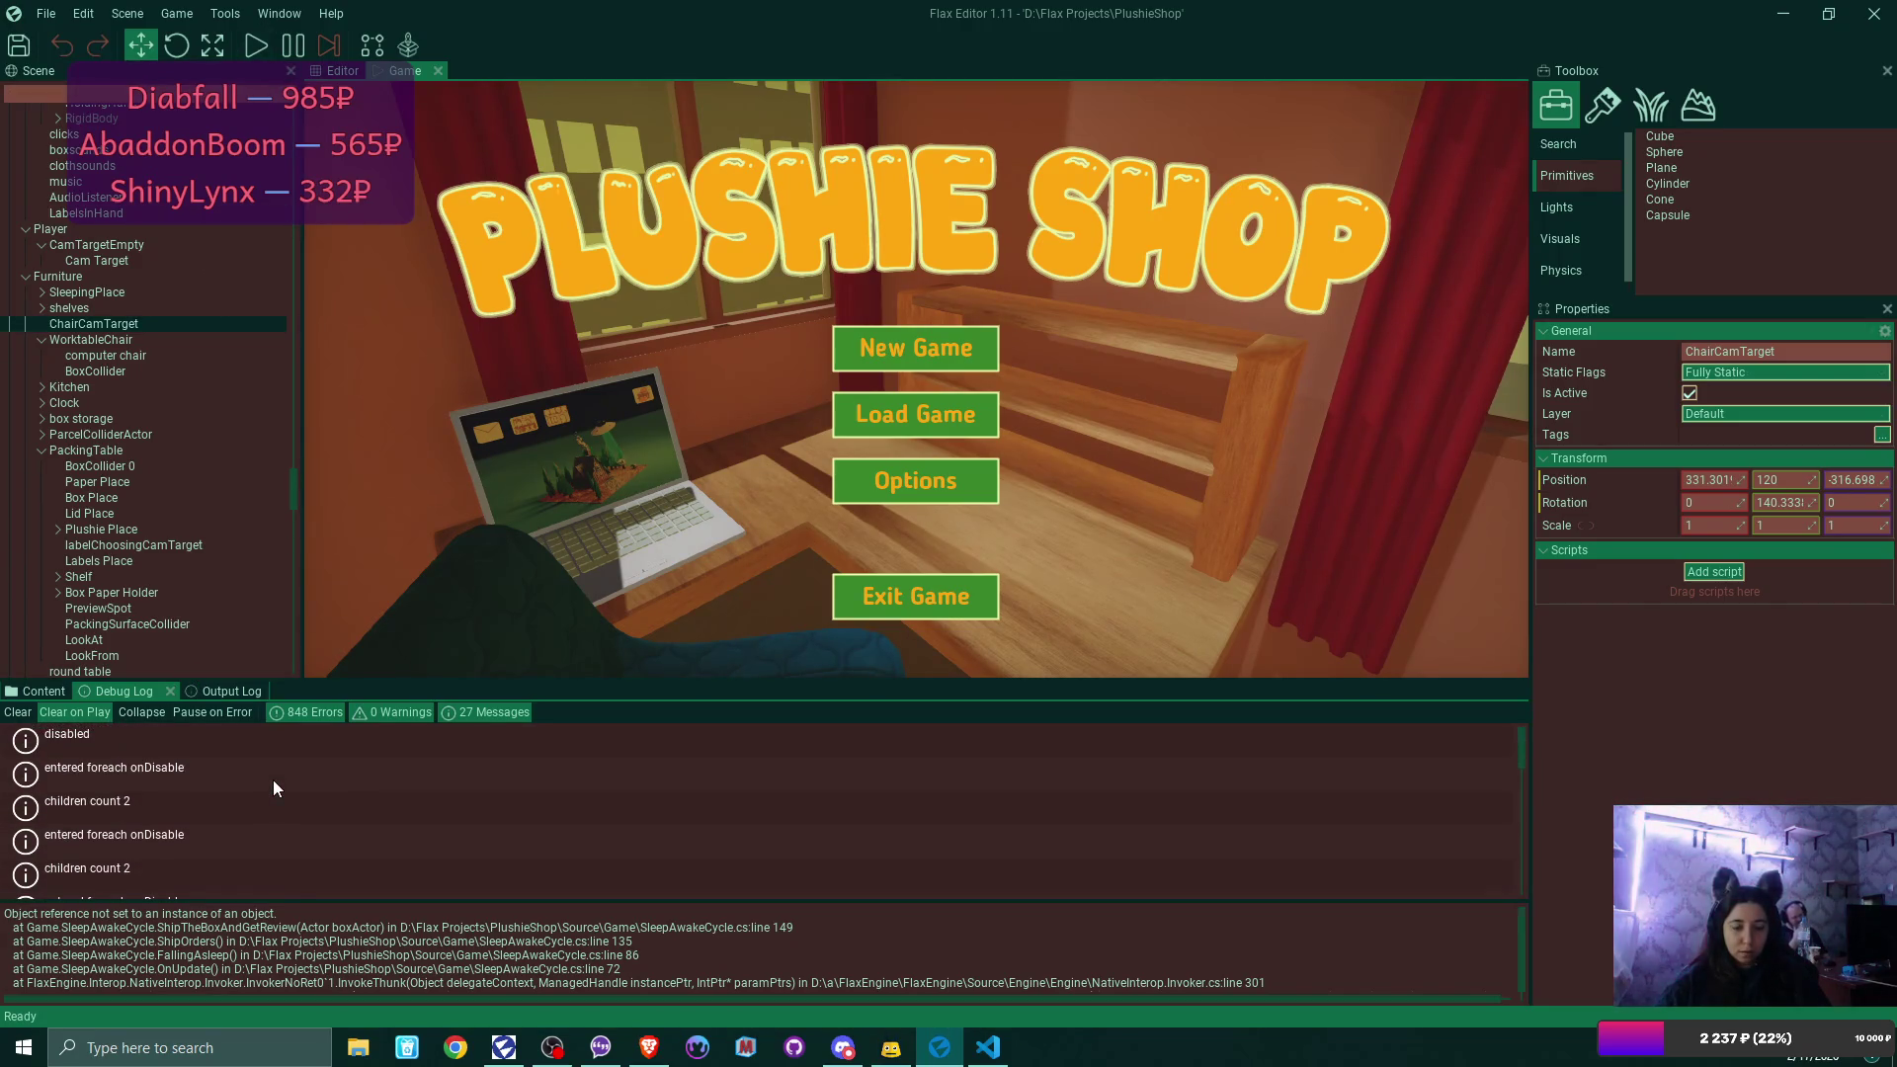
scroll(275, 787, up, 2)
scroll(275, 787, down, 3)
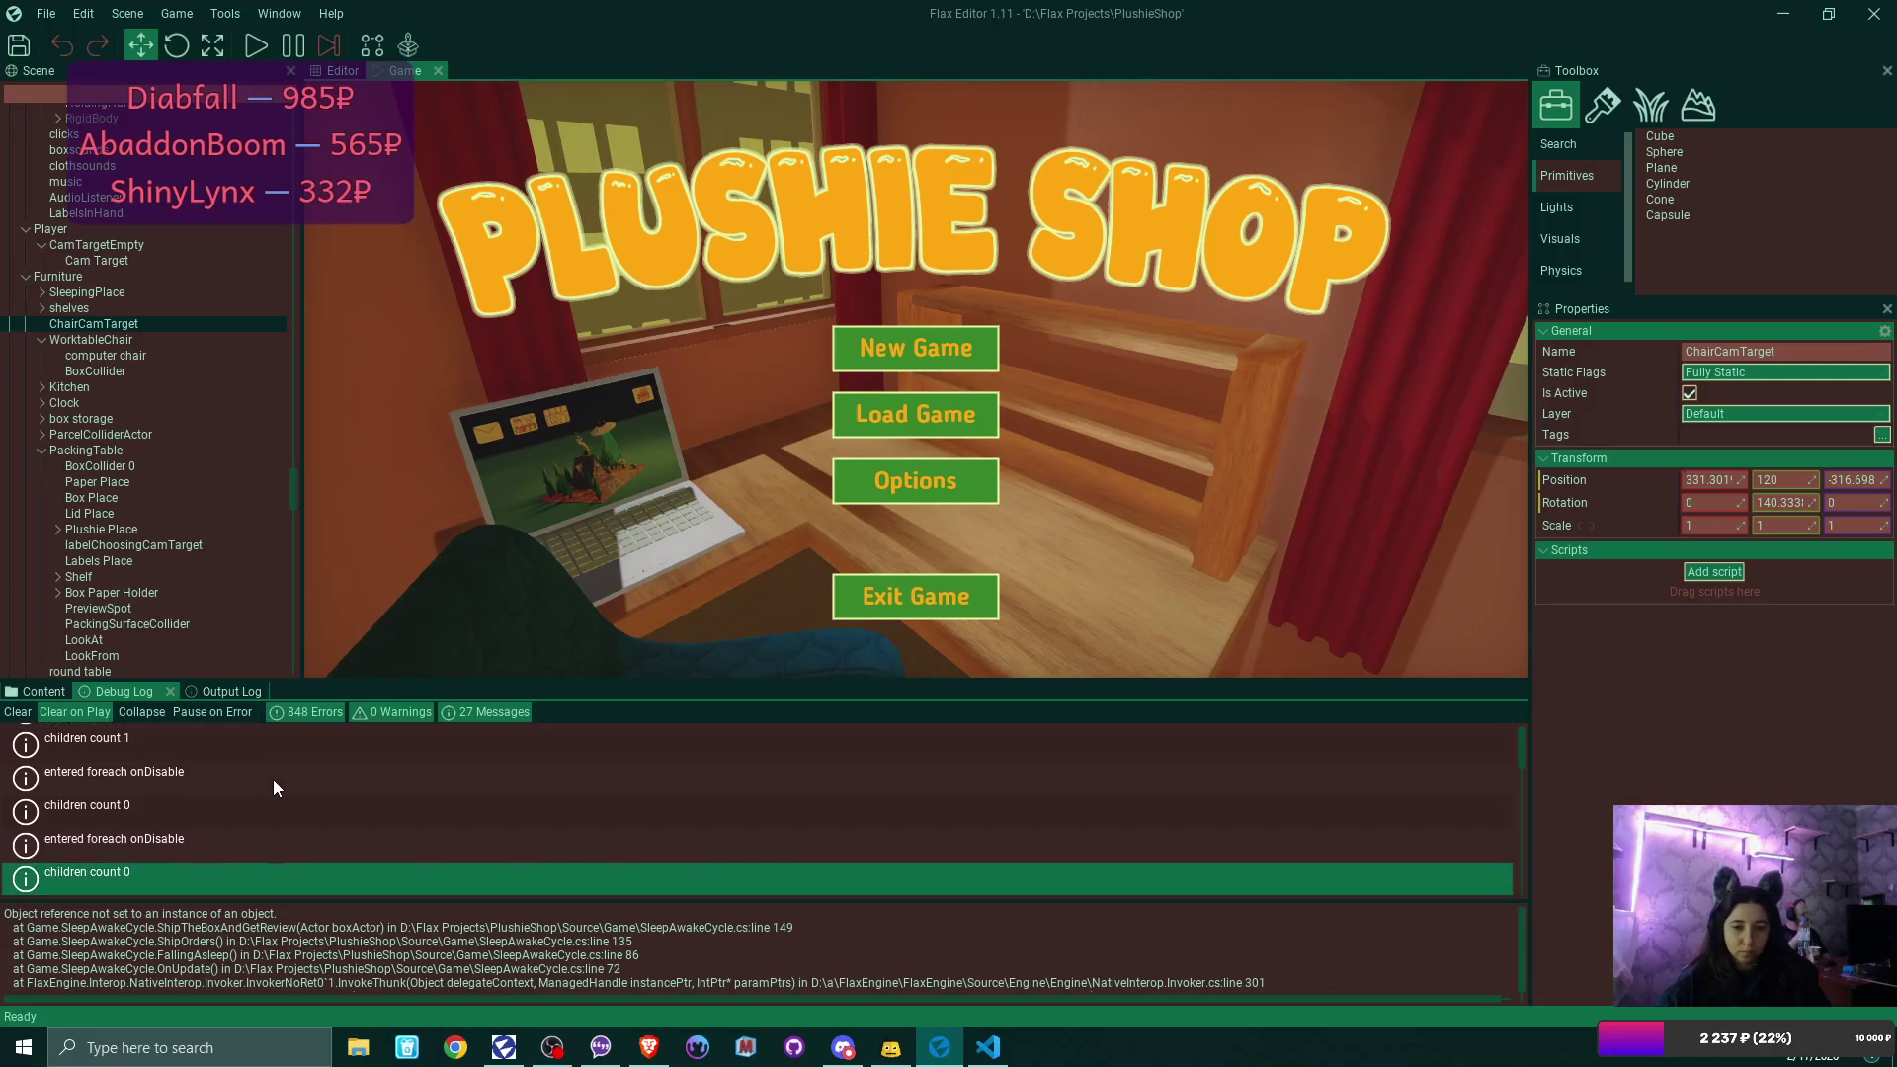
scroll(275, 788, down, 3)
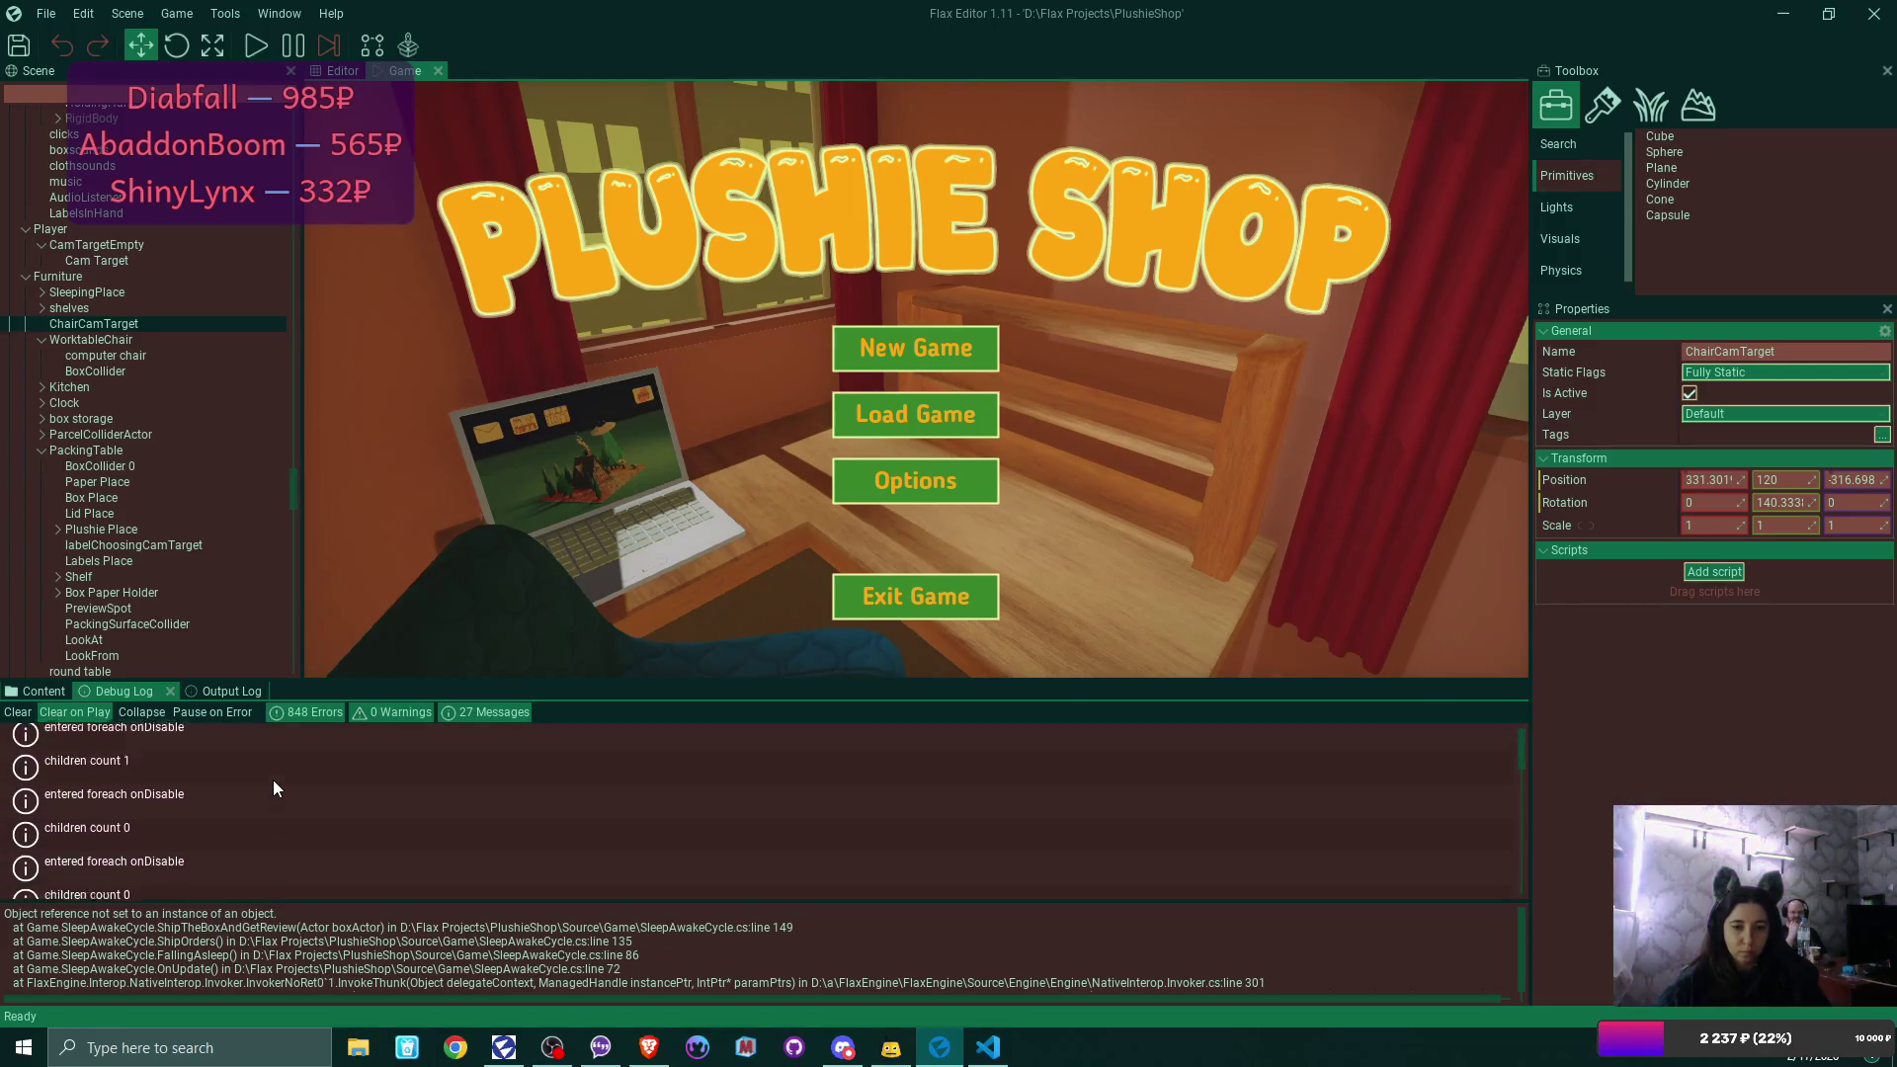
scroll(273, 780, down, 3)
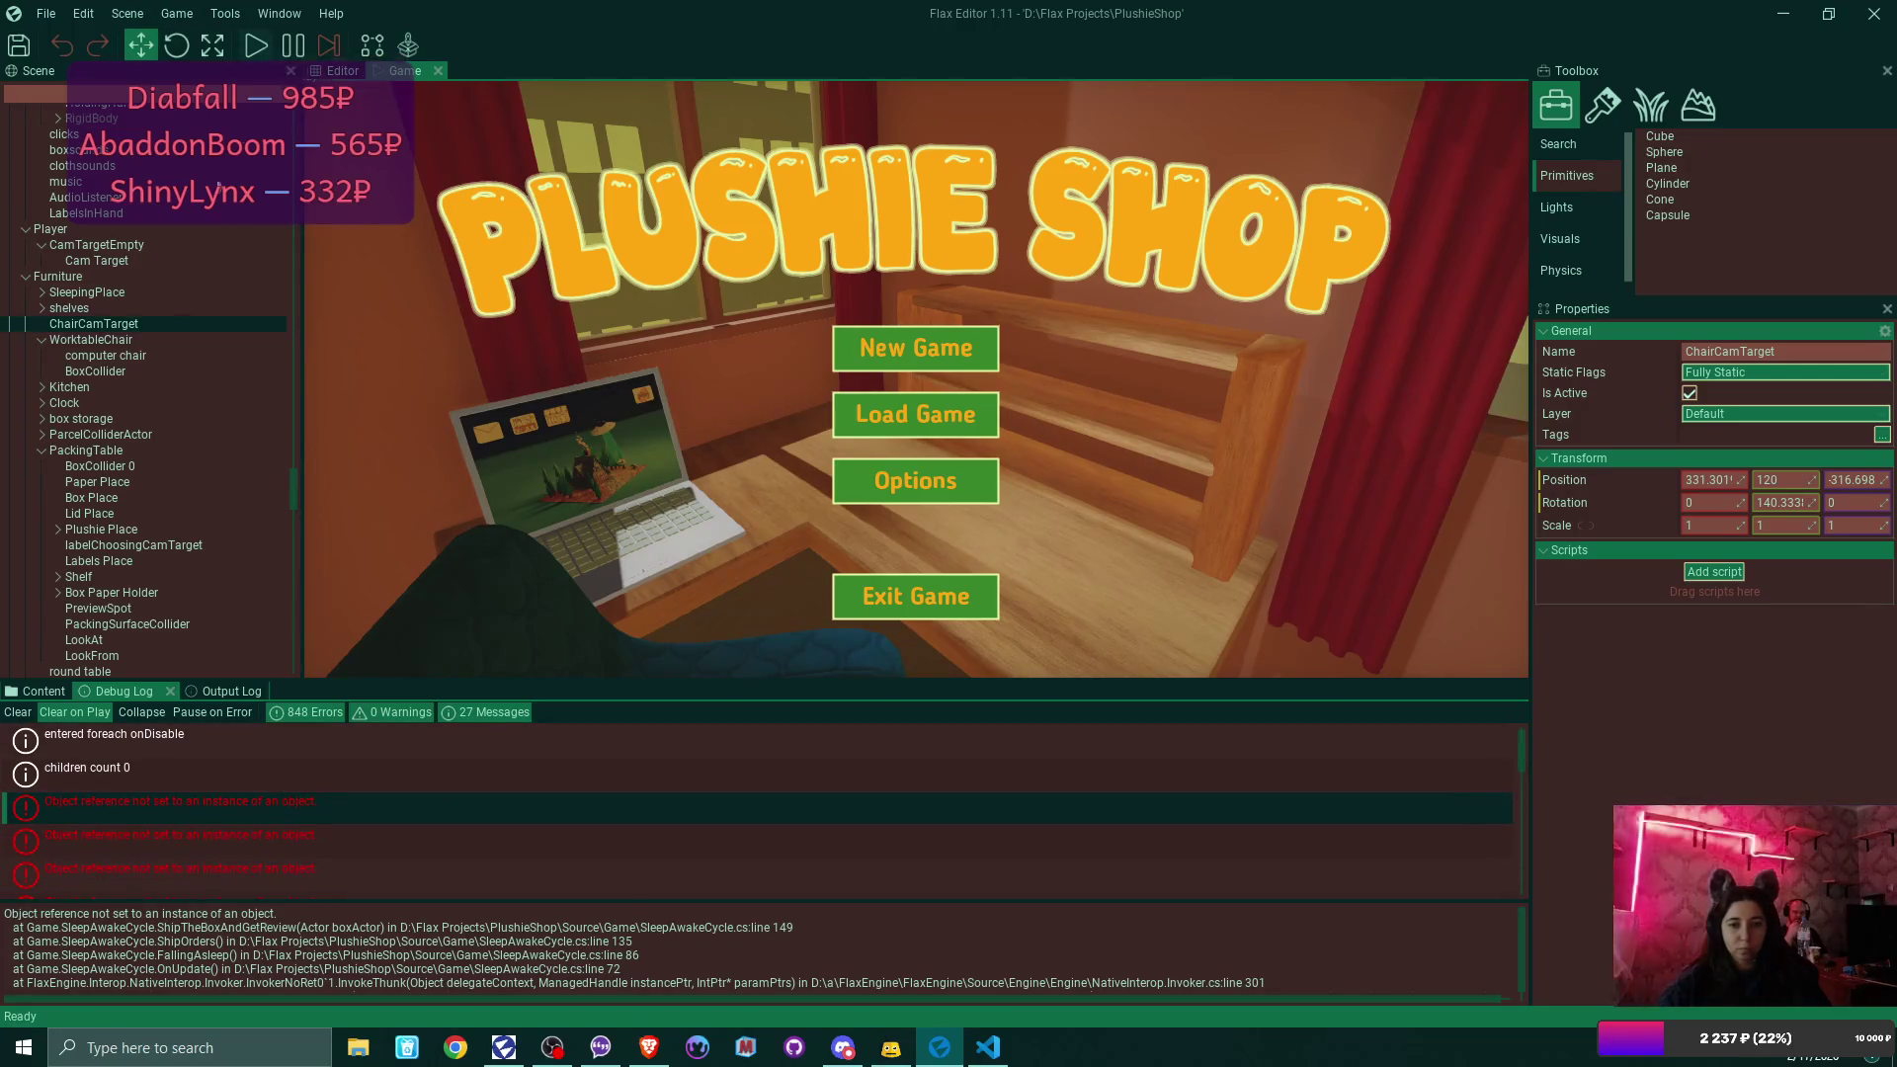
click(19, 711)
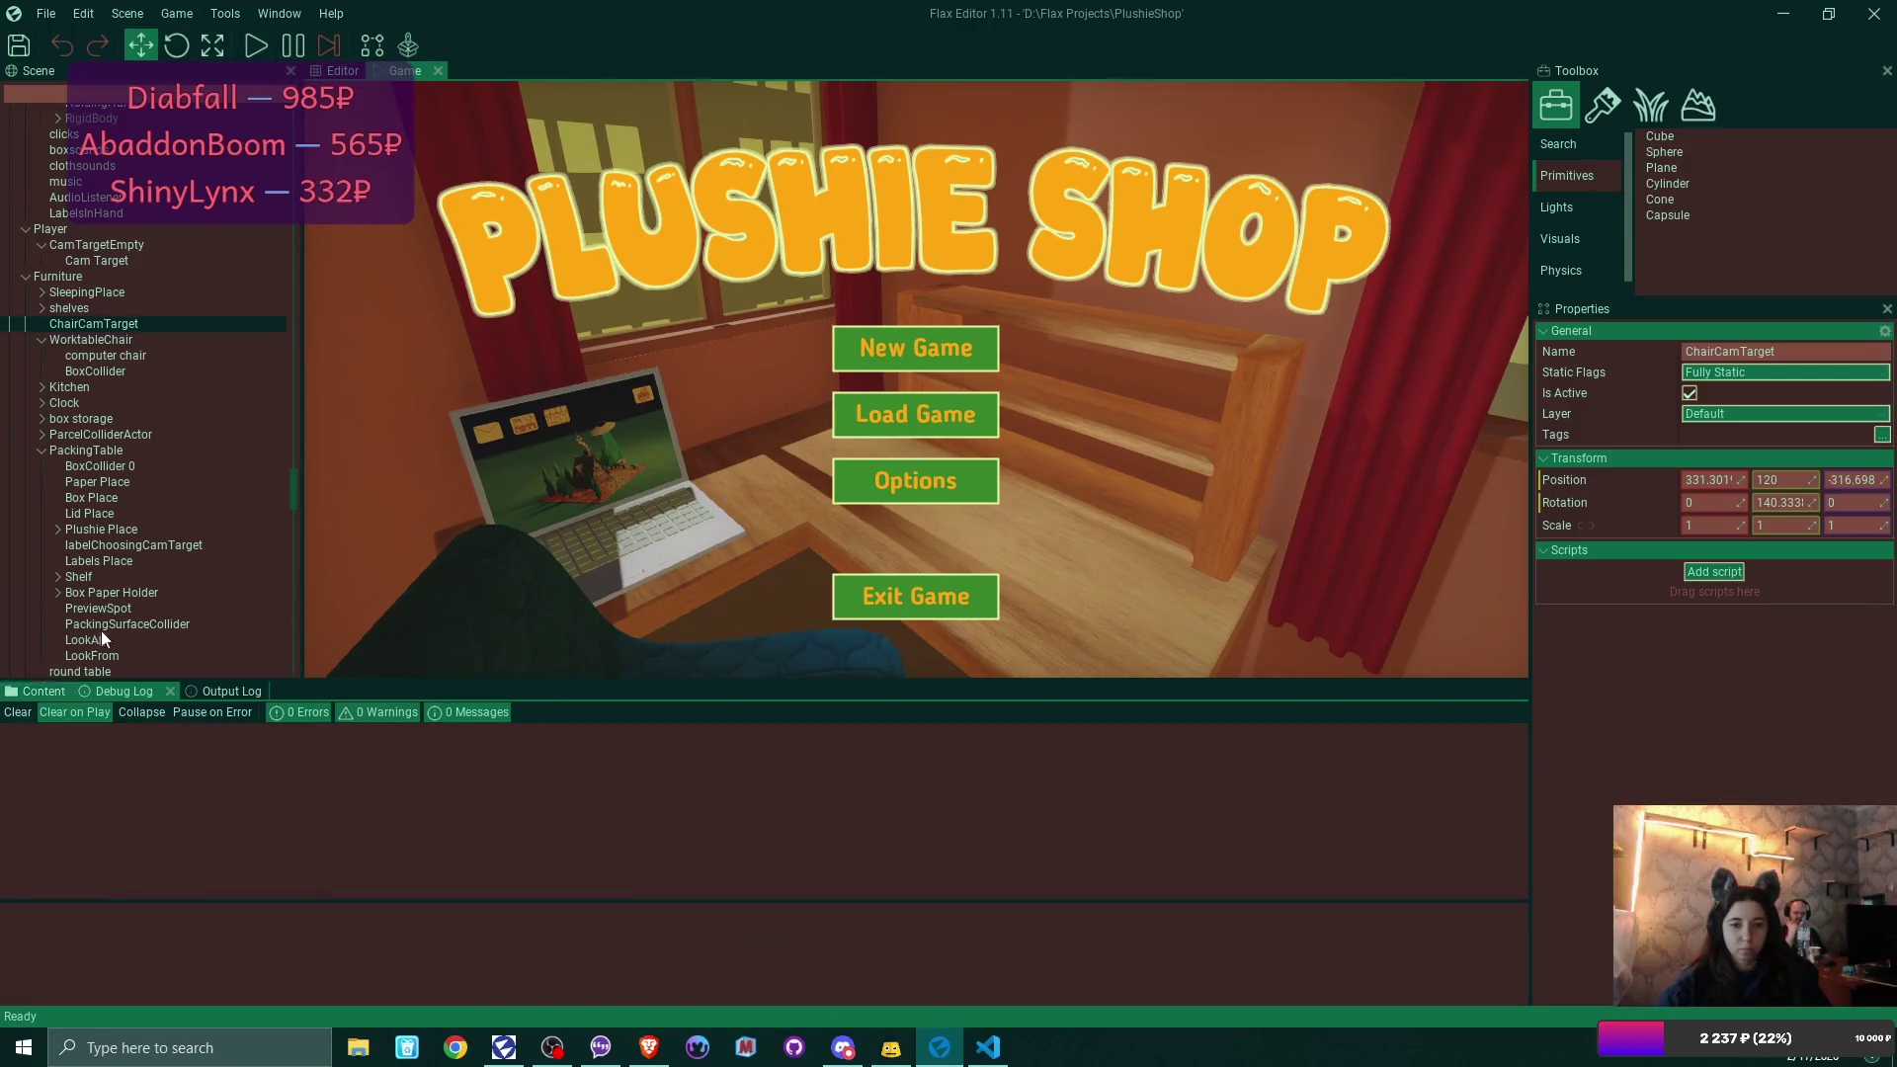
click(49, 16)
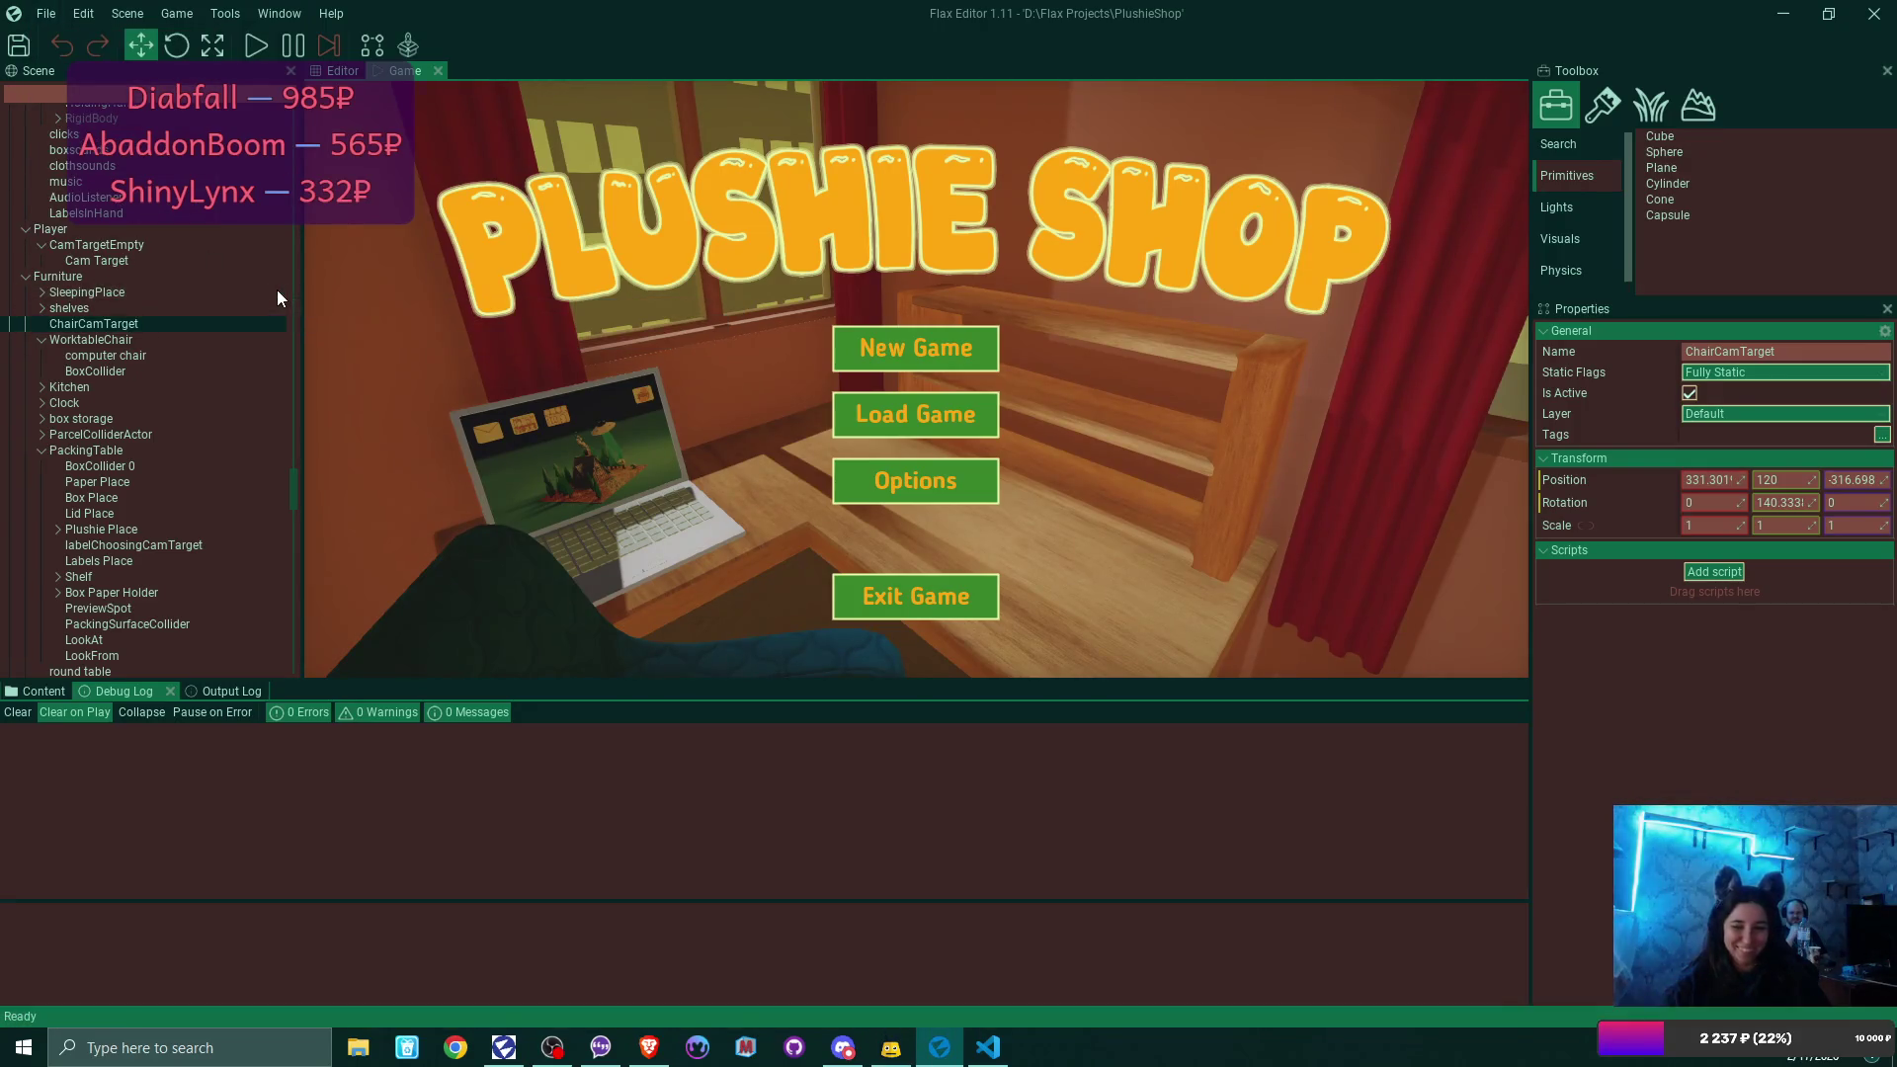
Play-test a New Game in save slot Game 1, overwriting the existing save.
key(F5)
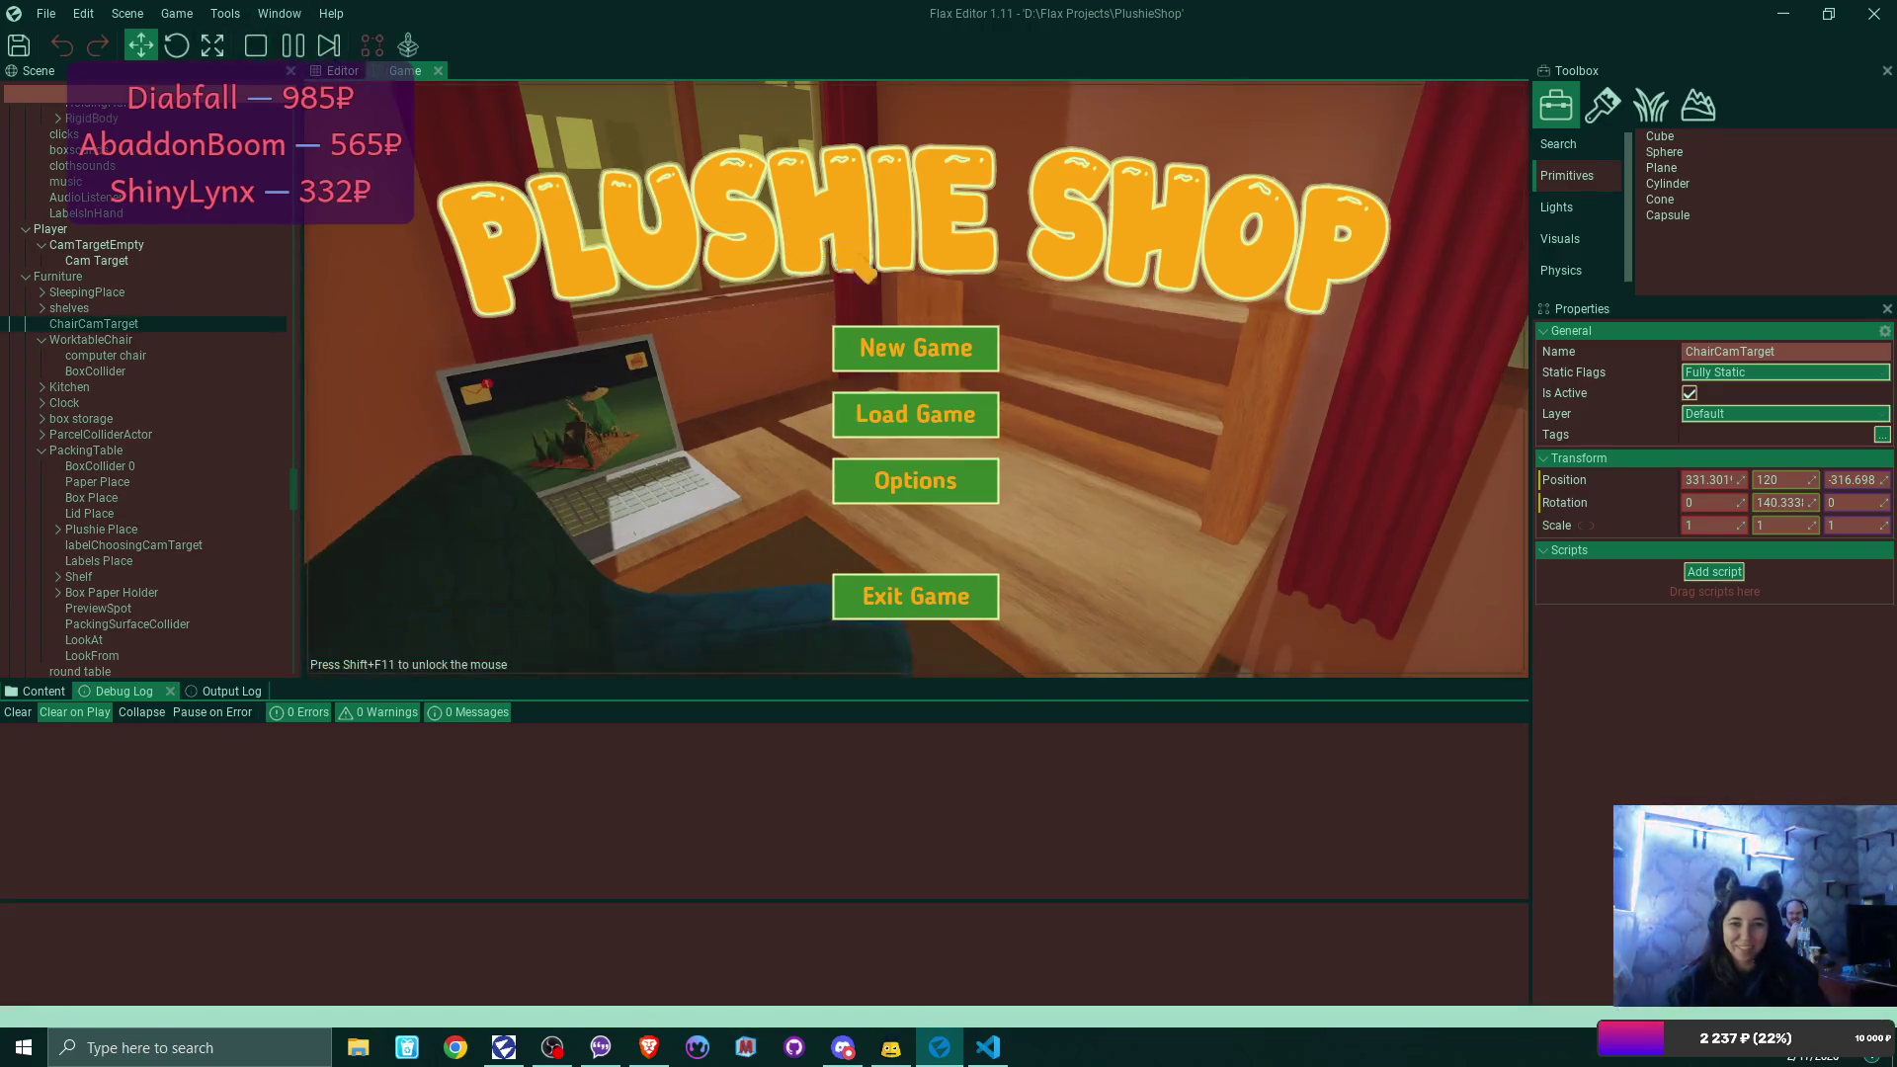
click(916, 348)
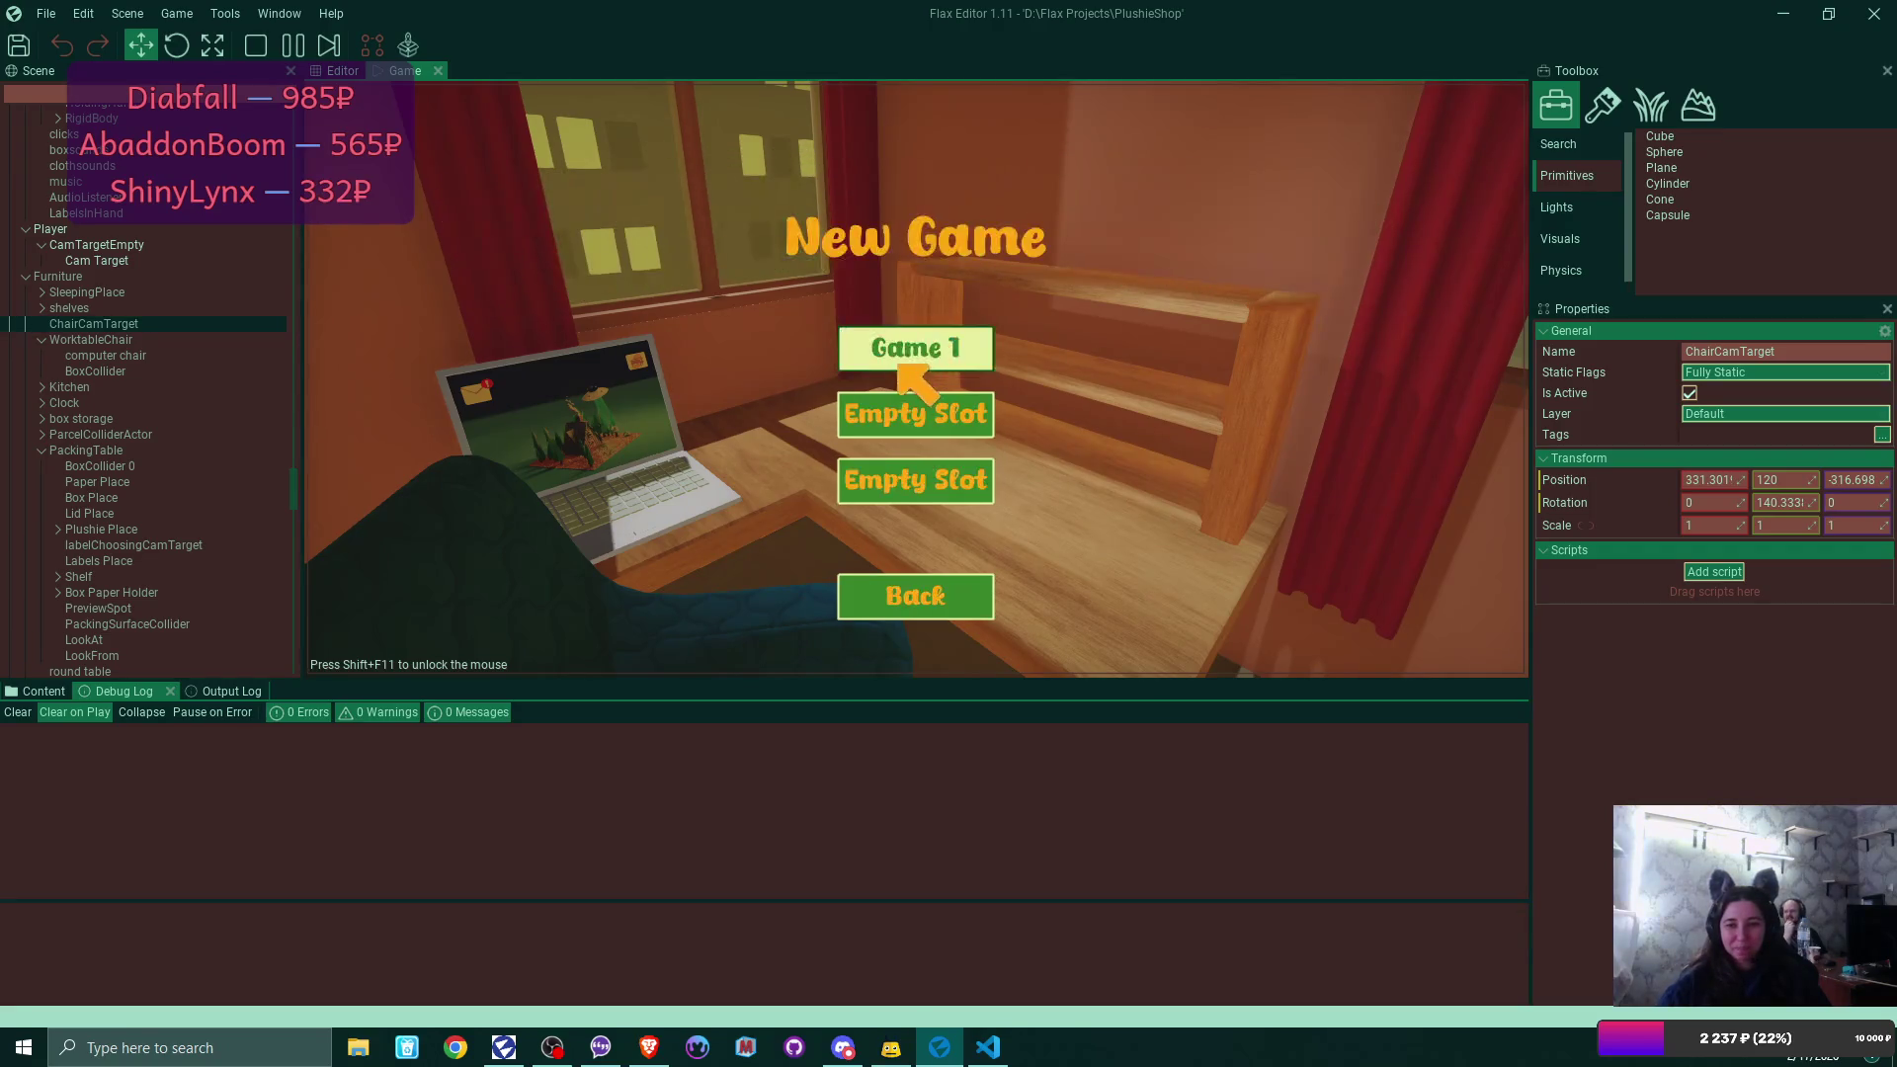
click(907, 348)
click(802, 487)
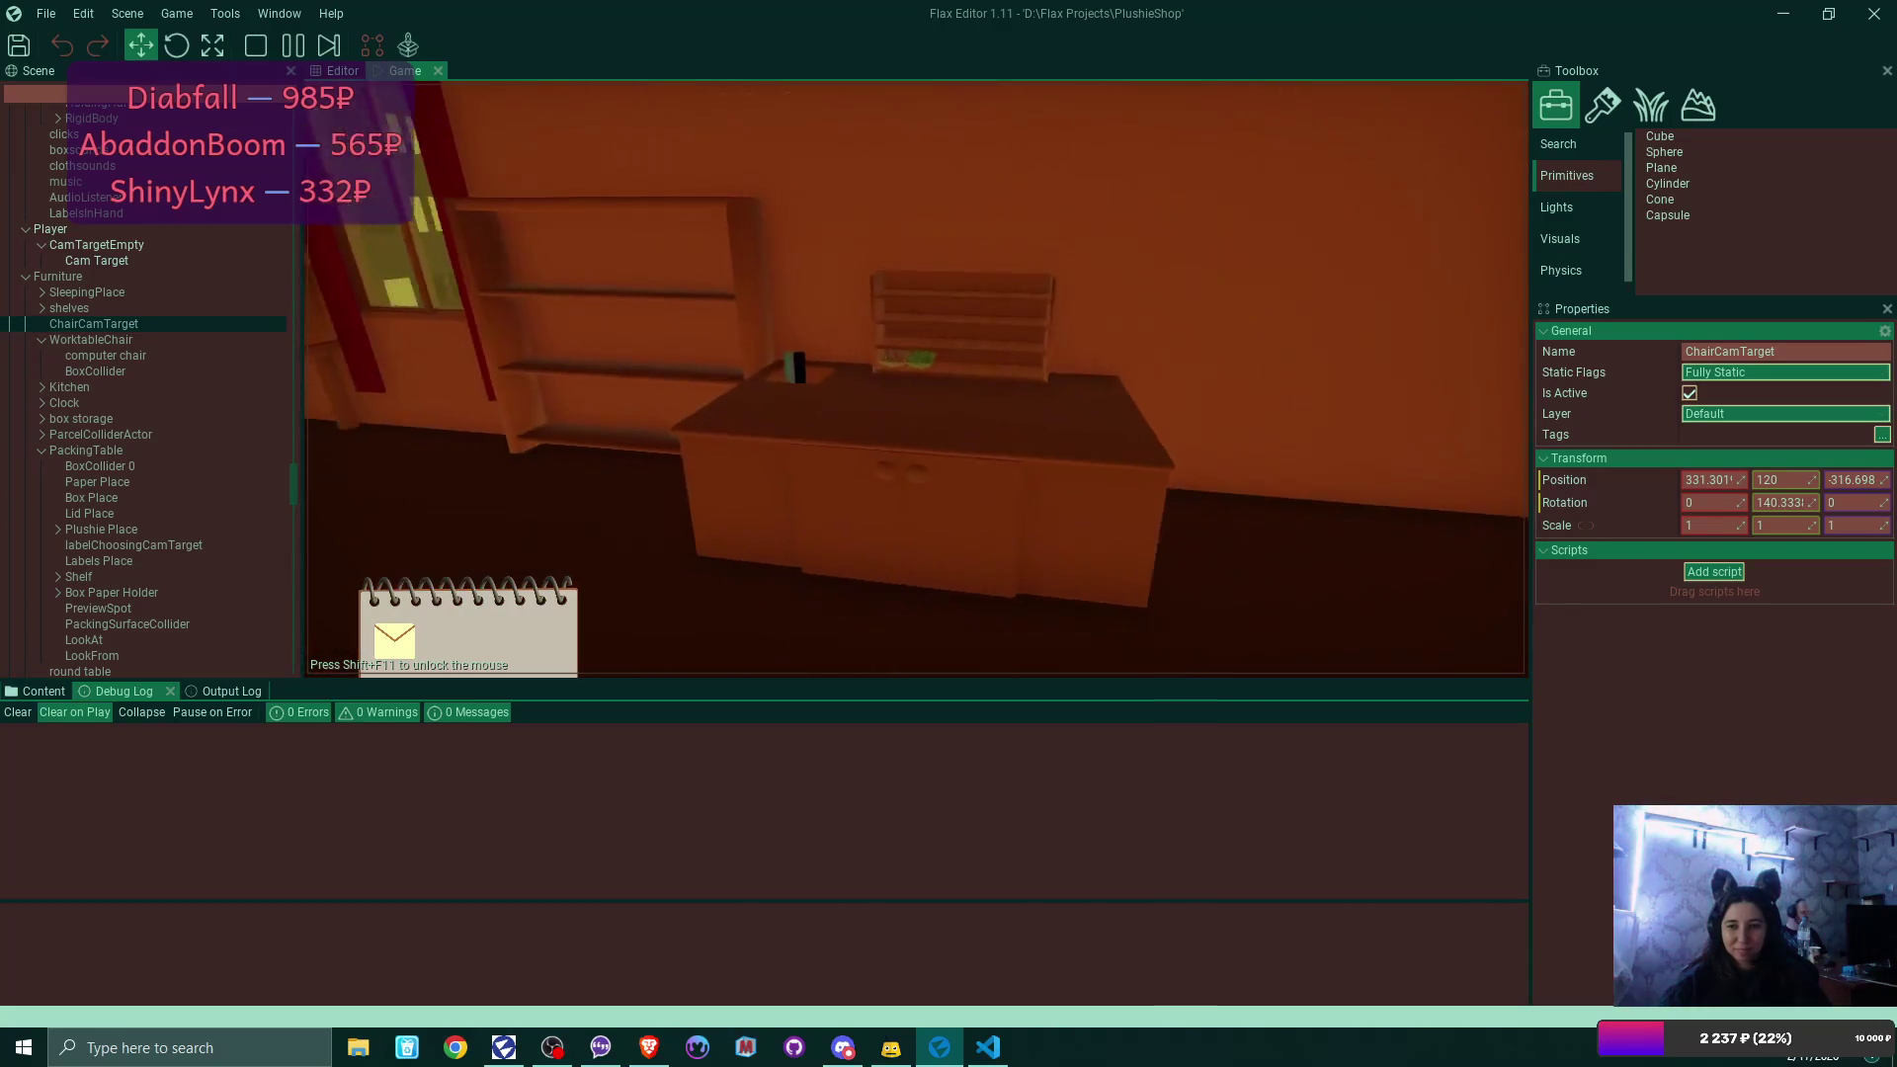
At the laptop, read the congratulations email and its pattern, then accept the plushie order.
key(e)
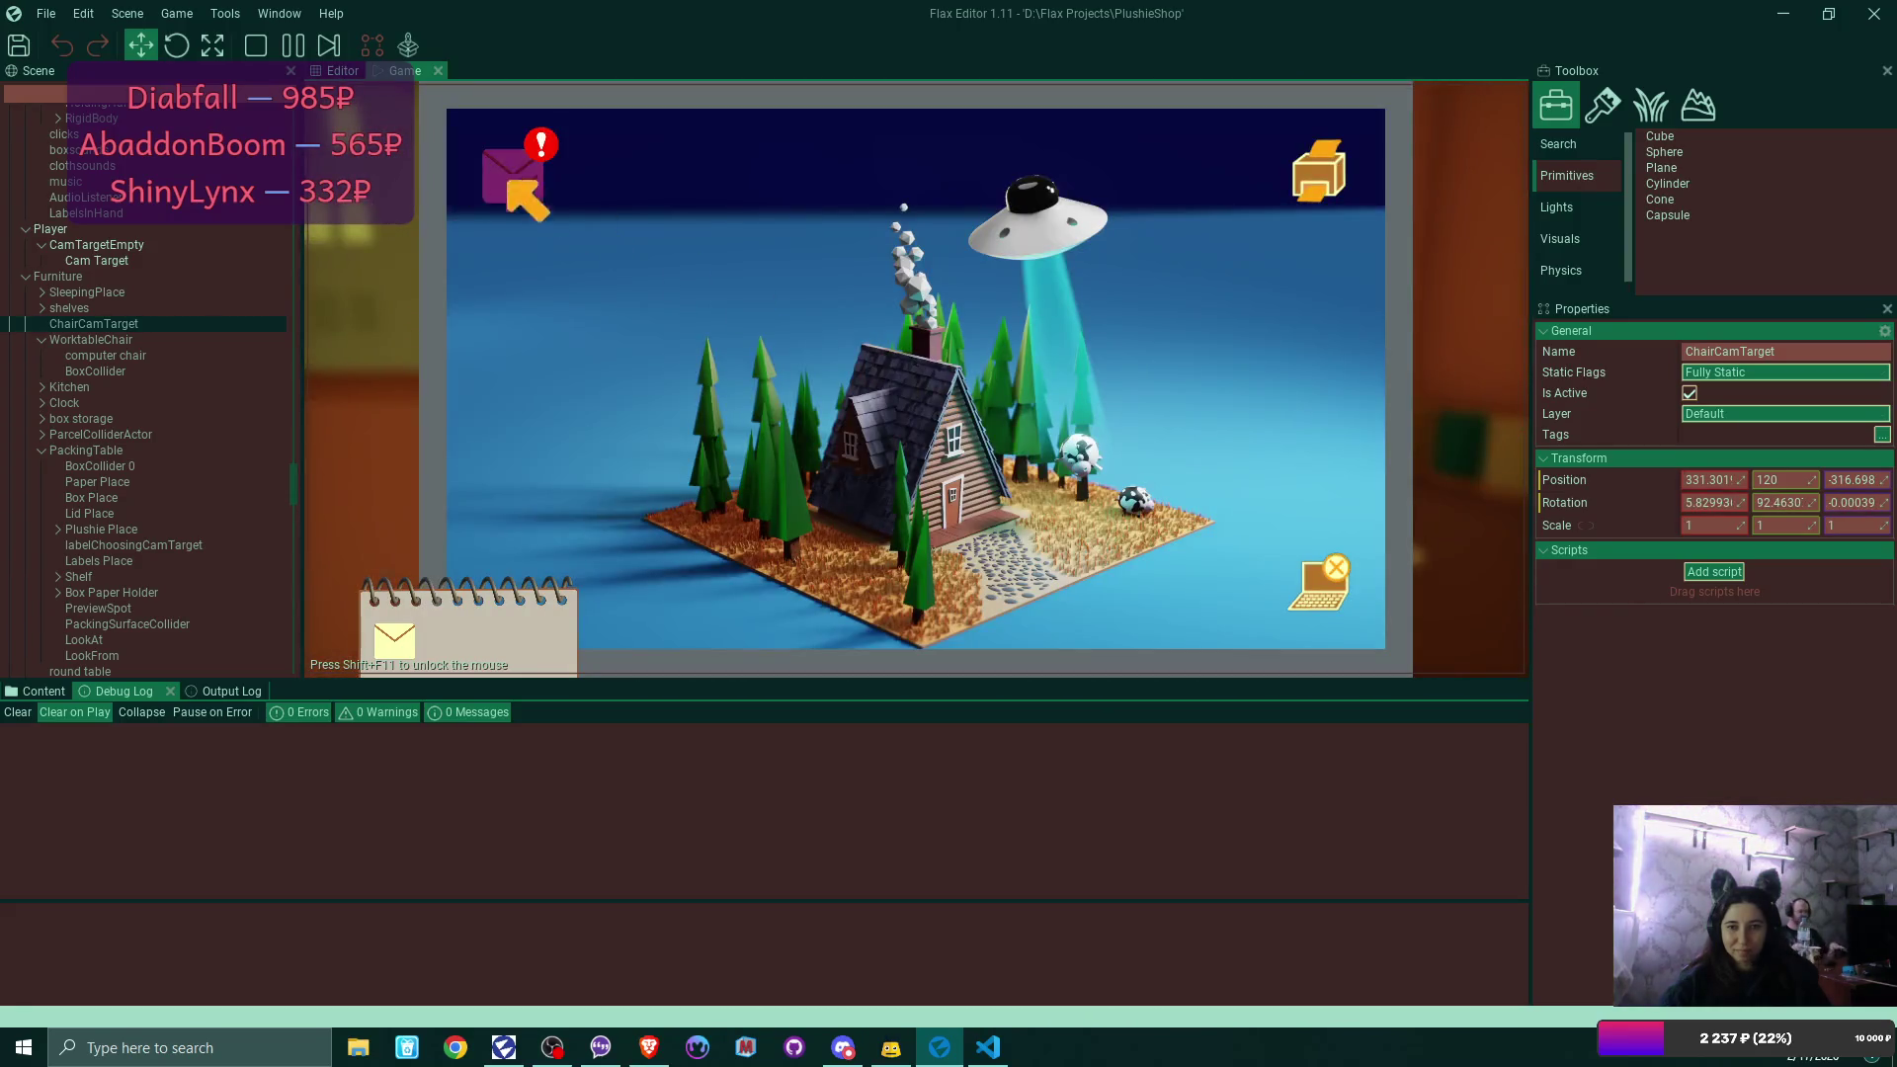
click(509, 184)
click(778, 247)
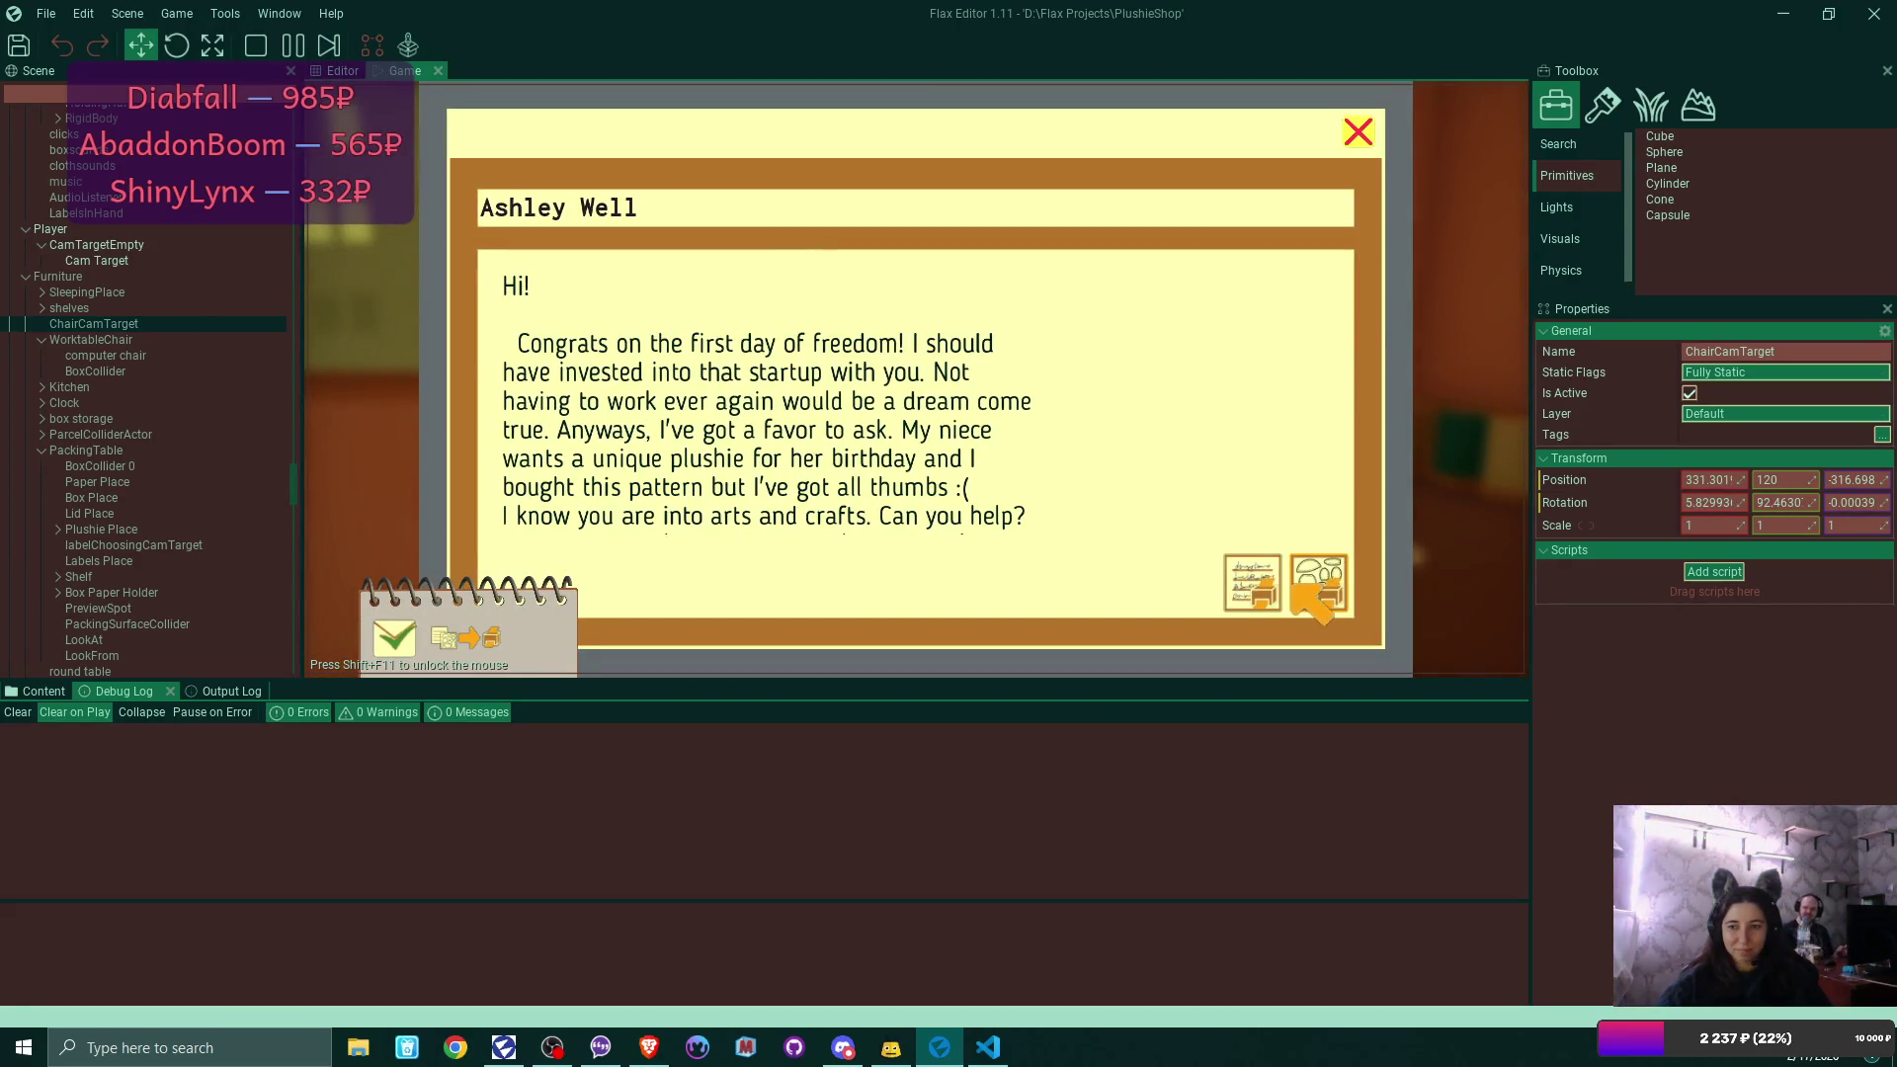
click(1296, 588)
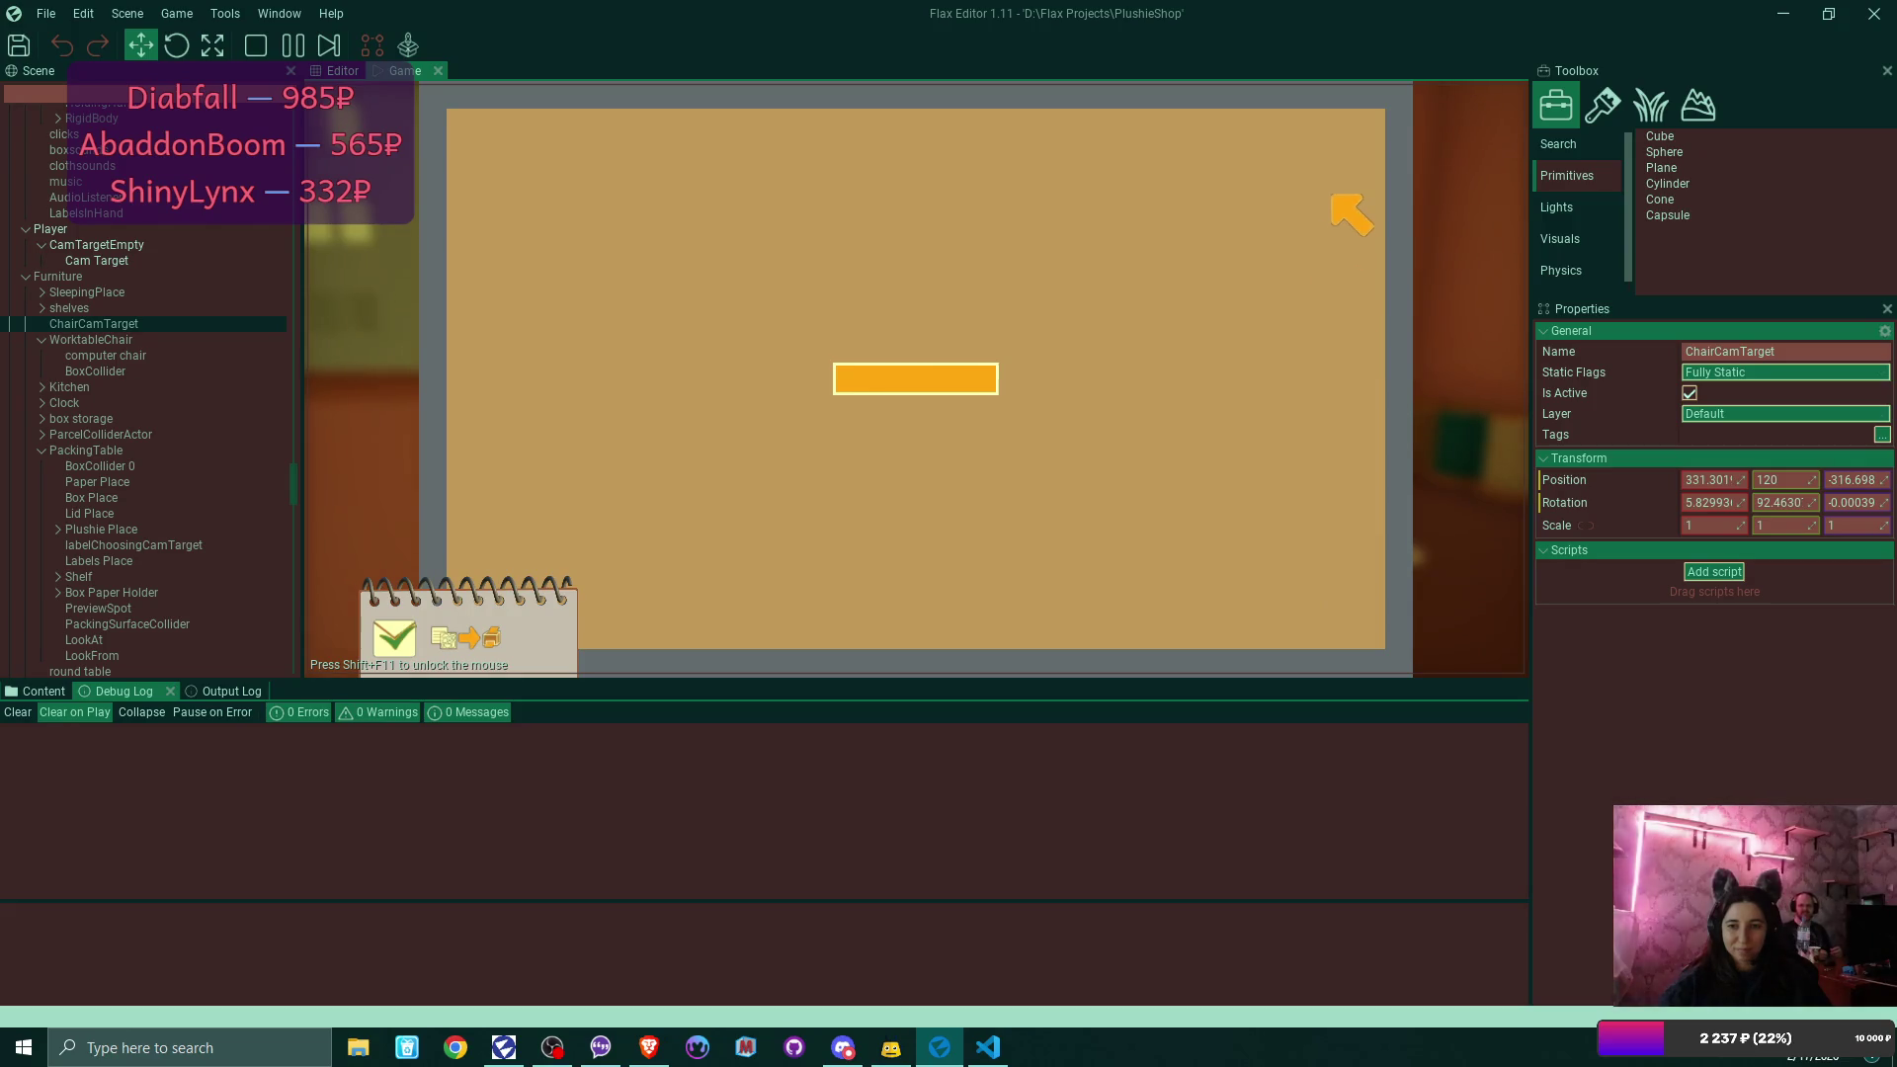
click(1359, 135)
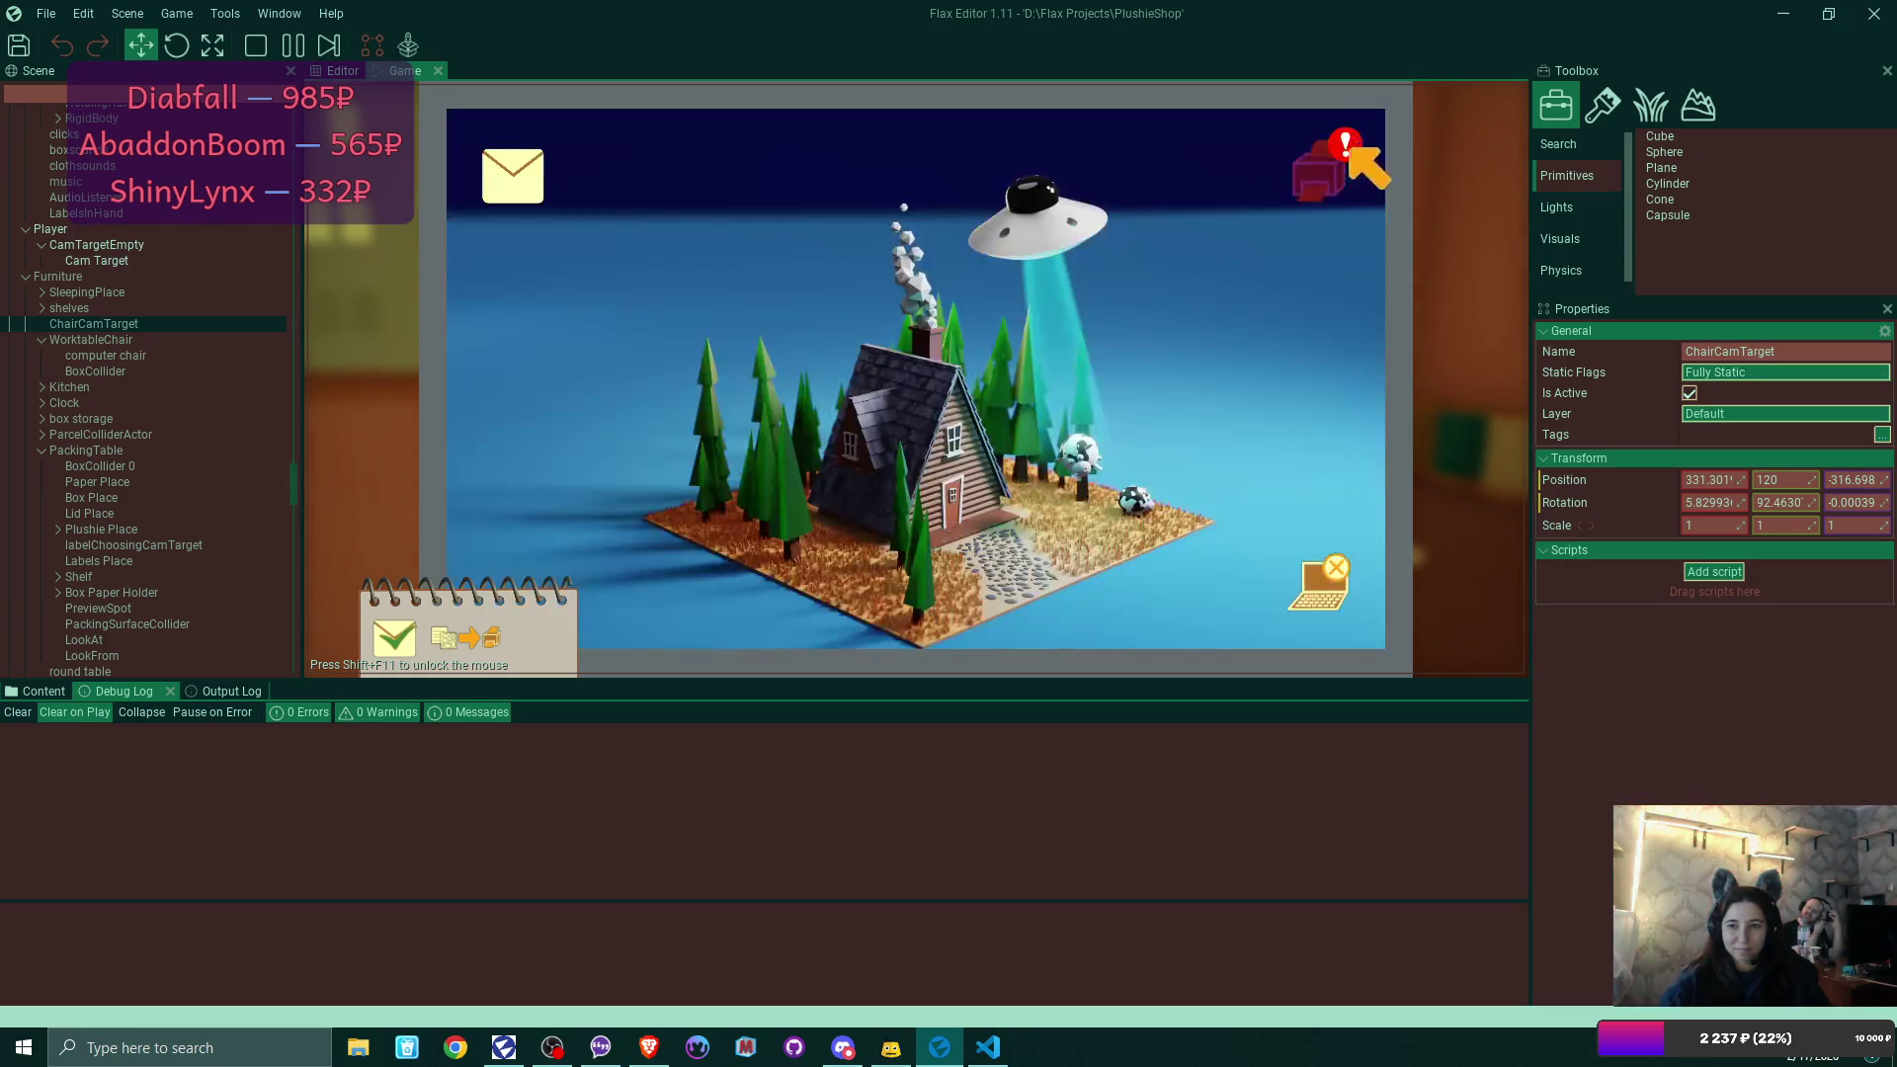
click(1343, 178)
click(652, 351)
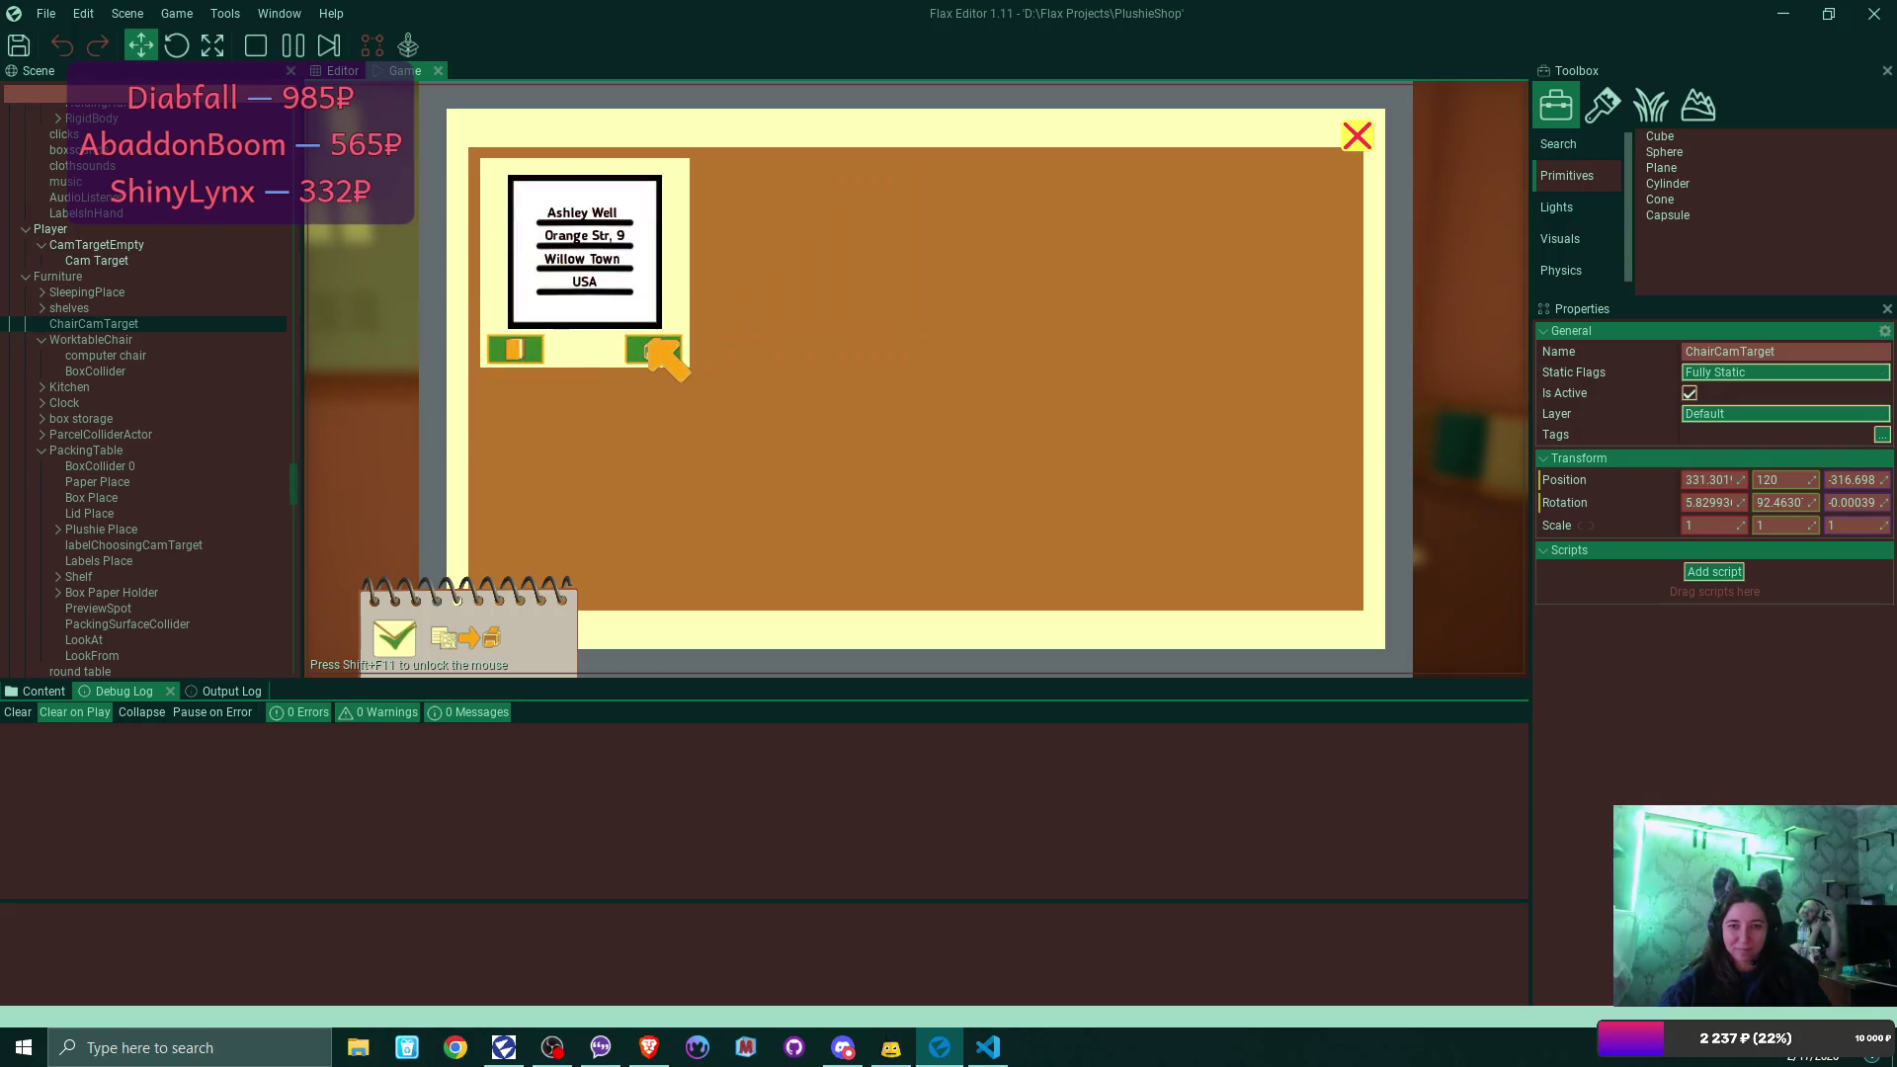
click(656, 351)
click(1361, 134)
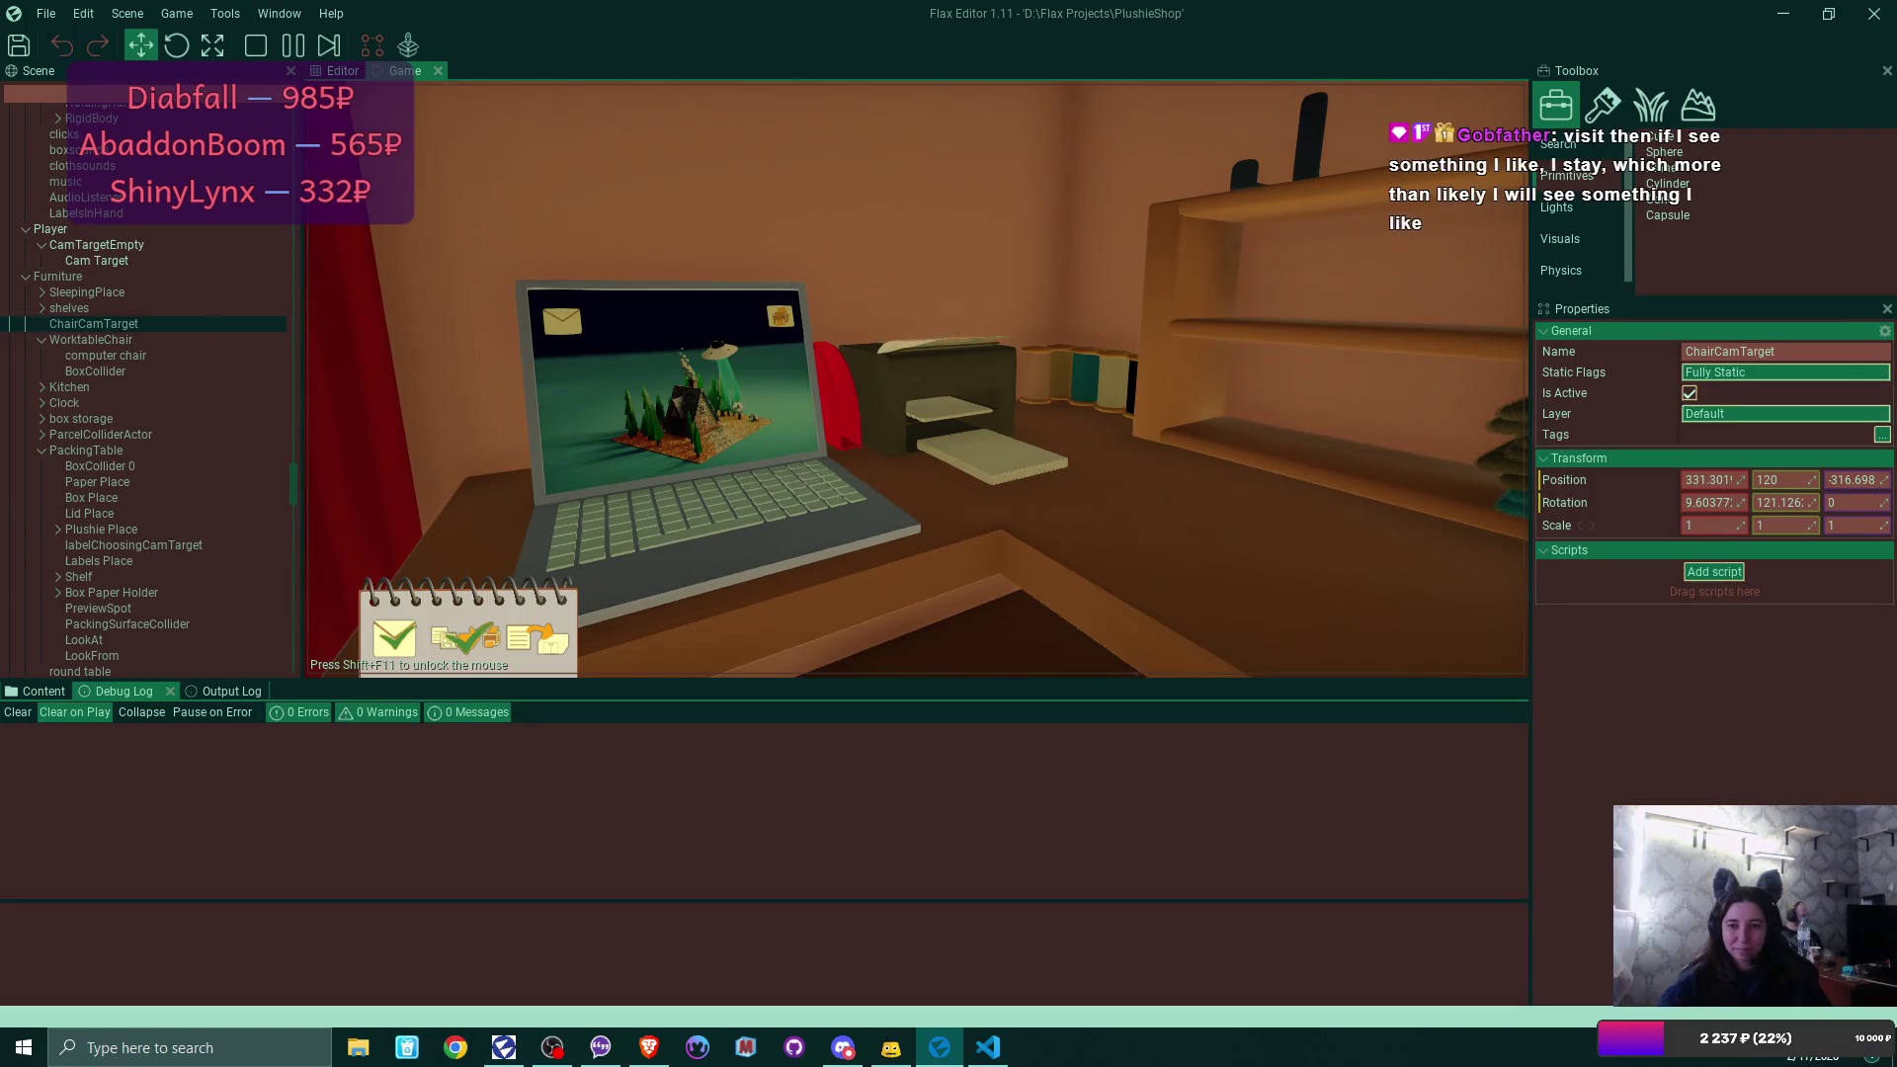
Print the address label, box it with the bear plushie, then go to bed to end the day.
click(885, 621)
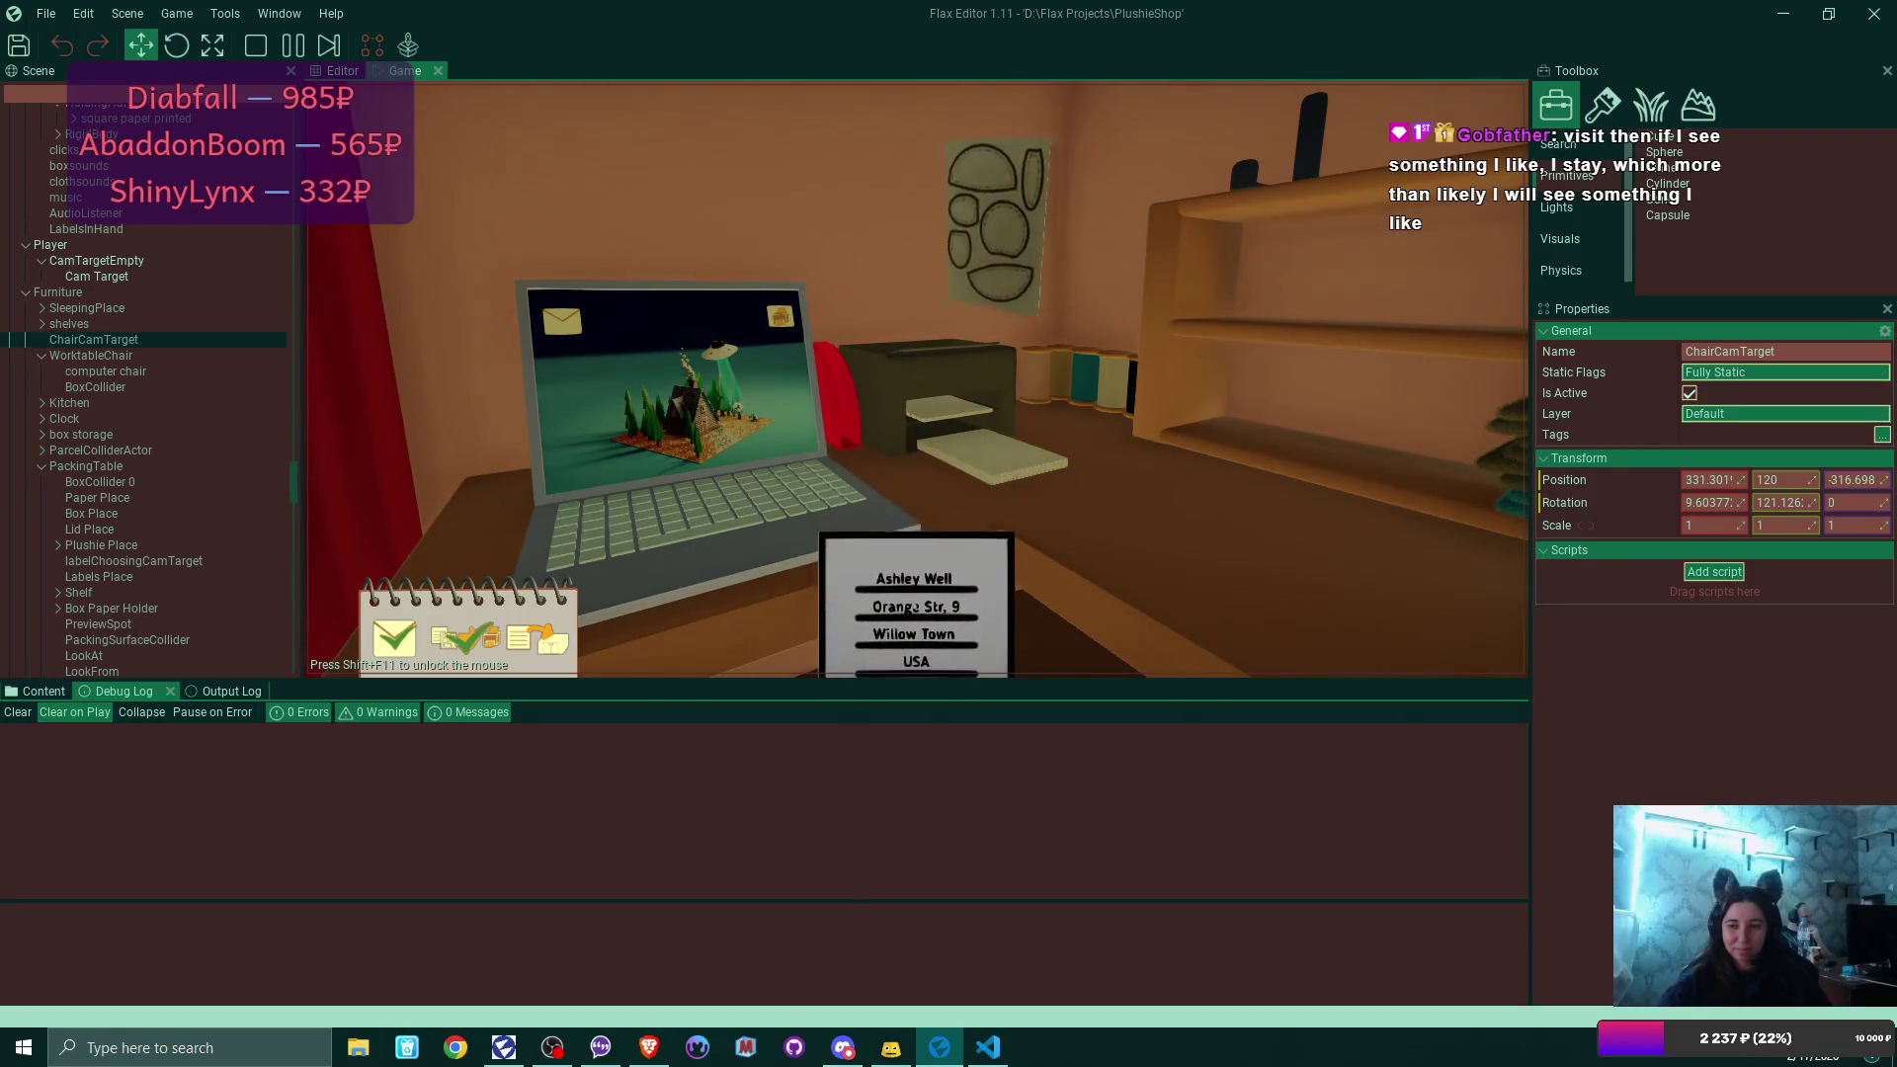
click(946, 621)
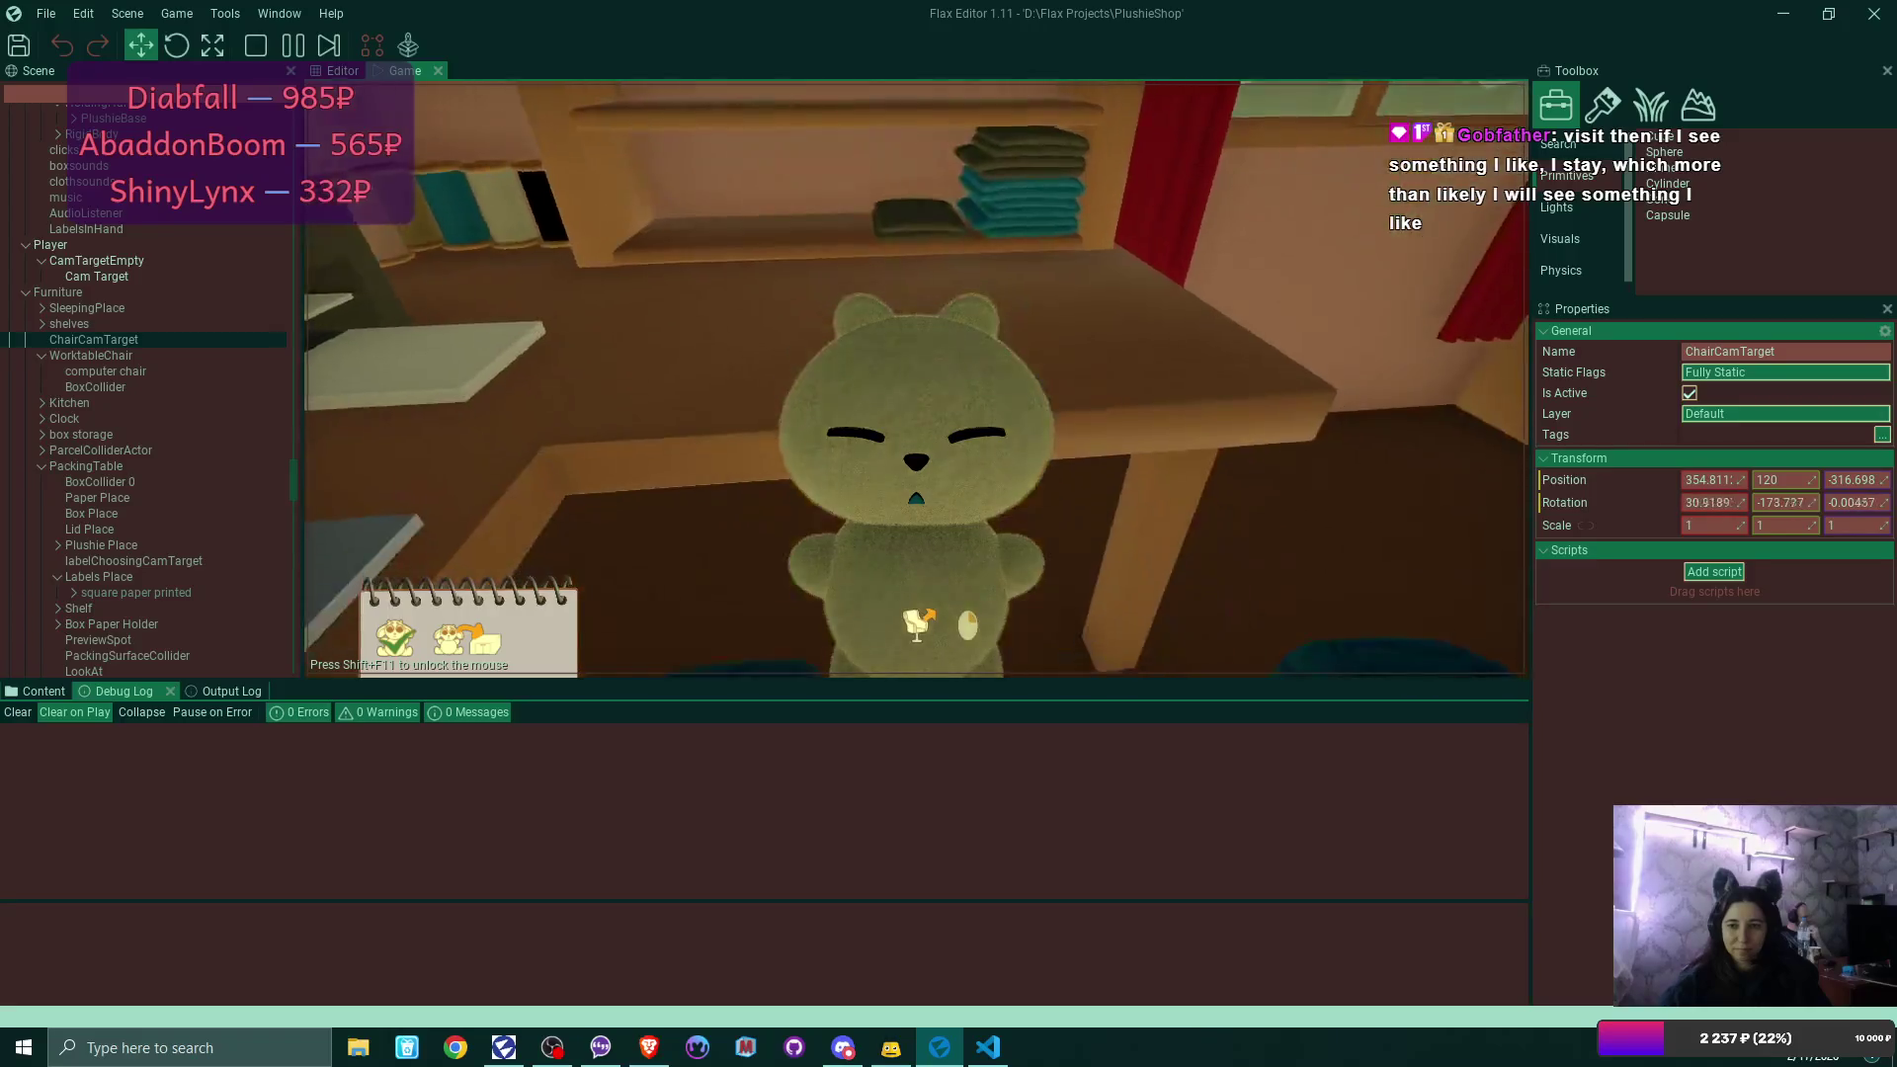
click(929, 621)
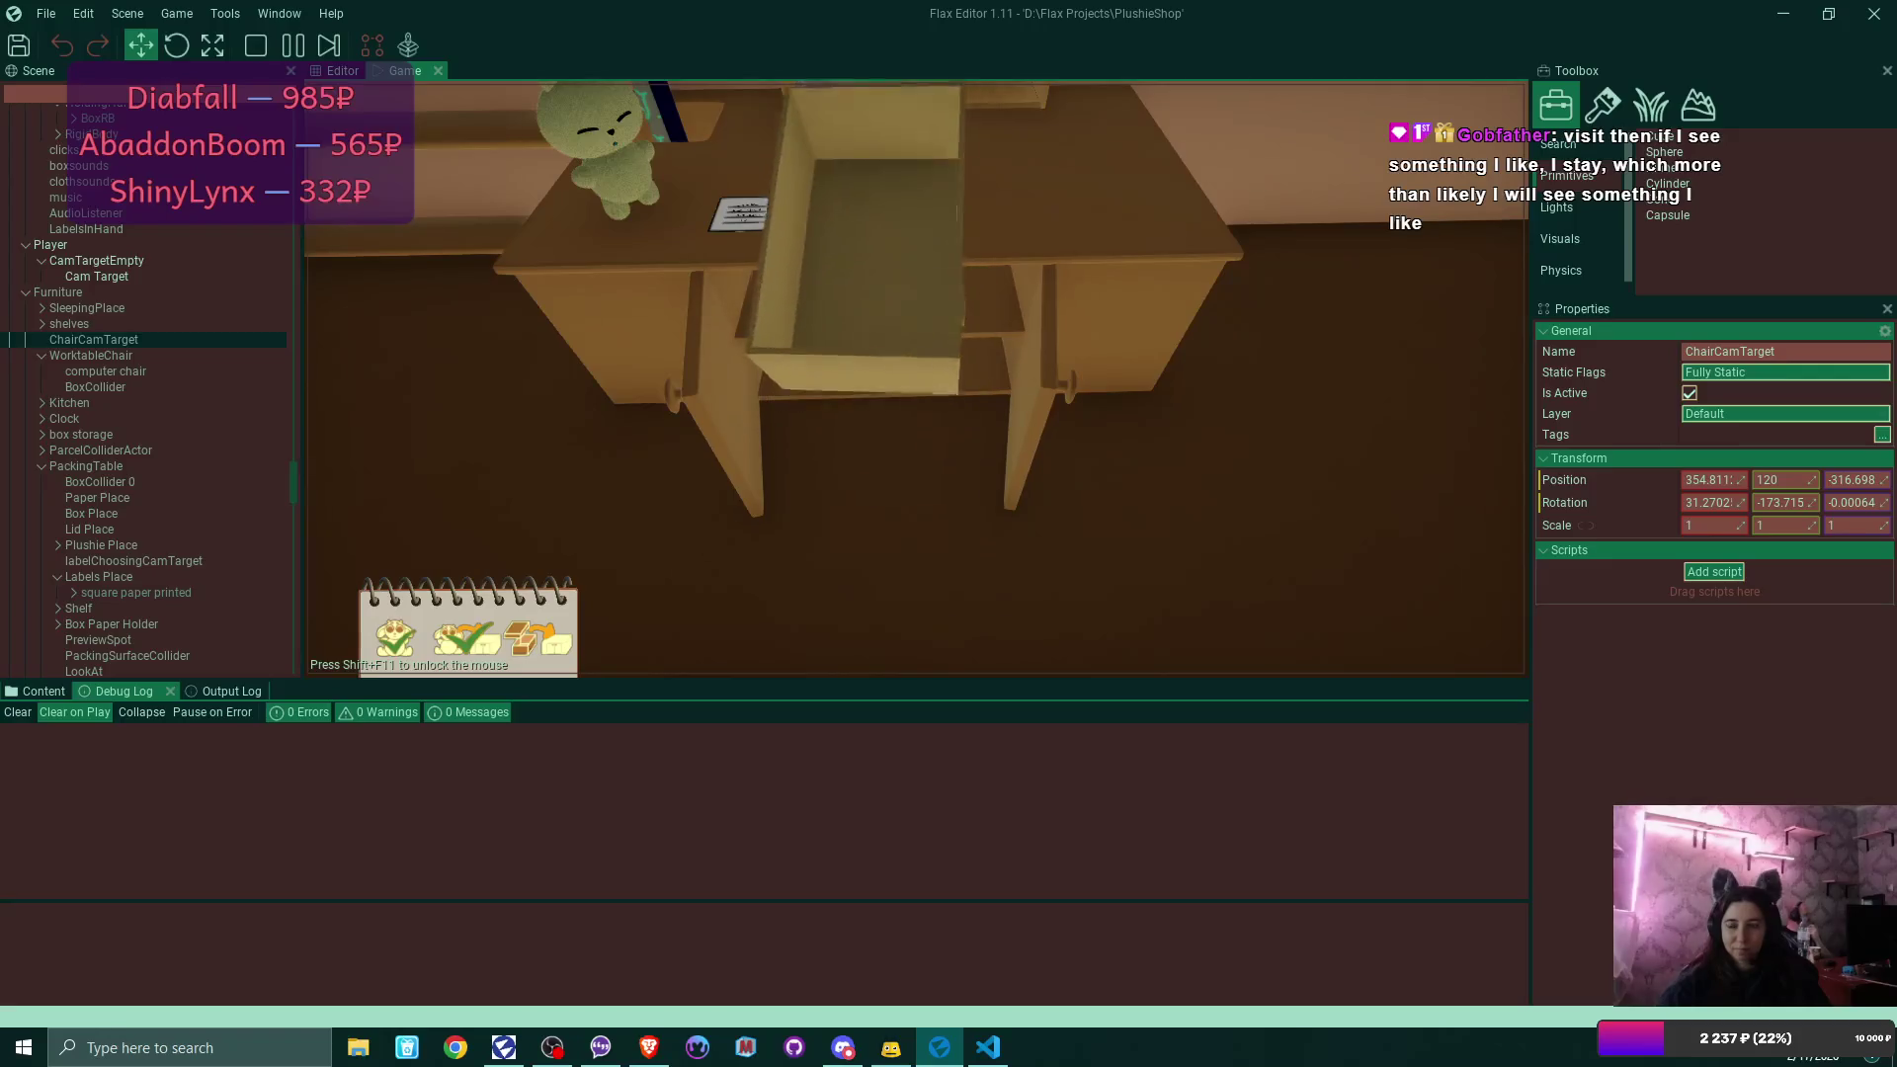
click(946, 620)
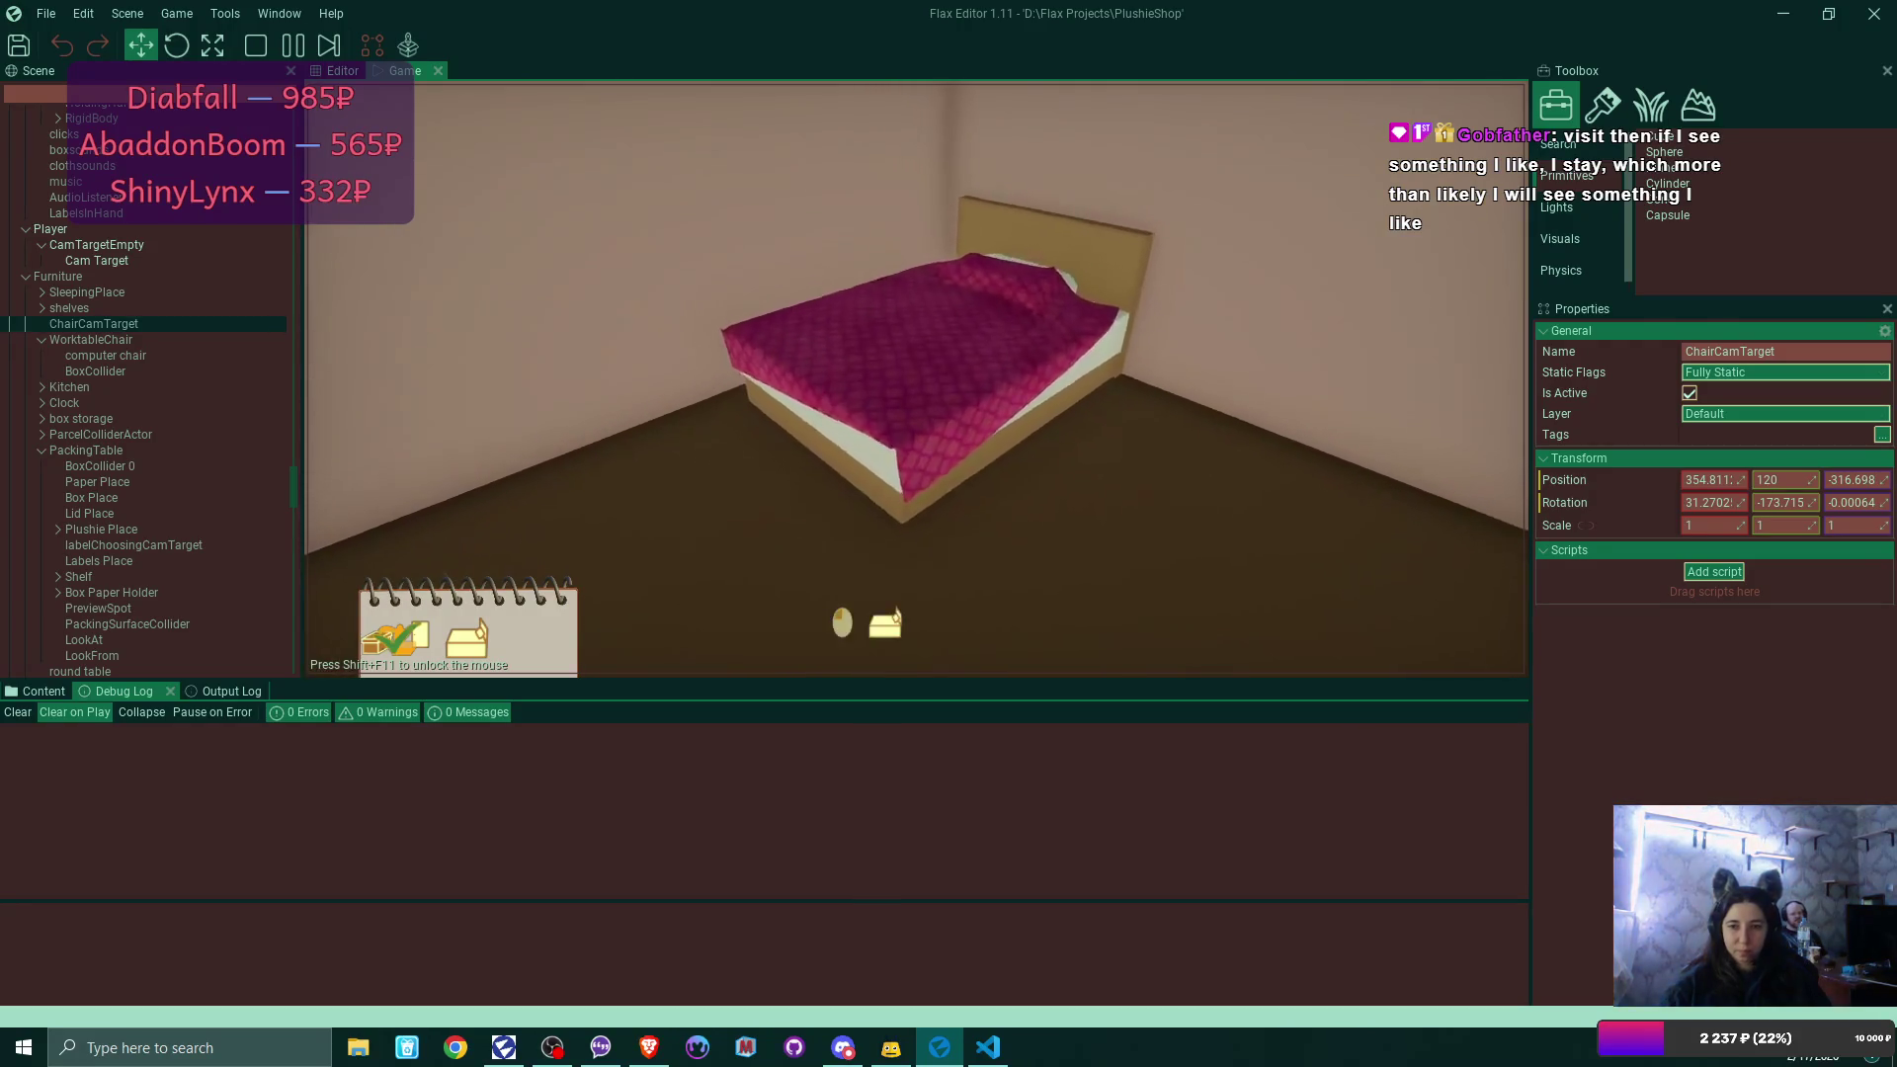
click(916, 380)
click(806, 486)
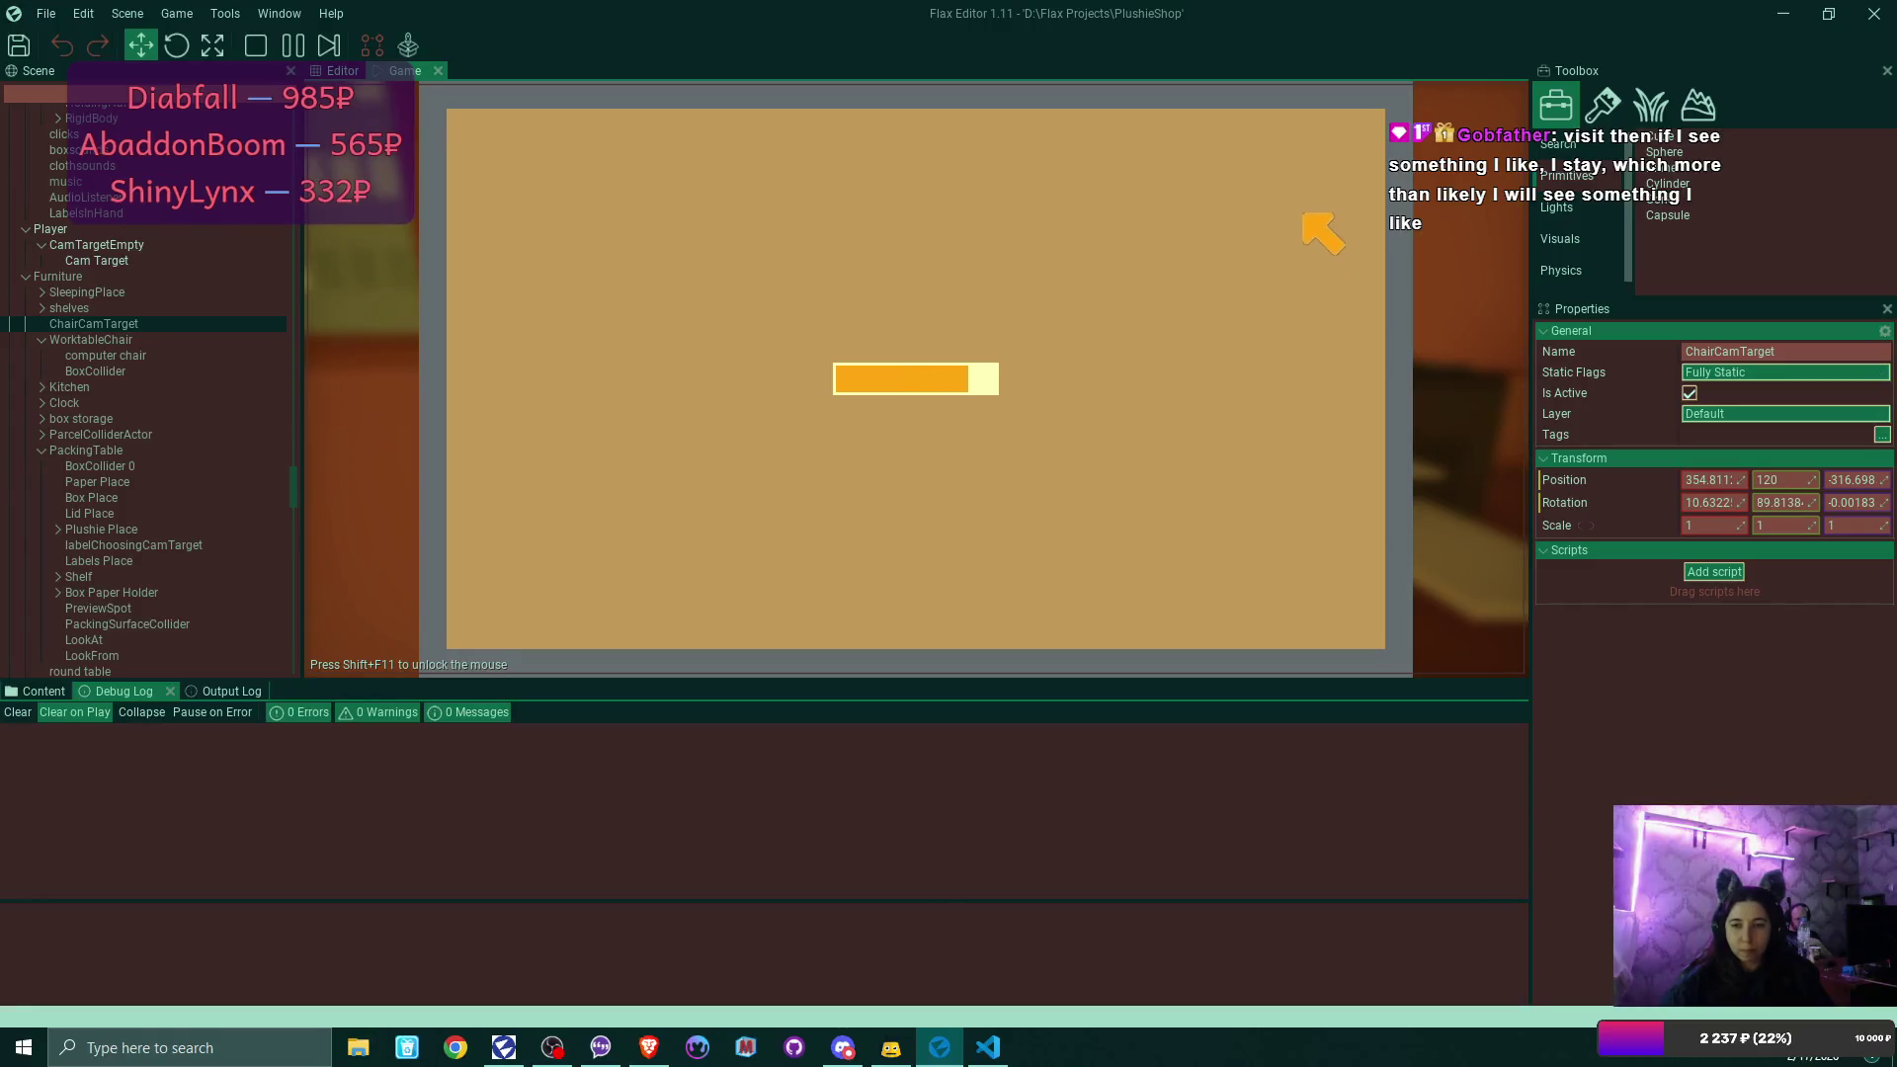
Close the morning letter and mail inbox and step away from the laptop.
click(1357, 130)
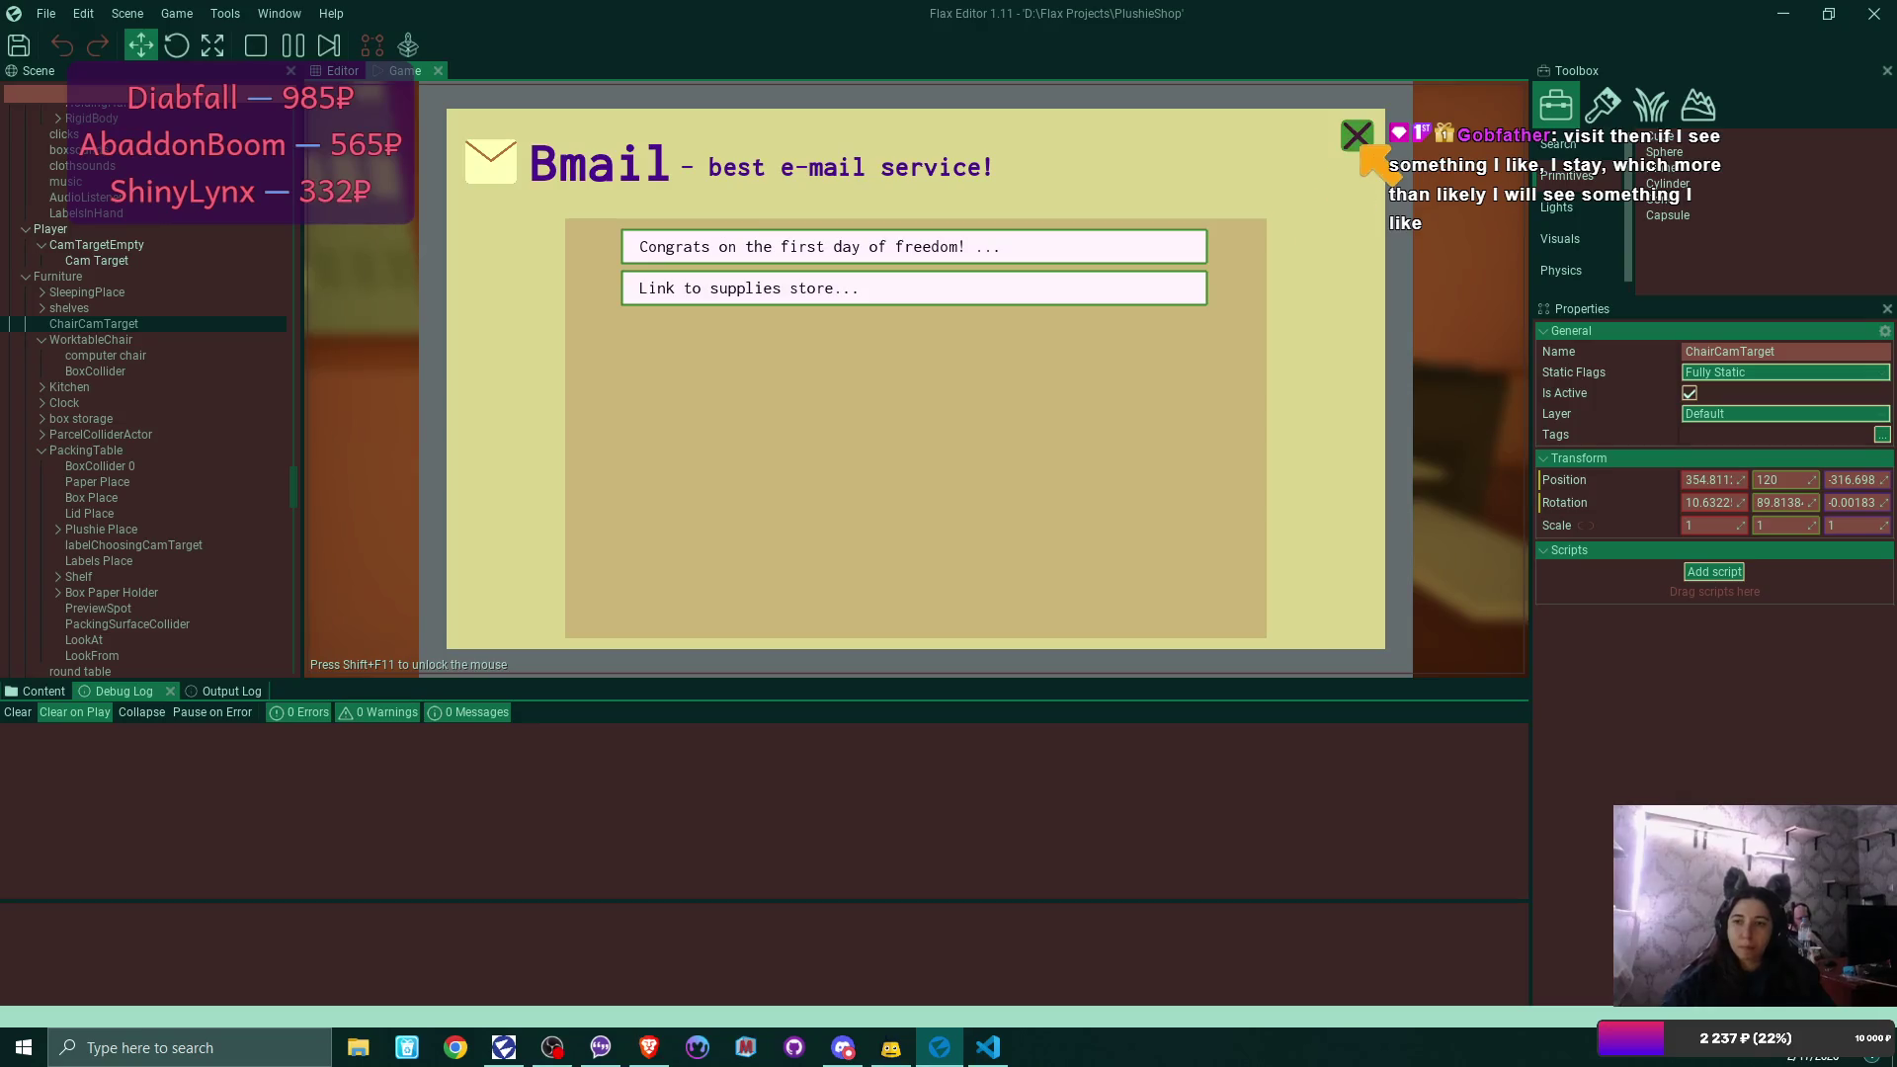
click(1362, 145)
click(1320, 588)
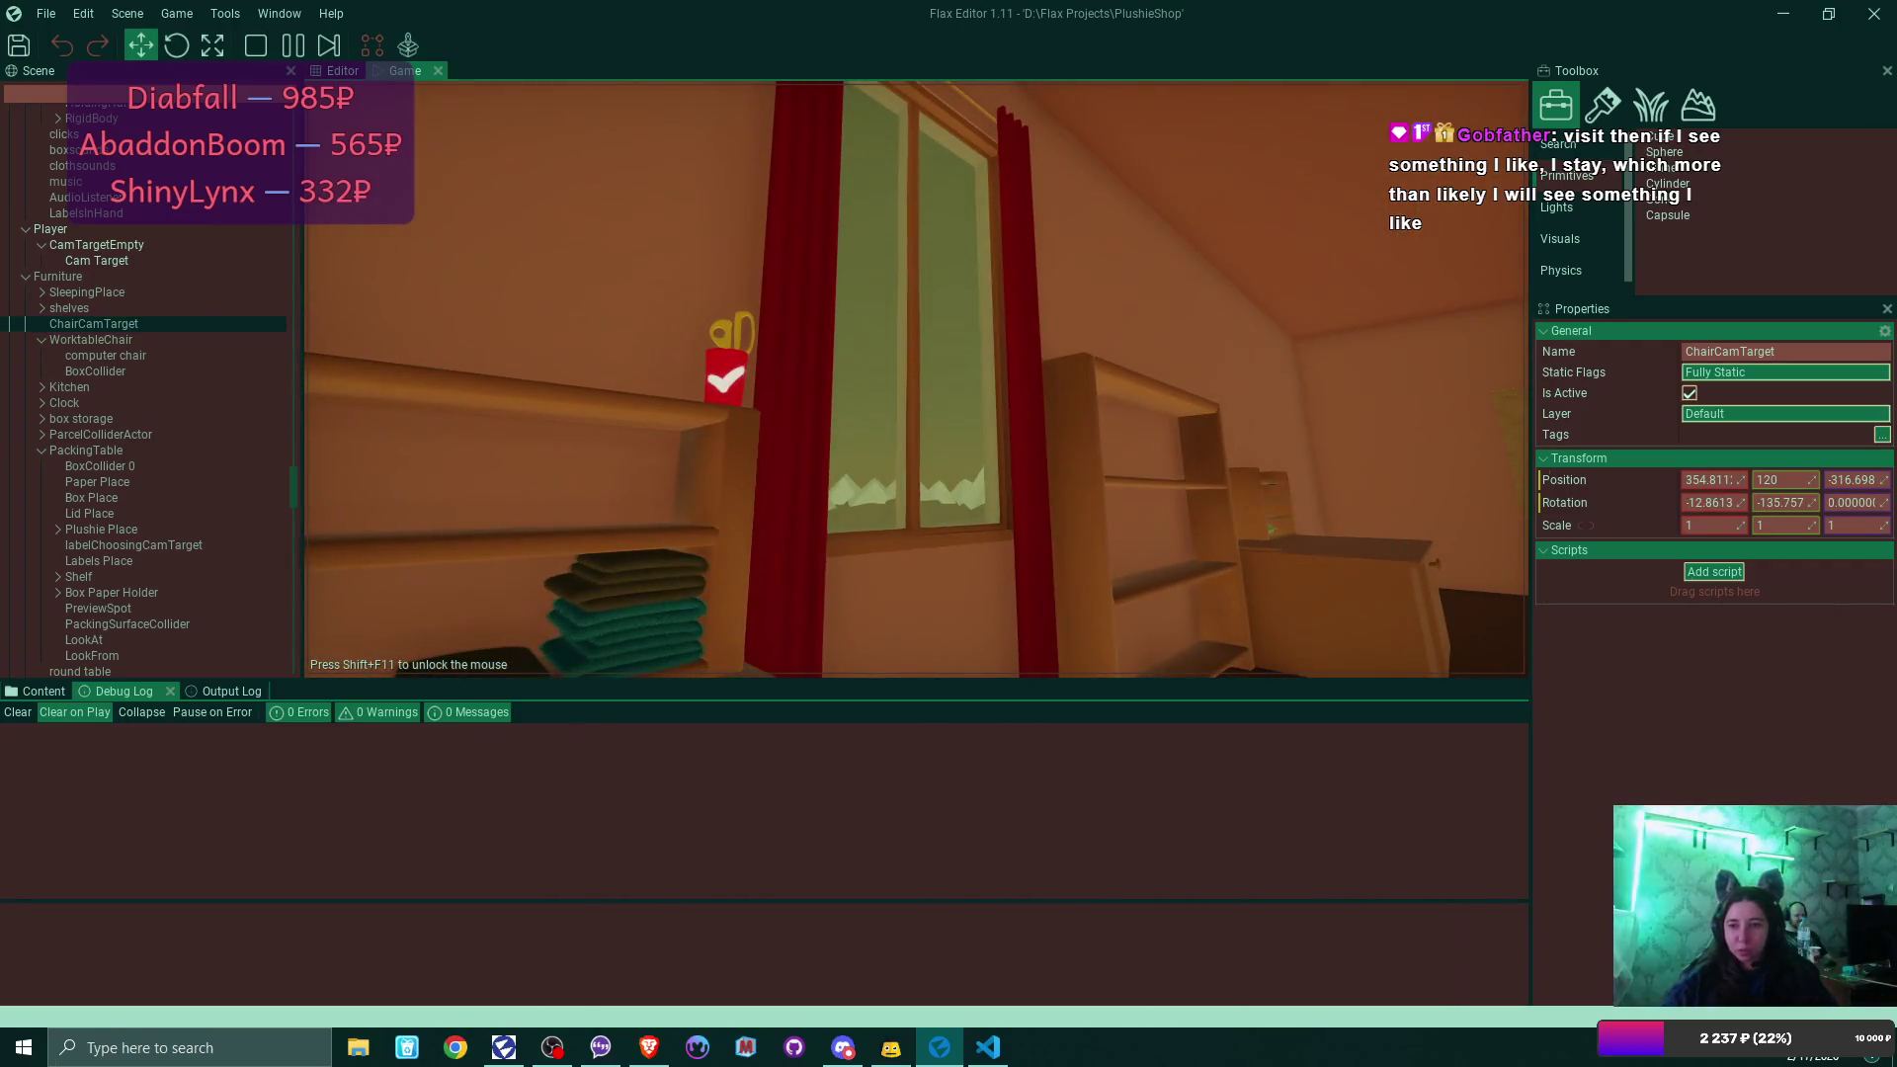
Buy an extra box from the laptop supplies shop, leaving $15, then leave the laptop.
click(917, 380)
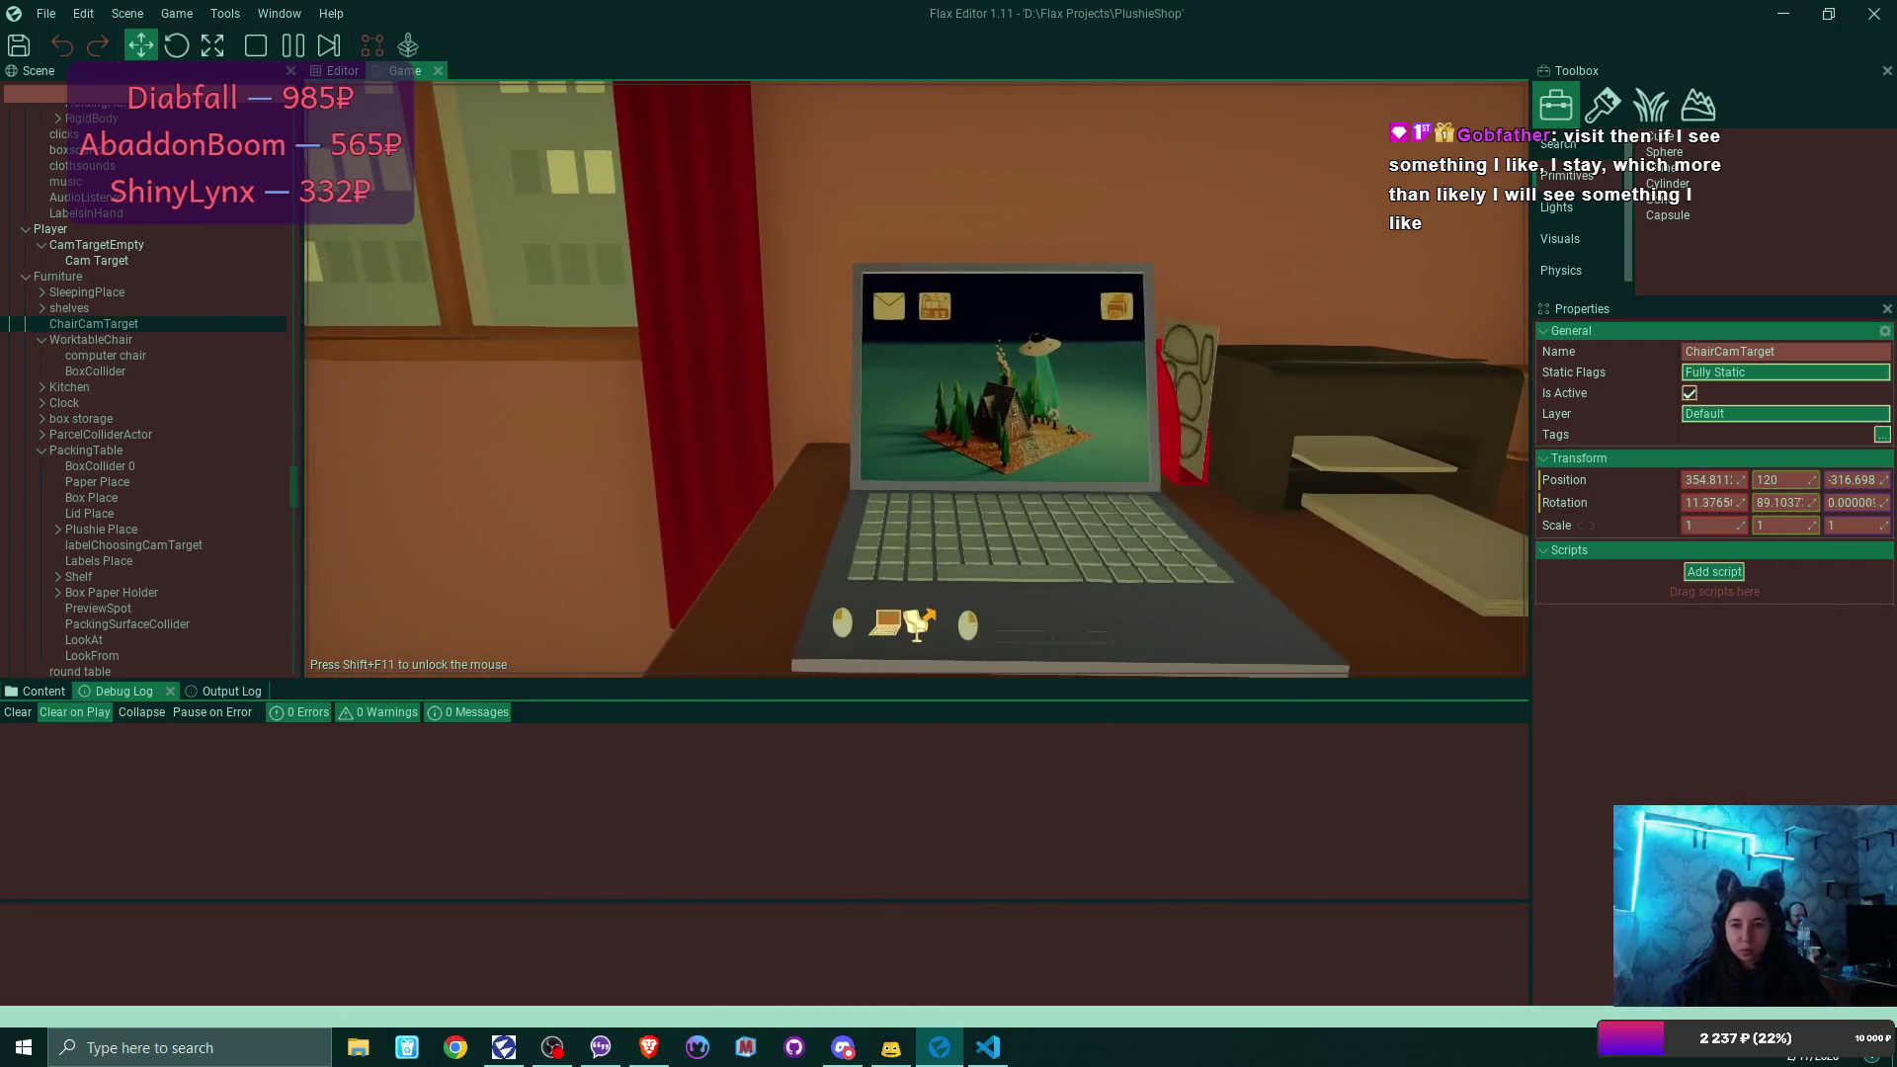
click(610, 163)
click(622, 163)
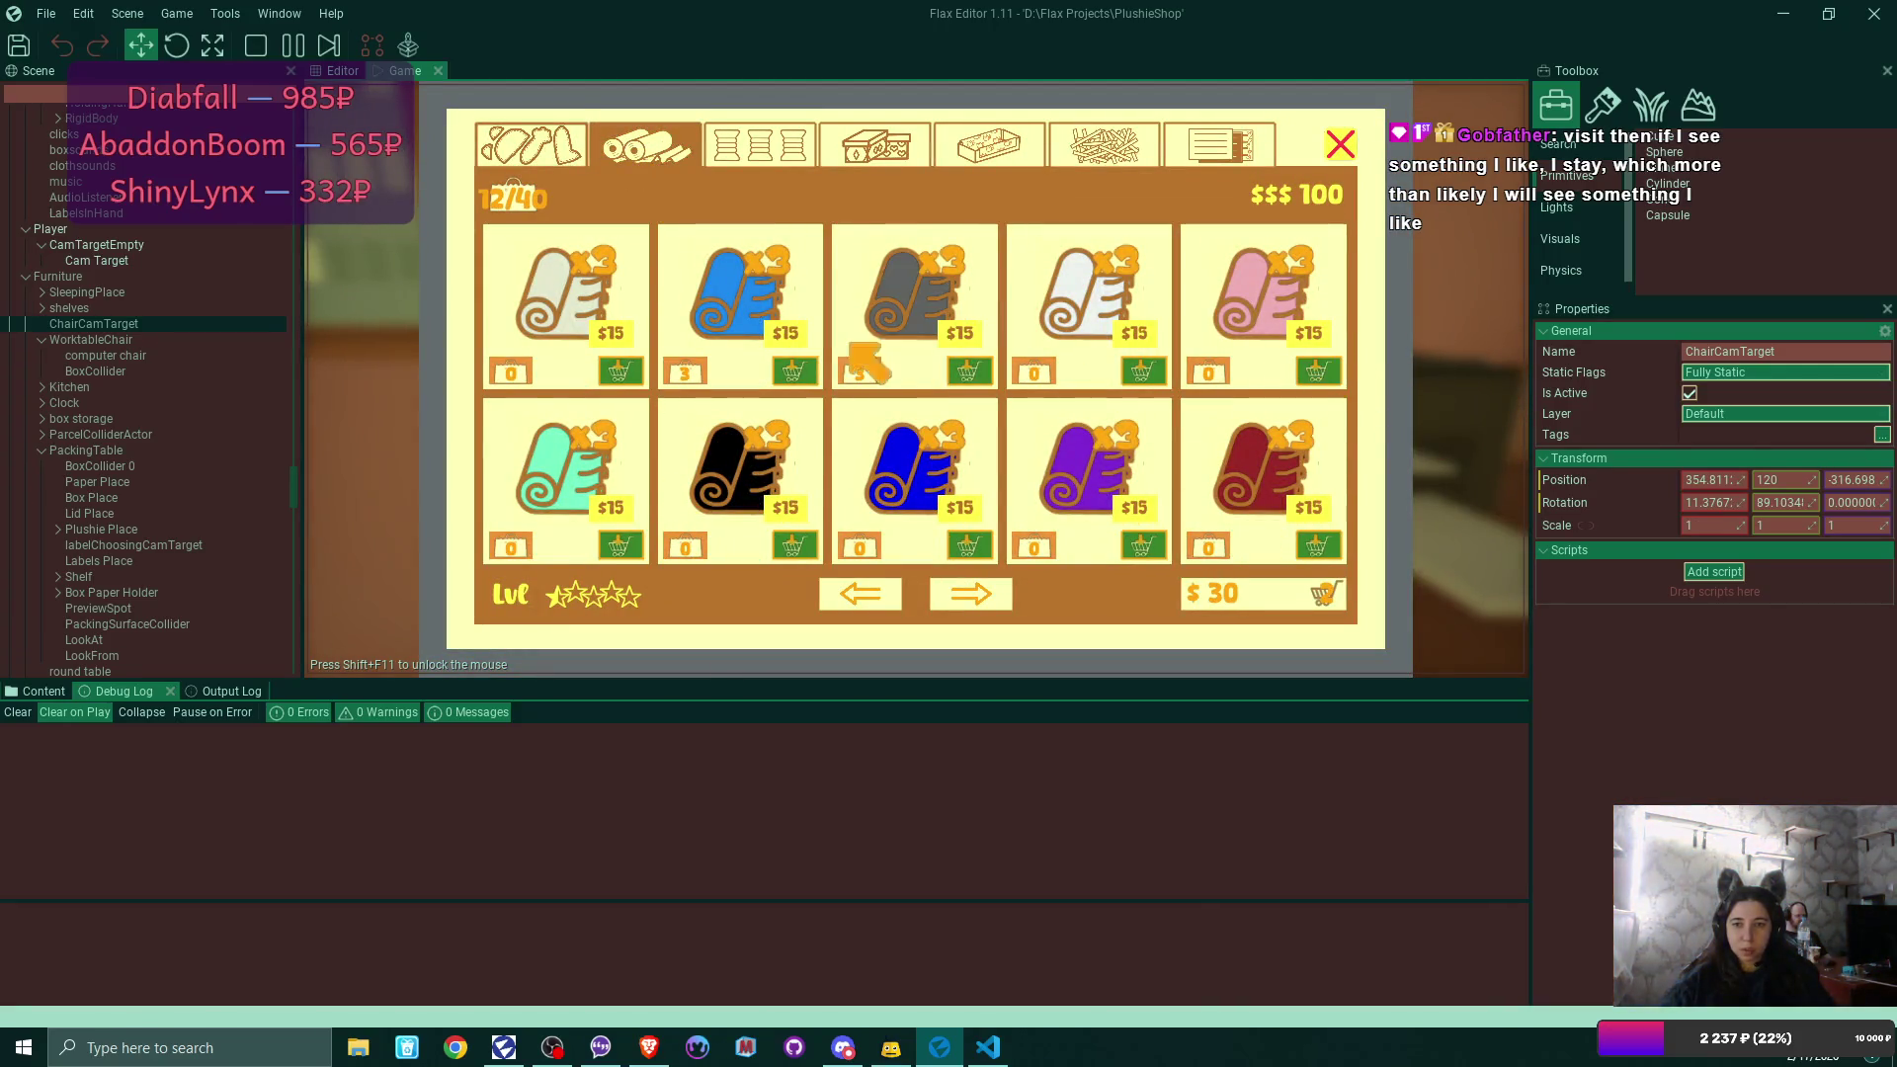
click(880, 160)
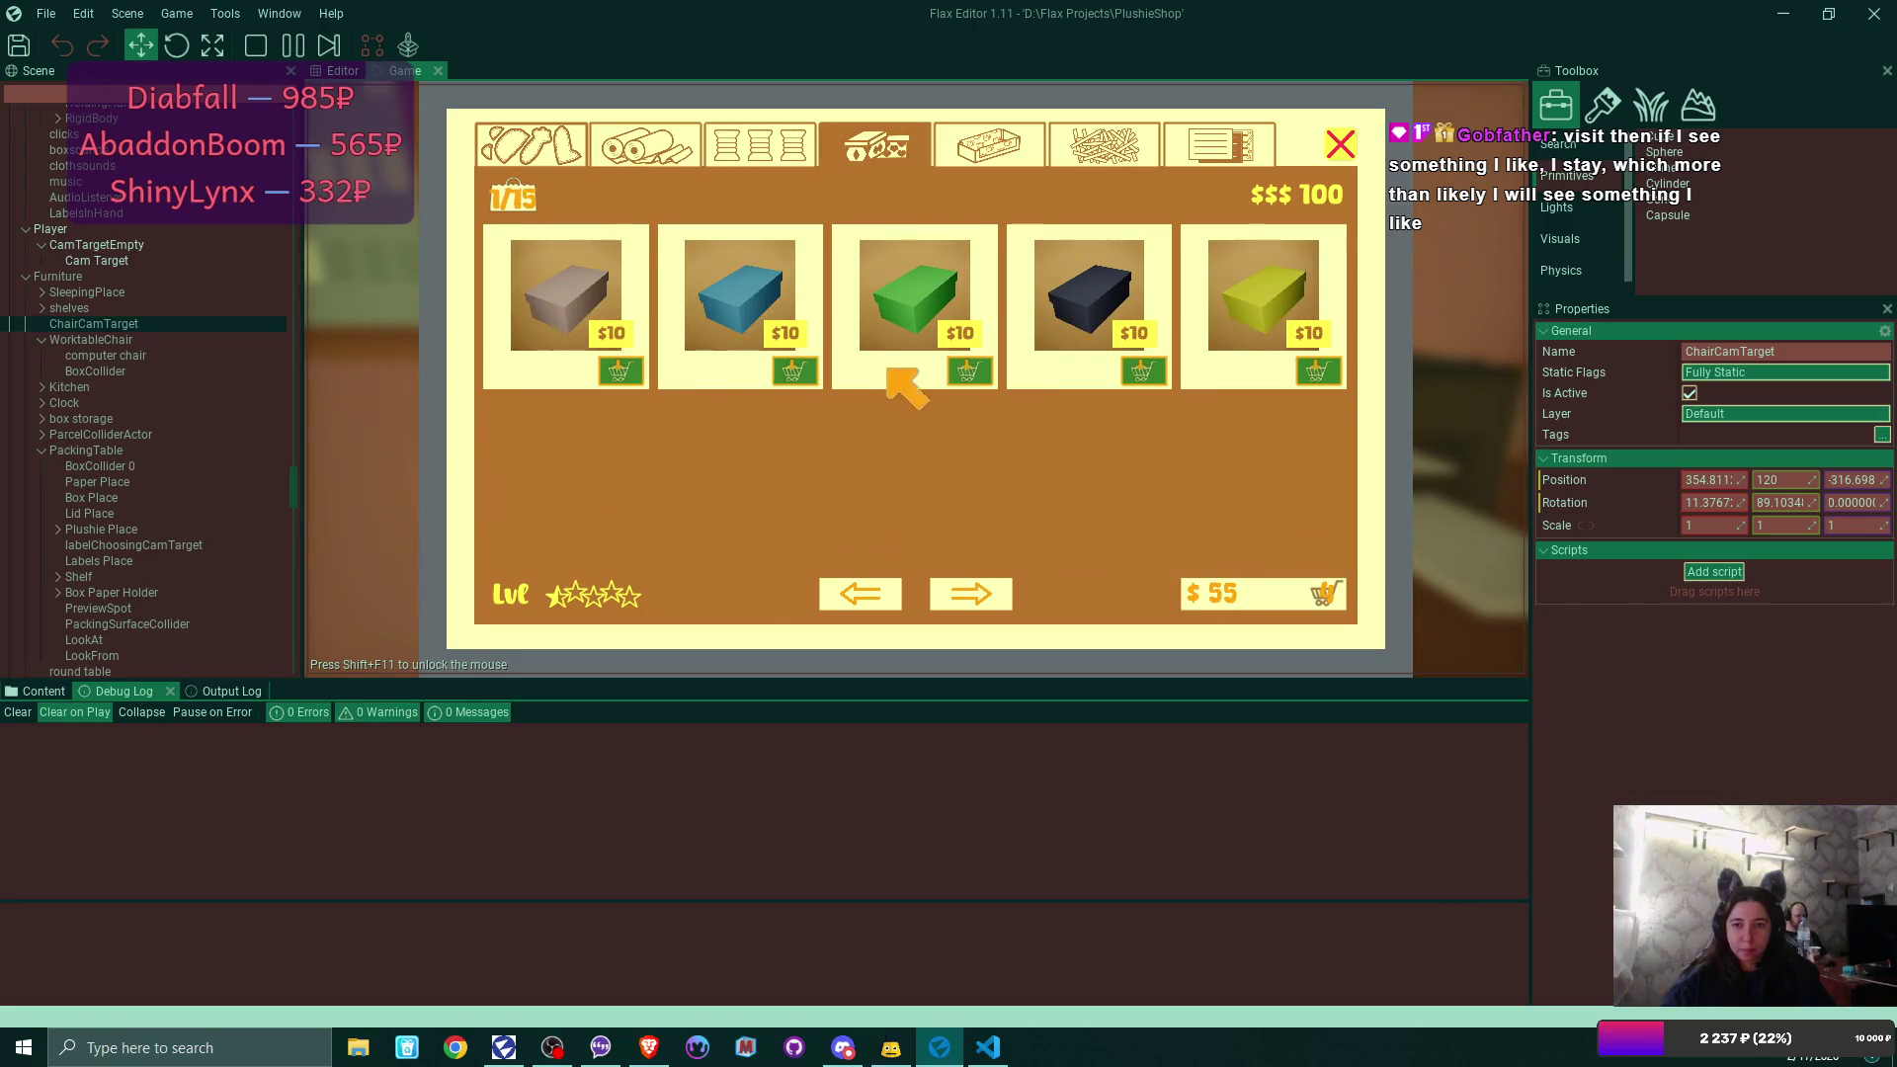
click(1136, 368)
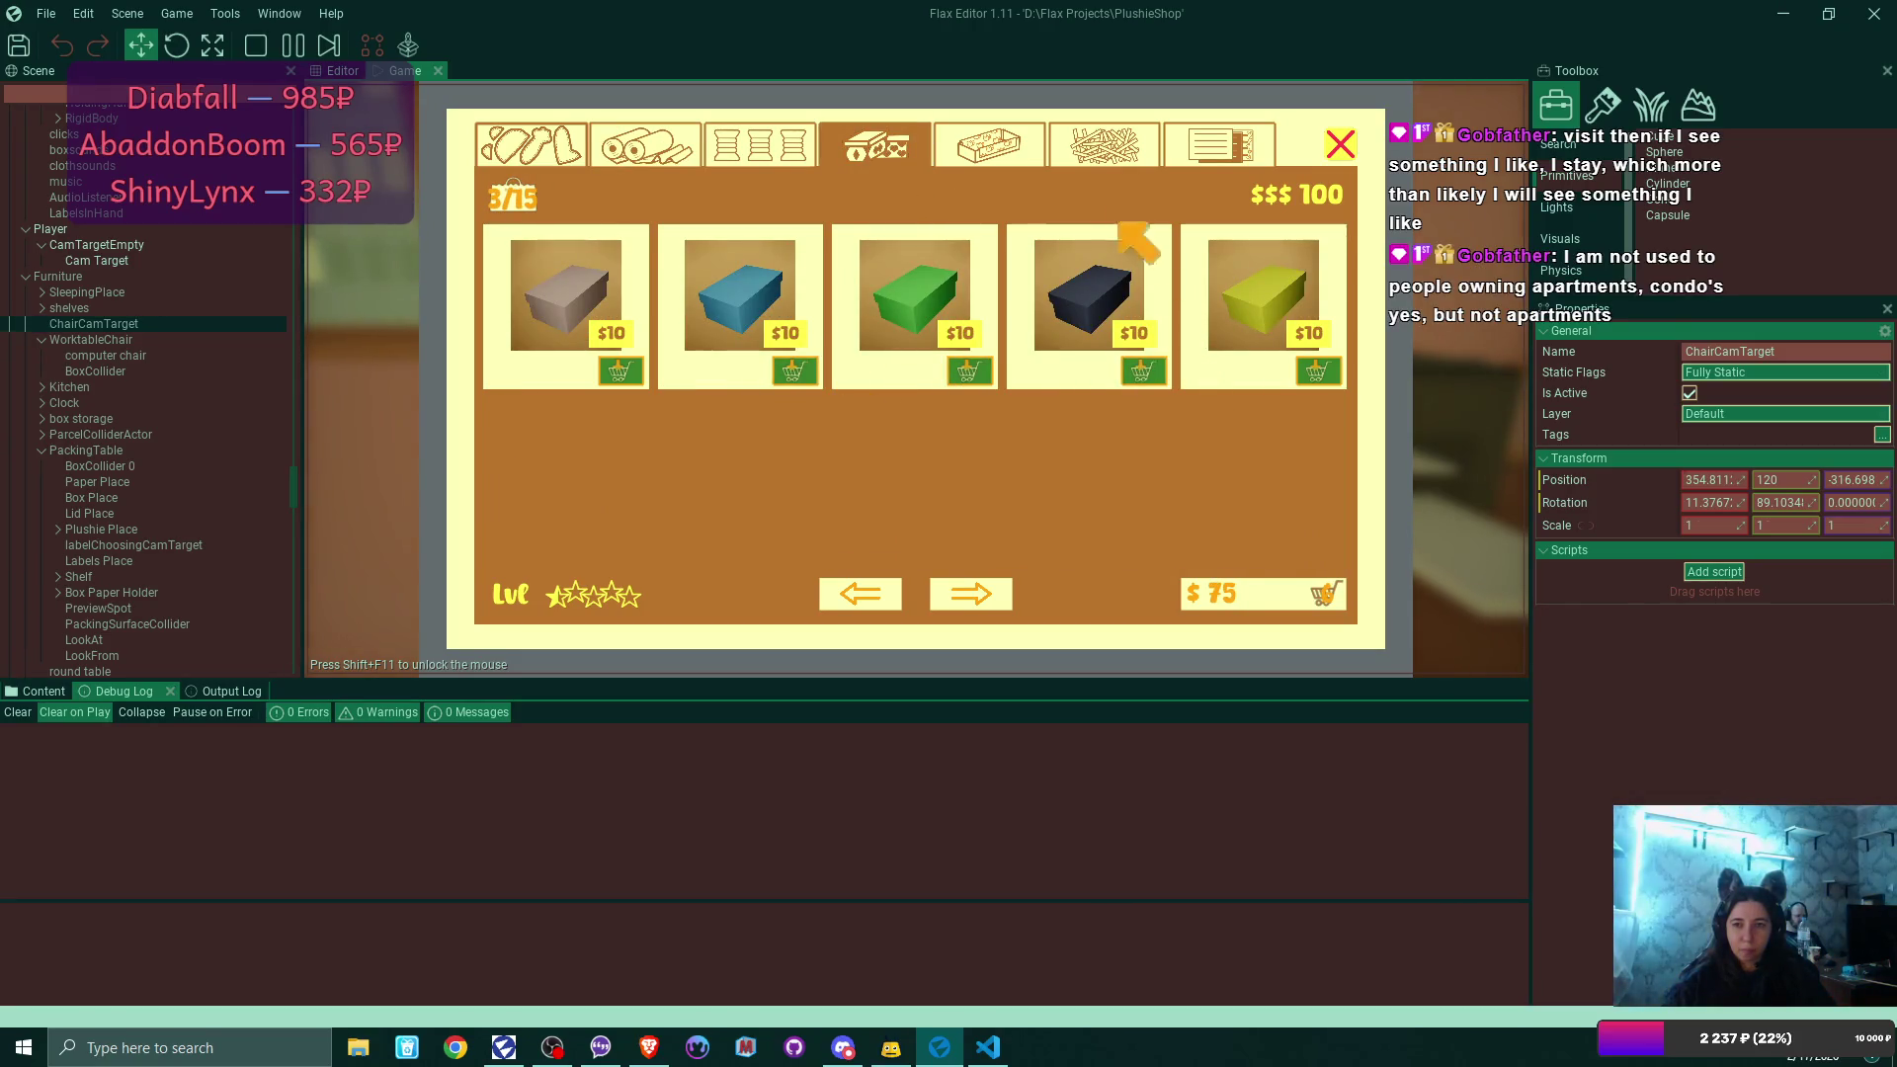
click(1250, 586)
click(1252, 602)
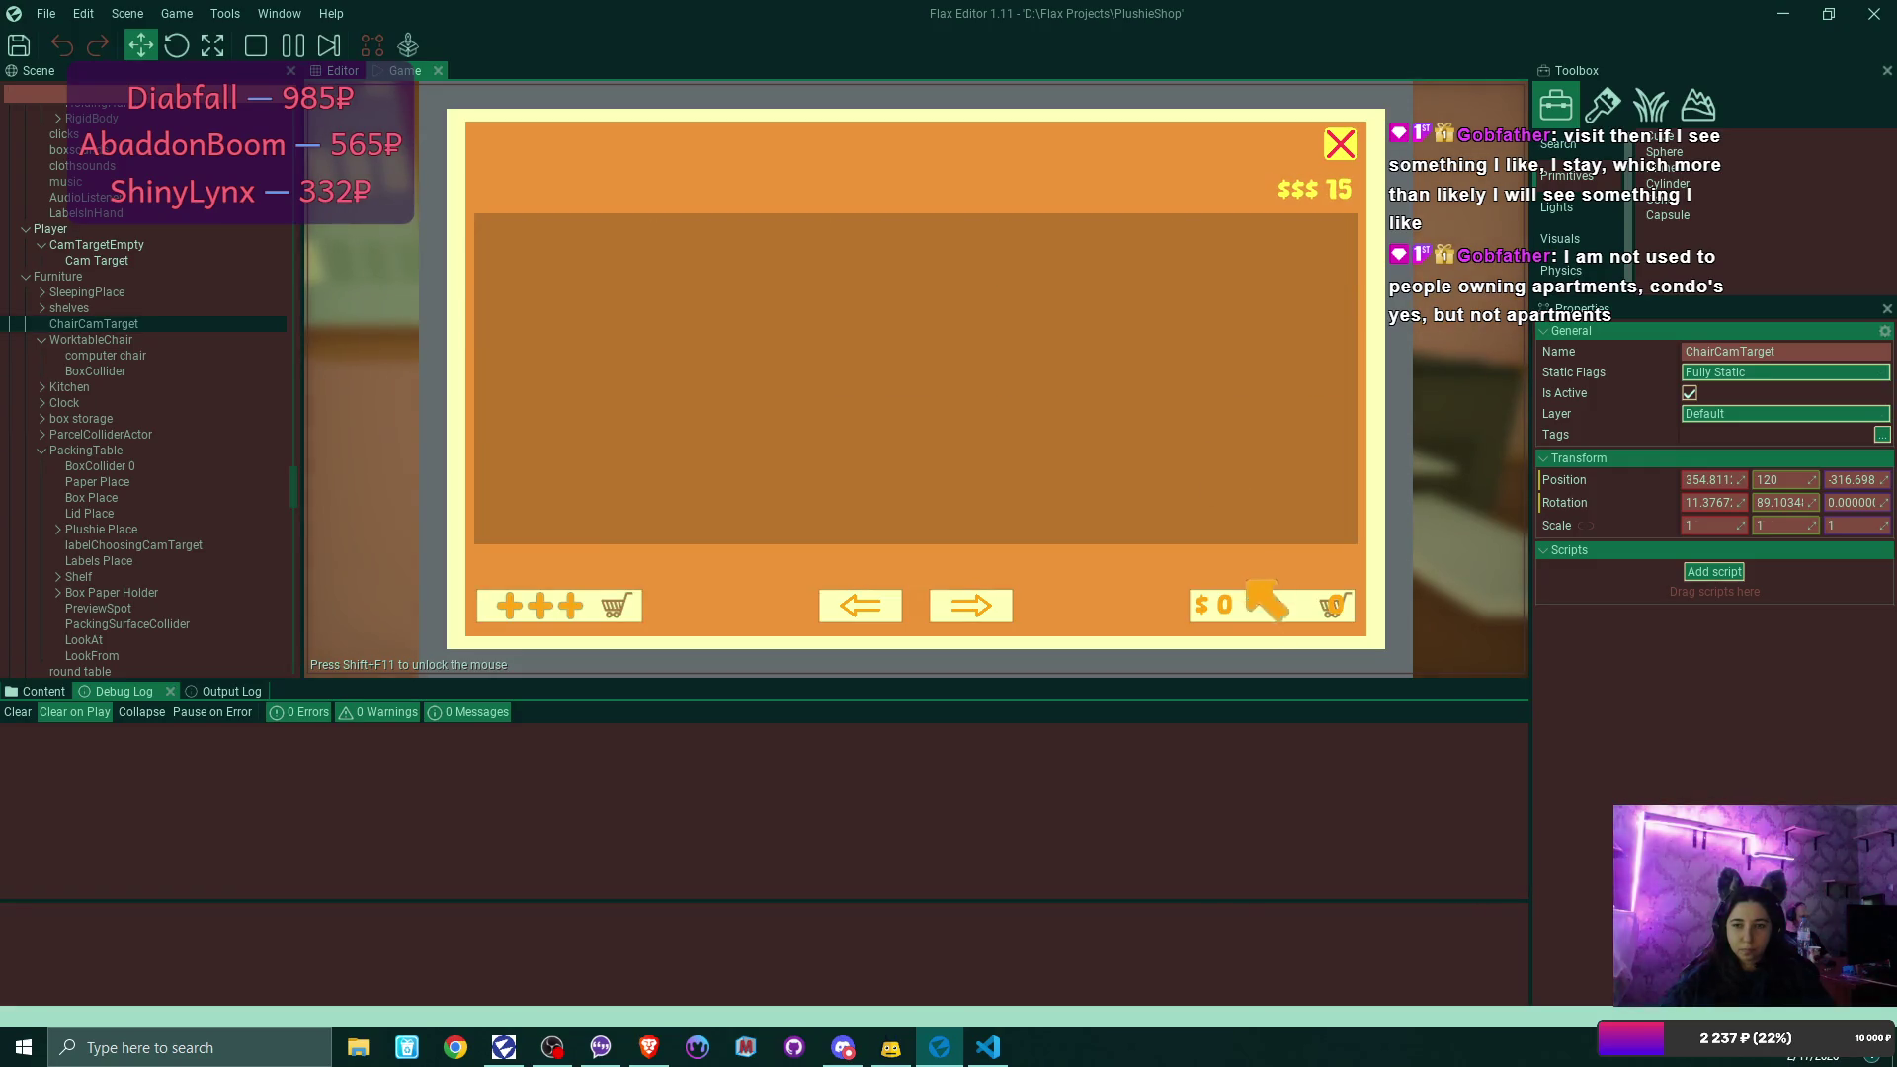
click(1339, 142)
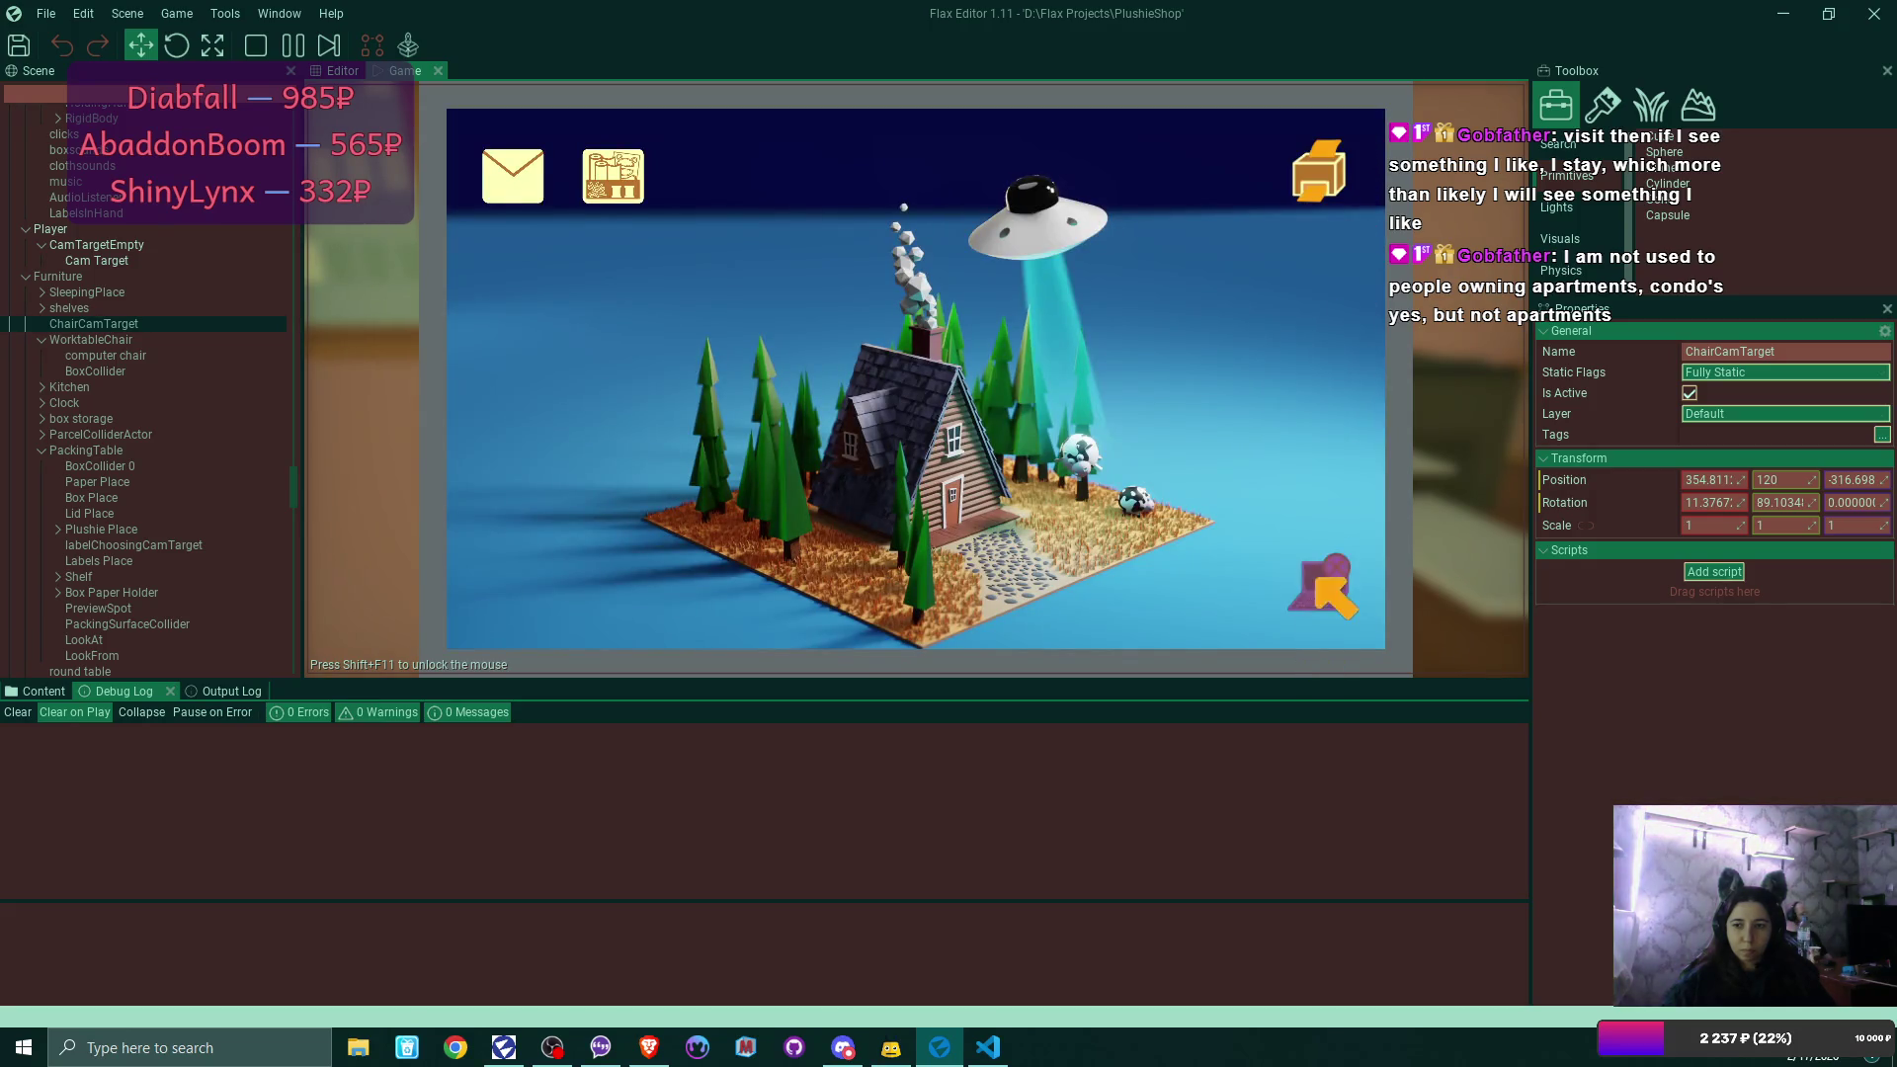
key(Escape)
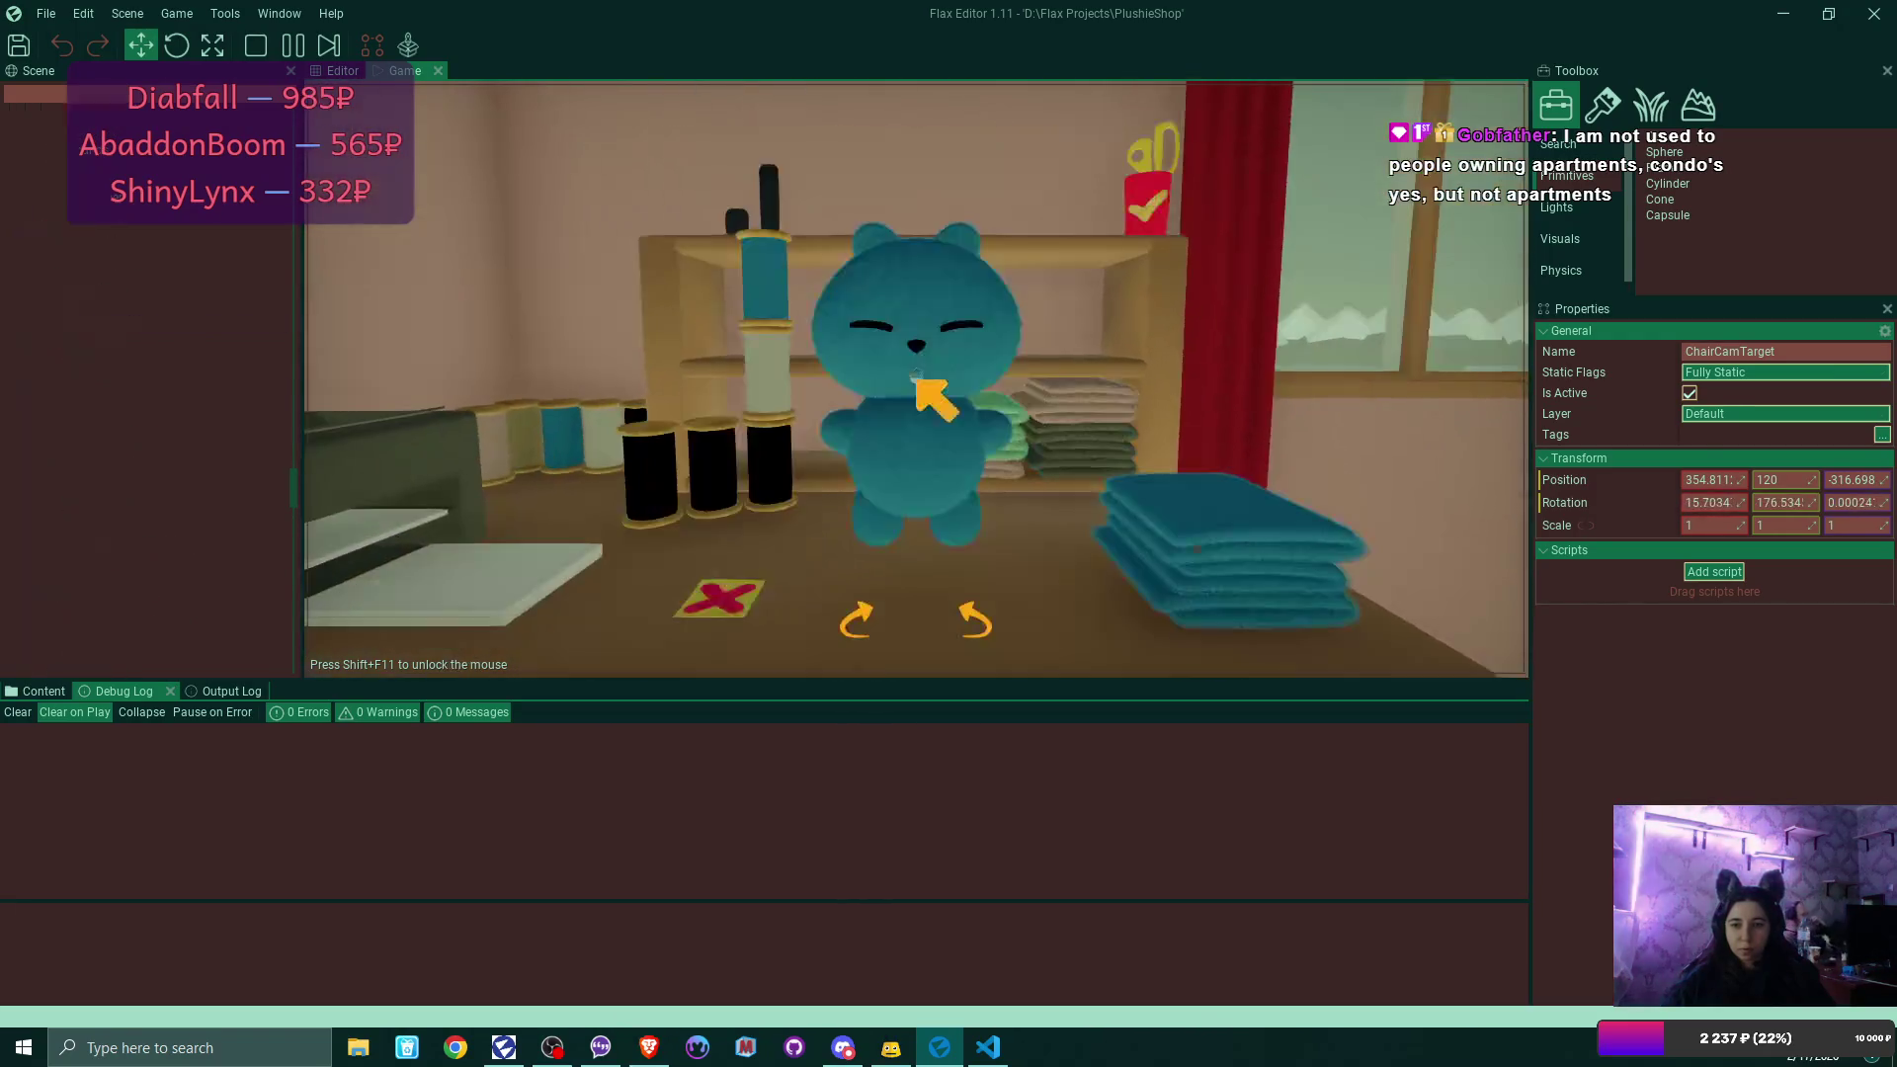
Recolour the workbench plushie to mint green, then step back out to the room.
click(1228, 524)
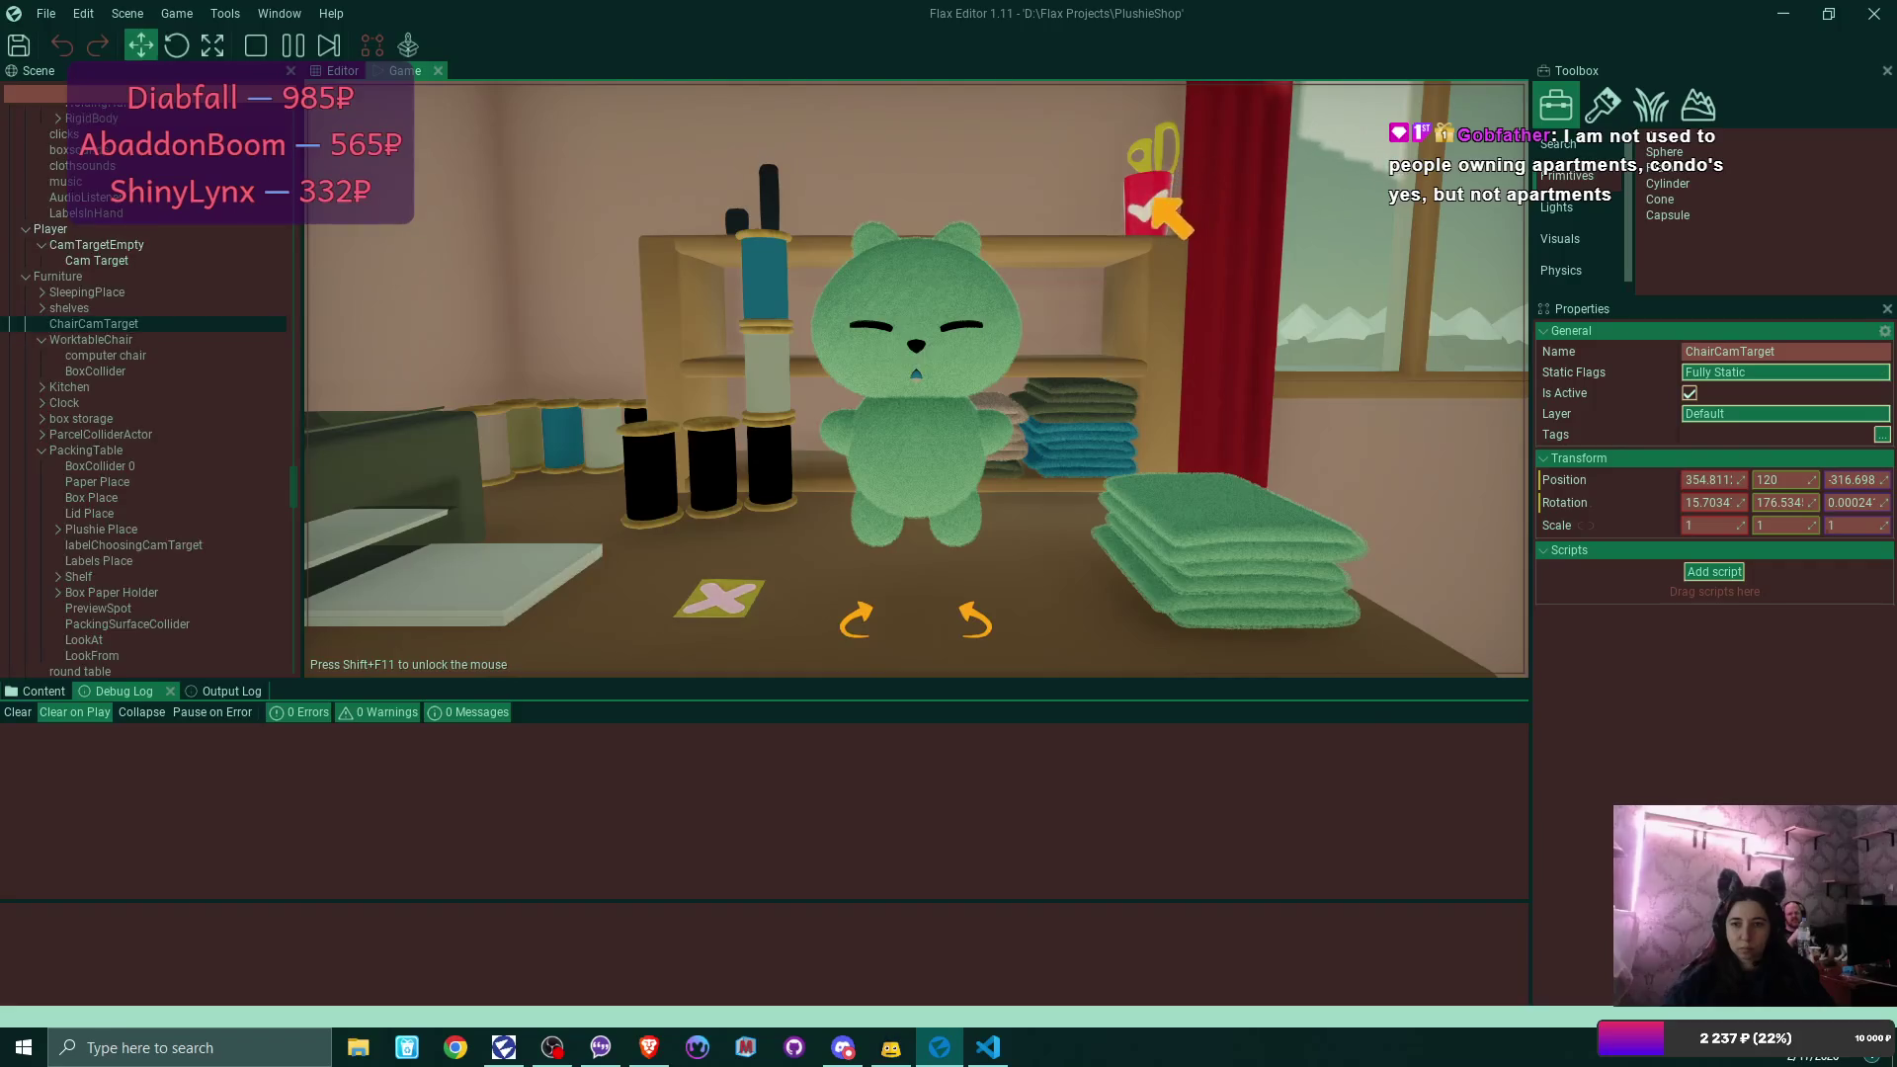
key(Escape)
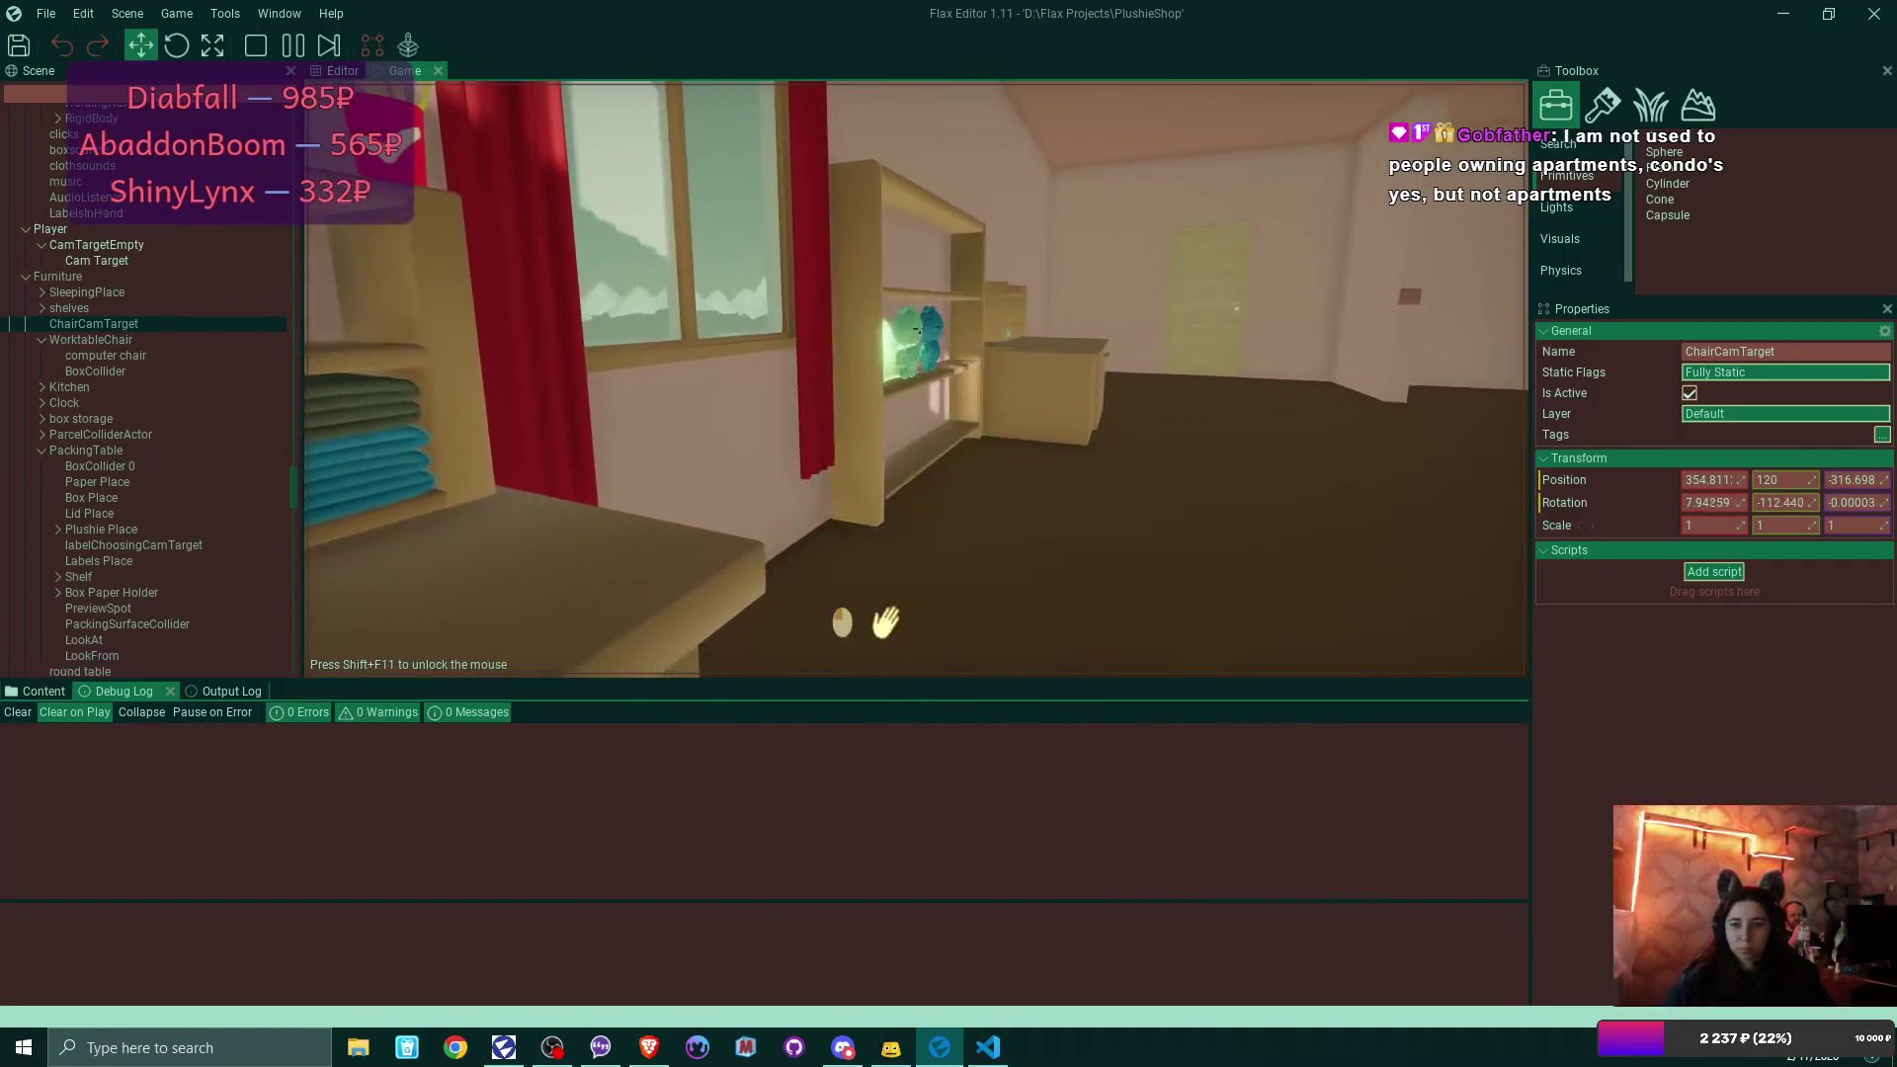
click(884, 620)
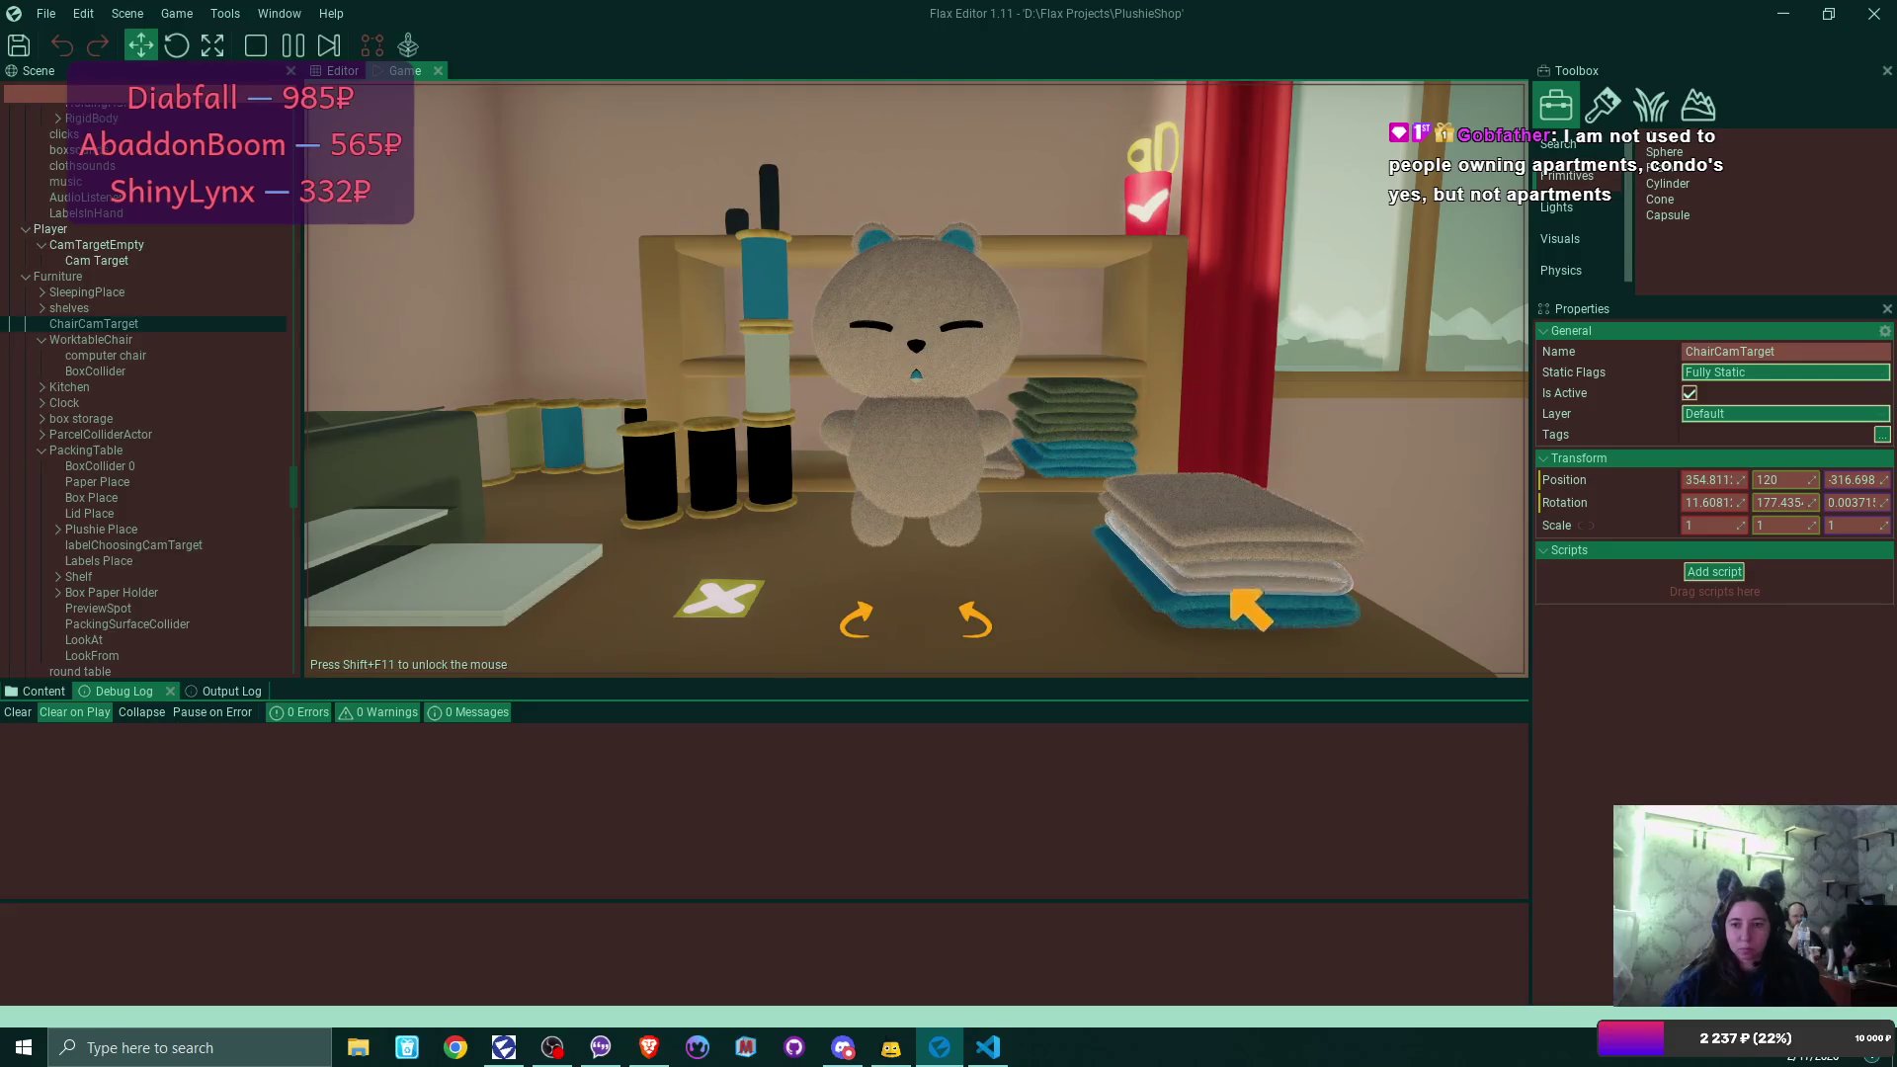
key(Escape)
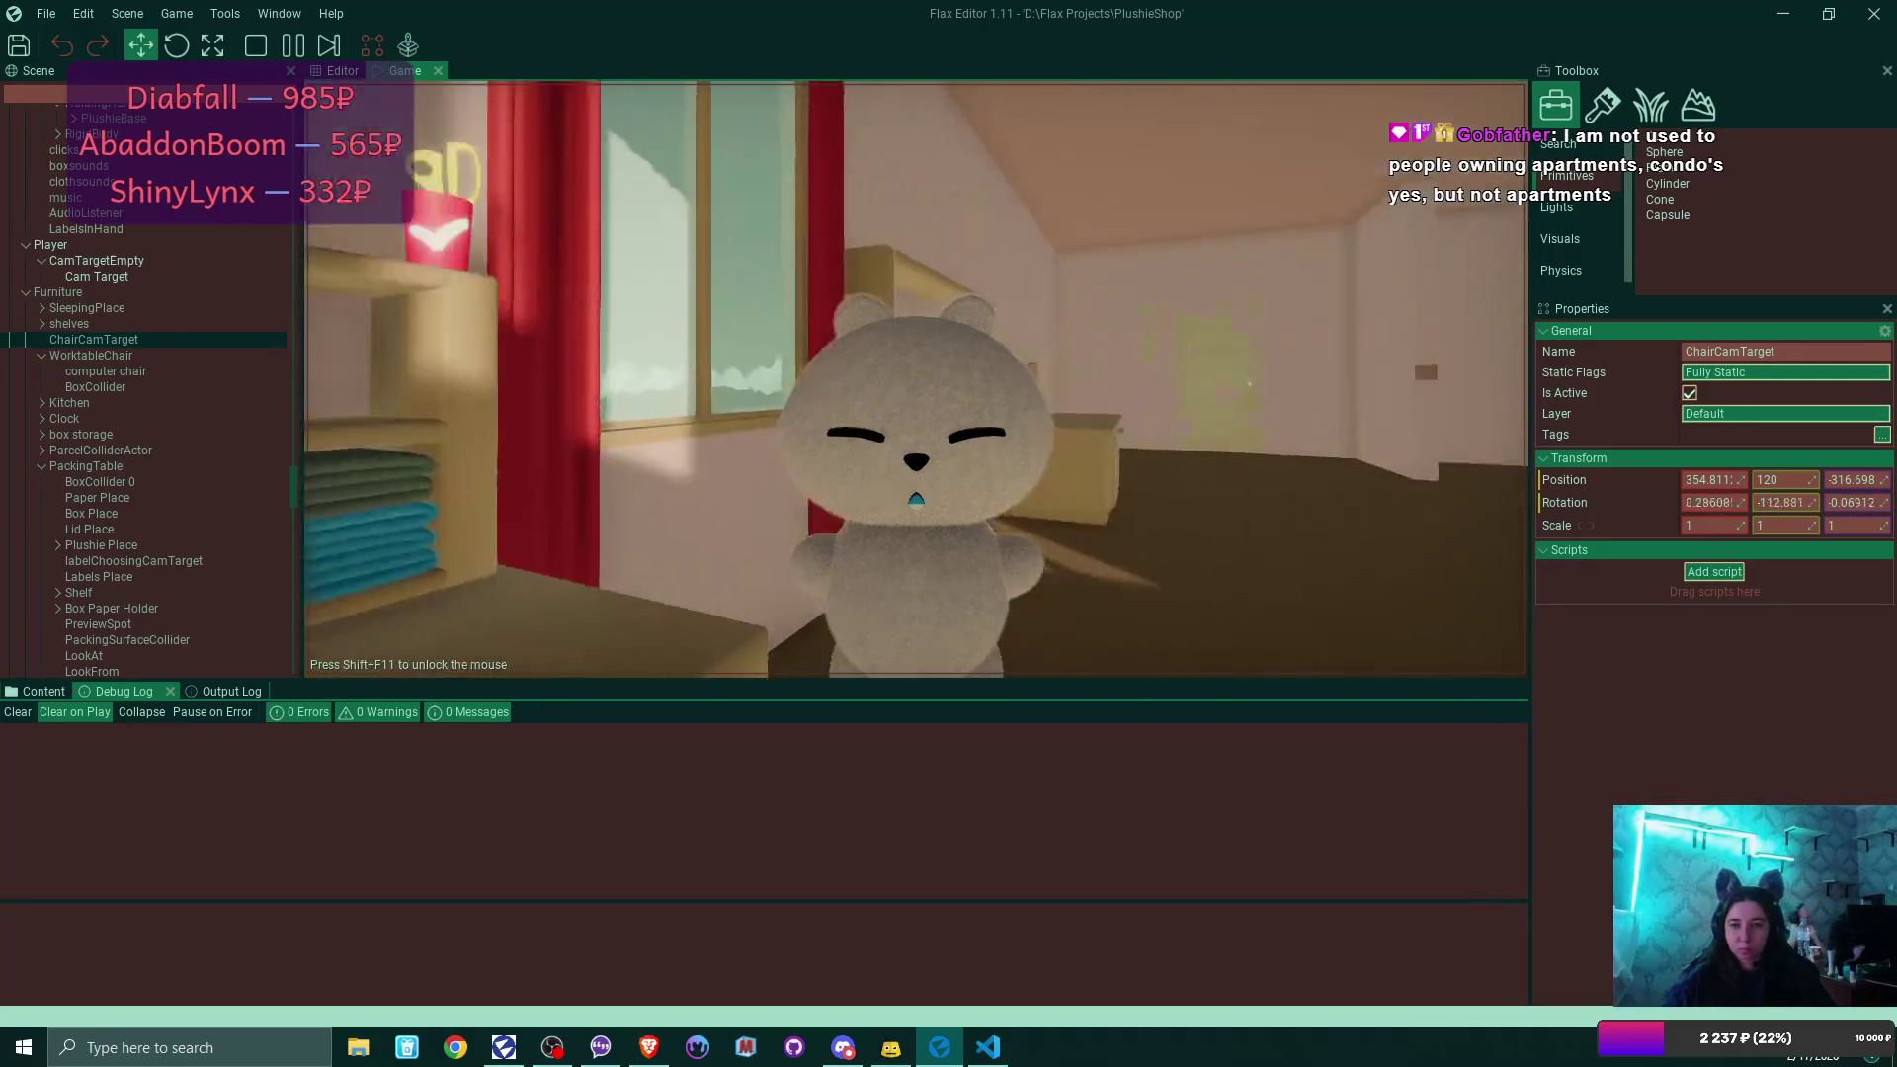
click(915, 380)
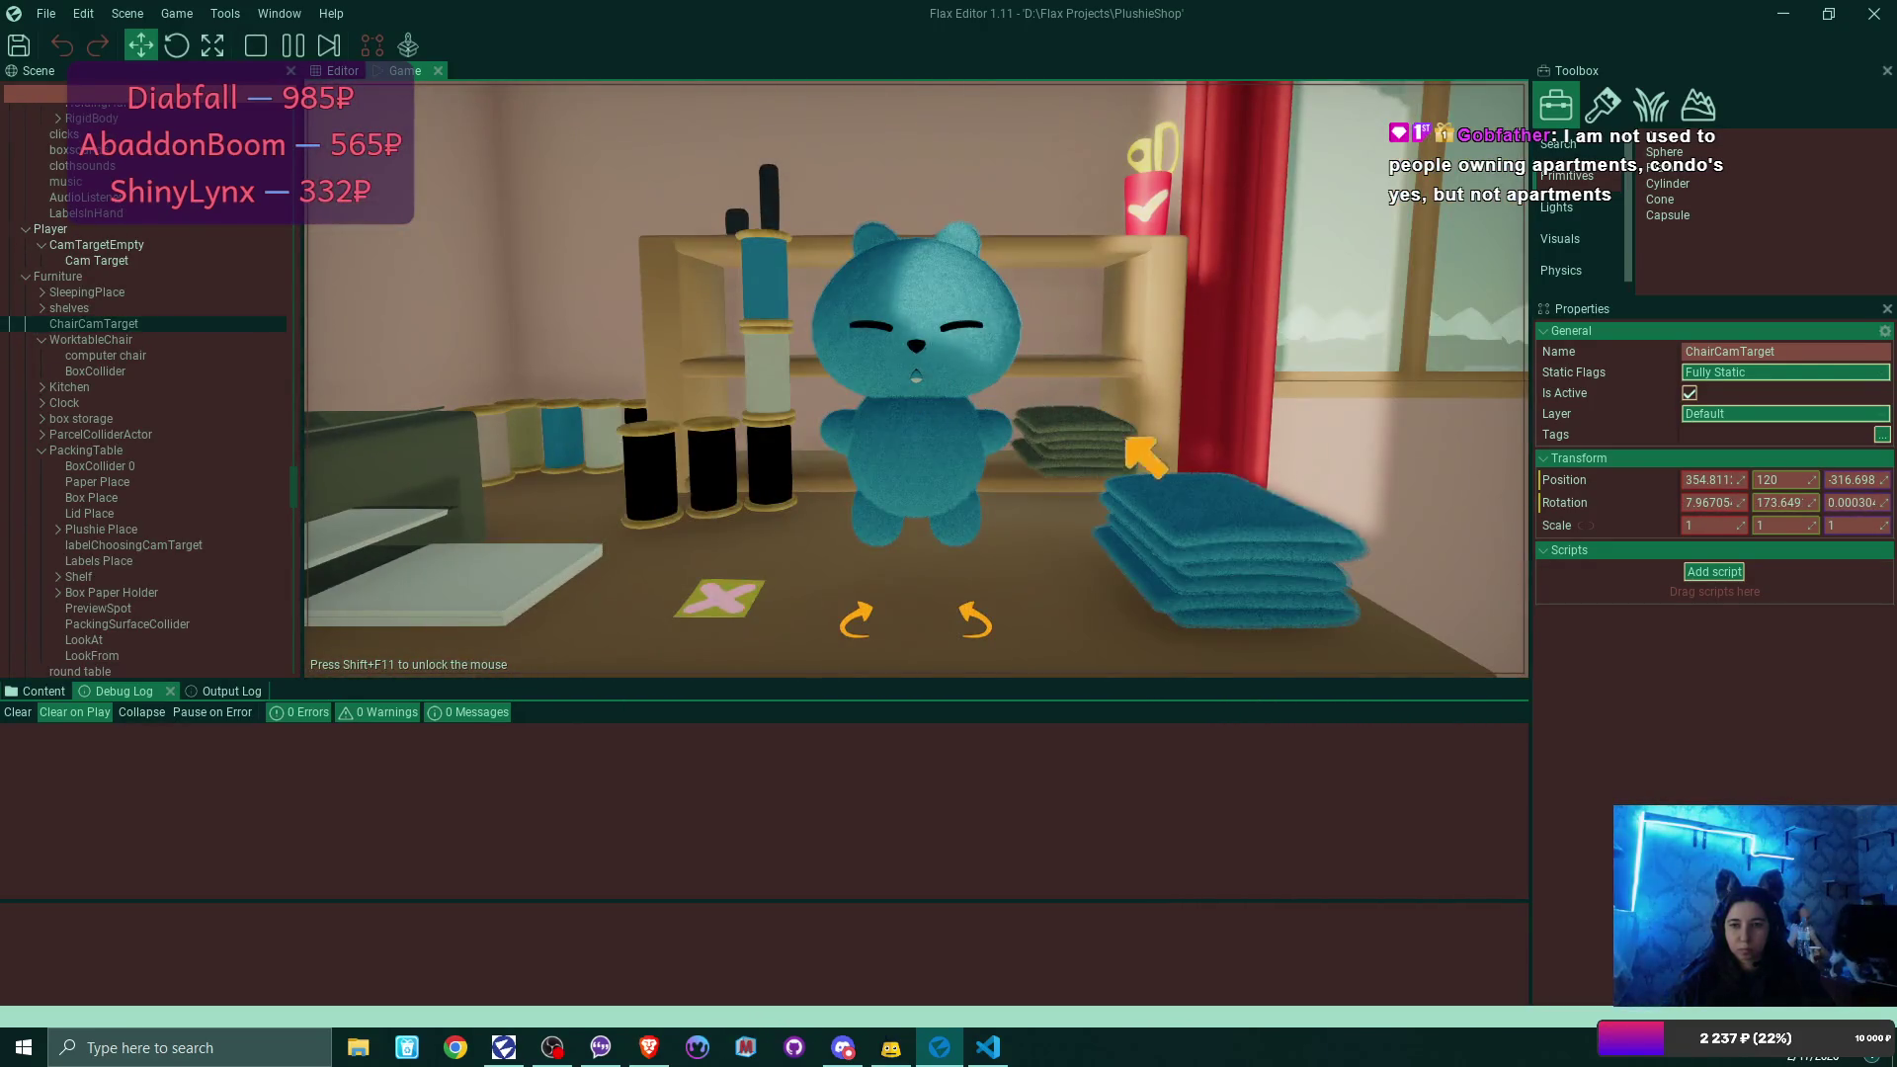
key(Escape)
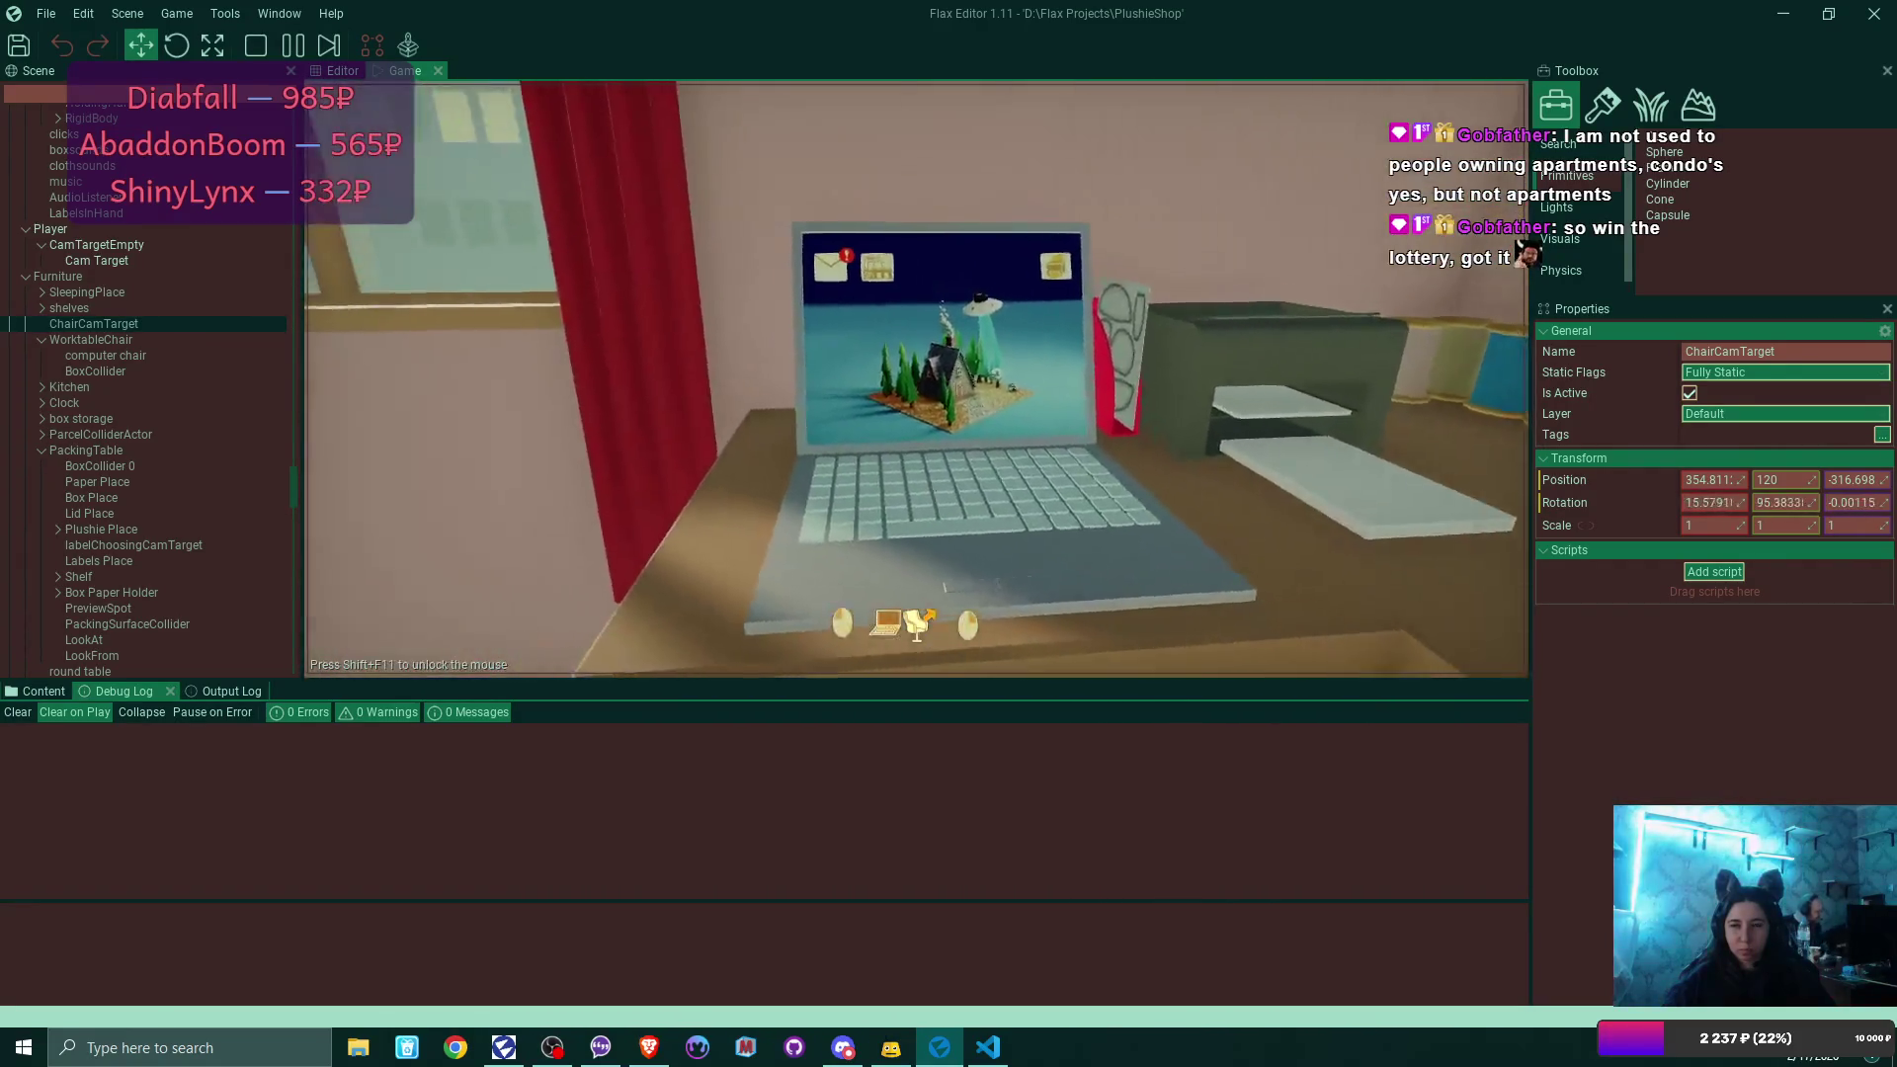
Follow the sell-online email's link and create the online shop with its default name.
click(744, 318)
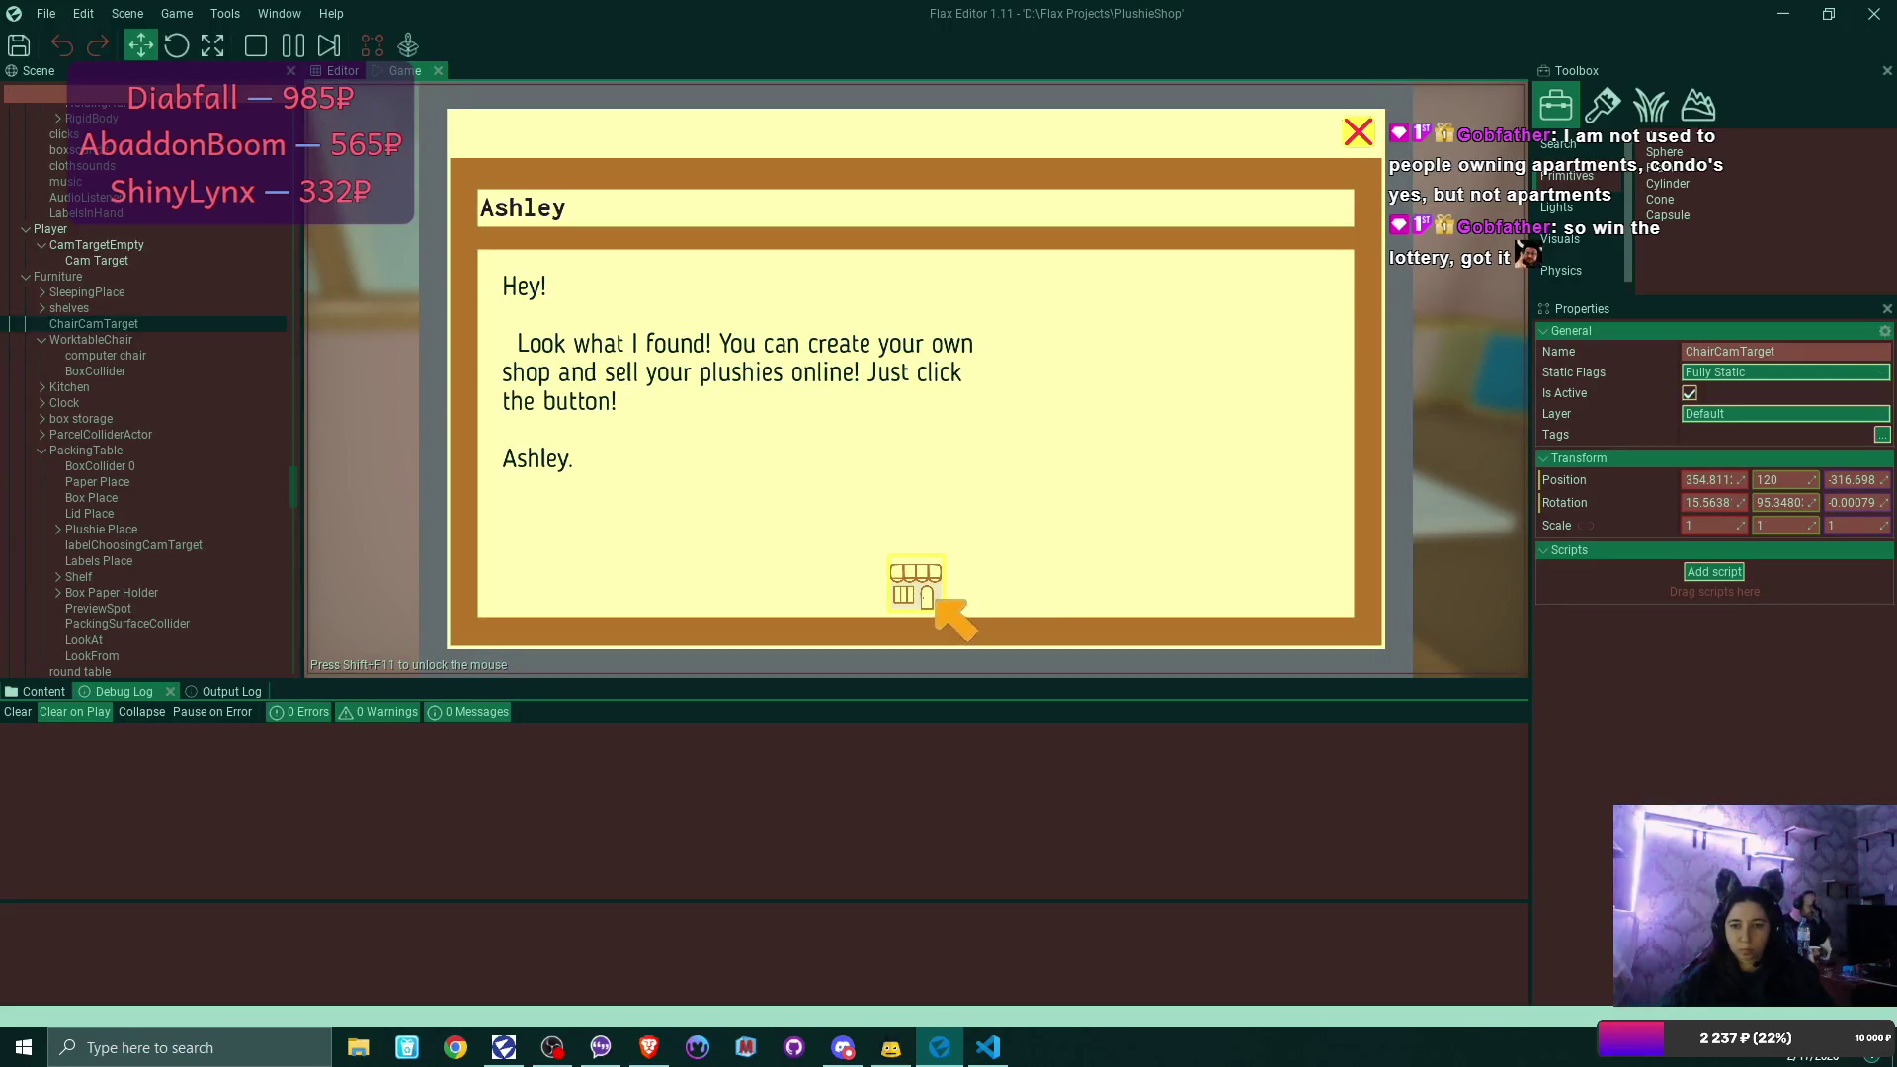
click(936, 599)
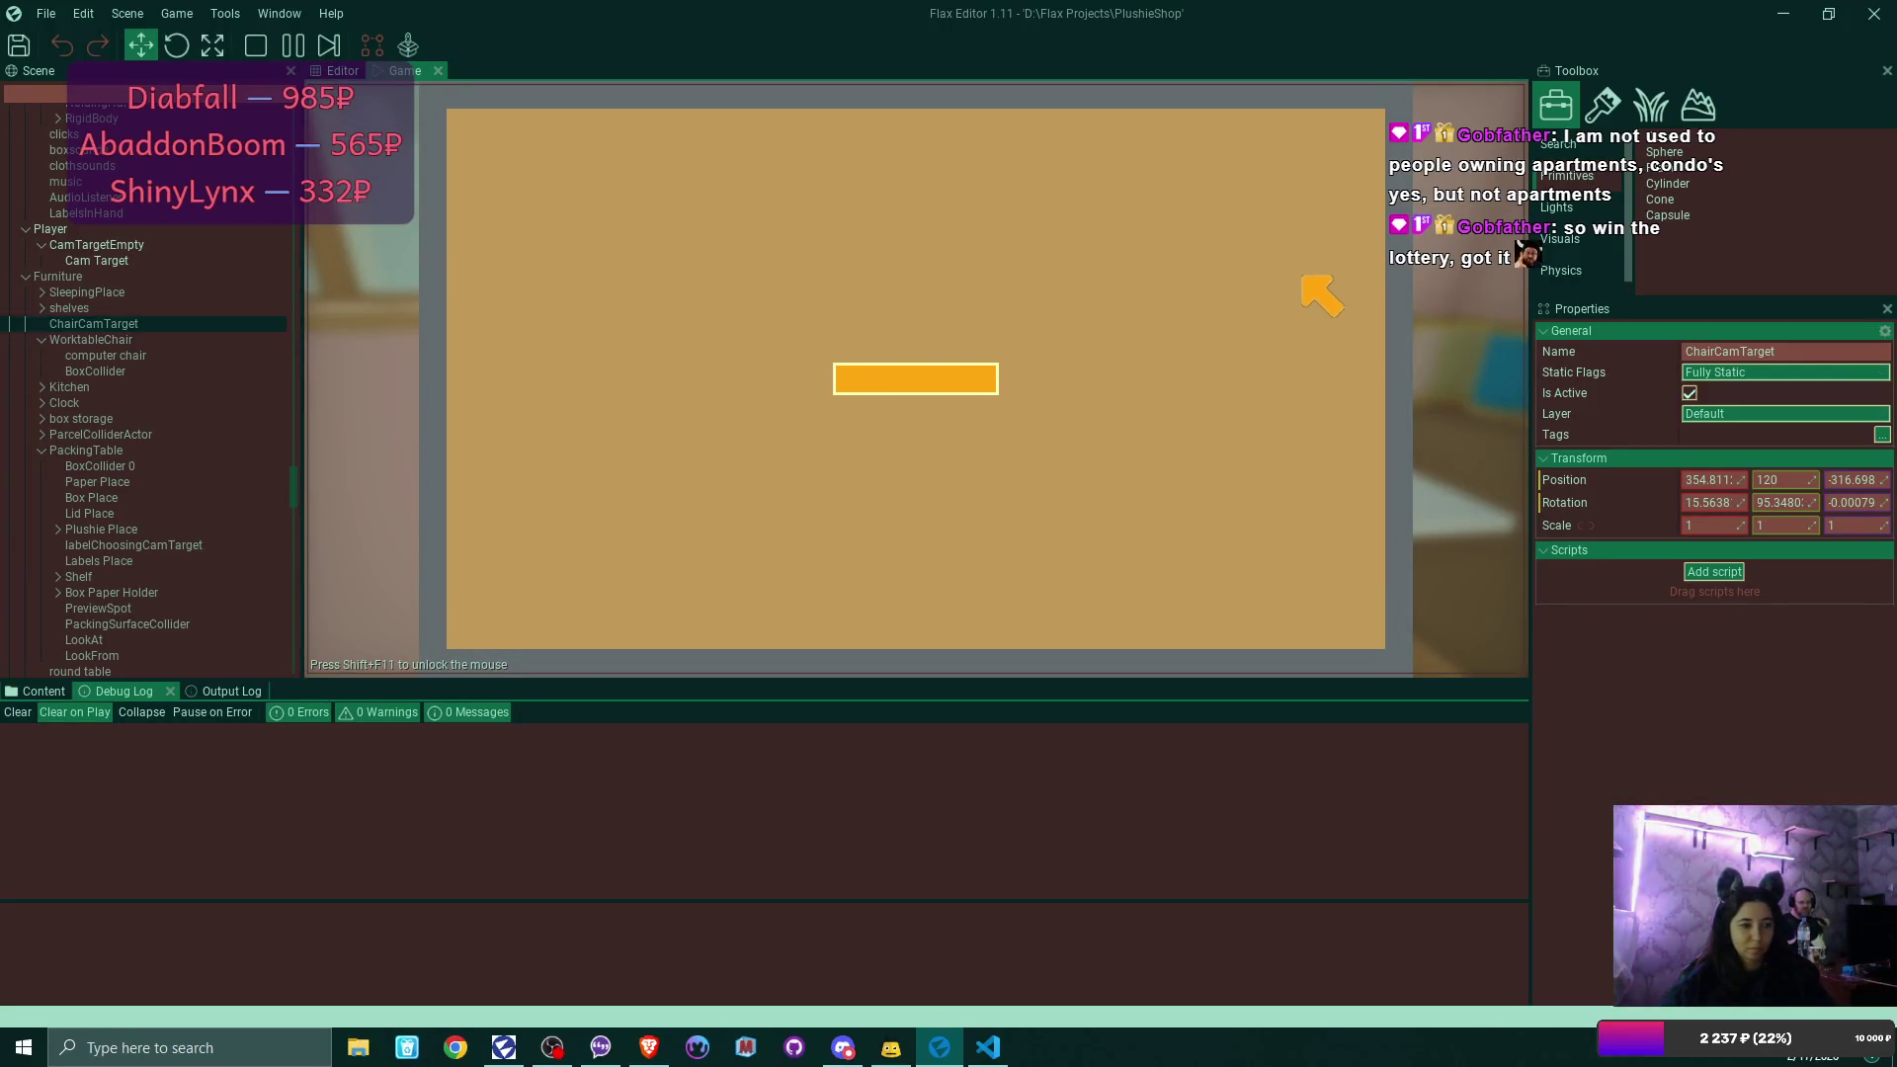
click(1353, 129)
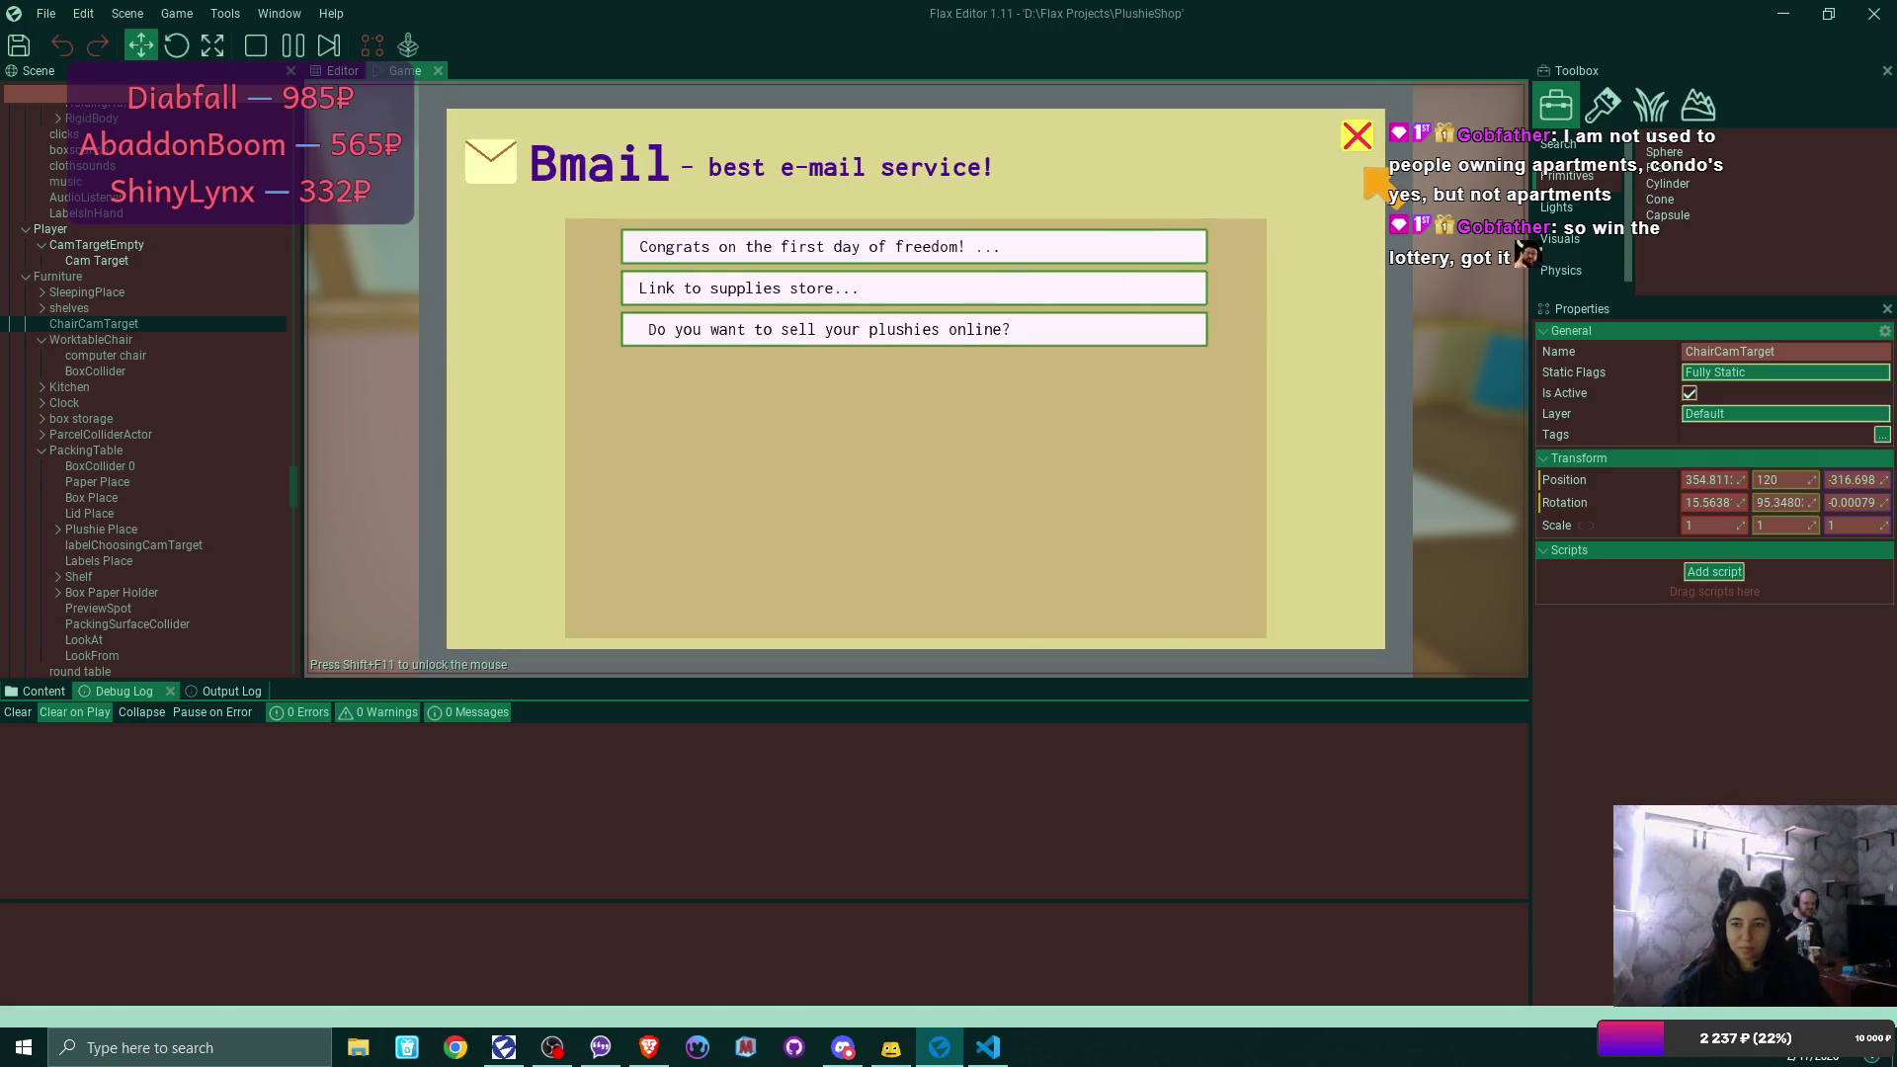
click(1355, 131)
click(740, 179)
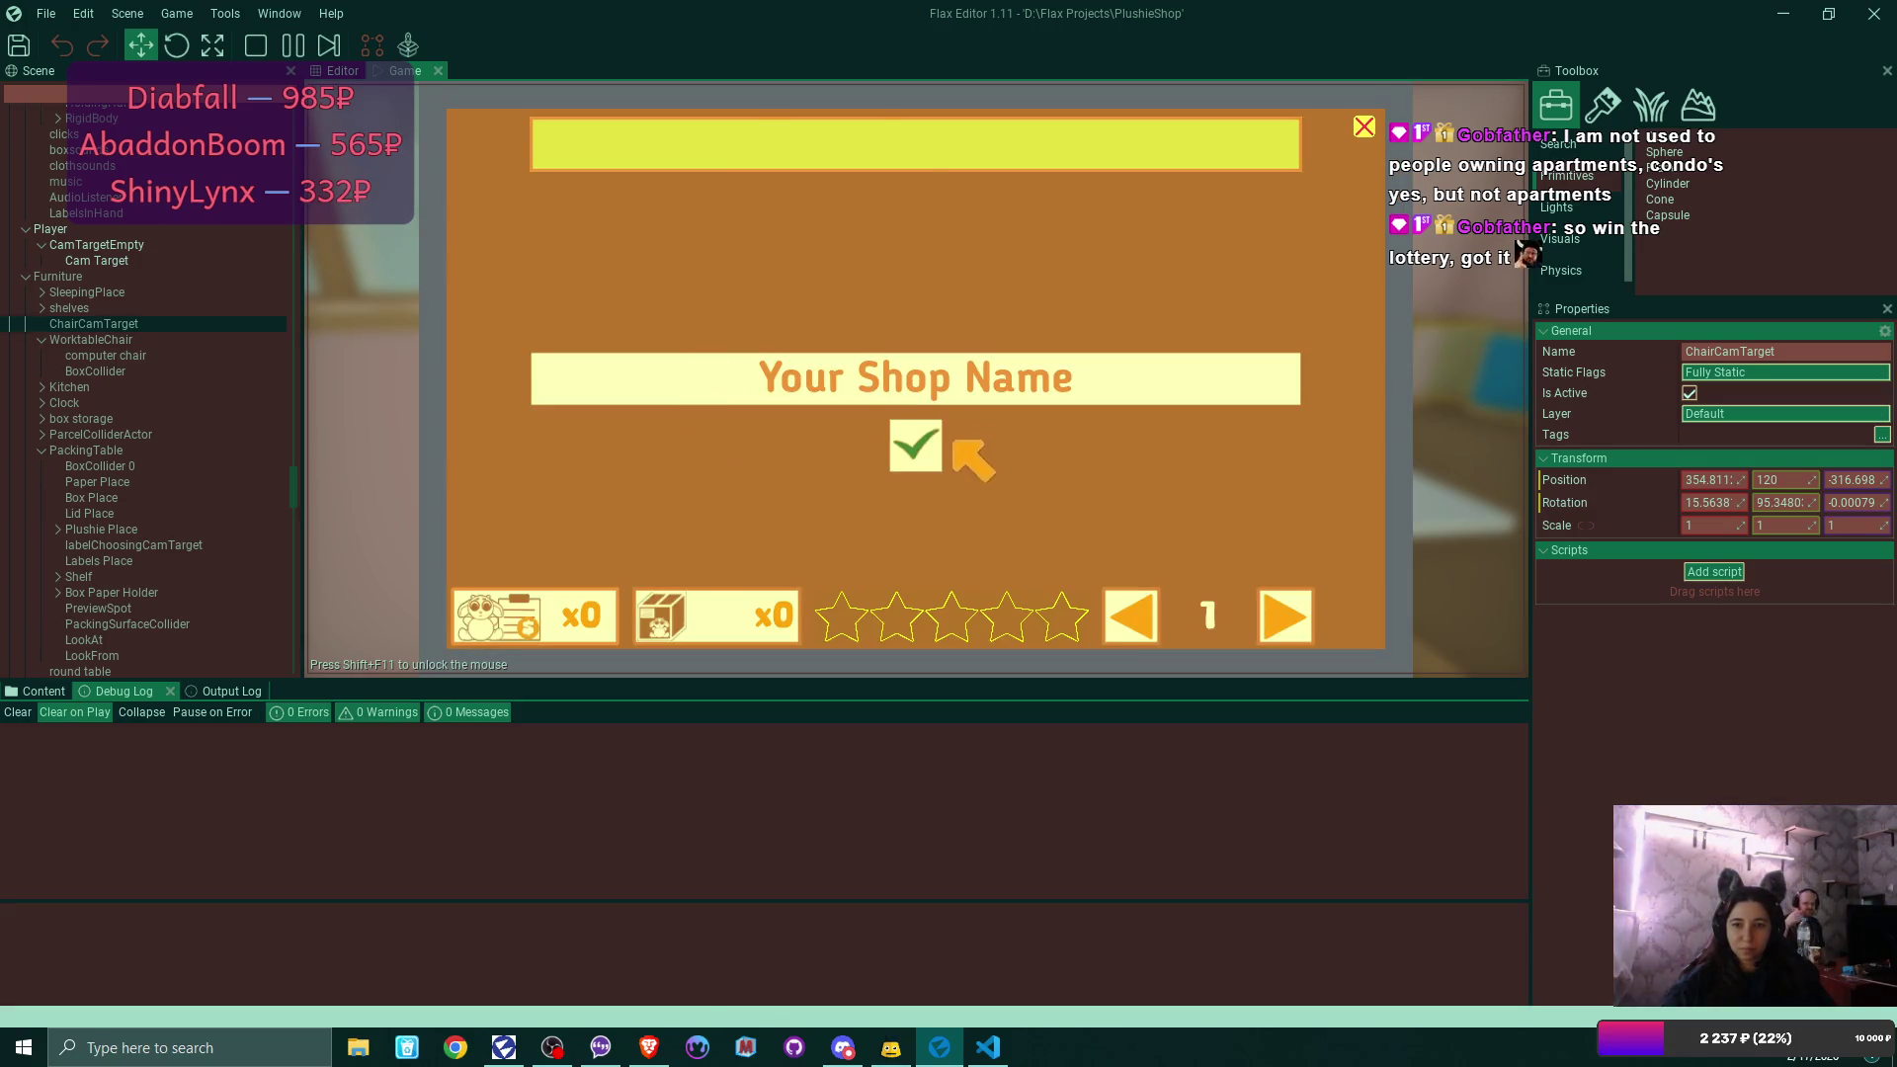
click(948, 446)
List the blue, mint and pink plushies for sale at $25 each.
click(1352, 617)
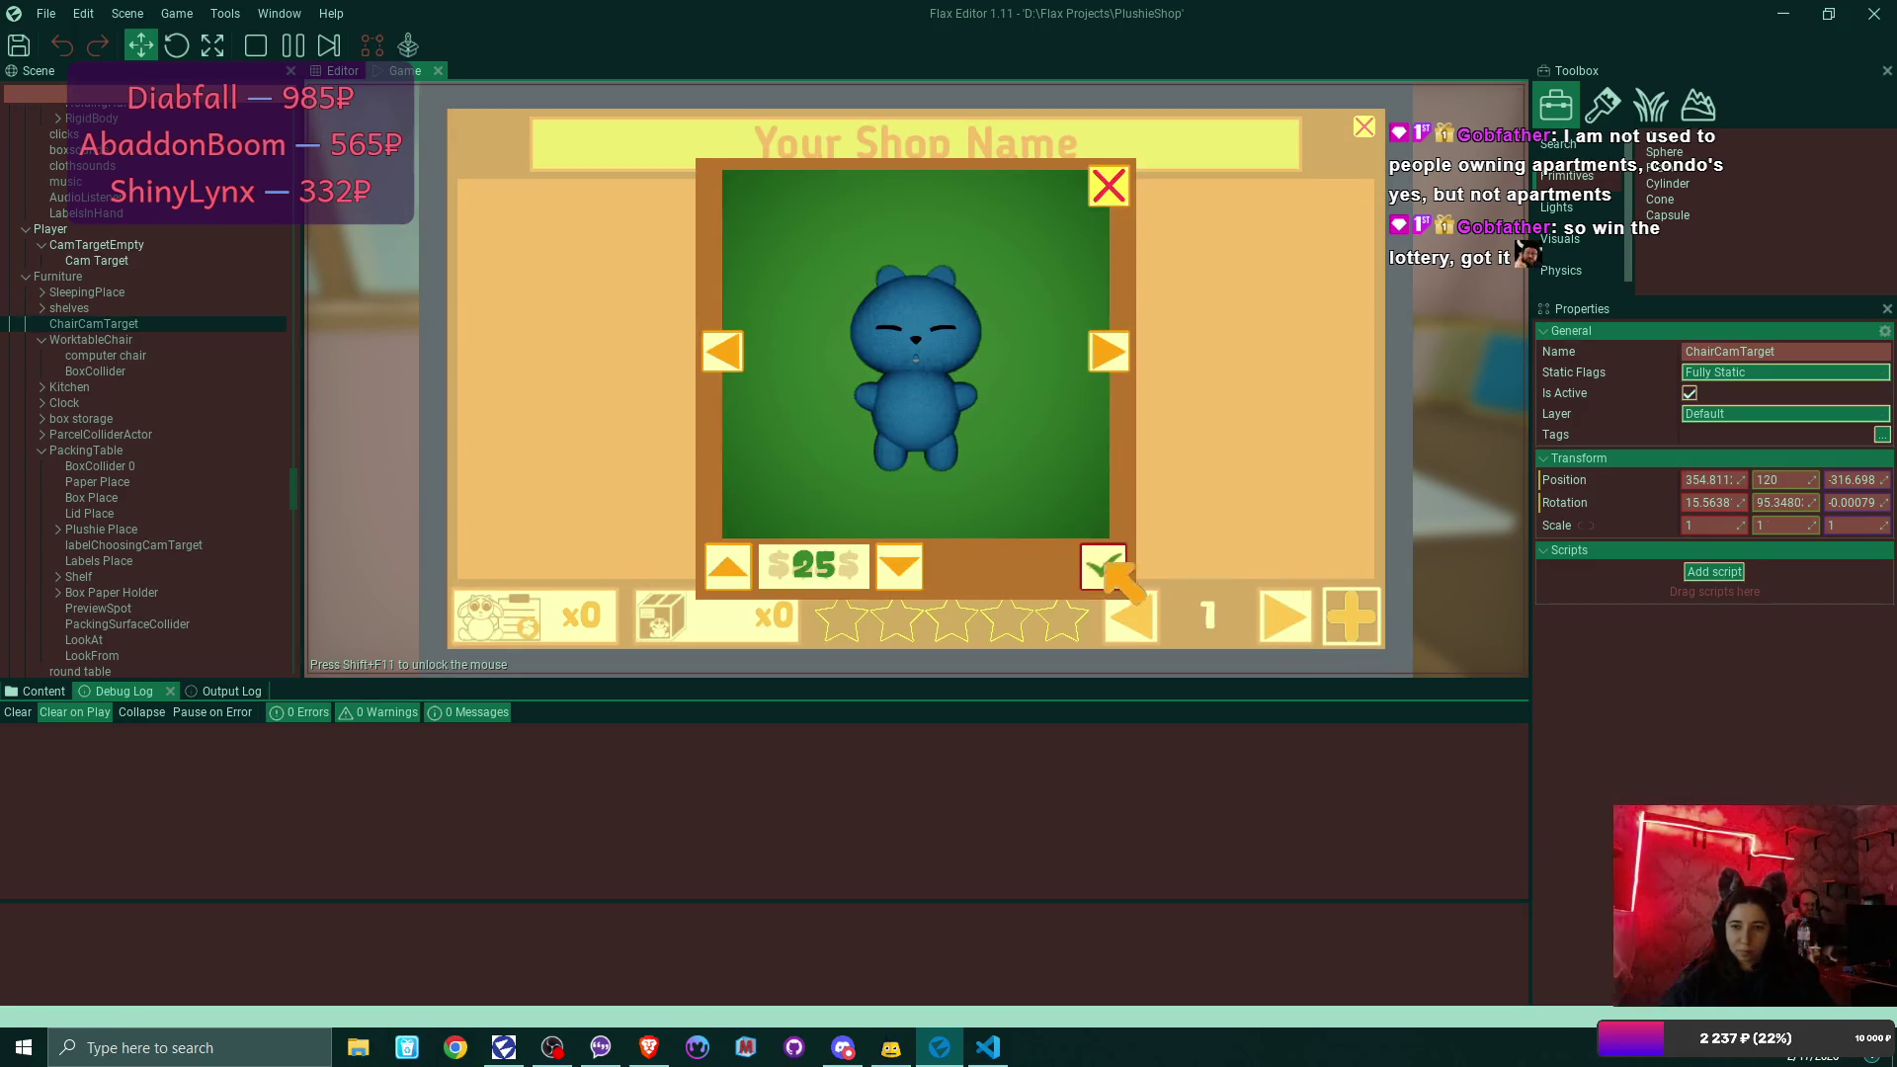
click(1103, 566)
click(1352, 614)
click(1103, 566)
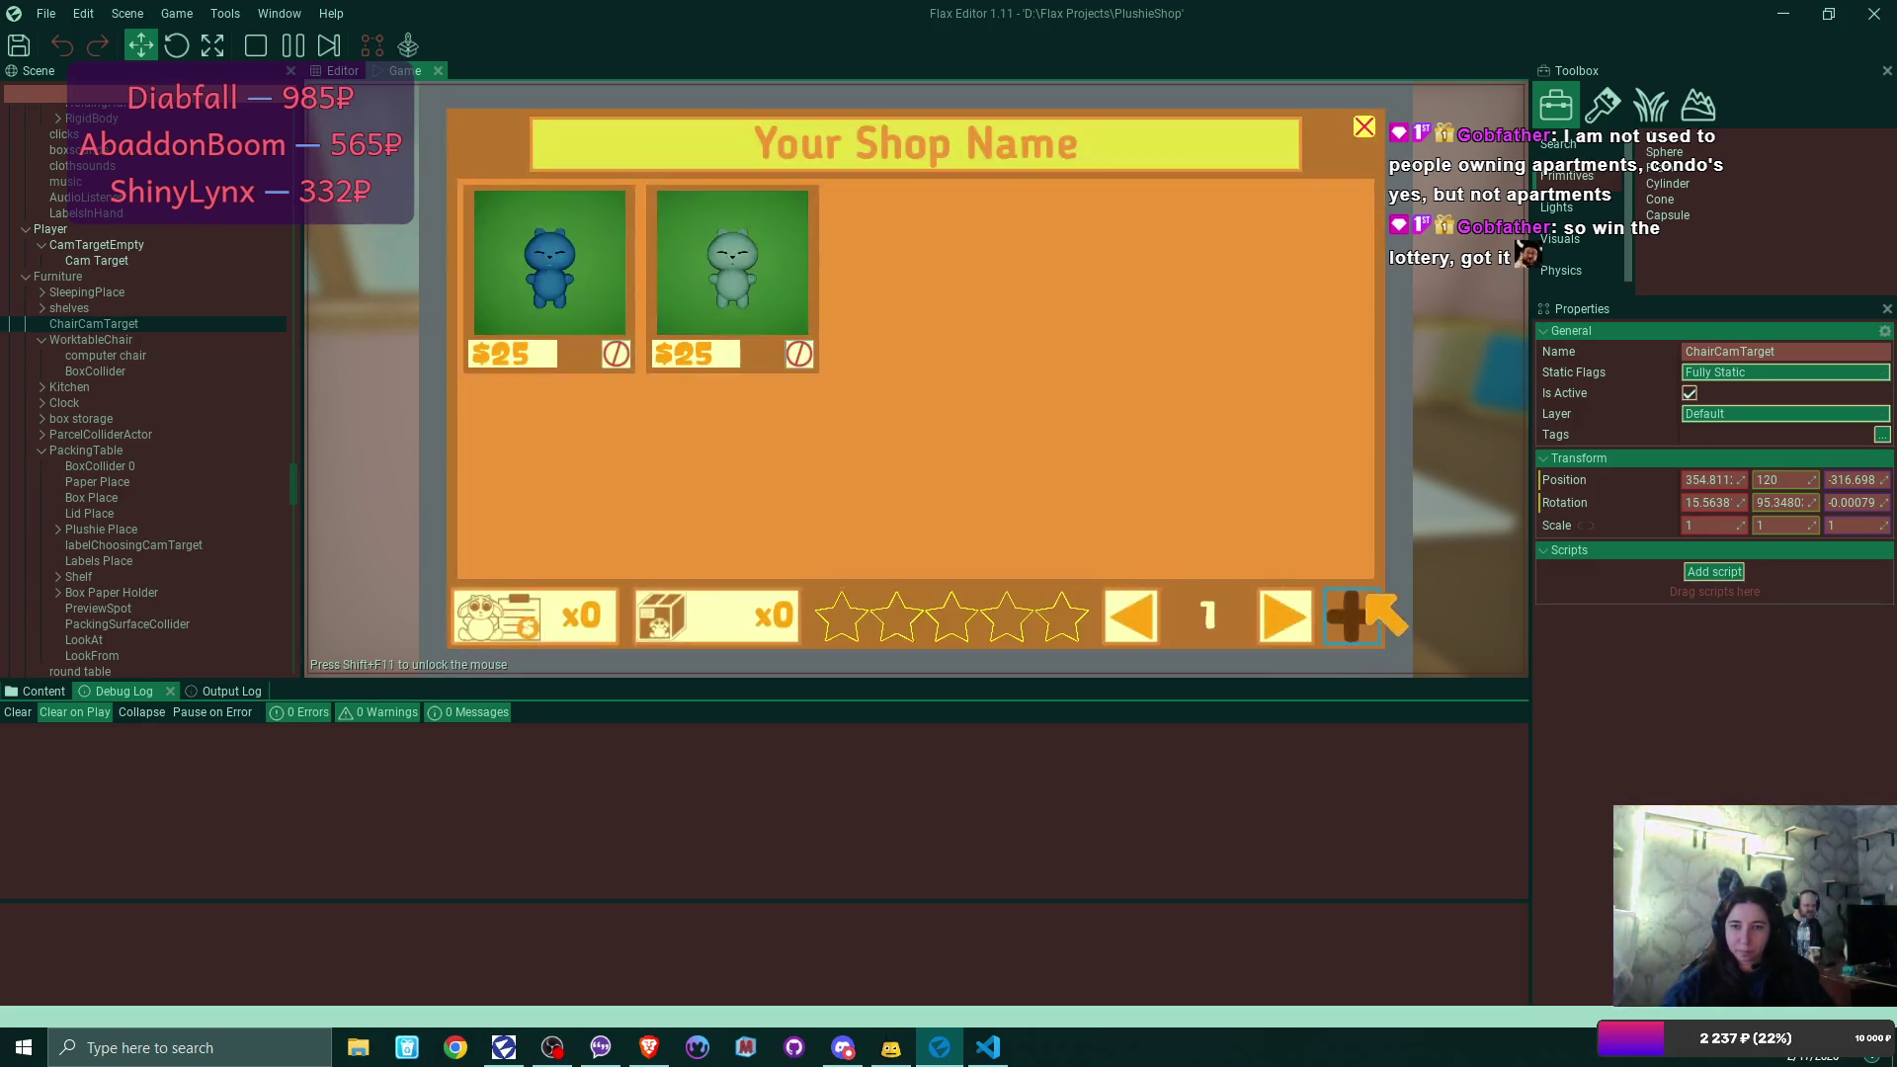
click(1361, 604)
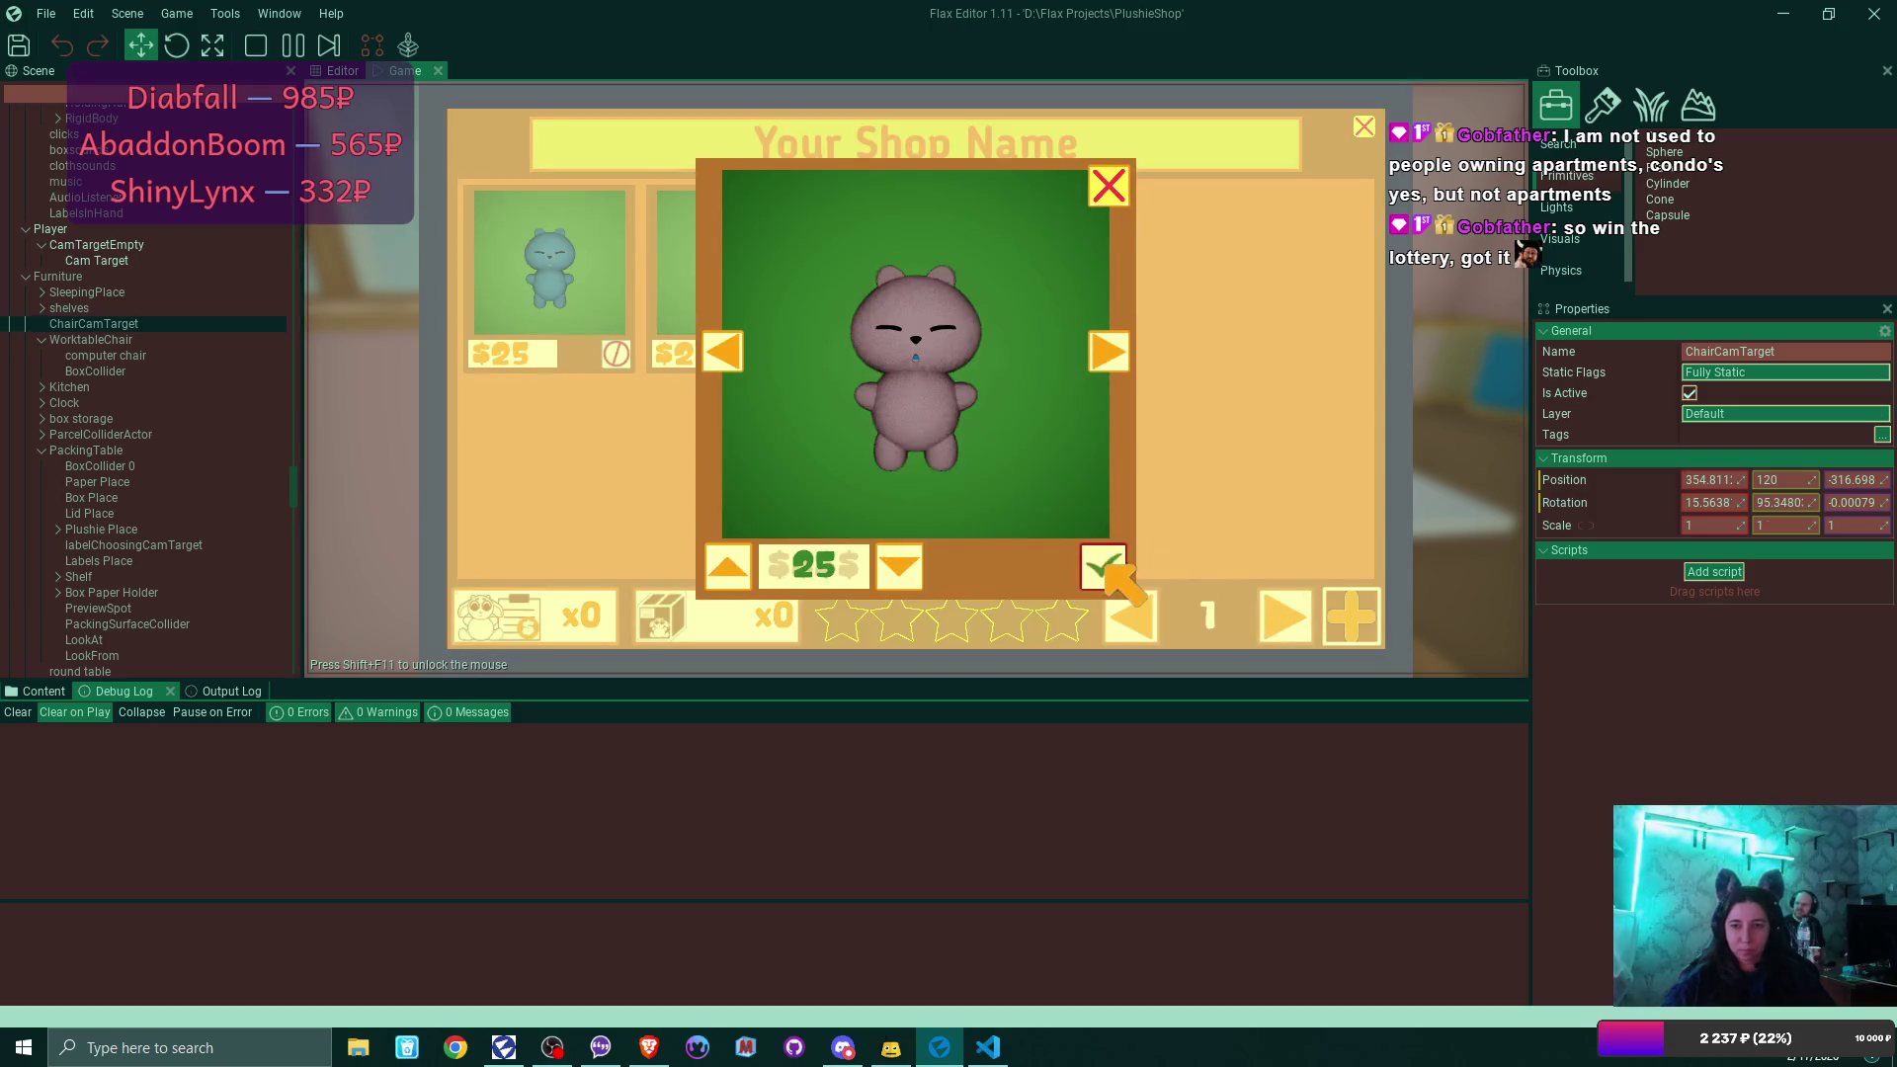
click(1104, 565)
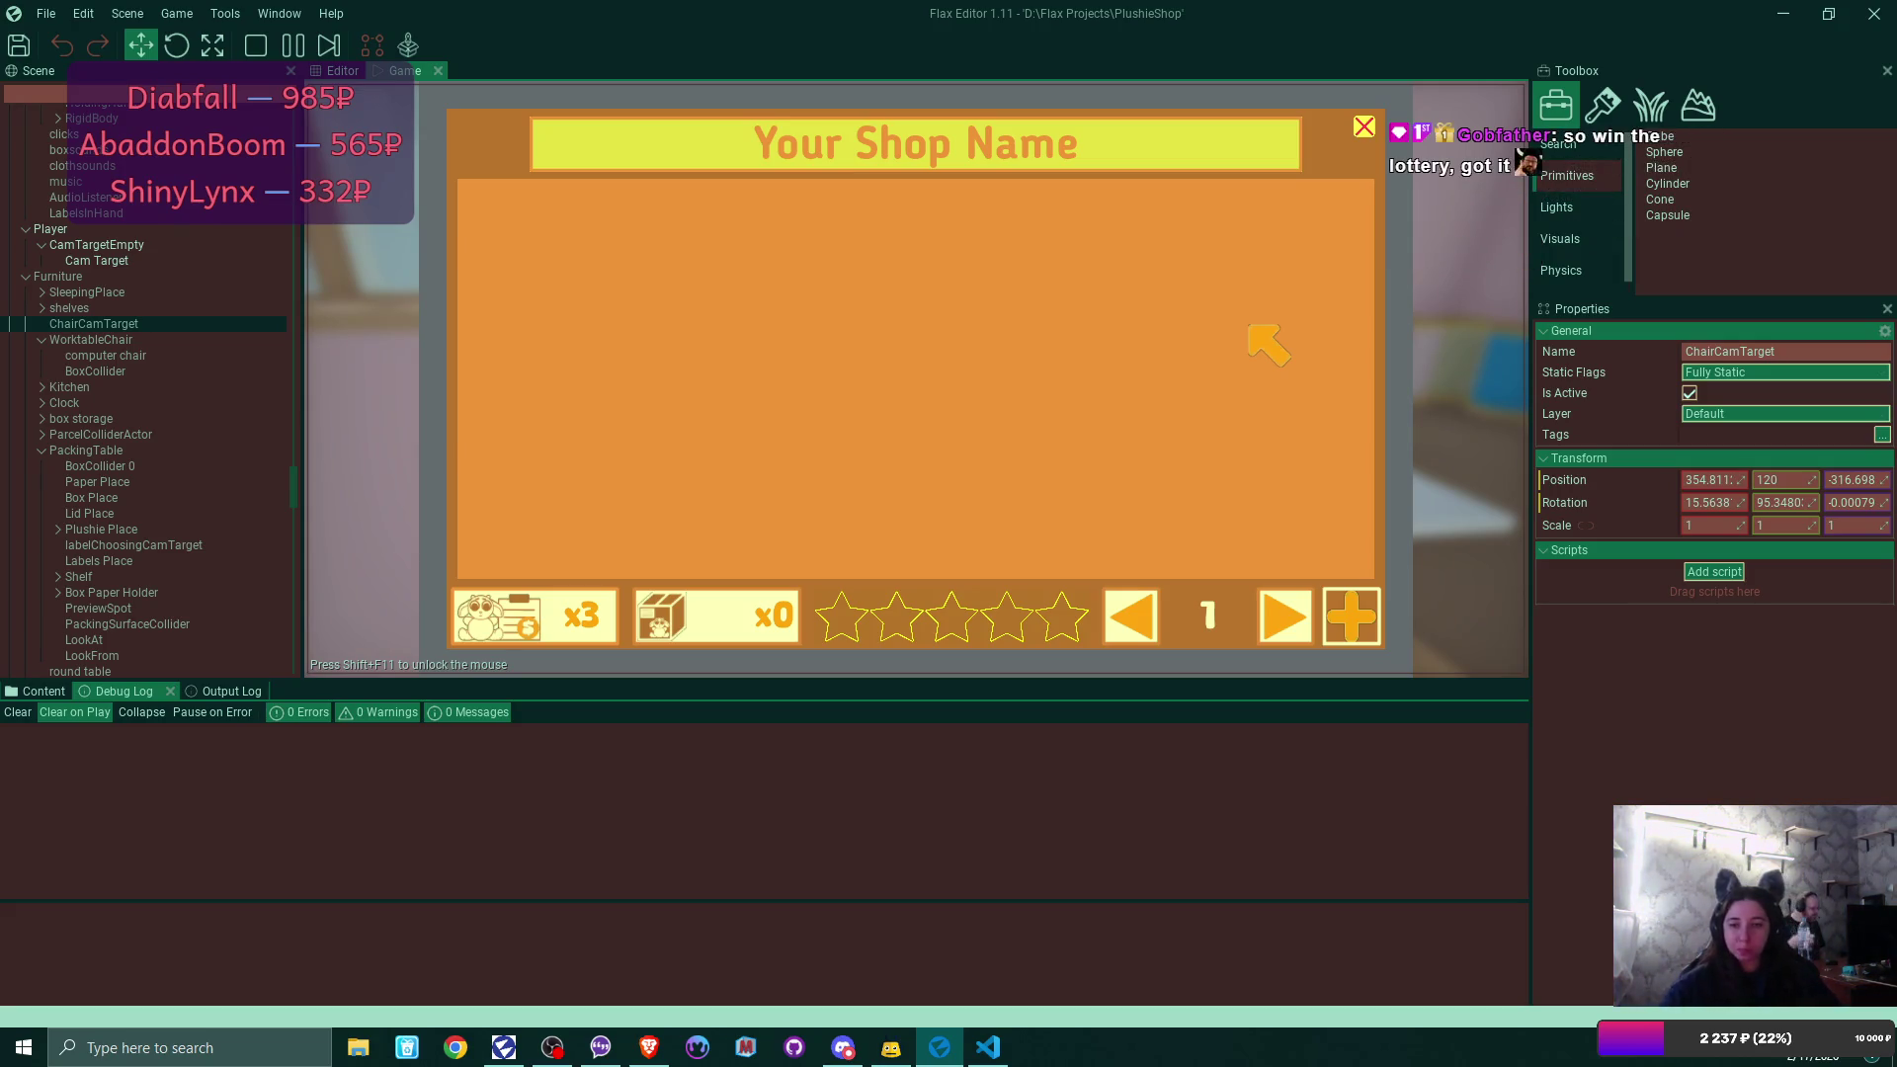
Reveal the shipping addresses of the three incoming plushie orders, then close the shop panel.
click(545, 610)
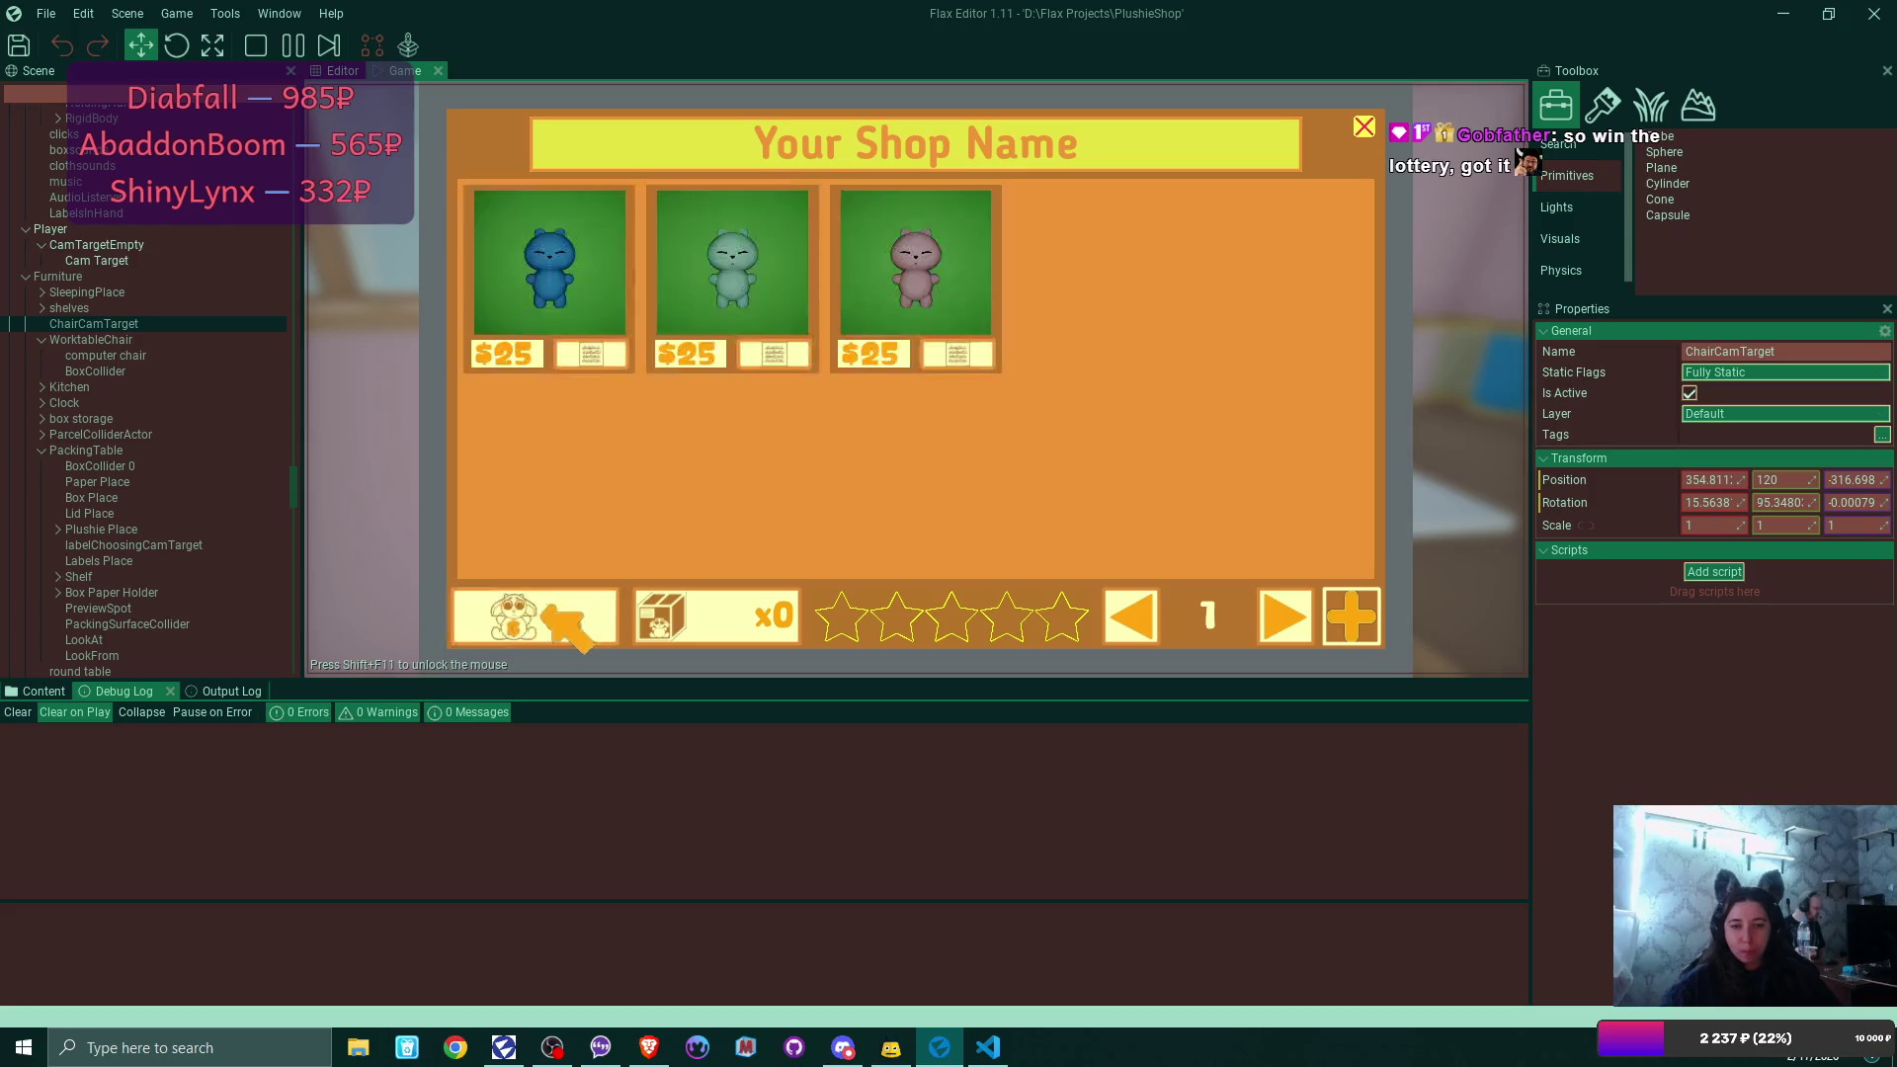
click(587, 343)
click(793, 351)
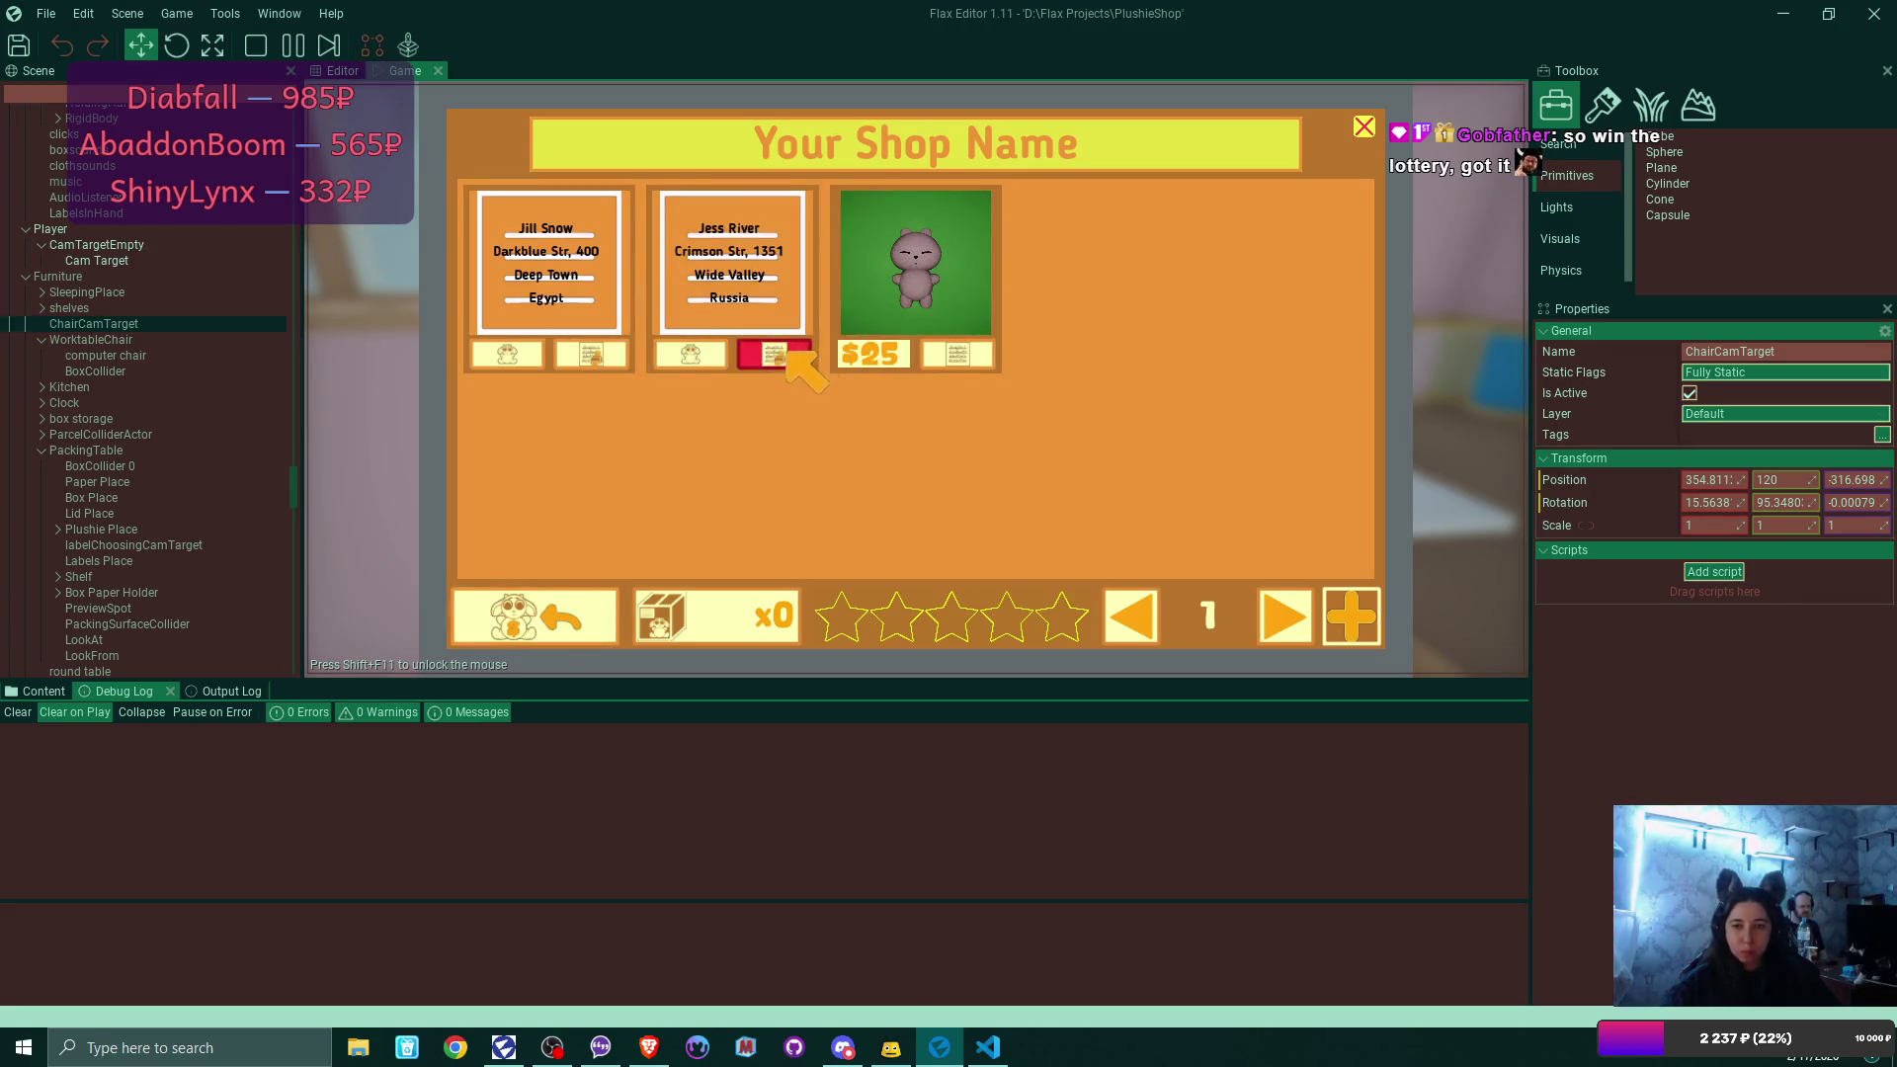
click(984, 353)
click(1364, 127)
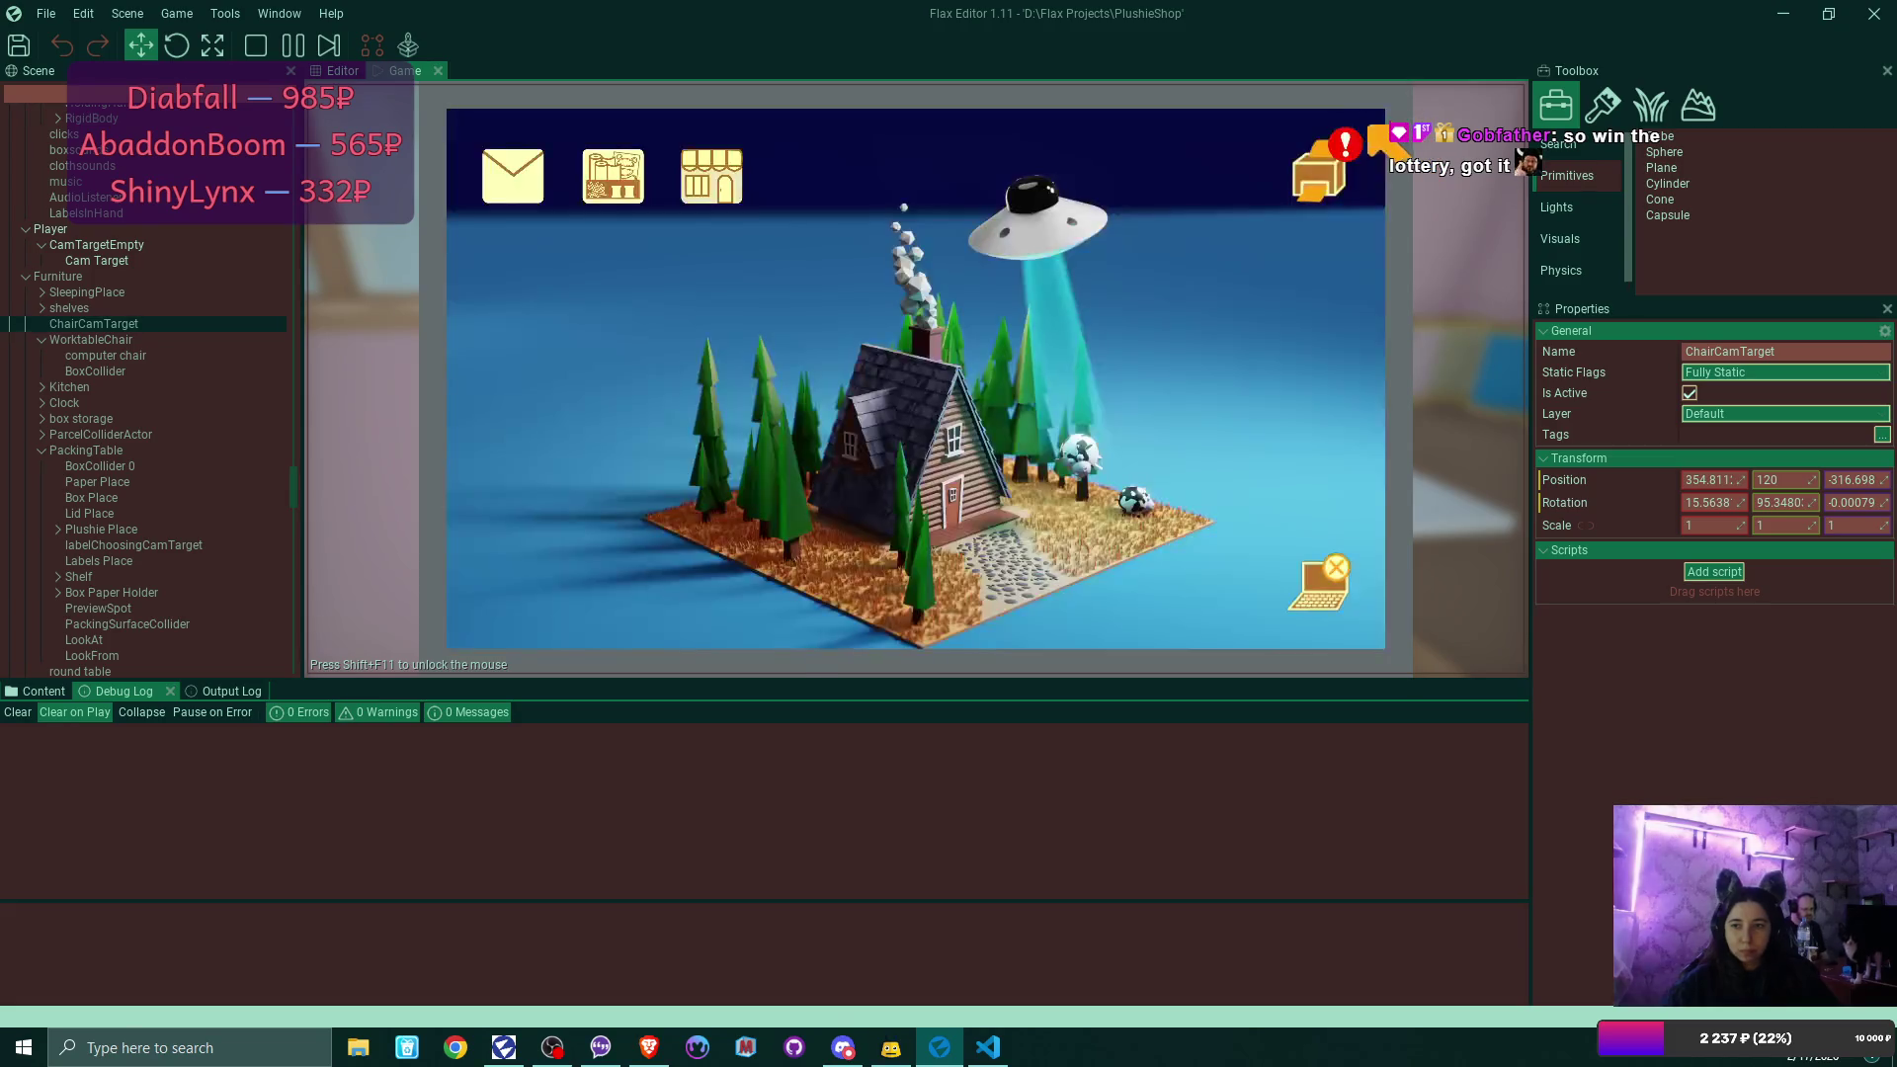
Recolour the first order's label blue, save it as a favourite swatch, and finish that order.
click(1350, 163)
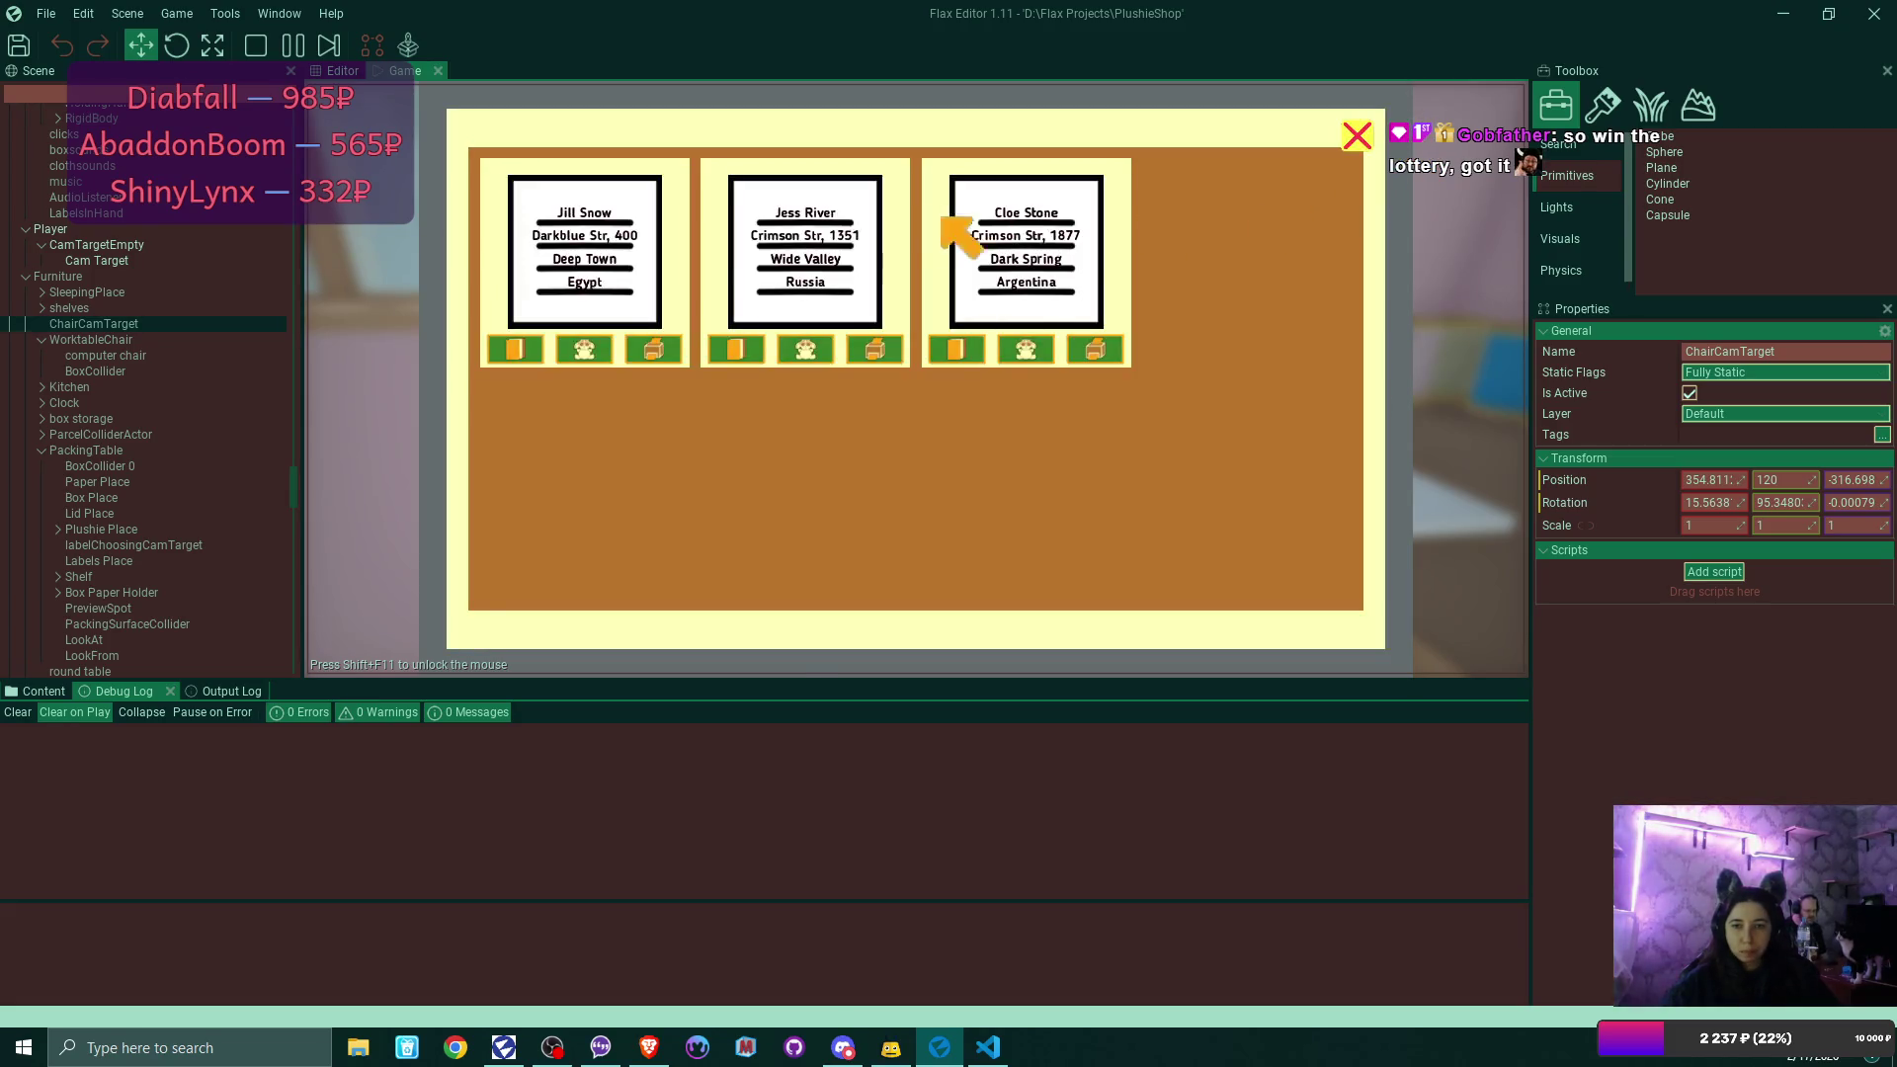
click(585, 351)
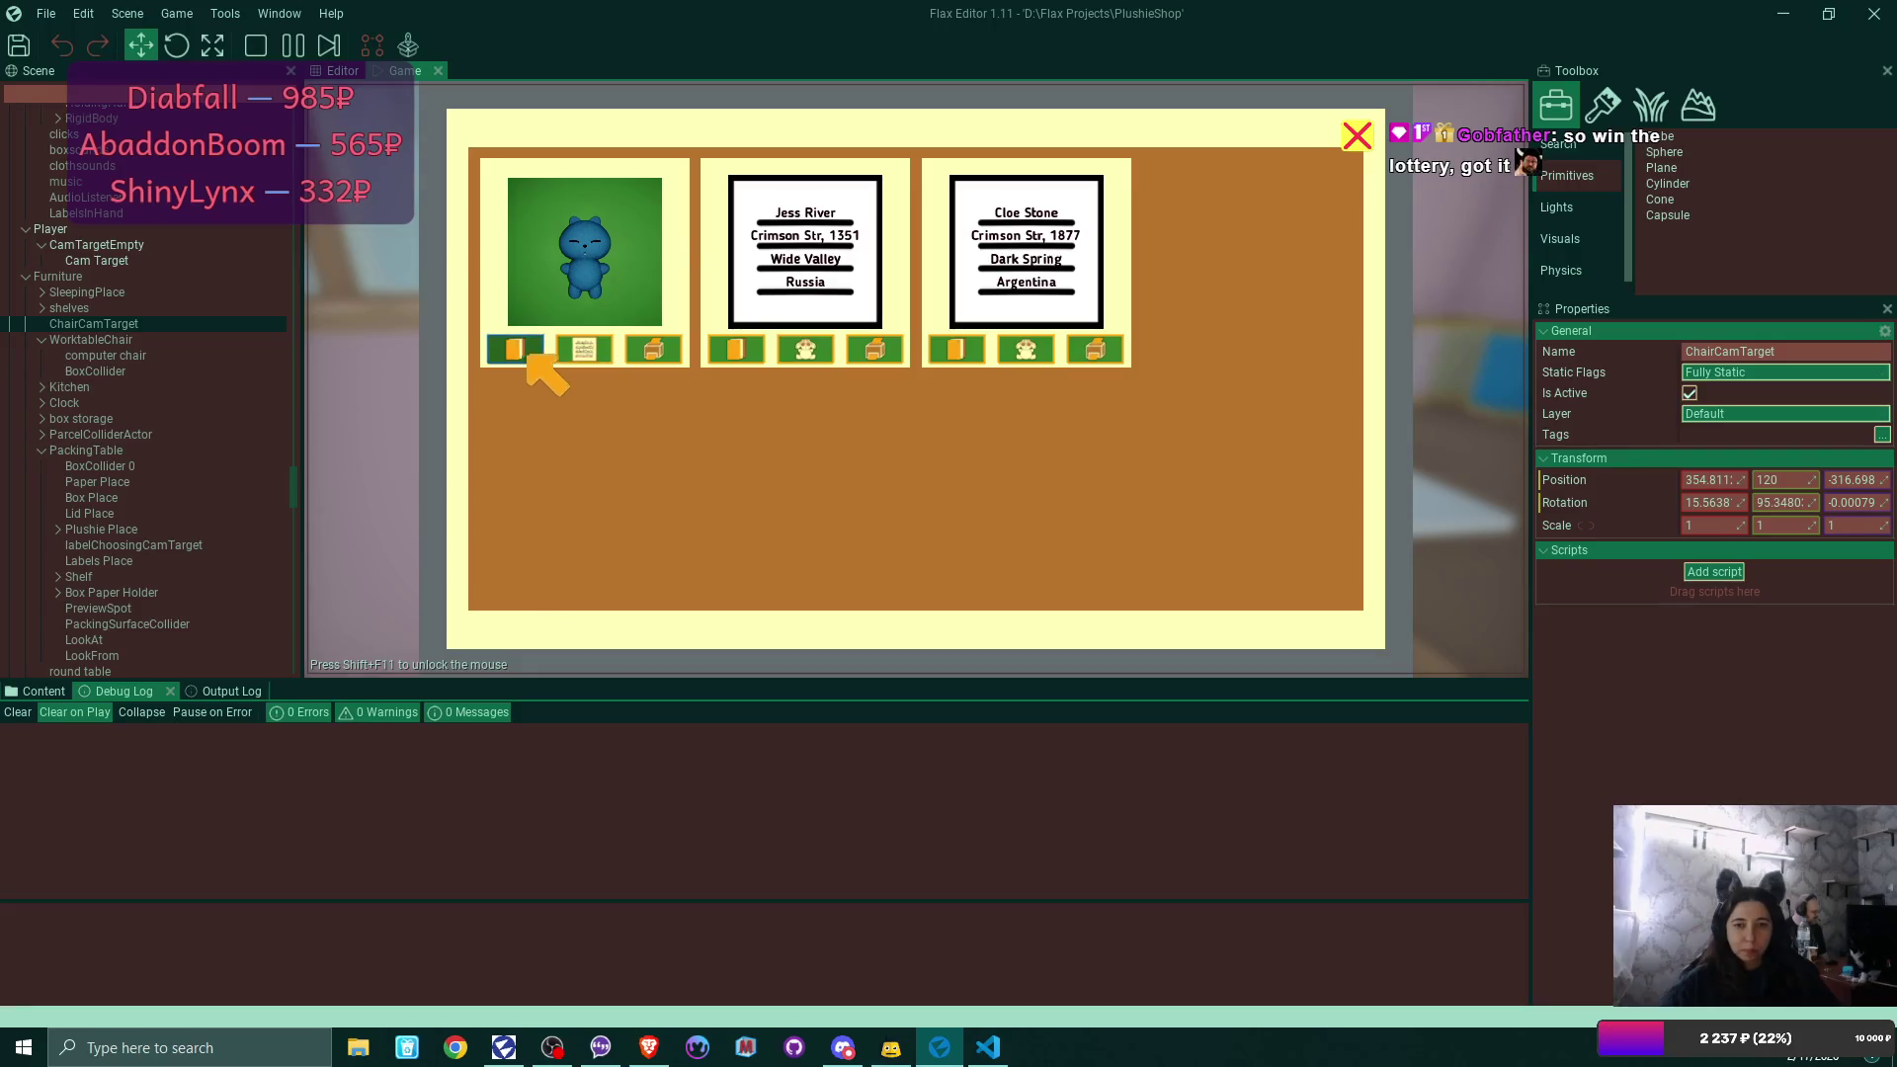
click(531, 354)
mouse_move(981, 280)
mouse_down()
mouse_move(1220, 291)
mouse_move(1190, 282)
mouse_up()
drag(1013, 380, 1261, 387)
click(1164, 212)
click(1313, 213)
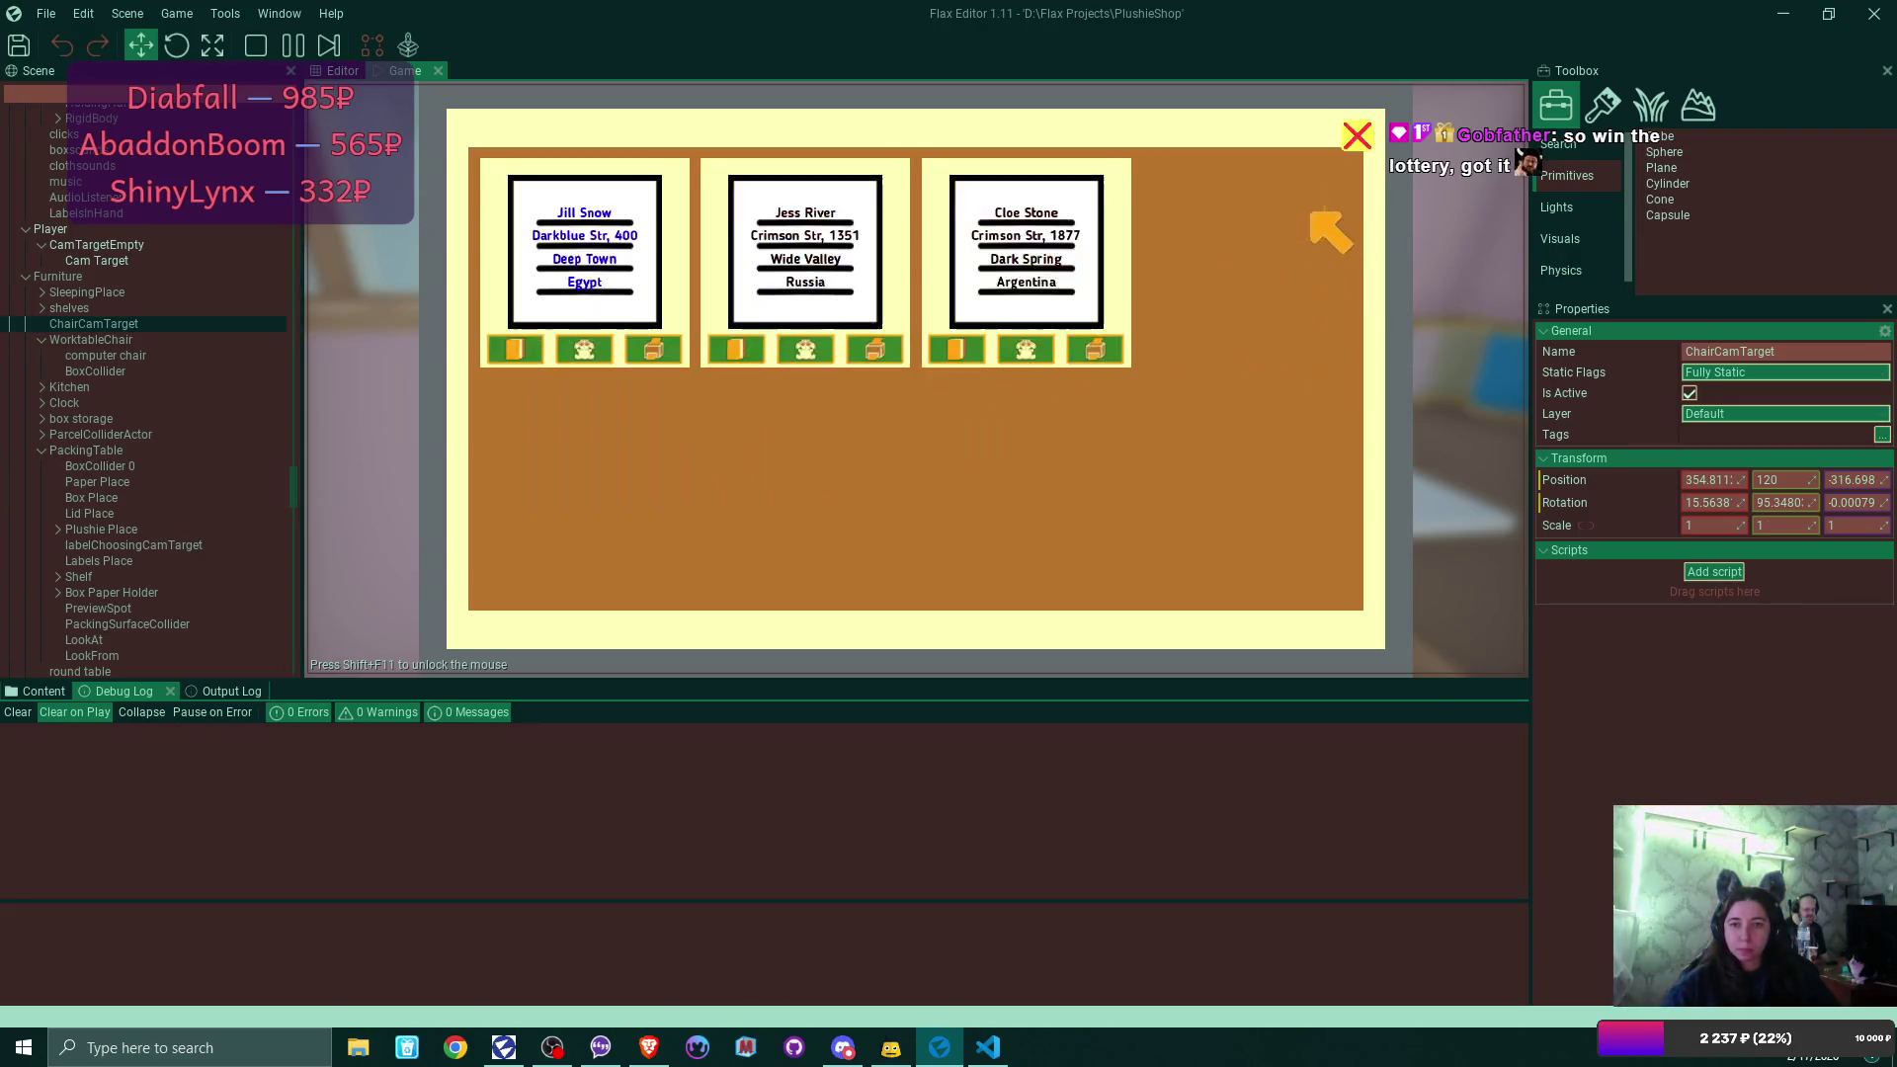
click(652, 349)
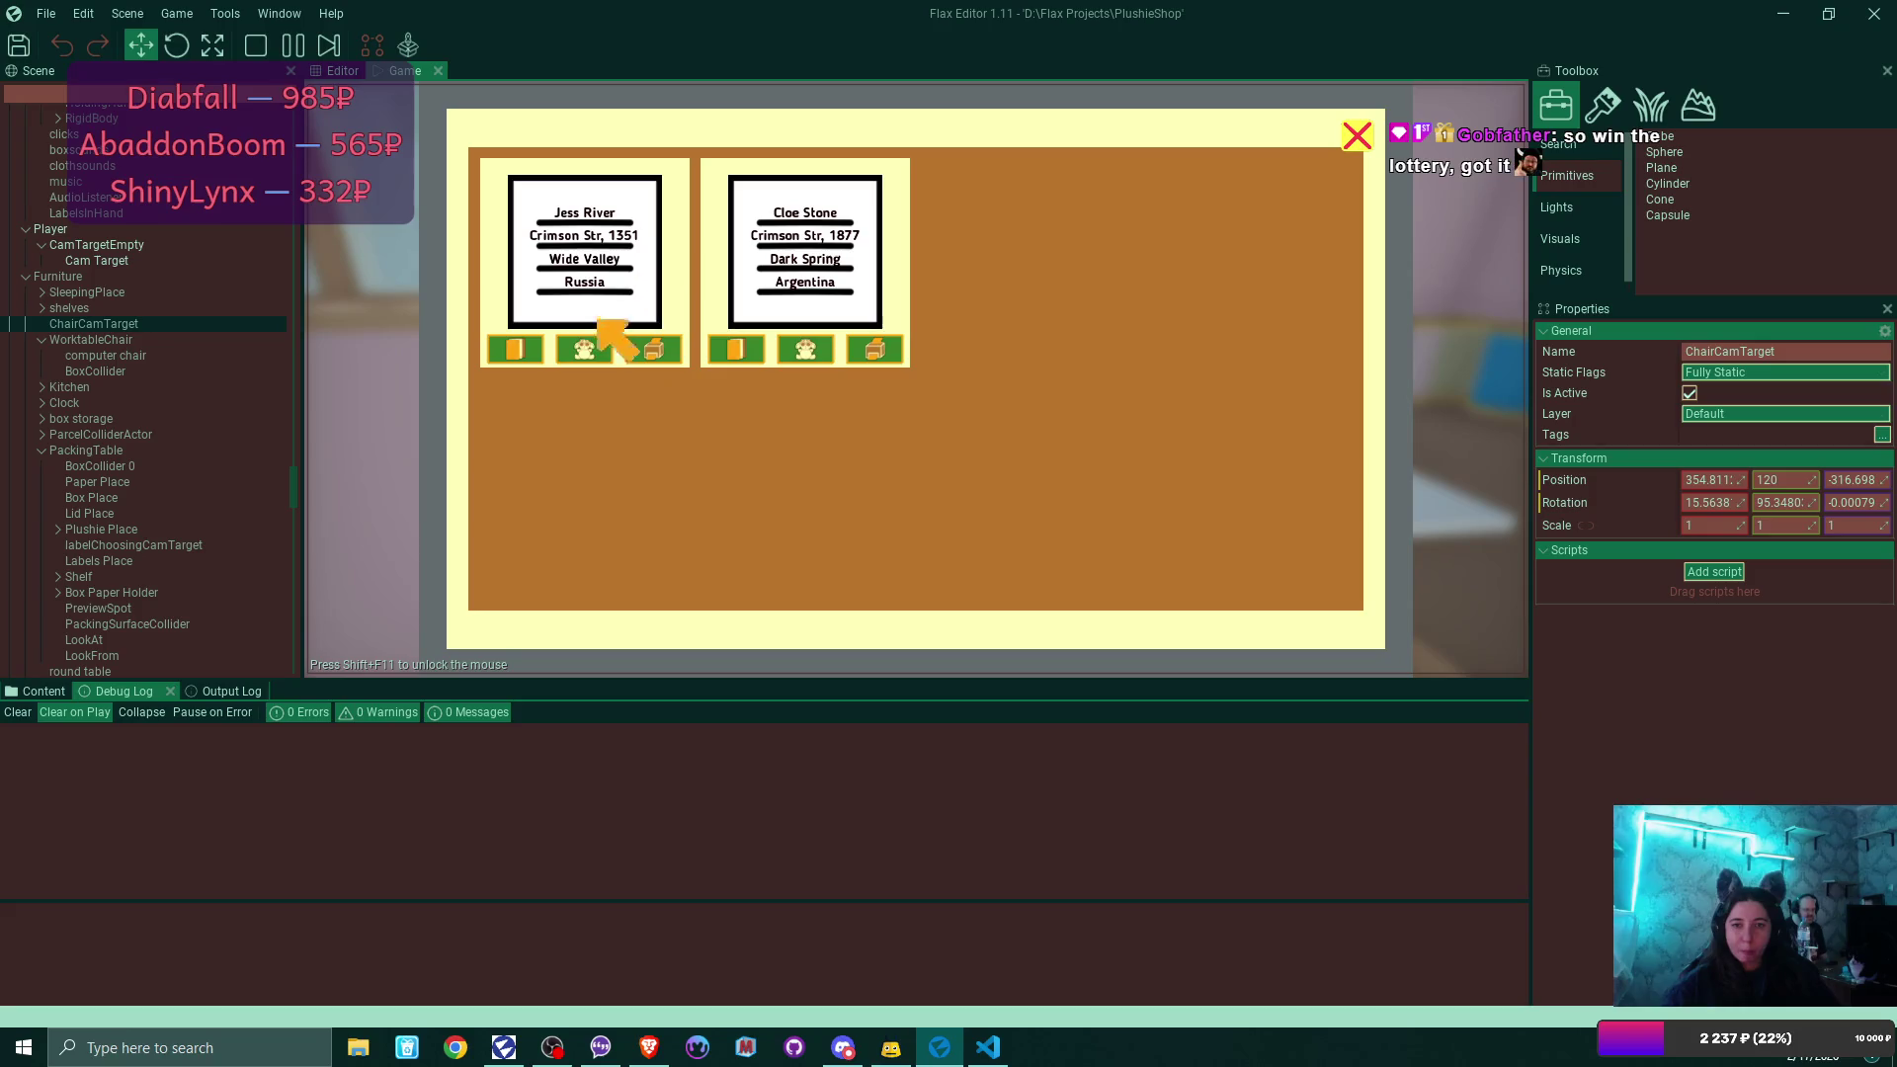
Apply the saved blue swatch to the next order's label and remake that order.
click(583, 348)
click(579, 350)
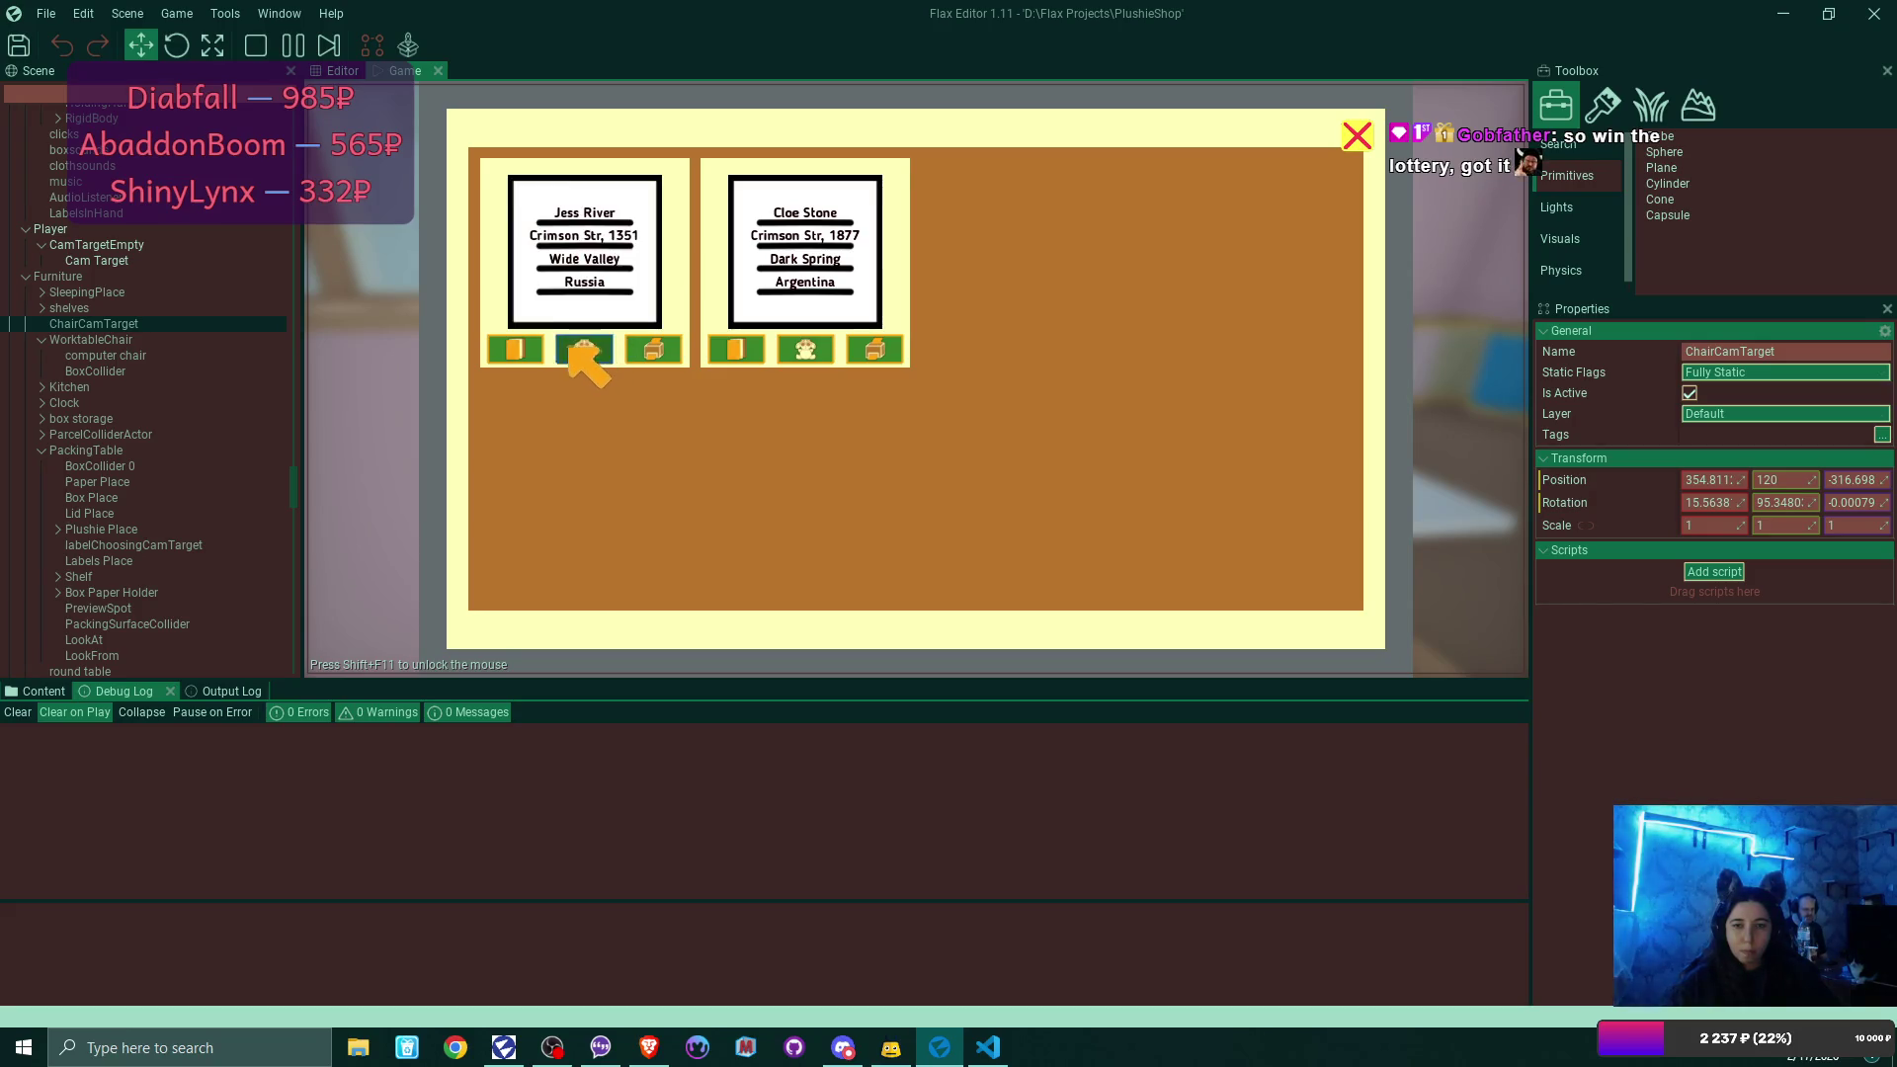
click(580, 351)
mouse_move(1245, 280)
mouse_down()
mouse_move(996, 279)
mouse_move(1176, 283)
mouse_move(1094, 295)
mouse_up()
click(987, 425)
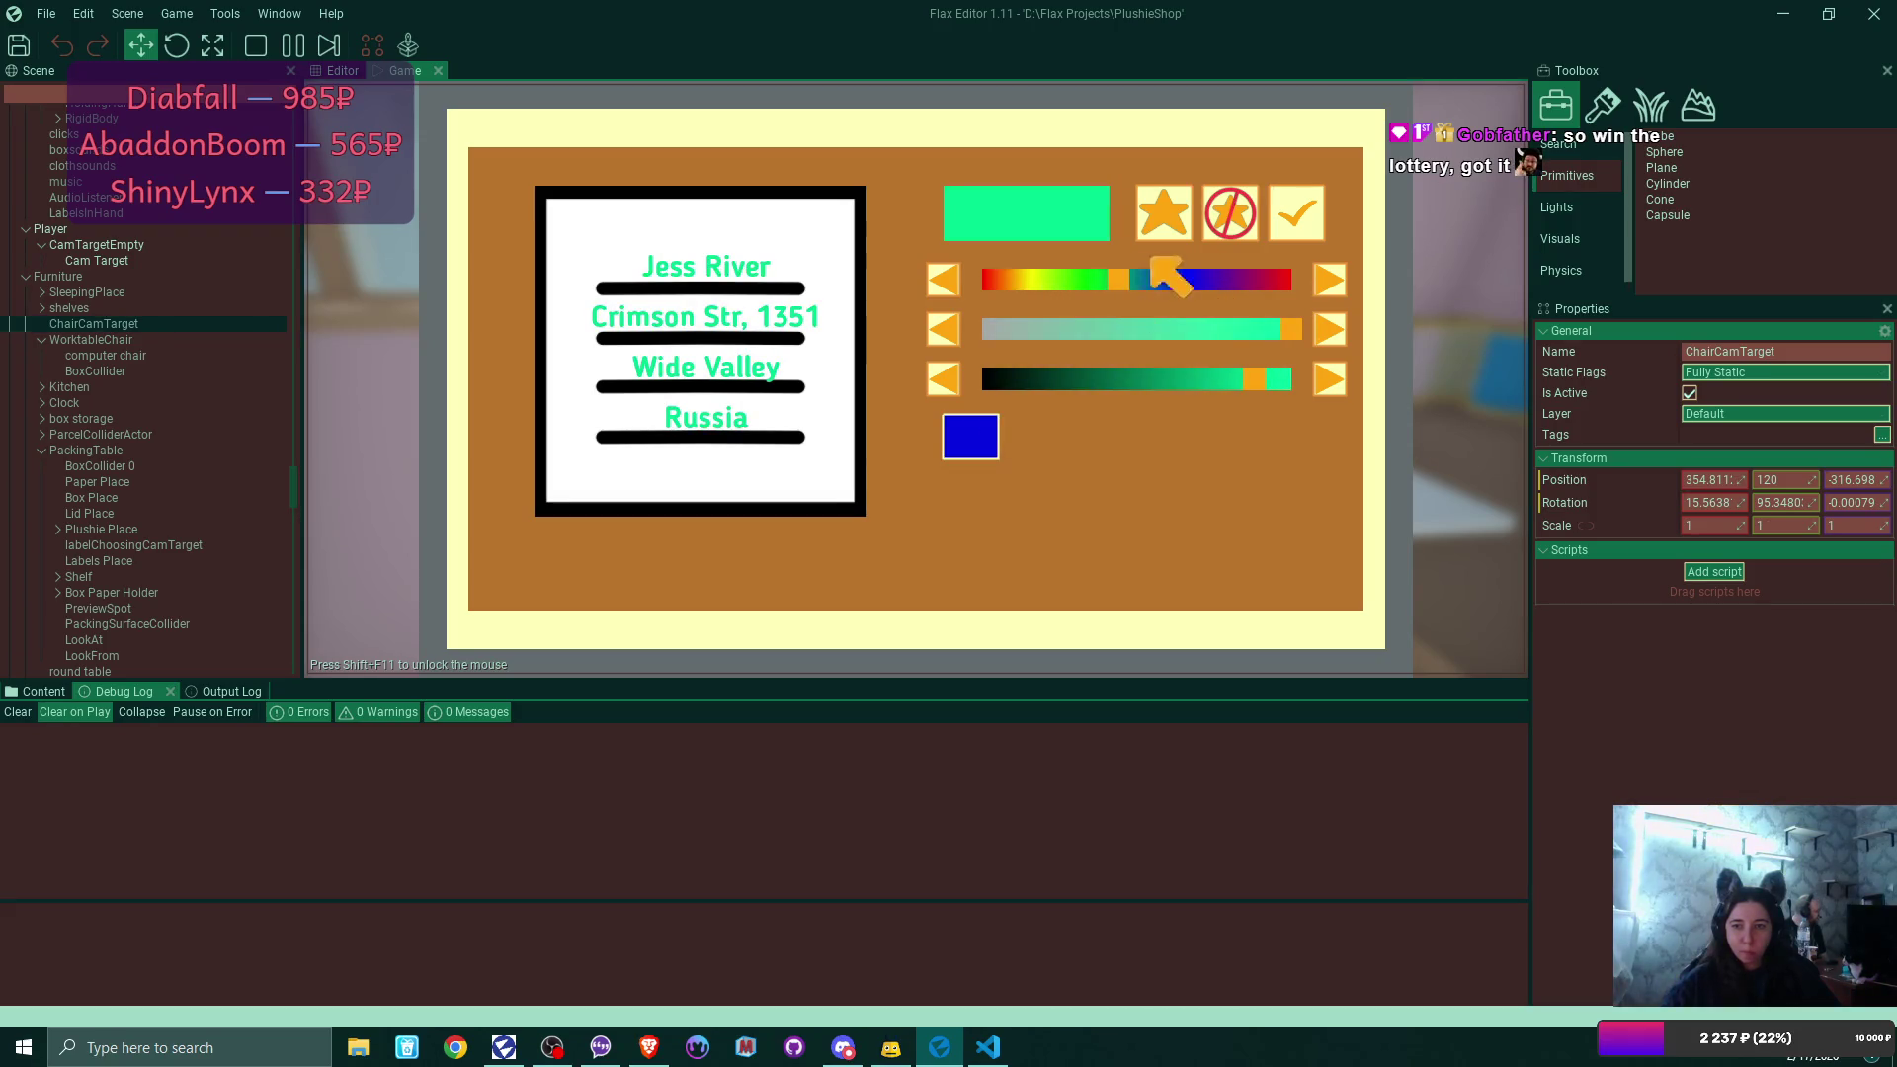
click(1292, 211)
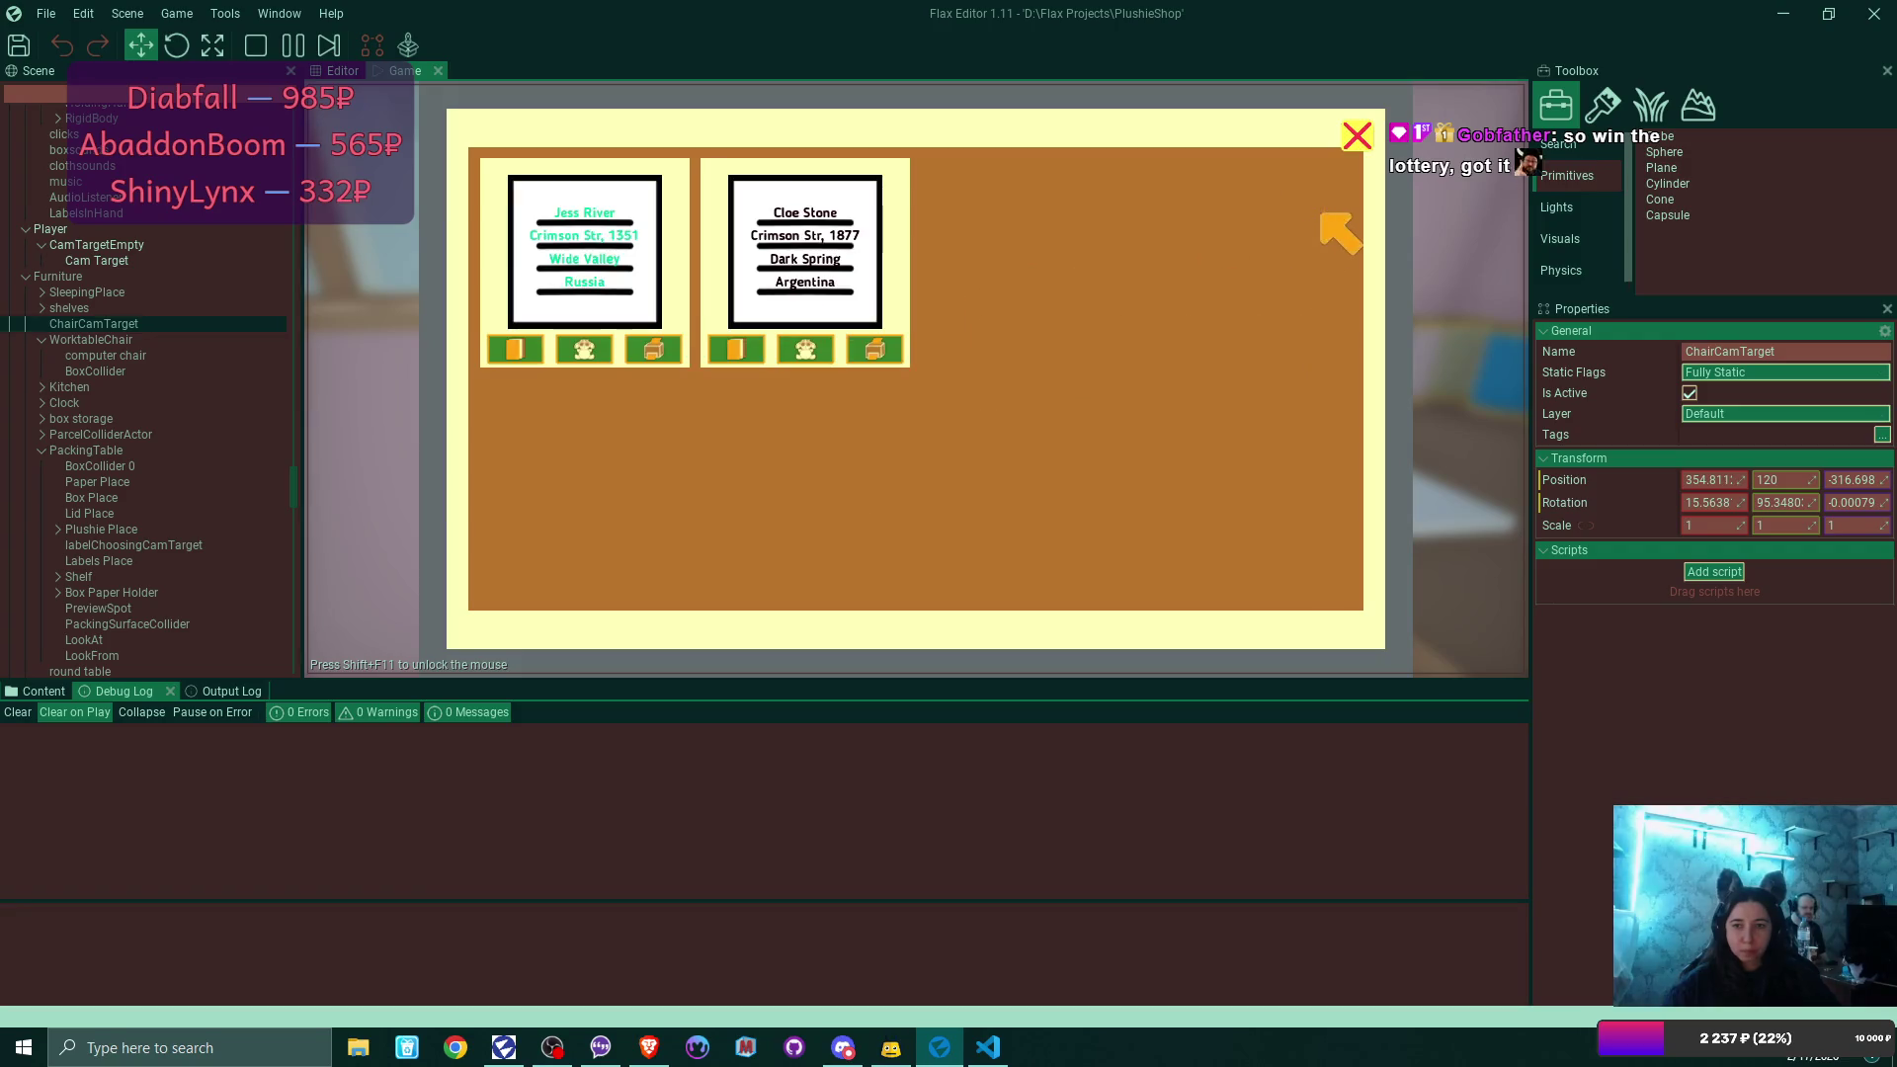
click(650, 345)
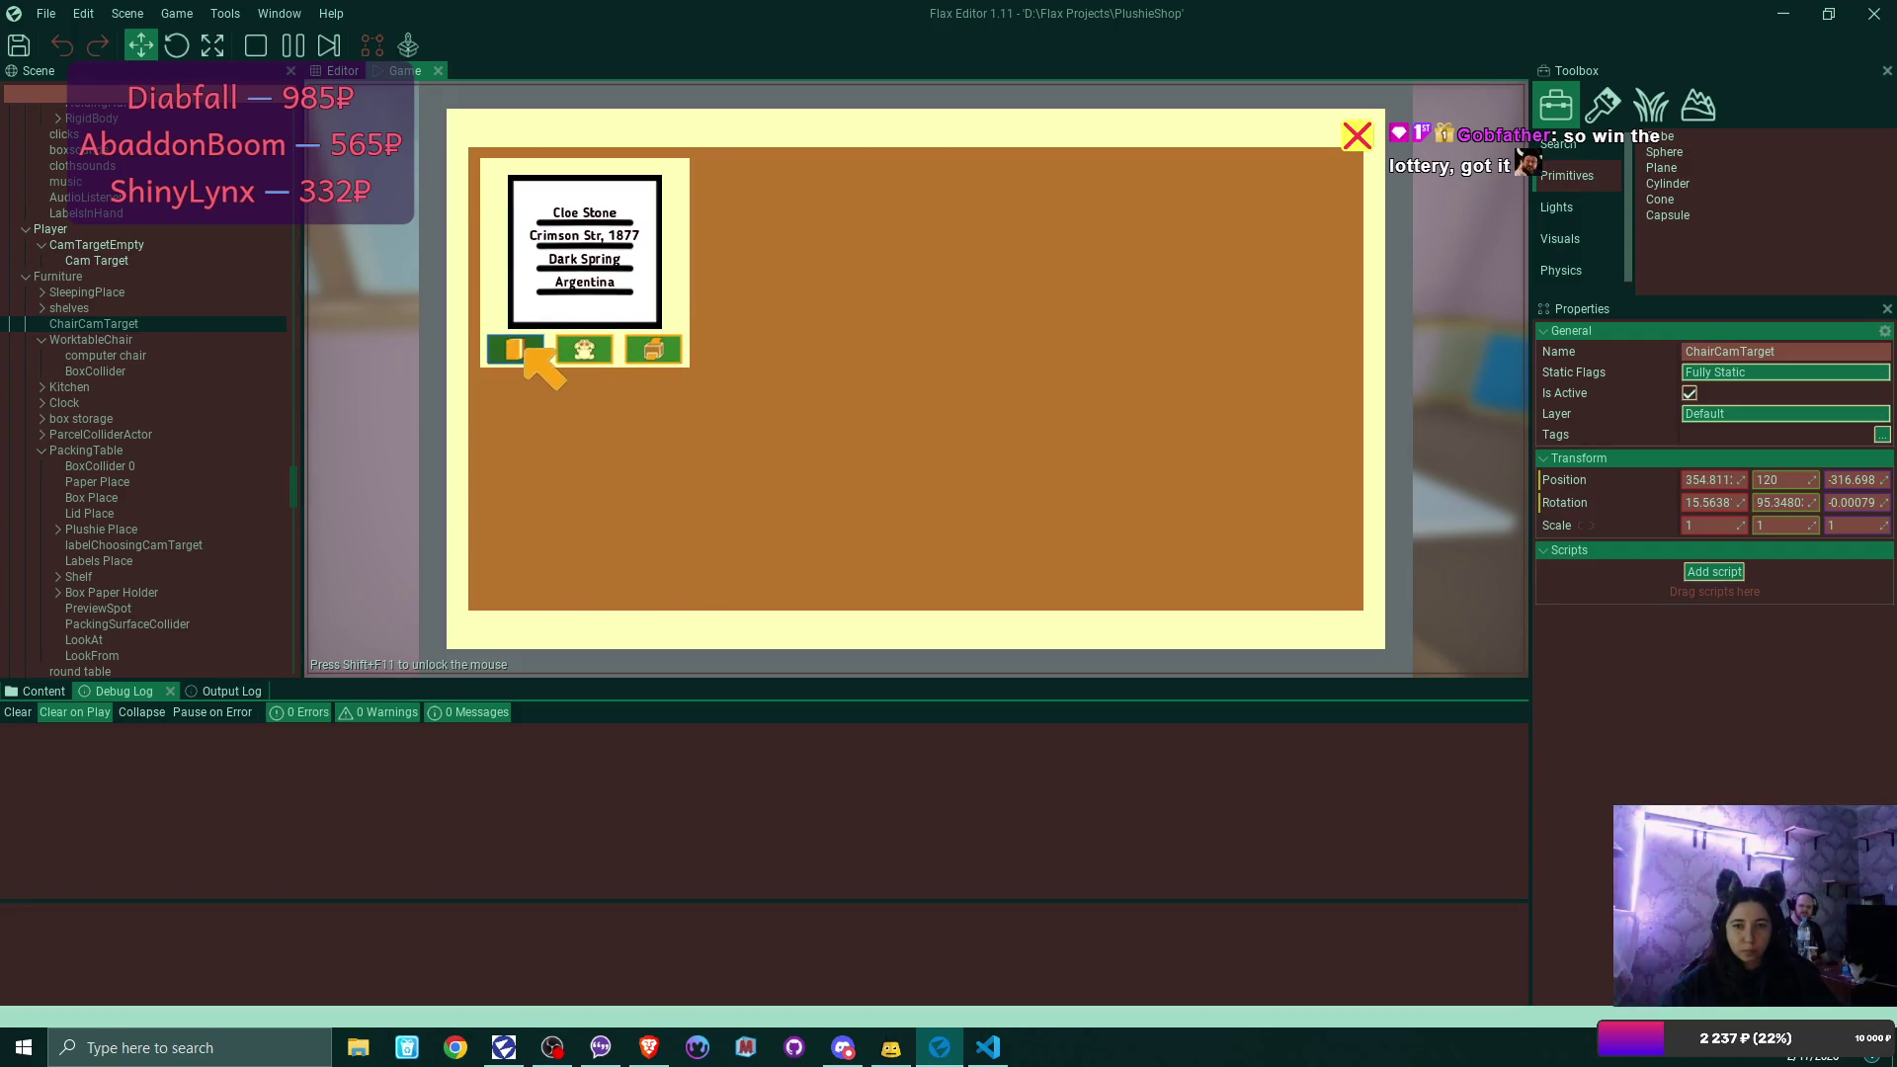
Recolour the following order's shipping label magenta, print it, and close the laptop panel.
click(573, 345)
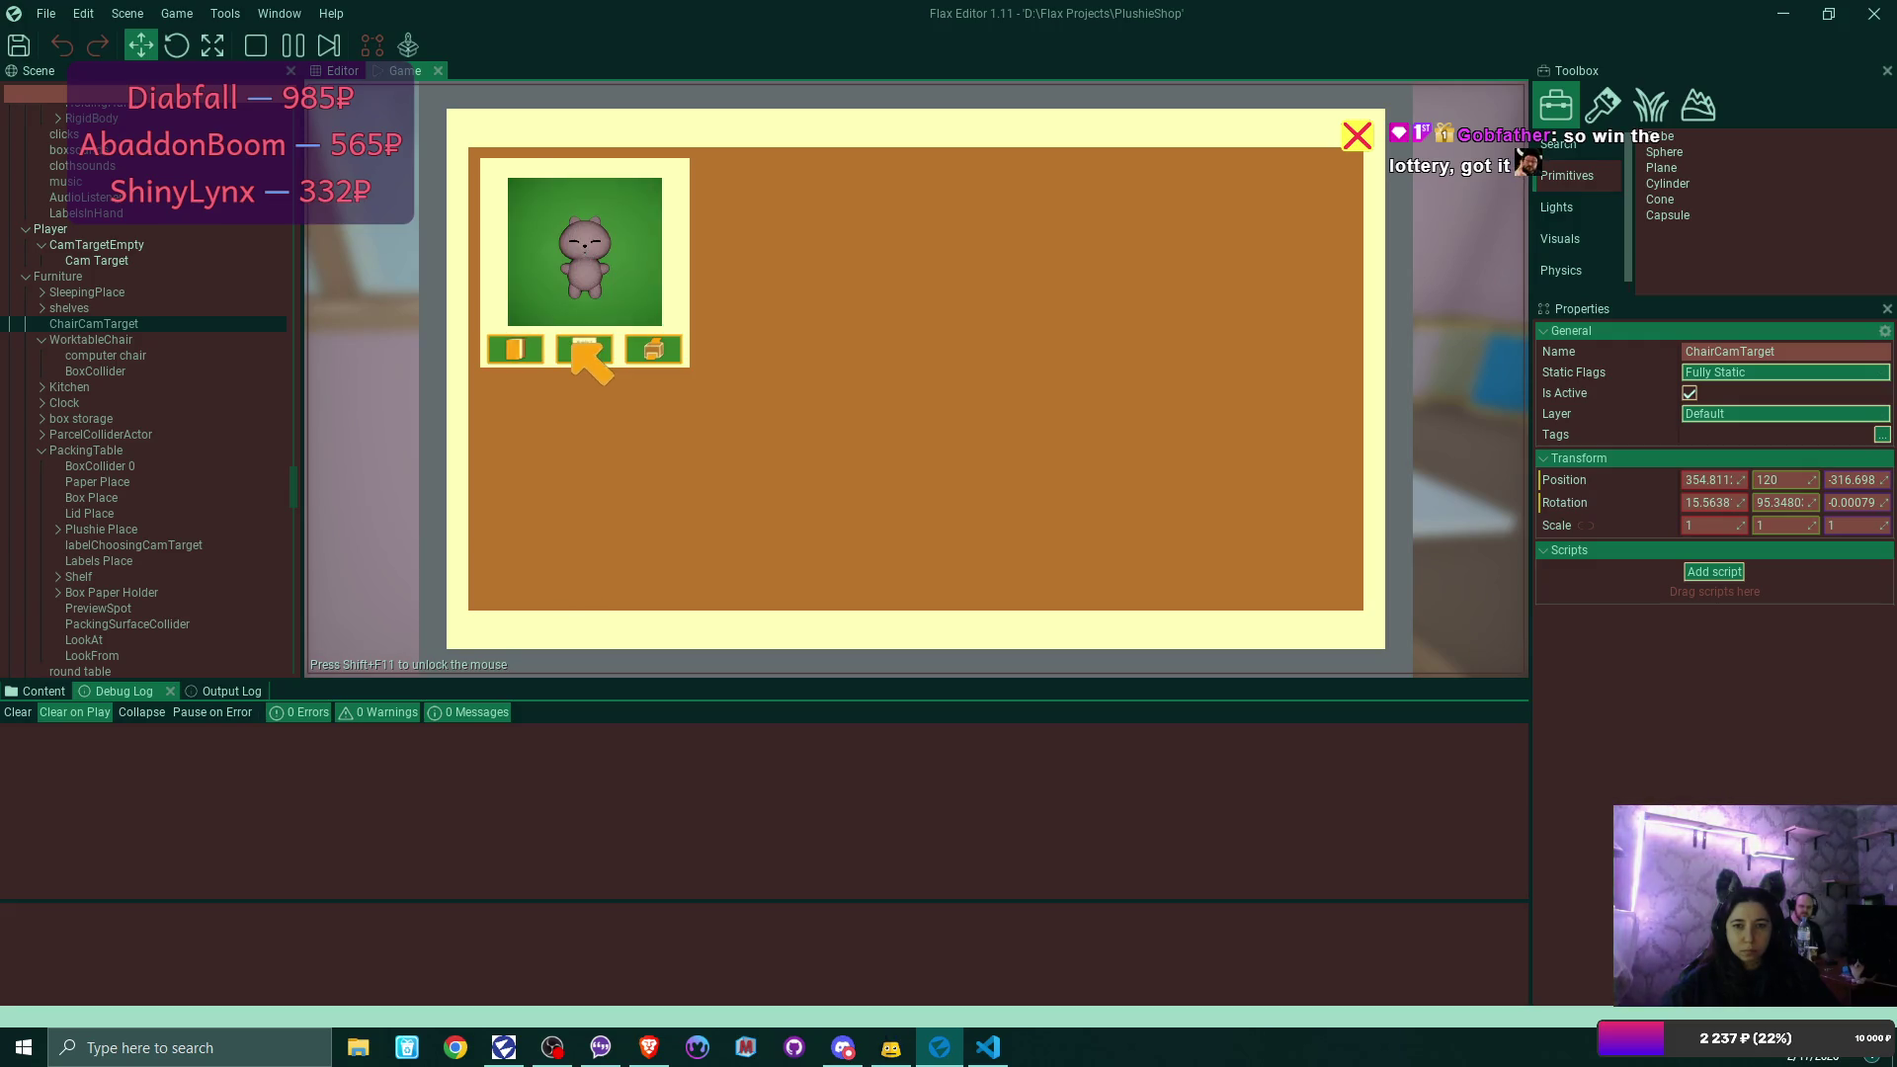
click(532, 346)
click(981, 420)
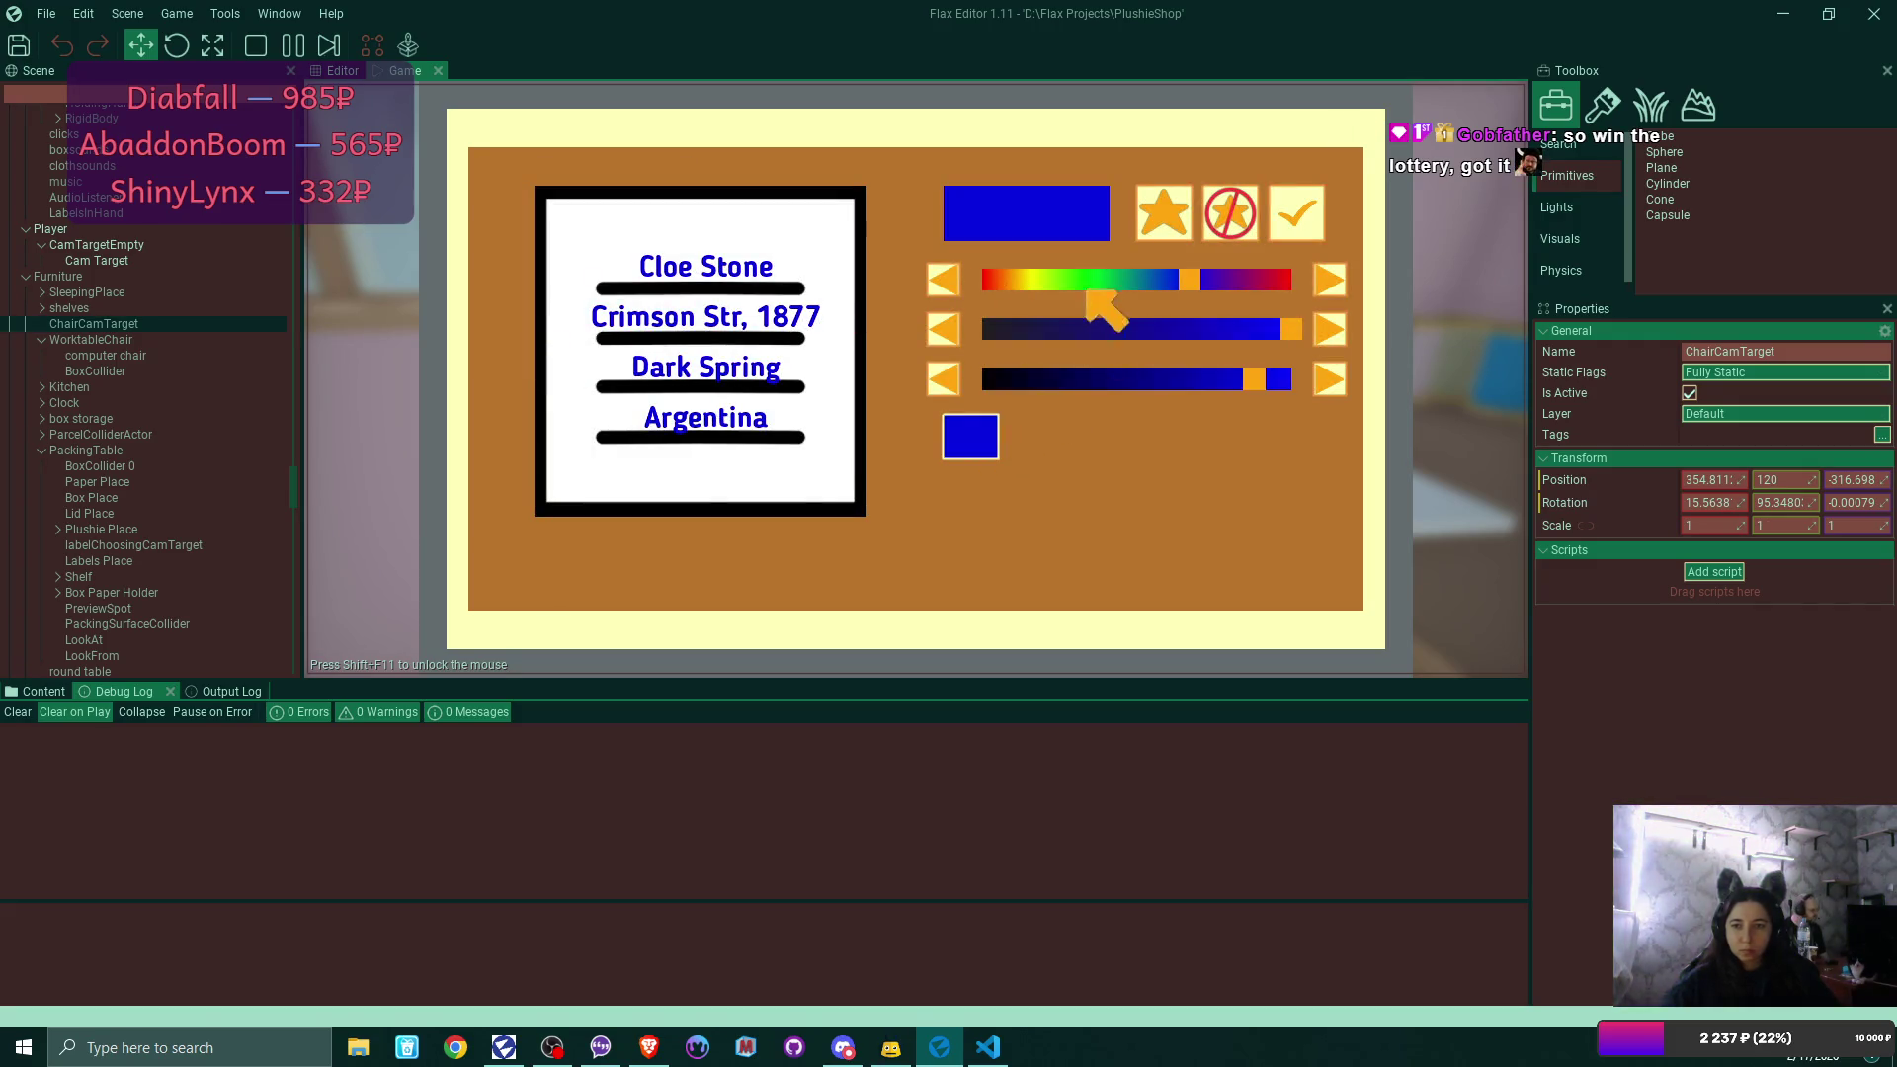
drag(1215, 284, 1274, 282)
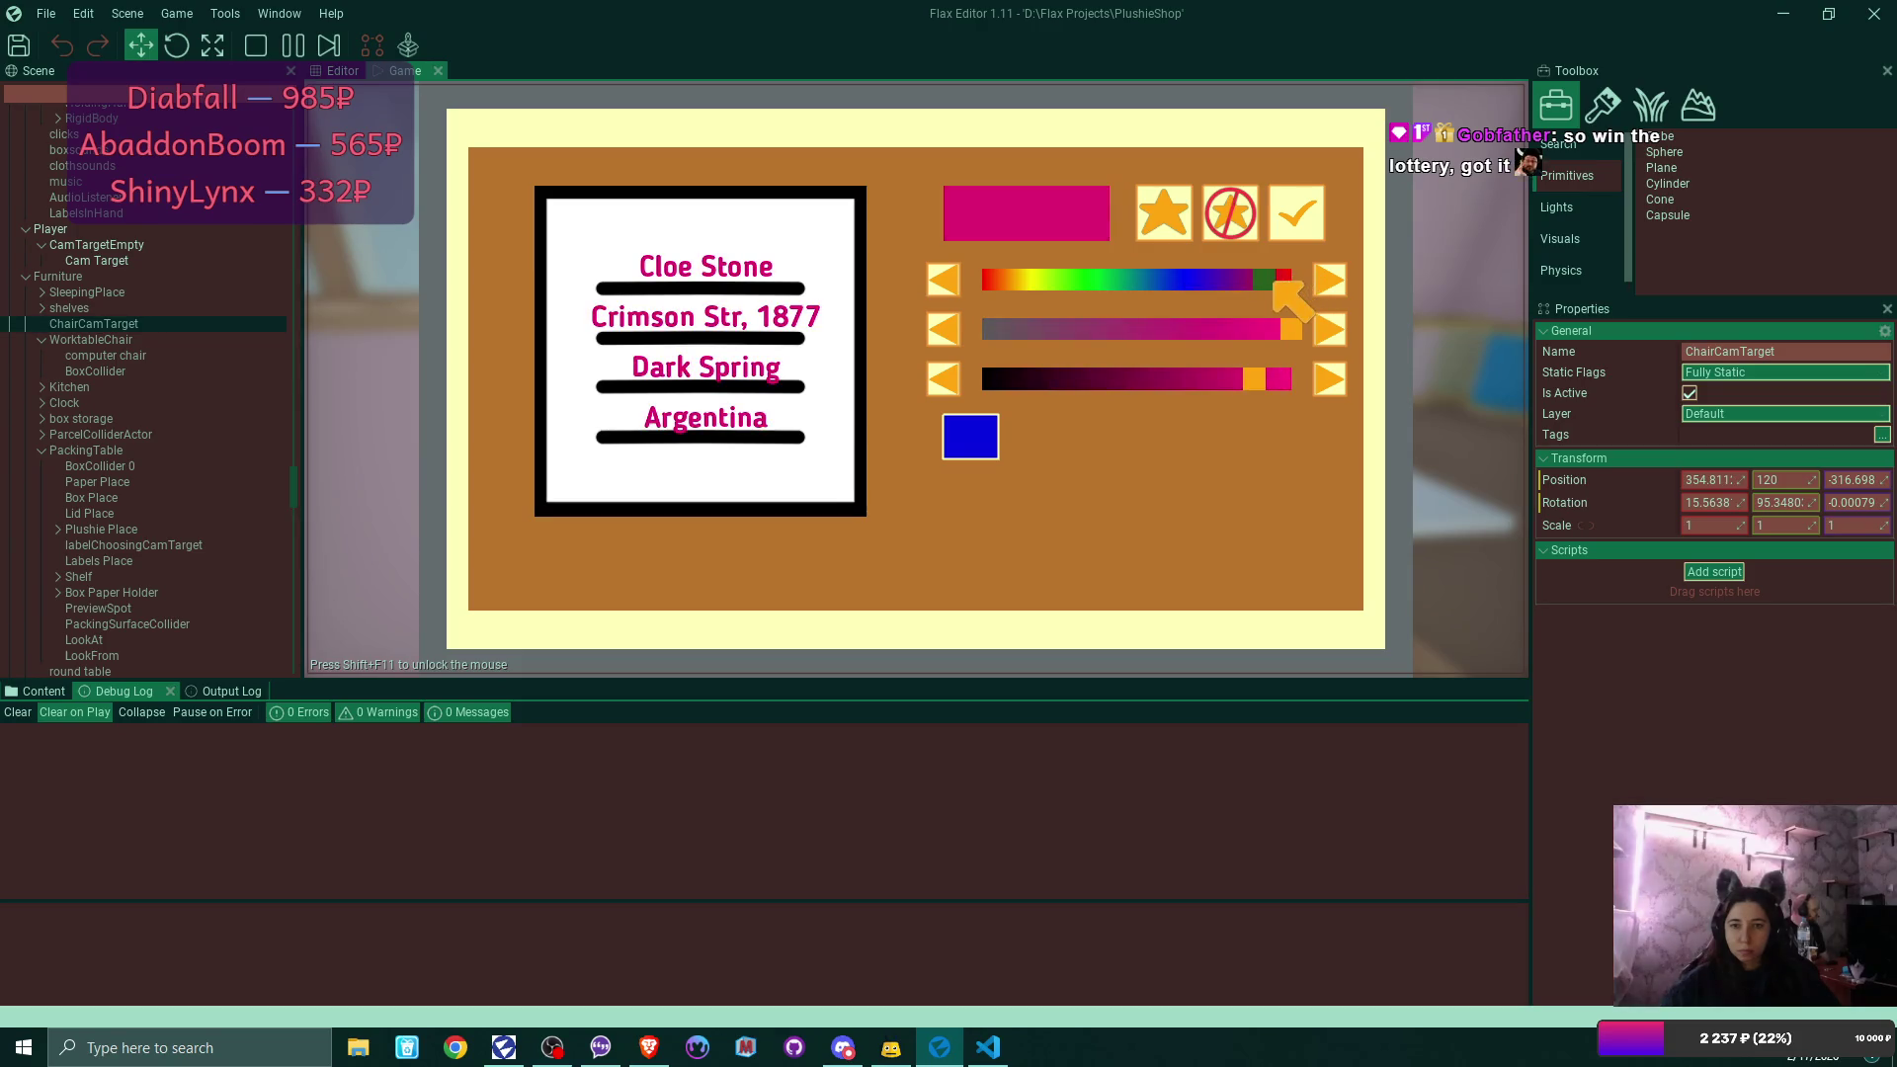
mouse_move(1267, 378)
mouse_down()
mouse_move(1225, 380)
mouse_move(1304, 380)
mouse_move(1175, 331)
mouse_up()
click(1276, 211)
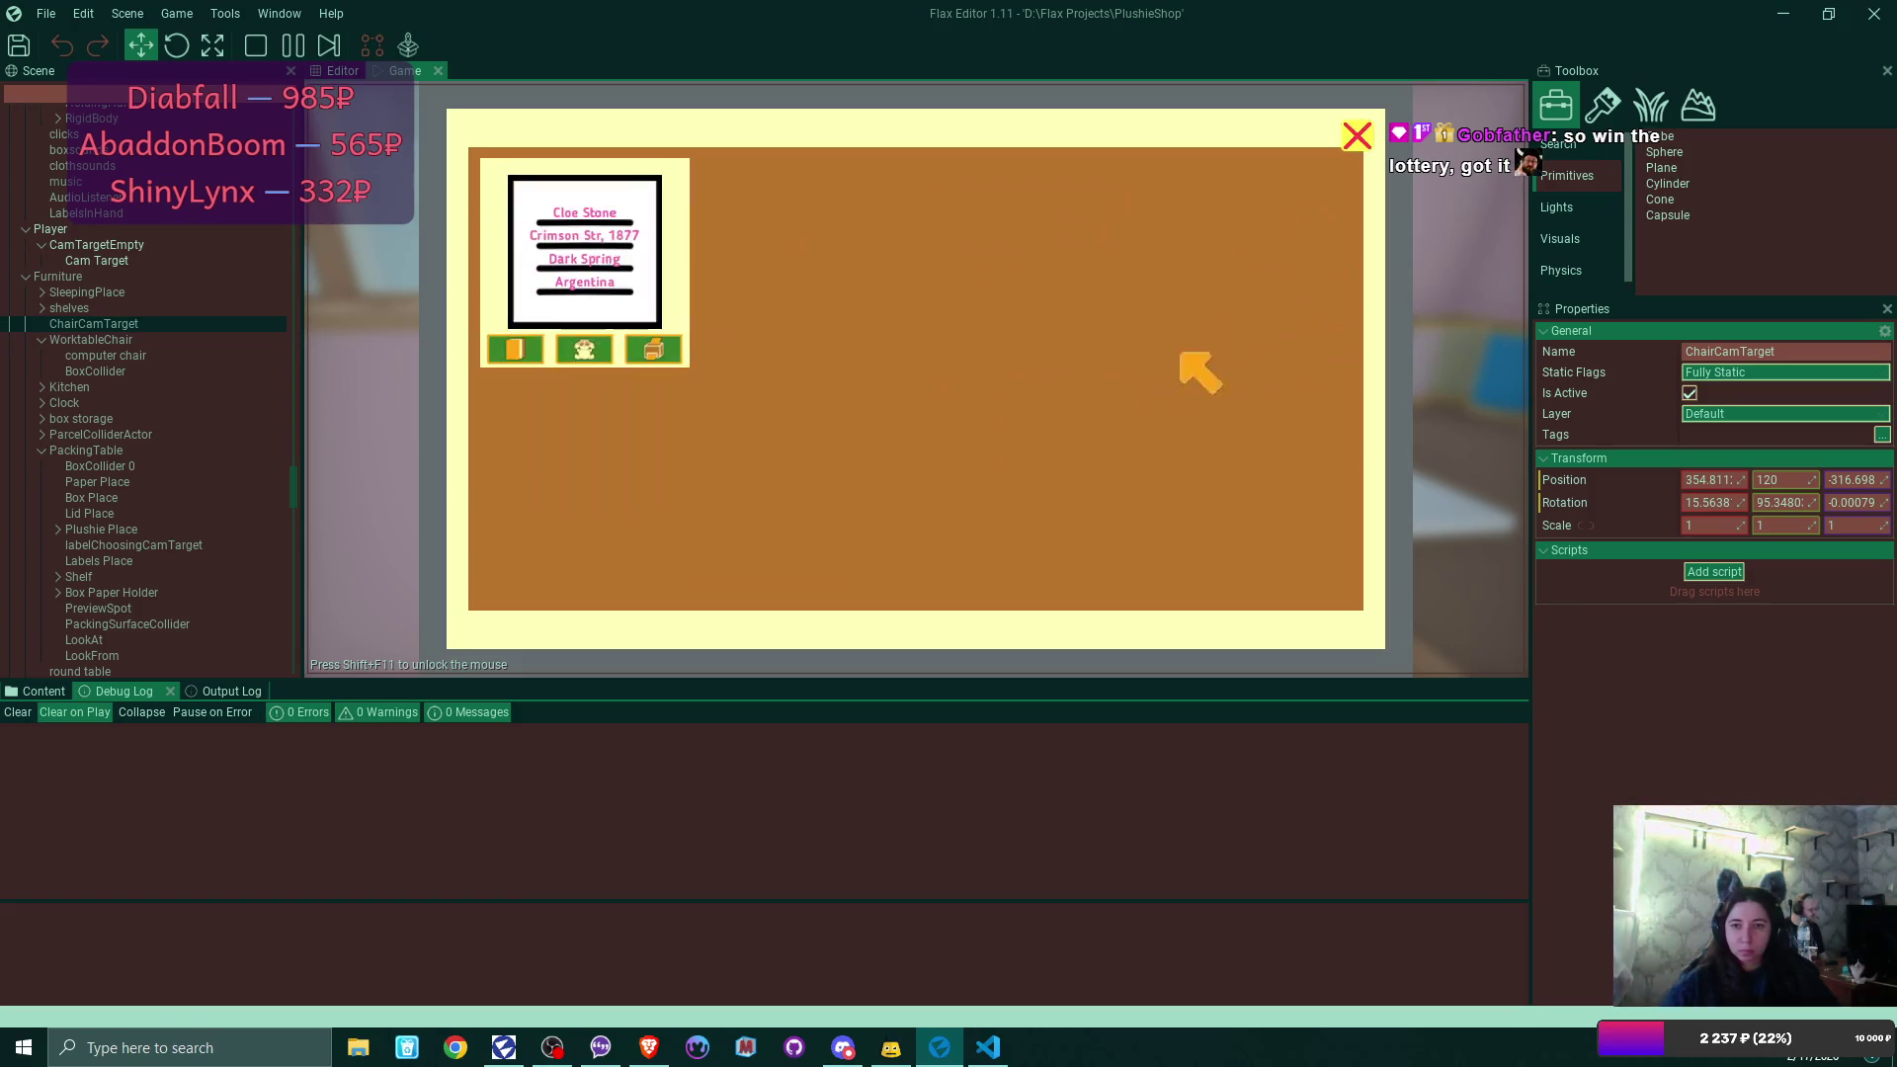
click(652, 349)
click(1356, 135)
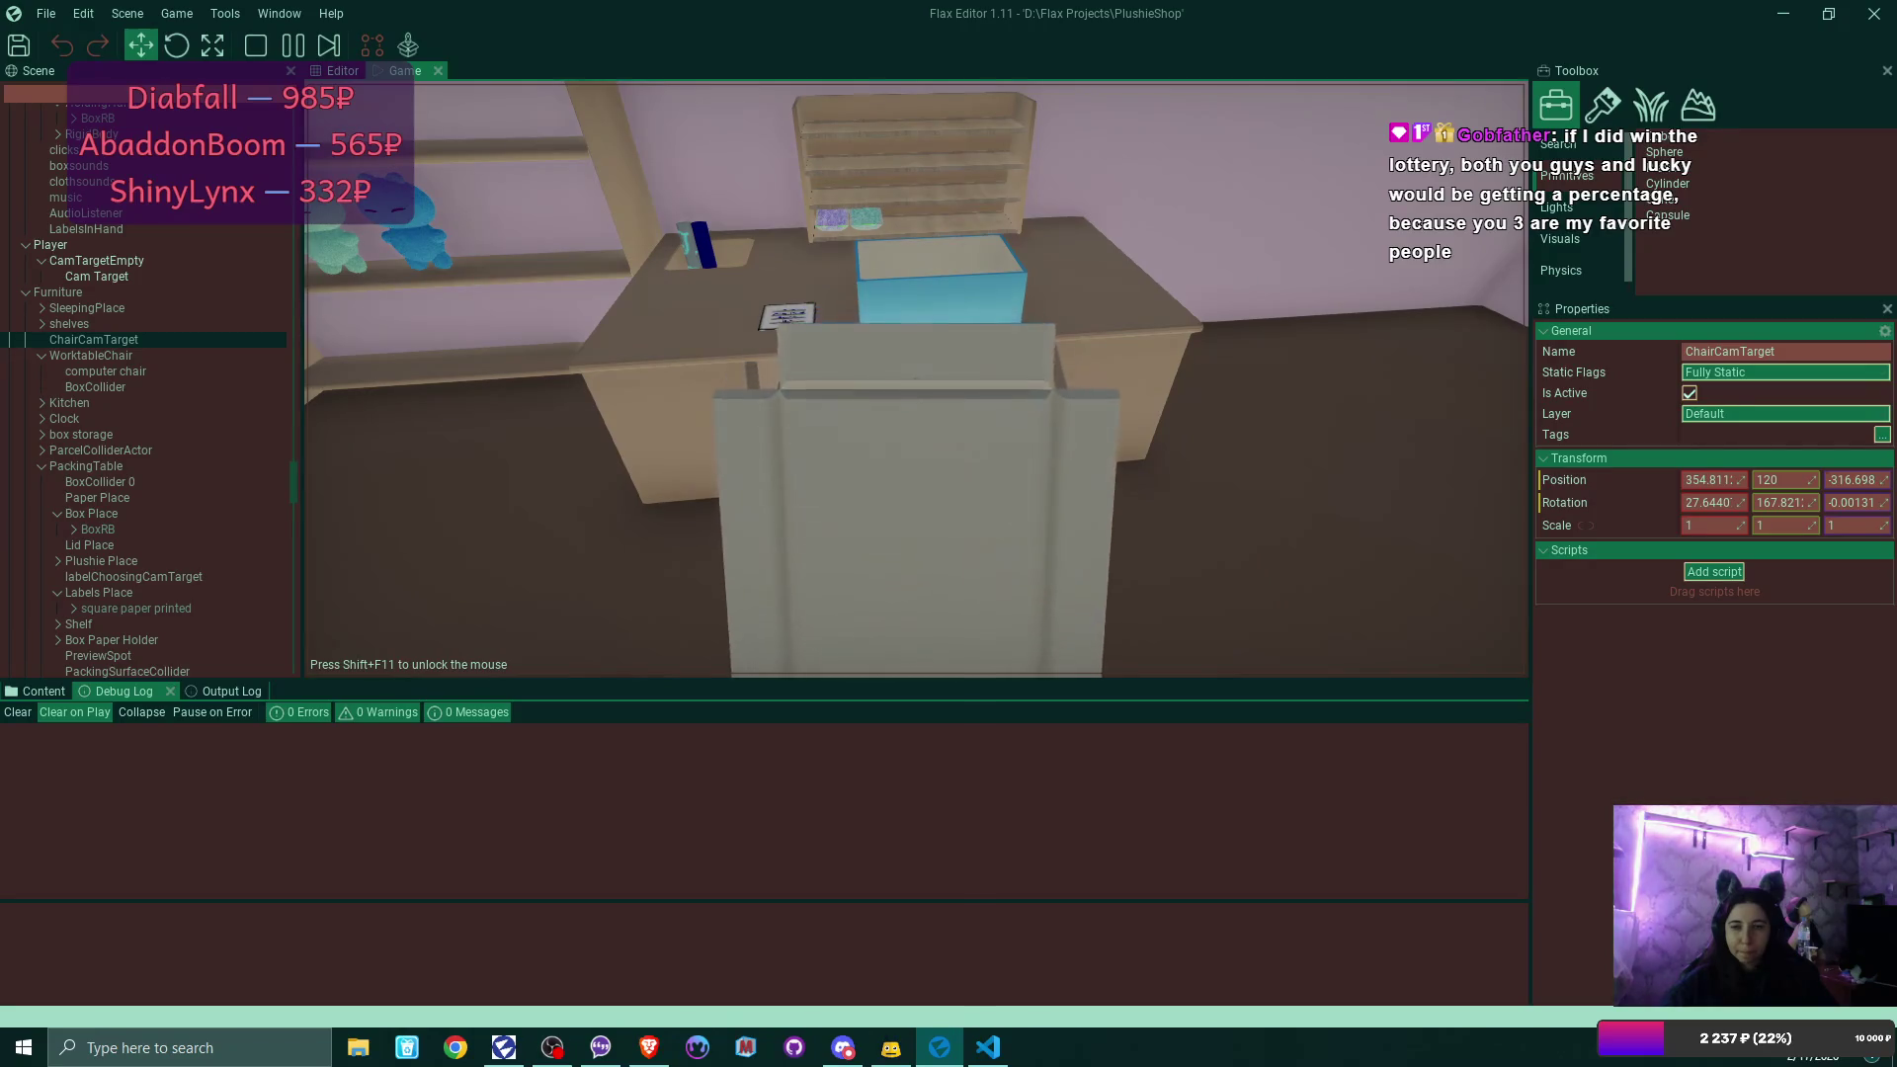
Pack the plushie into the blue box with its label on the closed lid, then start a green box.
click(942, 592)
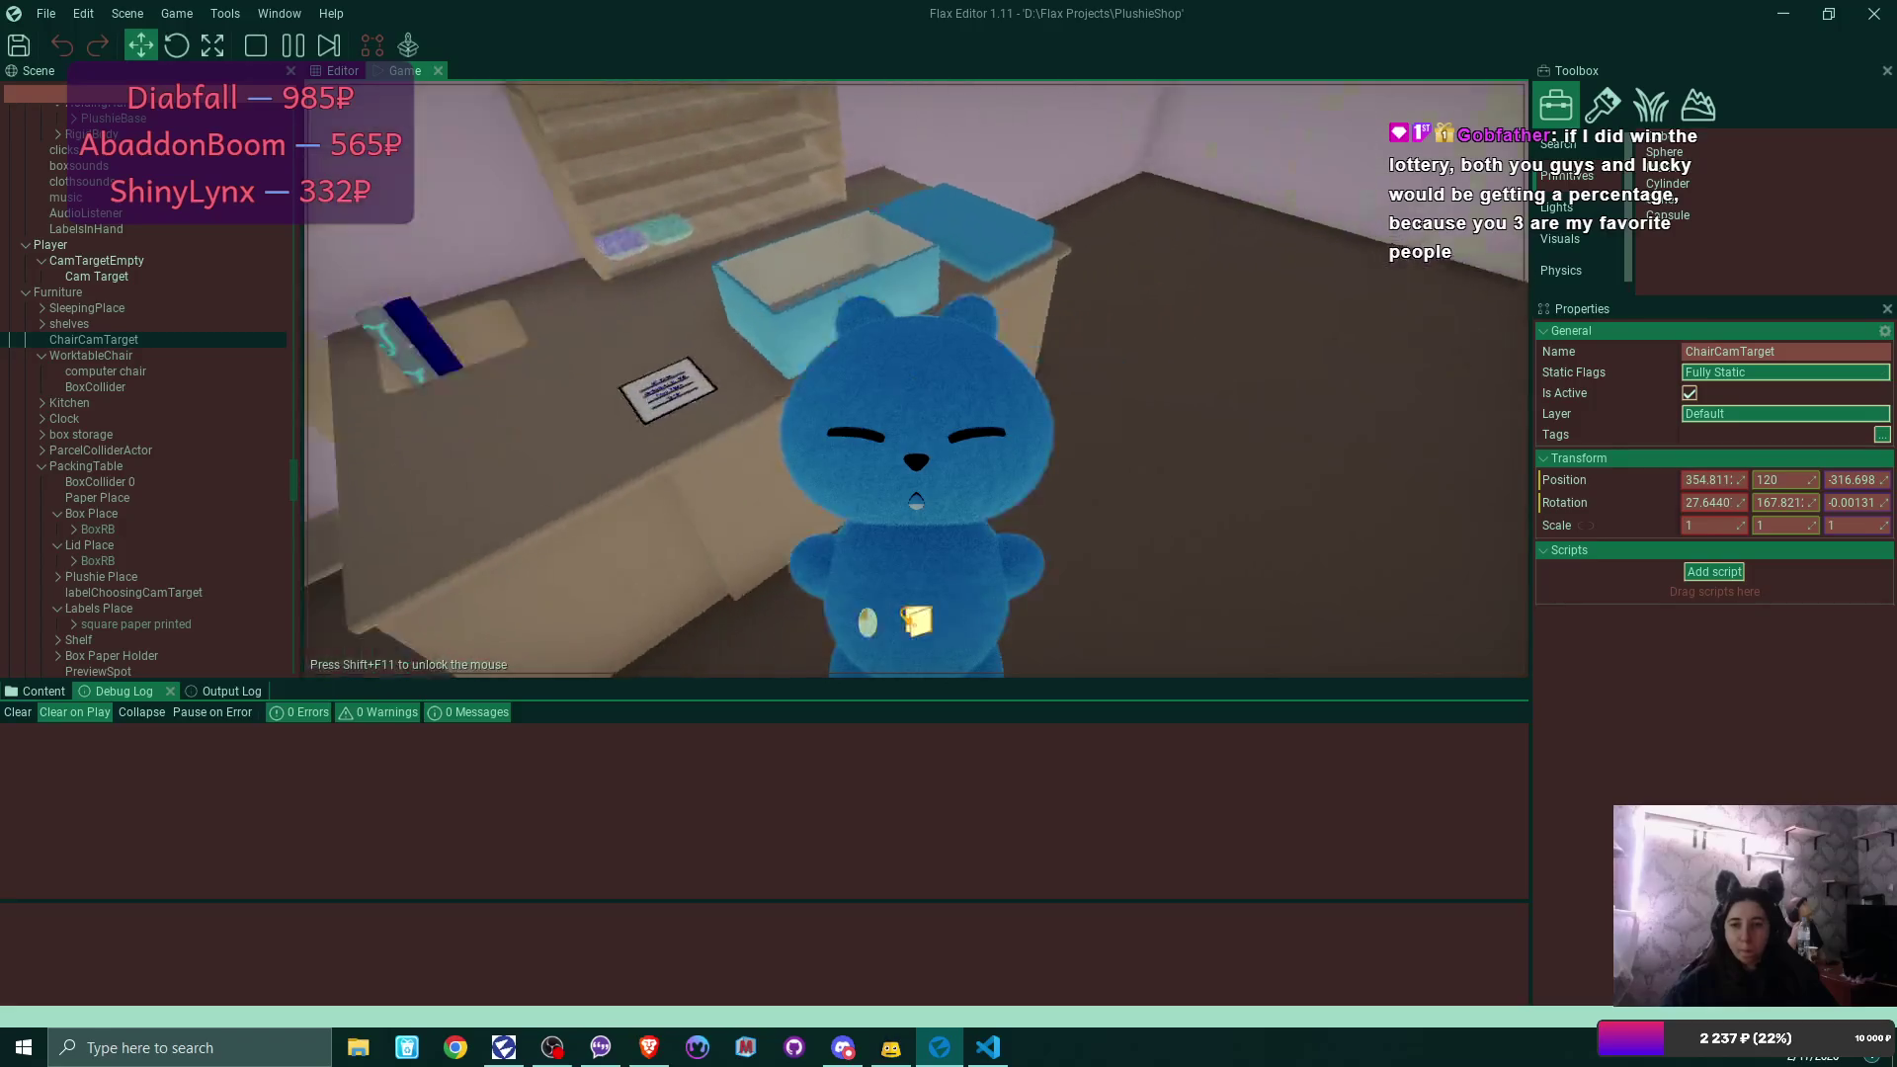
click(915, 379)
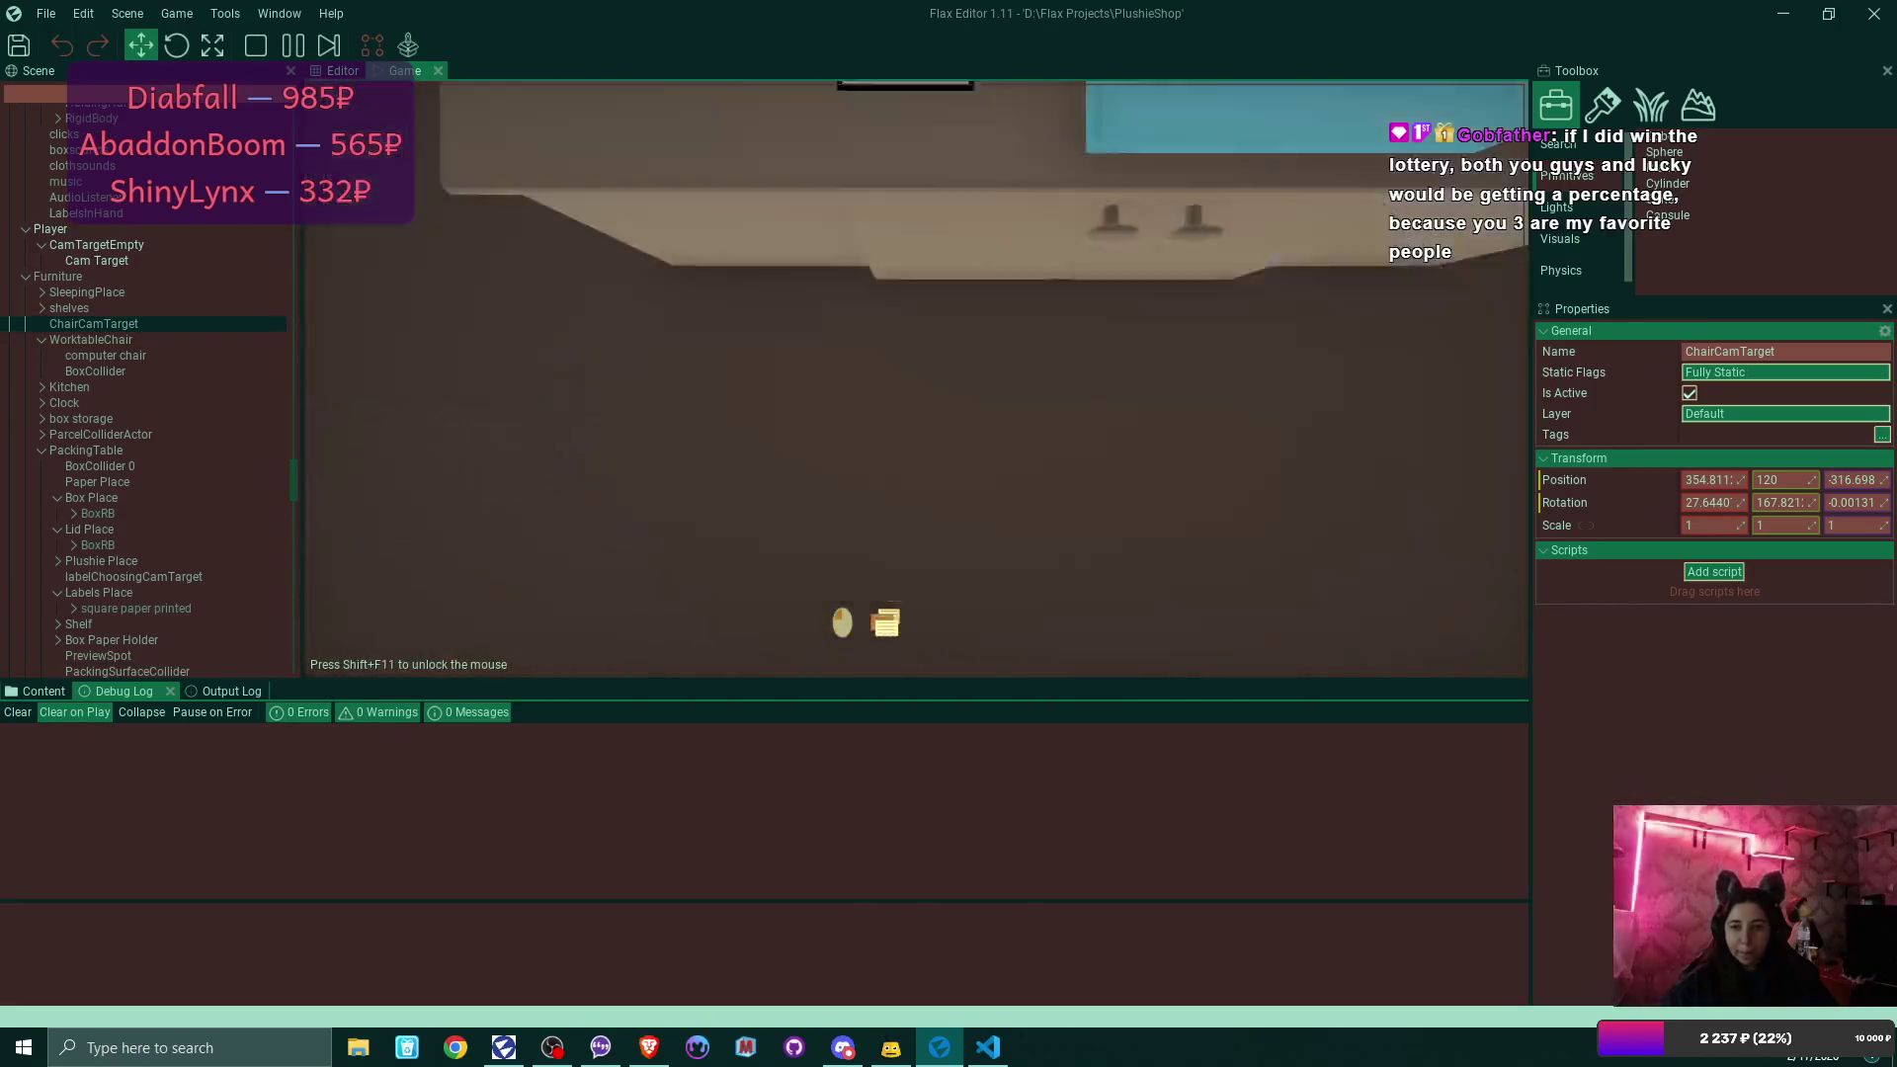
click(916, 379)
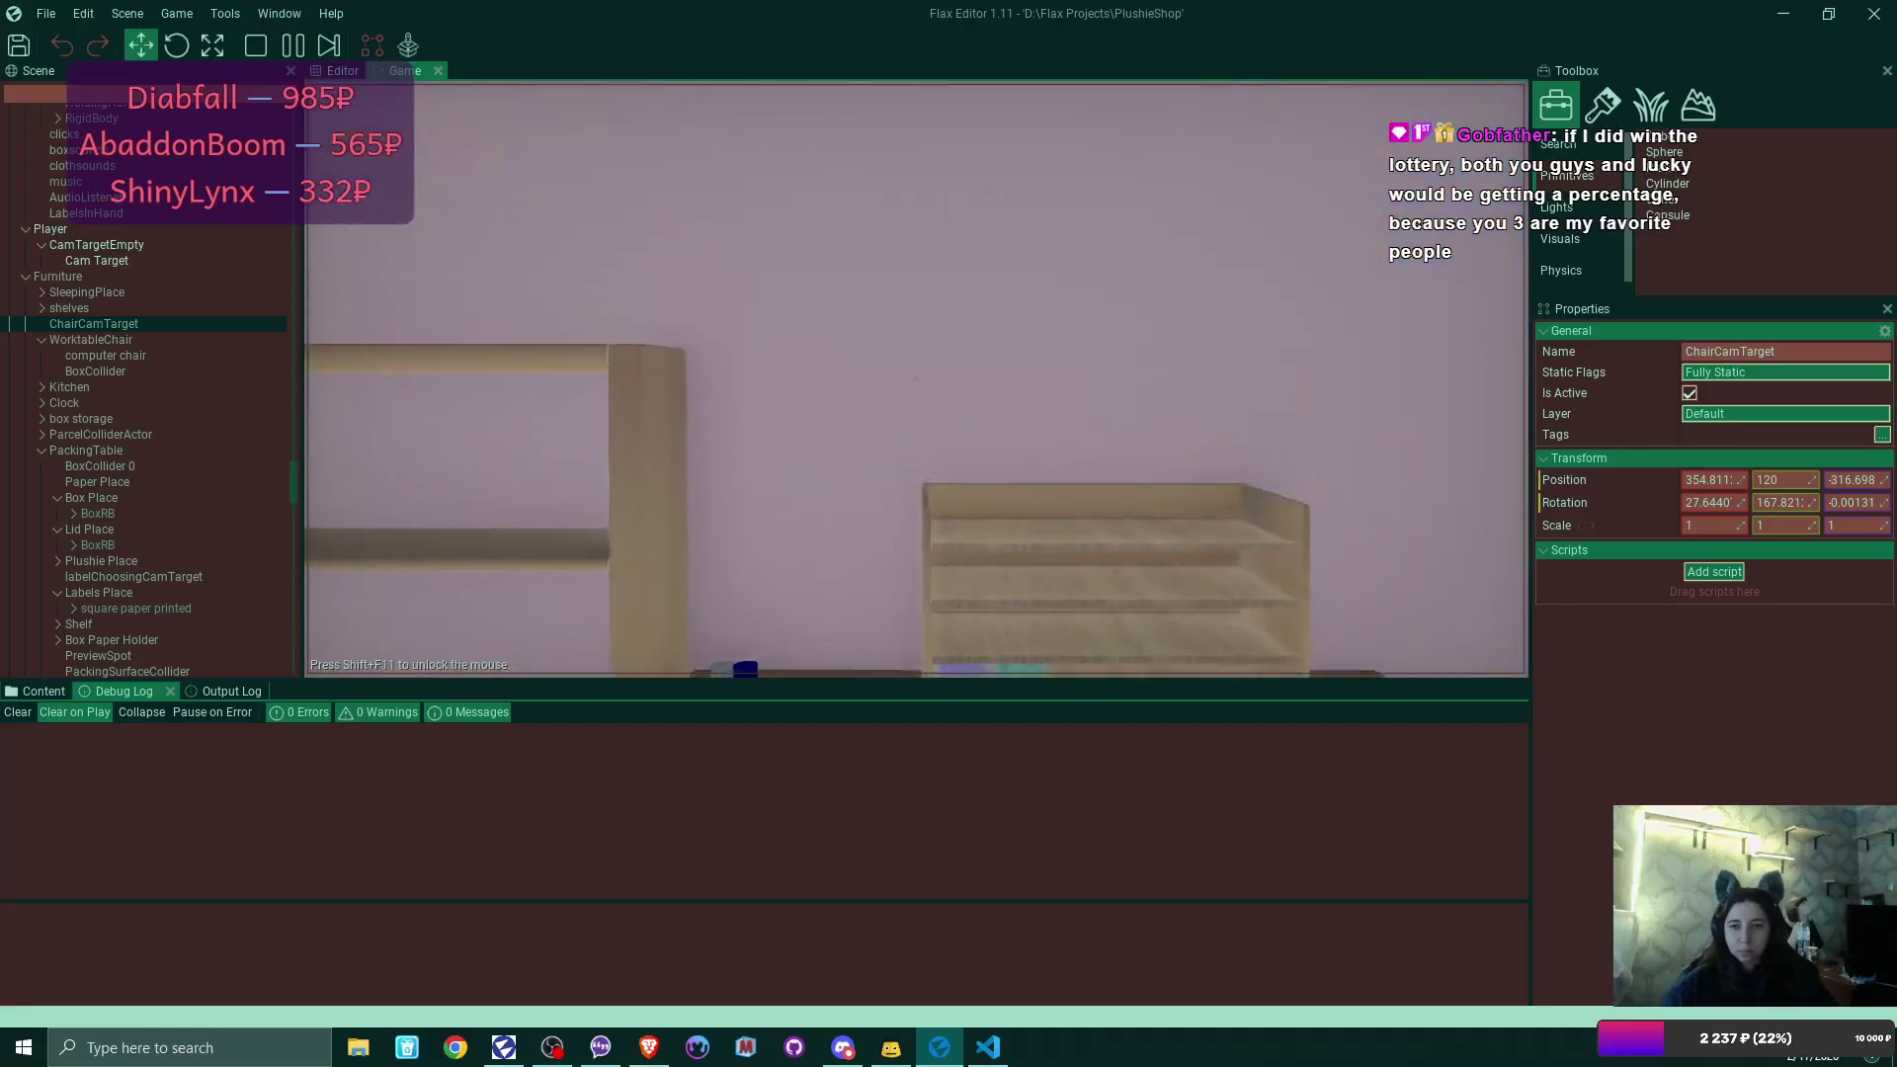
click(916, 379)
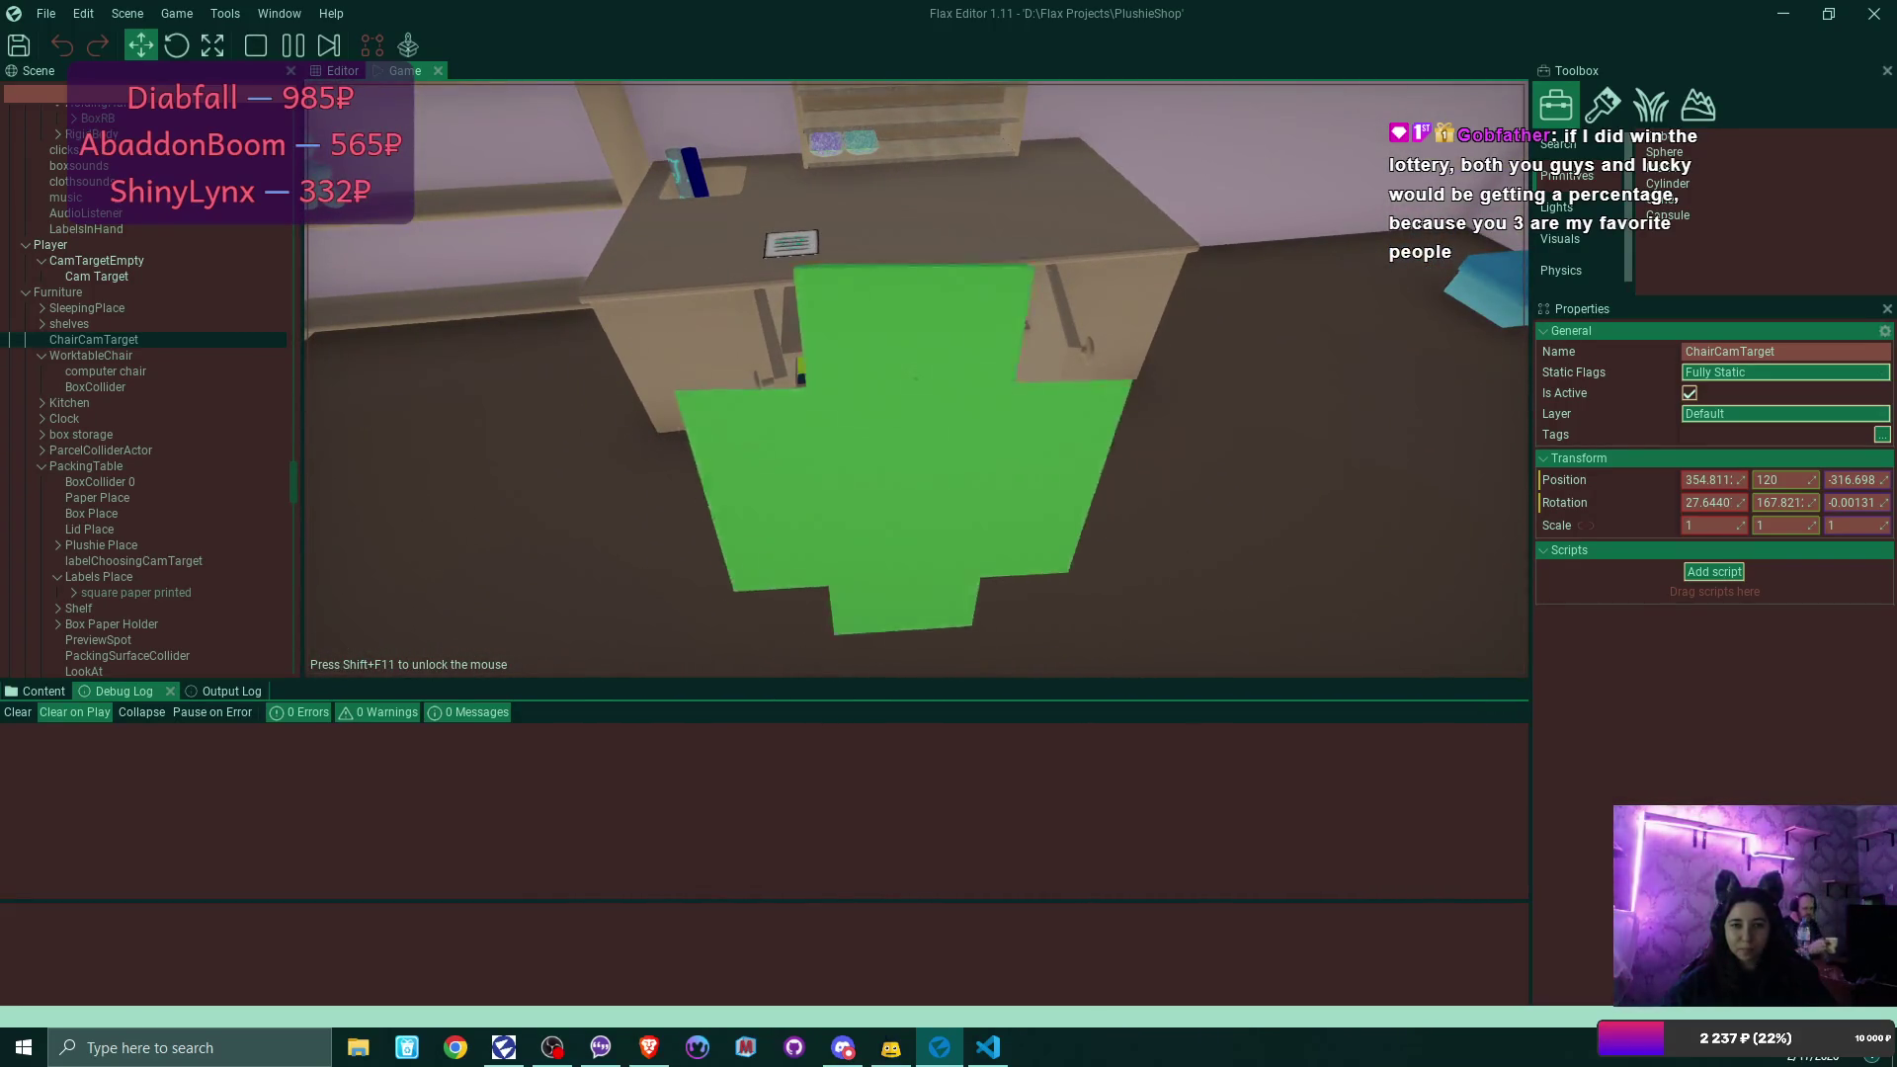
click(943, 593)
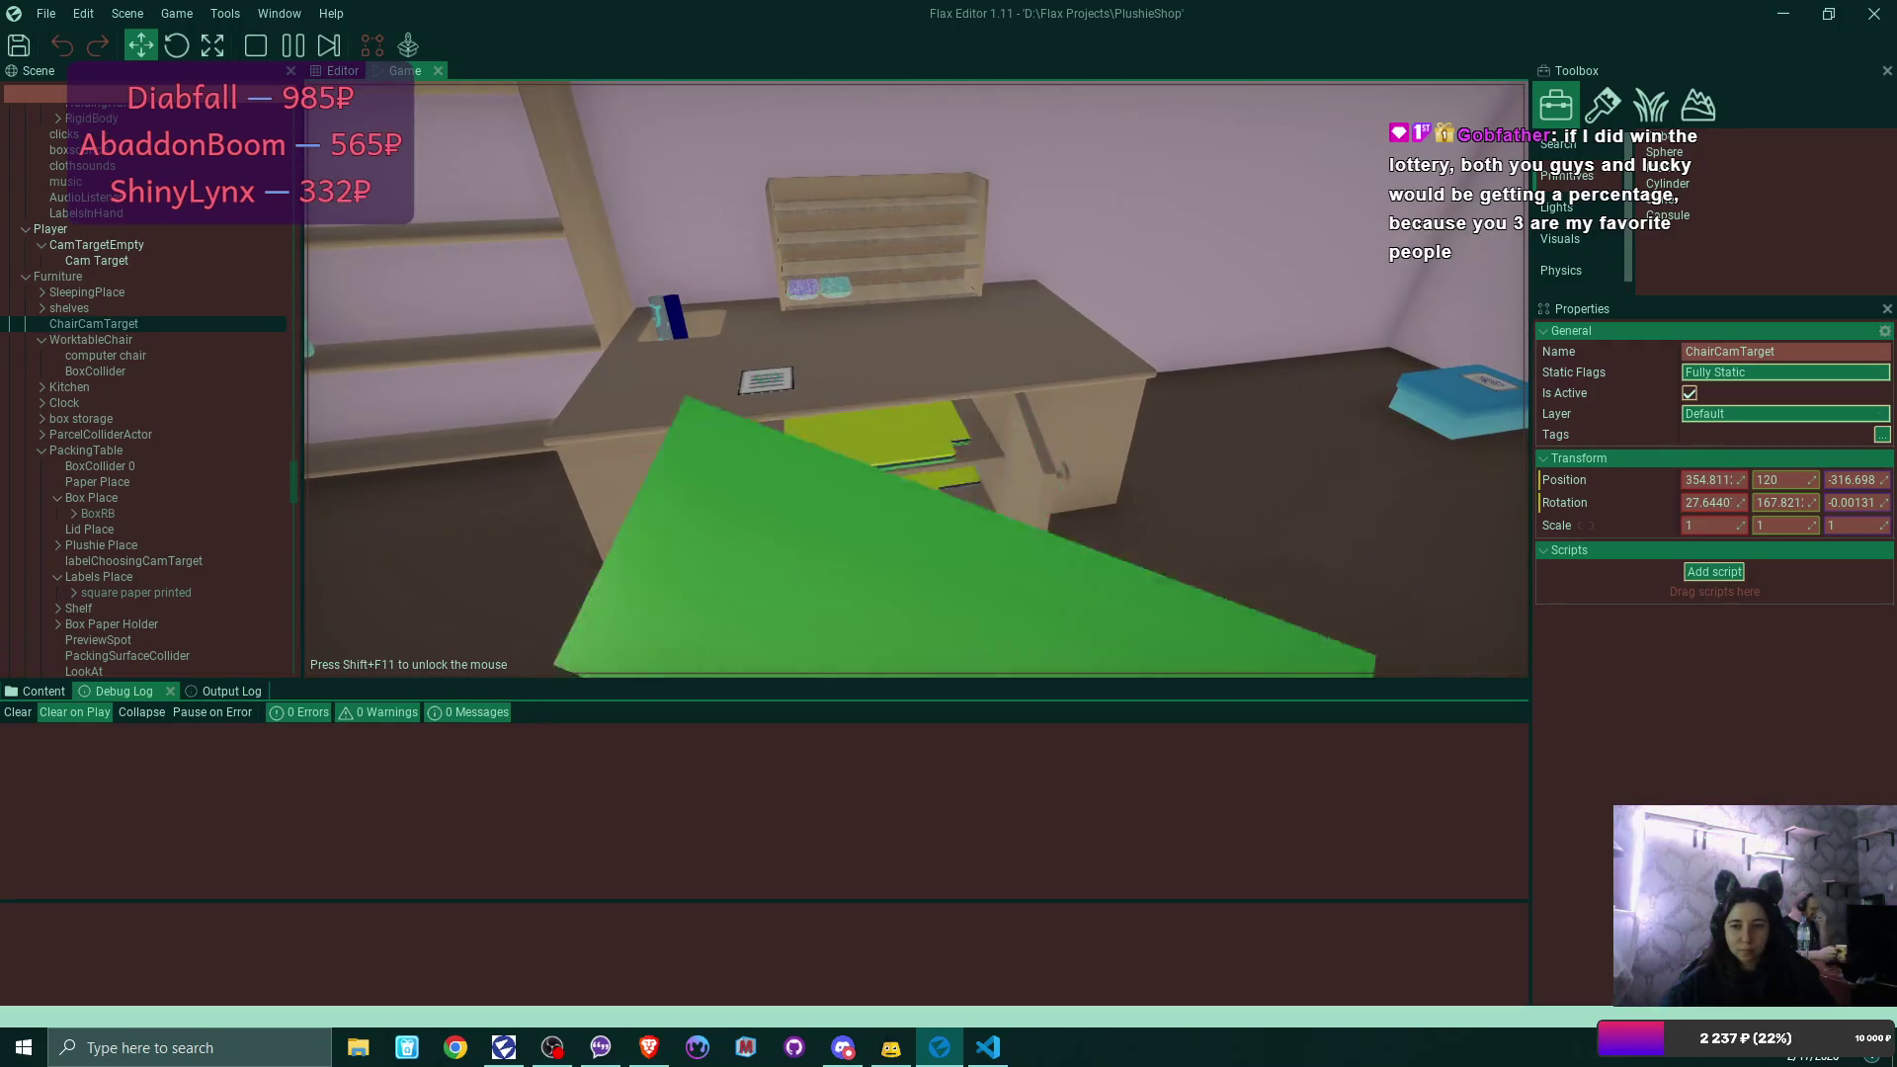
click(886, 622)
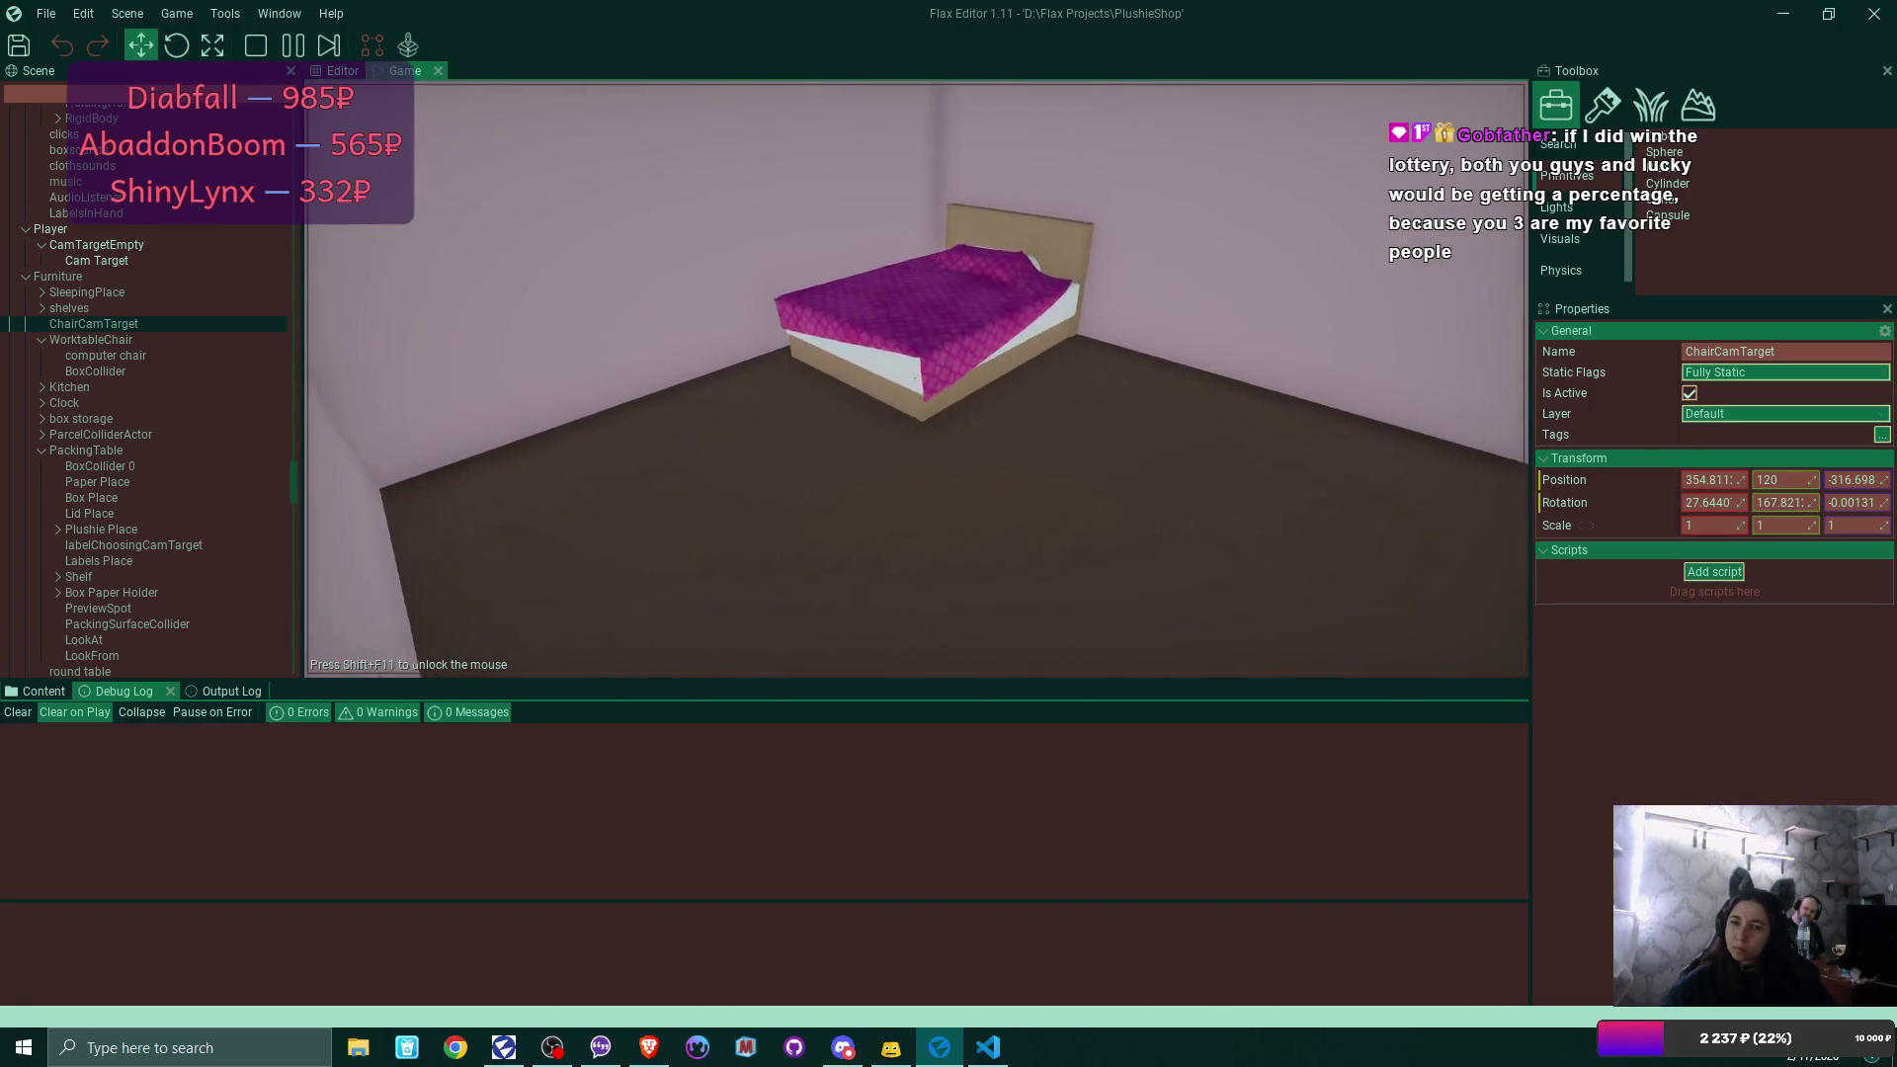
Sleep to the next day, open the shipped orders history, inspect the null-reference trace, and stop the play-test.
click(919, 387)
click(826, 494)
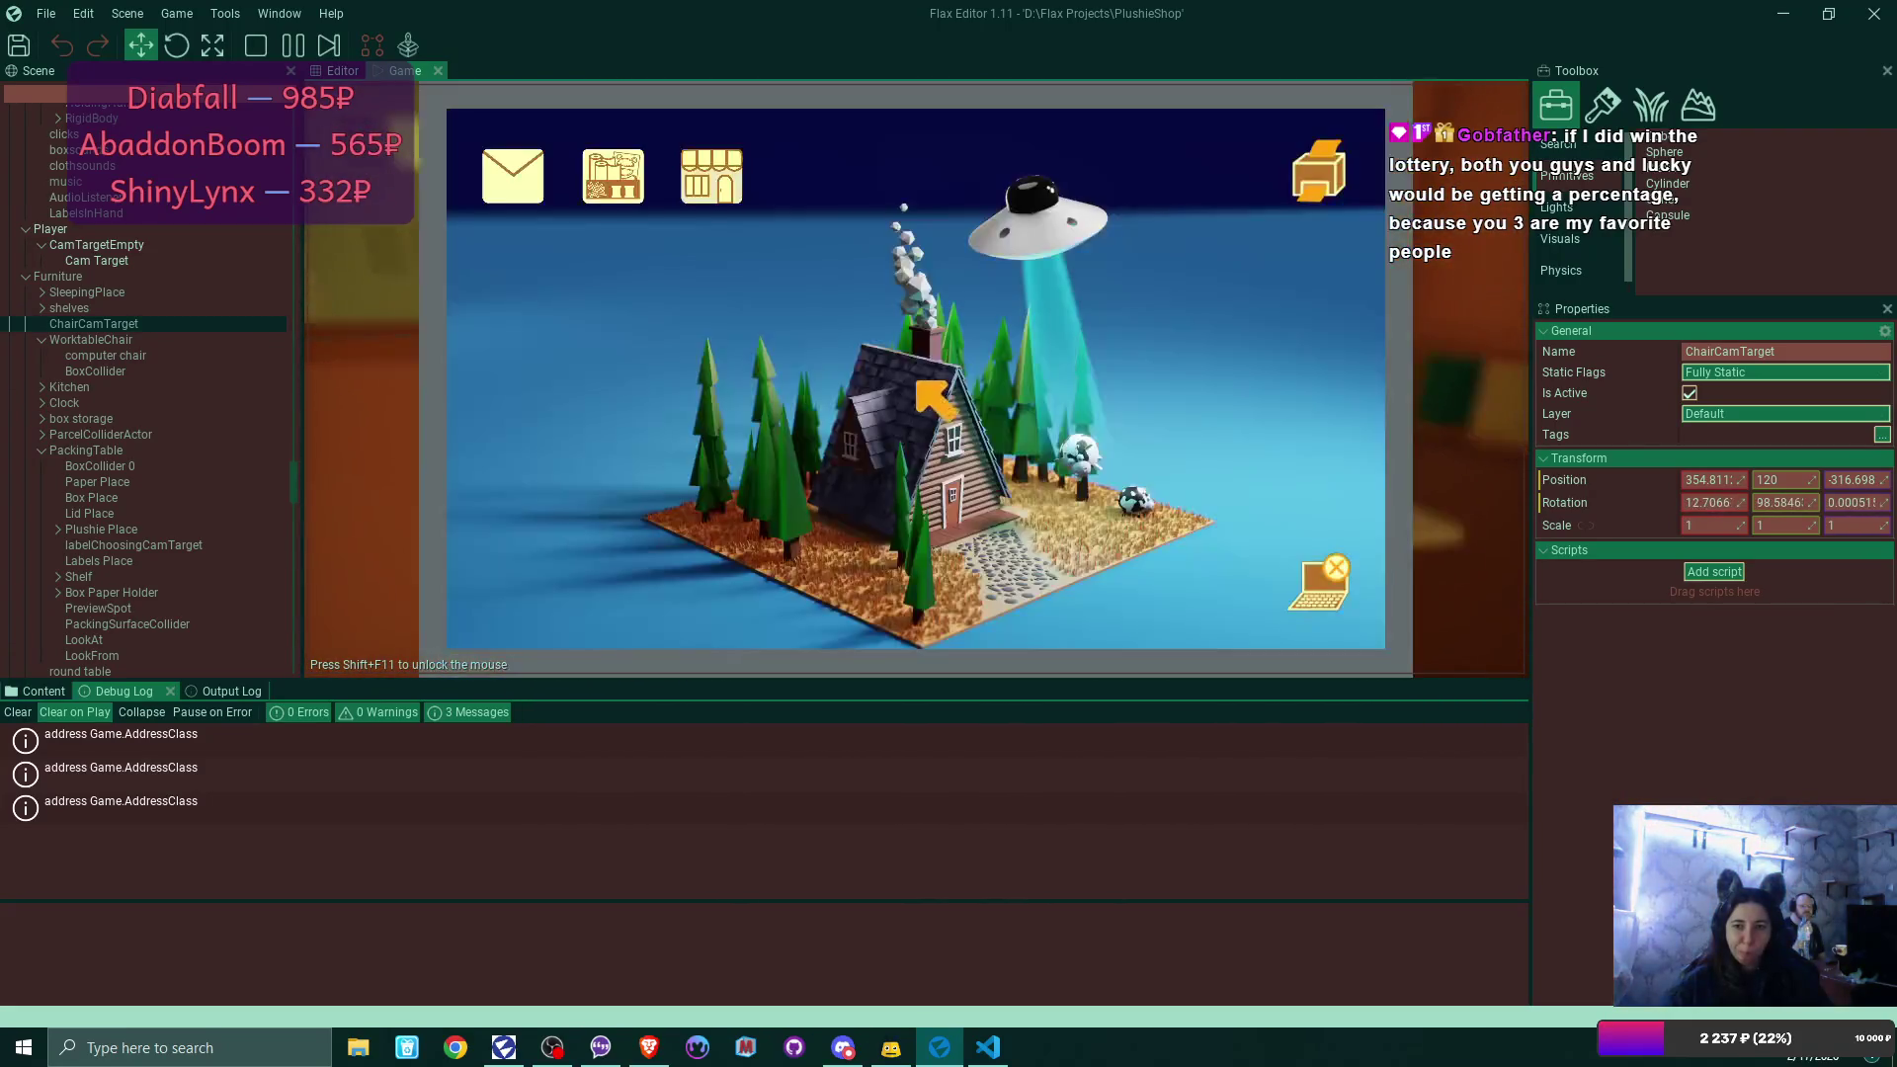
click(749, 181)
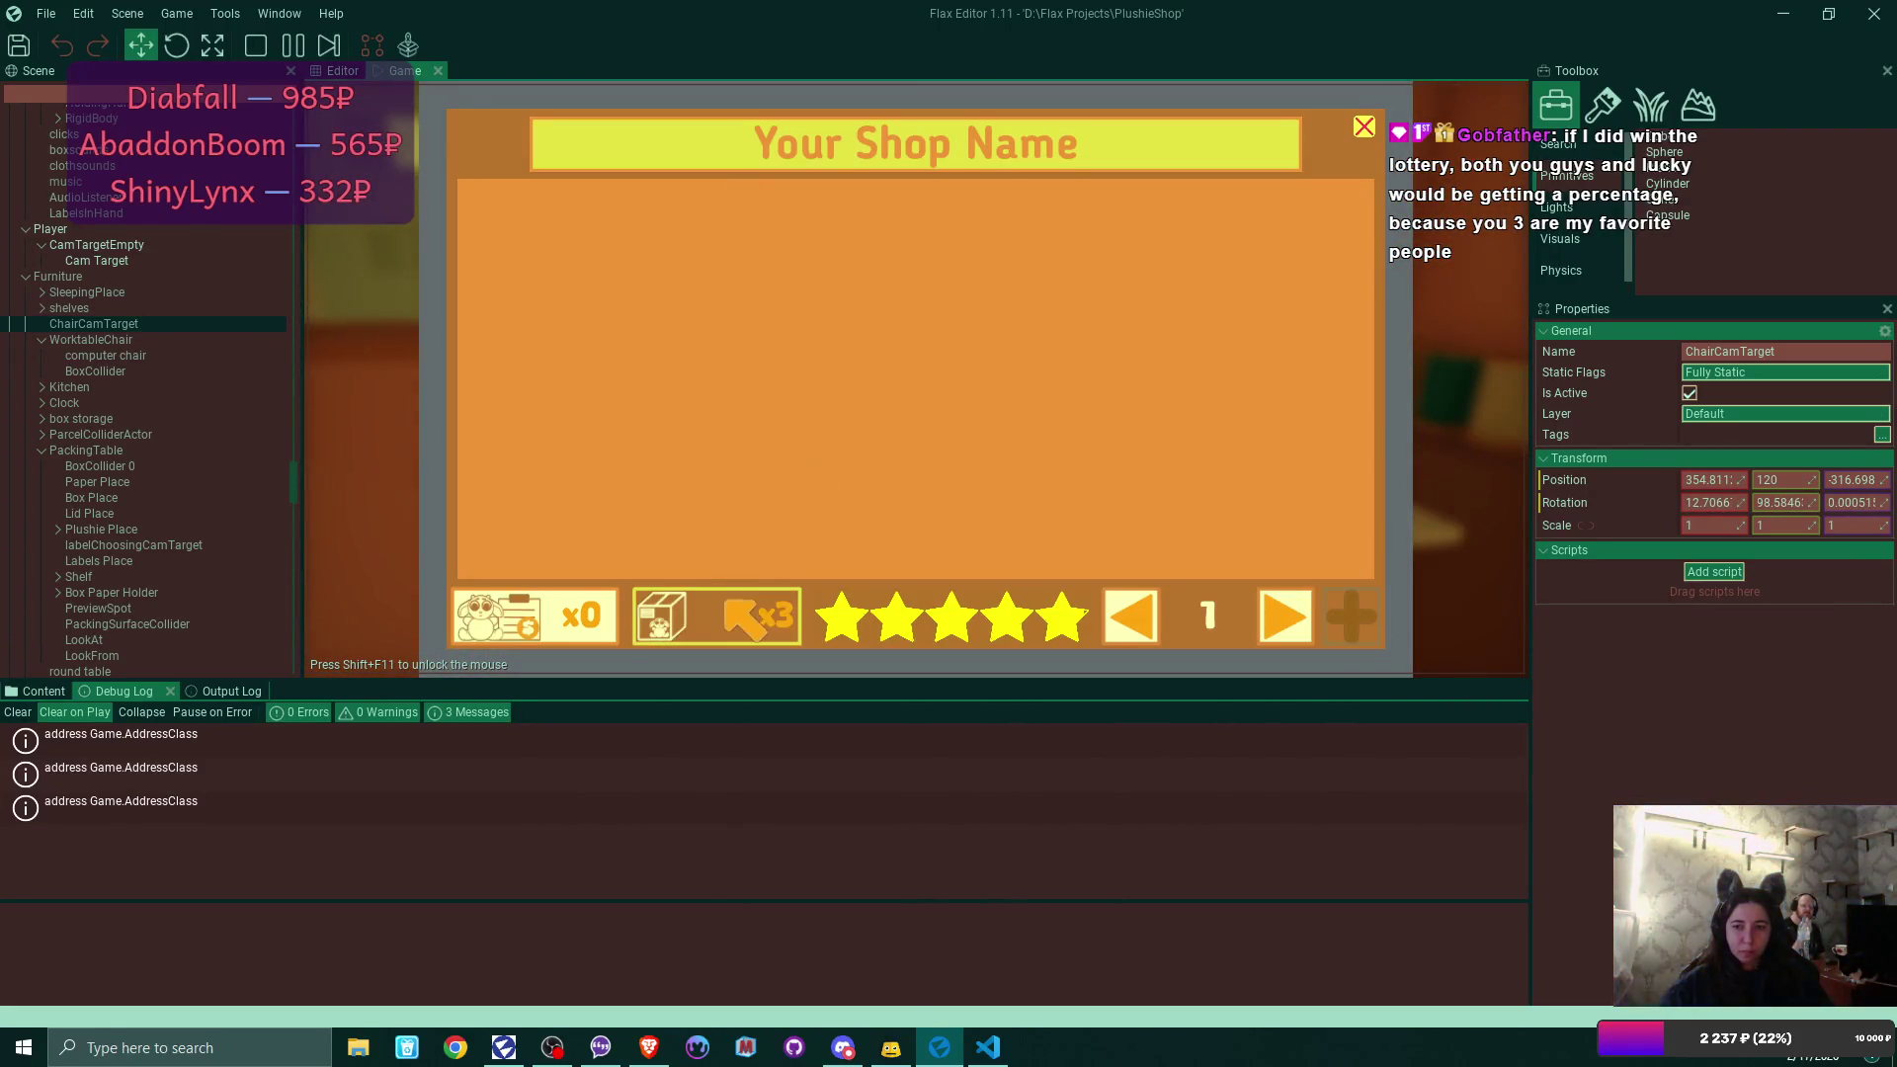
click(731, 615)
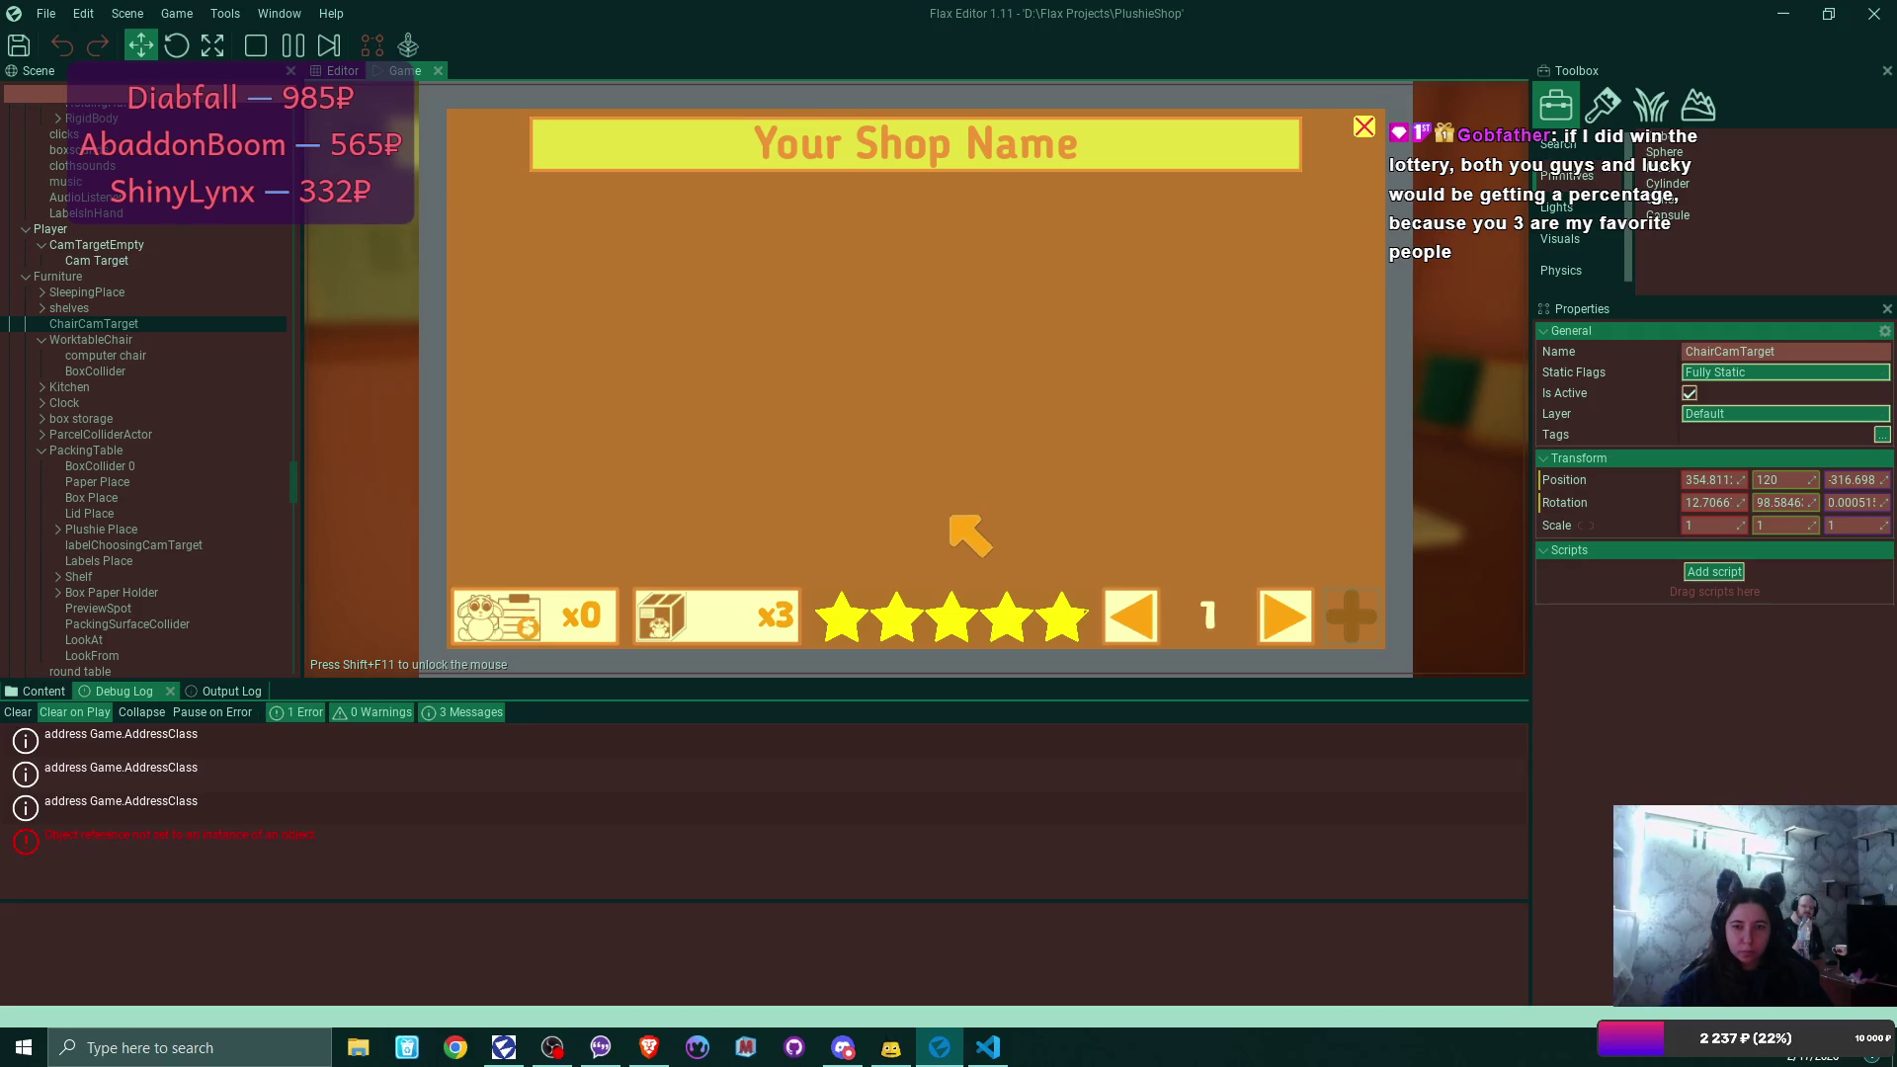
click(280, 834)
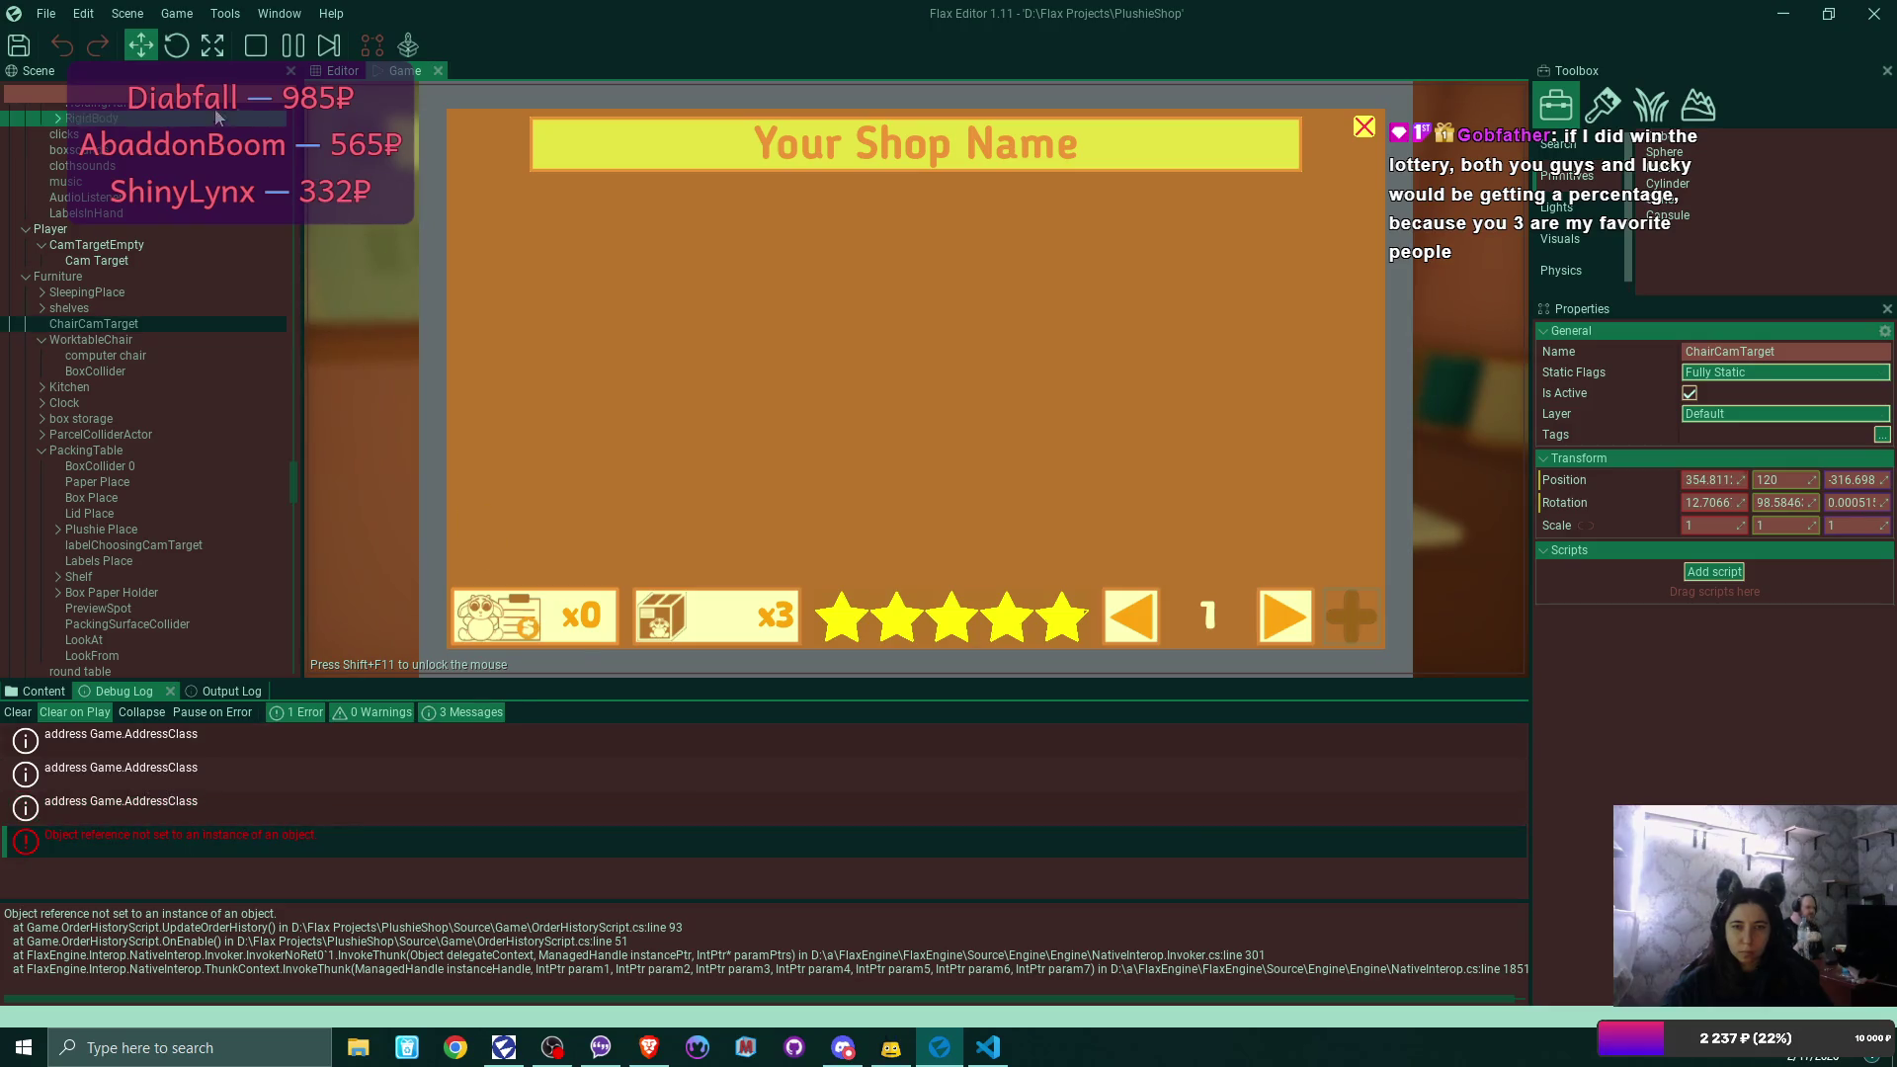
click(258, 49)
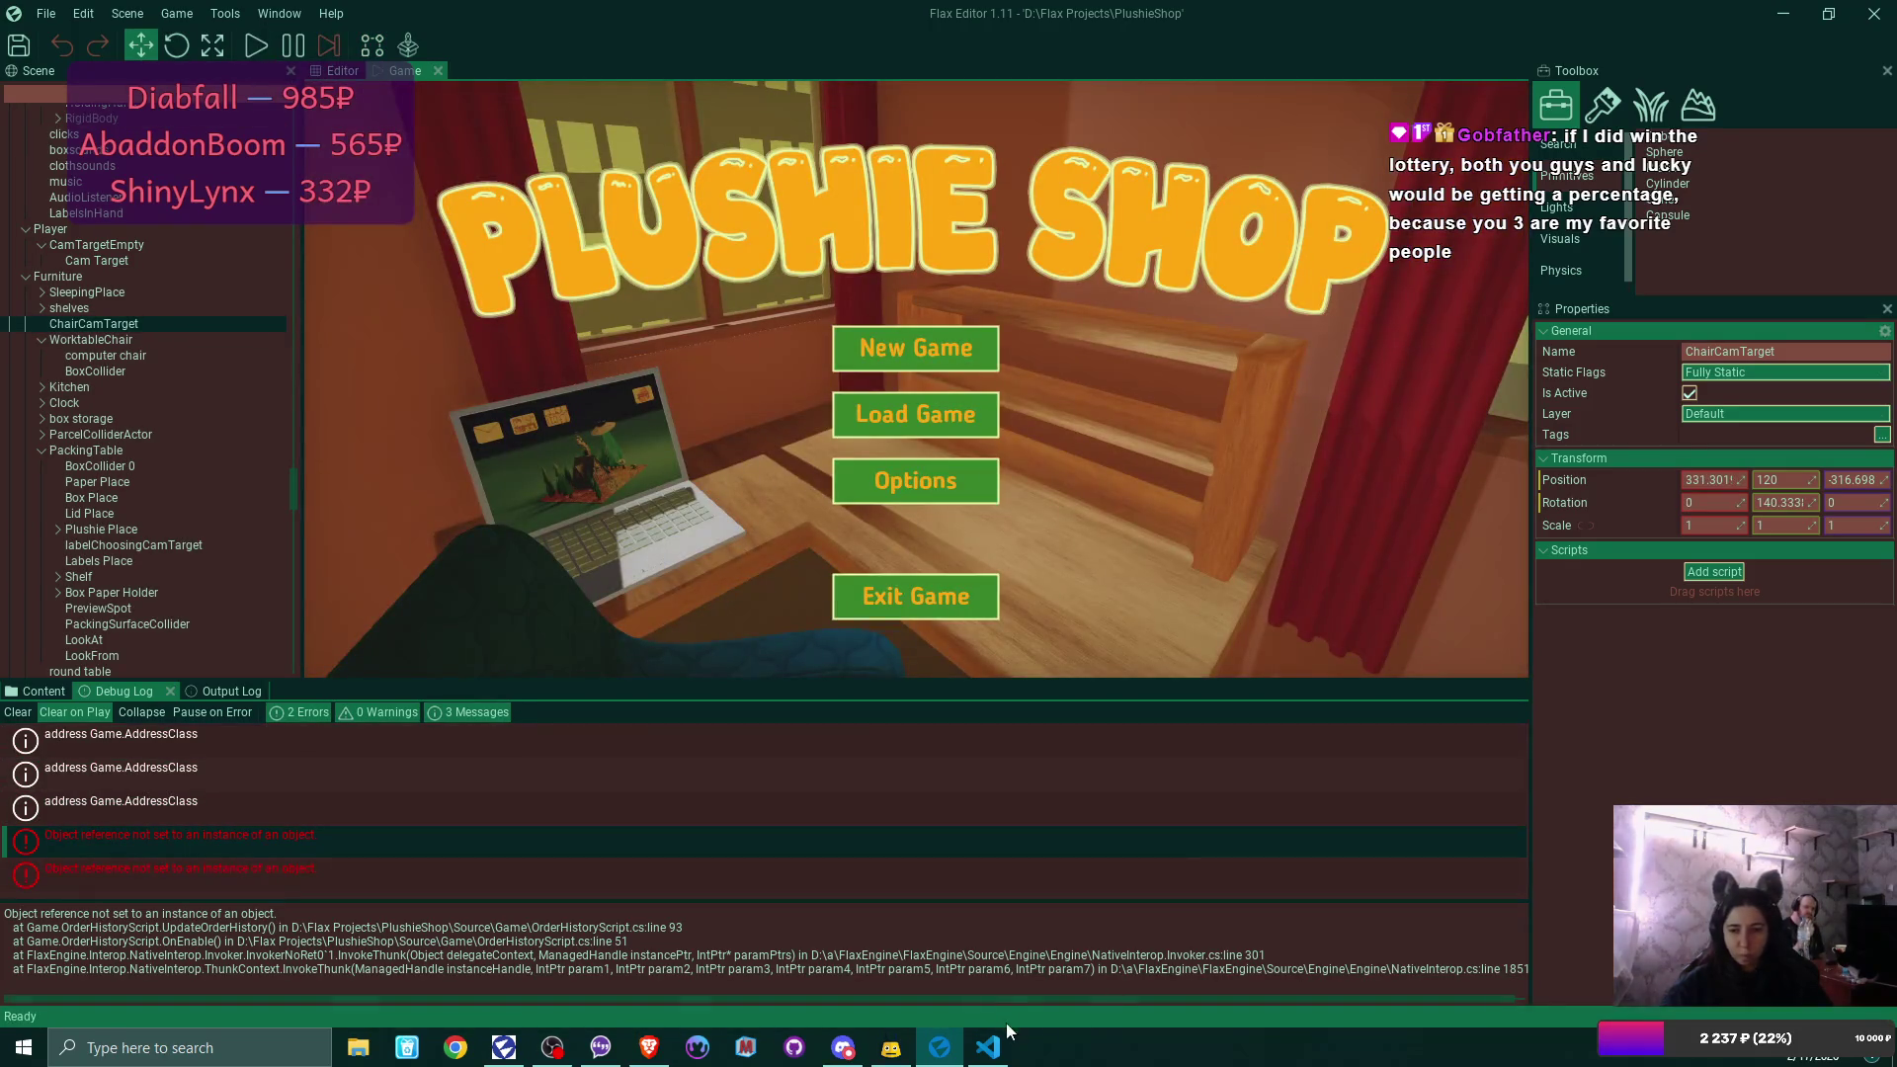
In VS Code, locate the failing spawnedPlushies check on line 93 of OrderHistoryScript.cs.
click(988, 1049)
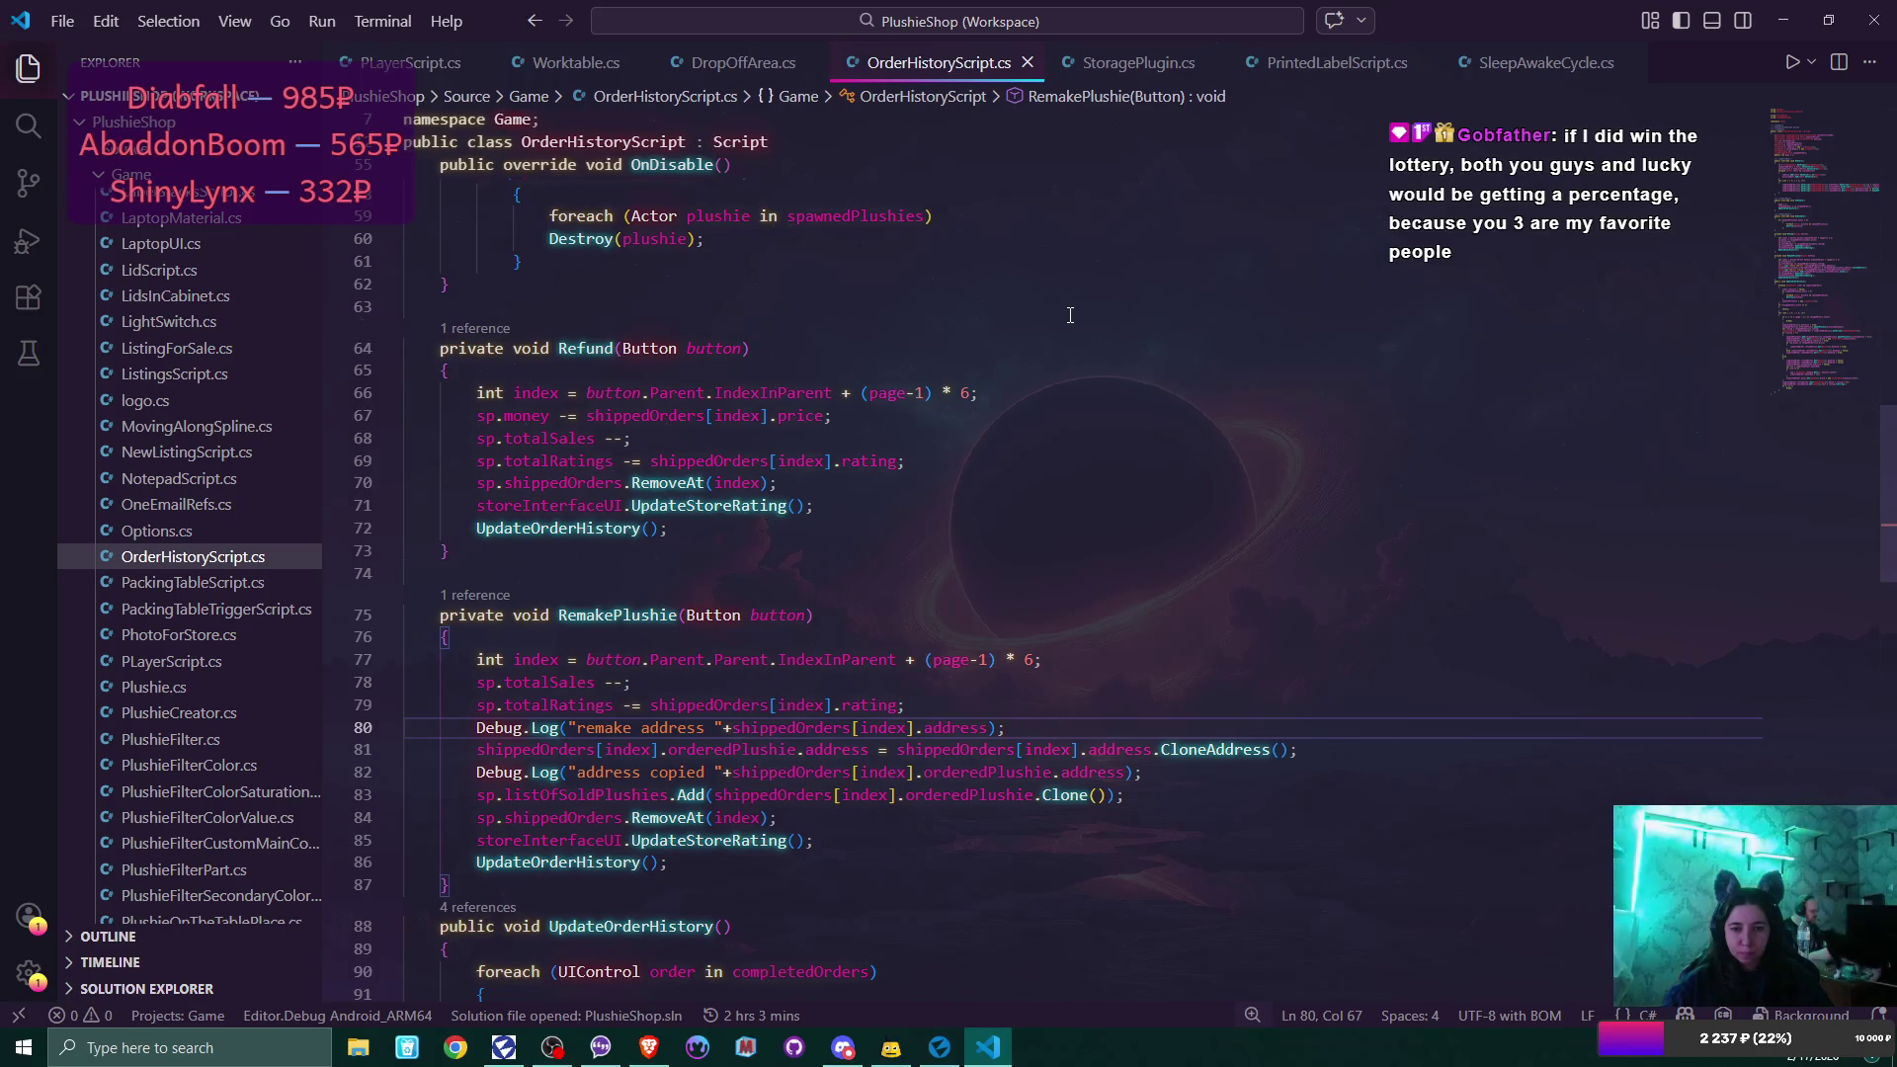
scroll(1070, 315, down, 5)
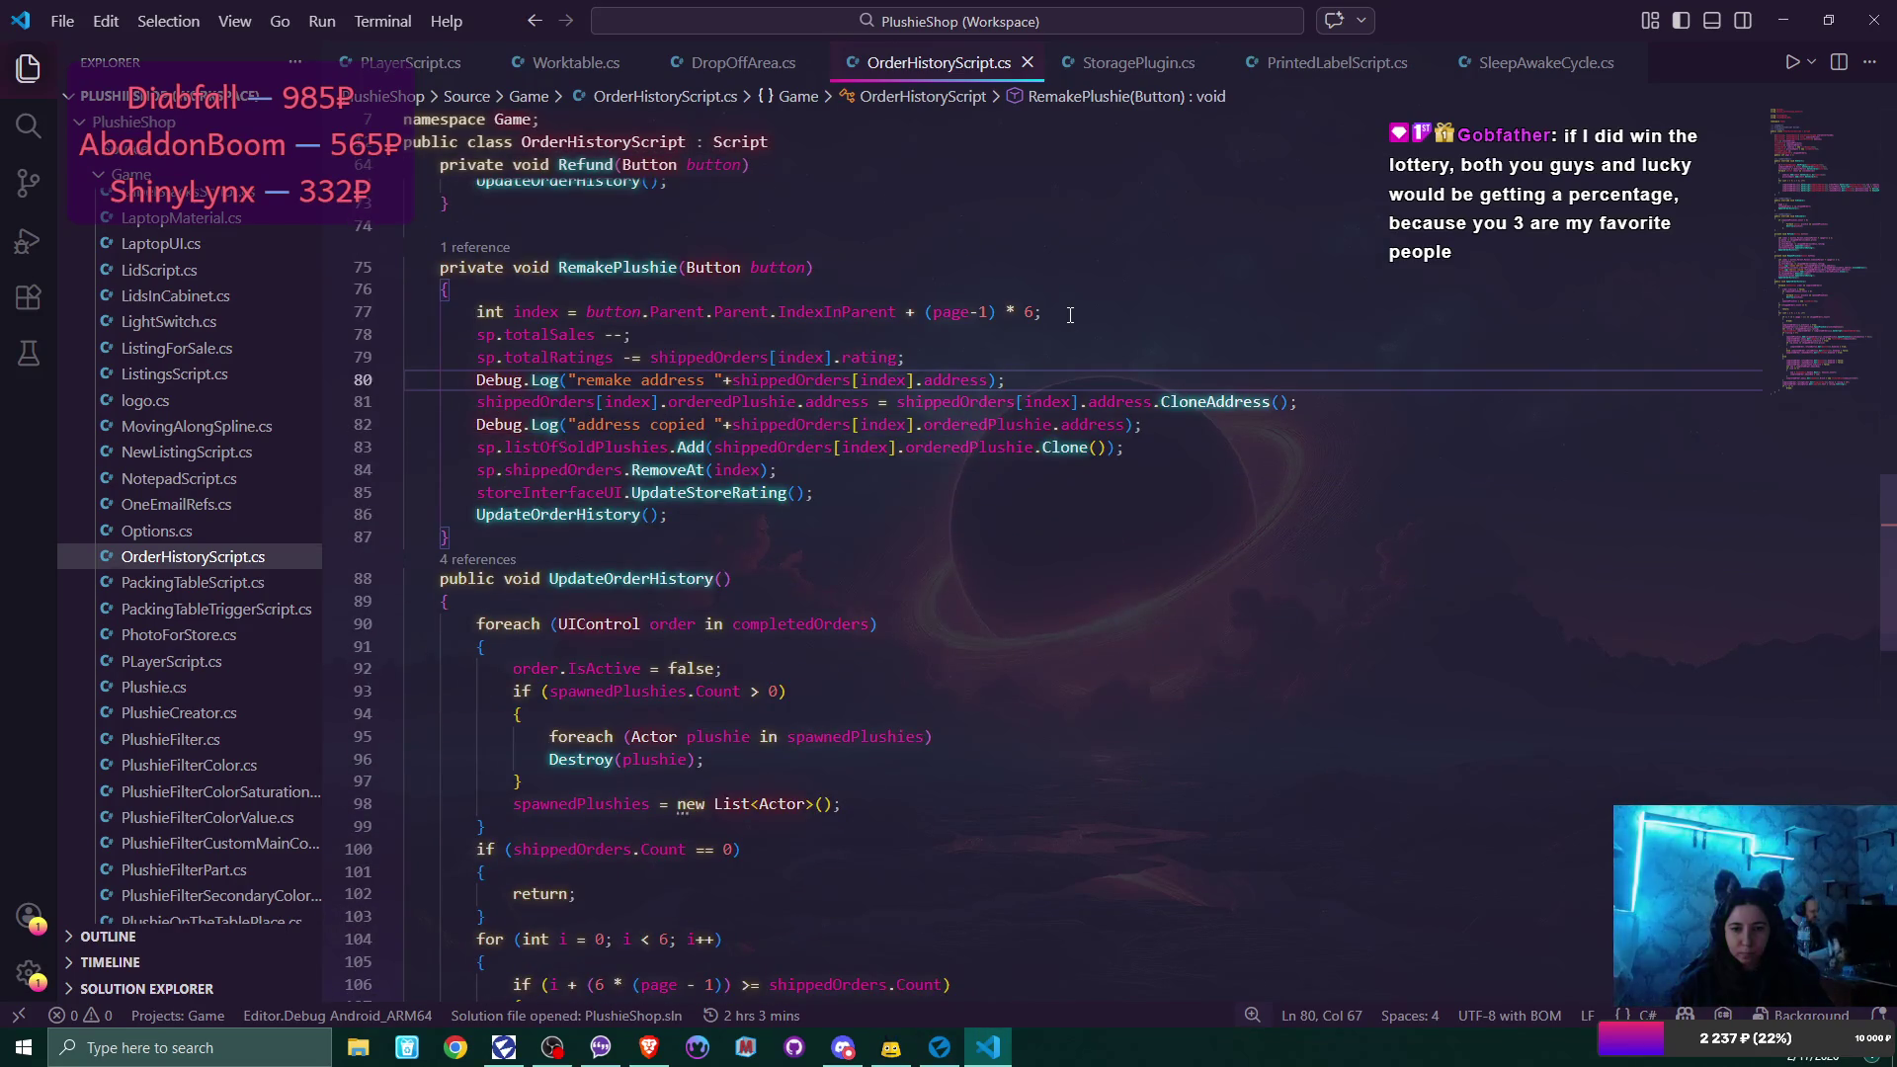
click(741, 693)
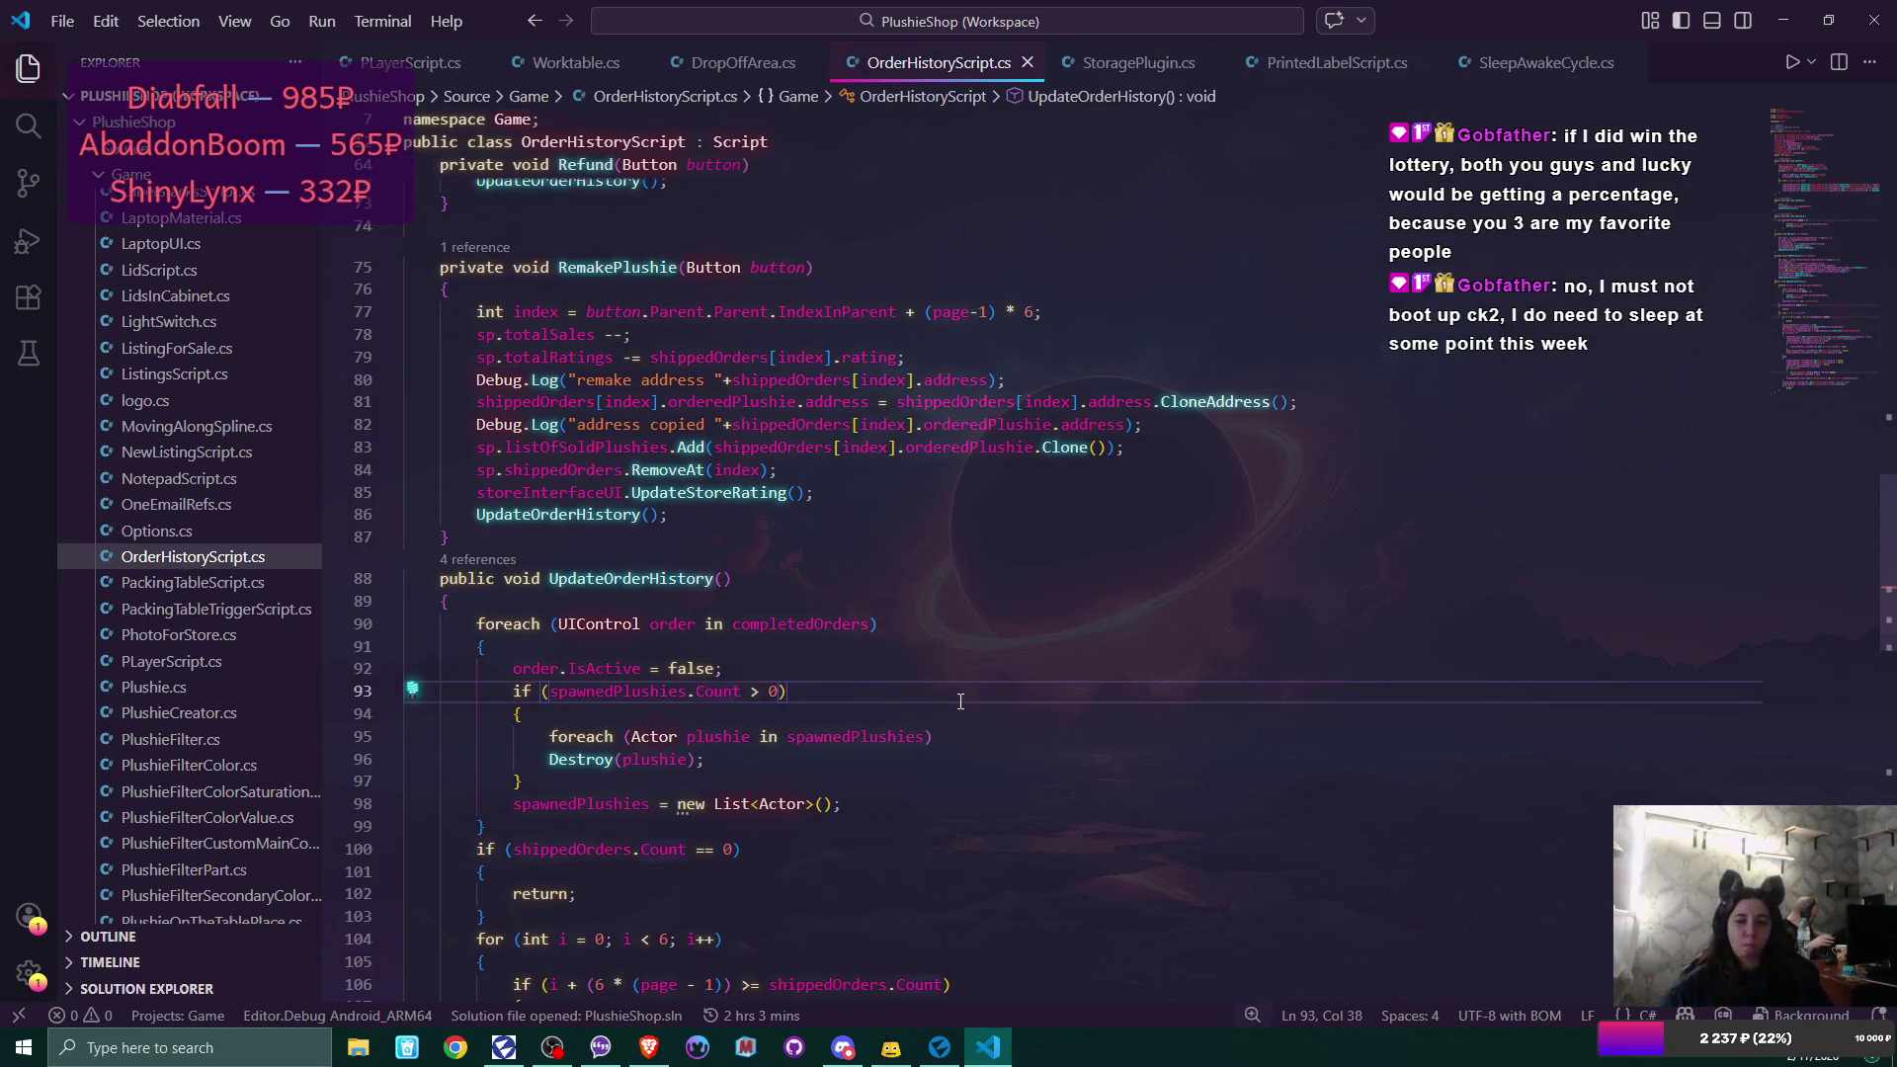
drag(588, 692, 687, 693)
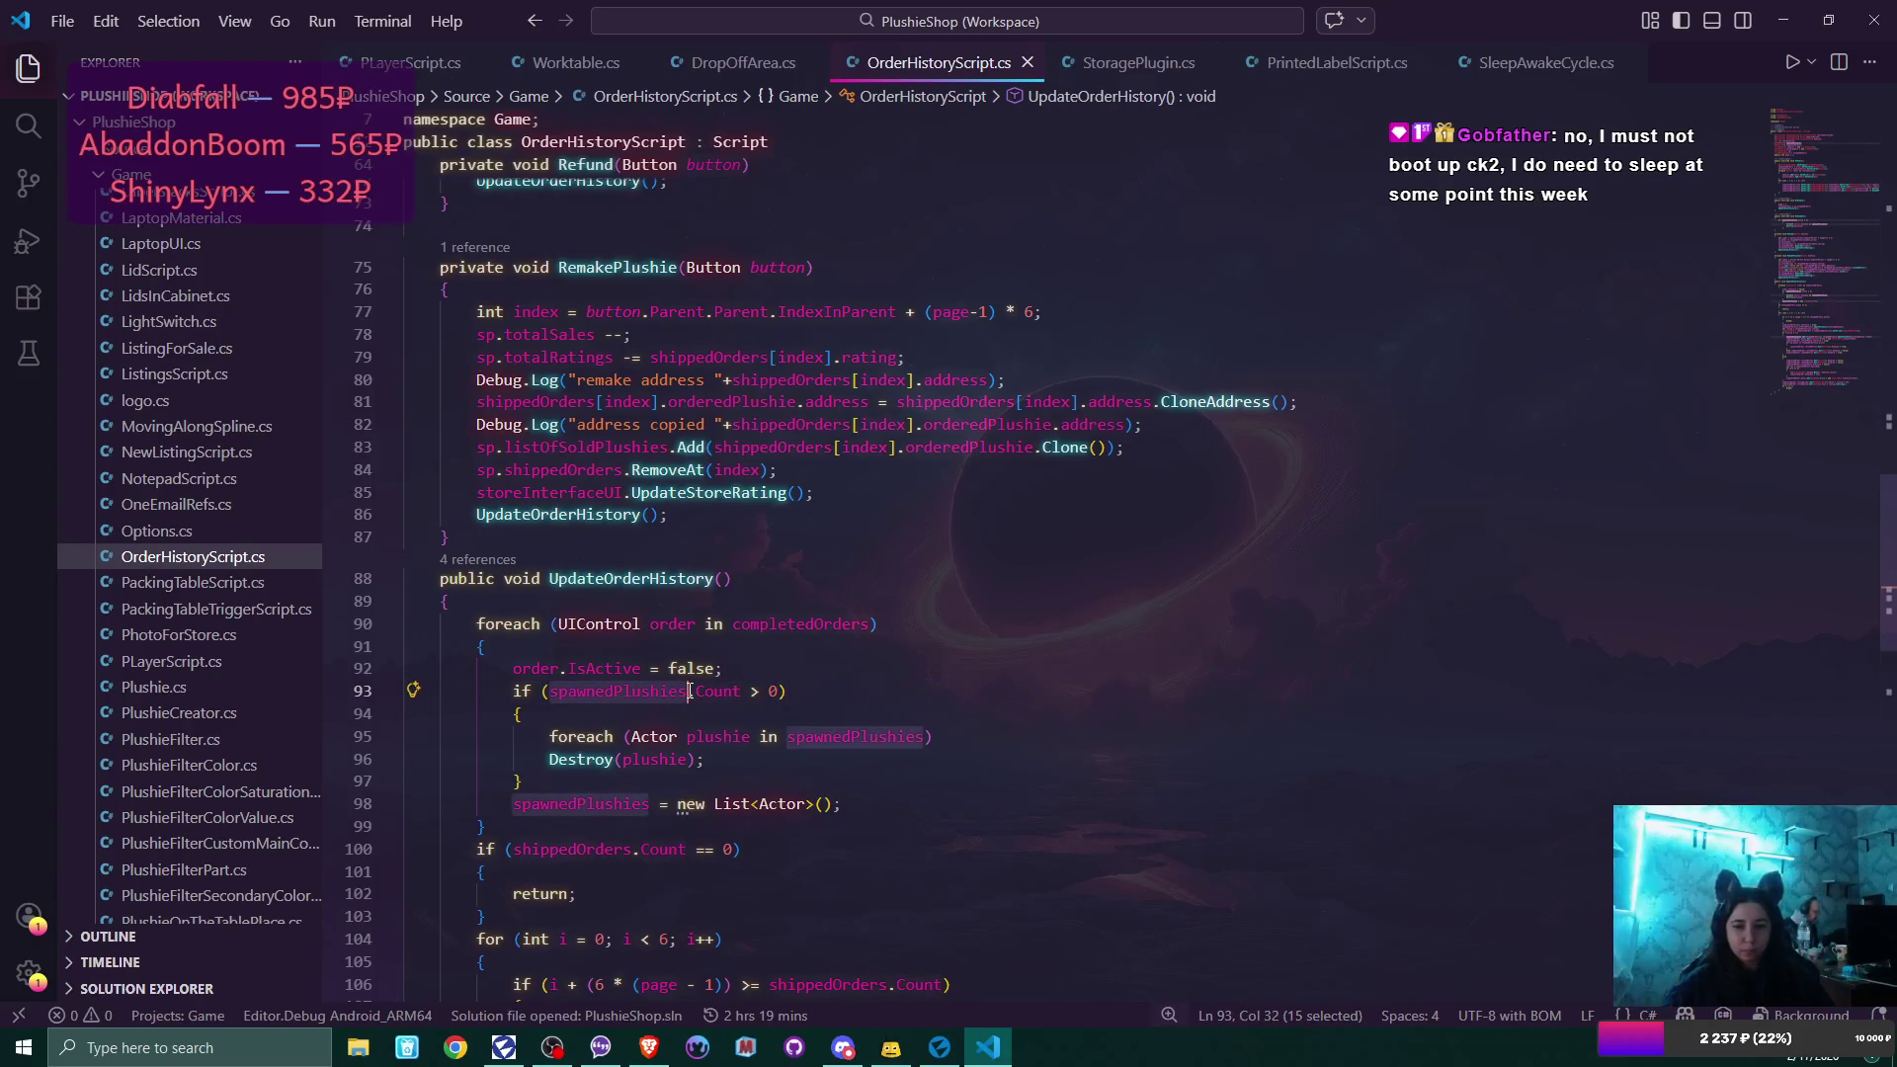
scroll(1014, 557, up, 5)
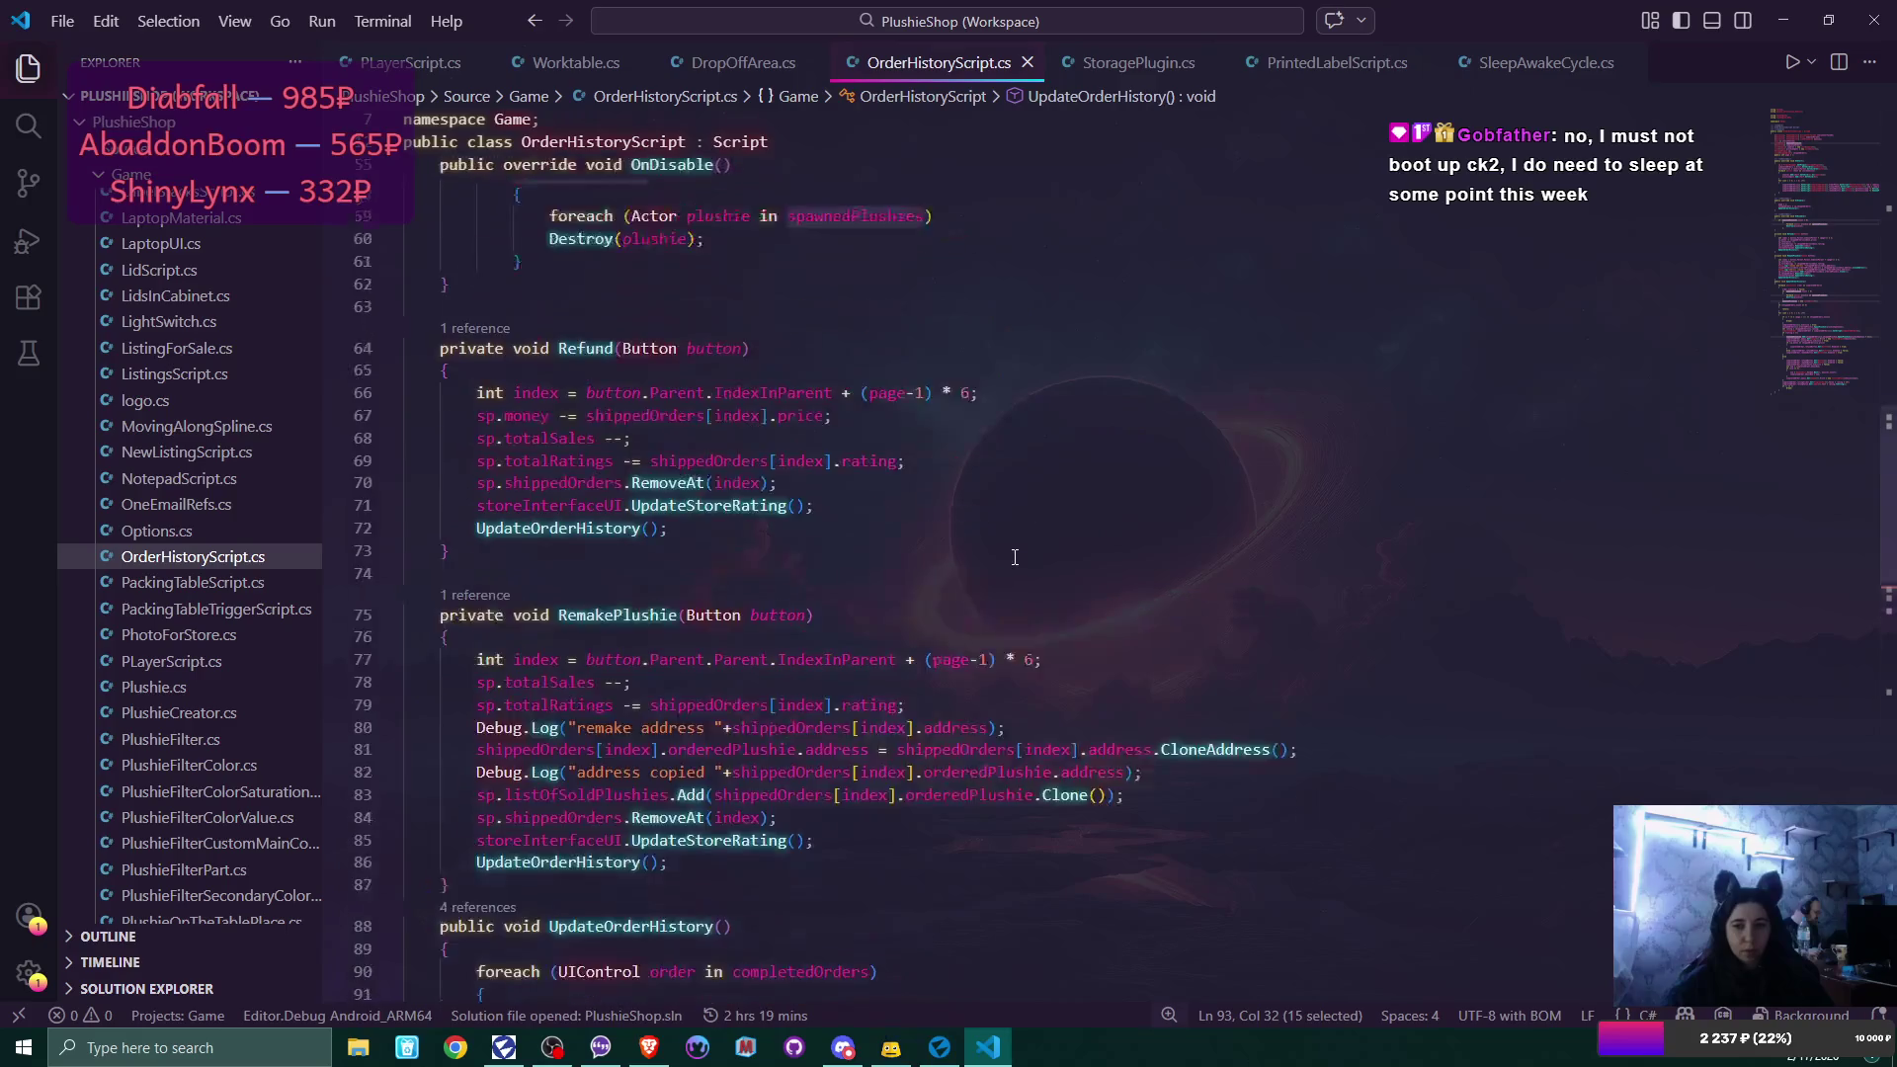
scroll(1014, 557, up, 10)
scroll(1023, 557, up, 5)
Initialise spawnedPlushies on line 18 as new List<Actor>() and return to Flax Editor.
click(684, 380)
text(= new)
key(Tab)
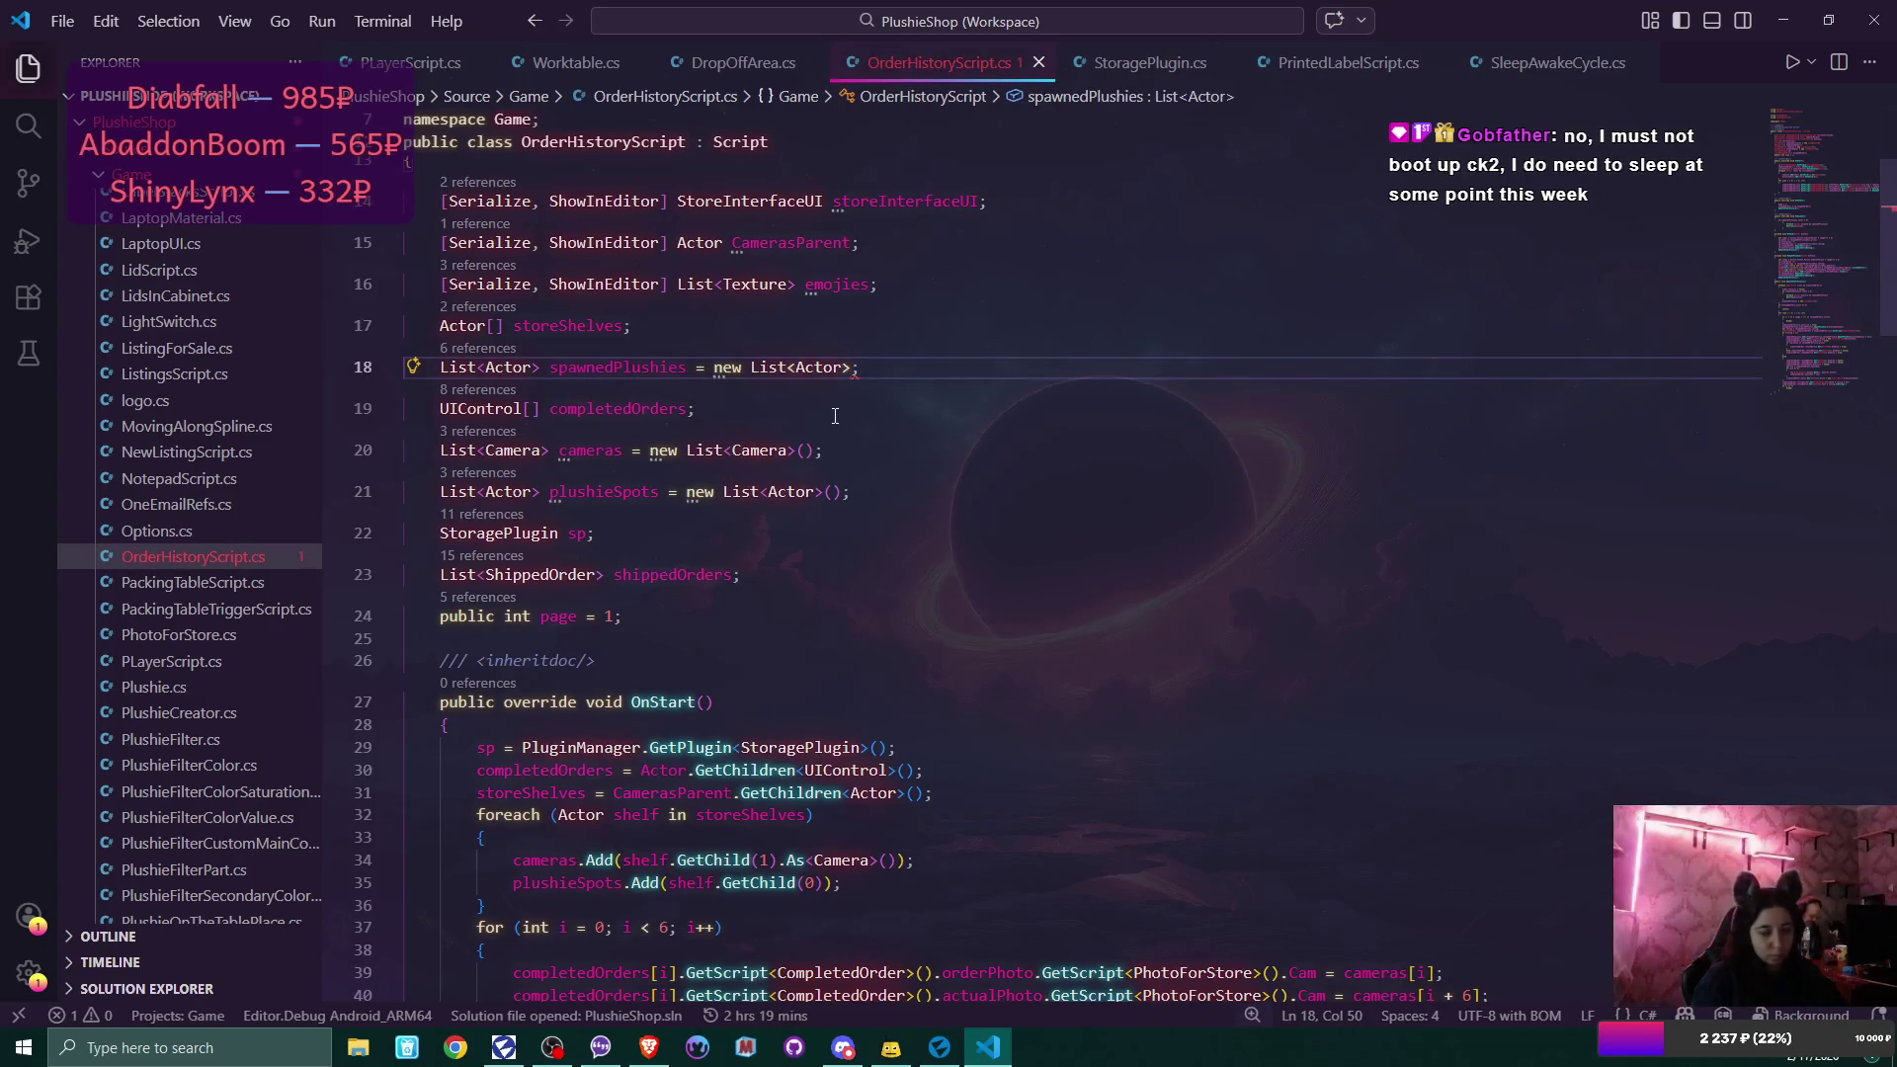
text(())
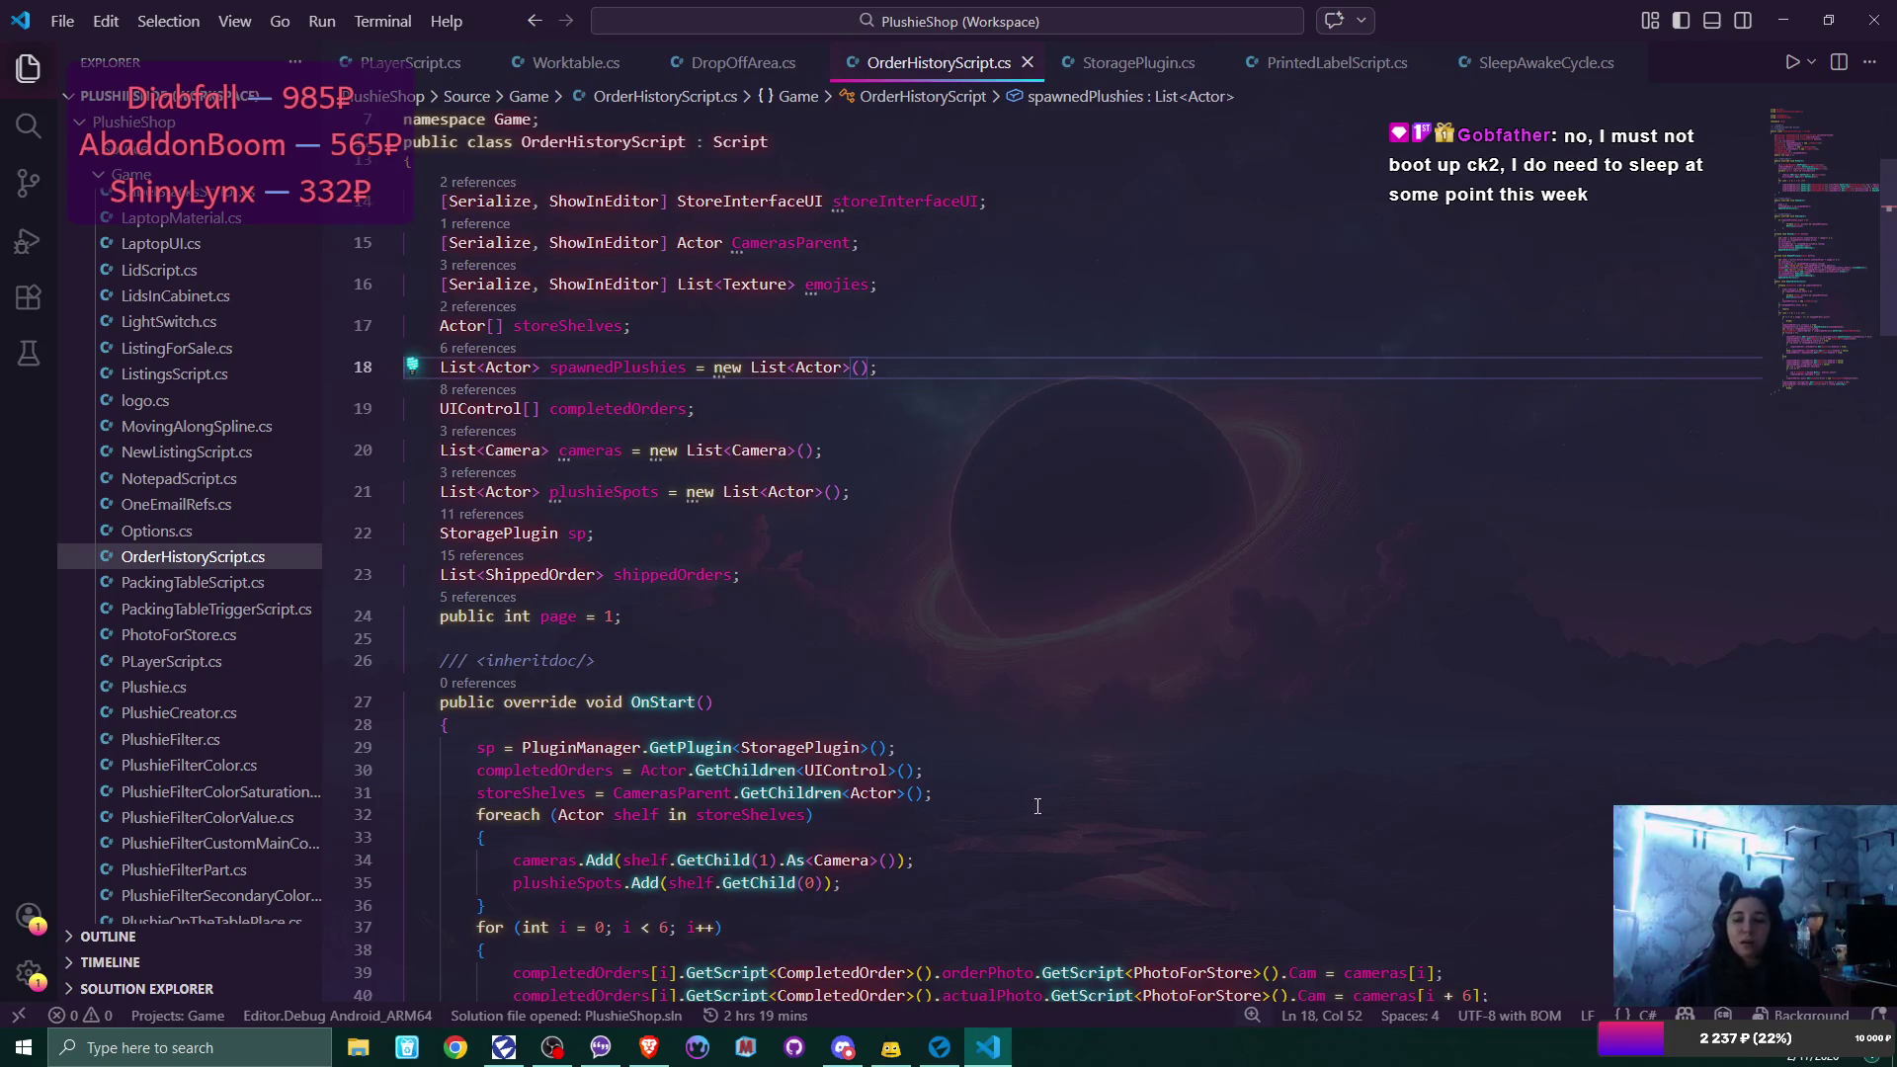
click(940, 1047)
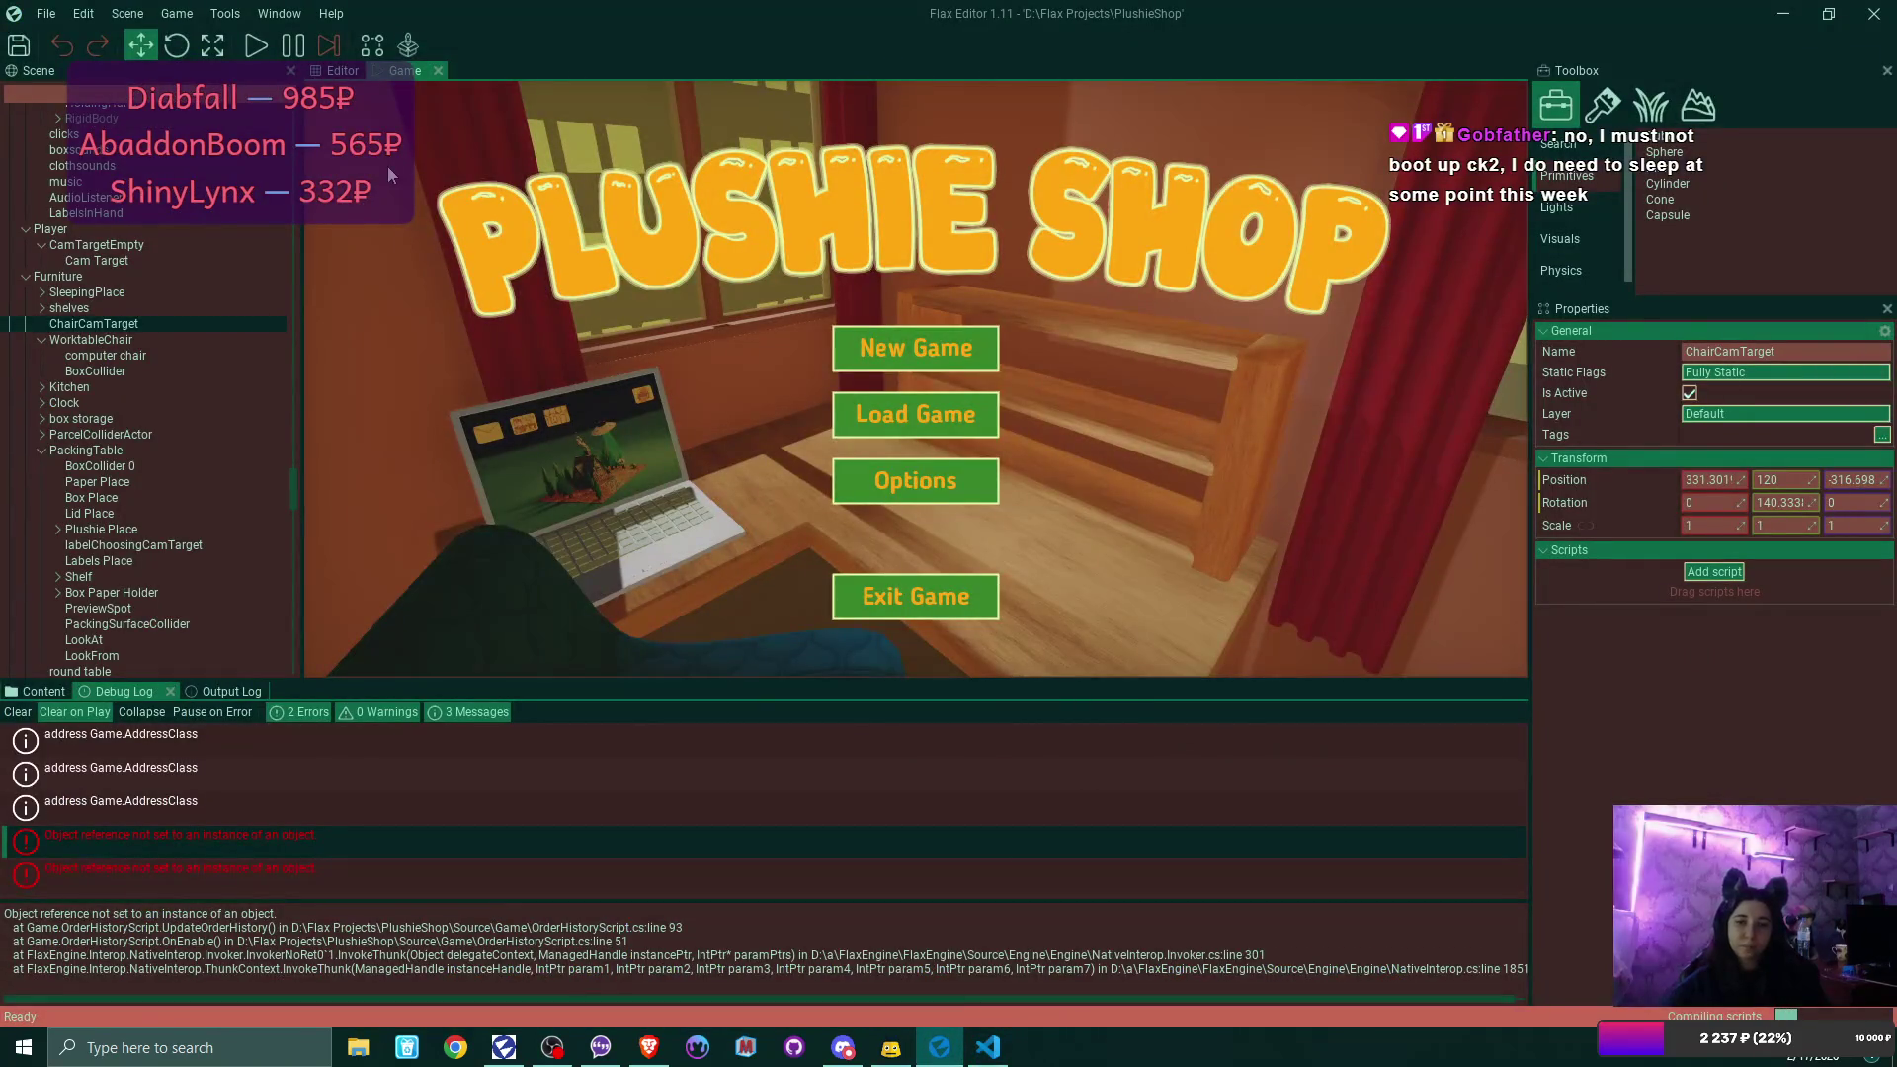
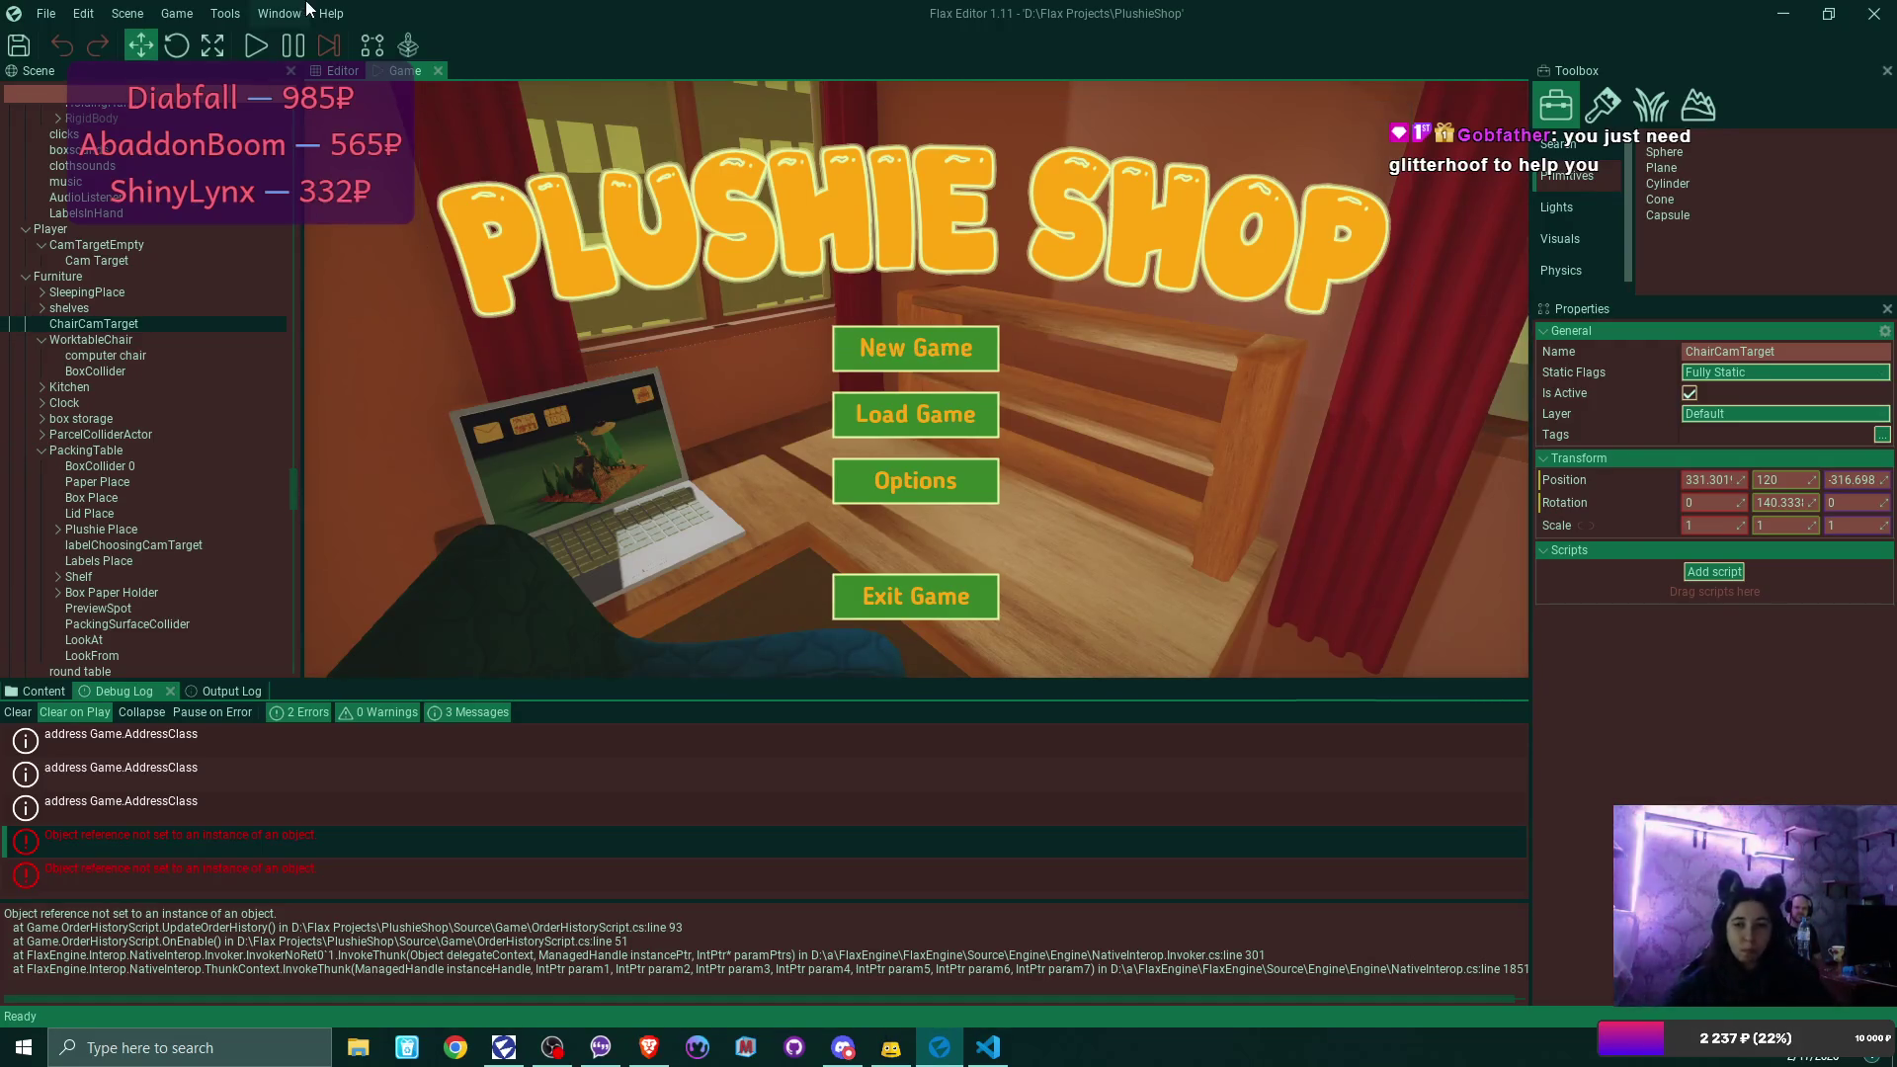
Start playing a New Game in slot Game 1, overwriting the existing save.
click(257, 49)
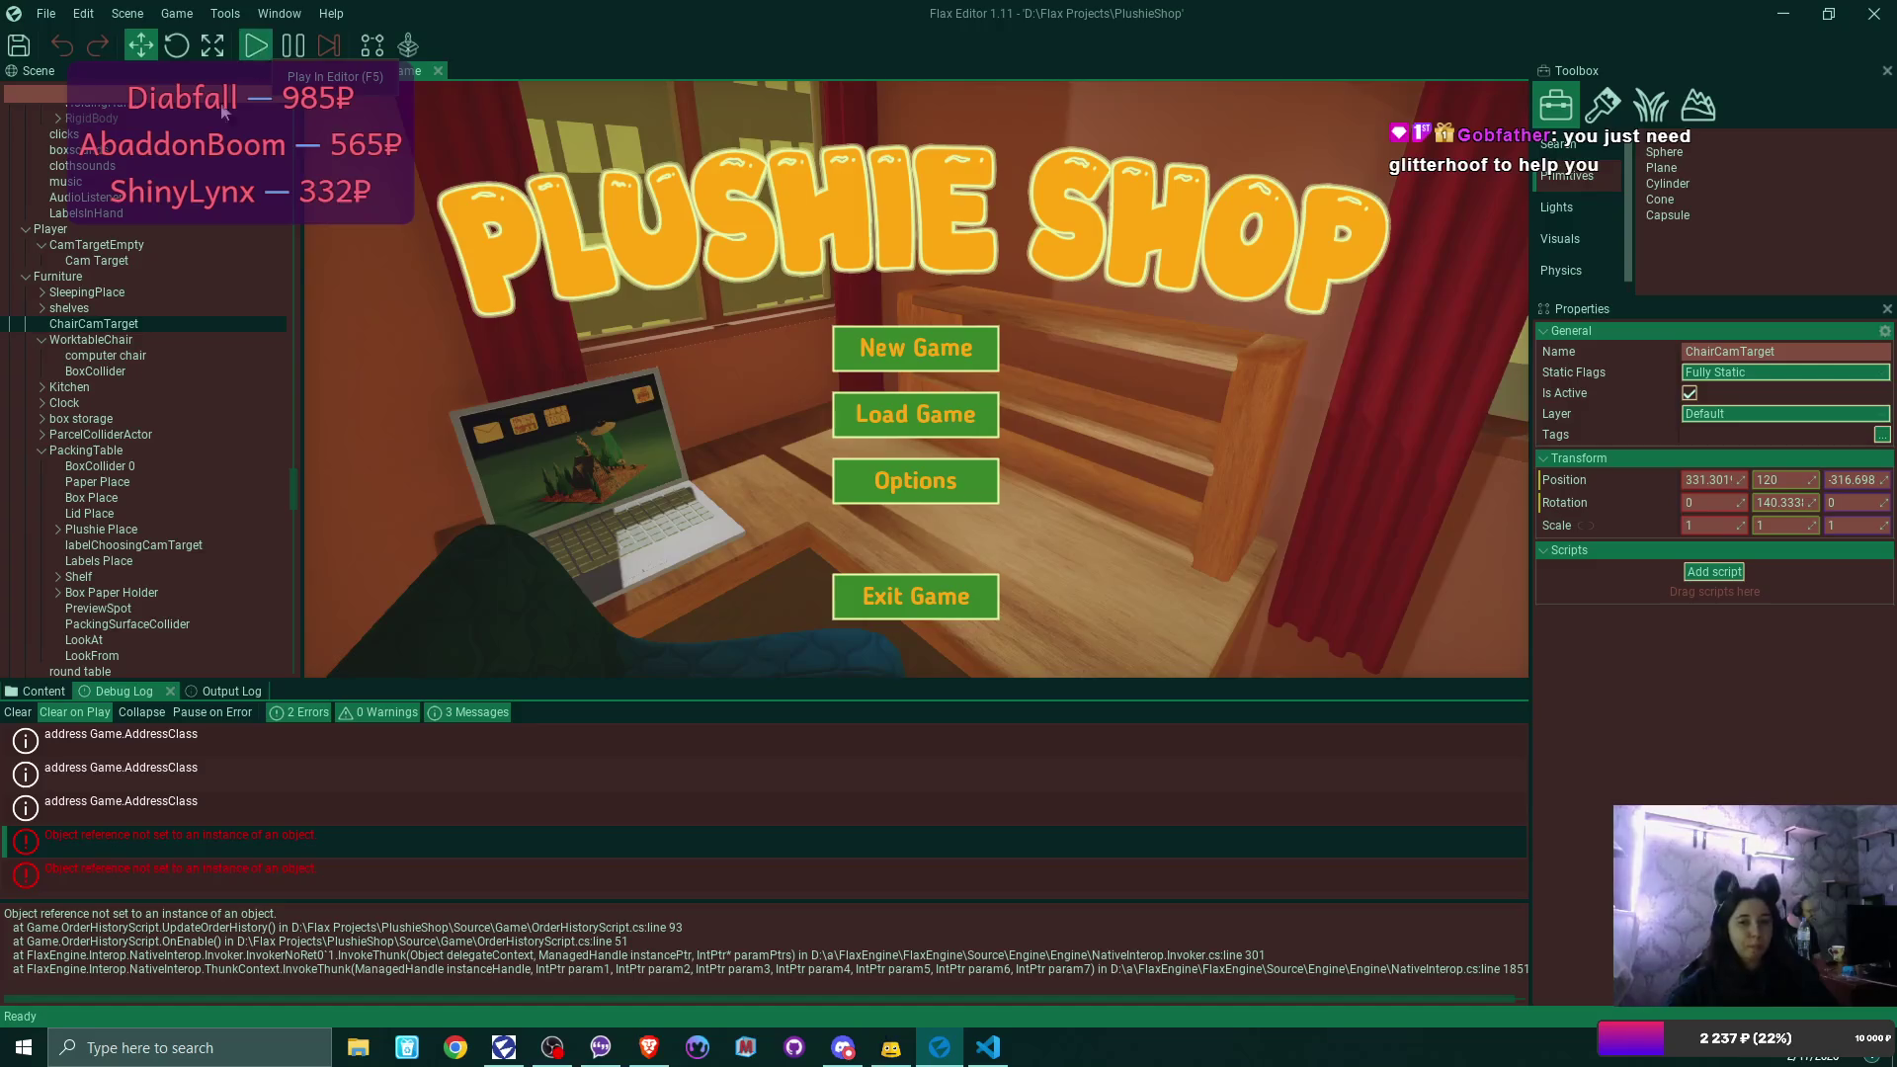
click(996, 341)
click(964, 342)
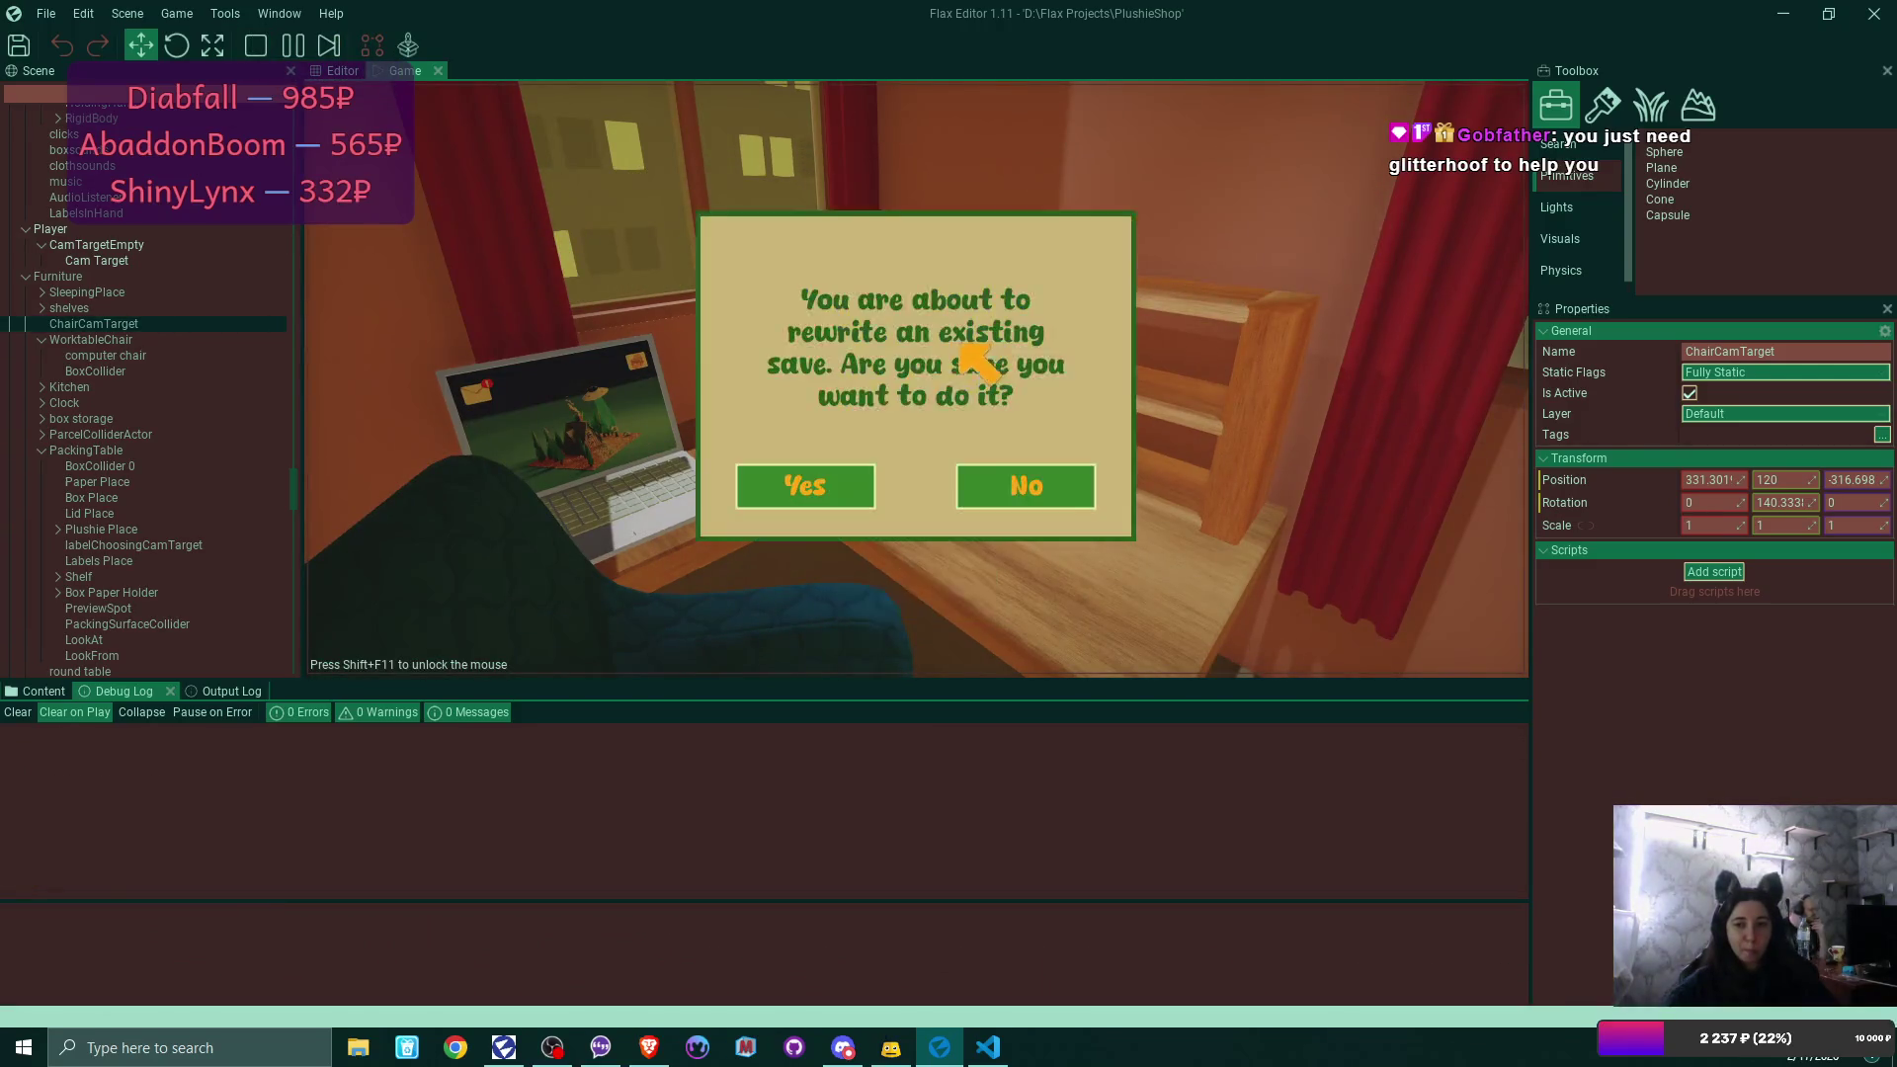
click(848, 487)
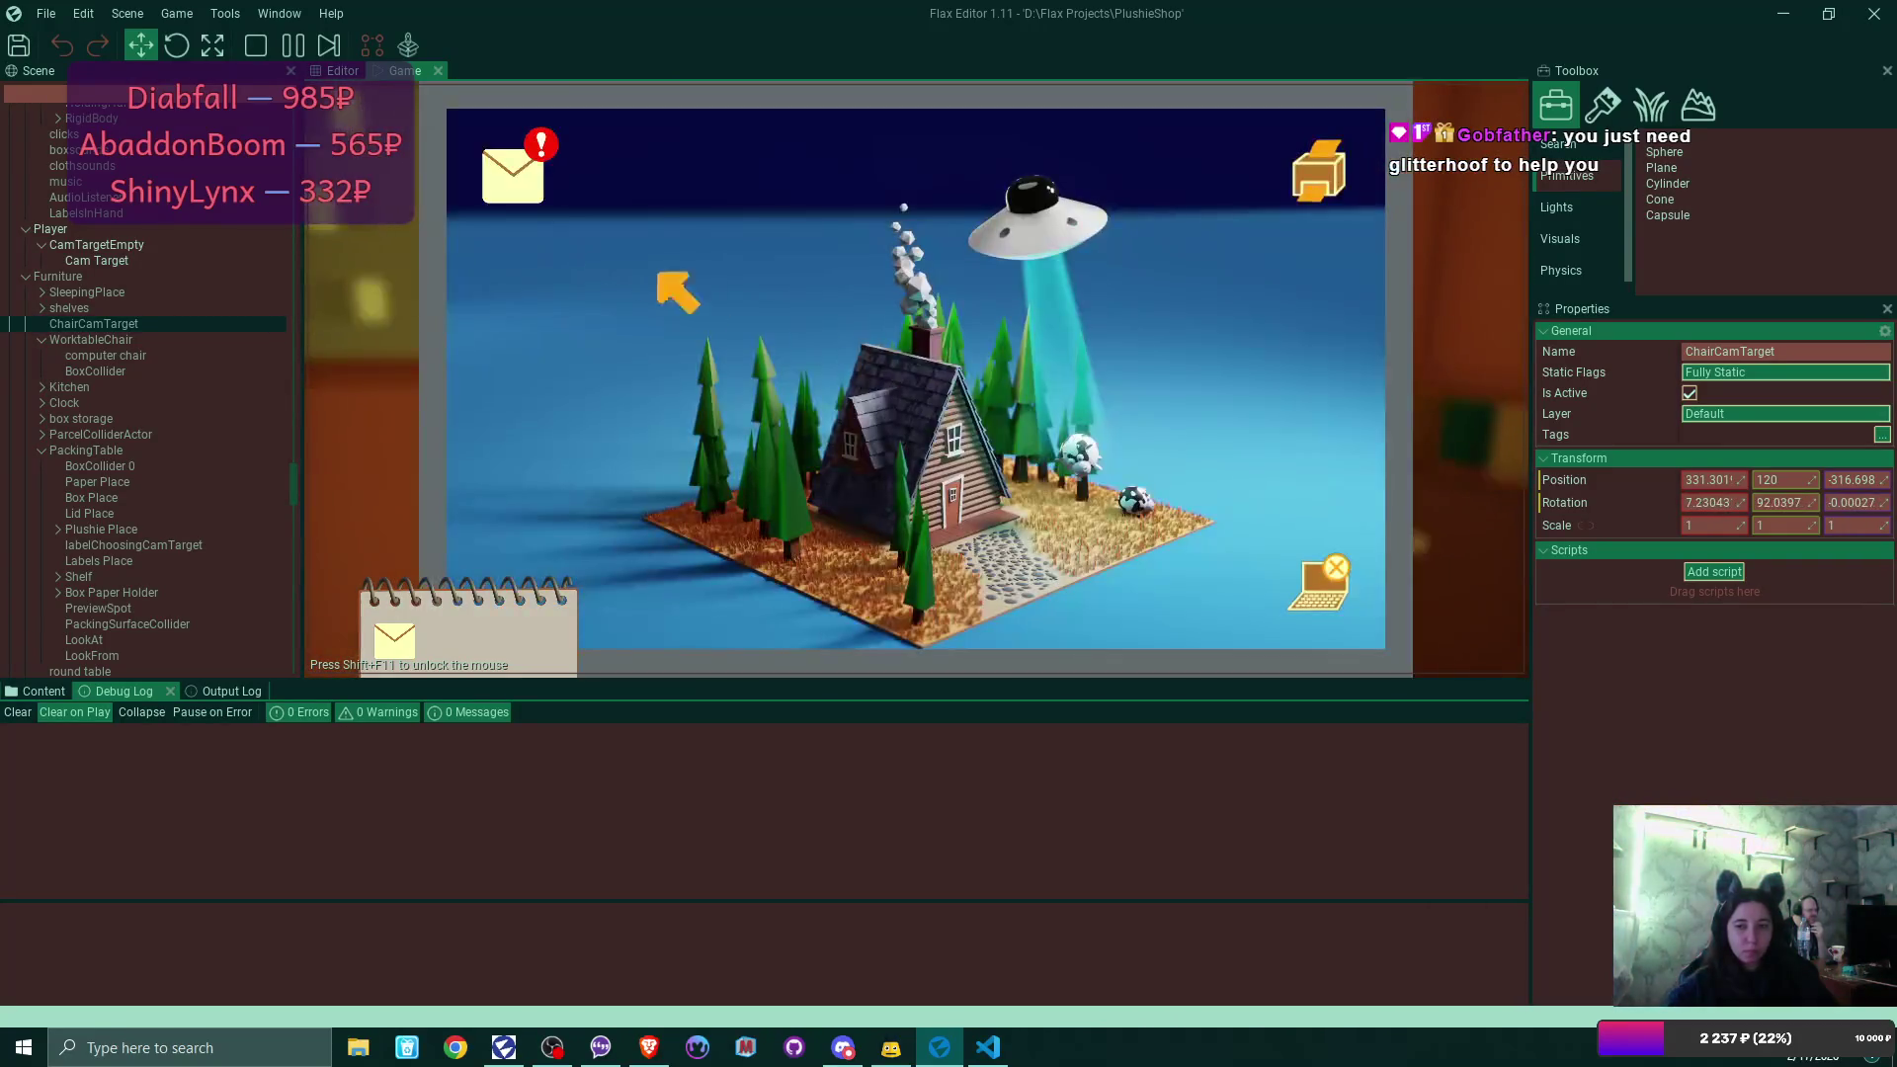
Read and reply to the friend's email in Bmail.
click(513, 170)
click(848, 259)
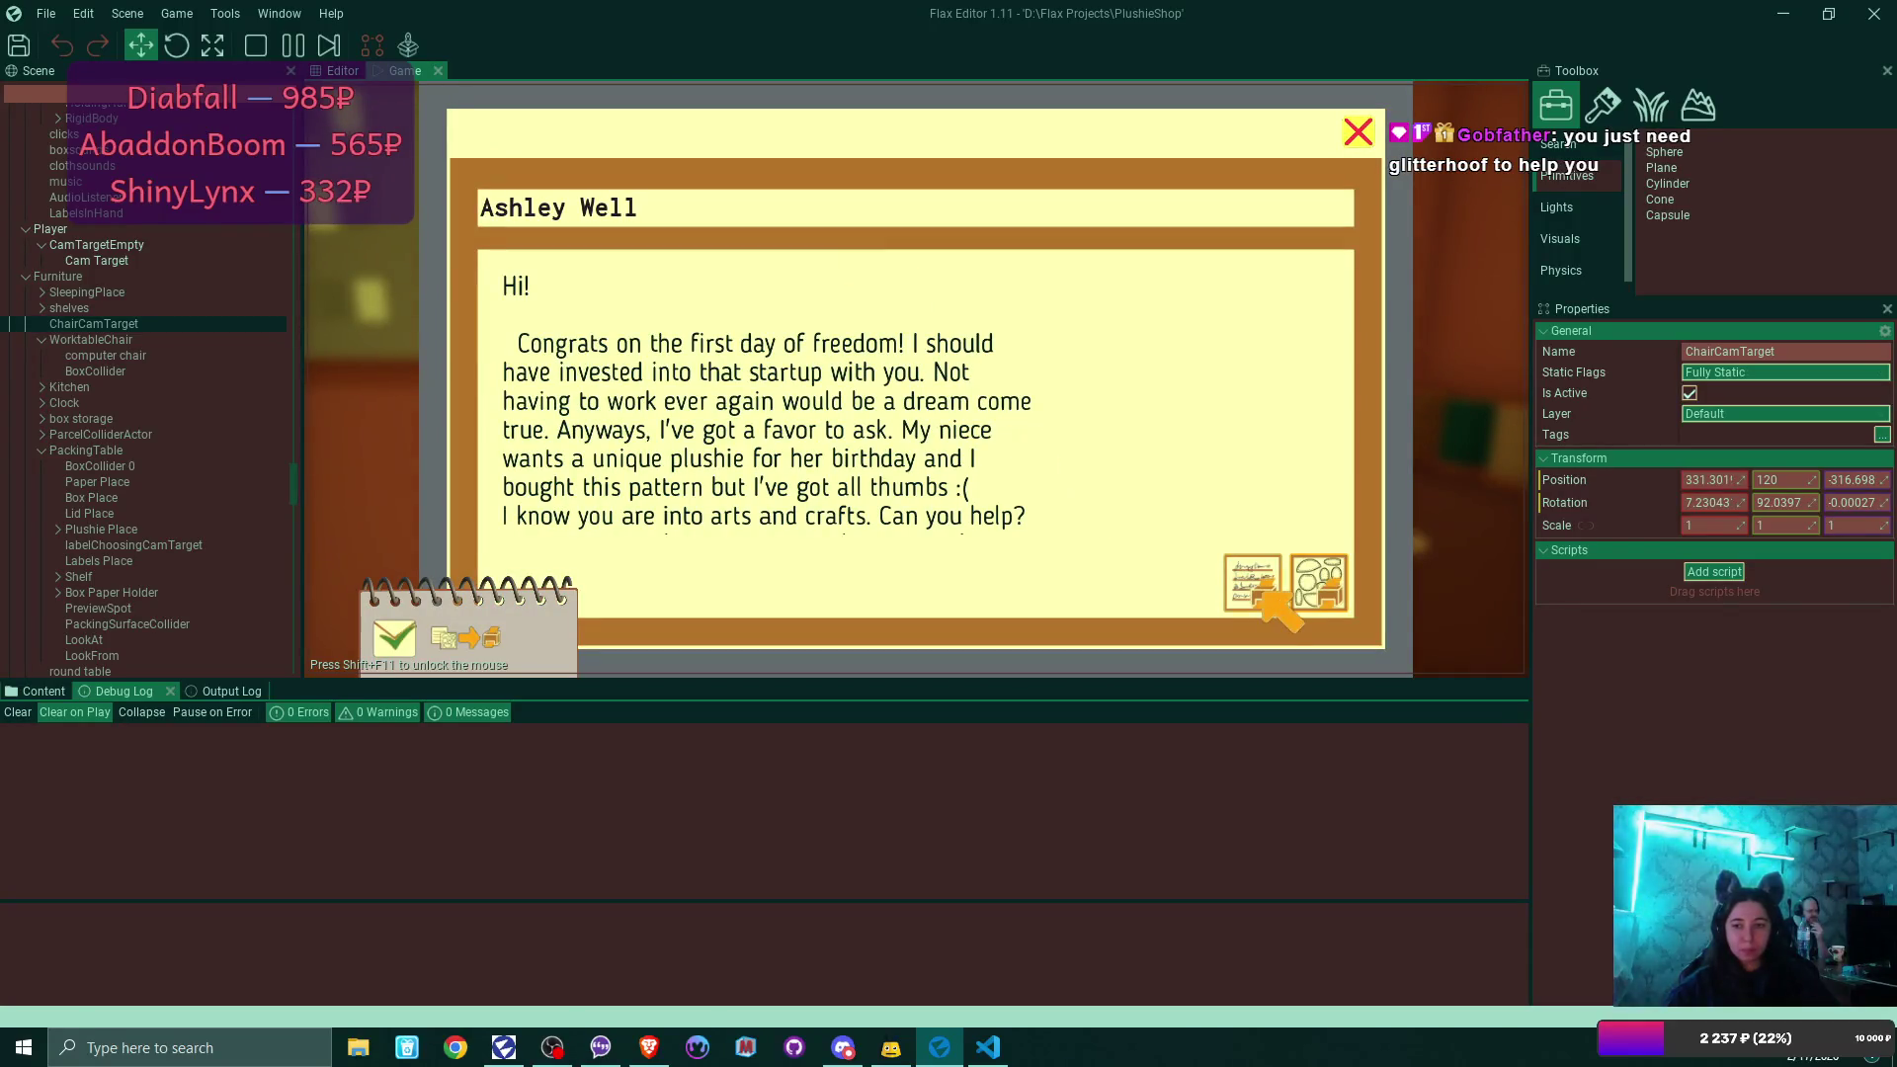
click(1319, 584)
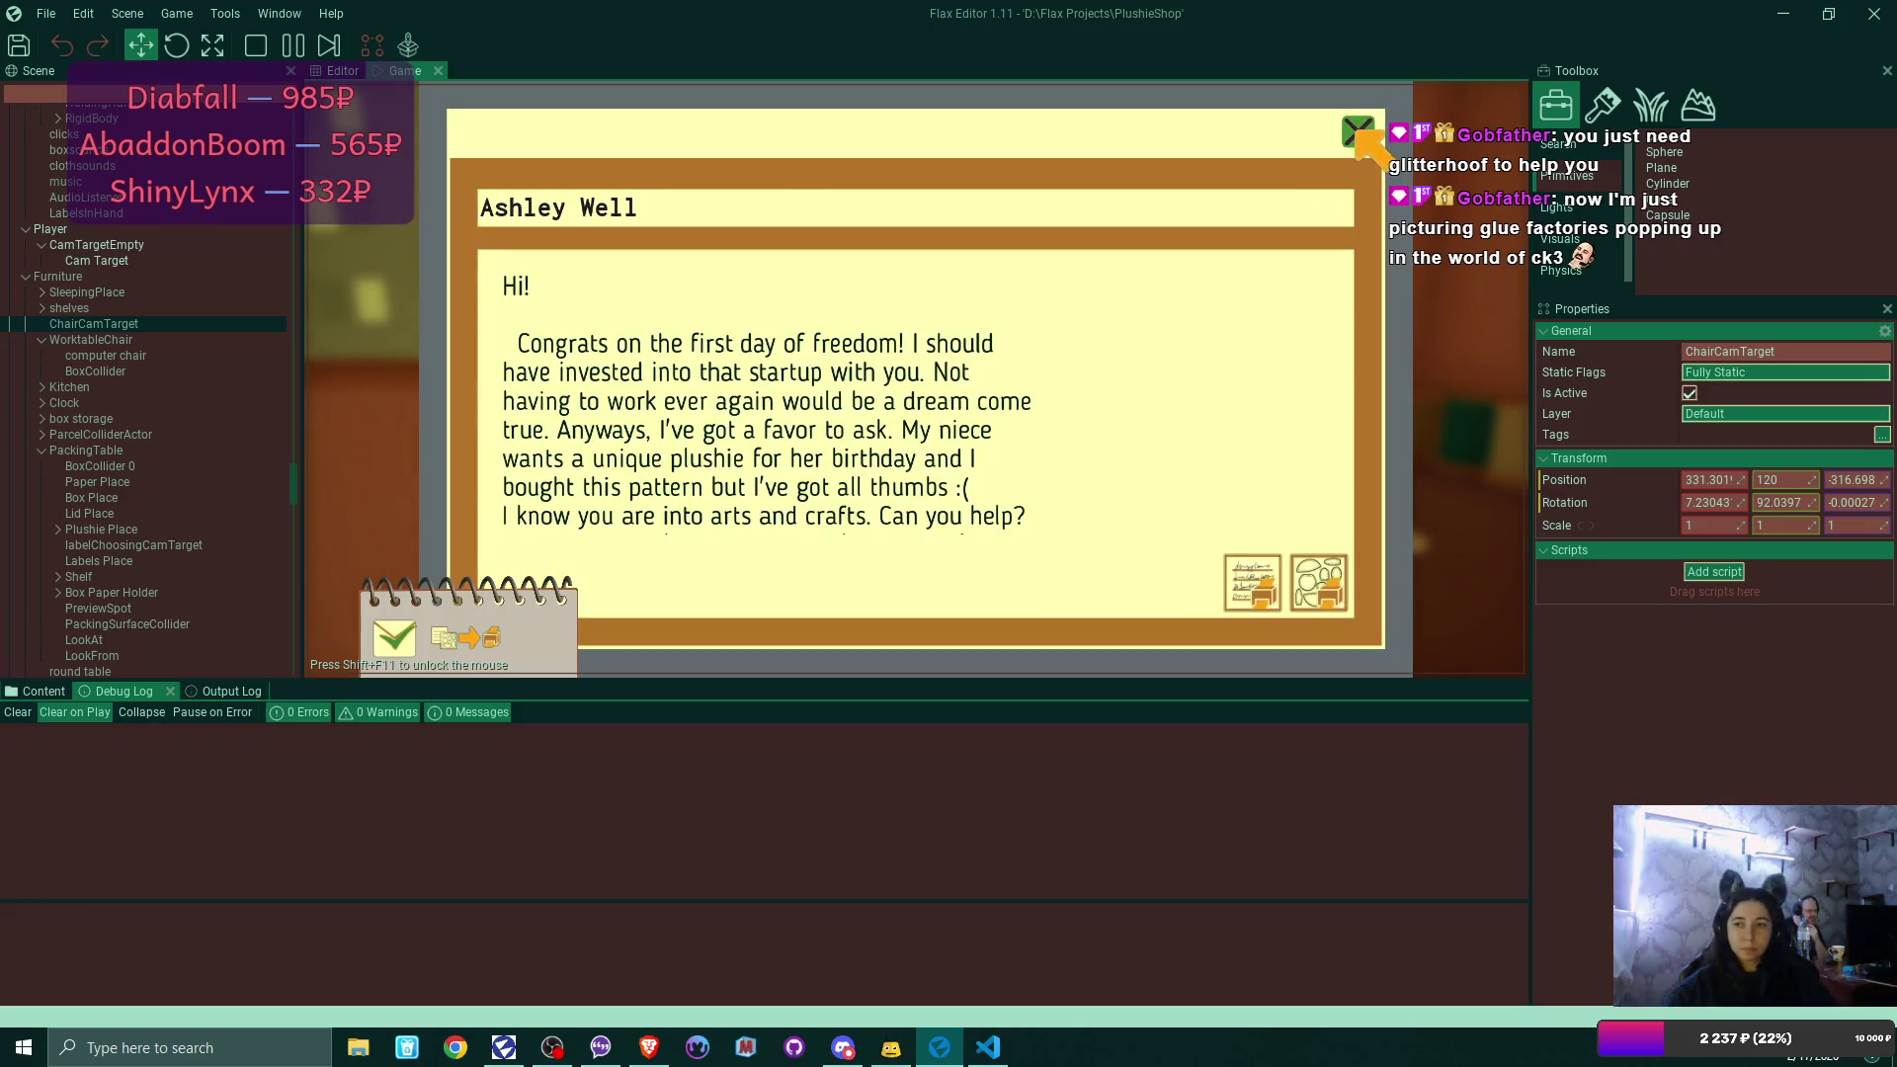
click(1355, 132)
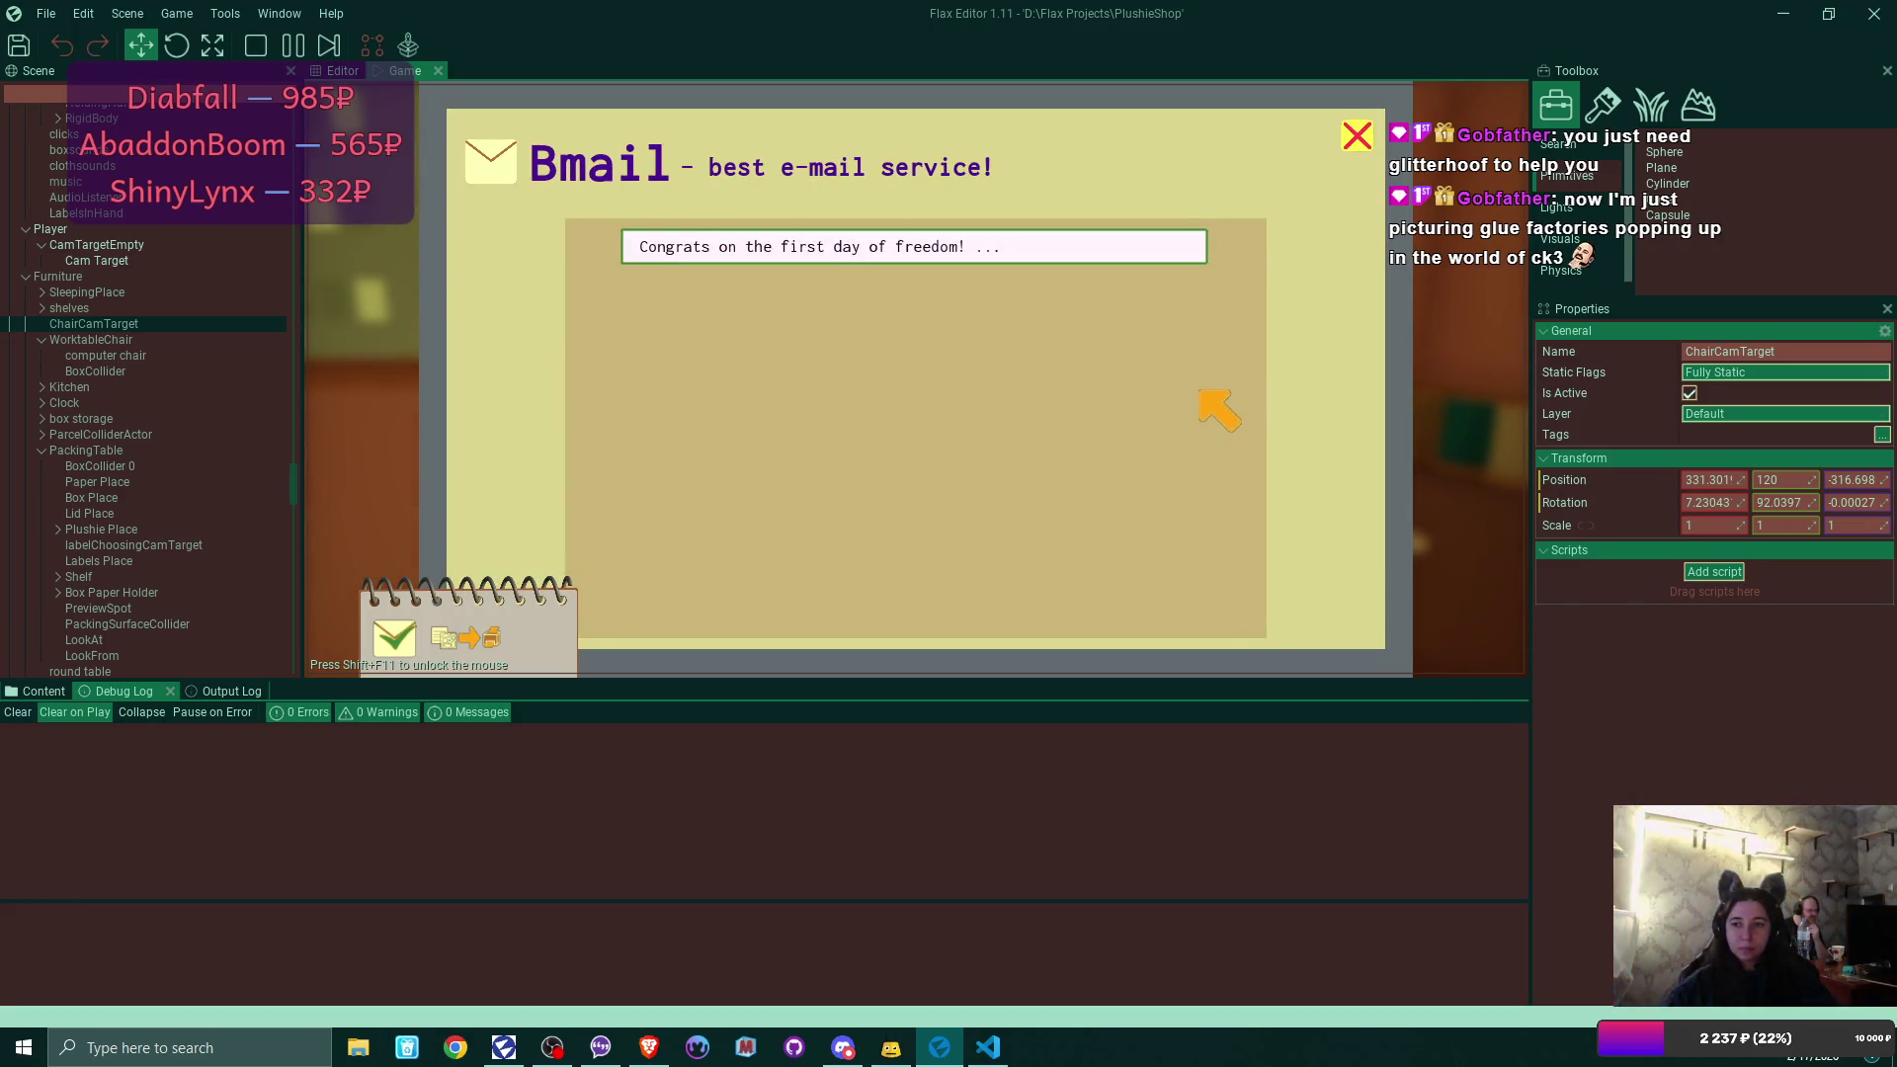
click(1351, 131)
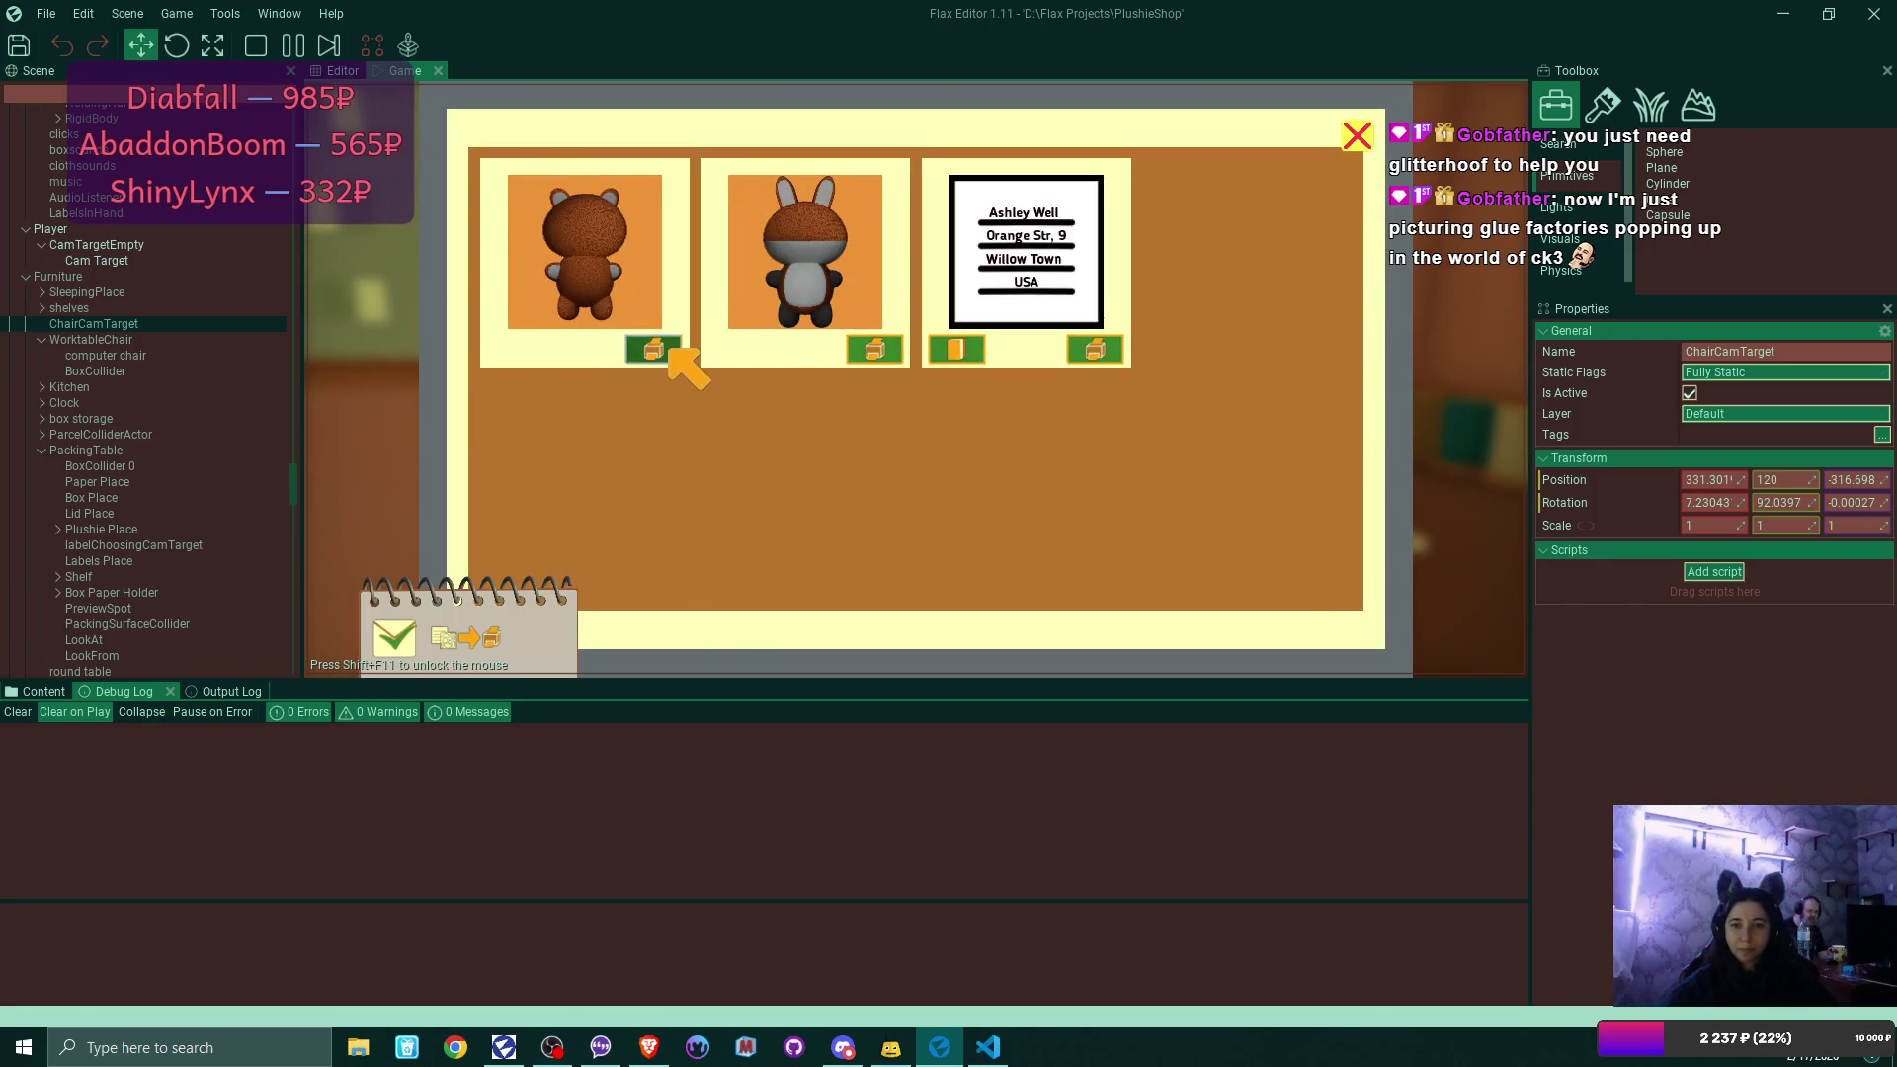
Pack the teddy and bunny plushies with their address label.
click(657, 346)
click(657, 346)
click(1356, 133)
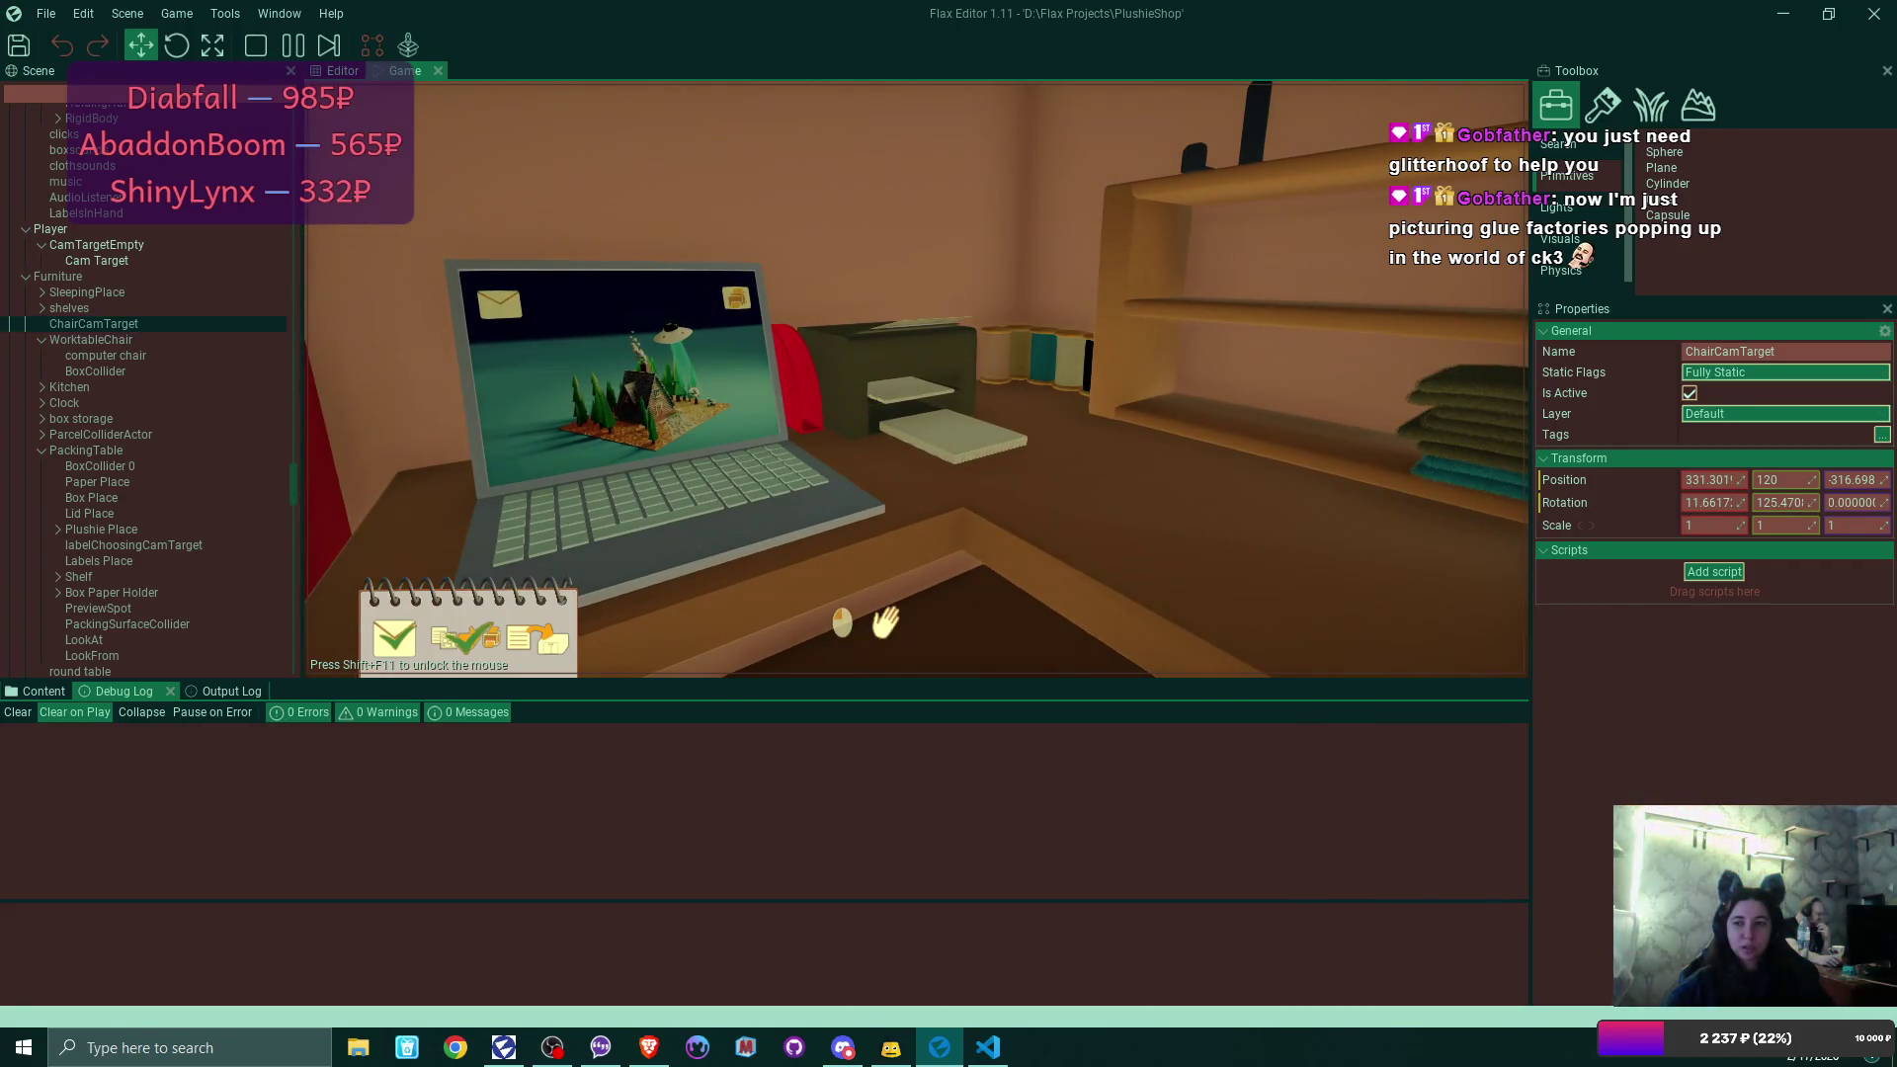
Print the order's address label, place it on the labels spot, and set the plushie down.
click(916, 379)
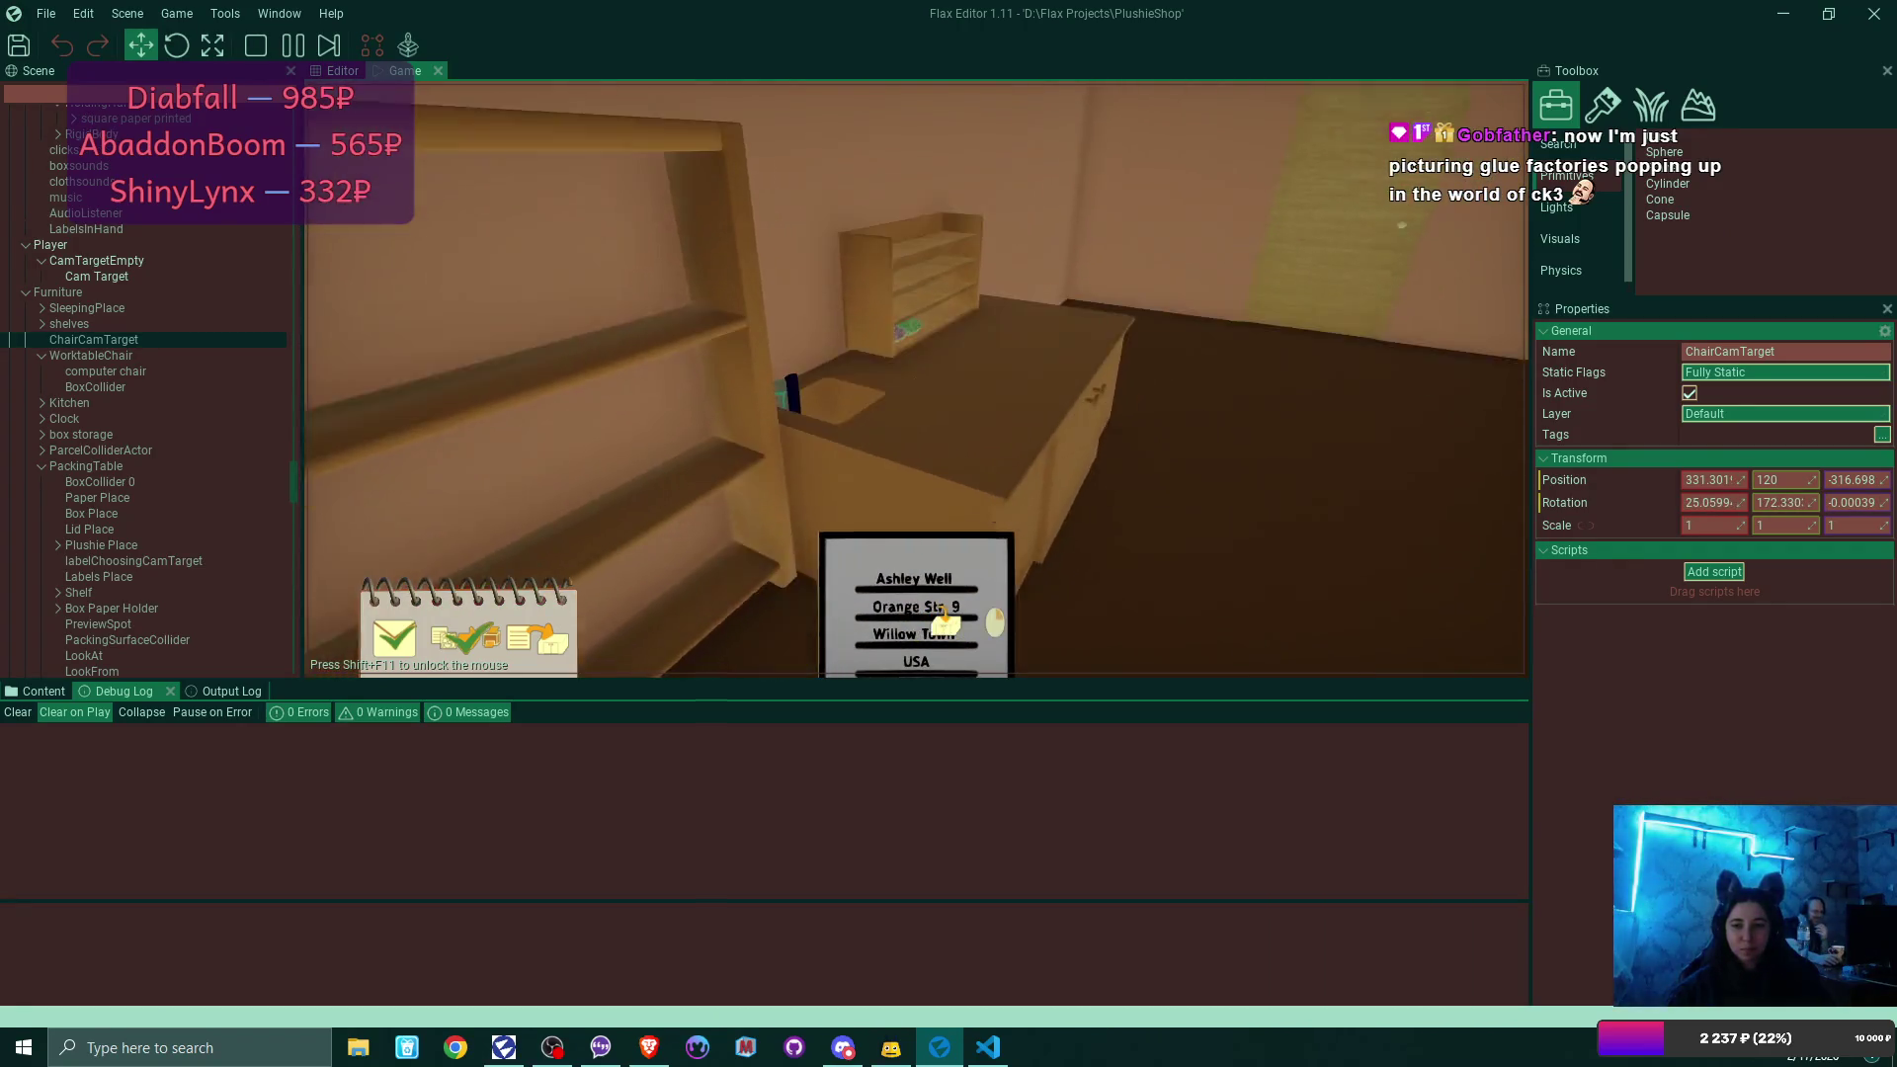
click(943, 618)
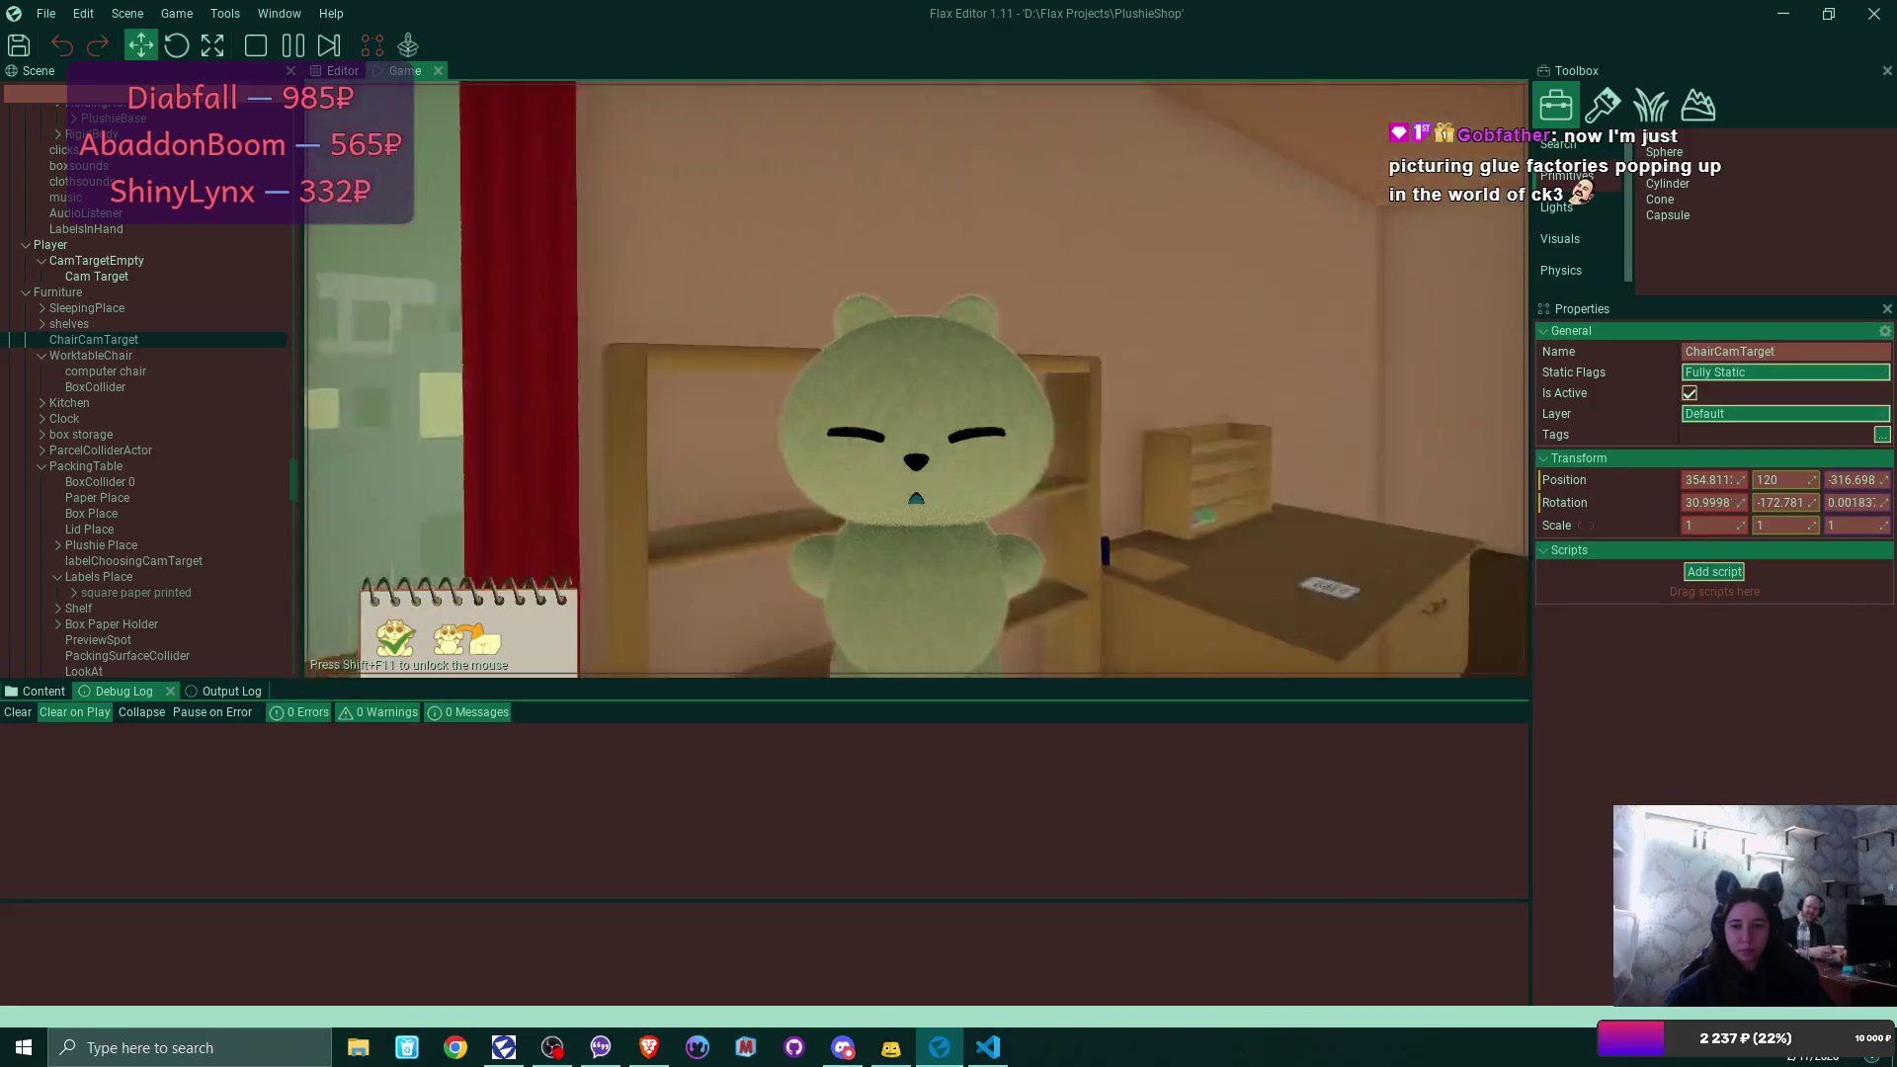
click(942, 592)
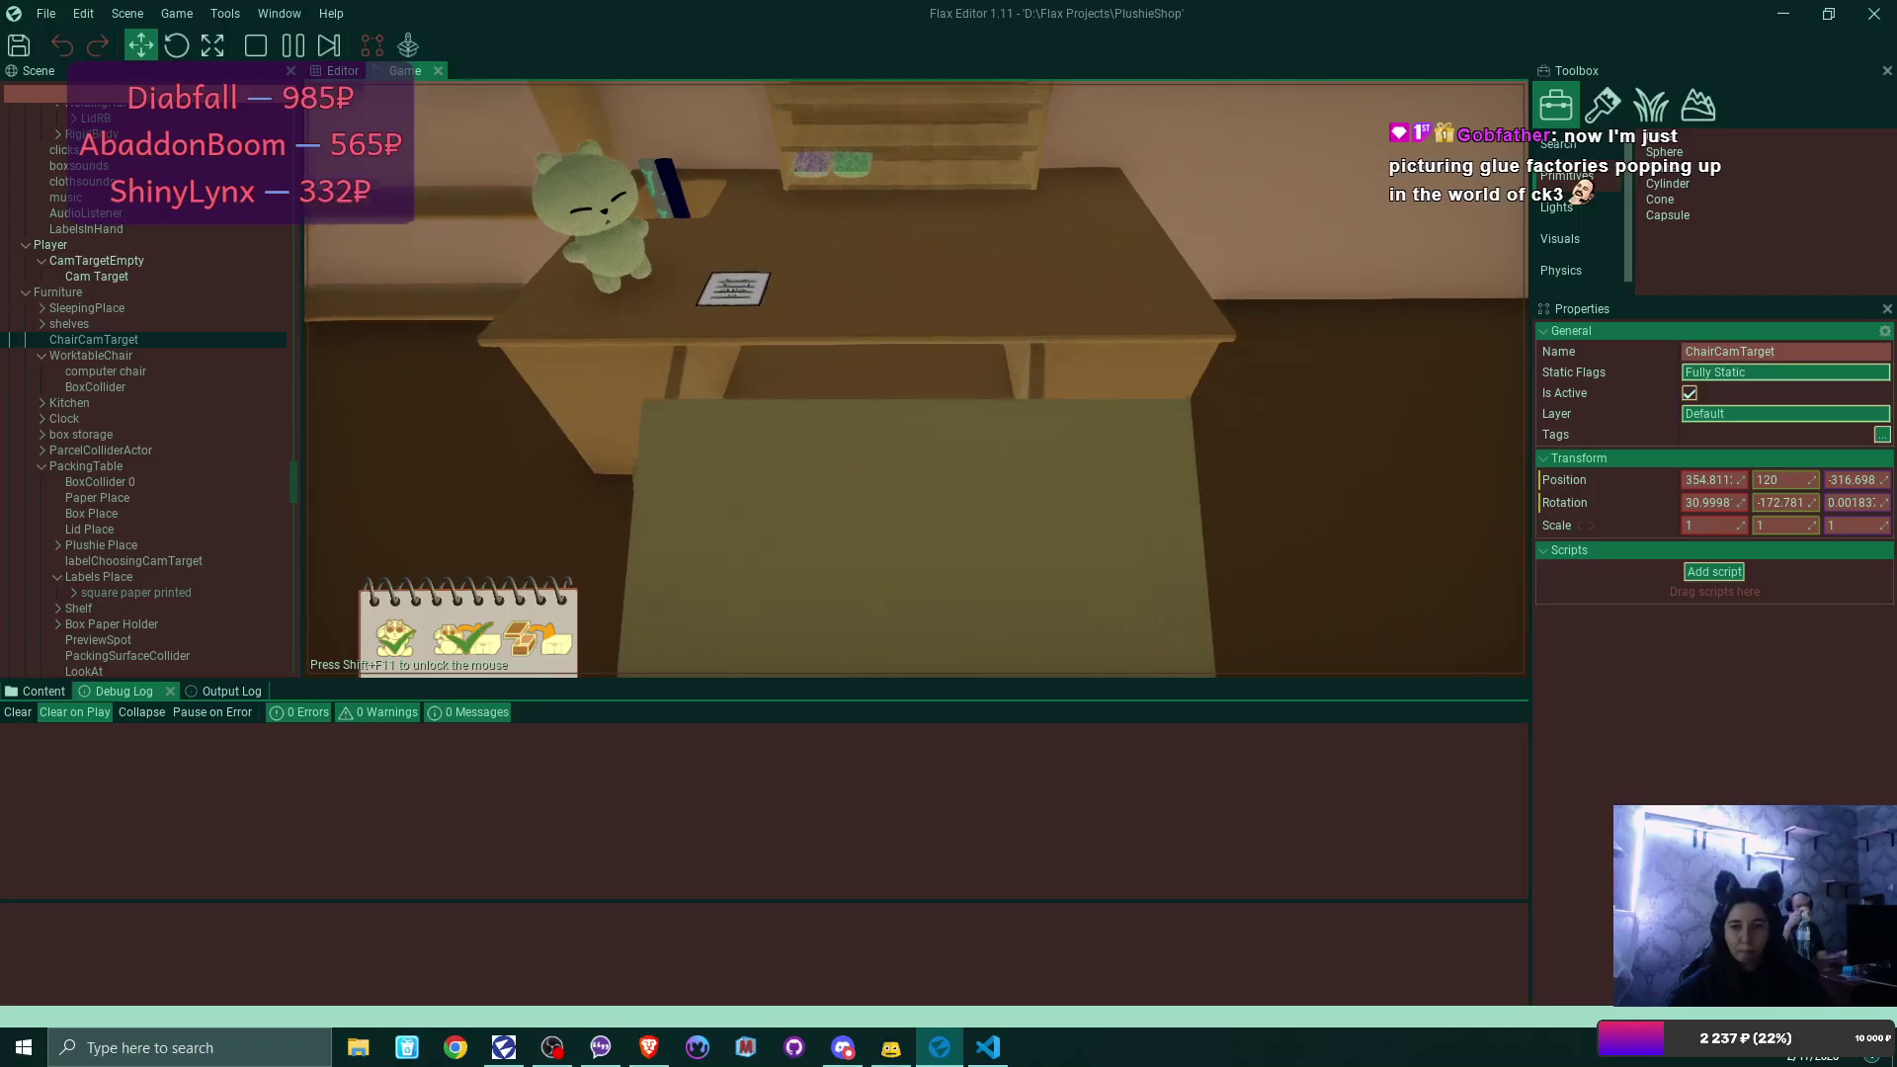
Take a box from the desk shelf, then go to bed and sleep to start a new day.
click(886, 623)
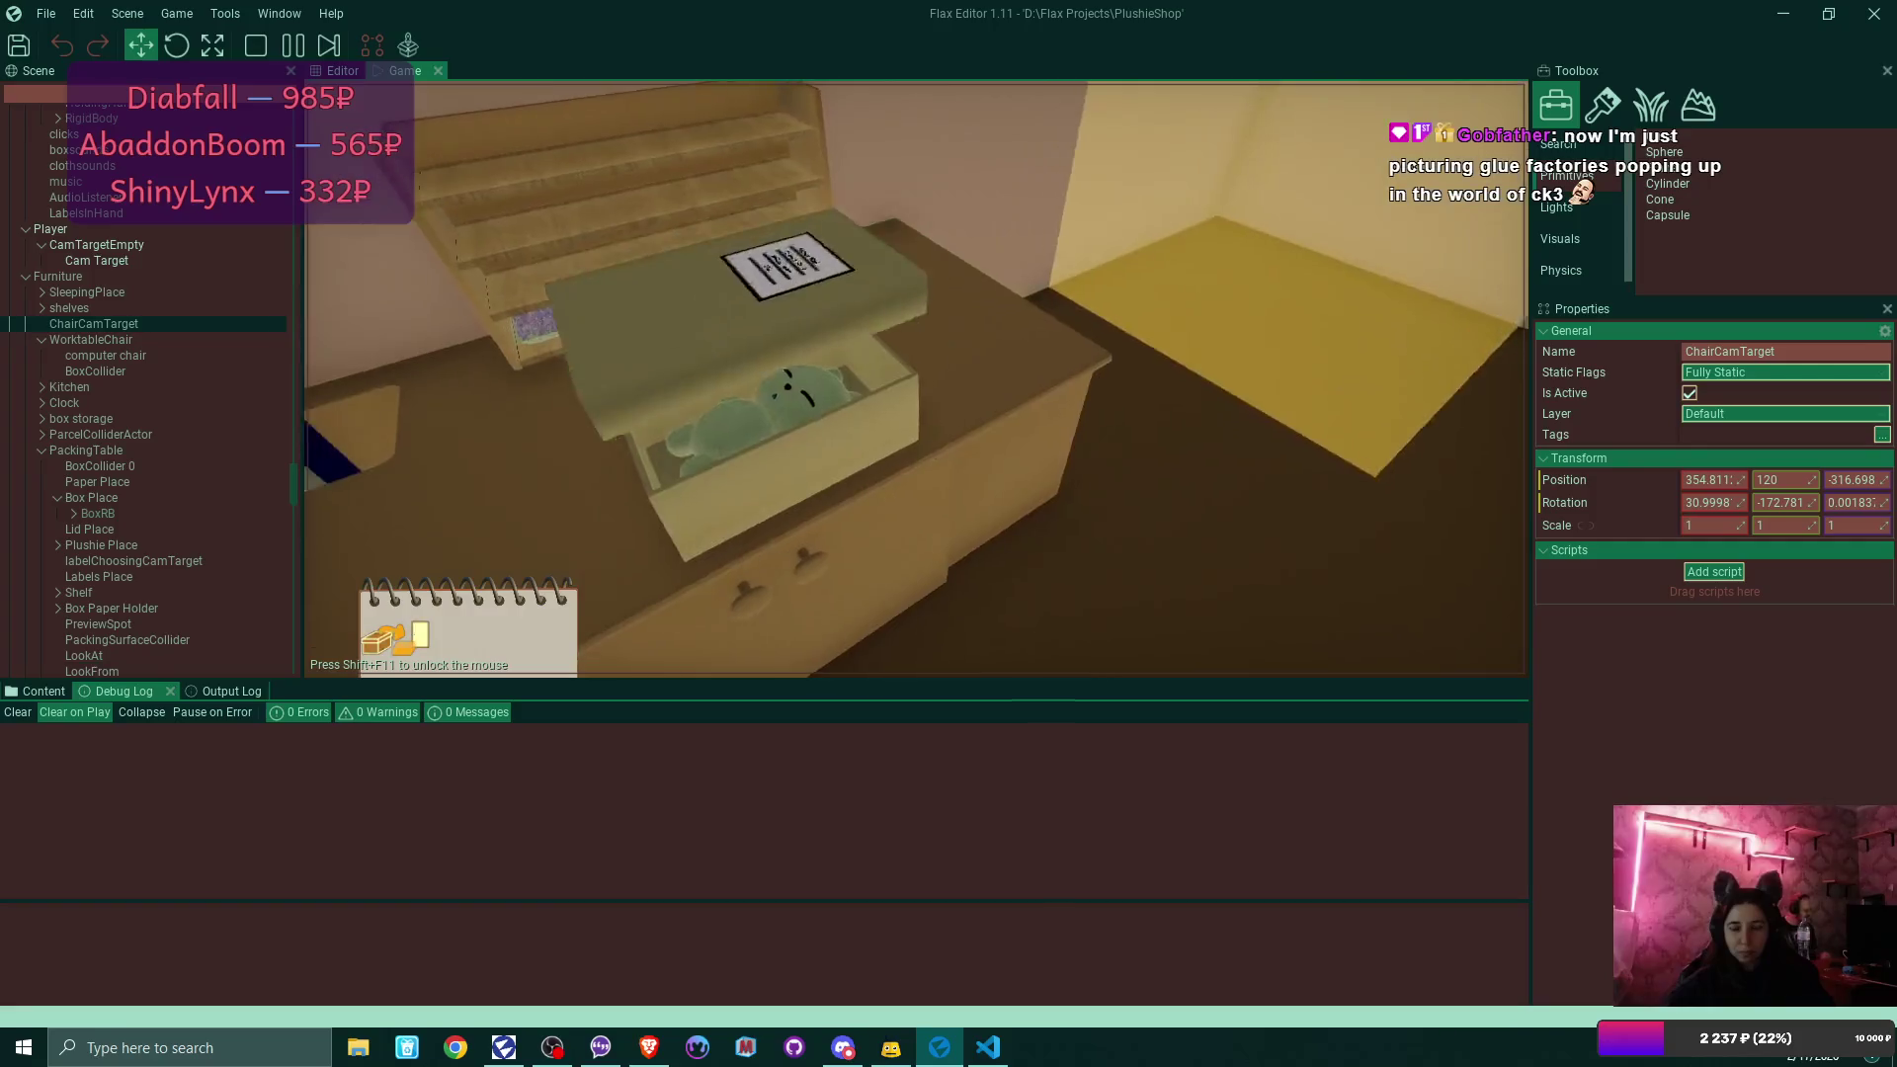
click(886, 622)
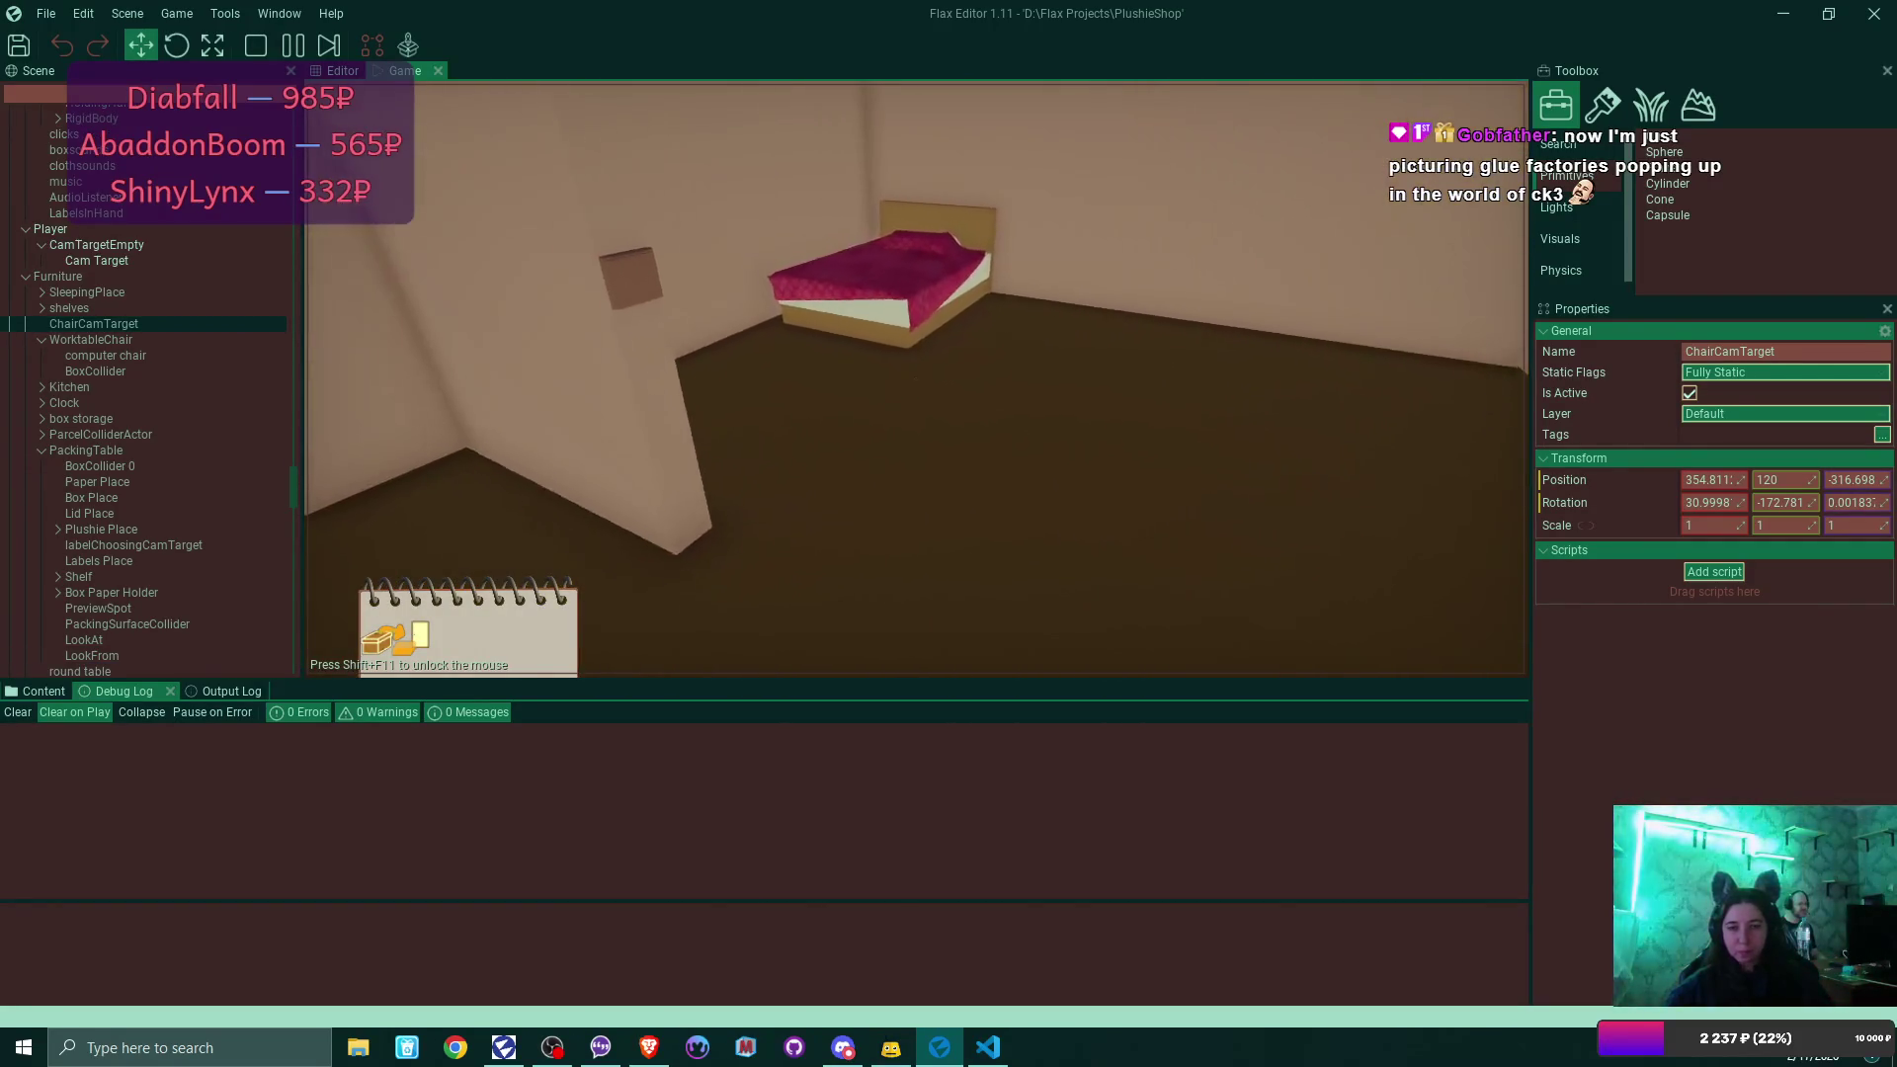
click(916, 379)
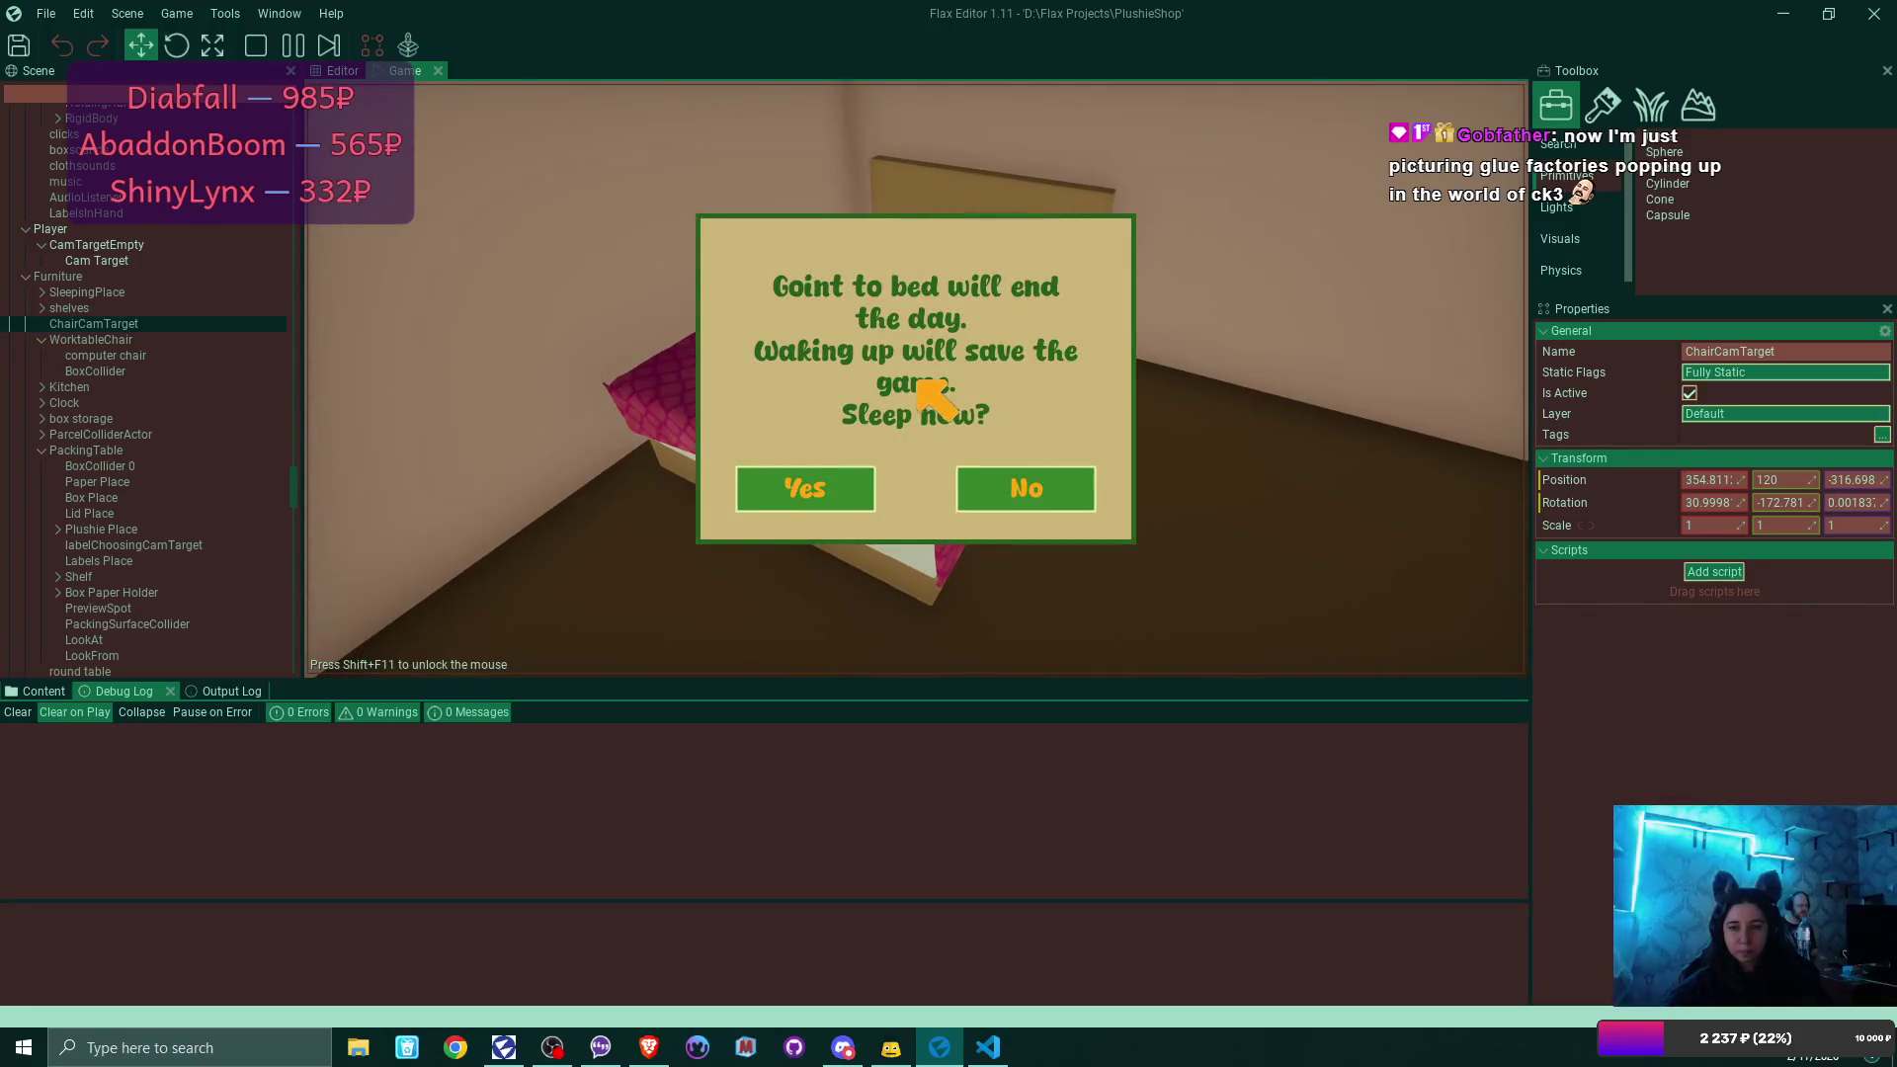
click(835, 484)
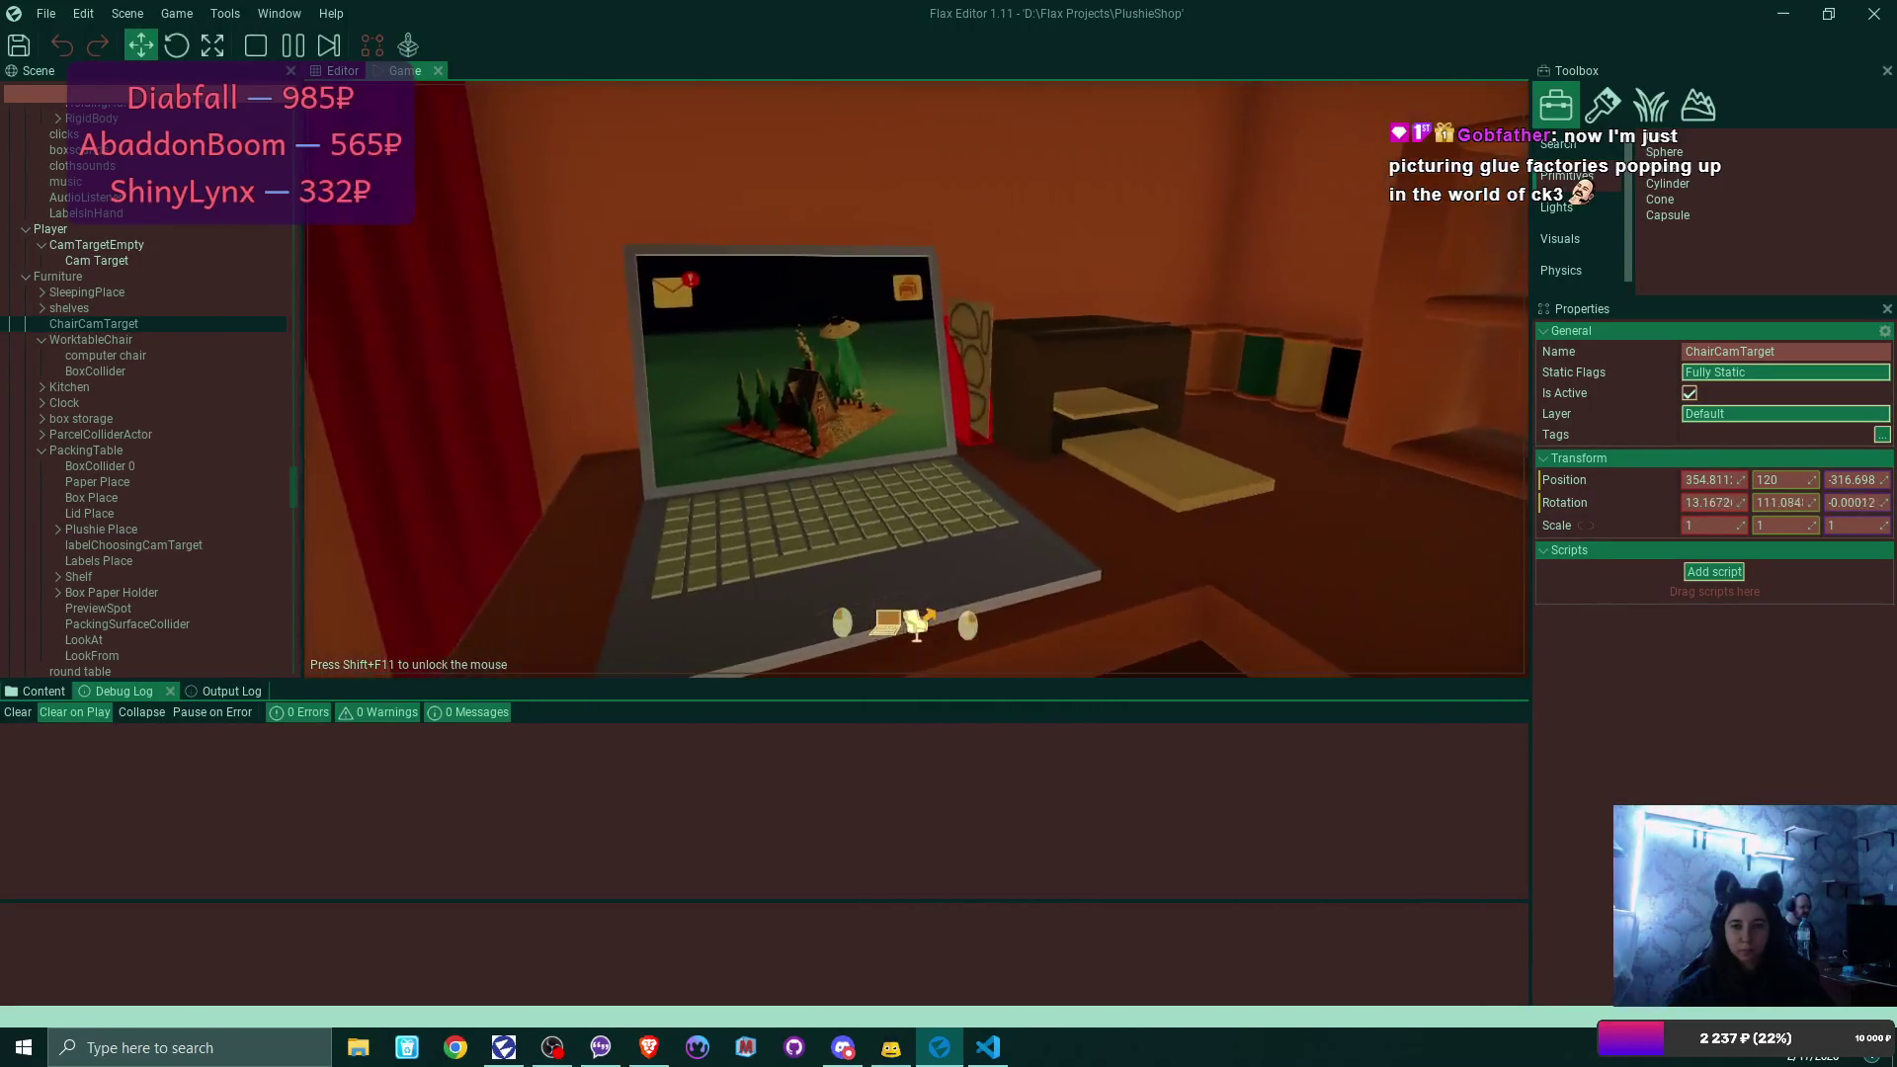
Follow the supplies store link from the Bmail email.
click(539, 176)
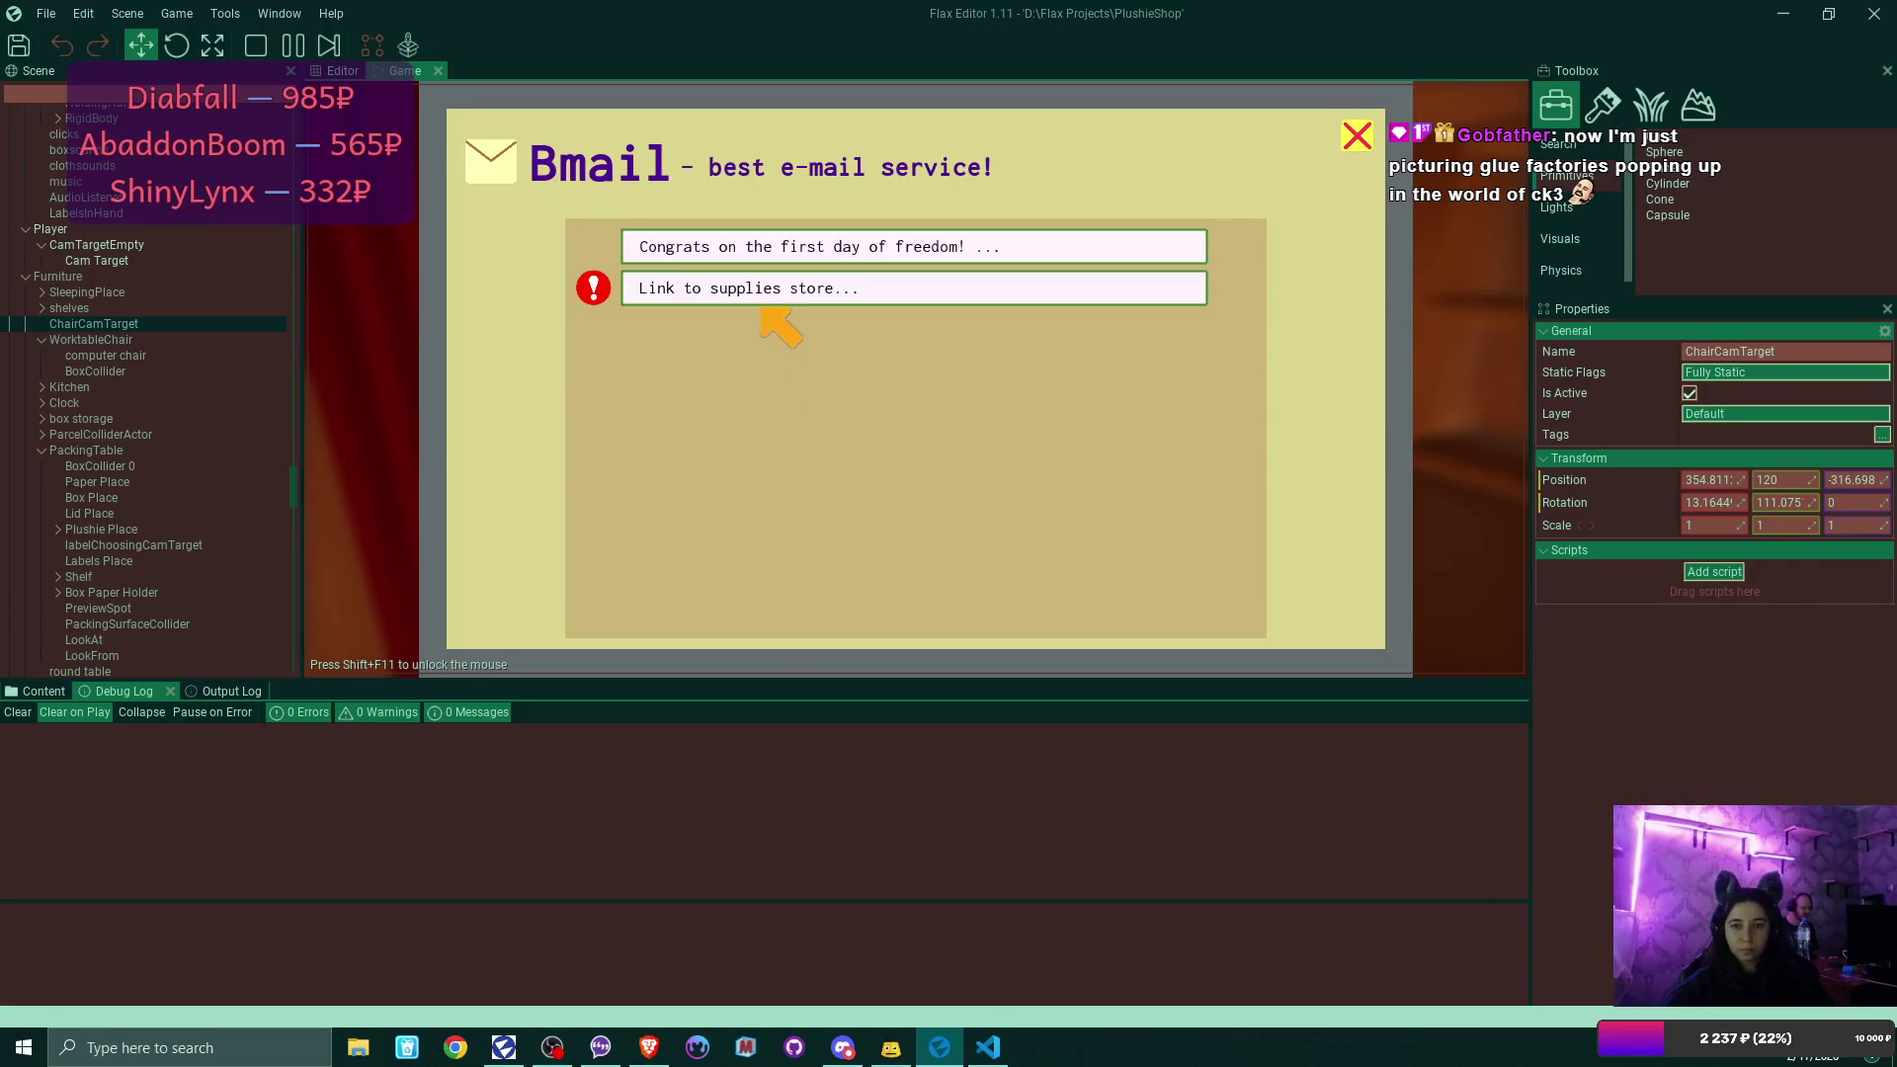
click(763, 295)
click(918, 578)
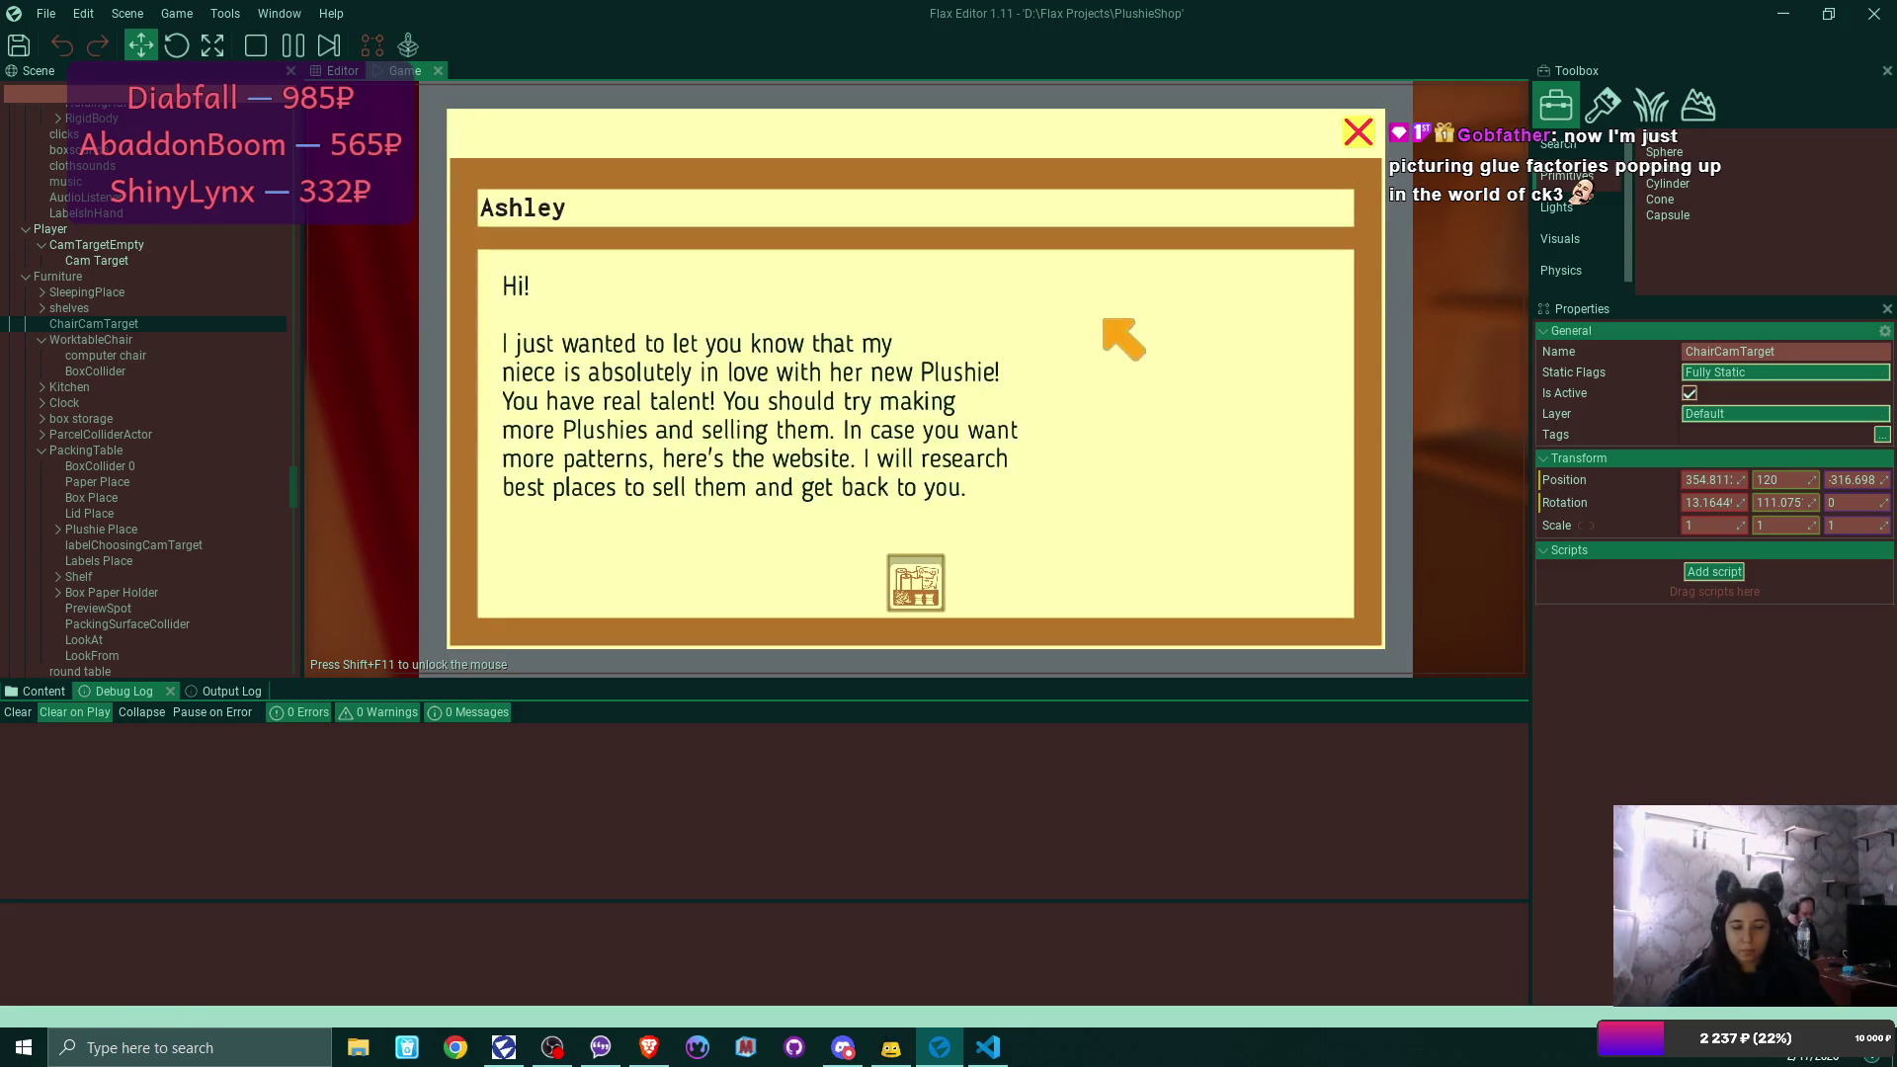
click(1357, 132)
click(1356, 135)
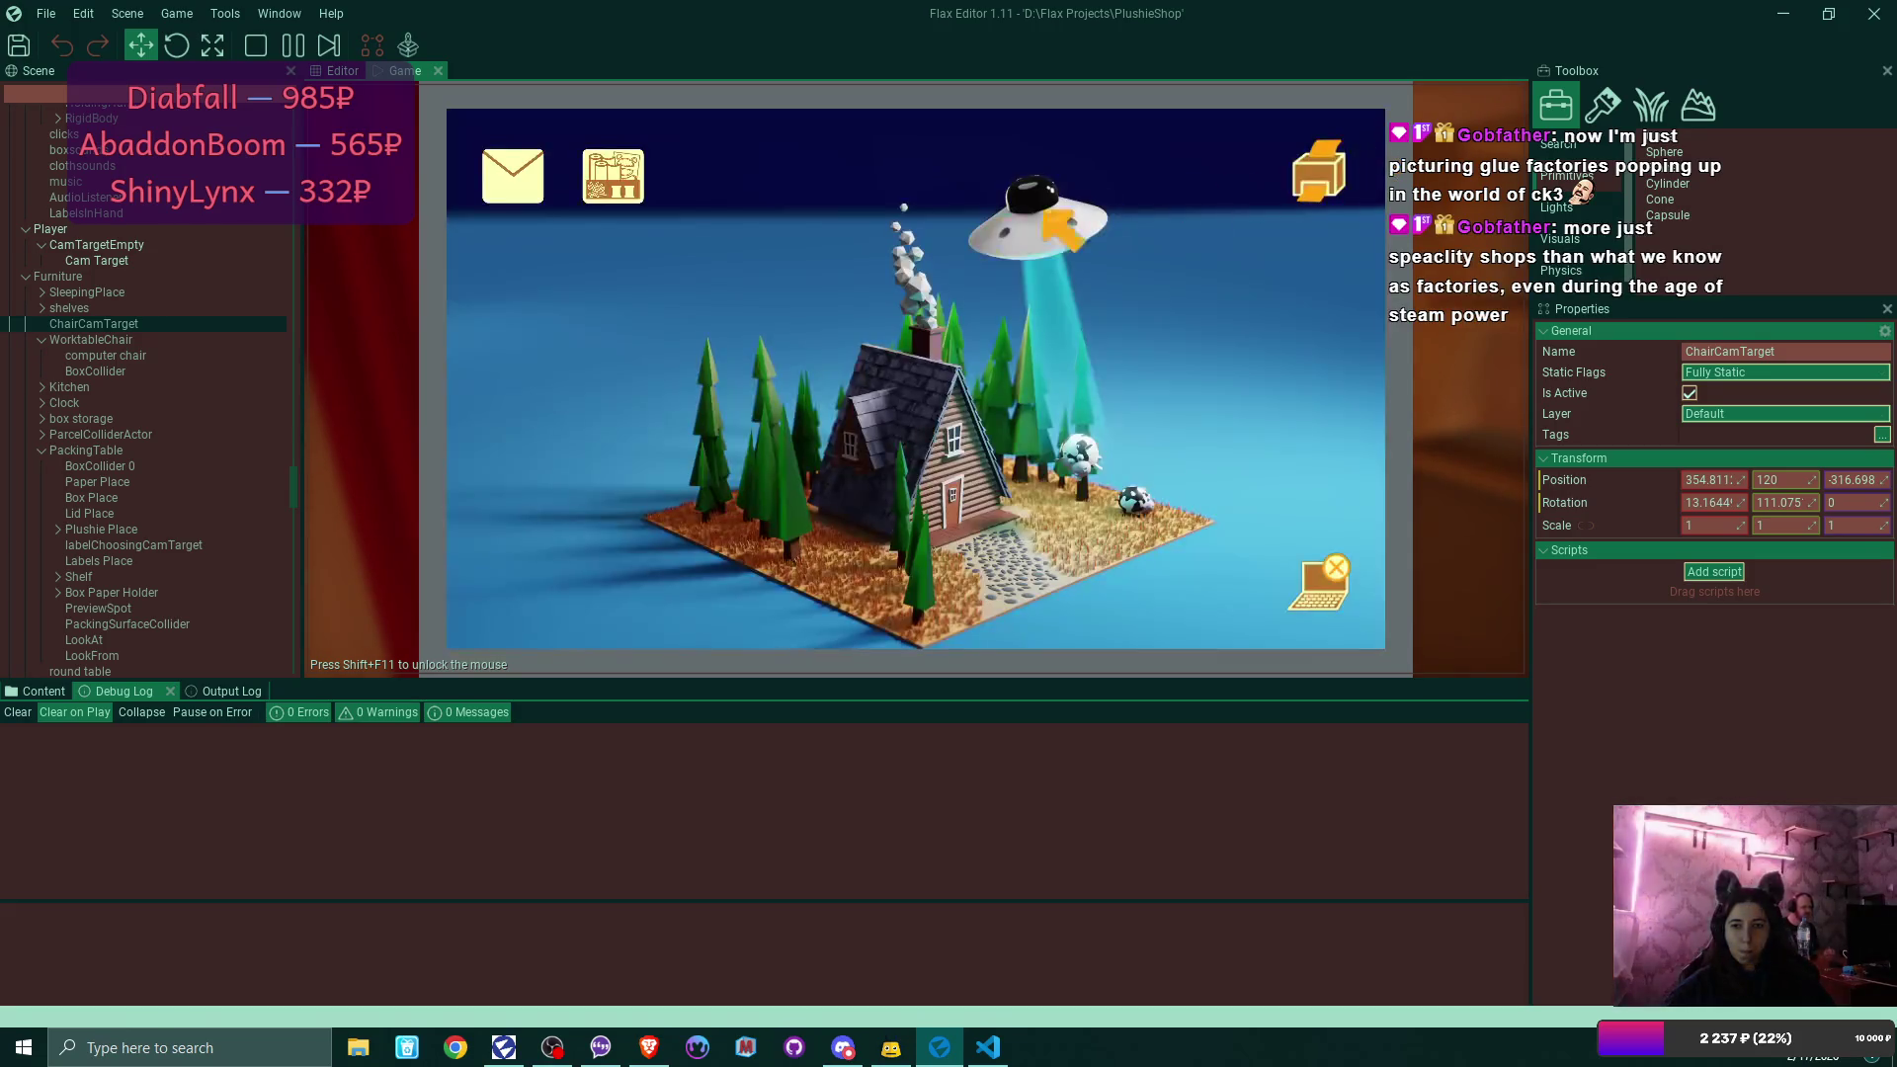
Buy a teal fabric roll and a $10 box, paying $85 for the supplies order.
click(612, 176)
click(642, 146)
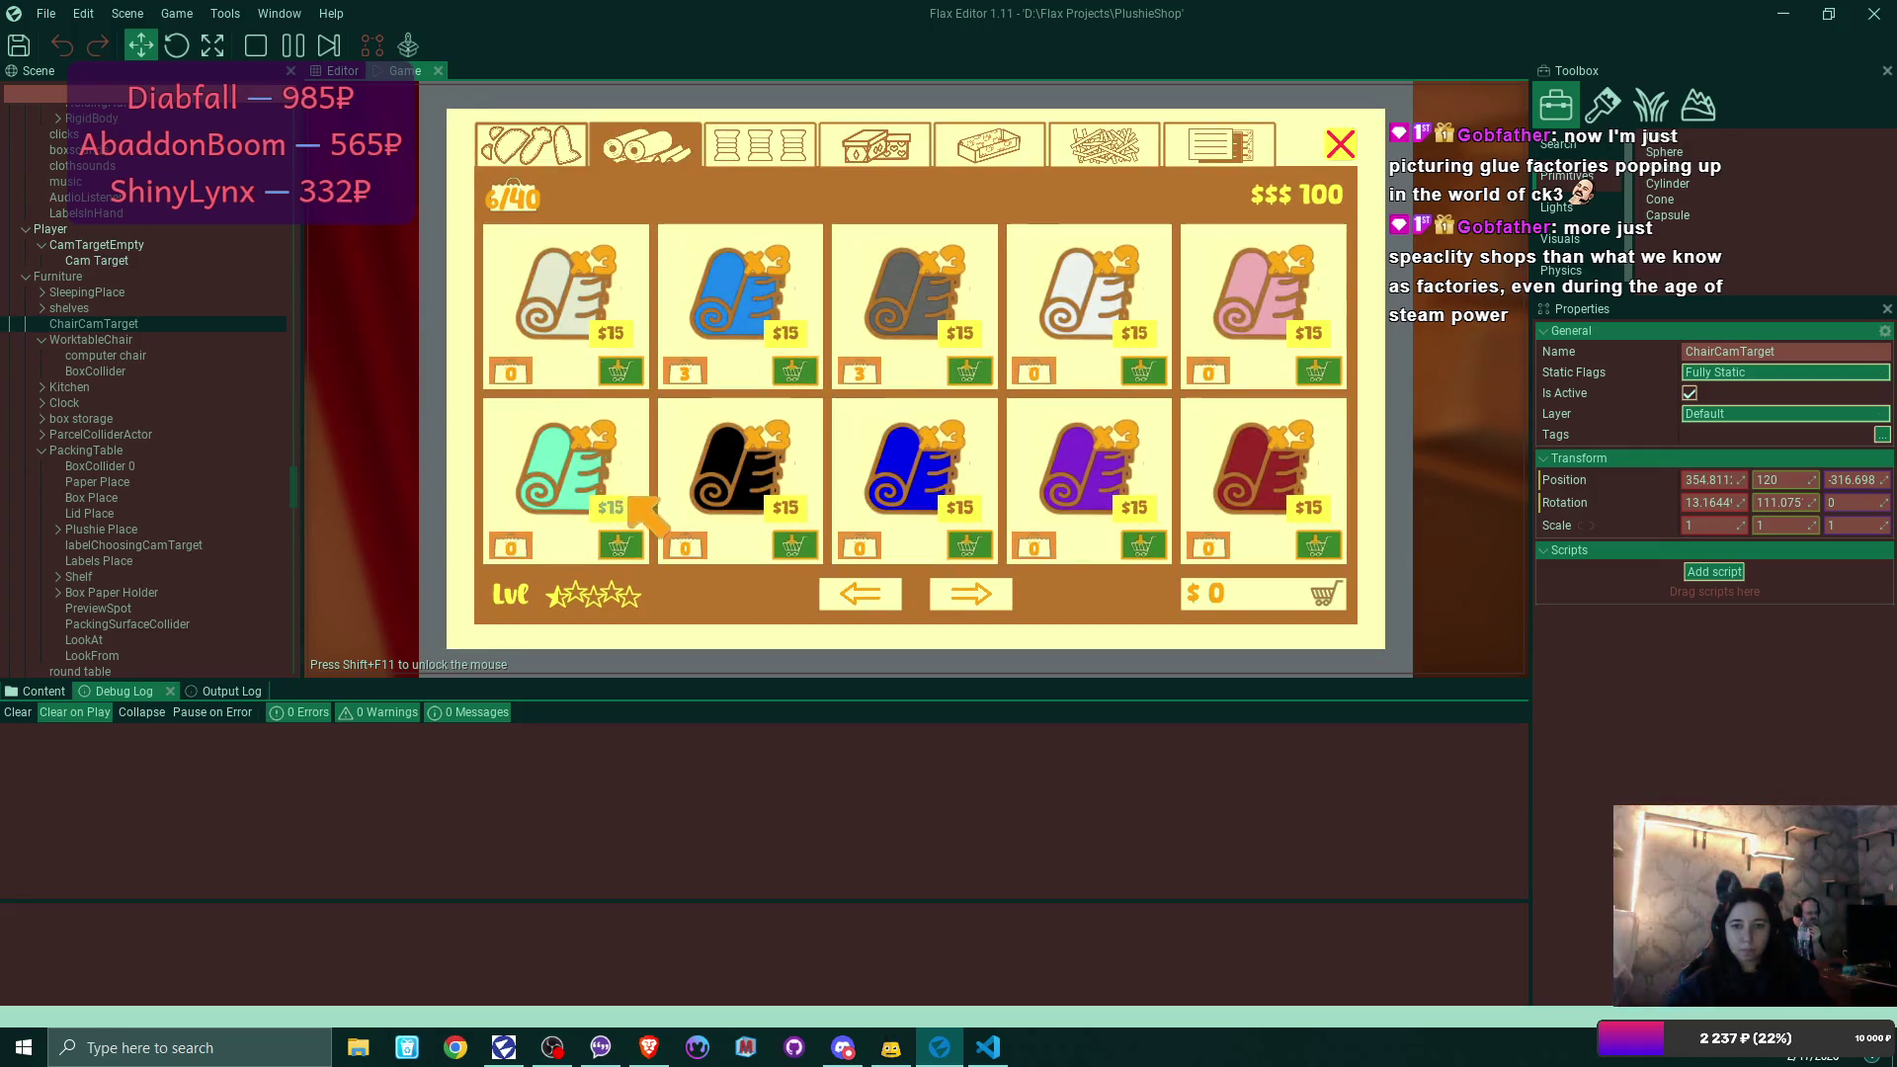
click(619, 544)
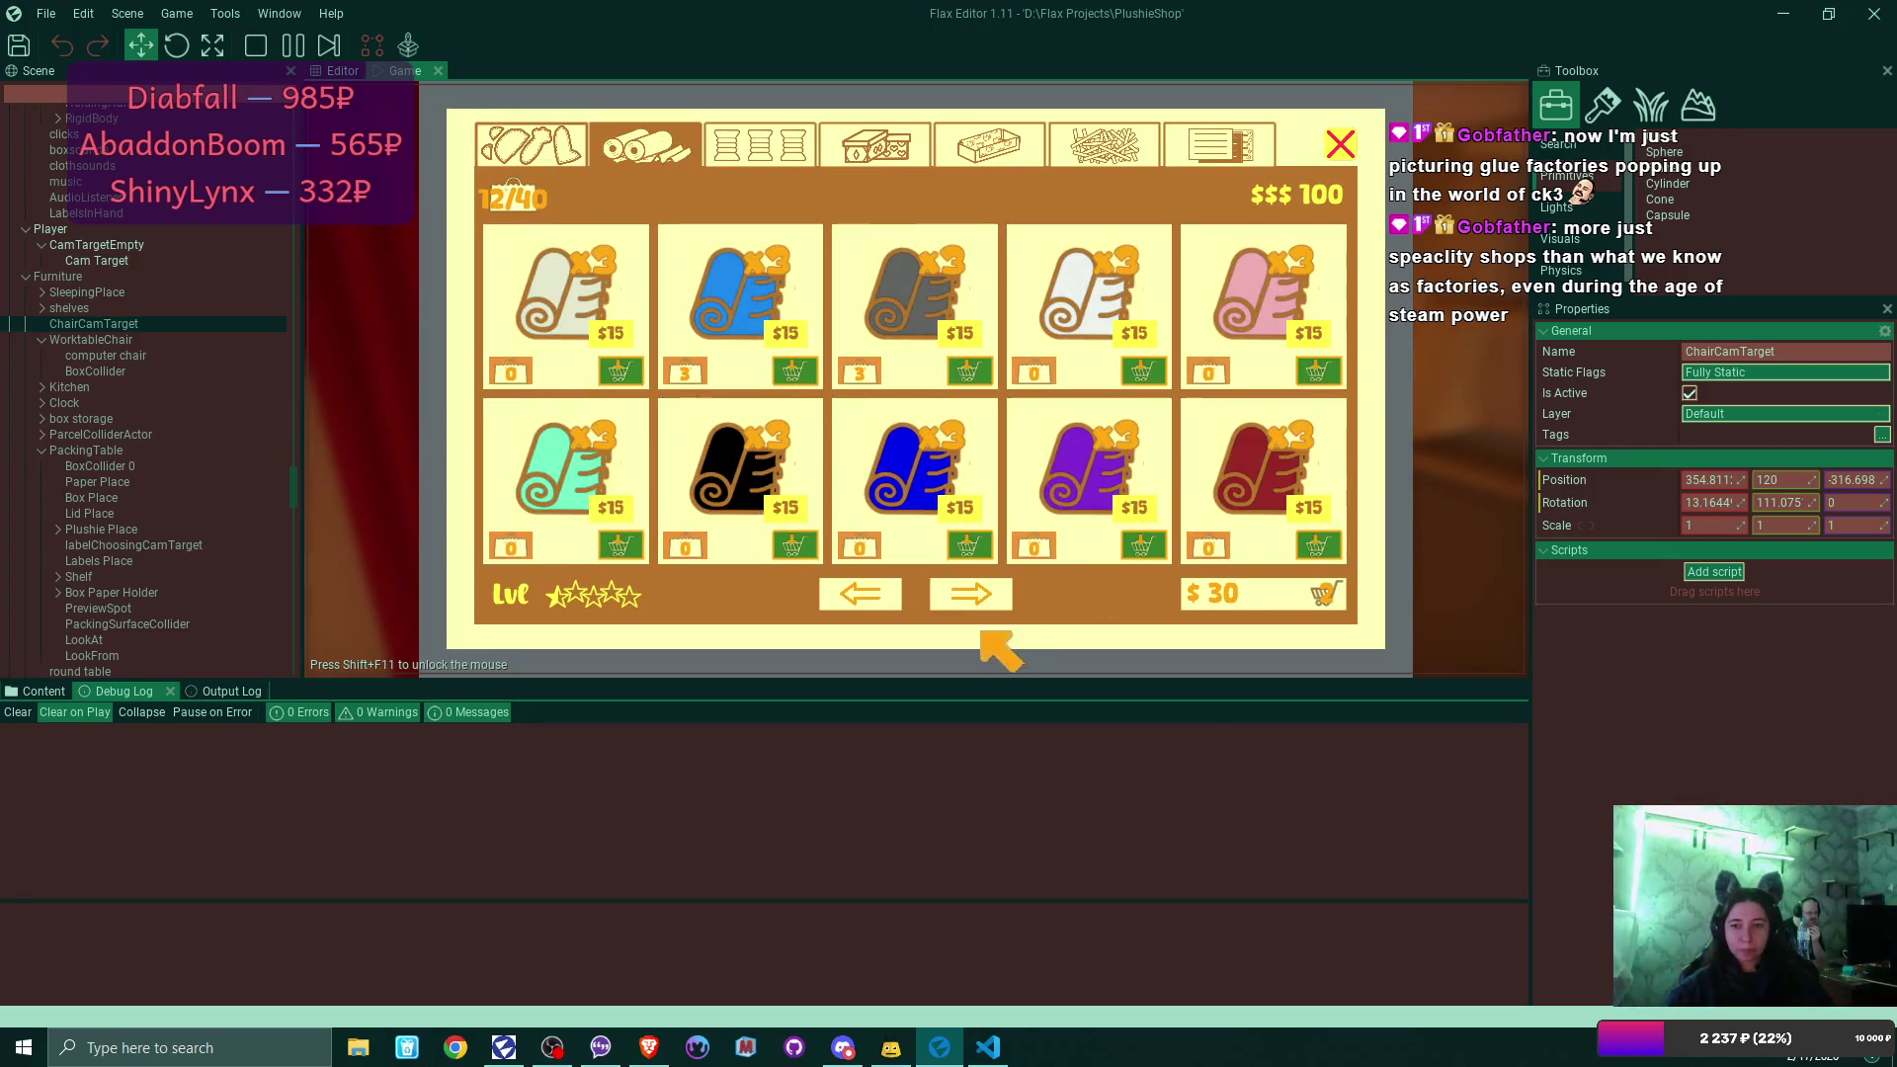
click(972, 594)
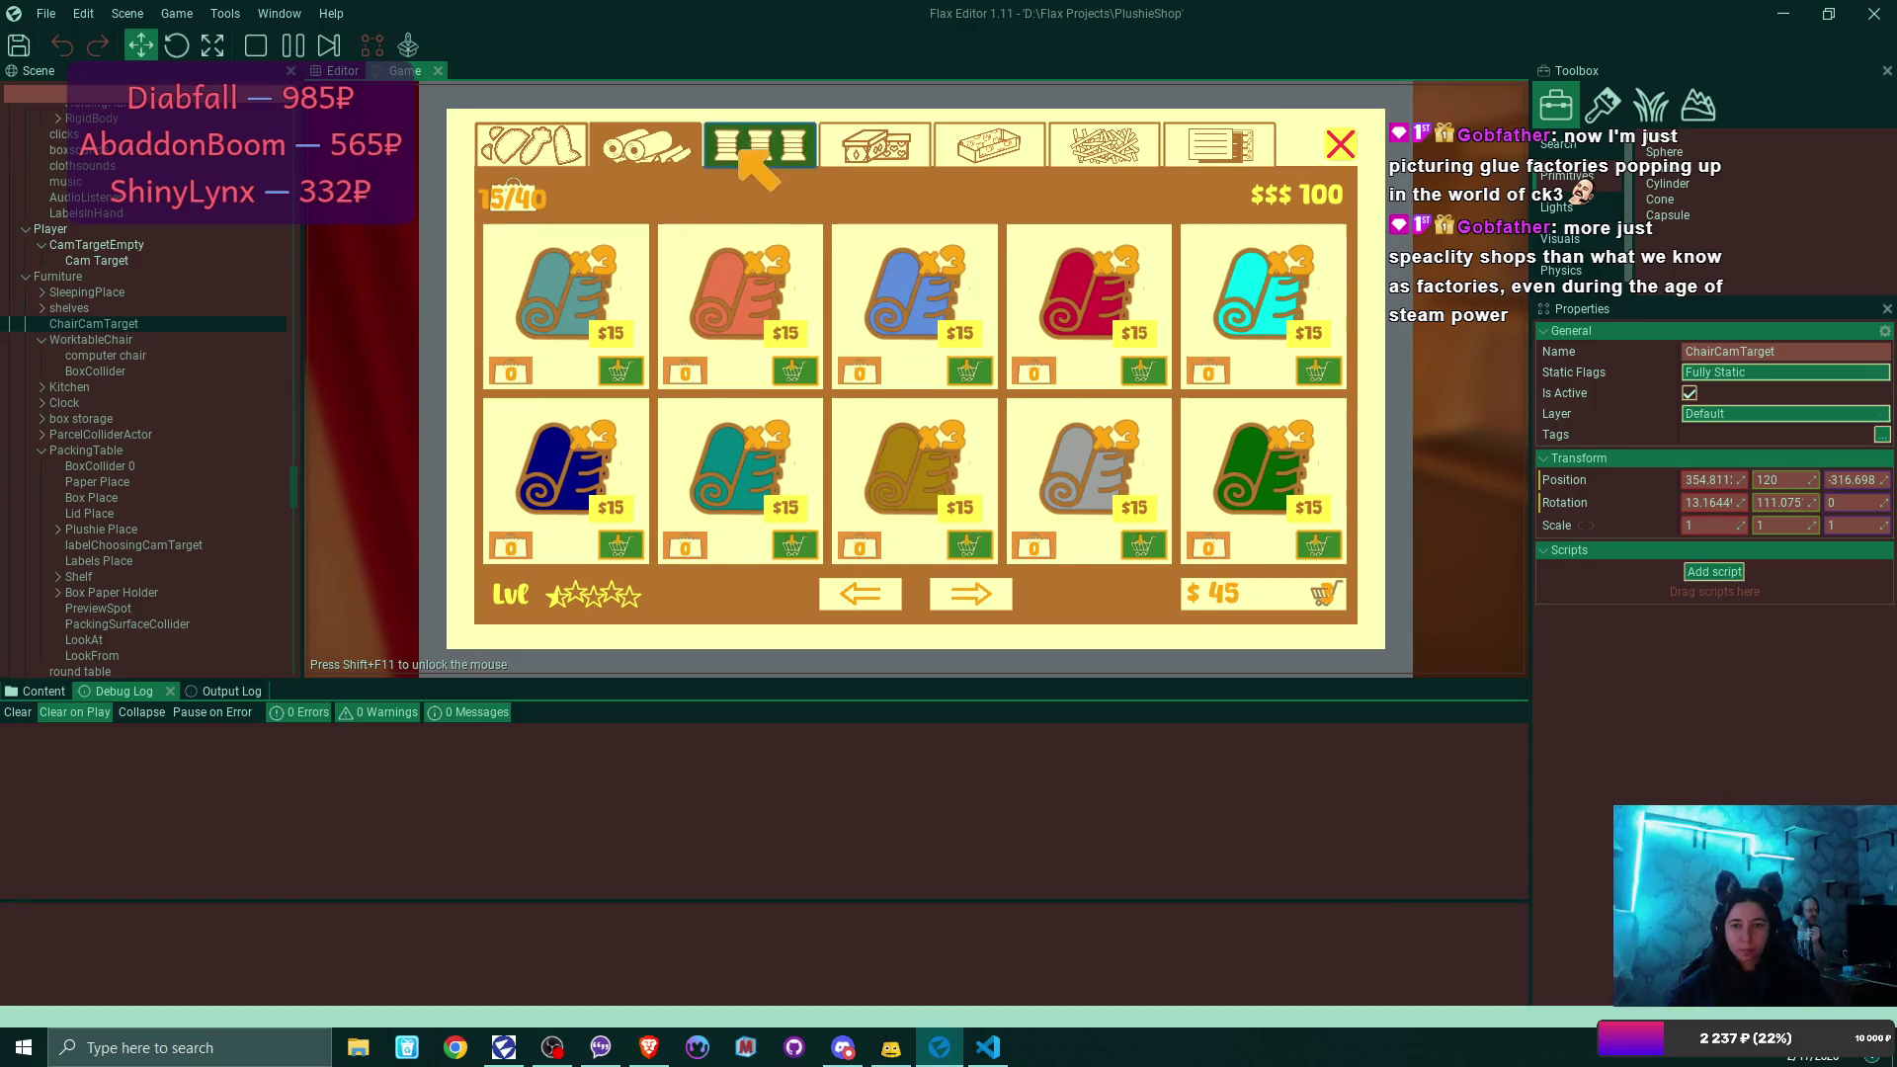
click(873, 146)
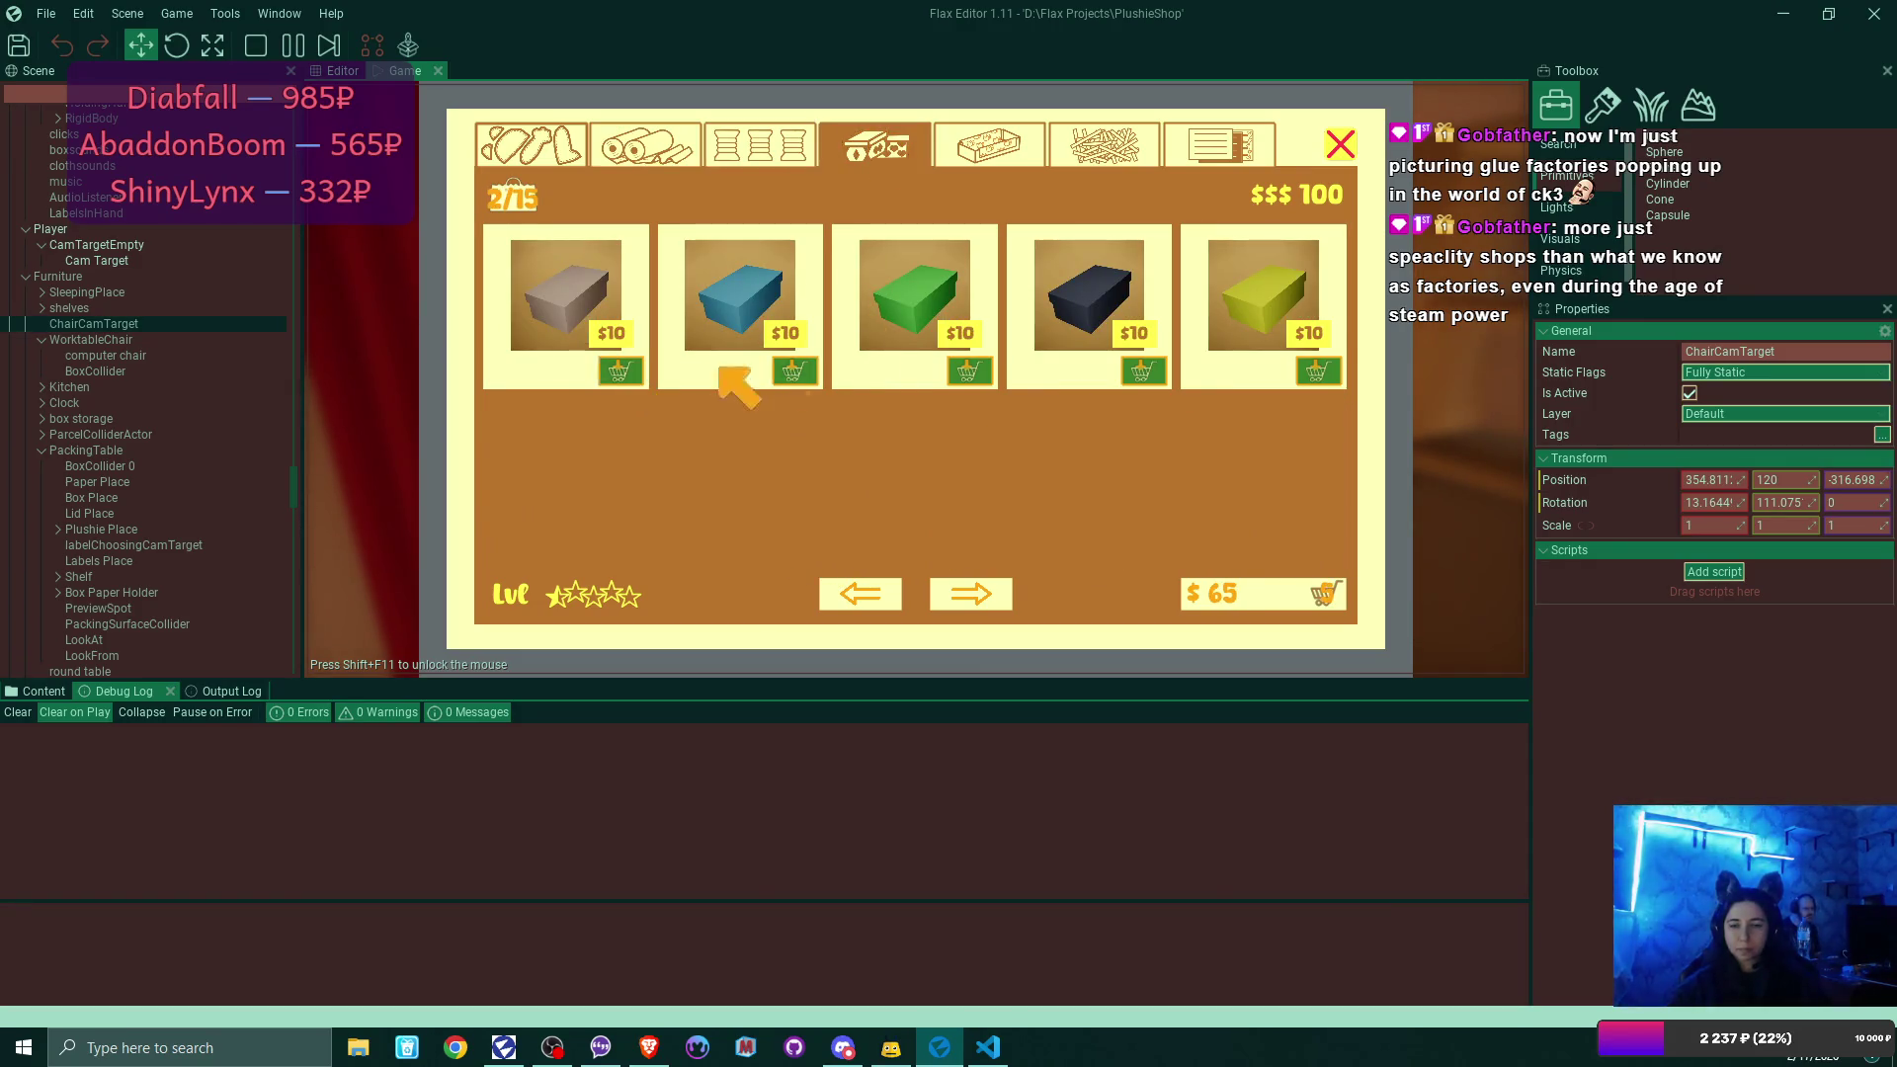
click(978, 373)
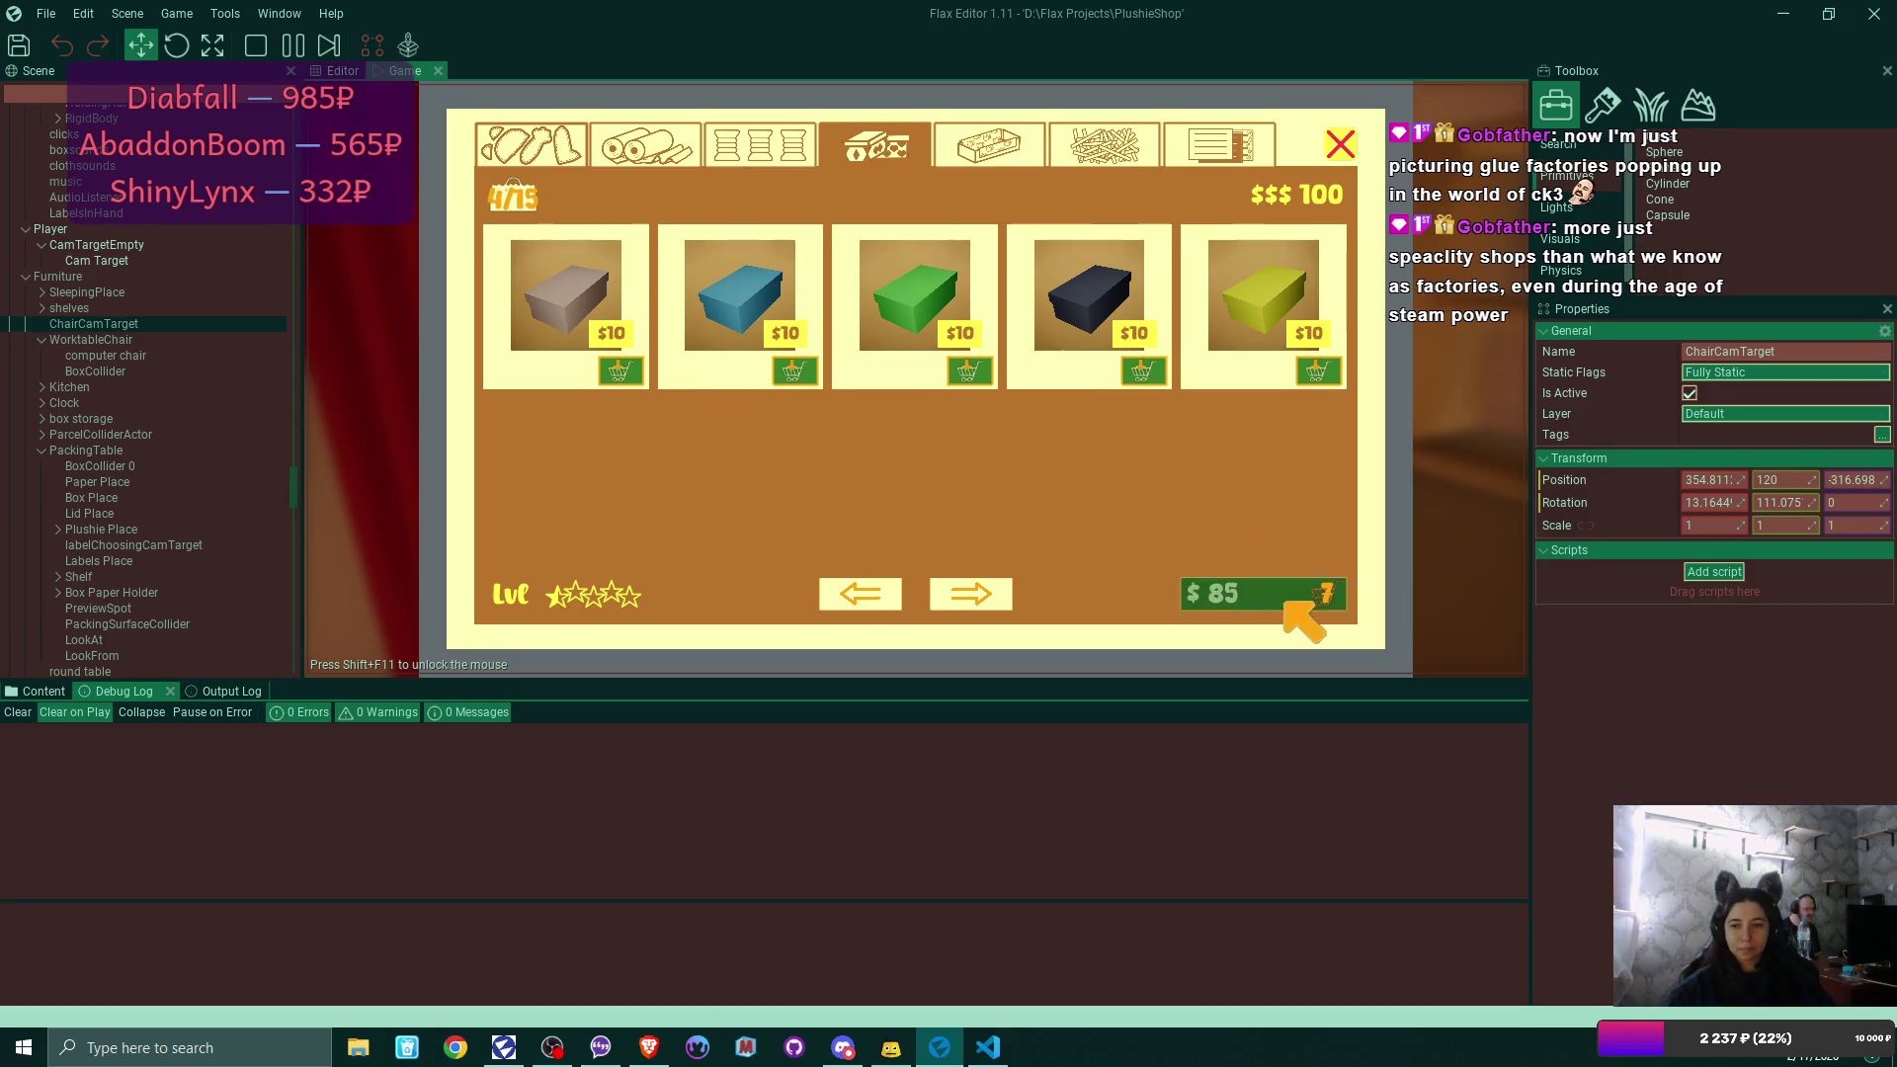
click(1290, 605)
click(1341, 145)
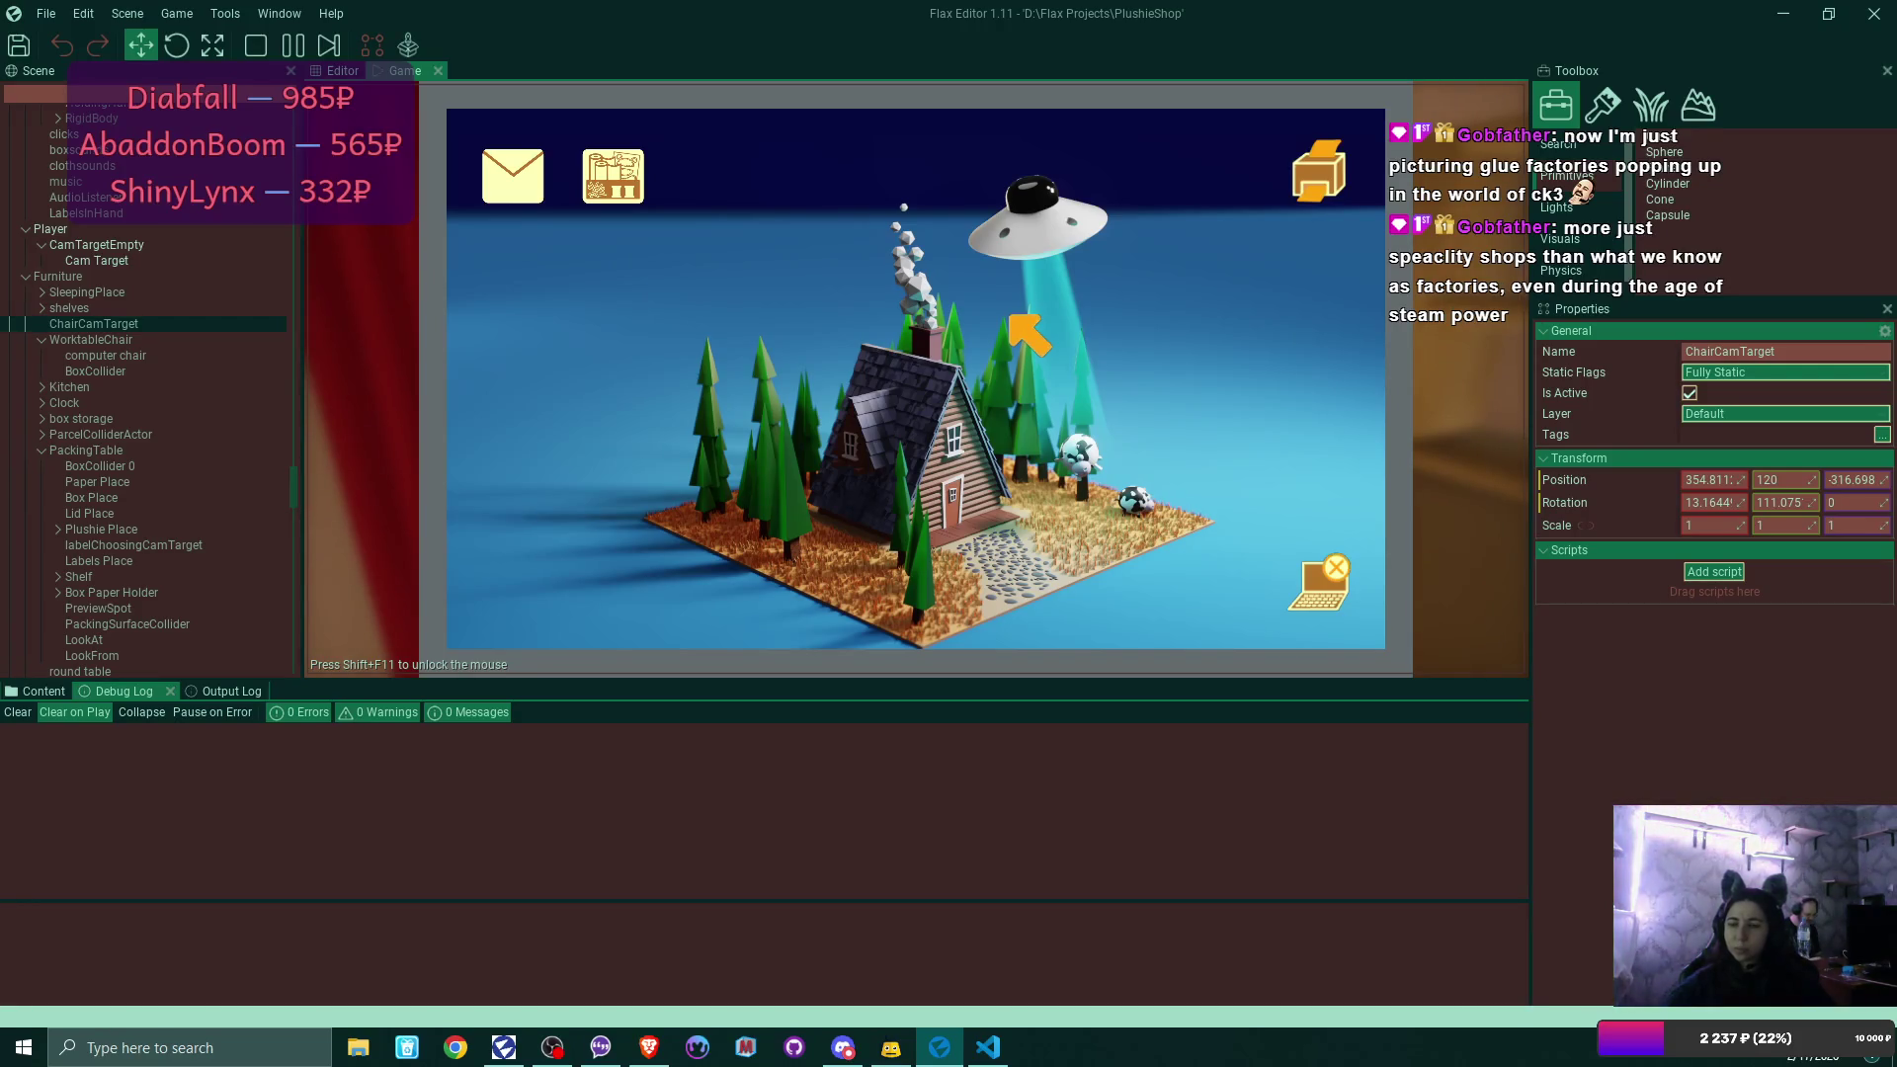
Return to the laptop and read the sell-online email, following its shop link.
key(Escape)
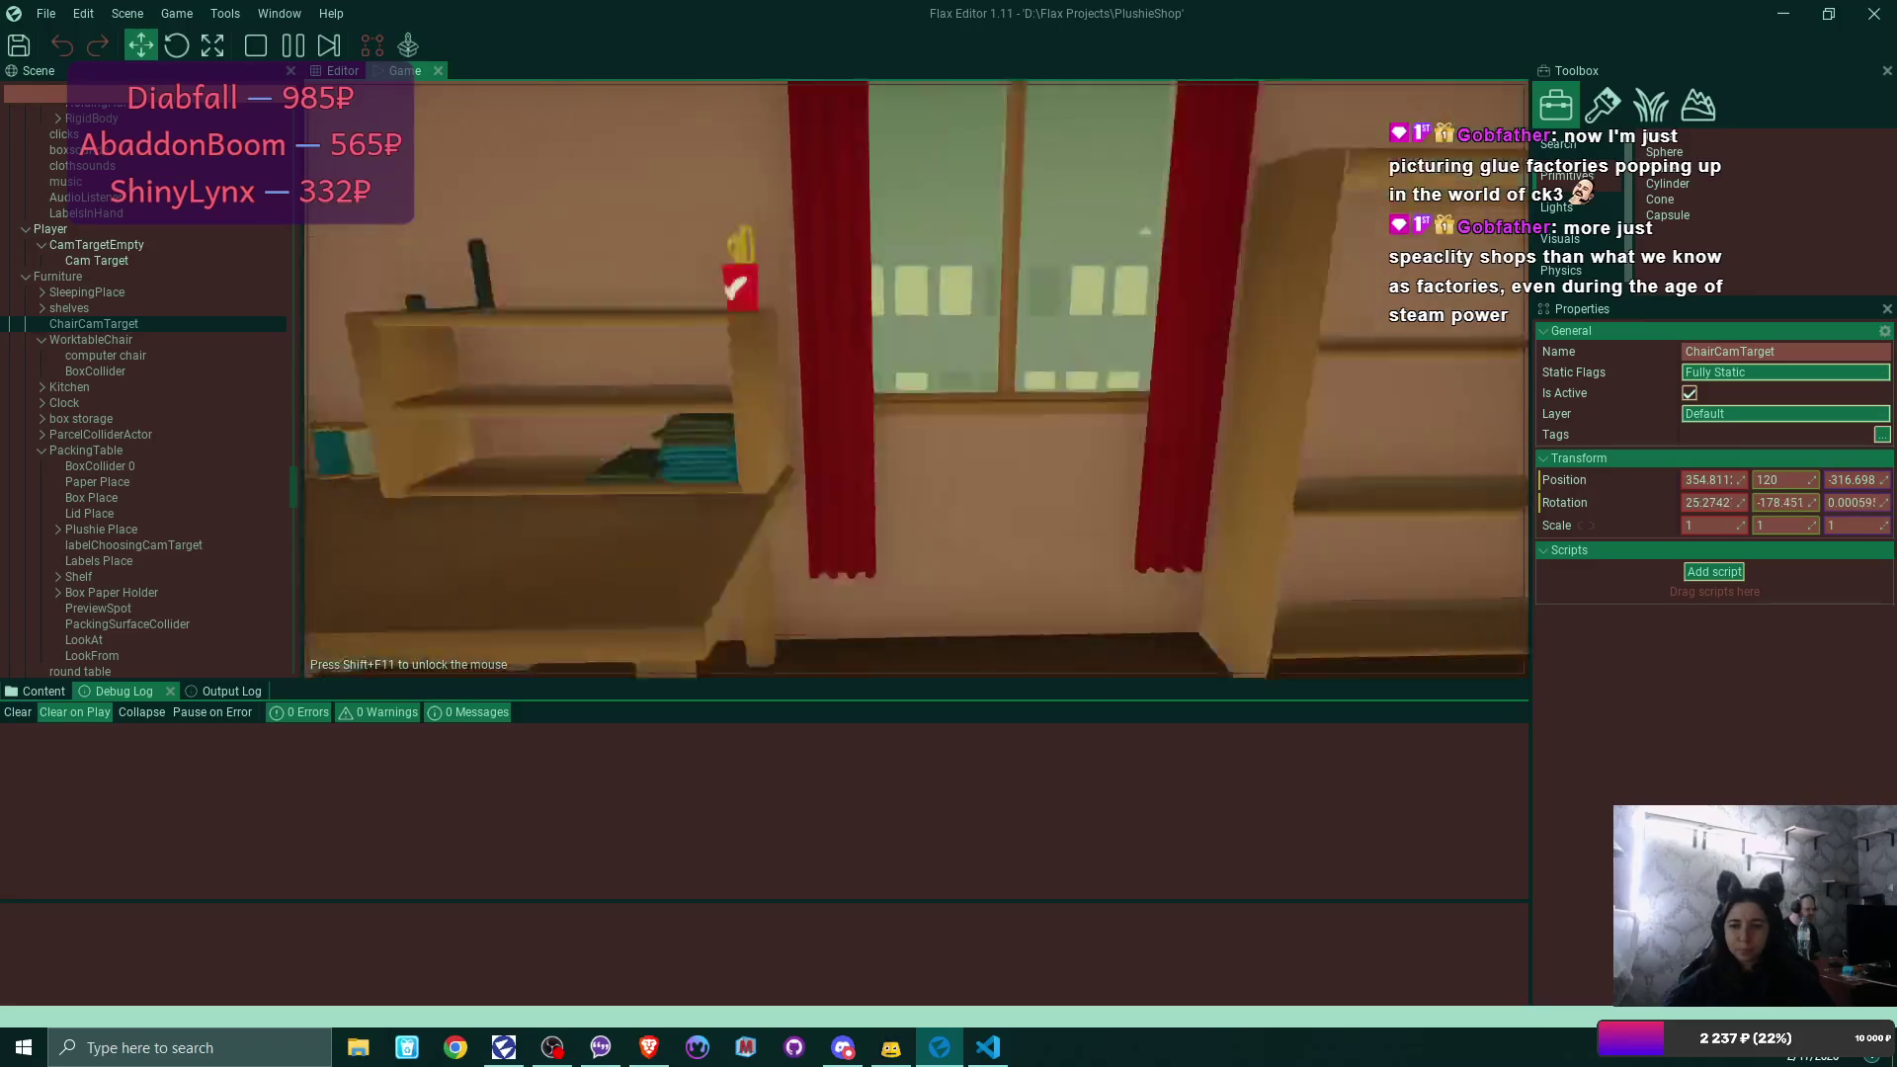
key(w)
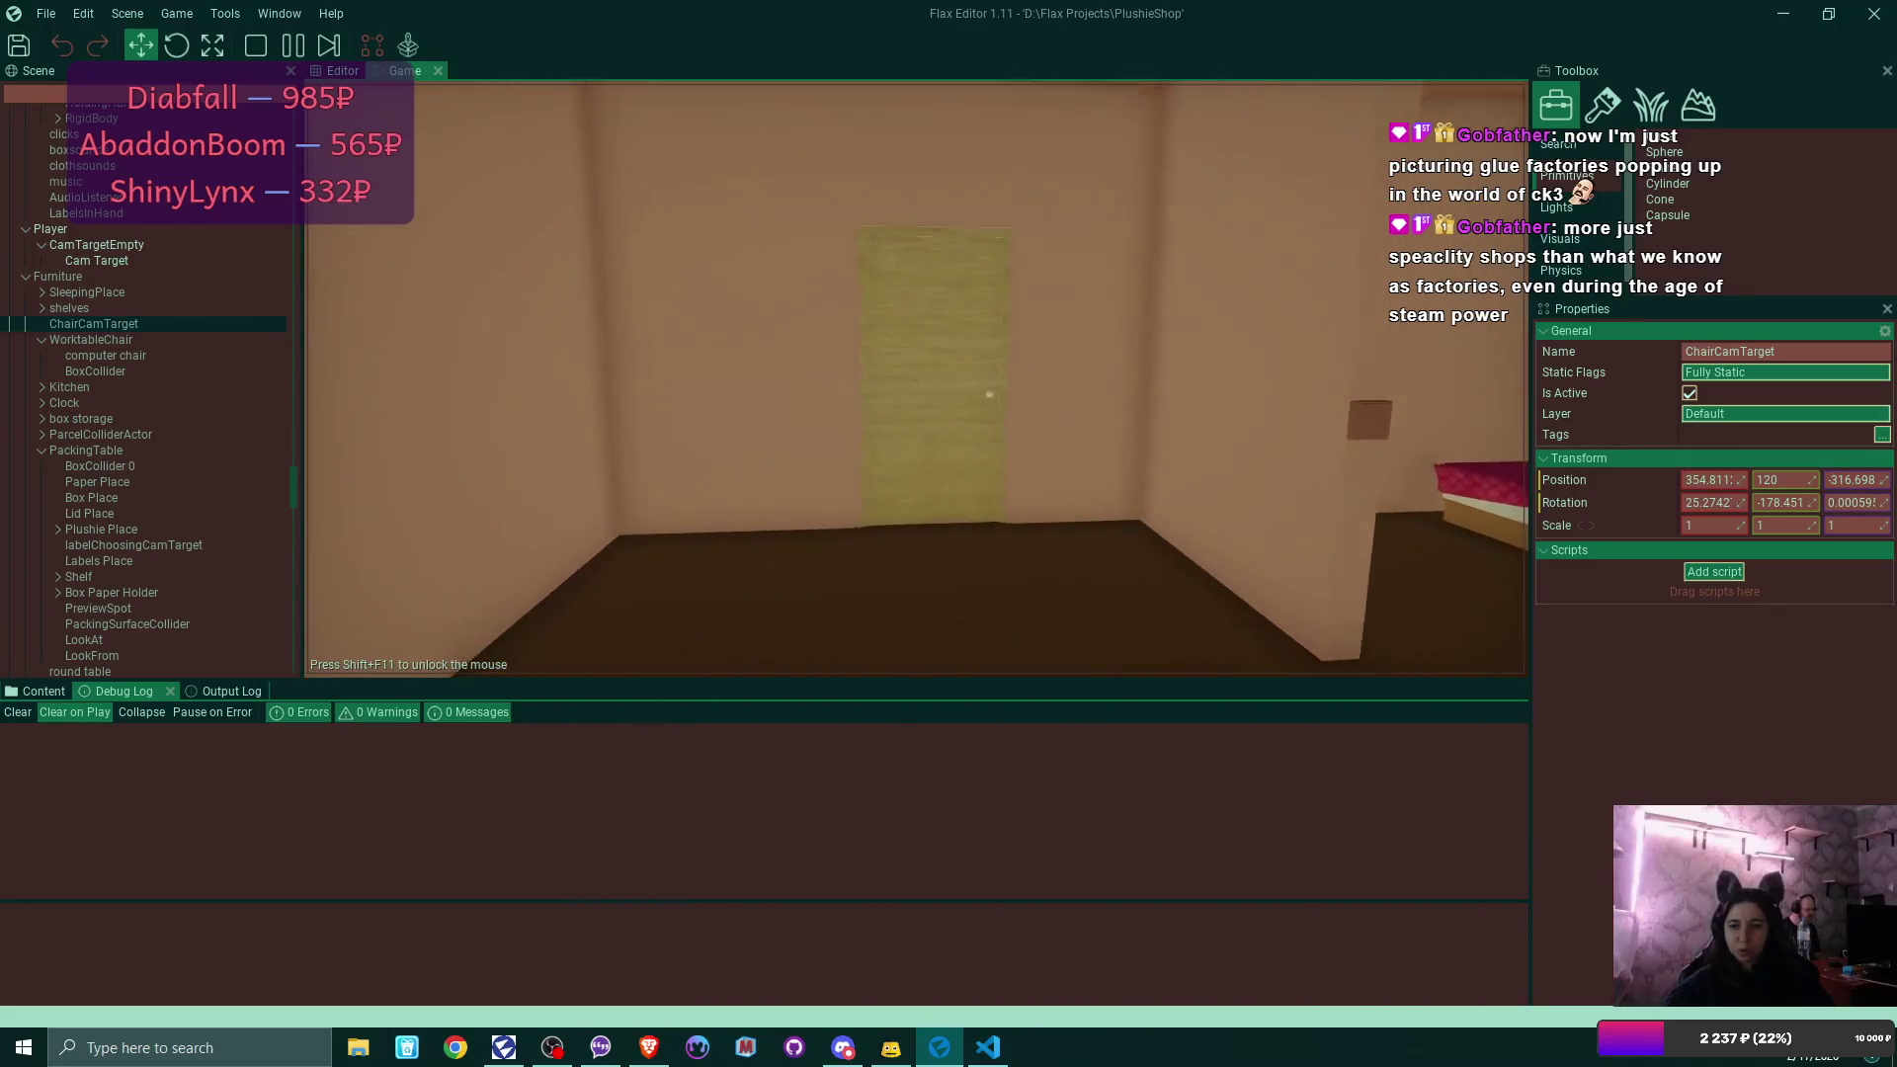
key(s)
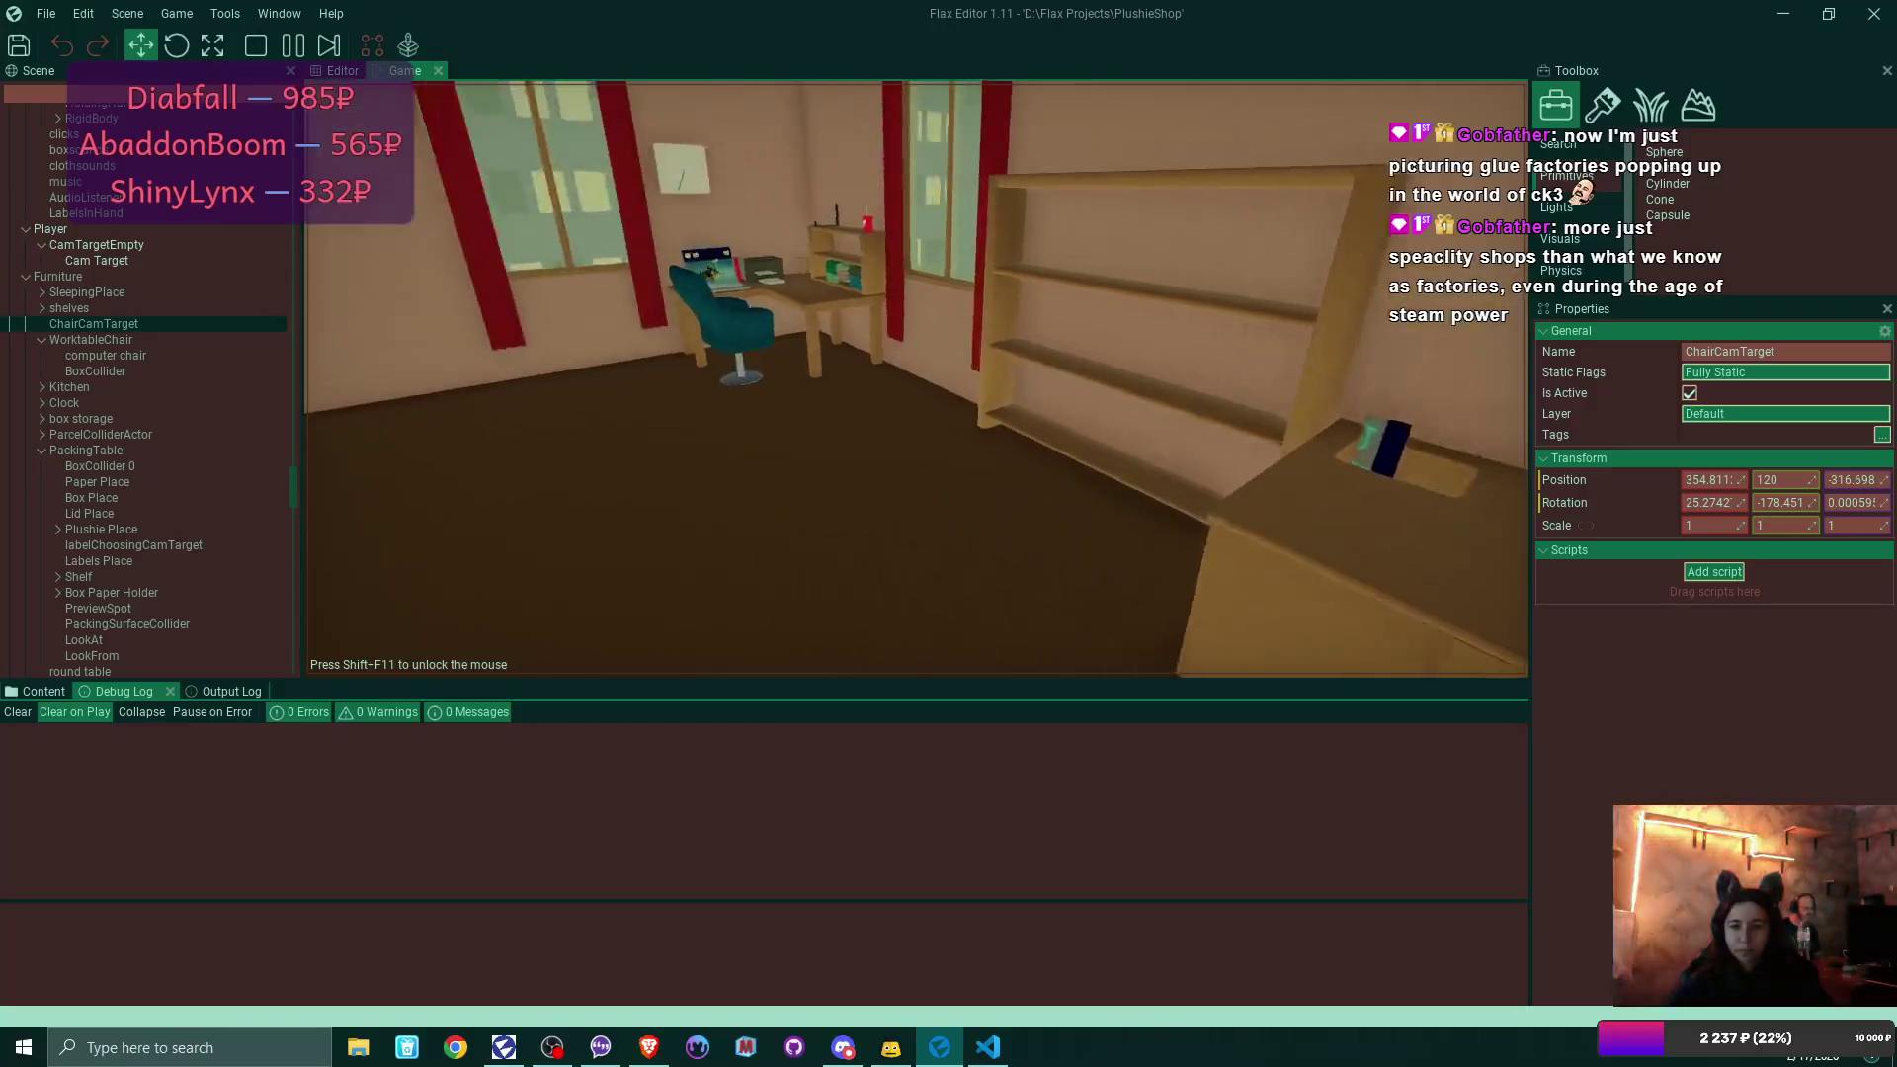
click(916, 379)
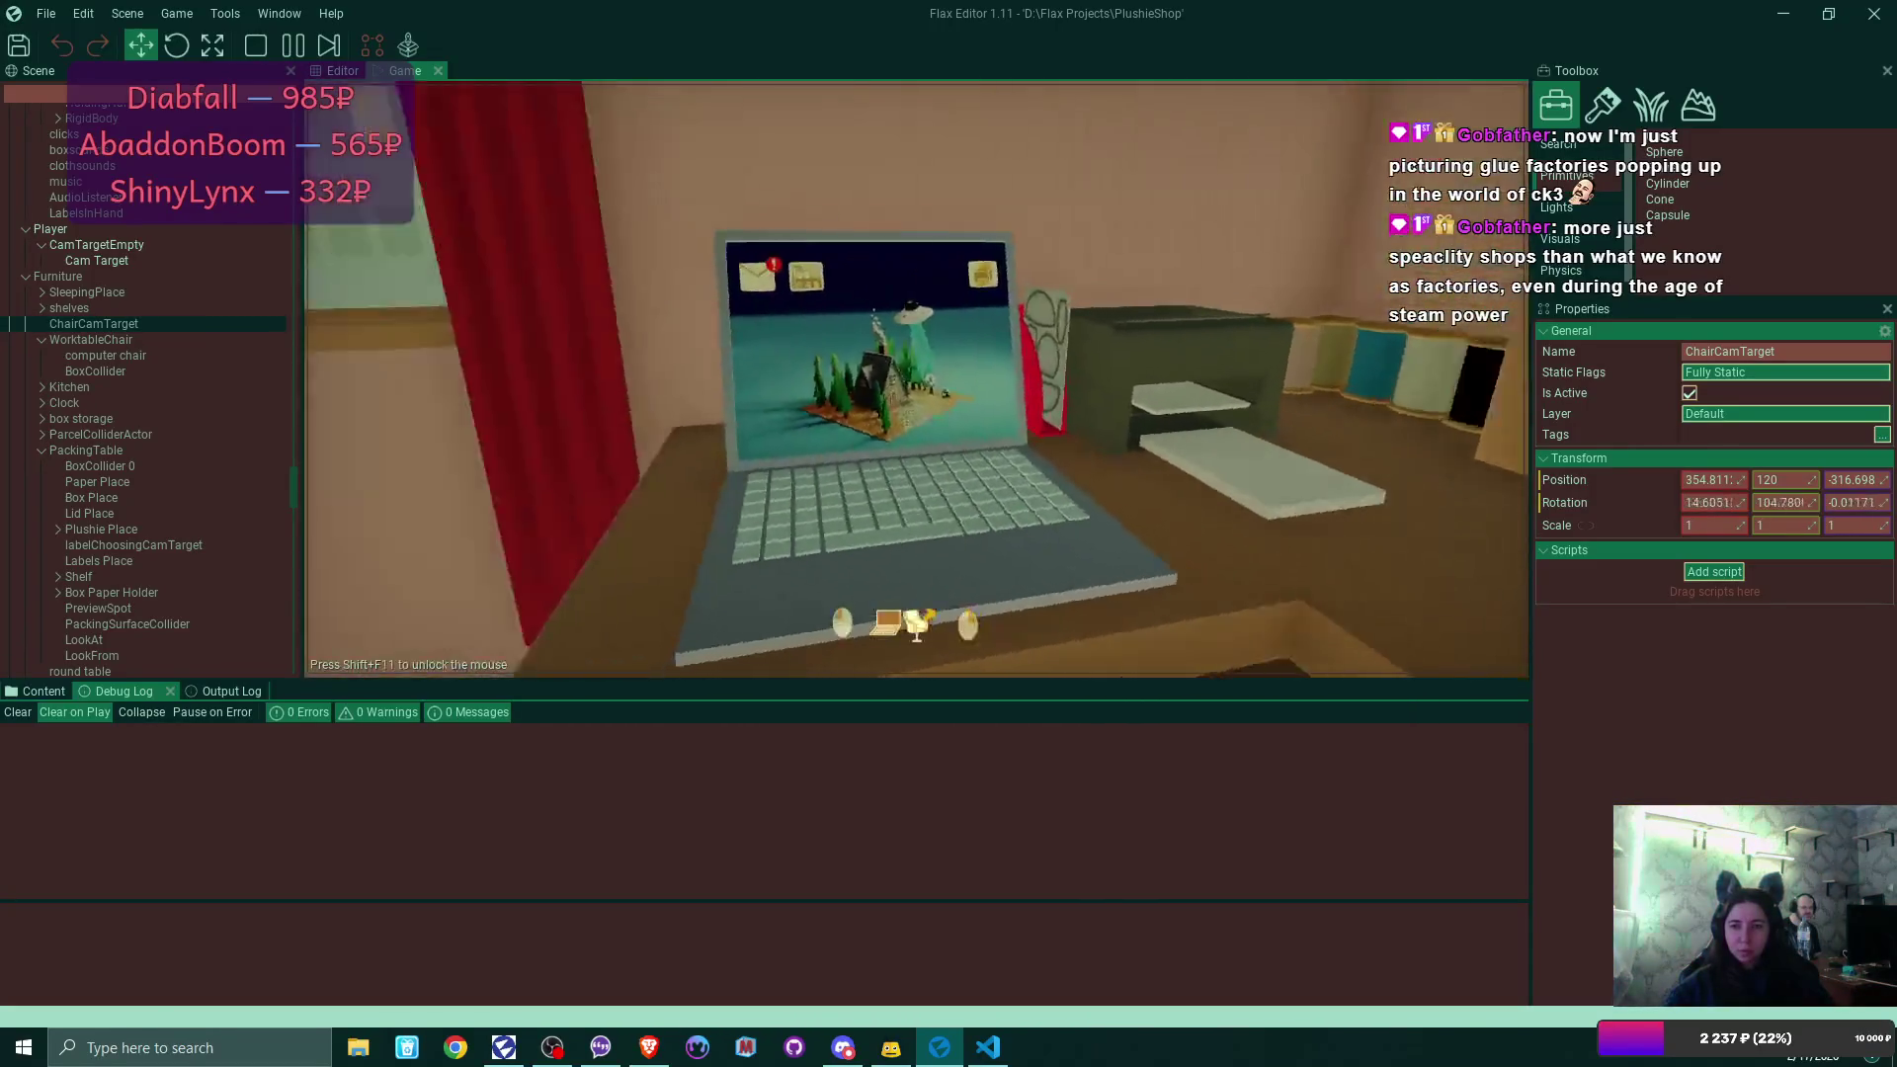
click(771, 332)
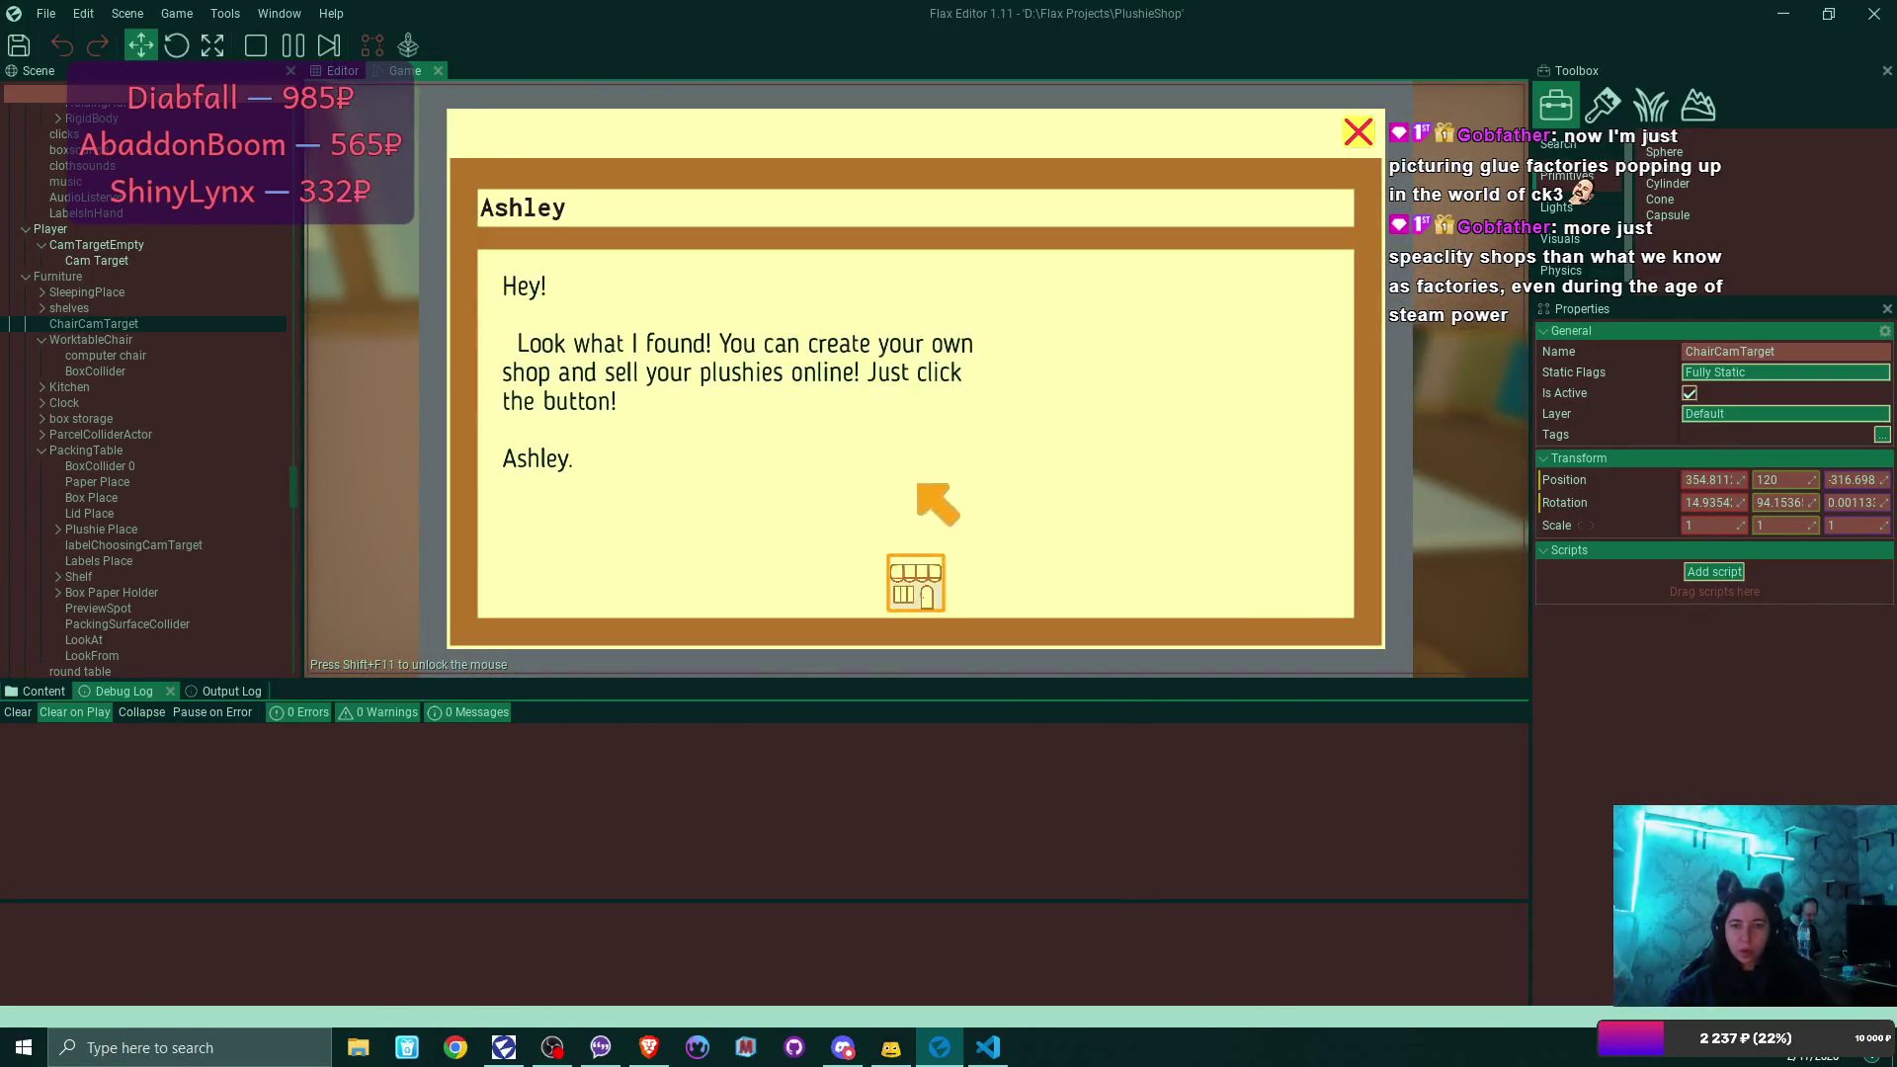
click(914, 573)
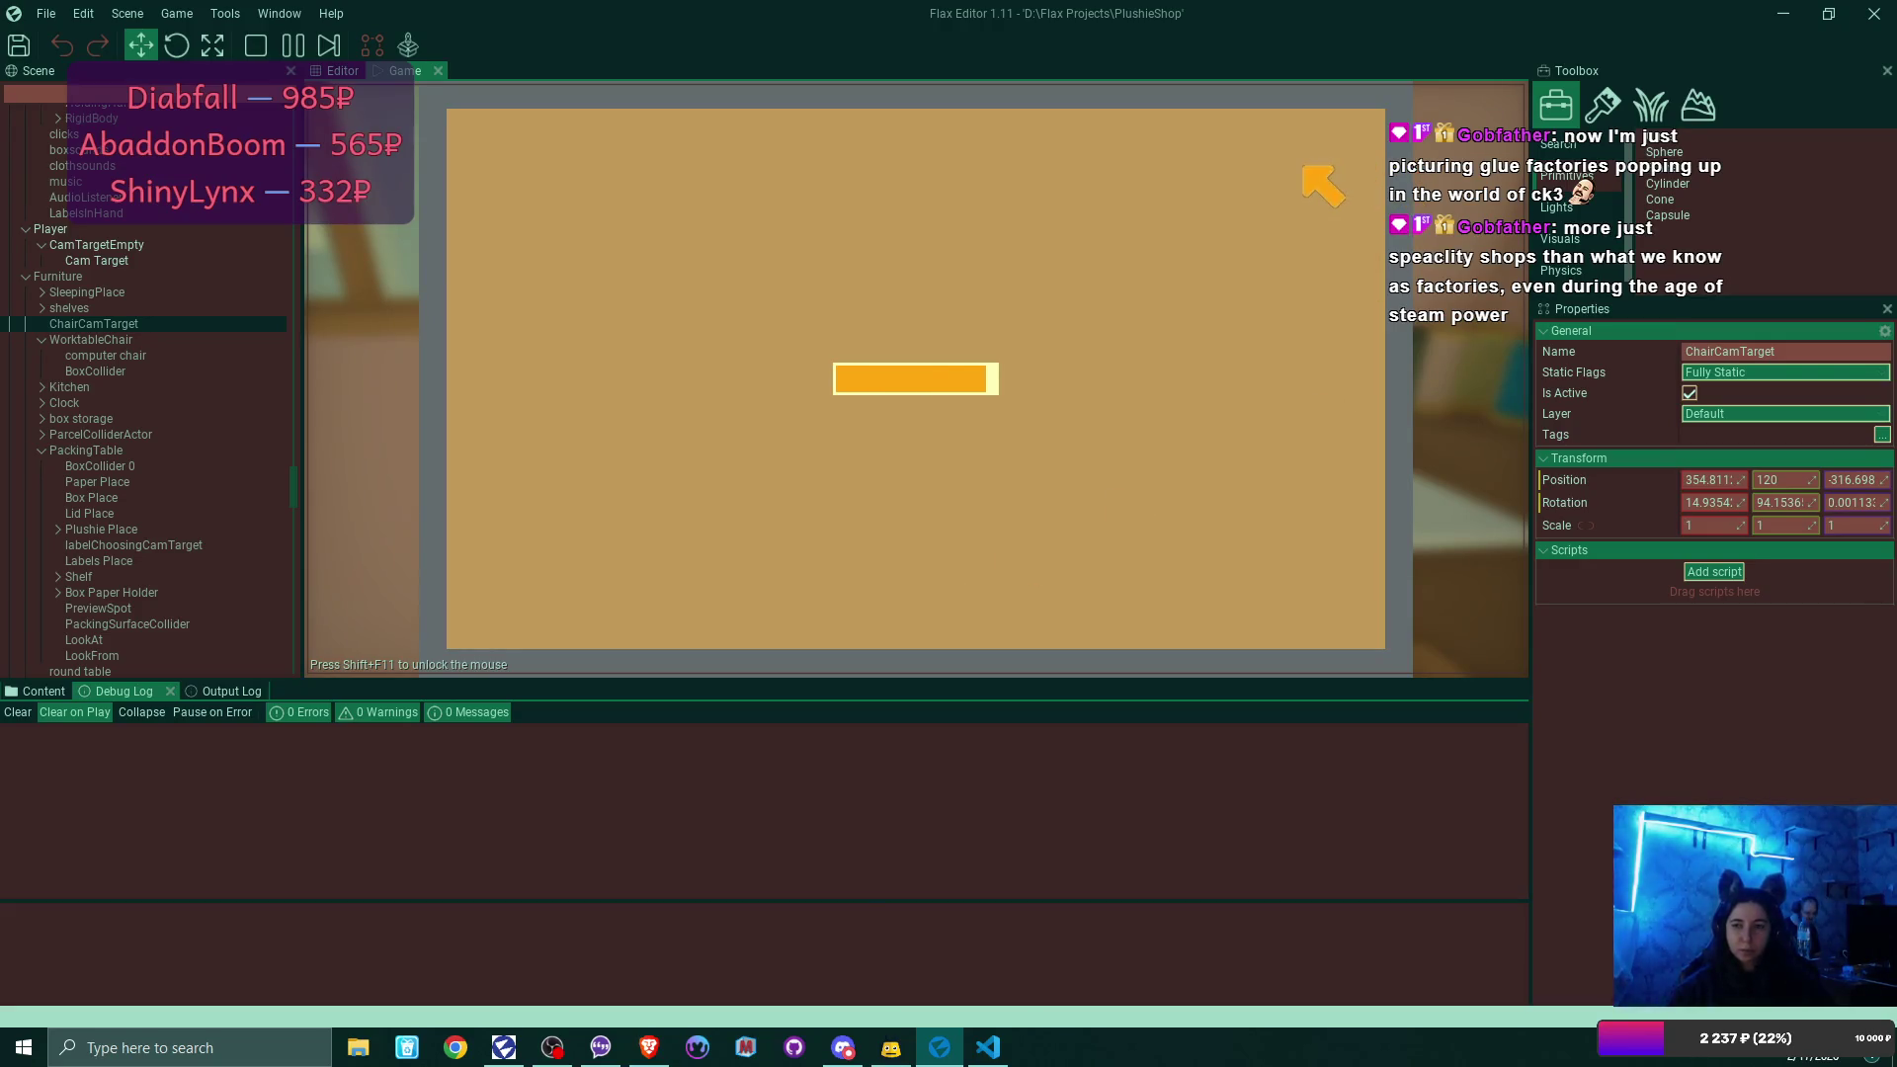
click(1355, 136)
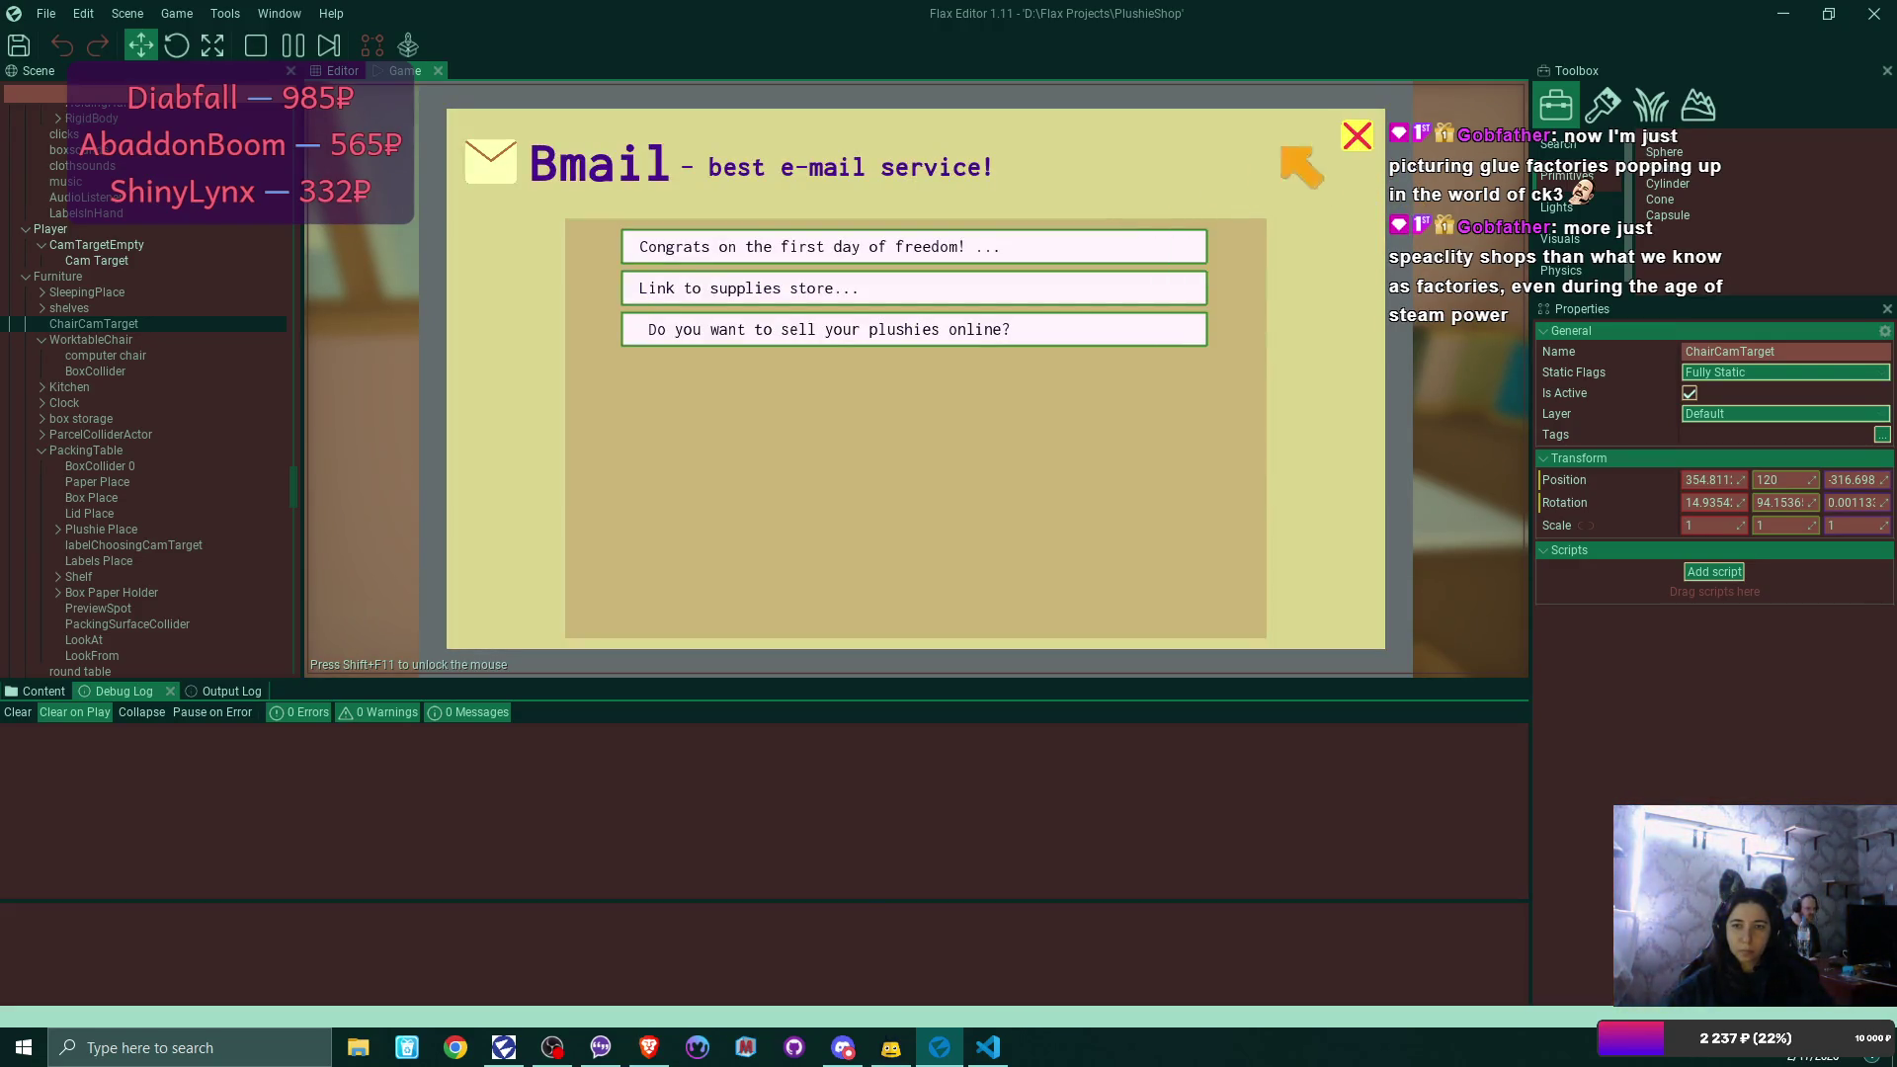
click(1357, 135)
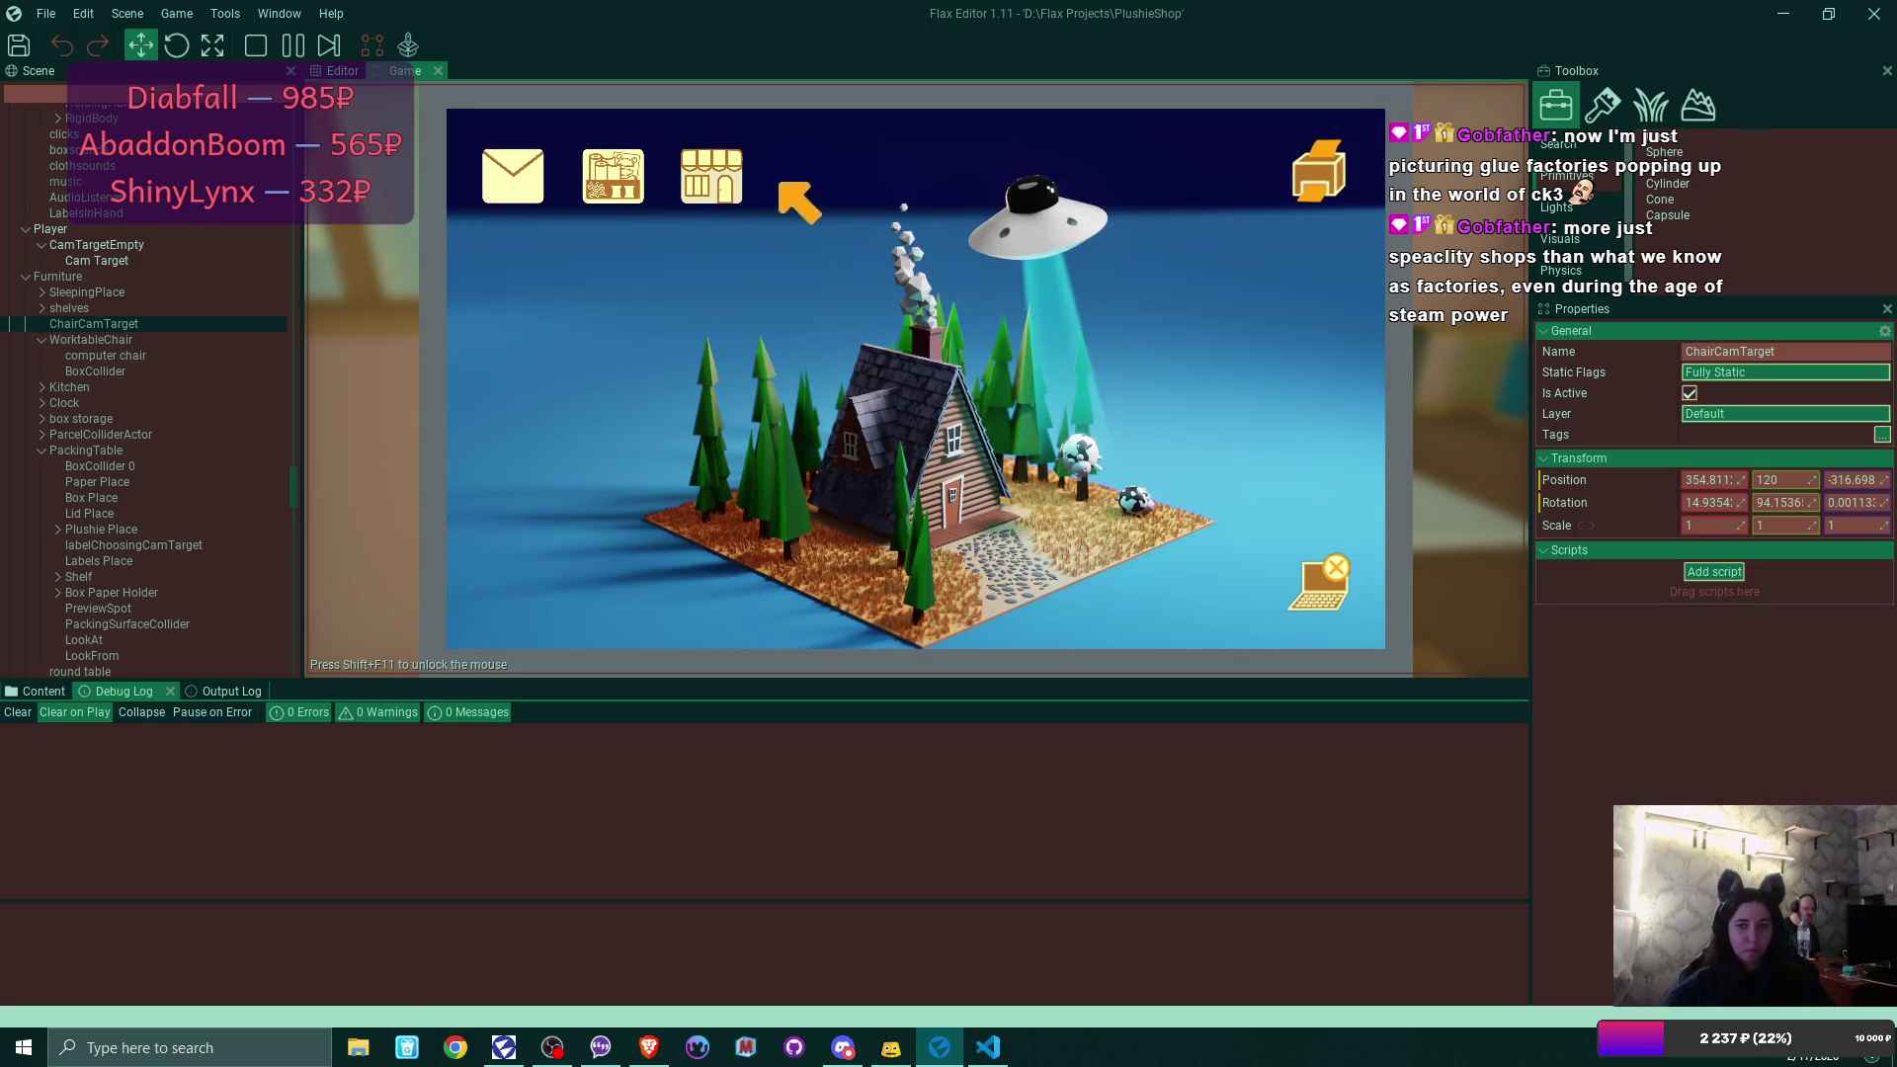
Open the online shop and confirm the shop's name.
click(727, 181)
click(928, 437)
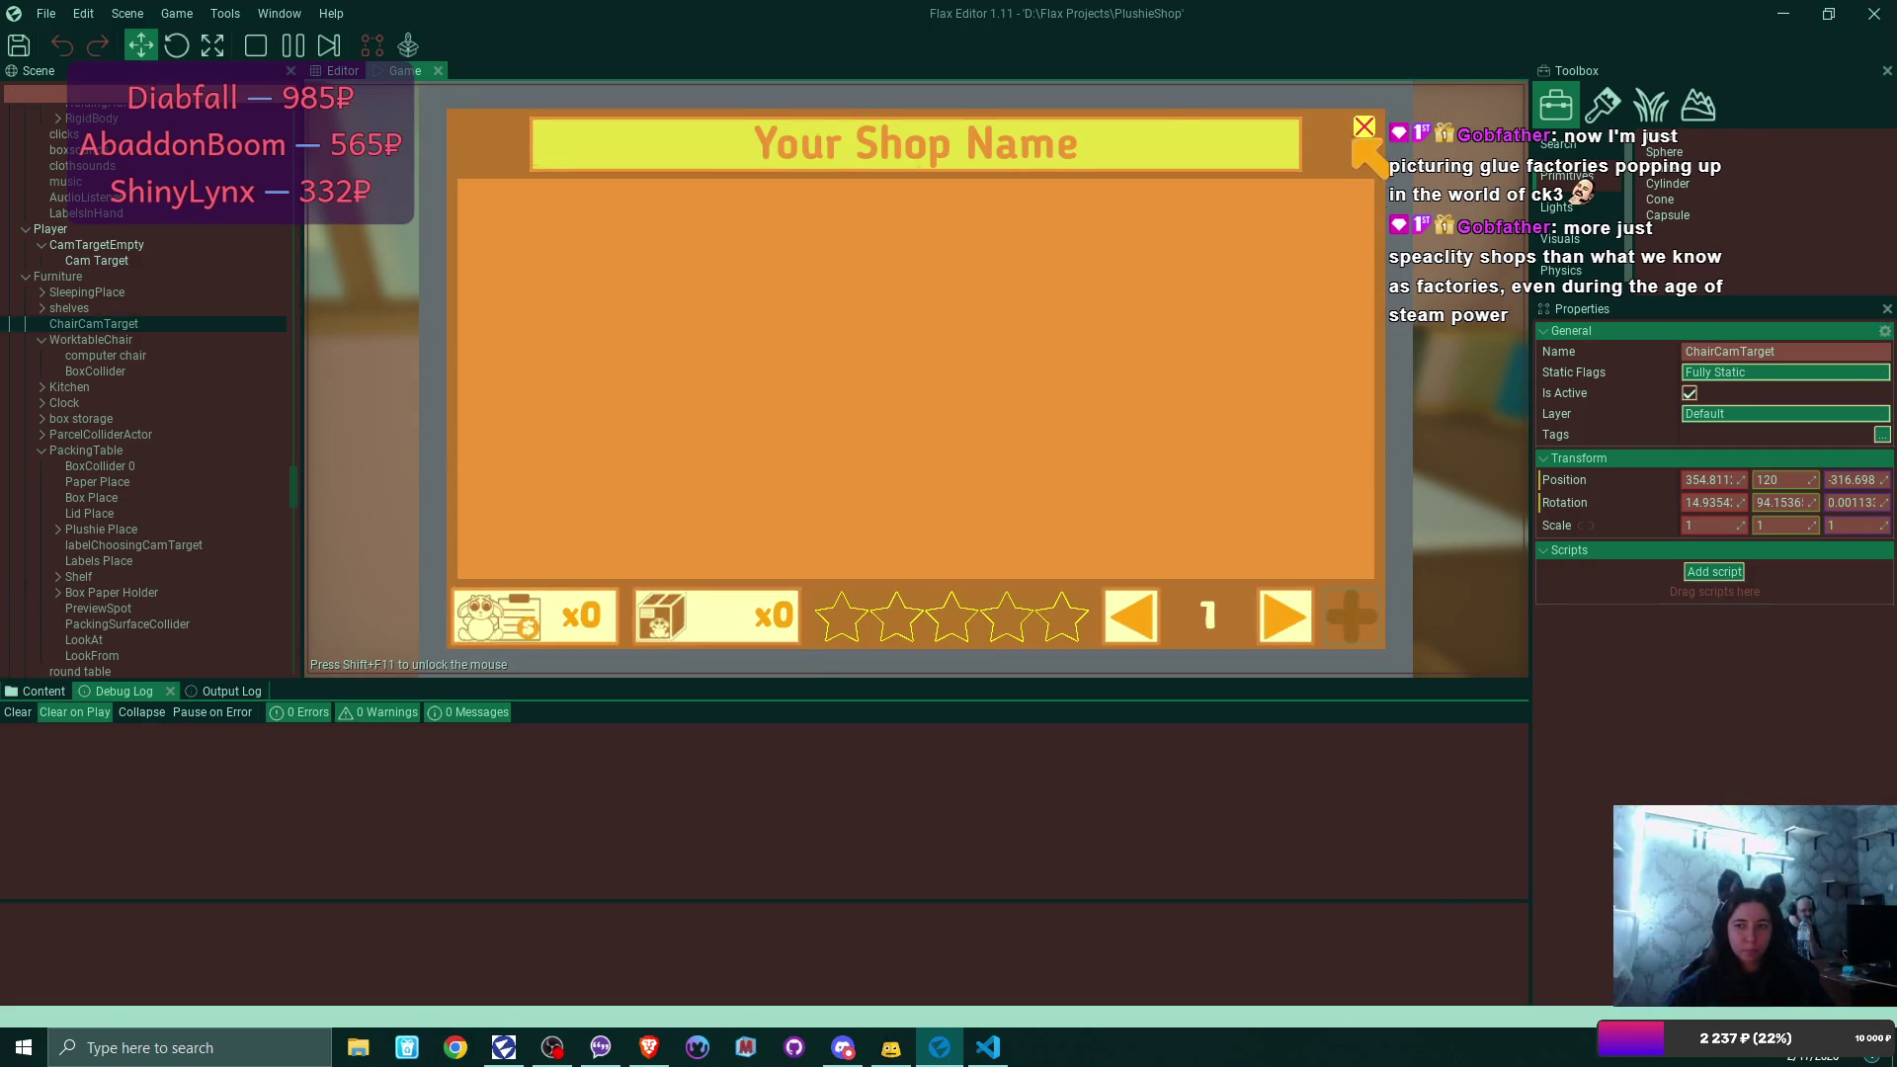
click(1363, 127)
Leave the laptop and place the finished green plushie on the shelf.
click(1406, 563)
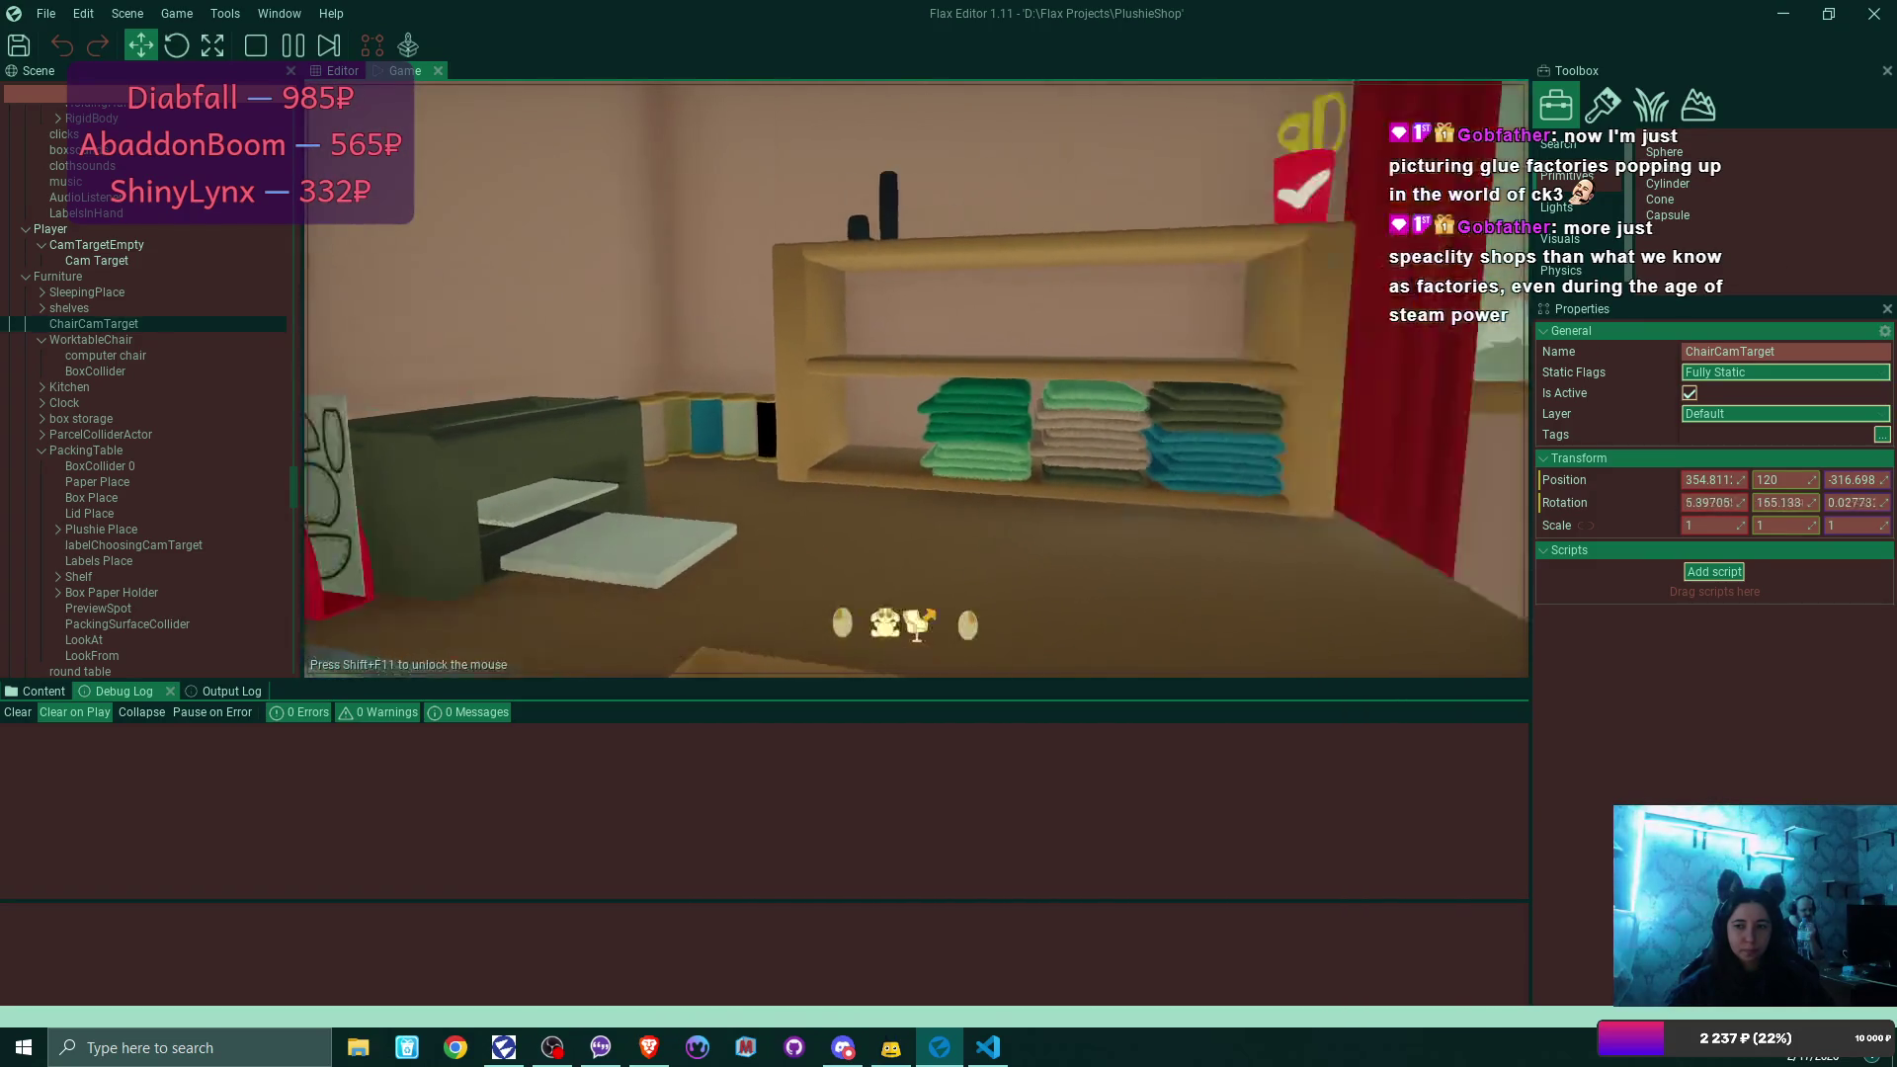
click(1146, 205)
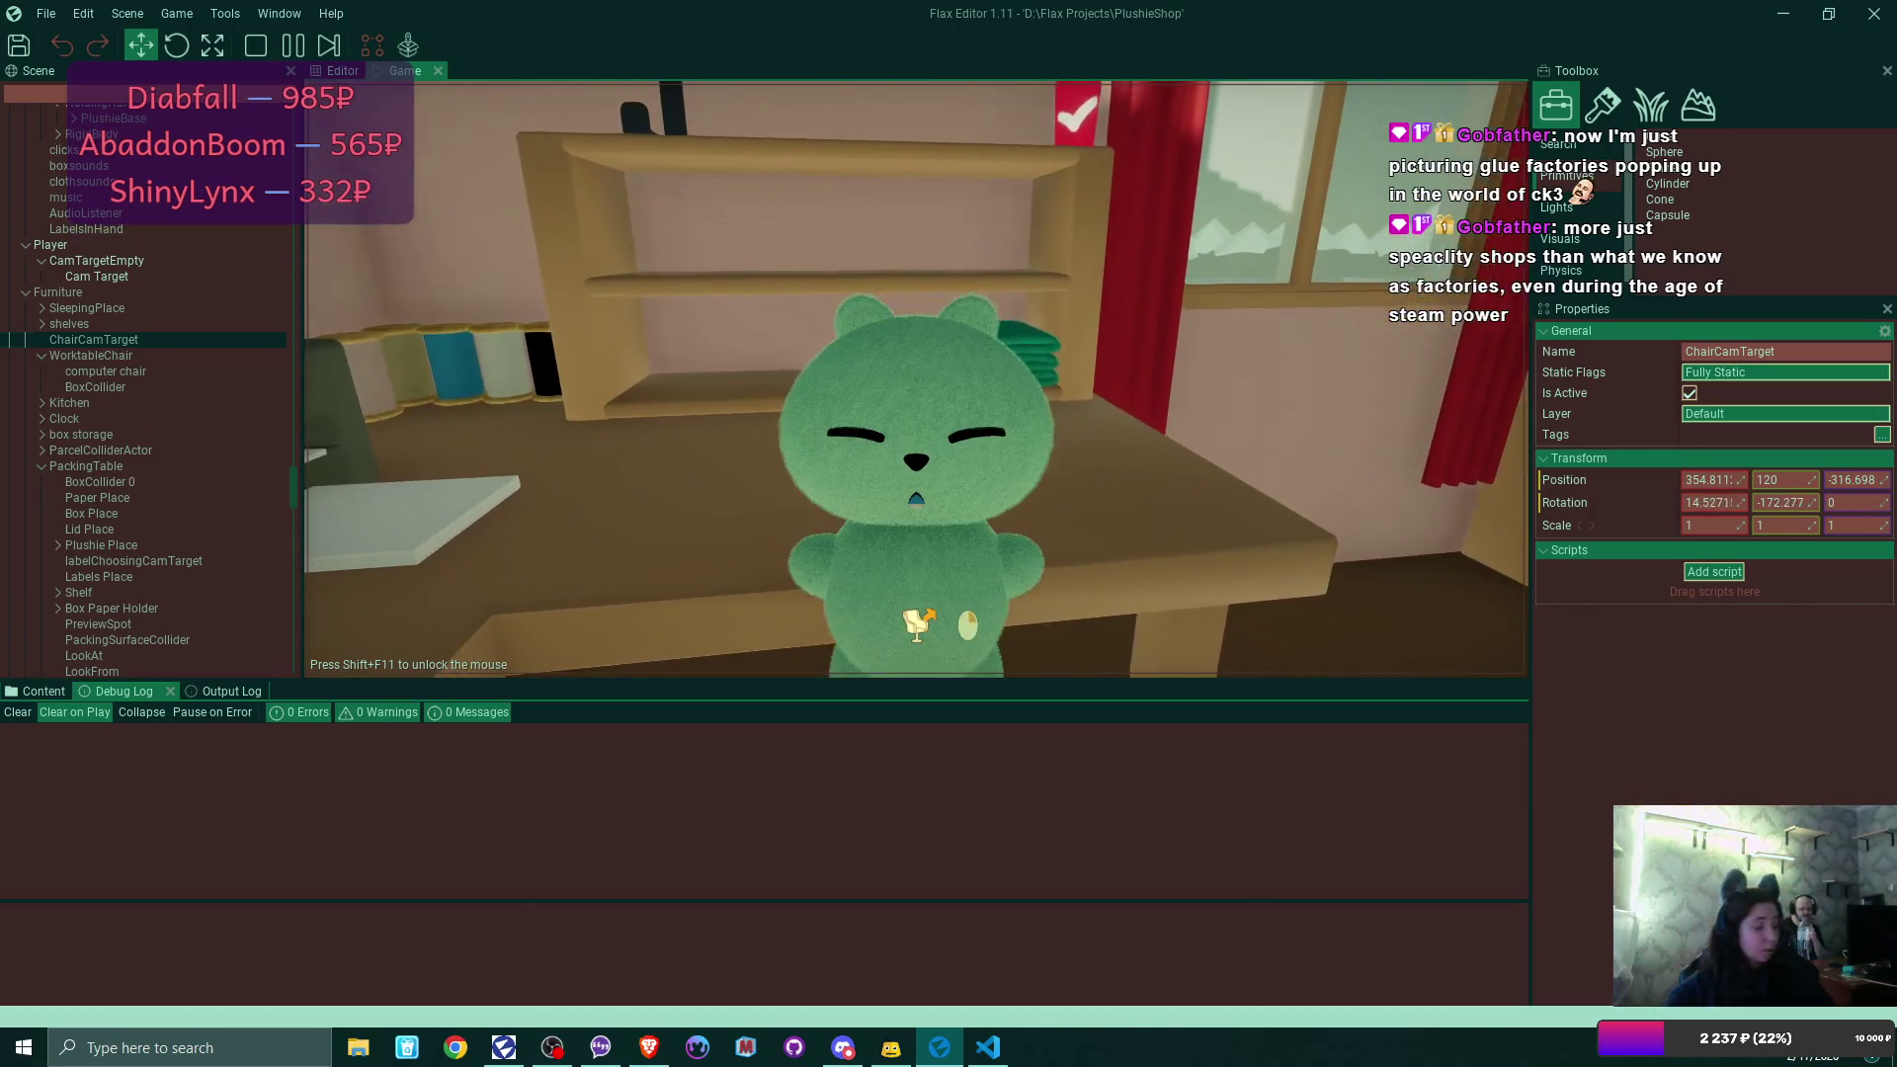
click(884, 622)
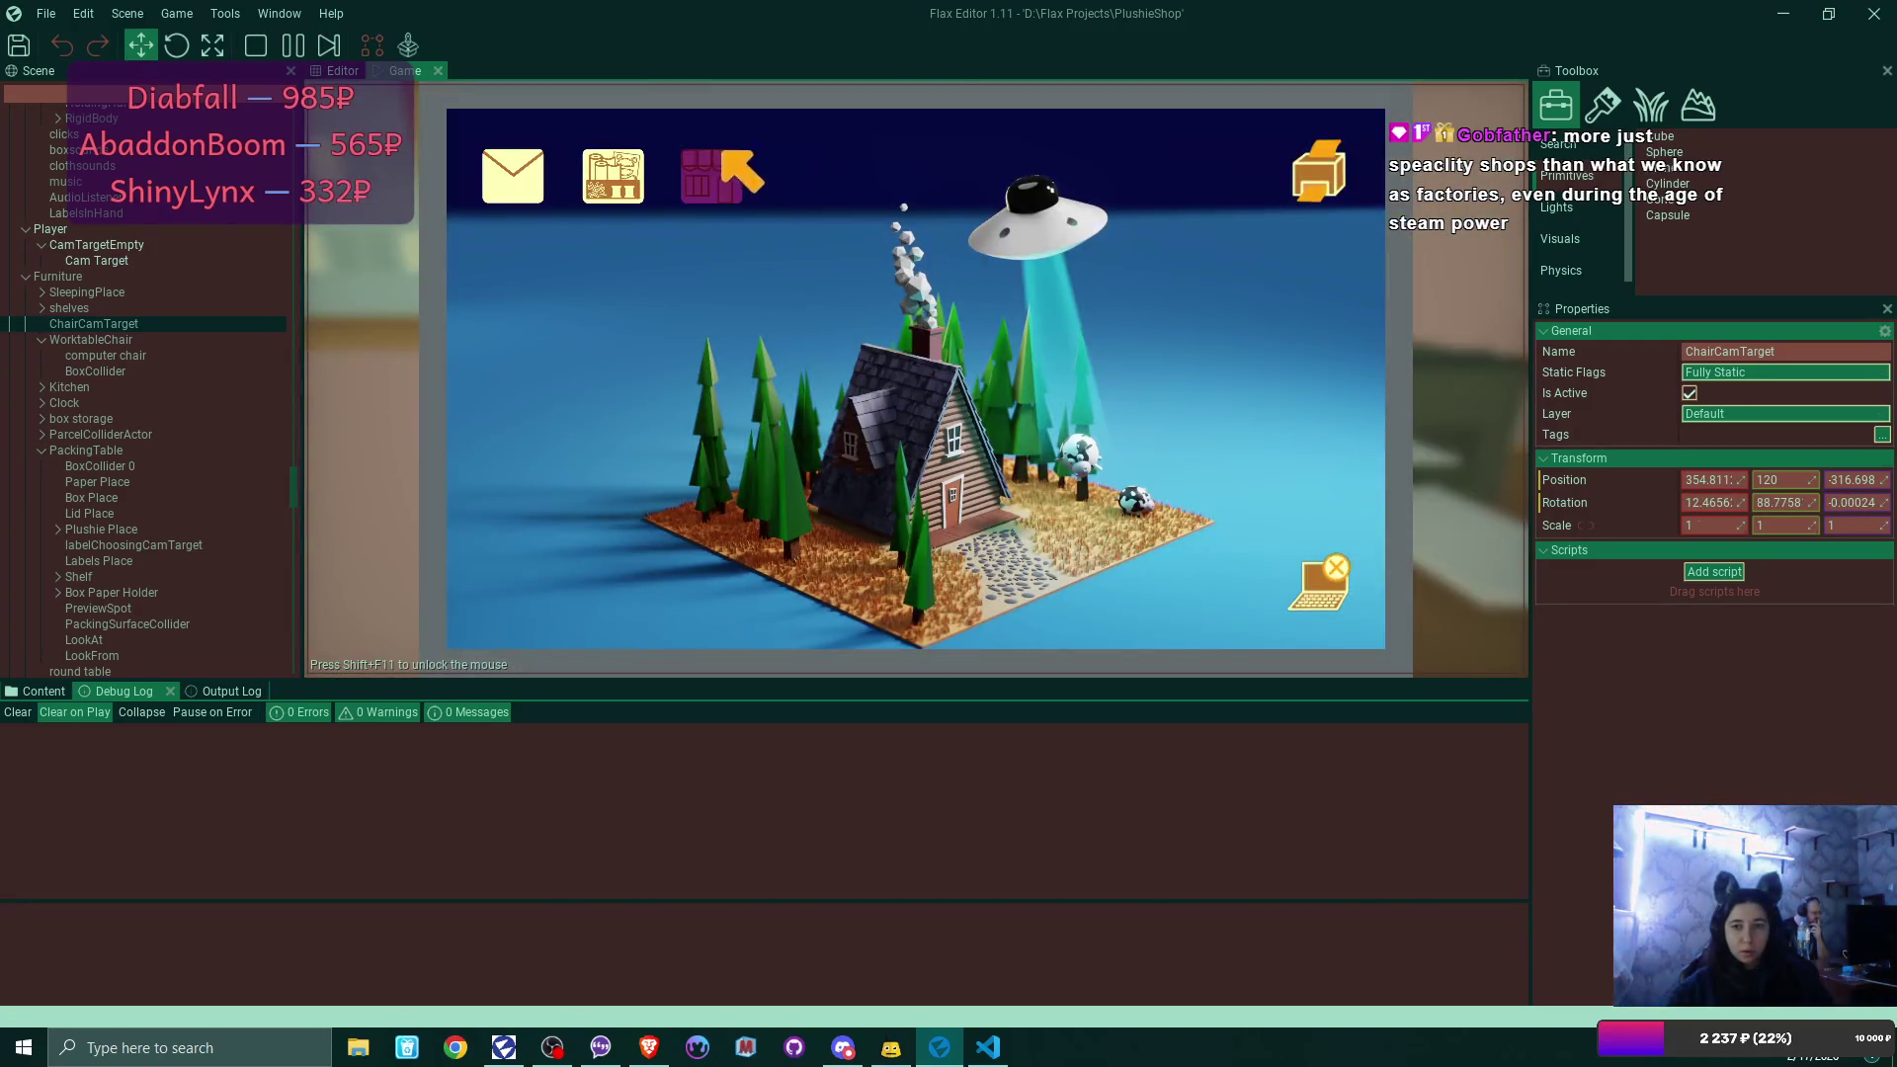
List the blue, black, pink and green plushies in the shop at $25 each.
click(706, 166)
click(1357, 620)
click(1098, 561)
click(1330, 597)
click(1078, 557)
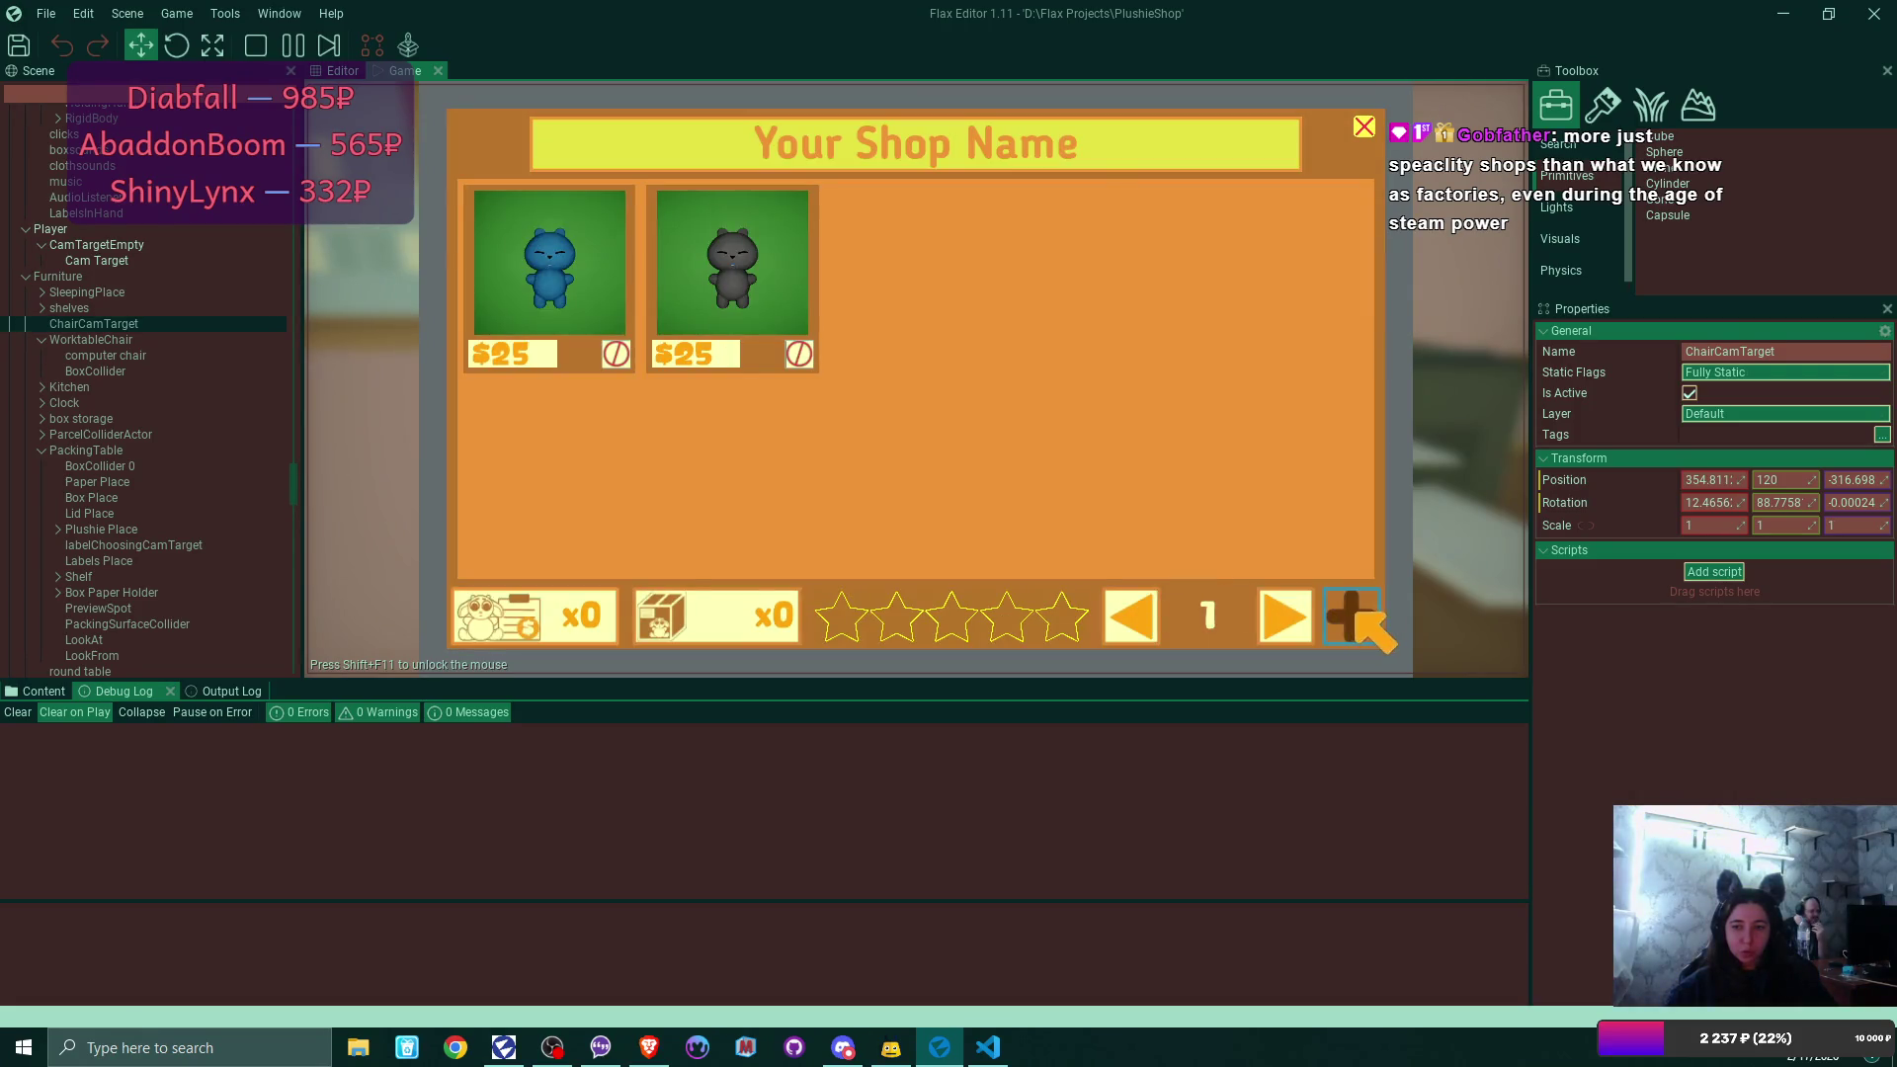
click(1353, 615)
click(1107, 567)
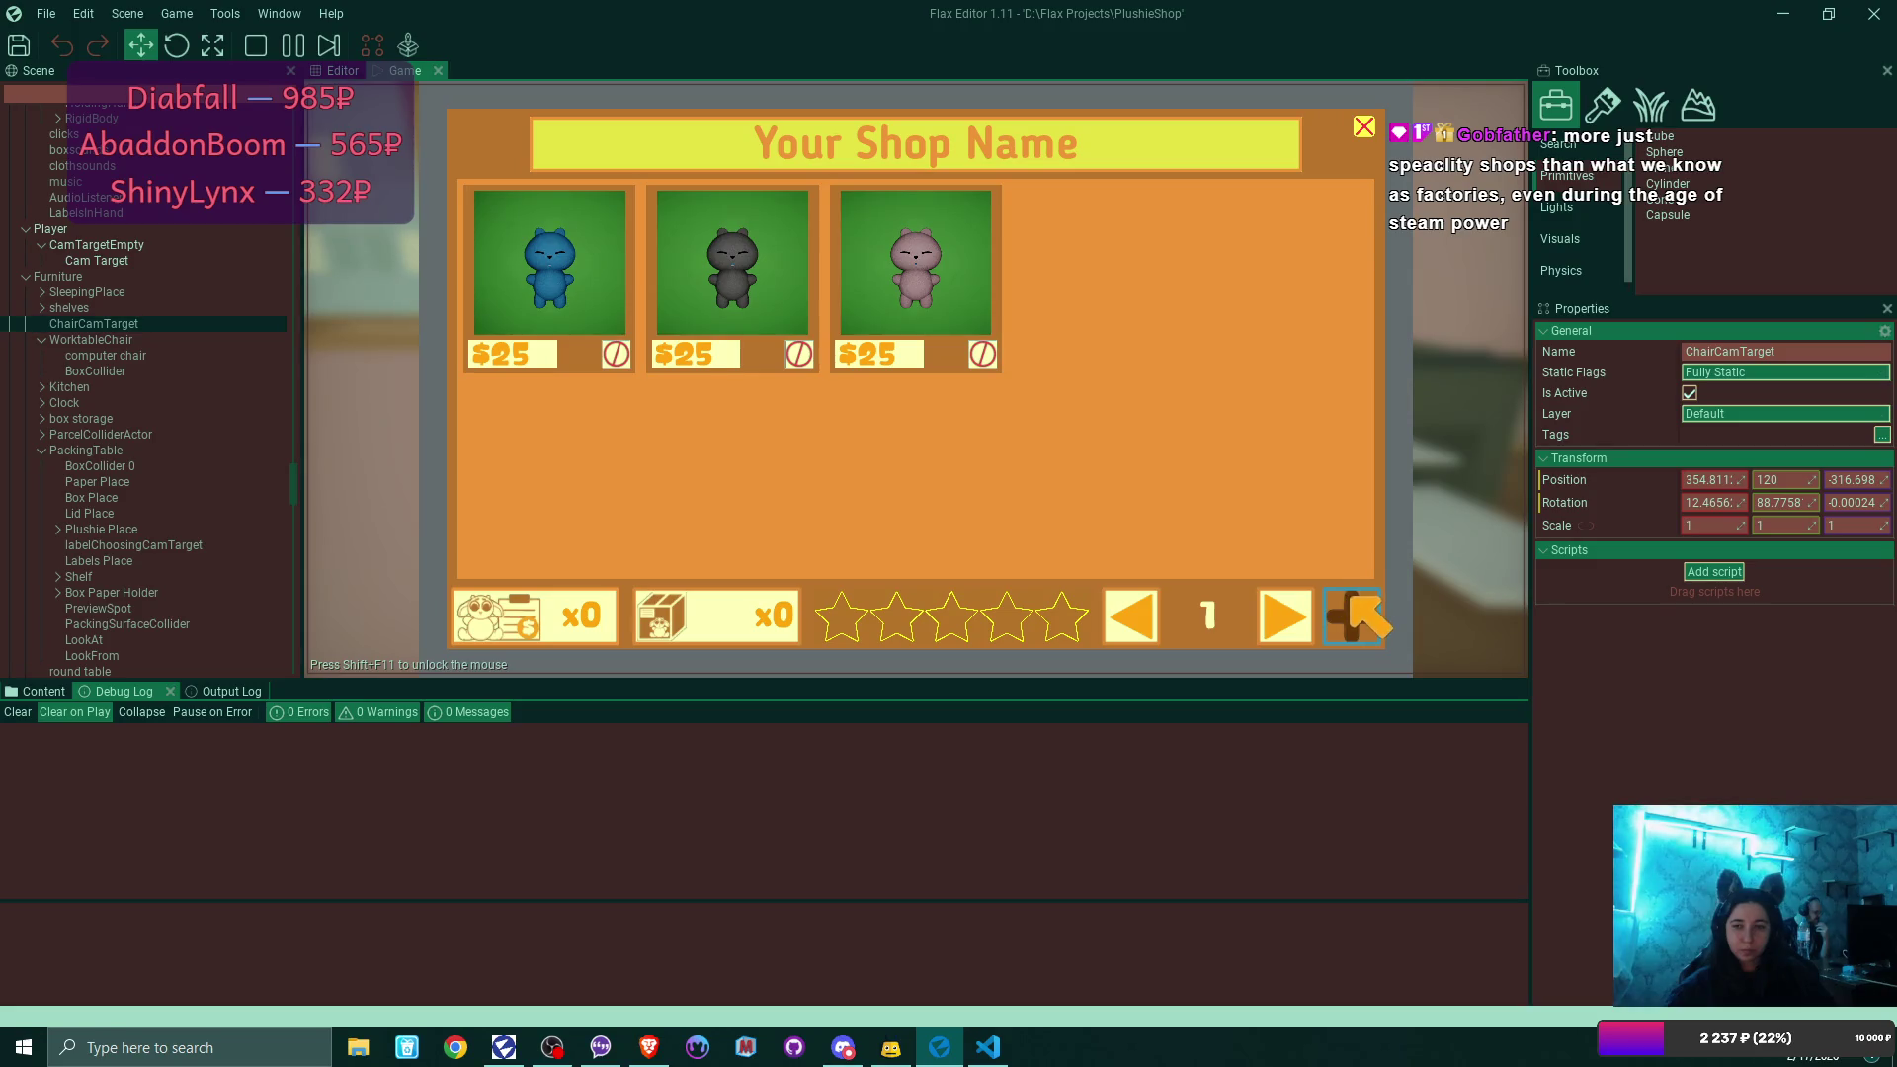
click(1353, 614)
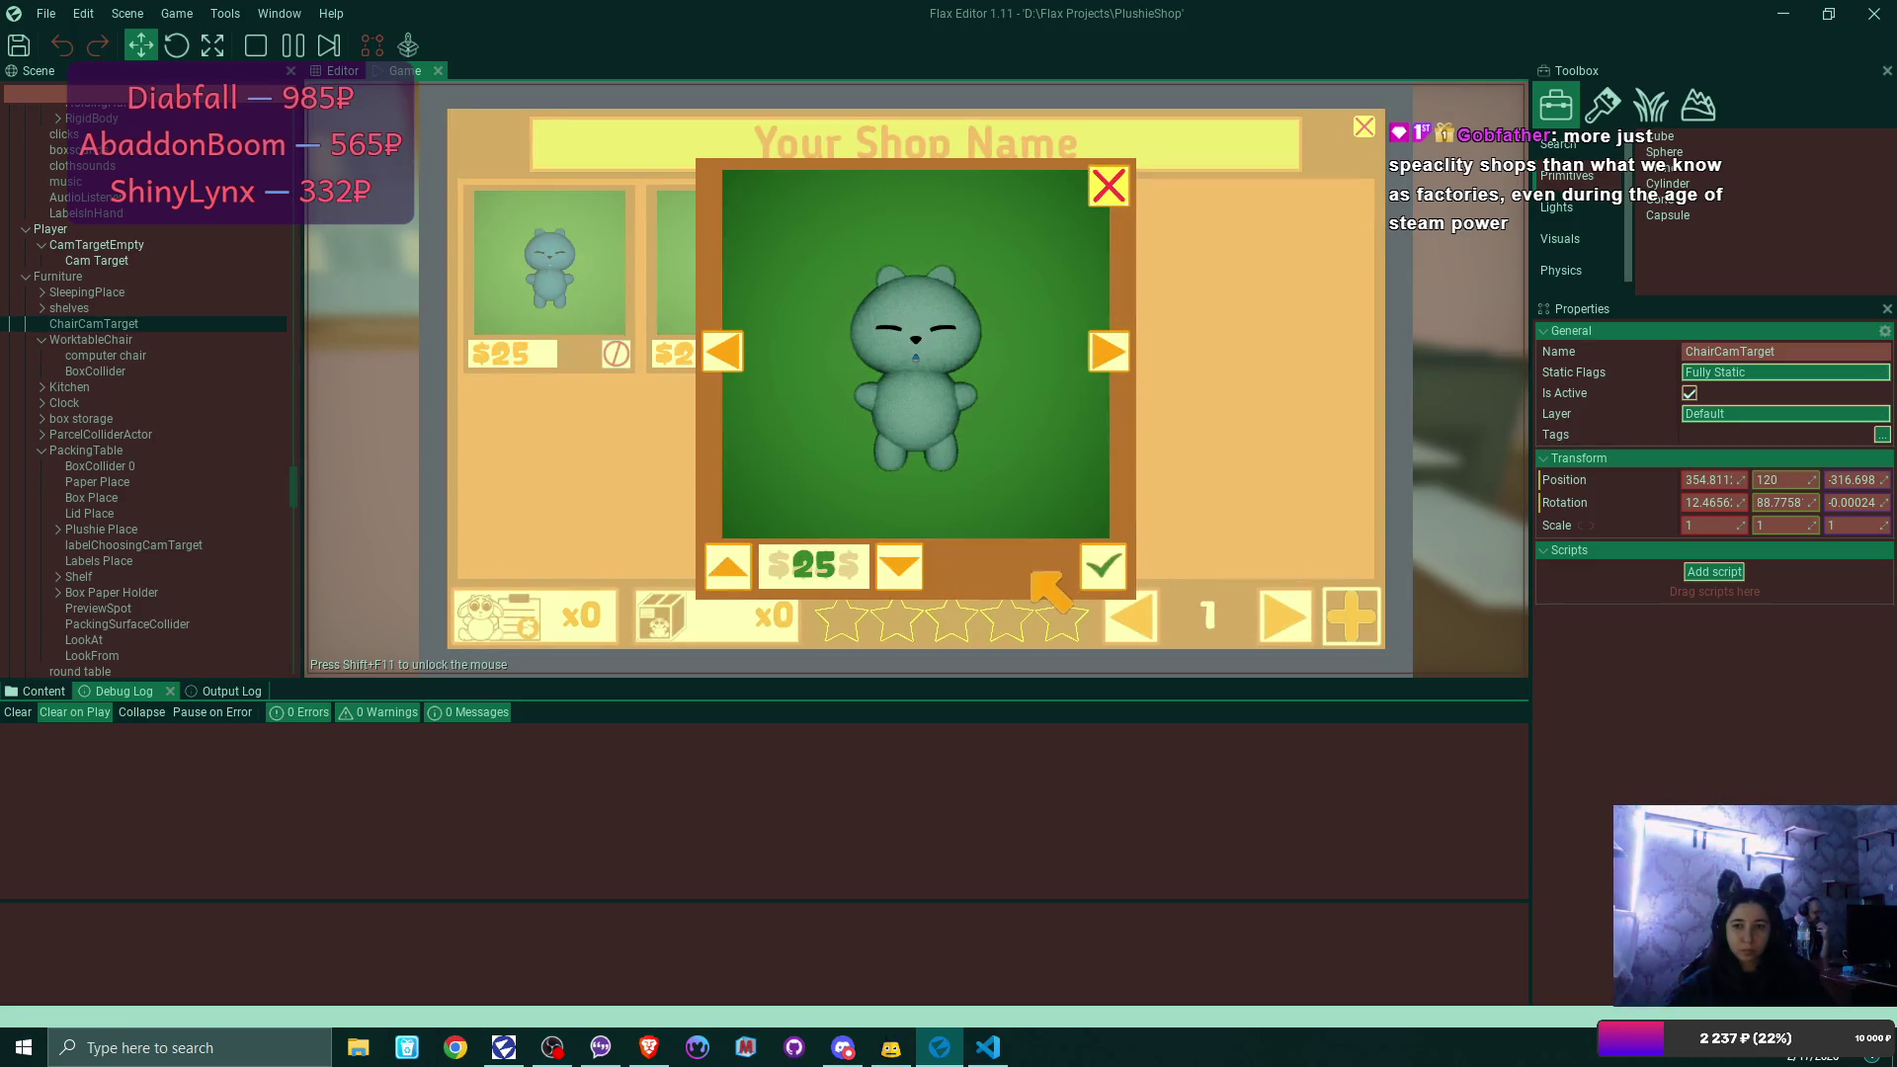
click(1101, 565)
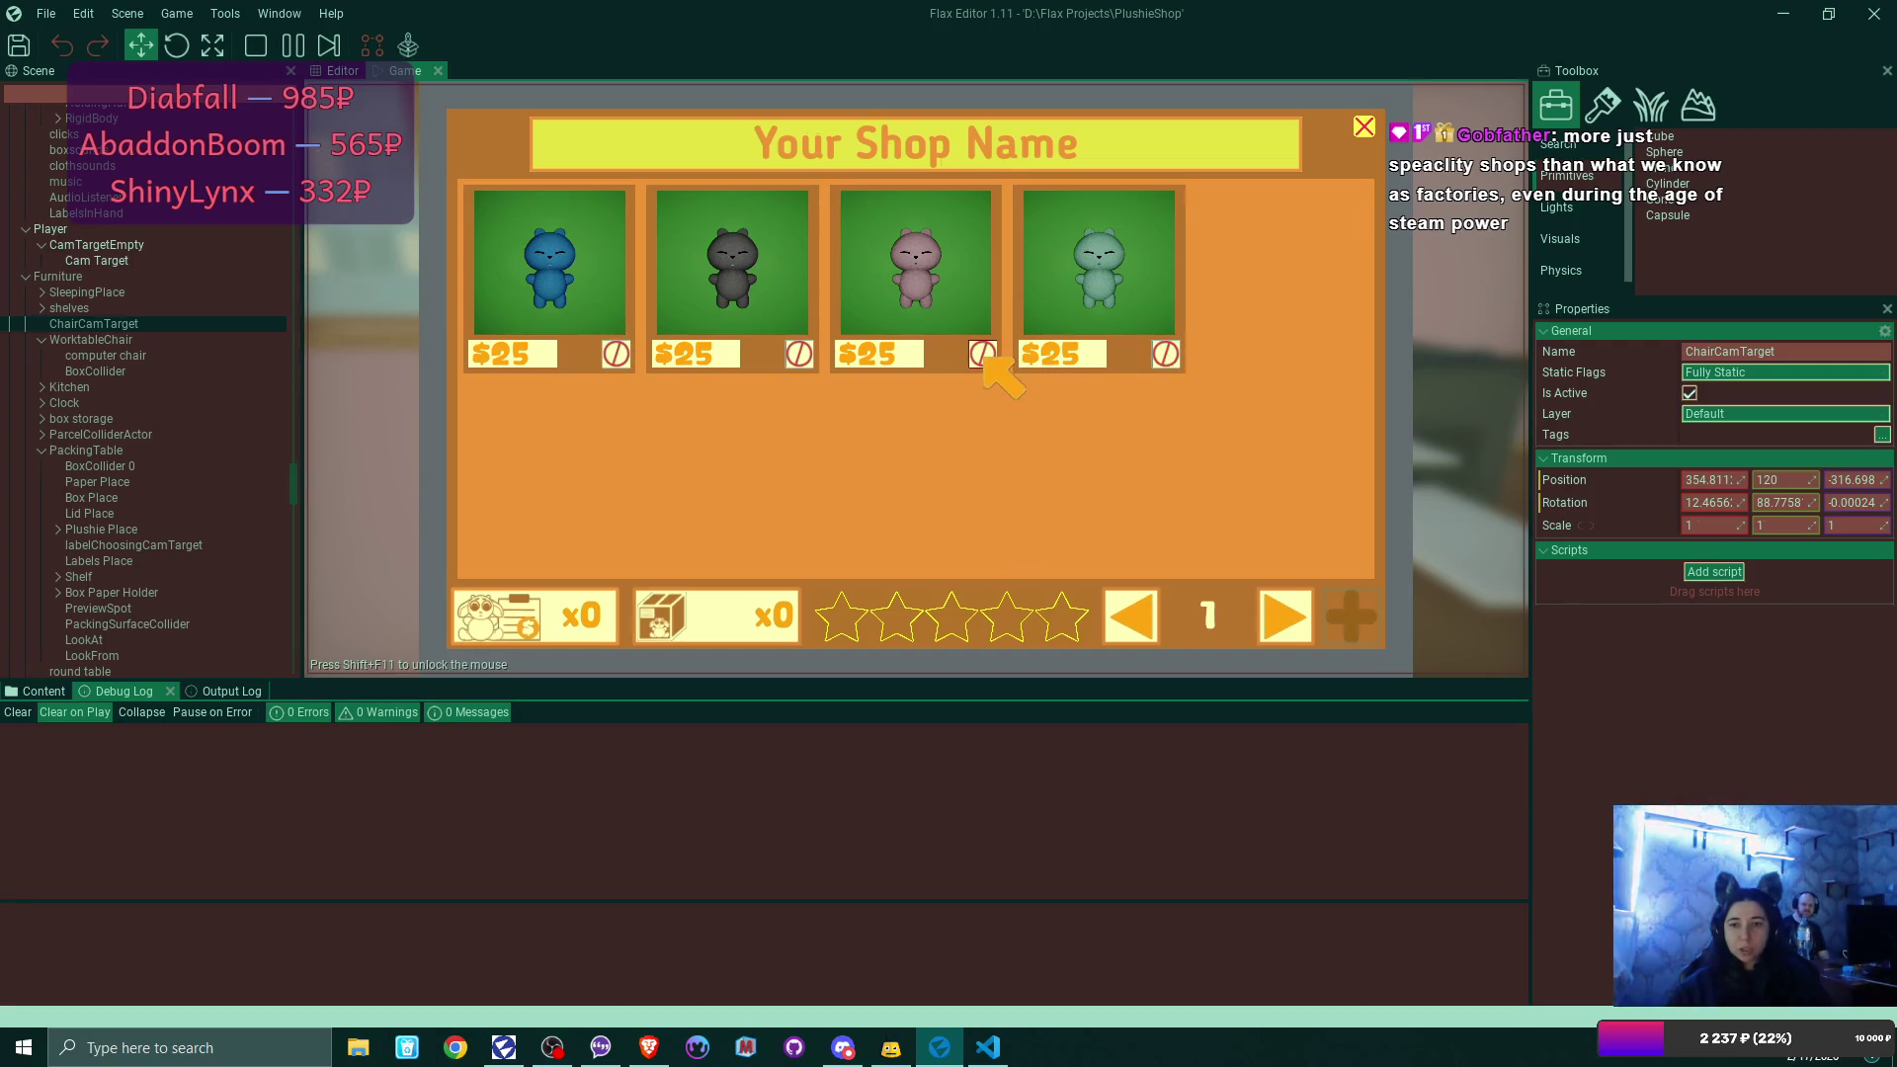
Check the box listings, return to the plushies, and view the Output Log.
click(682, 615)
click(554, 617)
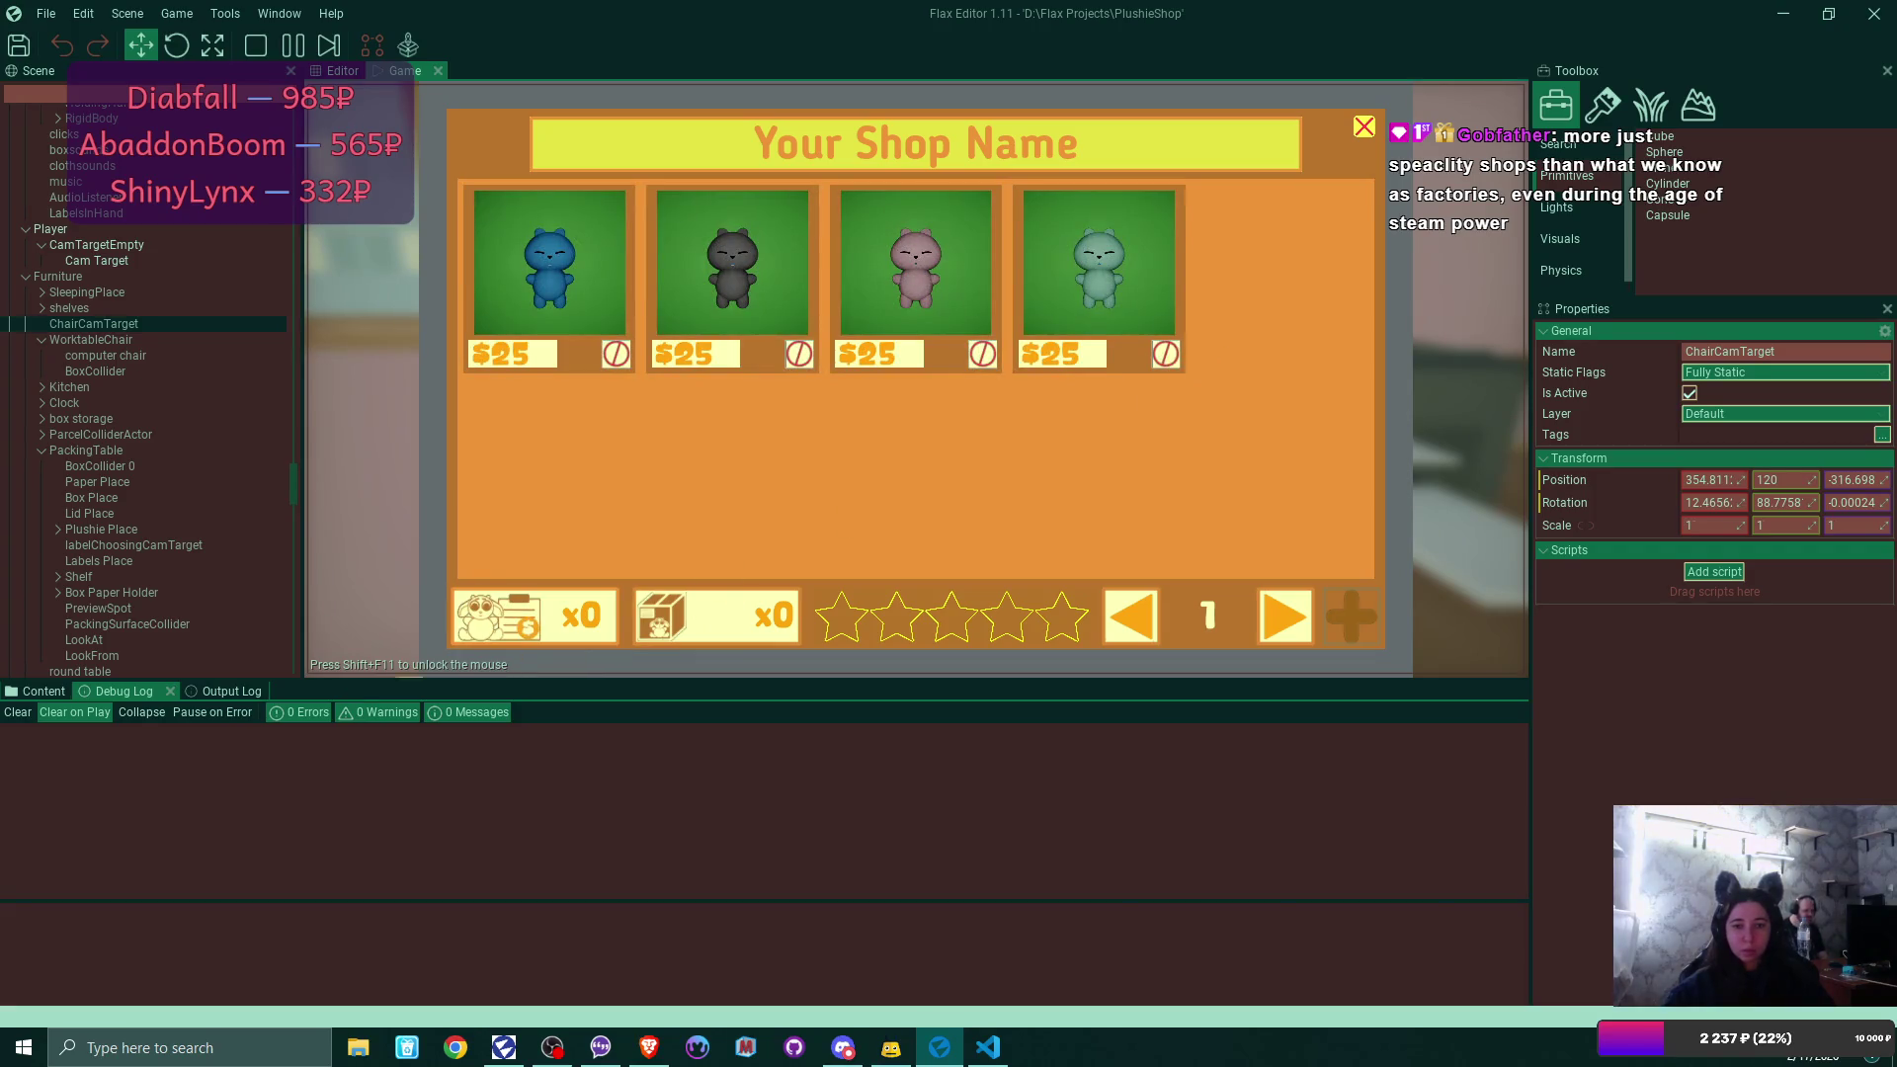
click(223, 691)
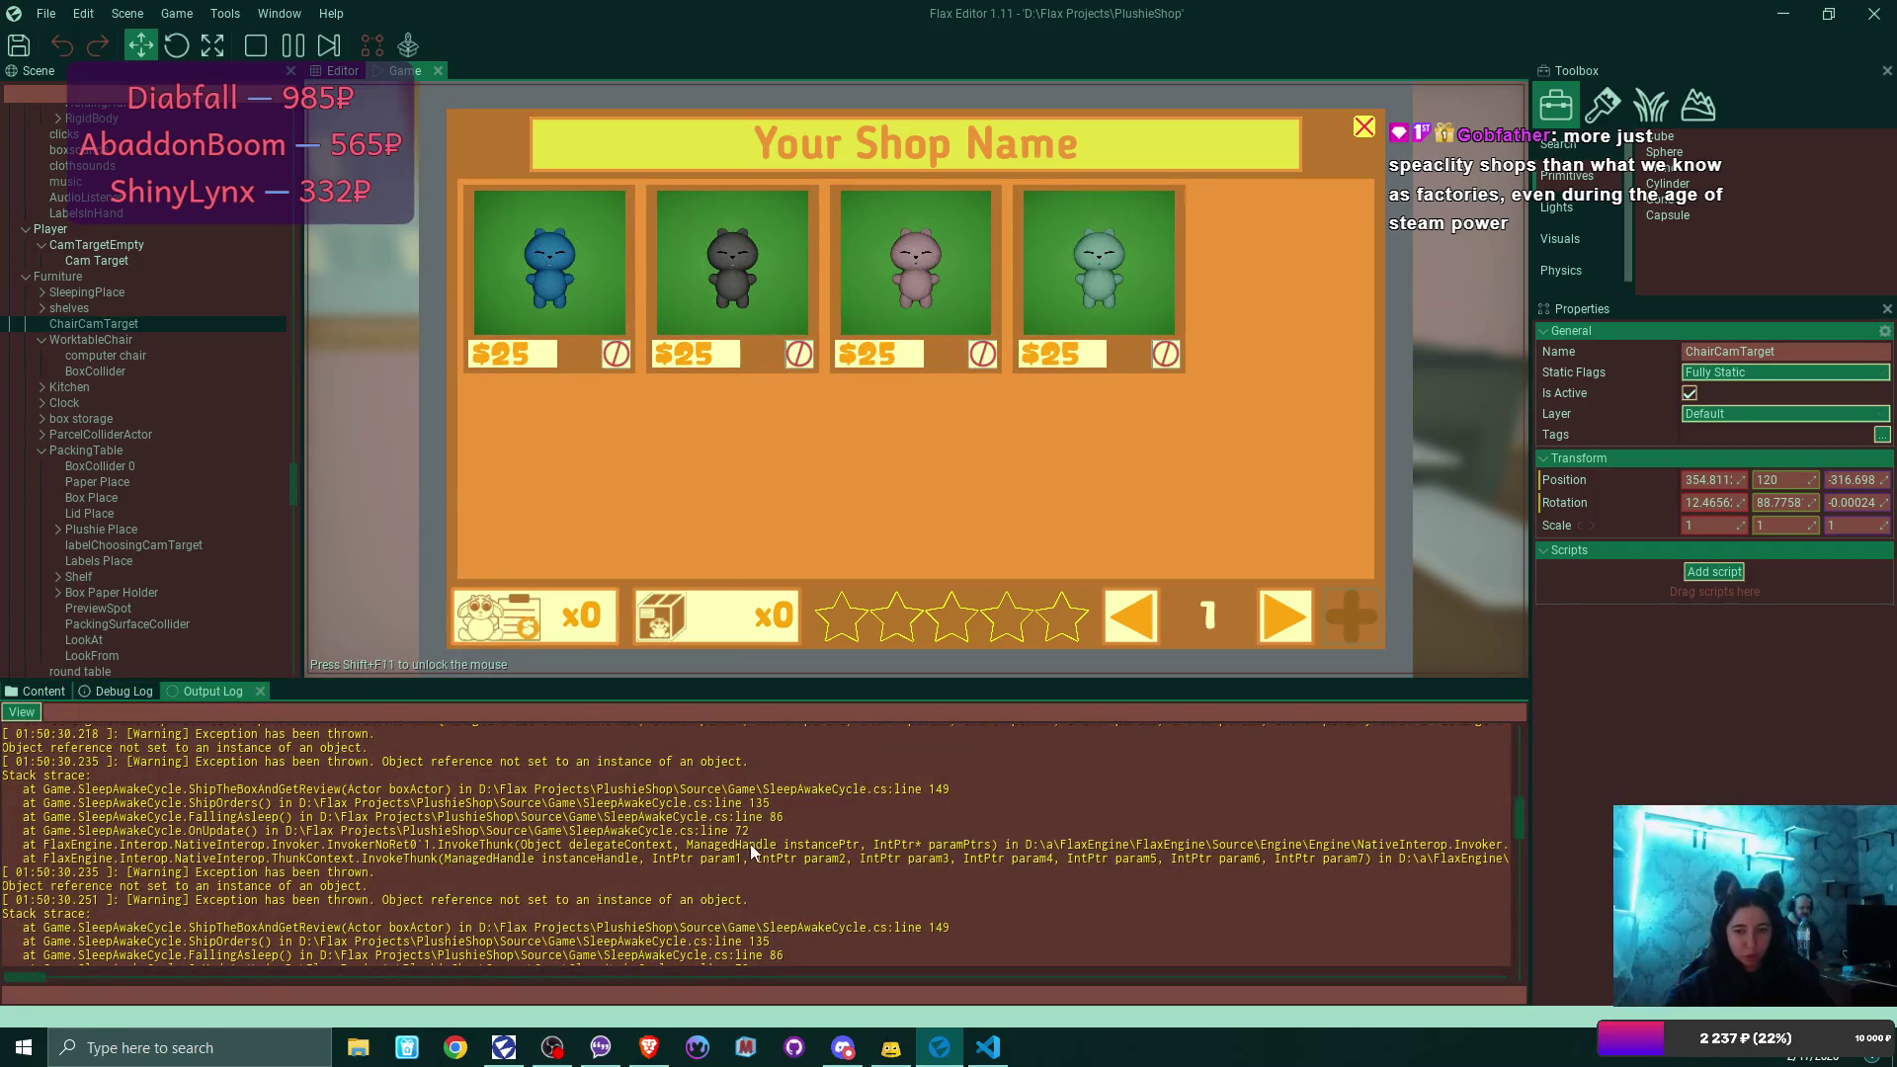
scroll(750, 845, up, 1)
scroll(750, 844, down, 2)
drag(1520, 830, 1521, 963)
scroll(773, 878, up, 5)
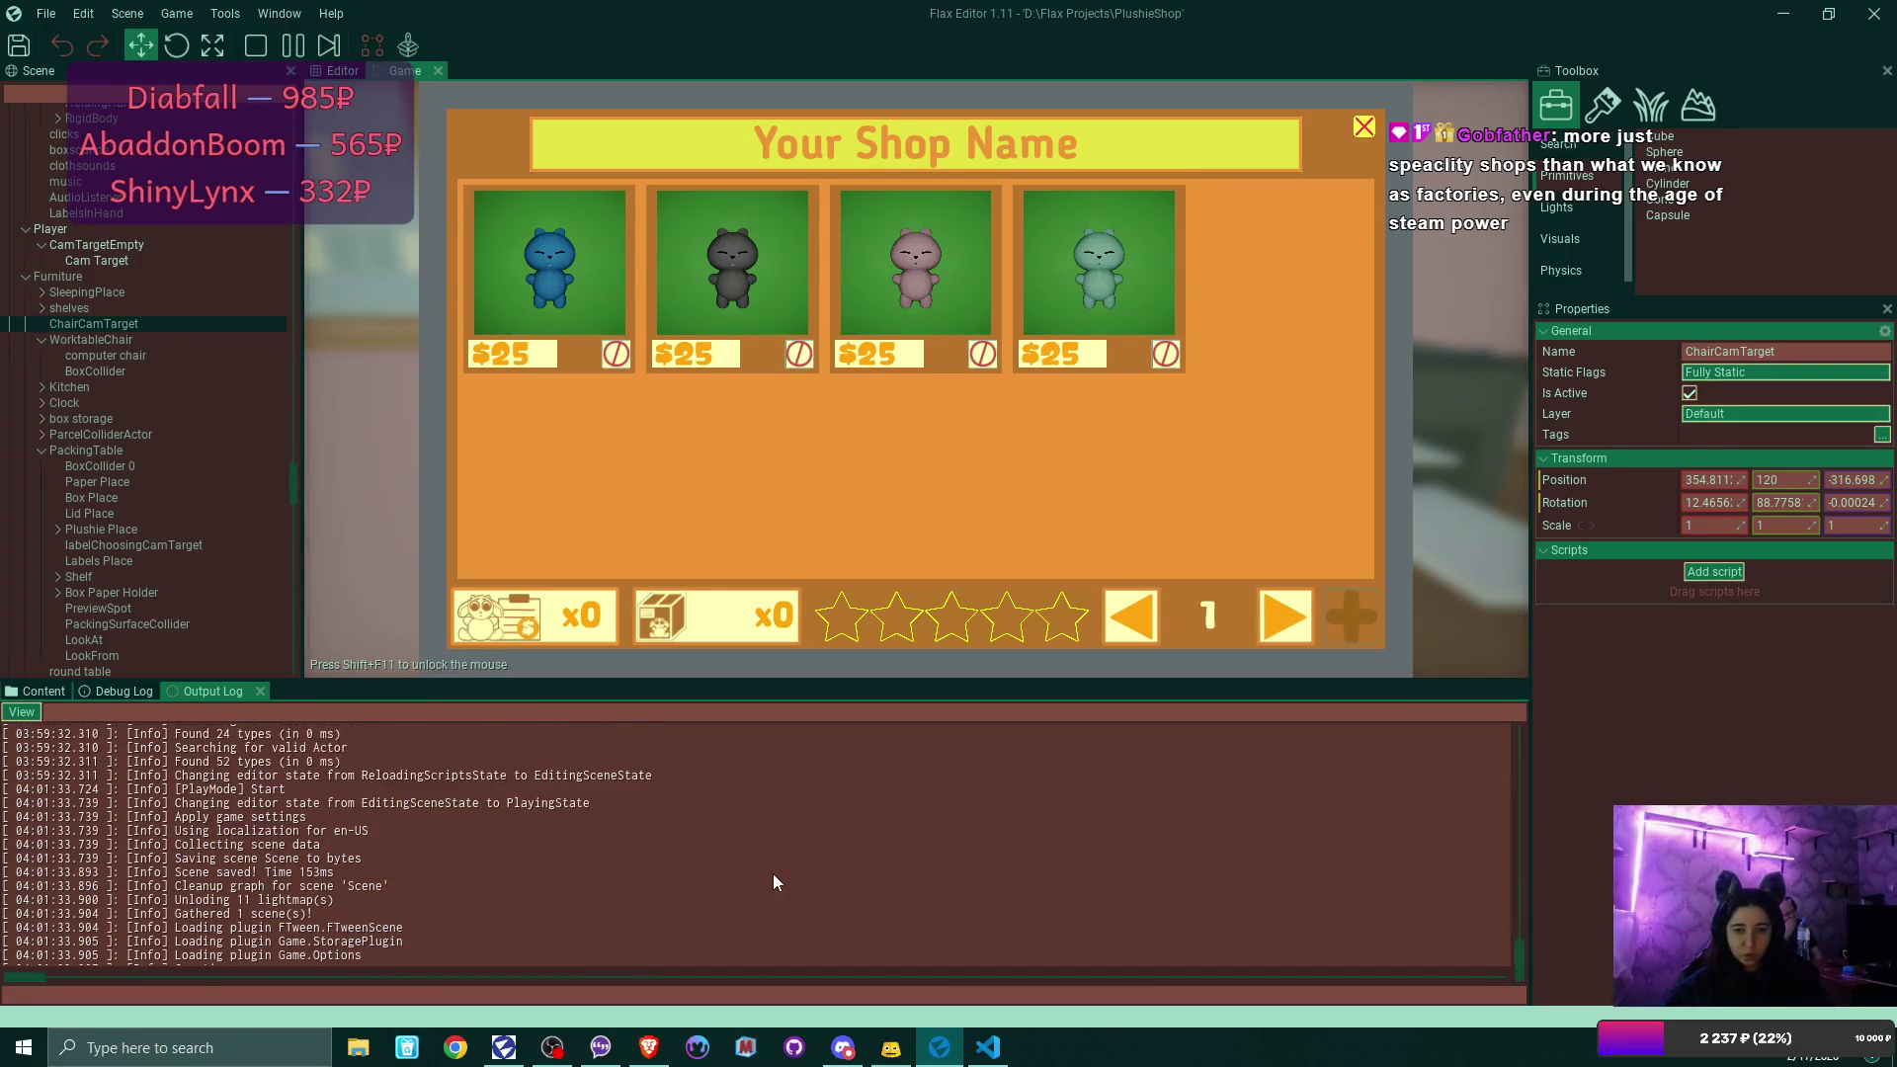
scroll(773, 872, up, 6)
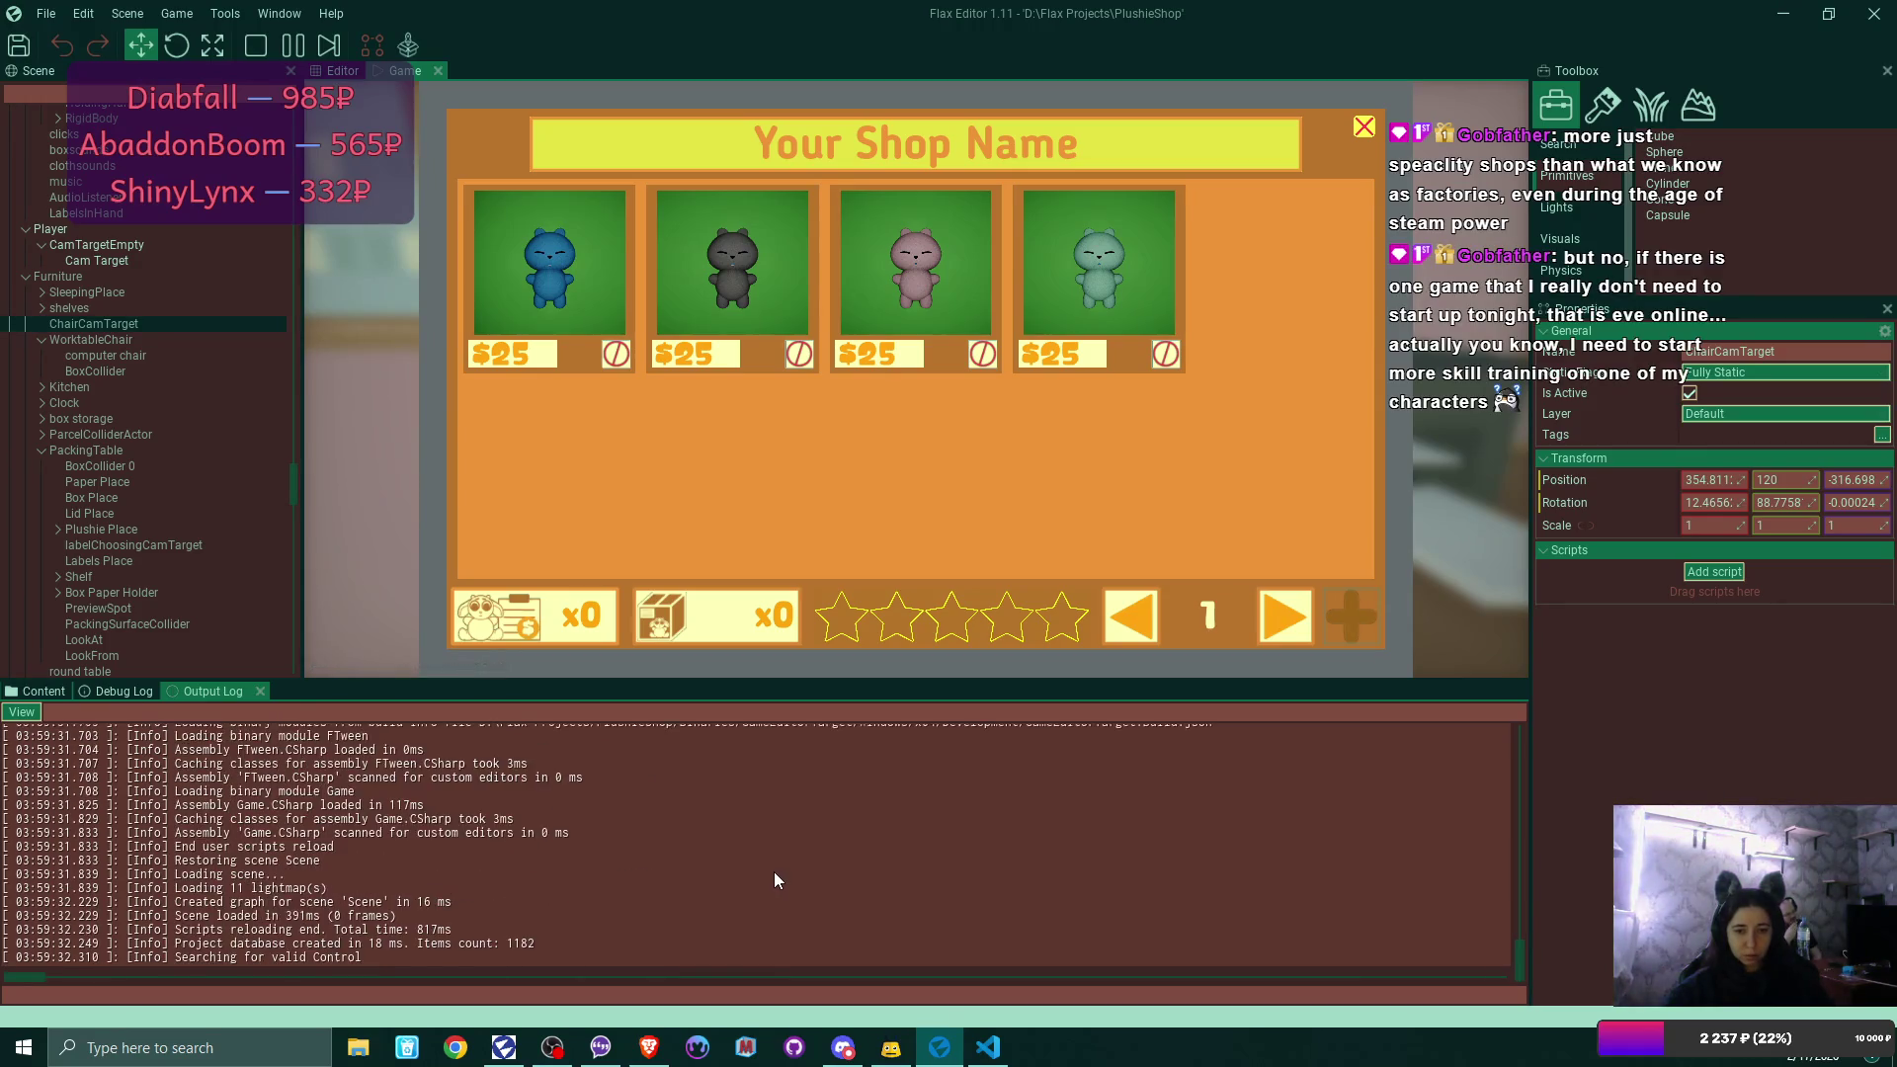
scroll(774, 871, up, 5)
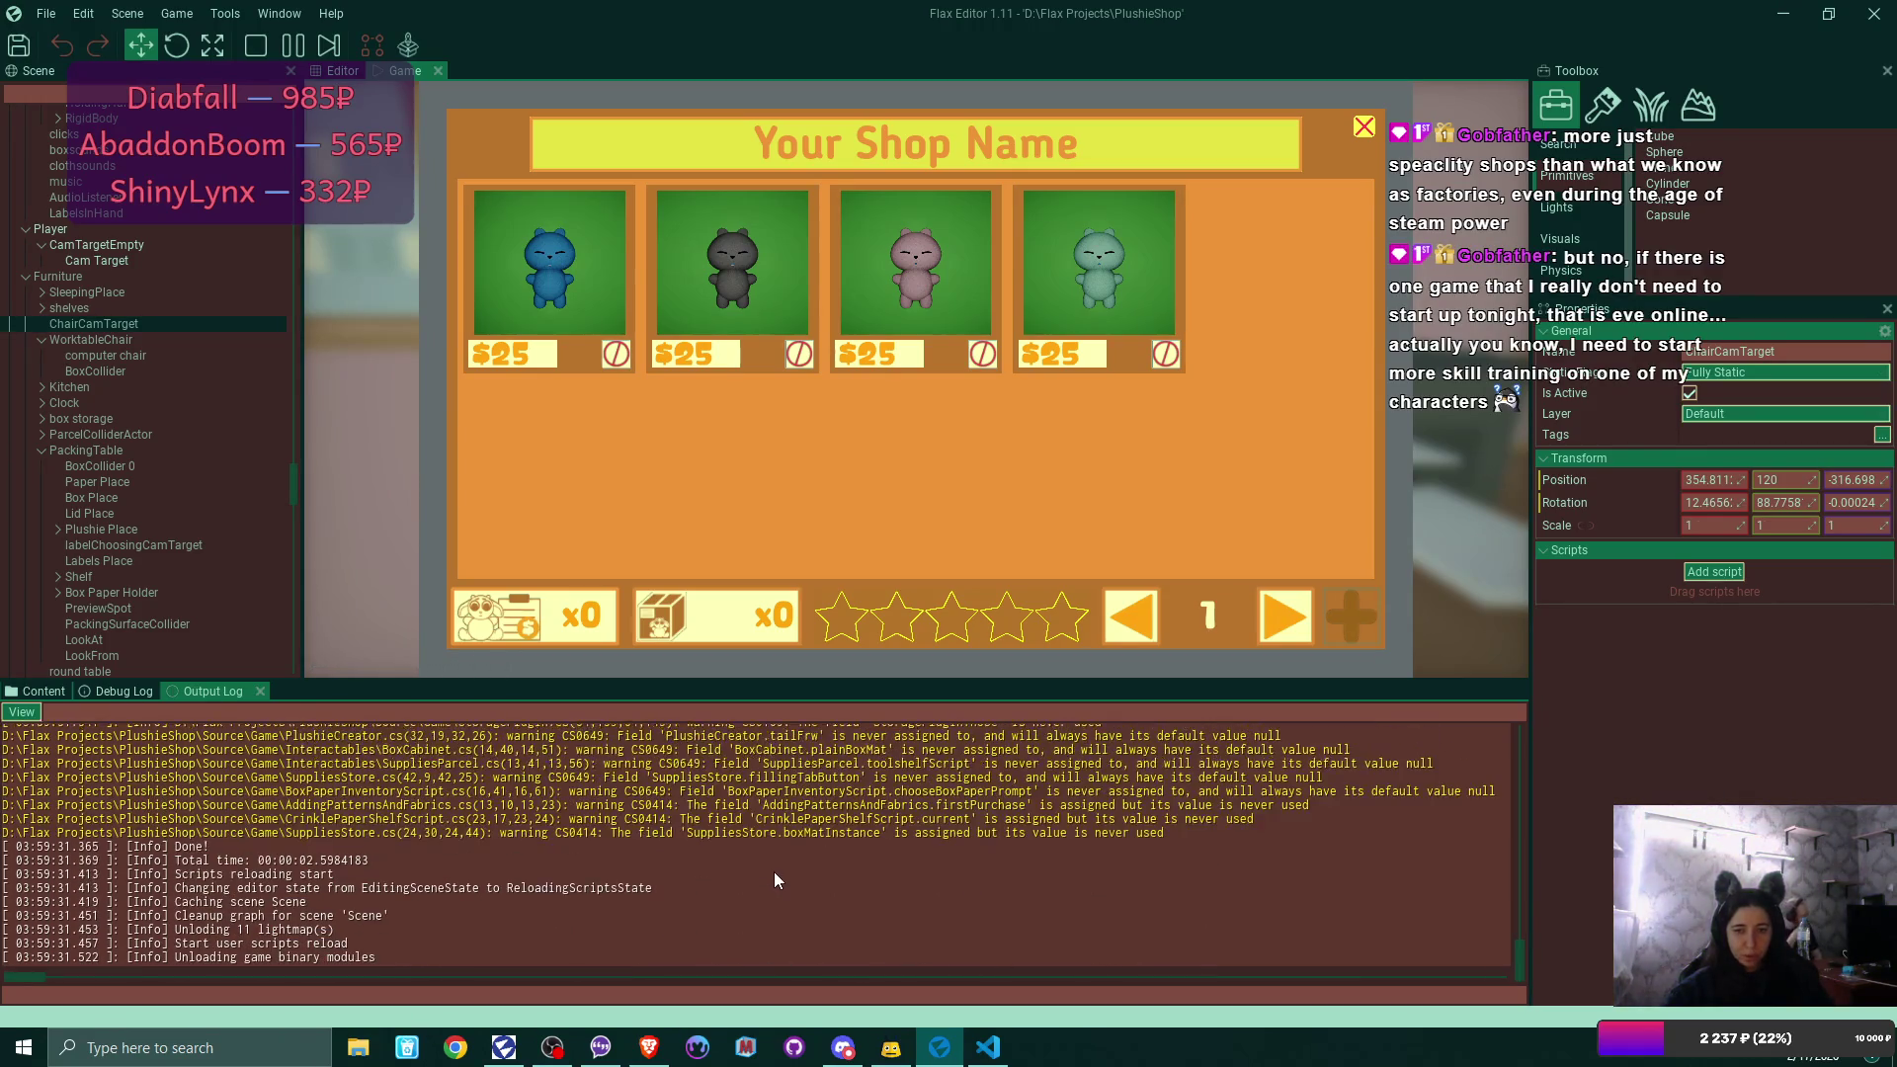
Pack the blue, black, pink and green plushie orders and ship all four.
scroll(774, 871, down, 15)
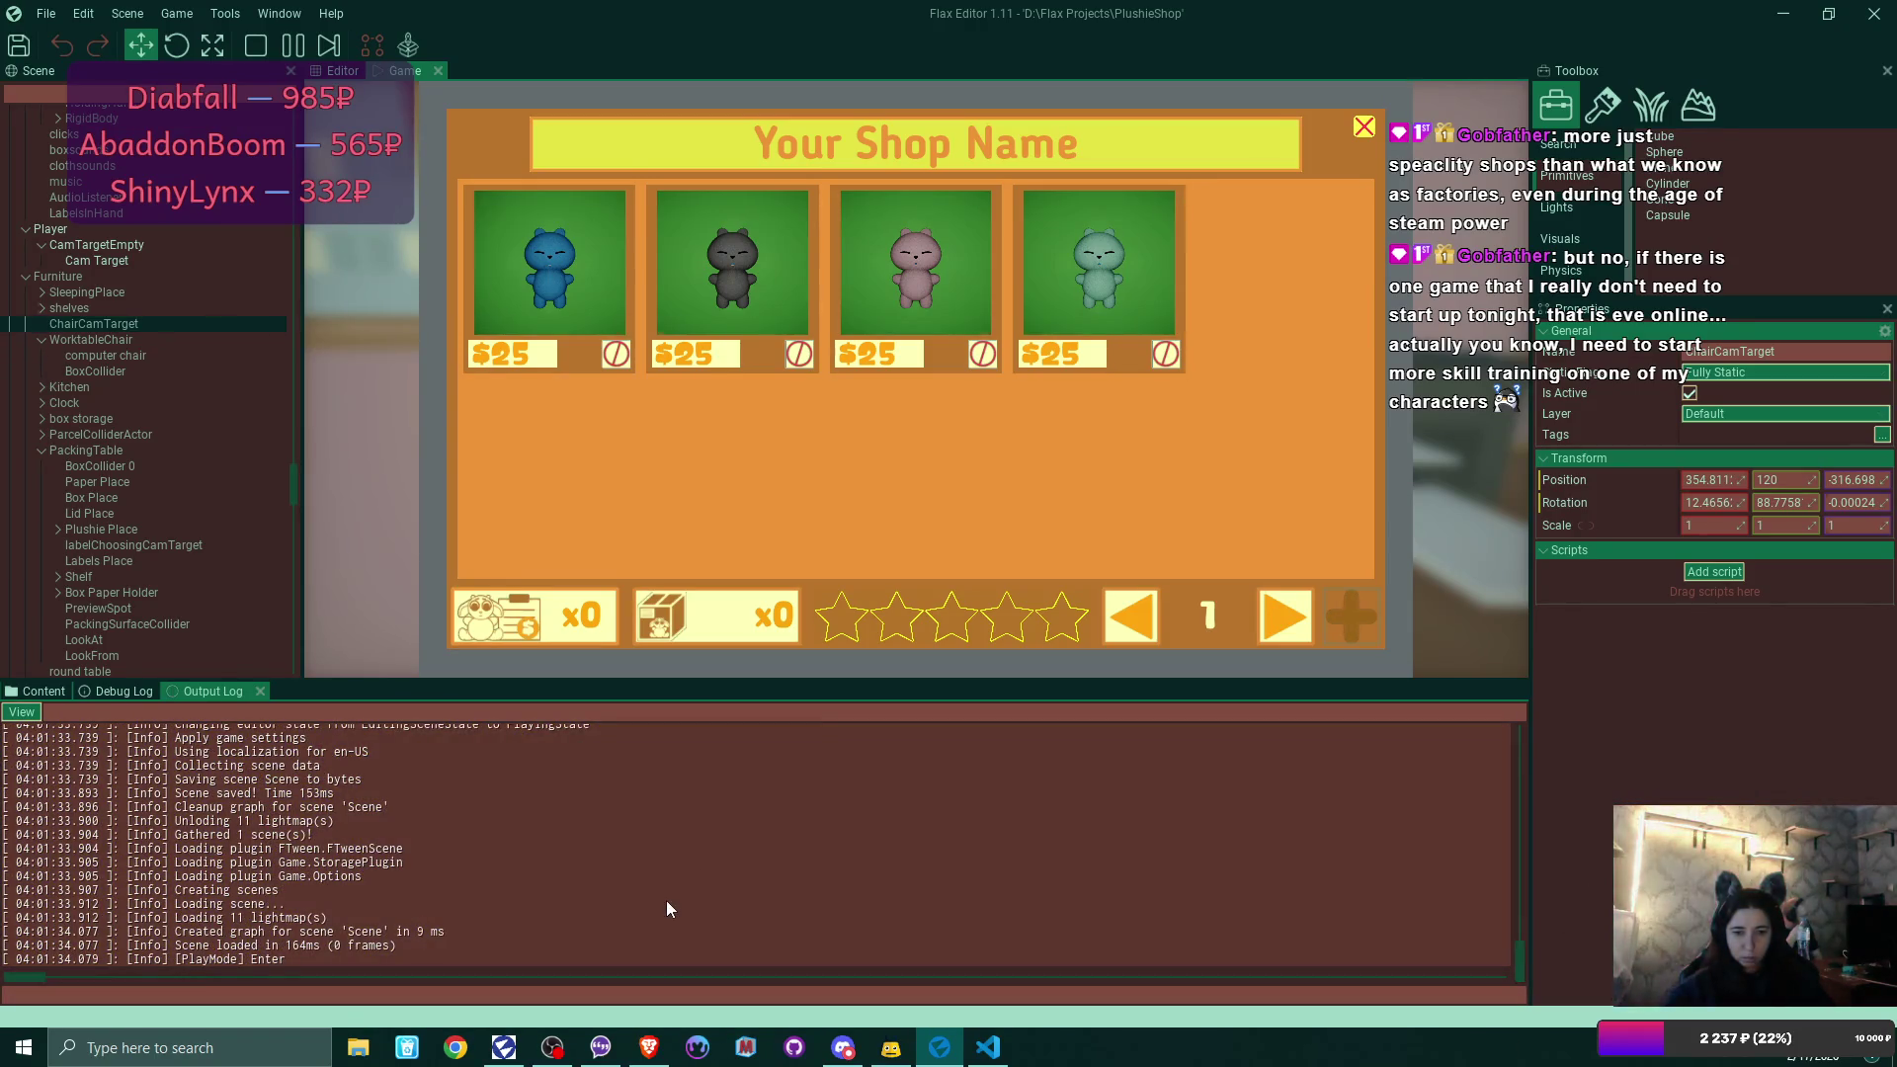
click(1099, 346)
click(988, 359)
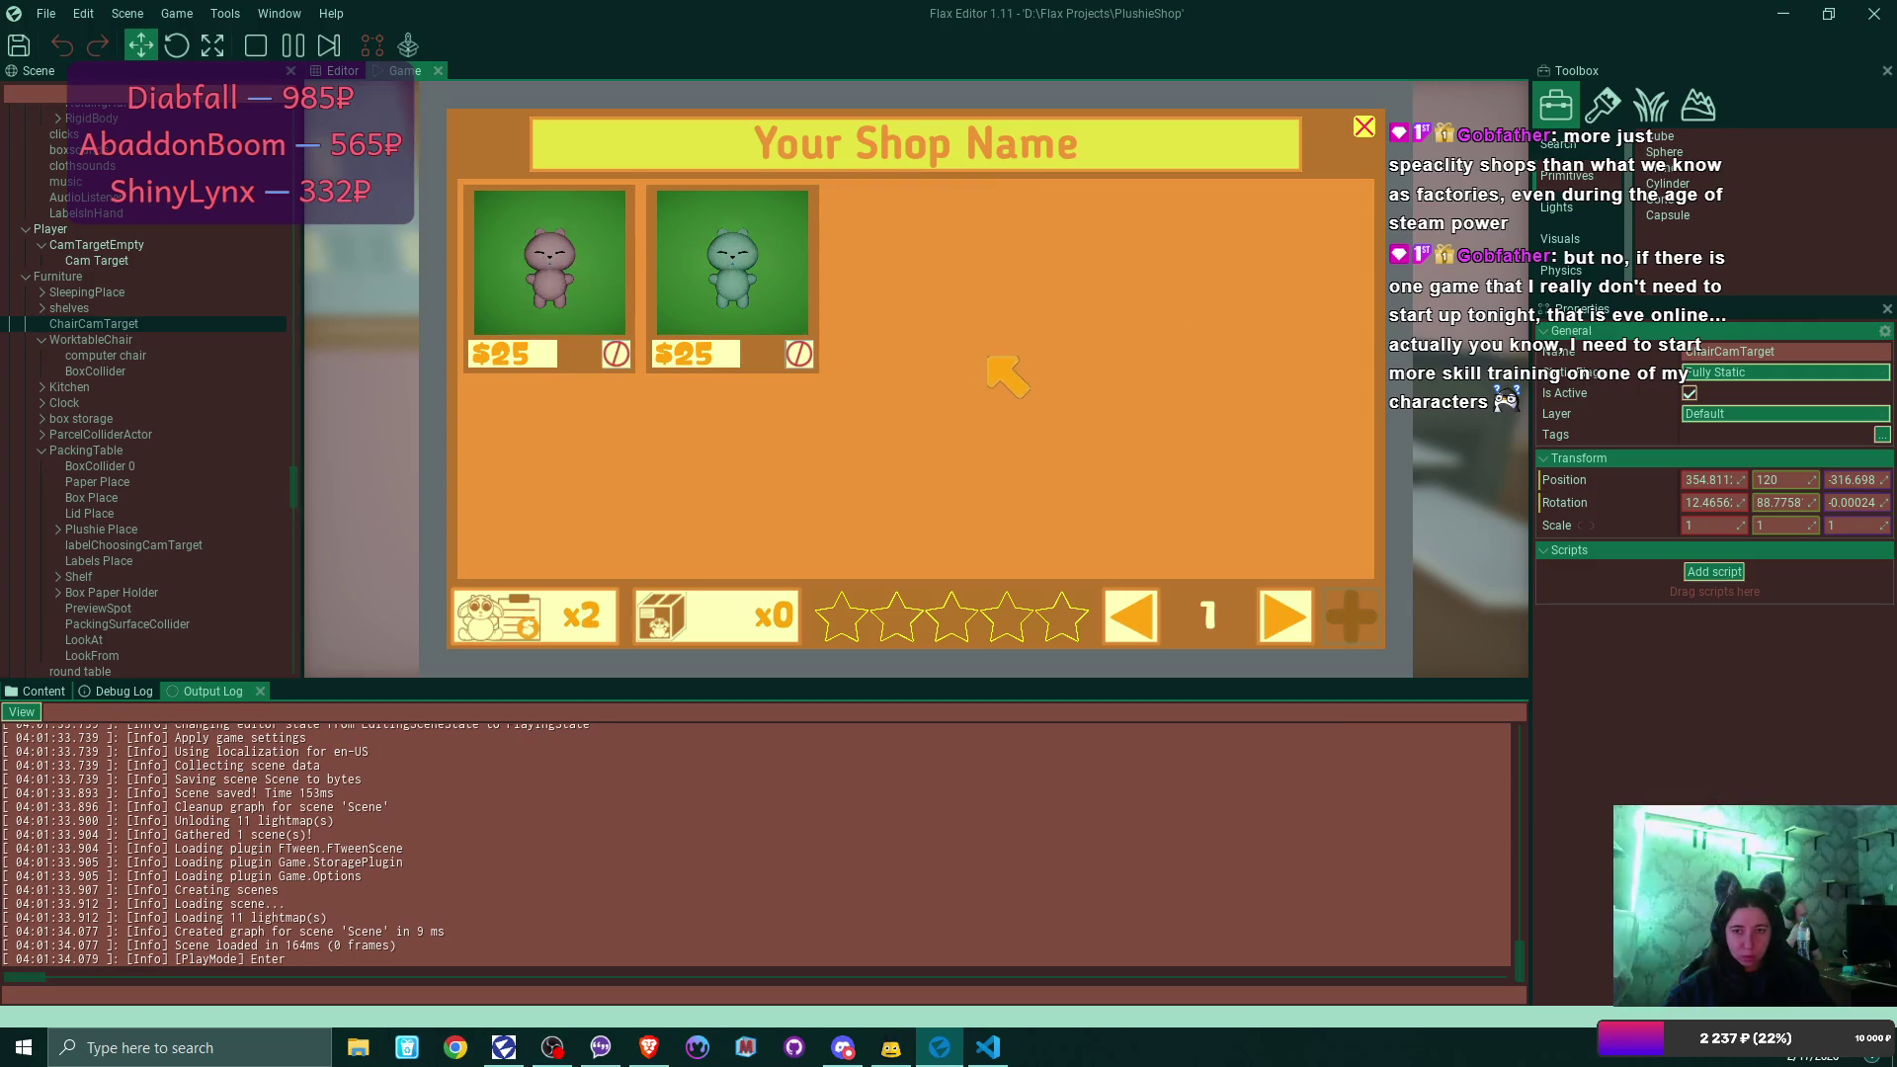
click(988, 357)
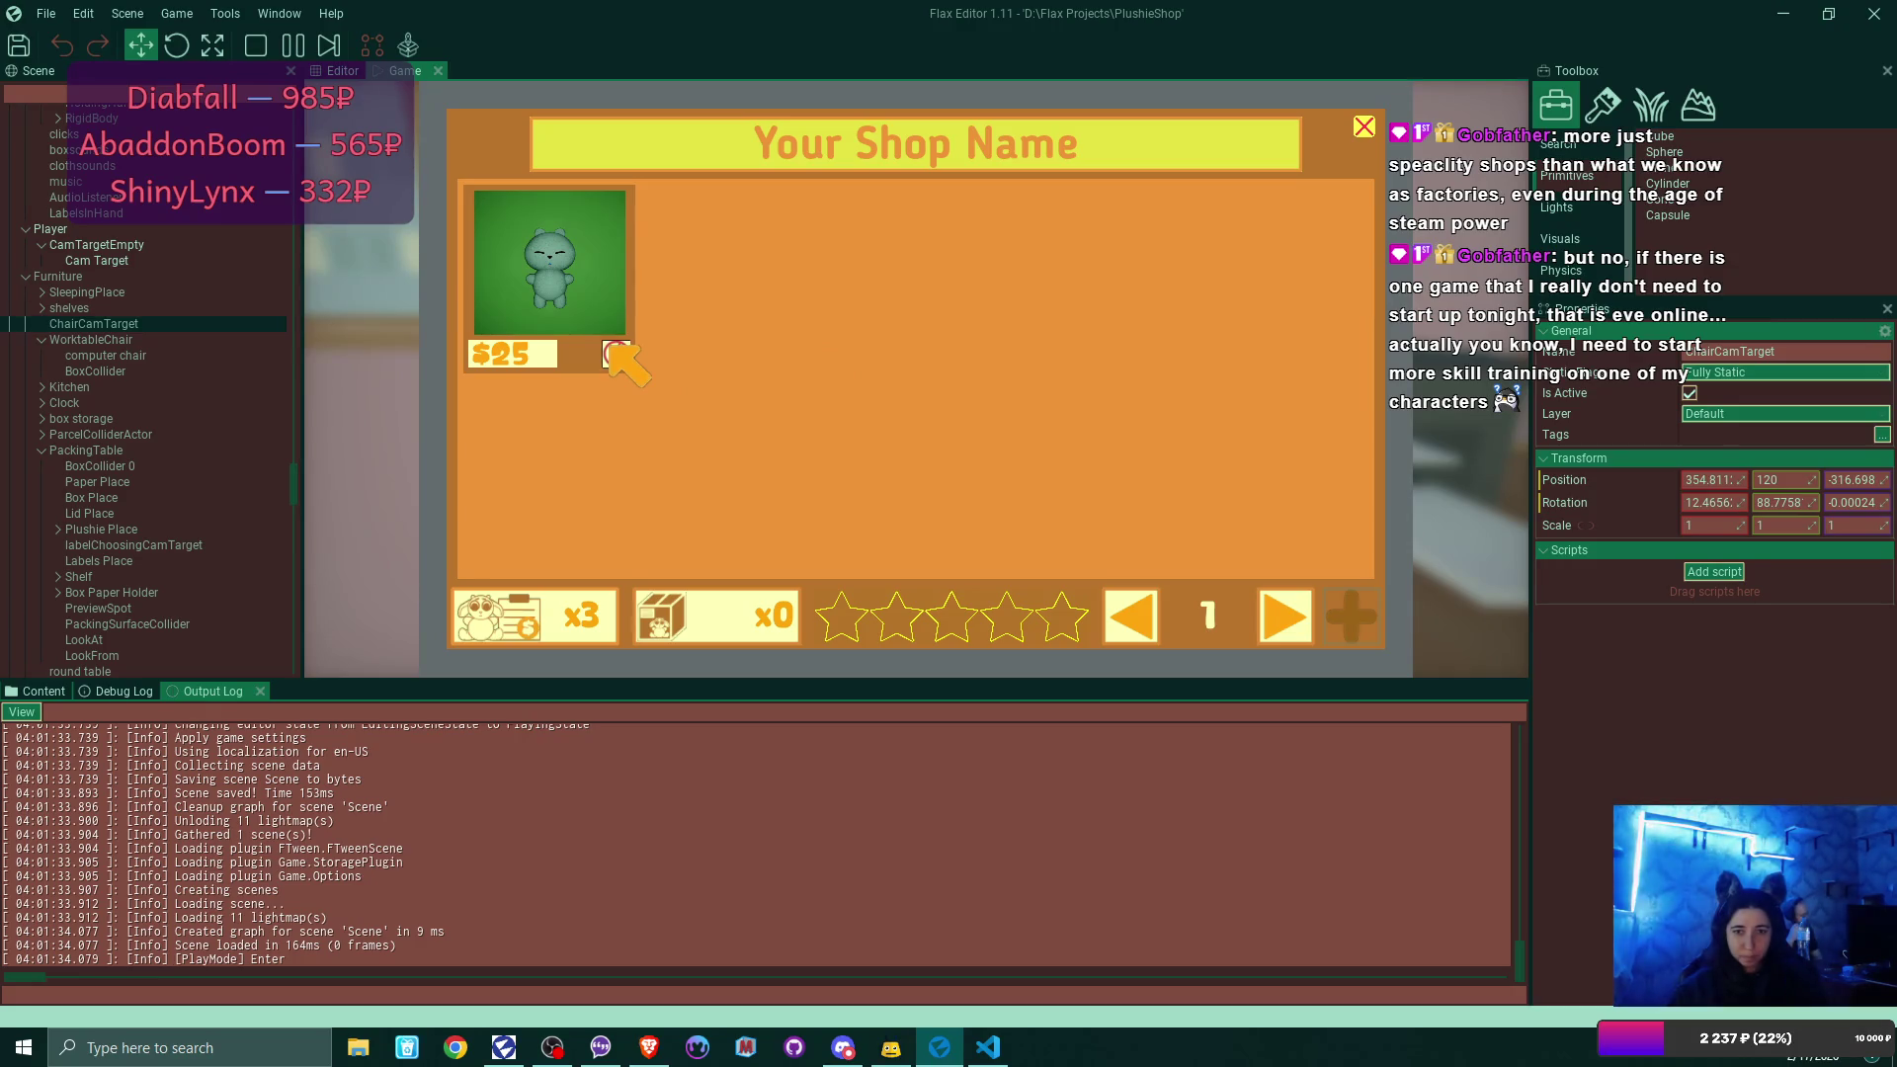
click(613, 351)
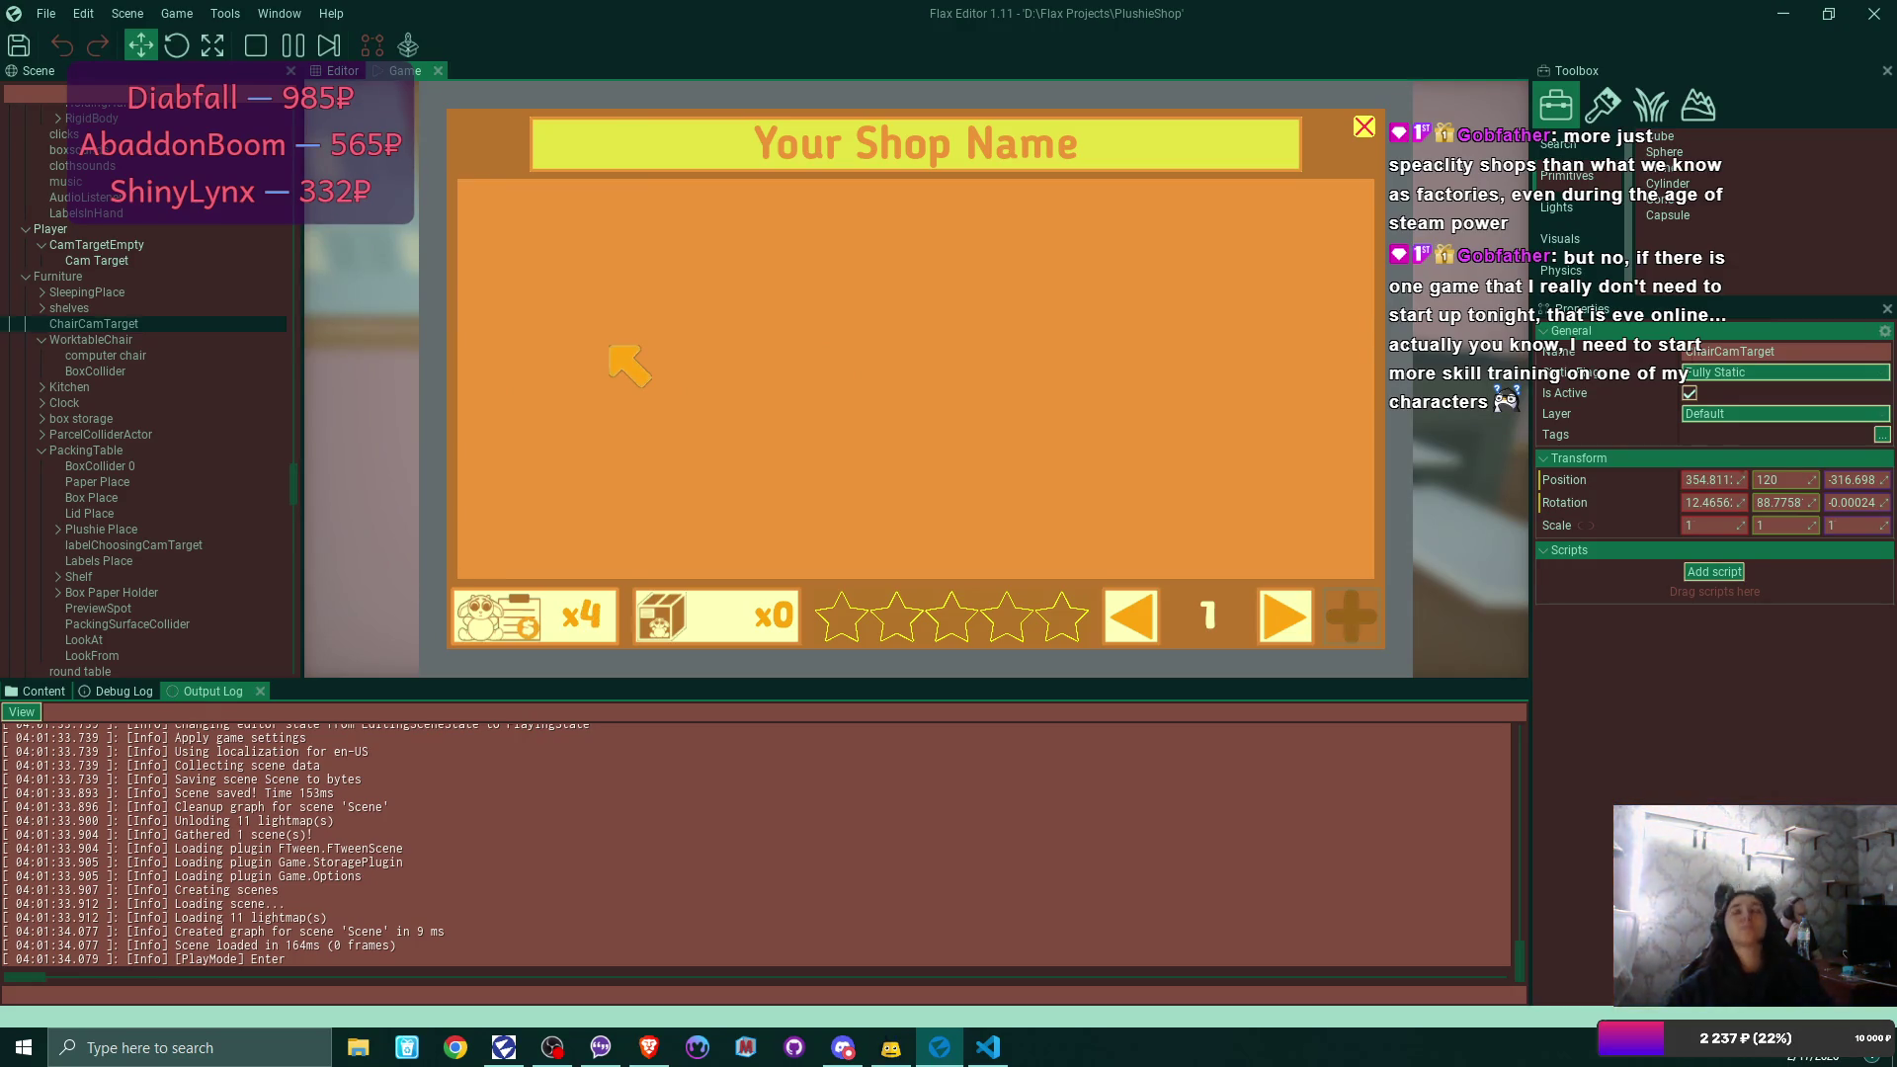
click(545, 614)
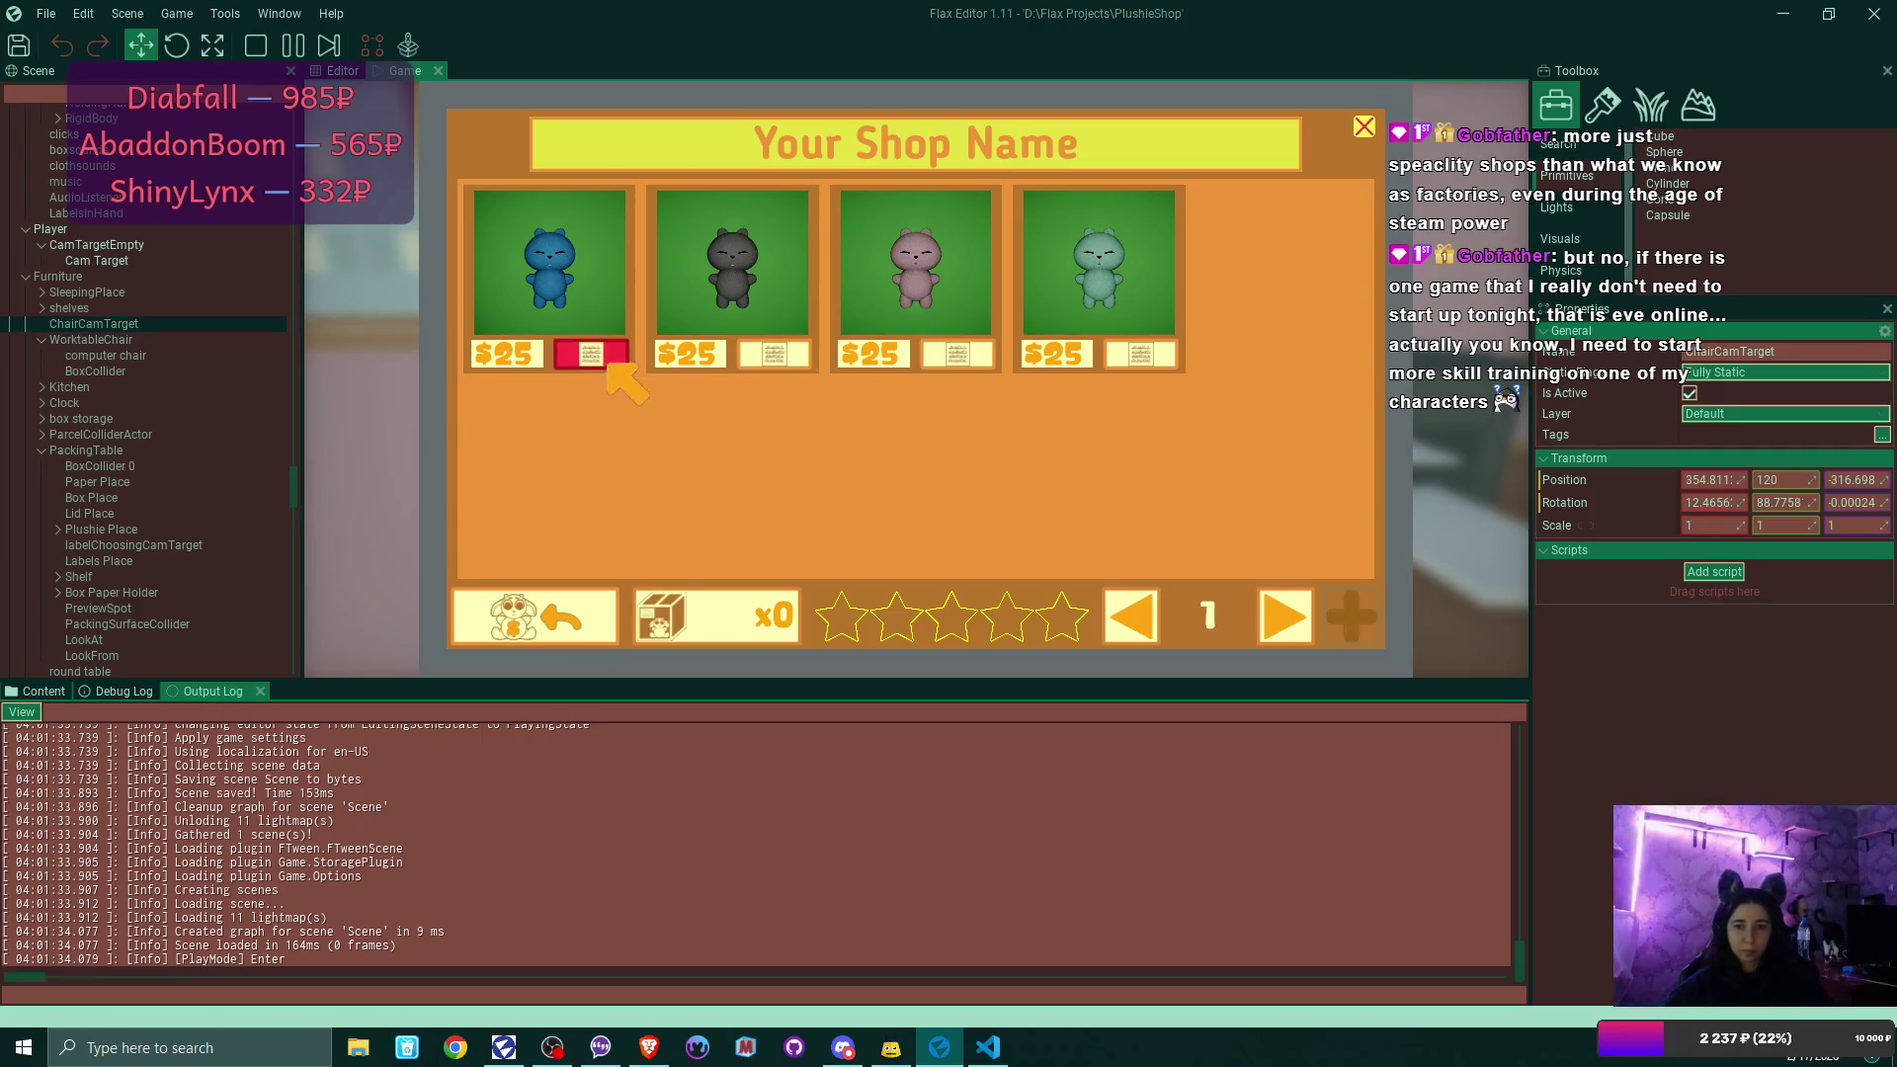
Show the shipping address card on each of the four sold listings.
click(593, 355)
click(770, 356)
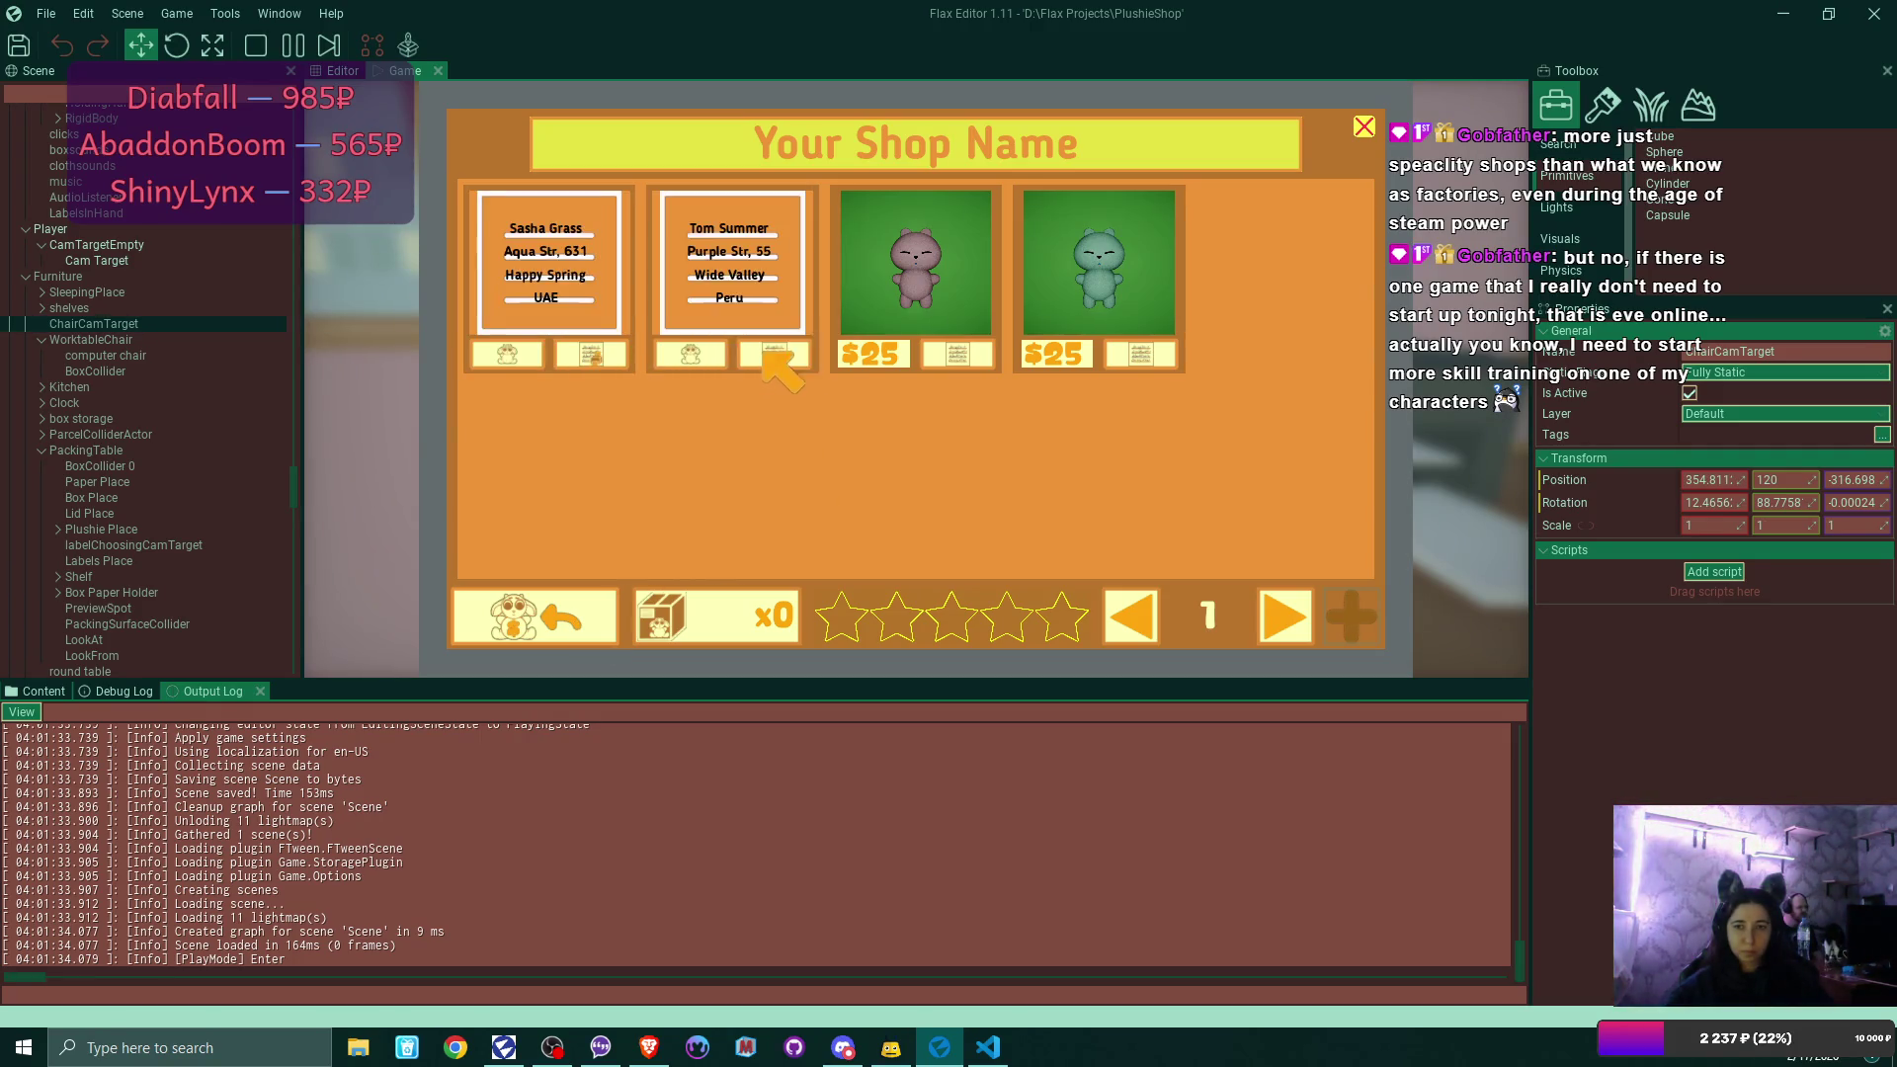
click(934, 357)
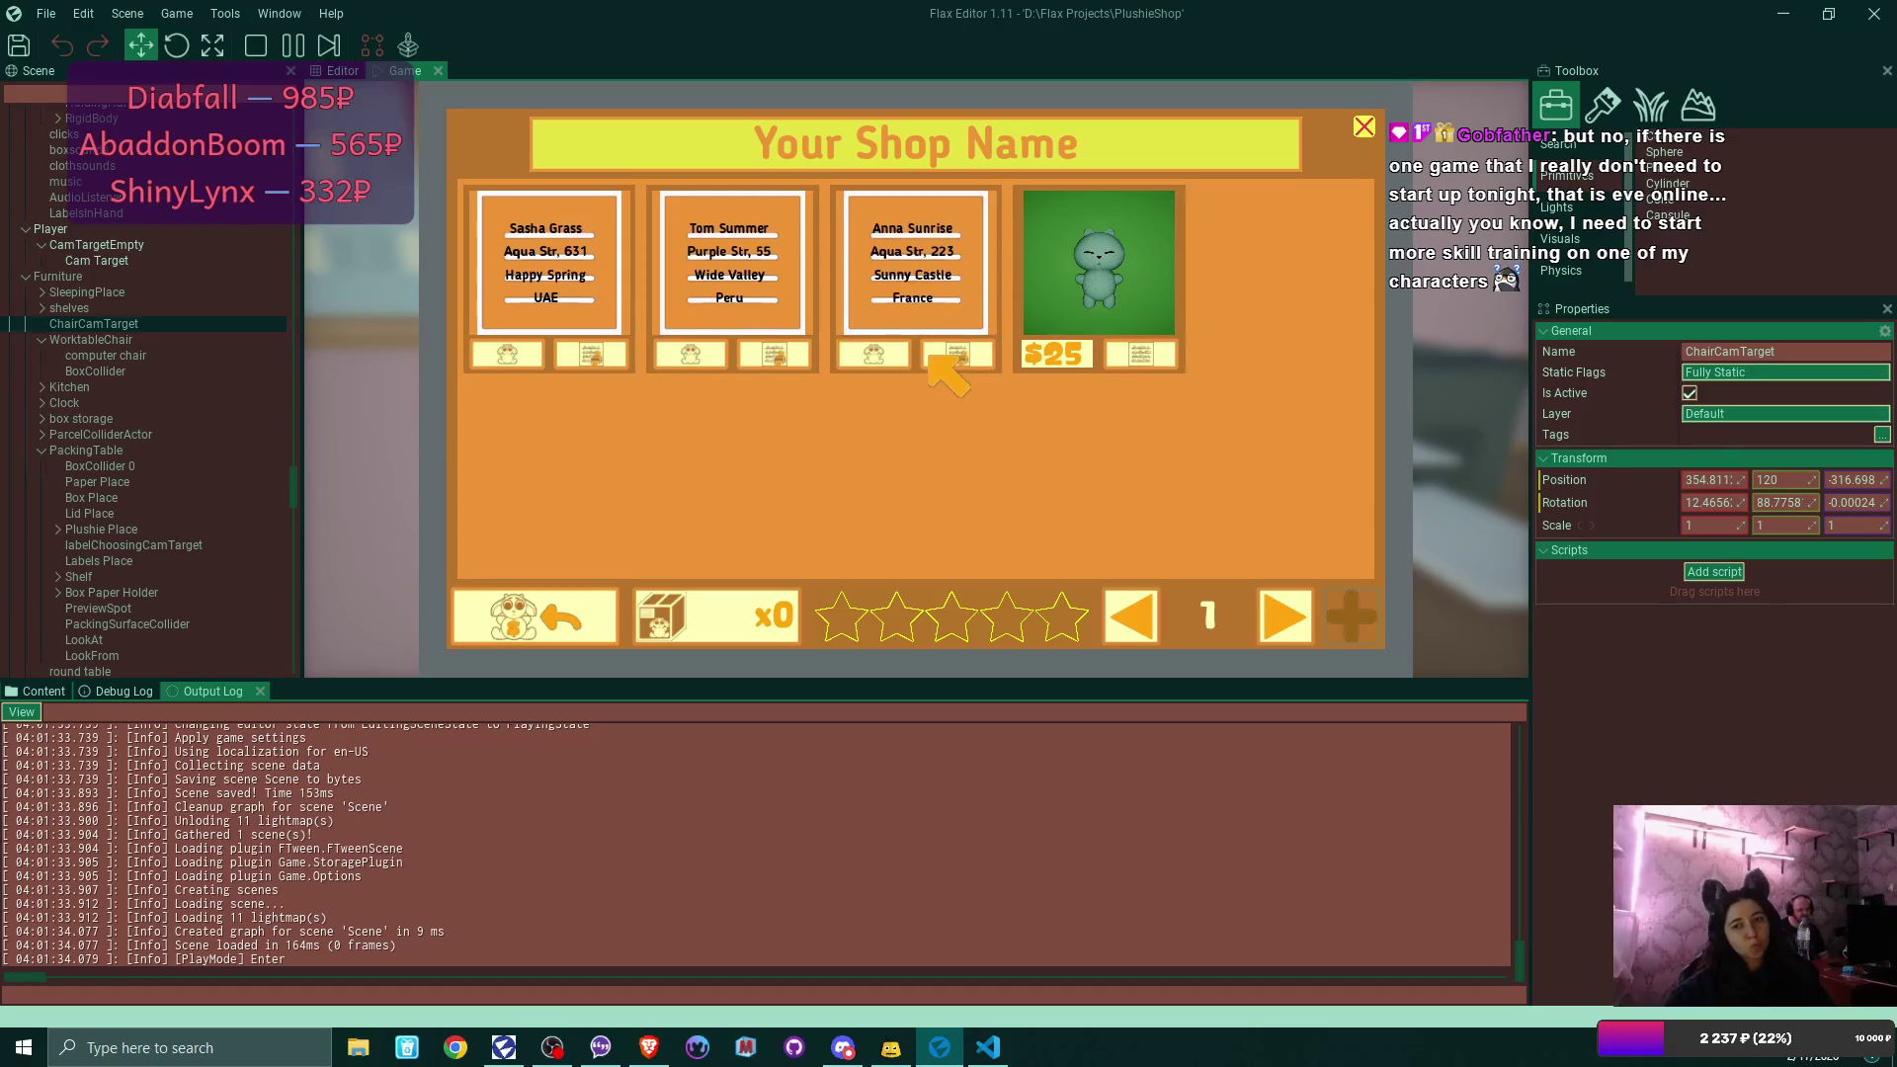
click(1131, 358)
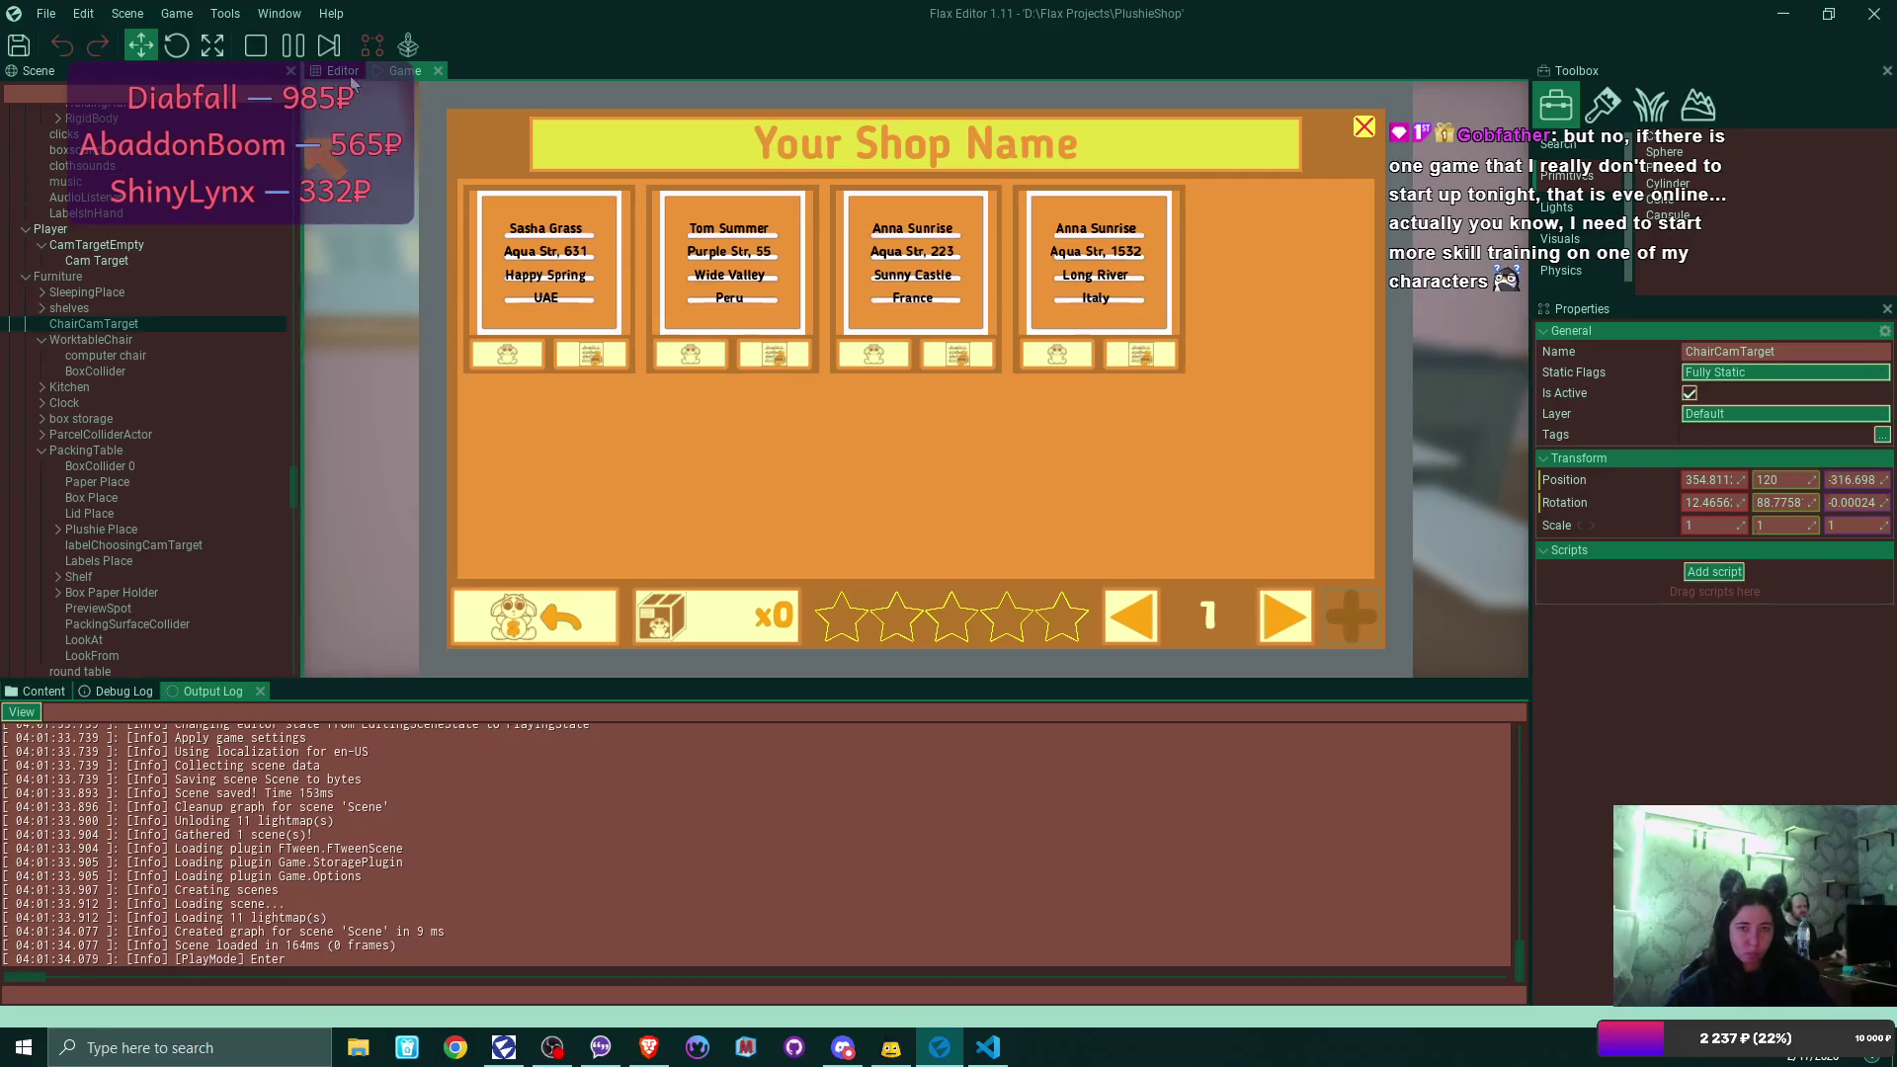
scroll(144, 274, up, 10)
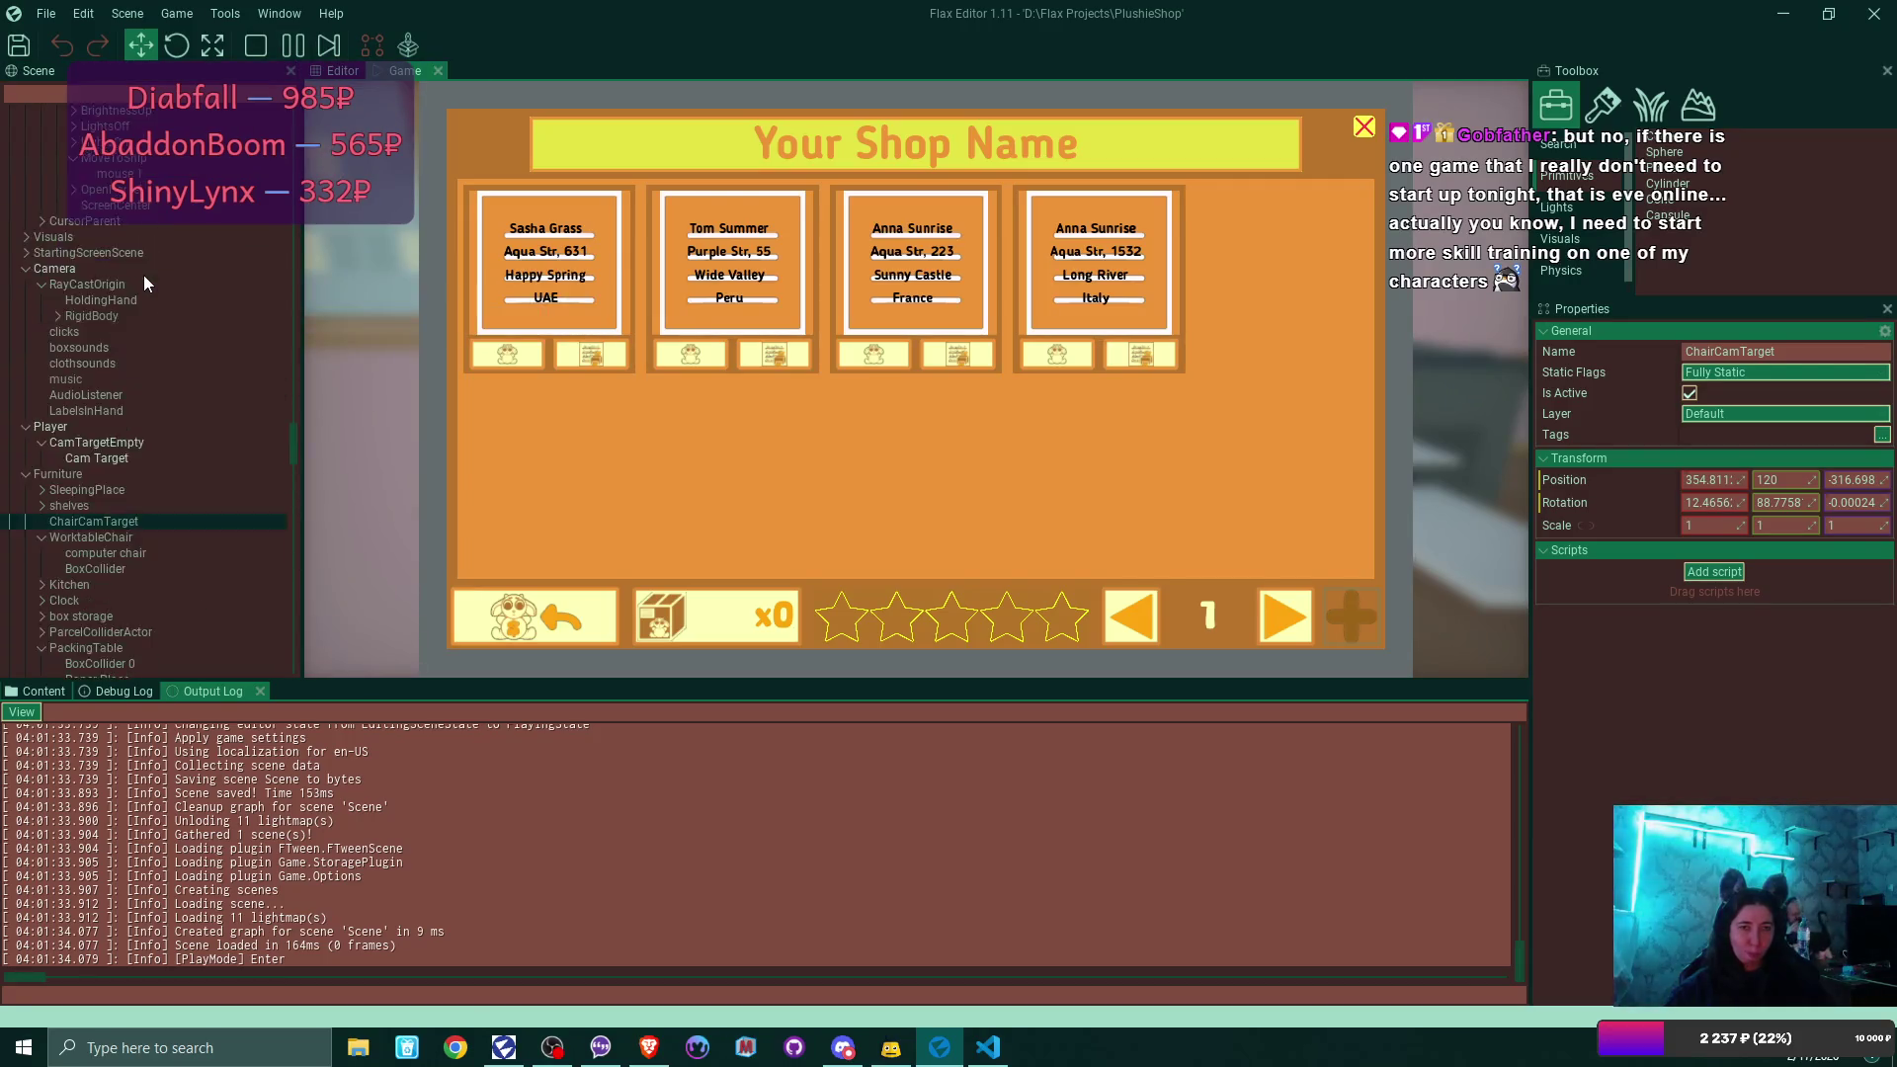
Expand SoldListing 0 and inspect its address button and the image inside it.
scroll(144, 274, up, 10)
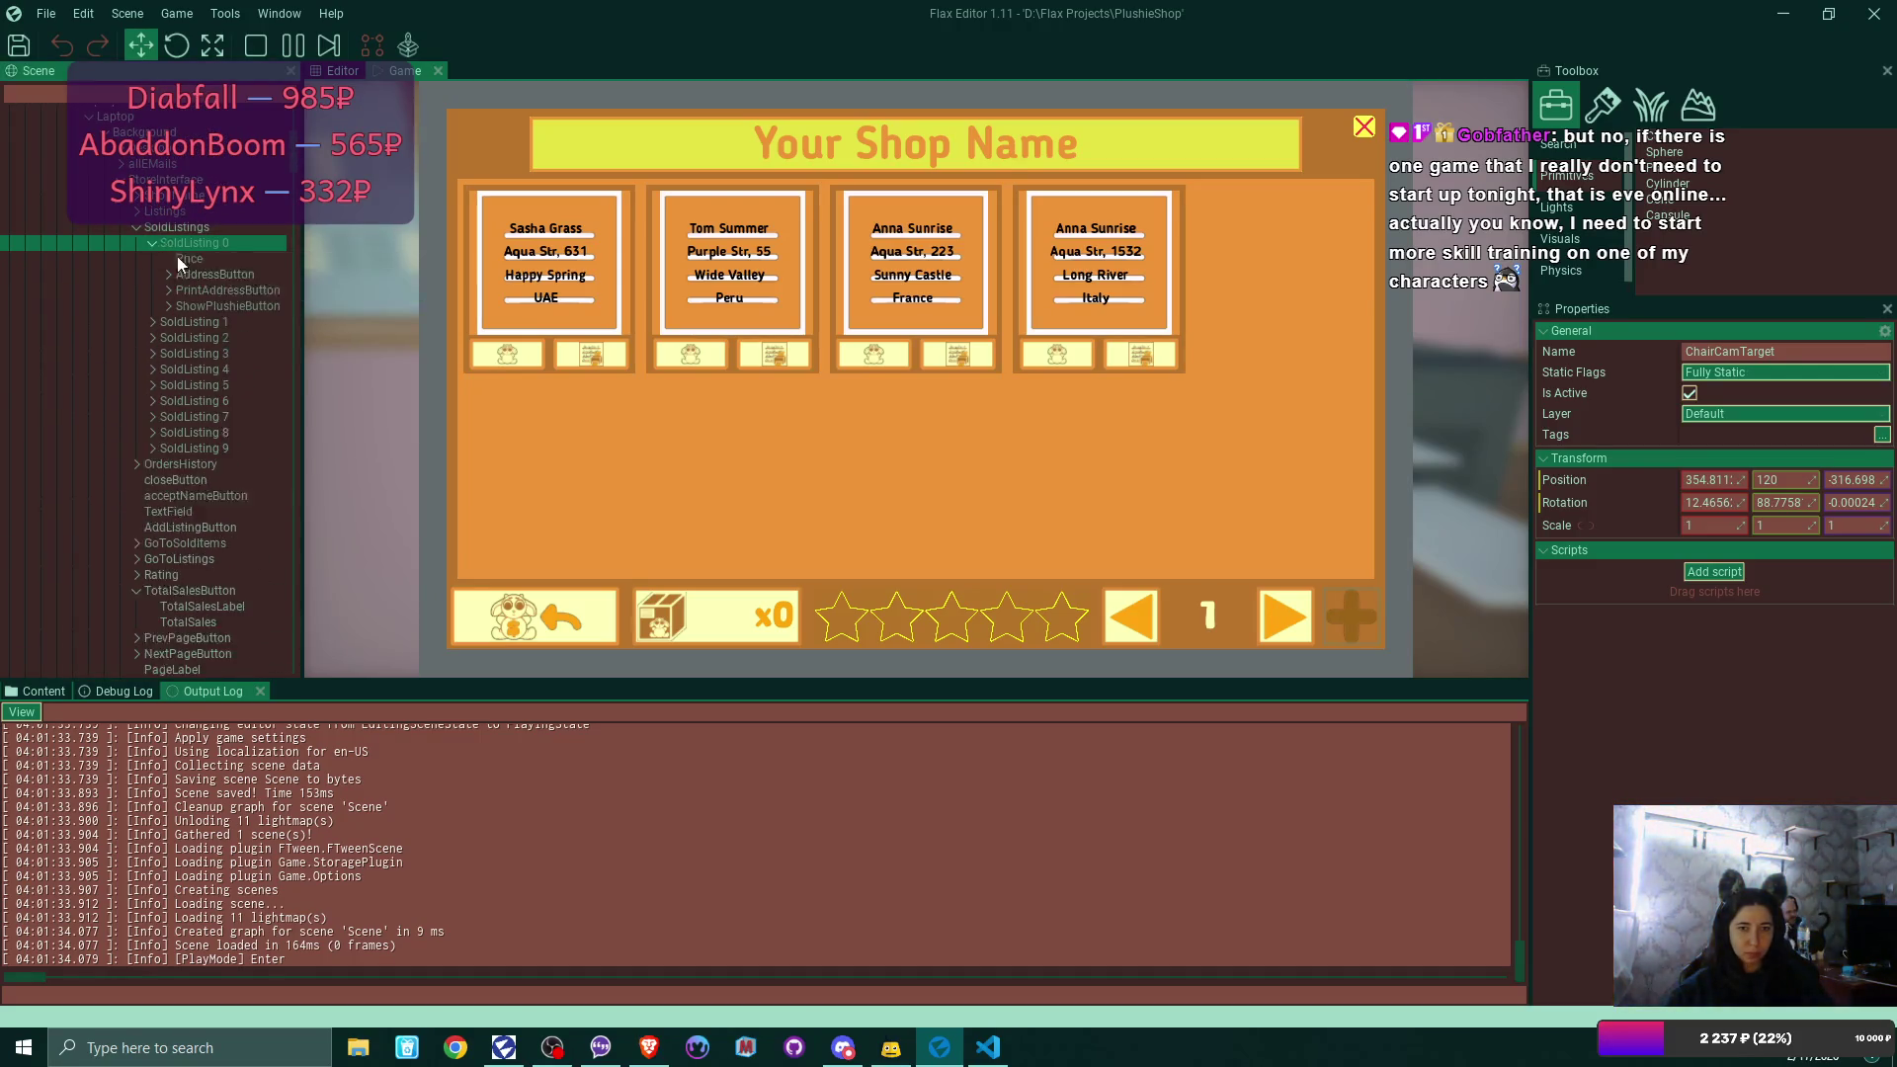
click(165, 247)
click(217, 290)
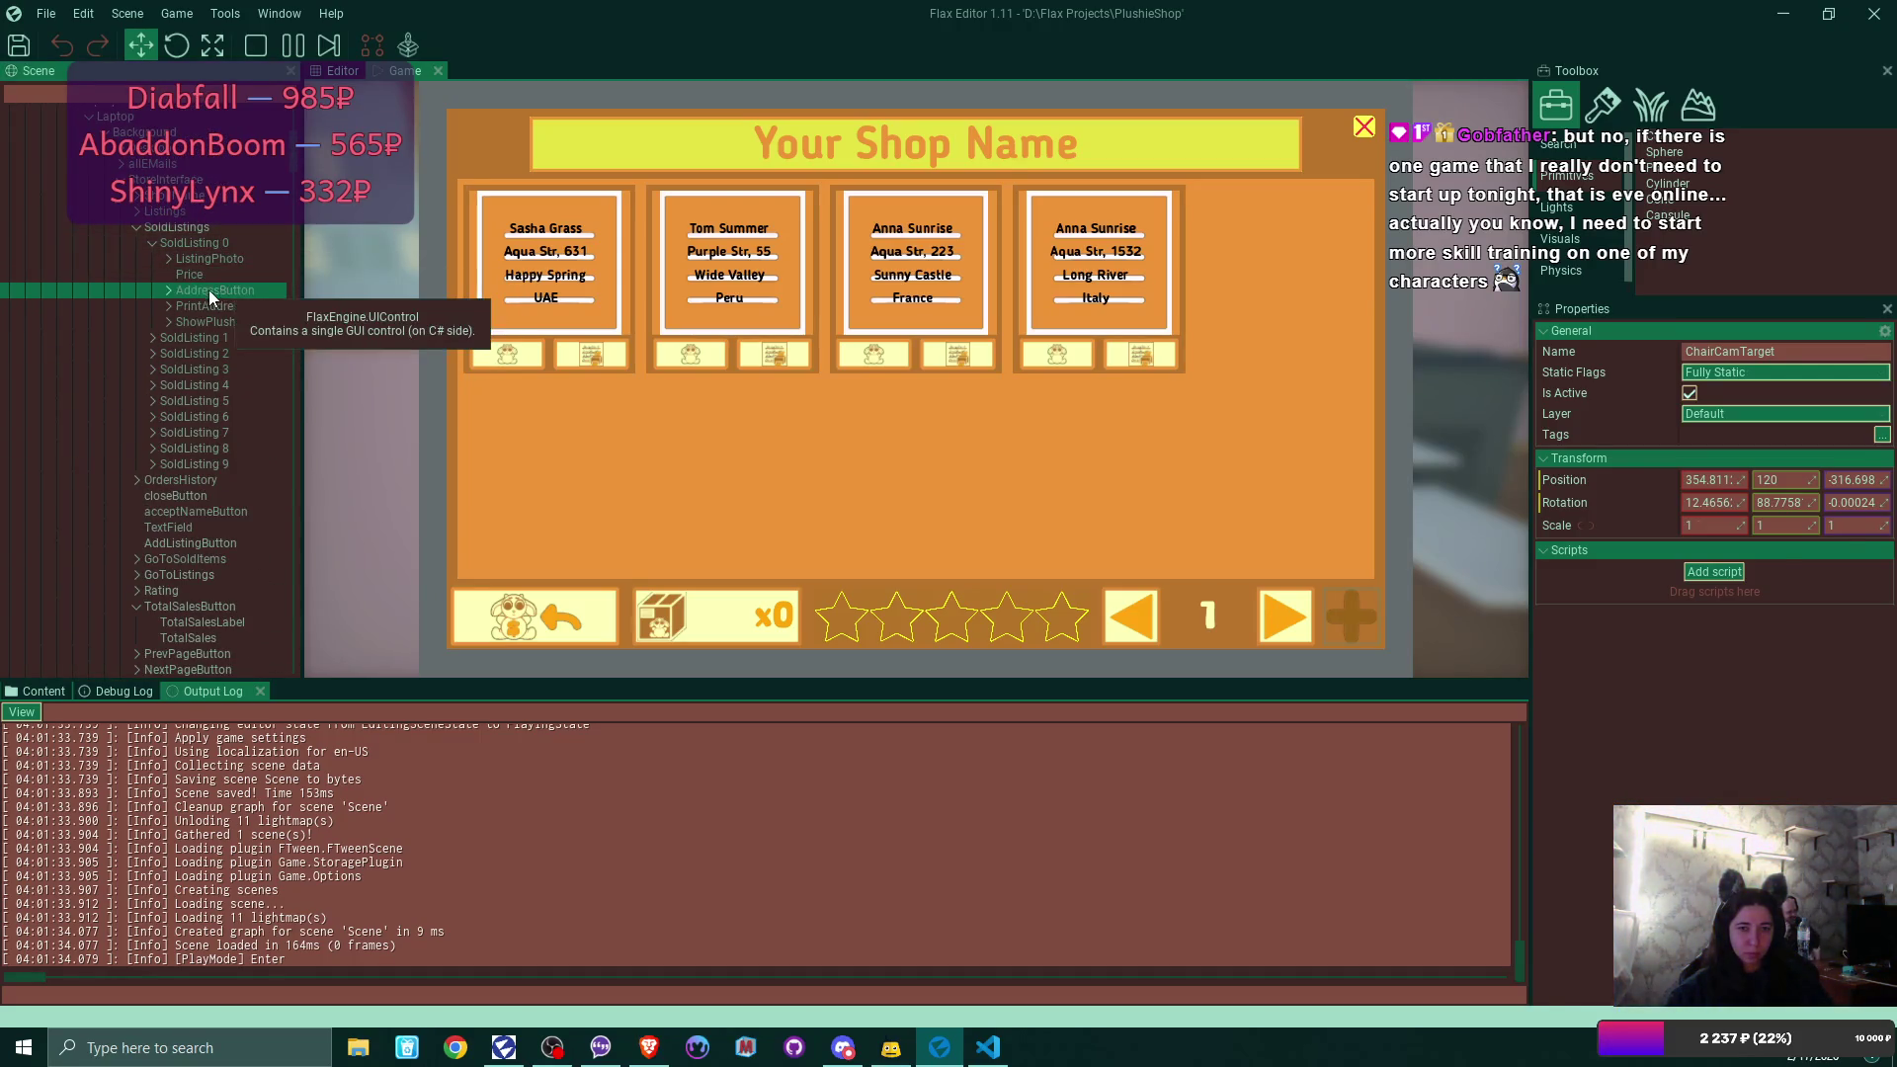
click(169, 291)
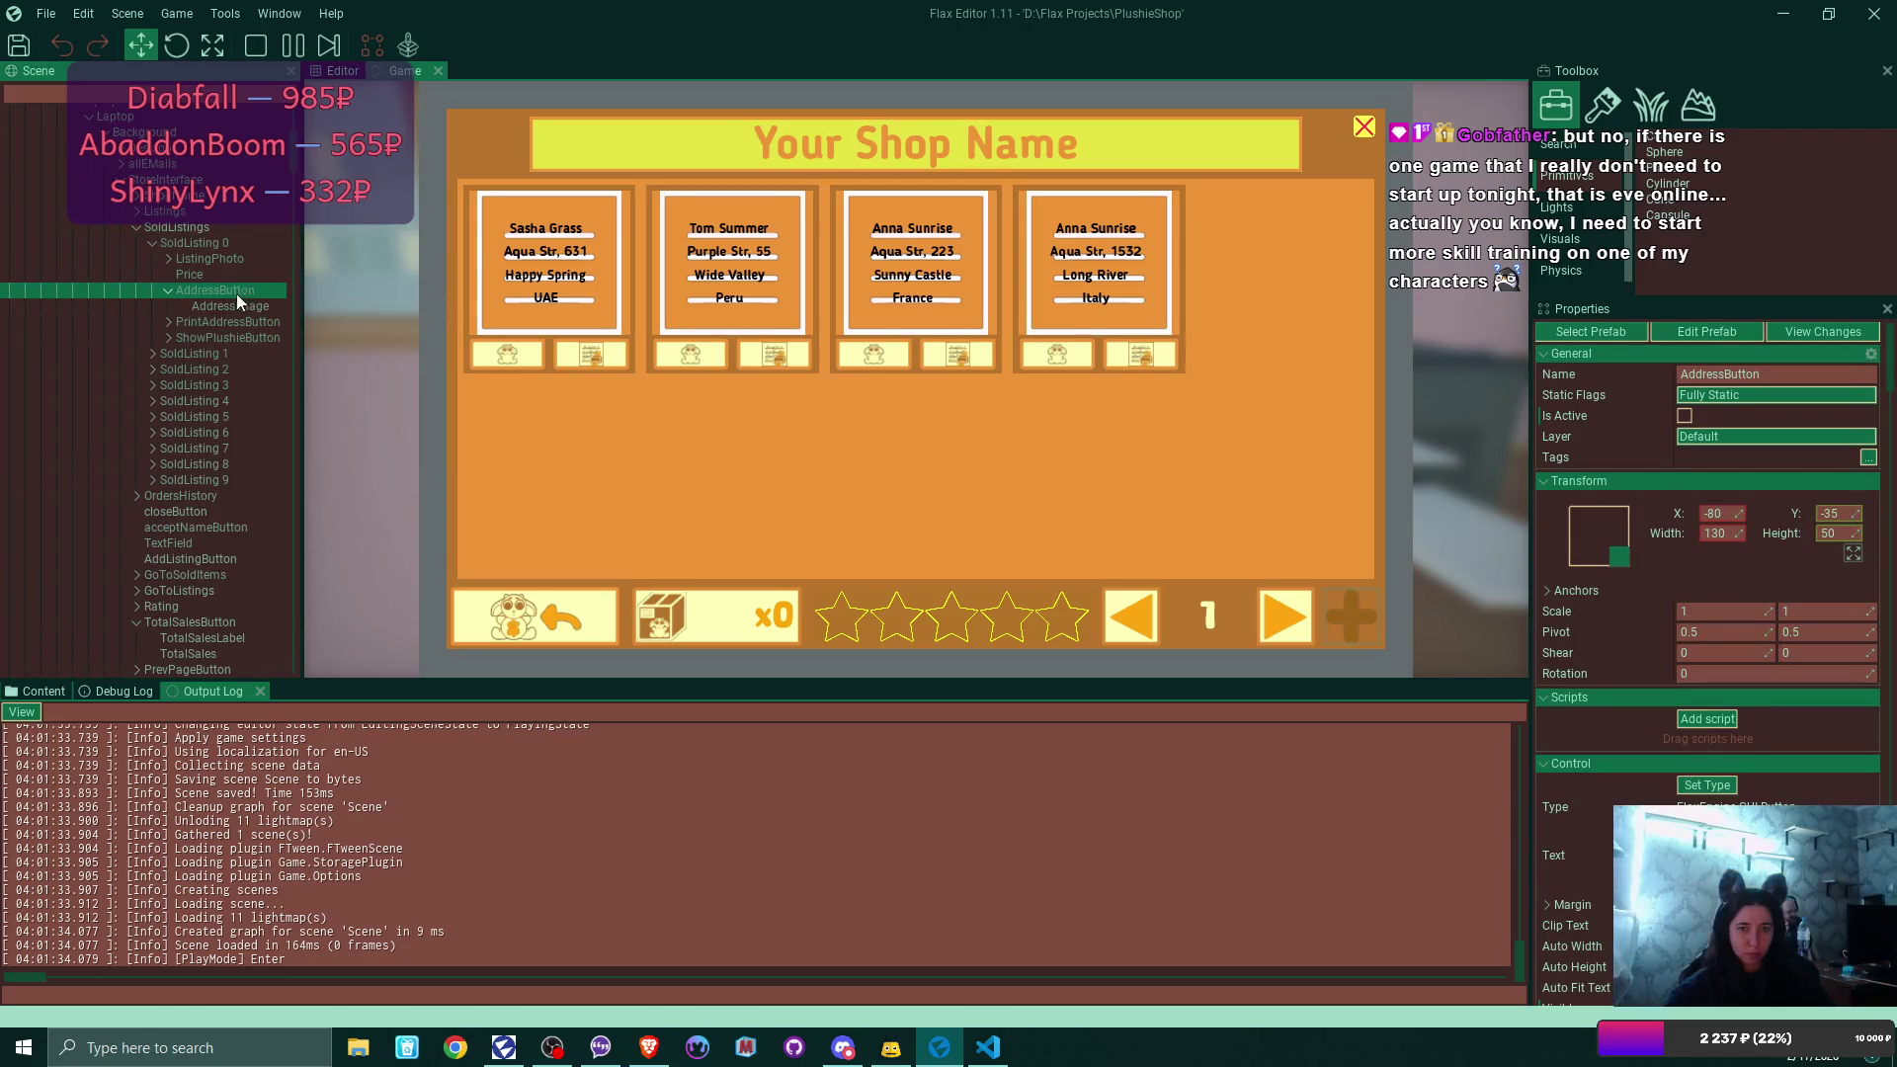
click(240, 306)
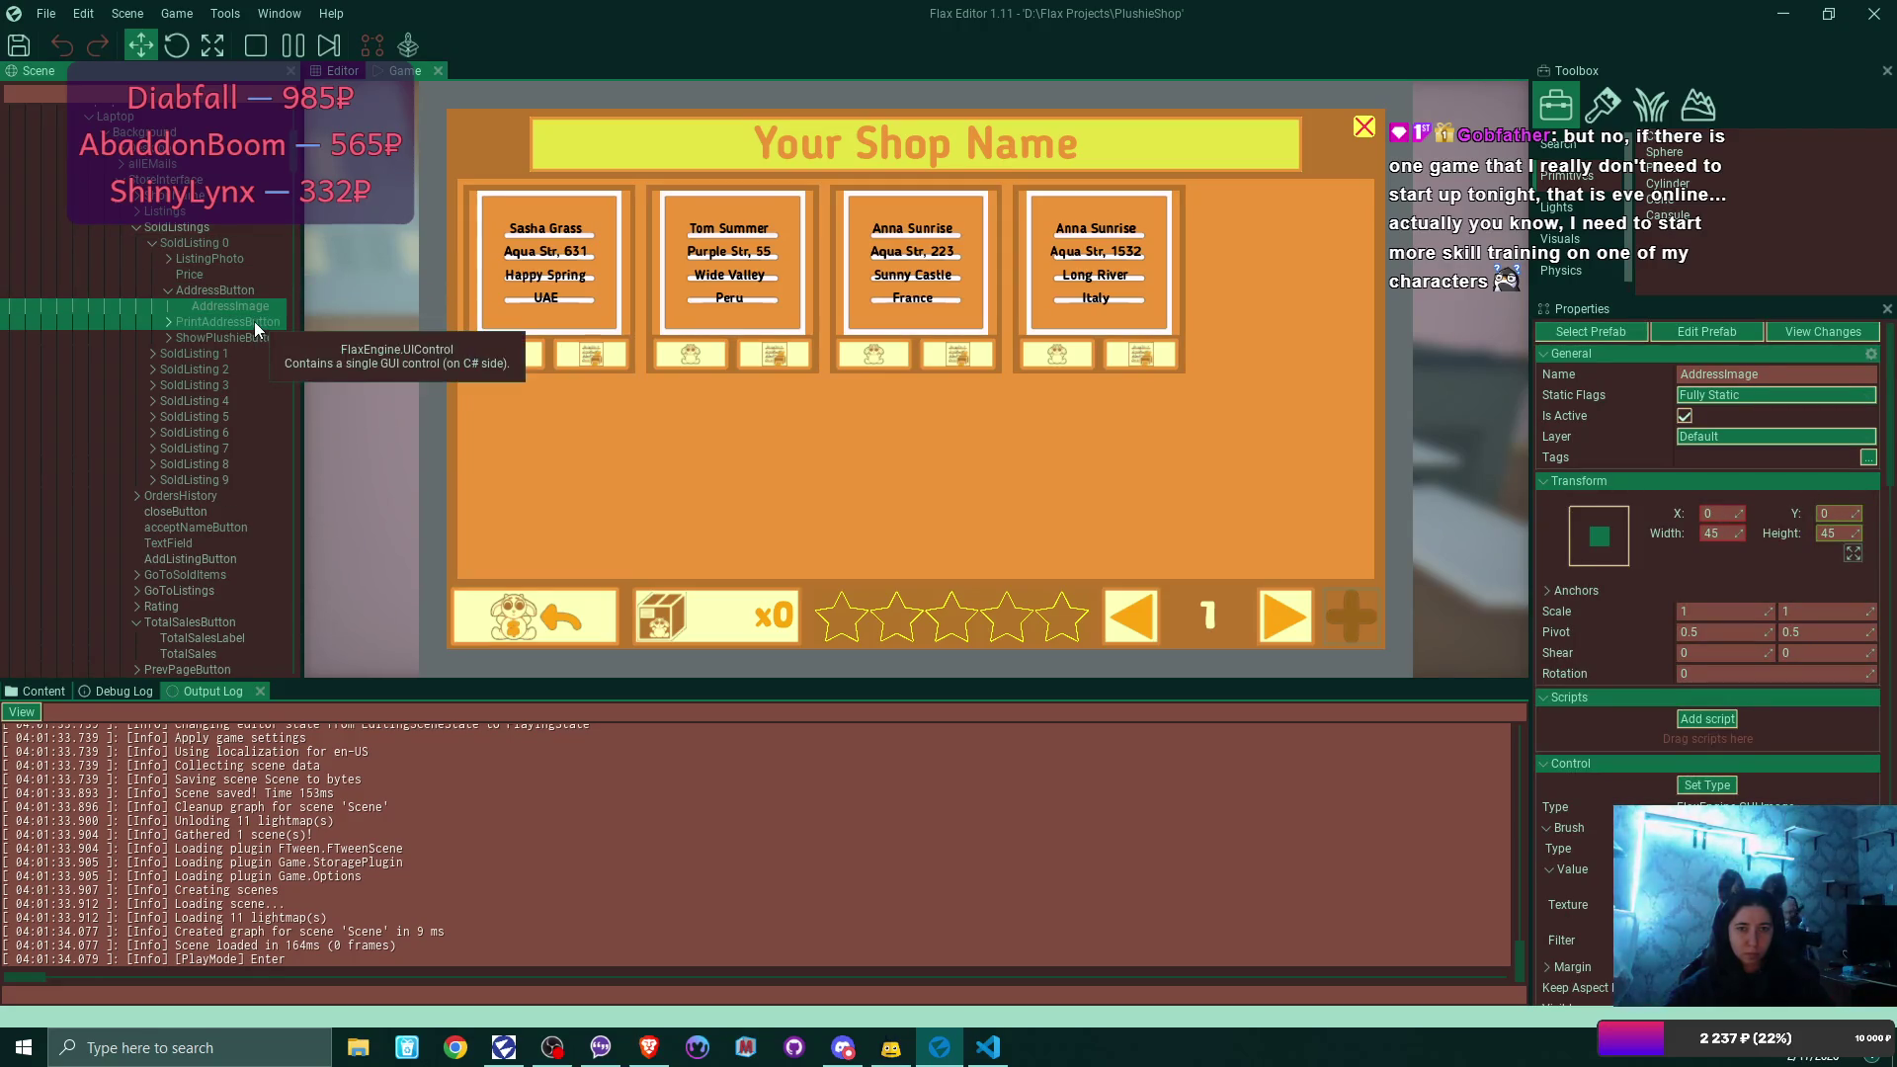
click(172, 288)
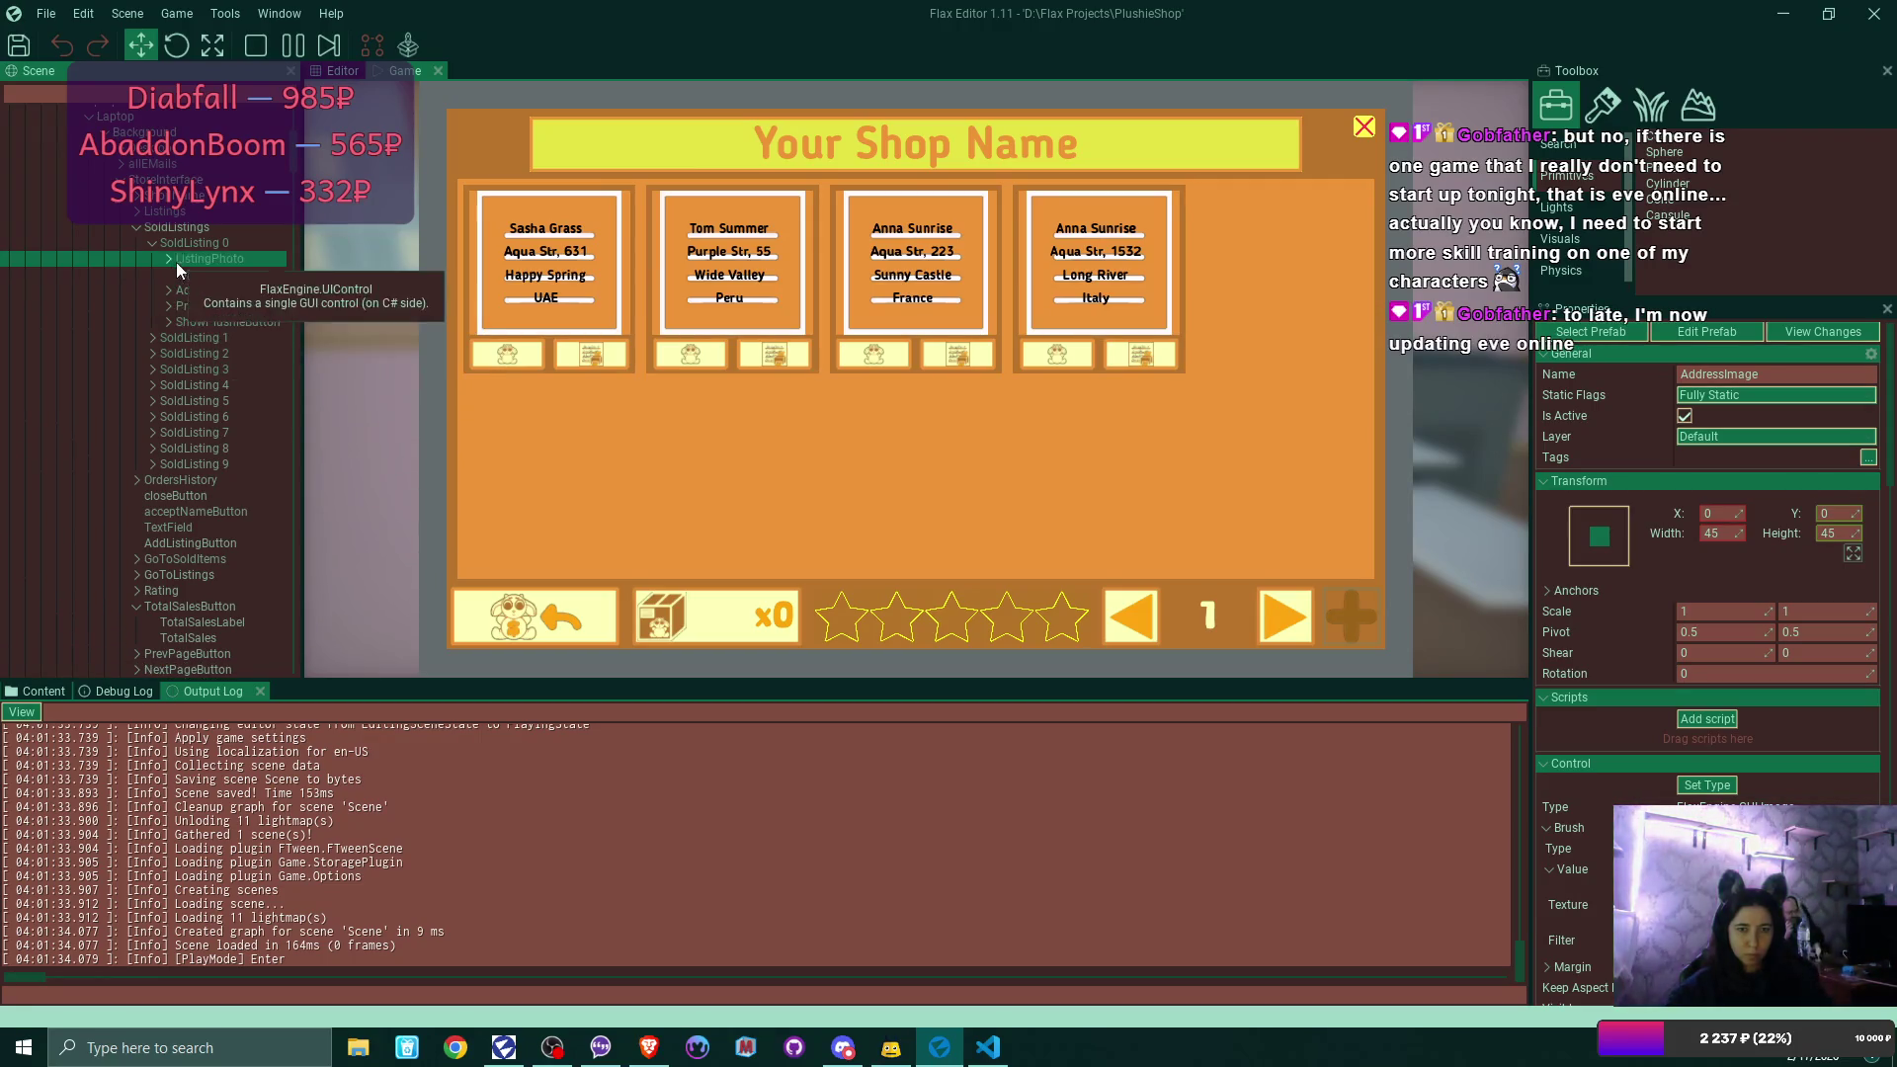
Expand AddressPreview, inspect its name, street, city and country labels, then show Content.
click(169, 259)
click(185, 275)
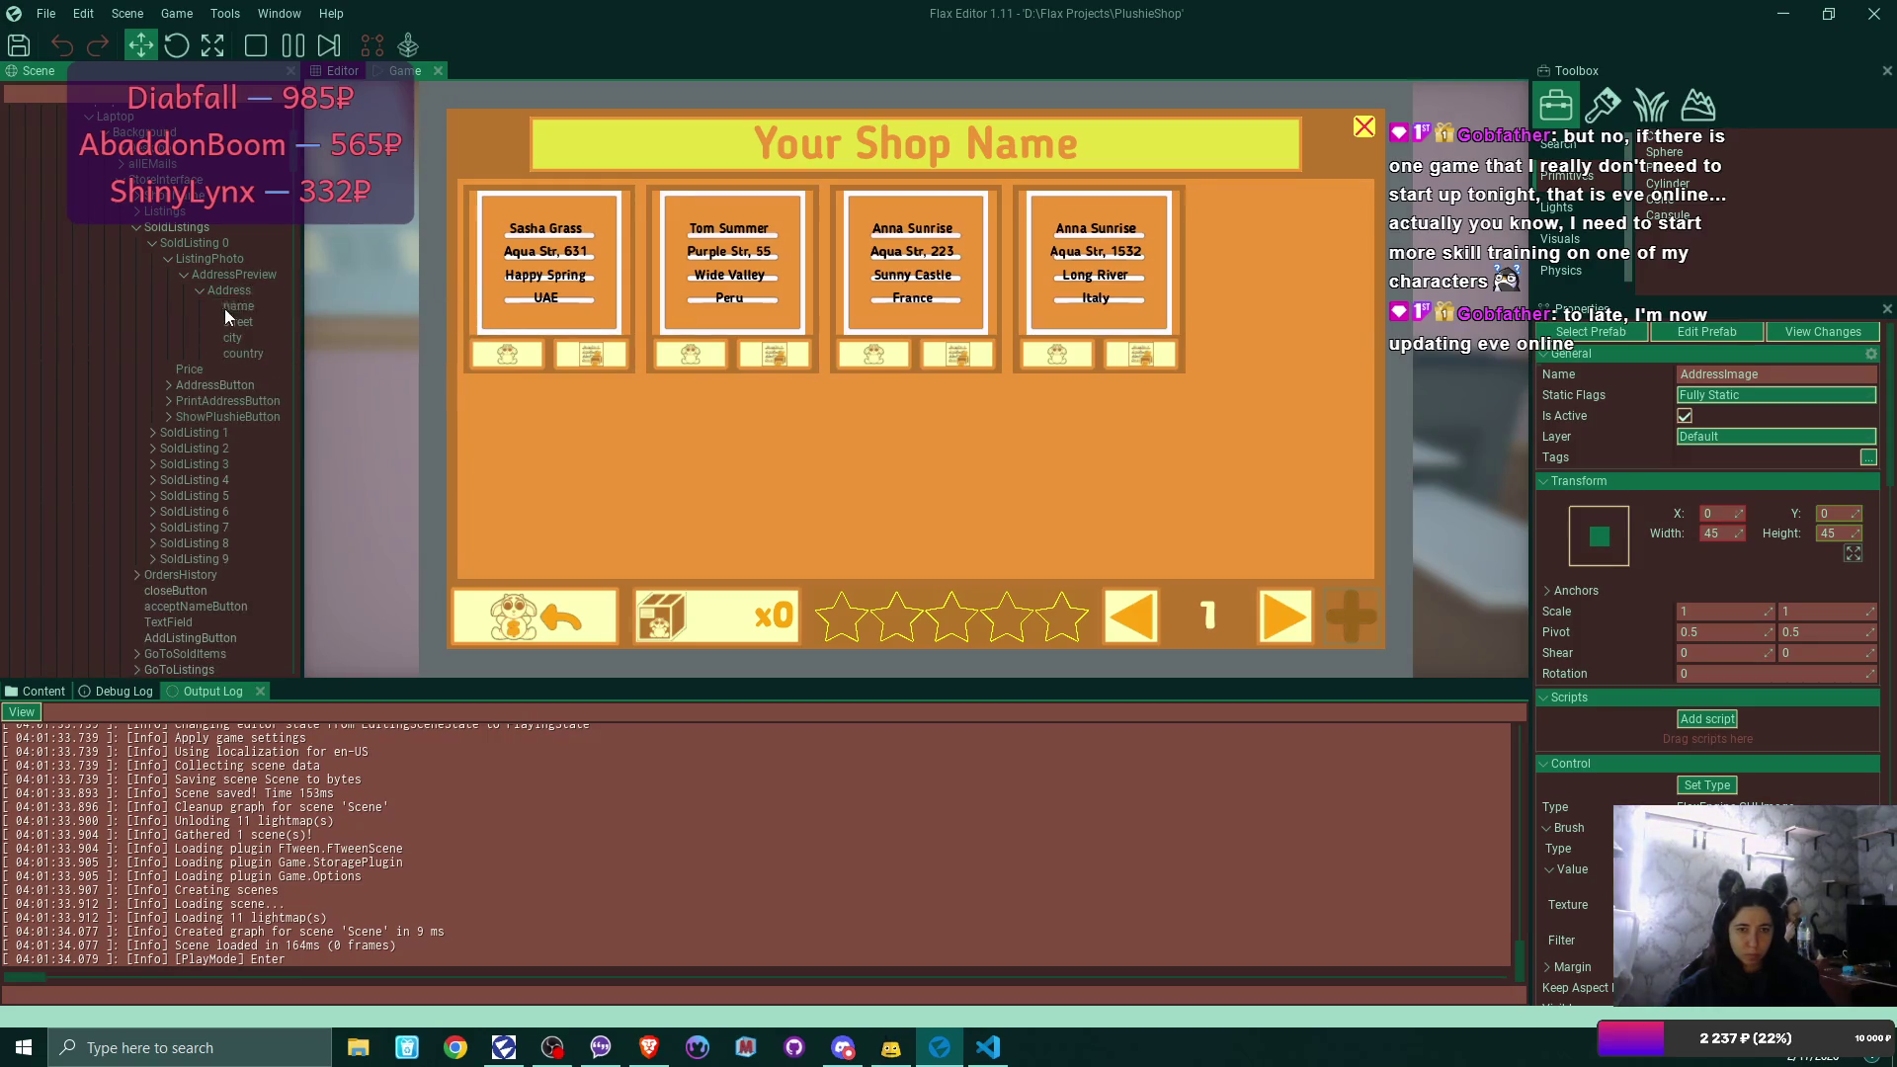
click(225, 307)
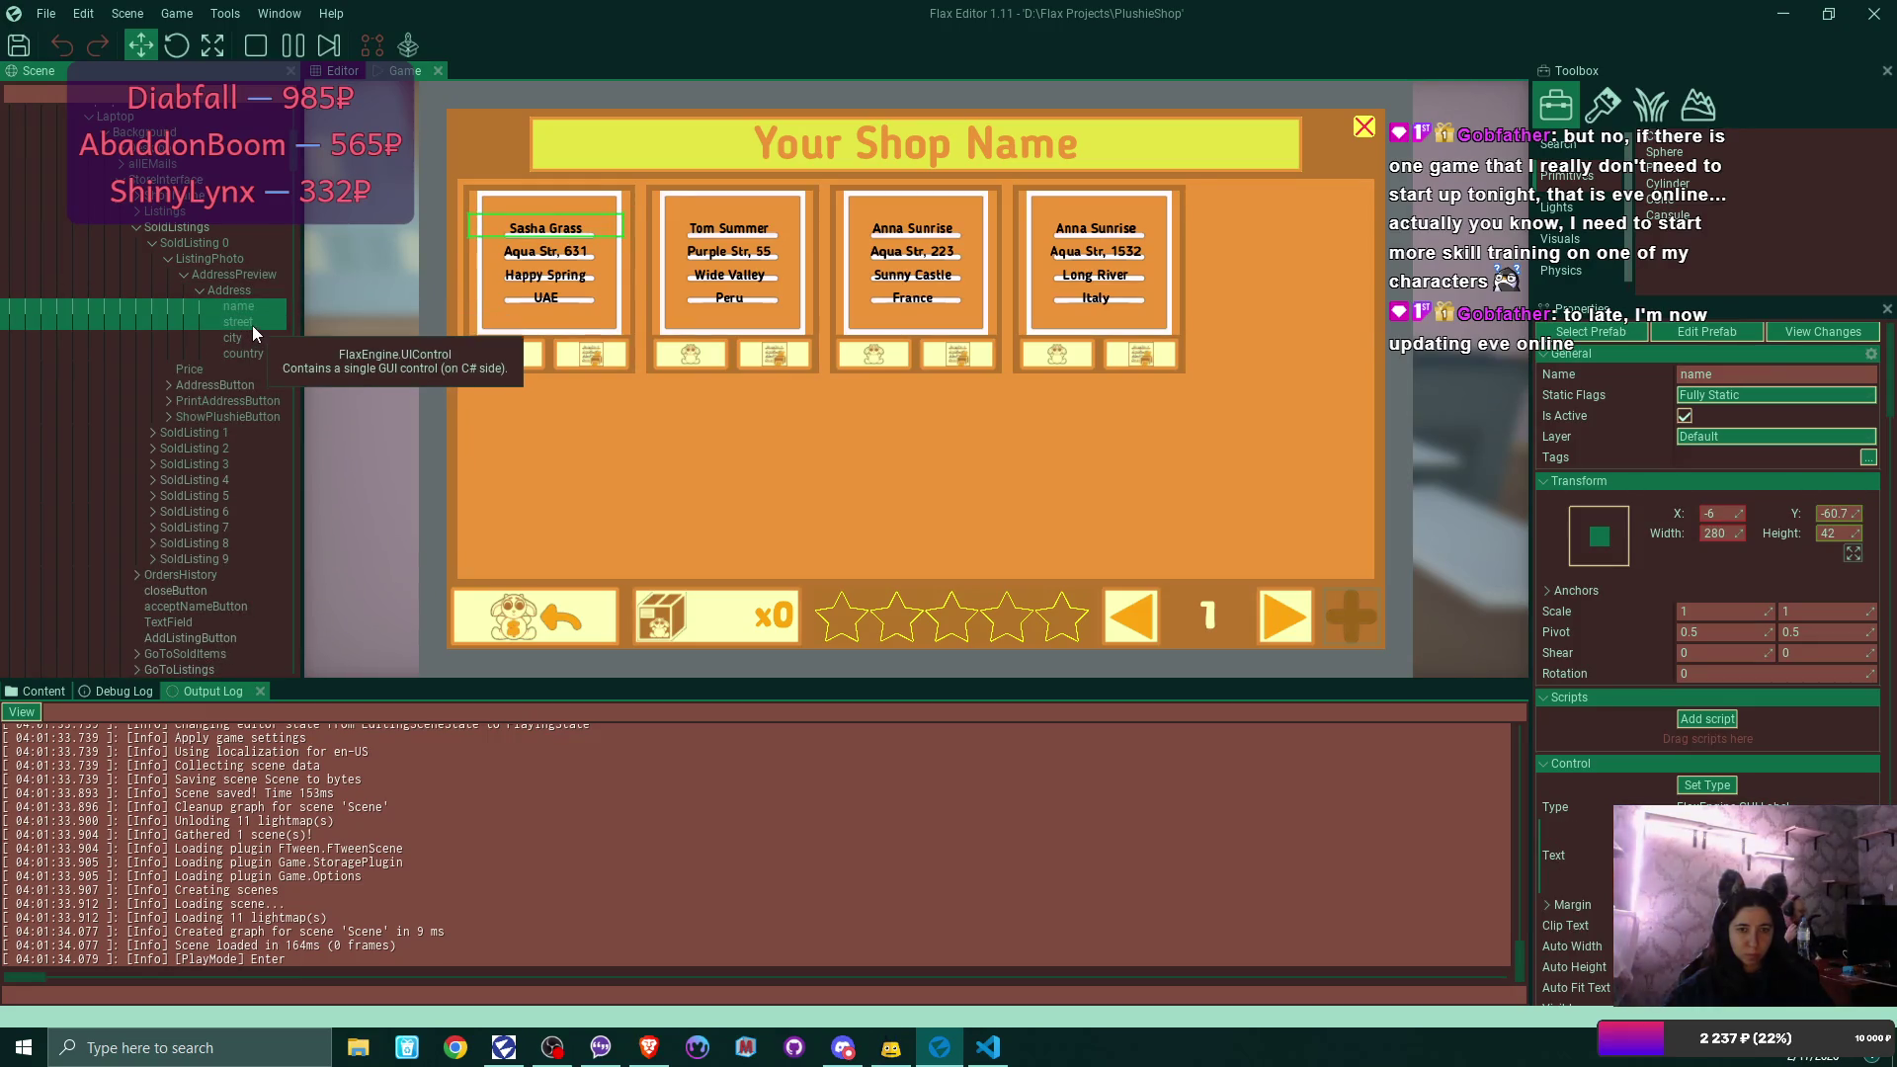
click(252, 324)
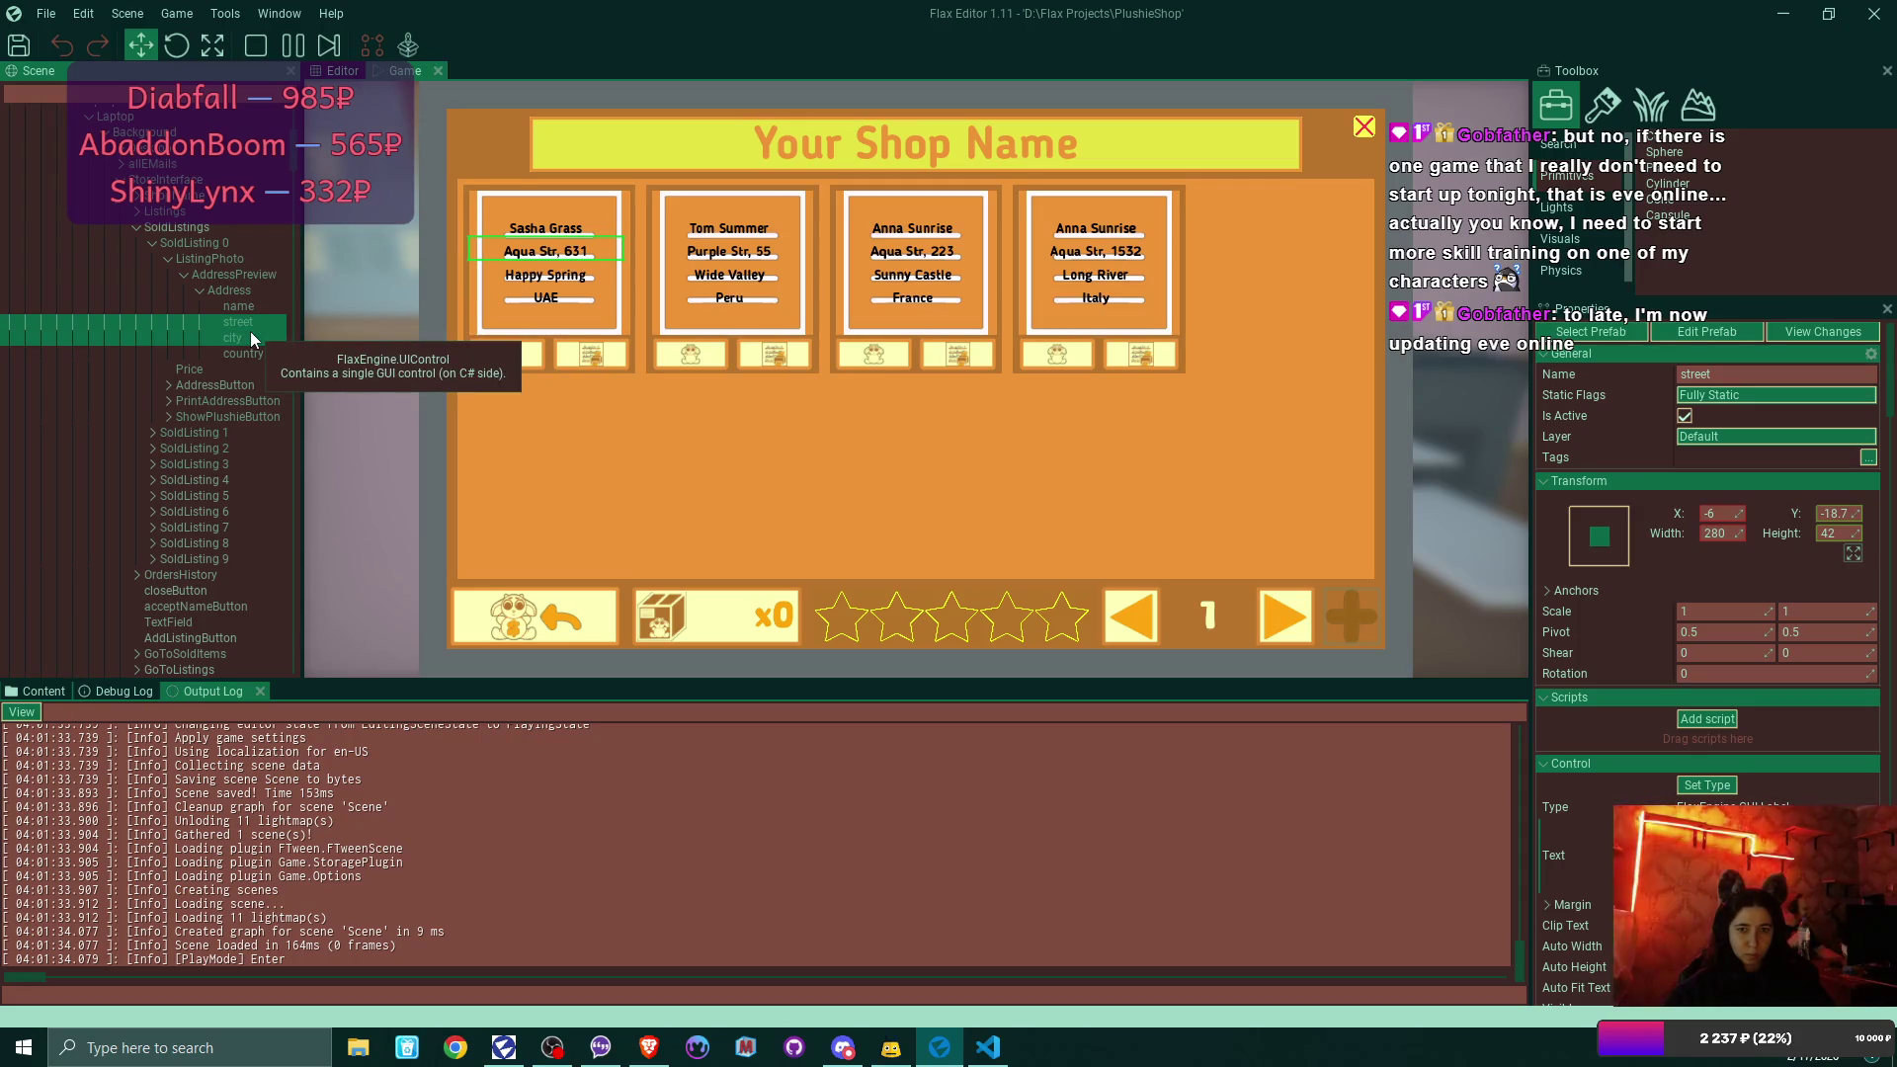
click(251, 336)
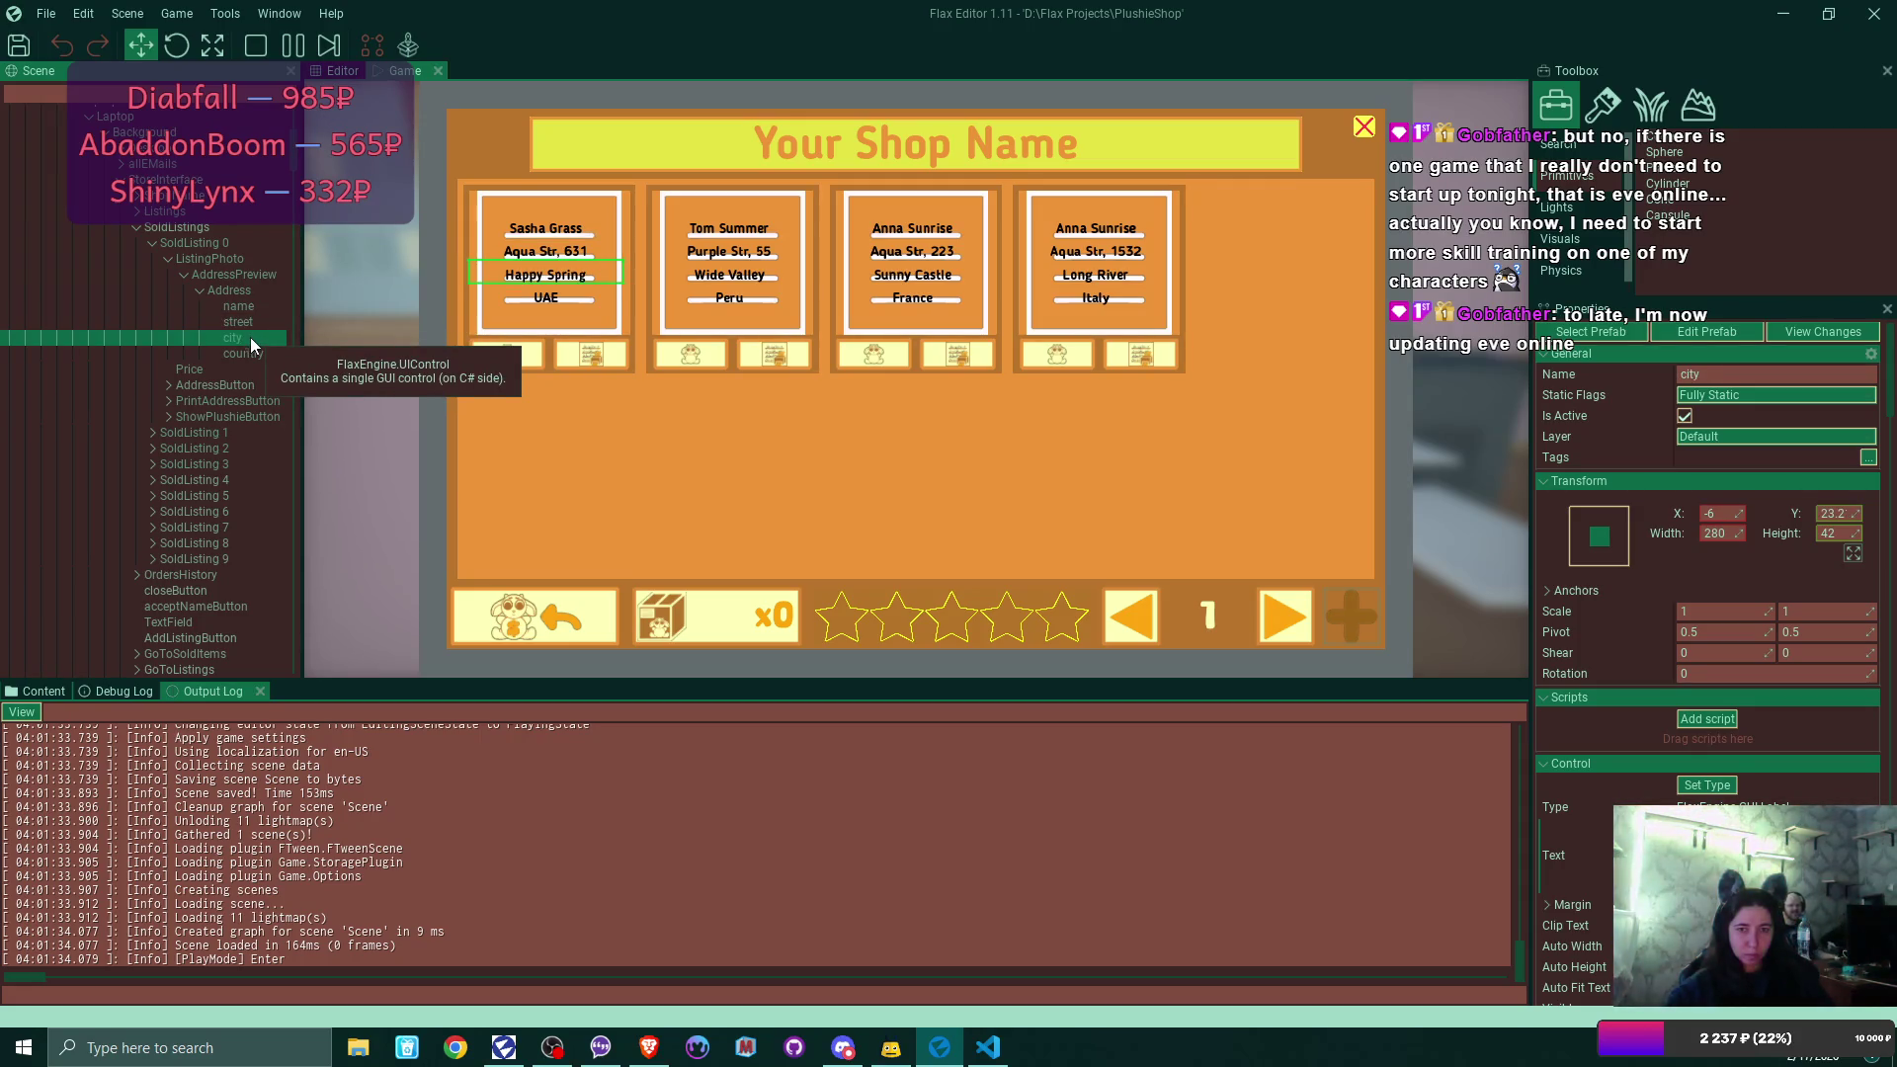
click(249, 352)
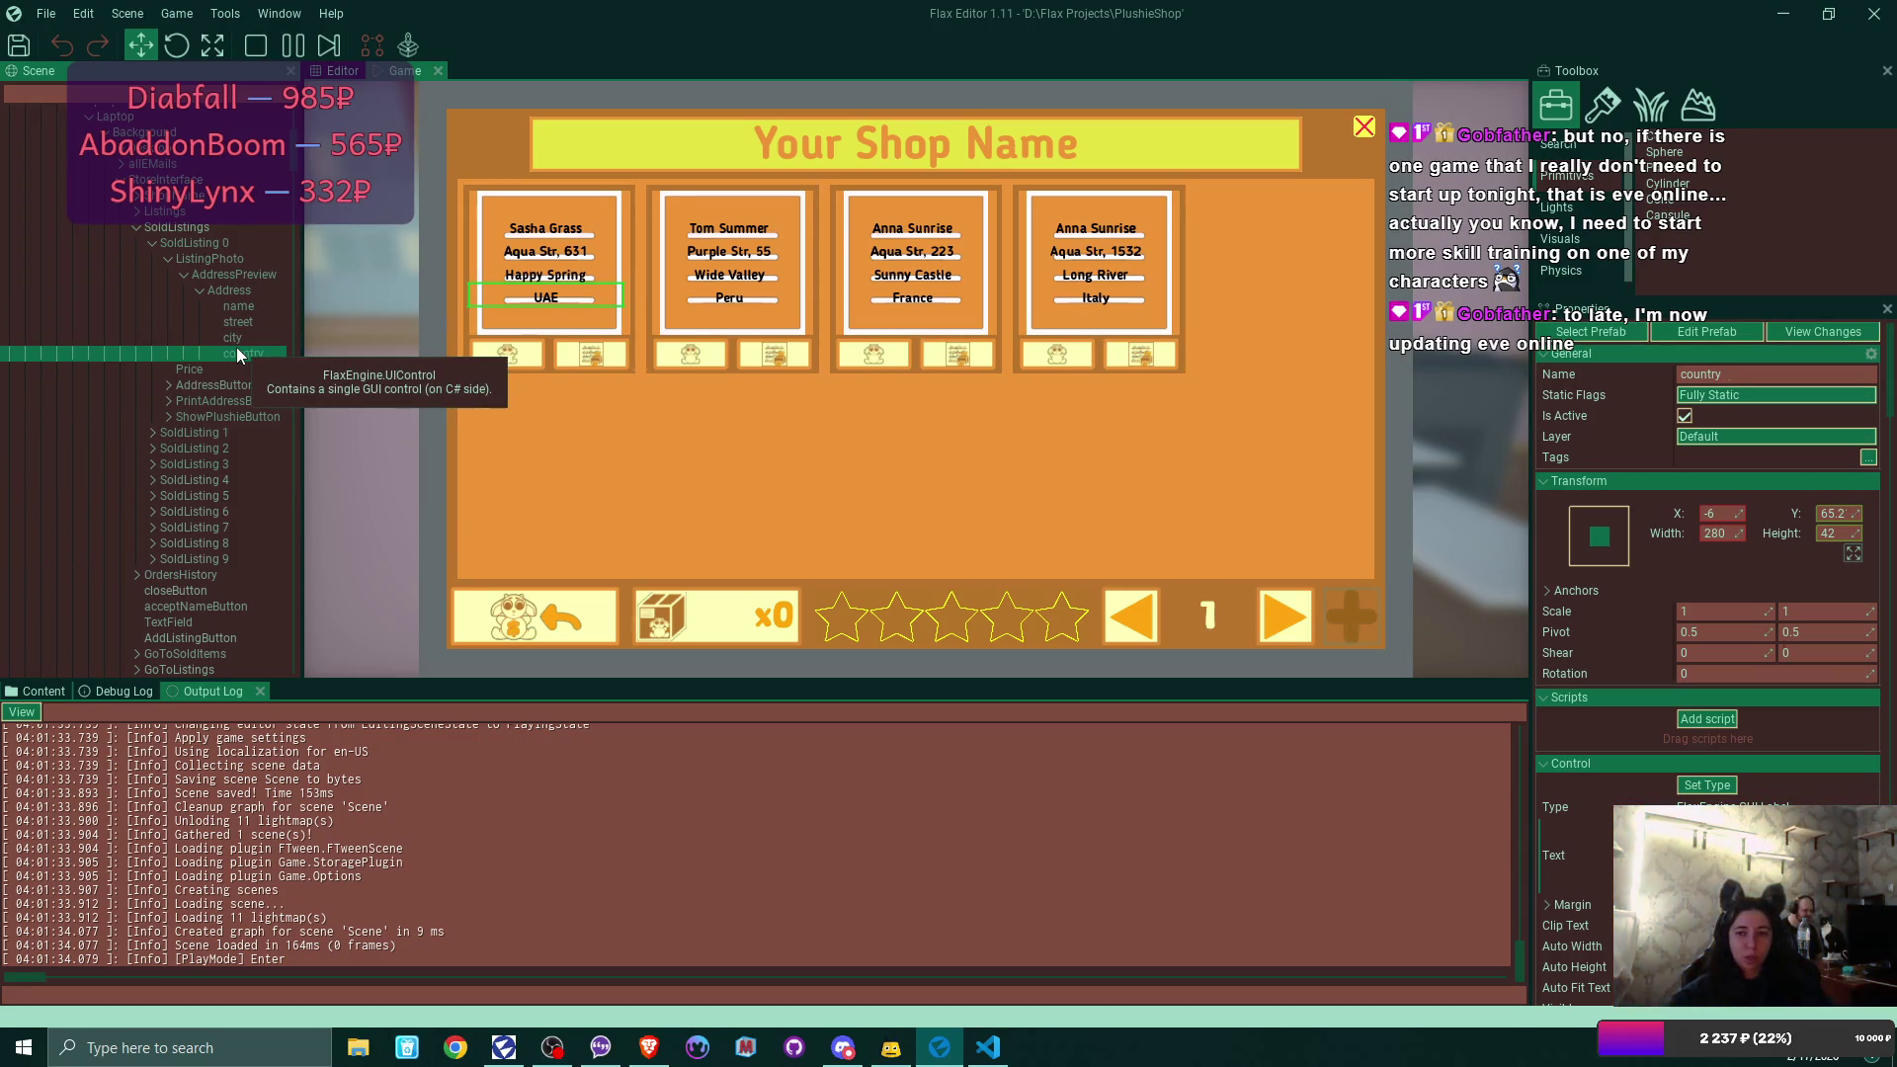
click(44, 692)
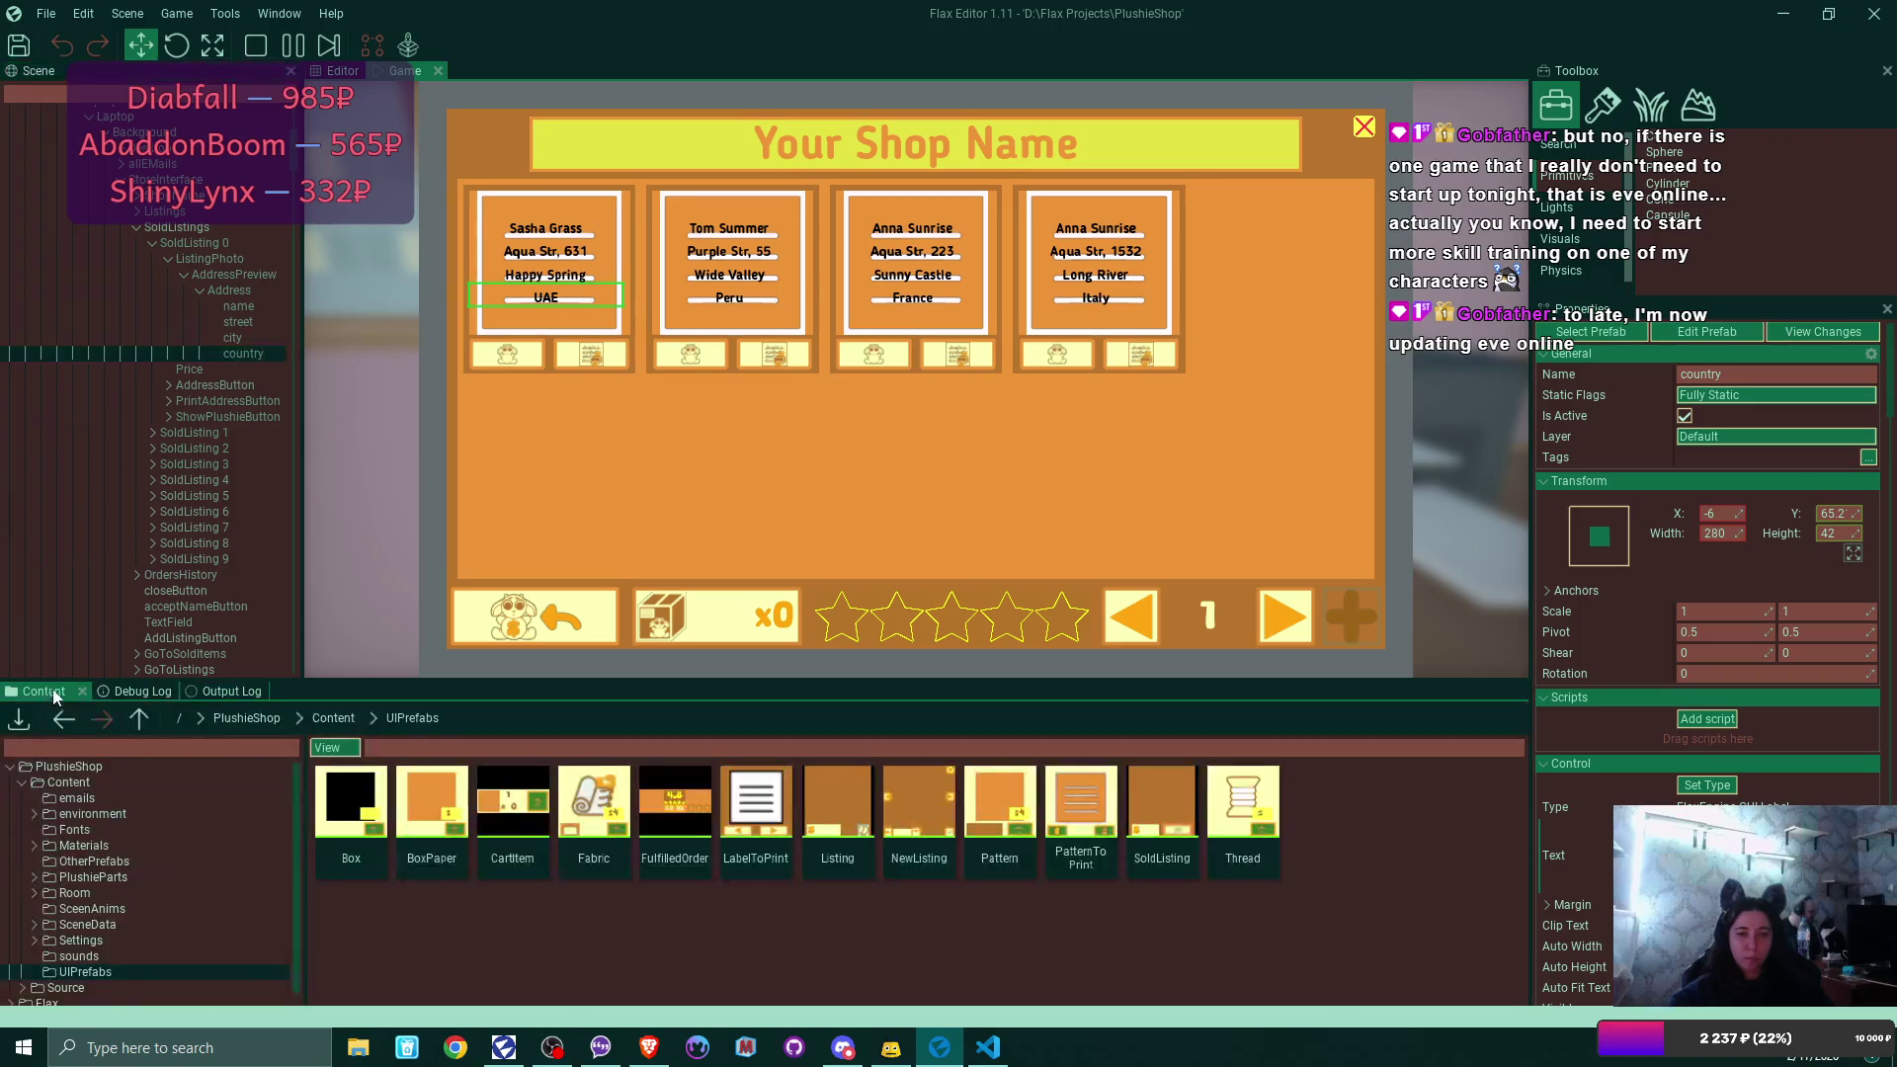
double_click(1165, 799)
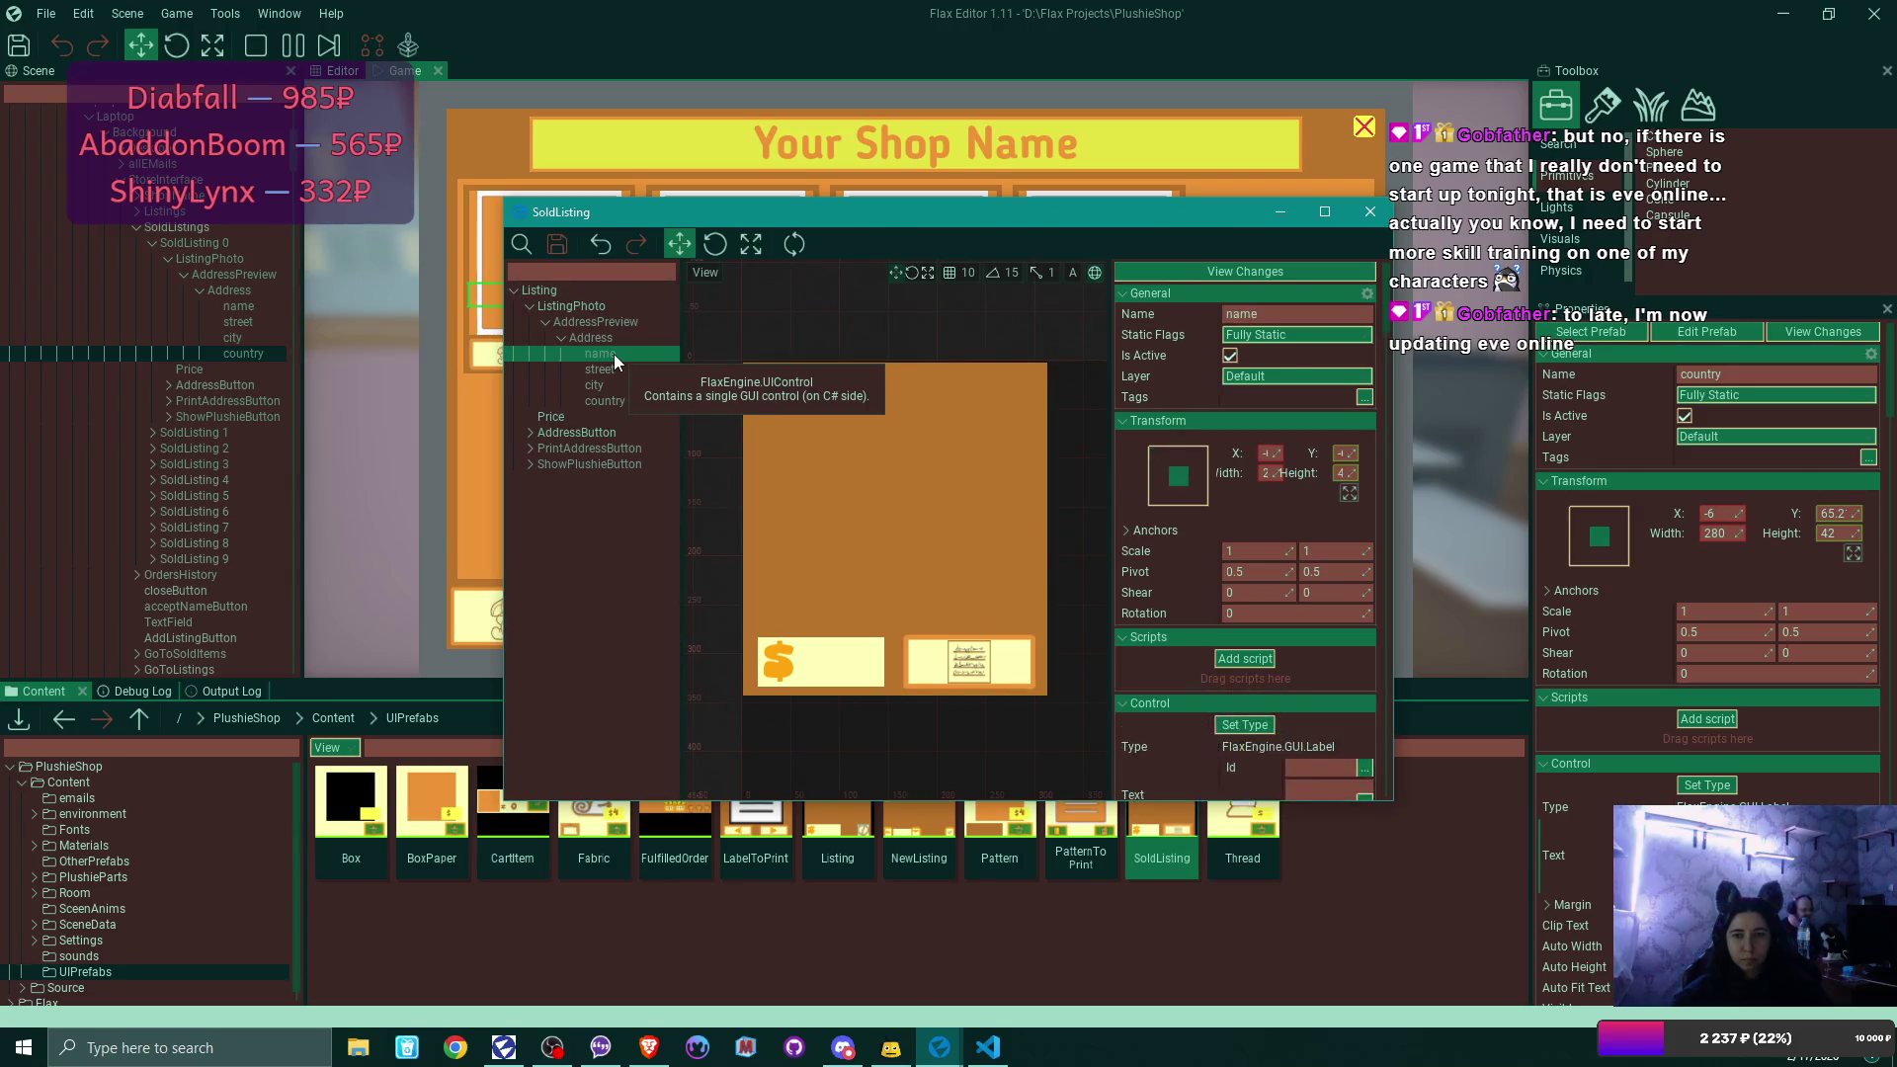
click(612, 324)
click(1230, 355)
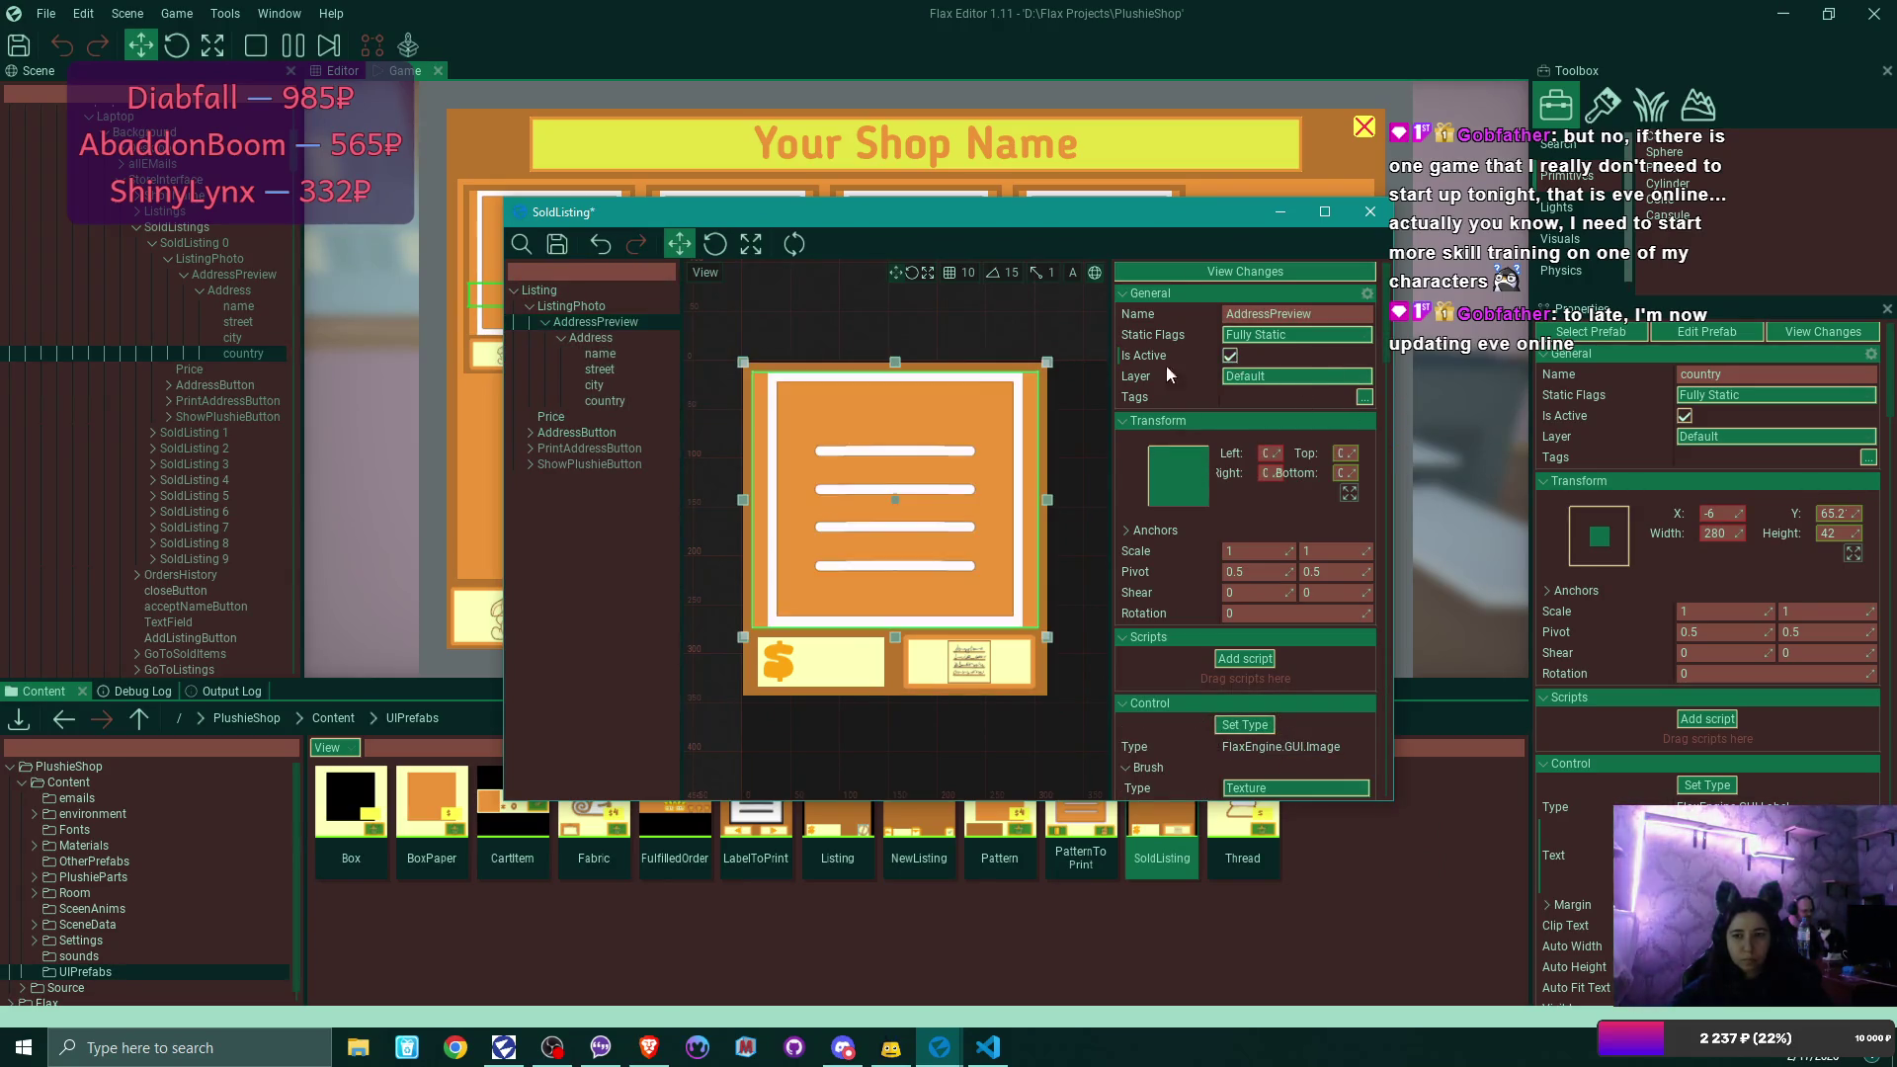
click(625, 353)
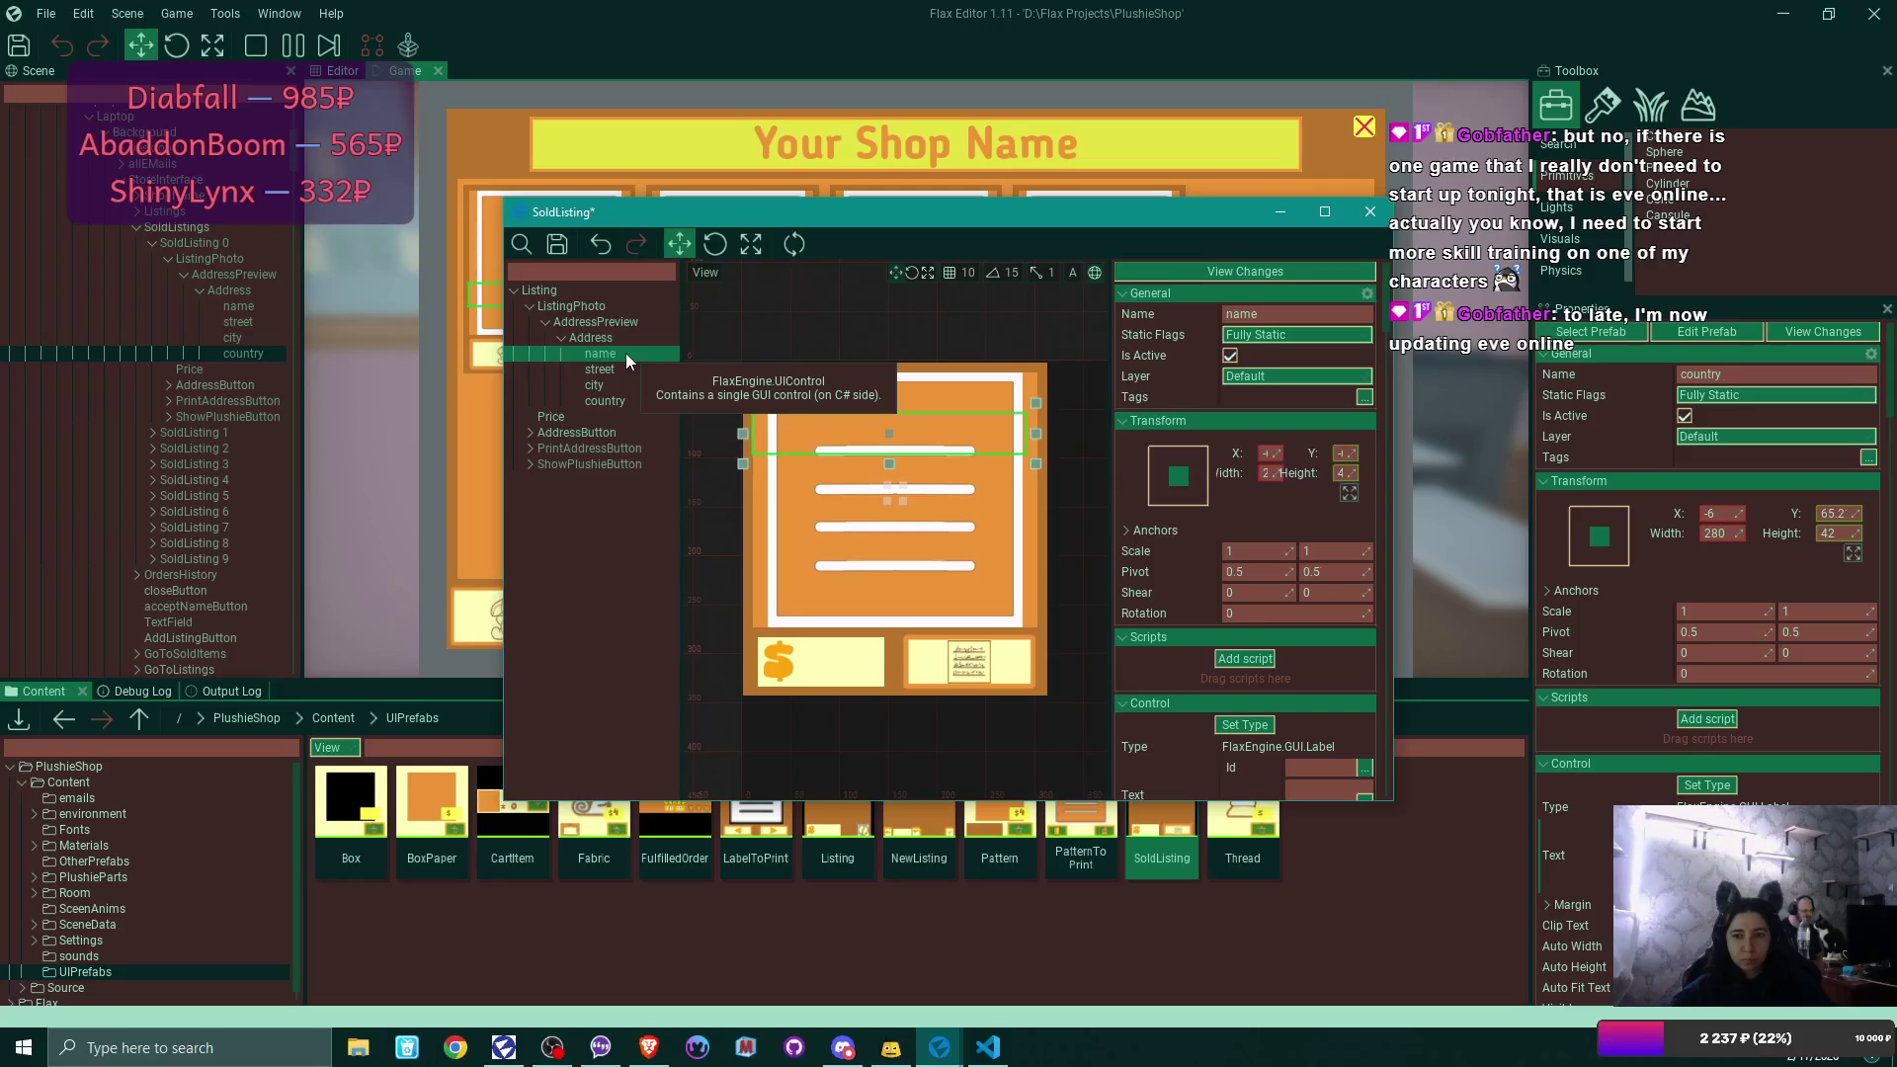
click(624, 370)
click(625, 381)
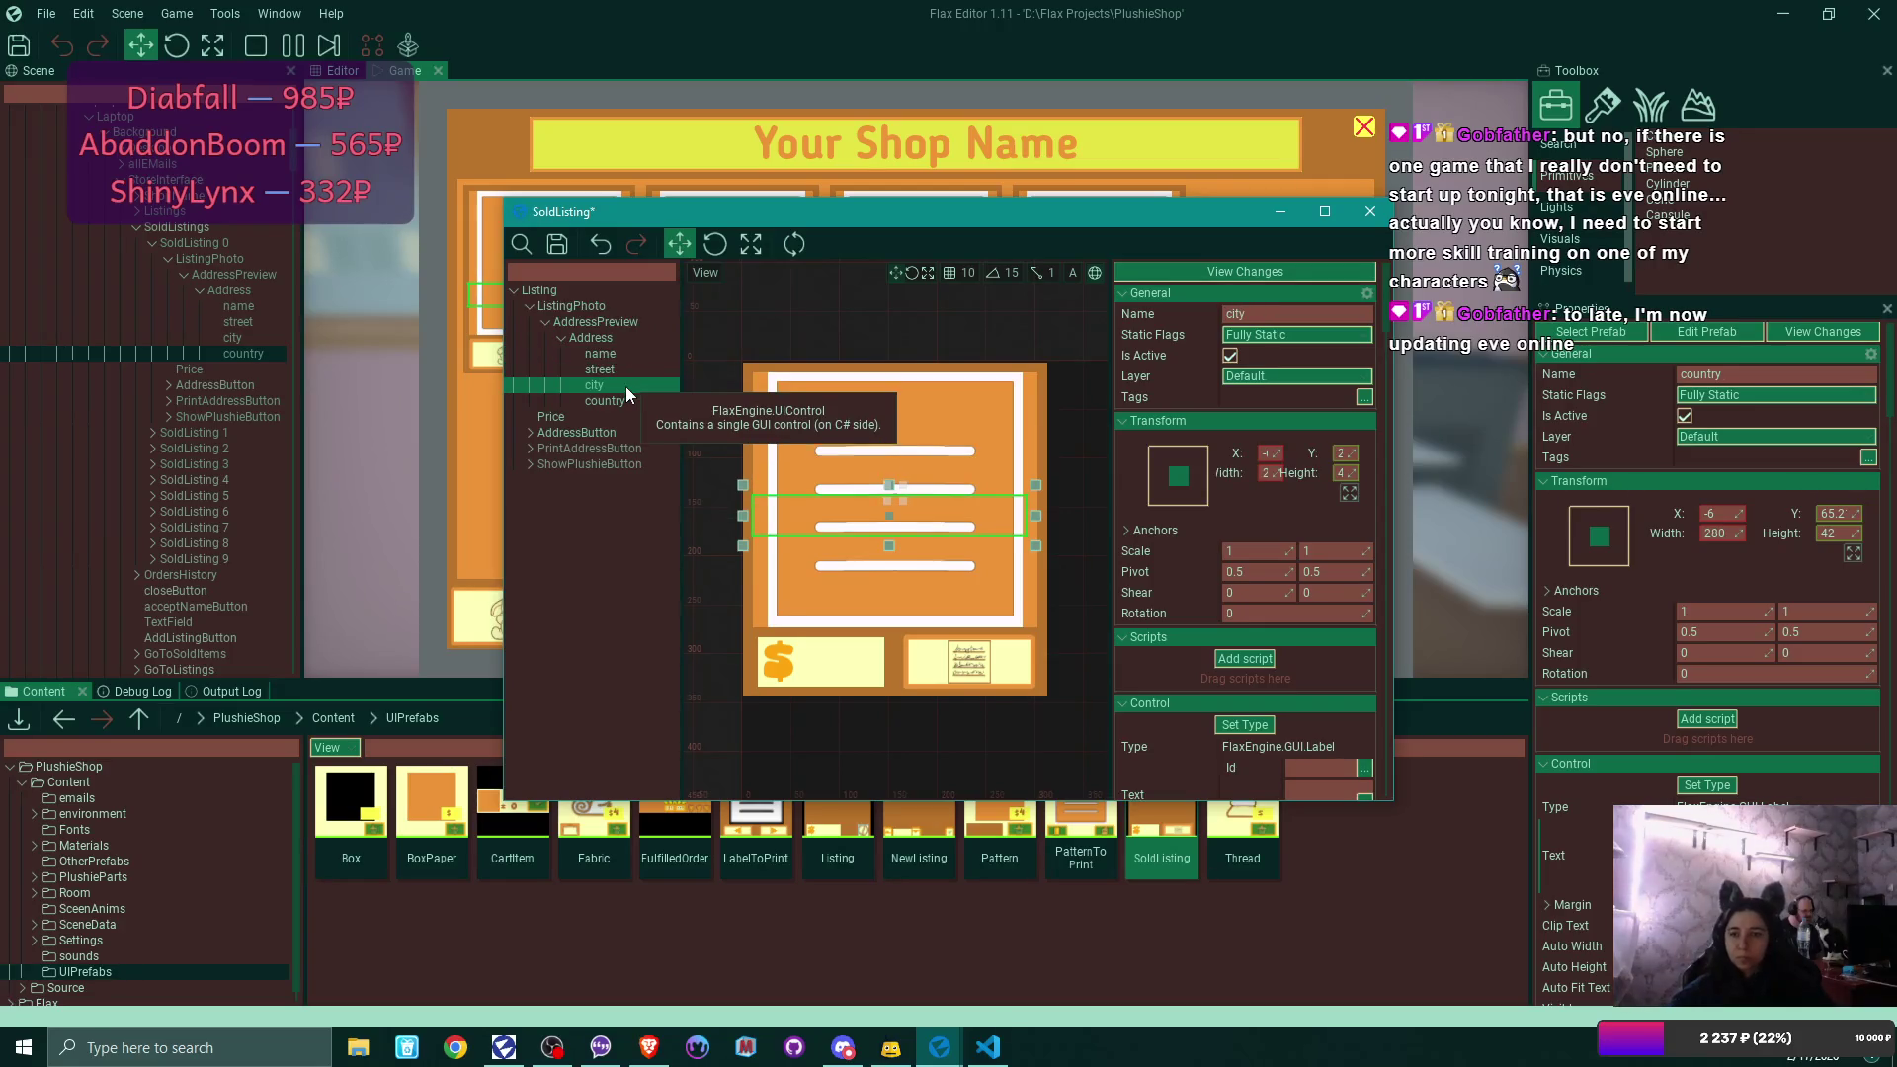
click(633, 403)
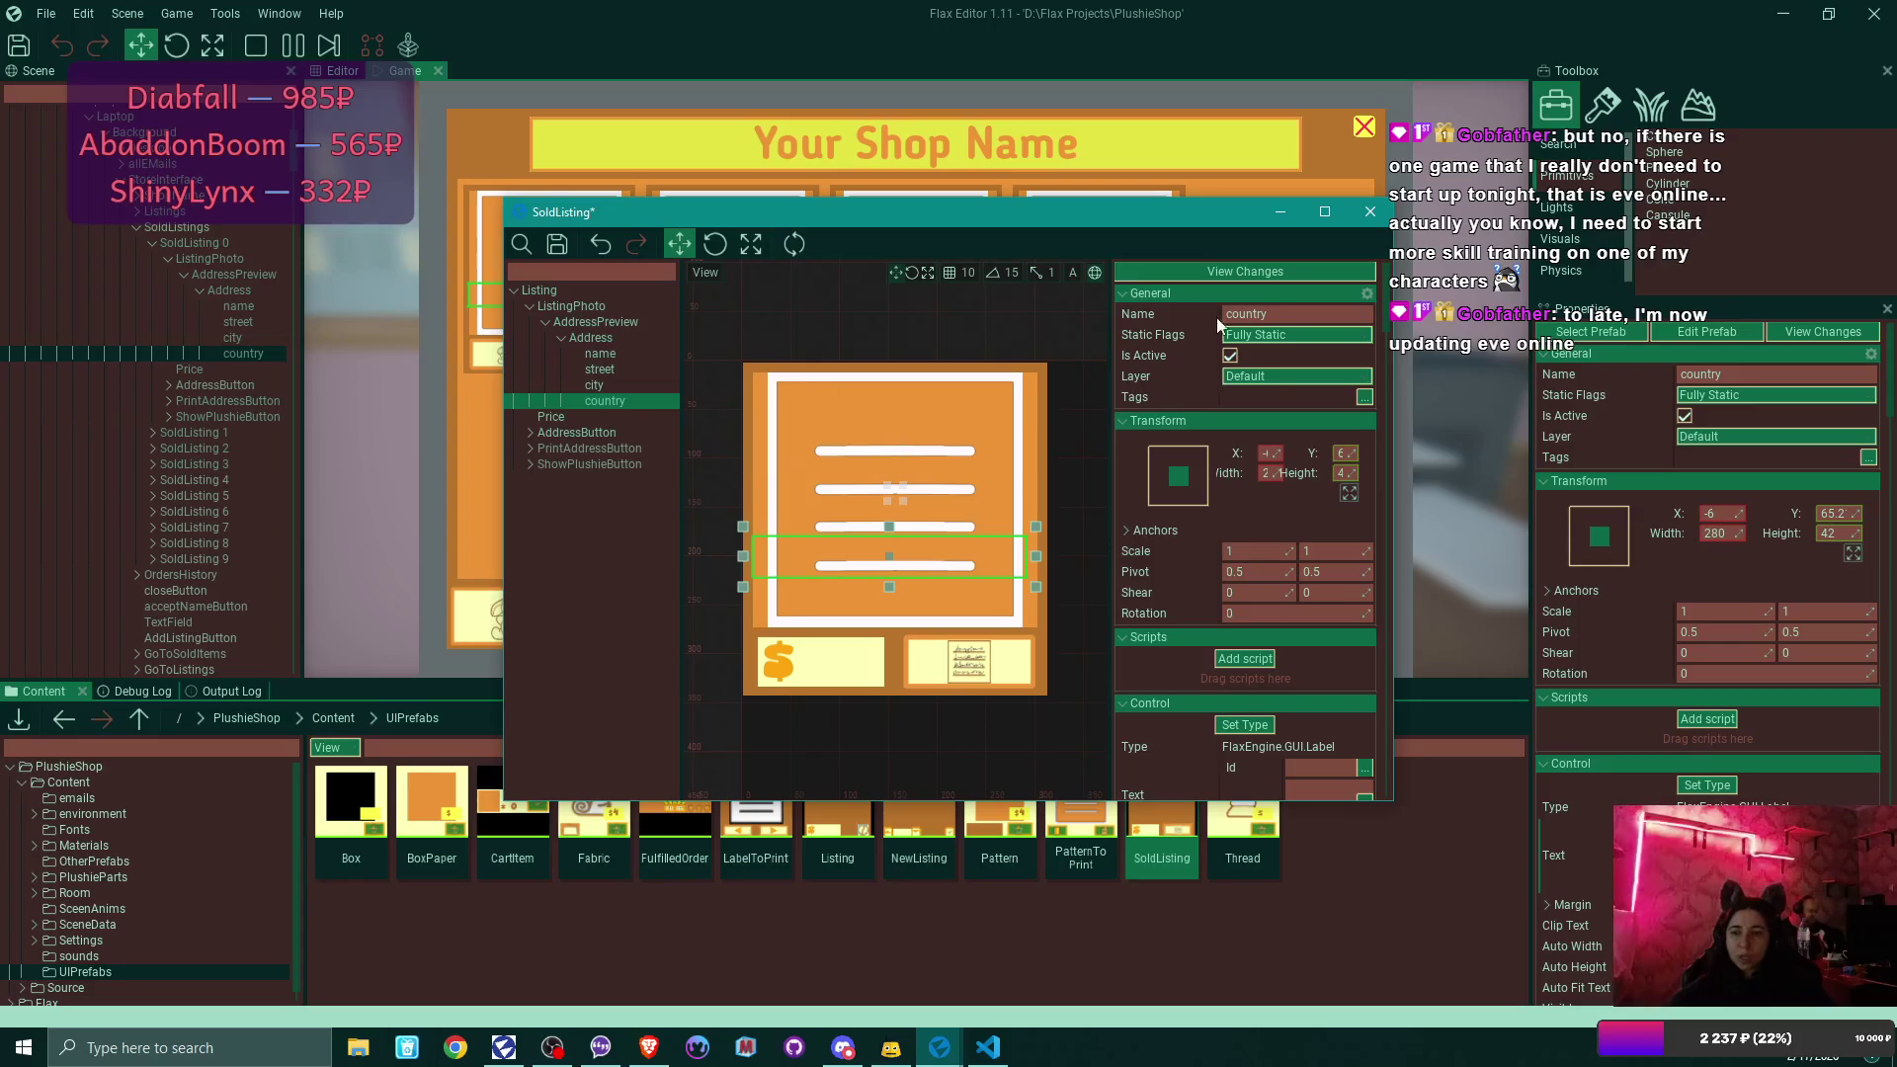
click(1325, 213)
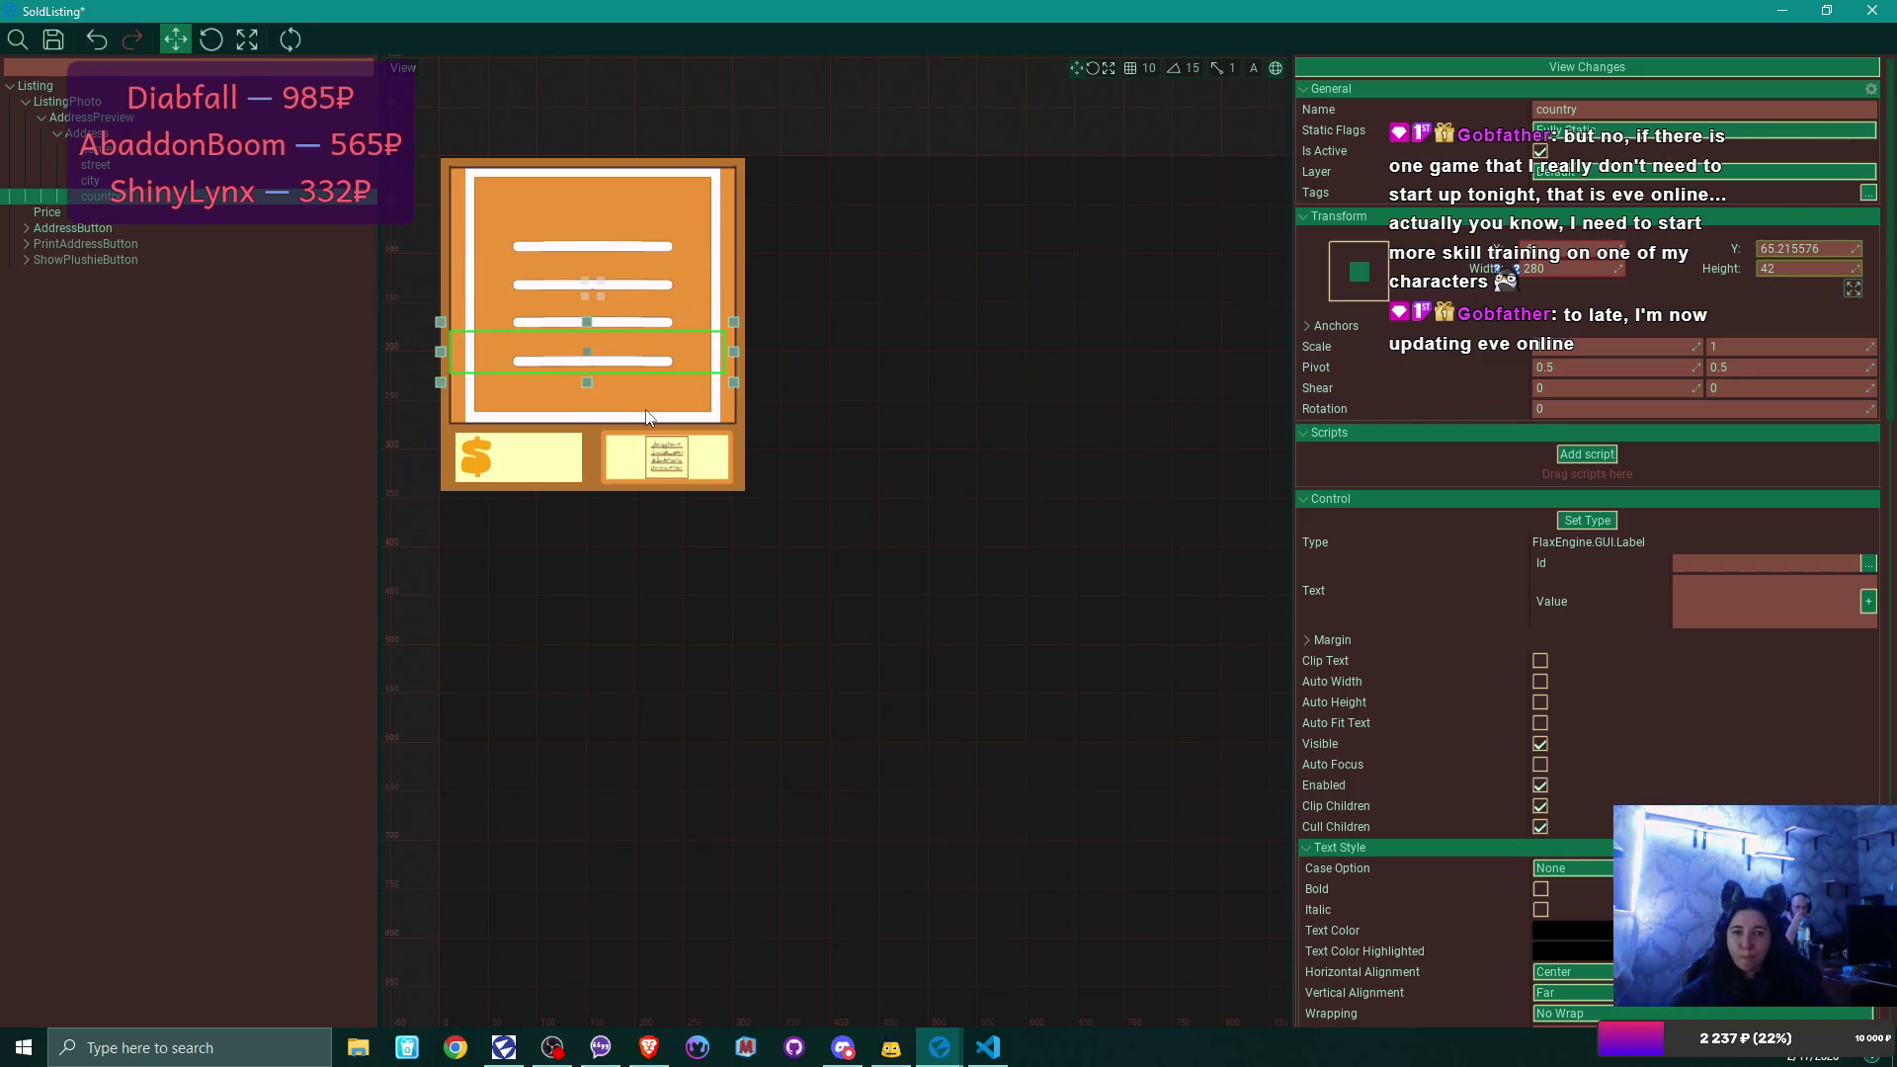
click(144, 120)
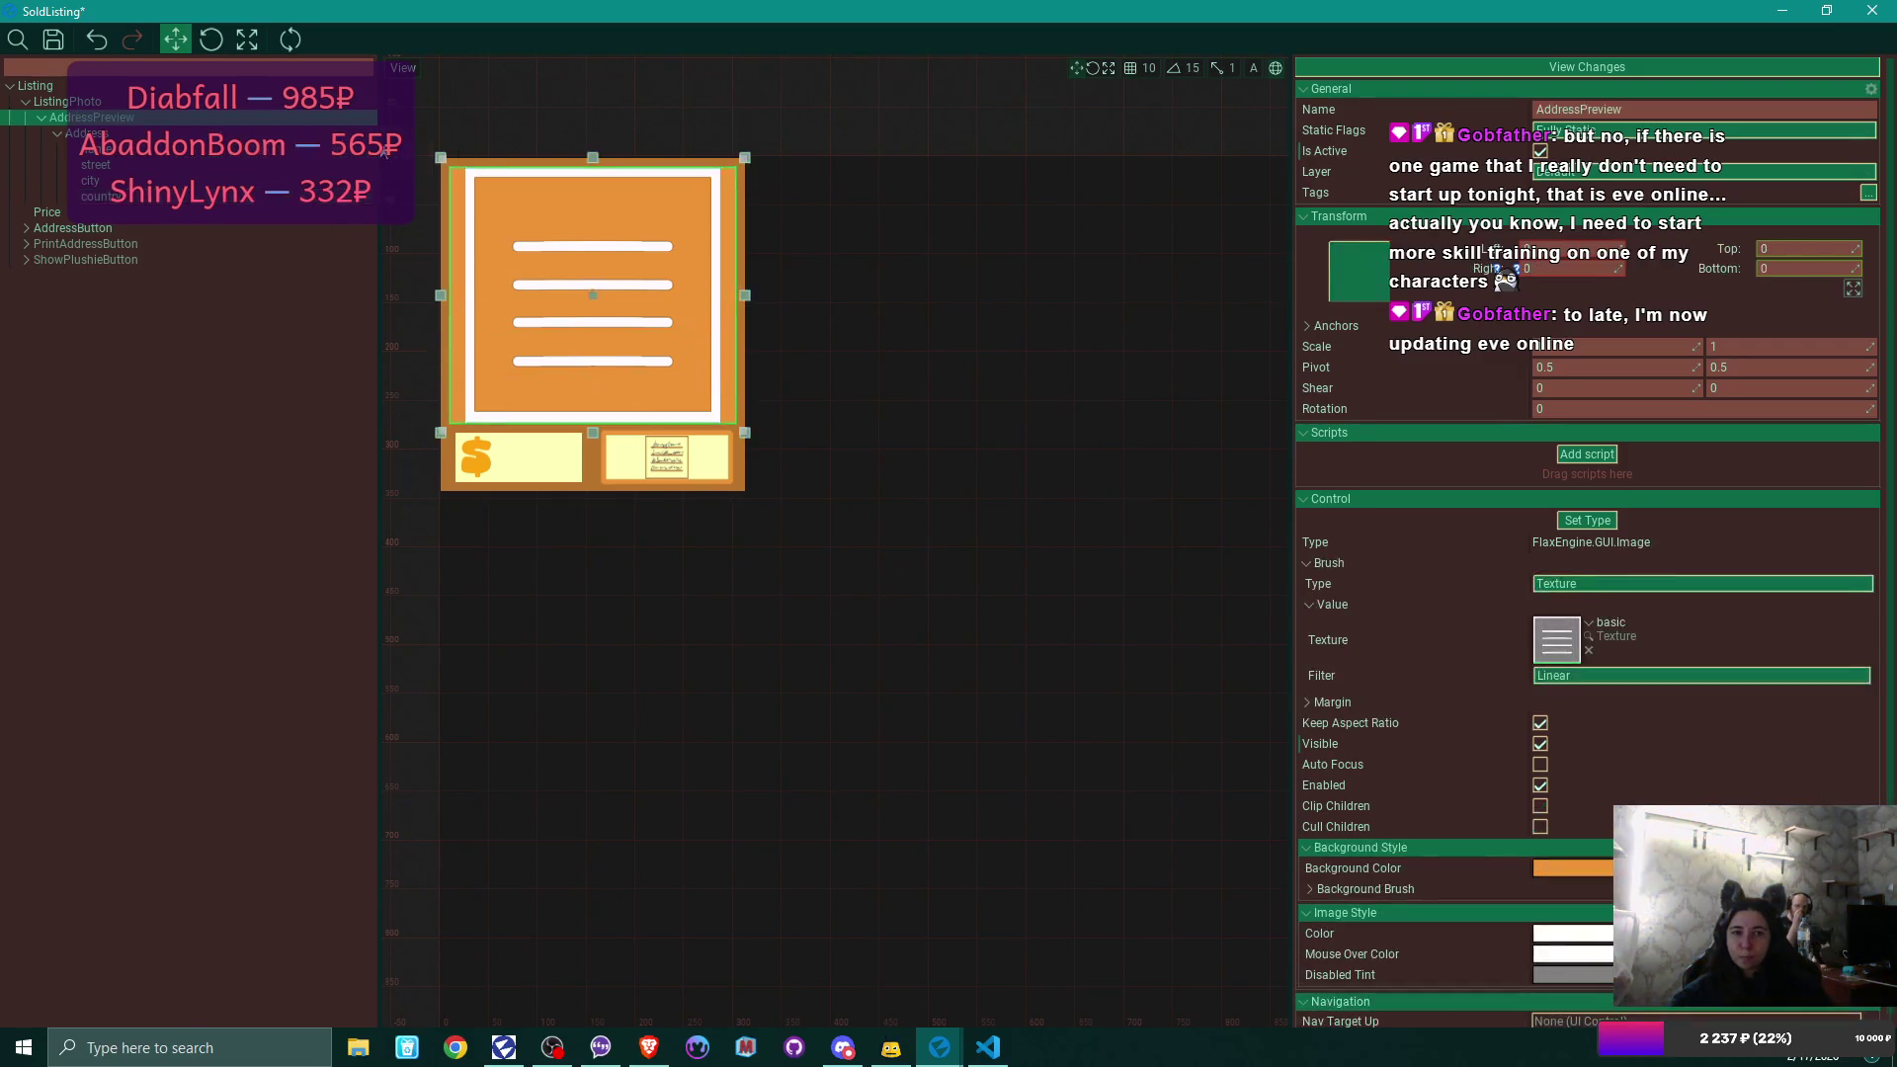
click(1542, 151)
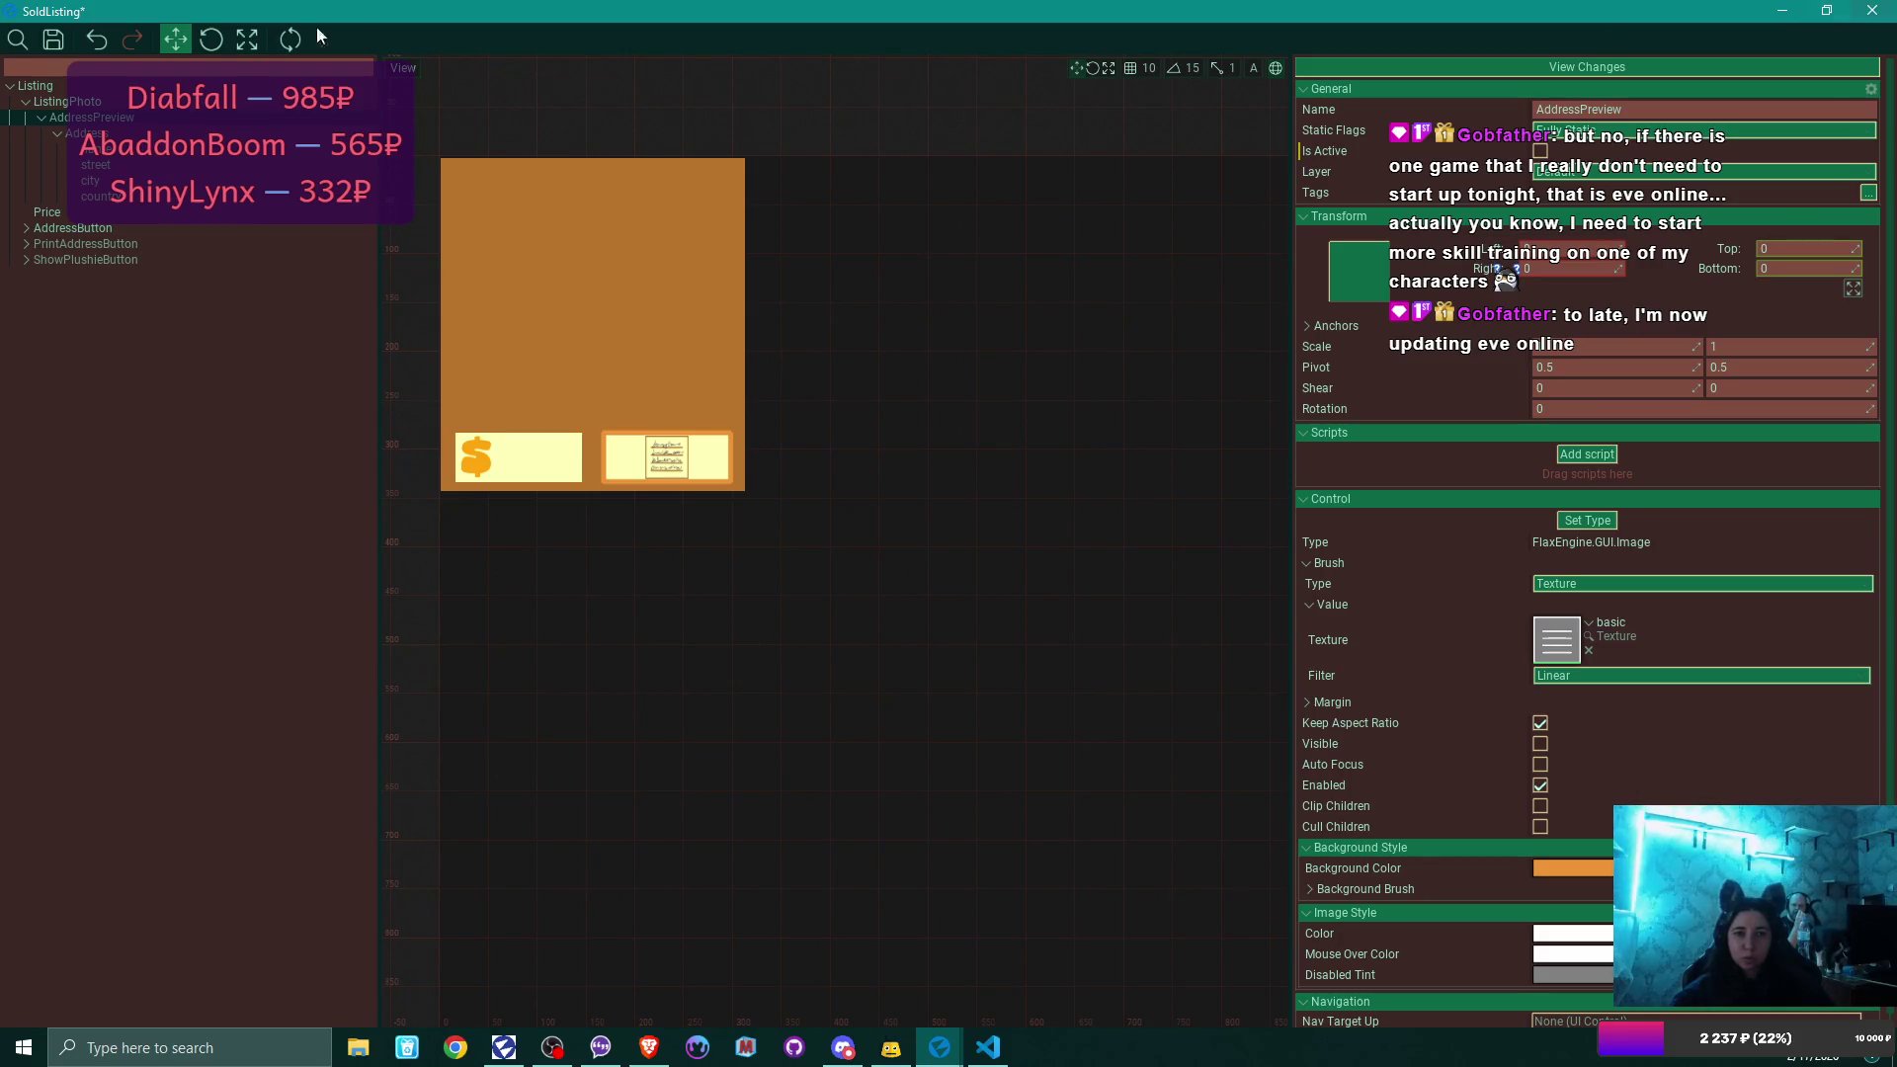
click(1872, 11)
click(964, 600)
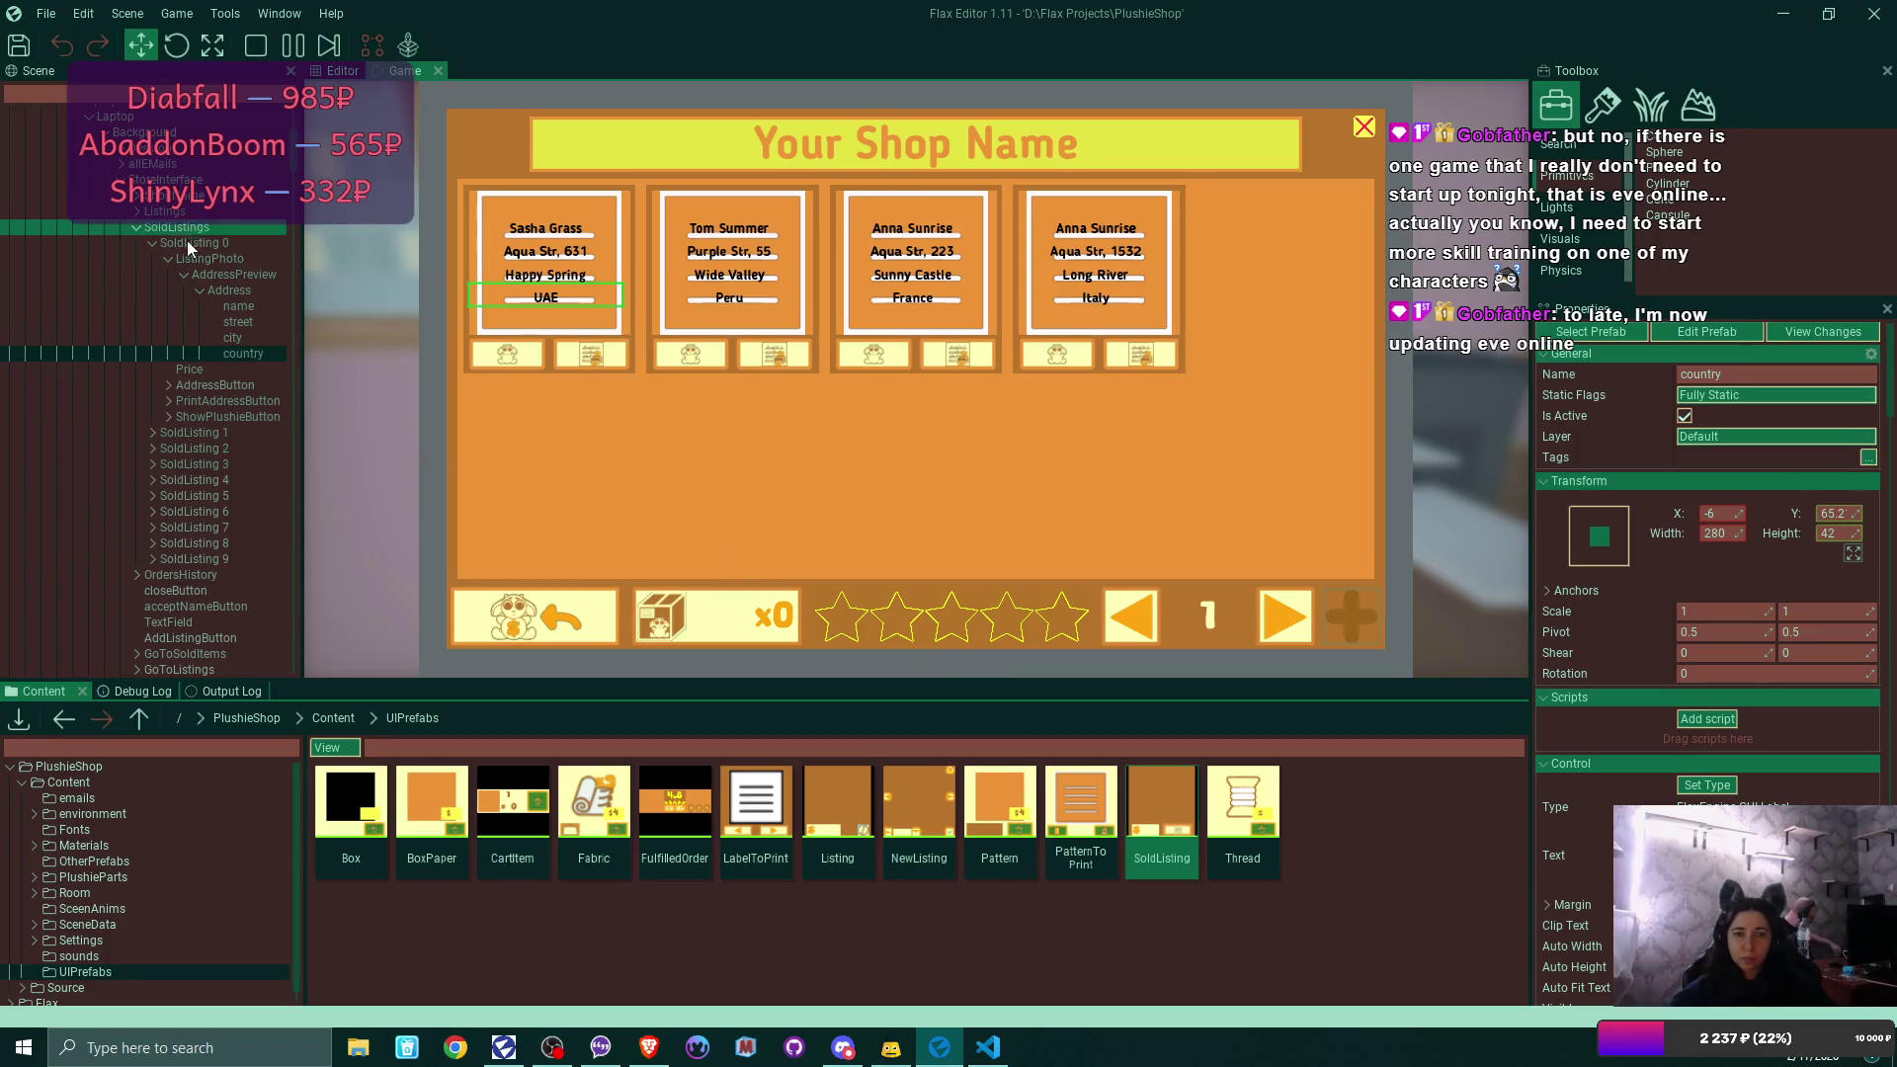
Close the shop, open the orders panel, and print the first label in blue.
click(152, 243)
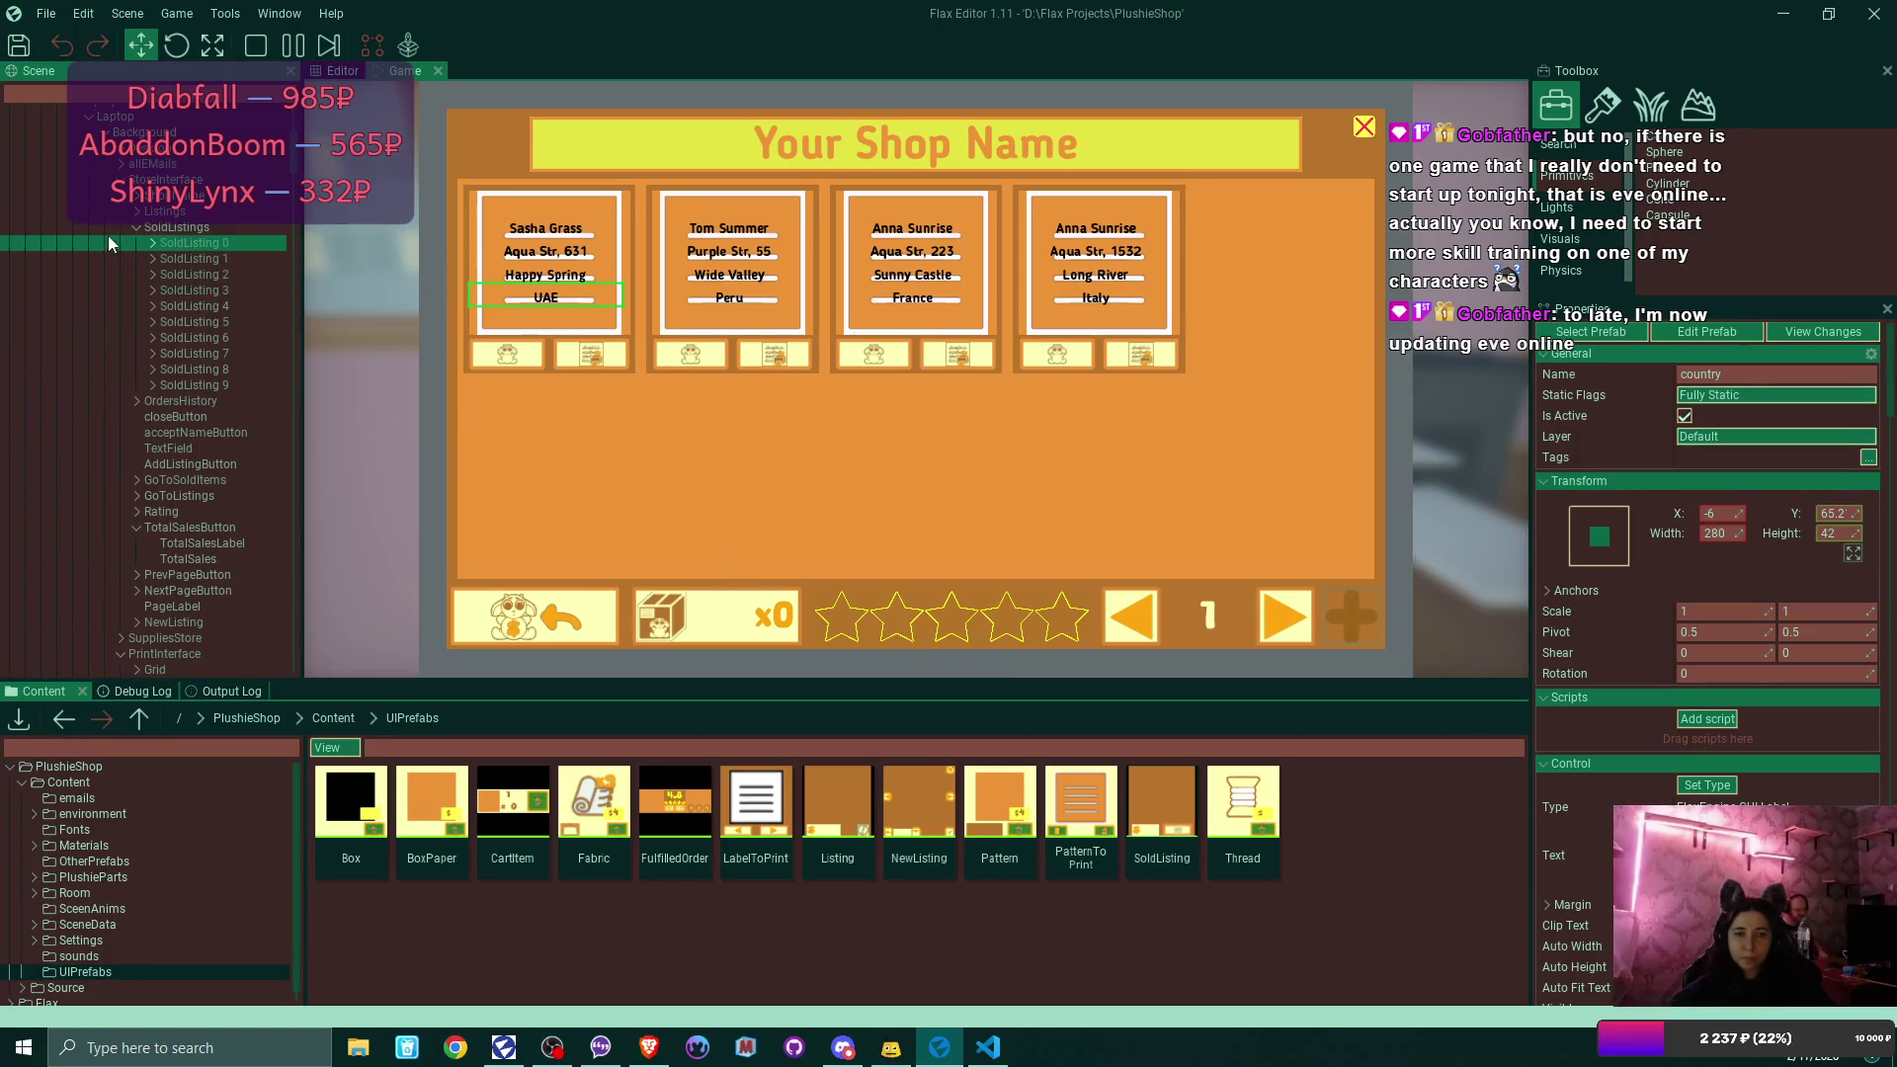
click(1363, 126)
click(1343, 164)
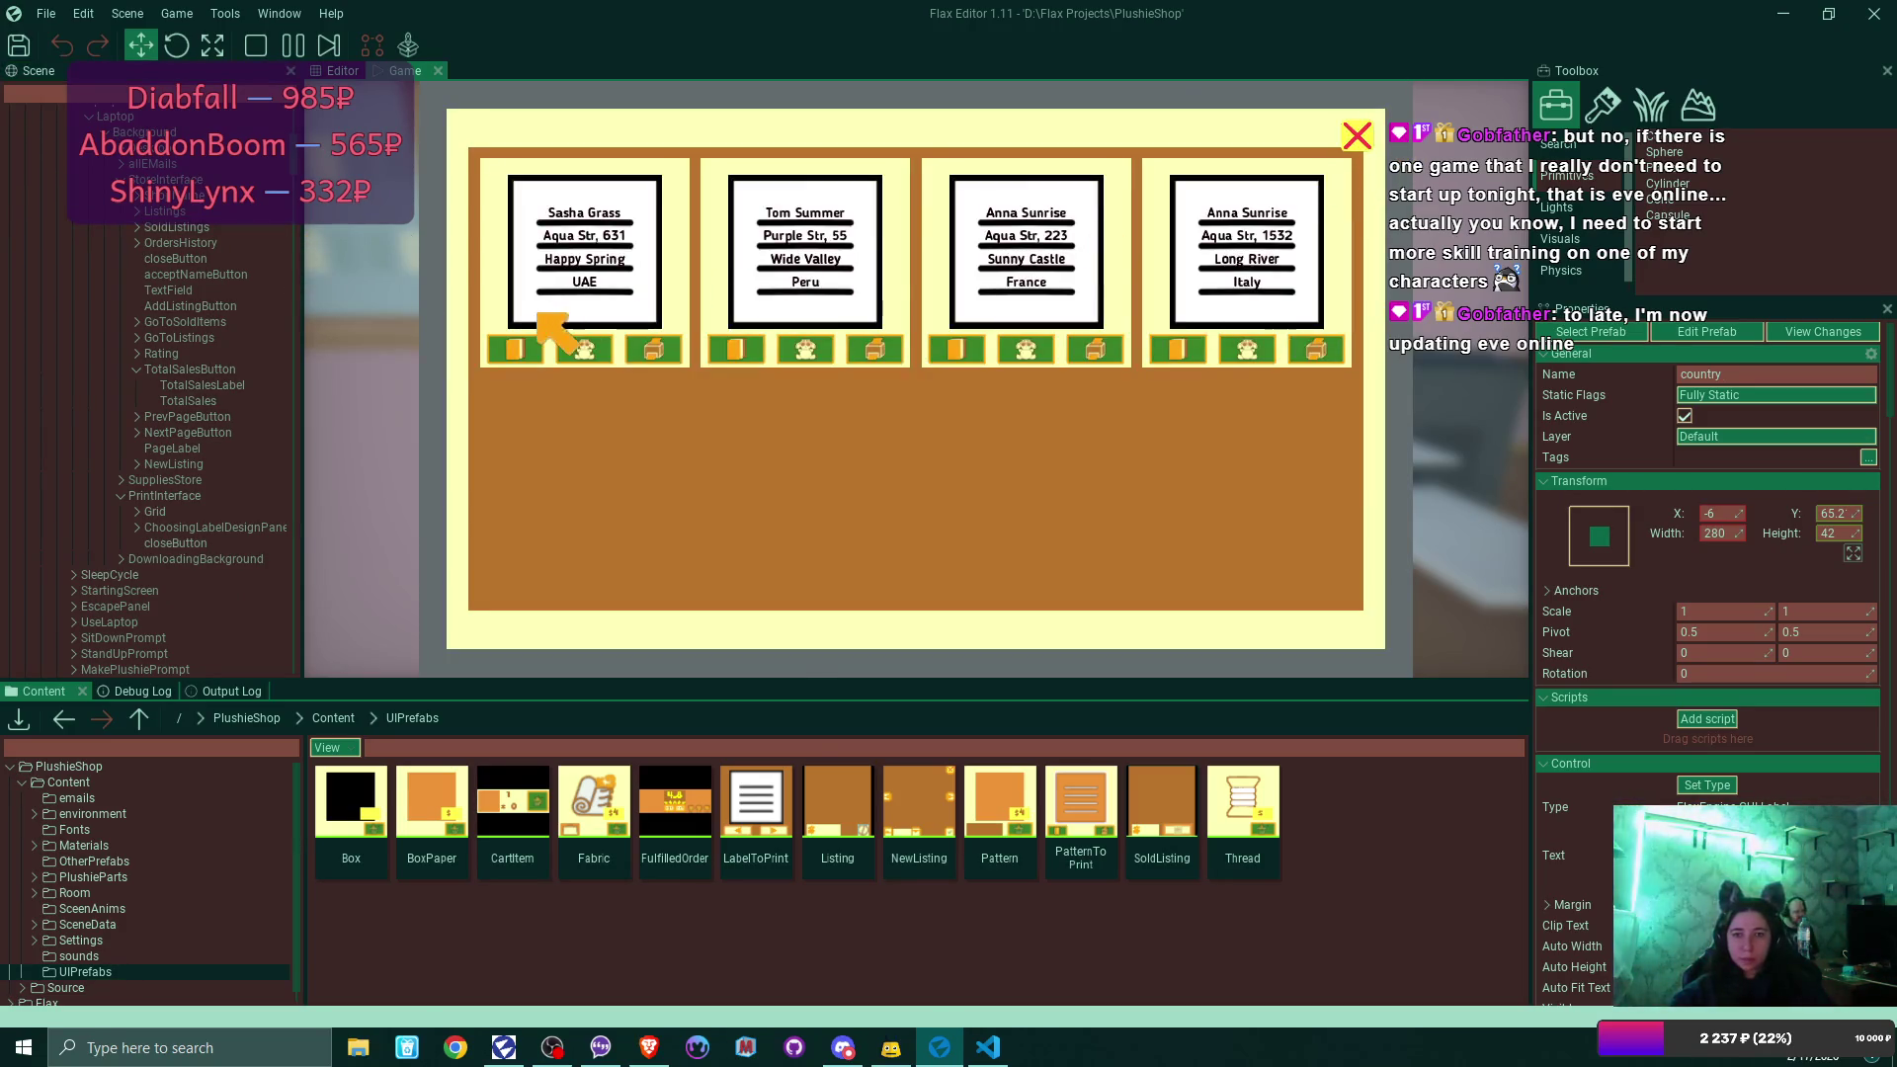
click(585, 350)
click(536, 348)
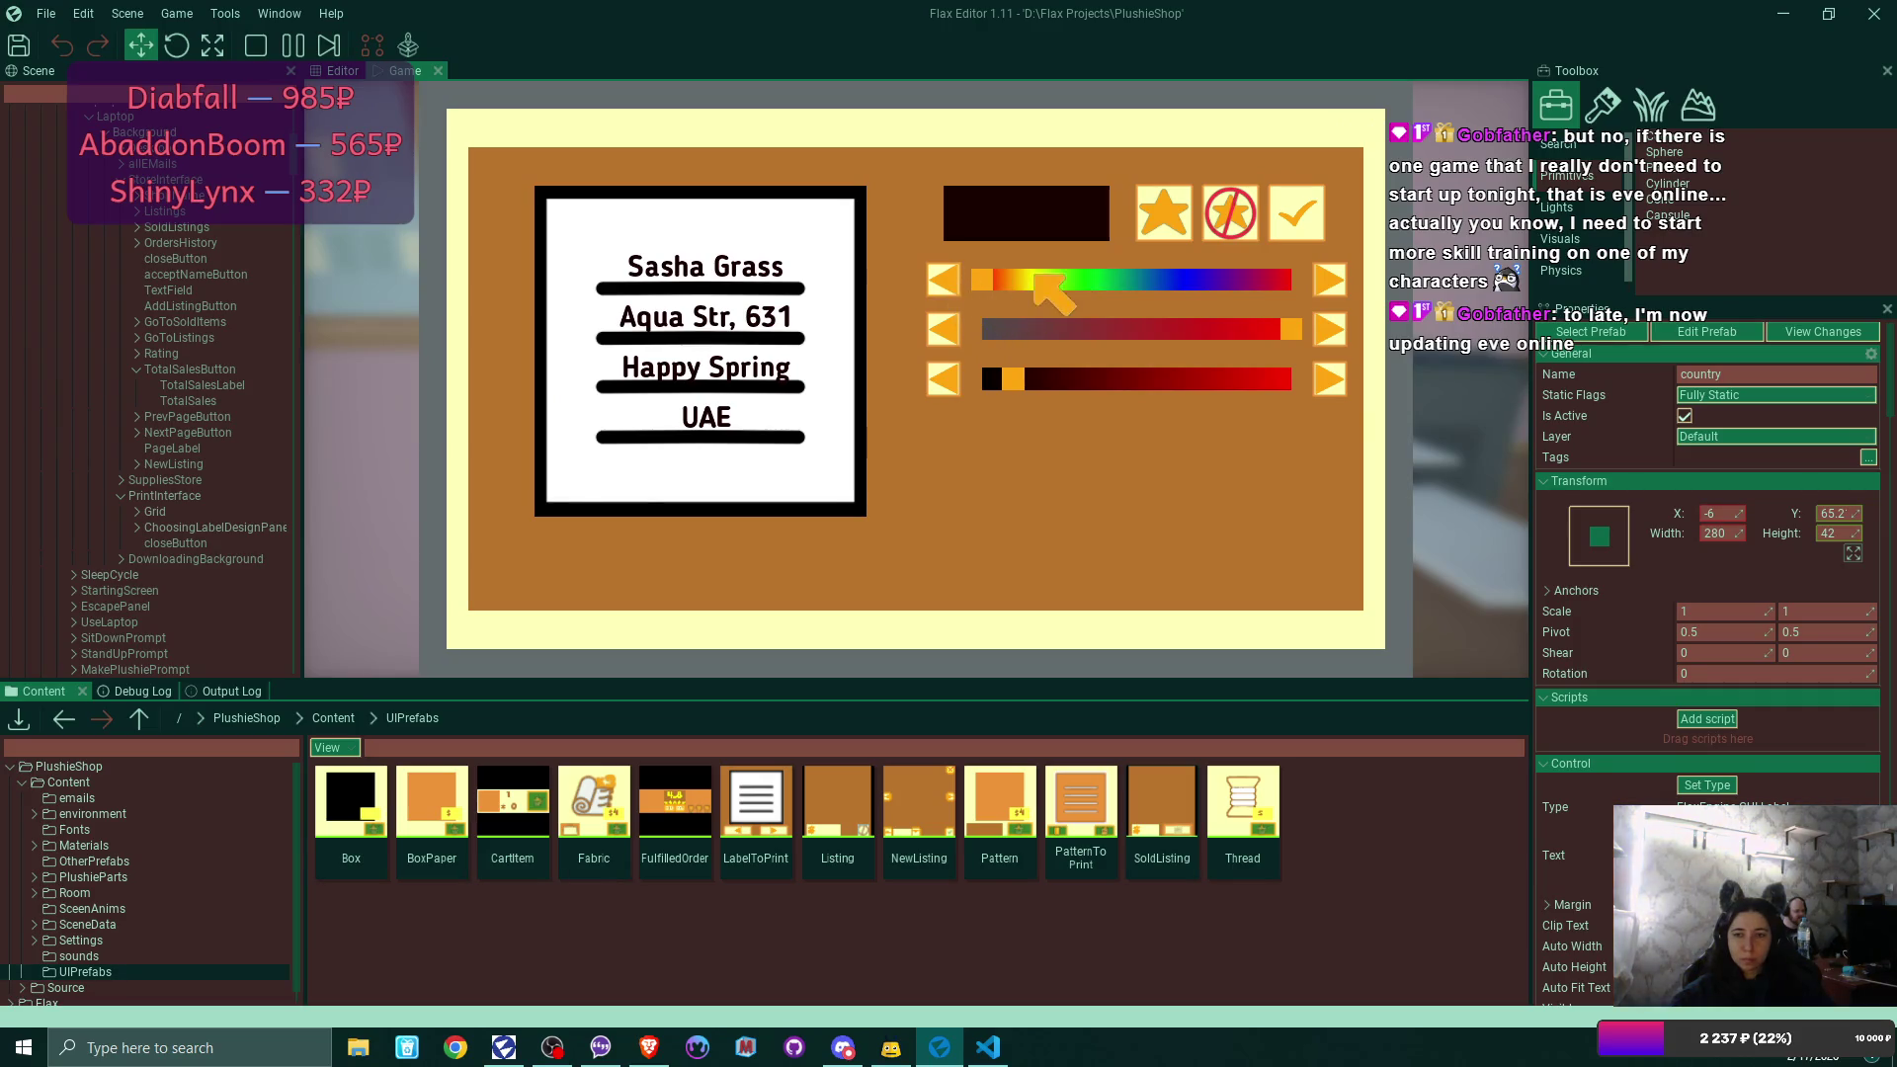
mouse_move(987, 282)
mouse_down()
mouse_move(1272, 282)
mouse_move(1198, 287)
mouse_up()
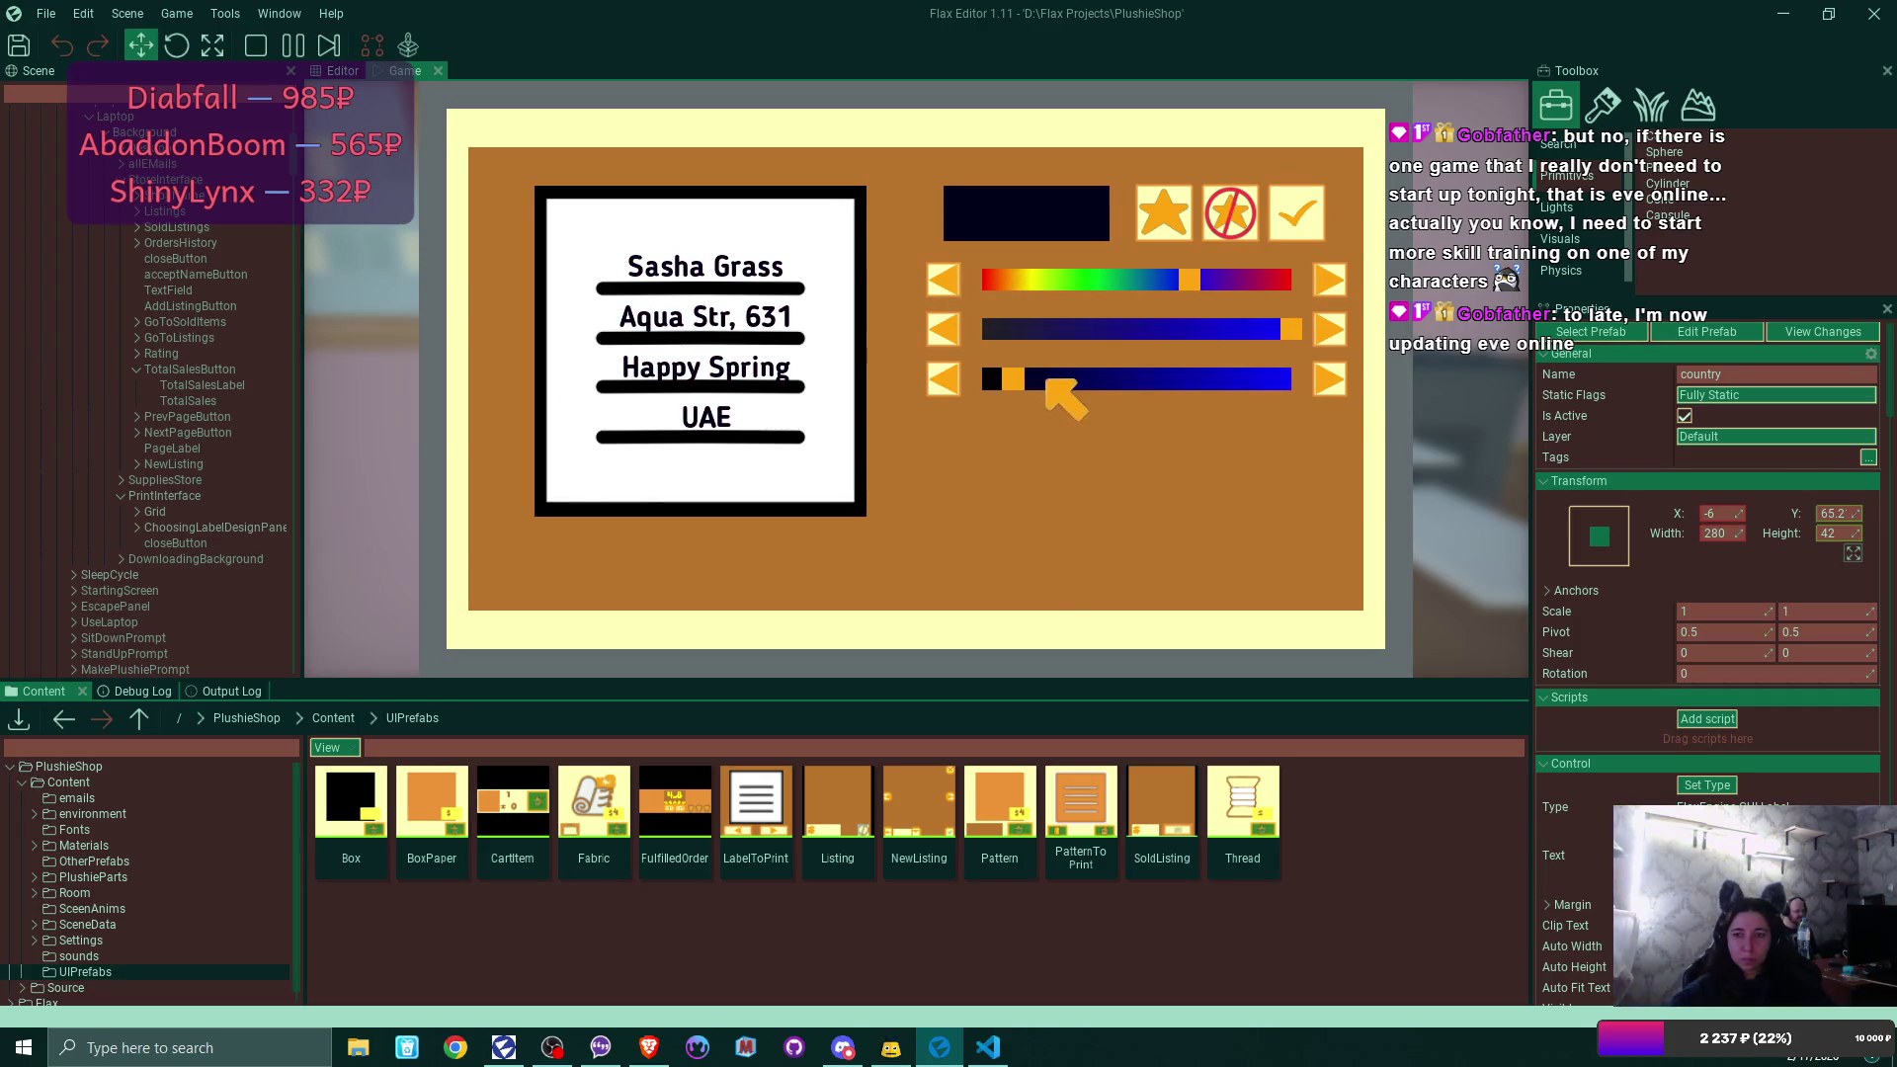
drag(1047, 381, 1228, 386)
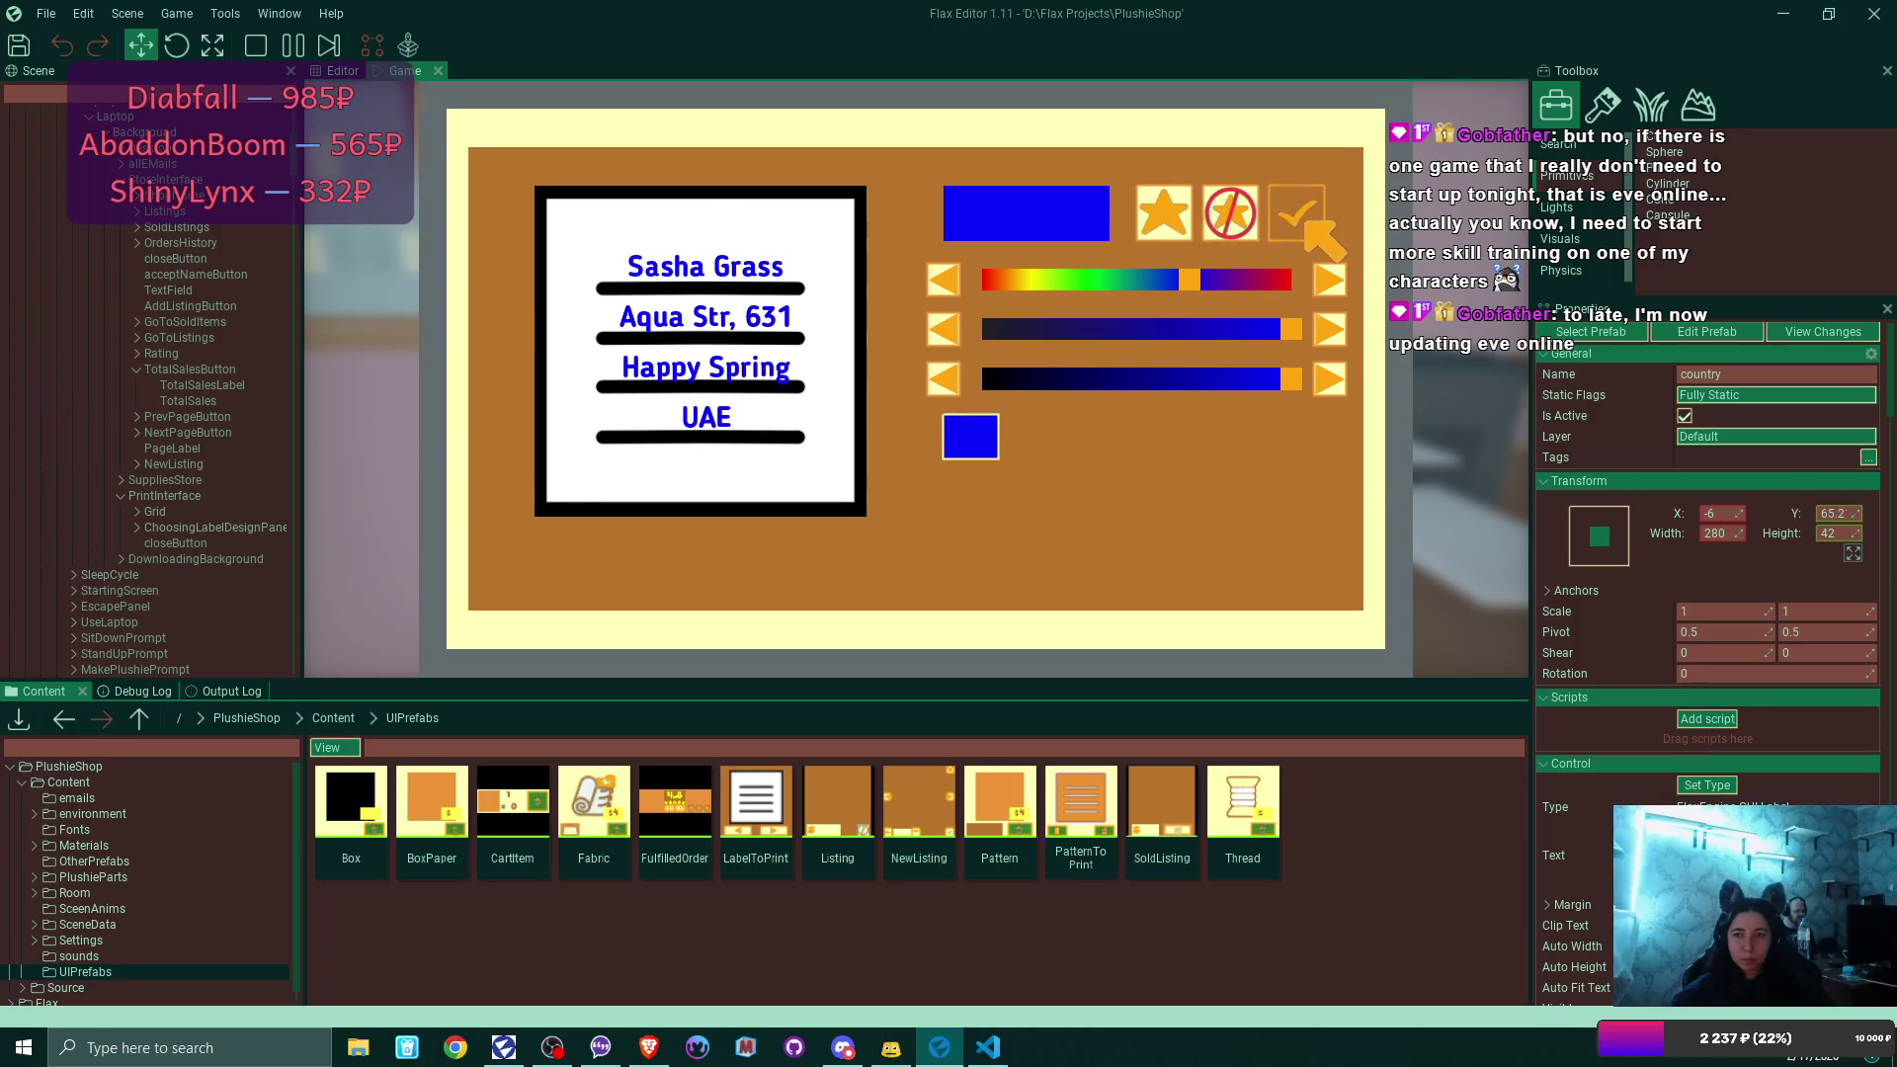
click(1306, 226)
Ship the first order, then design and print the next label in magenta-pink.
click(650, 348)
click(584, 349)
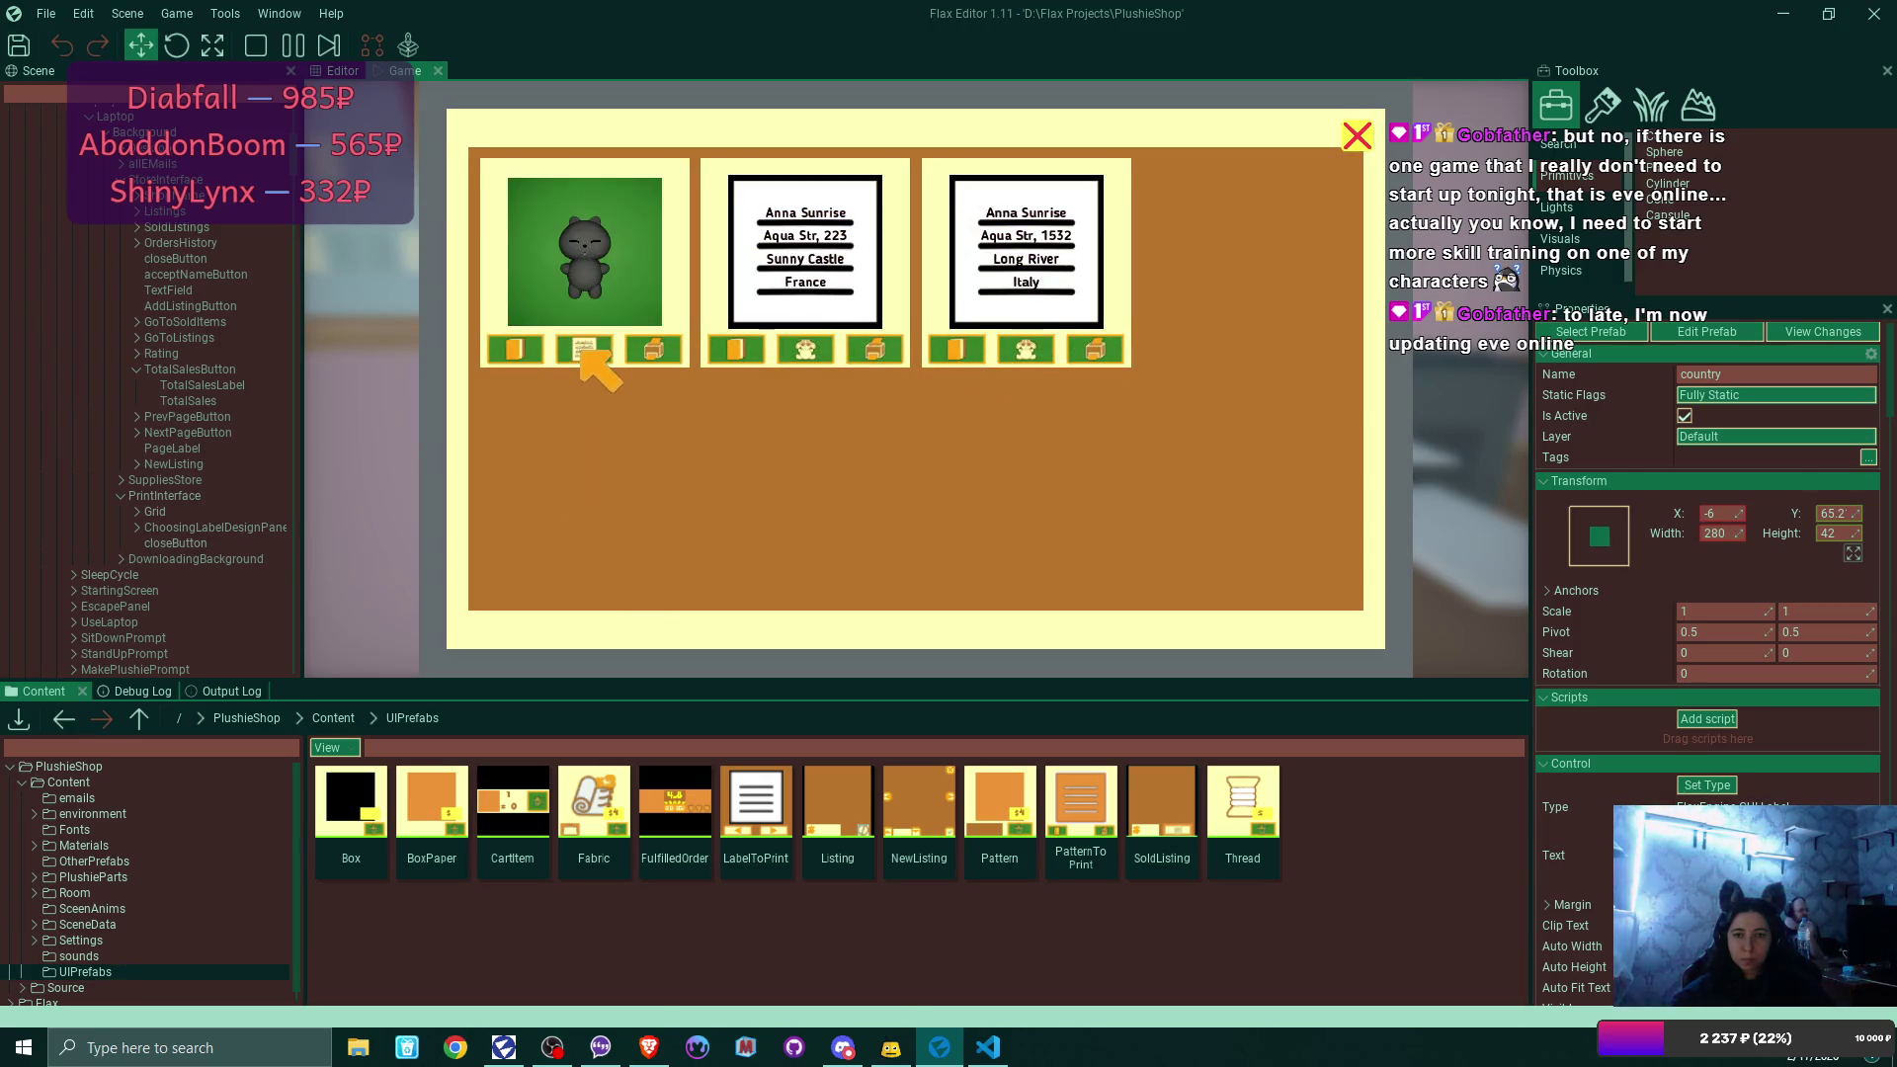
click(584, 349)
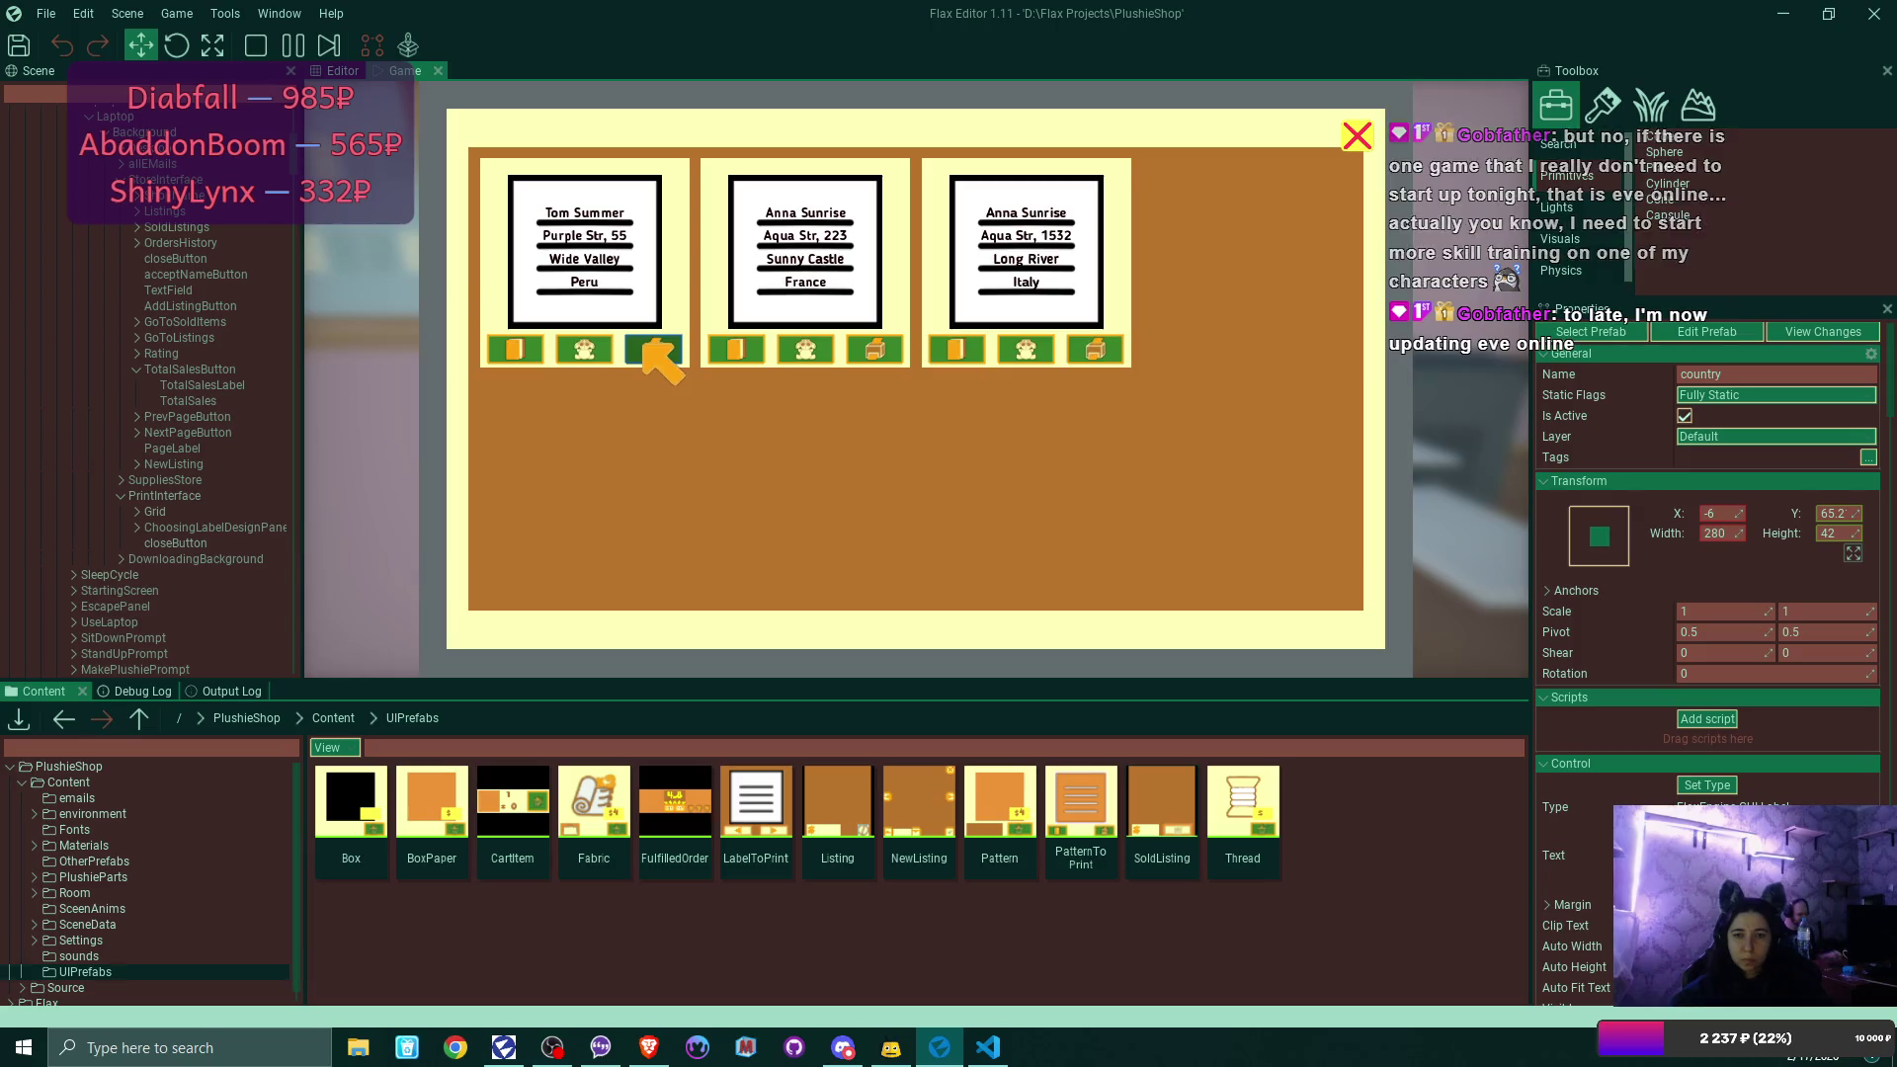
click(584, 350)
click(583, 350)
click(568, 352)
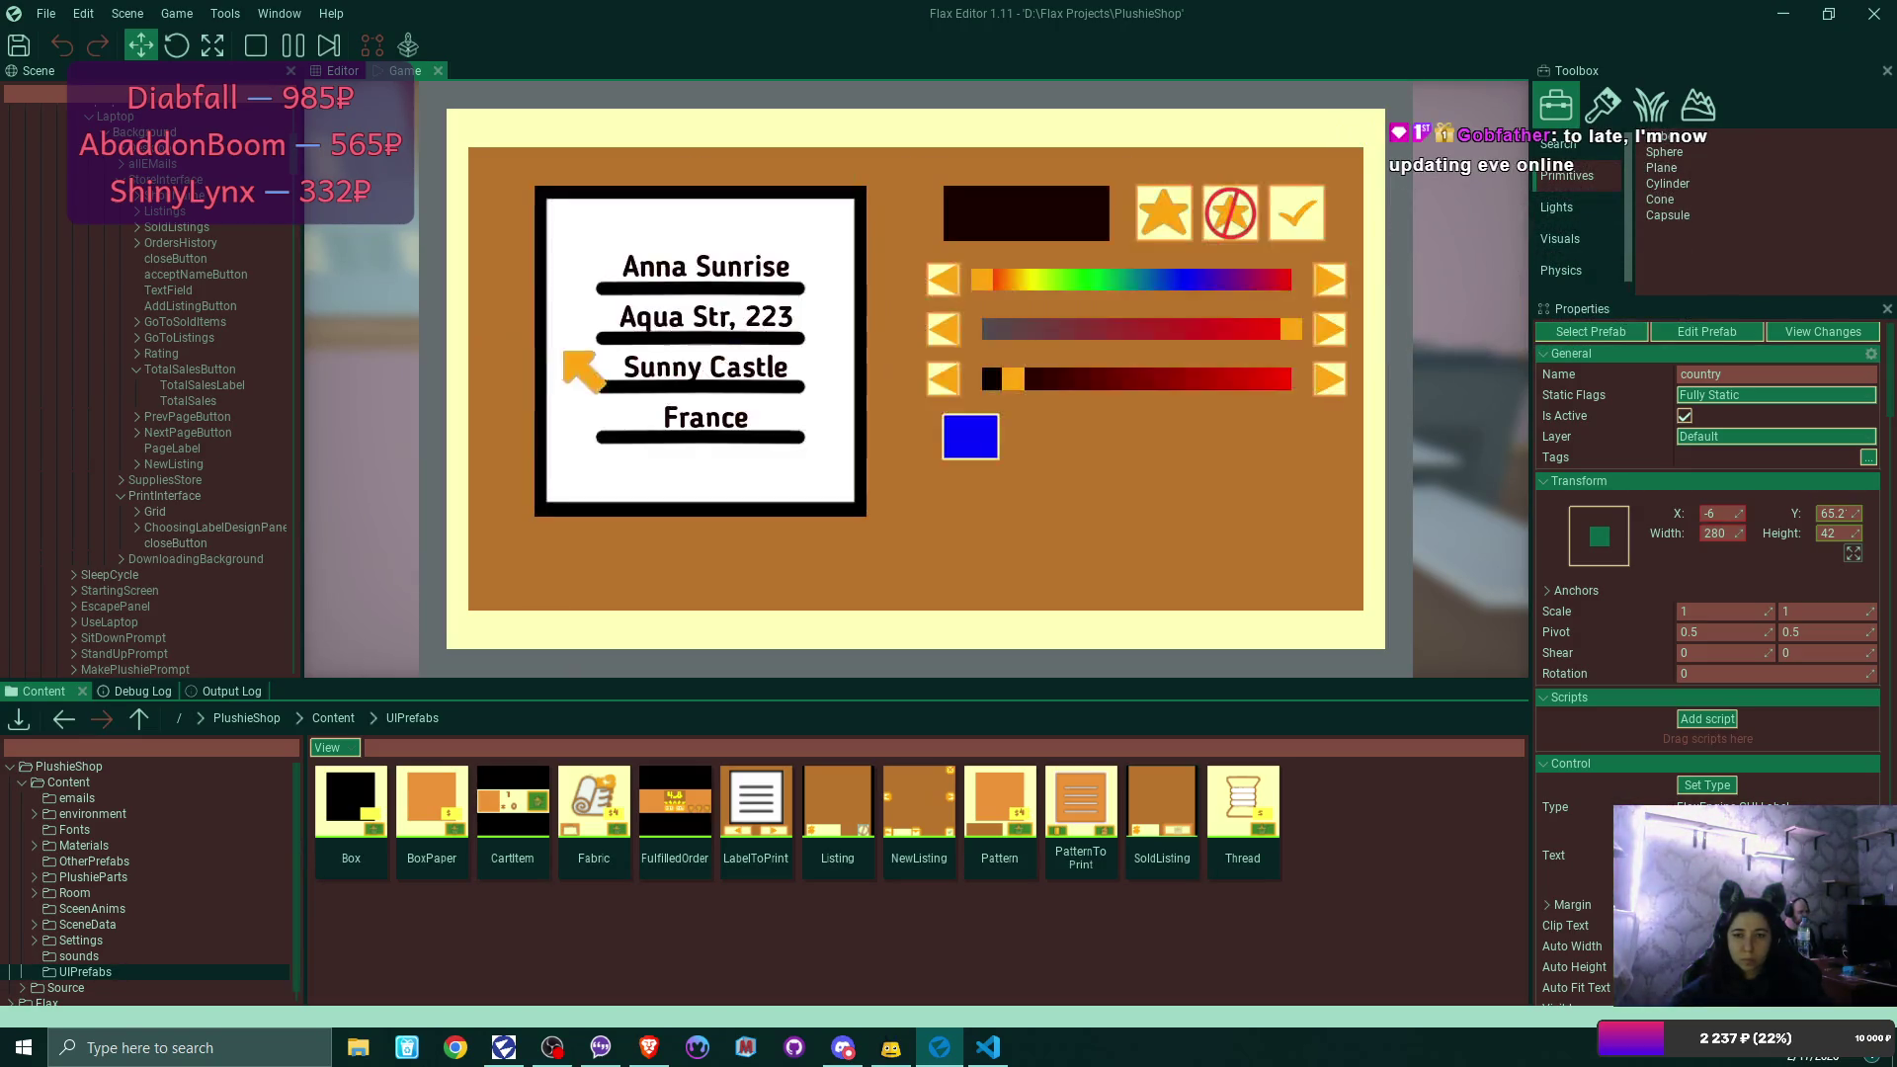
click(988, 422)
drag(1197, 286, 1254, 286)
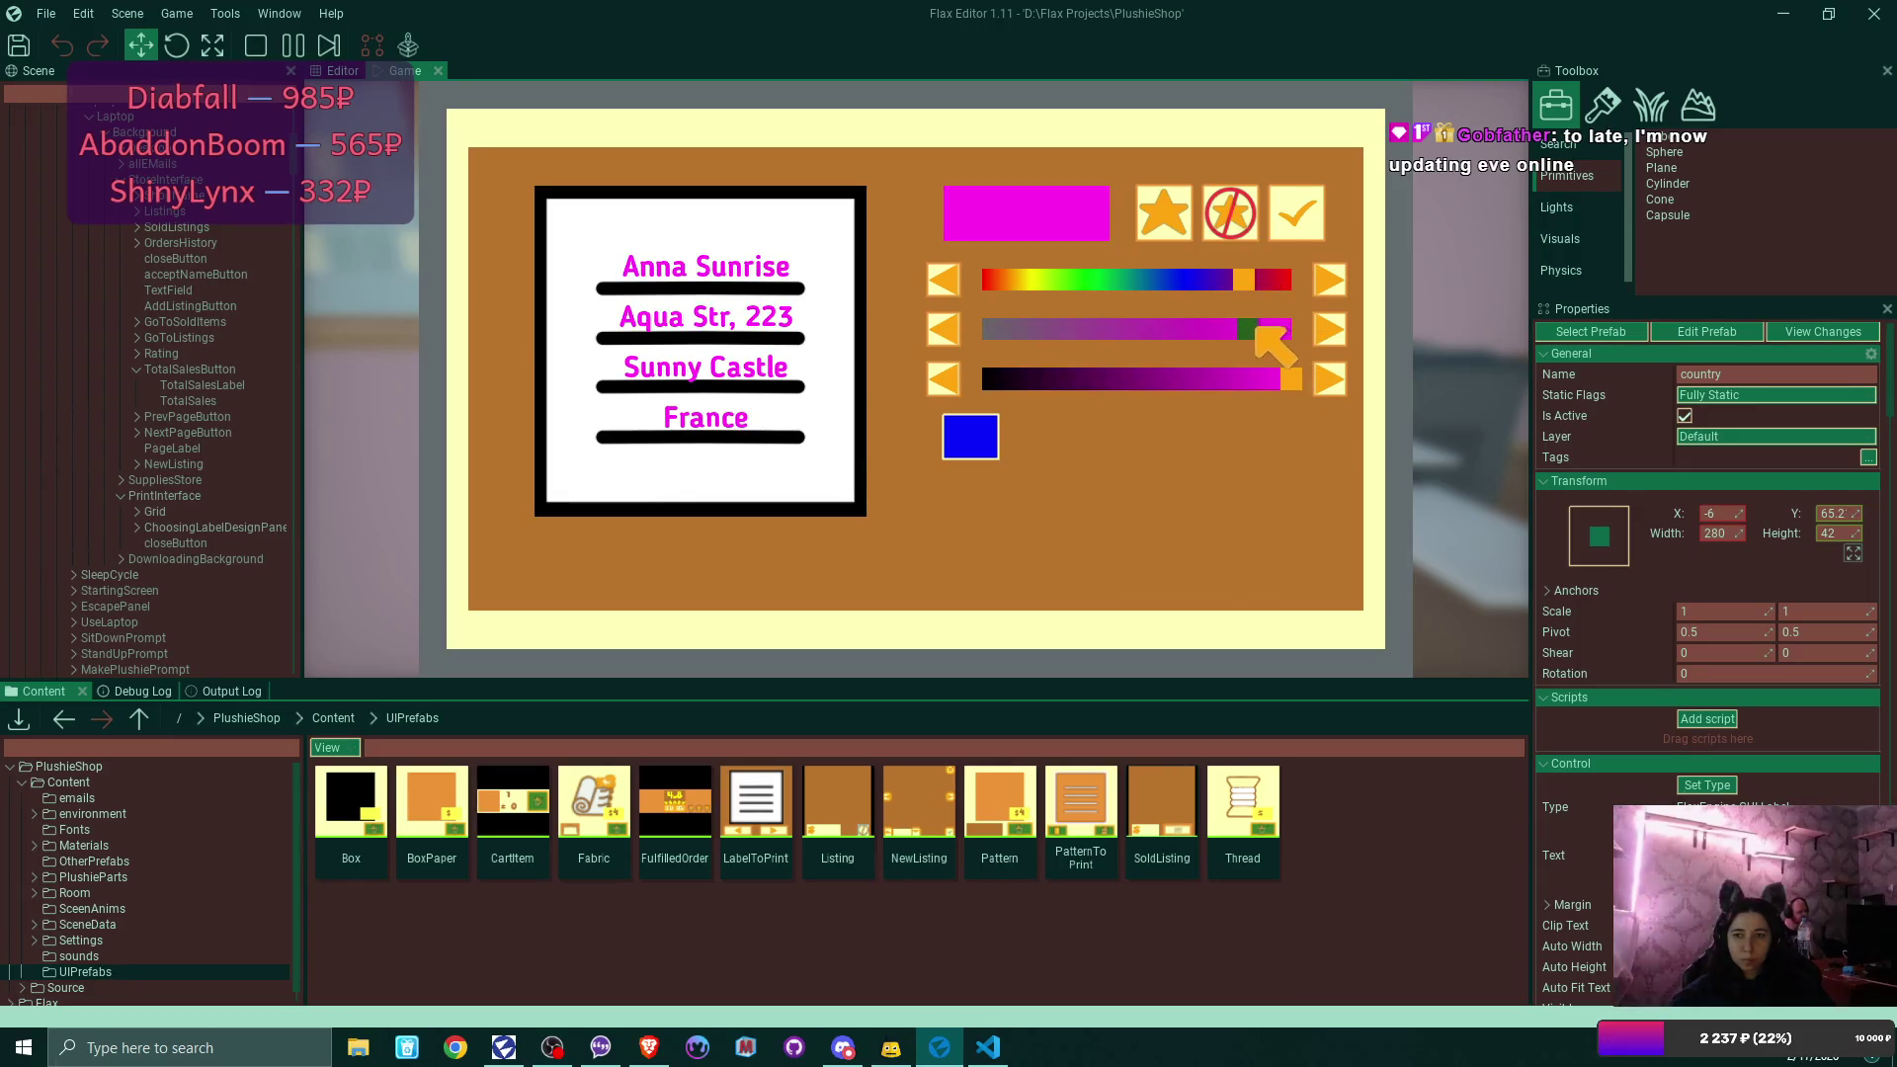
drag(1252, 329, 1209, 331)
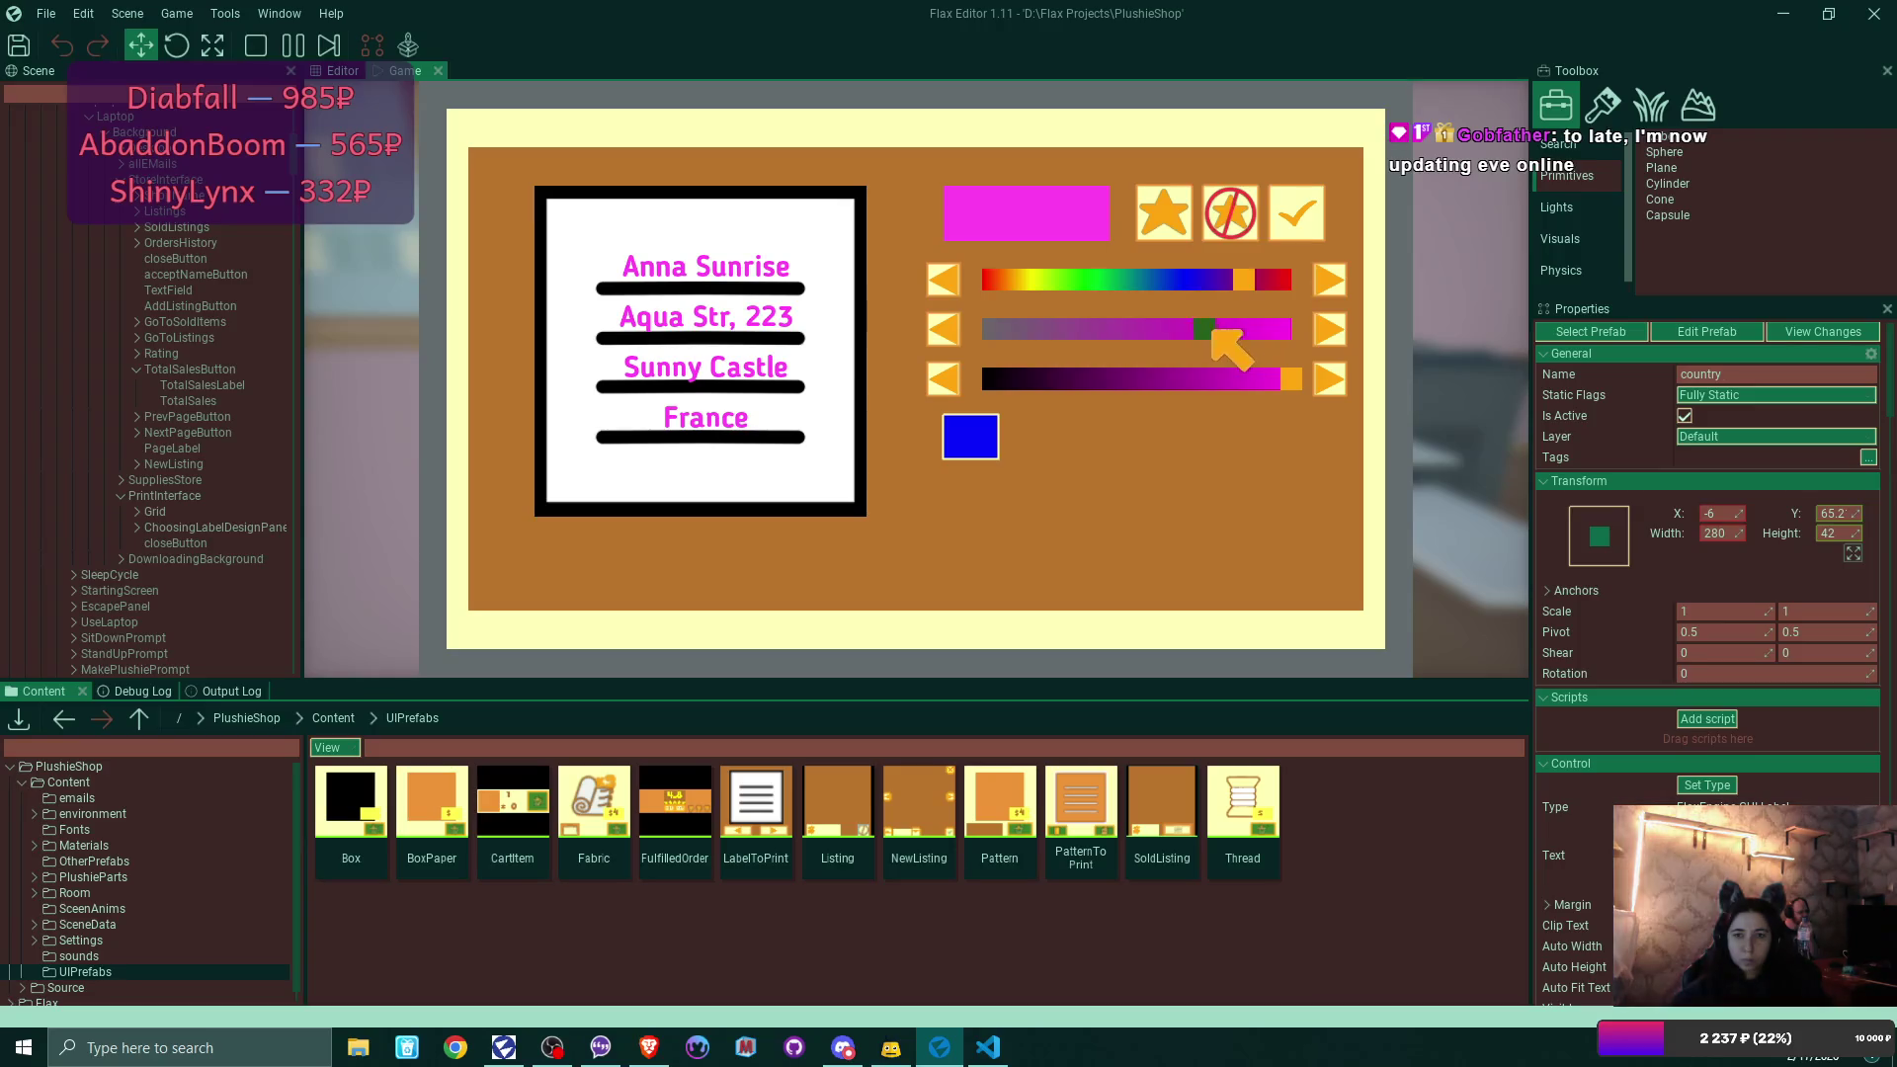
click(1296, 213)
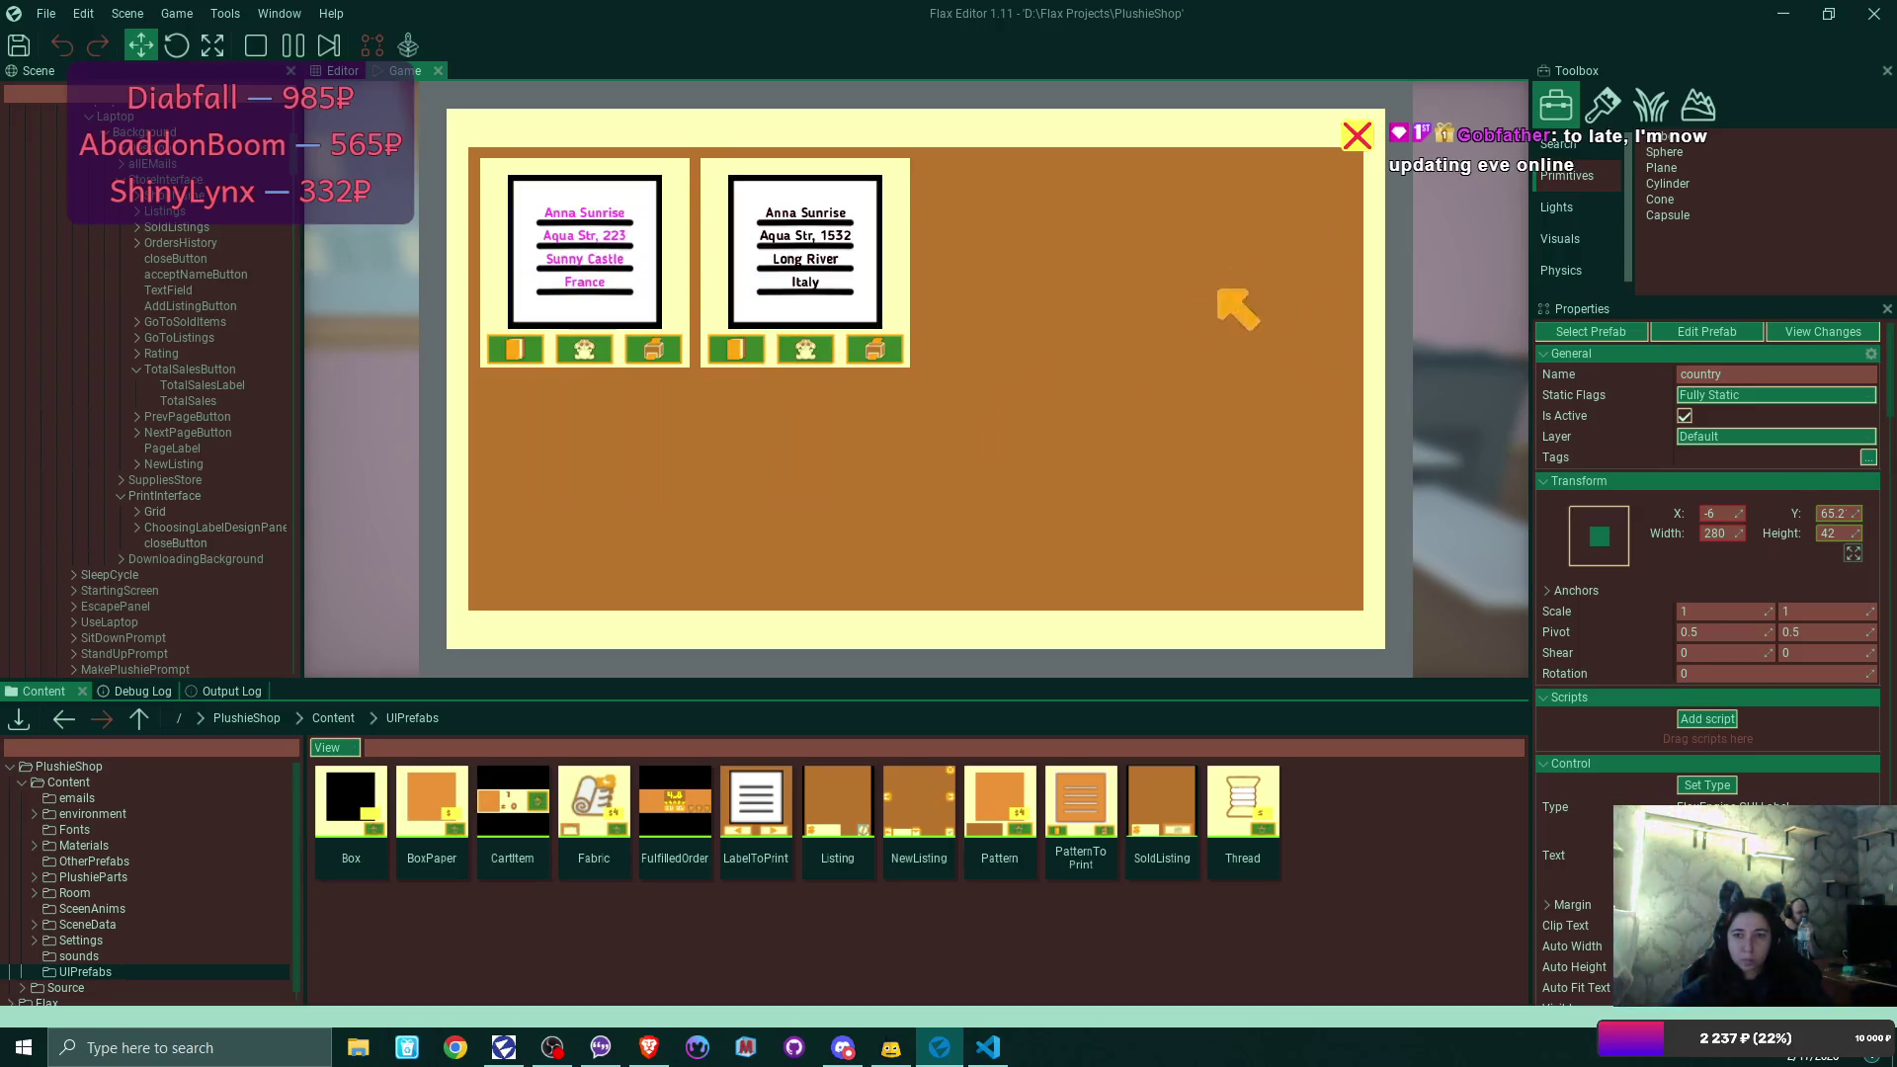
click(654, 346)
click(574, 351)
Design and print the remaining address label in green.
click(571, 350)
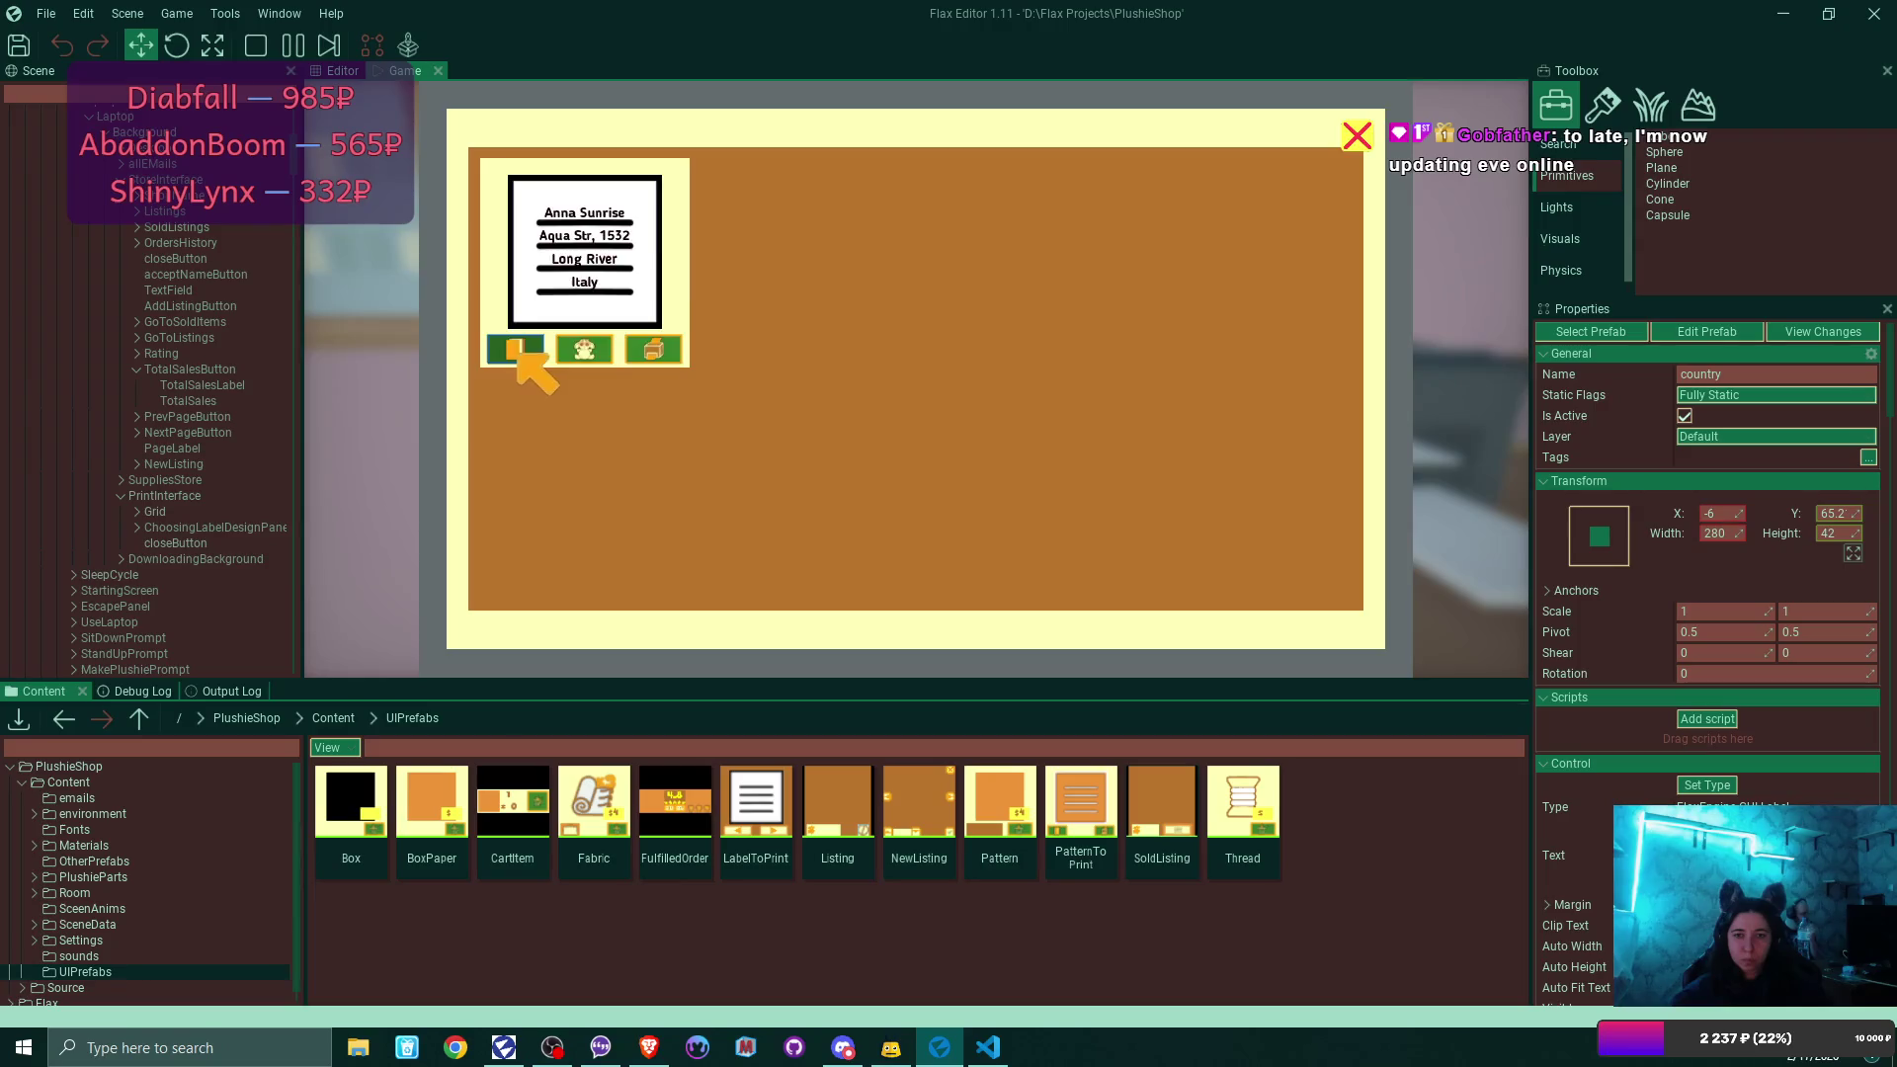
click(528, 355)
drag(1174, 269, 1112, 298)
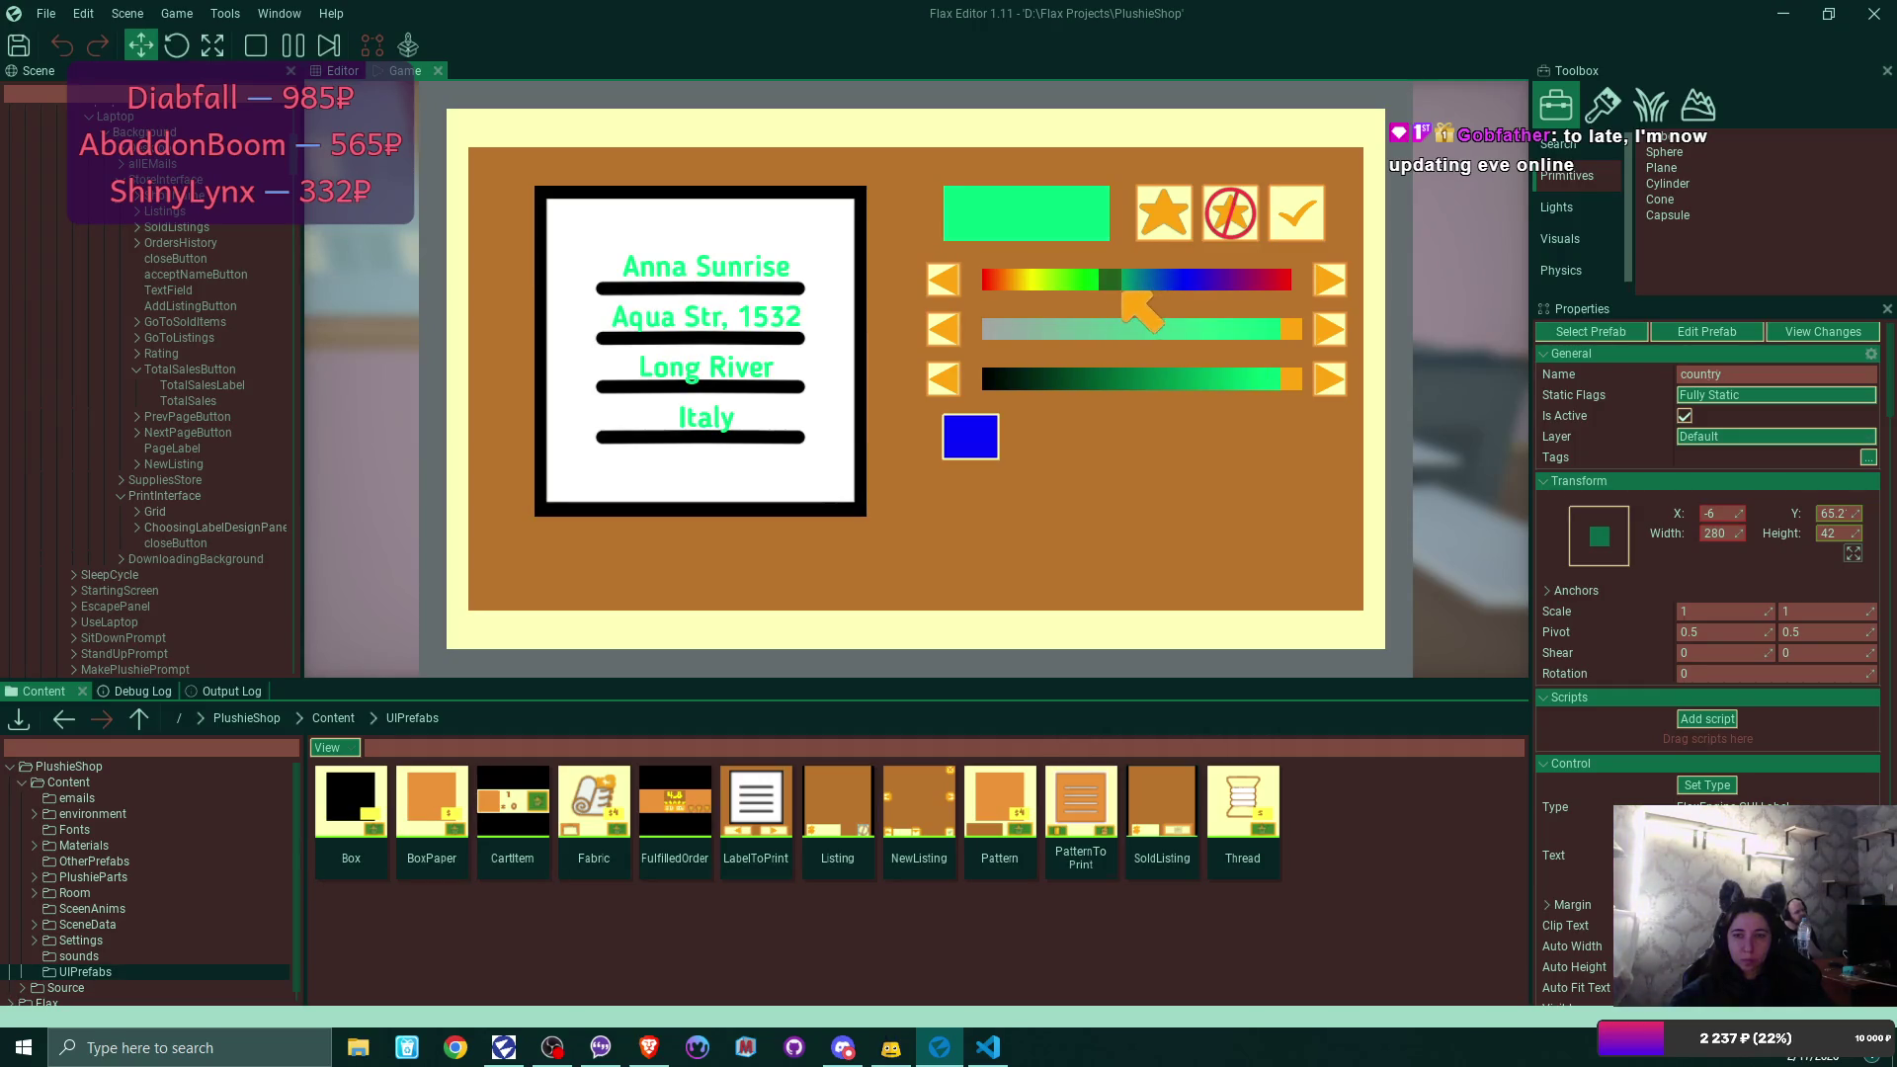
click(1307, 211)
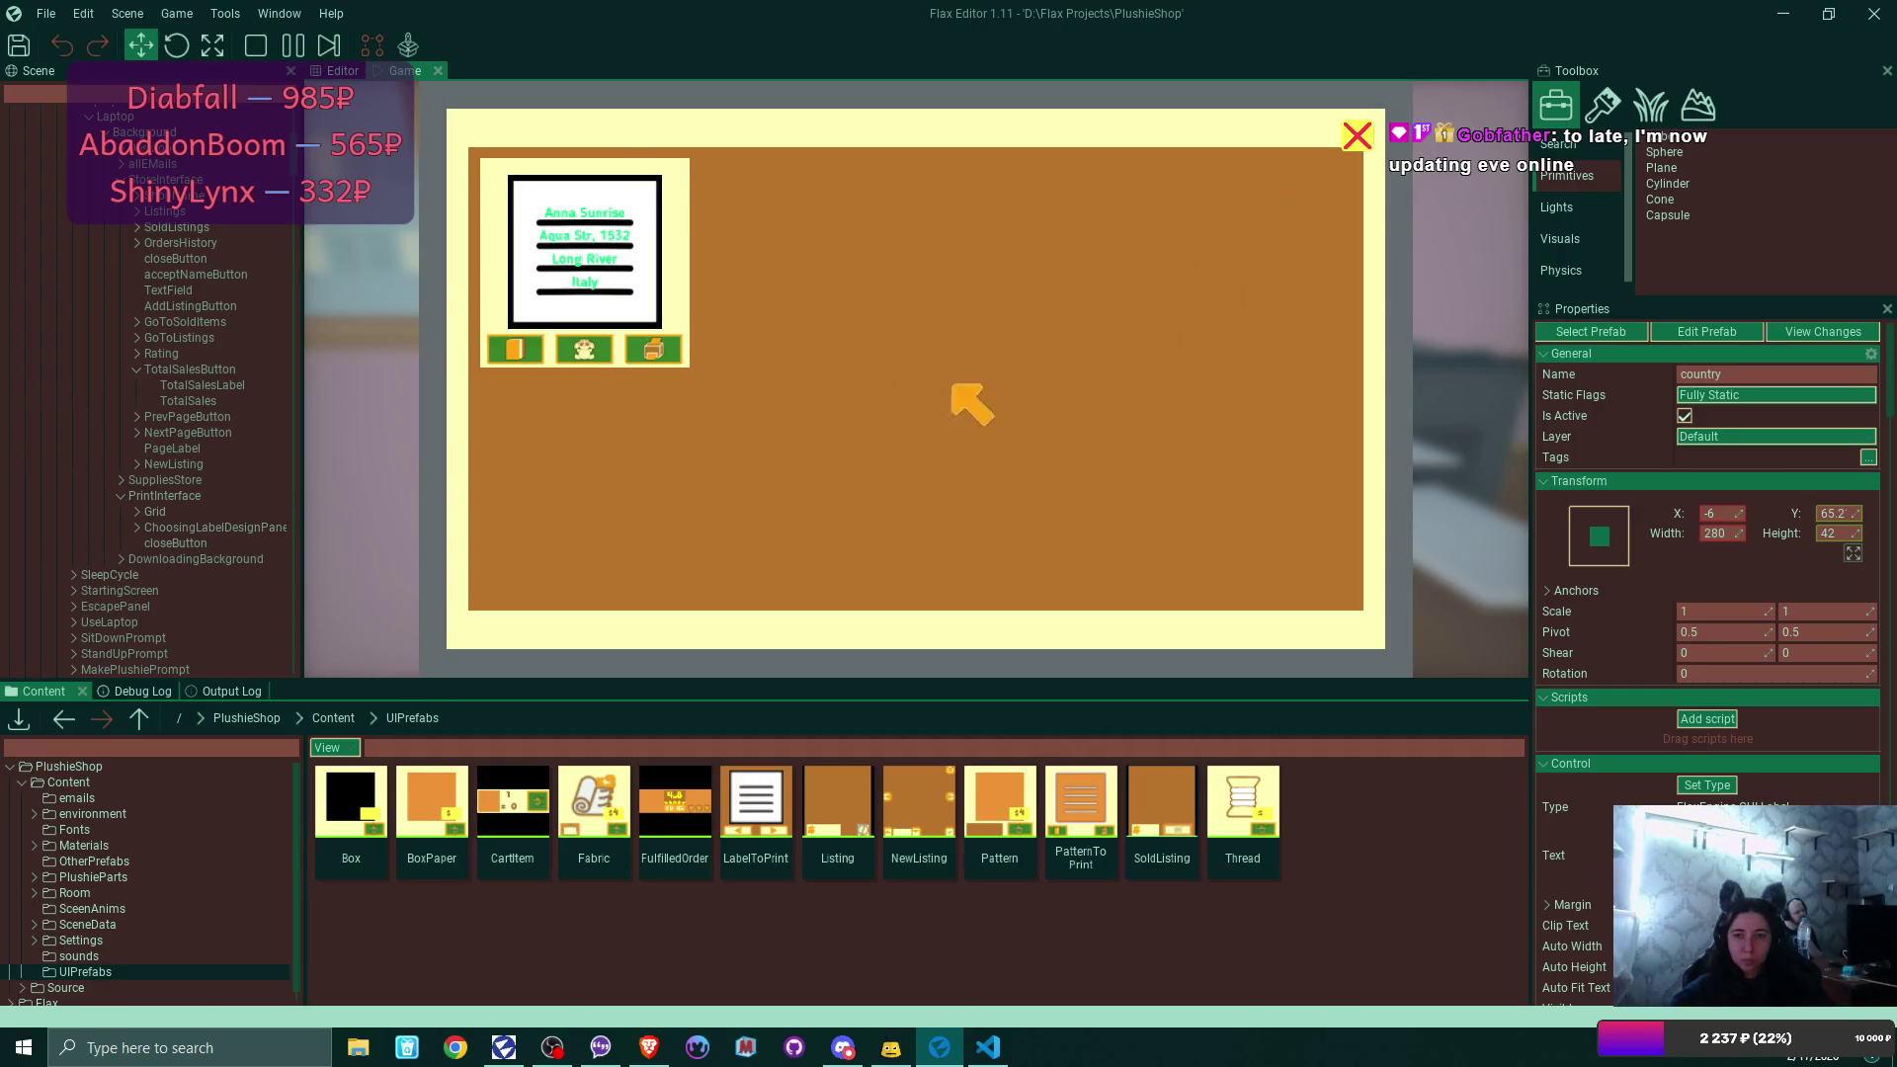
click(652, 350)
click(1358, 137)
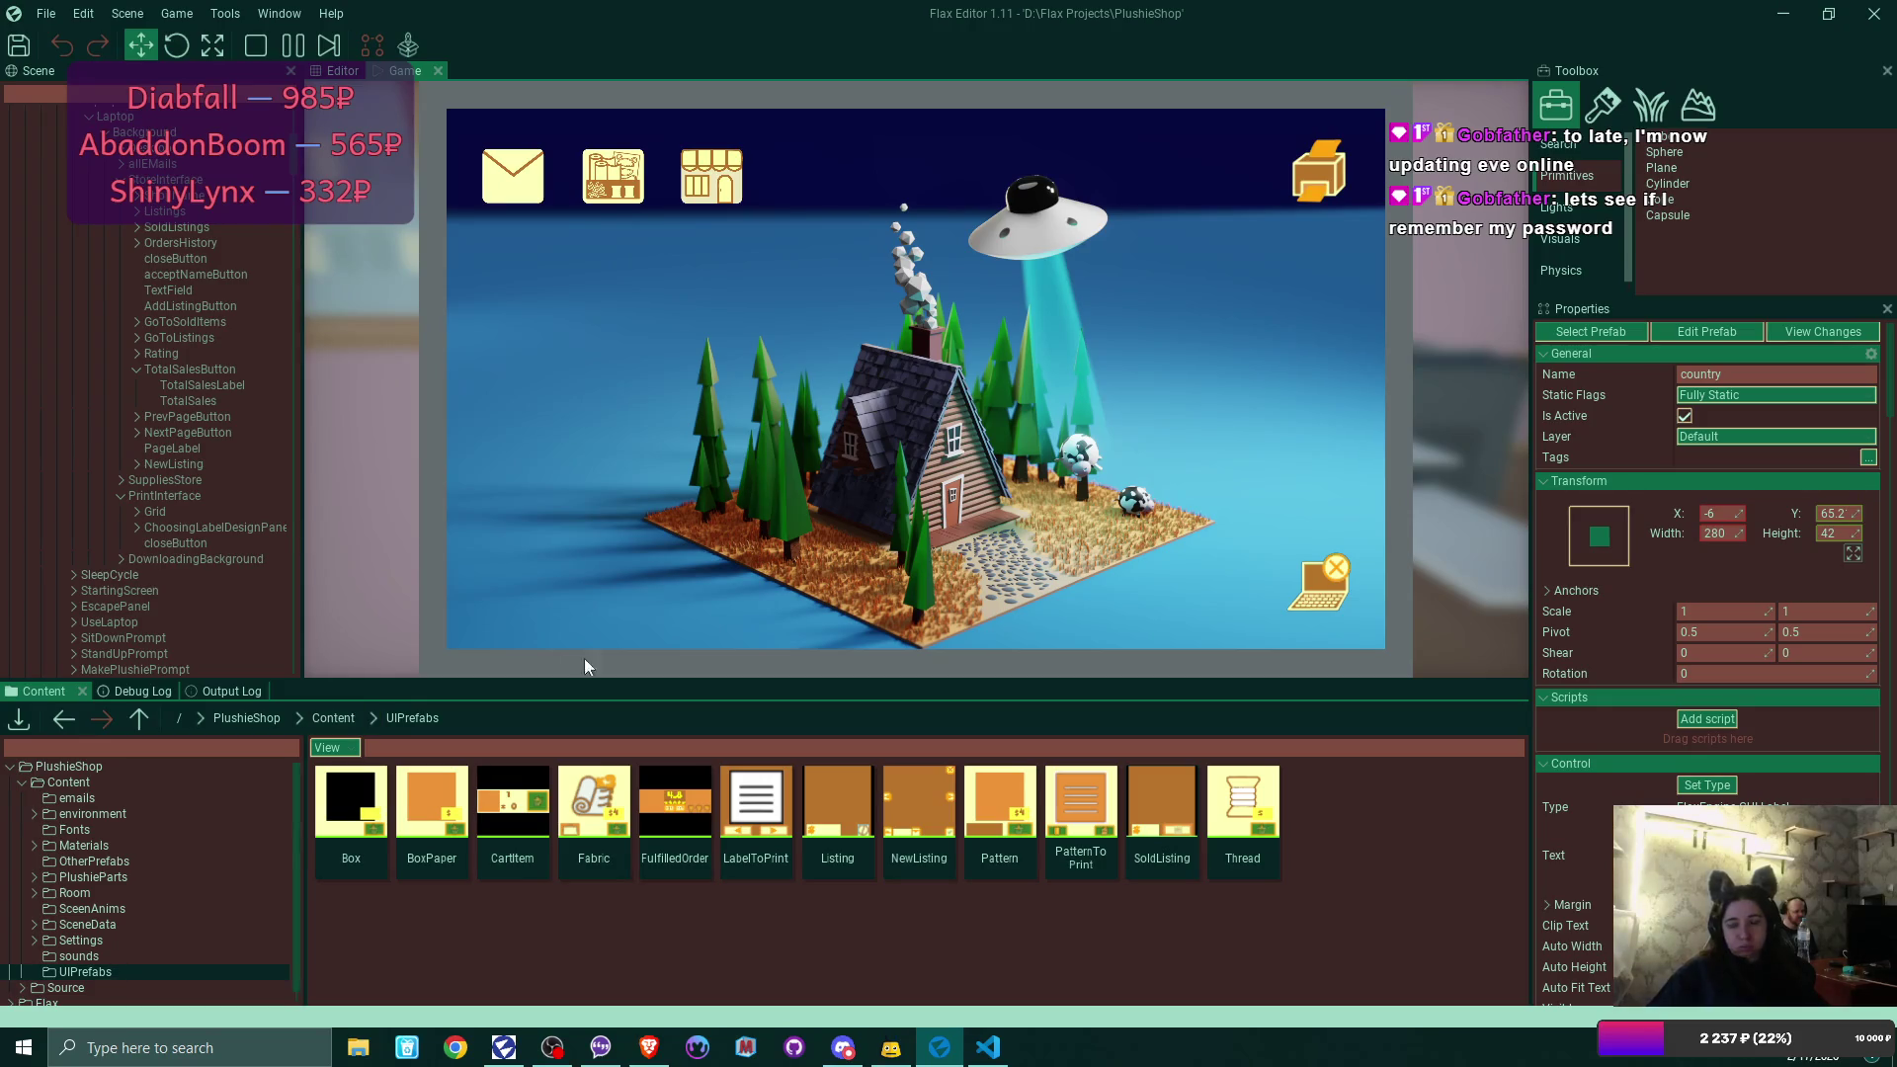
Put the printed label on the counter and fold a cabinet sheet into a box on the desk.
click(1329, 583)
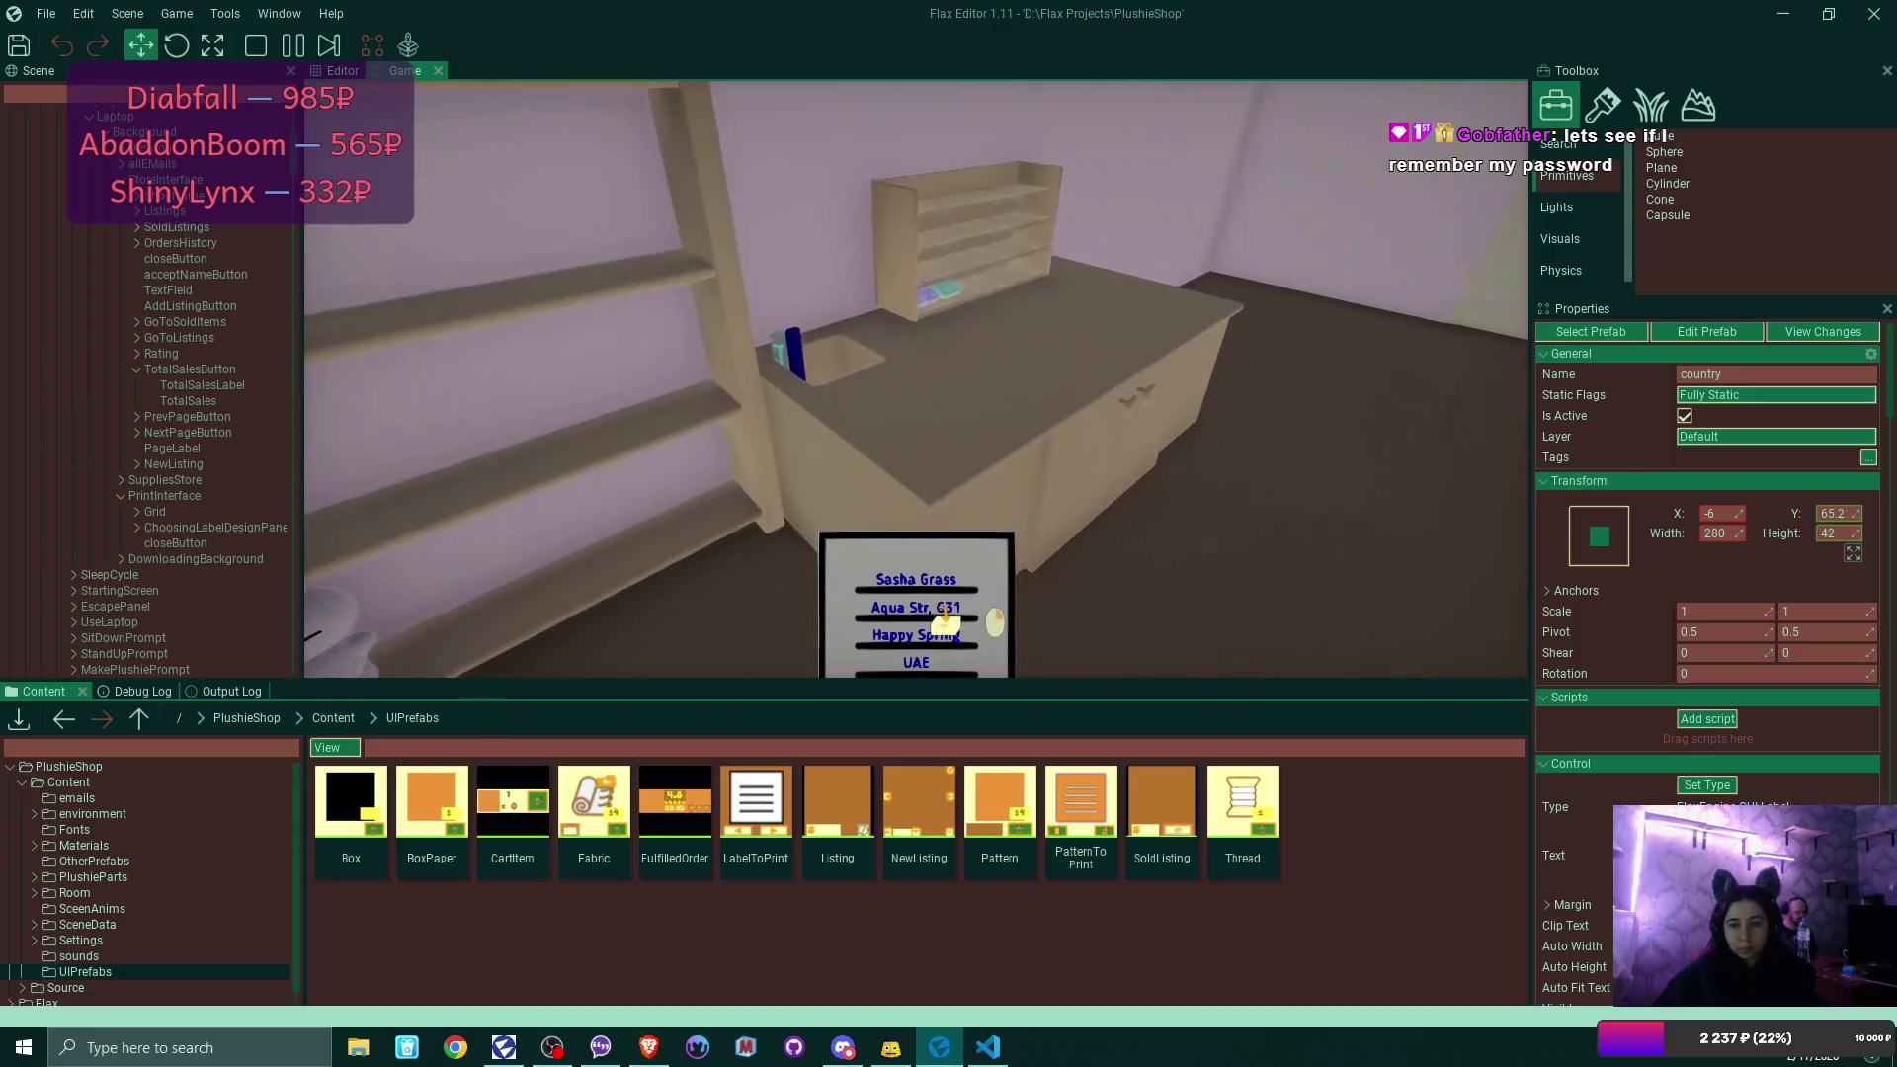
click(945, 620)
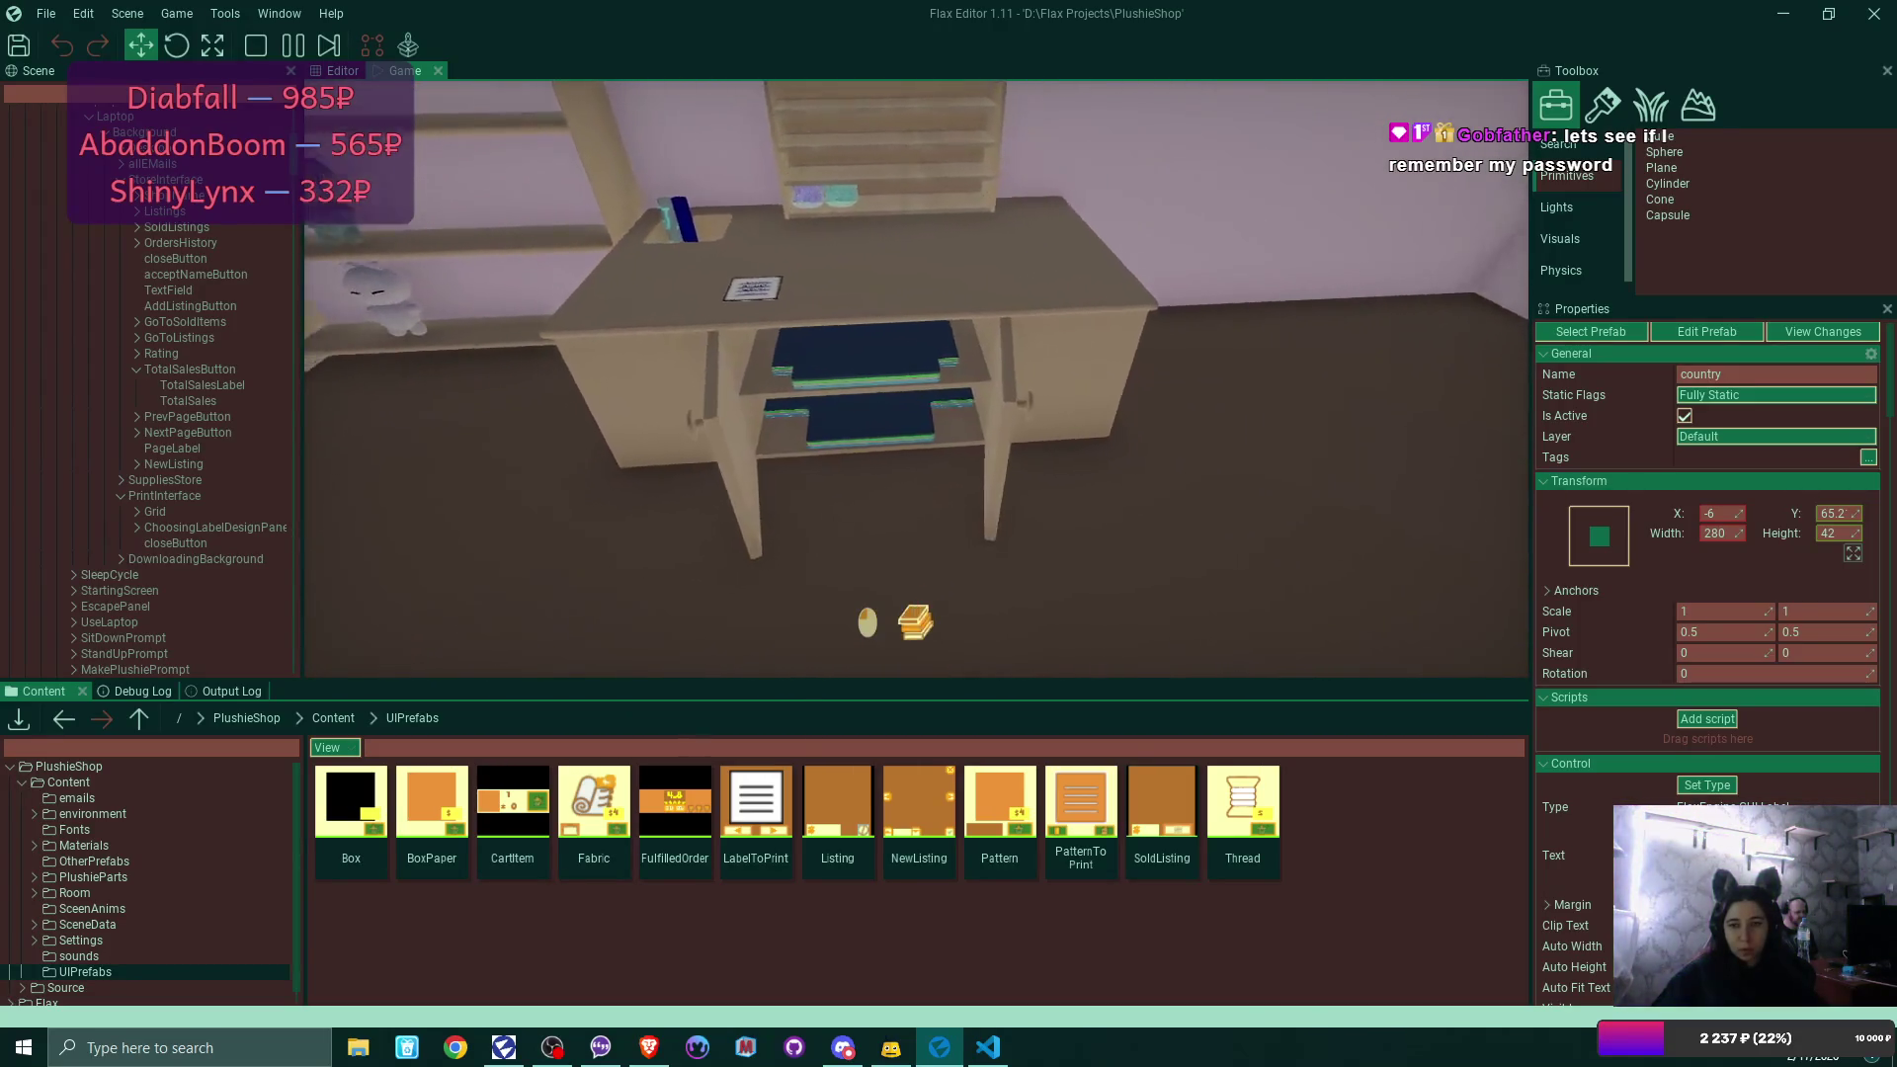
click(943, 593)
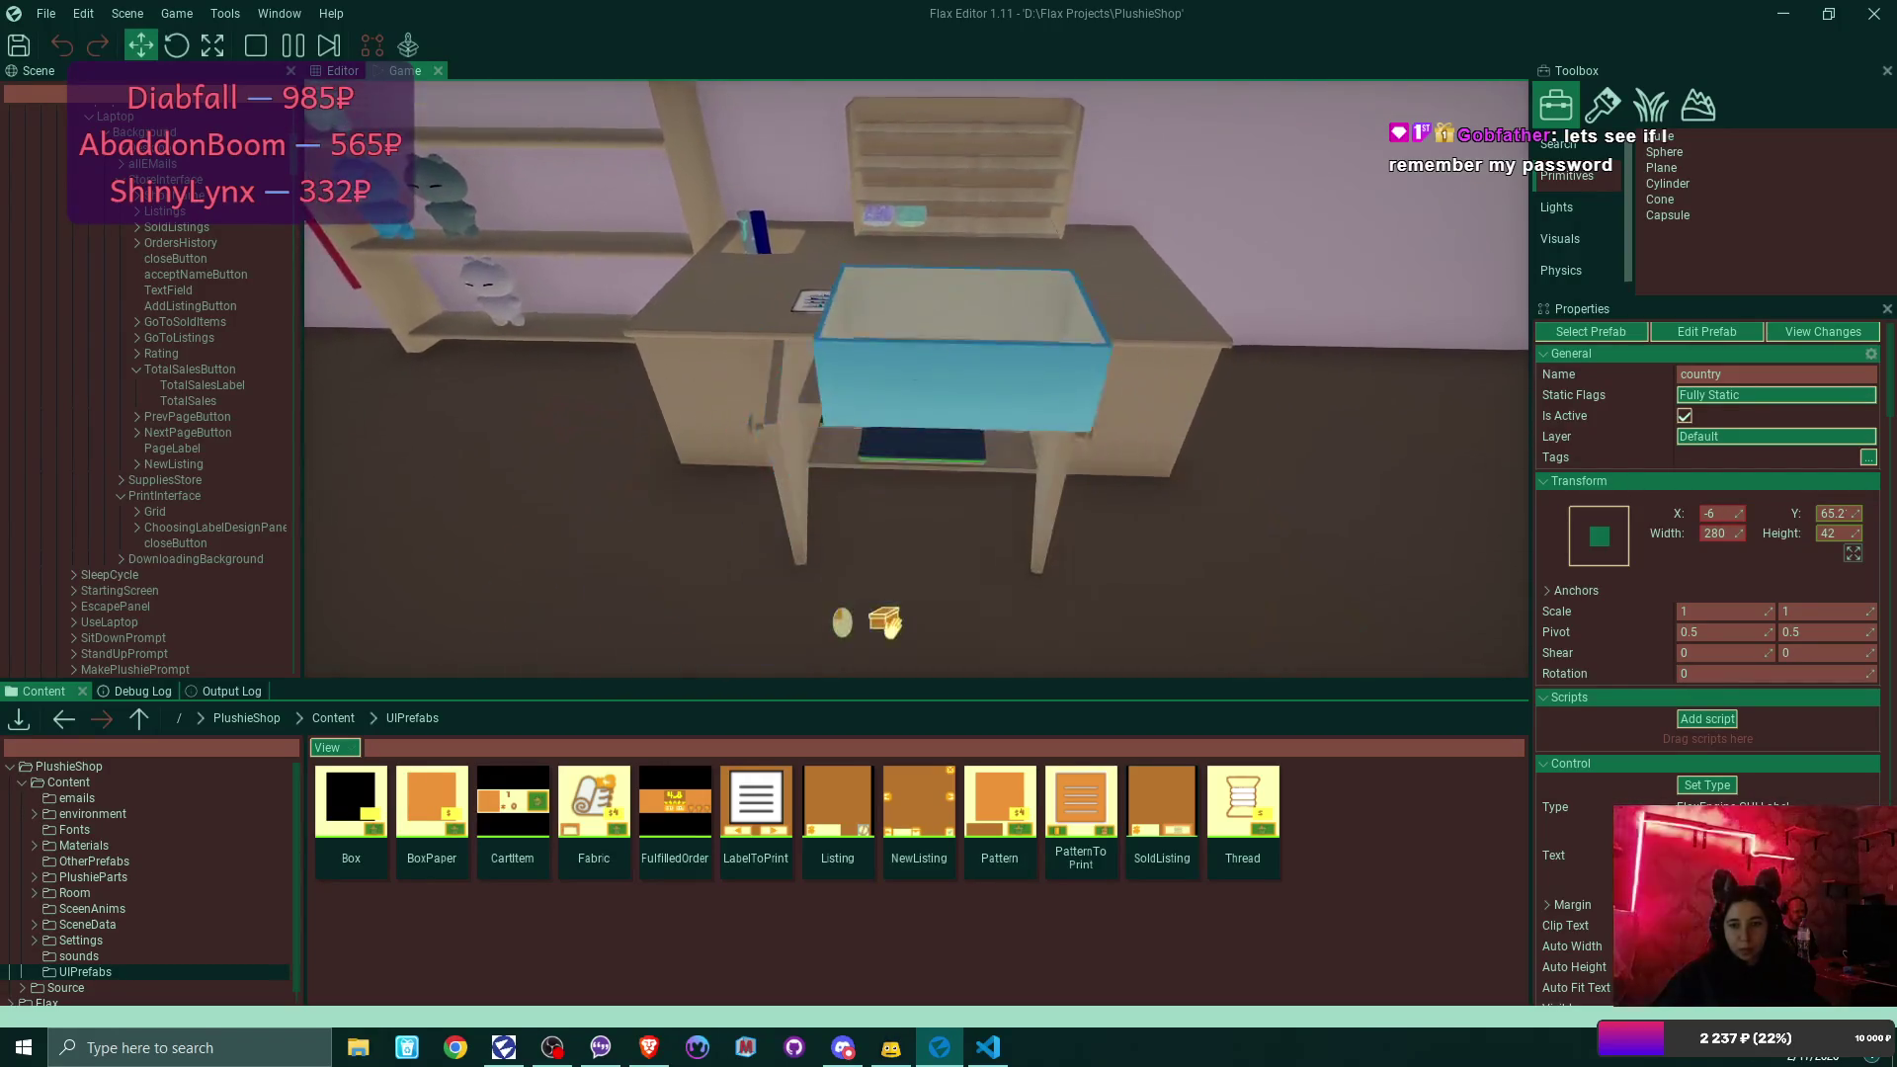
click(943, 593)
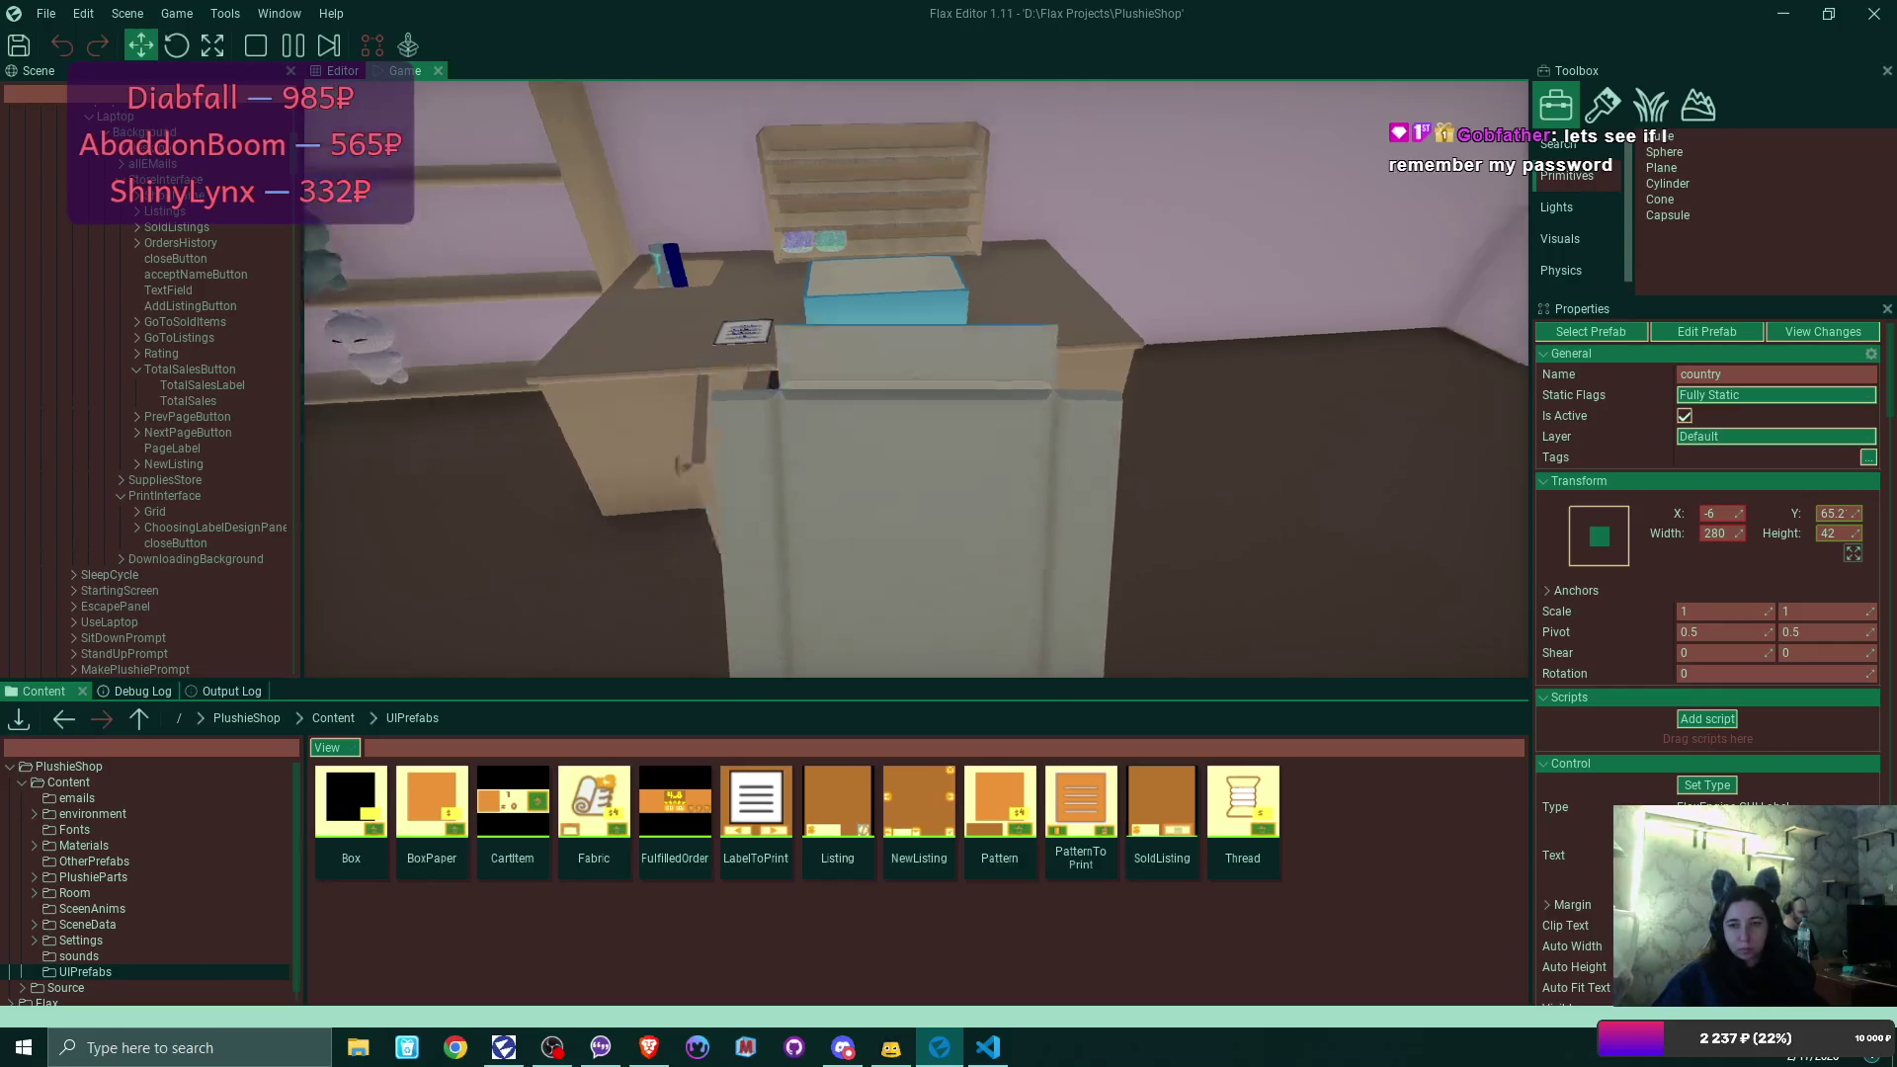
click(943, 593)
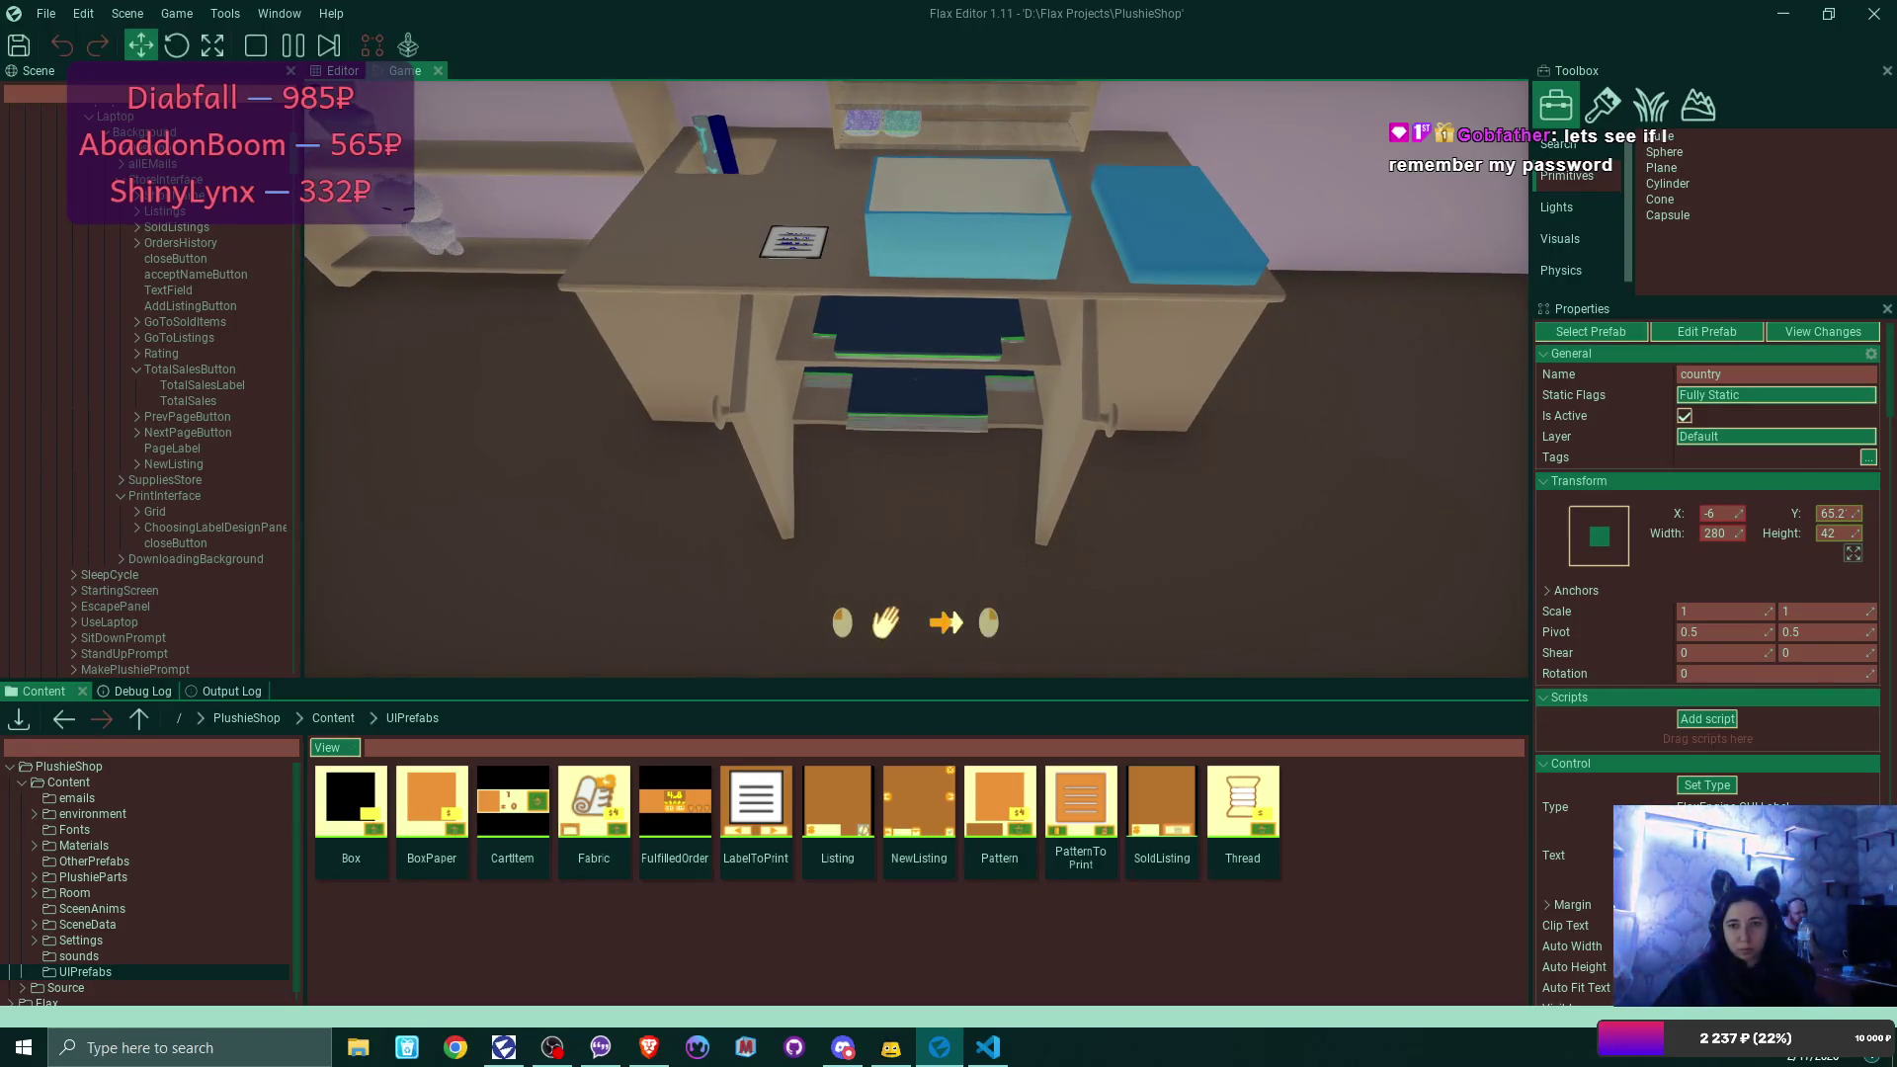
Walk around to the front of the packing desk and pick up a plushie.
key(a)
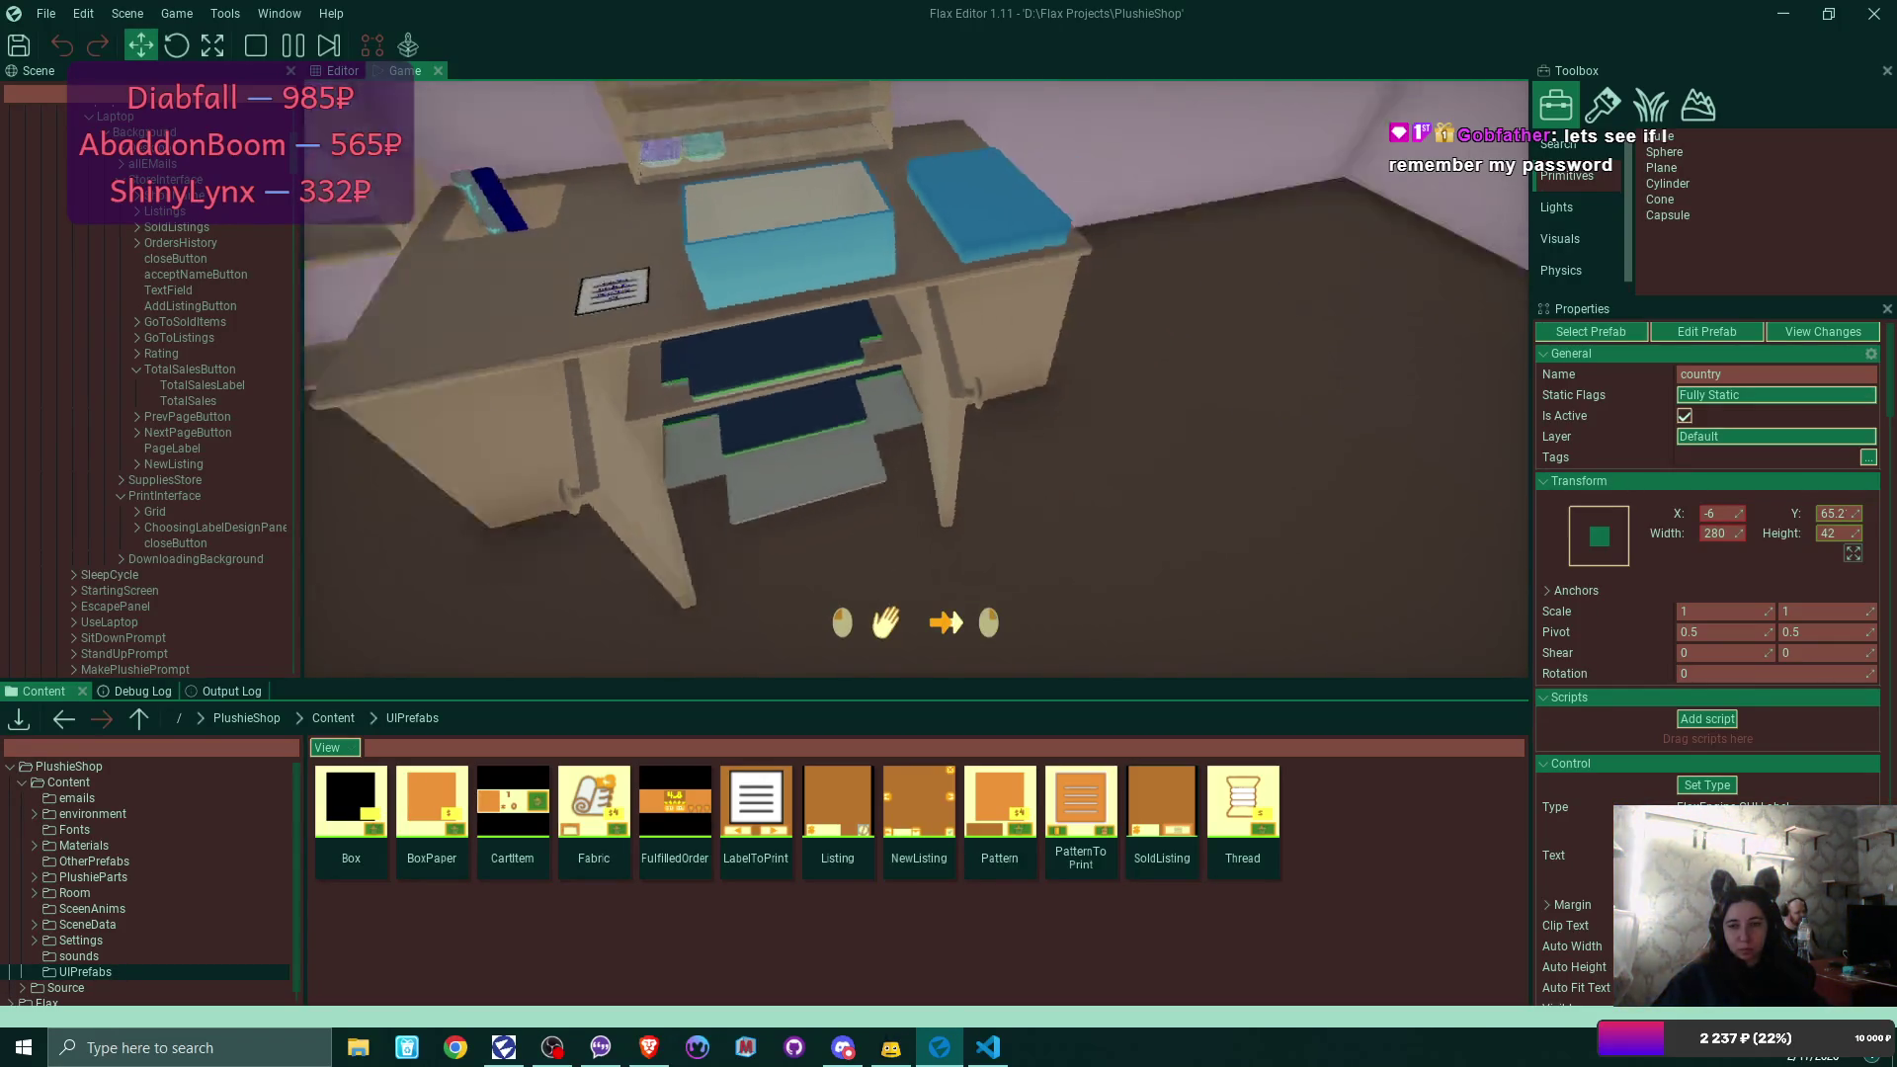
key(s)
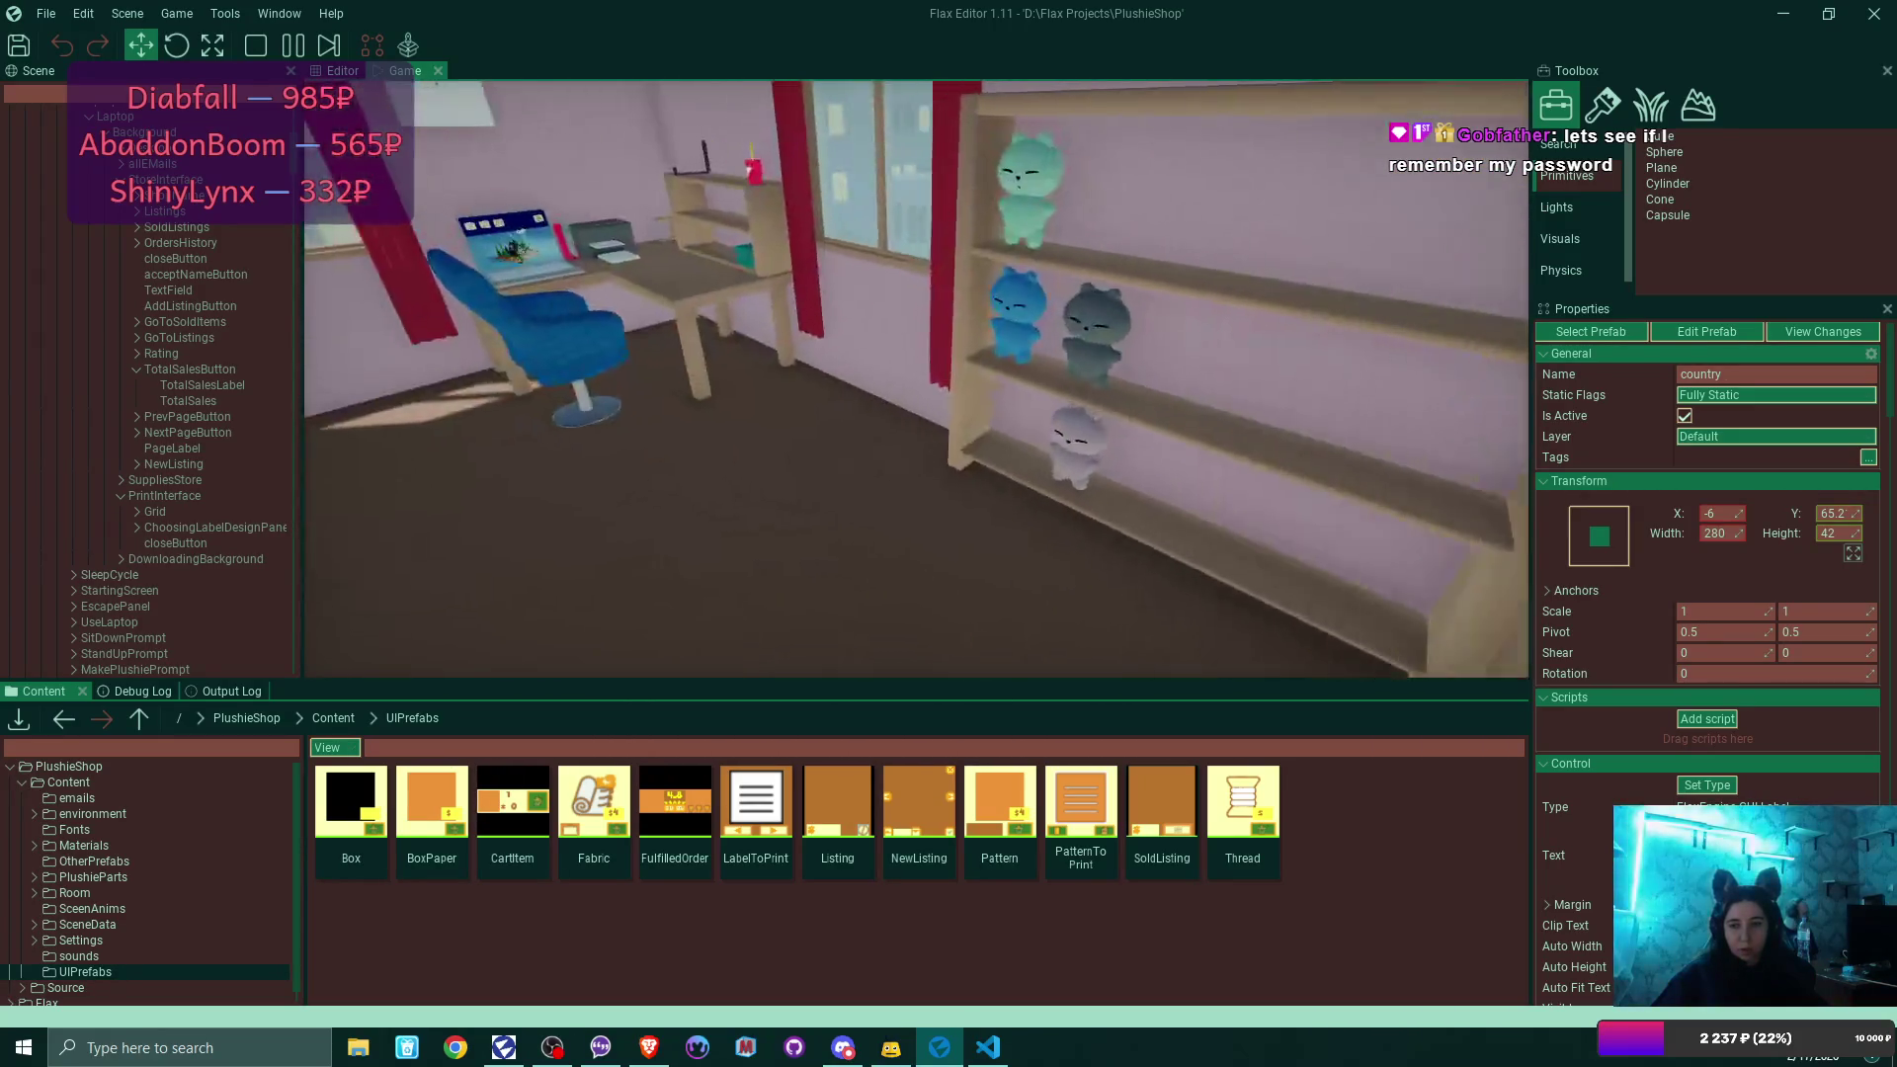
key(e)
key(e)
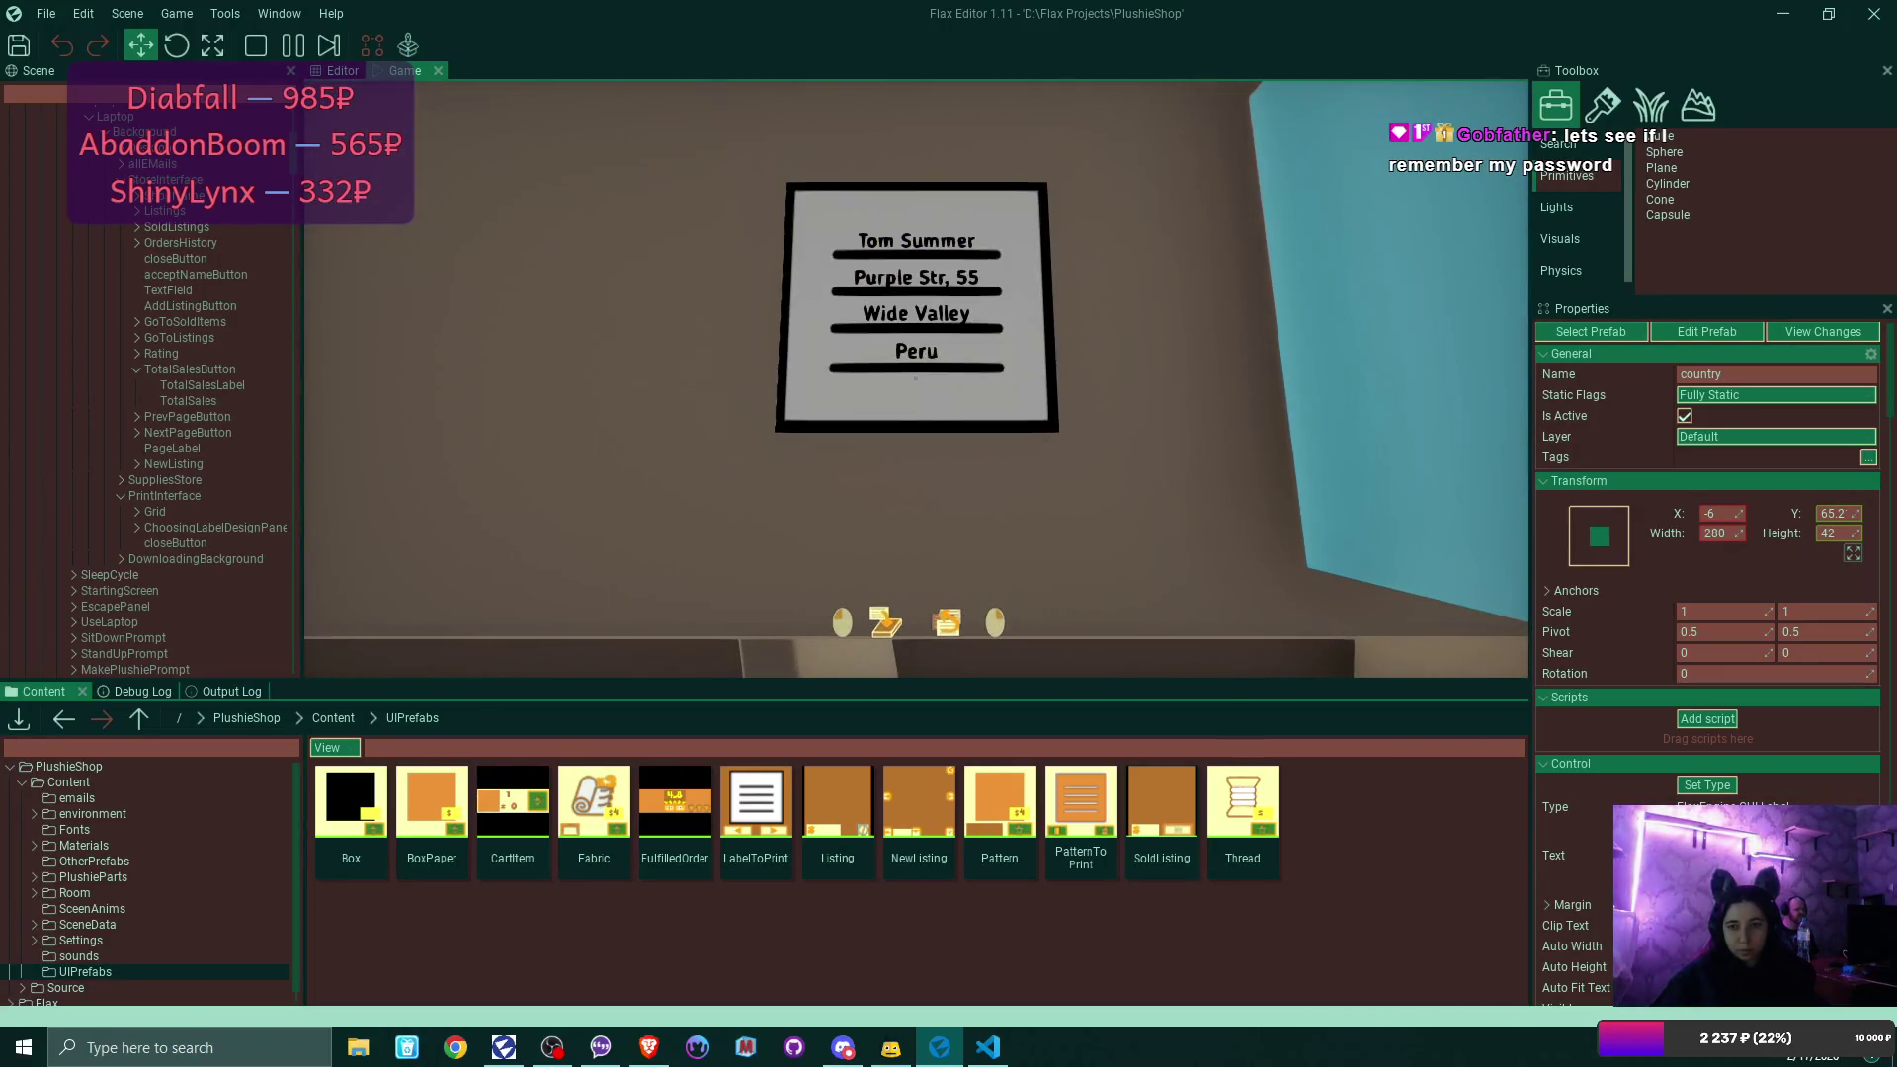
Step back from the label and bring the grey plushie bear over the open box.
key(e)
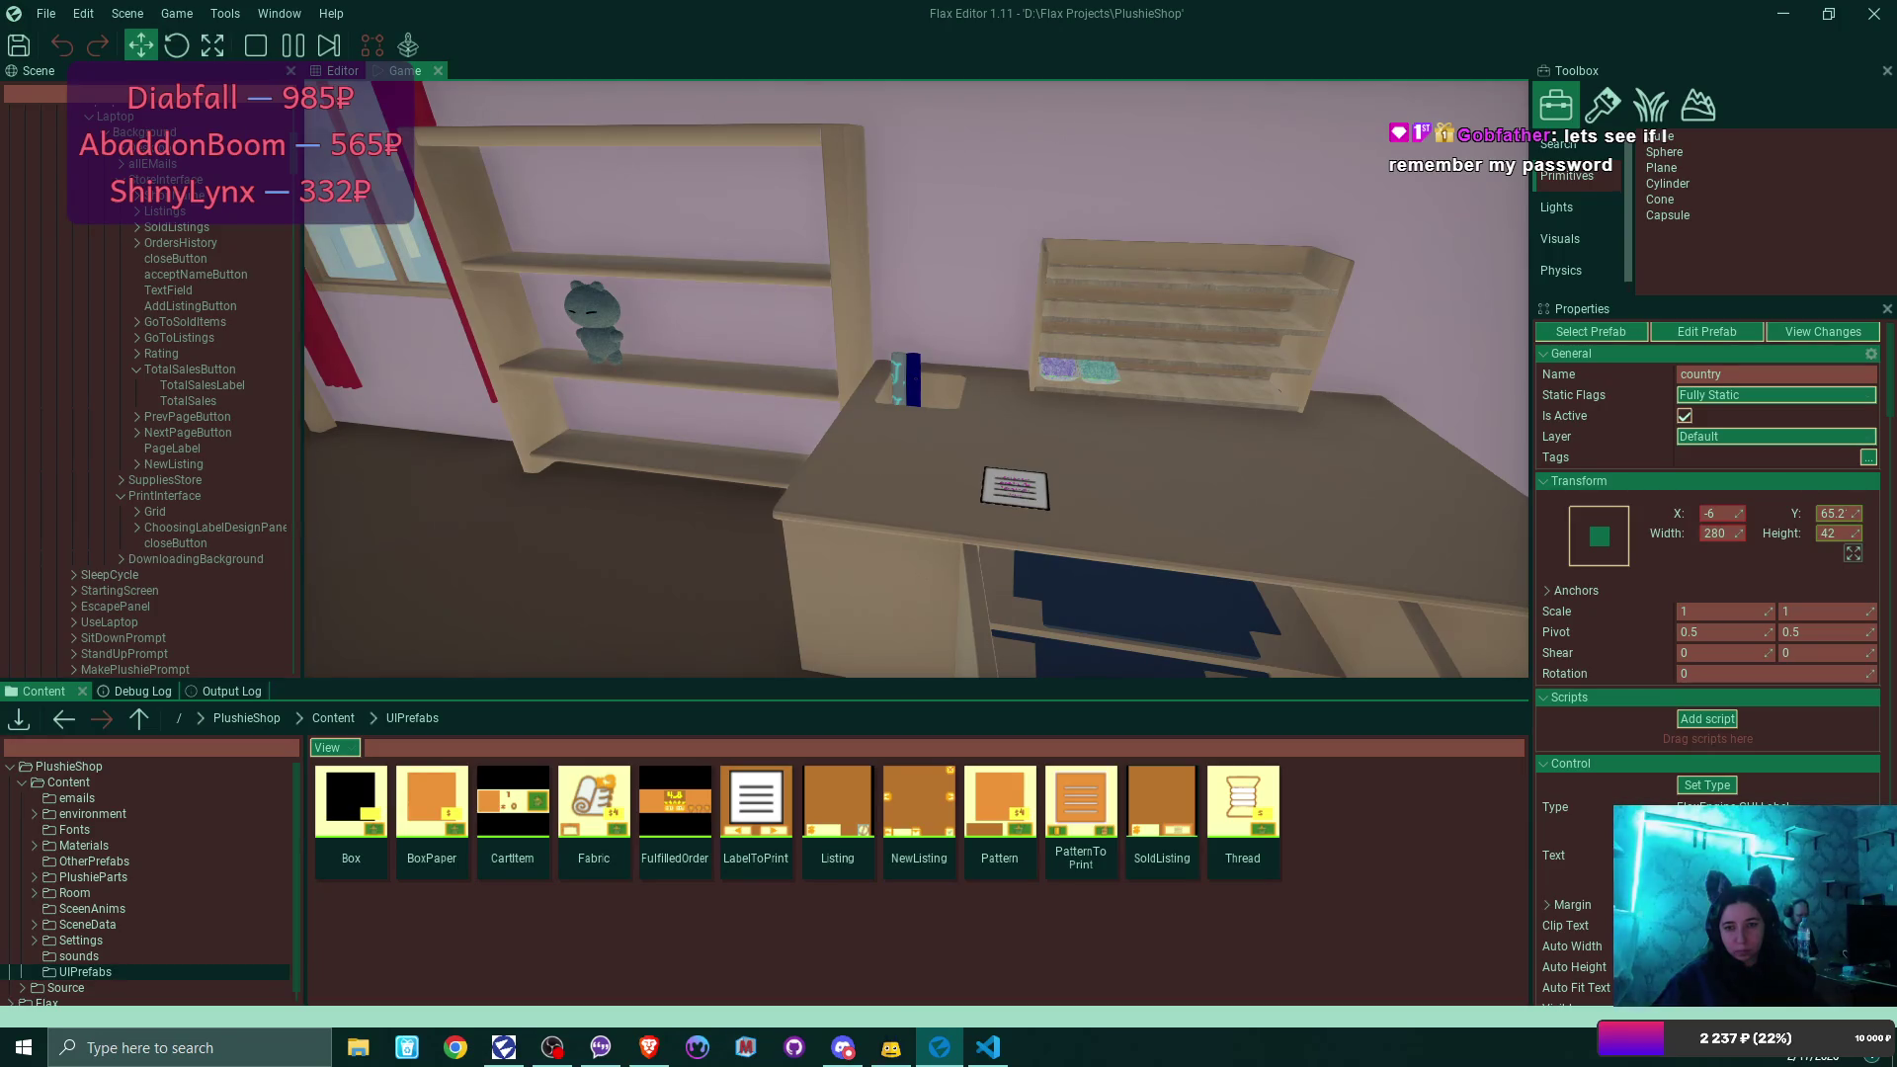
click(916, 380)
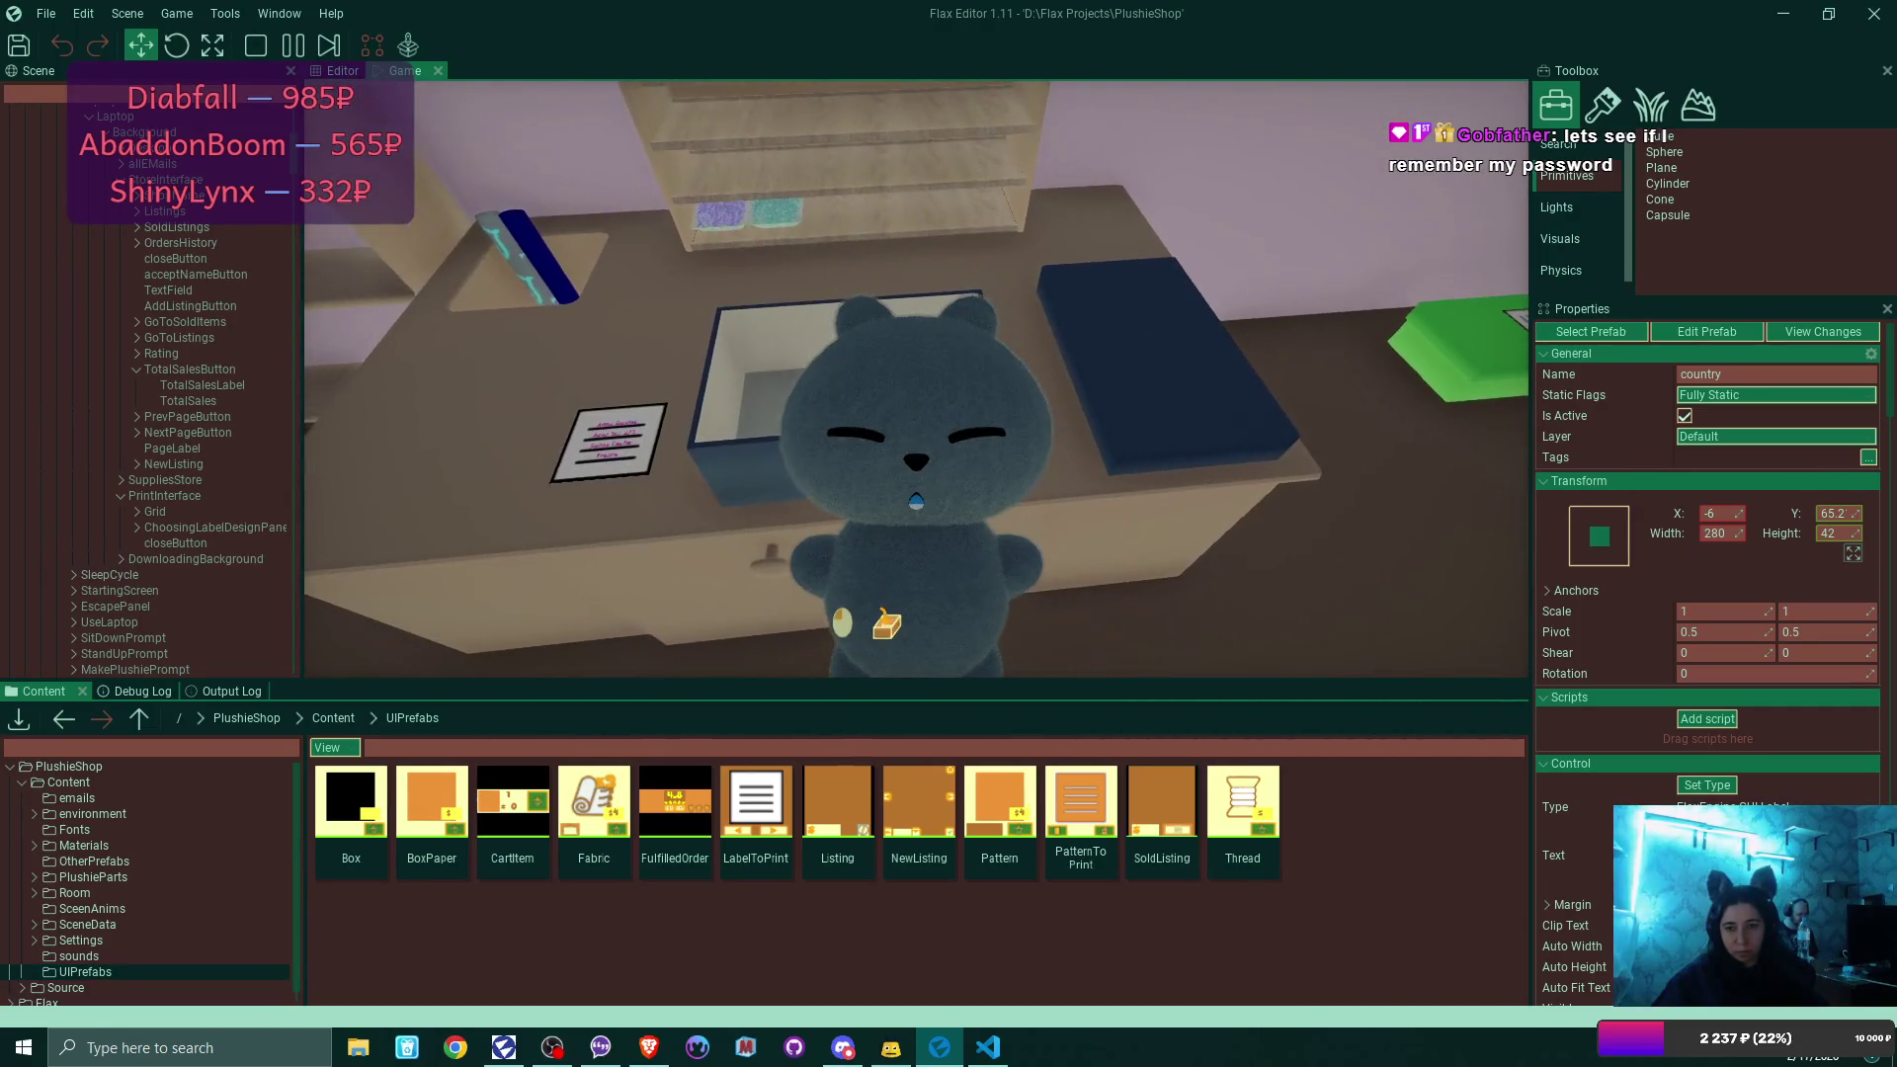
Pack the grey bear in the blue box, close and label it, then ship it.
click(916, 501)
click(916, 501)
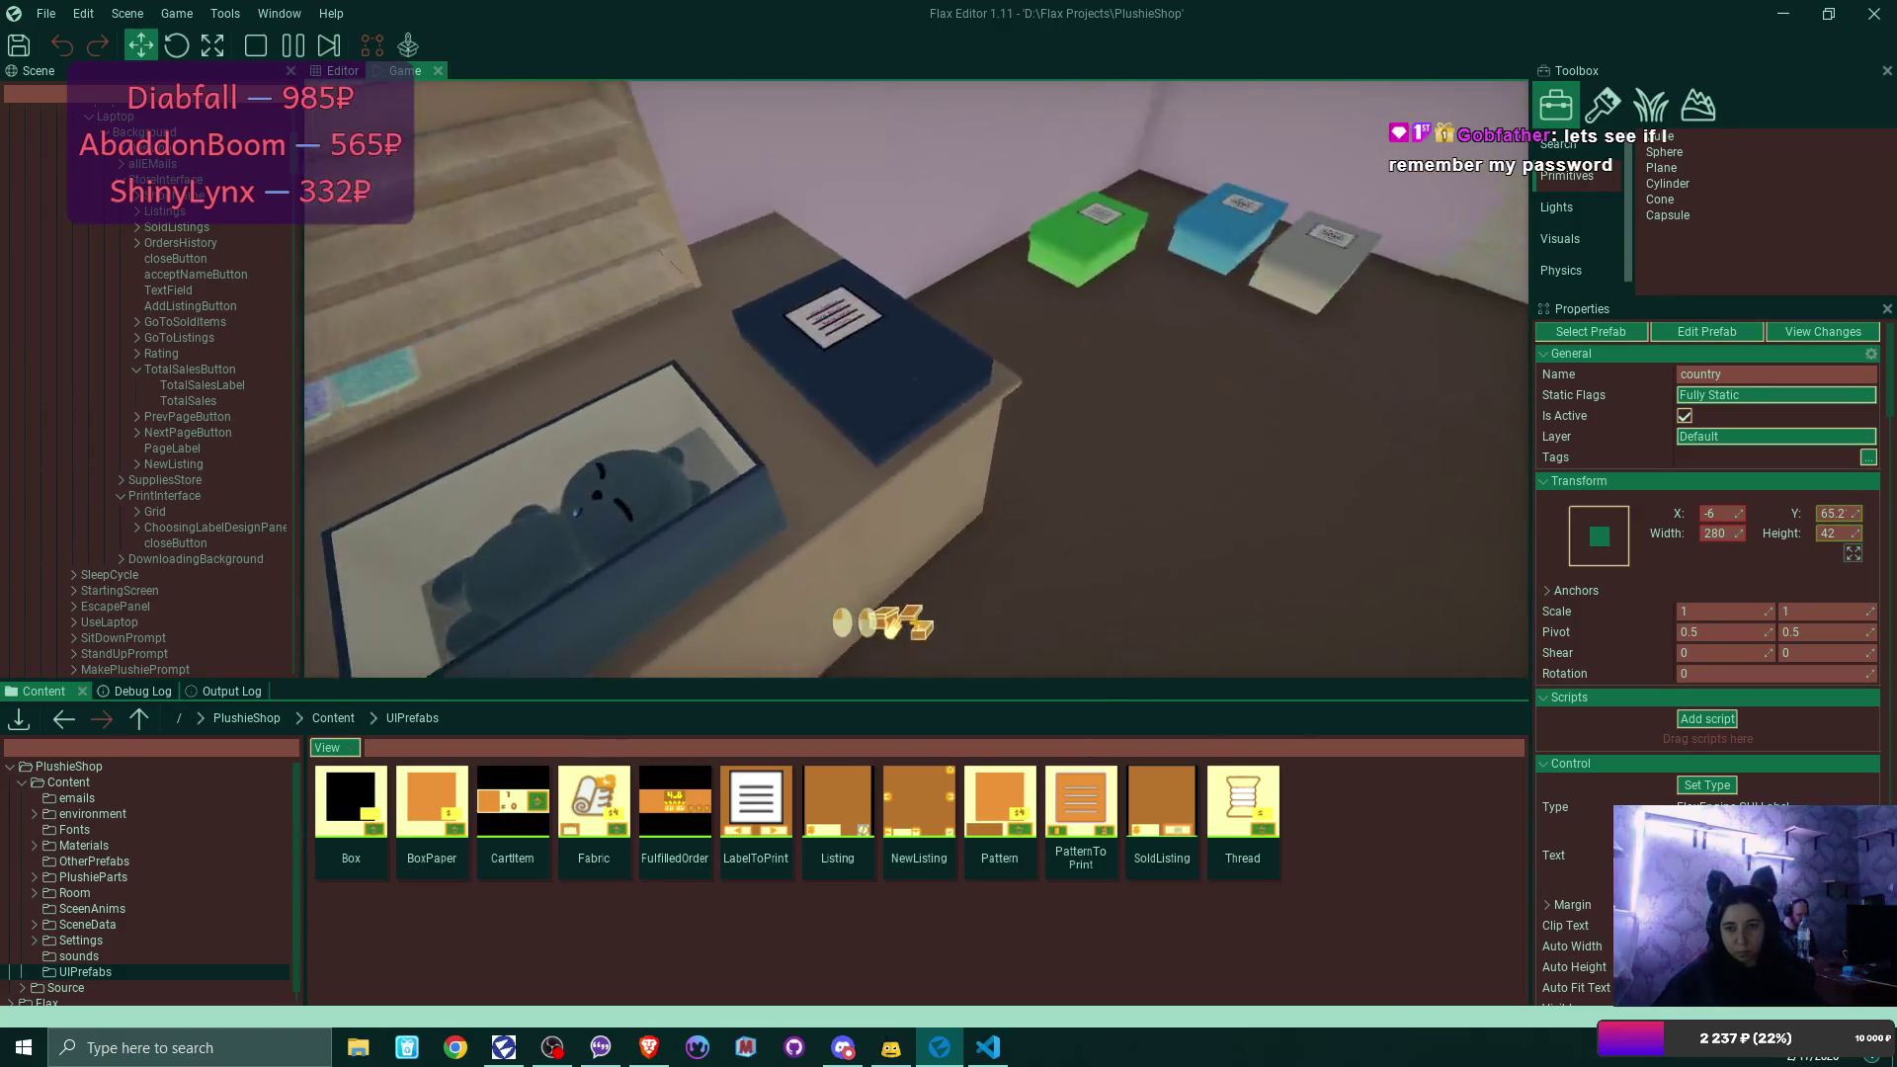
click(916, 379)
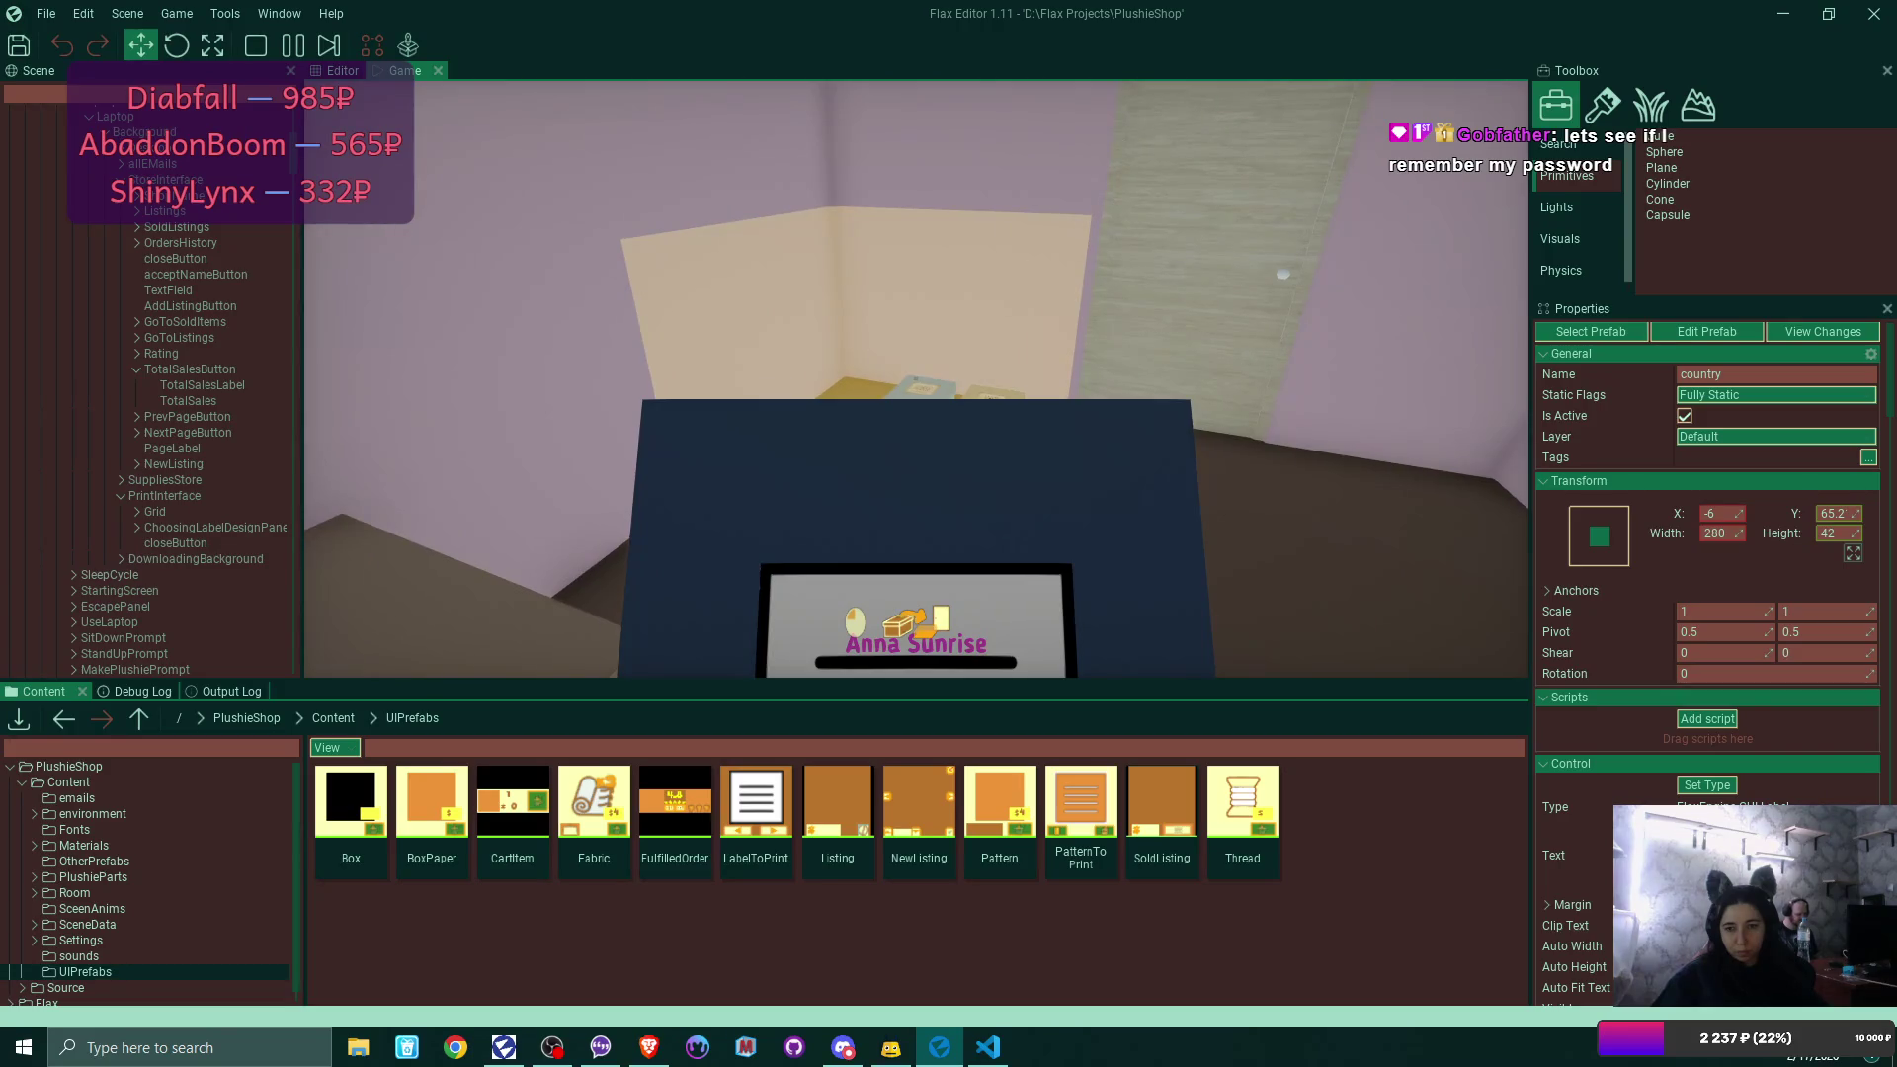
click(916, 379)
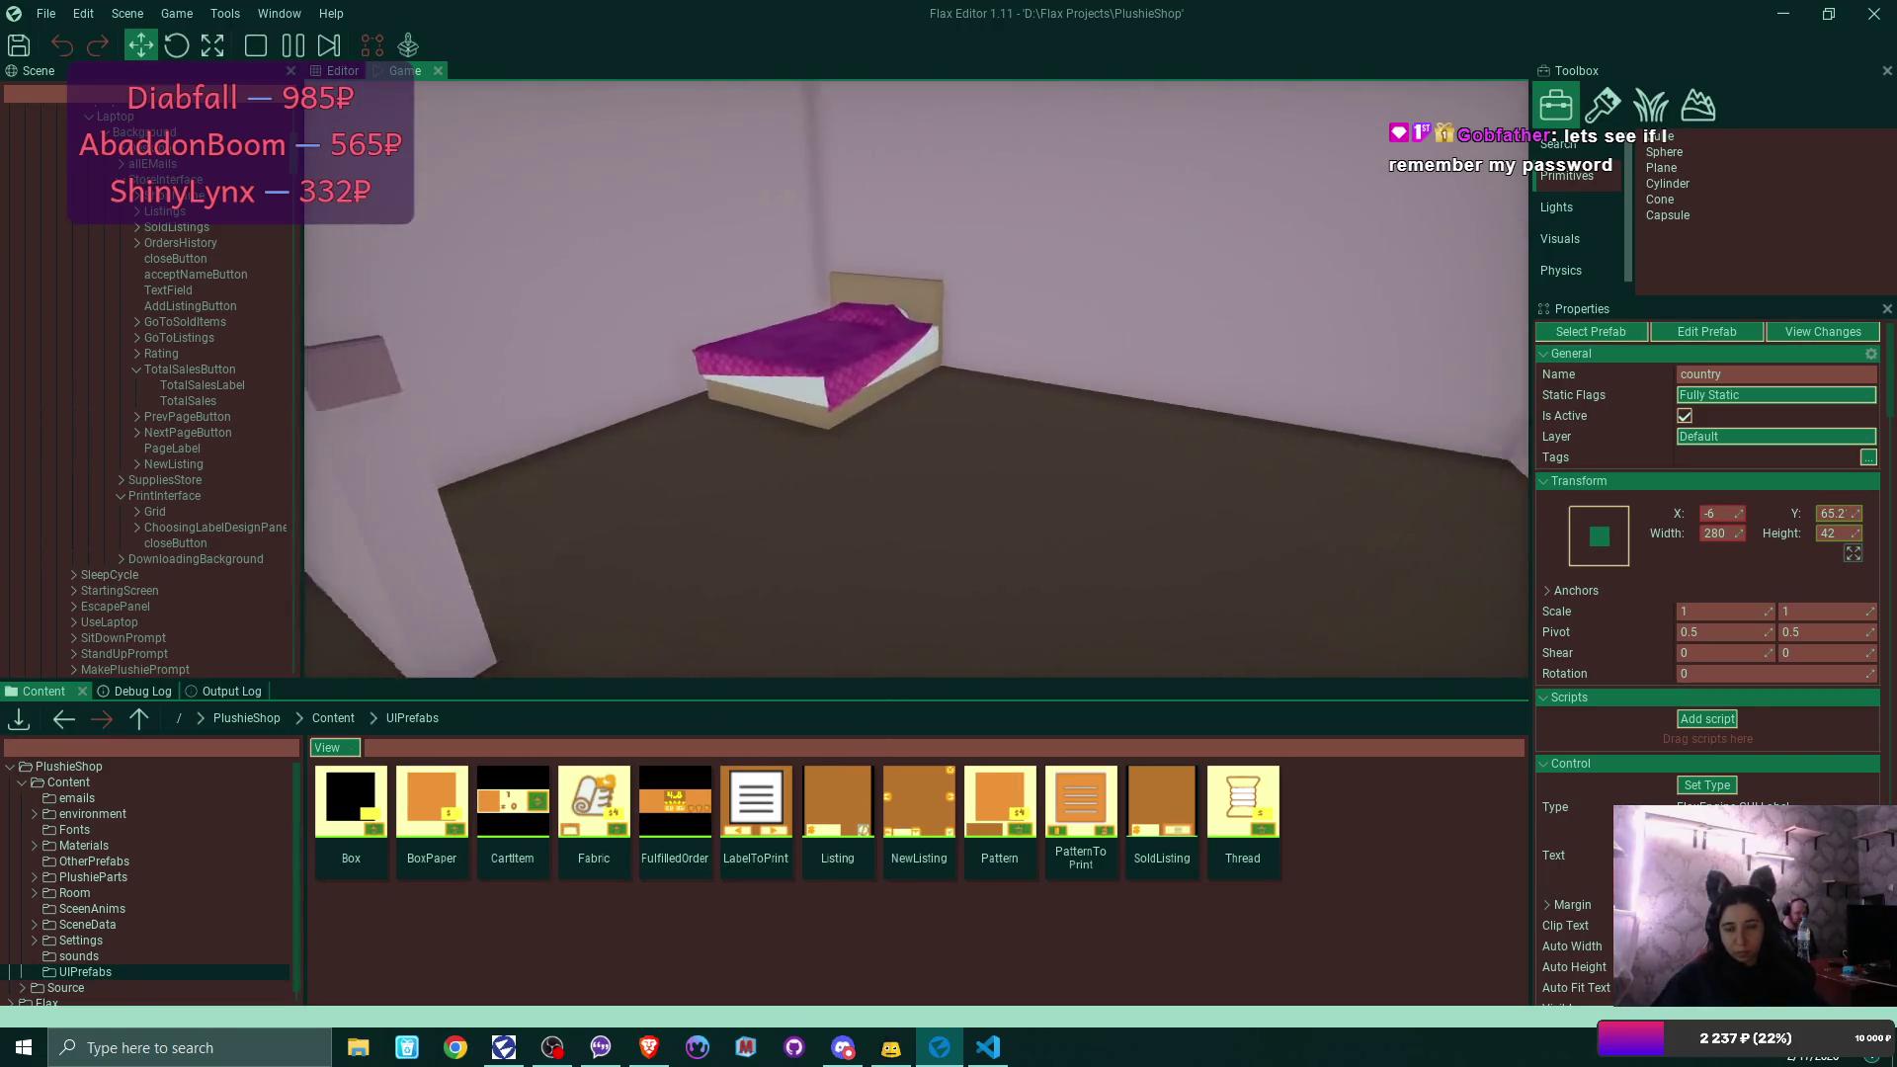
Walk to the desk and check the laptop shop, where the balance reads $115.
key(w)
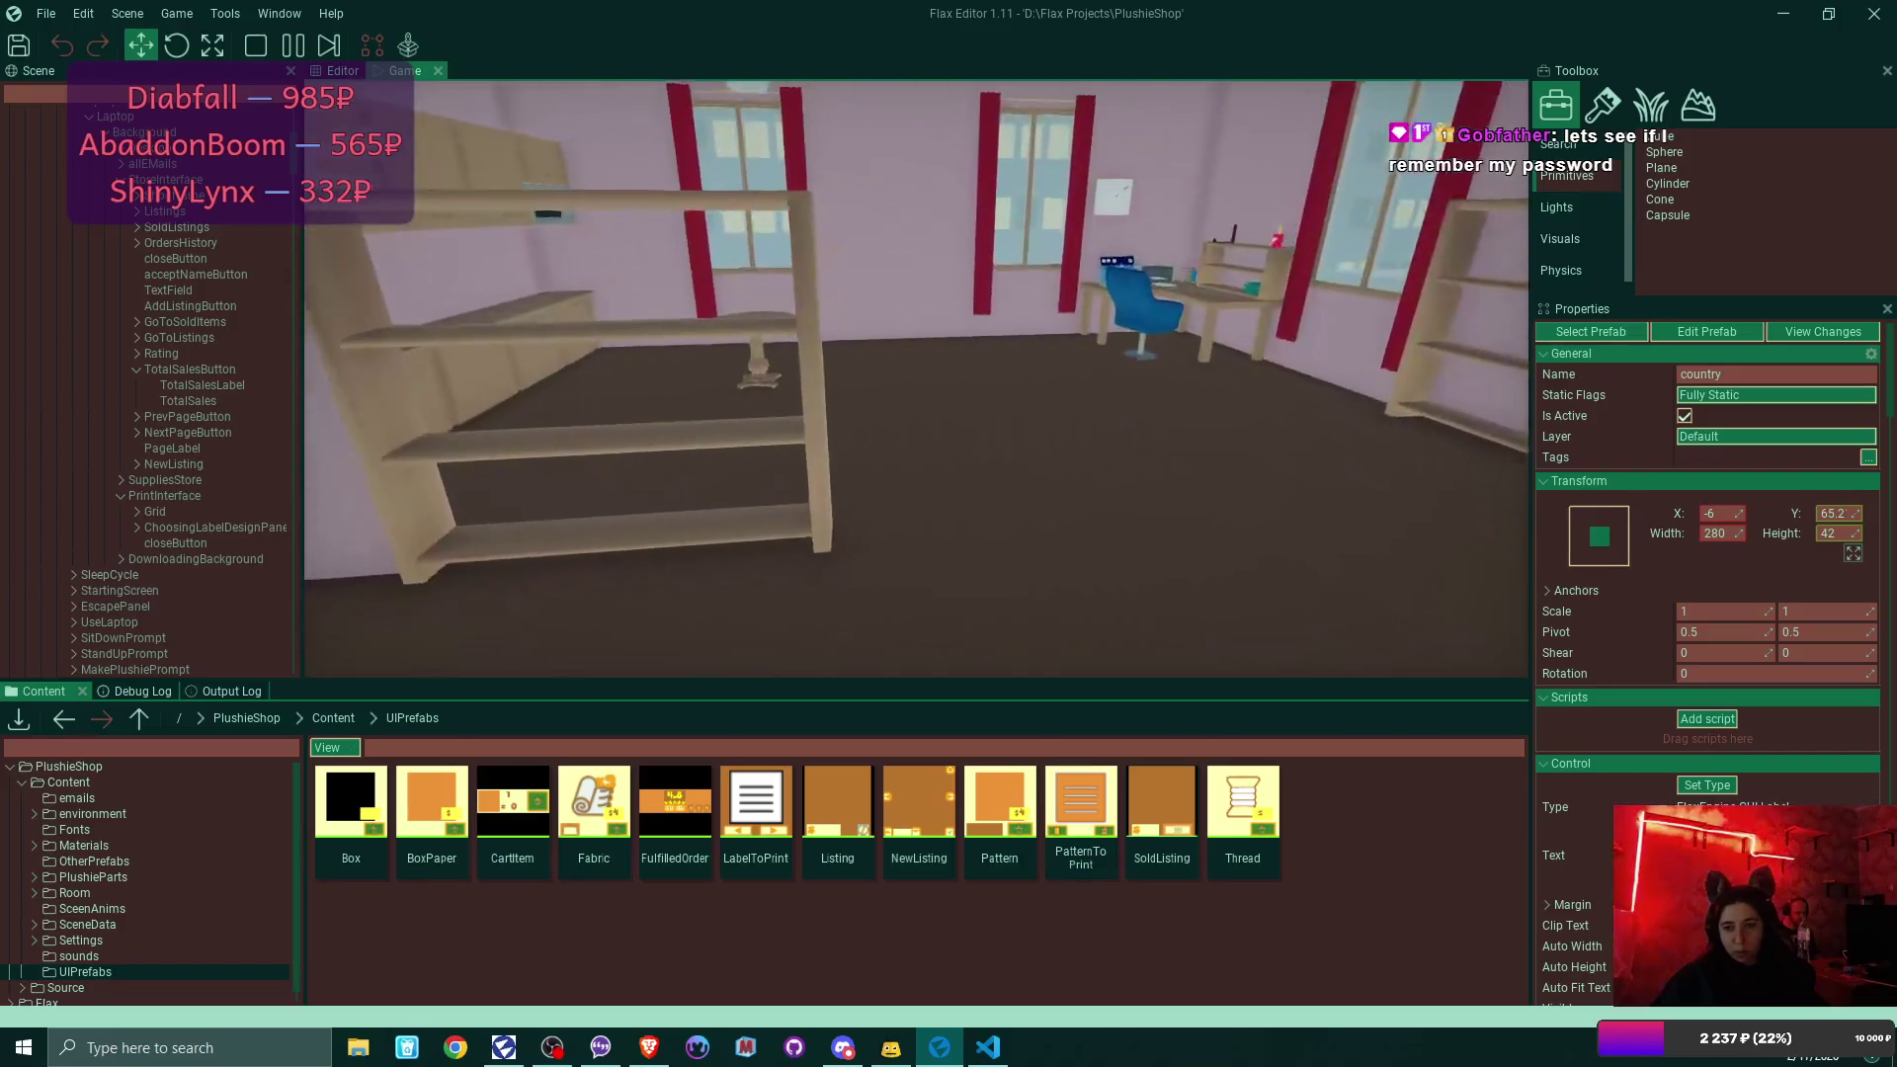
key(w)
click(916, 379)
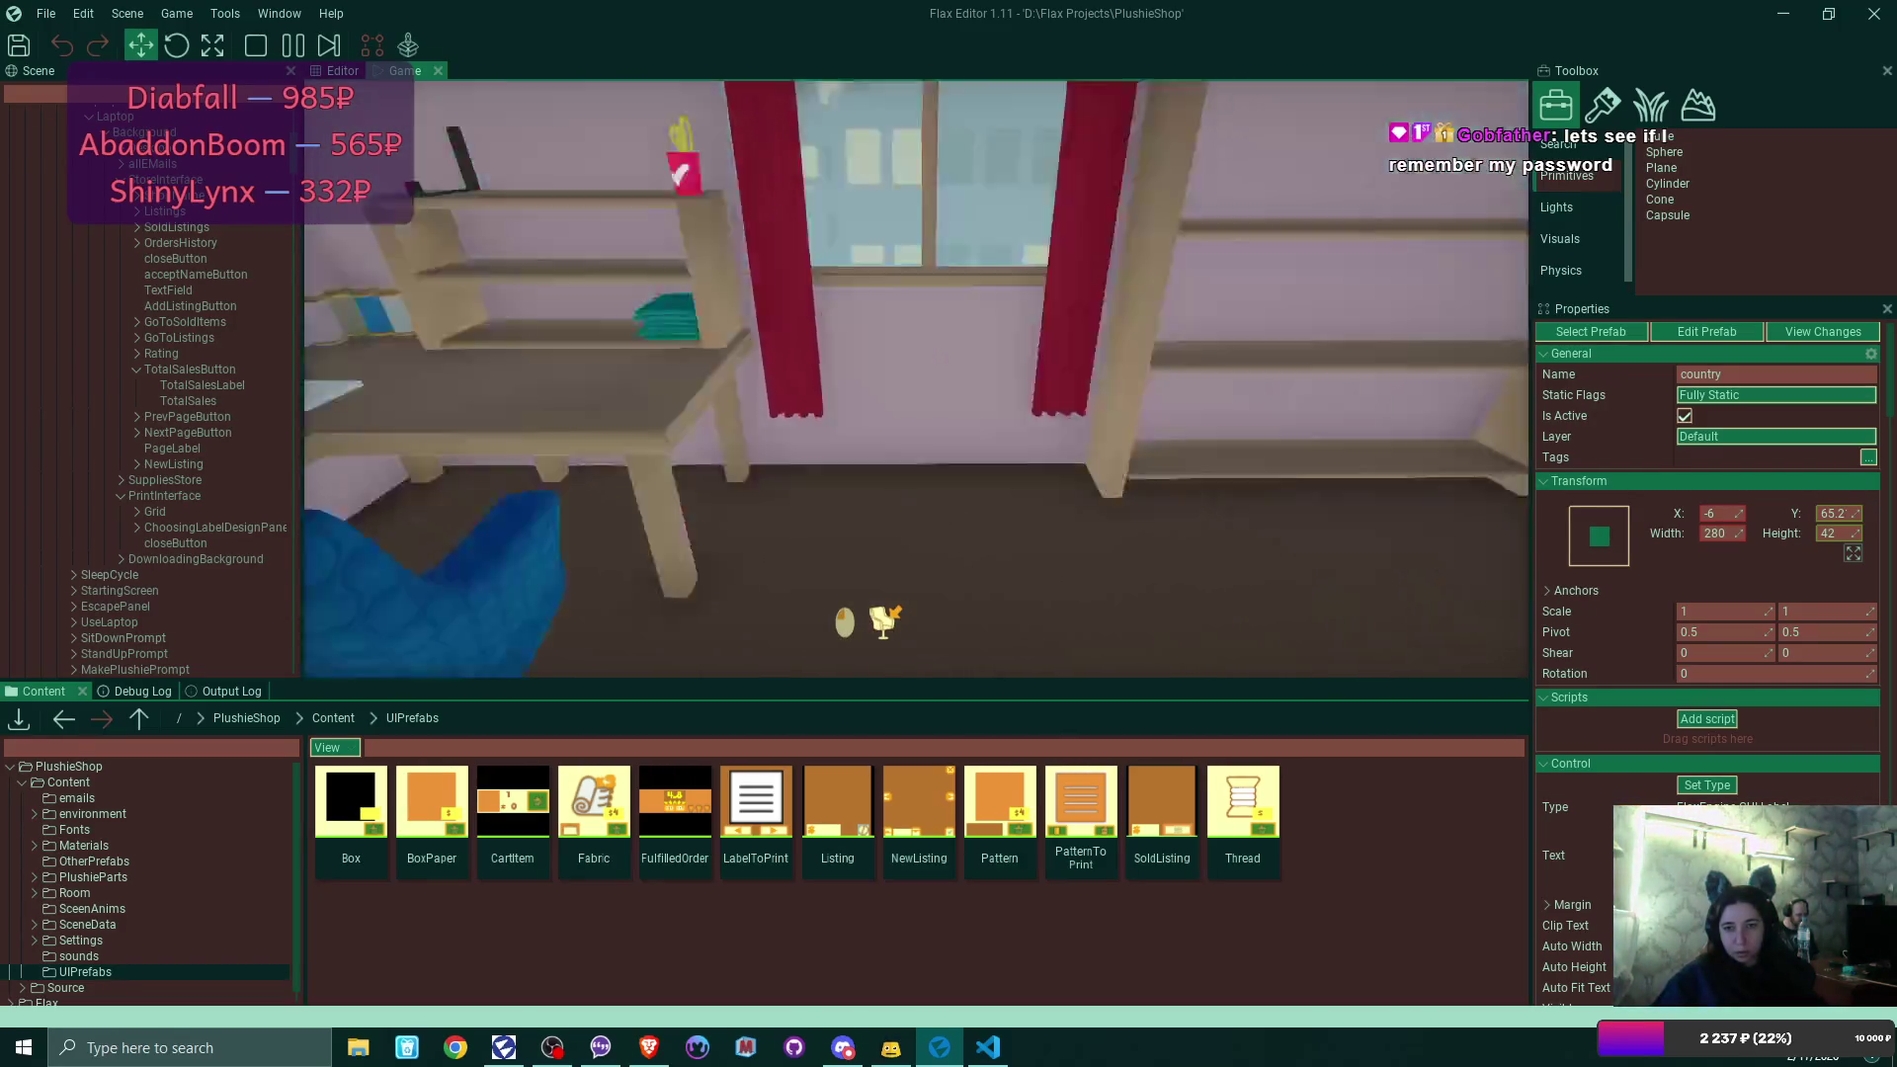
click(610, 187)
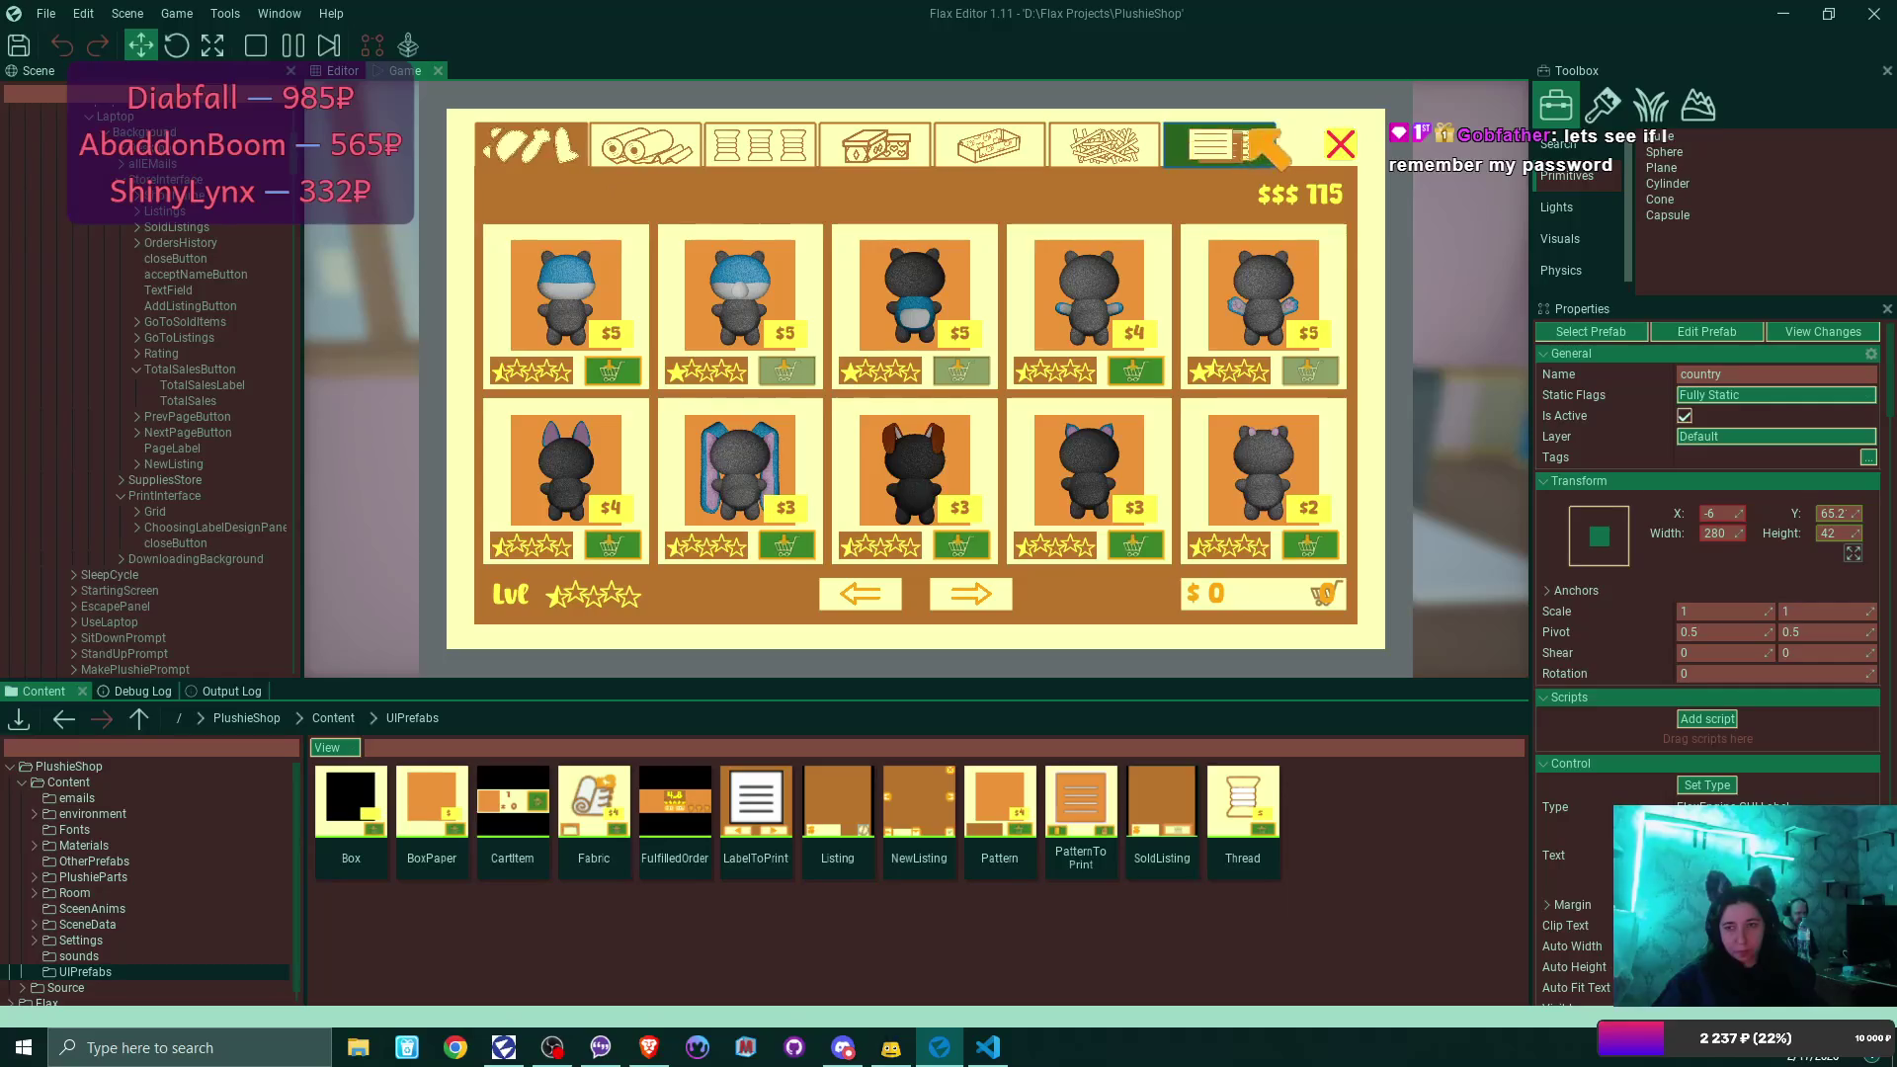
click(1339, 142)
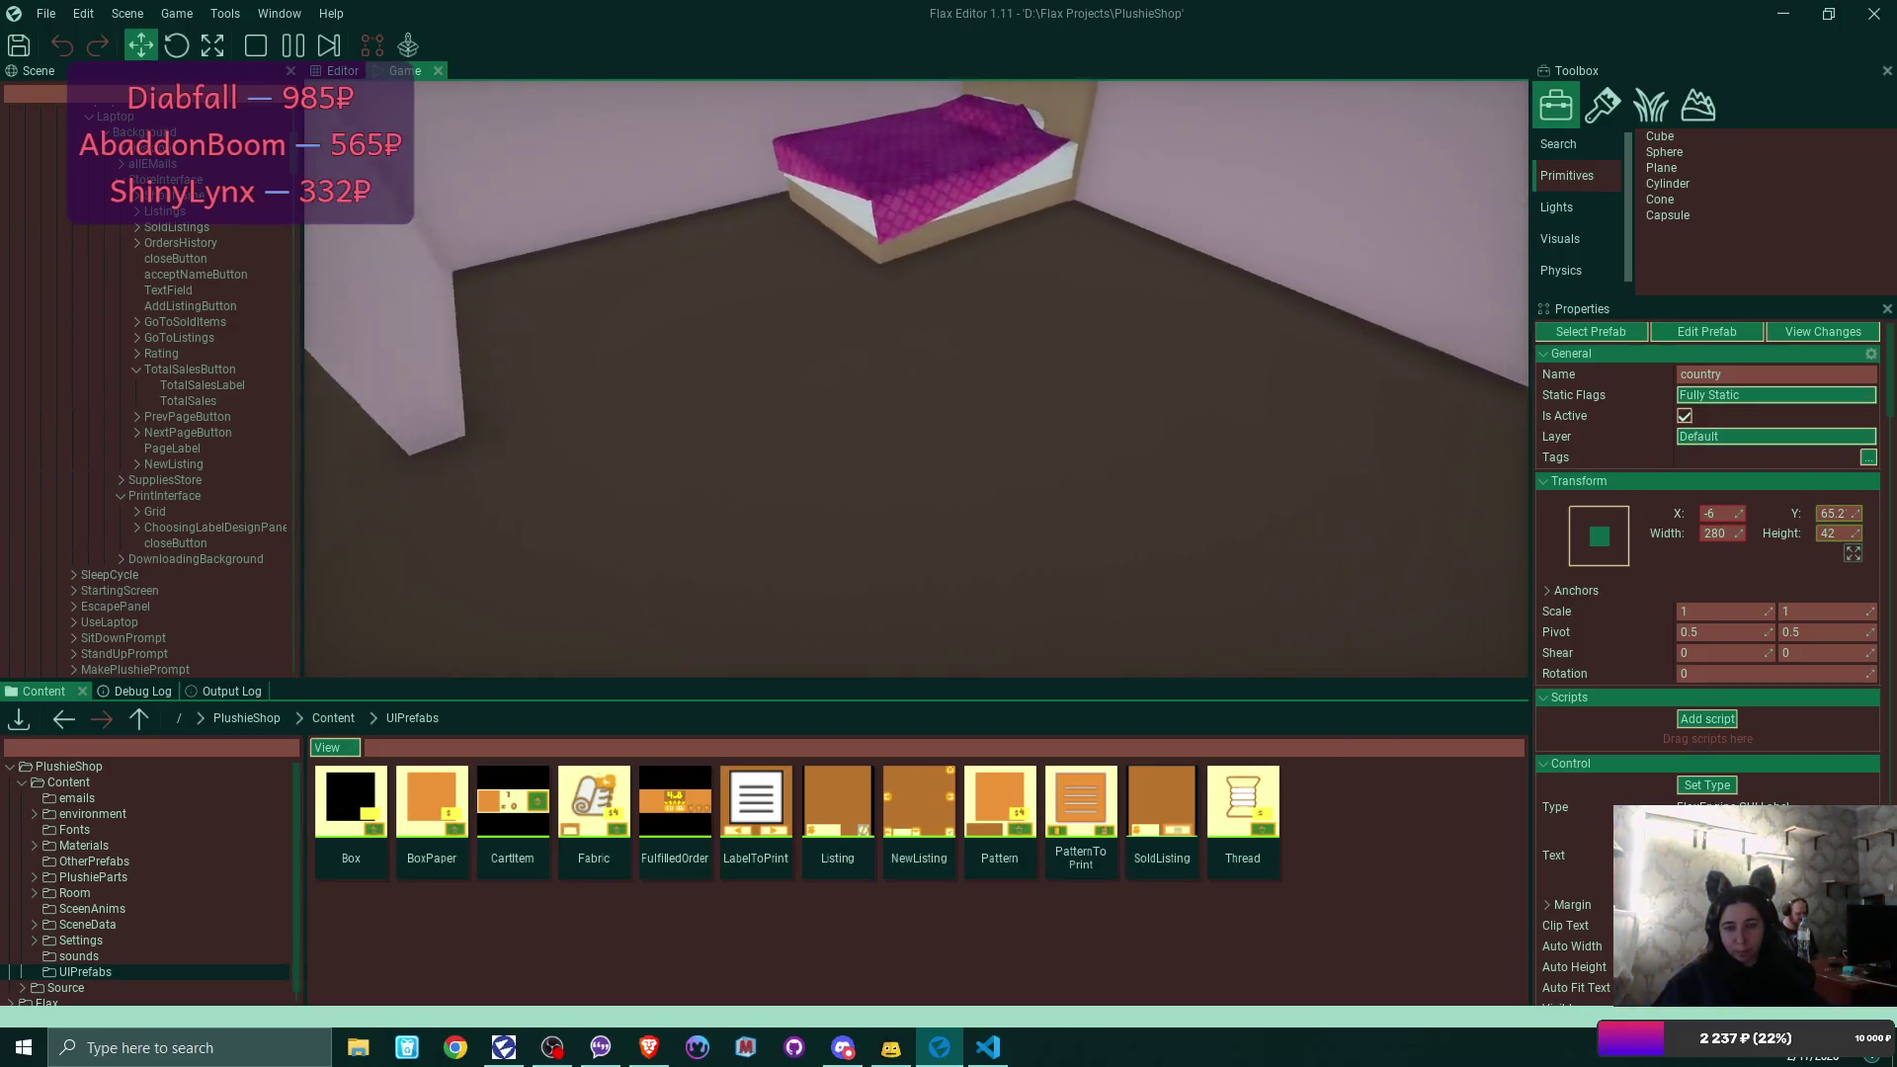
Go to sleep at the bed to end the day and wake to a new morning.
key(e)
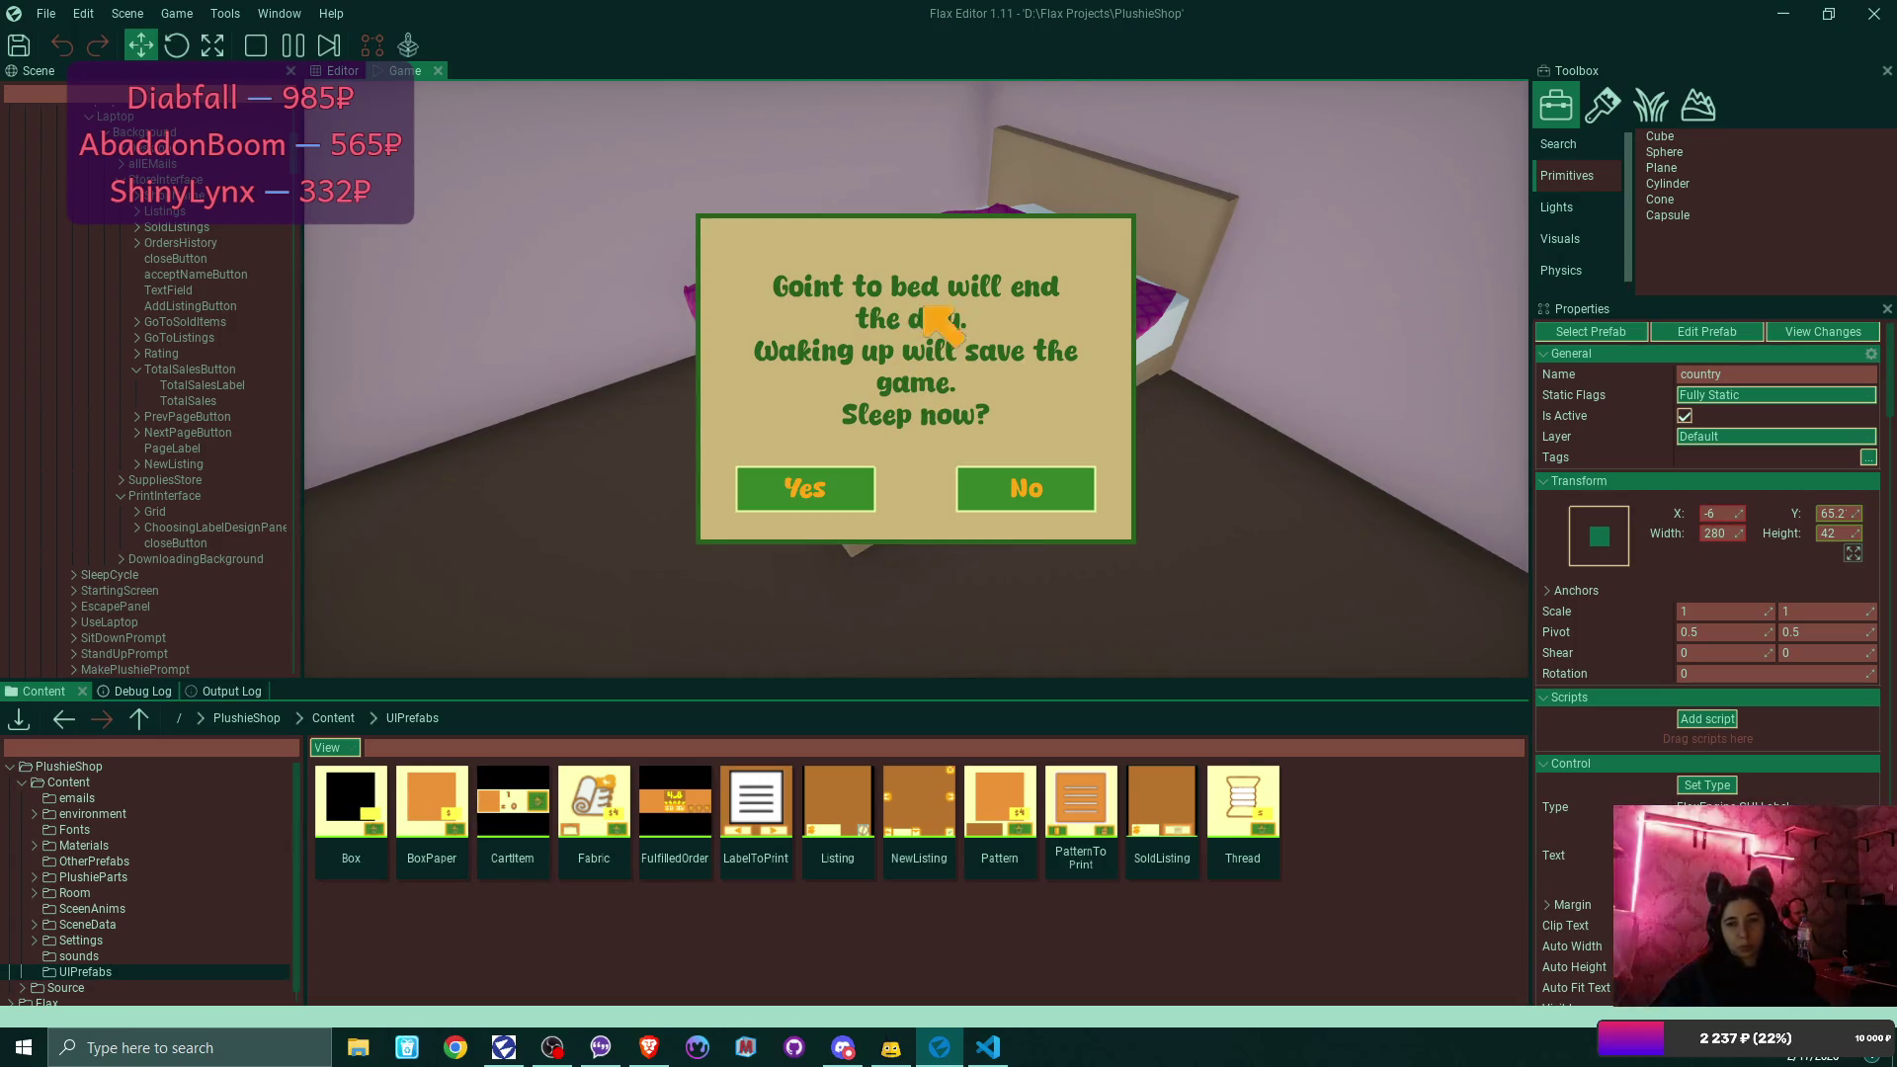
click(813, 491)
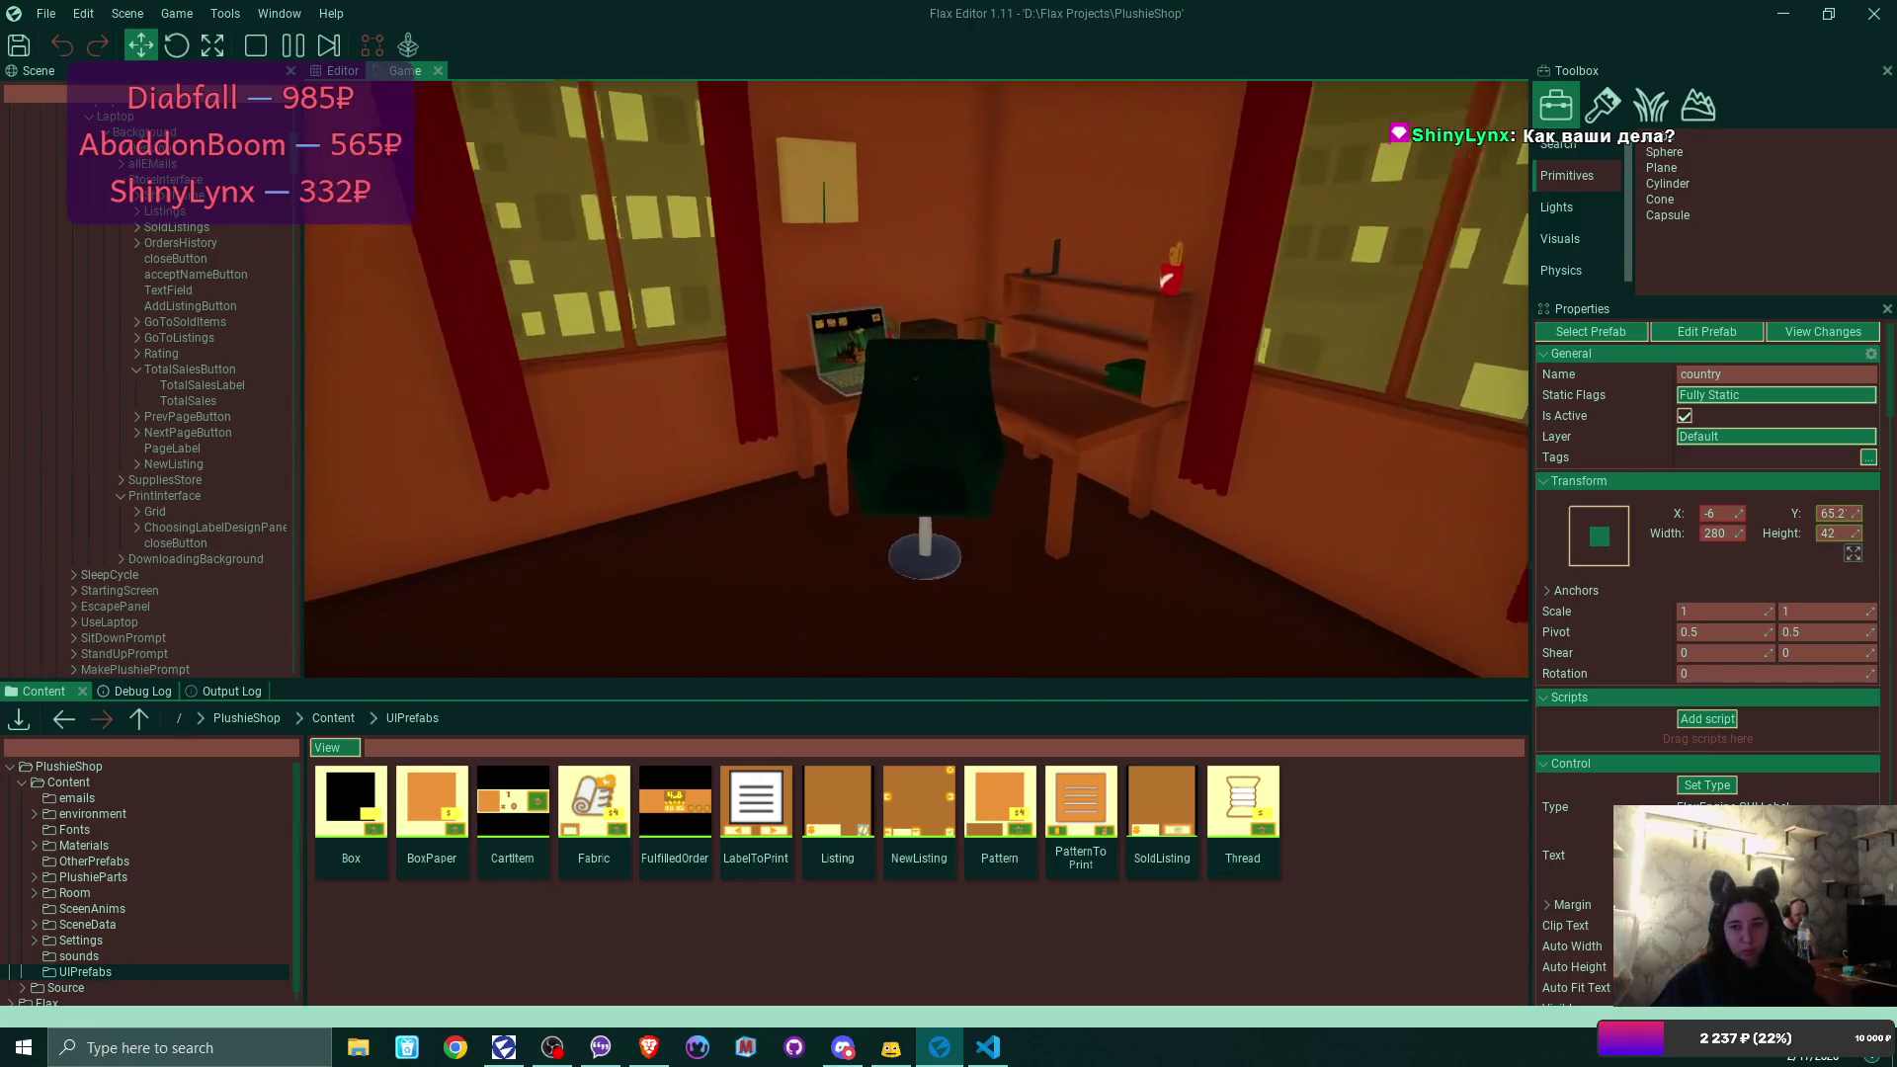
Sit at the laptop, list the four rated plushie orders in the shop, and view the Debug Log.
key(e)
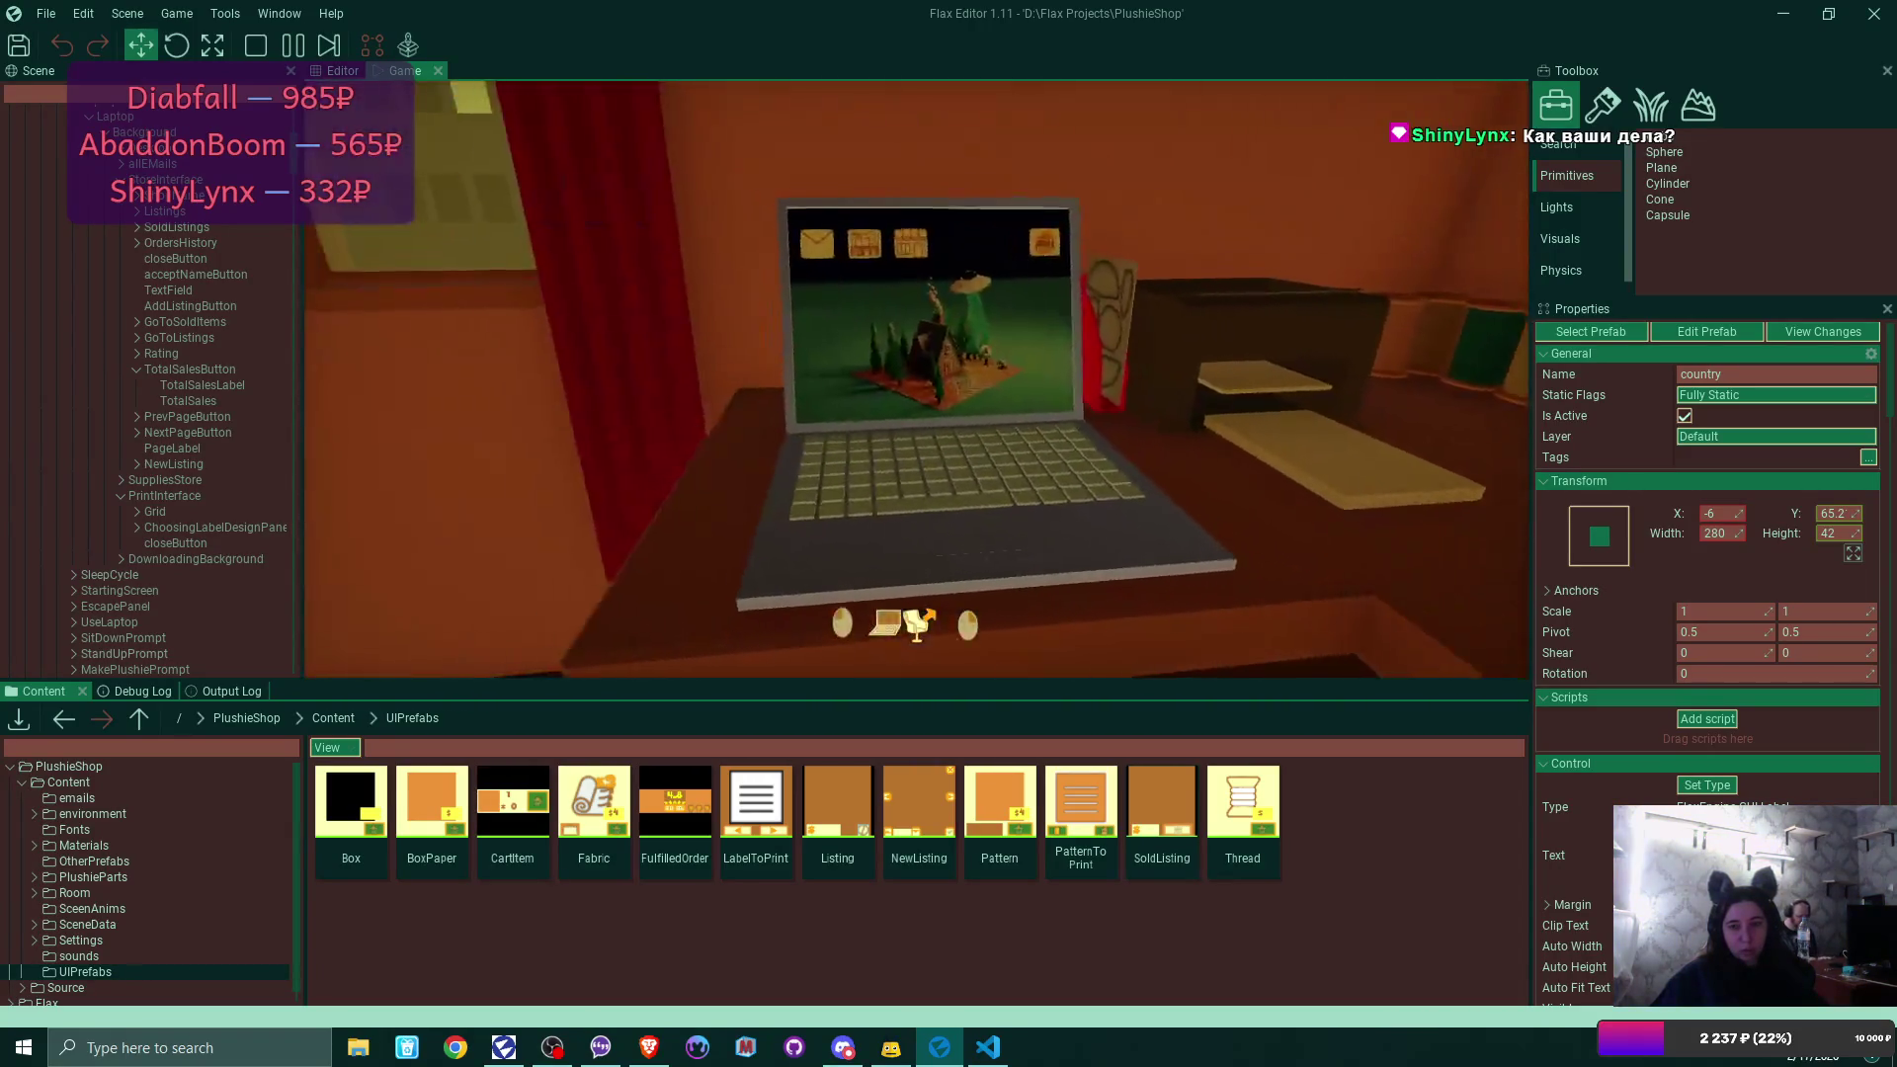
click(718, 168)
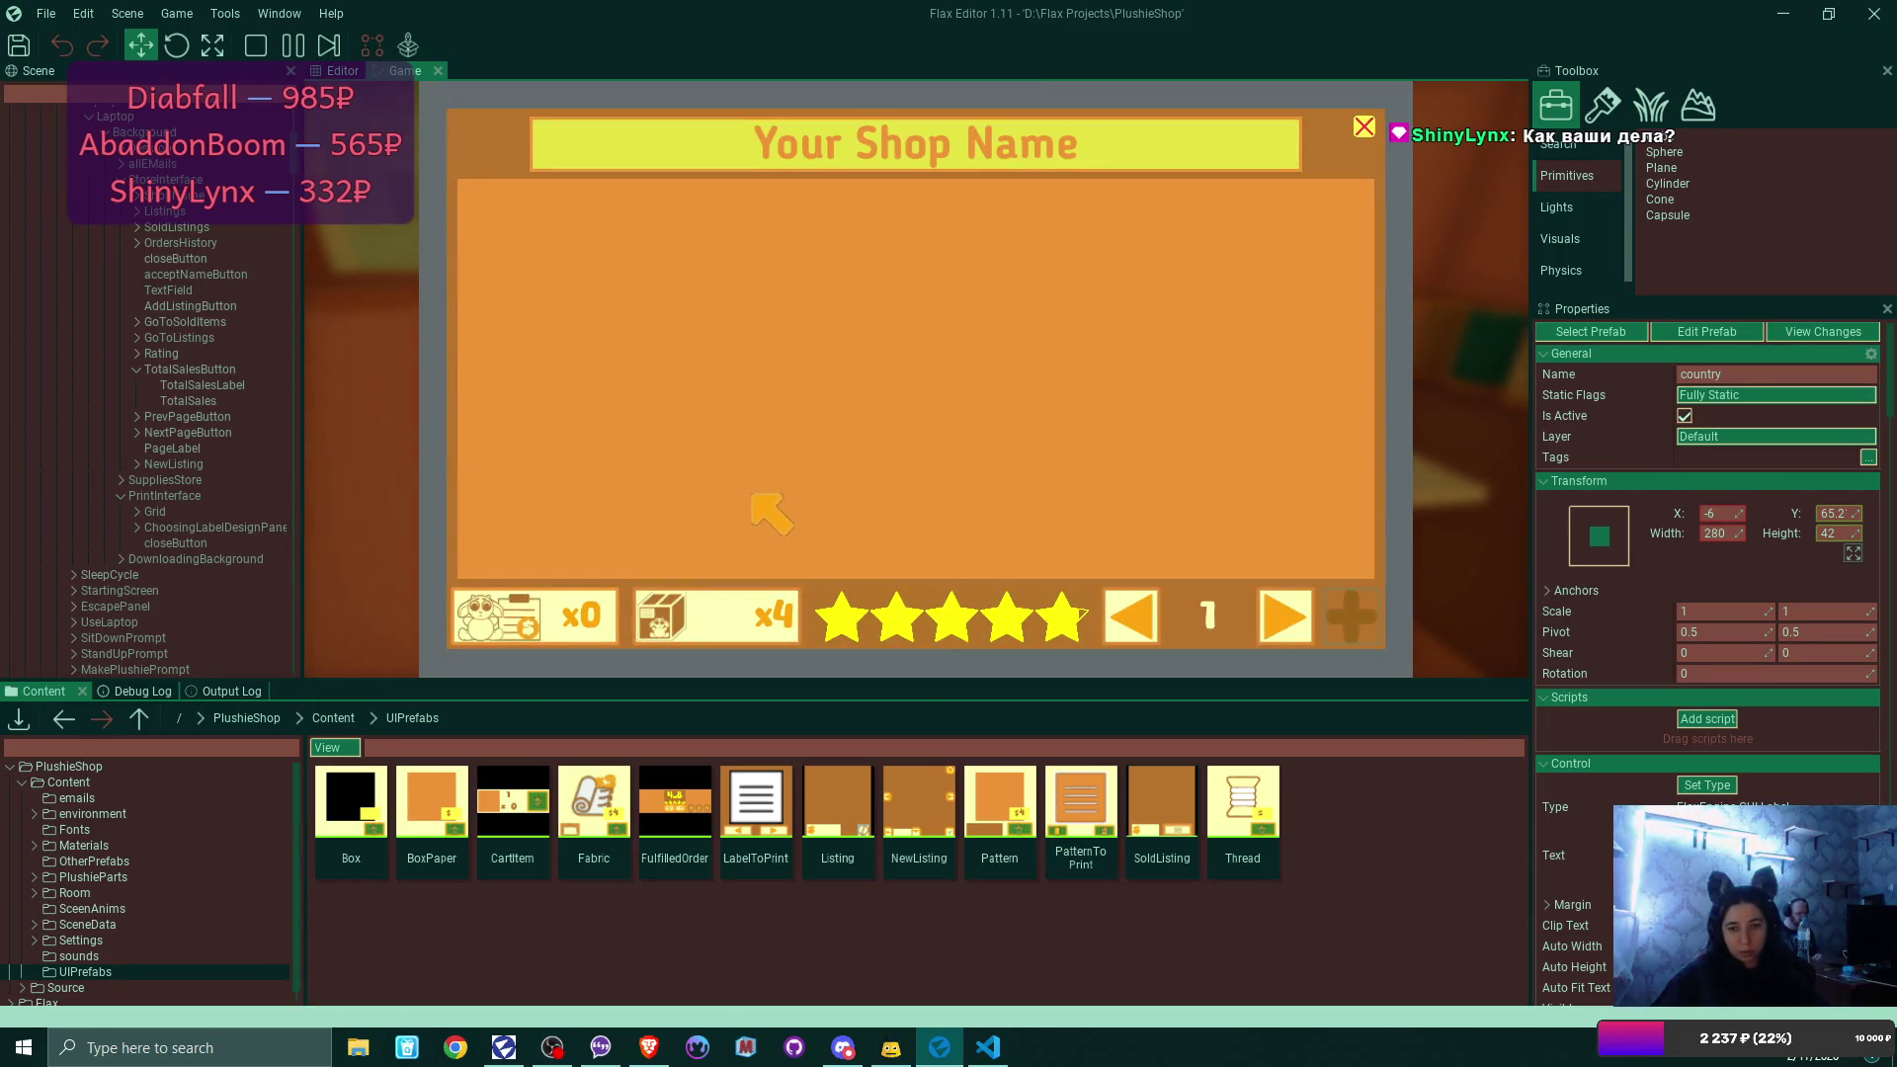
click(679, 617)
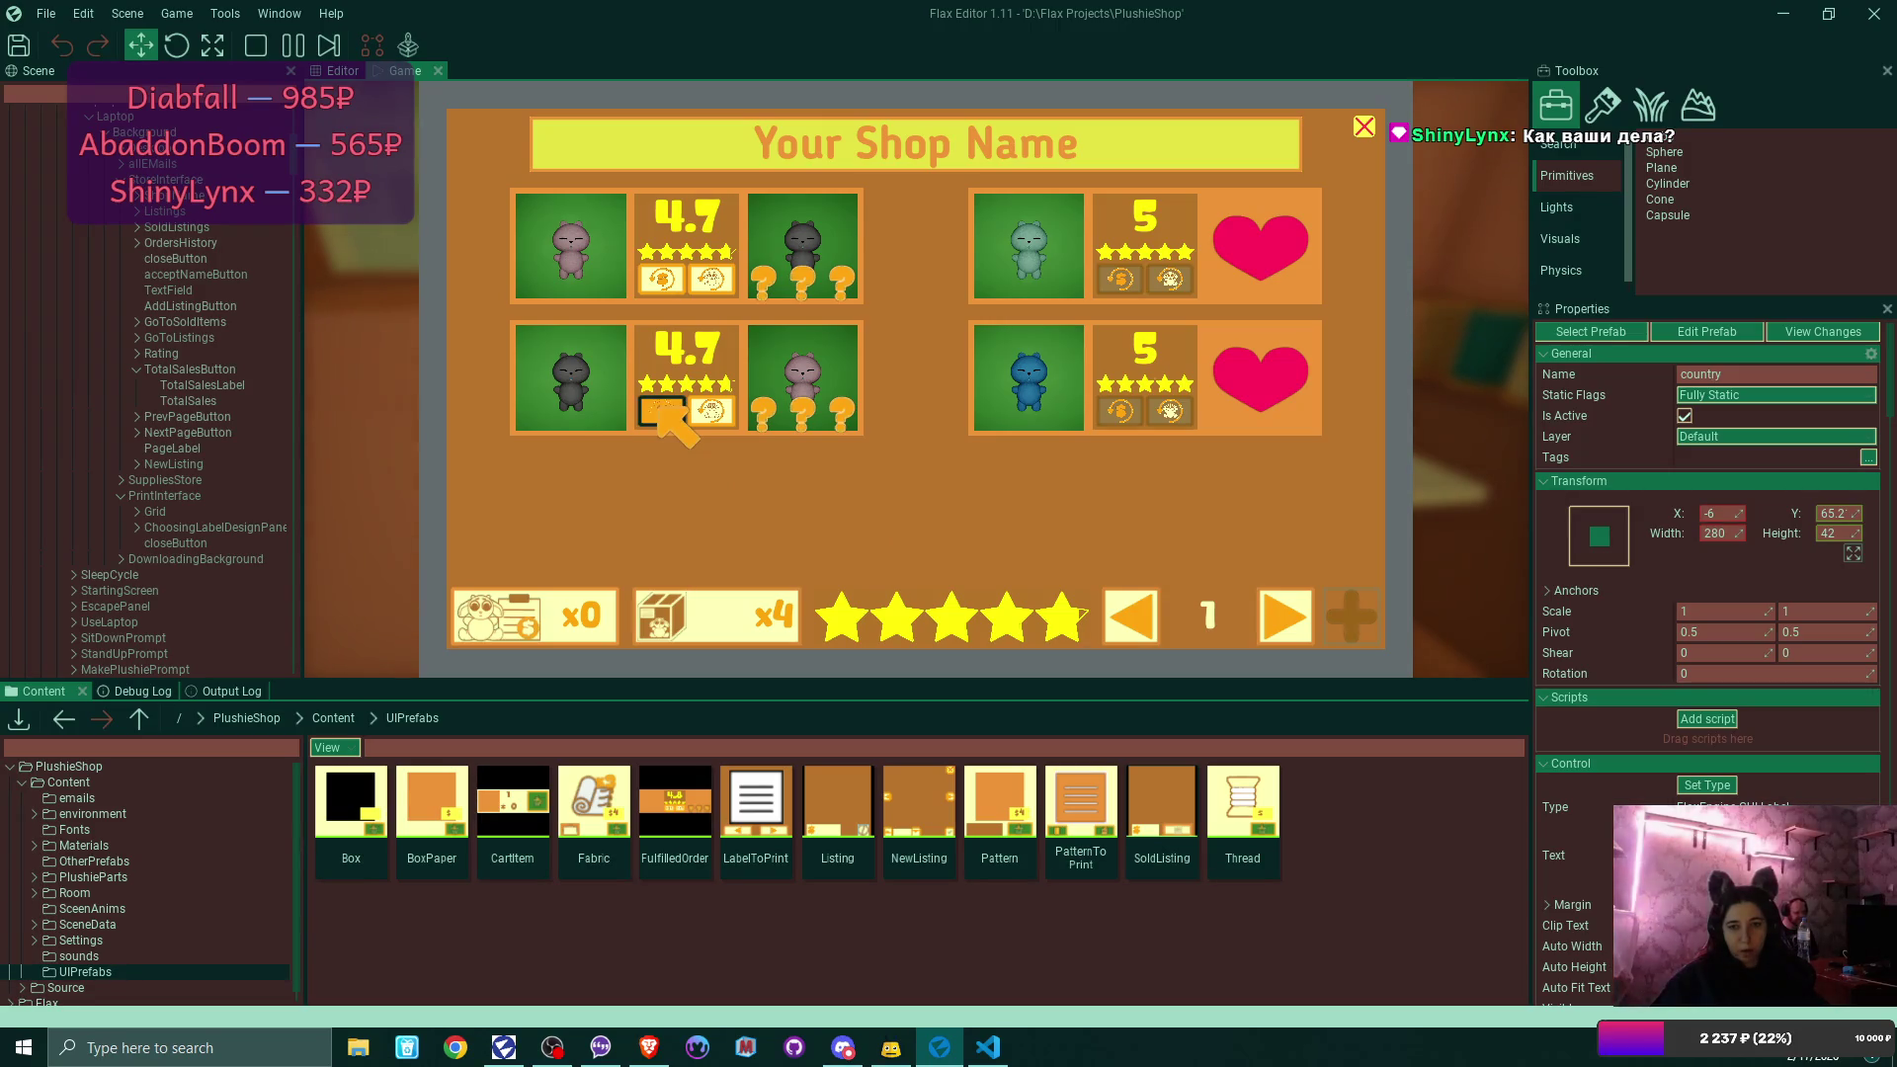
click(145, 689)
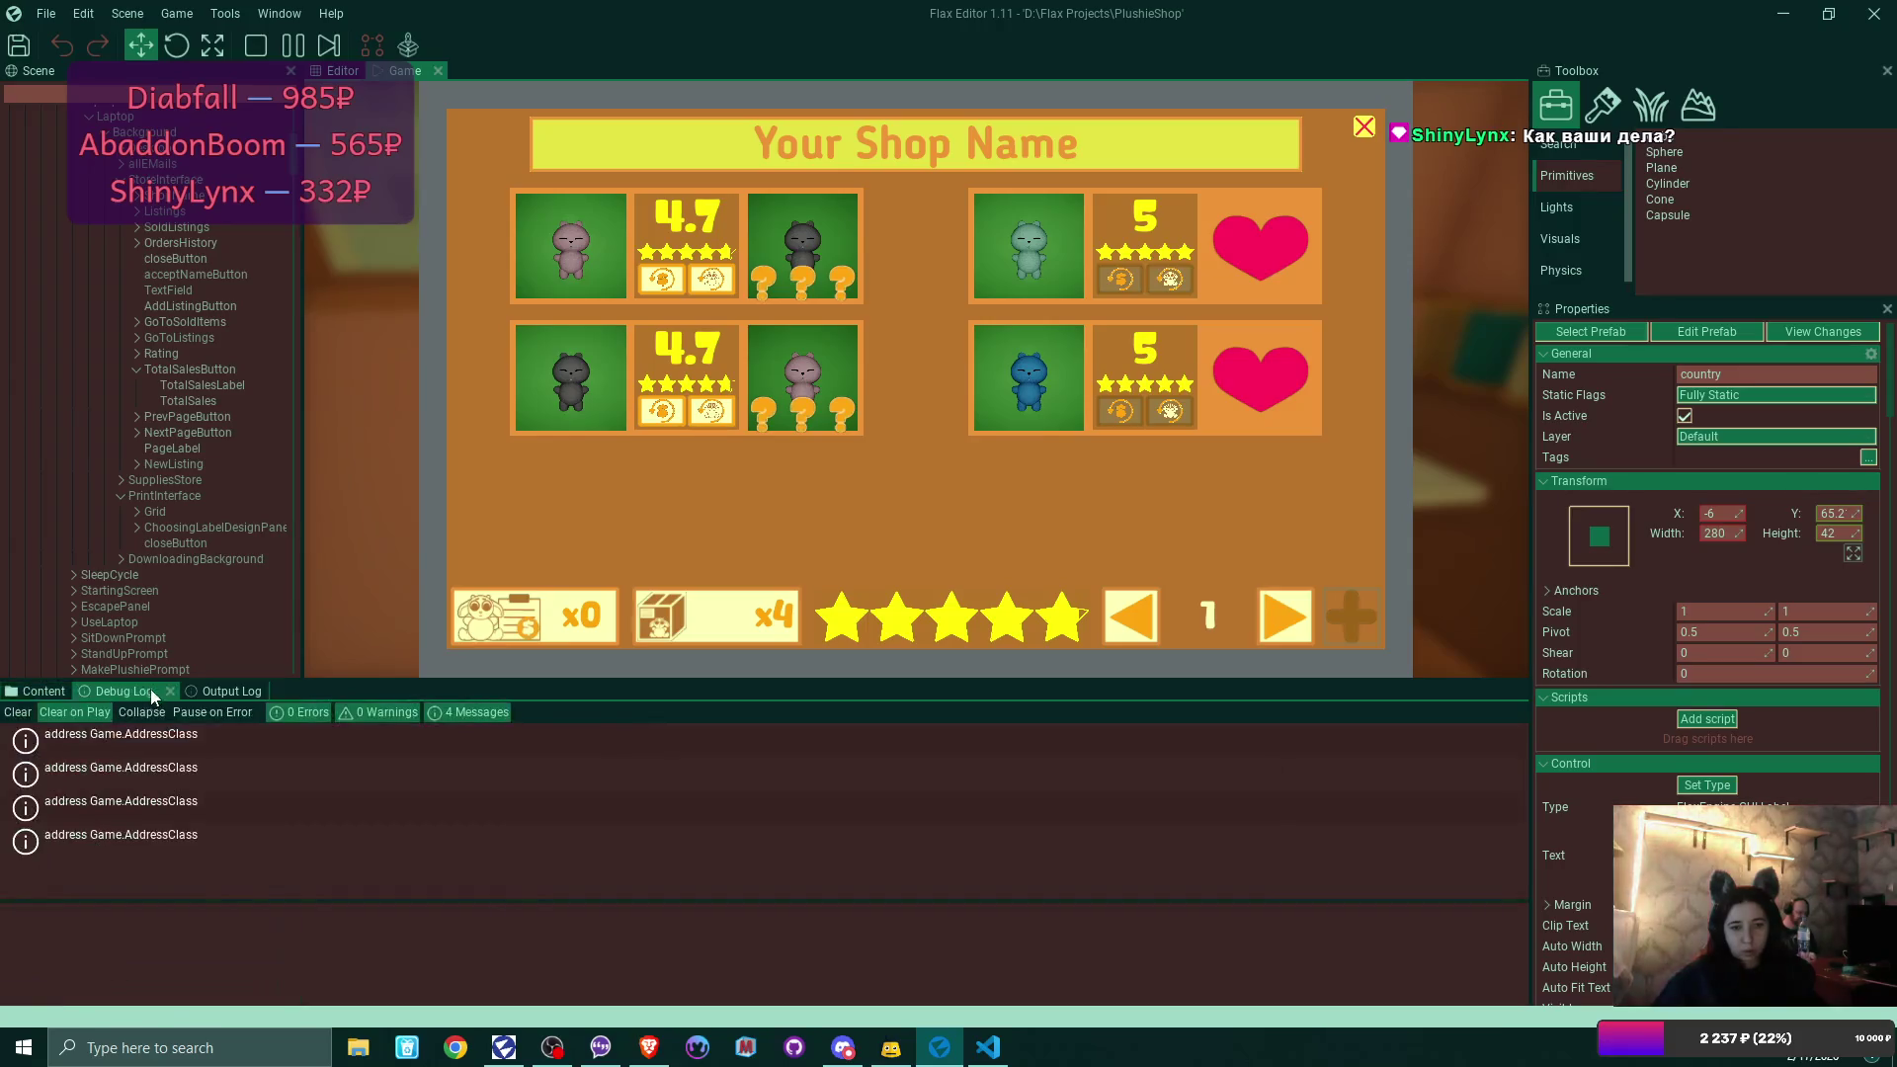
Check the Output Log for errors, then process the lower-left plushie order.
click(228, 692)
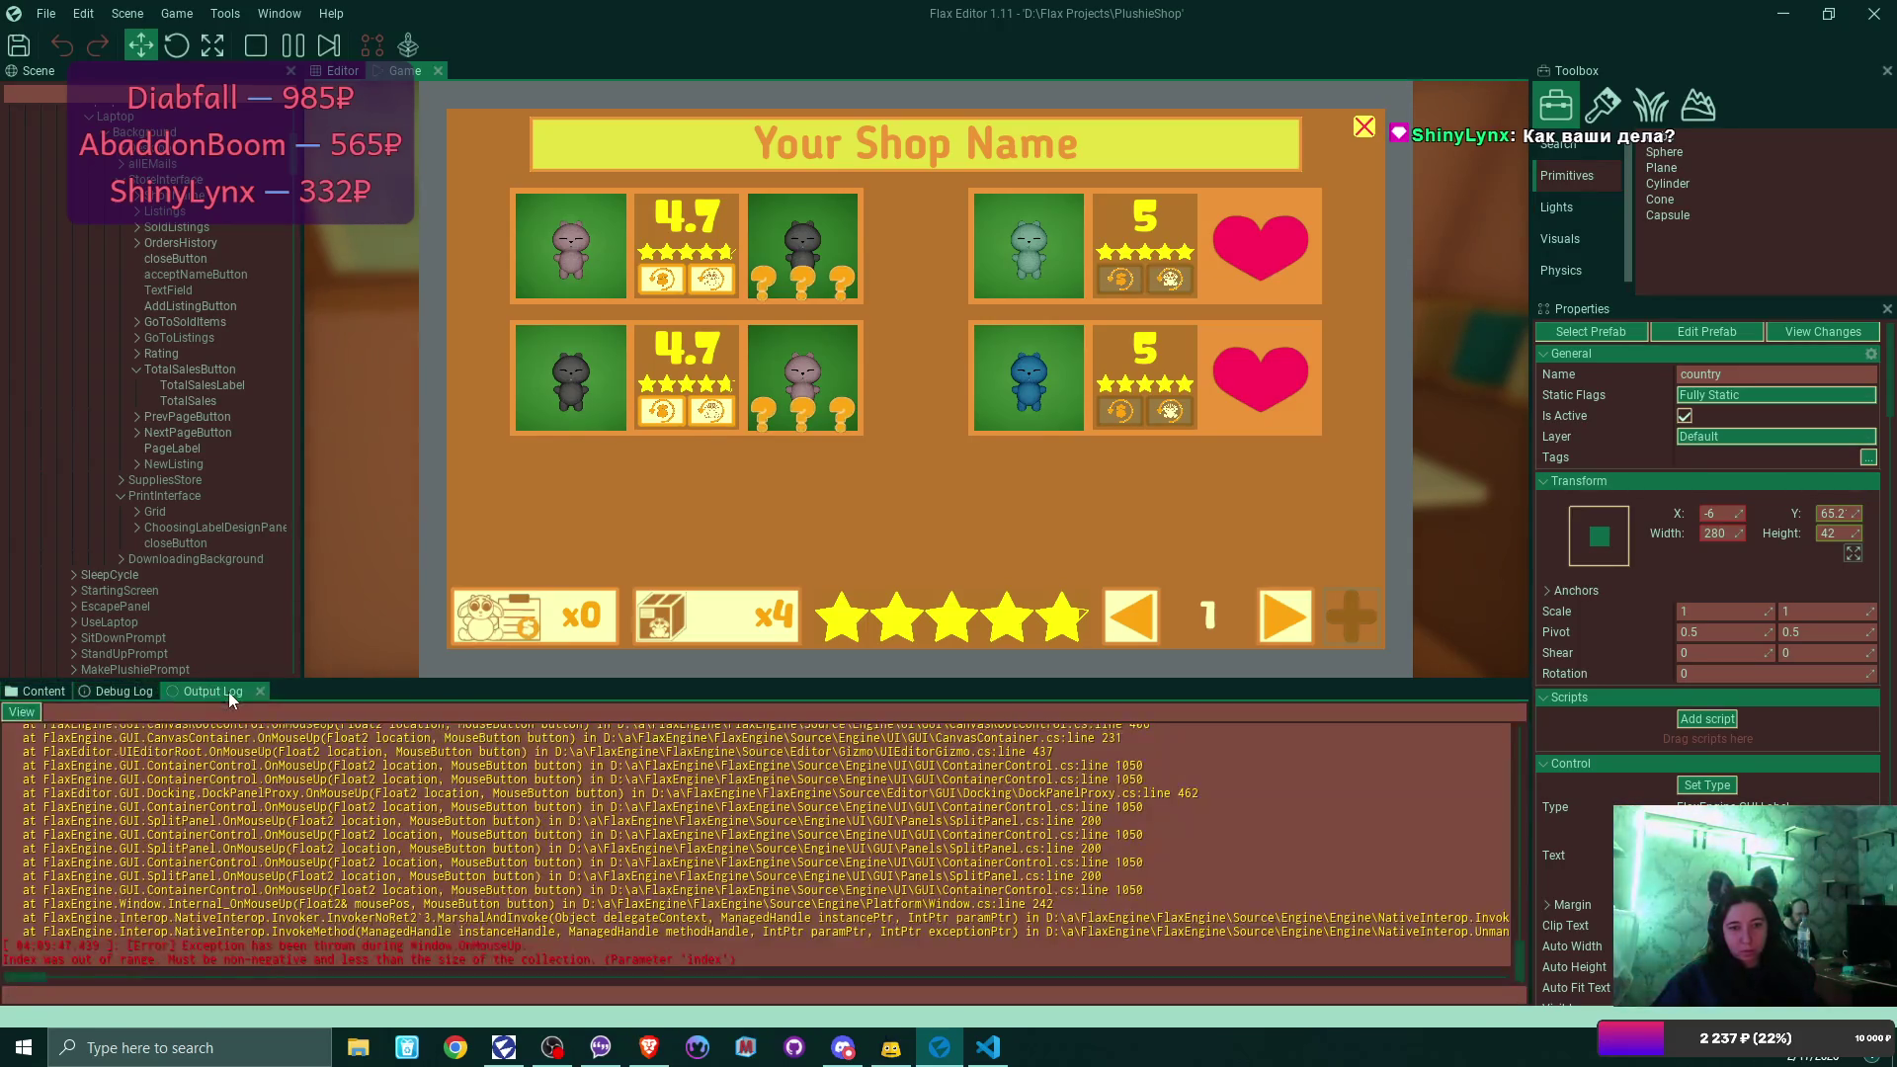
scroll(989, 861, up, 5)
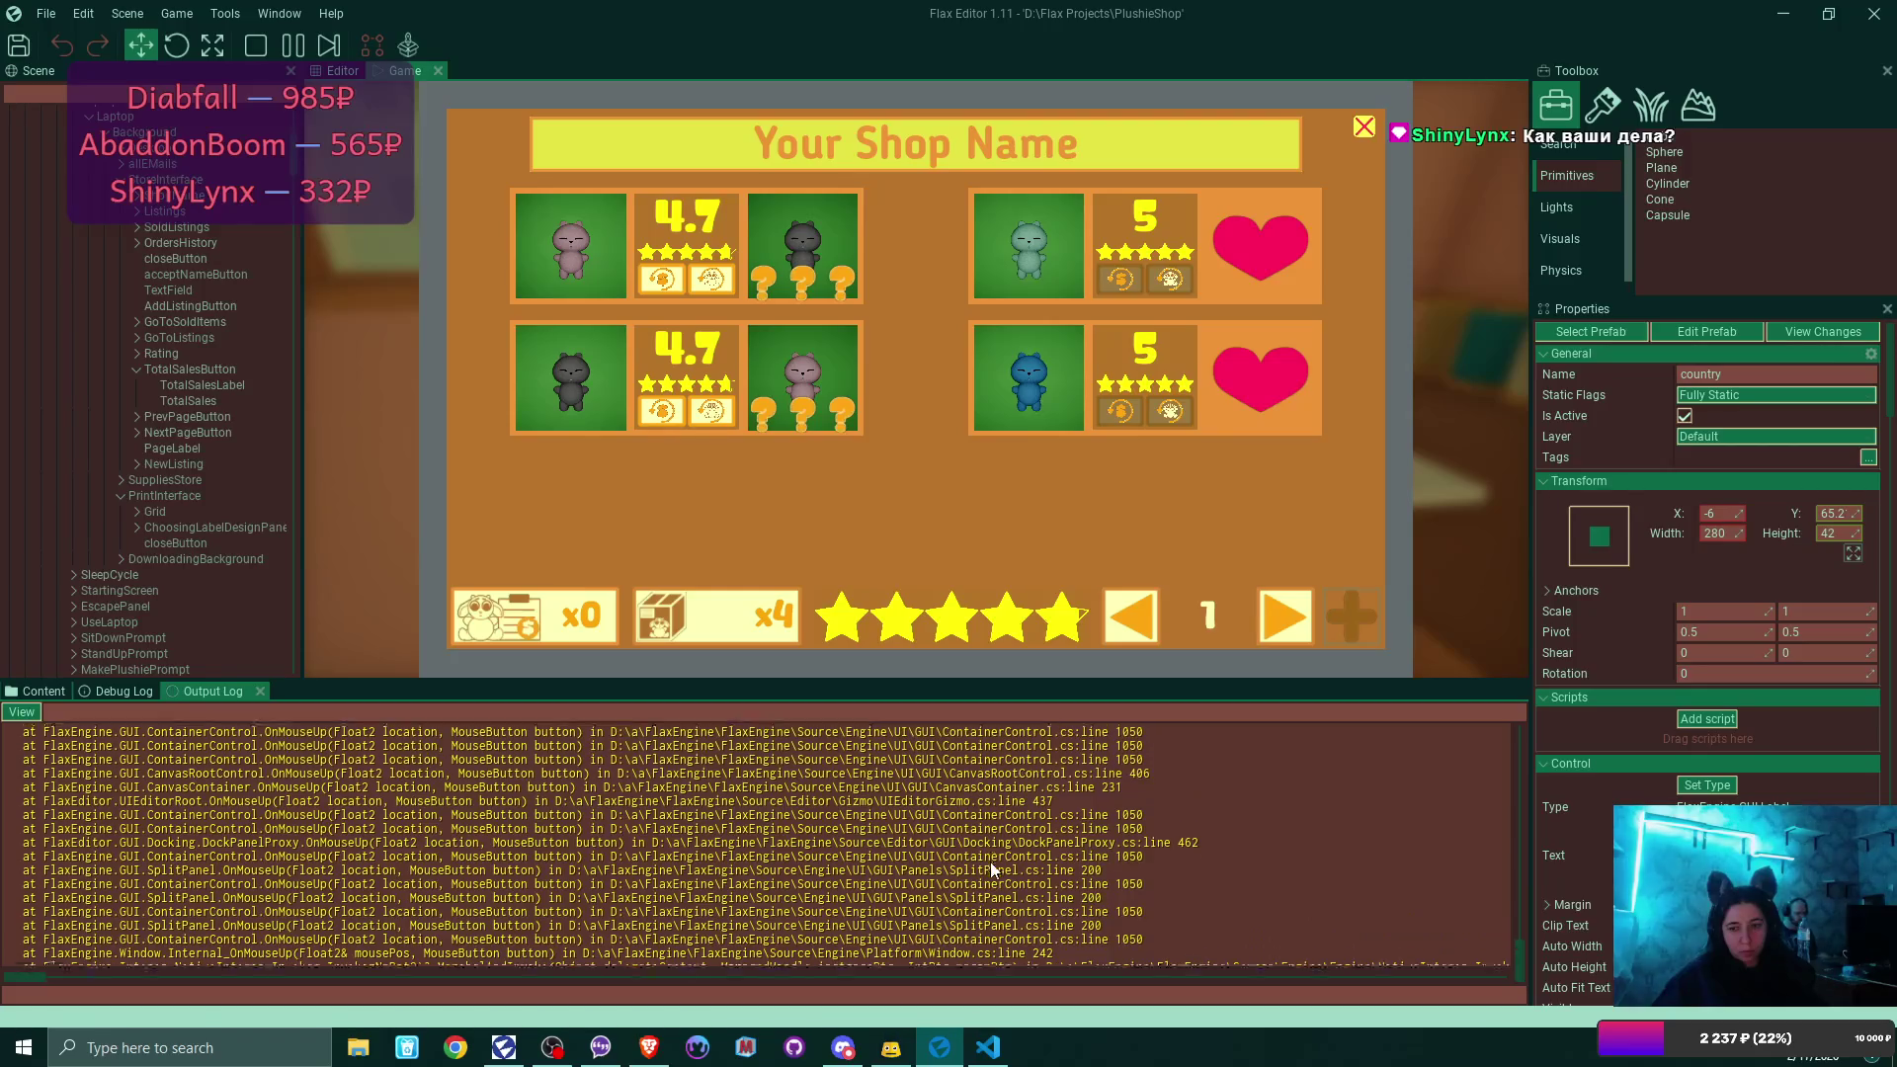
scroll(990, 861, up, 1)
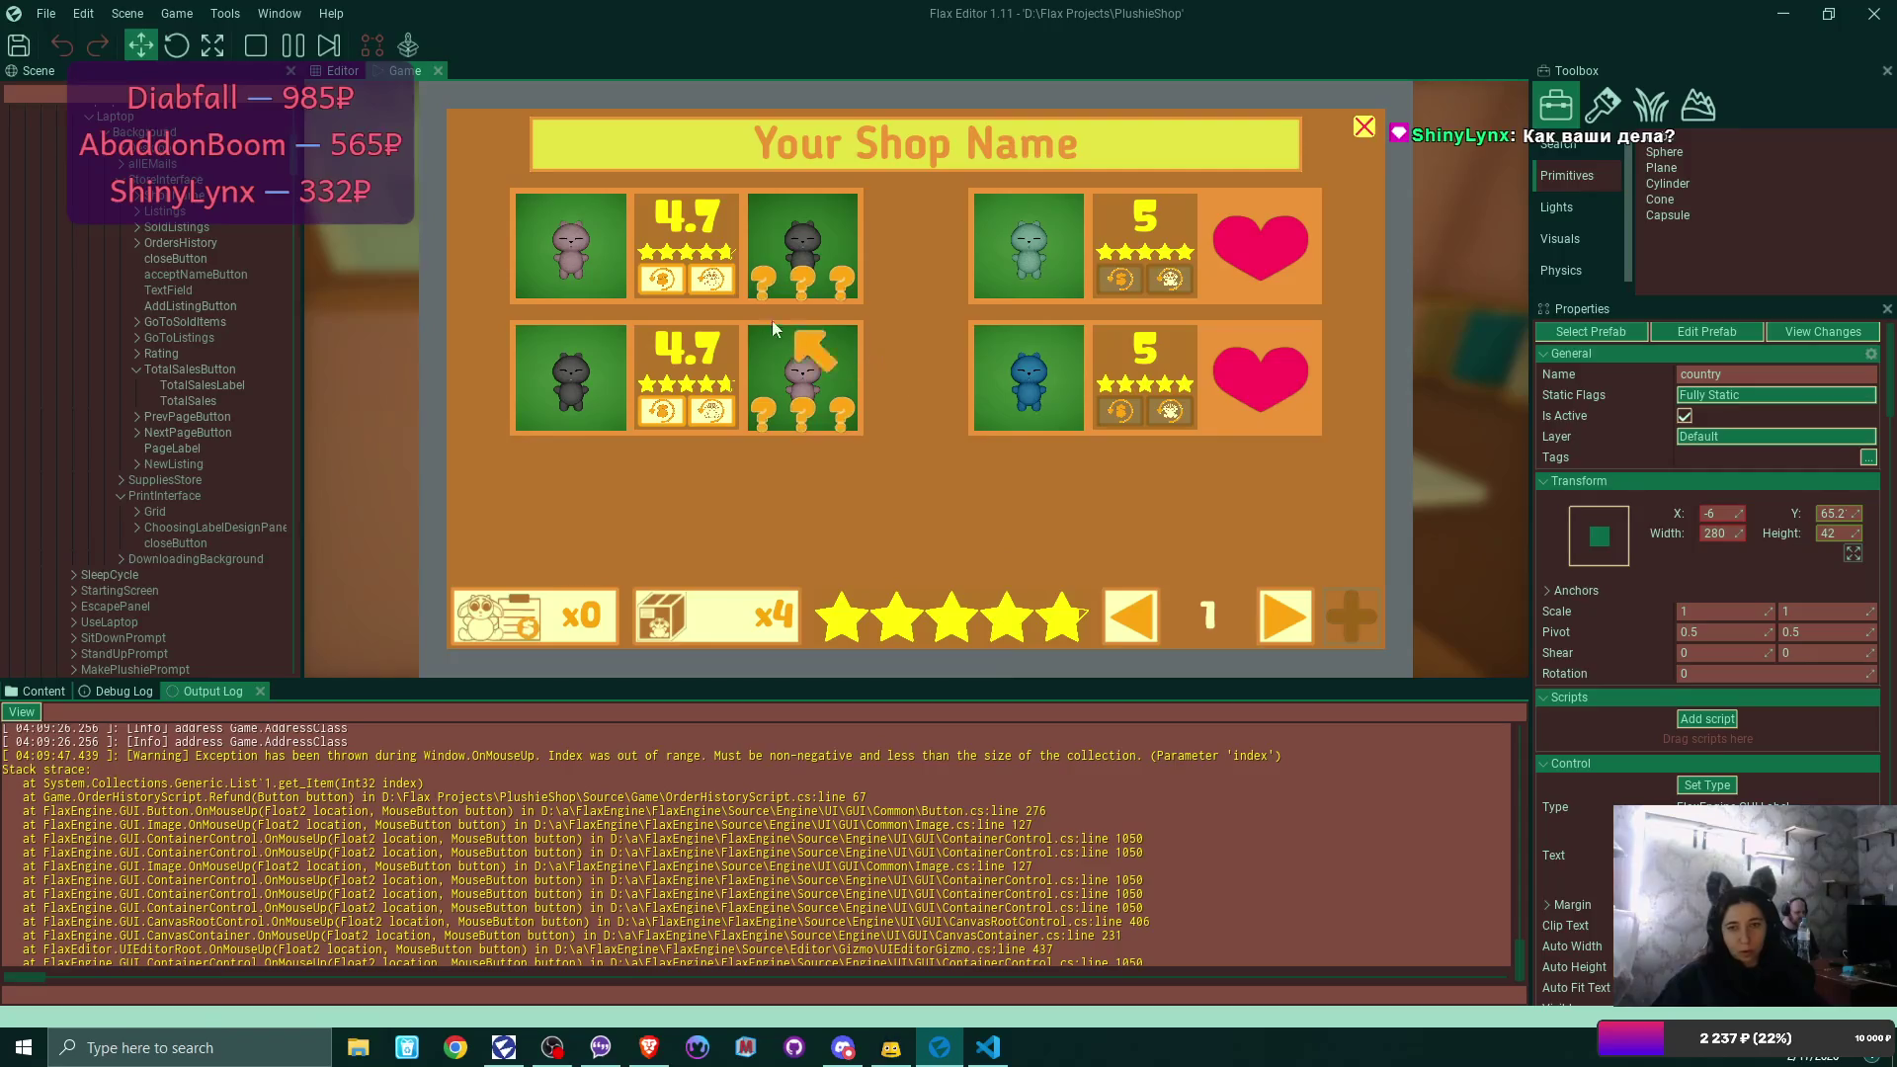
click(725, 276)
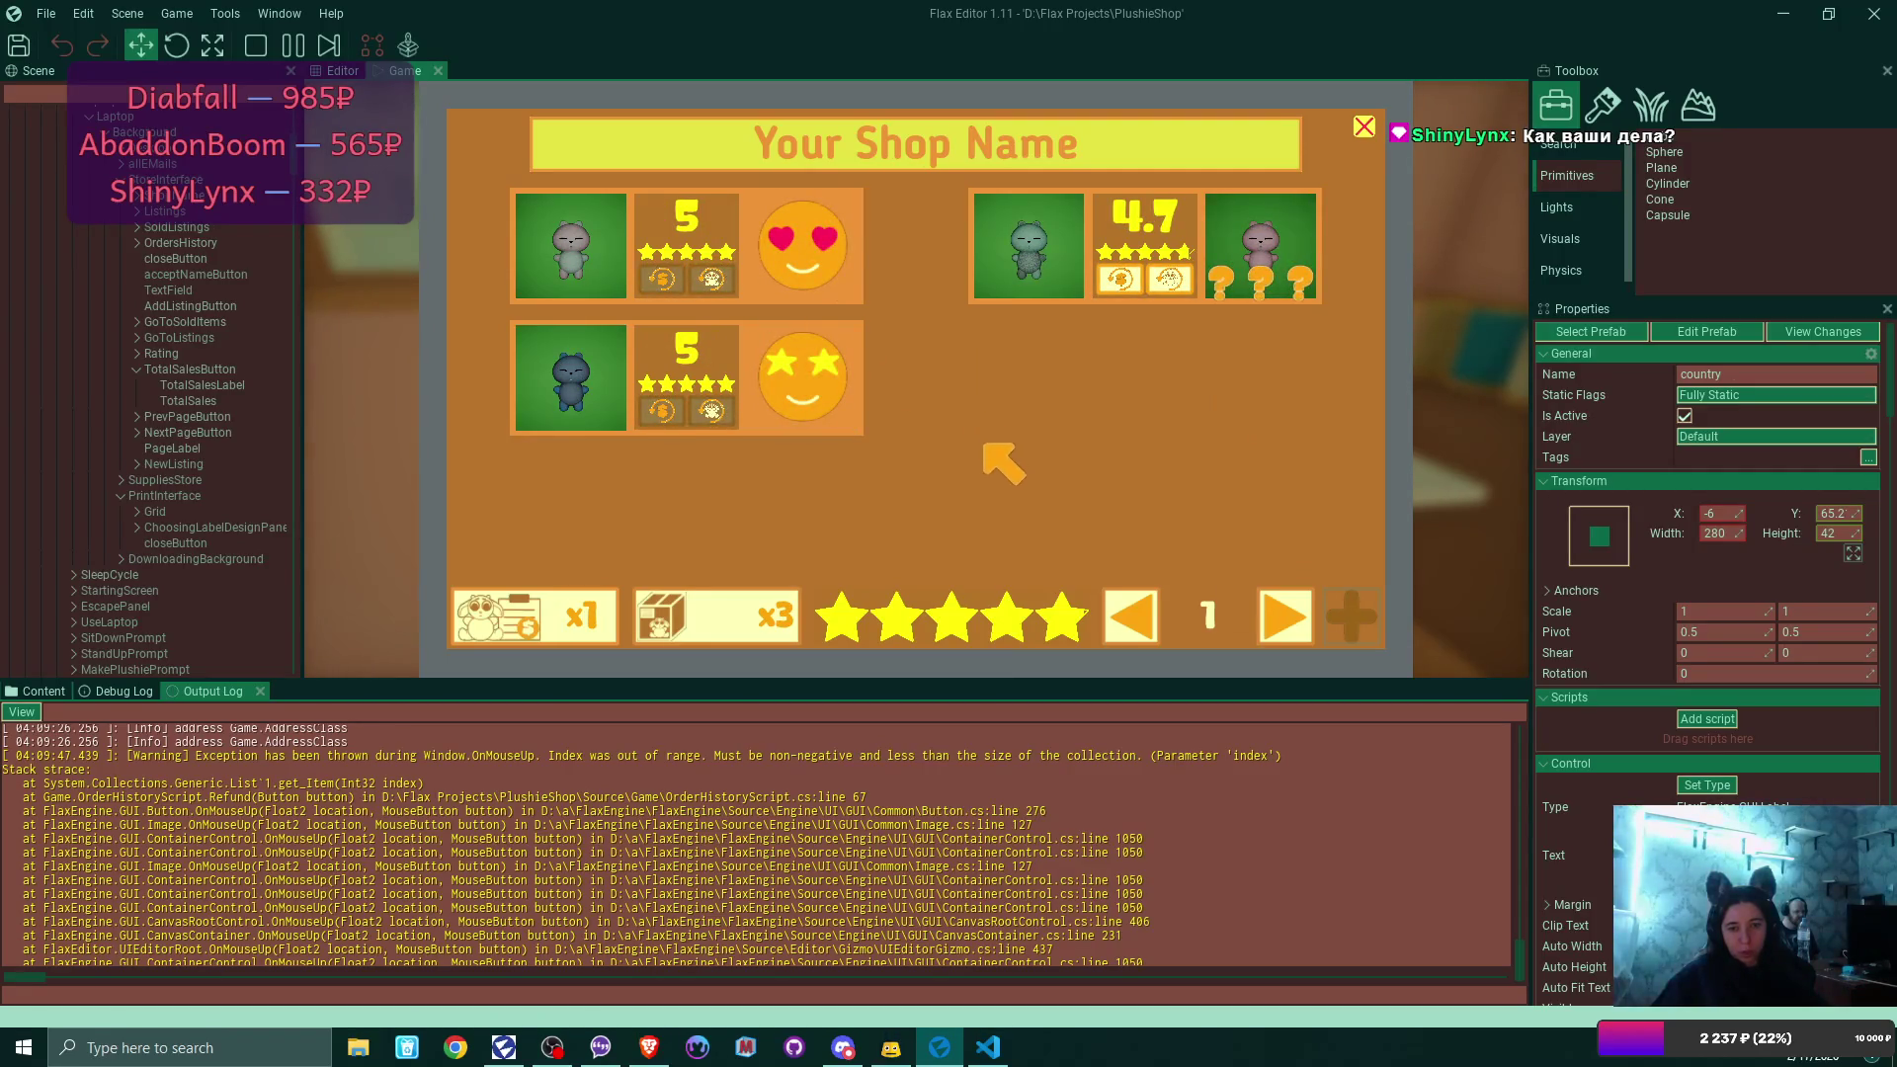
Inspect the address, remake-address and address-copied entries in the Debug Log.
click(134, 690)
click(354, 840)
scroll(354, 843, down, 1)
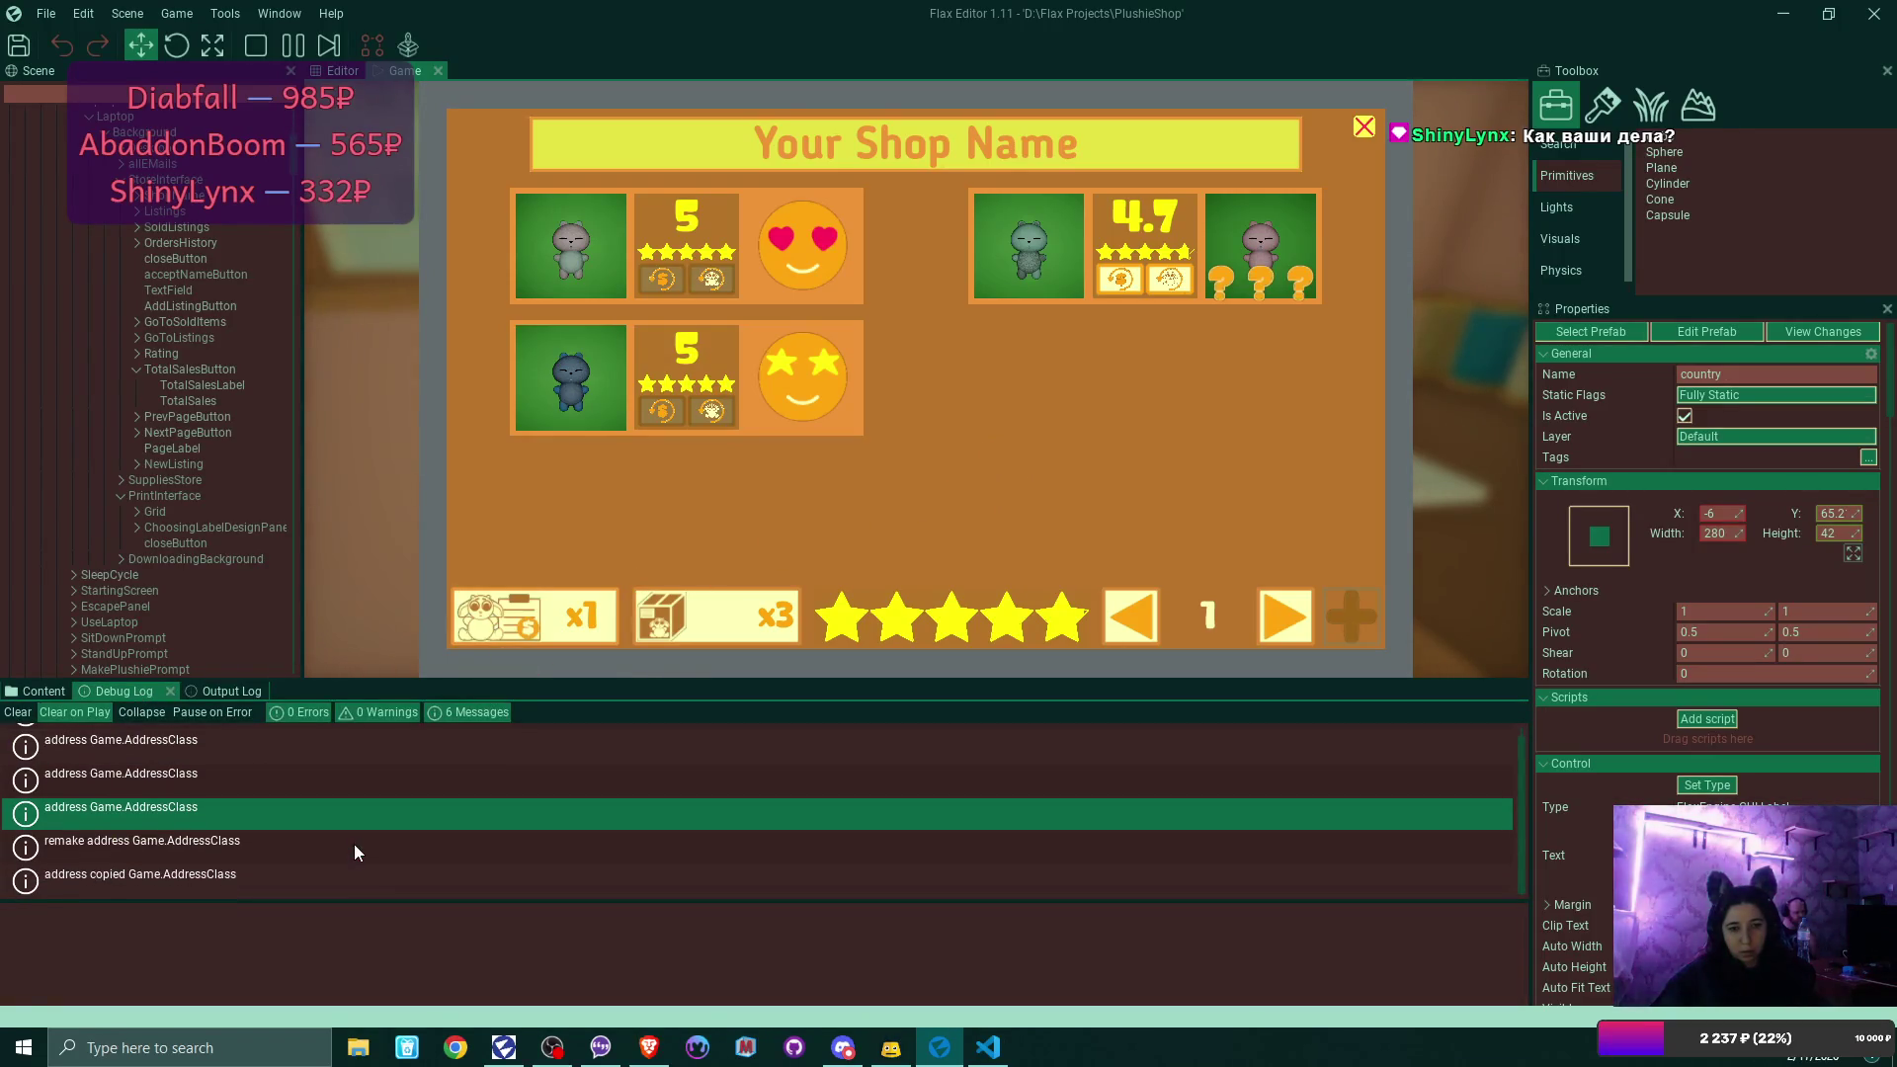
click(354, 844)
click(350, 875)
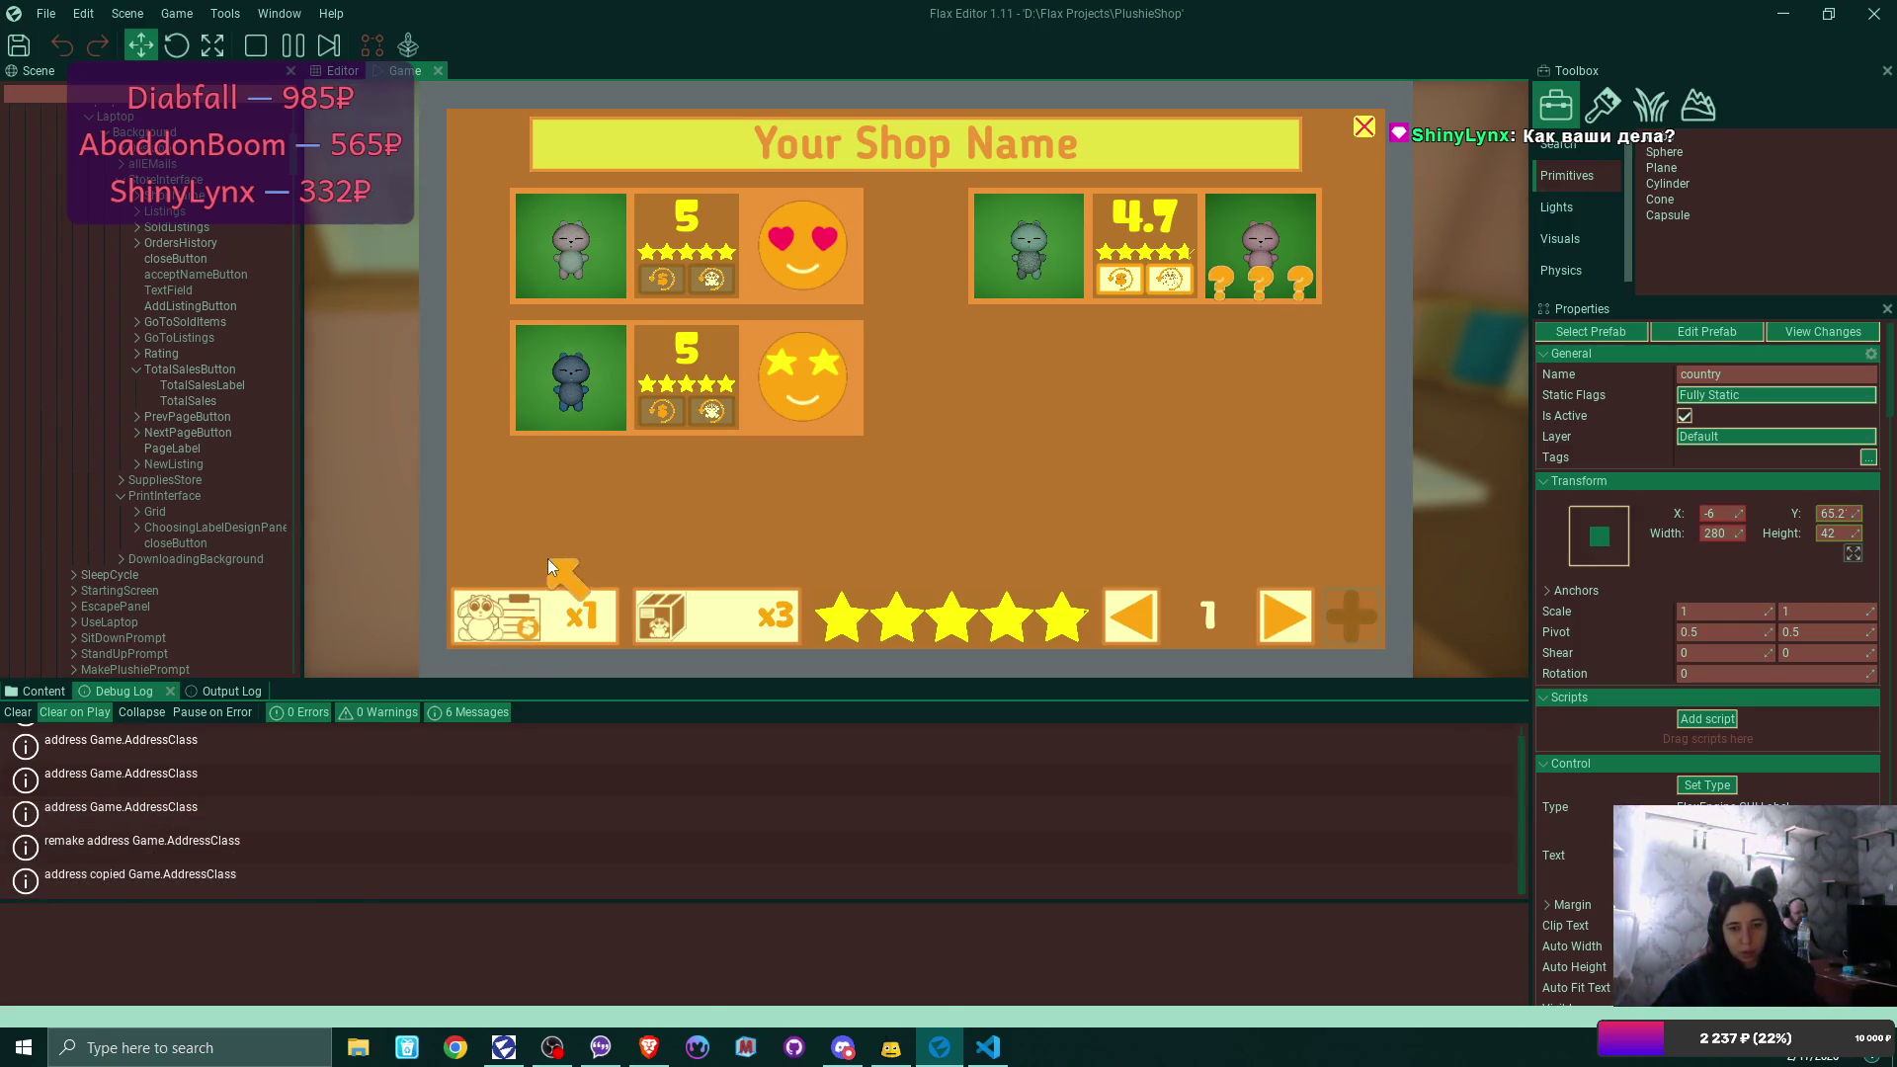
View the sold listing's address card, then start a shipping label for that plushie.
click(555, 588)
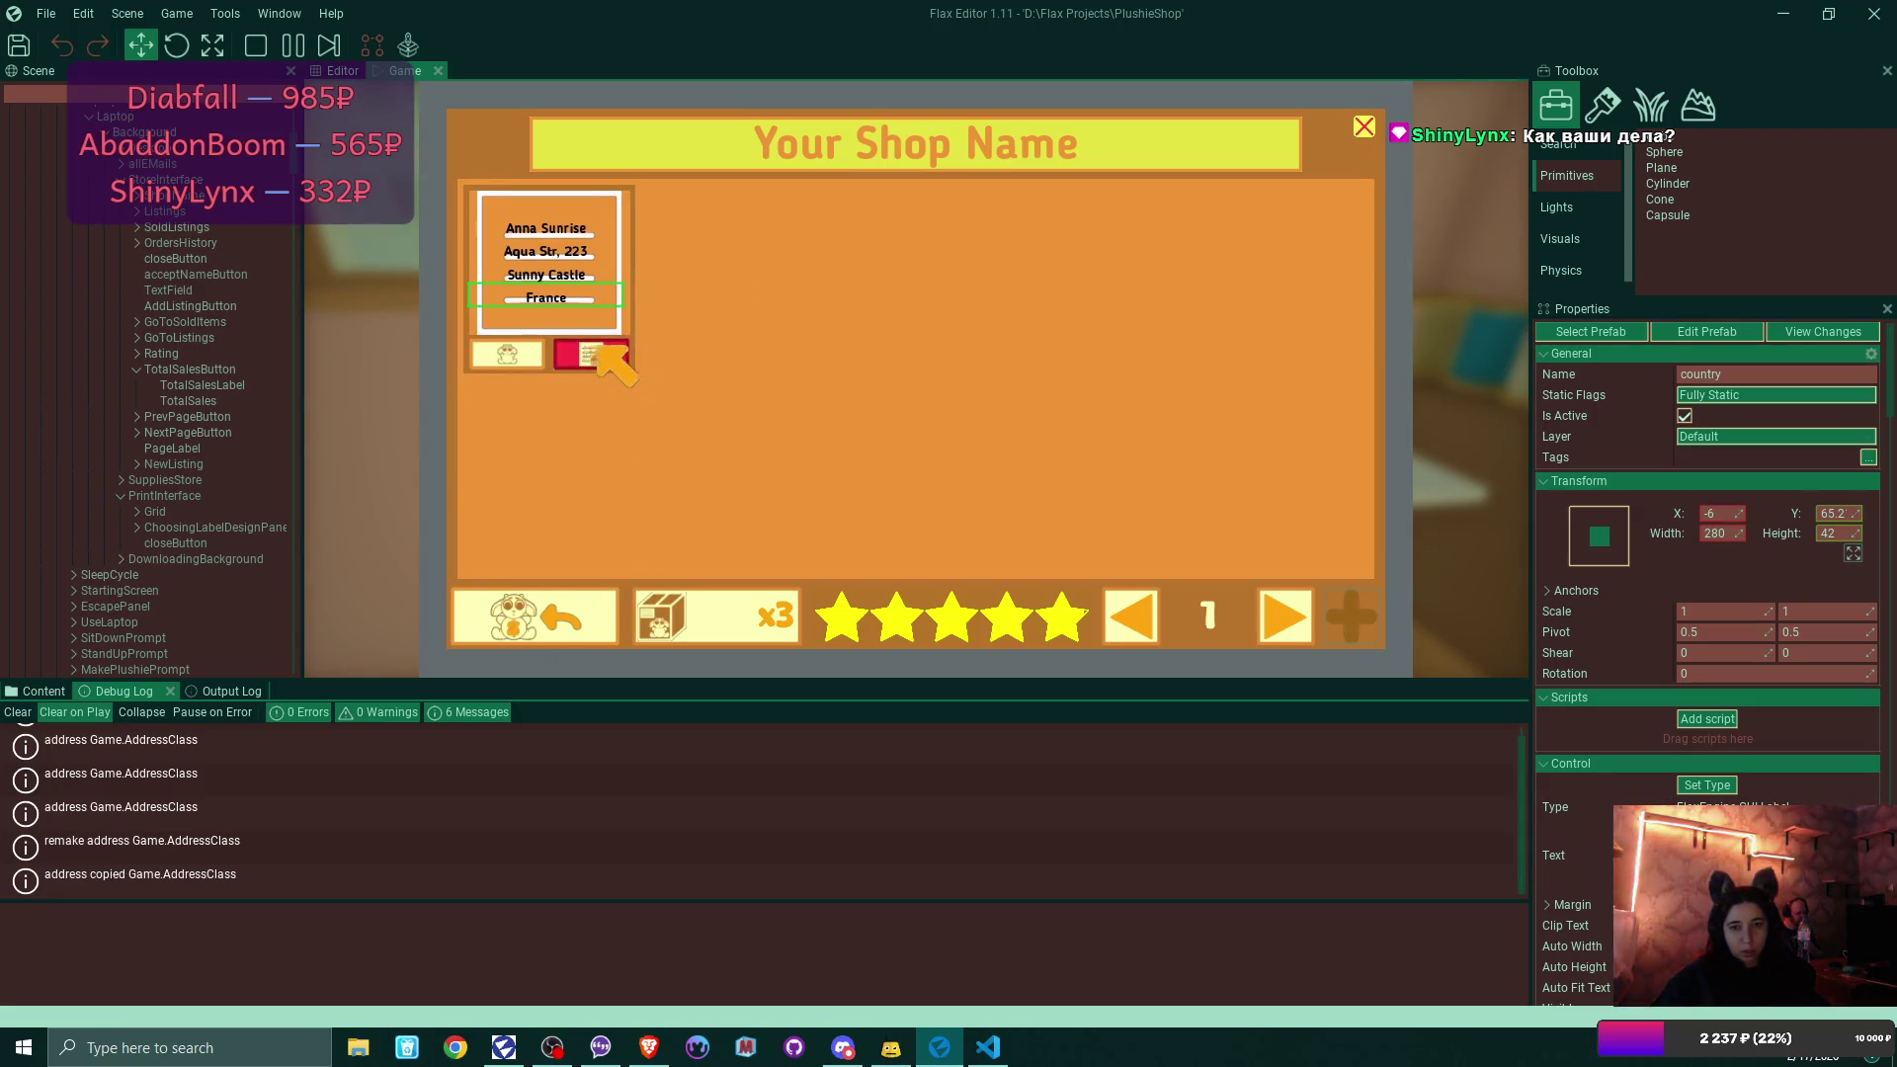
click(1364, 126)
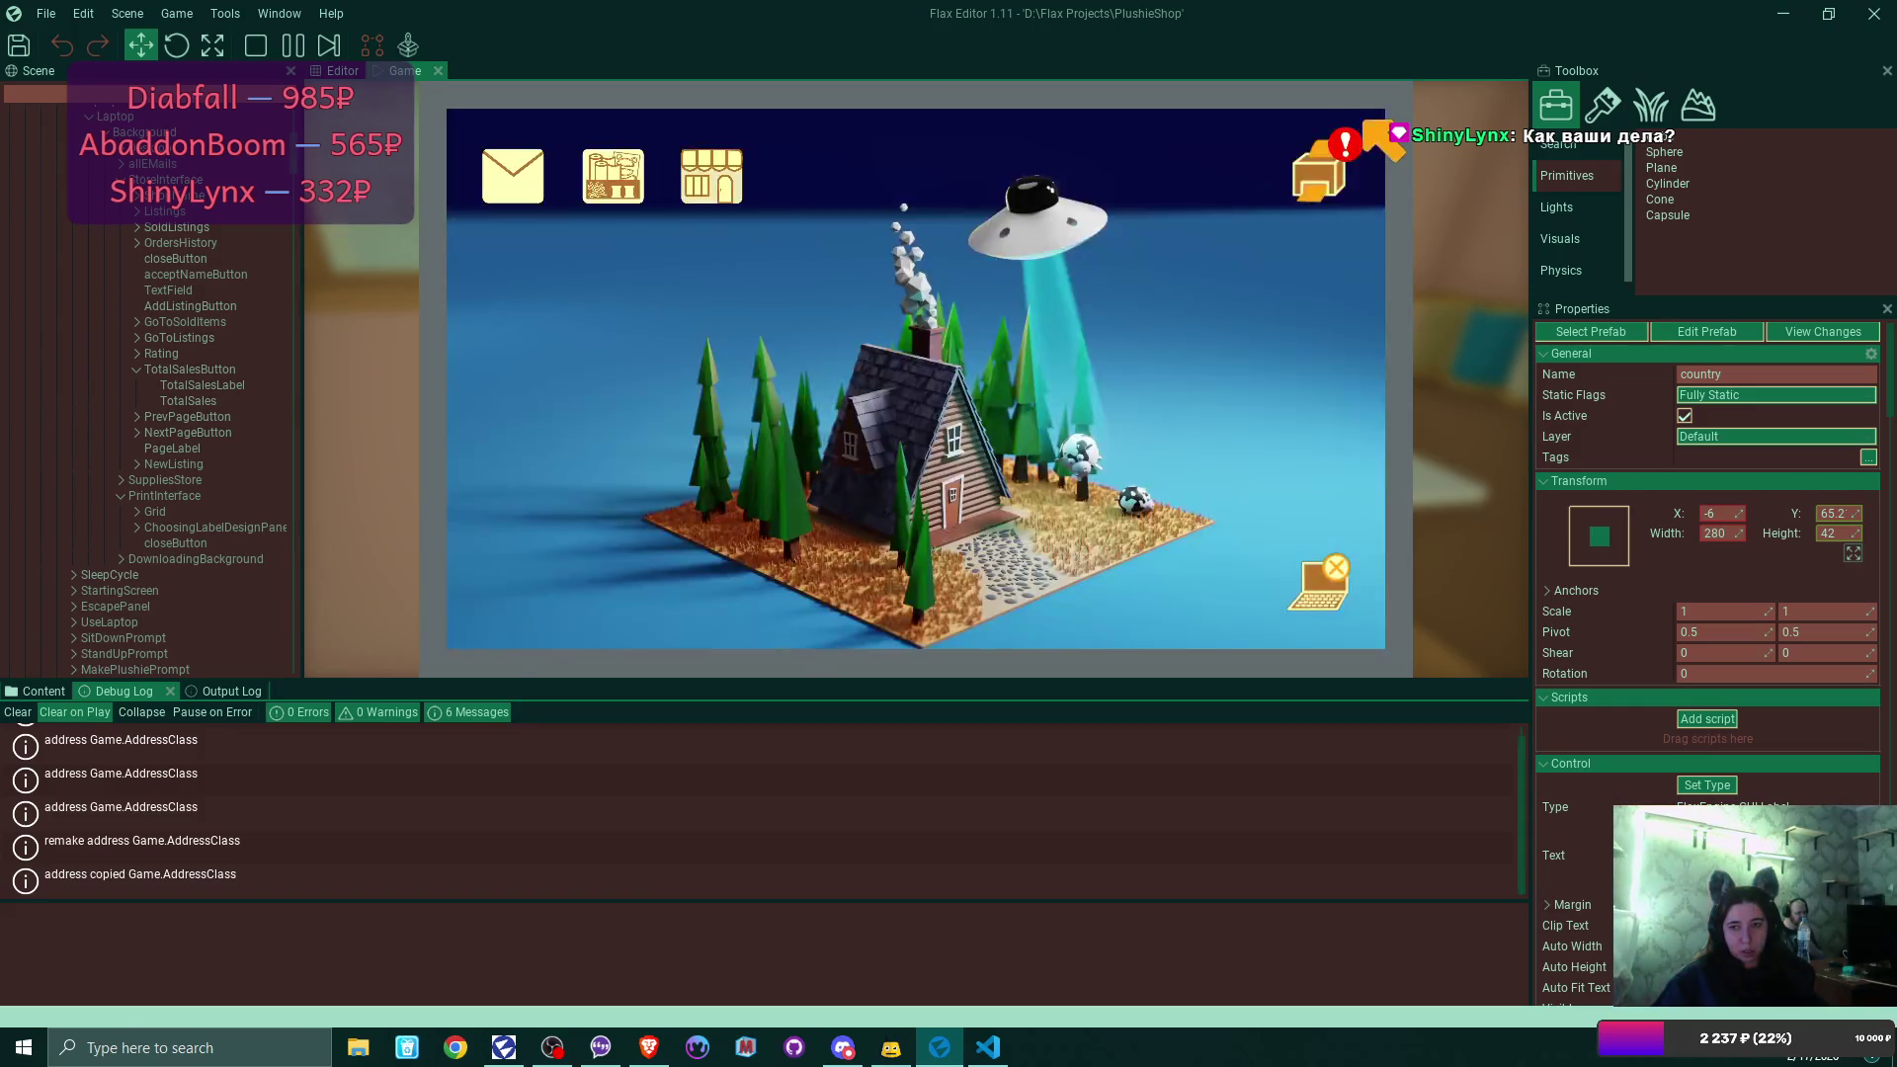
click(1331, 174)
click(581, 350)
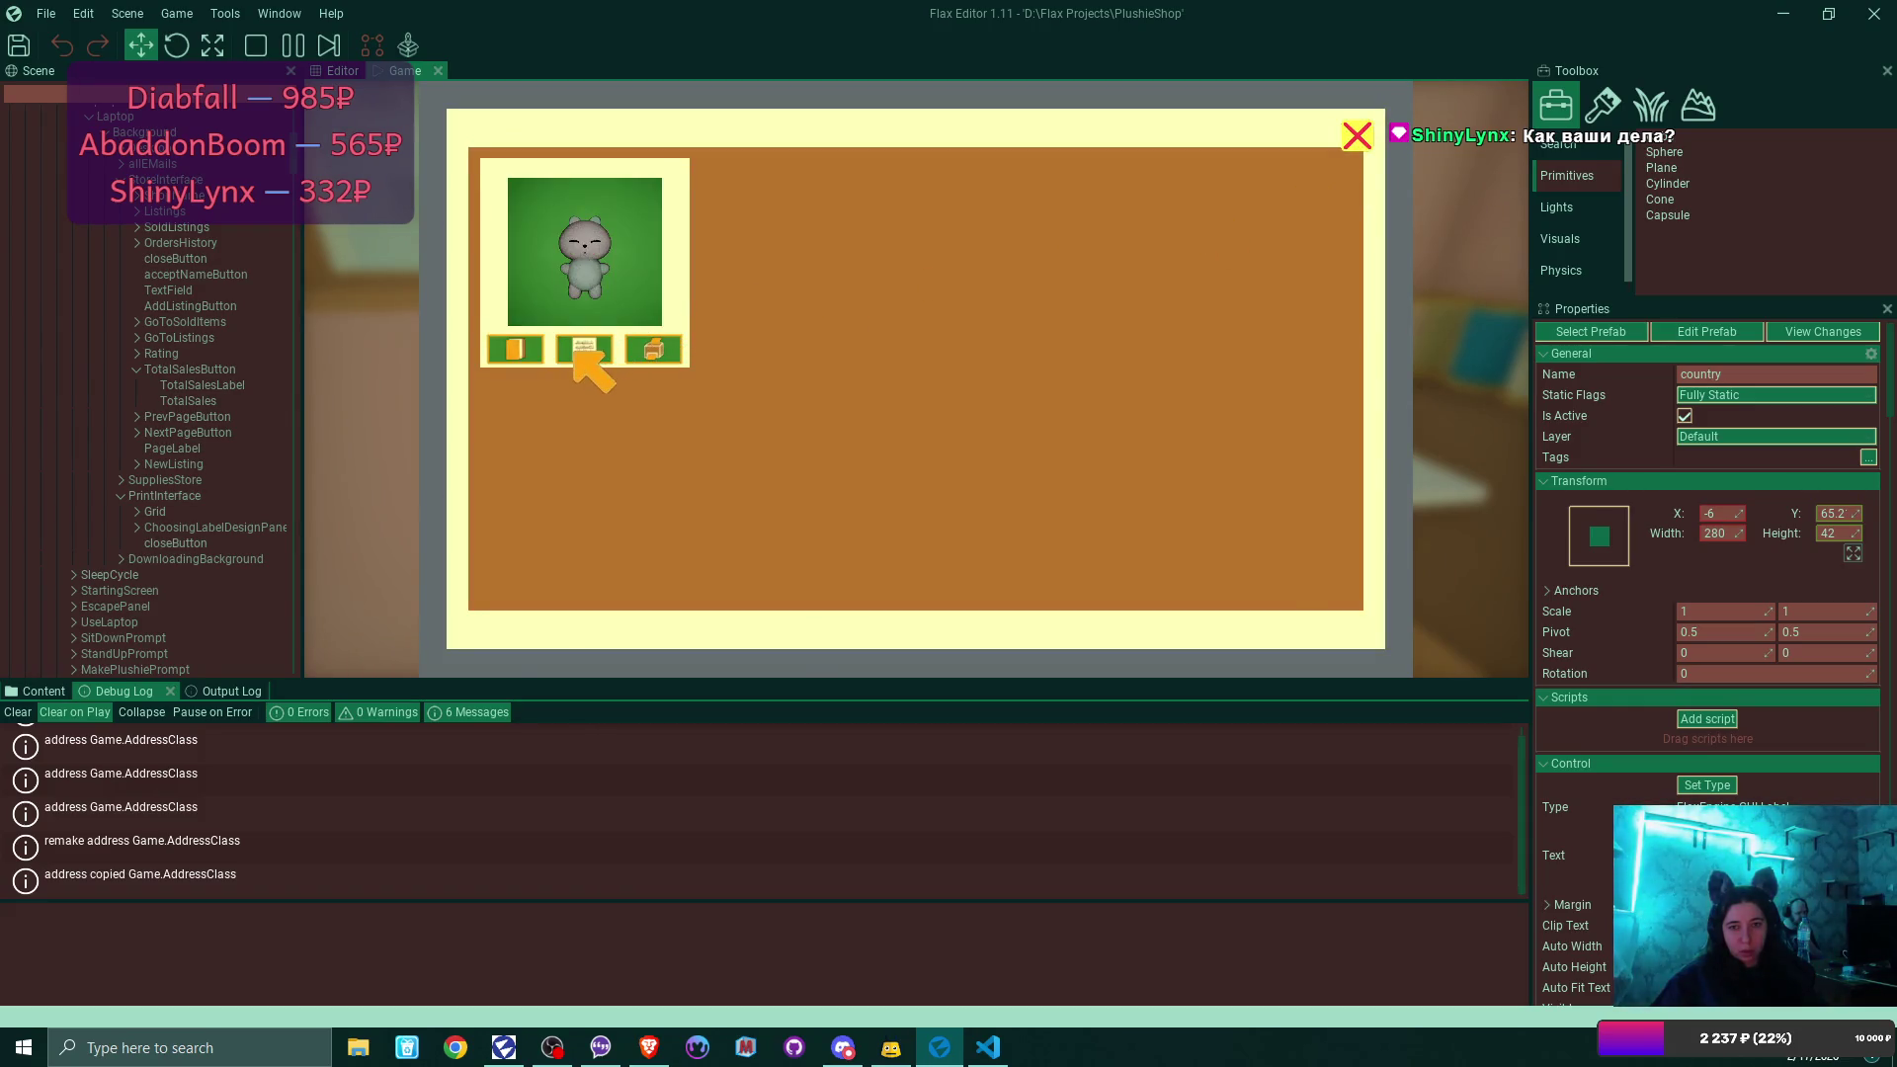
click(583, 350)
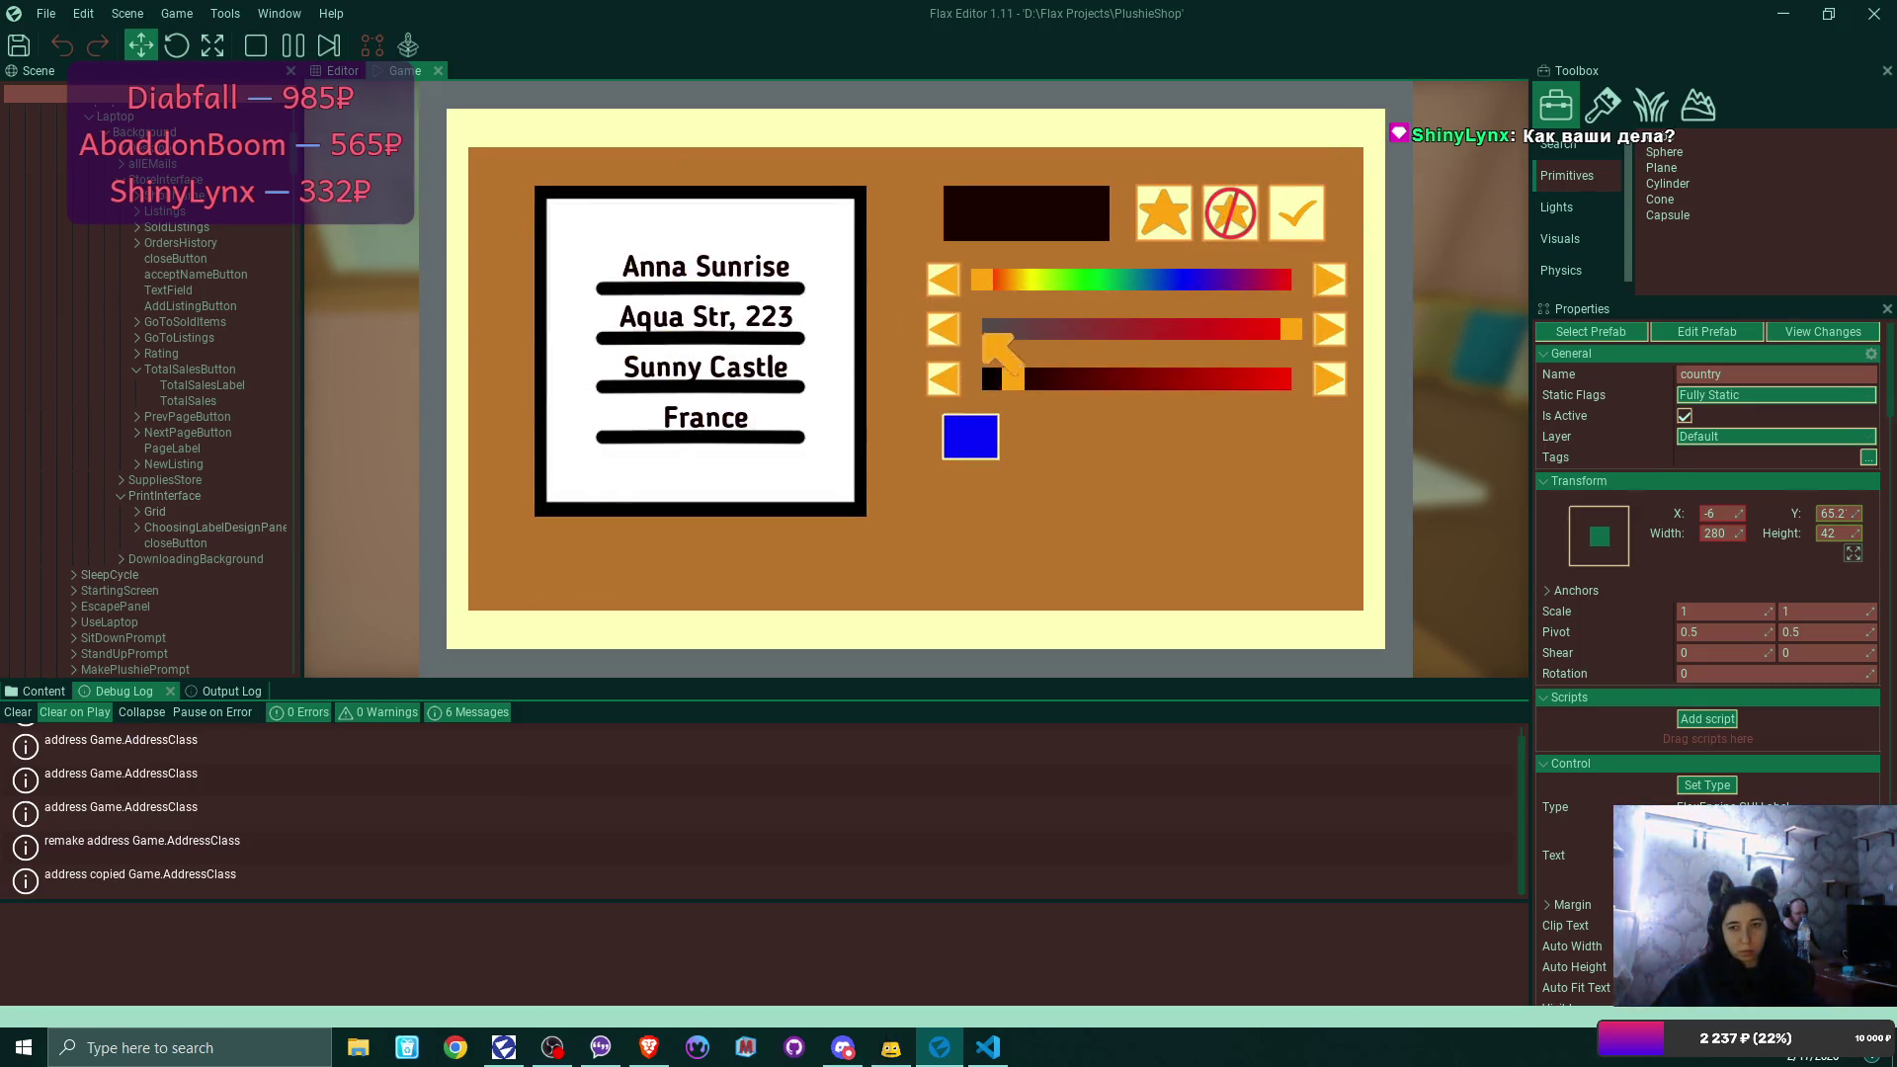
Make the label magenta, print it, and reopen the shop window on the laptop.
click(971, 436)
click(1253, 283)
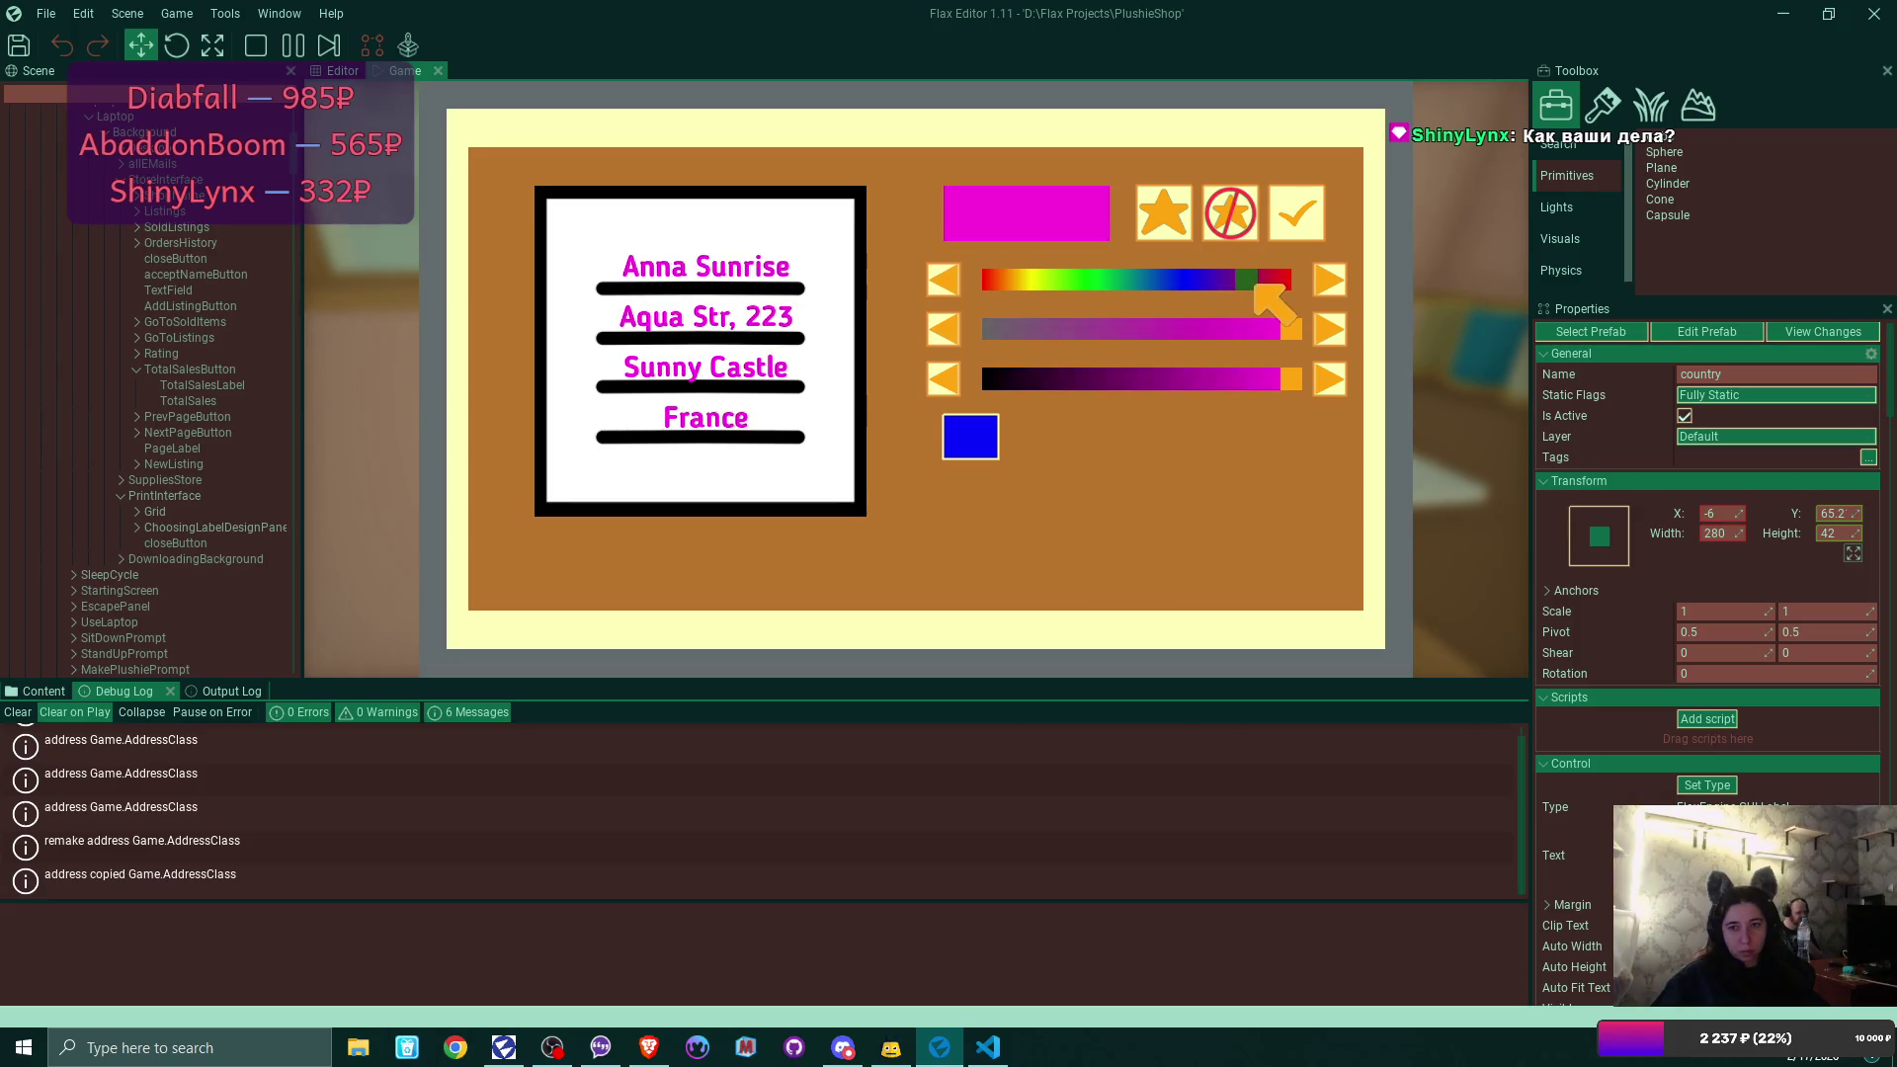
click(1296, 215)
click(654, 353)
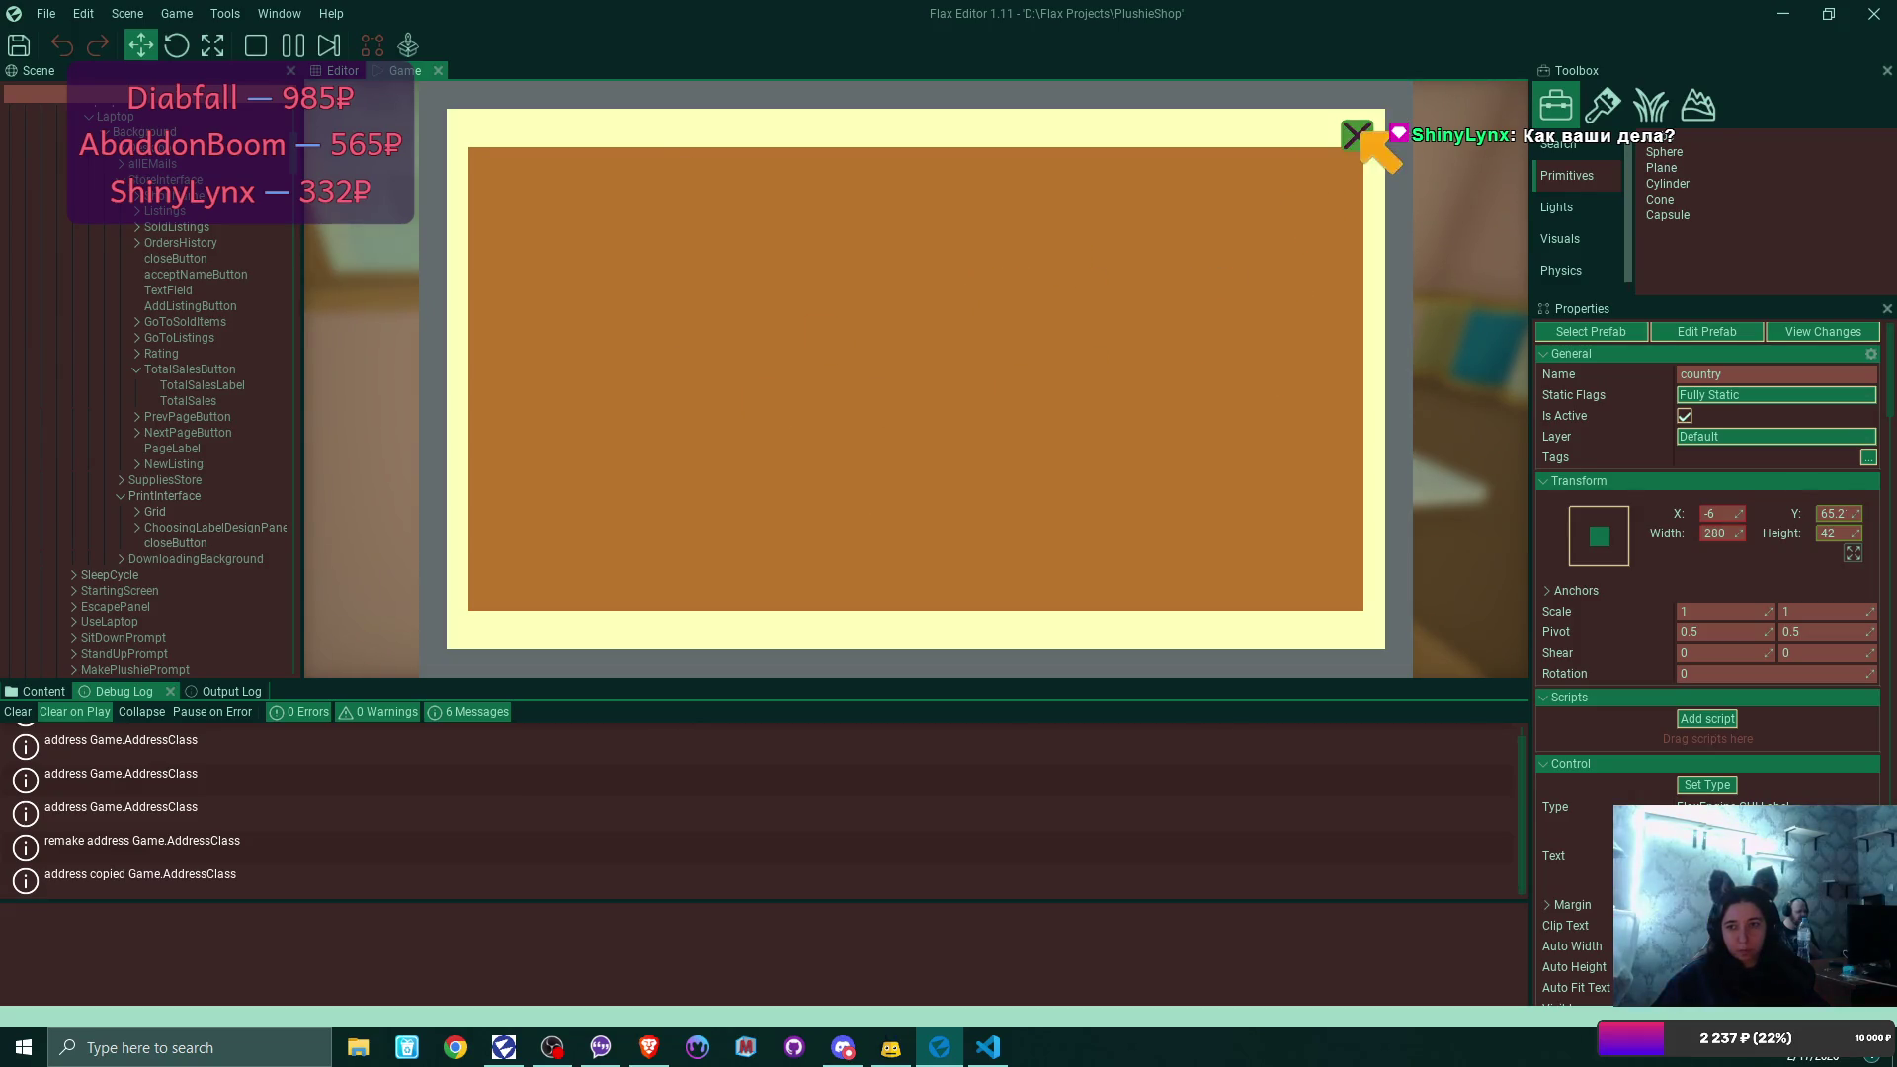
click(1356, 135)
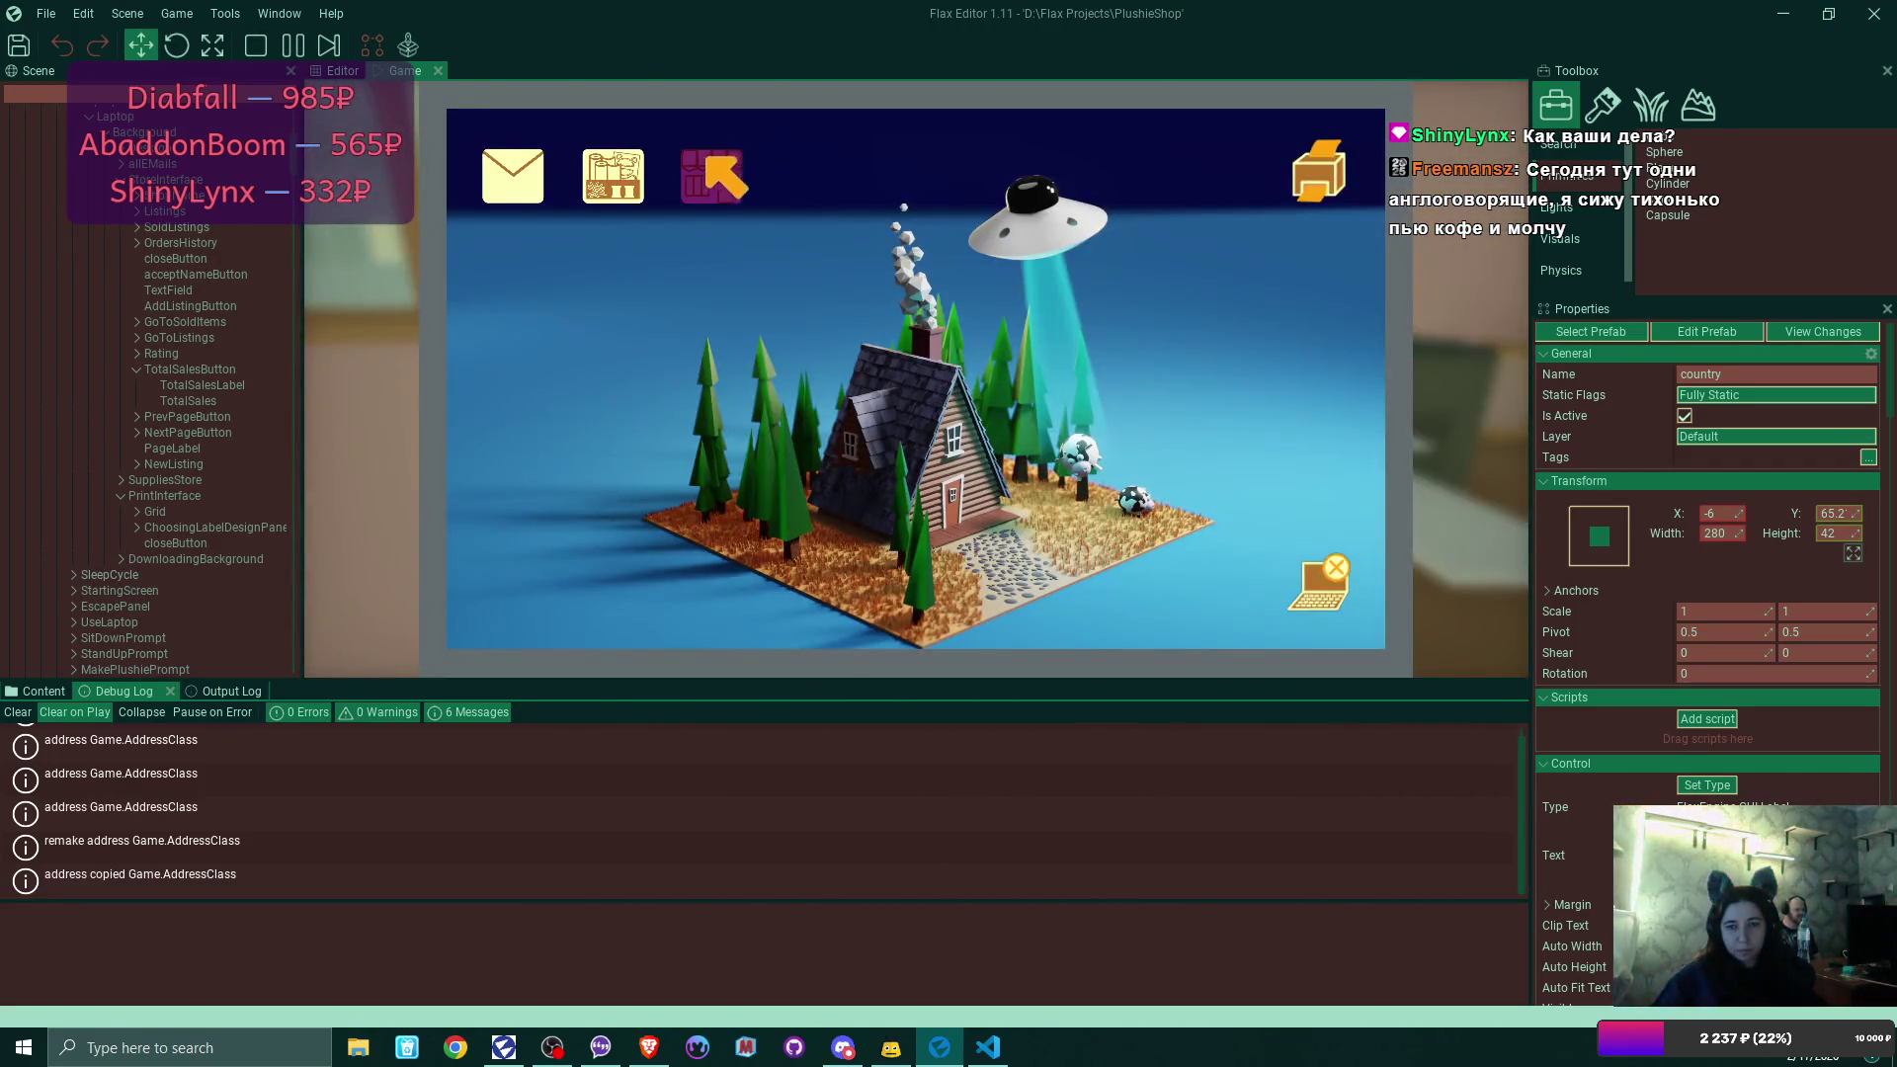
click(706, 164)
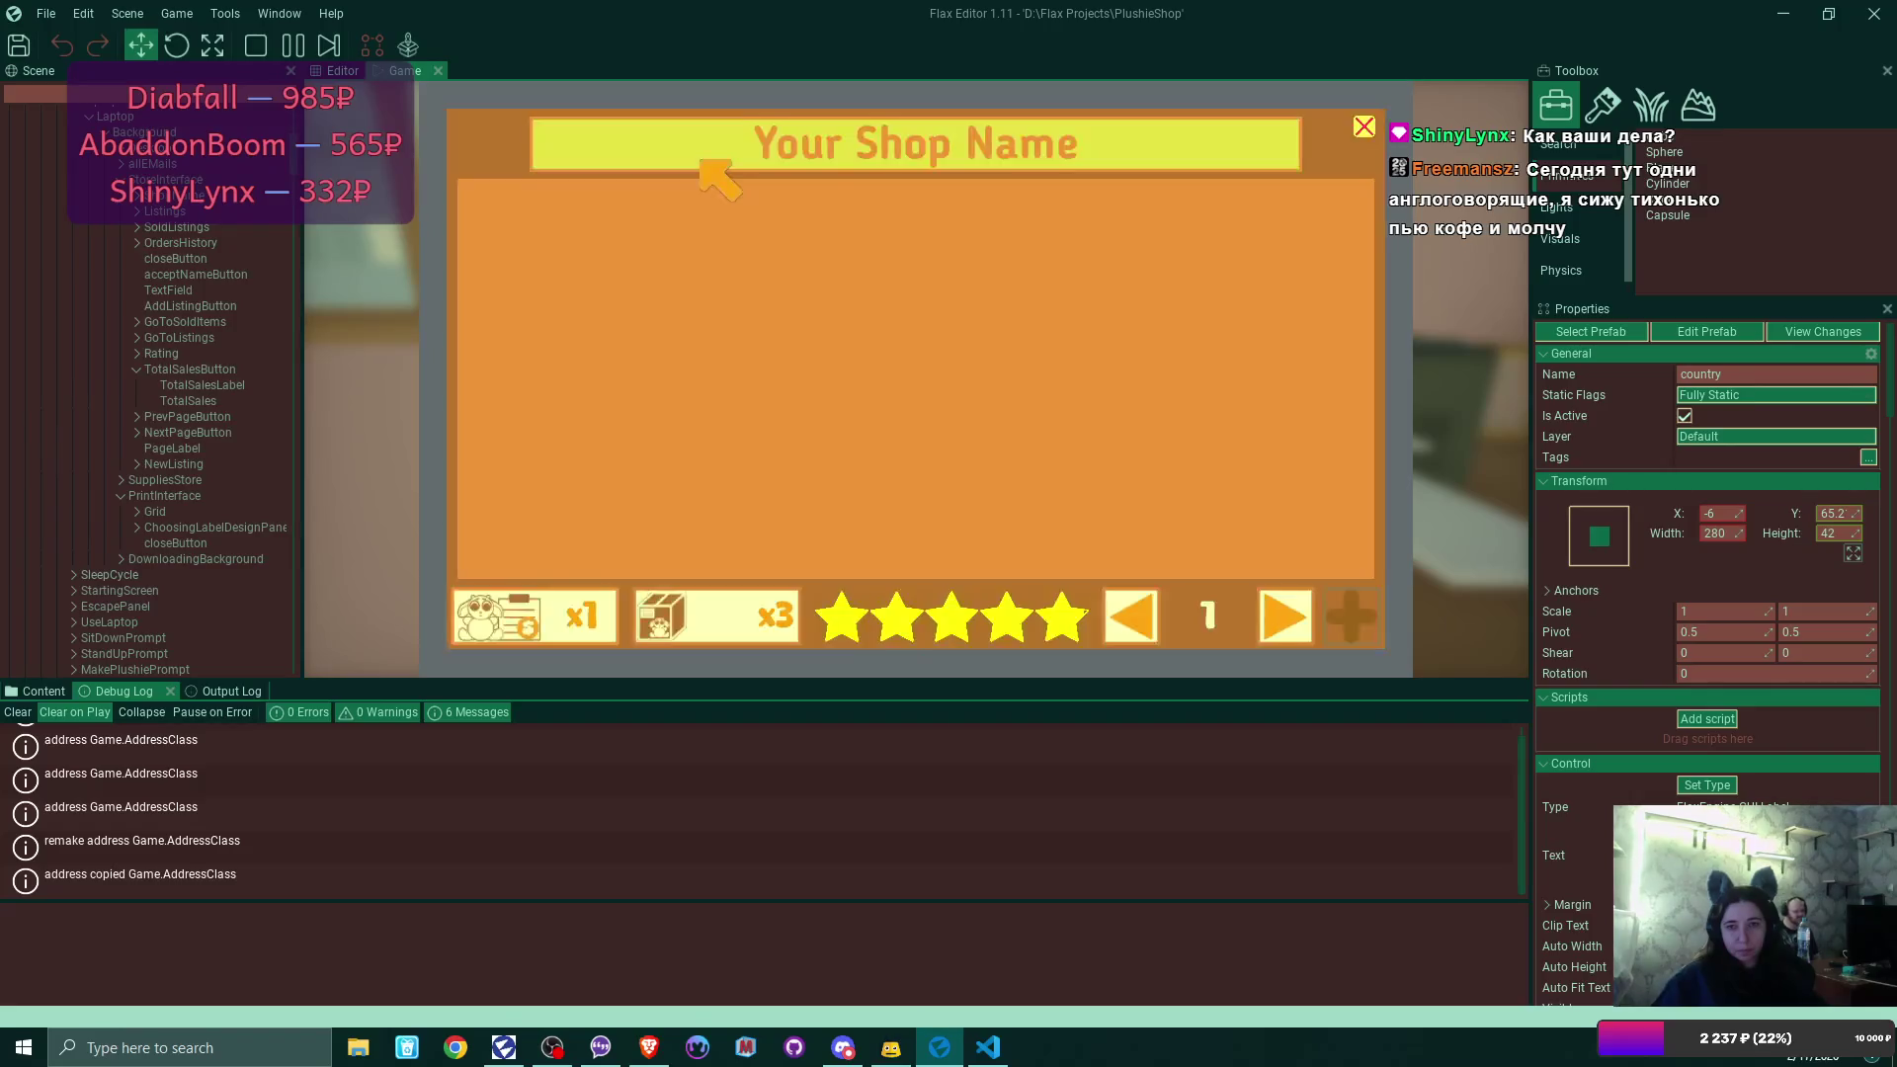
Visit the supplies store and return to the shop window.
click(1362, 128)
click(605, 166)
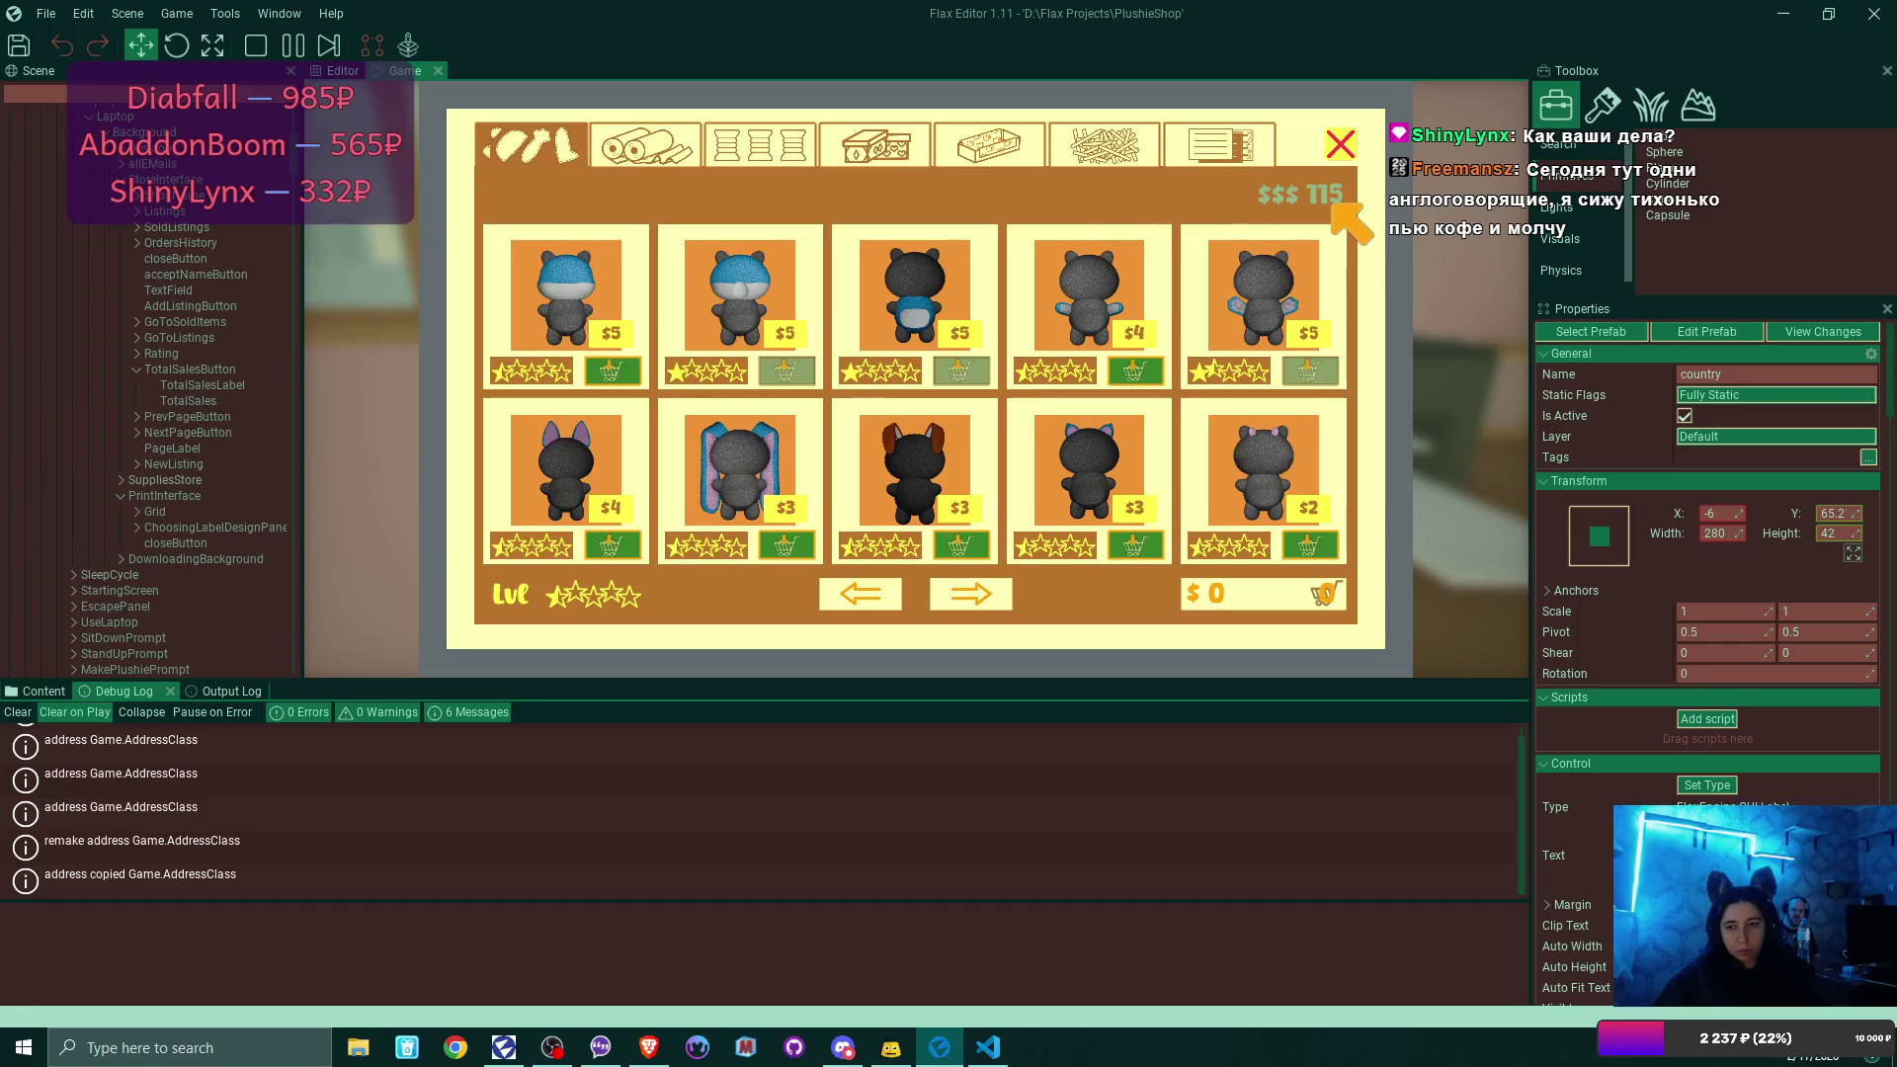
click(1340, 145)
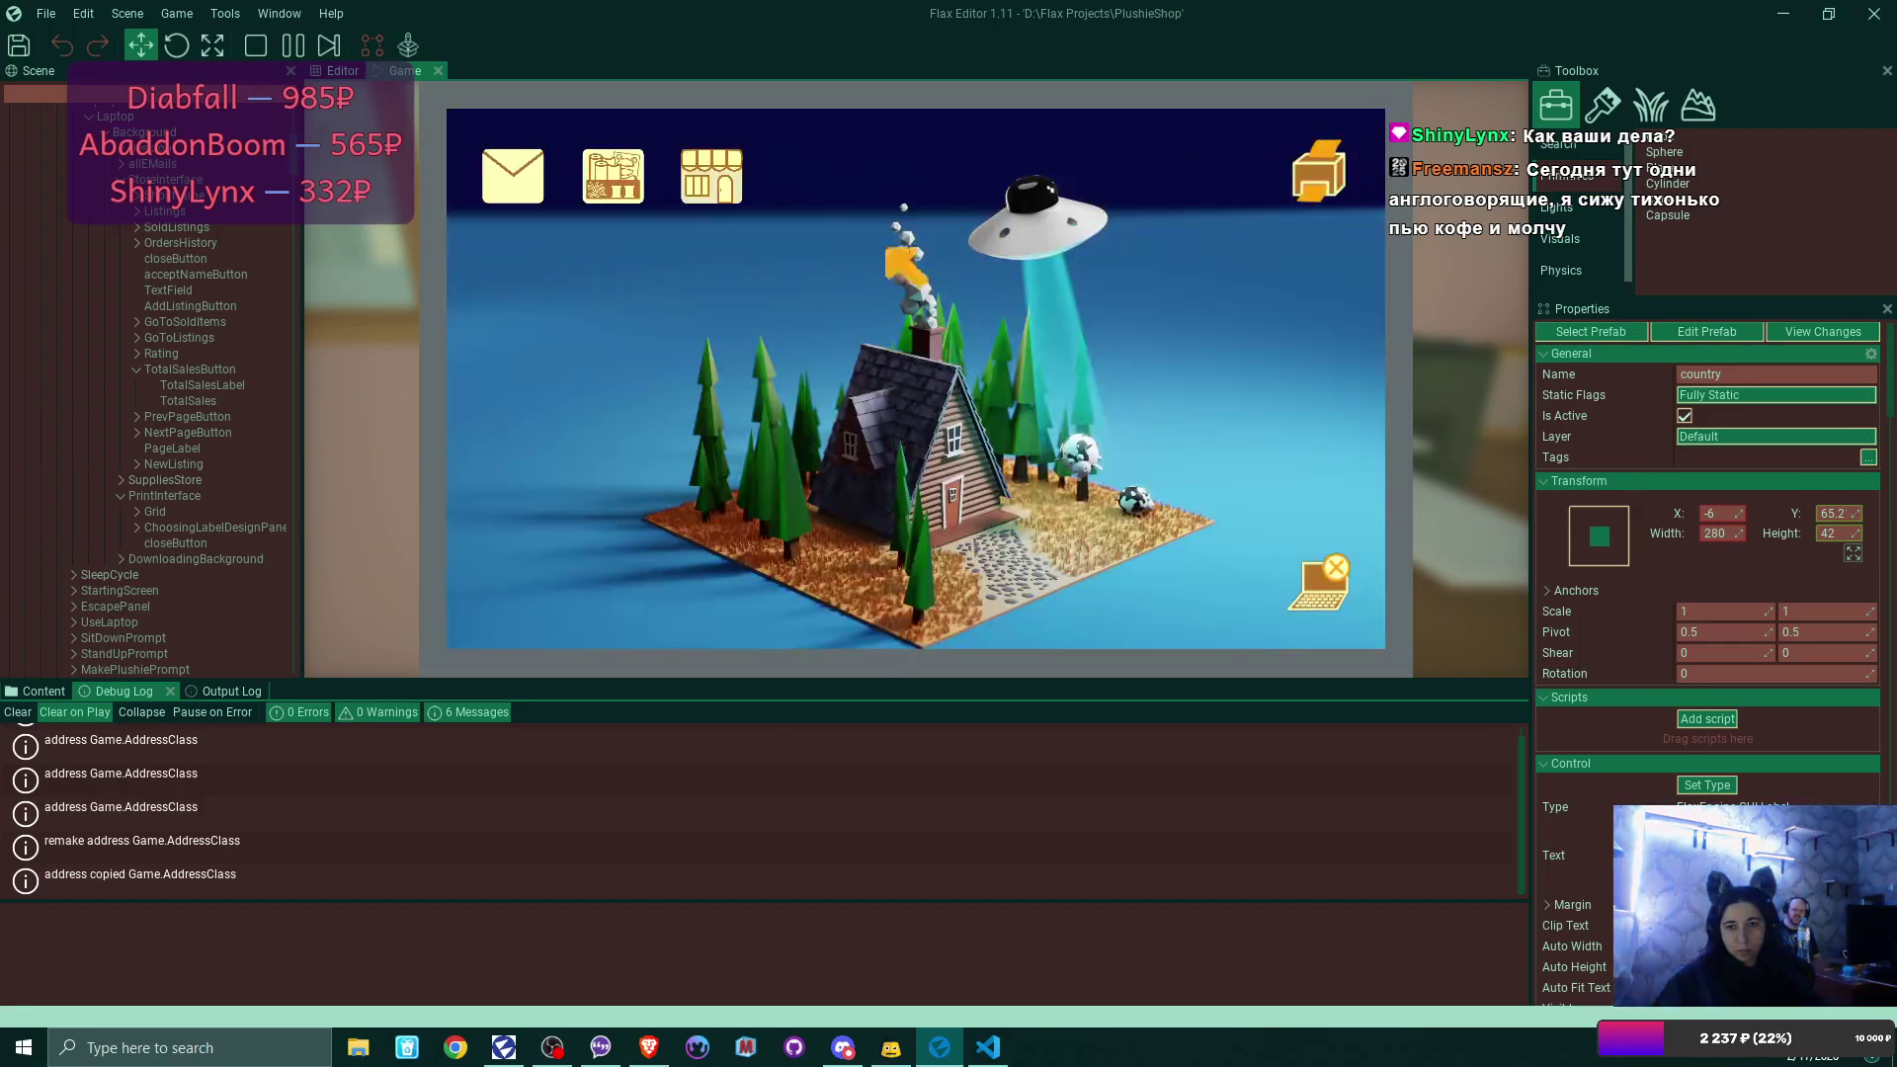
click(703, 166)
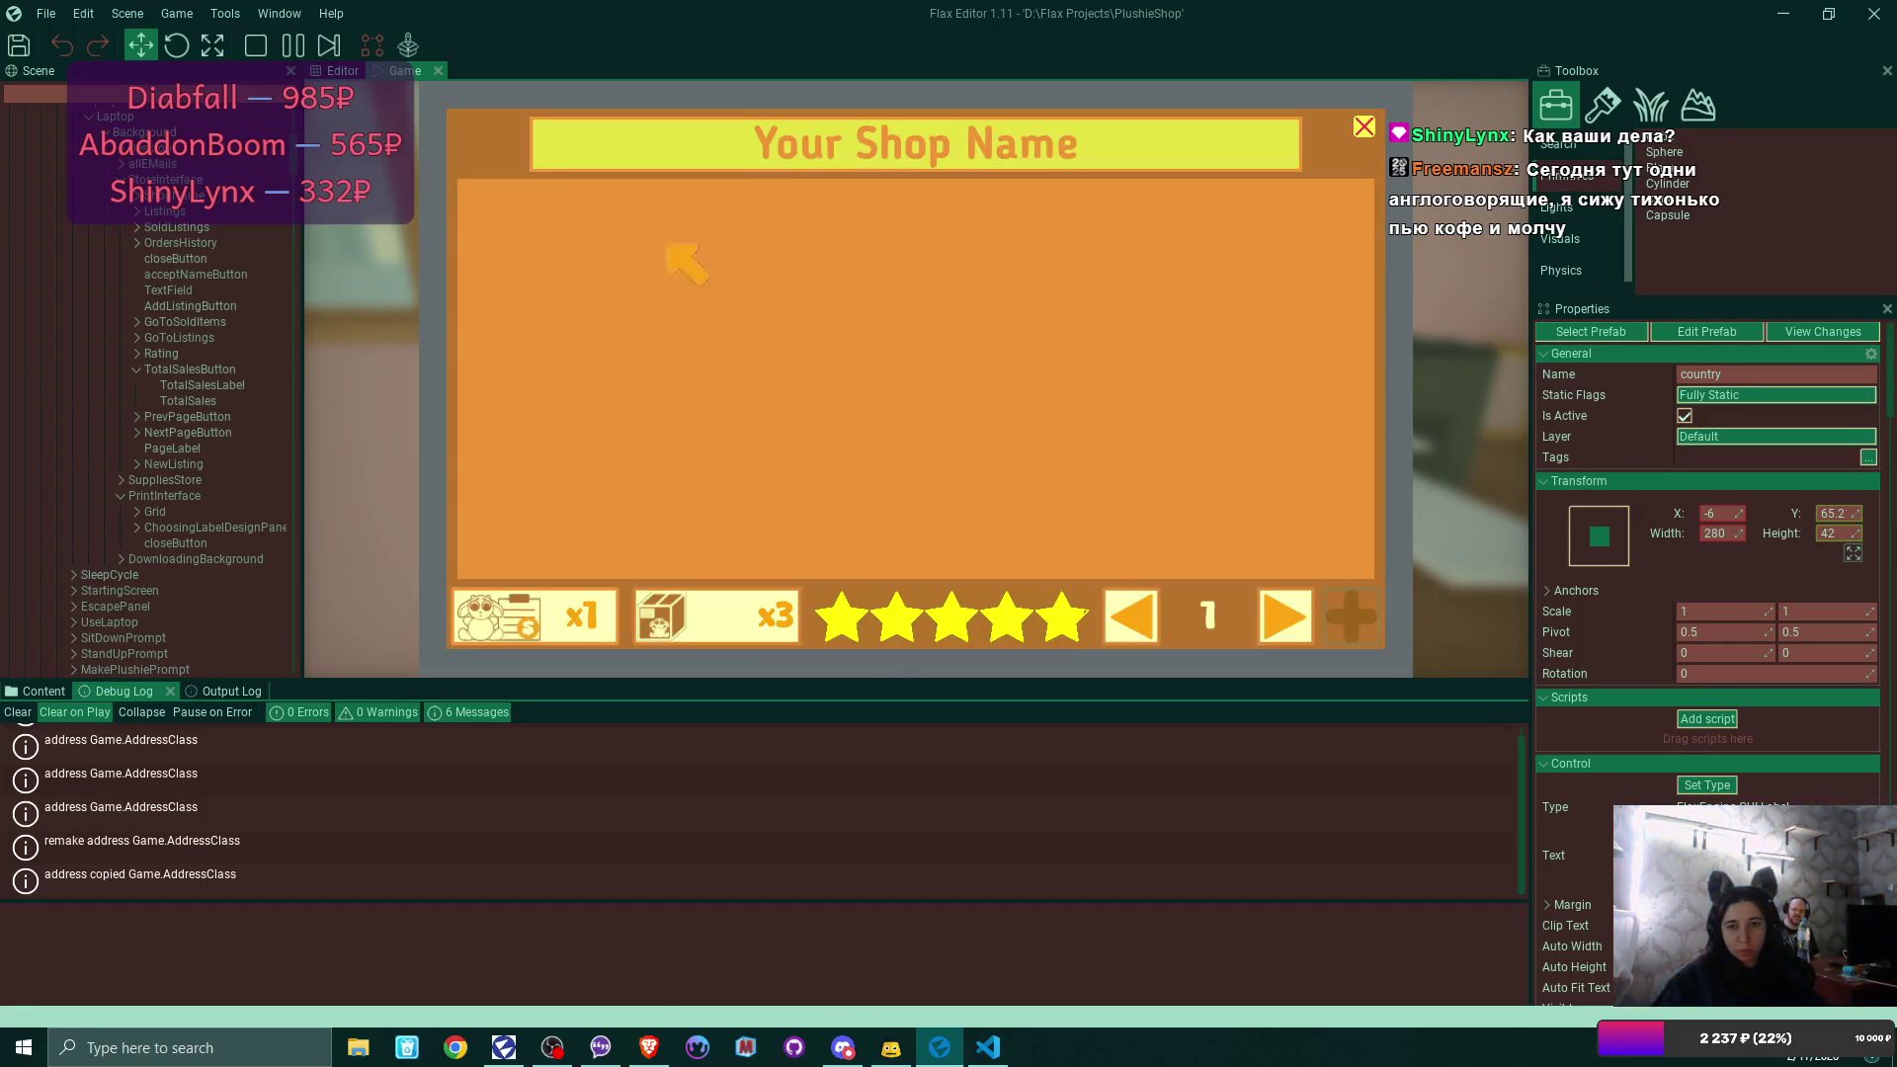
Toggle the sold listing back to its $25 grey plushie view and make the Game view wider and taller.
click(546, 607)
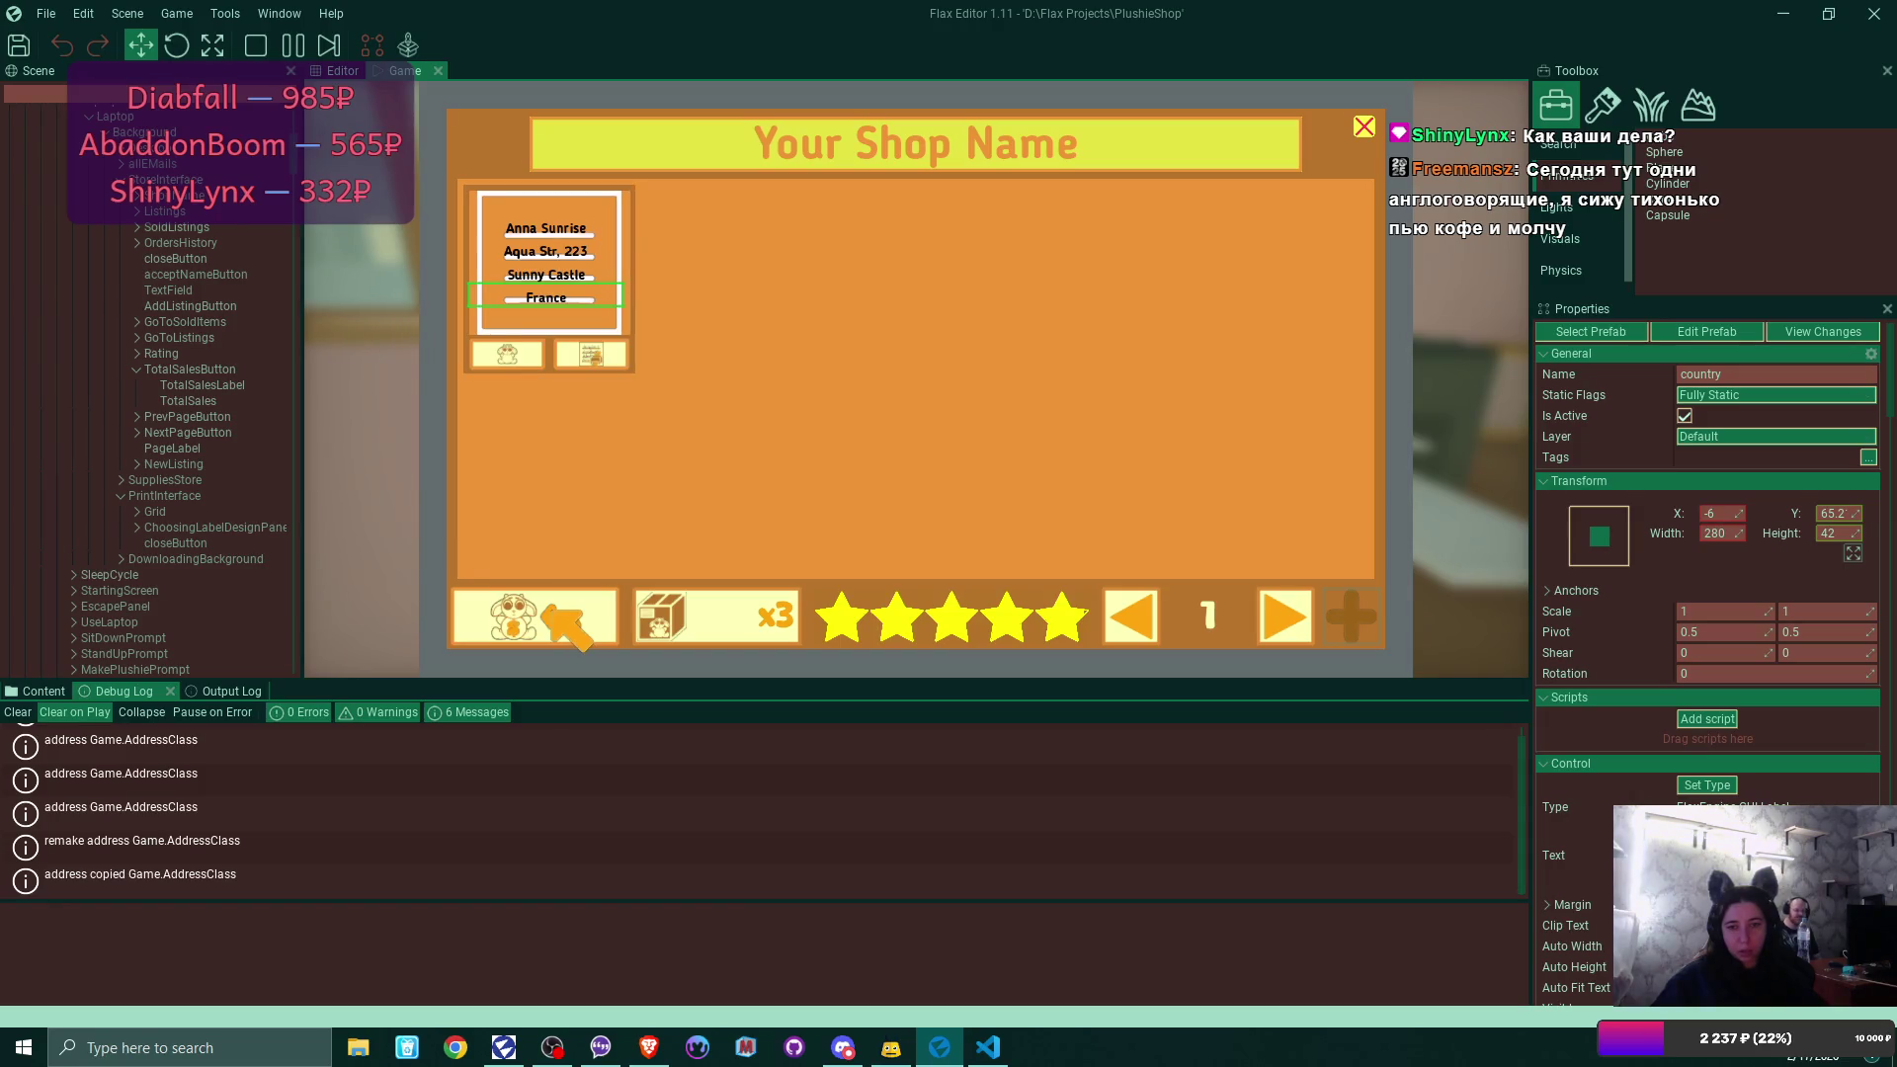
click(507, 352)
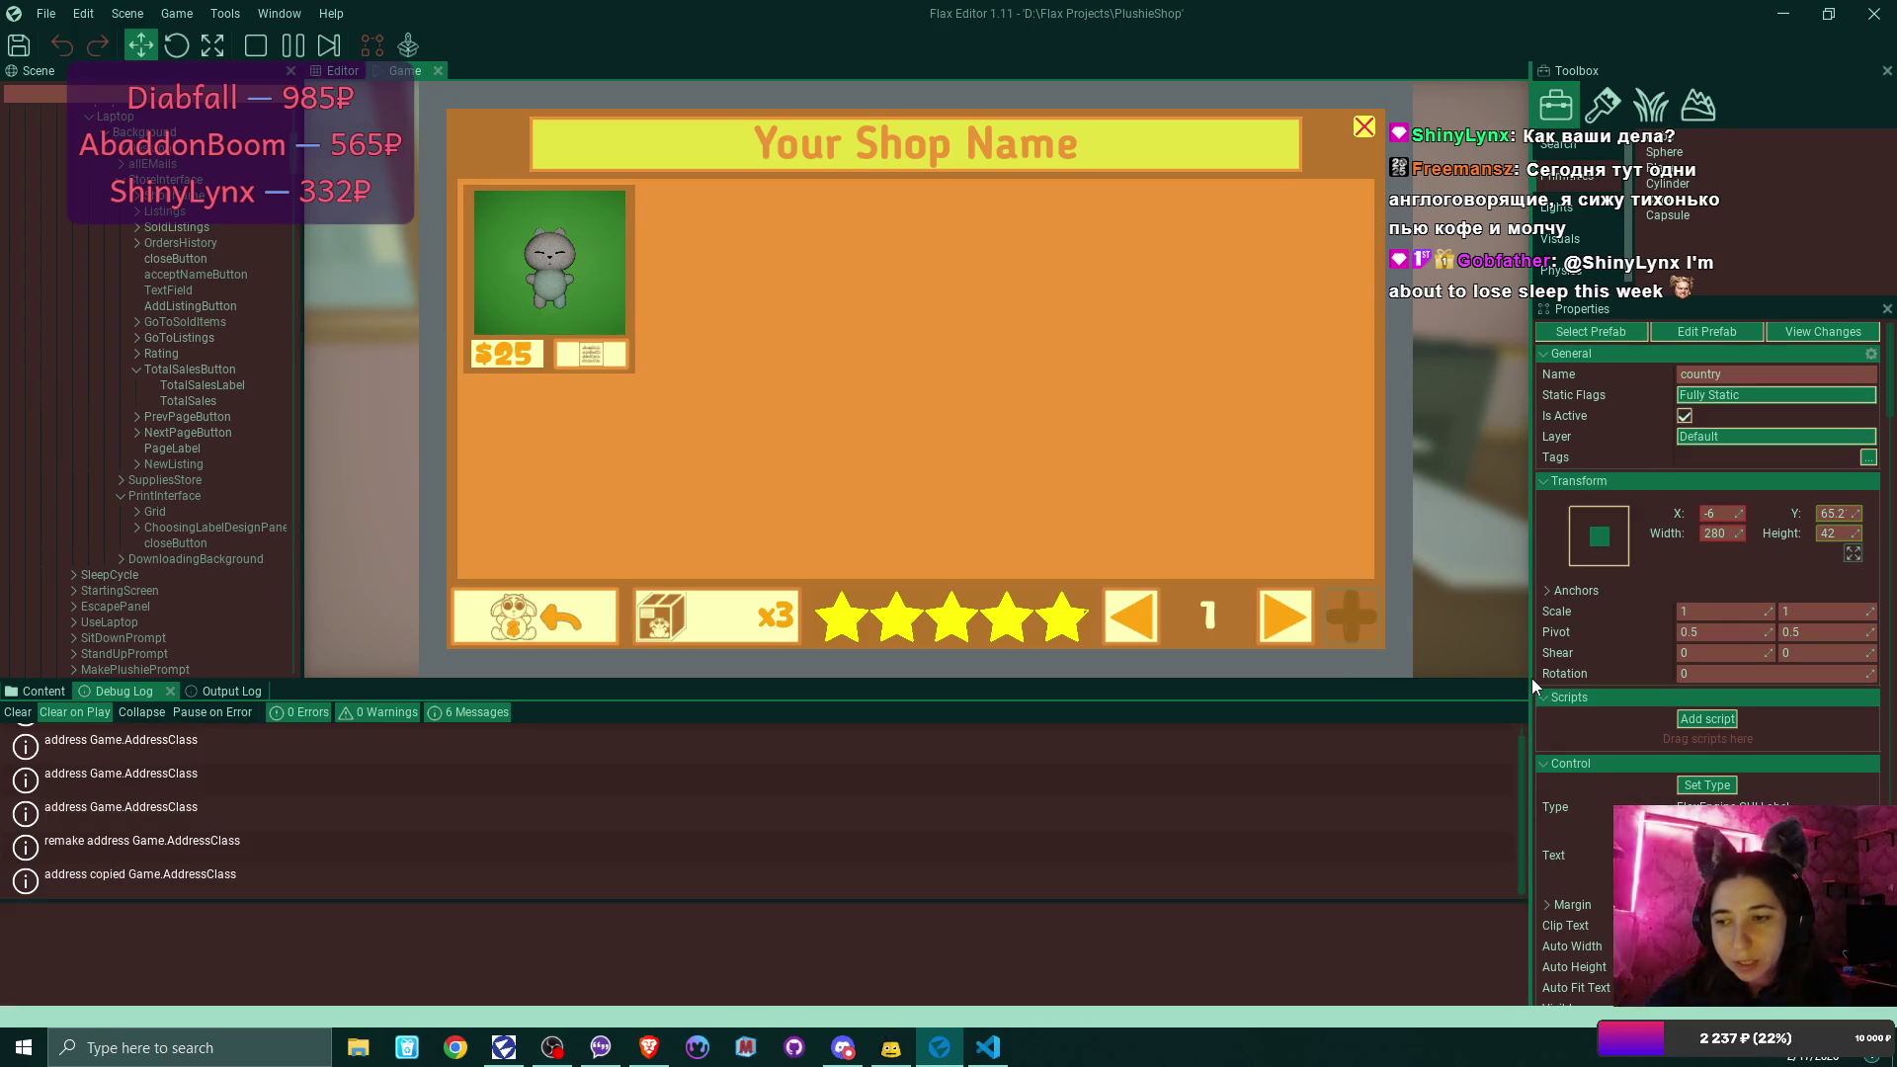
drag(1529, 678, 1645, 678)
drag(1239, 681, 1183, 846)
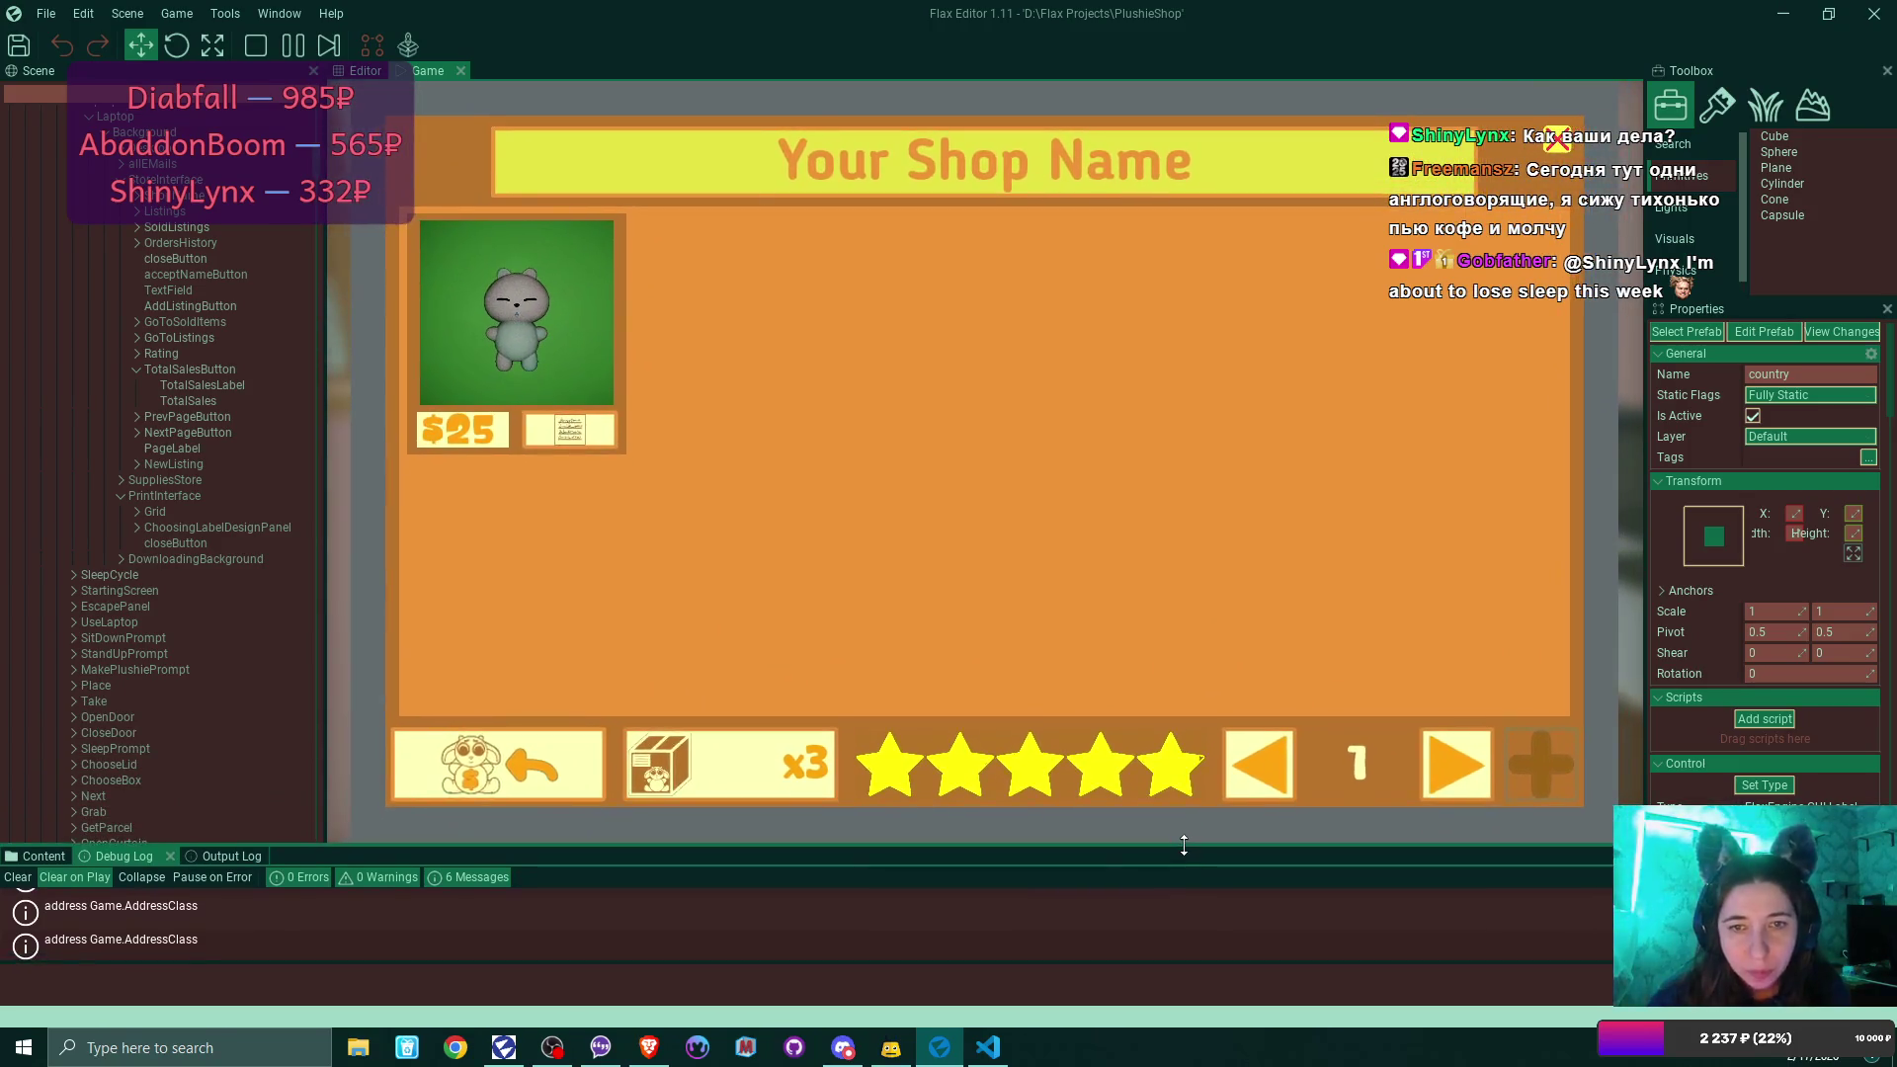